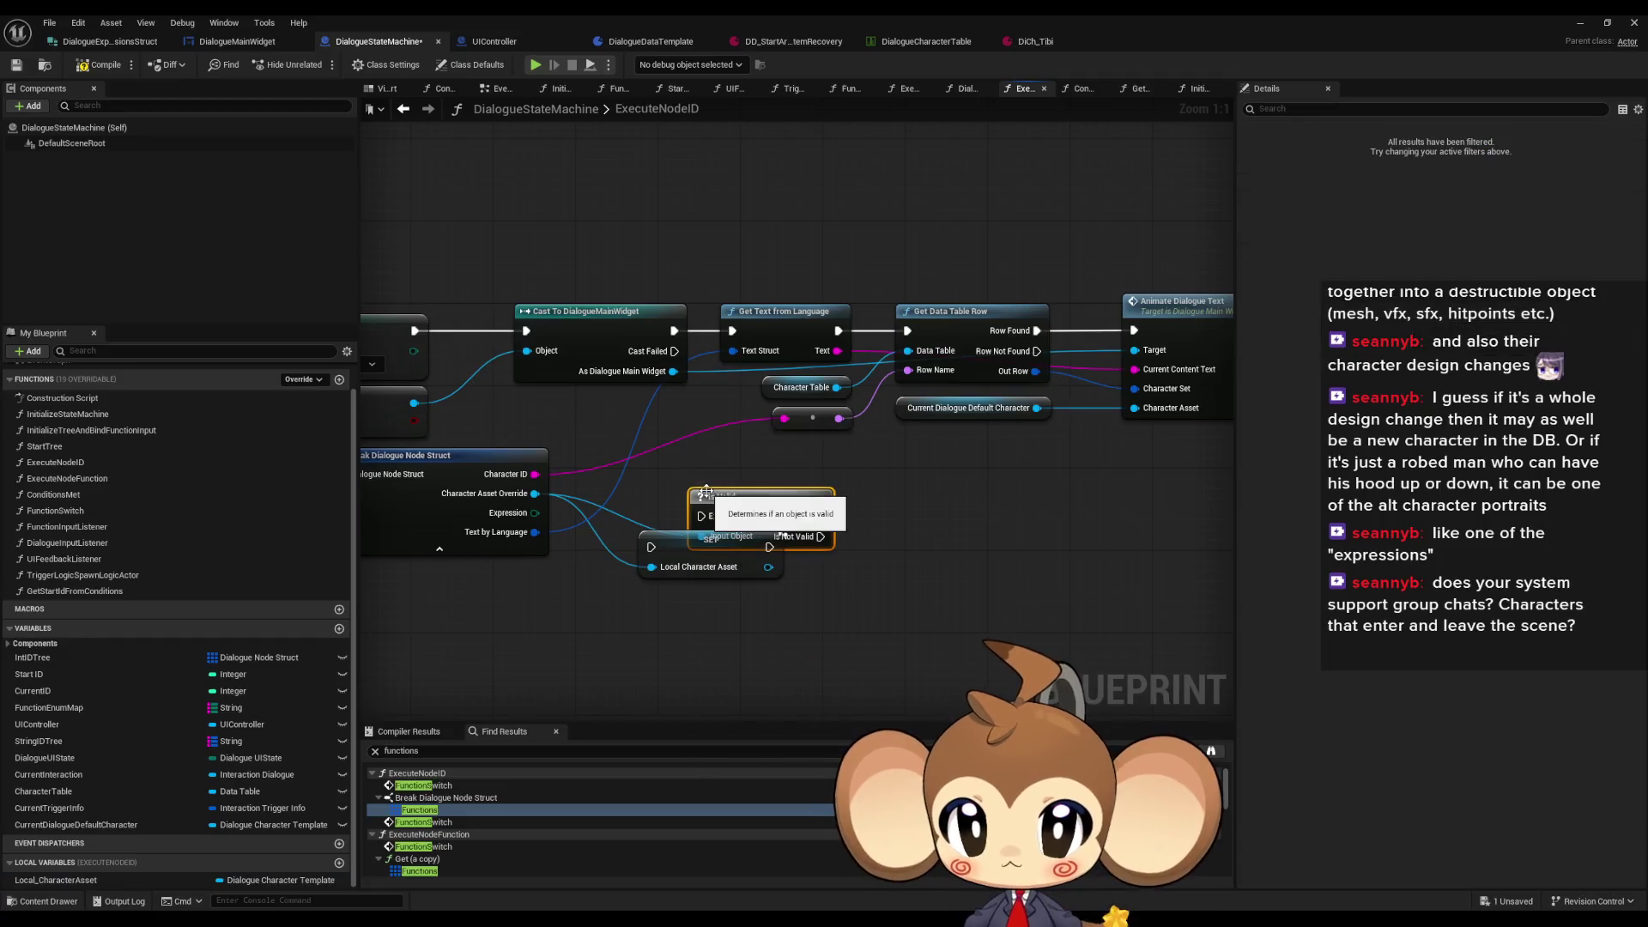
Step: Add an Is Valid check on Character Asset Override, plus a second SET node and a Current Dialogue Default Character getter
mouse_move(687, 556)
left_mouse_down()
mouse_move(916, 525)
mouse_move(878, 516)
left_mouse_up()
key("ctrl+c")
key("ctrl+v")
left_click(968, 408)
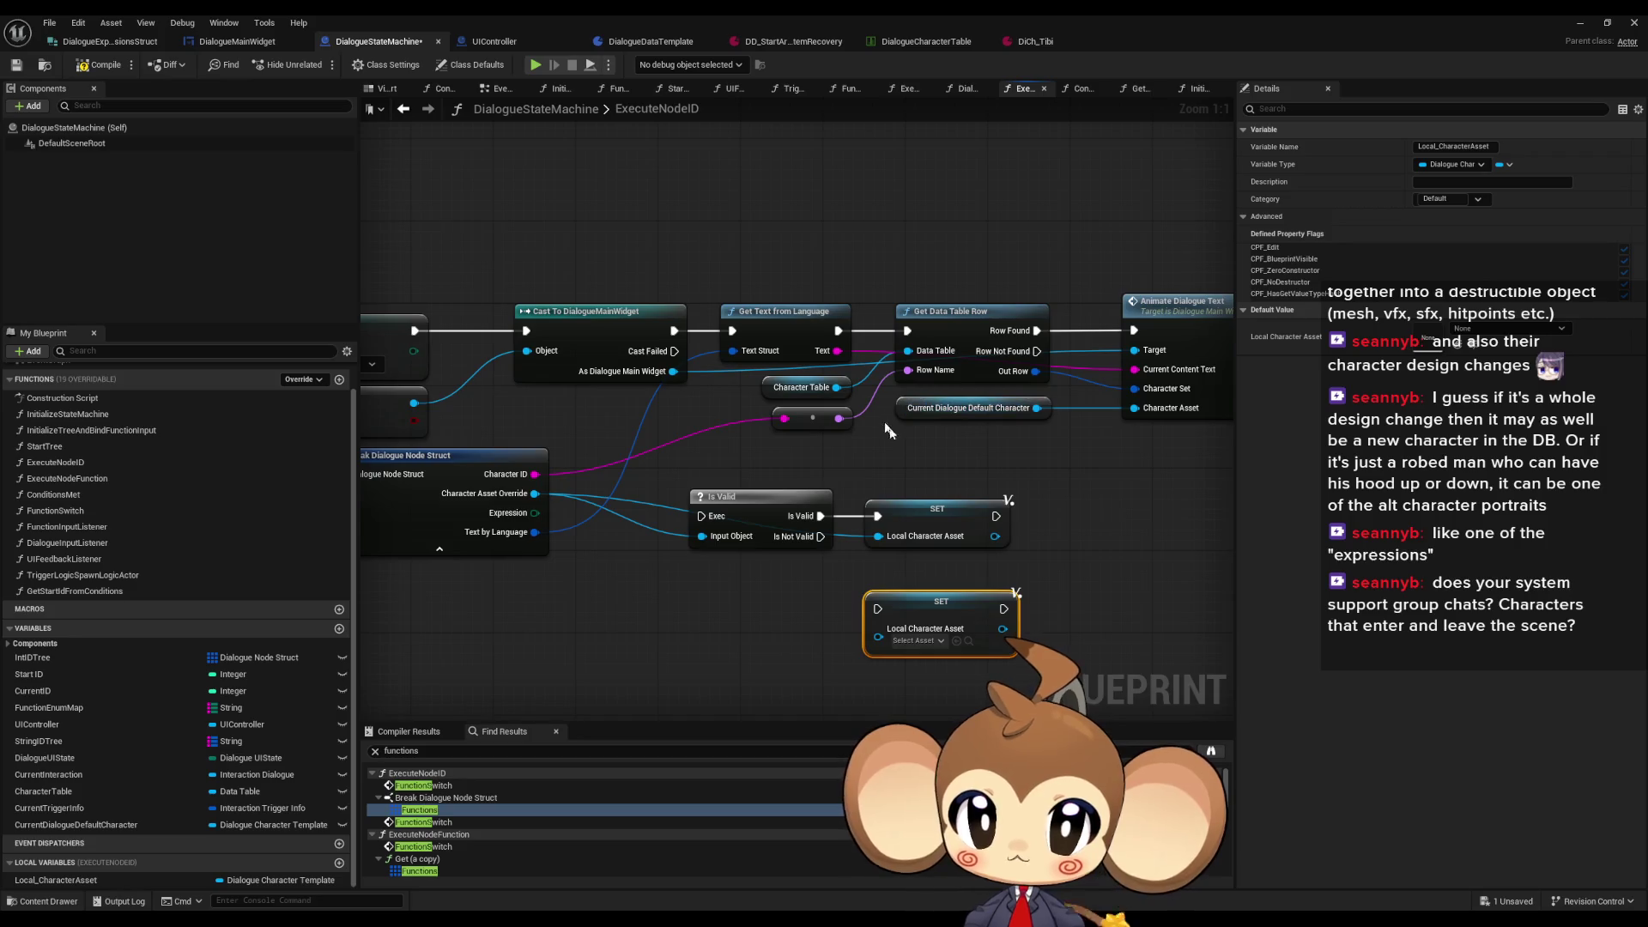
key("ctrl+c")
key("ctrl+v")
Step: Wire Current Dialogue Default Character into the second SET on the Is Not Valid path and move it up
left_click_drag(878, 636, 790, 645)
left_click_drag(821, 536, 877, 608)
left_click_drag(706, 657, 750, 573)
left_click_drag(889, 611, 913, 574)
left_click(858, 647)
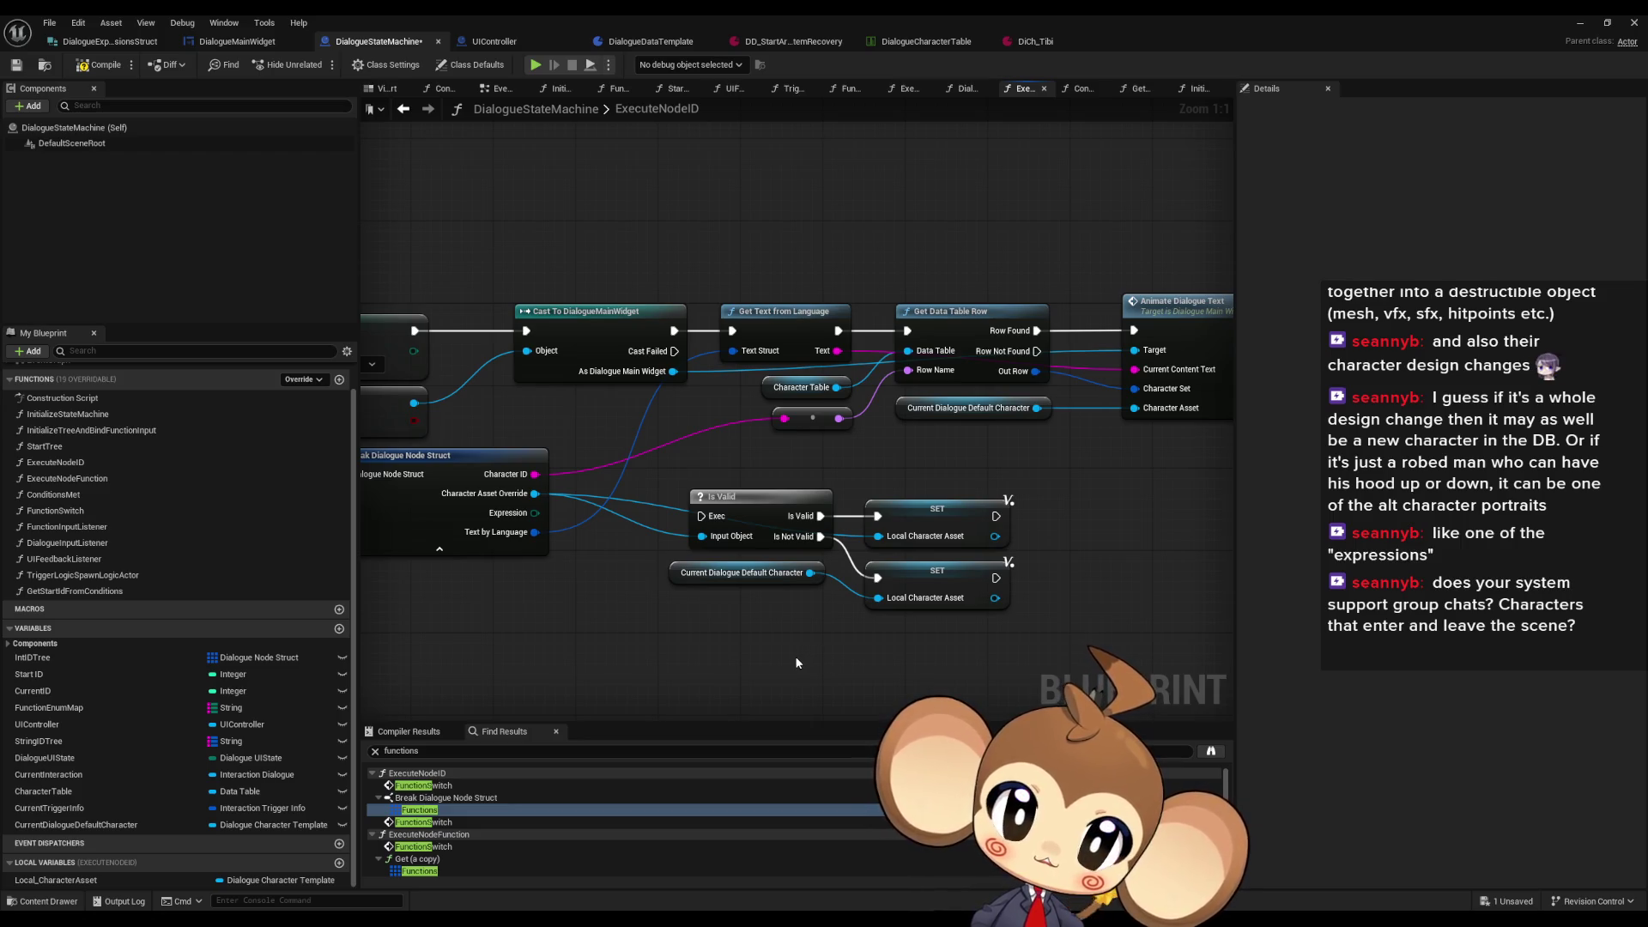
Step: Open the Animate Dialogue Text function graph
left_click_drag(869, 593, 761, 596)
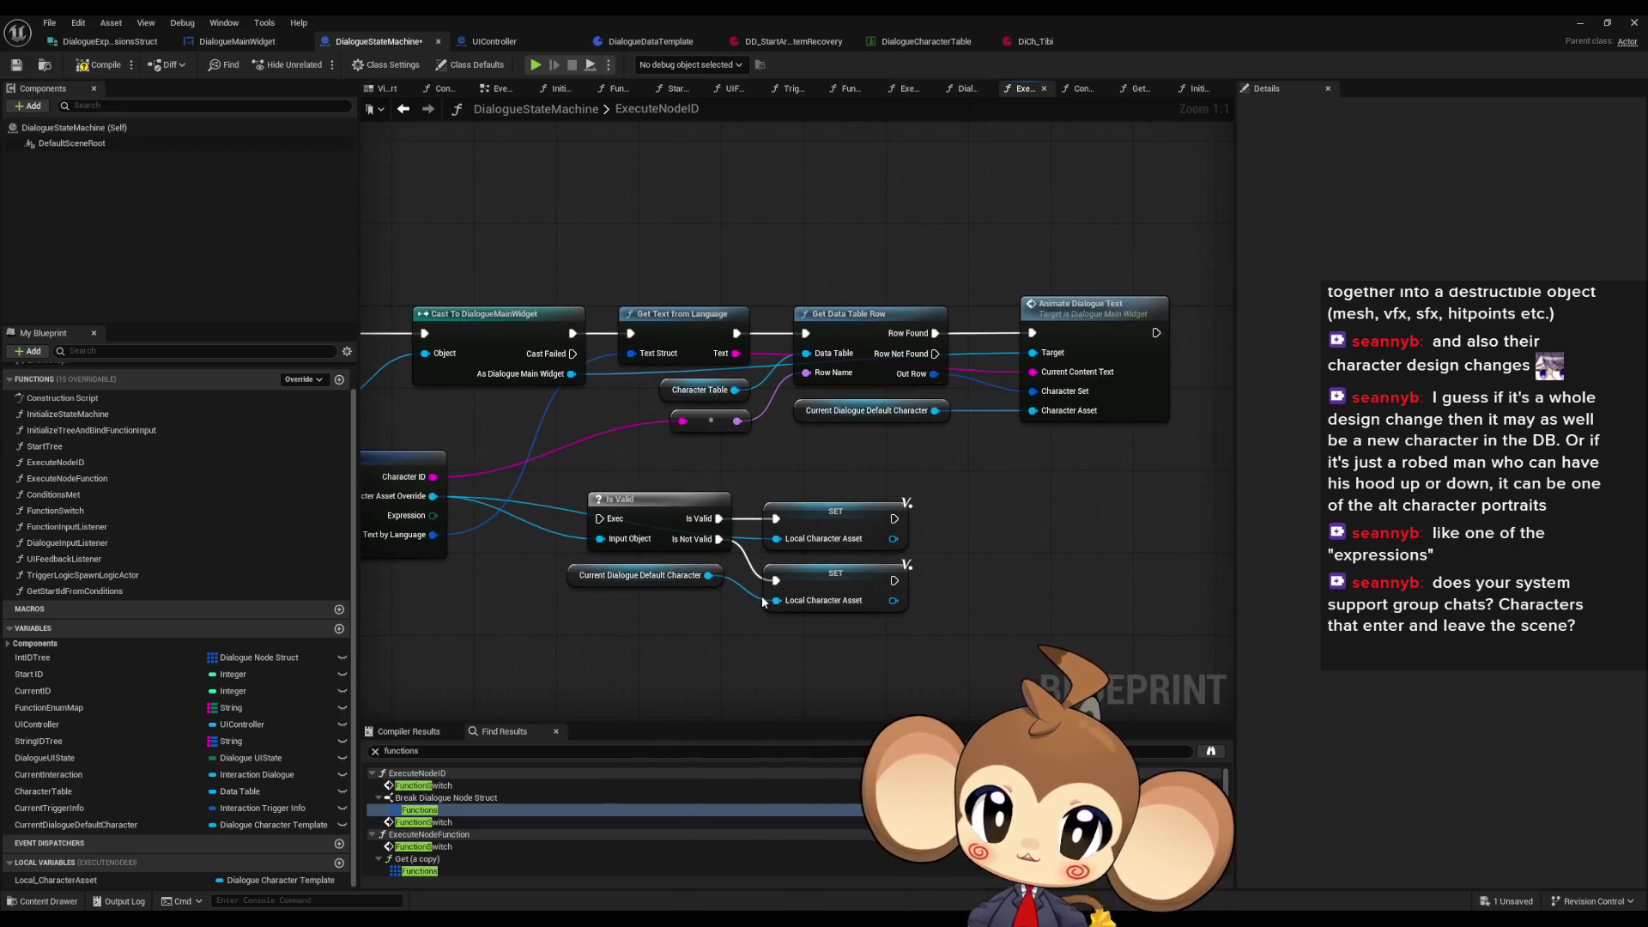
left_click_drag(988, 593, 1025, 580)
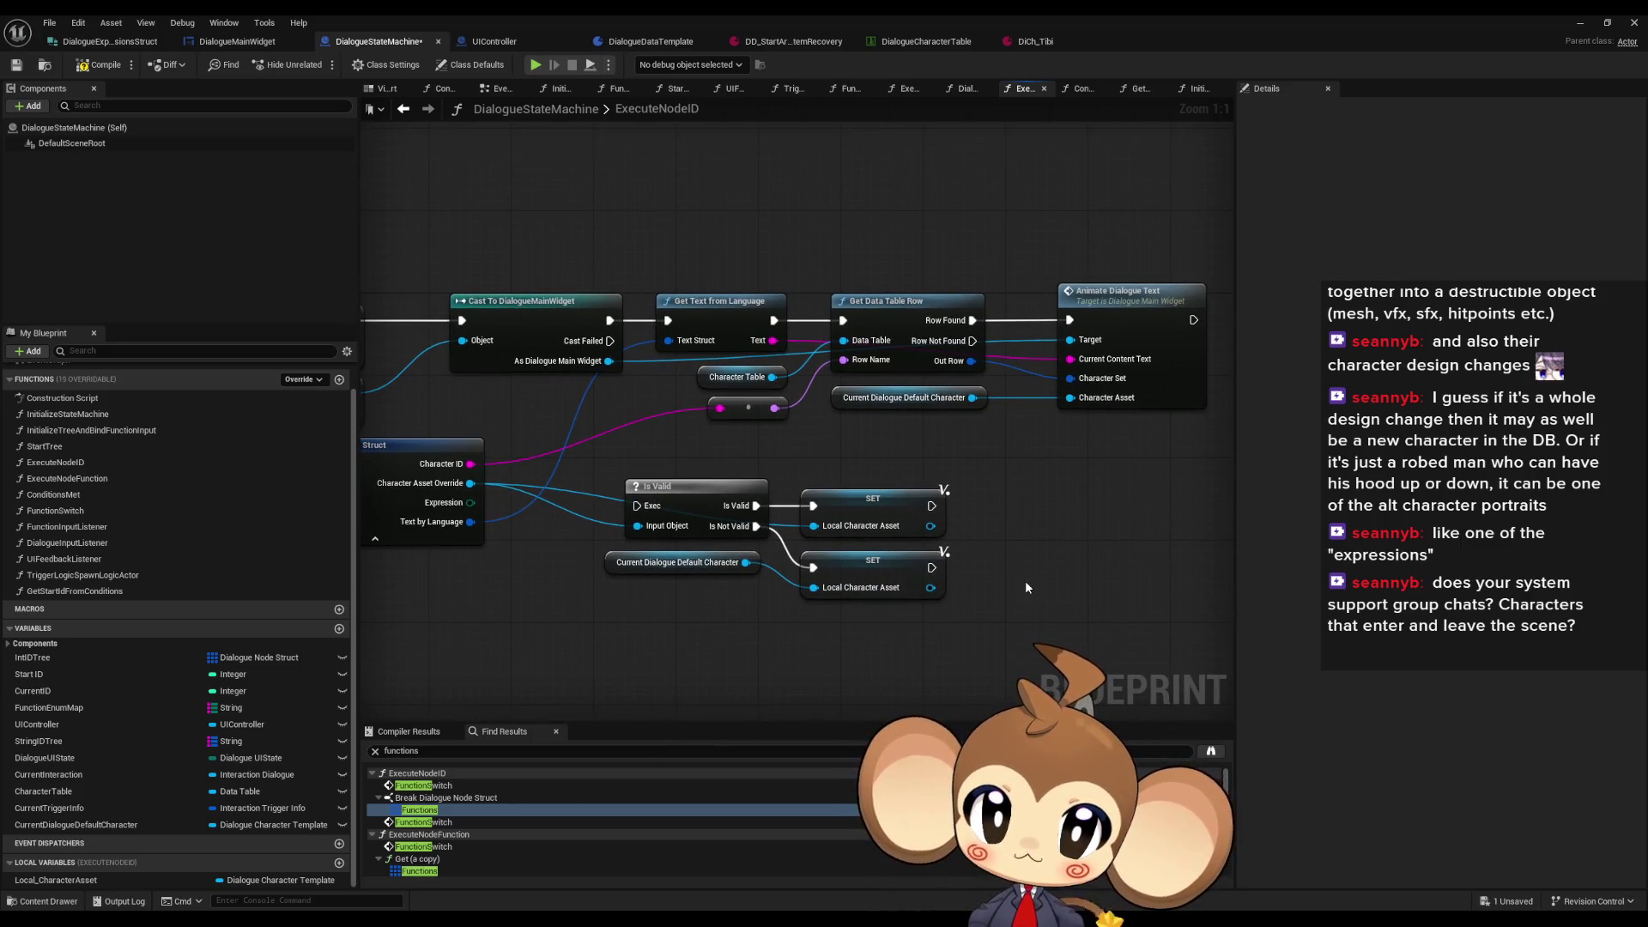
left_click(1174, 359)
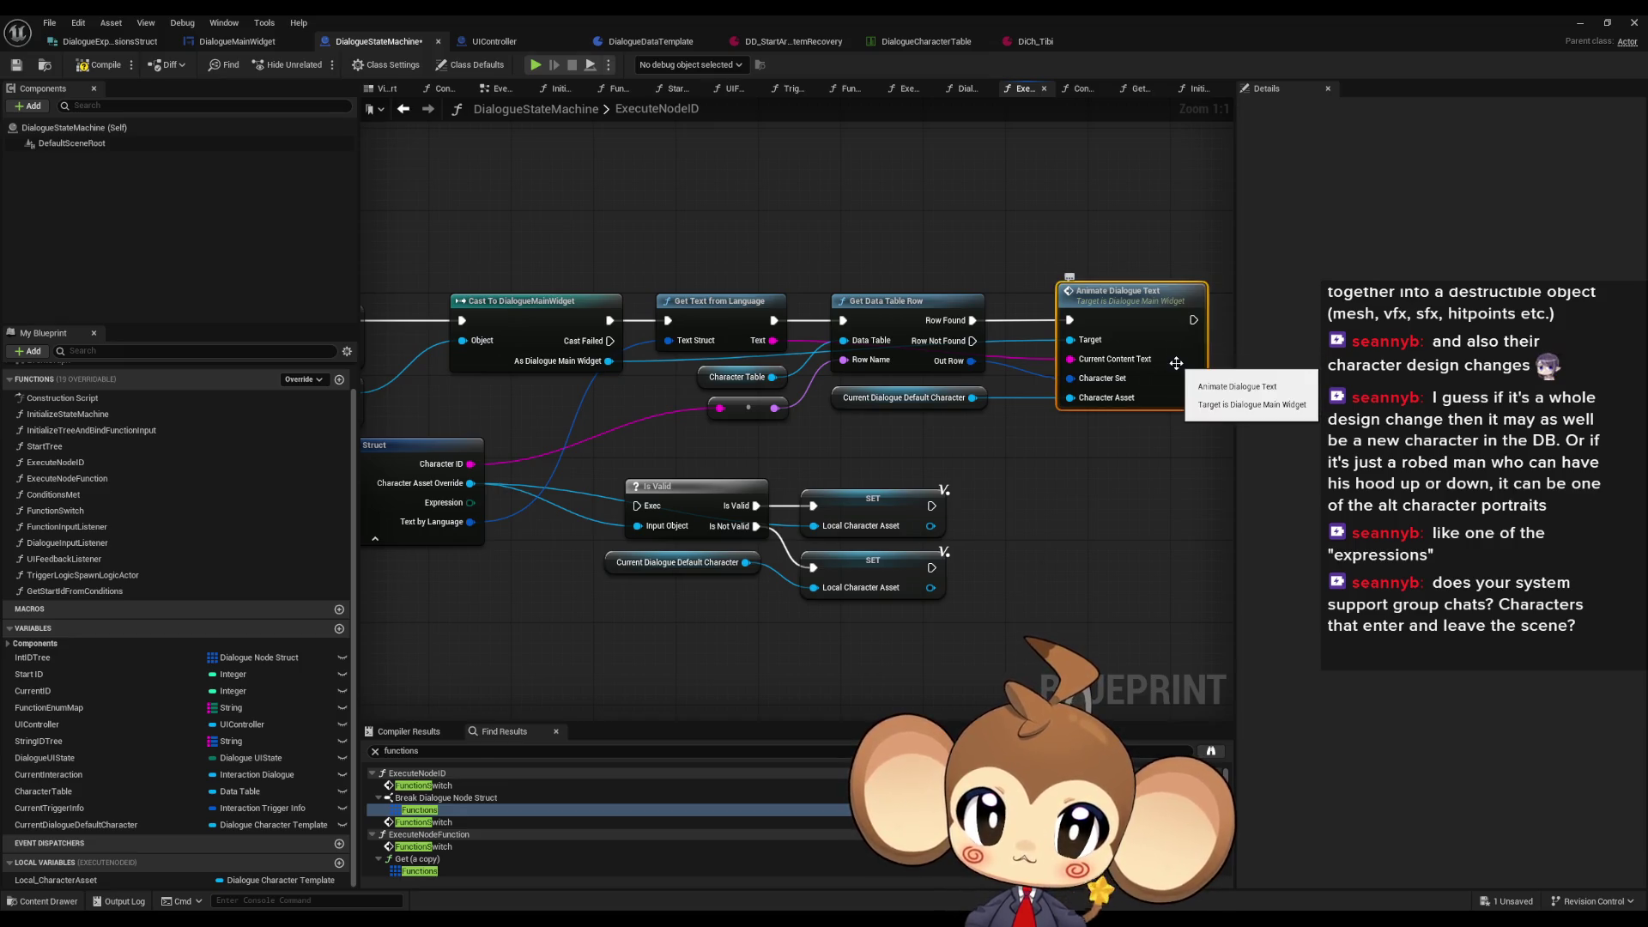
double_click(1174, 359)
Step: Add an input named Expression of type Dialogue Expression Enum to AnimateDialogueText, then return to DialogueStateMachine
left_click(611, 296)
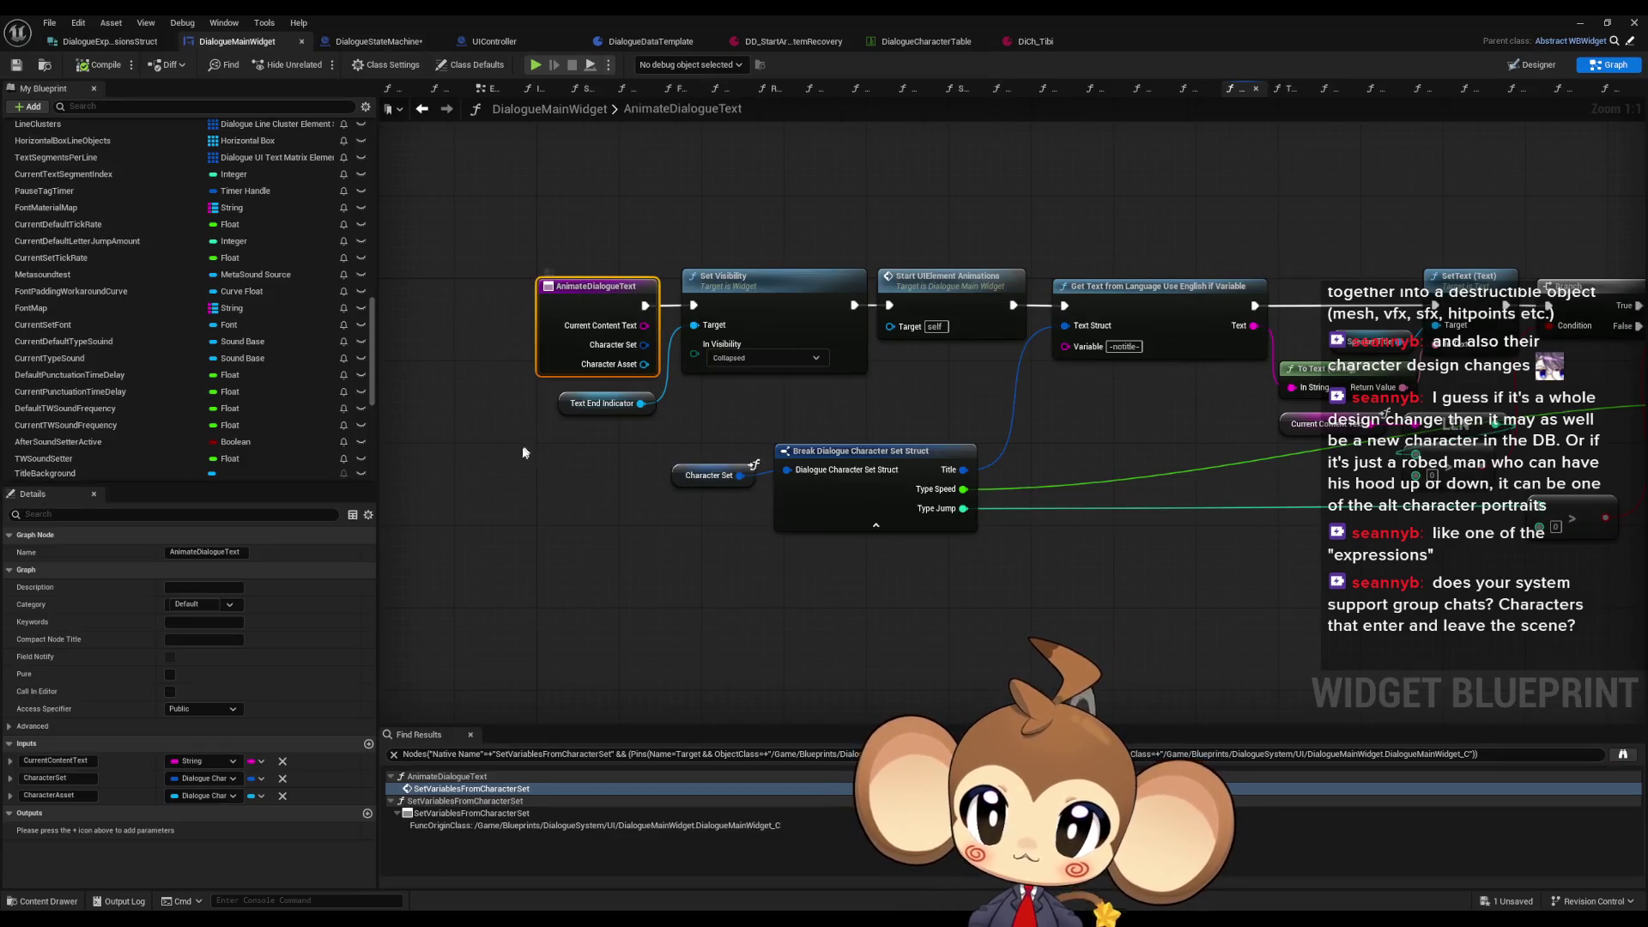
left_click(368, 743)
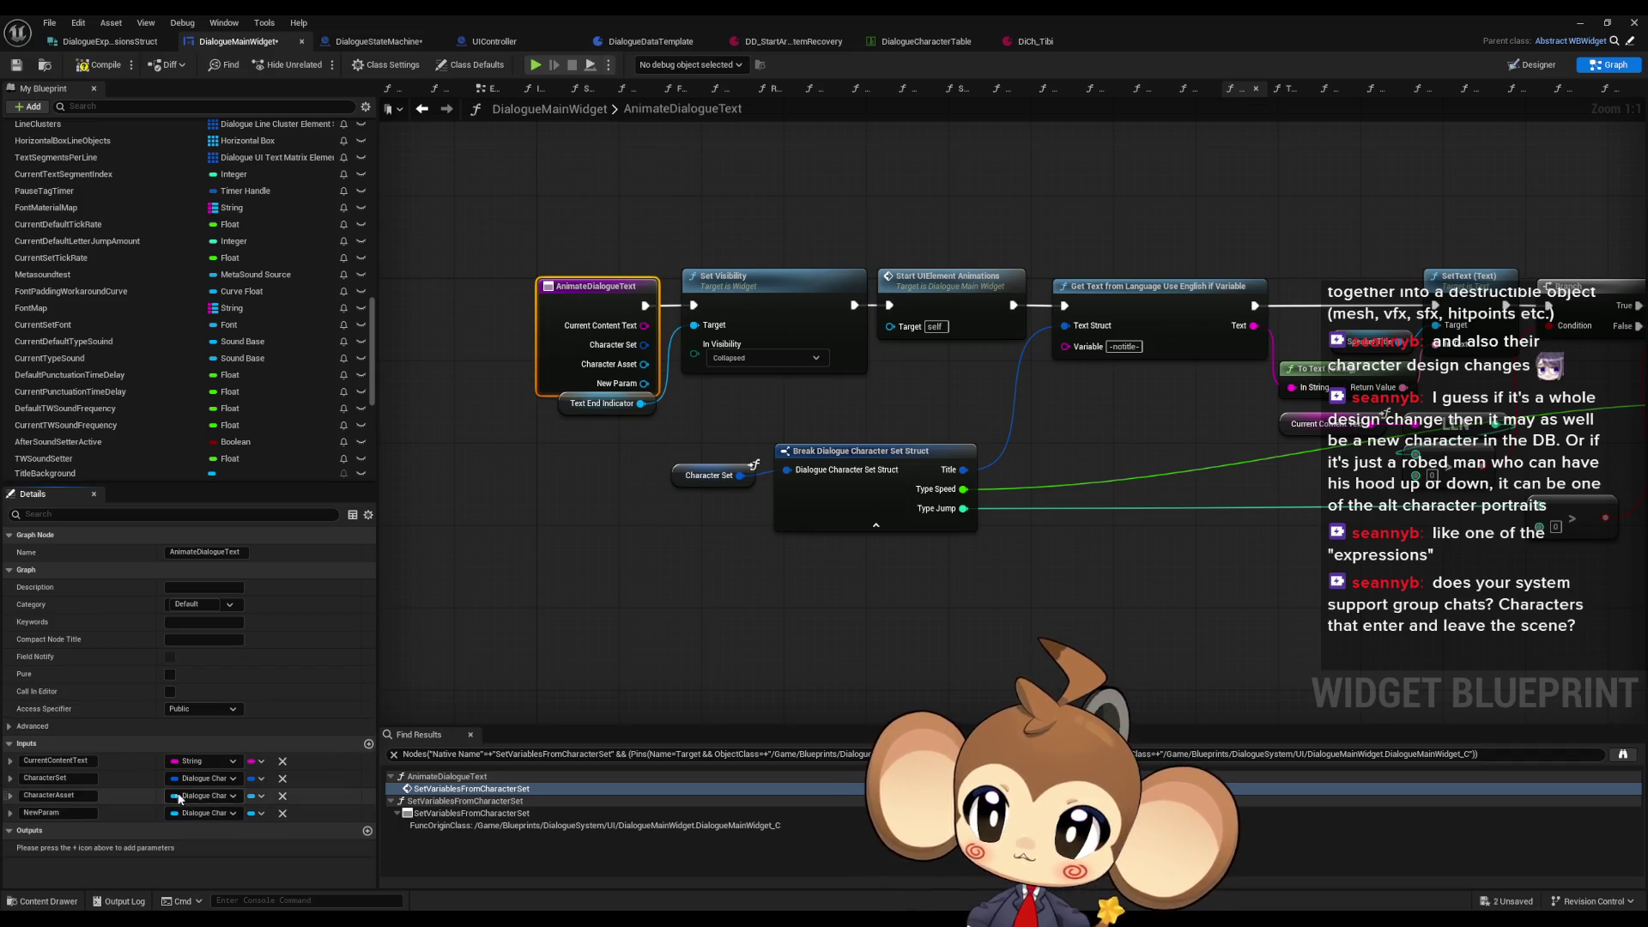
left_click(198, 814)
type("ex")
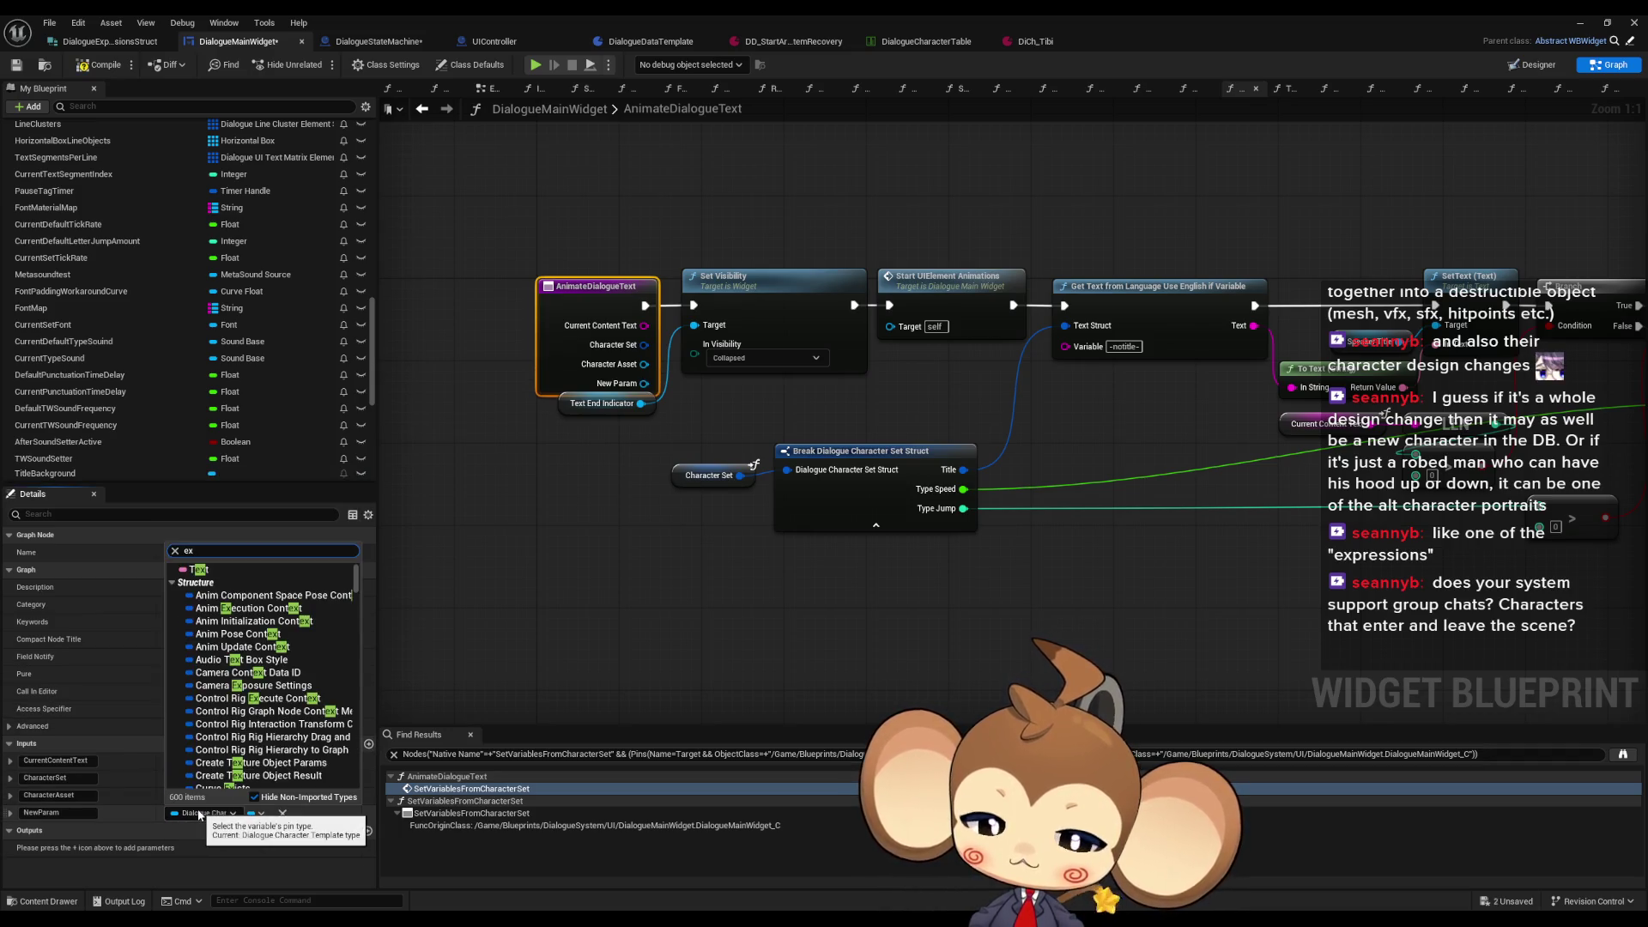
type("pres enum")
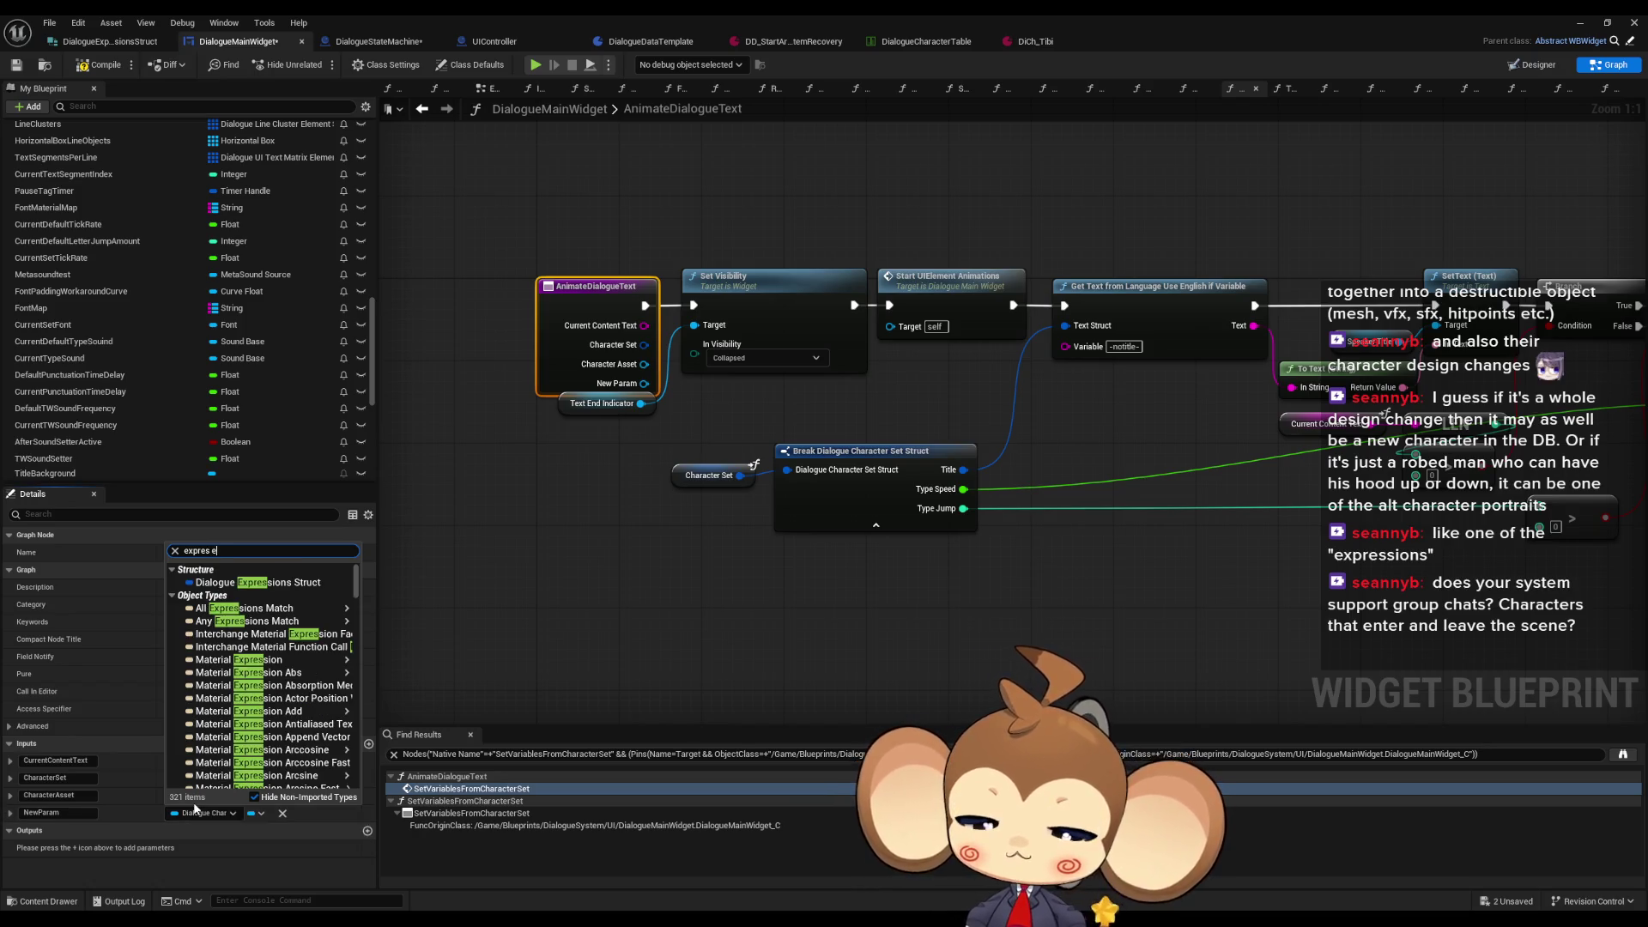
left_click(255, 582)
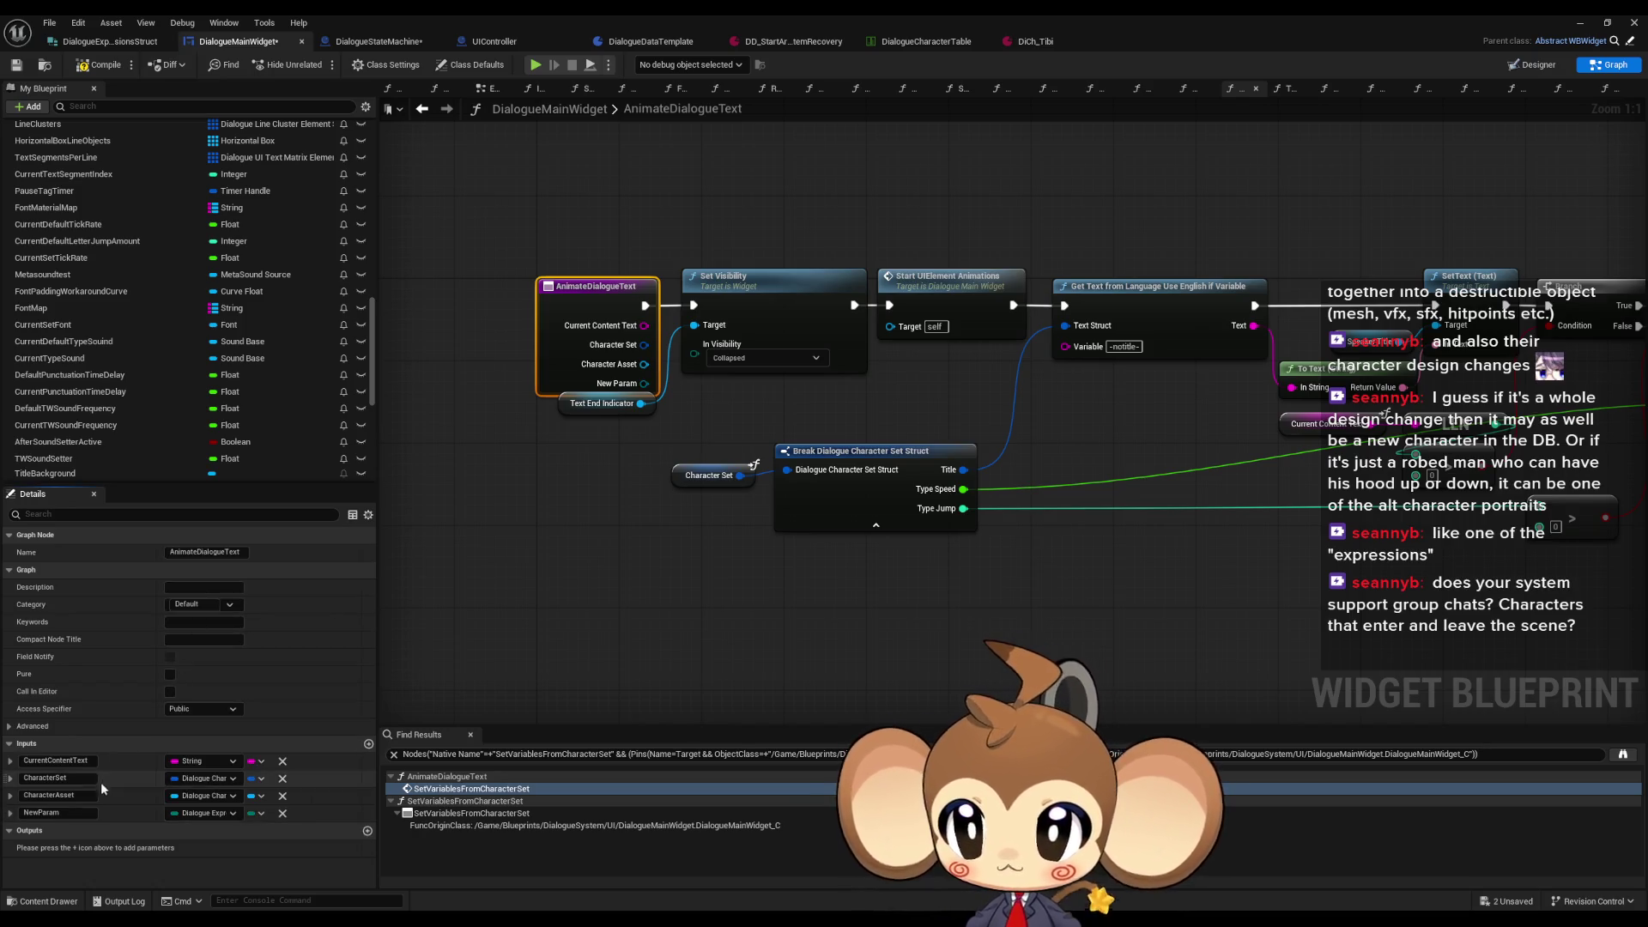
type("Expression")
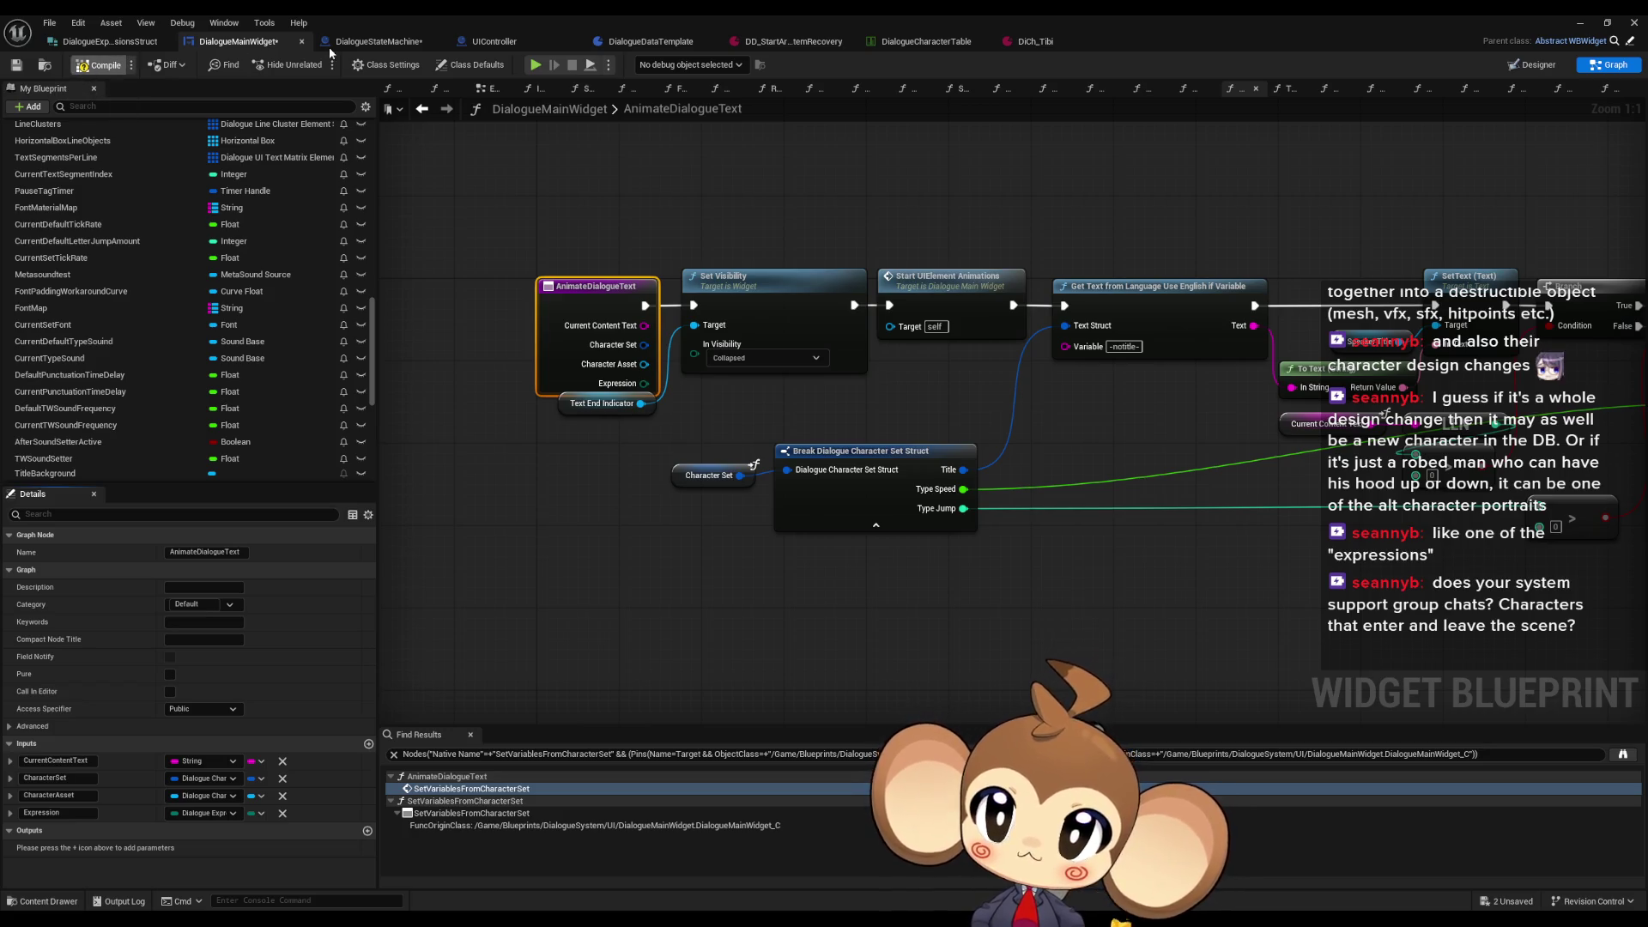
left_click(410, 42)
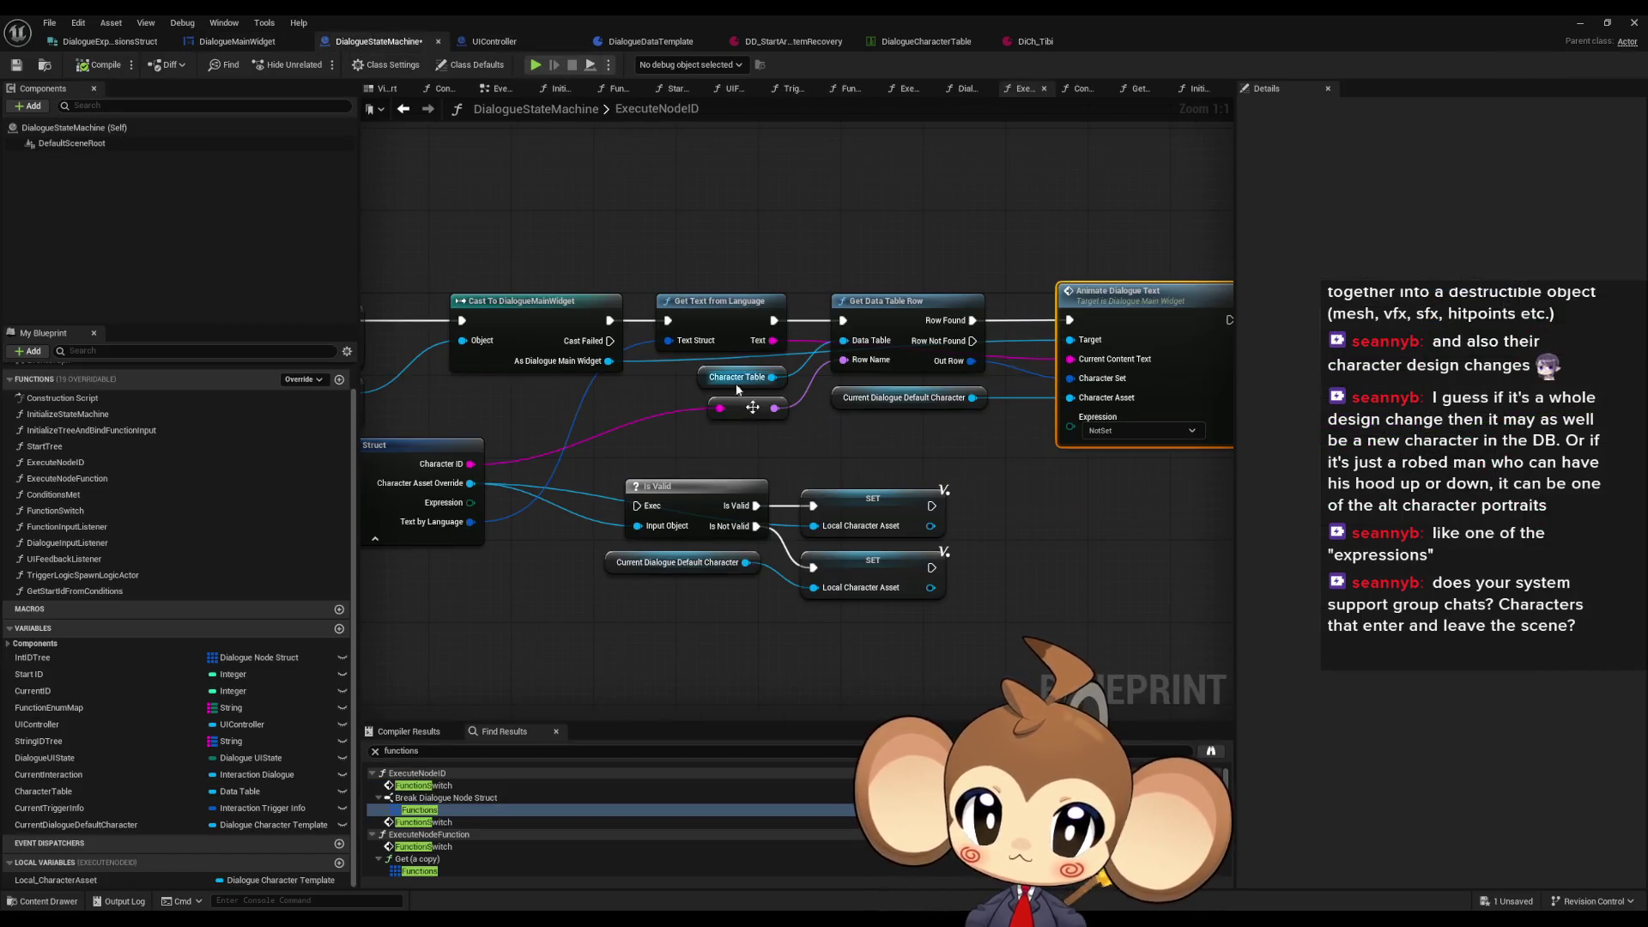
Step: Connect the Break struct's Expression pin to Animate Dialogue Text's Expression input
mouse_move(417, 497)
left_mouse_down()
mouse_move(772, 485)
mouse_move(1026, 430)
mouse_move(1021, 413)
left_mouse_up()
left_click_drag(892, 502, 898, 535)
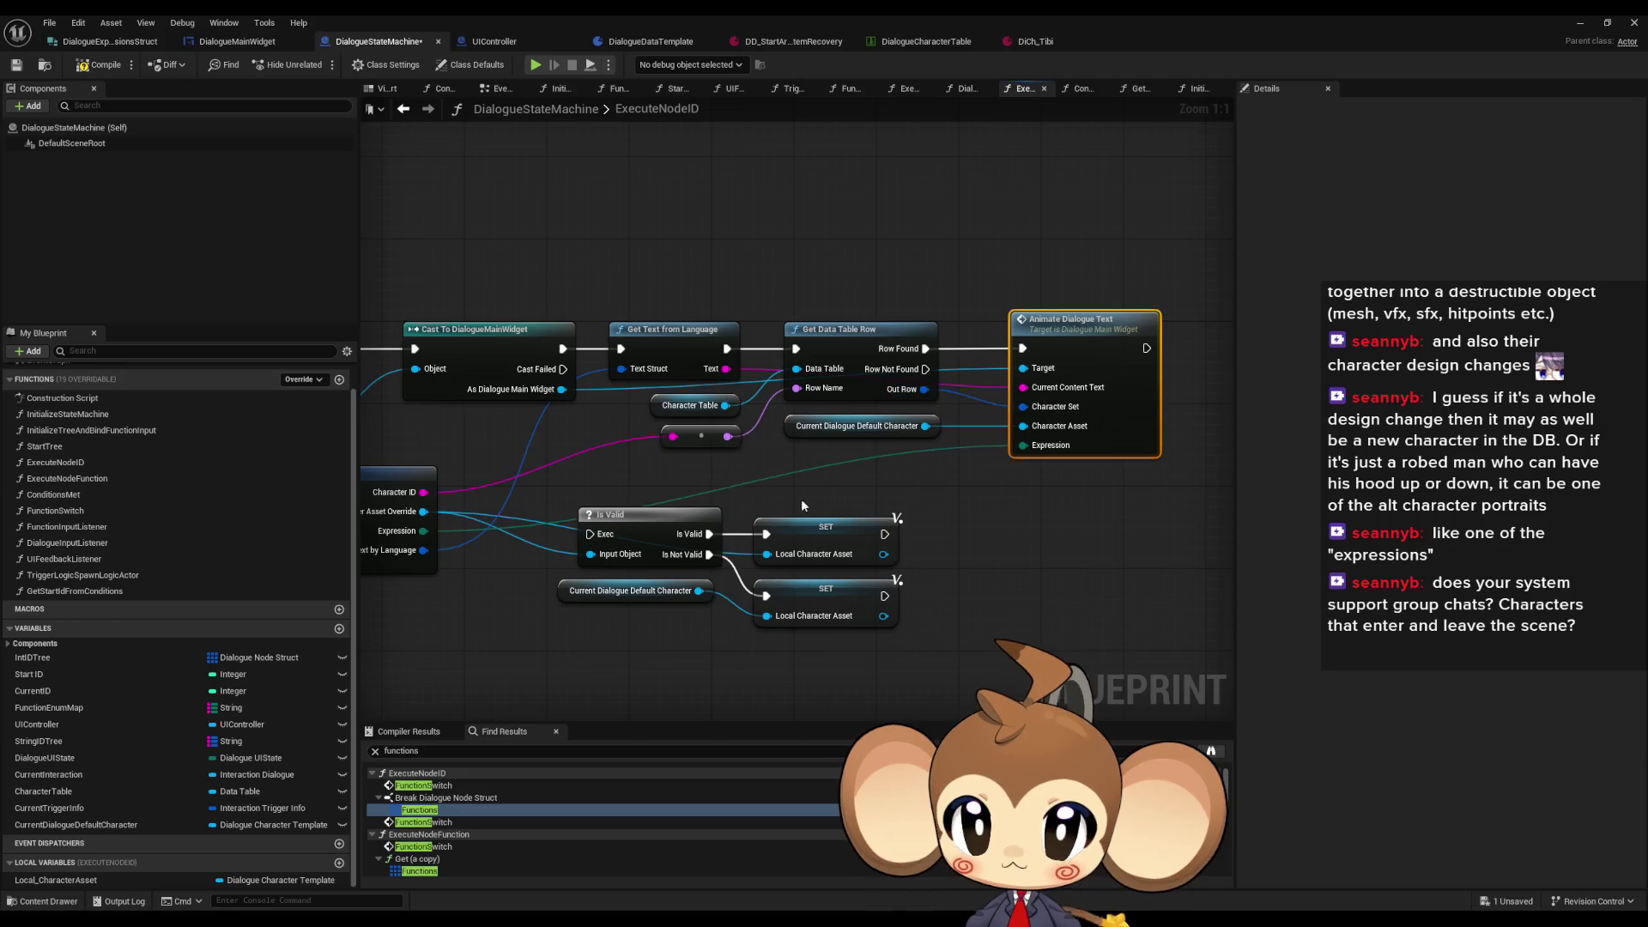
left_click_drag(697, 332, 772, 334)
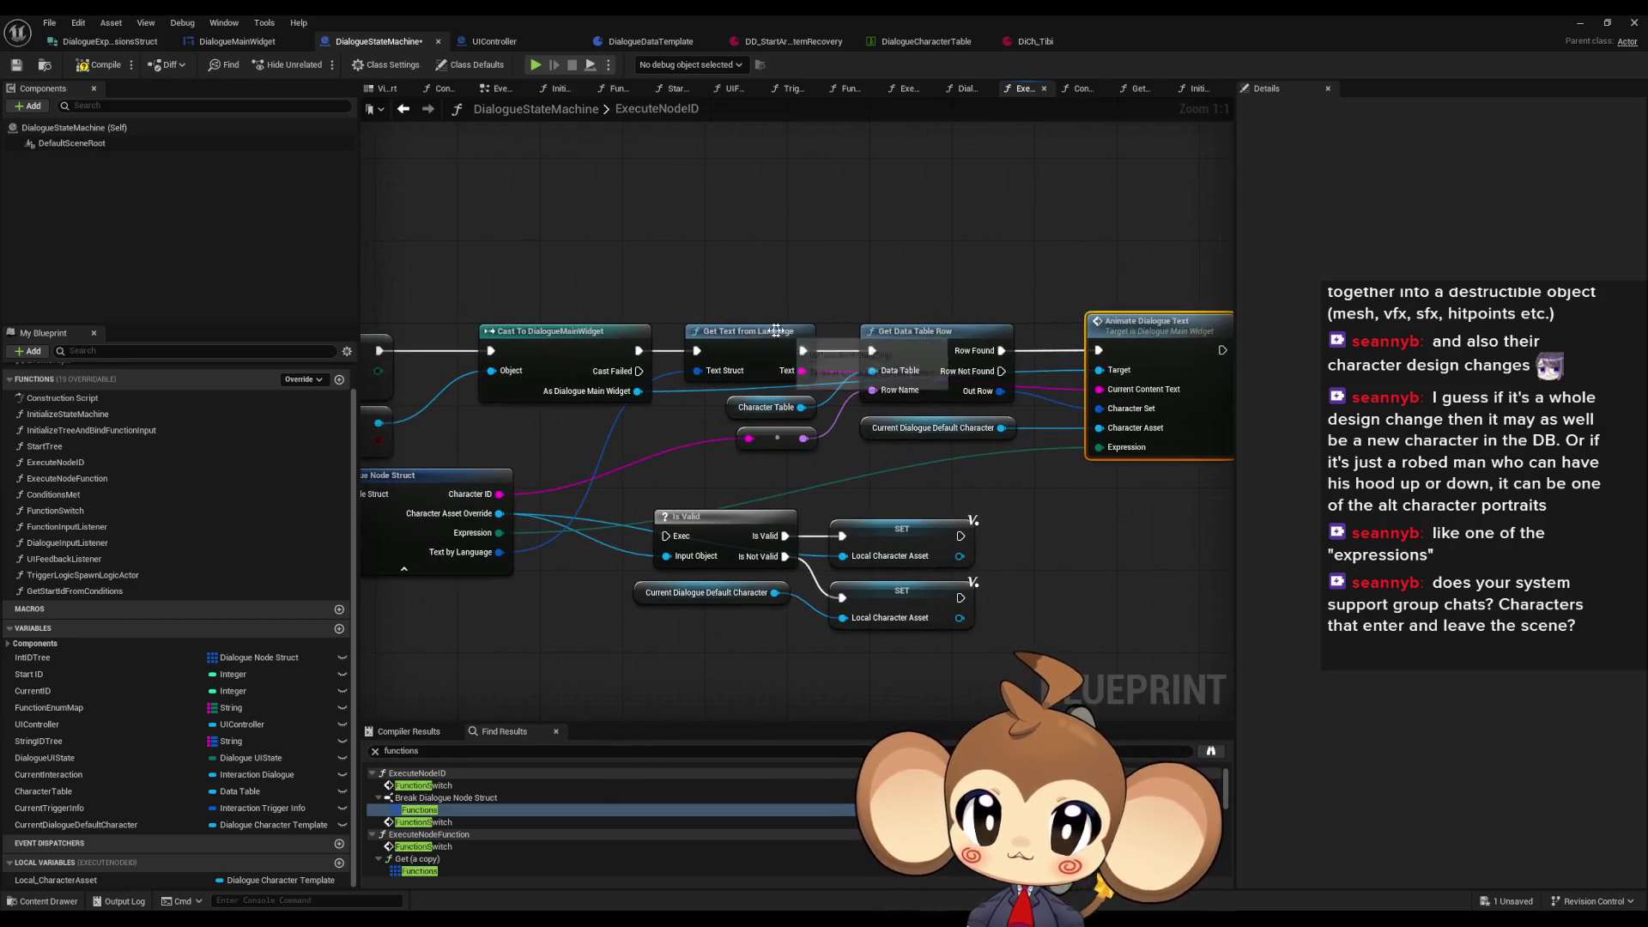
left_click(761, 331)
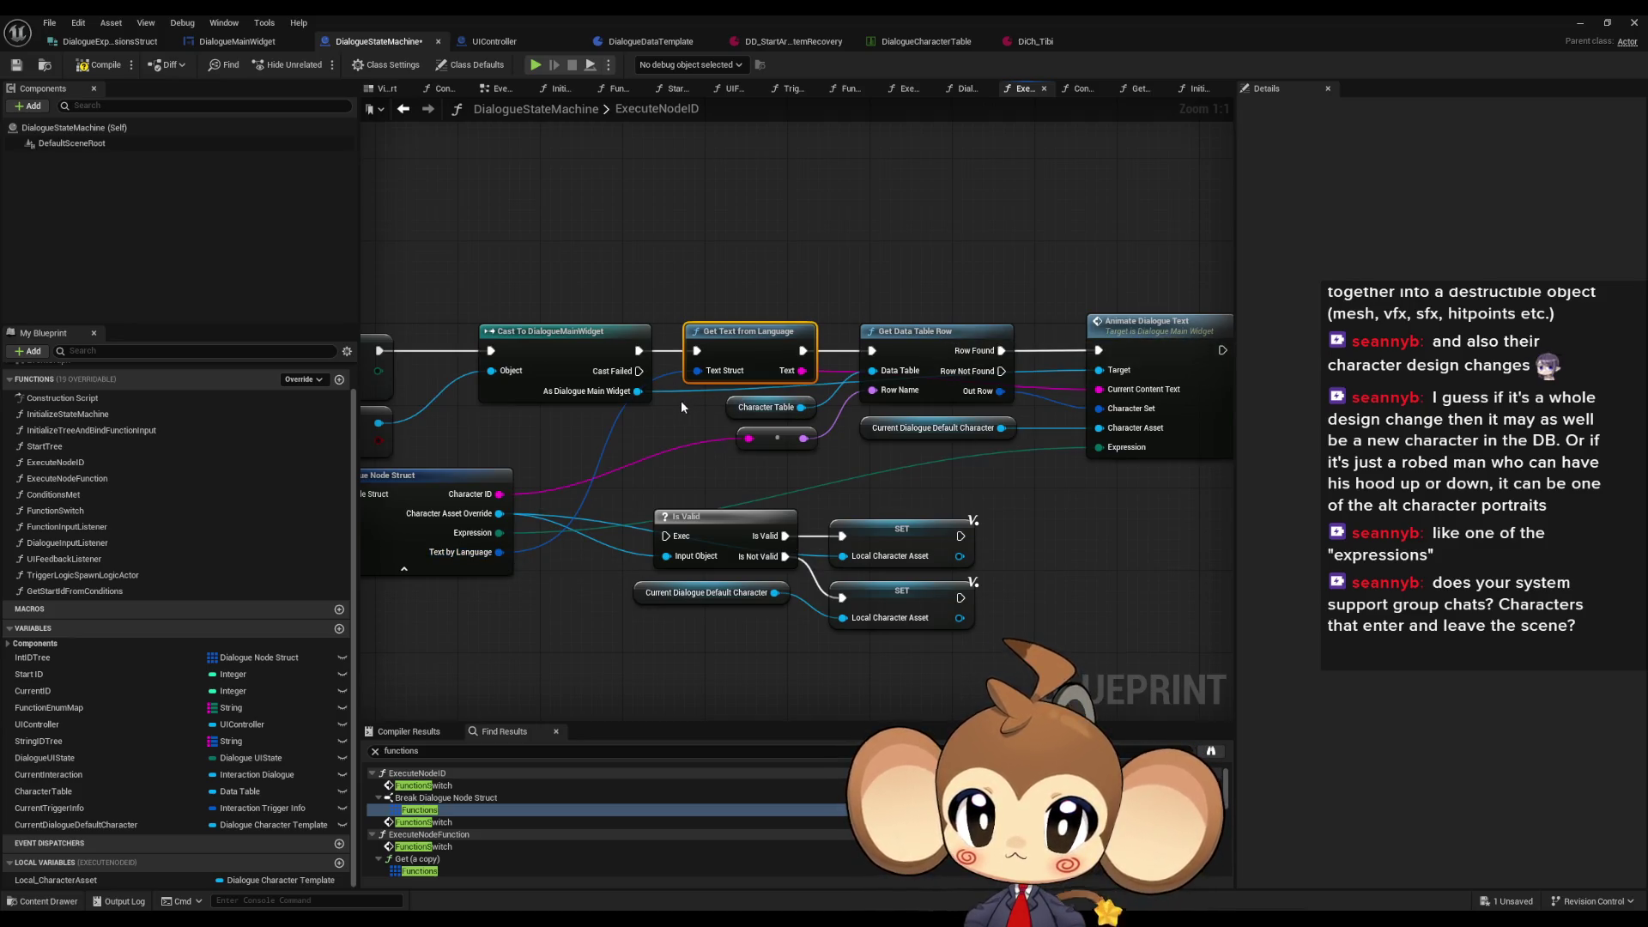
Step: Move the Character Table and Get Data Table Row lookup nodes upward
left_click_drag(678, 402, 790, 459)
left_click(917, 331, "ctrl")
left_click_drag(917, 330, 917, 145)
left_click(772, 209)
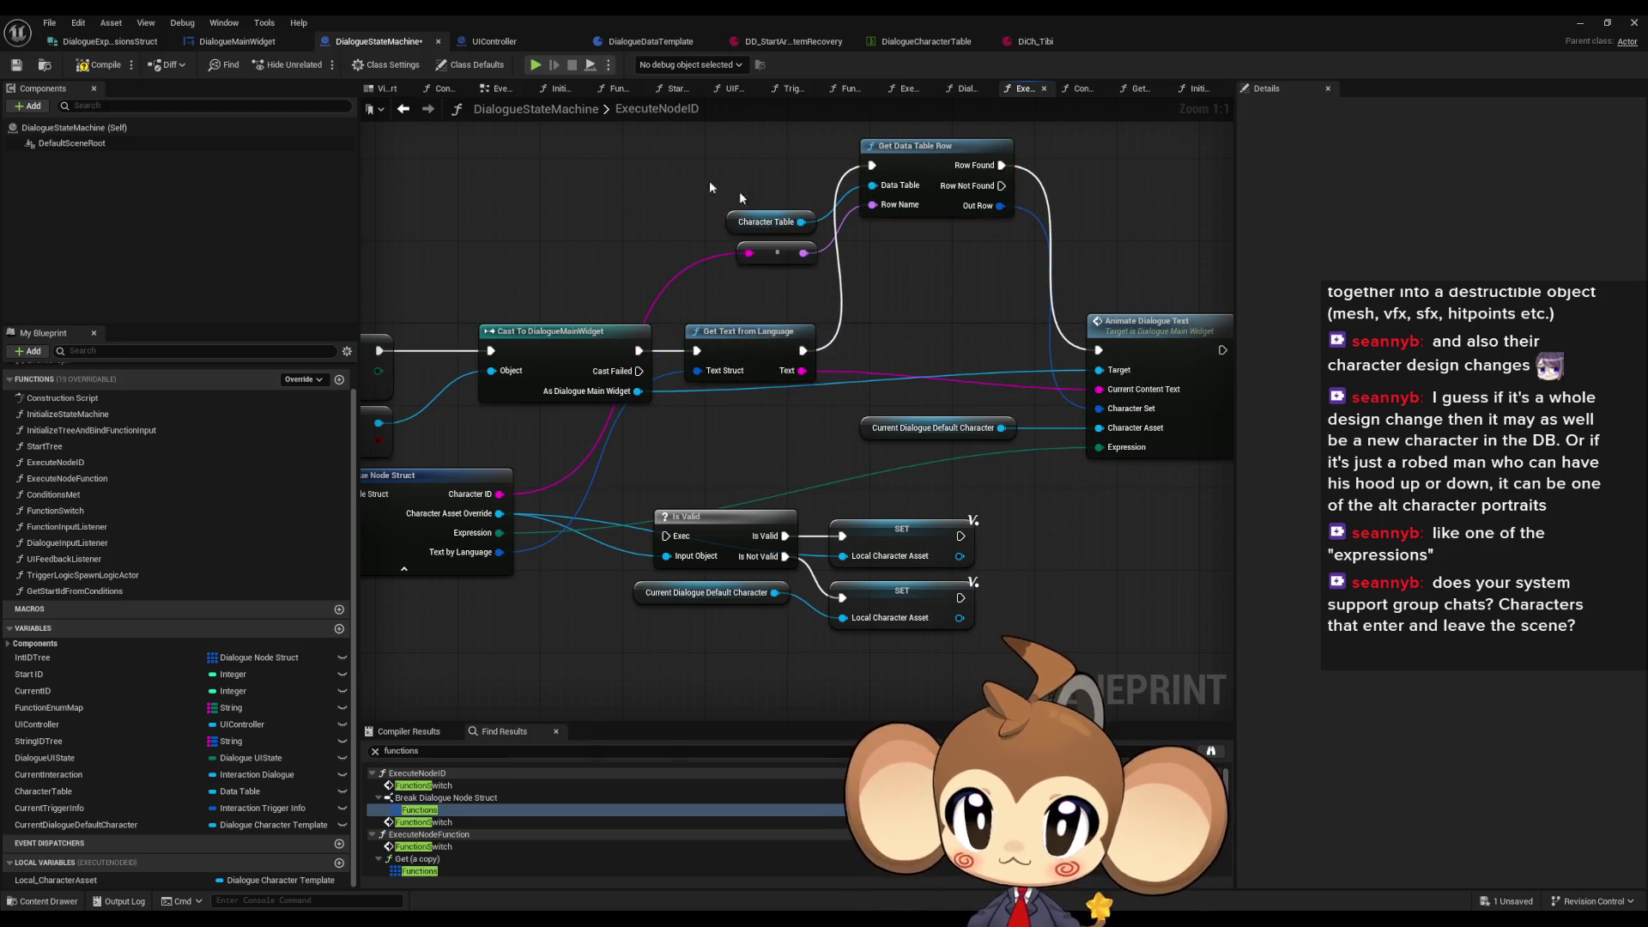
left_click(627, 45)
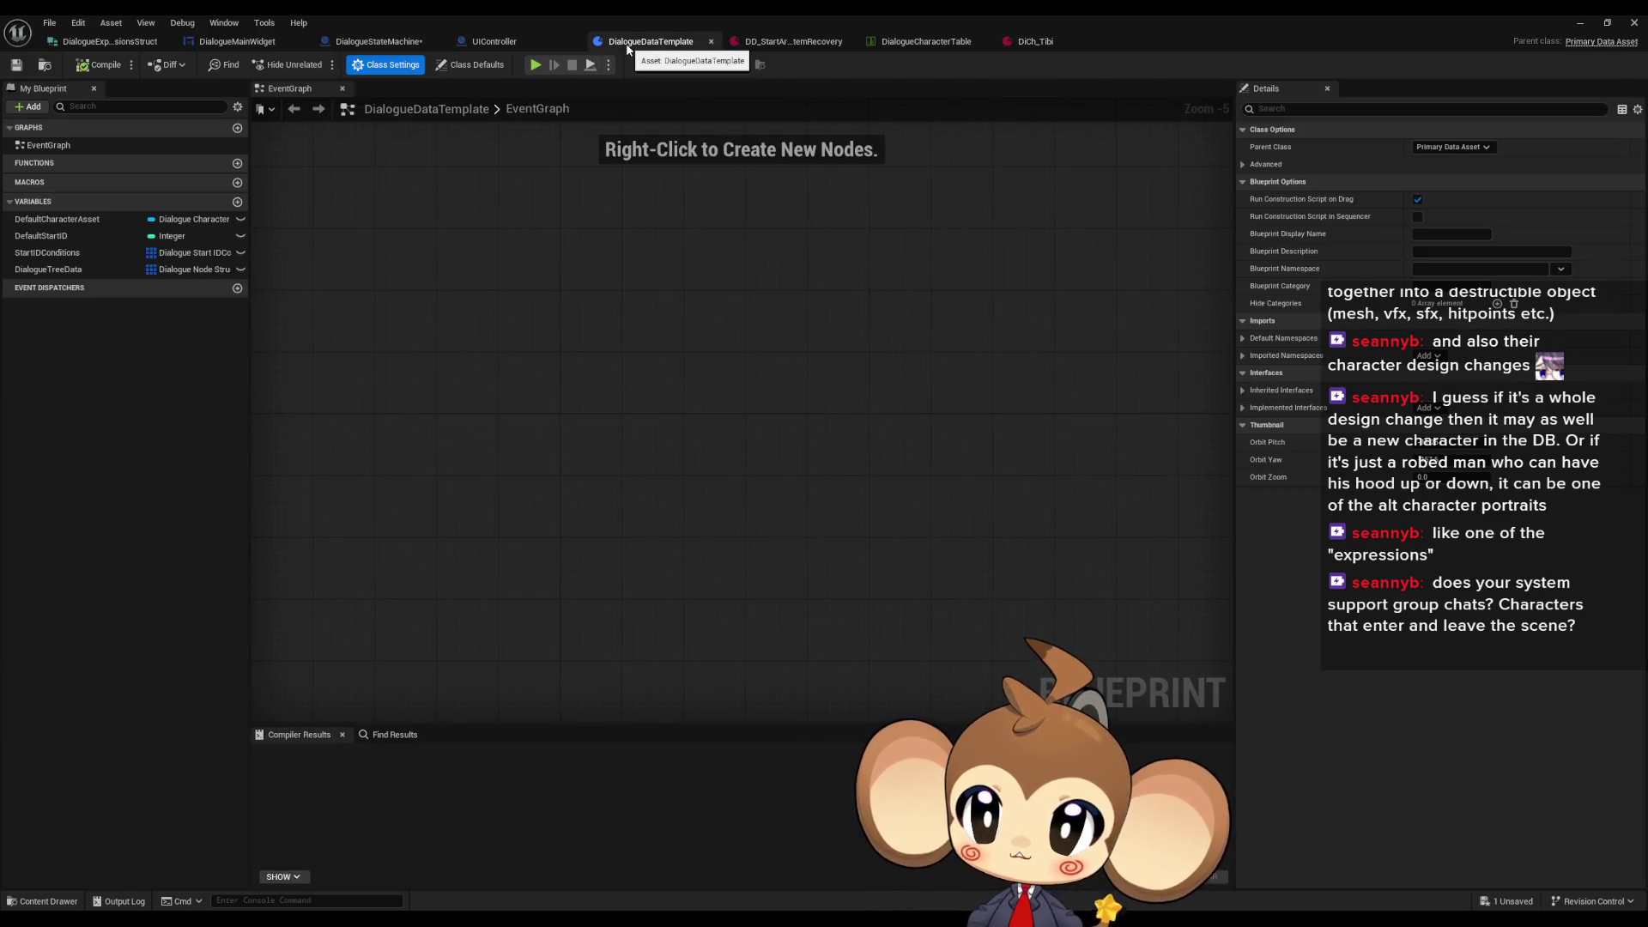
Step: Check Break Dialogue Node Struct, the DialogueCharacterTable and the item recovery start dialogue data asset
left_click(392, 45)
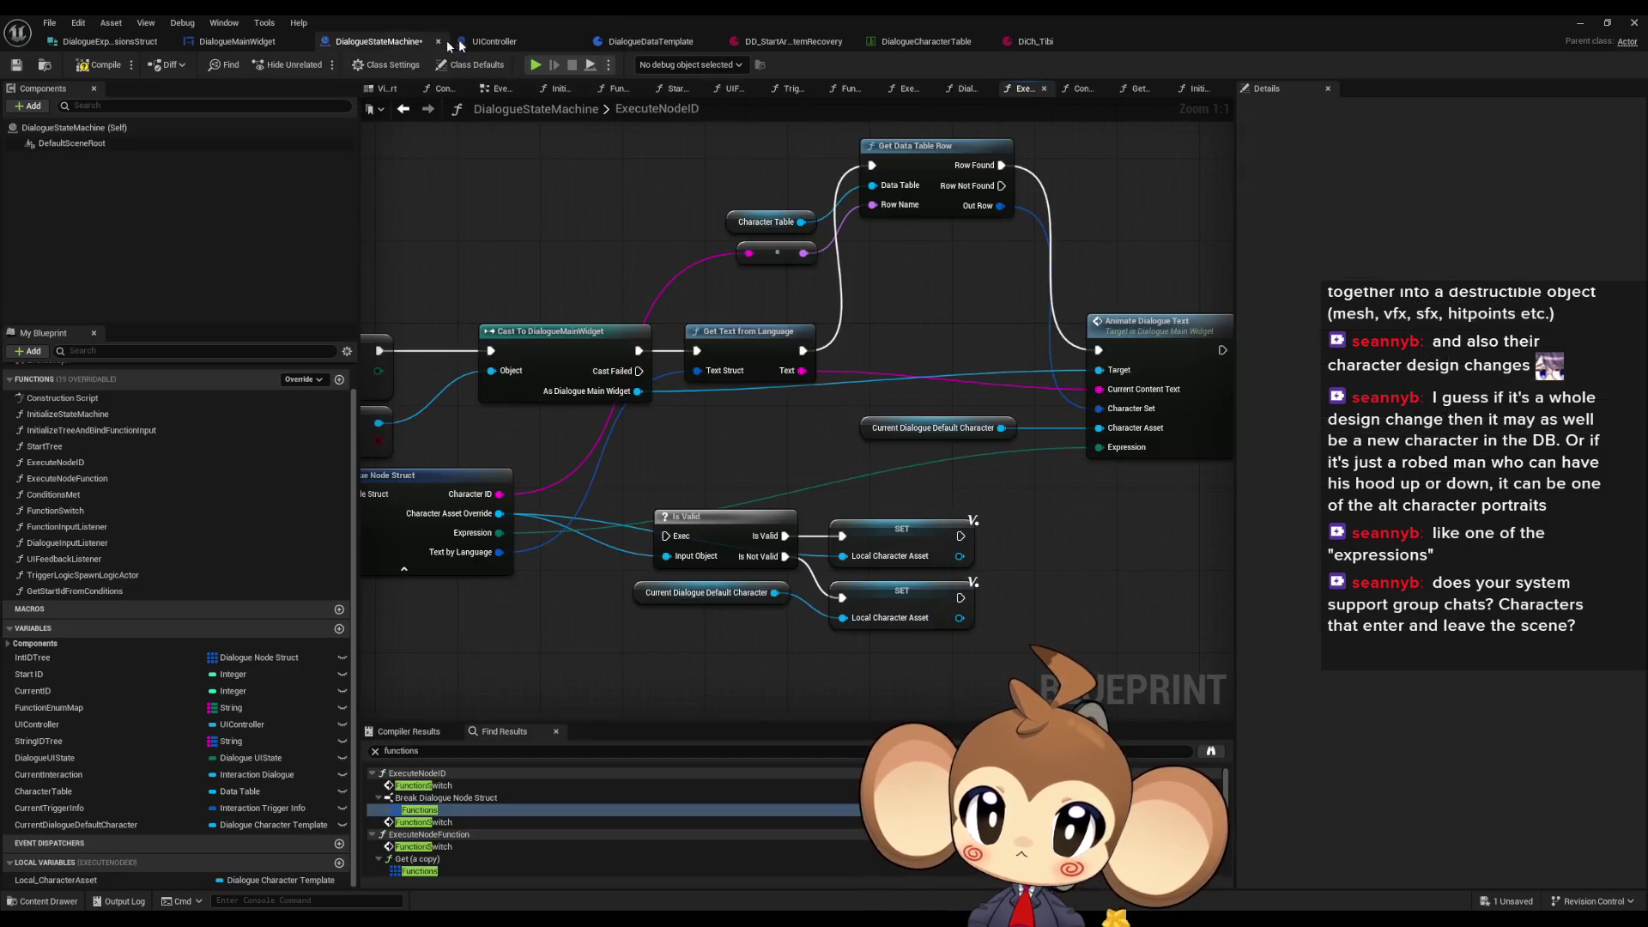
left_click(601, 507)
left_click(892, 44)
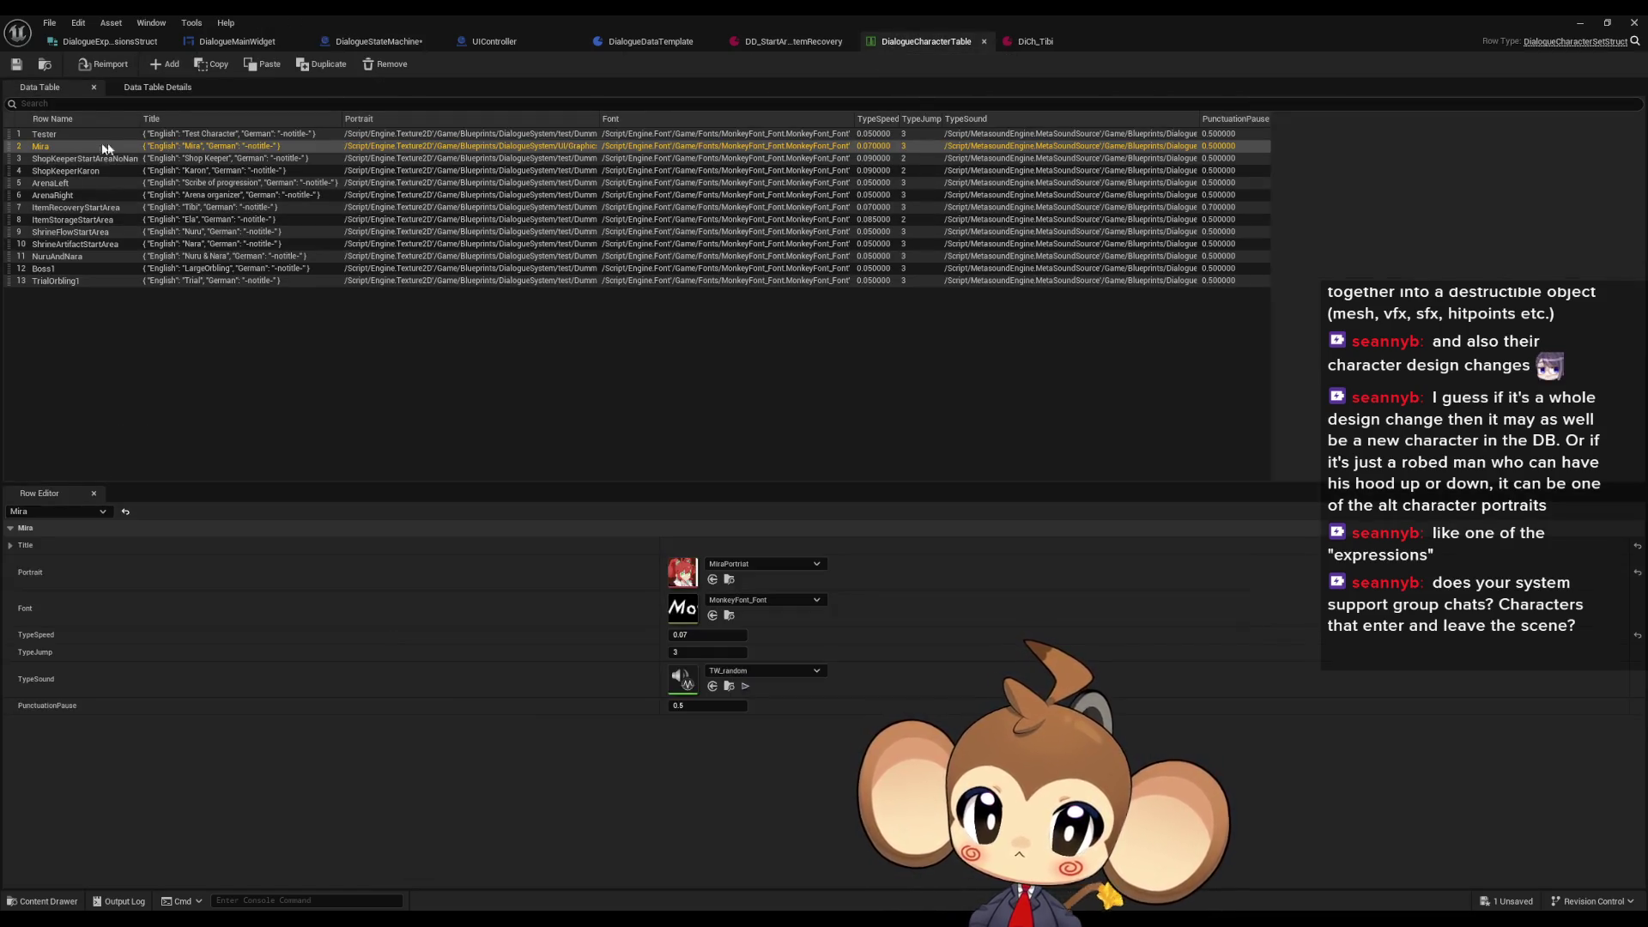
left_click(378, 41)
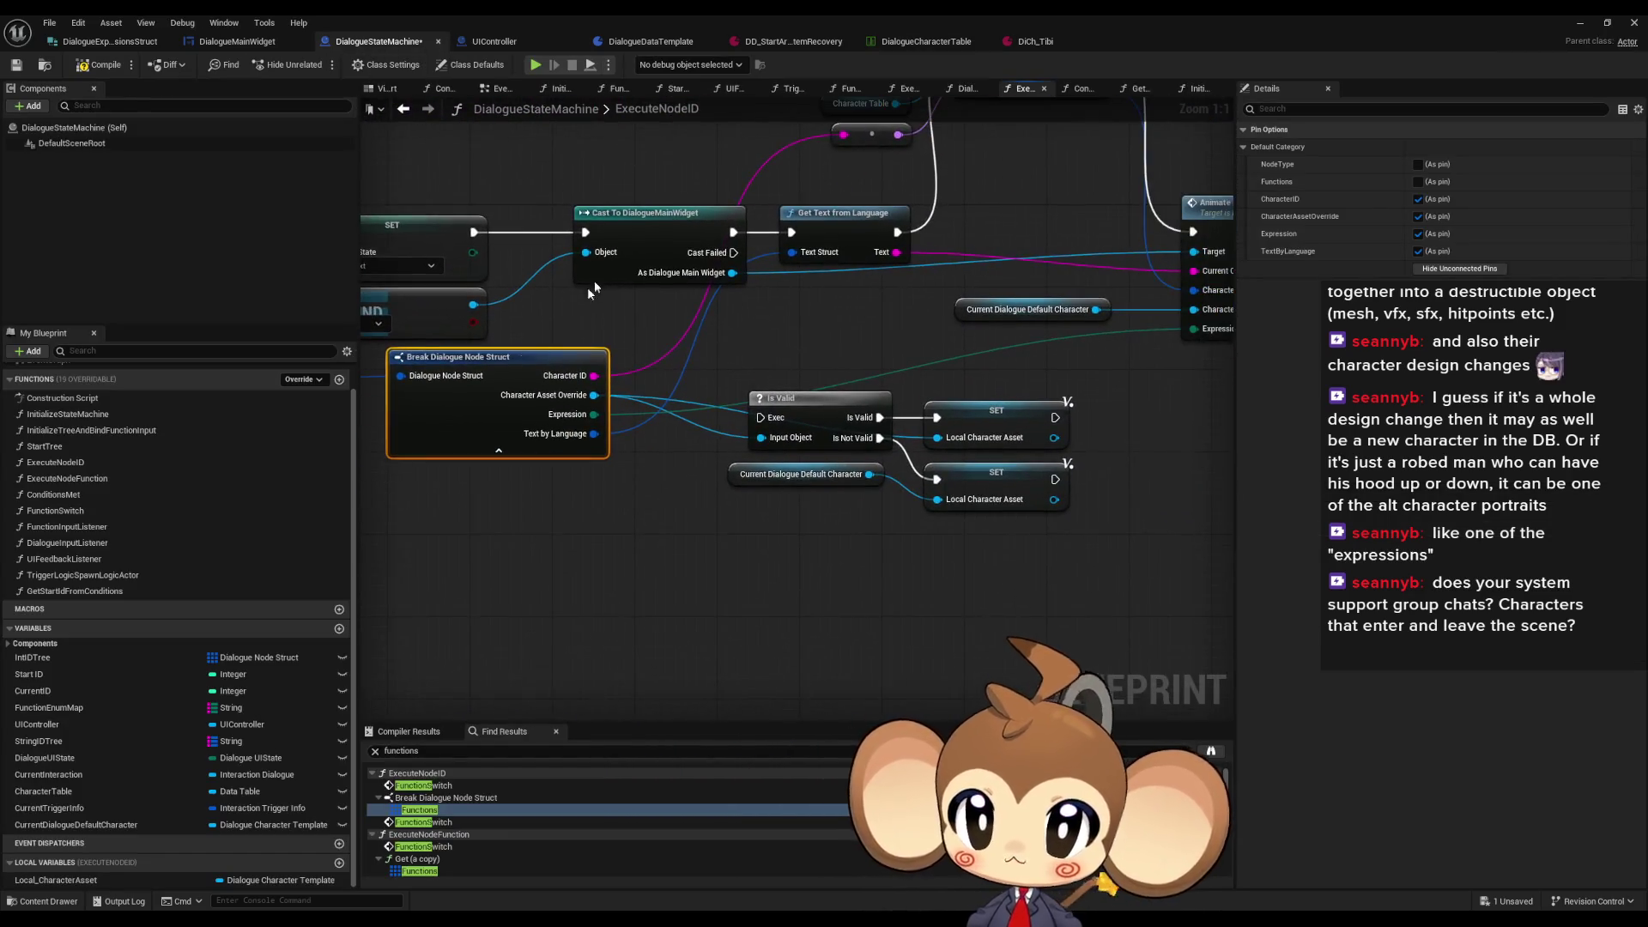
left_click(766, 43)
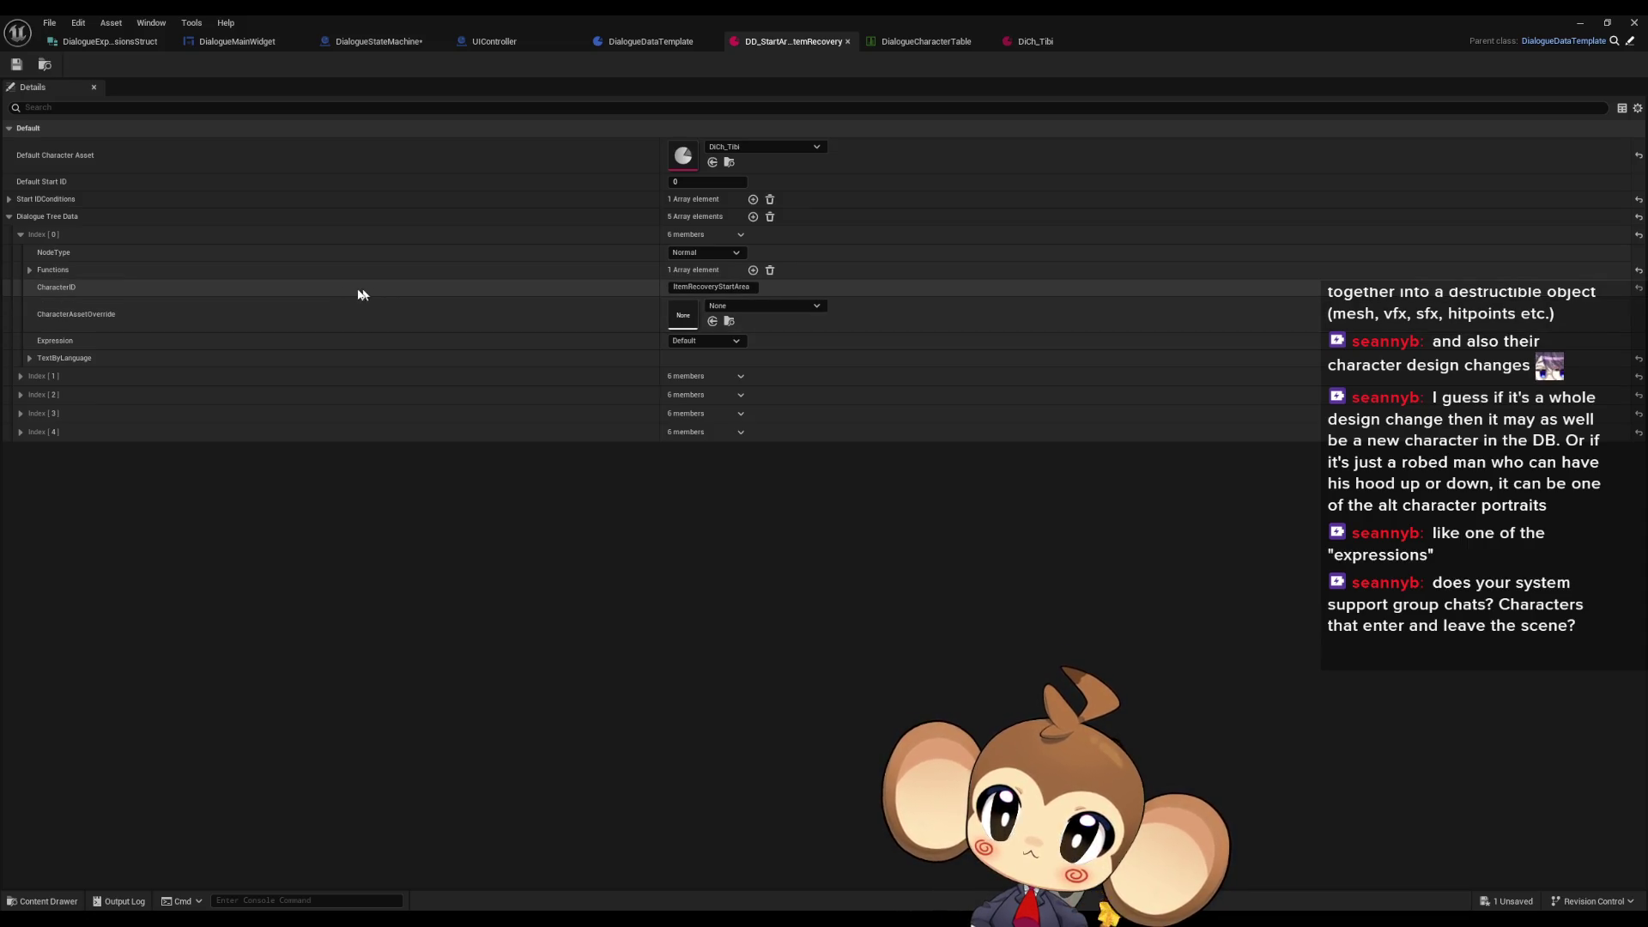
Step: Inspect DialogueDataTemplate's DialogueTreeData and StartIDConditions variables, then view the DialogueExpressionsStruct defaults
left_click(1630, 43)
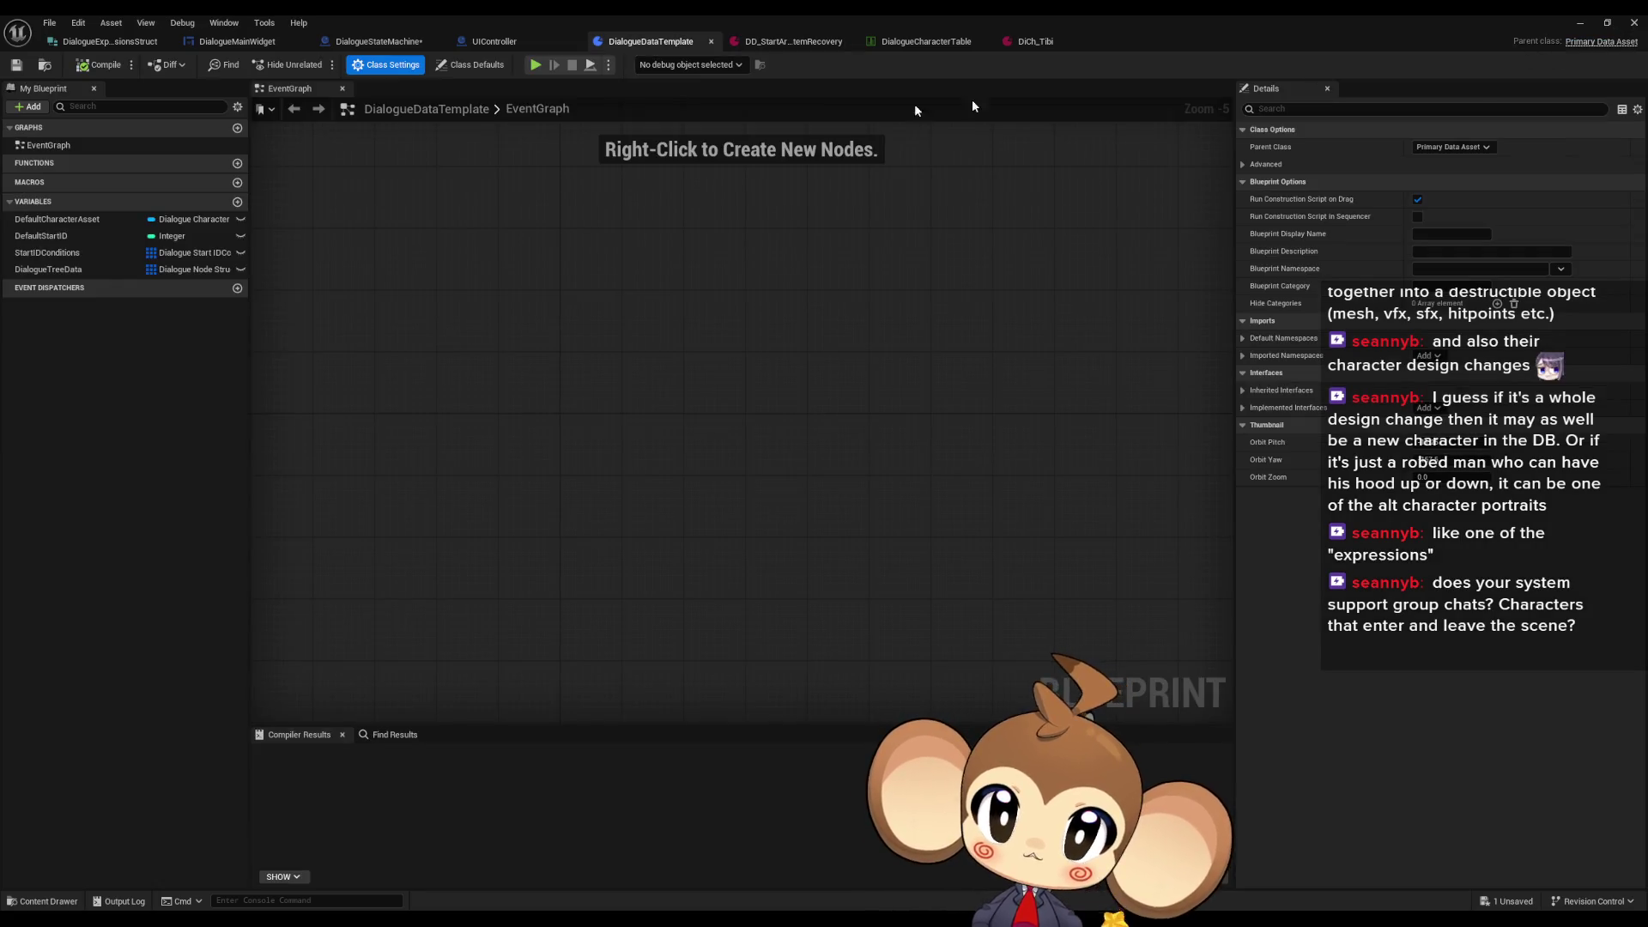
left_click(65, 273)
left_click(61, 256)
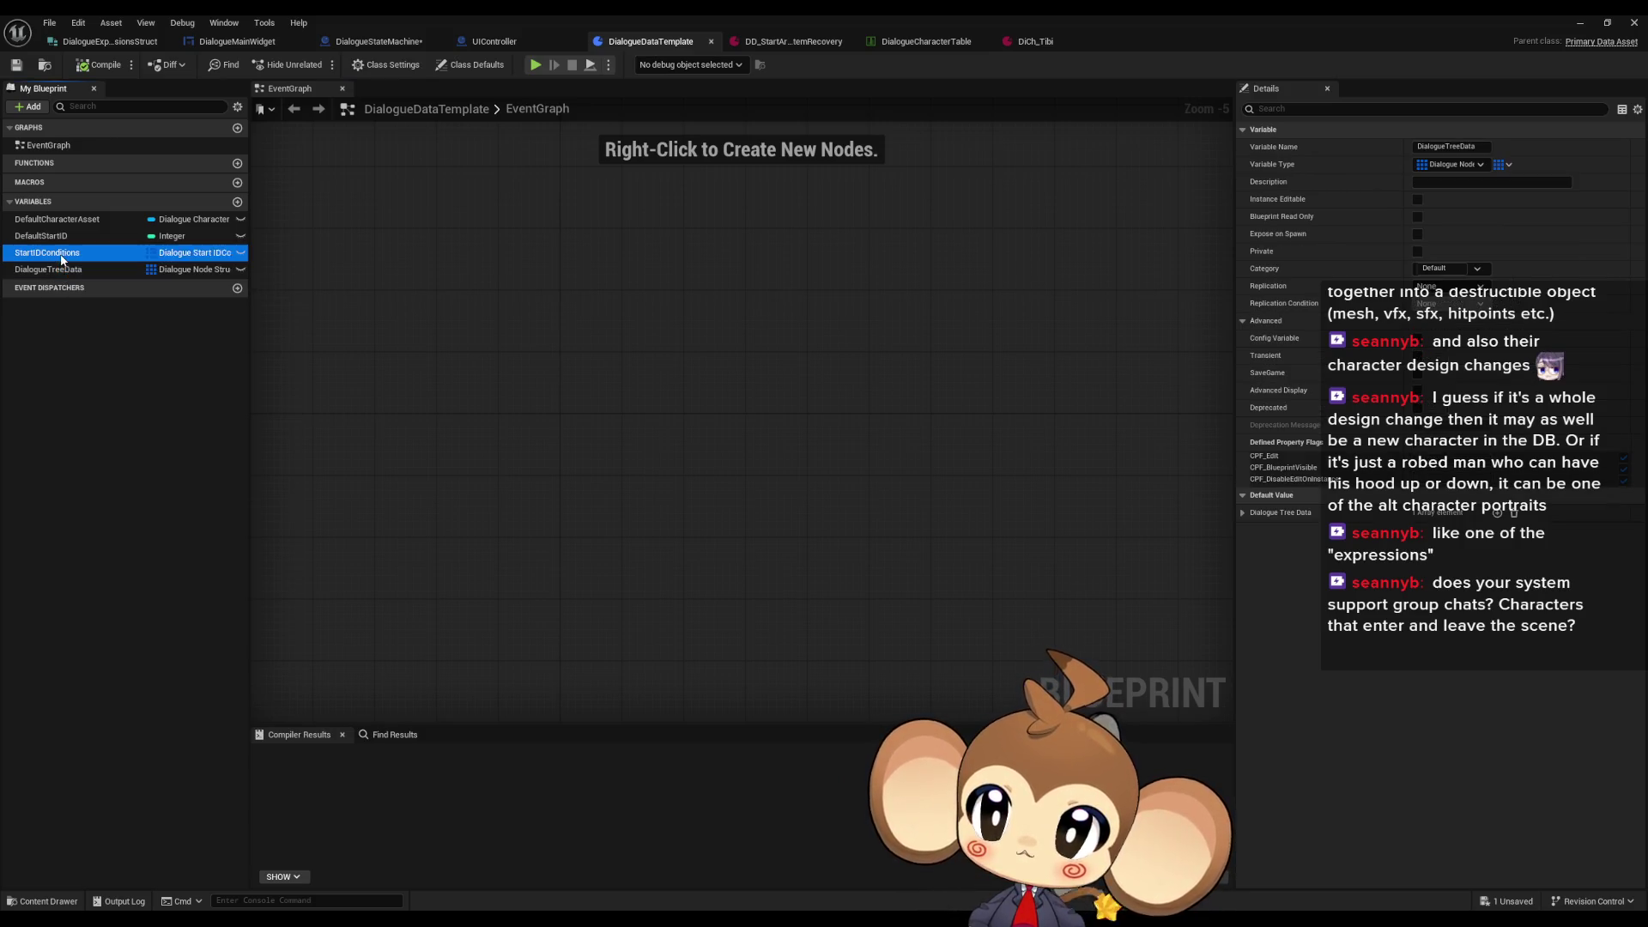
left_click(59, 271)
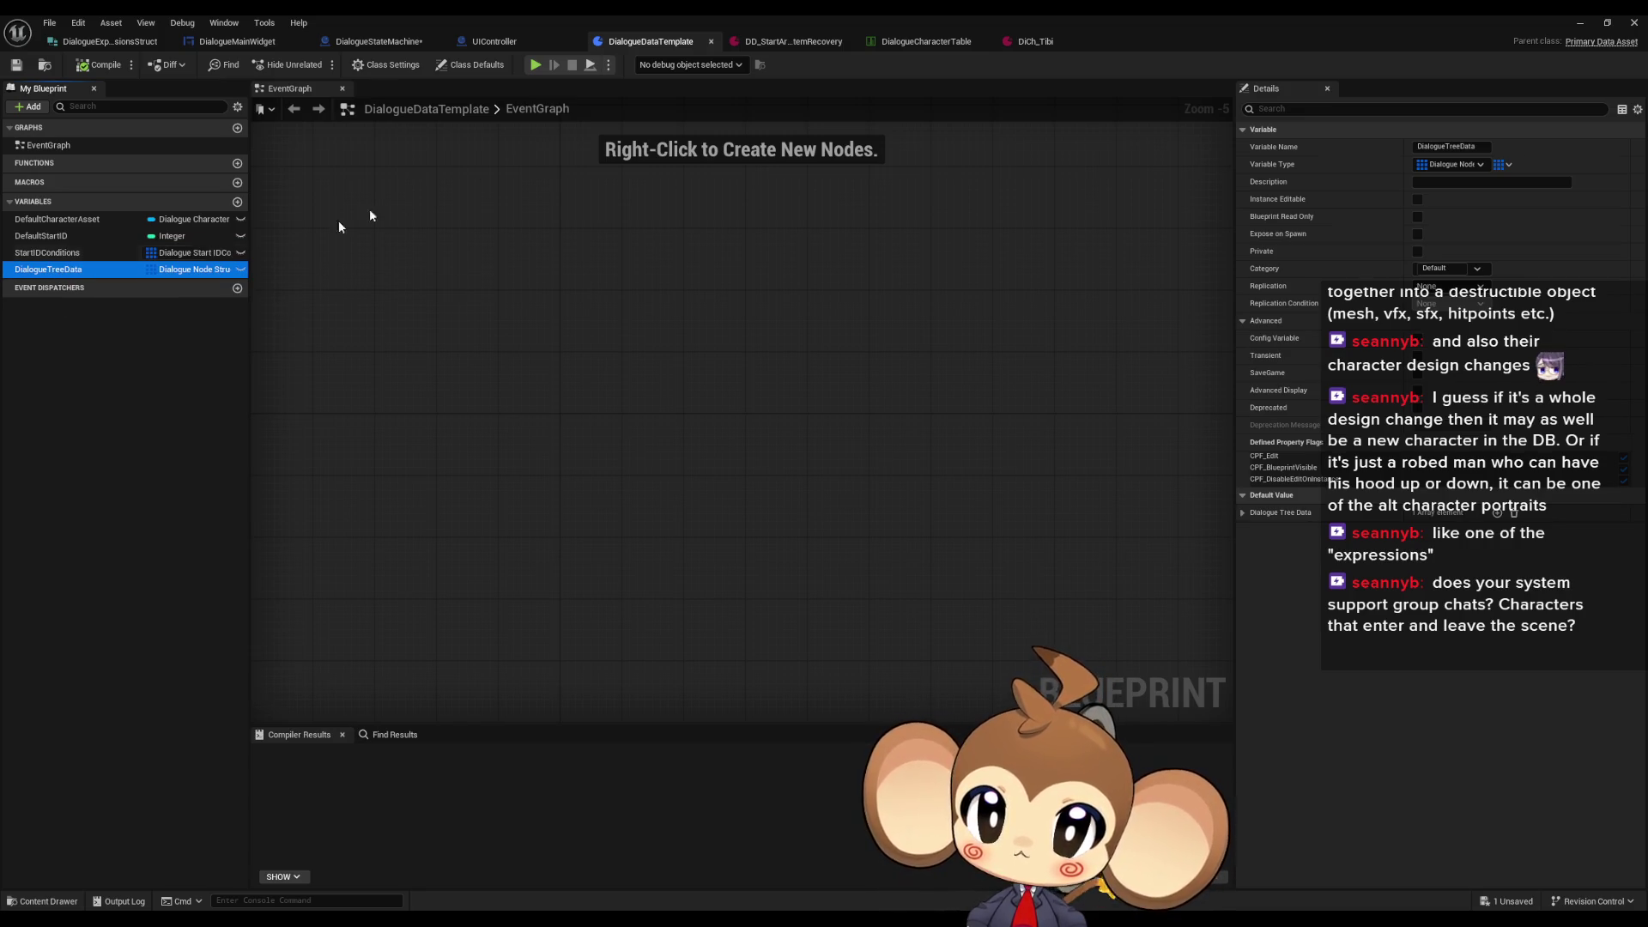
double_click(431, 13)
left_click(340, 251)
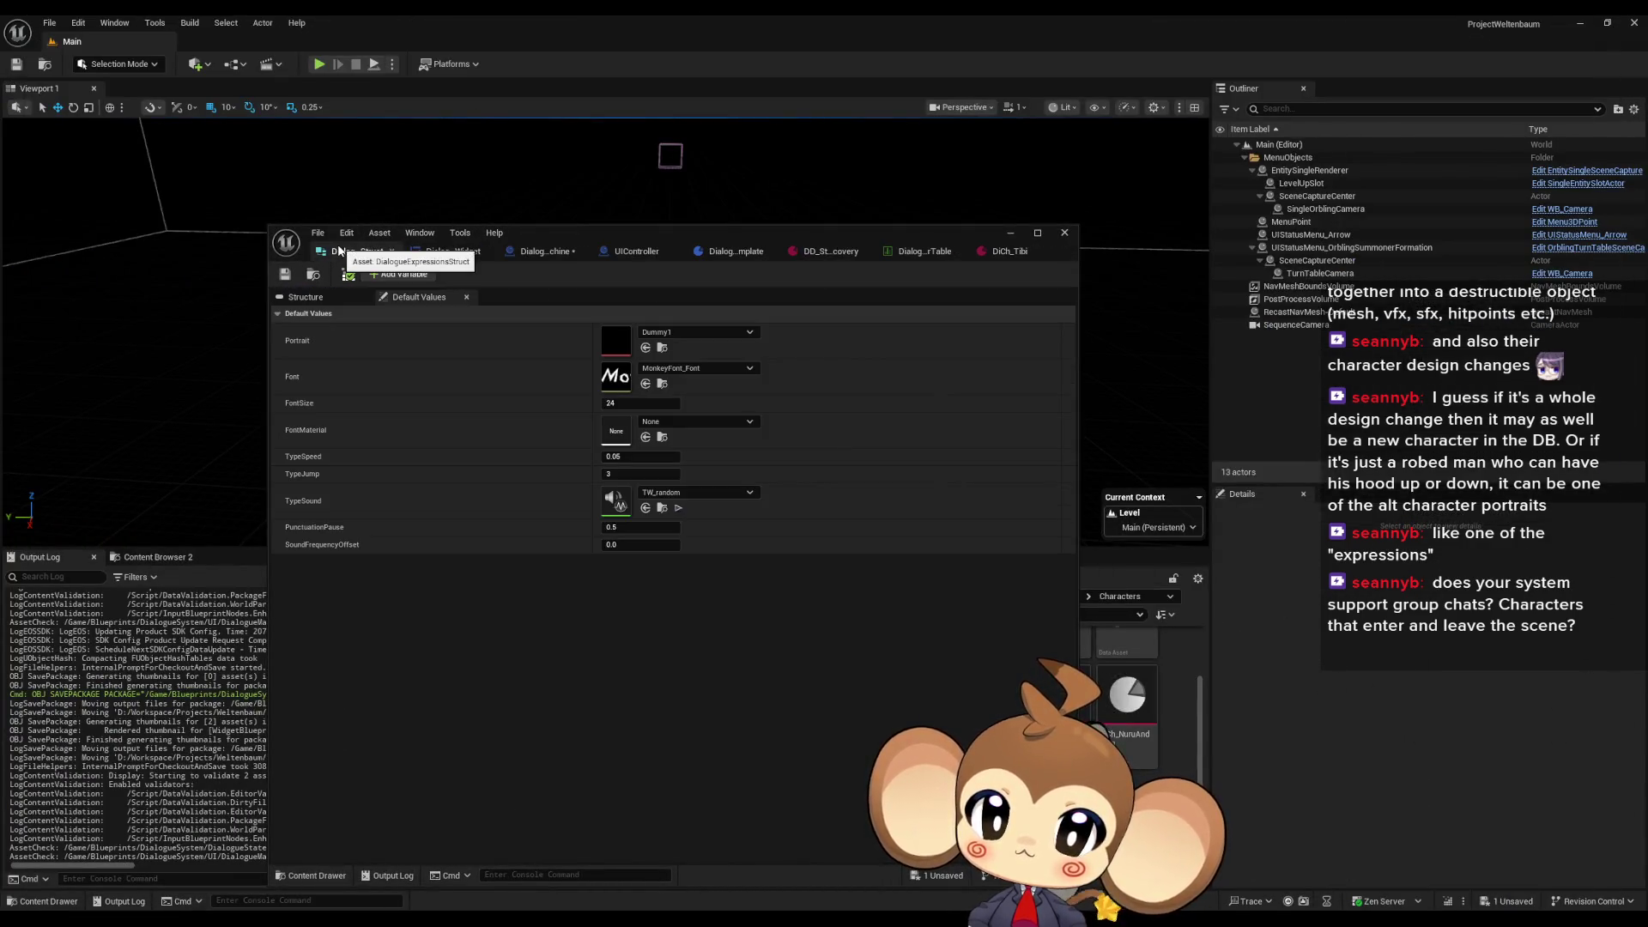
Step: Rename the struct's CharacterID member to CharacterIDOLD
mouse_move(687, 230)
left_mouse_down()
mouse_move(630, 194)
mouse_move(327, 135)
left_mouse_up()
left_click(939, 597)
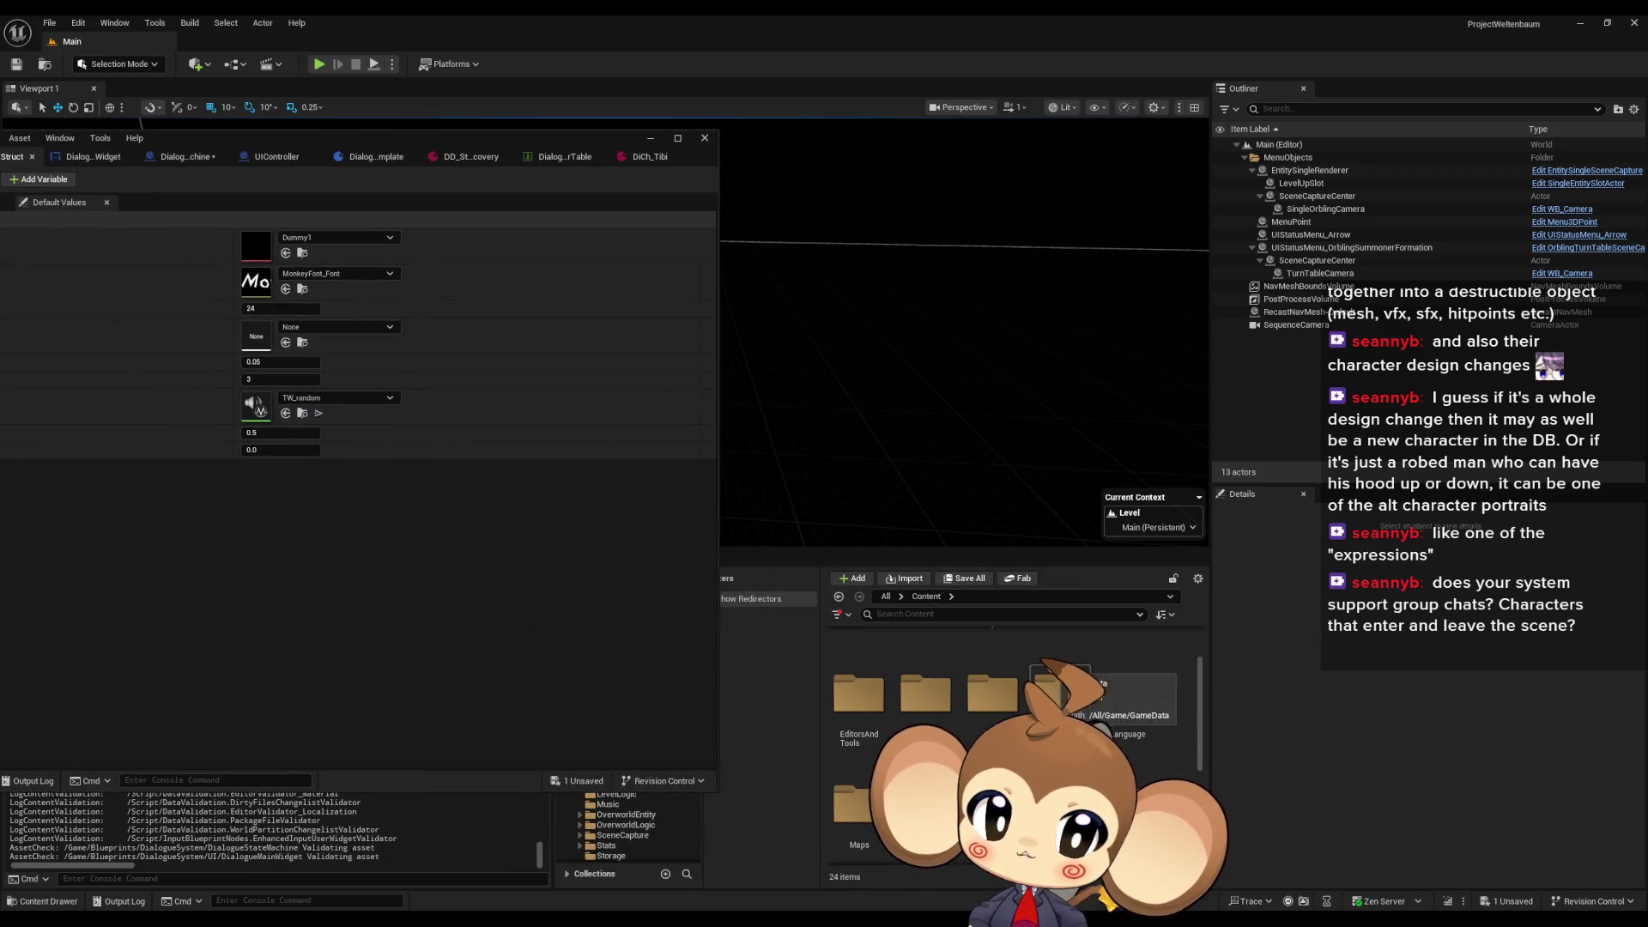
scroll(1053, 678, "up", 2)
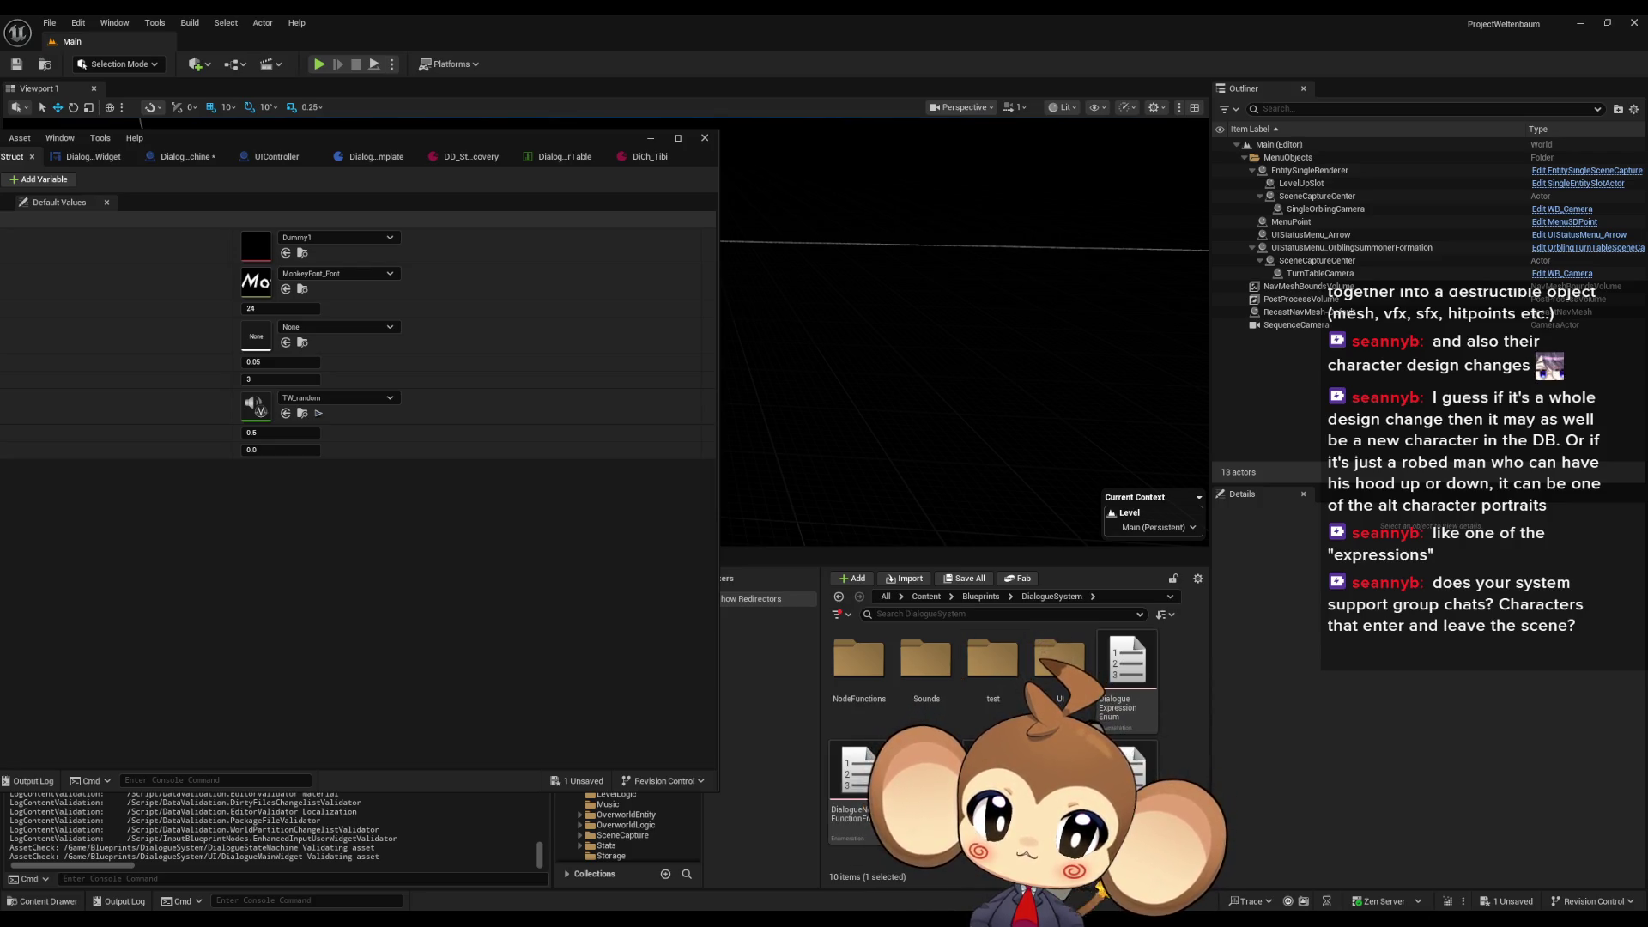
left_click_drag(292, 134, 672, 273)
left_click(327, 419)
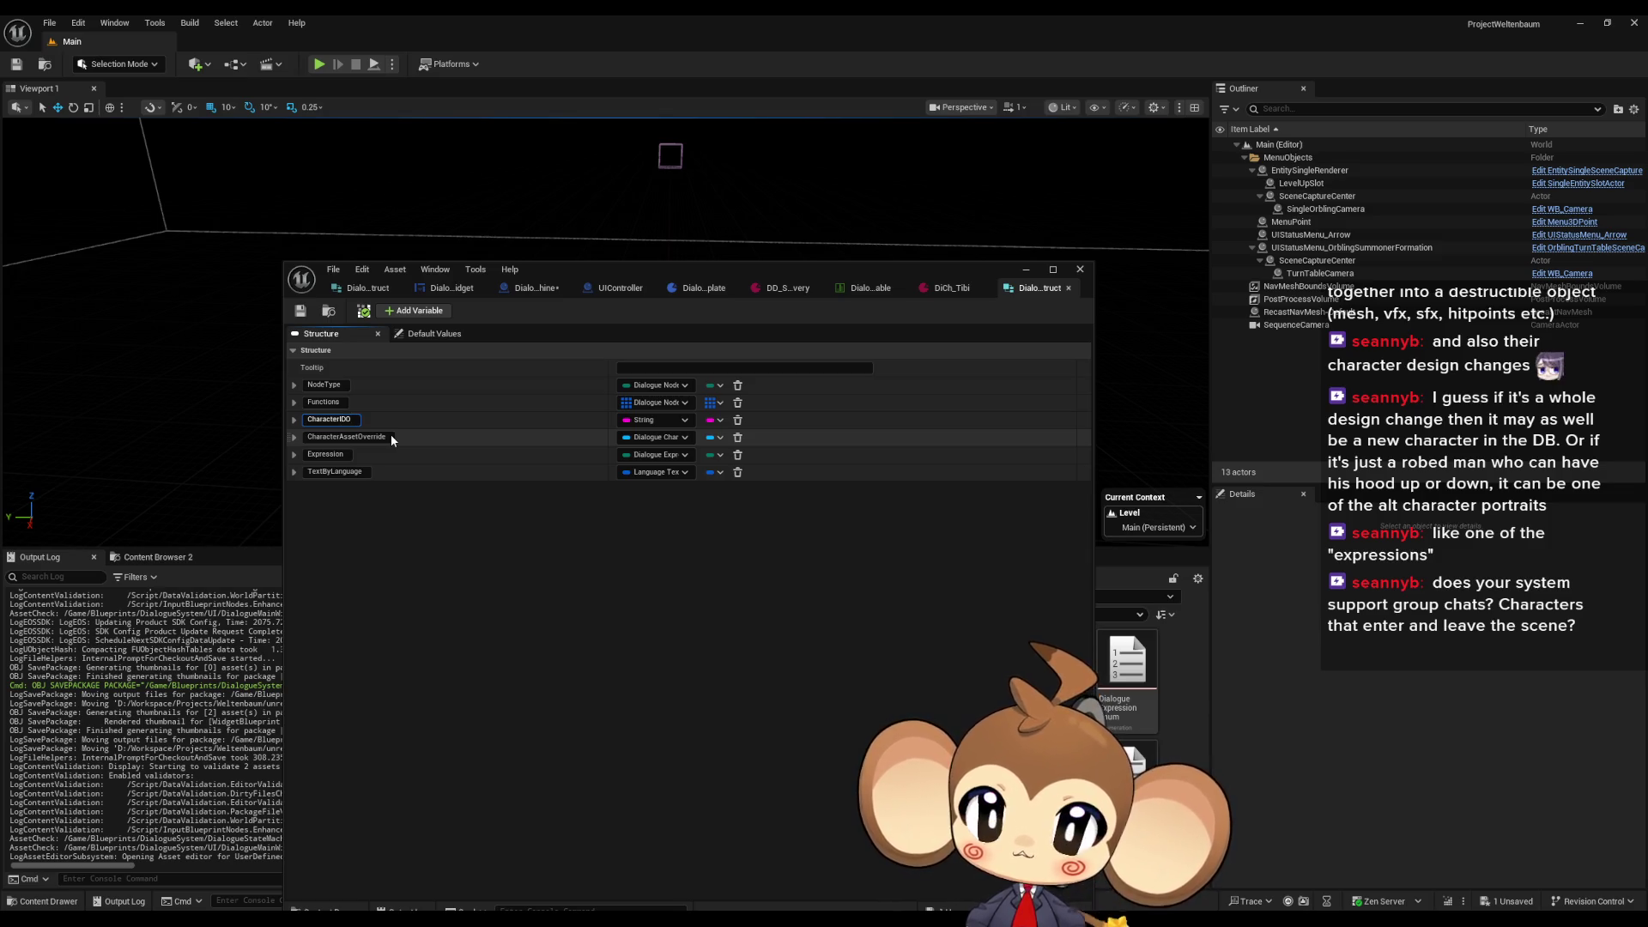
key("Return")
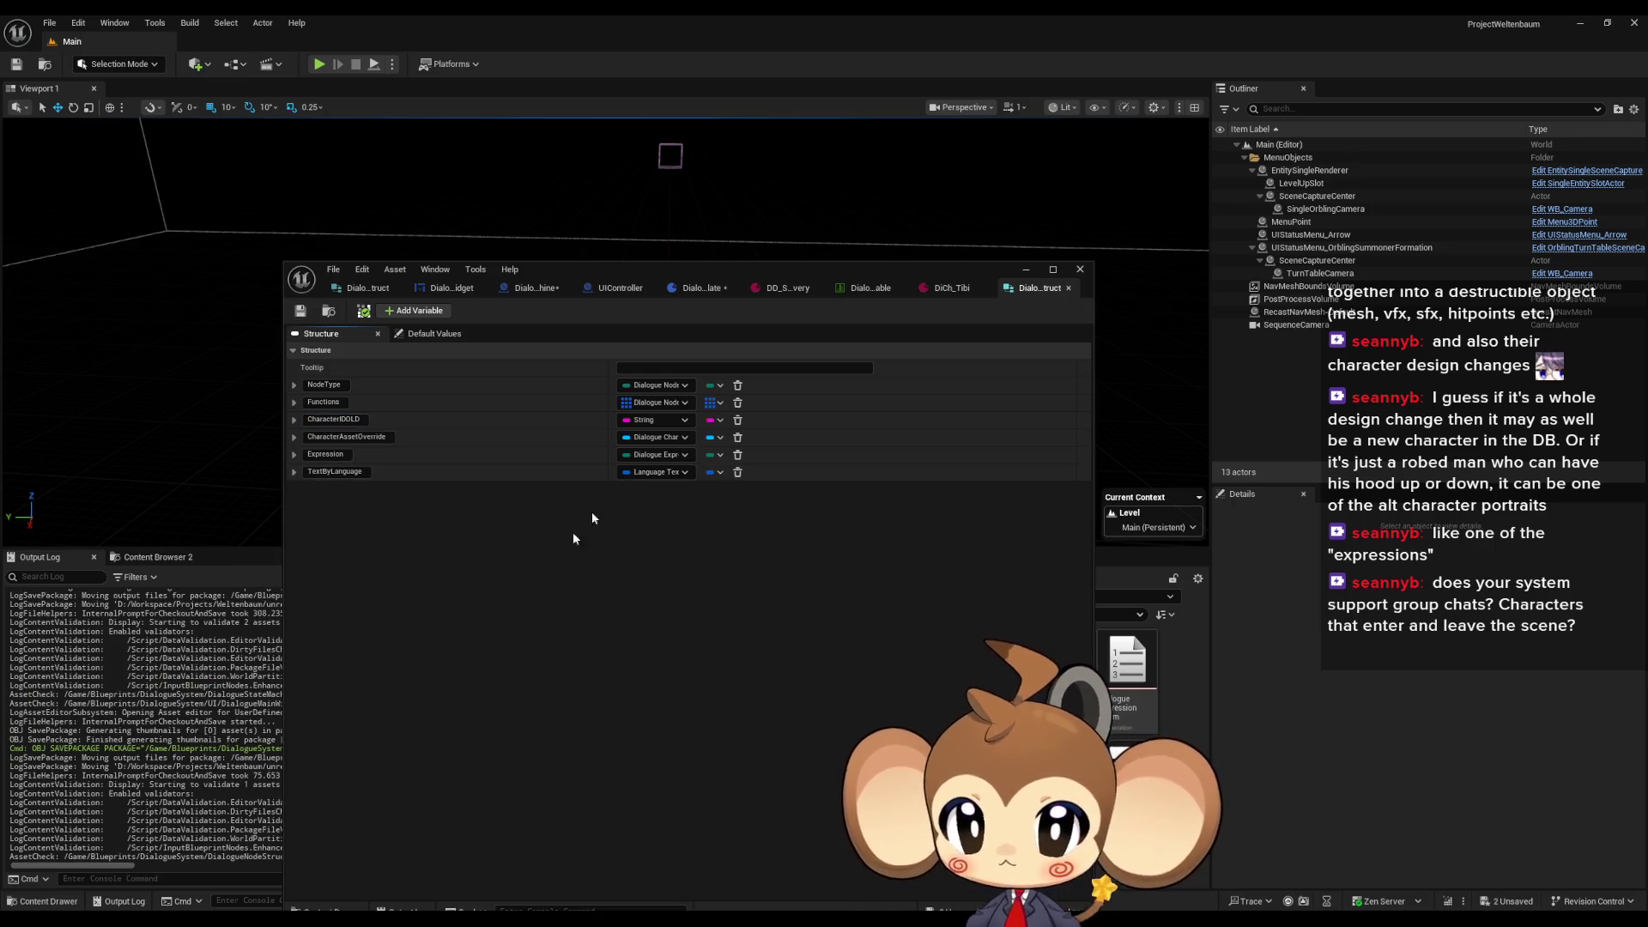
Step: In DialogueMainWidget, rename AnimateDialogueText's CharacterSet input to CharacterSetOLD
left_click(433, 293)
double_click(539, 261)
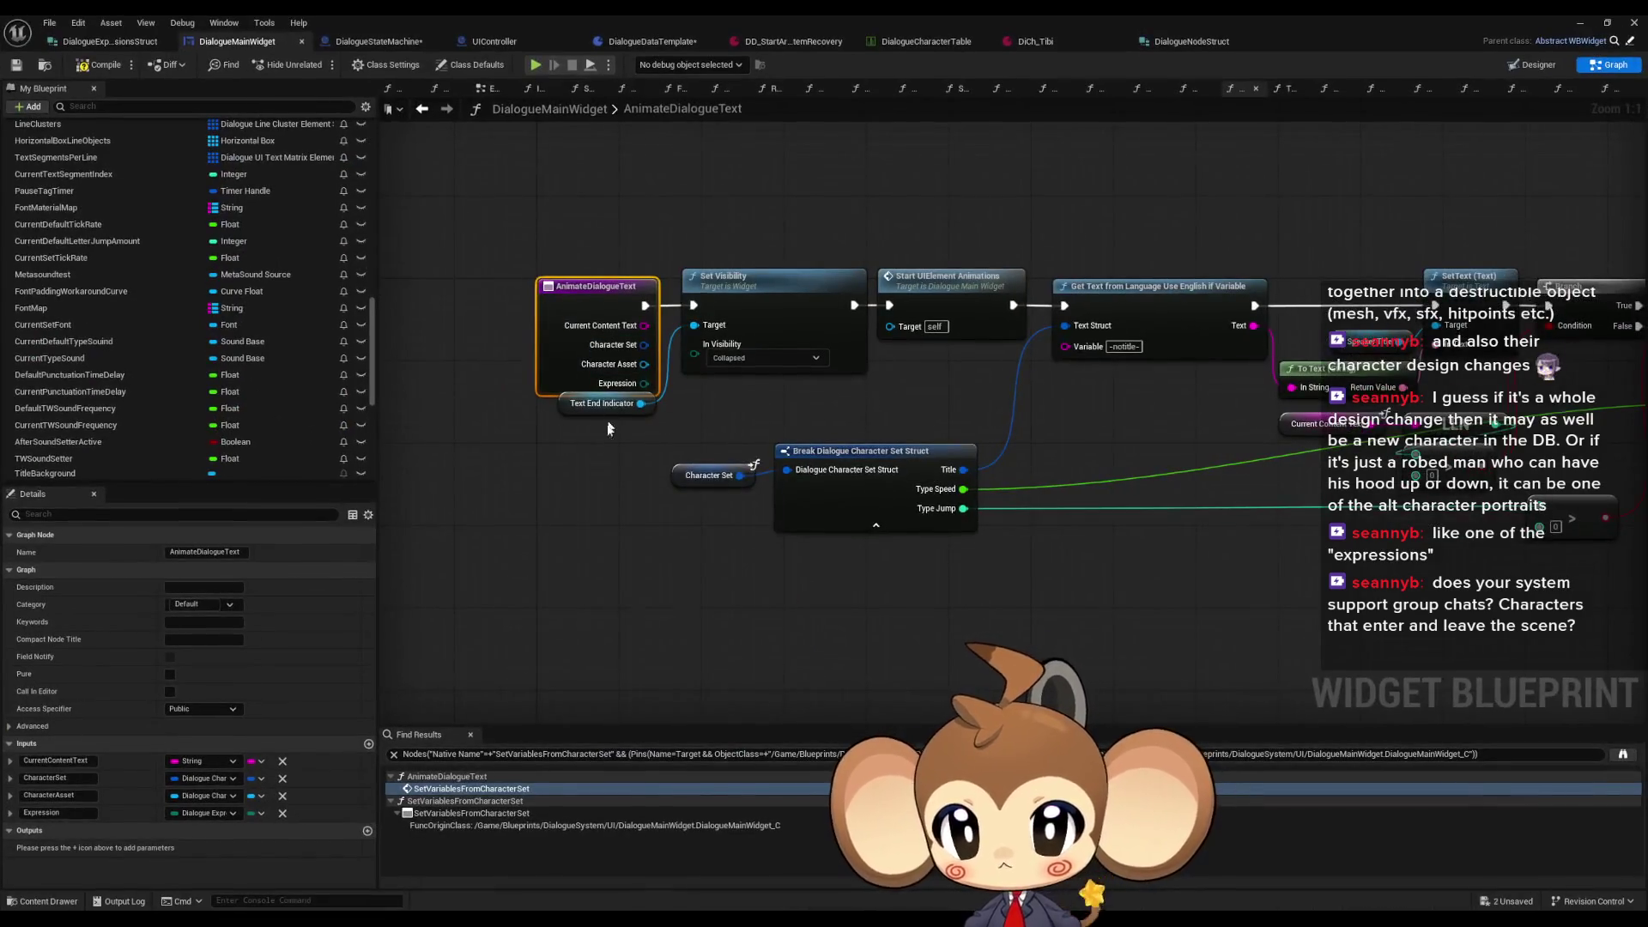
left_click_drag(575, 405, 574, 418)
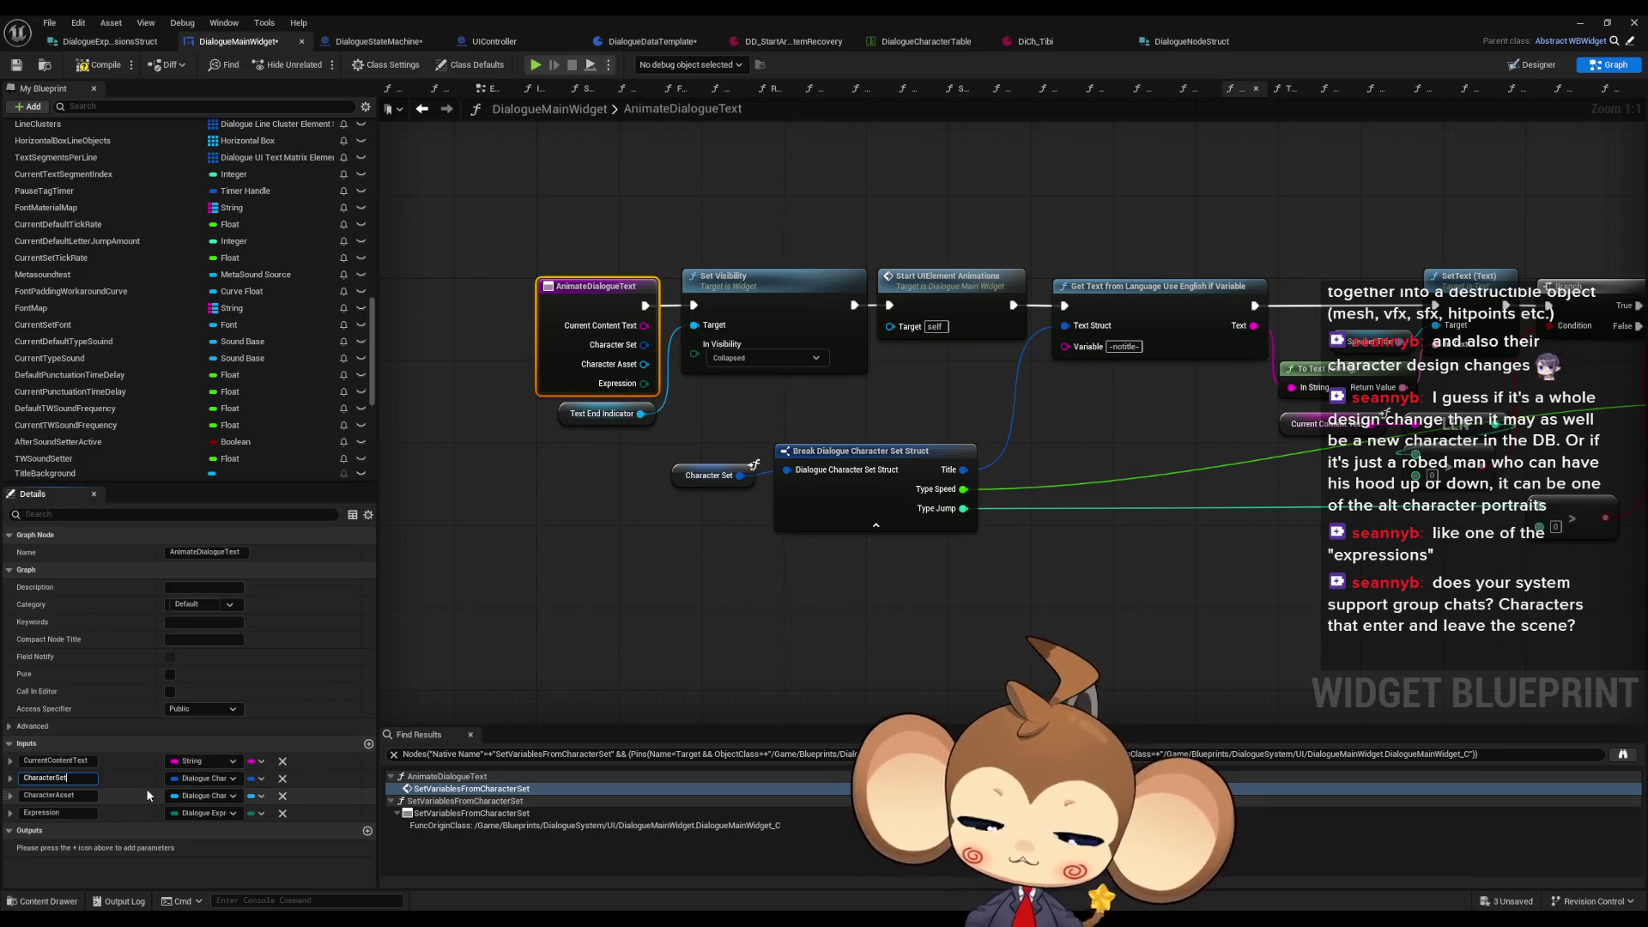
key("Return")
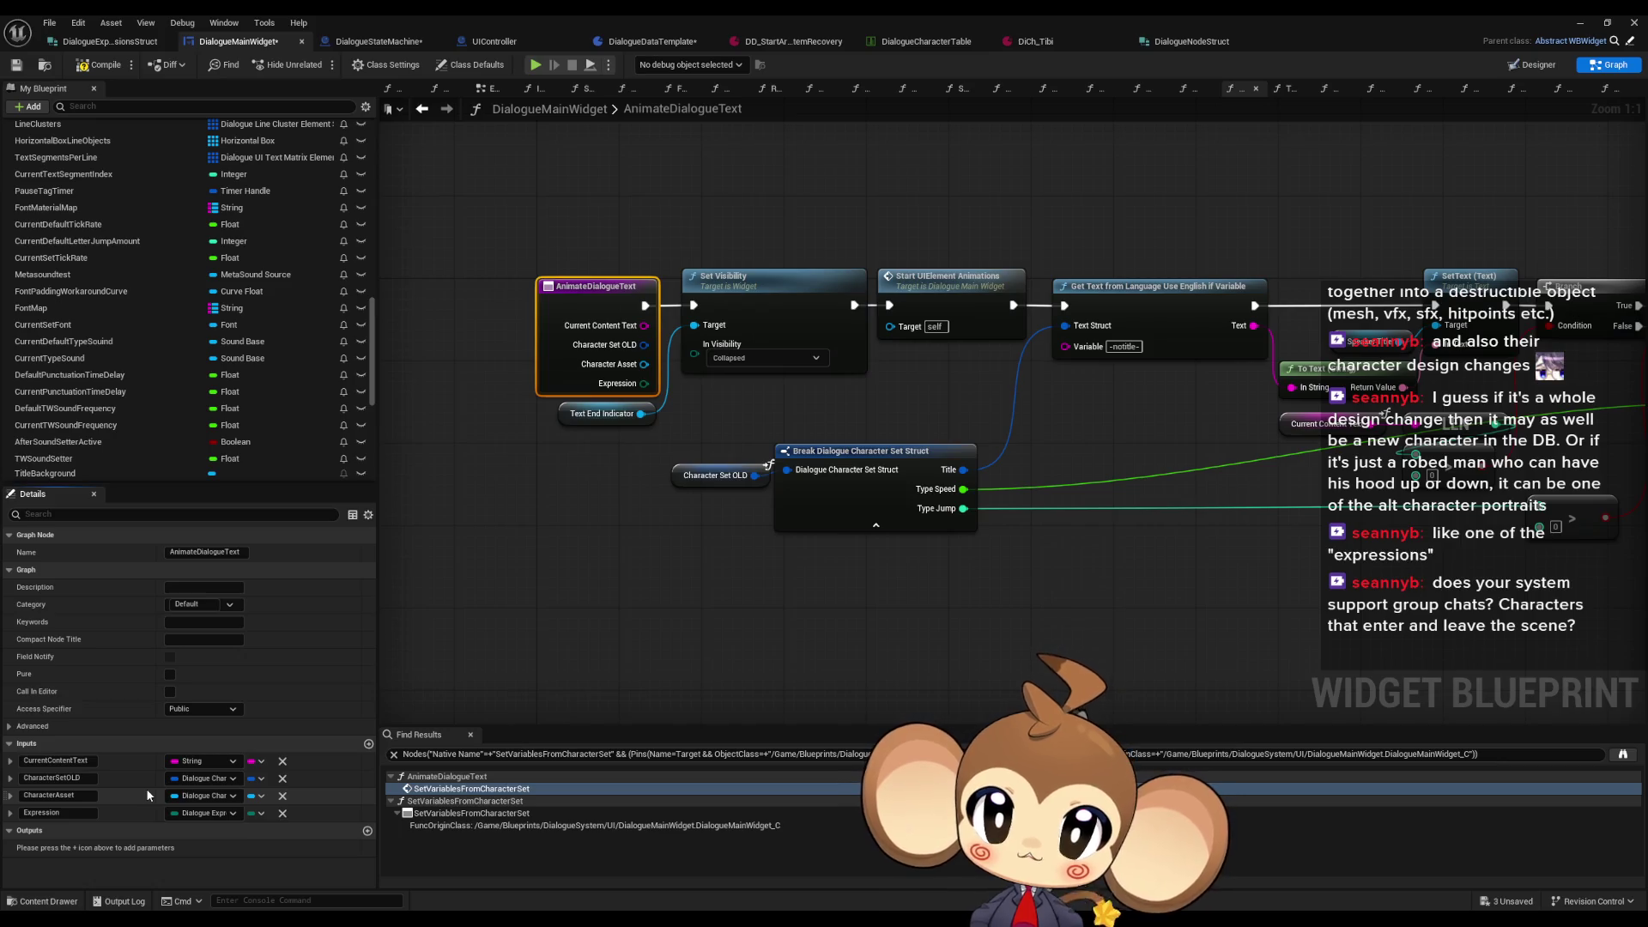
left_click(876, 645)
left_click_drag(874, 639, 831, 634)
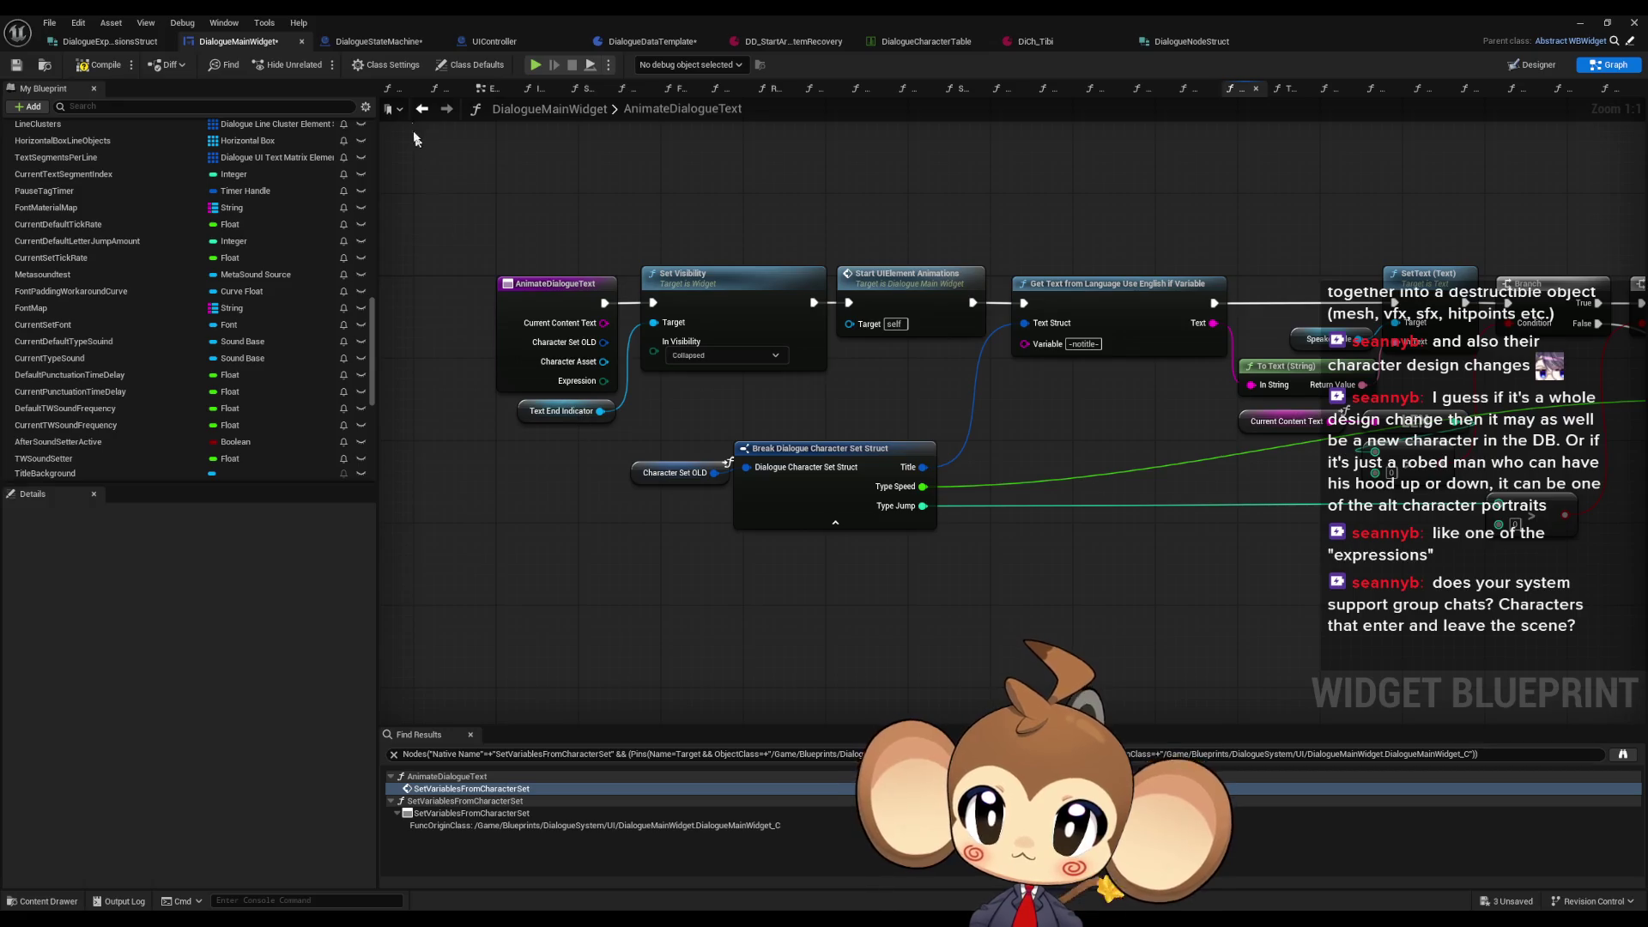
left_click(375, 41)
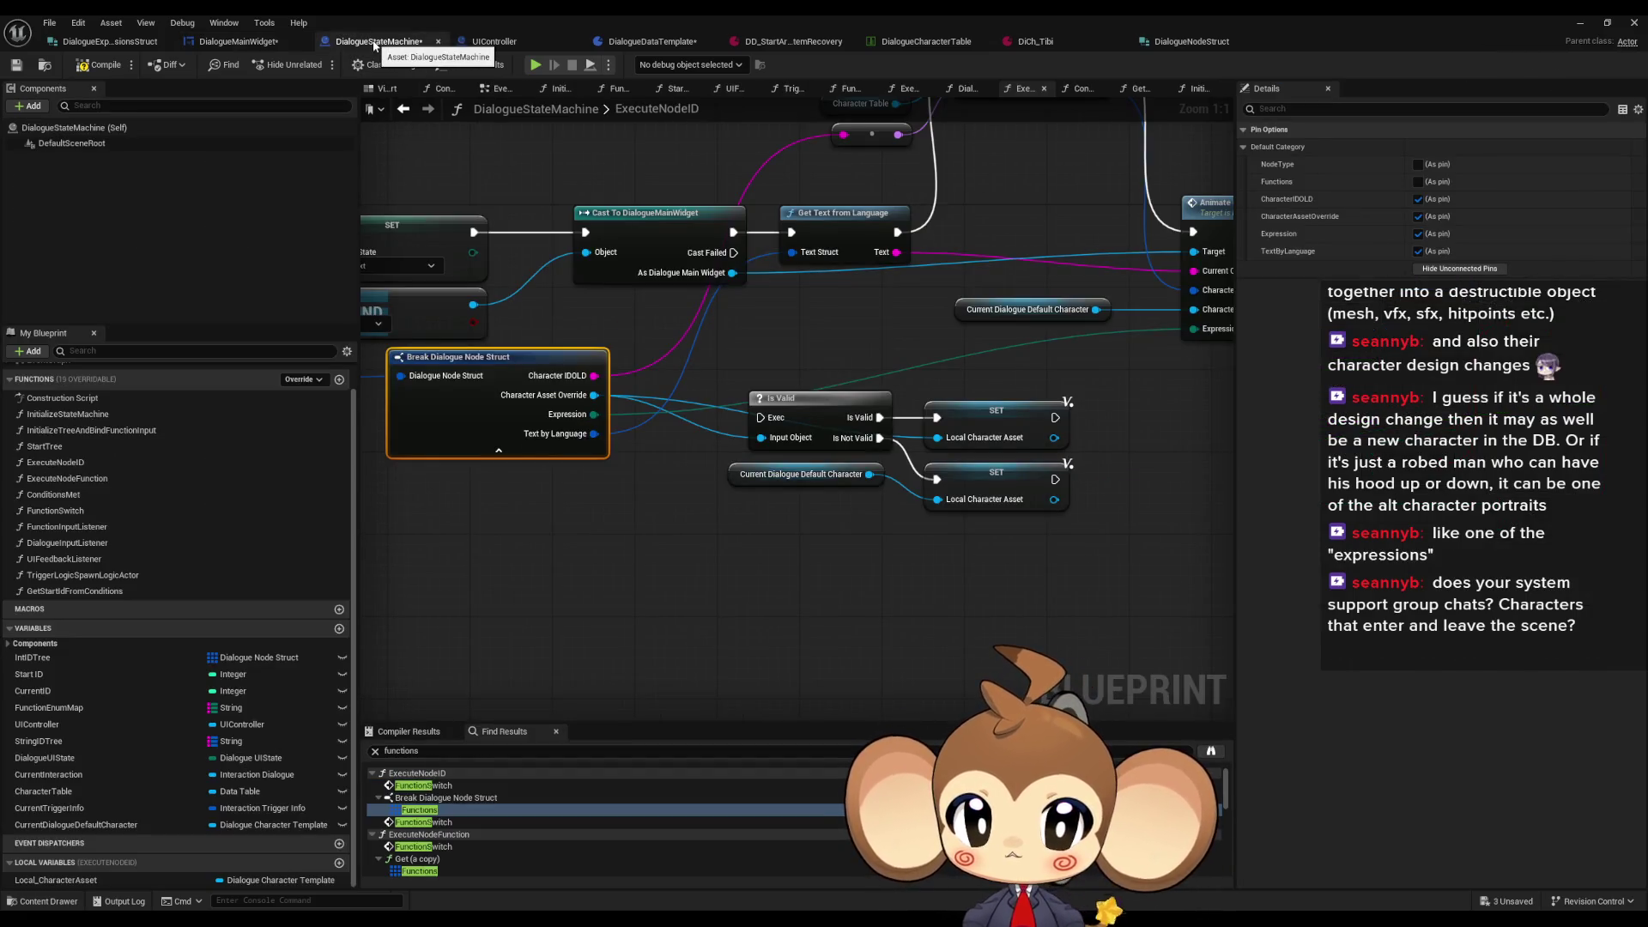
Step: Shift the Is Valid and SET nodes to the right and inspect the Character Table node
mouse_move(1144, 484)
left_mouse_down()
mouse_move(978, 592)
mouse_move(905, 574)
mouse_move(953, 543)
mouse_move(988, 563)
left_mouse_up()
left_click_drag(704, 395, 738, 418)
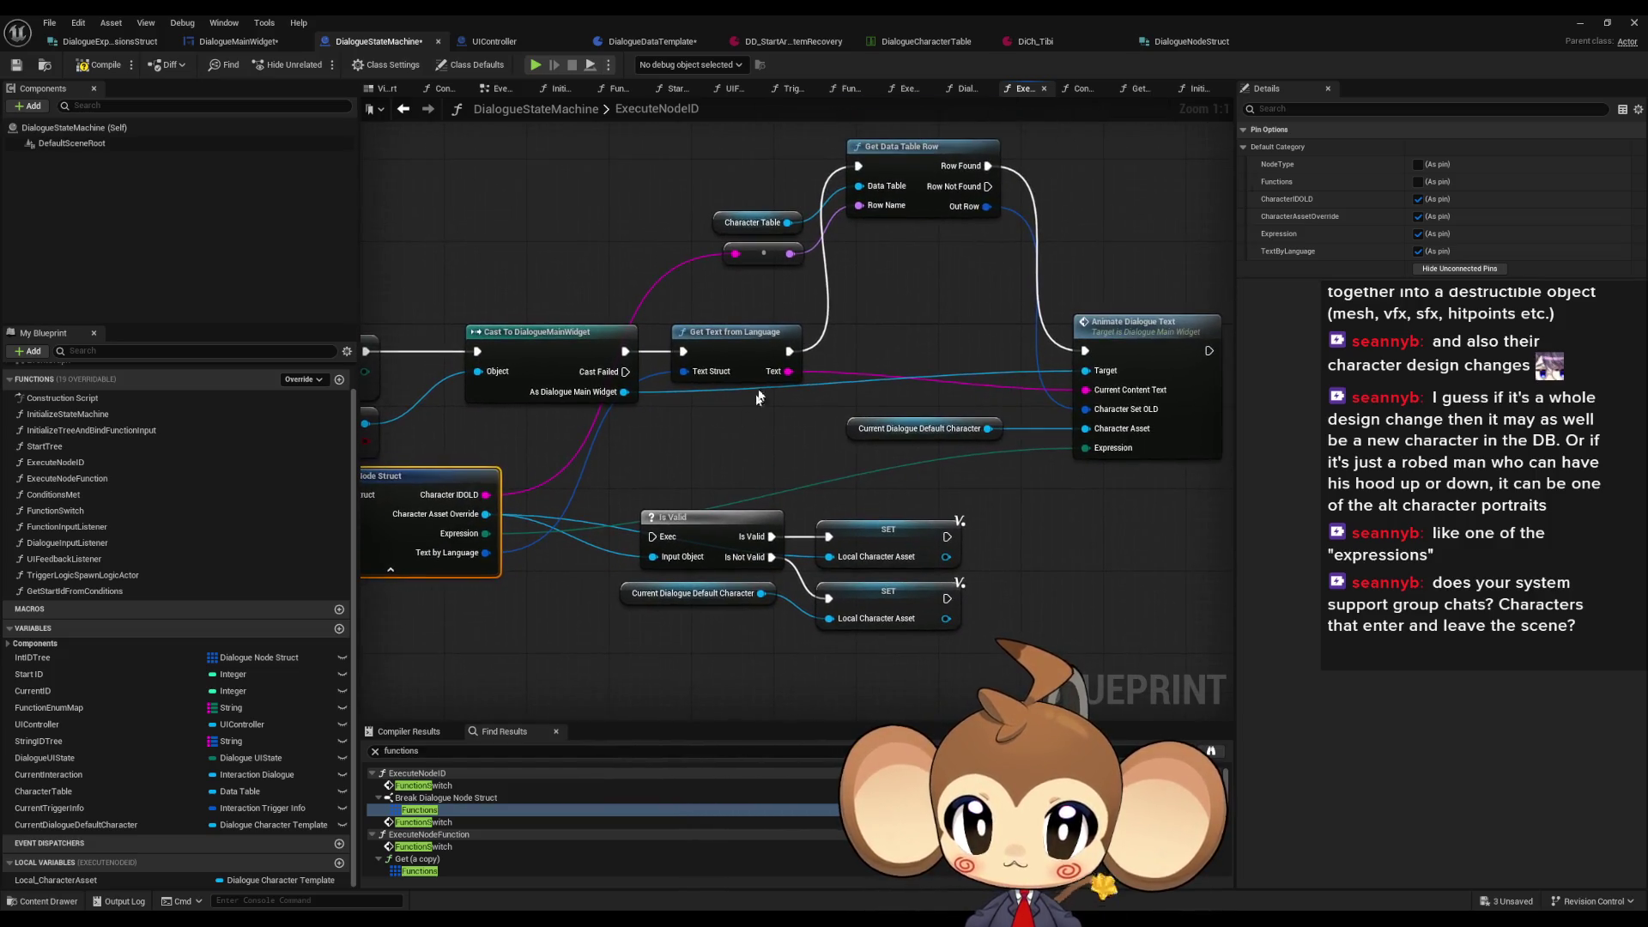
left_click_drag(678, 484, 867, 618)
left_click_drag(888, 529, 1085, 519)
left_click_drag(785, 438, 687, 424)
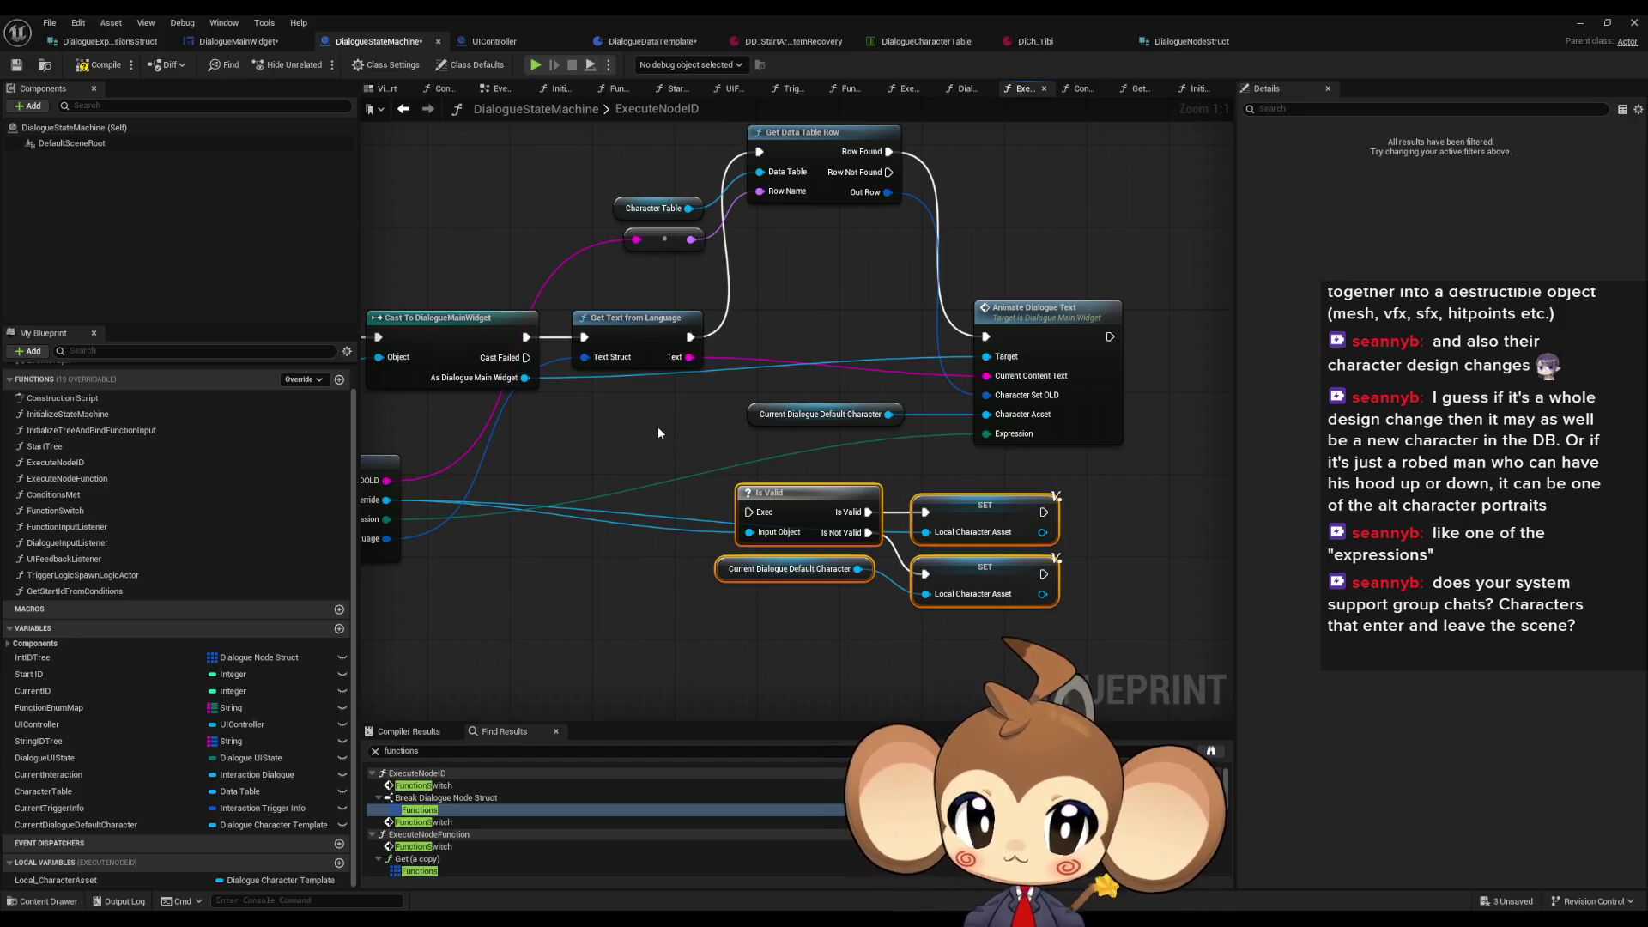
left_click_drag(647, 439, 634, 490)
left_click_drag(678, 387, 974, 390)
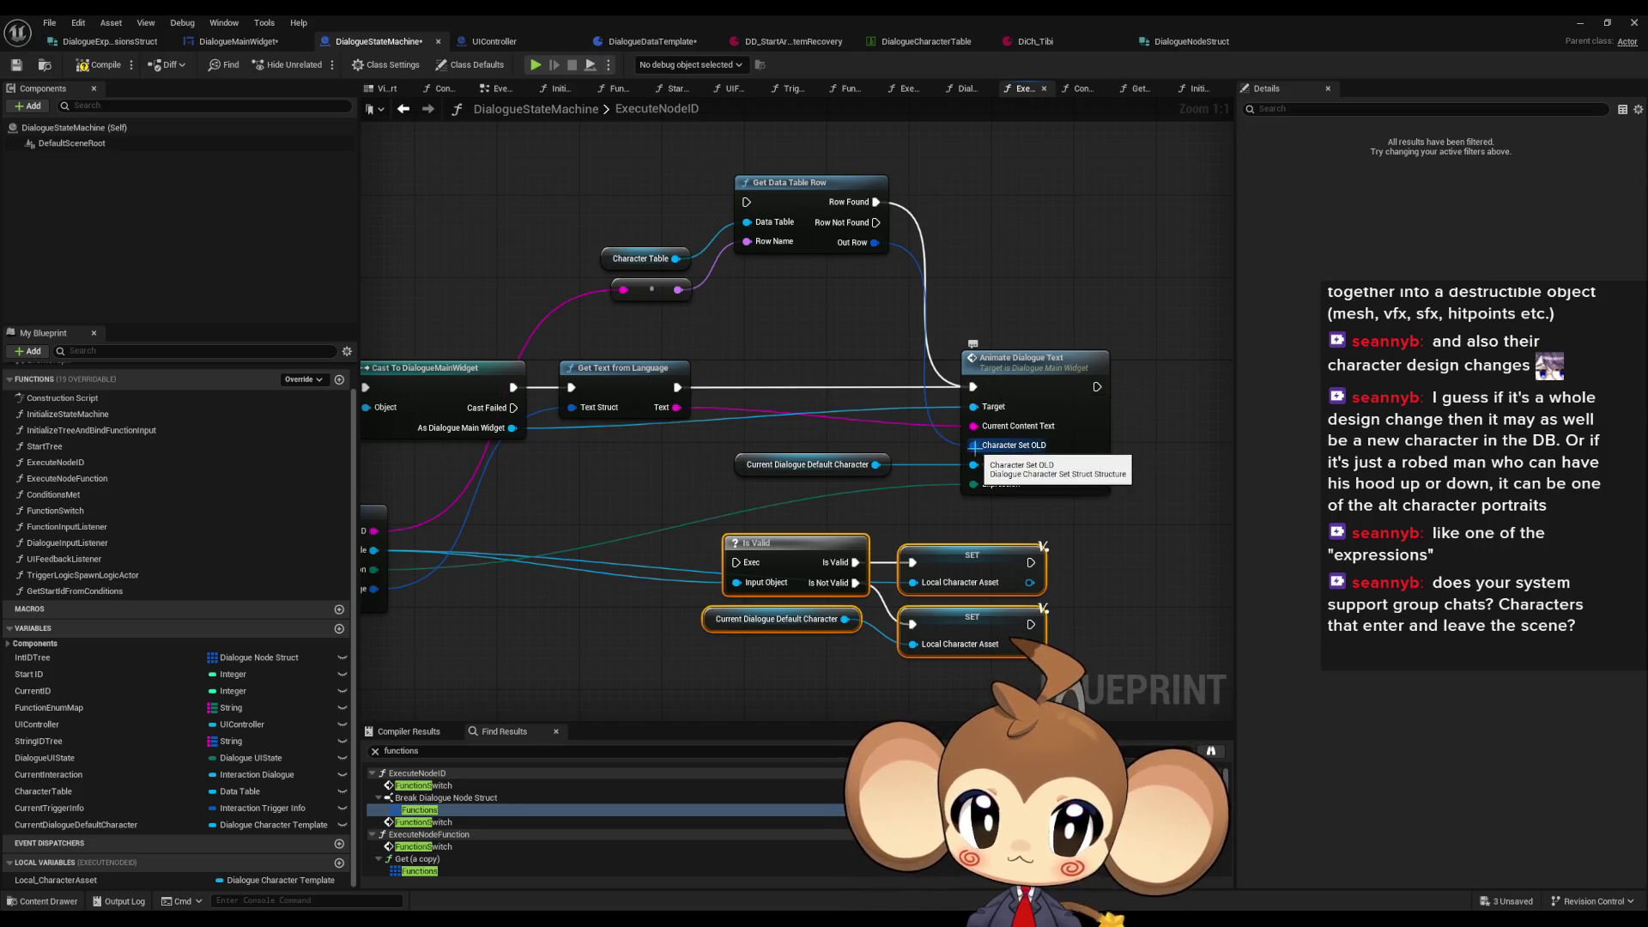
left_click(650, 259)
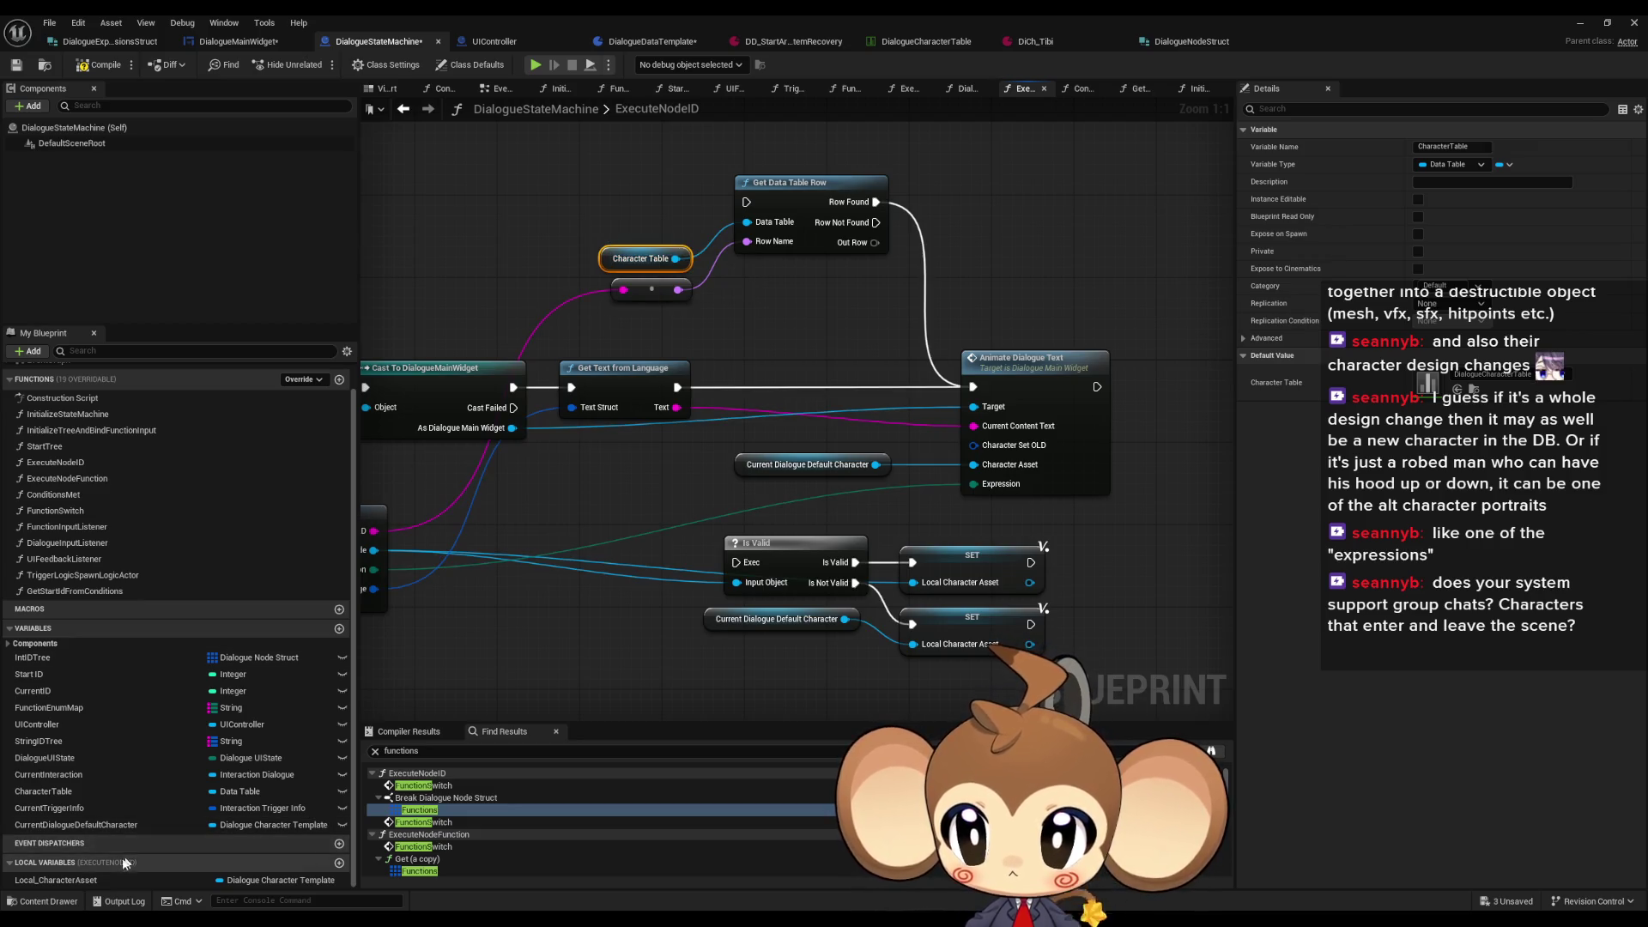
Step: Rename the CharacterTable variable to CharacterTableOLD and mark it Deprecated
double_click(102, 796)
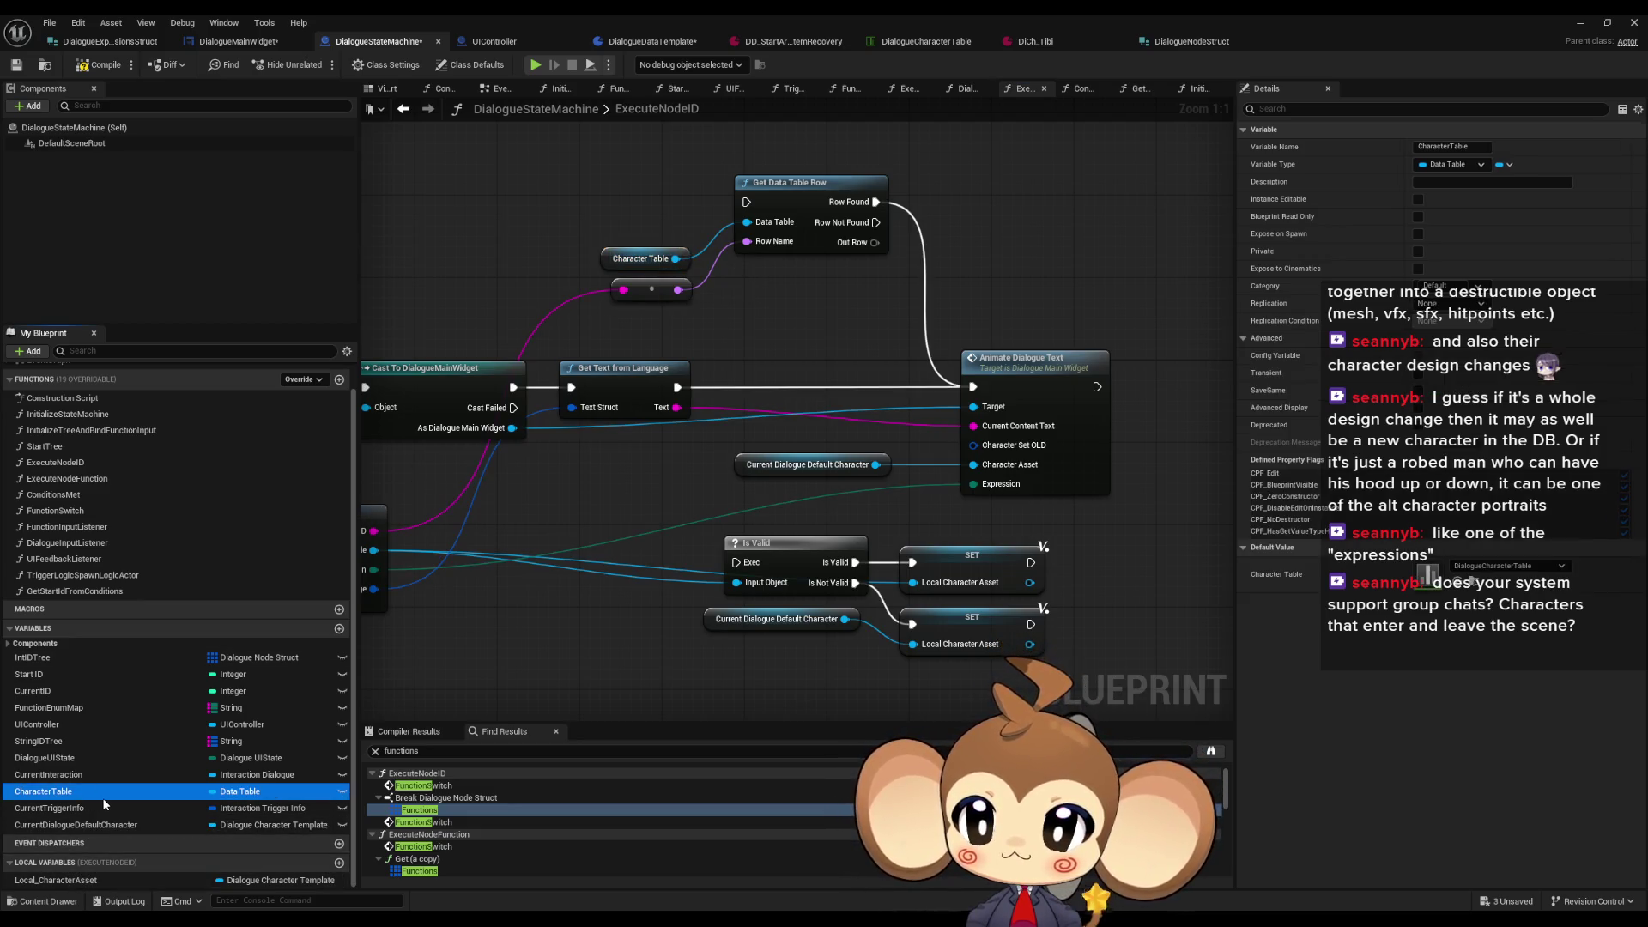
left_click(101, 797)
type("OLD")
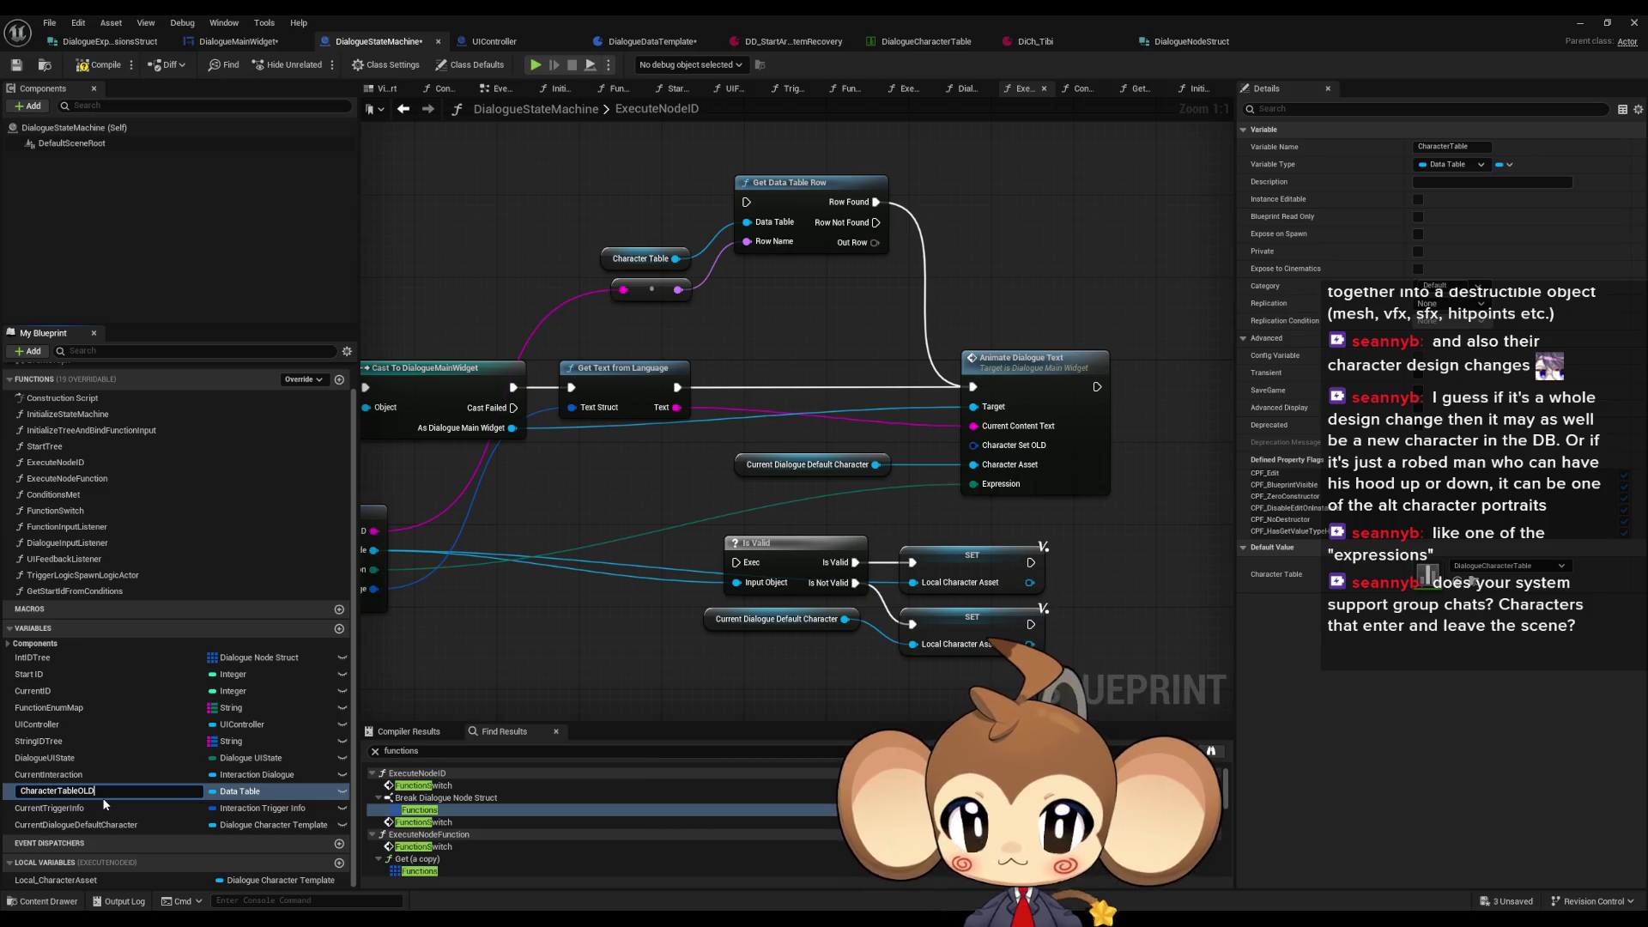
key("Return")
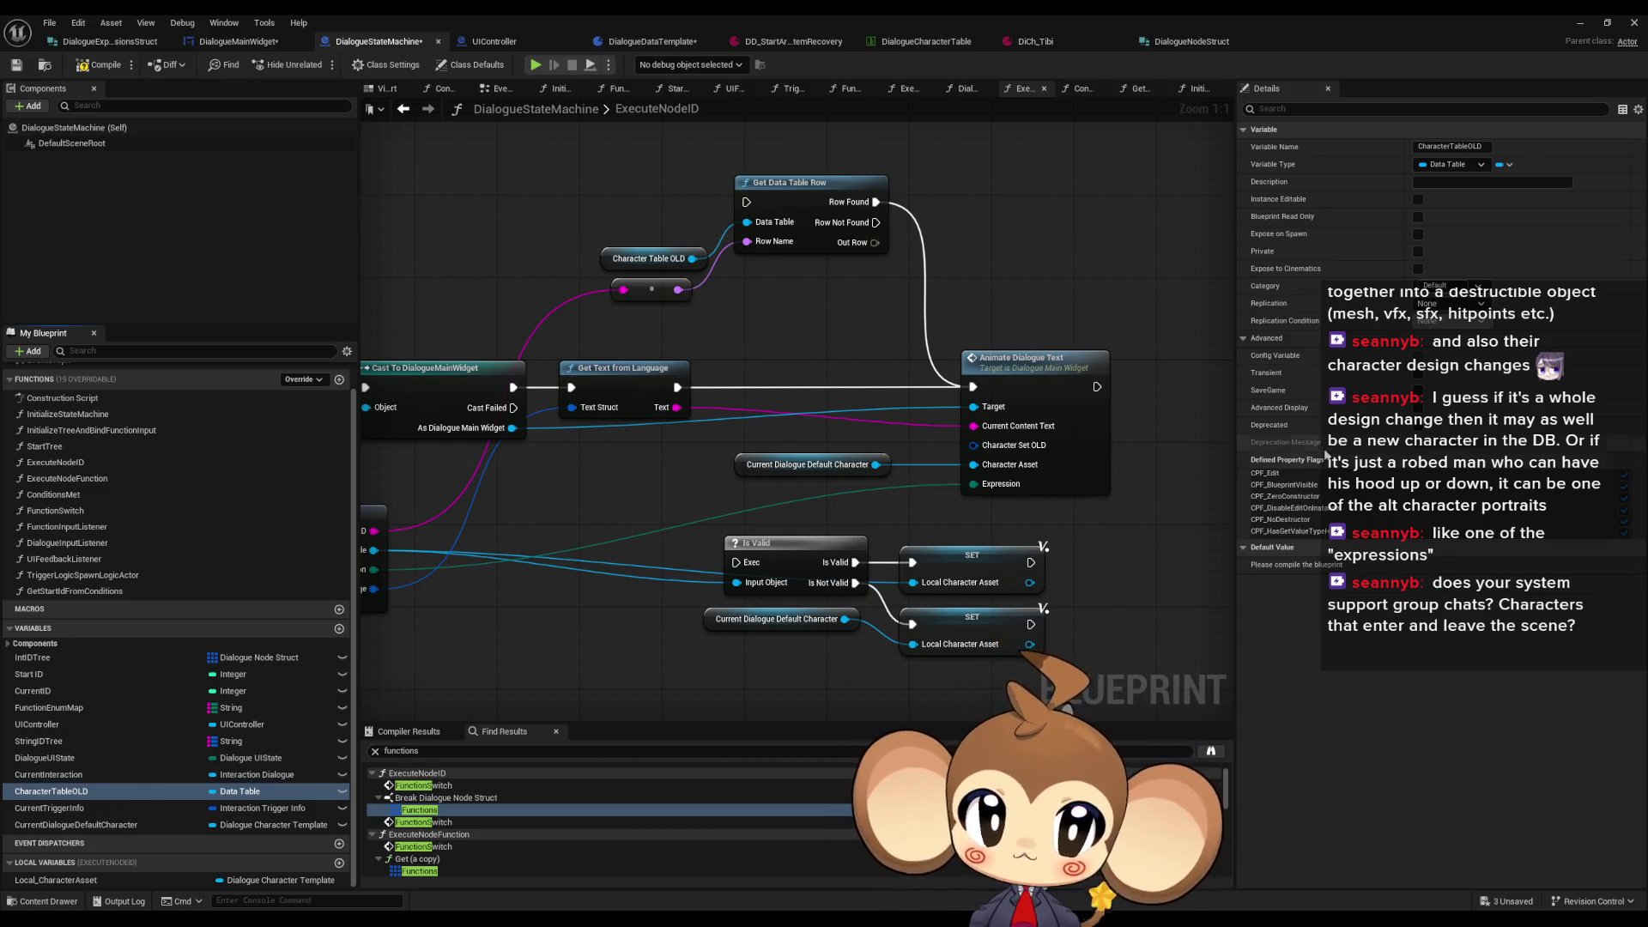
left_click(1419, 425)
Step: Reposition the Is Valid, SET and default character nodes beneath Break Dialogue Node Struct
left_click_drag(589, 573, 654, 535)
mouse_move(704, 486)
left_mouse_down()
mouse_move(1077, 581)
mouse_move(953, 601)
left_mouse_up()
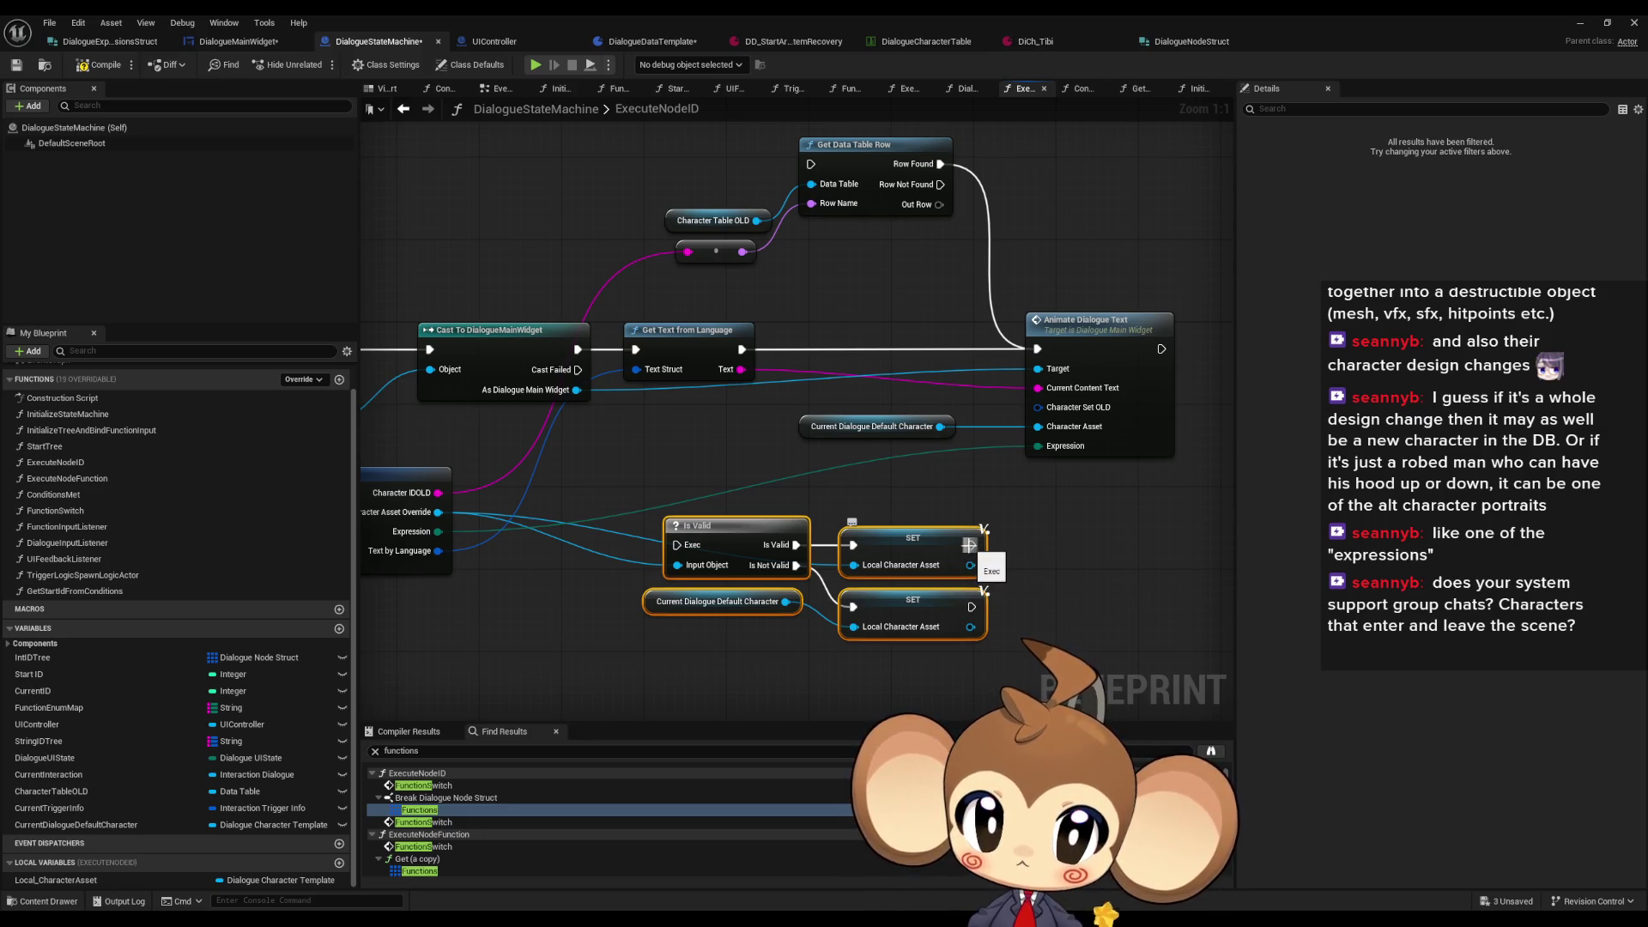
left_click_drag(645, 432, 750, 428)
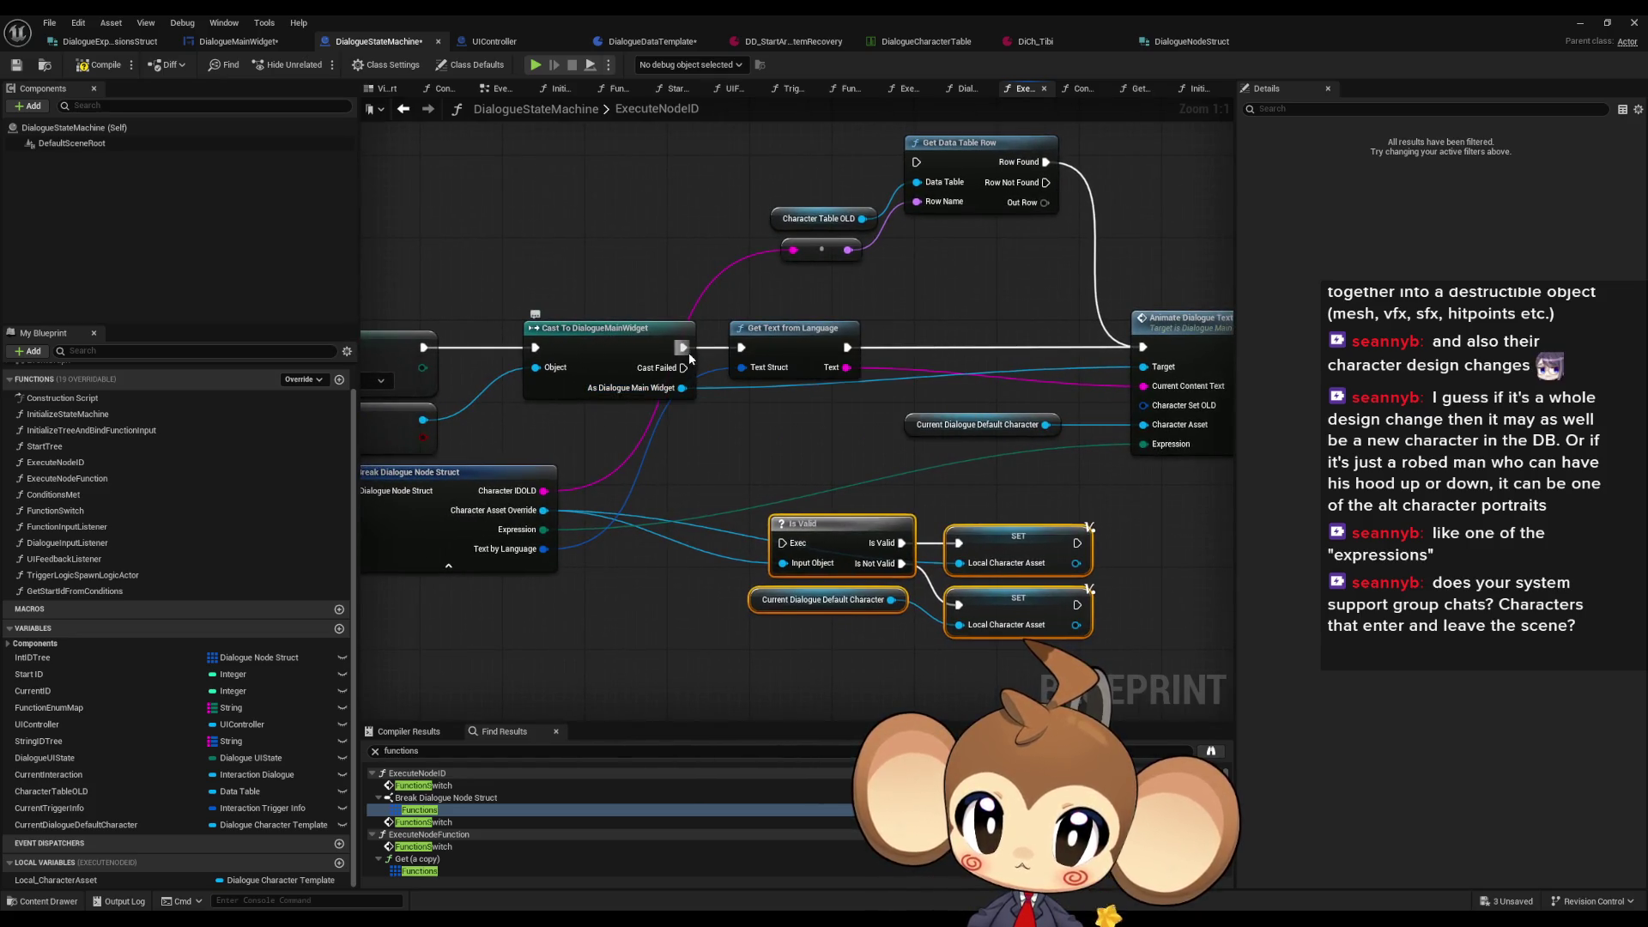
left_click_drag(683, 348, 710, 369)
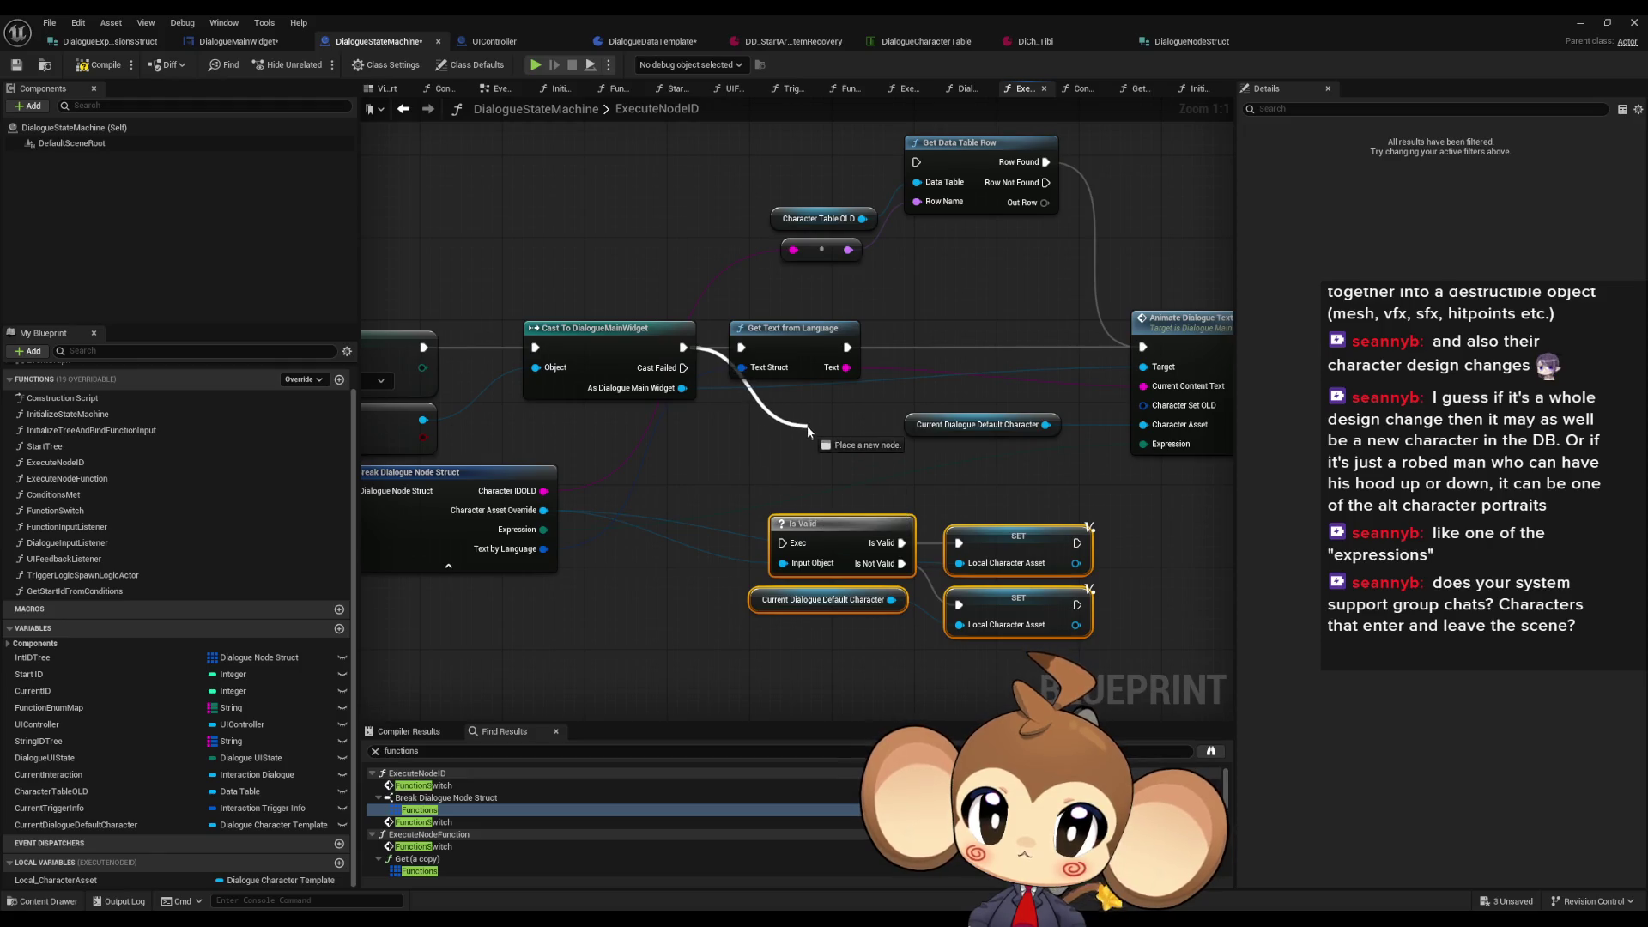
mouse_move(643, 494)
left_mouse_down()
mouse_move(1046, 445)
mouse_move(464, 458)
left_mouse_up()
left_click_drag(840, 456, 804, 504)
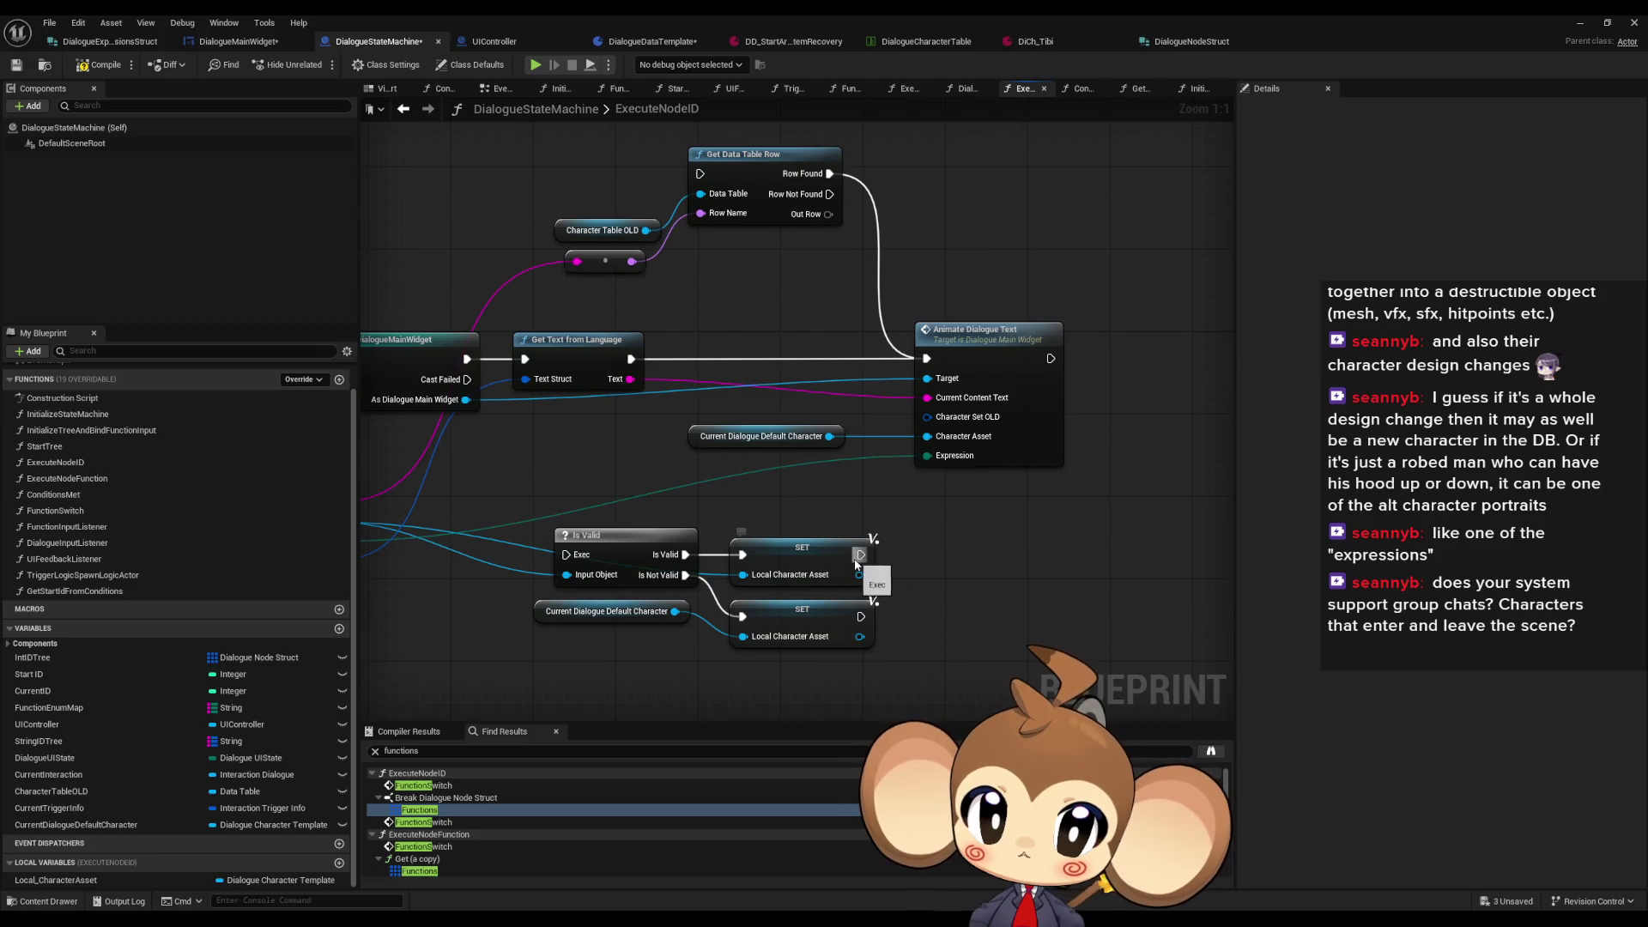
left_click_drag(692, 539, 932, 488)
mouse_move(750, 458)
left_mouse_down()
mouse_move(940, 549)
mouse_move(1117, 600)
left_mouse_up()
mouse_move(1027, 502)
left_mouse_down()
mouse_move(798, 564)
mouse_move(850, 543)
mouse_move(1051, 542)
mouse_move(1408, 584)
mouse_move(1640, 588)
left_mouse_up()
mouse_move(1394, 534)
left_mouse_down()
mouse_move(910, 448)
mouse_move(656, 456)
mouse_move(629, 508)
left_mouse_up()
Step: Add a Sequence after SET, with Then 0 to Is Valid and Then 1 to Cast To DialogueMainWidget
left_click_drag(582, 298, 562, 624)
type("seq")
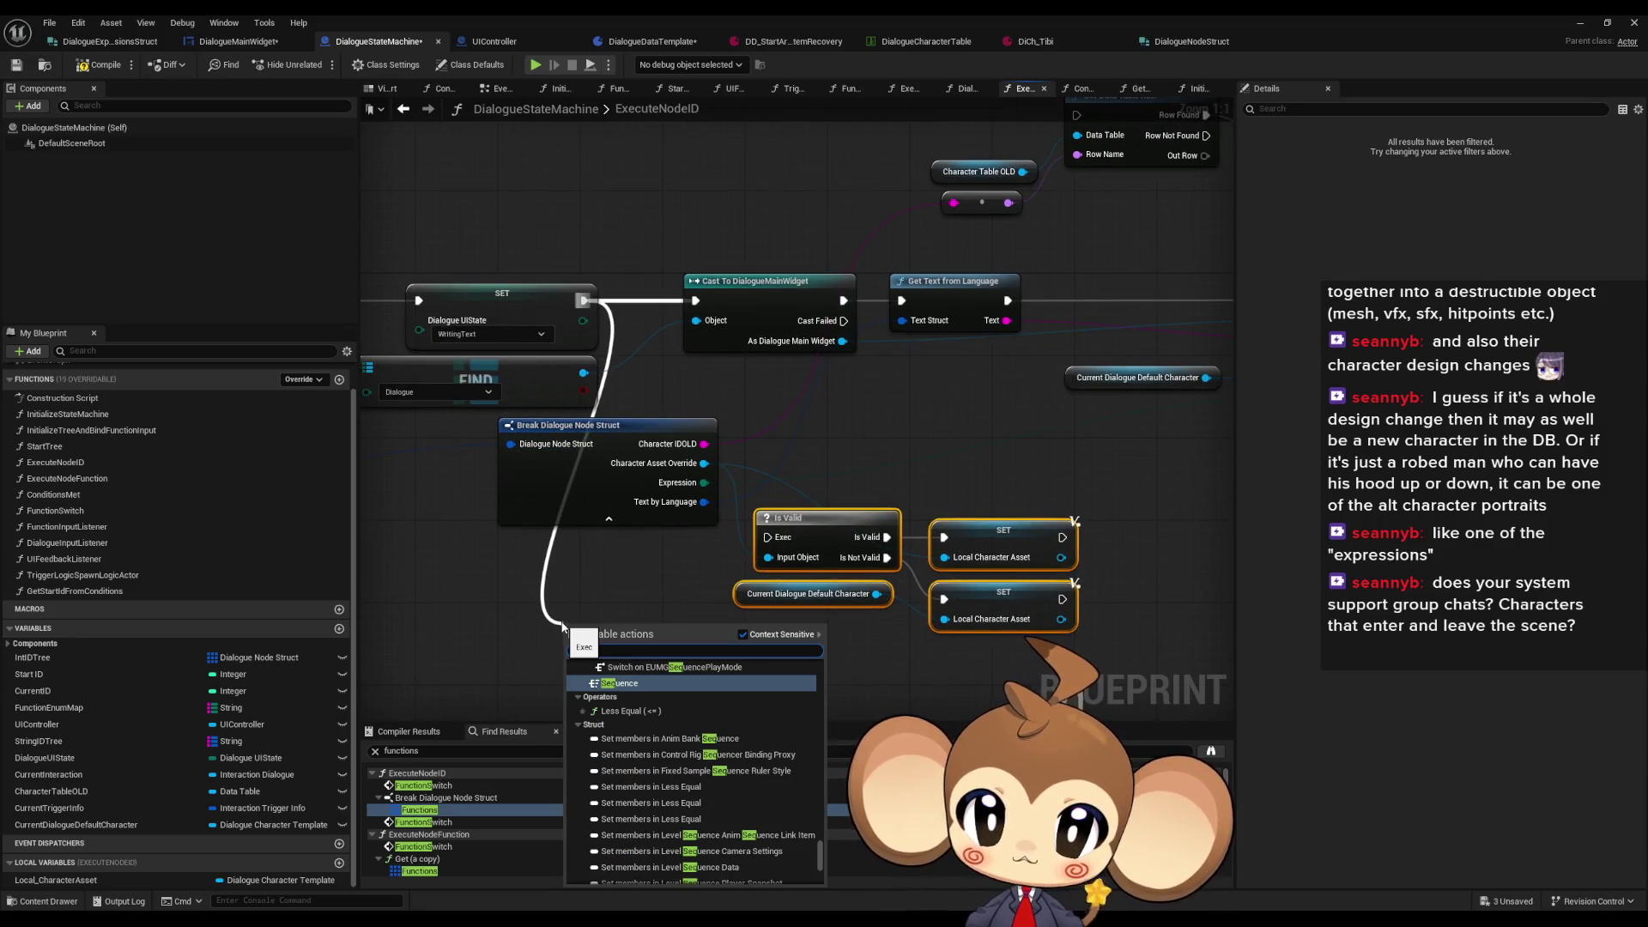
key("Return")
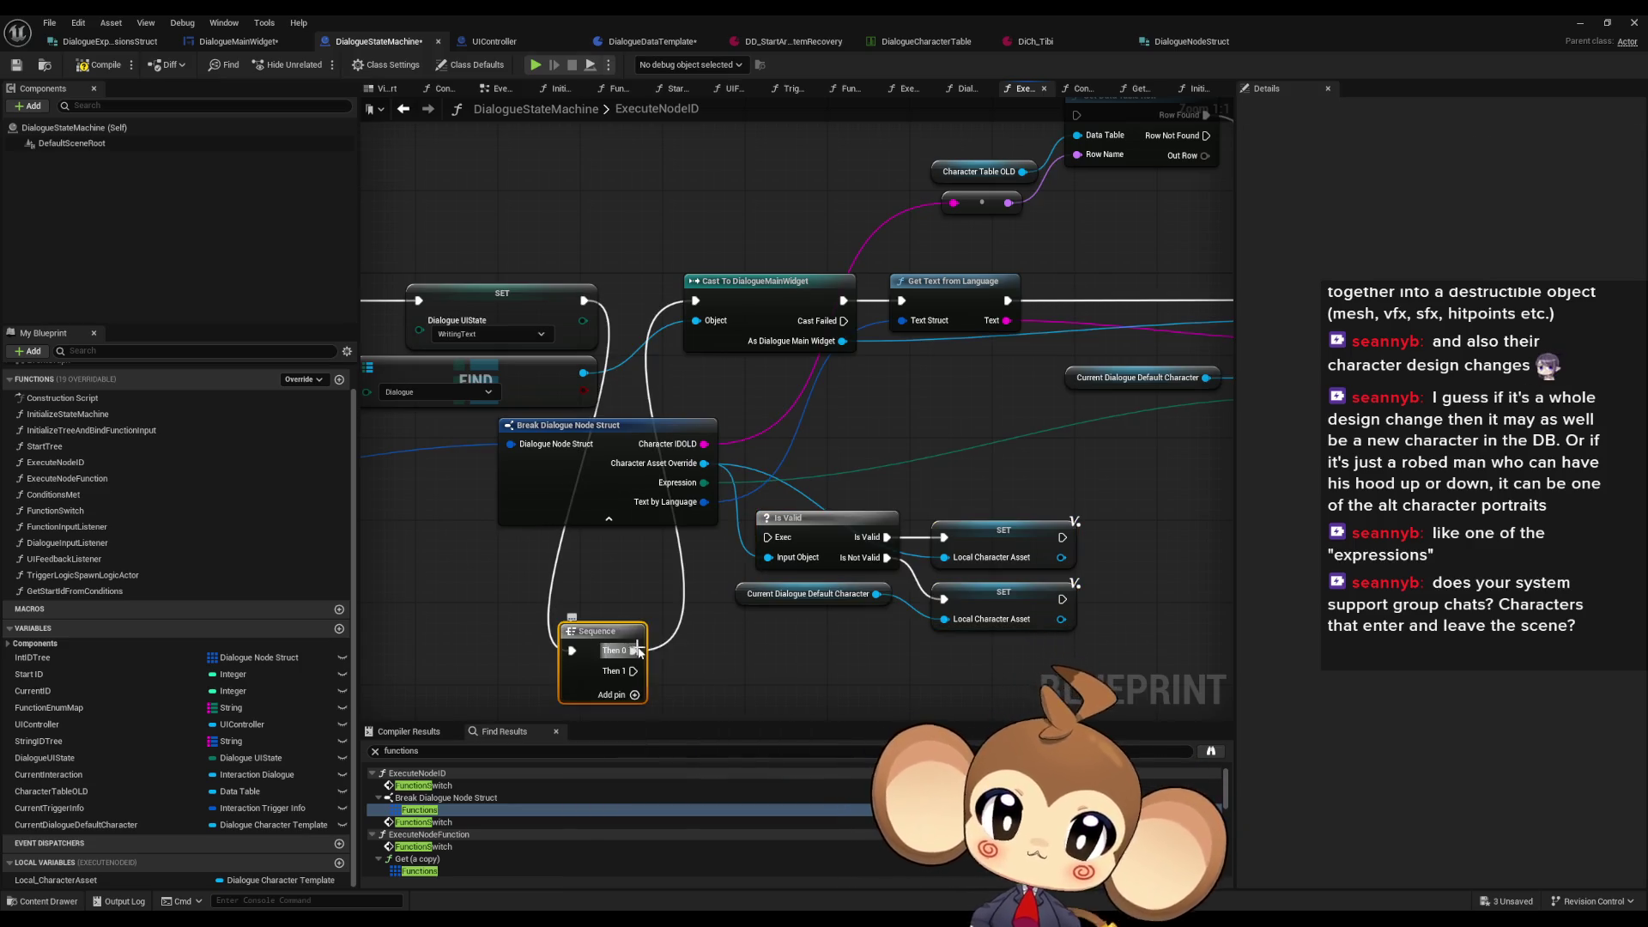
left_click_drag(631, 650, 766, 538)
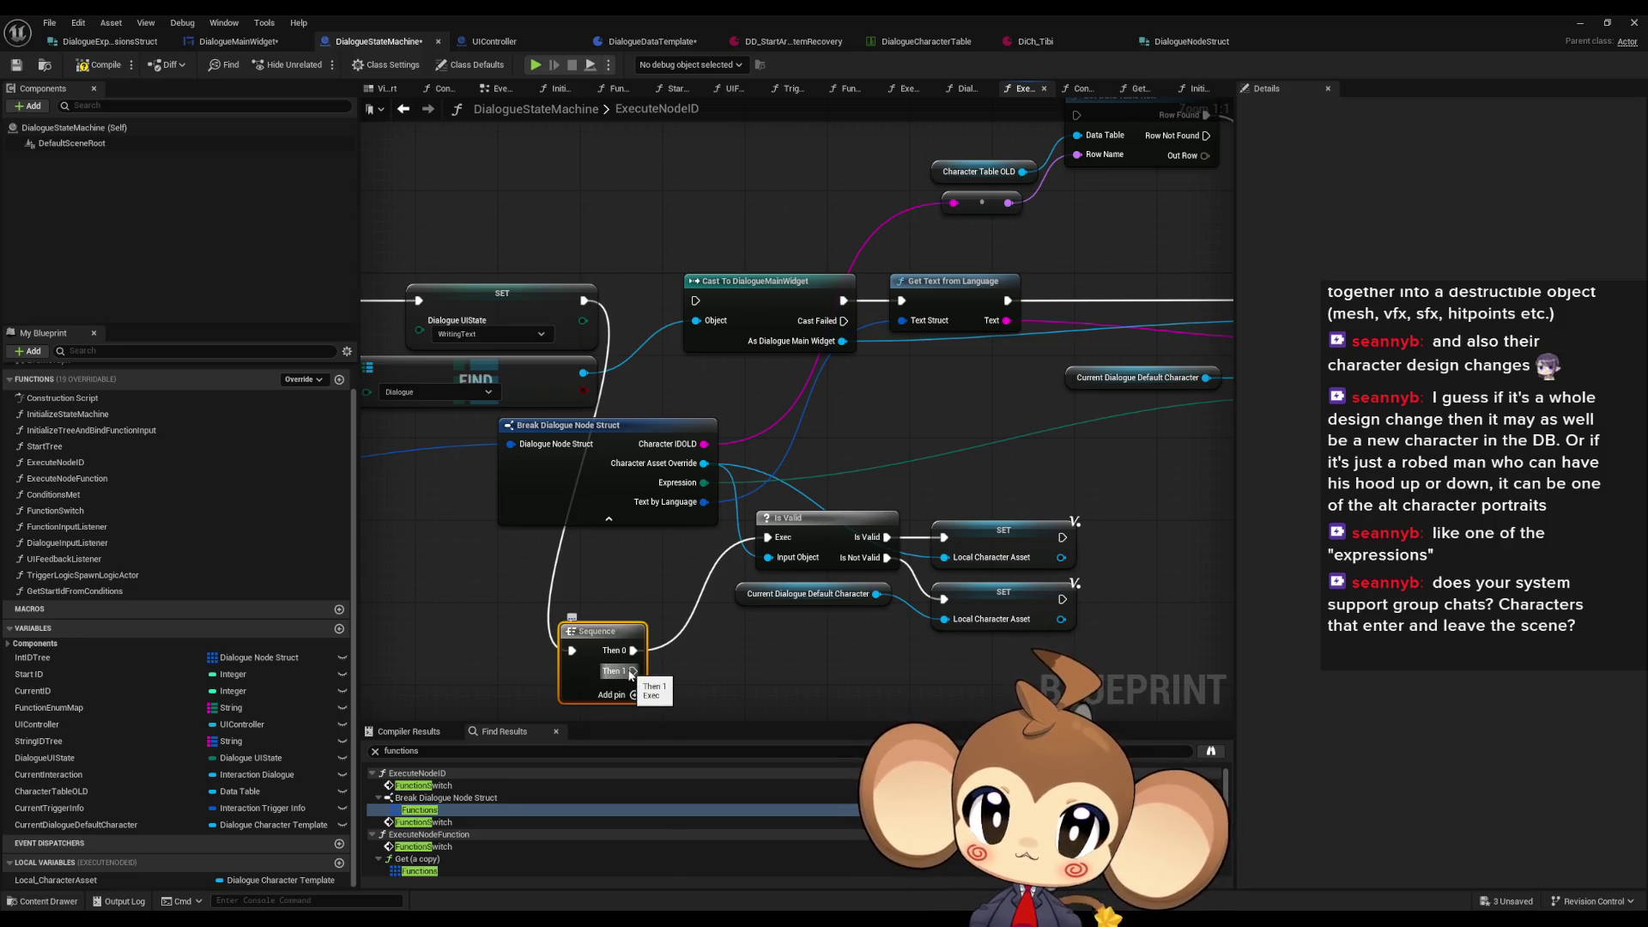
mouse_move(631, 672)
left_mouse_down()
mouse_move(690, 517)
mouse_move(678, 377)
mouse_move(695, 300)
left_mouse_up()
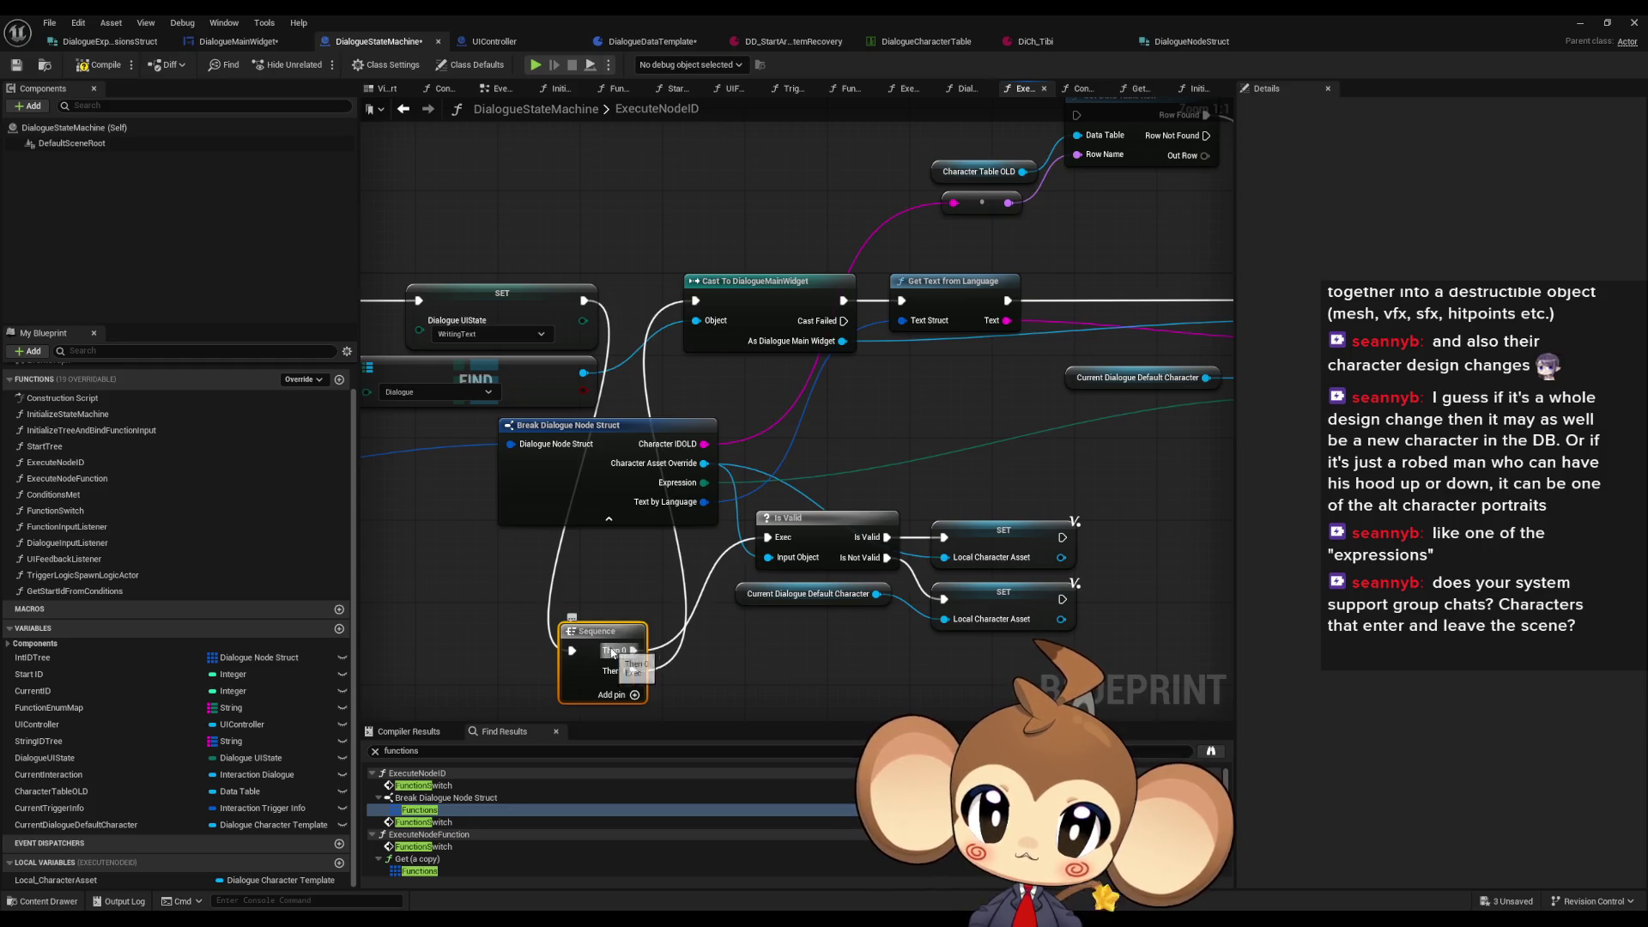
Step: Move the cast and lookup nodes right and down, with Sequence and the Is Valid group beside SET
scroll(612, 651, "down", 3)
left_click_drag(1060, 258, 601, 468)
left_click_drag(850, 462, 1210, 649)
left_click_drag(478, 642, 610, 404)
mouse_move(803, 641)
left_mouse_down()
mouse_move(625, 554)
mouse_move(790, 400)
left_mouse_up()
left_click_drag(923, 550, 688, 527)
Step: Pull the cast, Get Text from Language and Animate Dialogue Text nodes left, and select the old table lookup
scroll(651, 529, "up", 3)
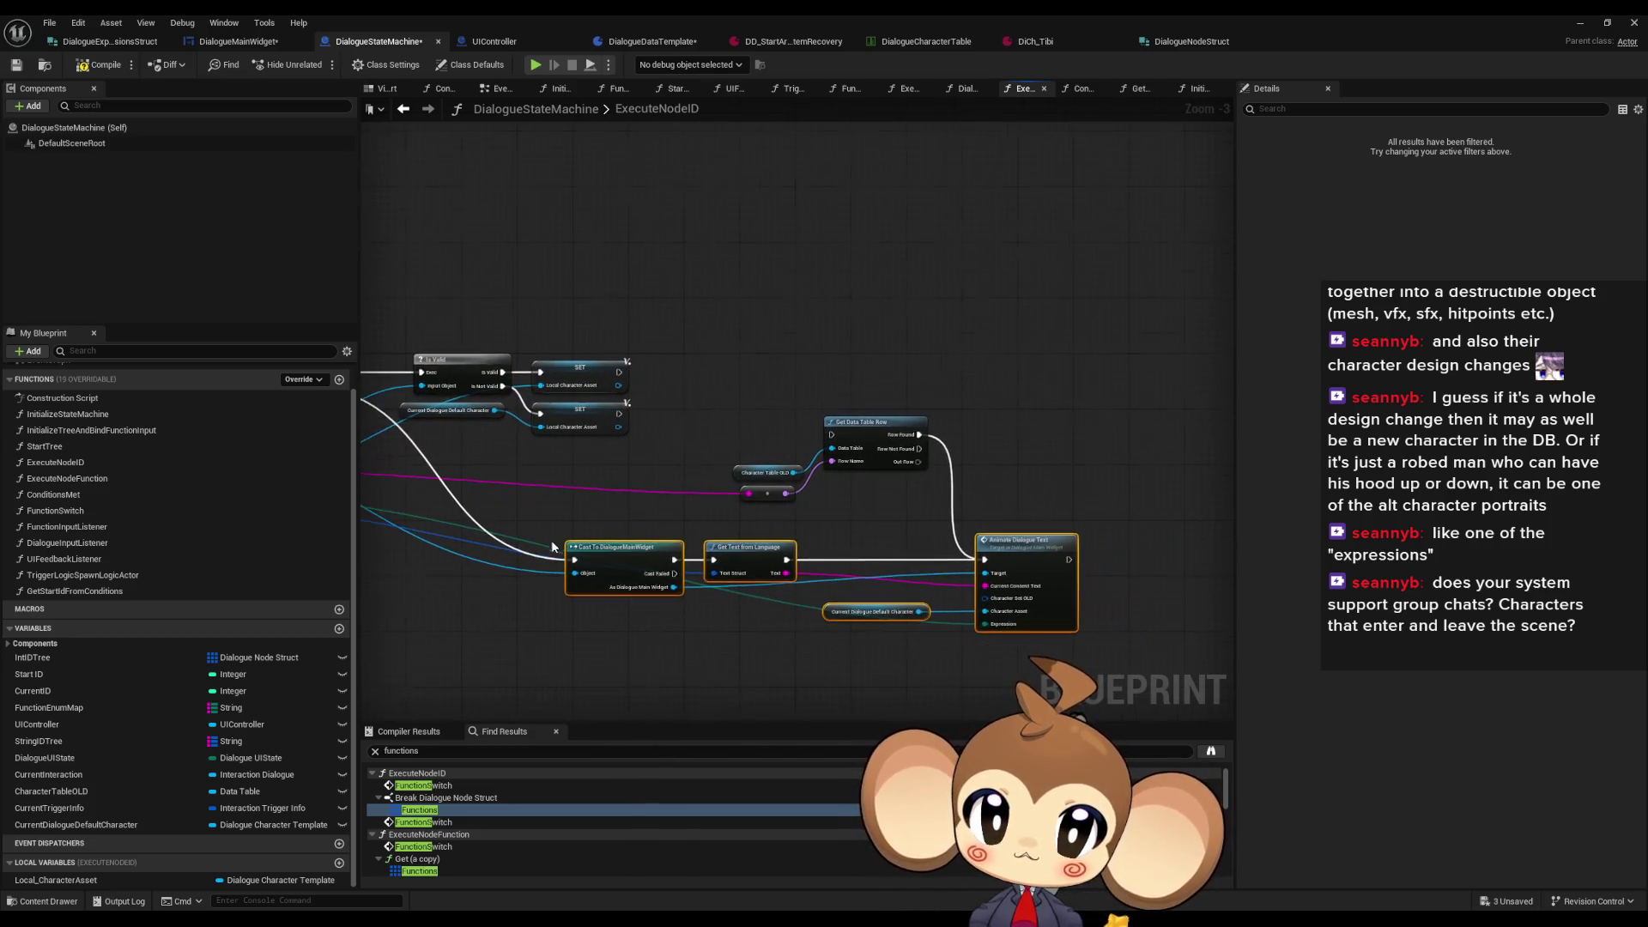
left_click_drag(850, 537, 651, 527)
mouse_move(1009, 518)
left_mouse_down()
mouse_move(735, 504)
mouse_move(1056, 643)
left_mouse_up()
left_click_drag(944, 522, 718, 522)
left_click_drag(817, 408, 963, 407)
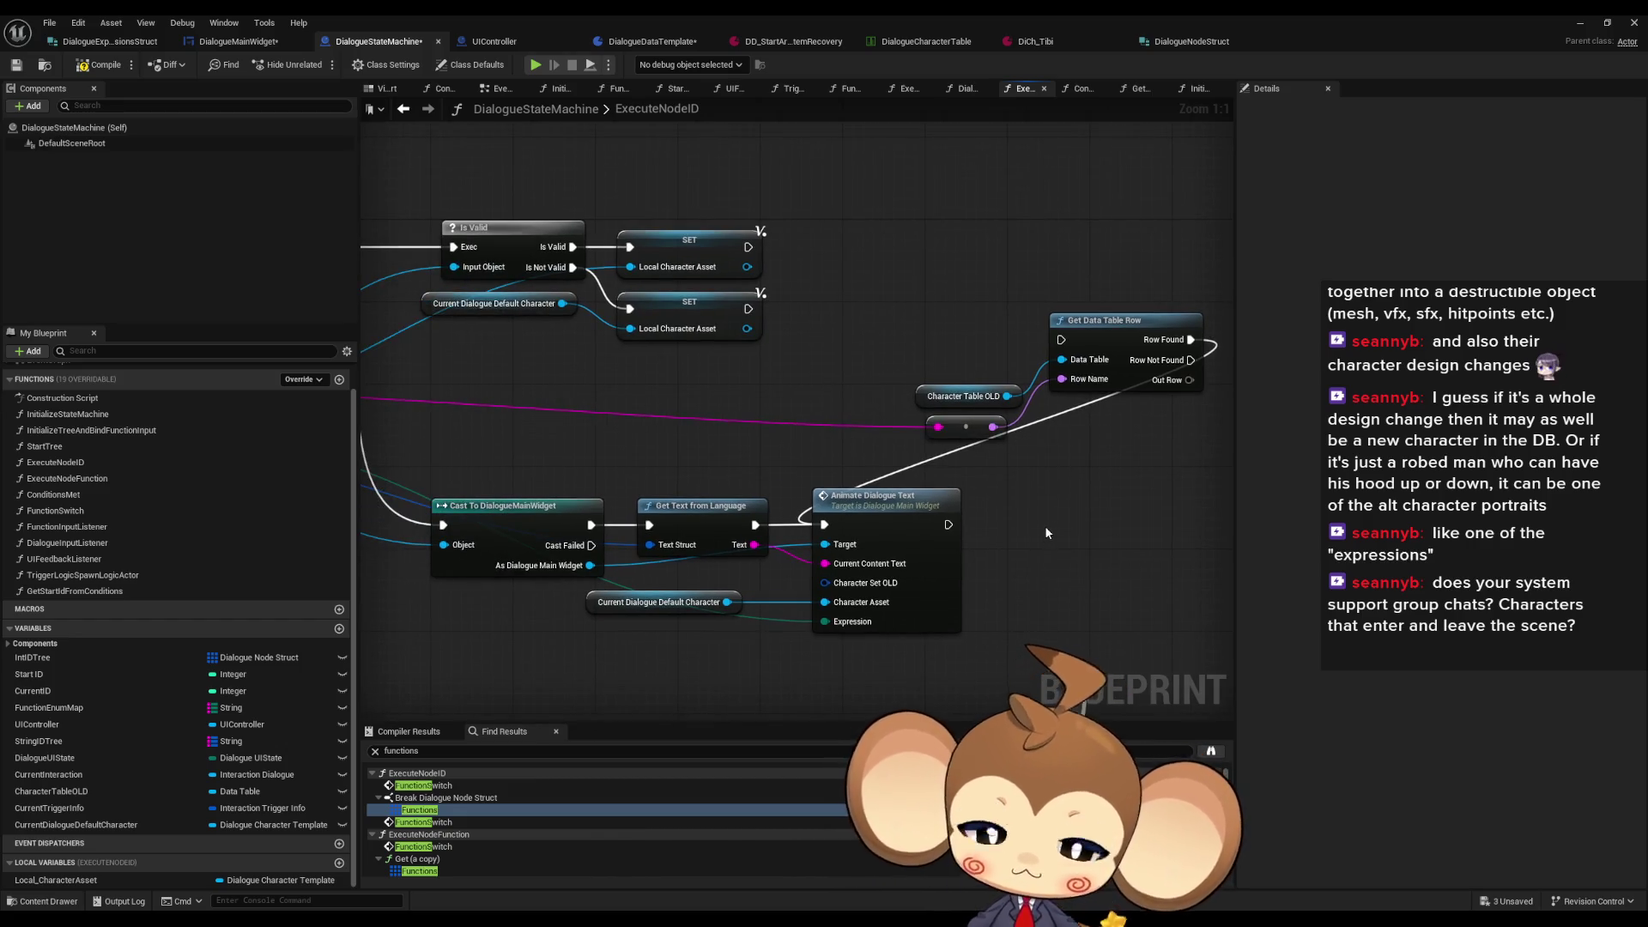
left_click_drag(958, 290, 1133, 420)
scroll(967, 395, "down", 1)
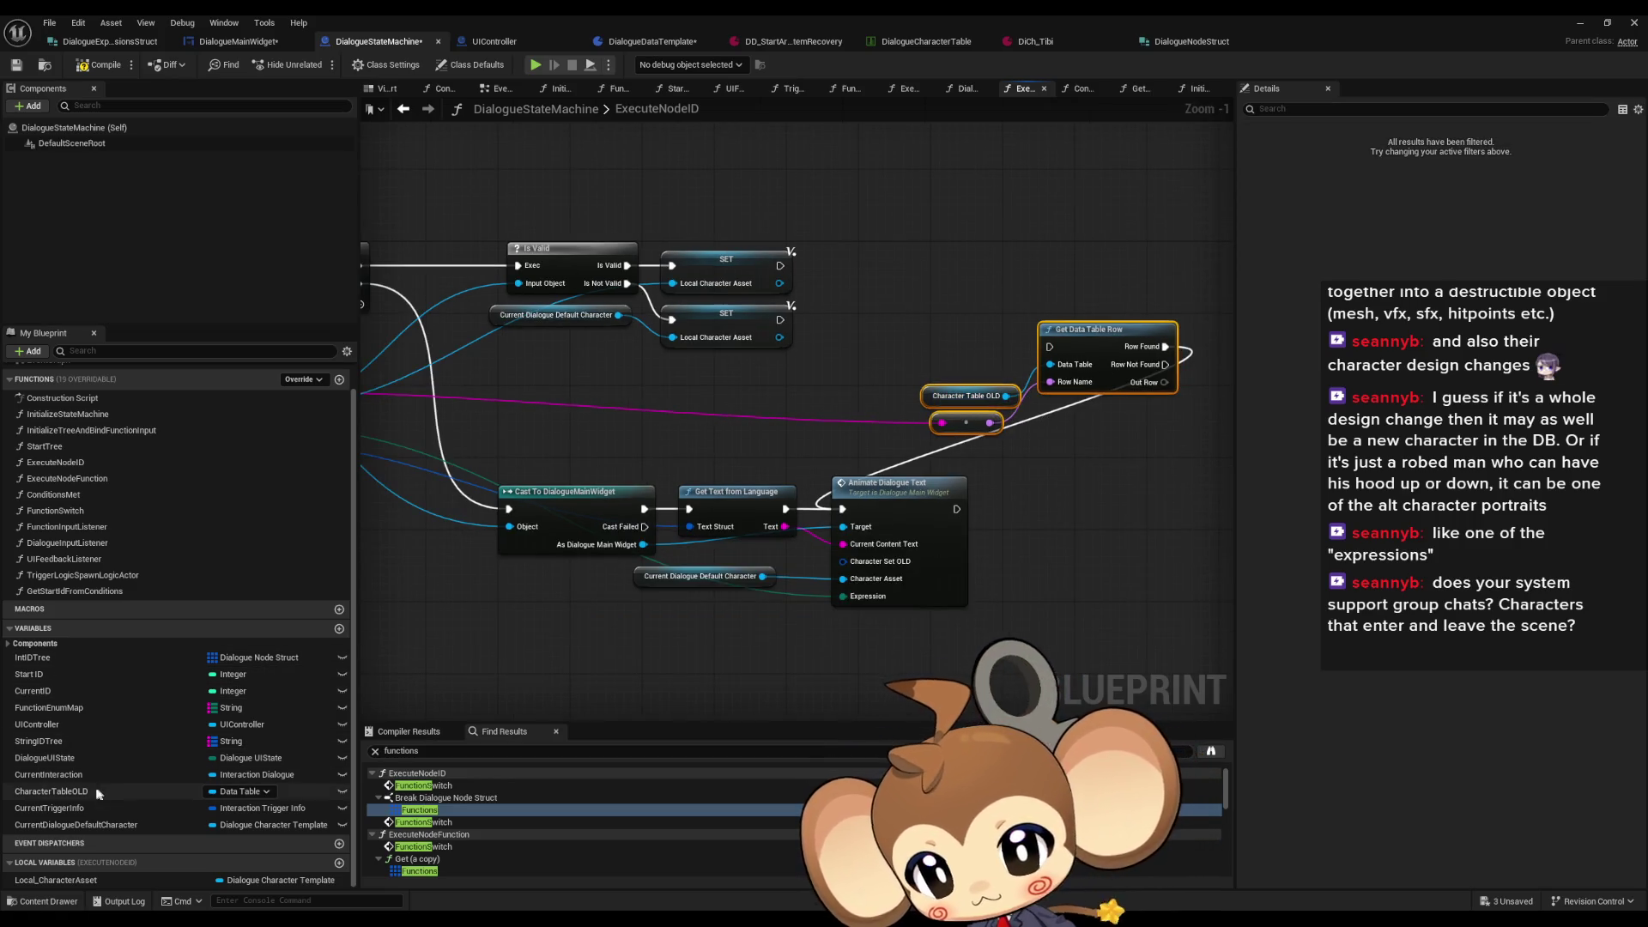
Step: Find references to CharacterTableOLD and delete the old Get Data Table Row lookup nodes
left_click(52, 791)
right_click(68, 791)
mouse_move(129, 707)
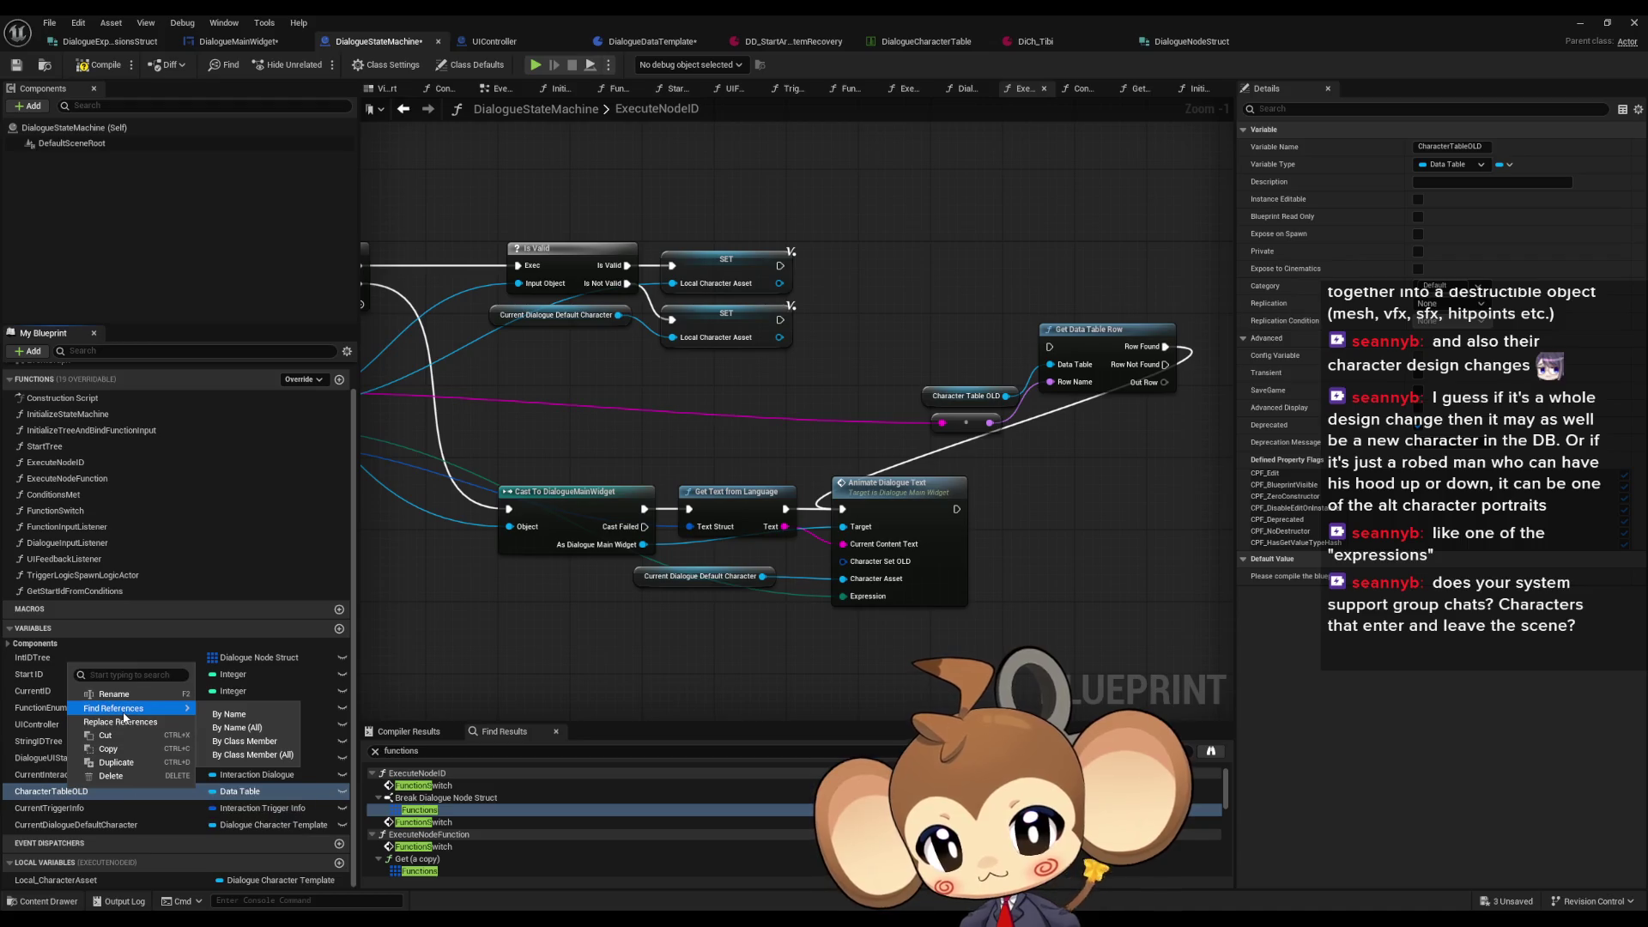
left_click(241, 742)
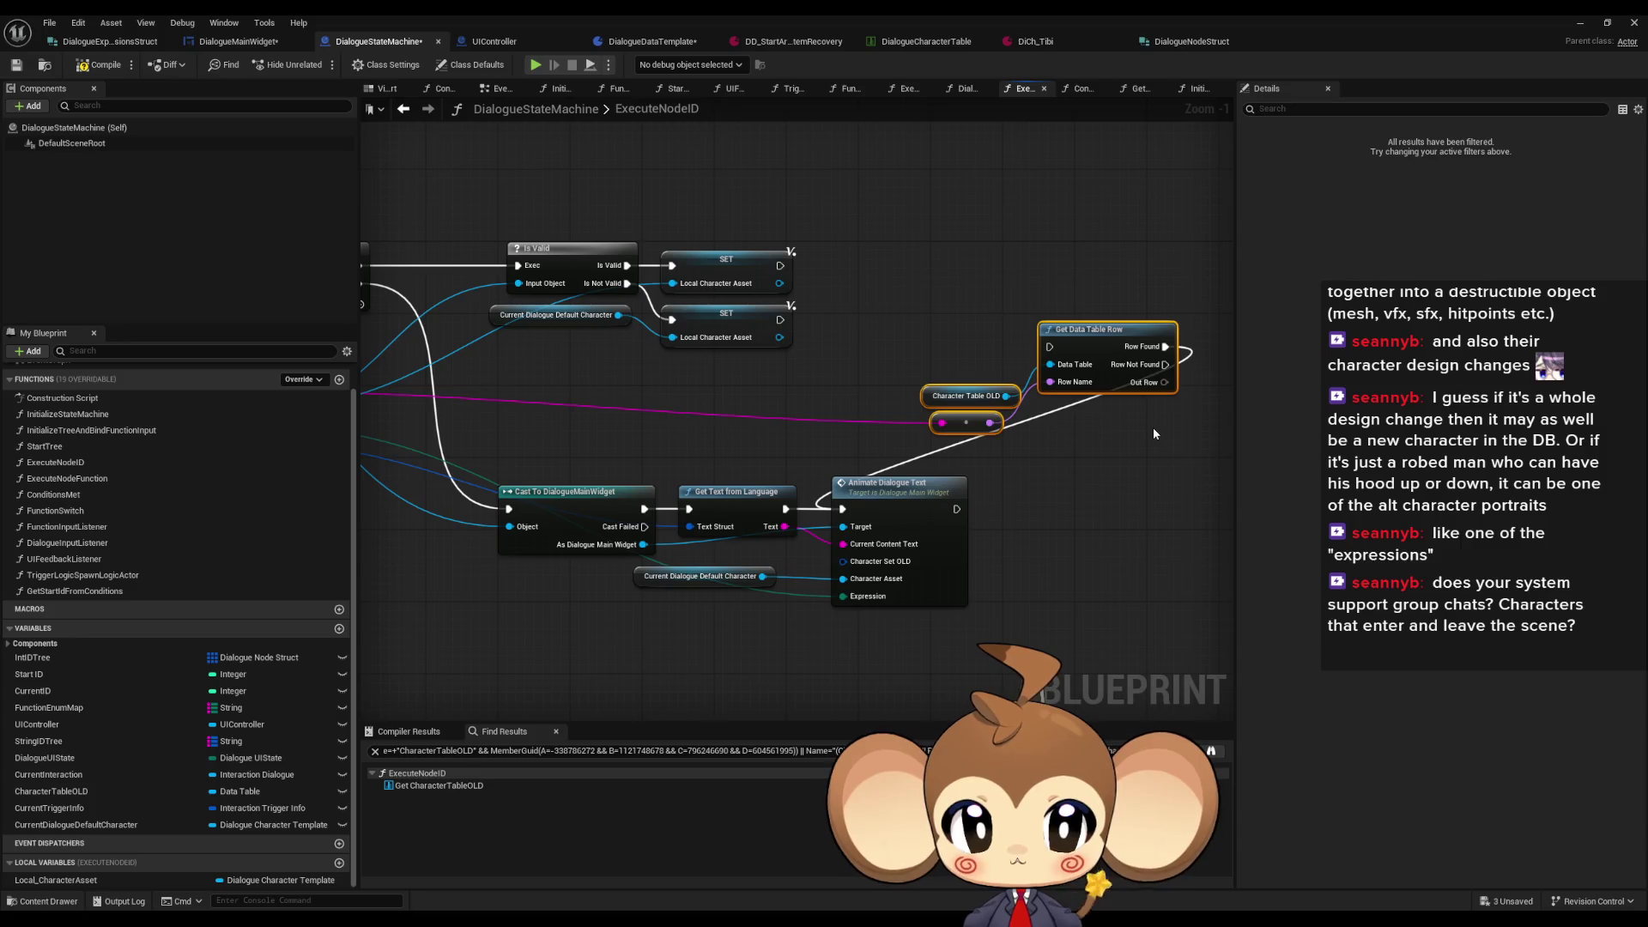
key("Delete")
scroll(1006, 400, "down", 2)
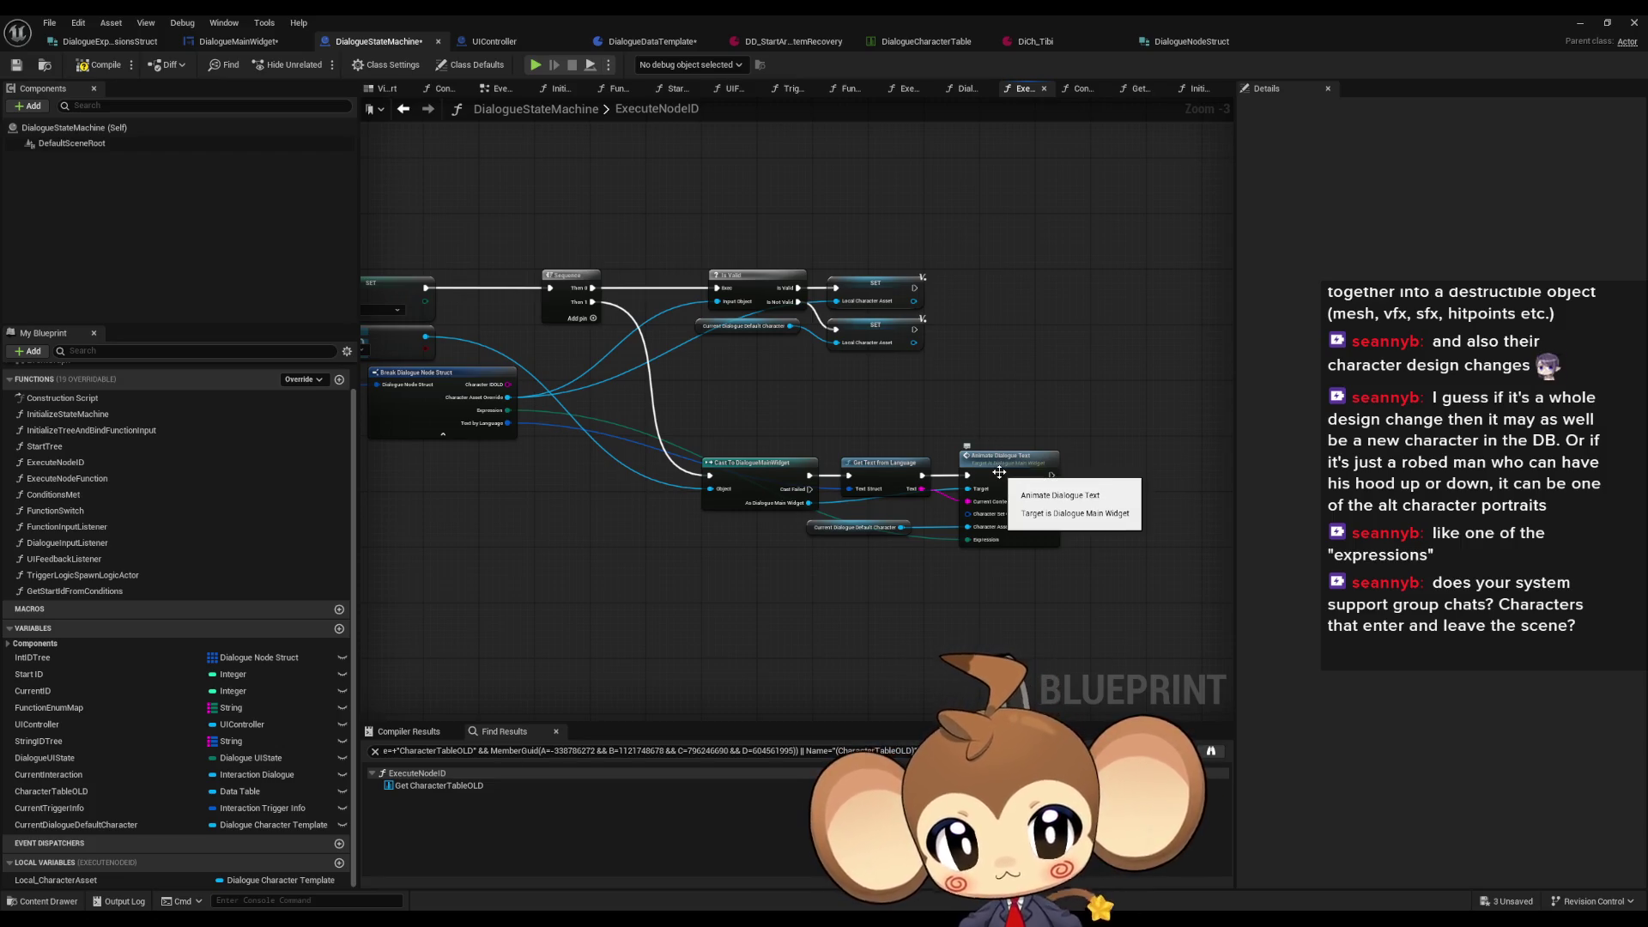
scroll(999, 472, "up", 3)
Step: Replace the Current Dialogue Default Character getter with a Local Character Asset getter feeding Animate Dialogue Text
left_click_drag(721, 558, 738, 559)
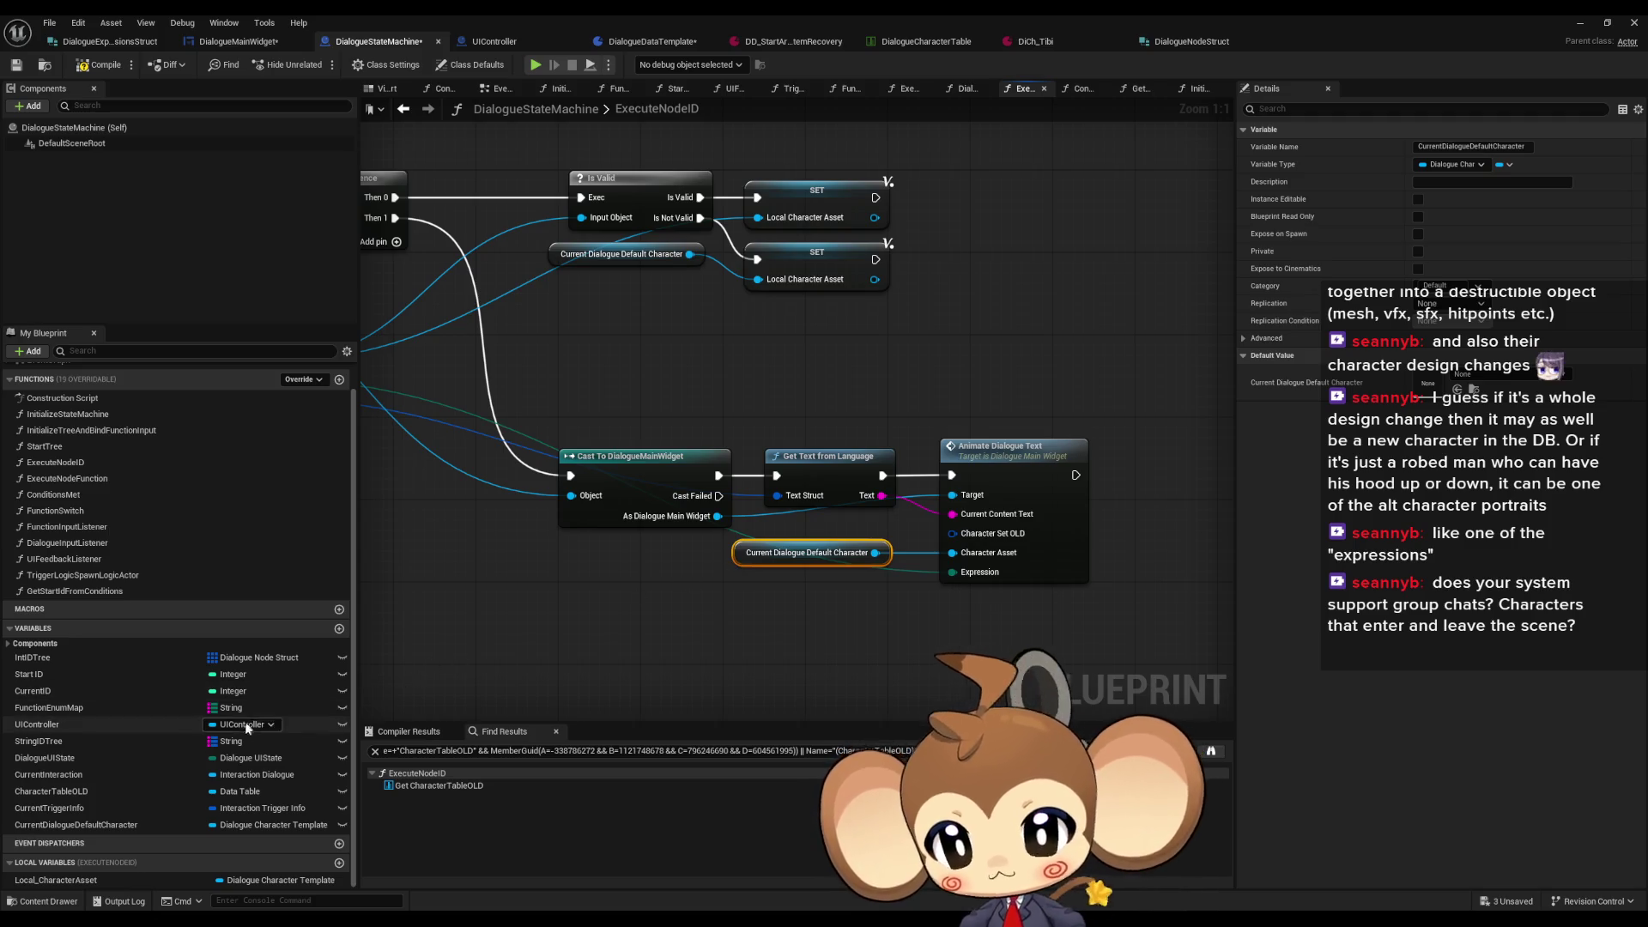
mouse_move(76, 884)
left_mouse_down()
mouse_move(743, 679)
mouse_move(816, 609)
mouse_move(951, 553)
left_mouse_up()
left_click(816, 614)
left_click(829, 560)
key("Delete")
left_click_drag(816, 594, 825, 553)
double_click(1006, 472)
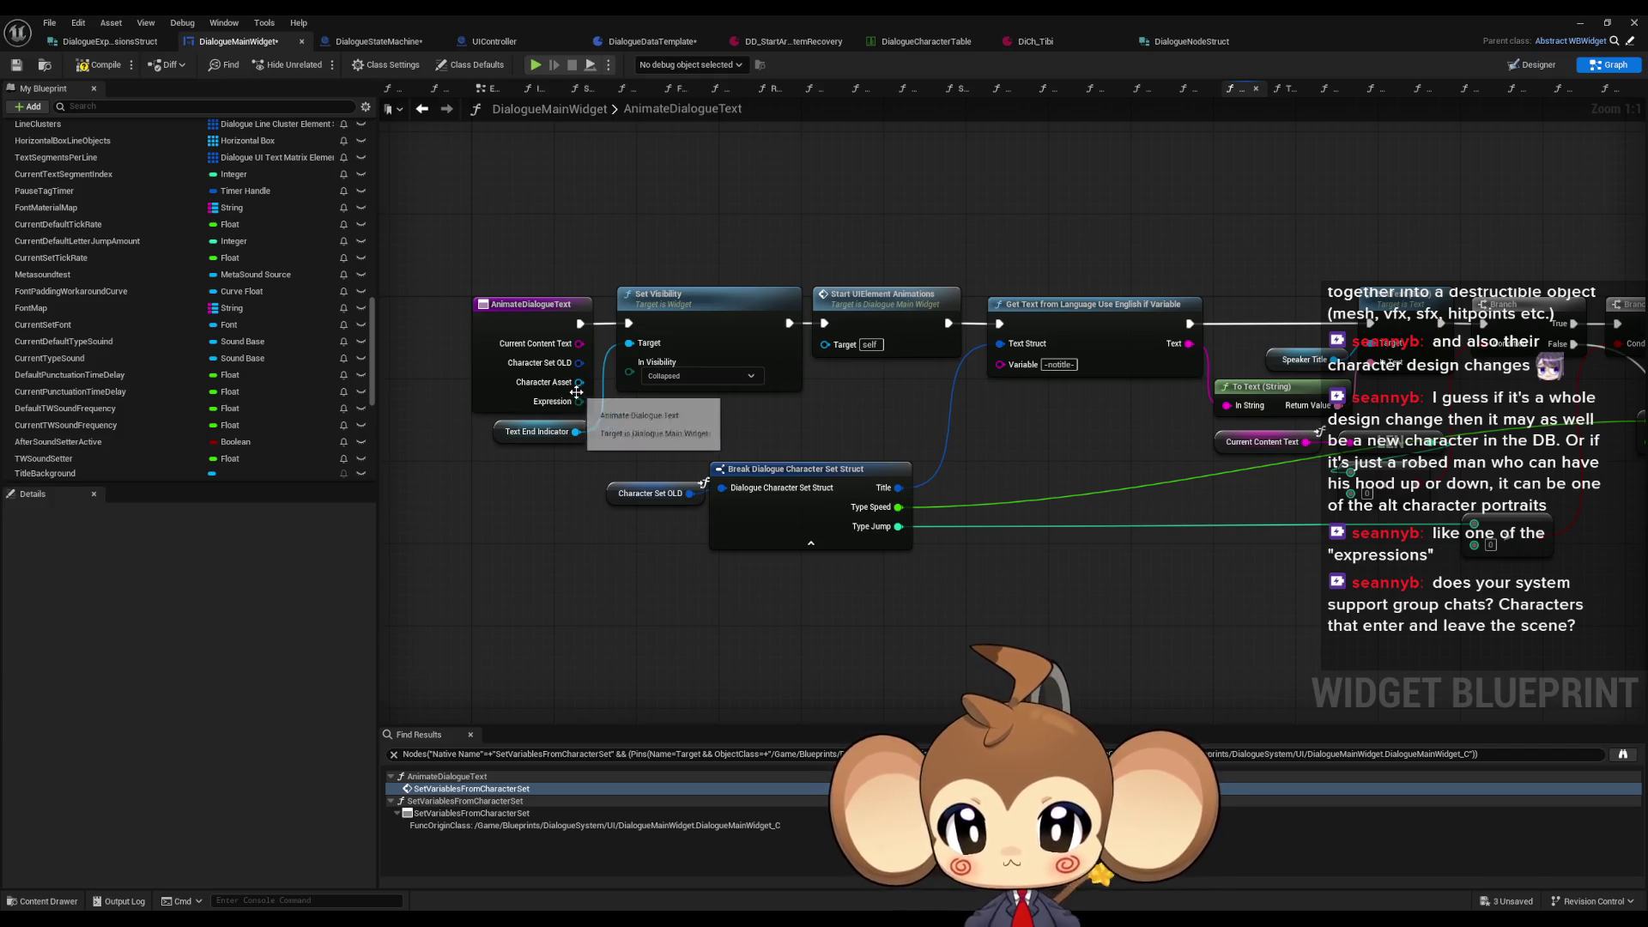
Step: Add a Character Asset getter and a Title getter pulled from it
right_click(646, 627)
type("ch ass")
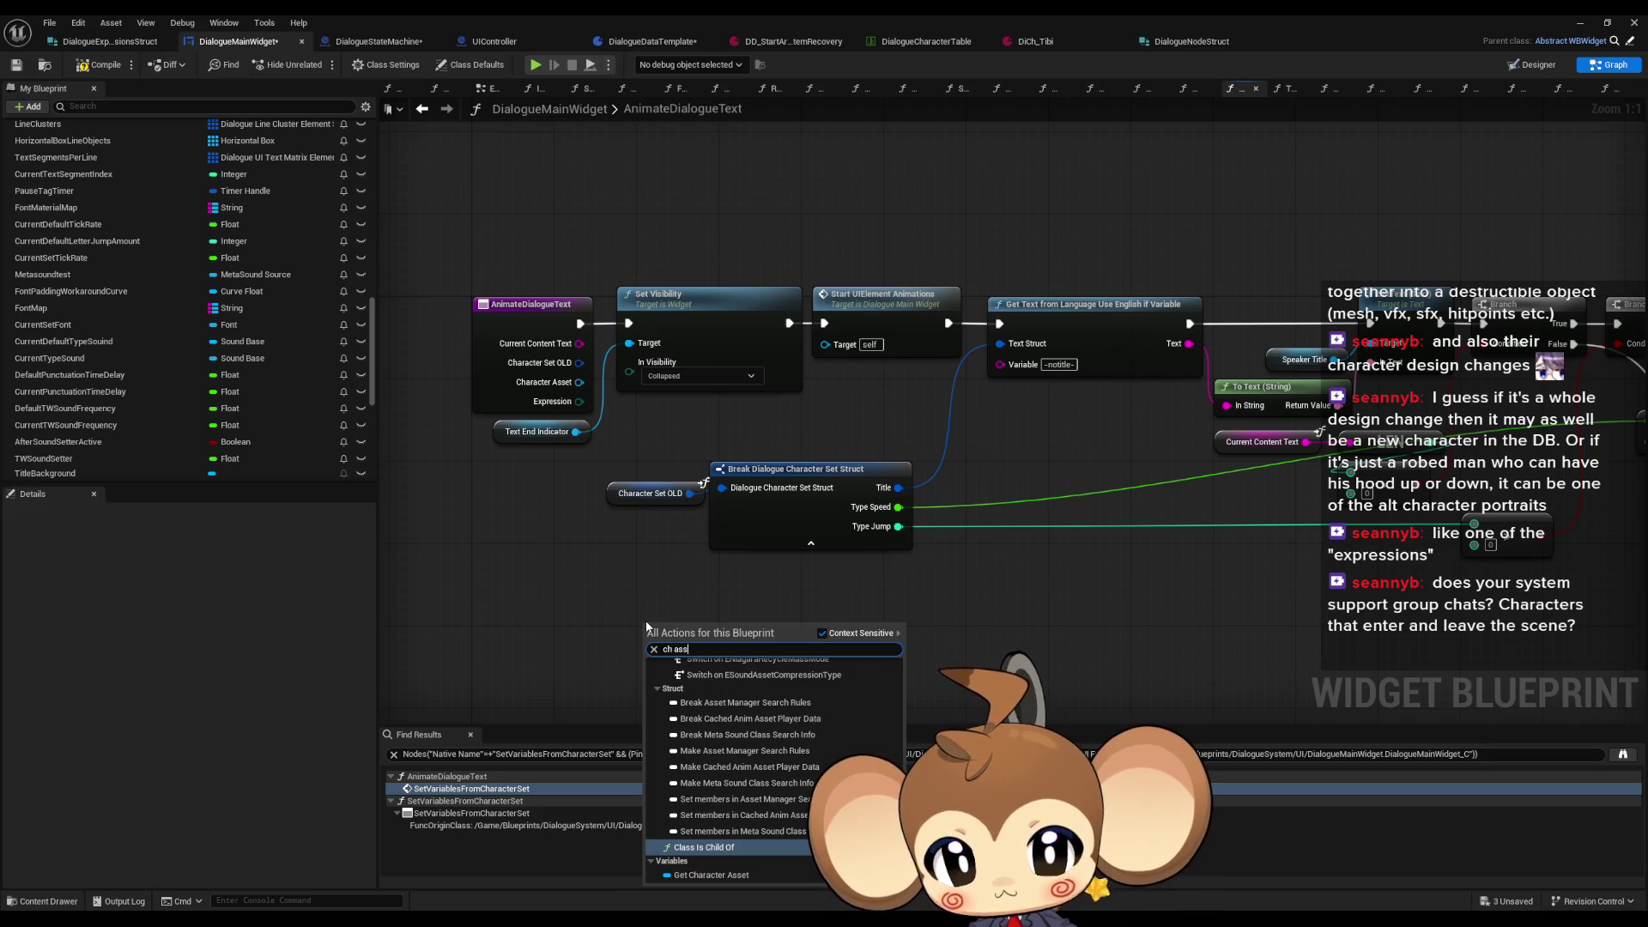
key("Down")
key("Return")
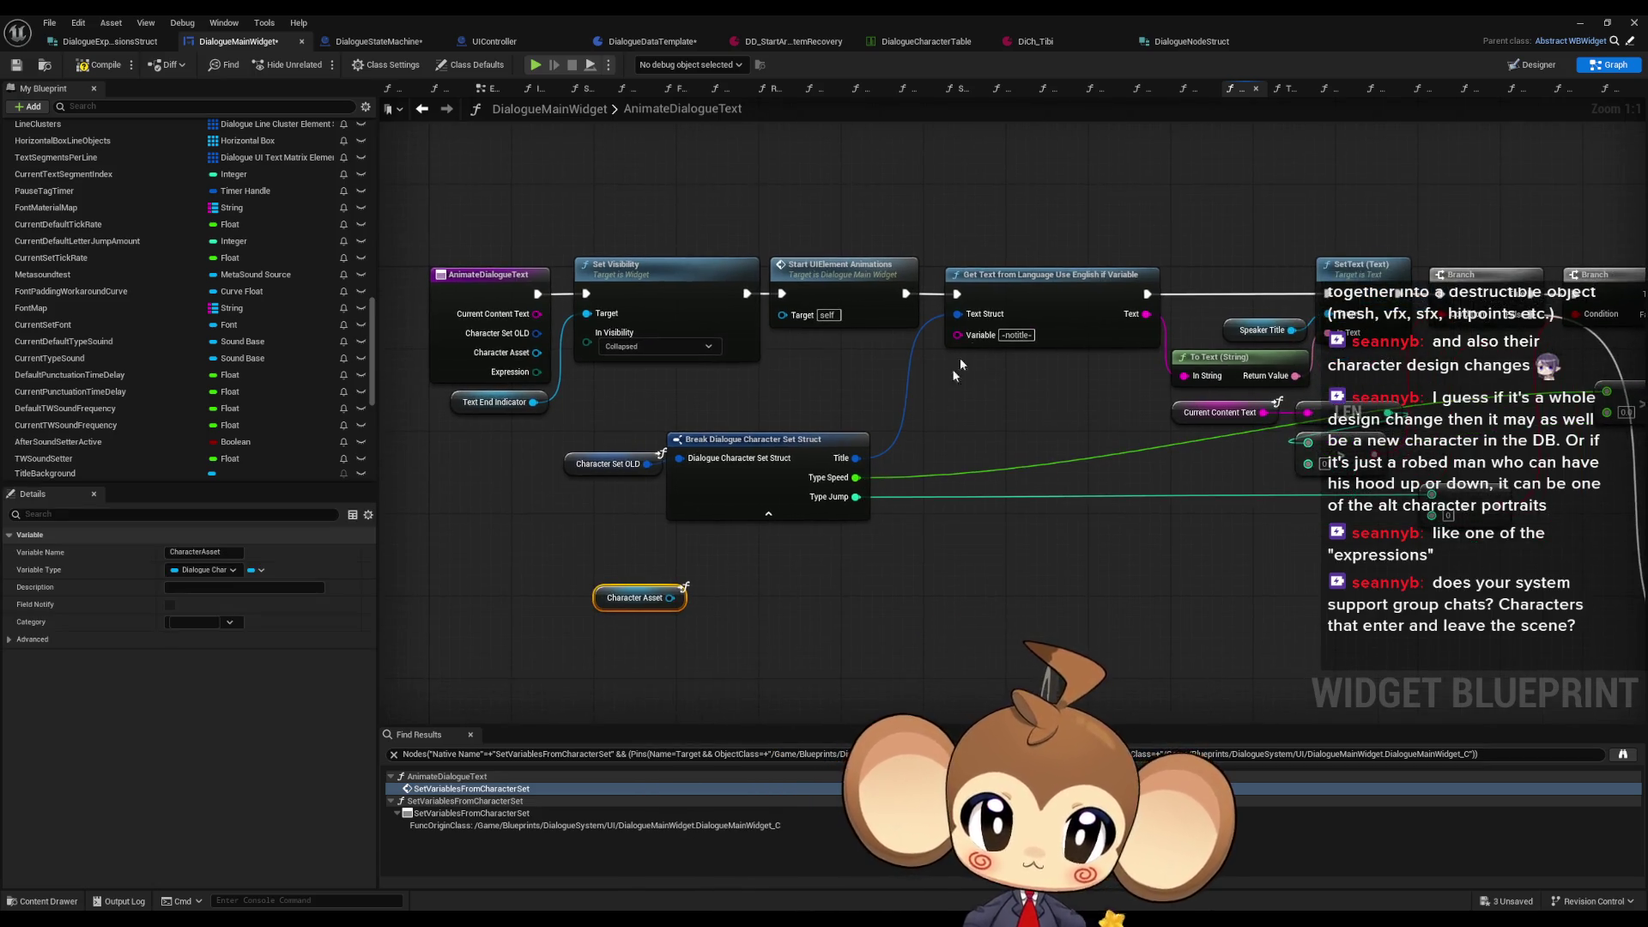
left_click_drag(1031, 243, 1079, 394)
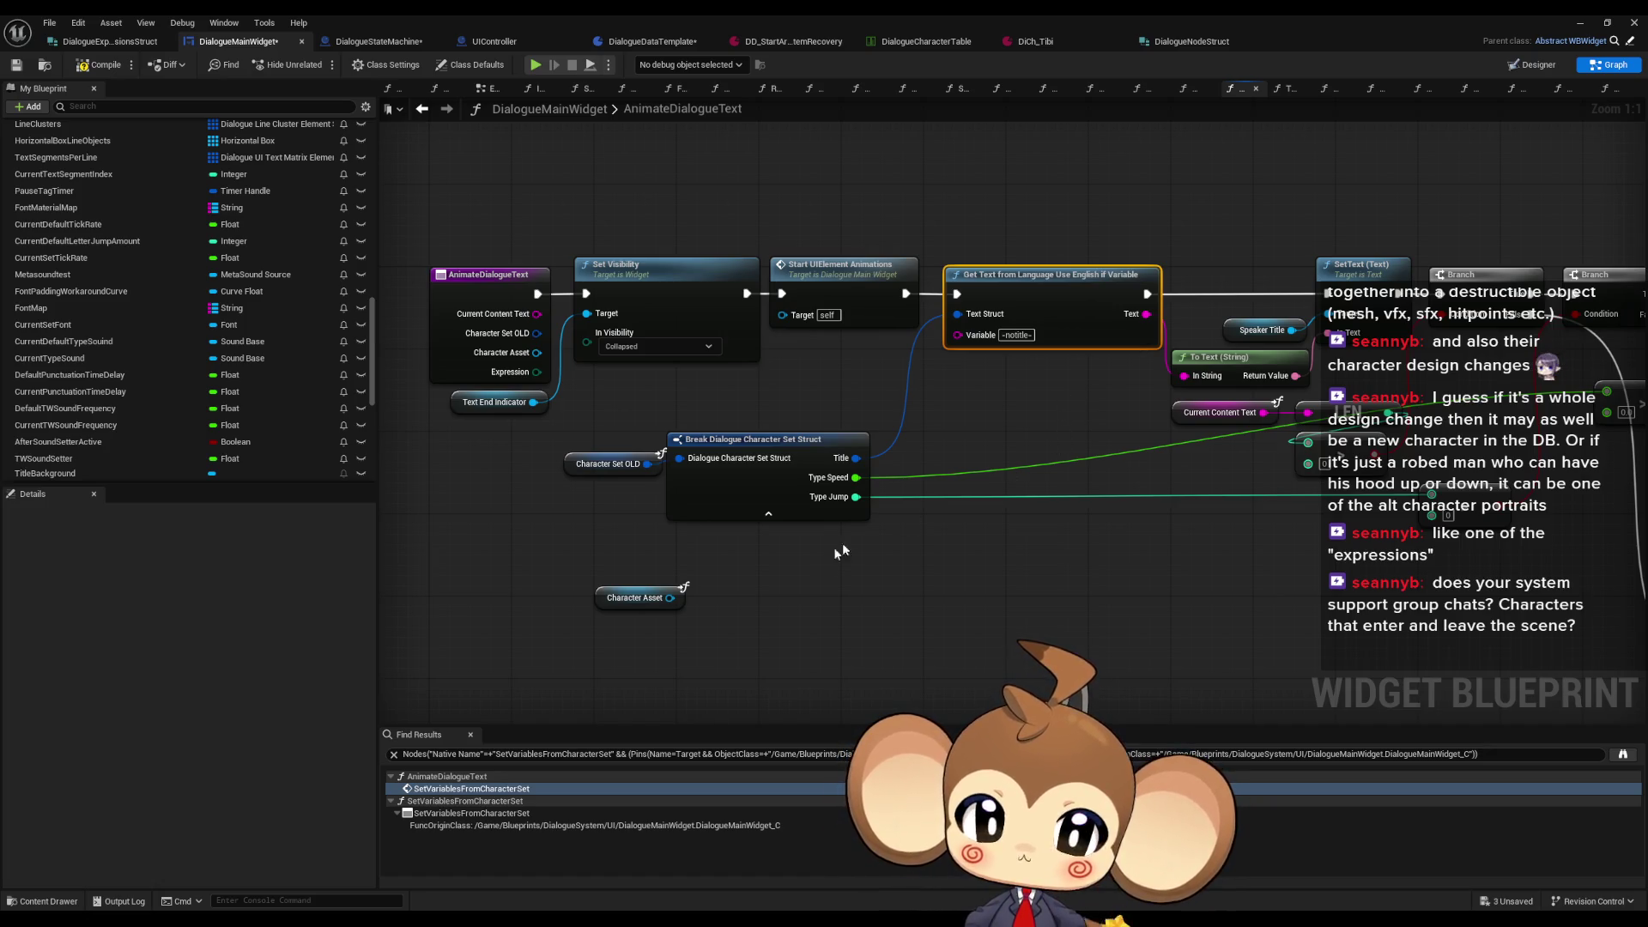
left_click_drag(663, 604, 704, 606)
type("titl")
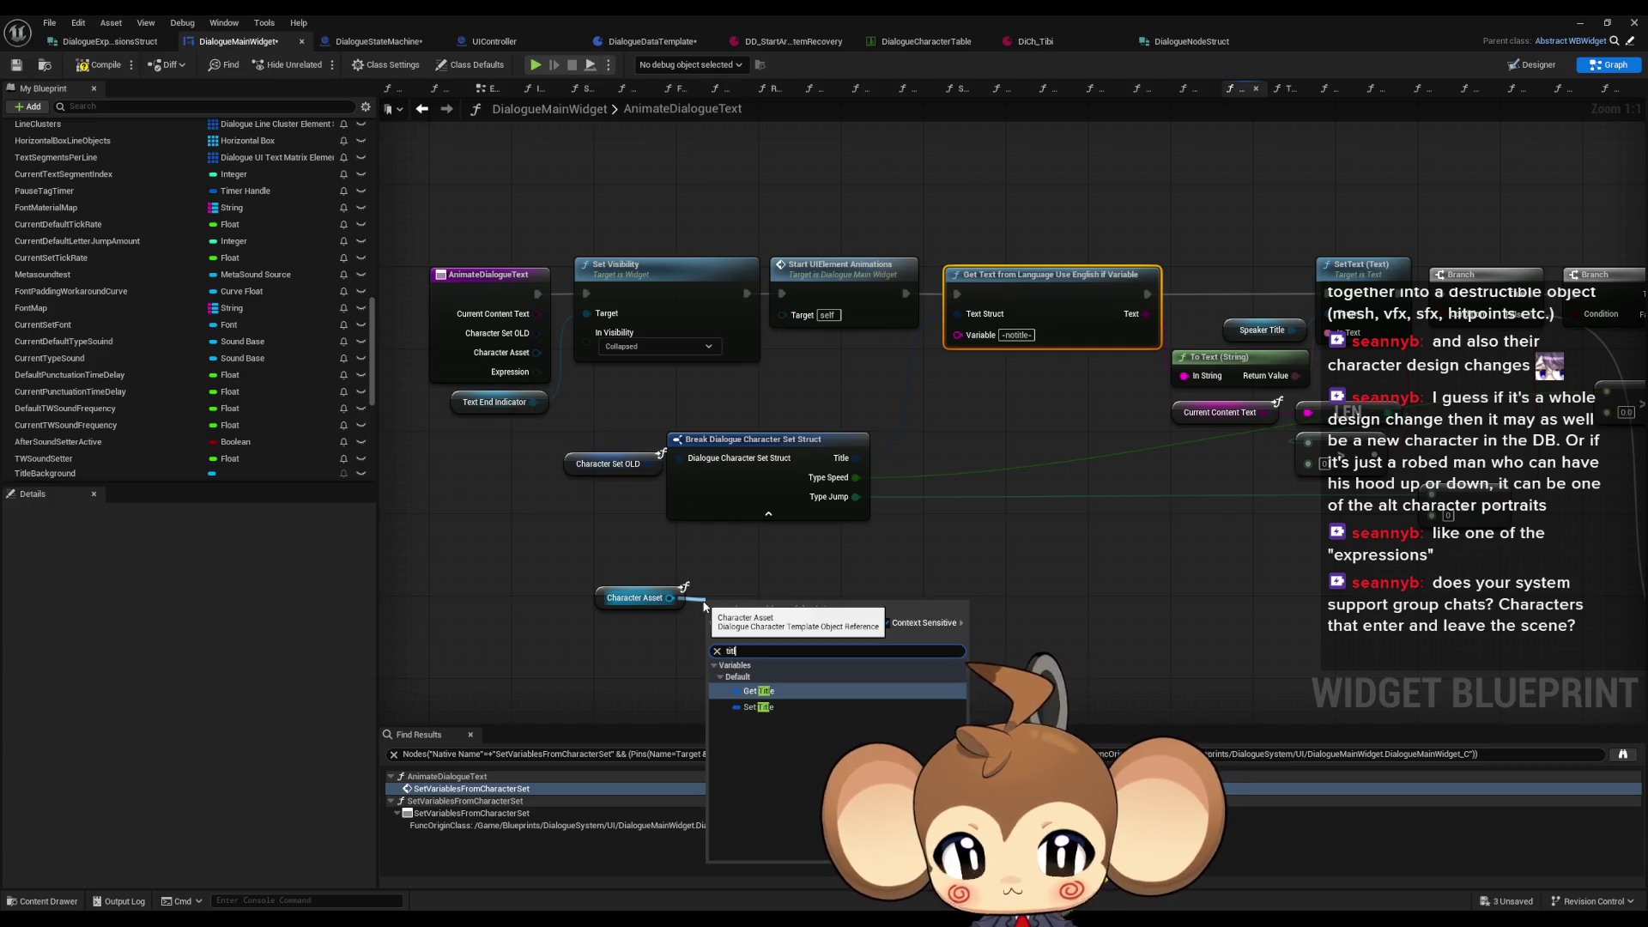
key("Return")
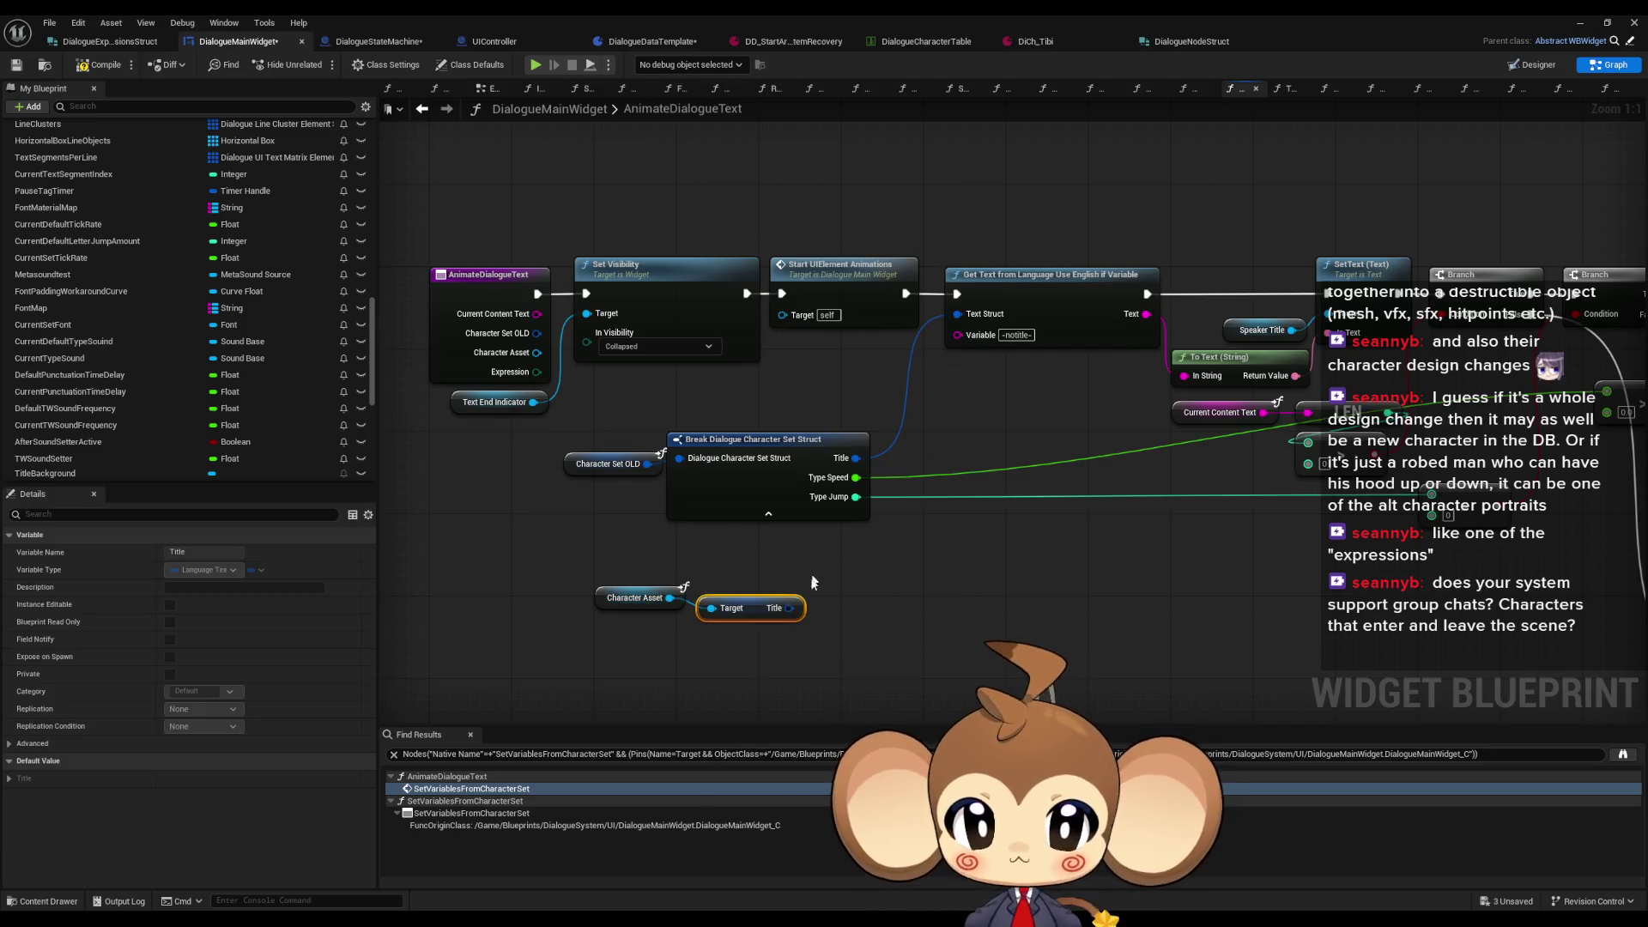
Step: Move the Title and Character Asset nodes up beside Set Visibility
left_click_drag(751, 608, 957, 314)
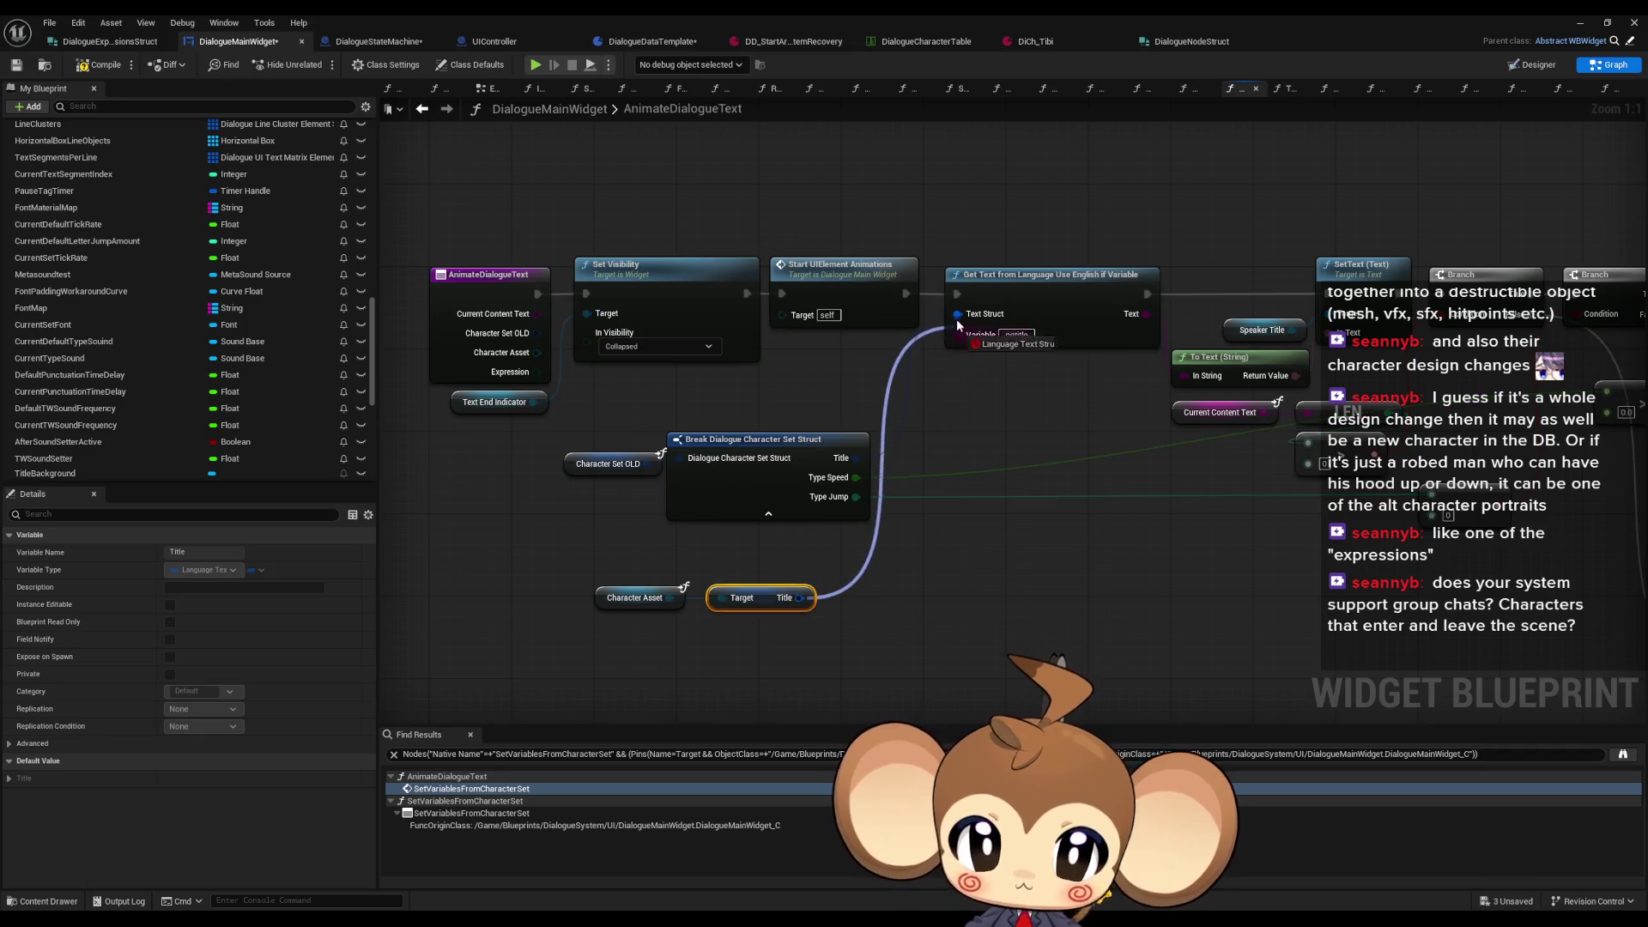
left_click(635, 597, "ctrl")
left_click_drag(762, 597, 866, 381)
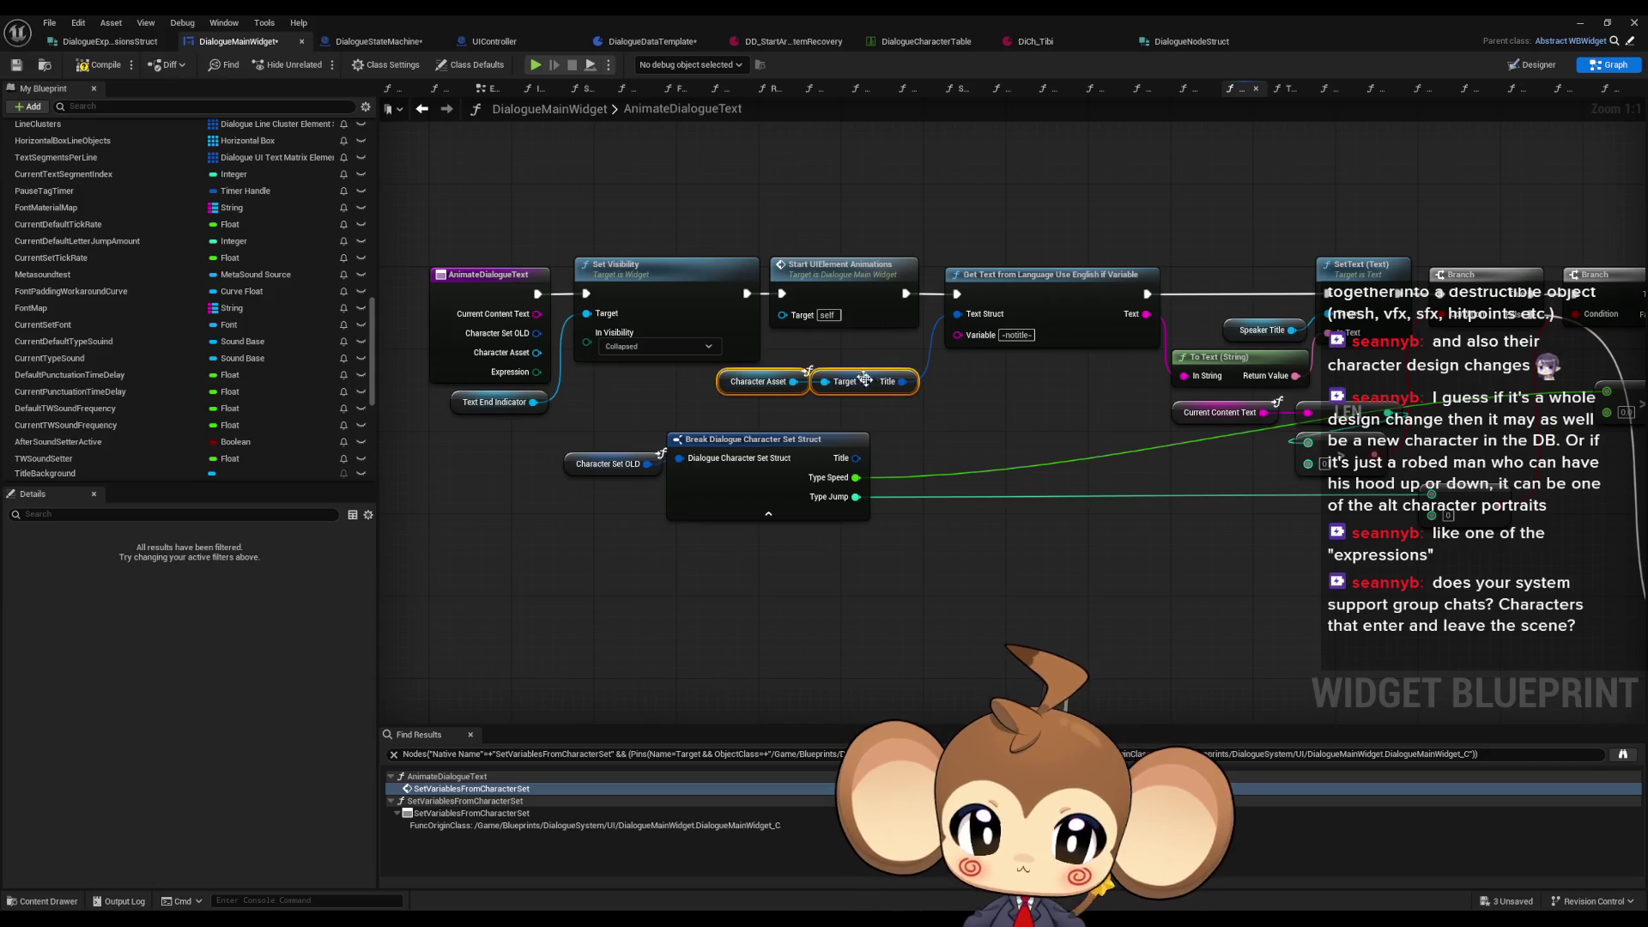
left_click(721, 388)
Step: Look over the rest of the function and paste a second Character Asset getter below
mouse_move(1077, 405)
left_mouse_down()
mouse_move(801, 394)
mouse_move(835, 388)
left_mouse_up()
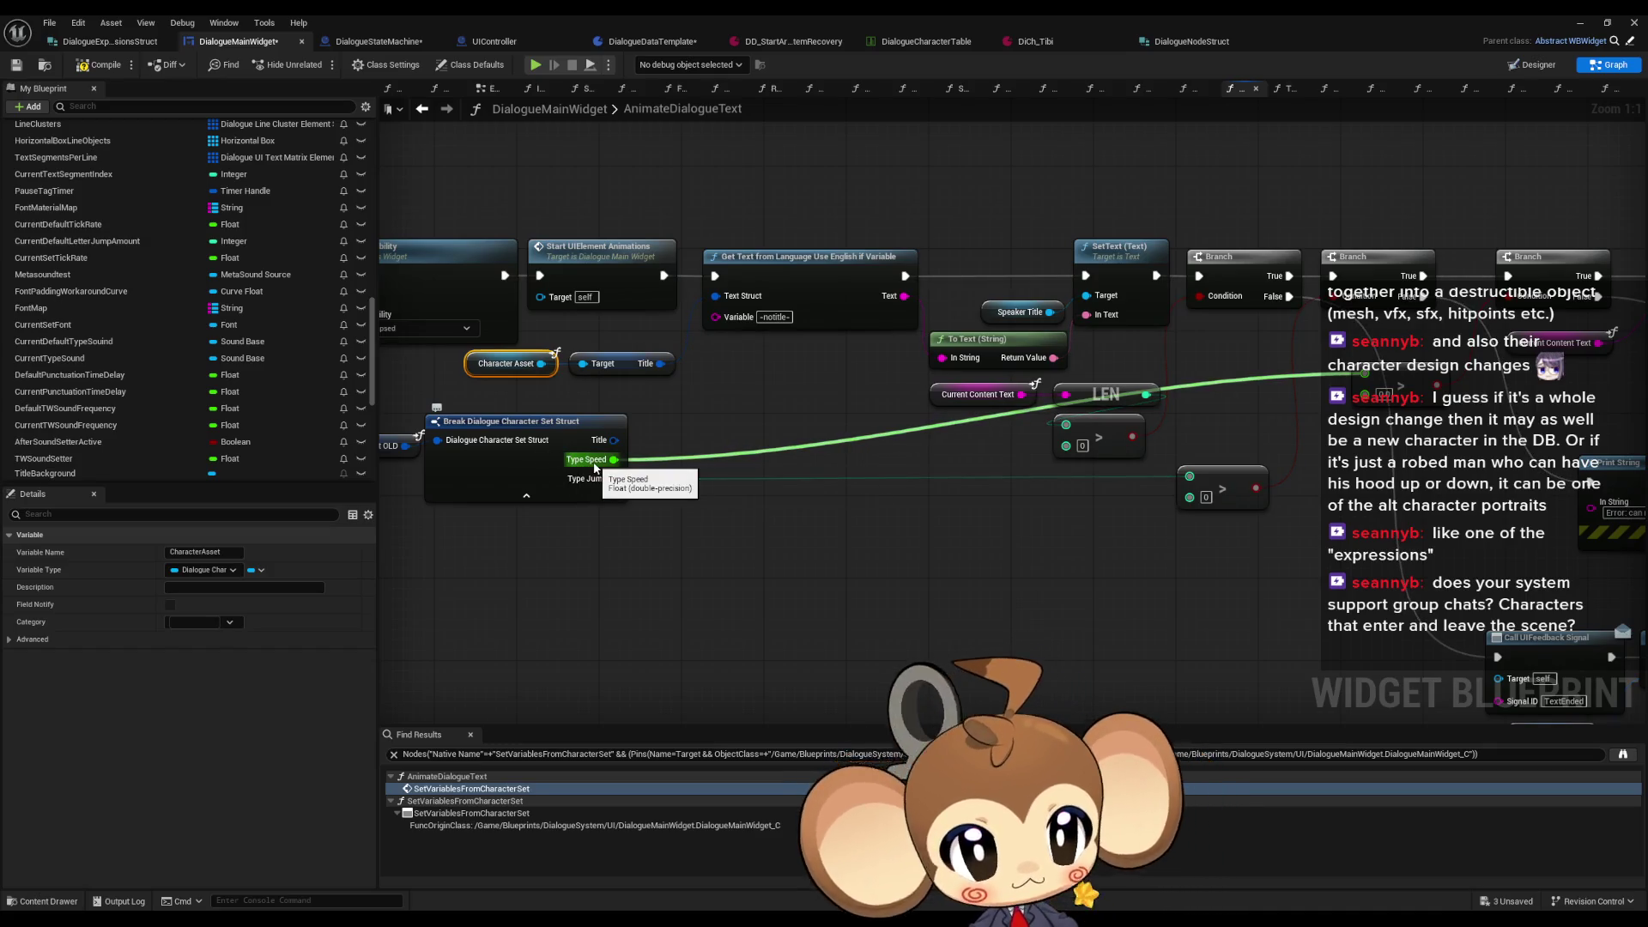
mouse_move(1132, 443)
left_mouse_down()
mouse_move(474, 355)
mouse_move(772, 412)
mouse_move(1037, 426)
mouse_move(903, 426)
left_mouse_up()
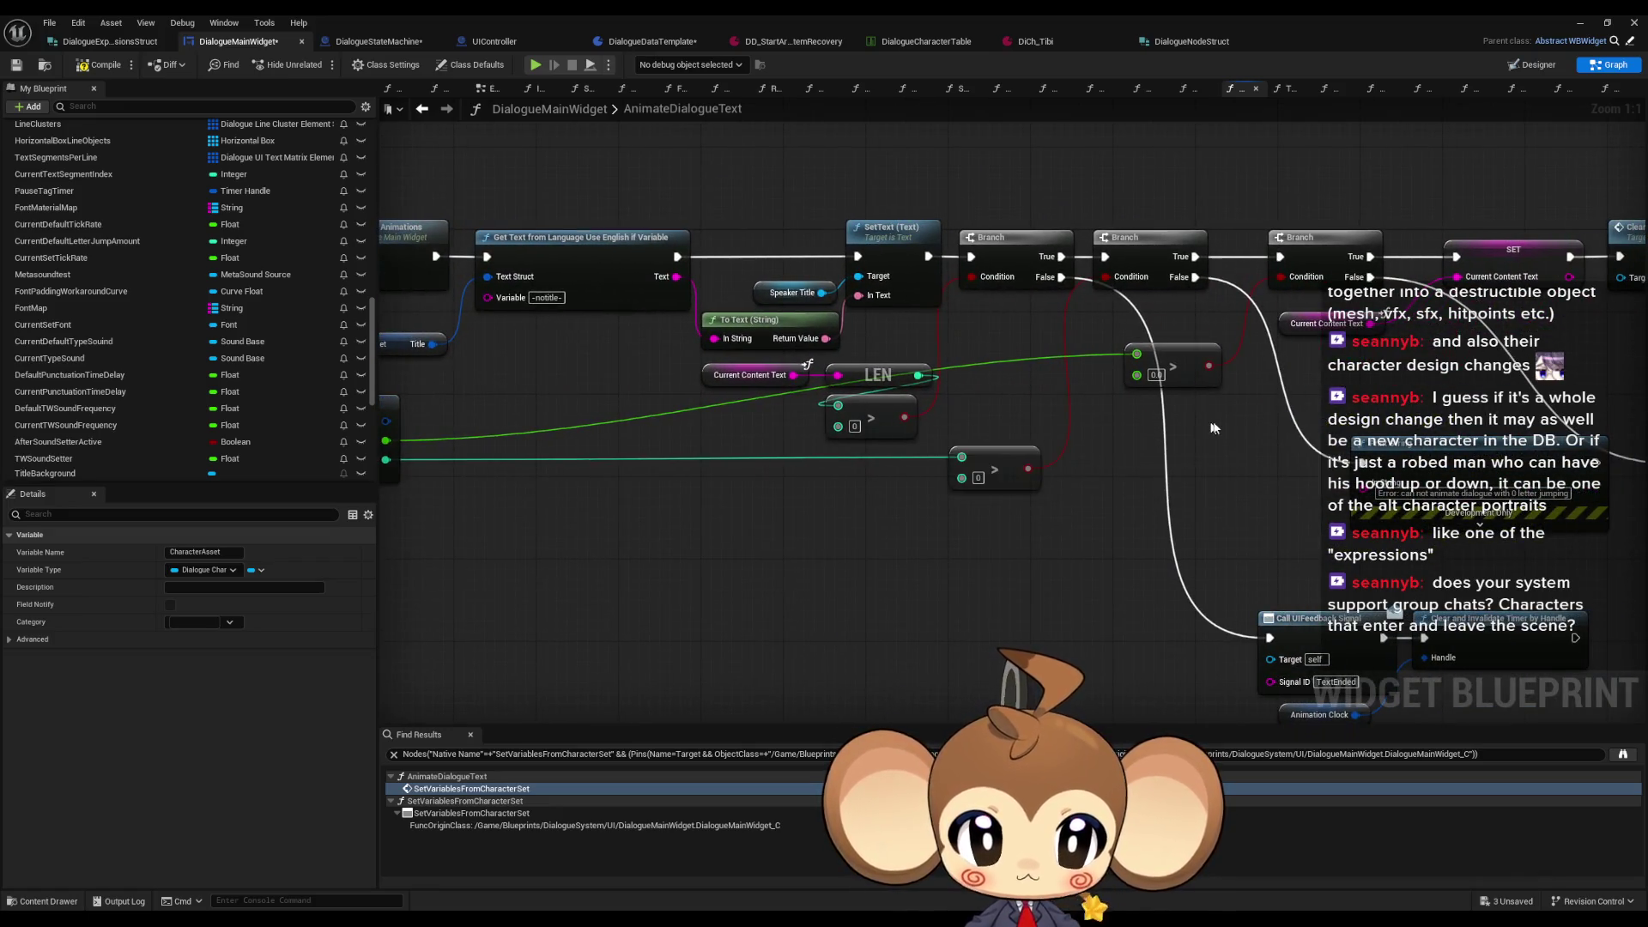
mouse_move(1117, 463)
left_mouse_down()
mouse_move(1394, 414)
mouse_move(1379, 416)
left_mouse_up()
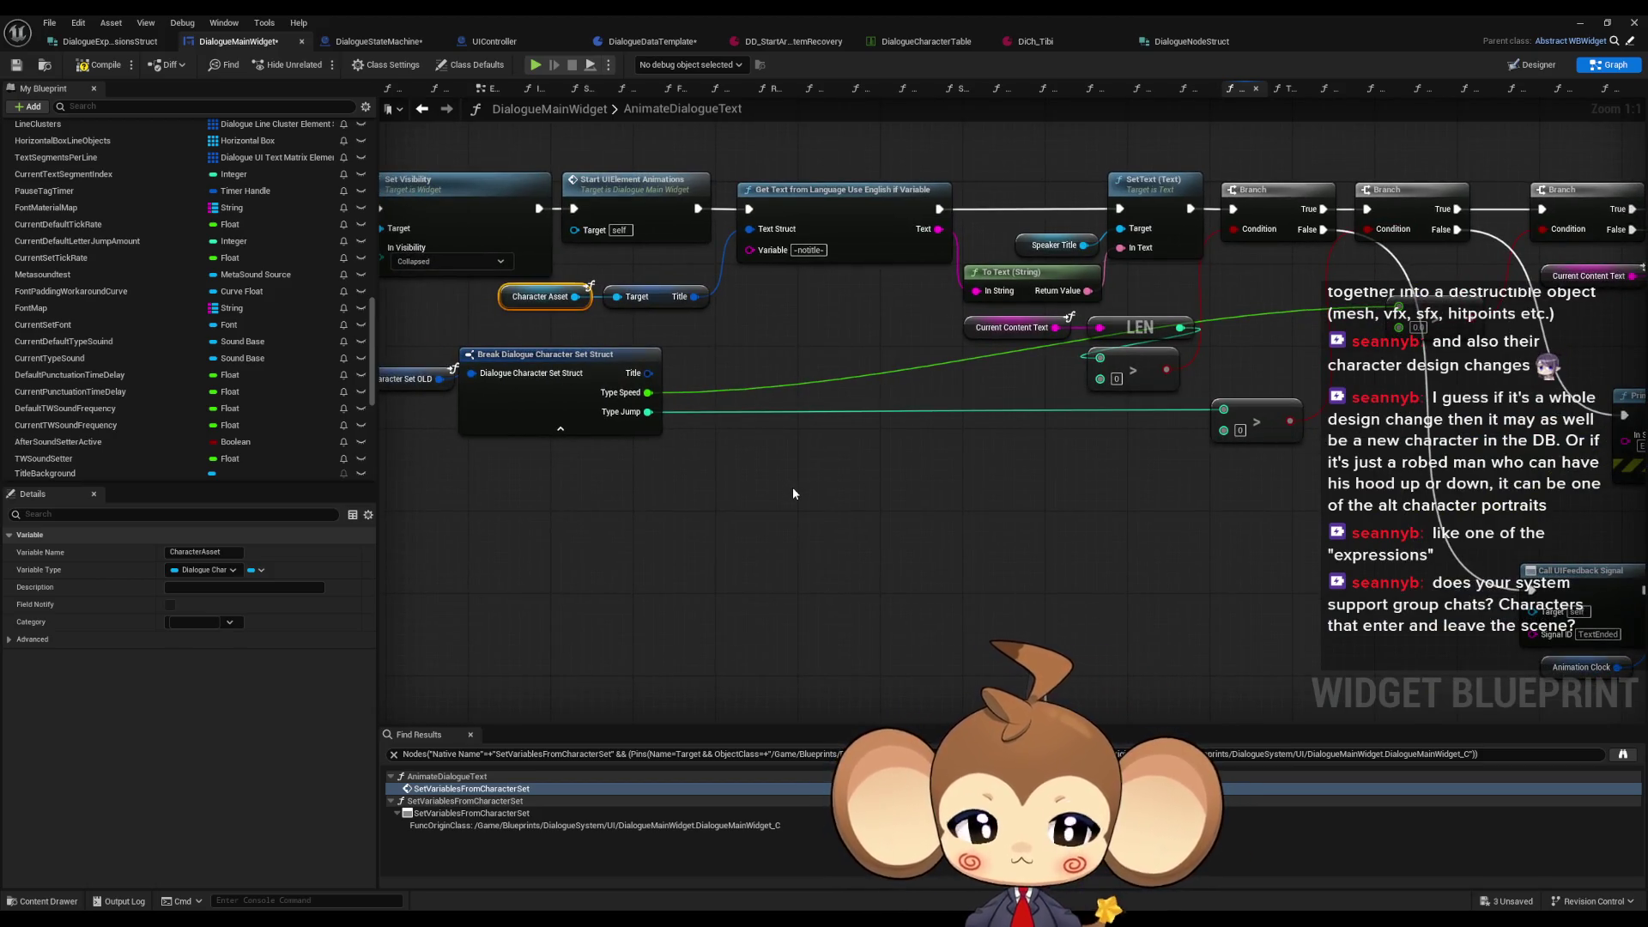
mouse_move(745, 497)
left_mouse_down()
mouse_move(832, 517)
mouse_move(879, 554)
left_mouse_up()
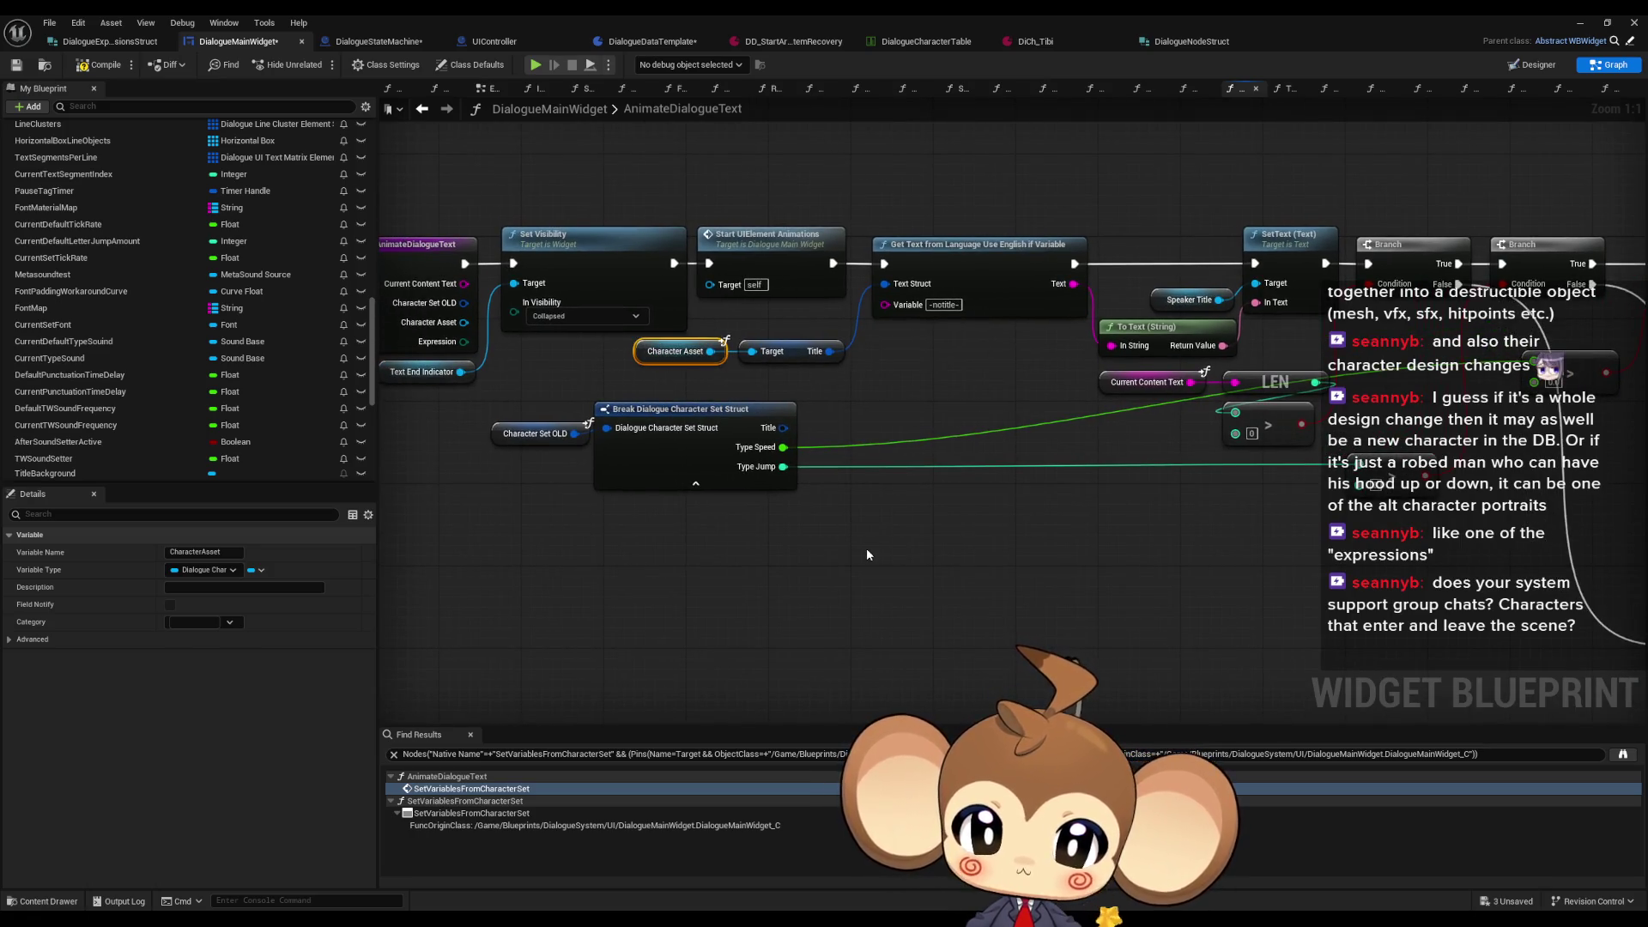
key("ctrl+c")
key("ctrl+v")
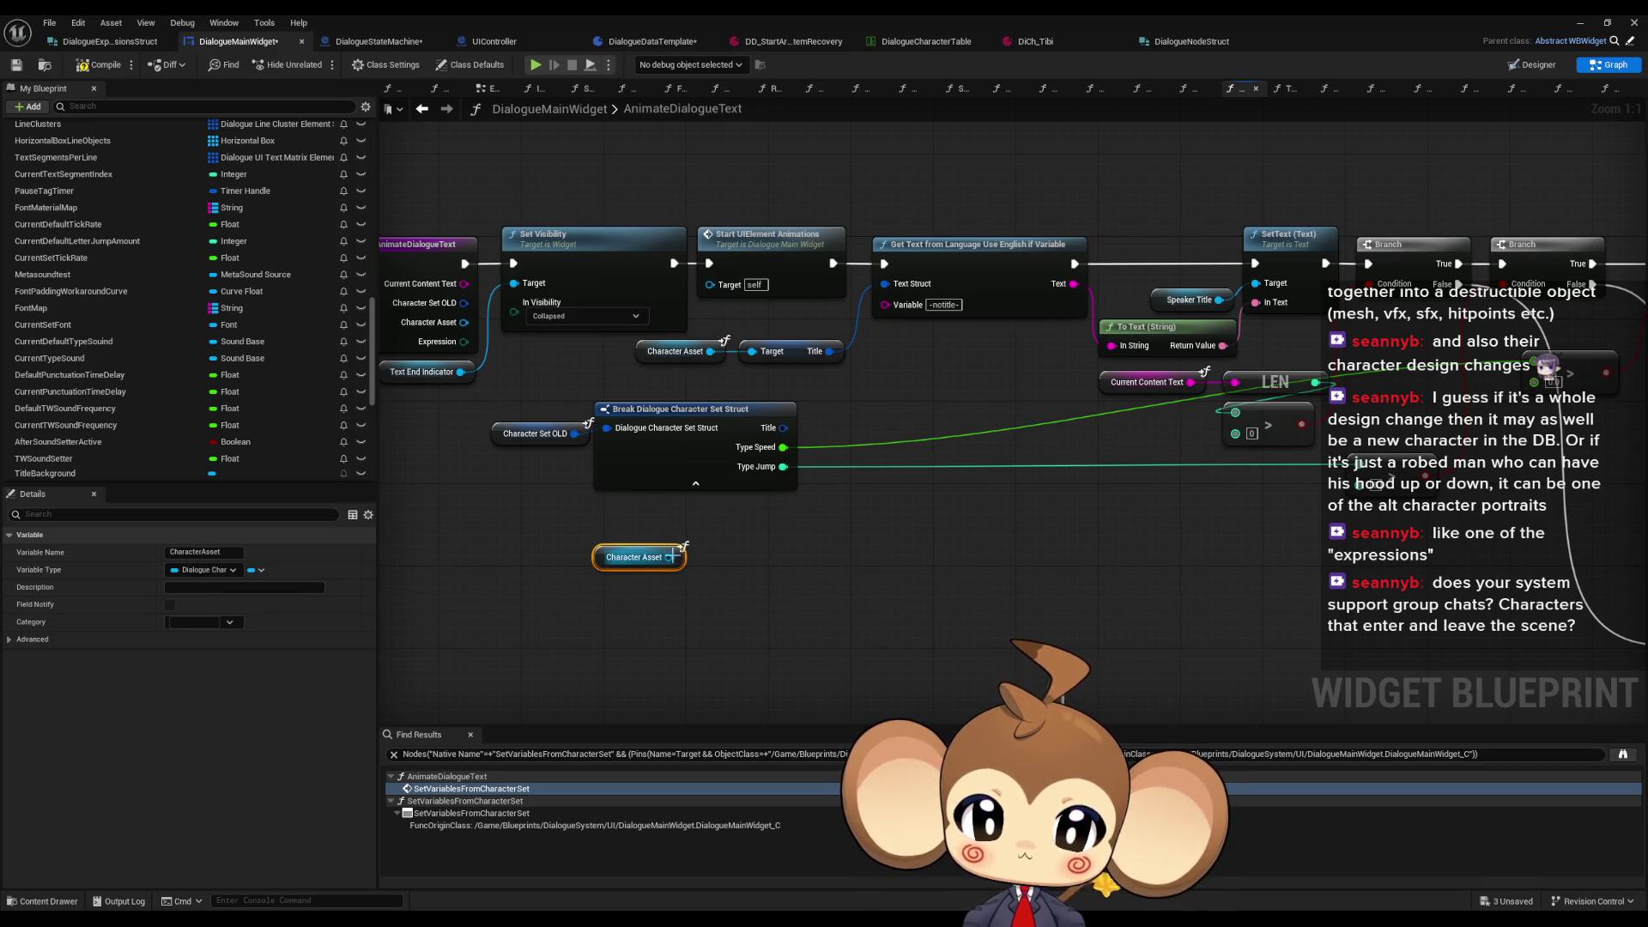
Step: Add an Expressions getter from the Character Asset and an Expression variable getter
left_click_drag(671, 557, 738, 556)
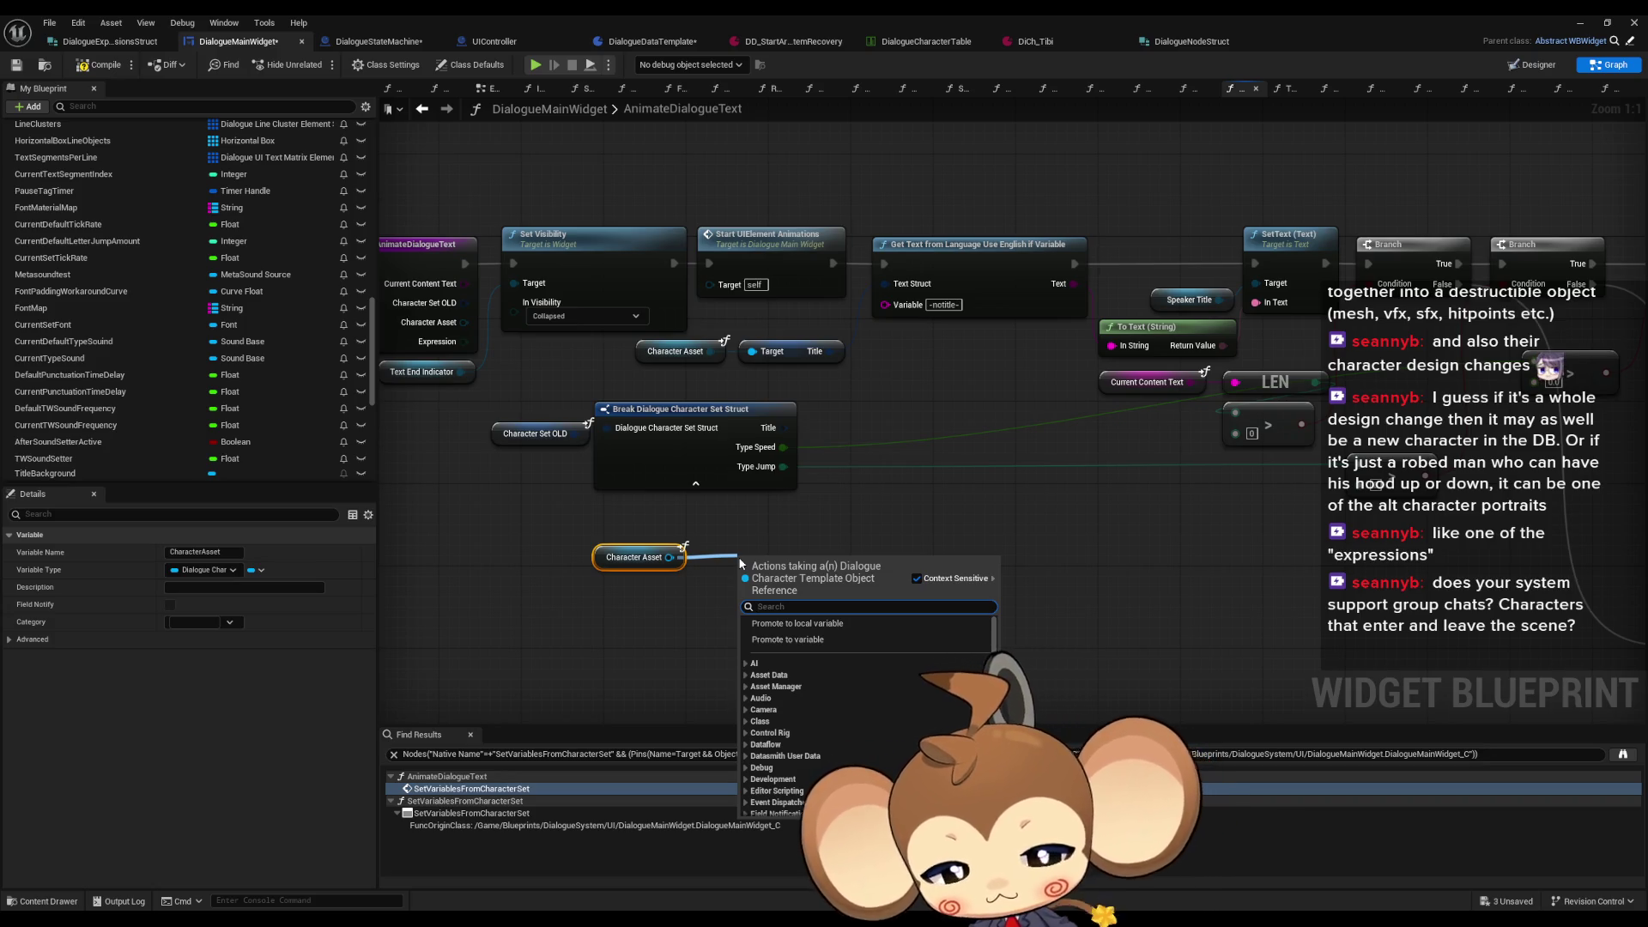
type("exo")
key("BackSpace")
type("p")
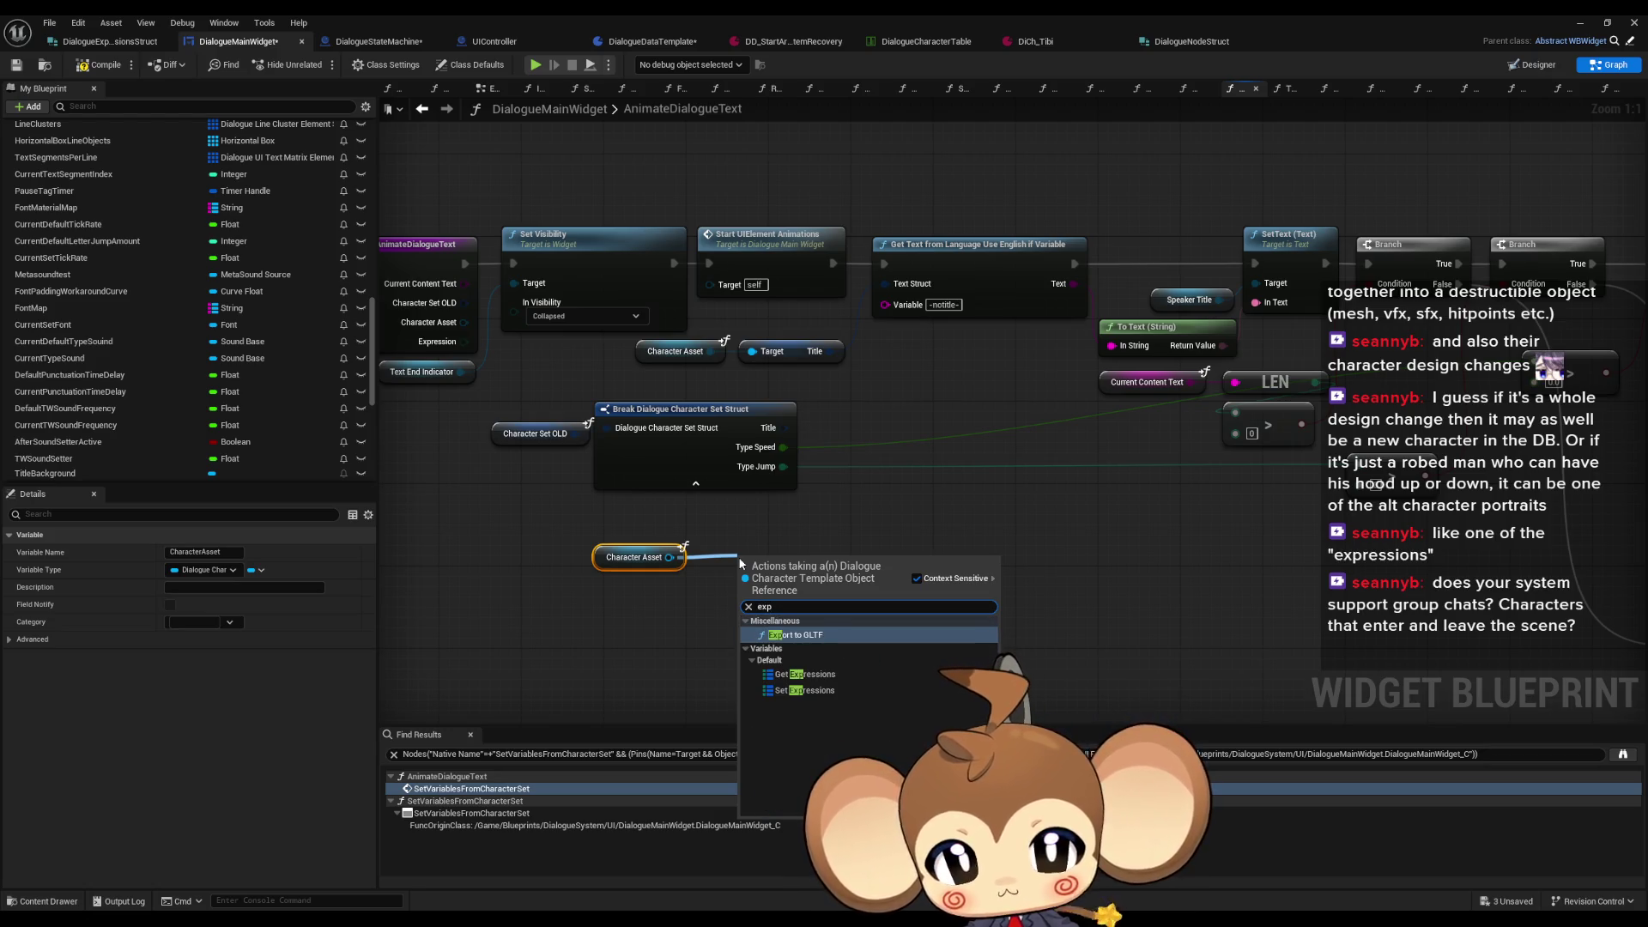
key("Down")
key("Return")
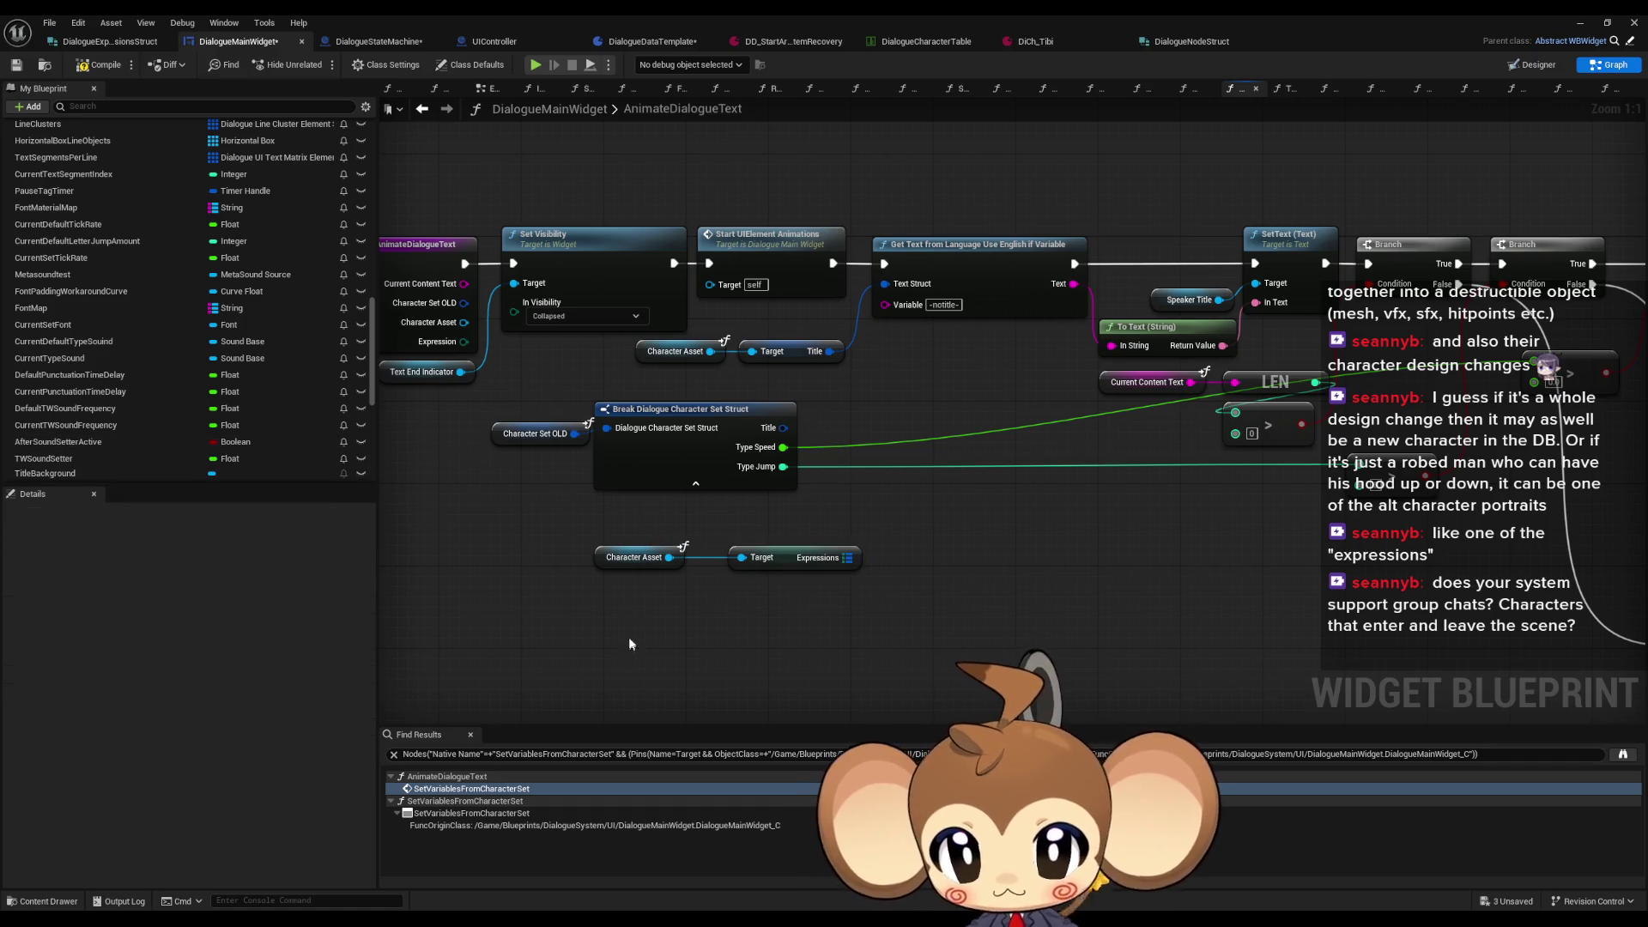
right_click(628, 639)
type("express")
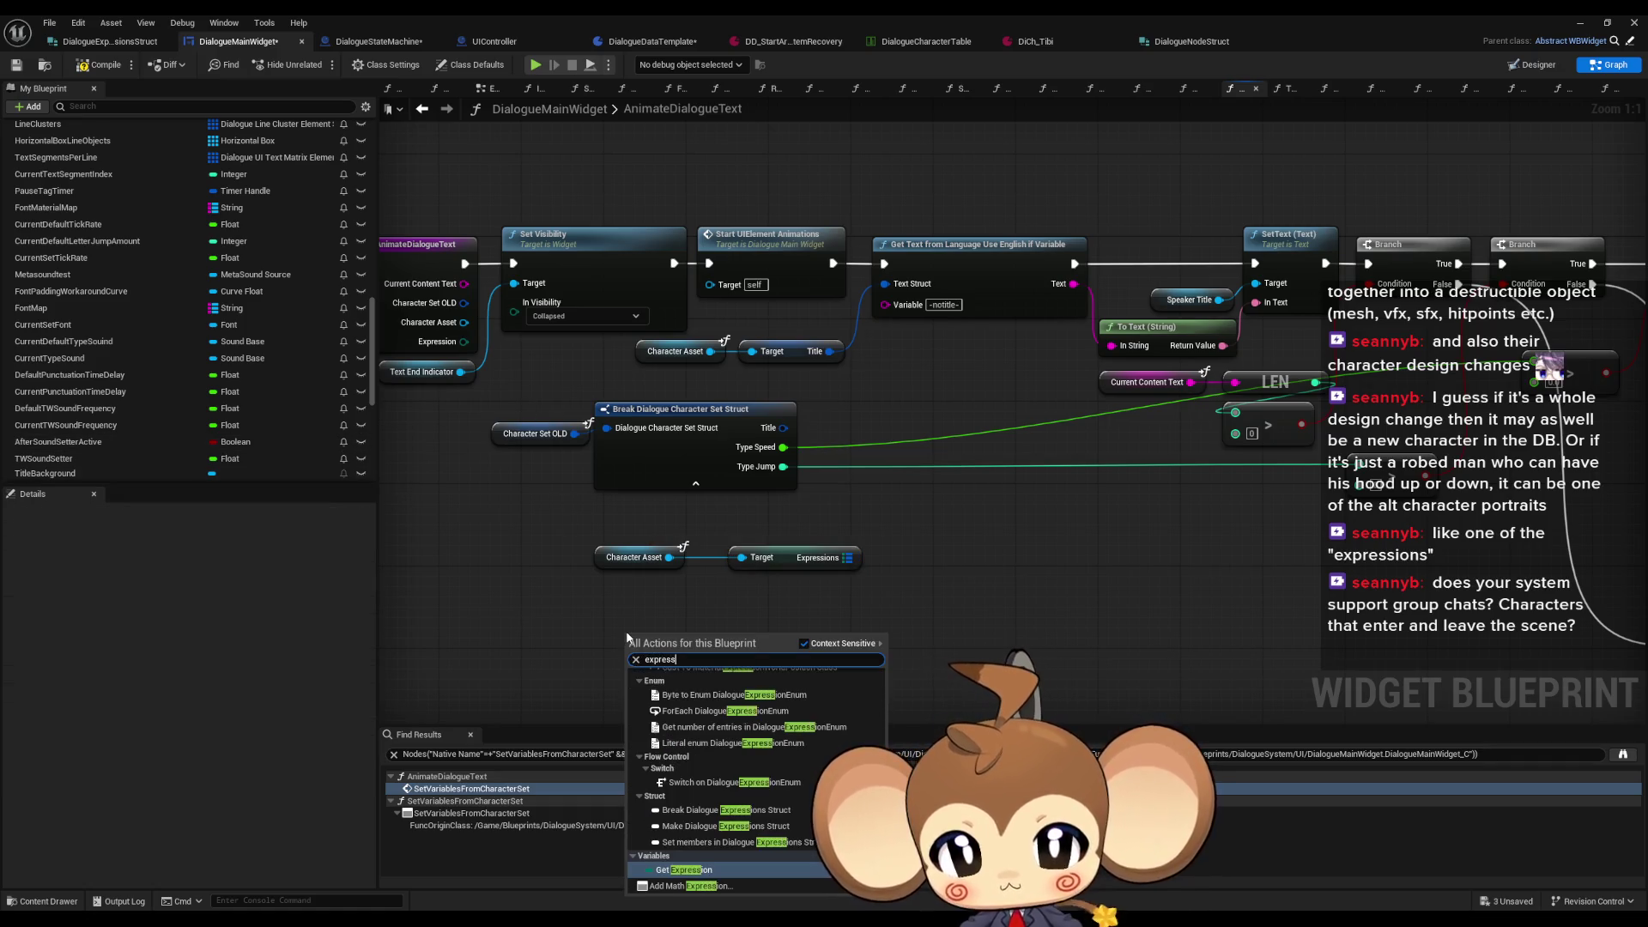
type("ion")
key("Return")
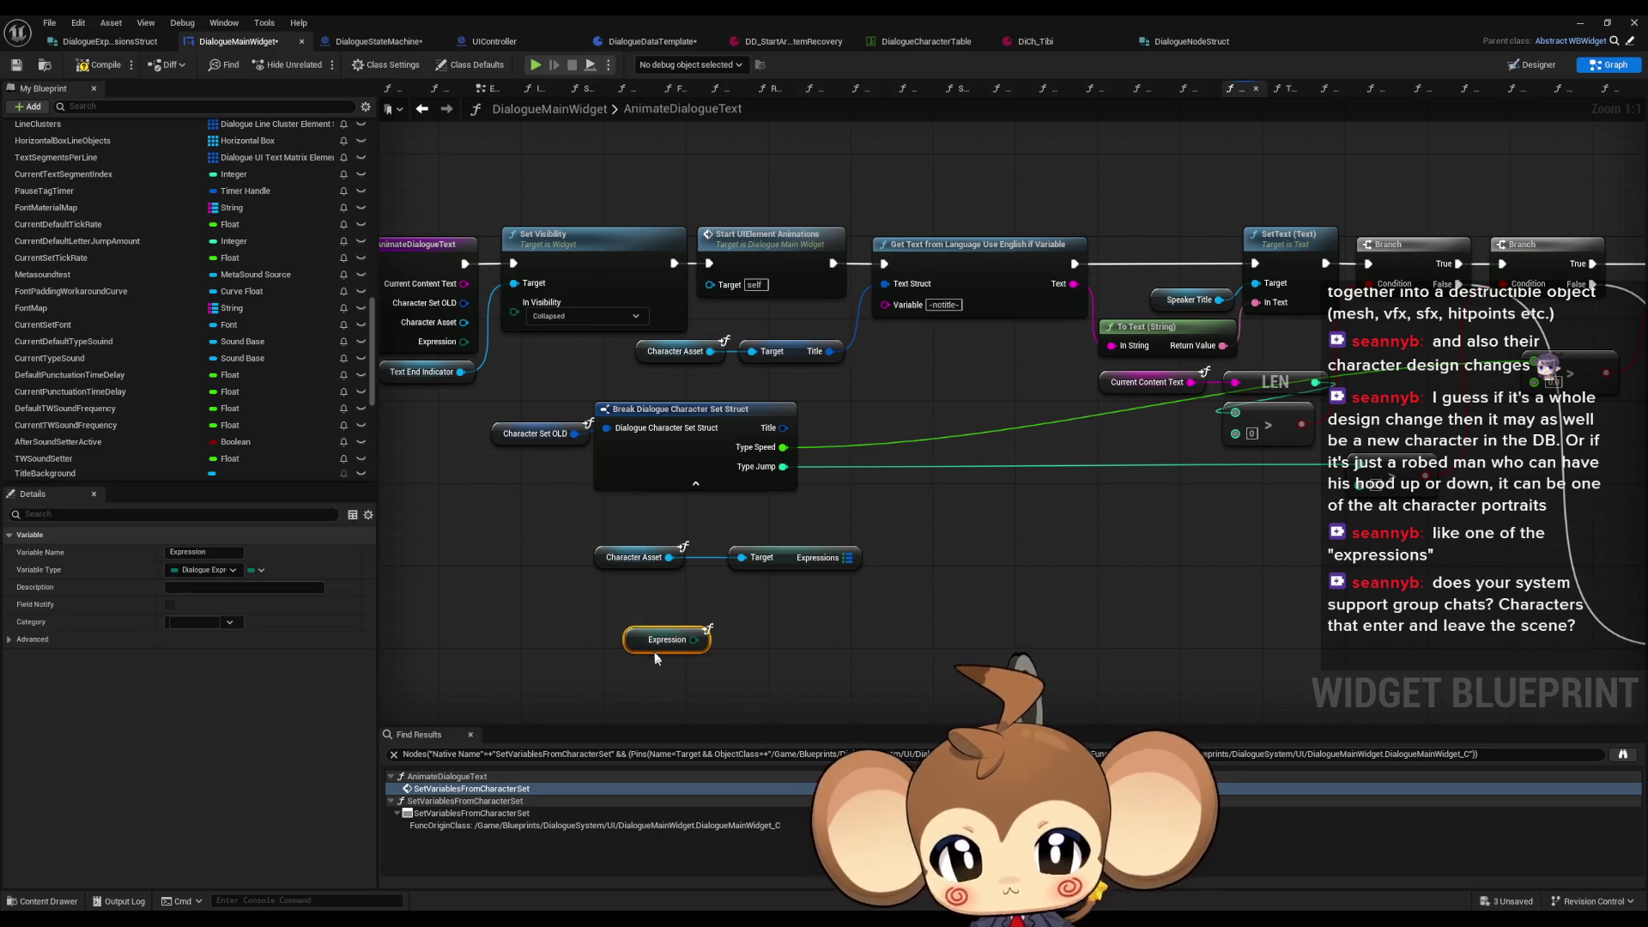
Step: Look up the current Expression in the Expressions map with a FIND node and arrange the lookup nodes
left_click(749, 603)
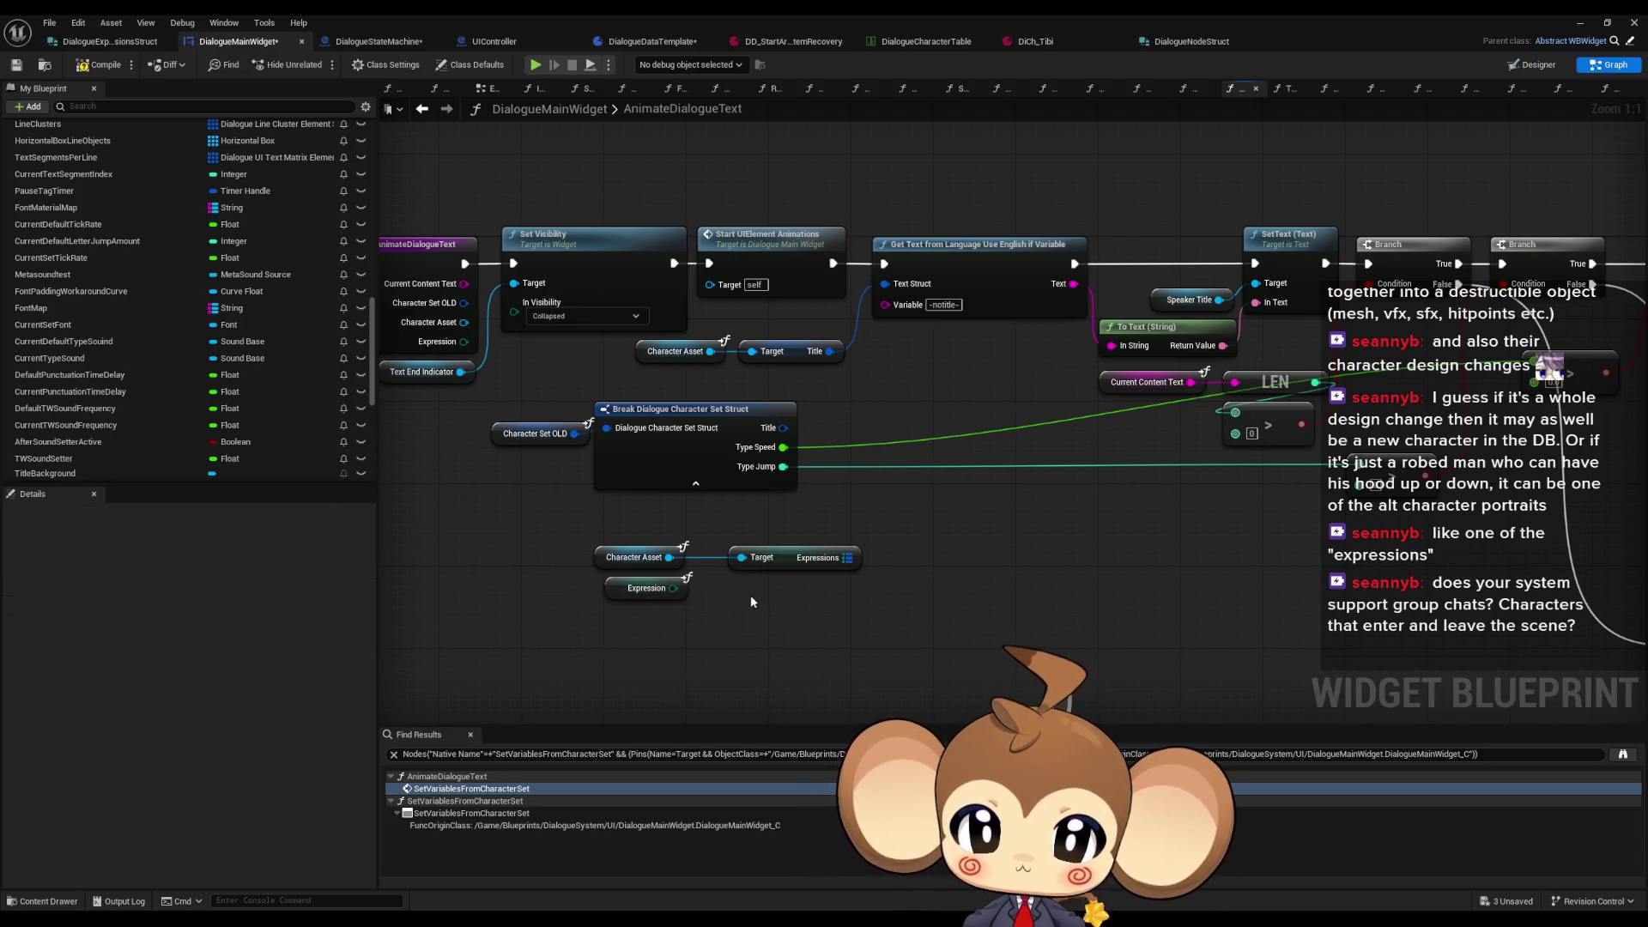
left_click_drag(845, 557, 951, 549)
type("find")
key("Return")
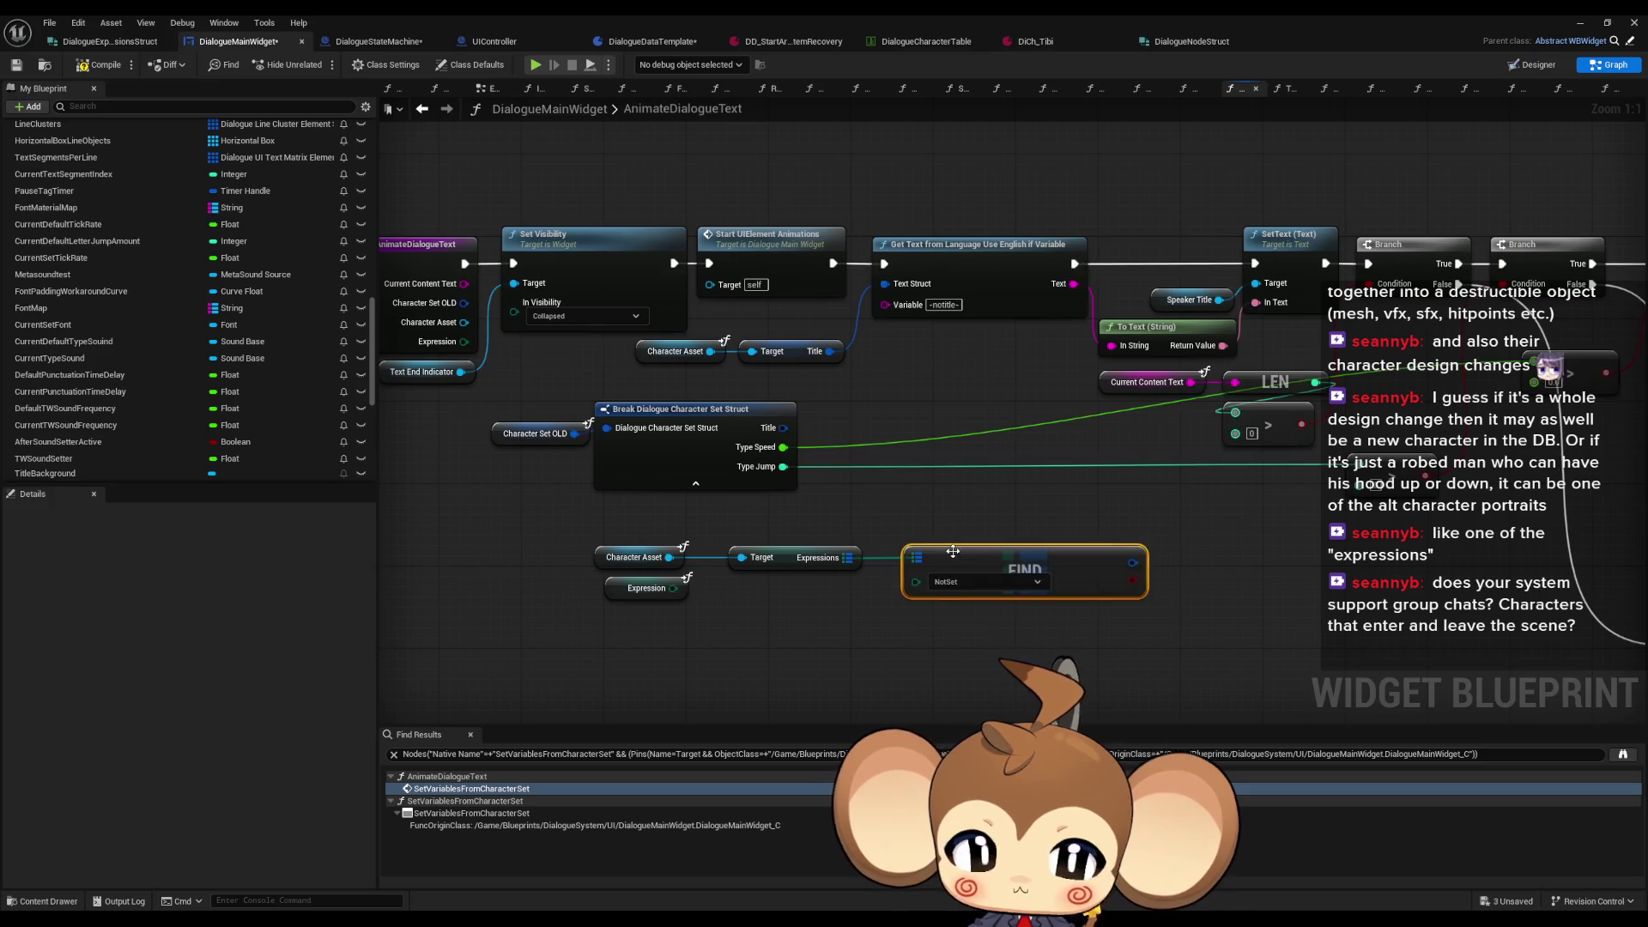
left_click(761, 558)
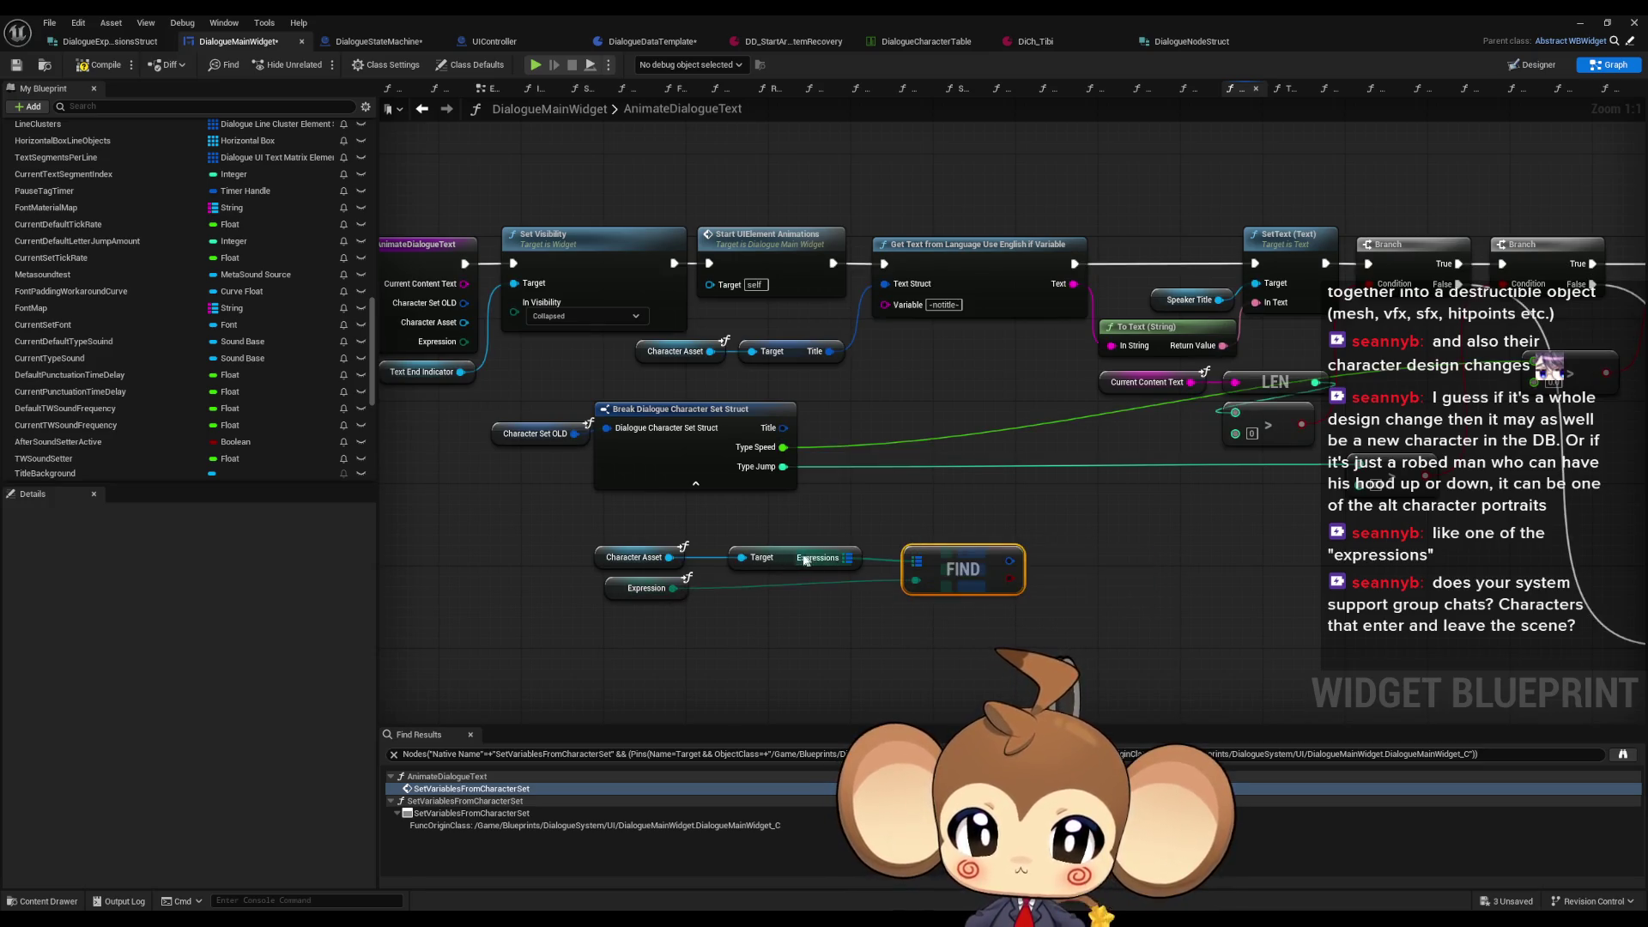
left_click_drag(638, 591, 759, 592)
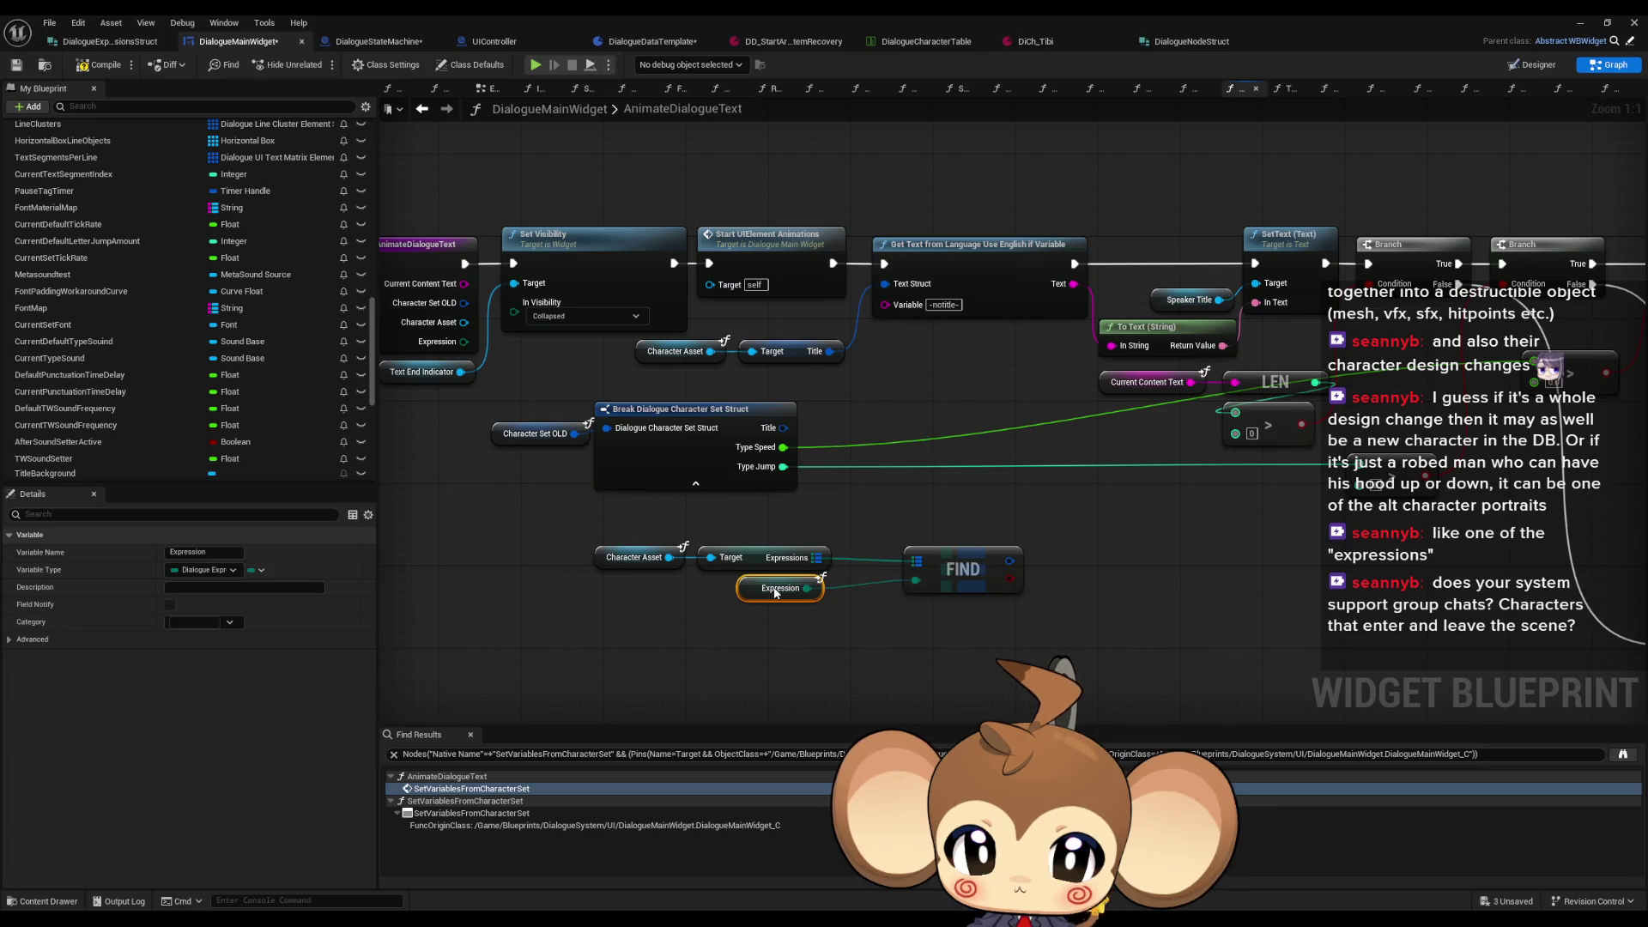
left_click_drag(968, 556, 907, 556)
left_click_drag(781, 592, 791, 592)
mouse_move(572, 526)
left_mouse_down()
mouse_move(791, 589)
mouse_move(960, 583)
mouse_move(796, 568)
mouse_move(867, 557)
left_mouse_up()
left_click(864, 534)
type("speed")
key("Escape")
Step: Break FIND's result with Break Dialogue Expressions Struct, exposing only Type Speed and Type Jump
left_click_drag(783, 562, 862, 563)
type("brea")
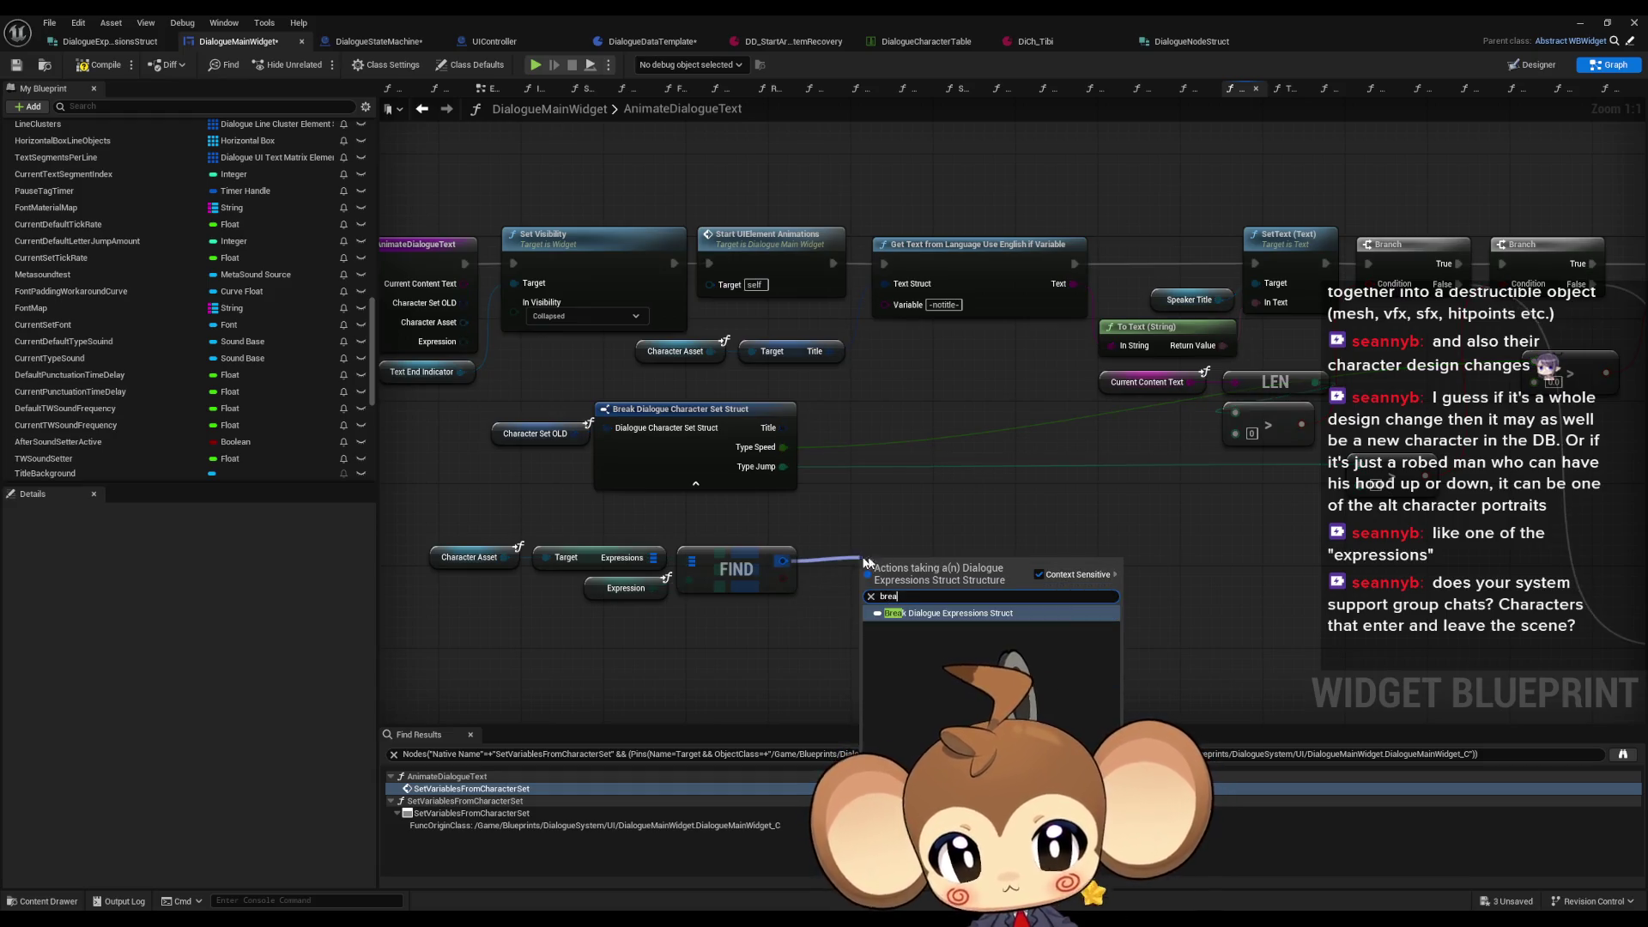
left_click(927, 616)
left_click_drag(987, 605, 940, 583)
left_click(902, 597)
left_click_drag(914, 645, 778, 542)
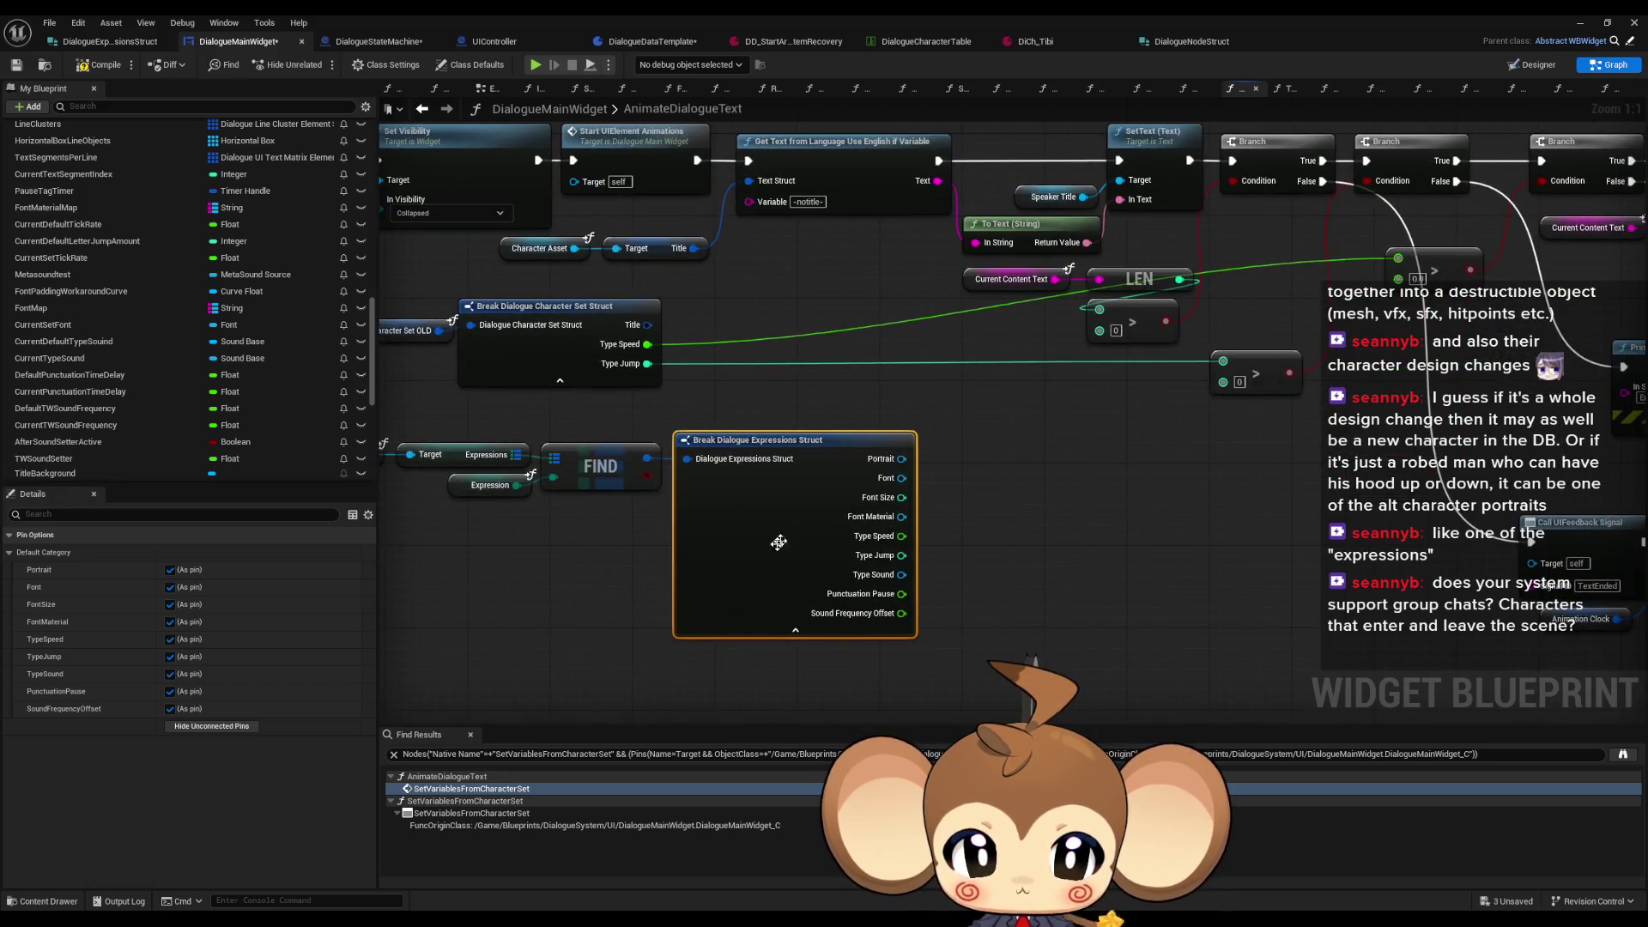
left_click(211, 727)
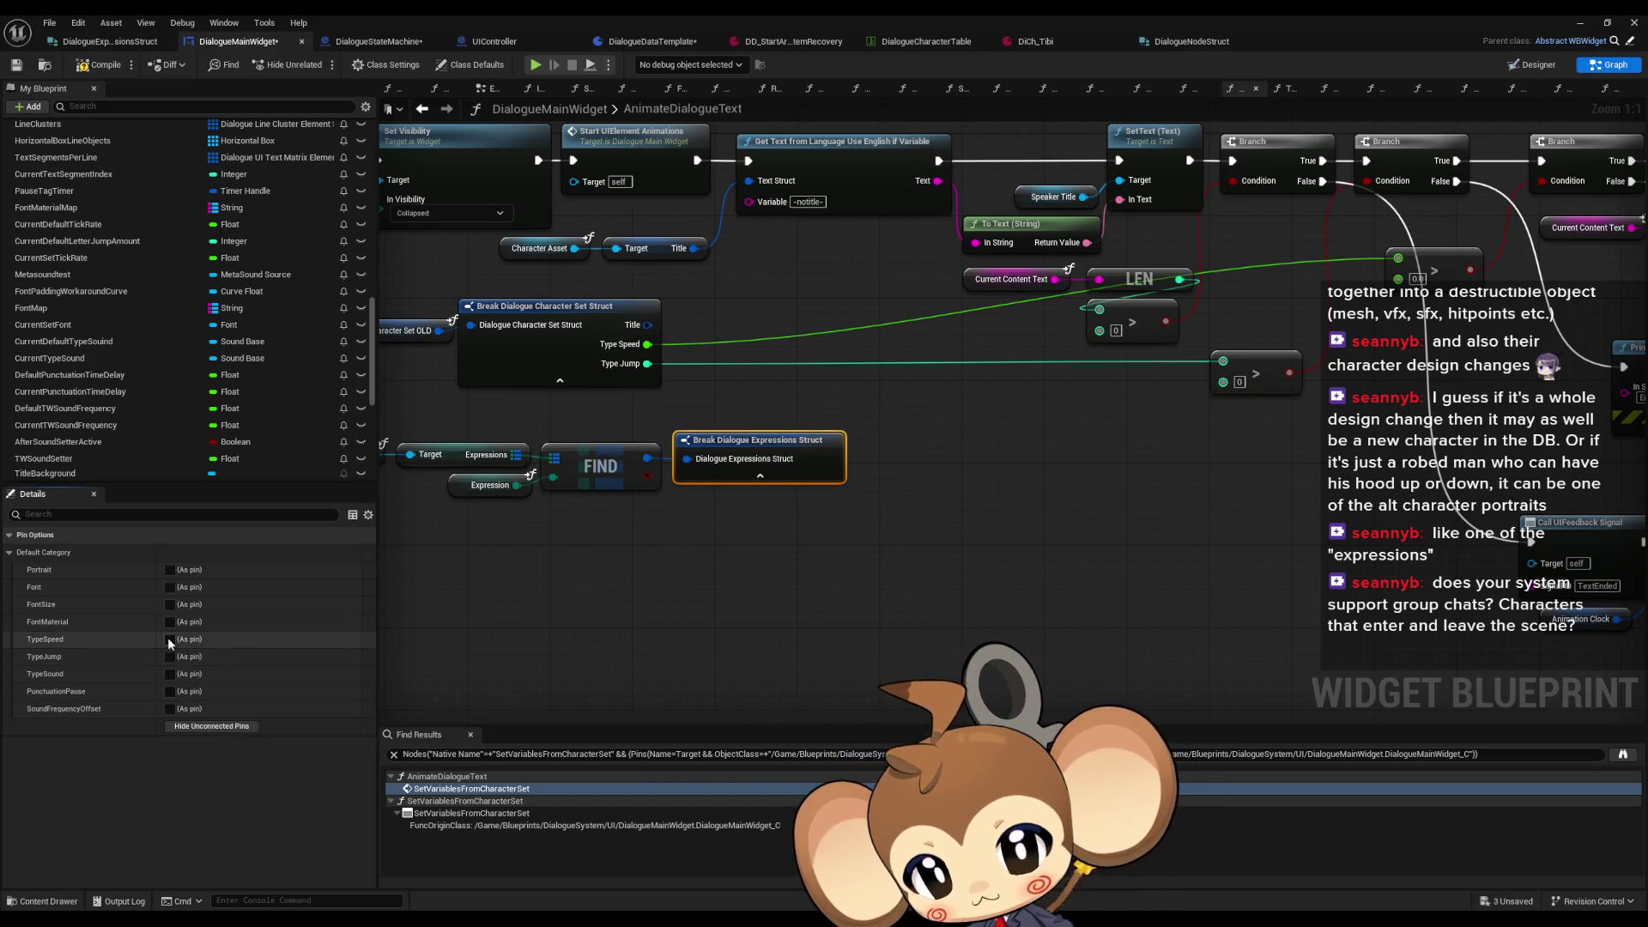
left_click(169, 639)
left_click(169, 657)
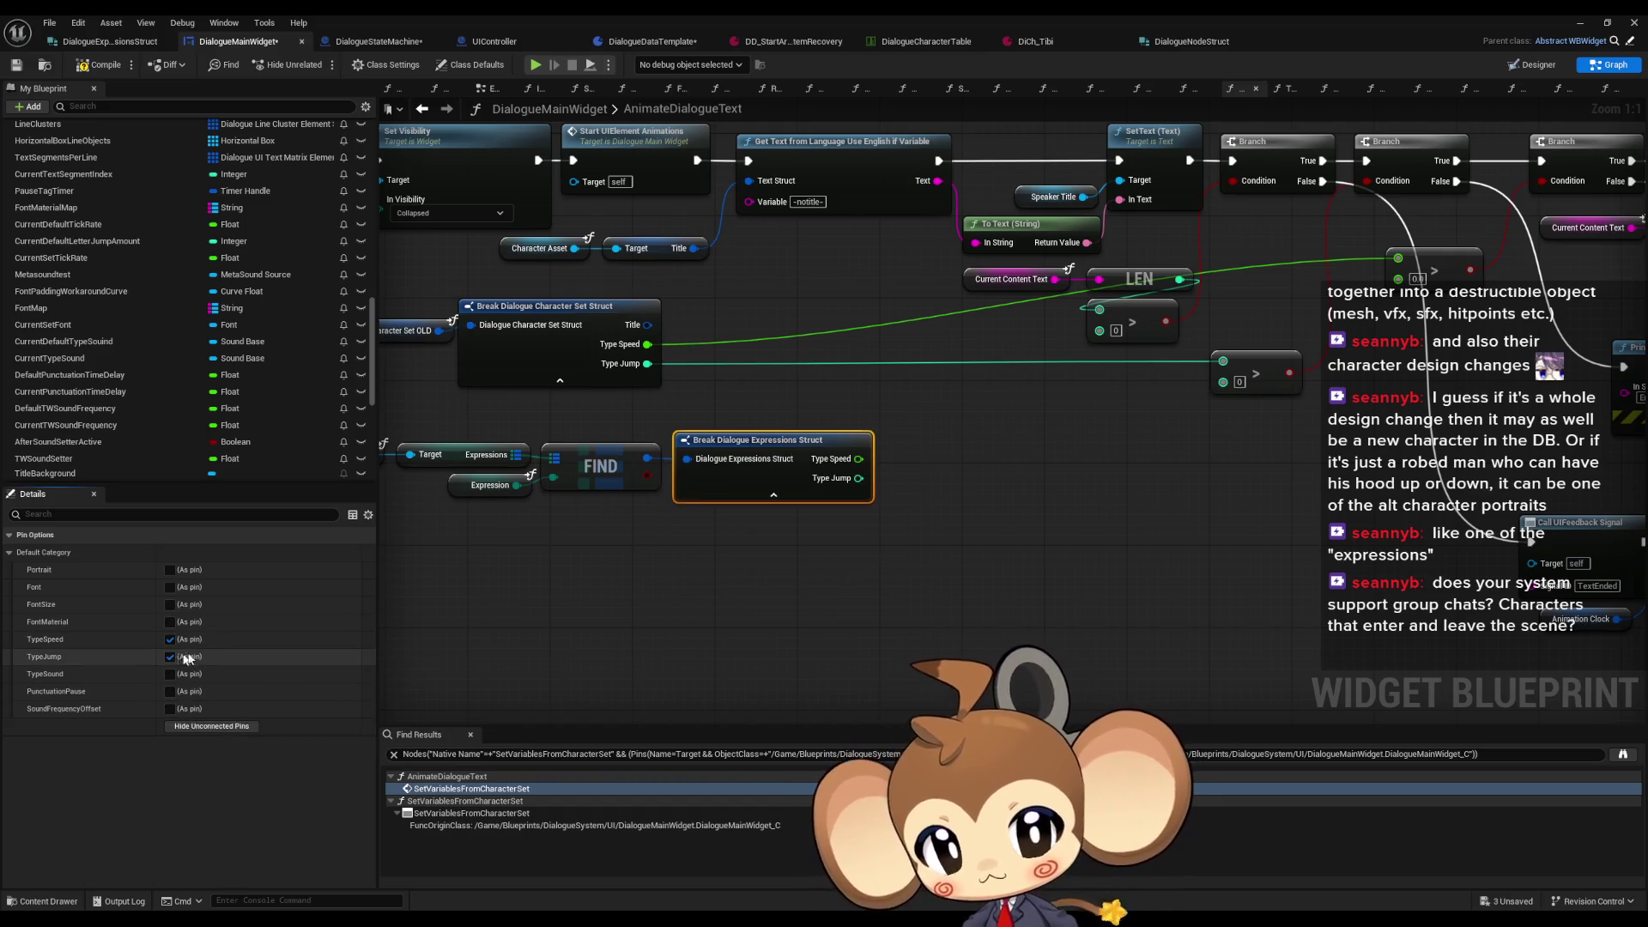
Step: Wire the expression's Type Speed into the speed check and Type Jump into the lower compare
mouse_move(1019, 484)
left_mouse_down()
mouse_move(994, 524)
mouse_move(995, 503)
left_mouse_up()
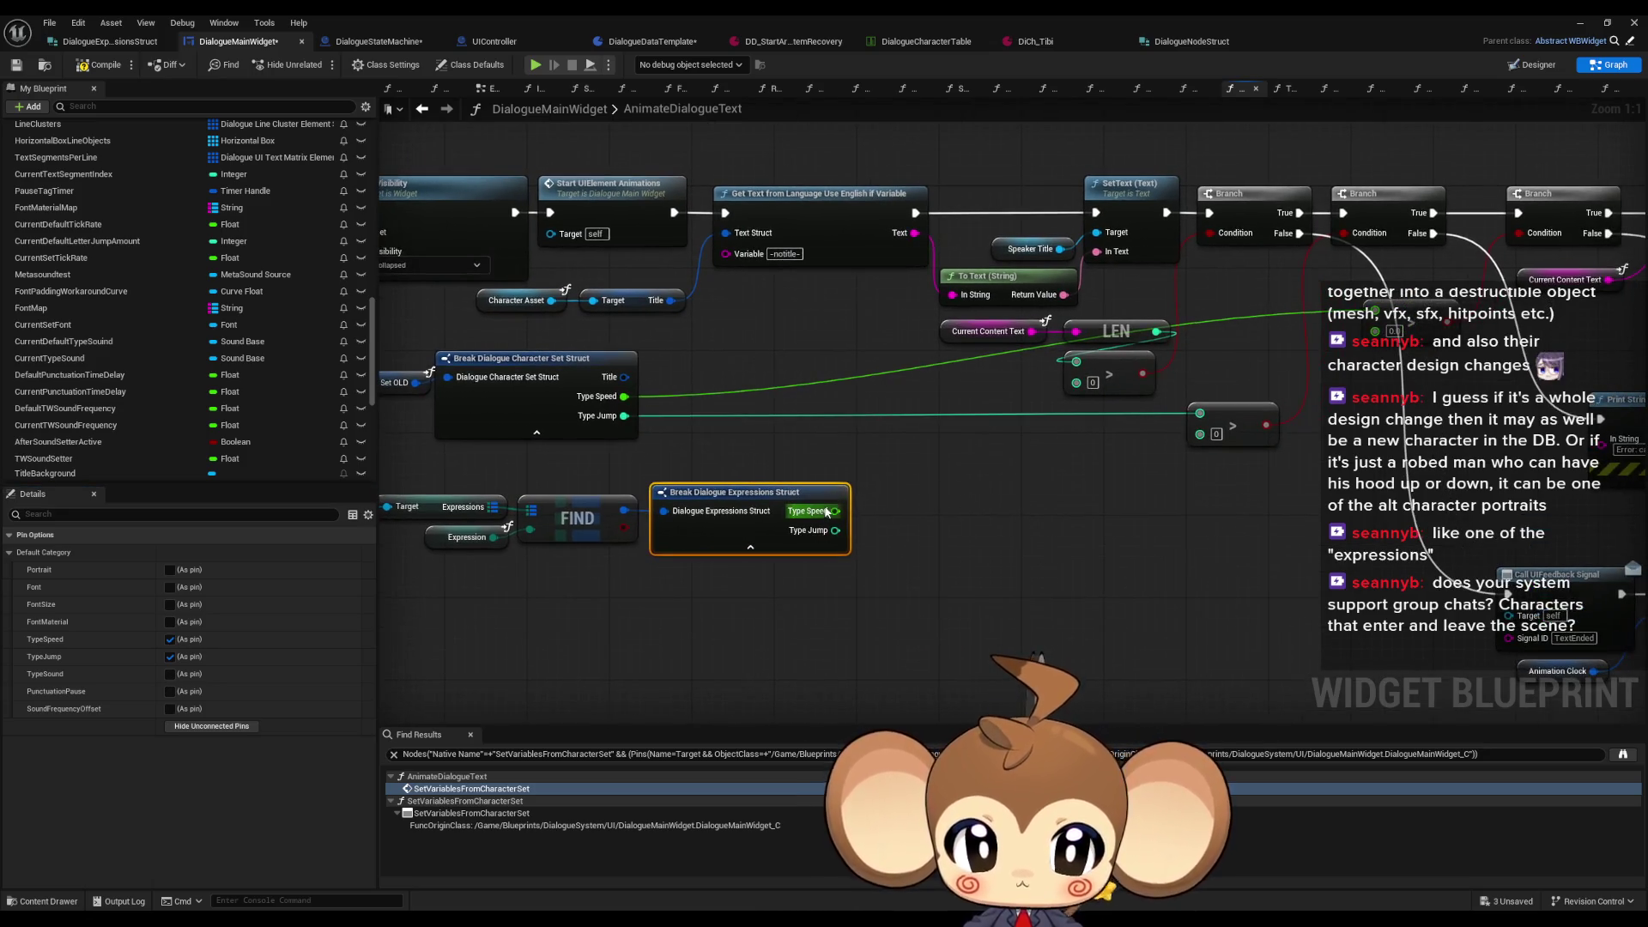
mouse_move(832, 511)
left_mouse_down()
mouse_move(1305, 317)
mouse_move(1375, 310)
left_mouse_up()
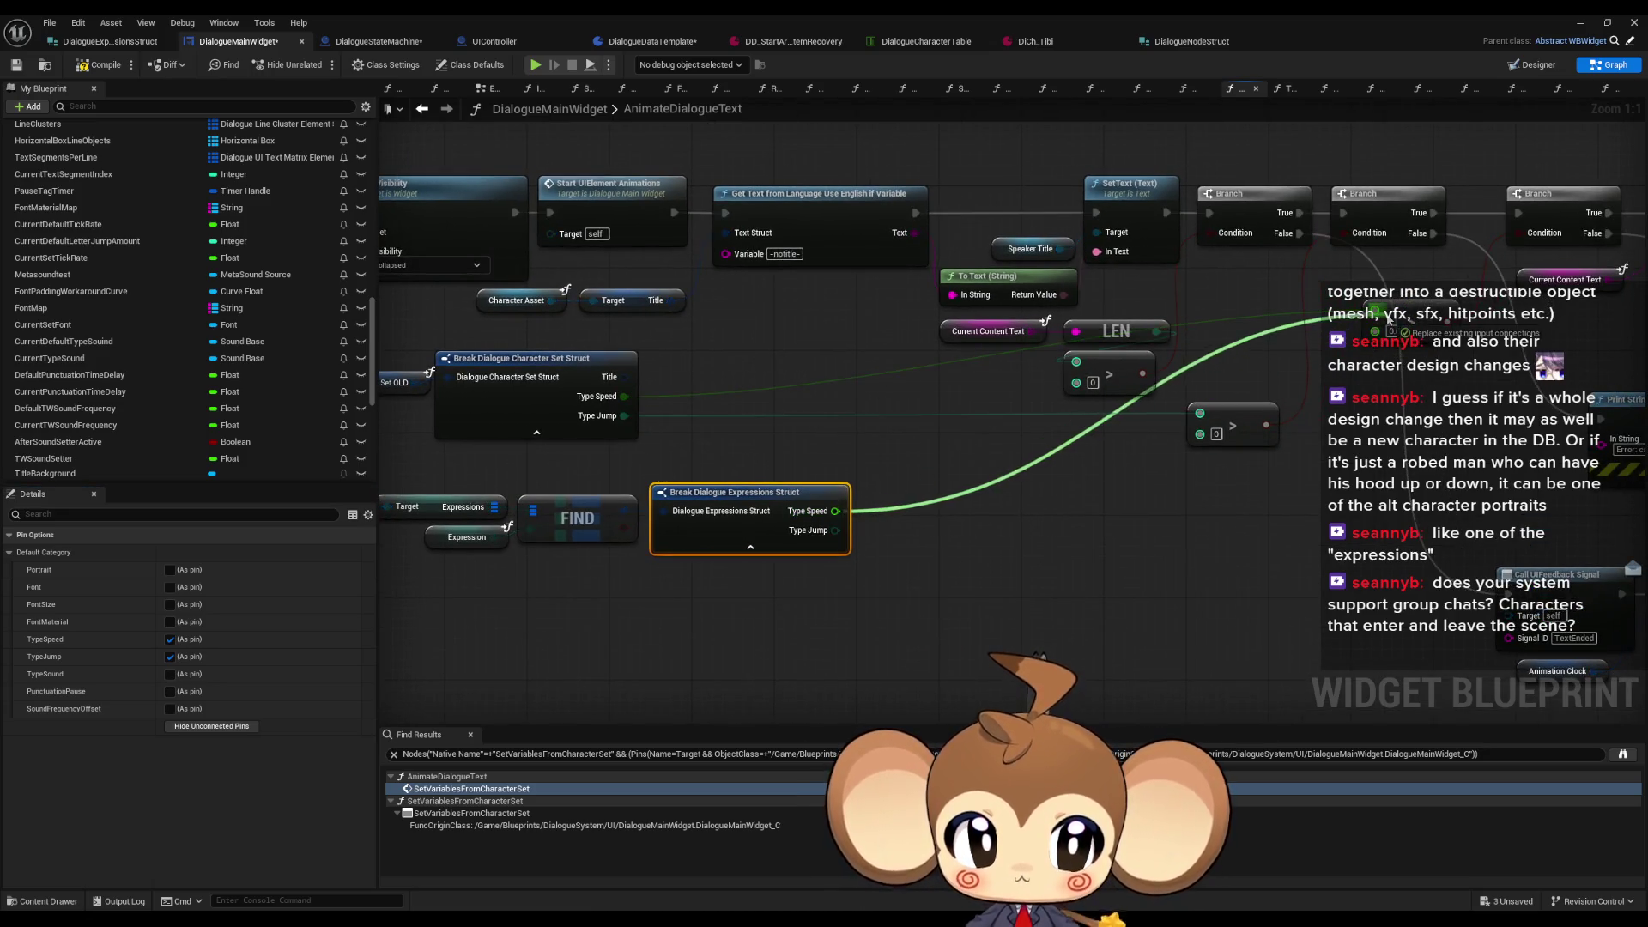
left_click_drag(1200, 413, 835, 530)
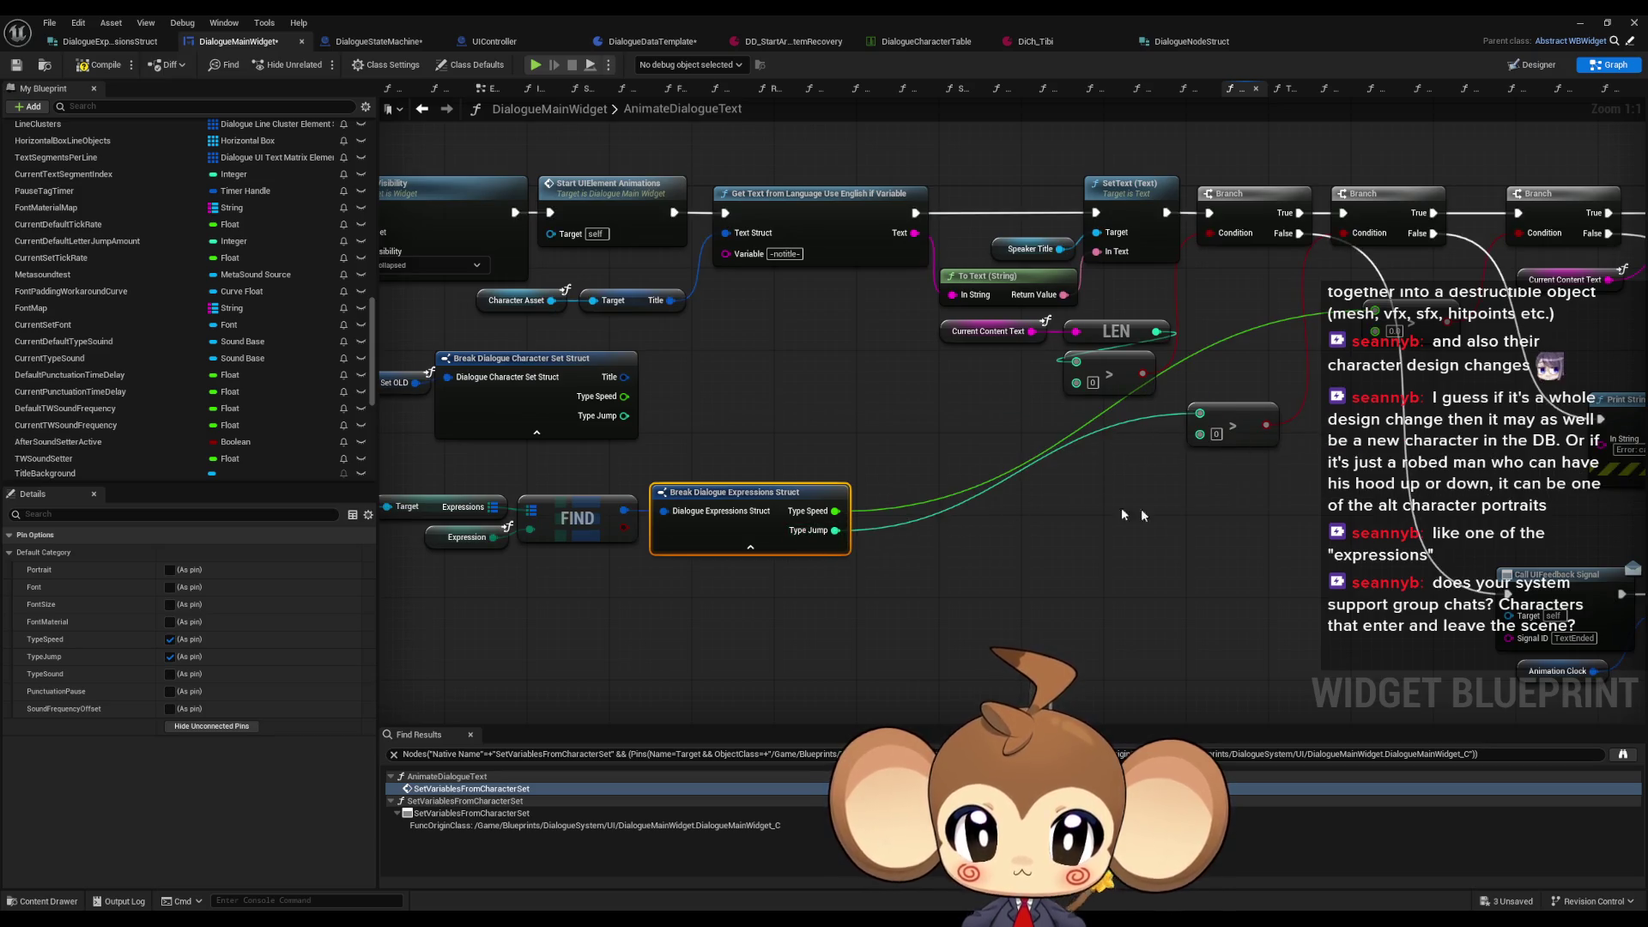
left_click_drag(1263, 522, 786, 485)
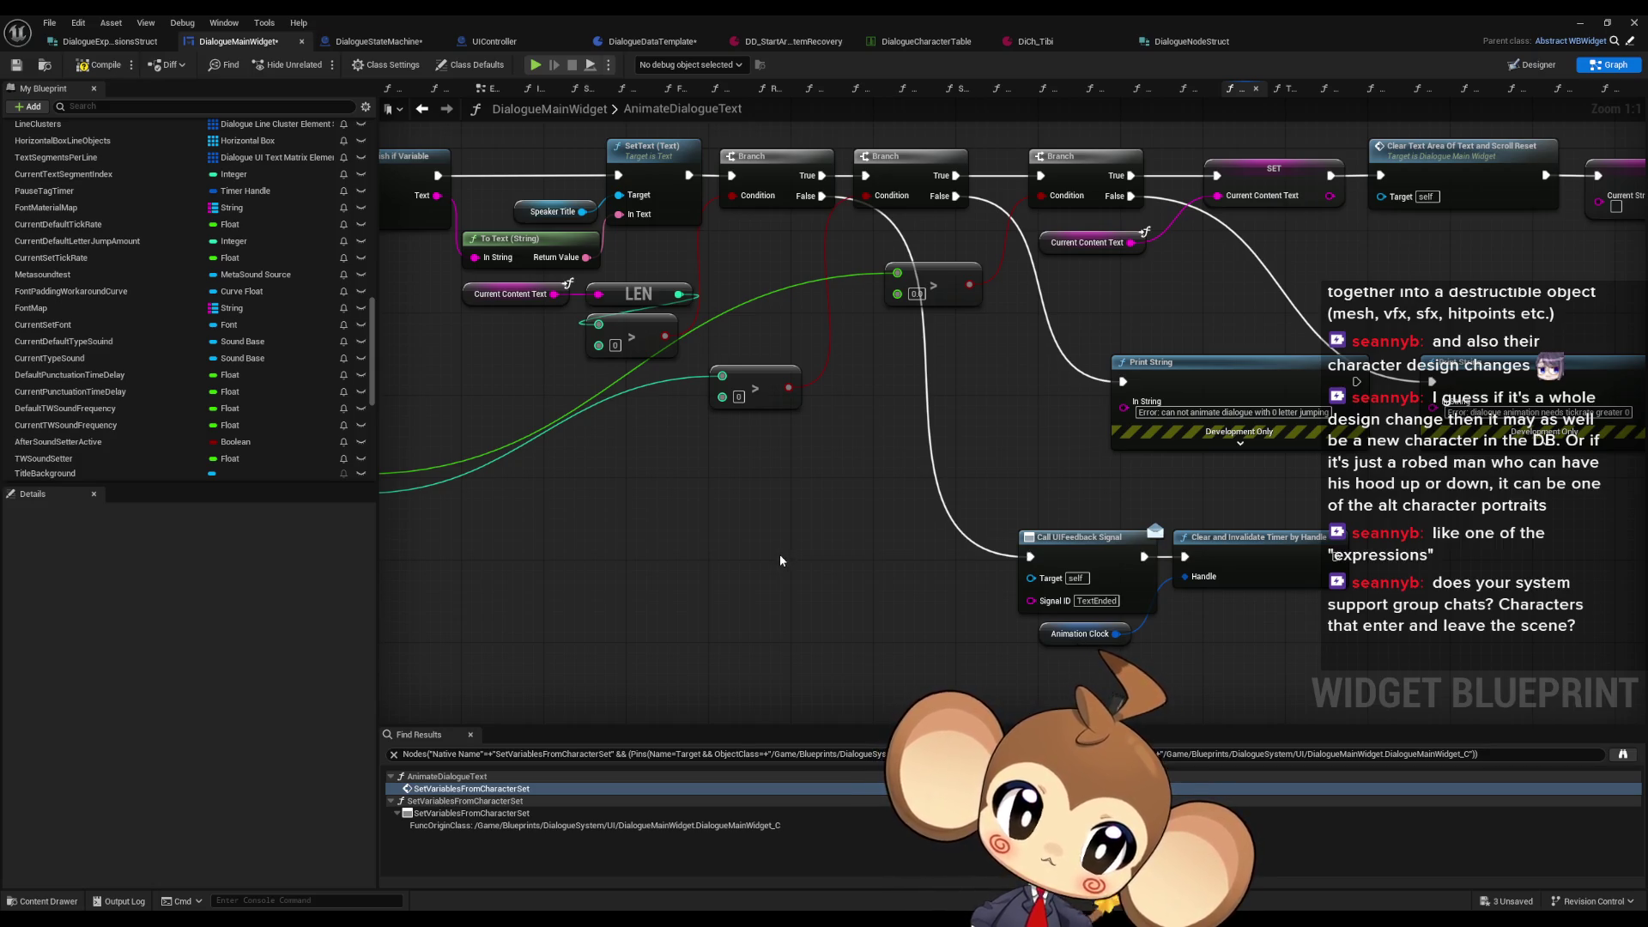
scroll(716, 562, "down", 2)
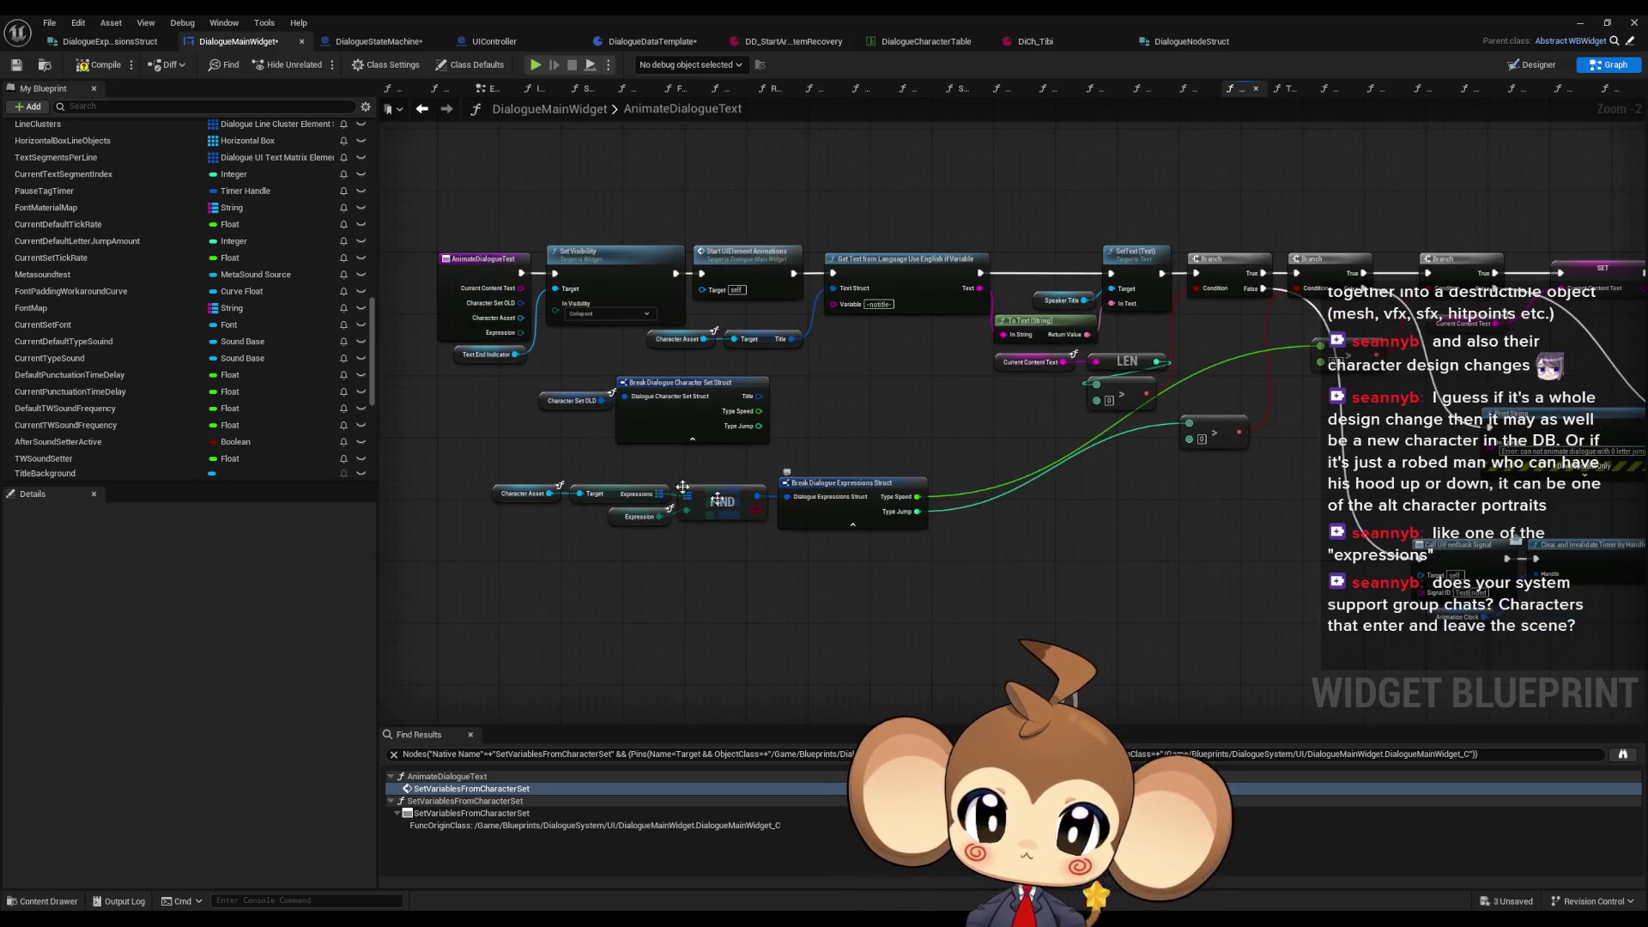
right_click(547, 407)
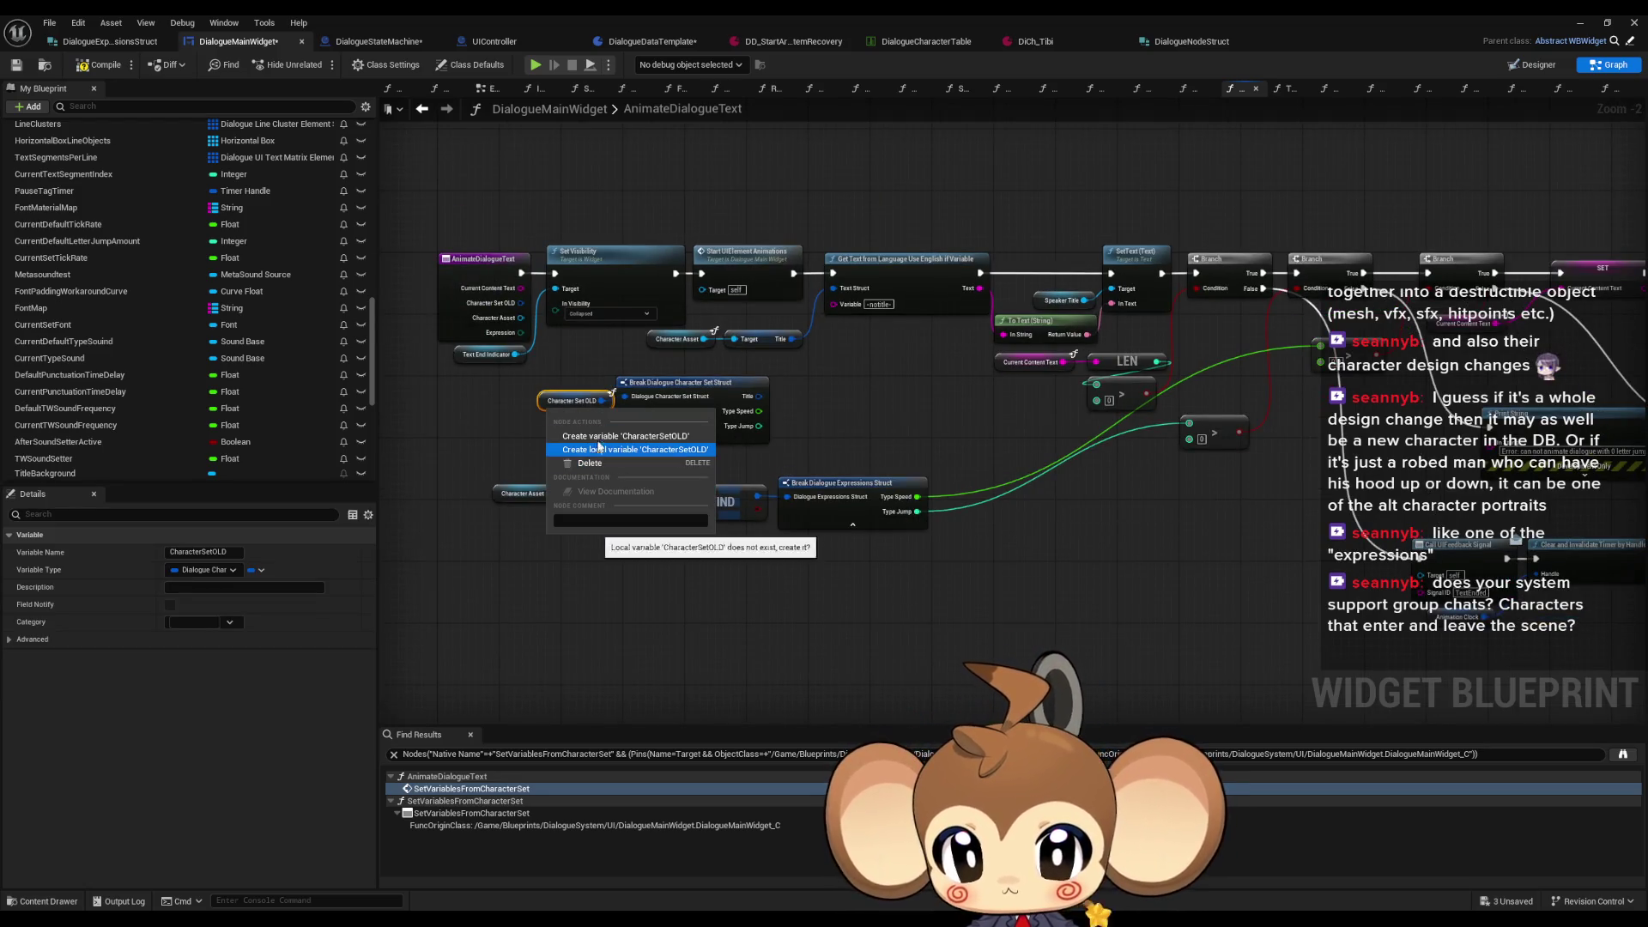
Step: Select the Character Set OLD node and search the Find Results for 'OLD'
left_click(497, 415)
left_click(543, 397)
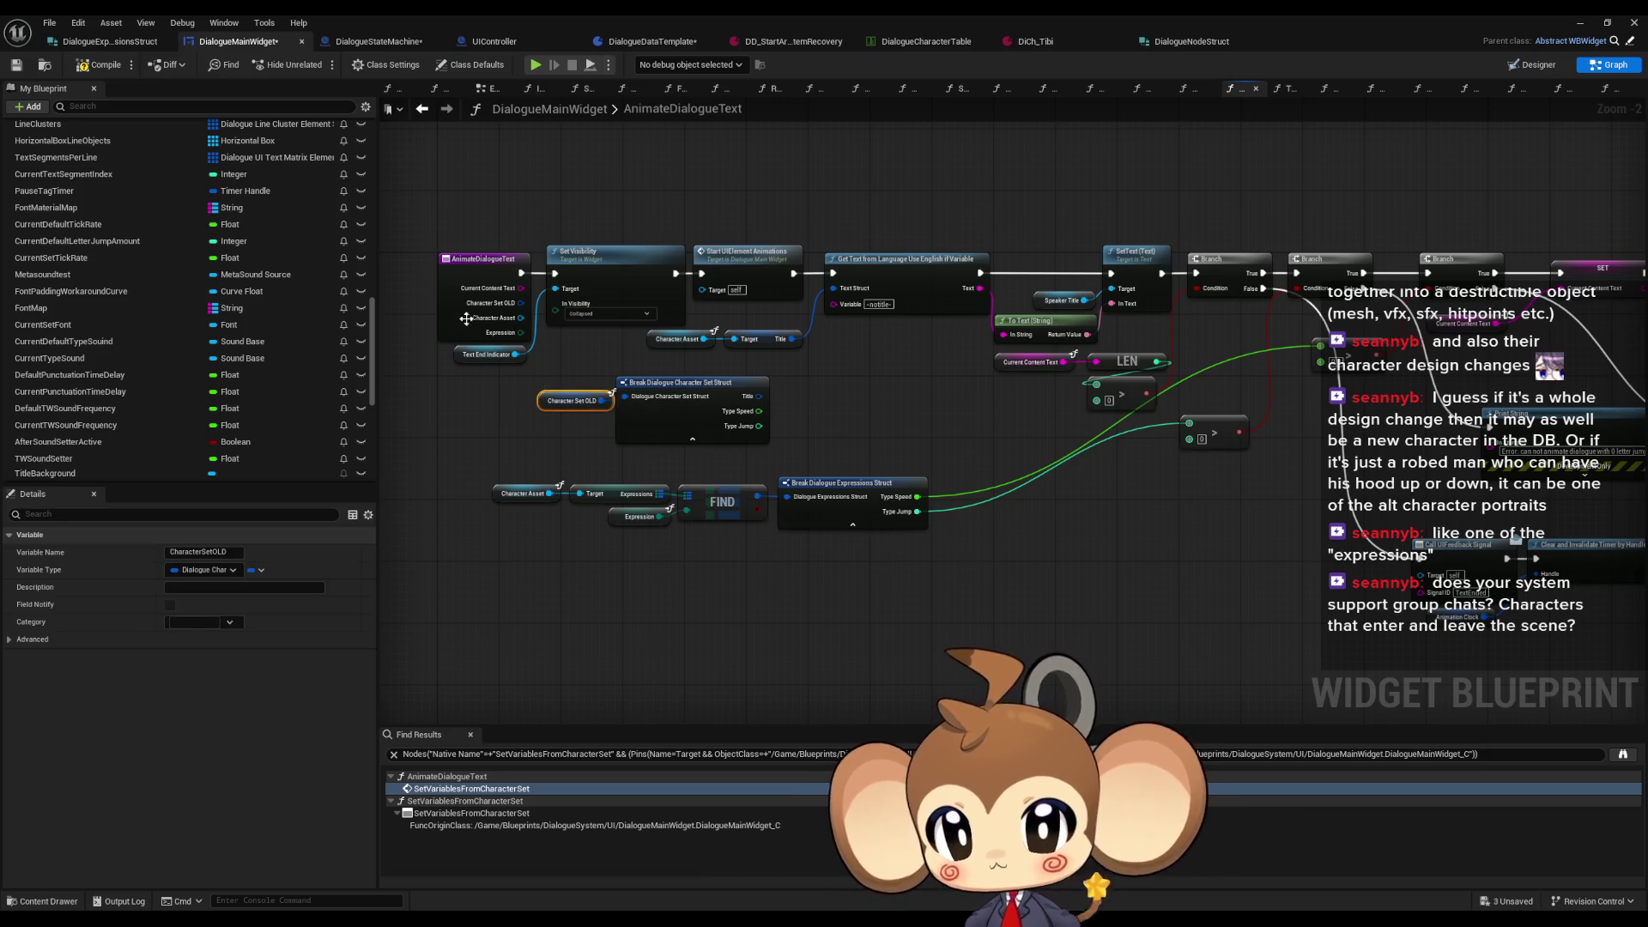
left_click(528, 752)
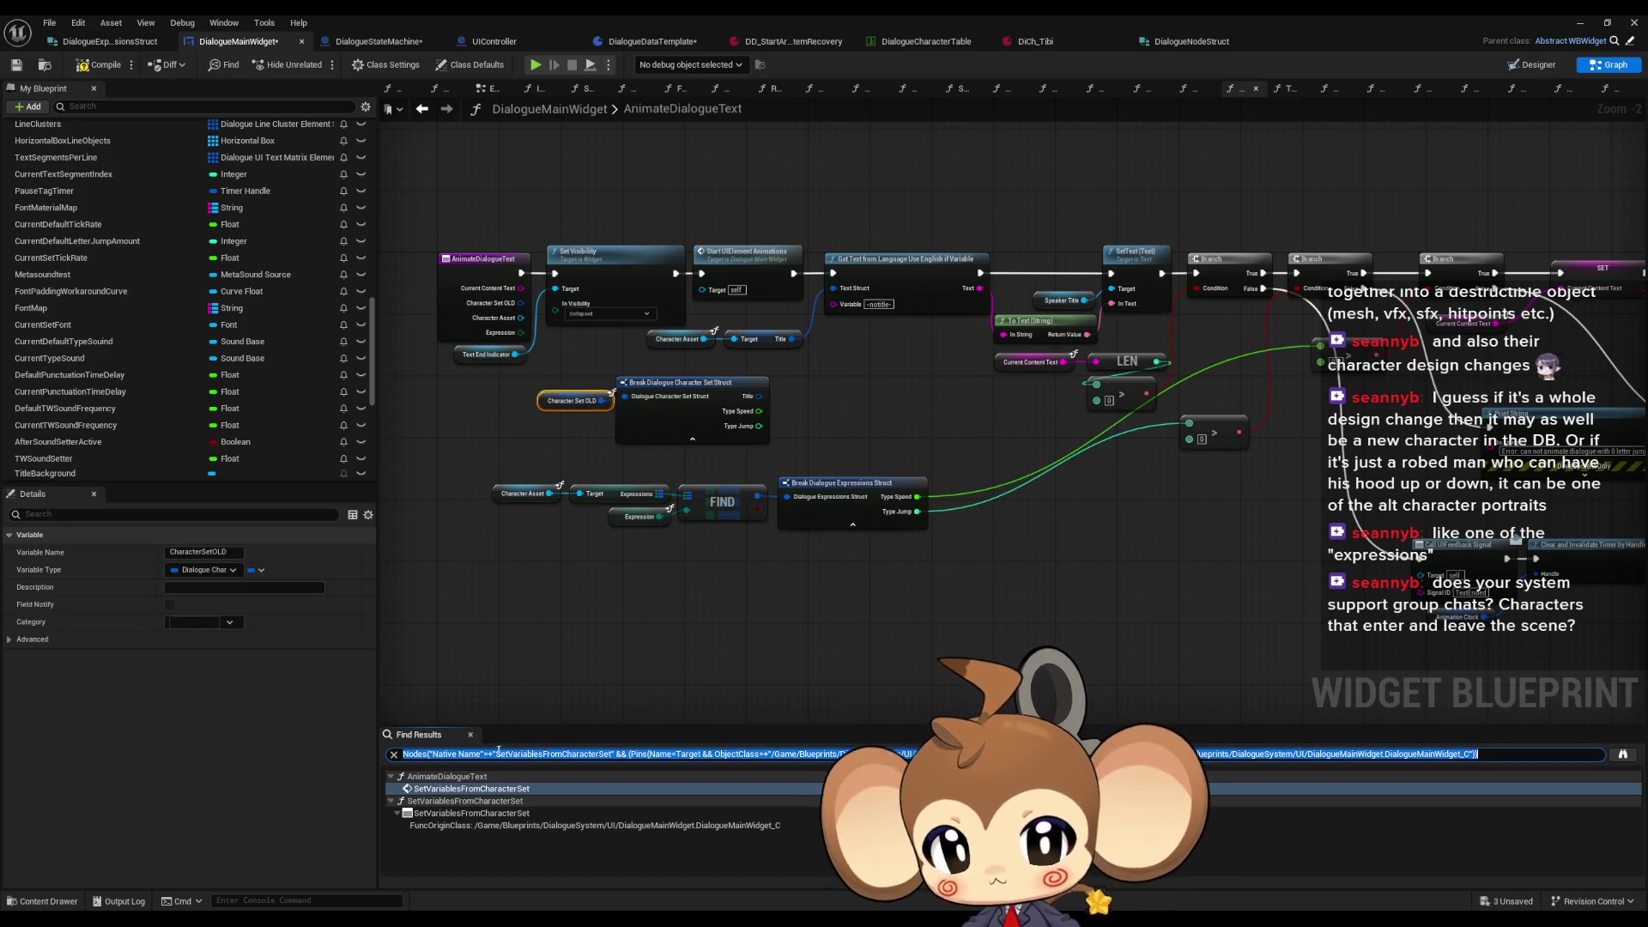
type("OLD")
key("Return")
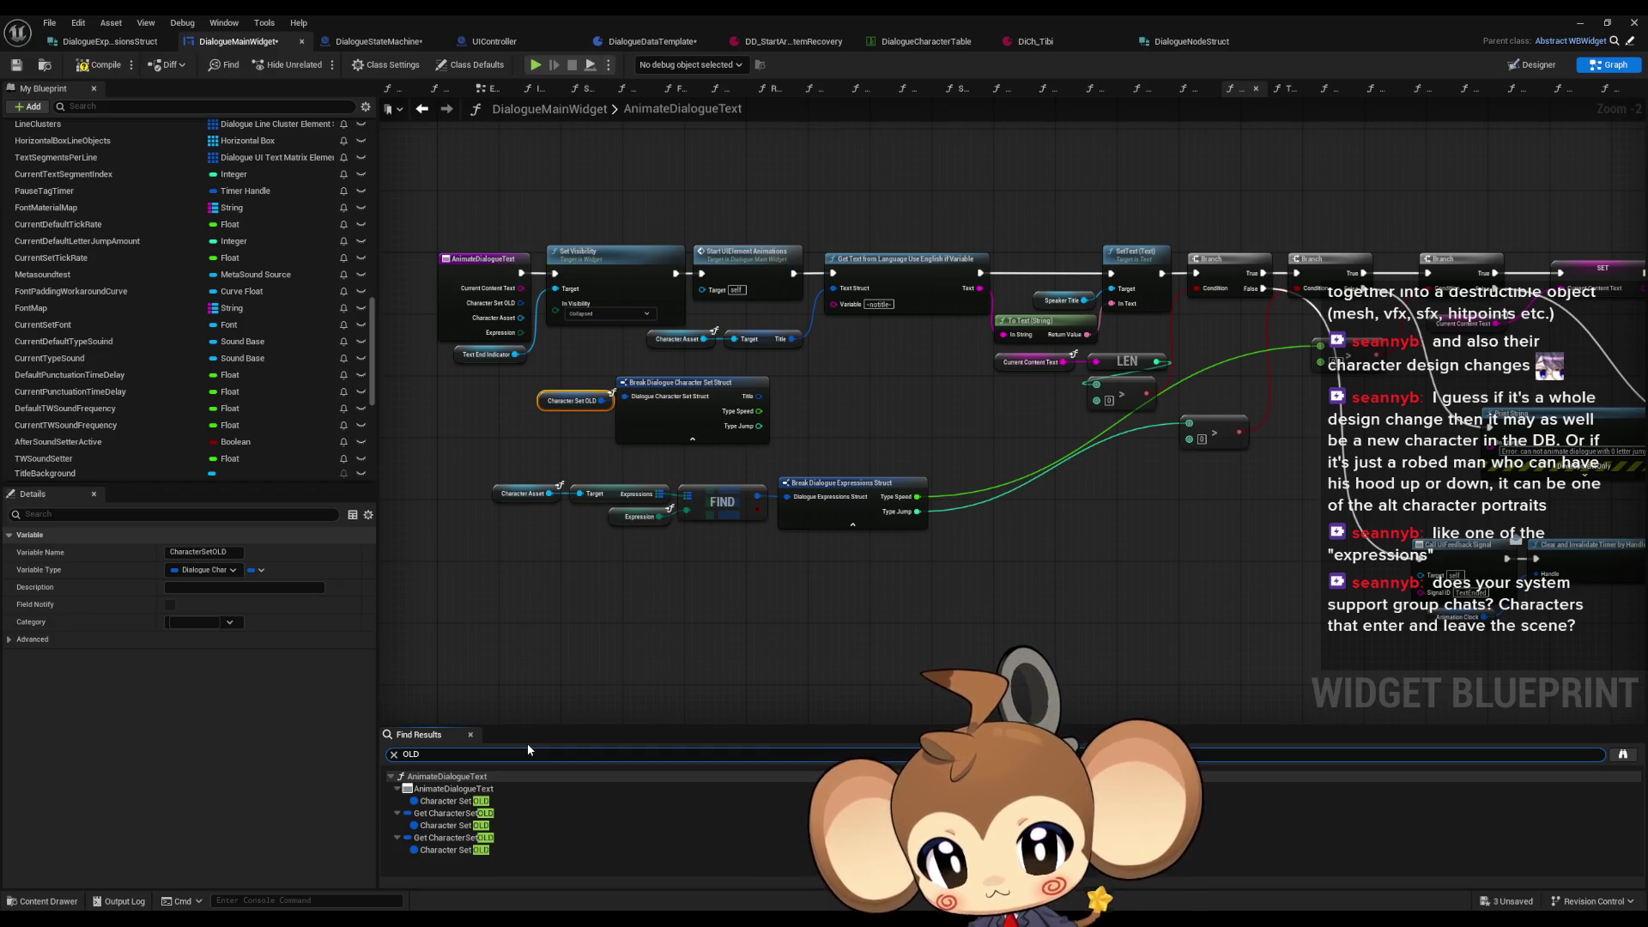
Step: Step through the three Character Set OLD usages and open the SetVariablesFromCharacterSet function
left_click(451, 800)
left_click(455, 825)
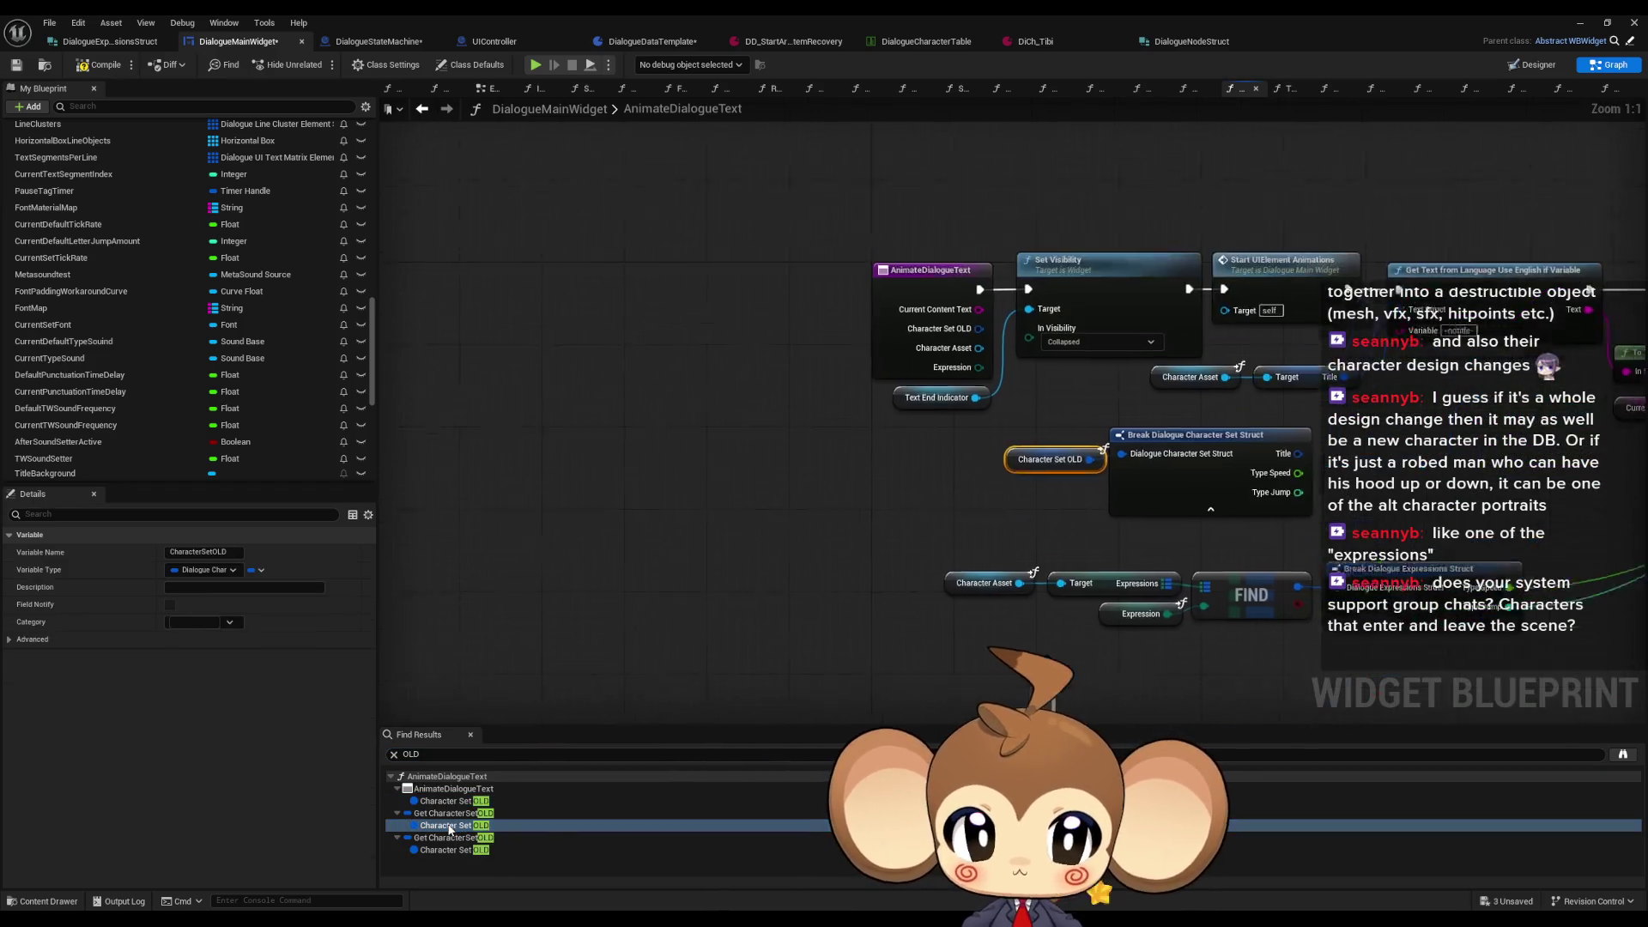
left_click(440, 850)
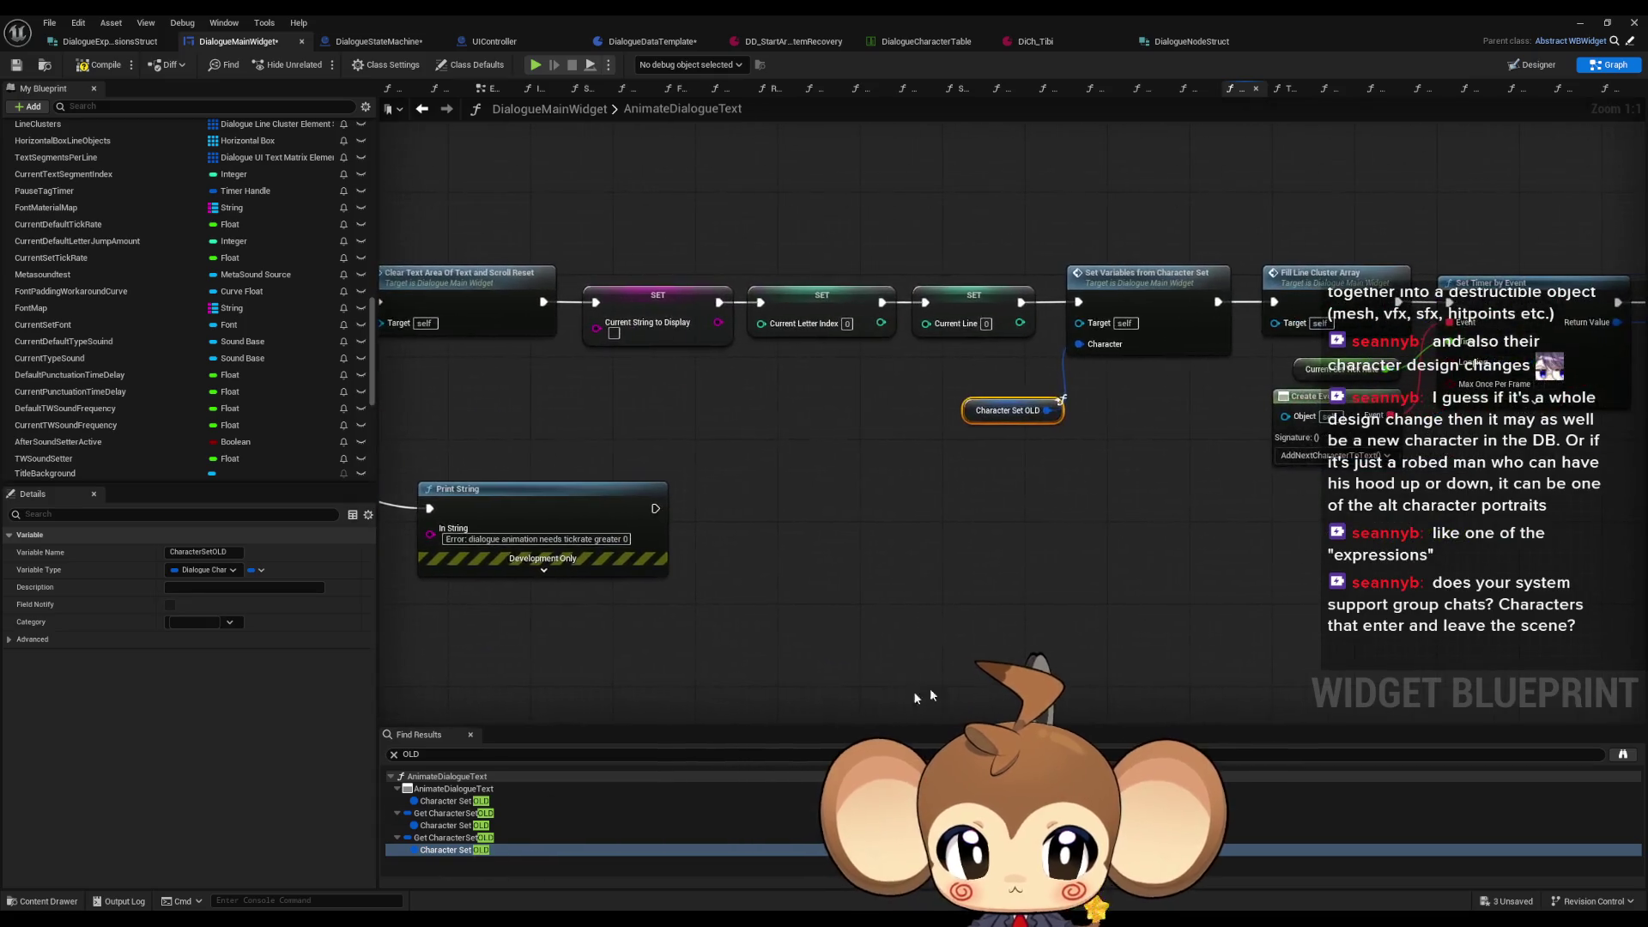
left_click(1146, 309)
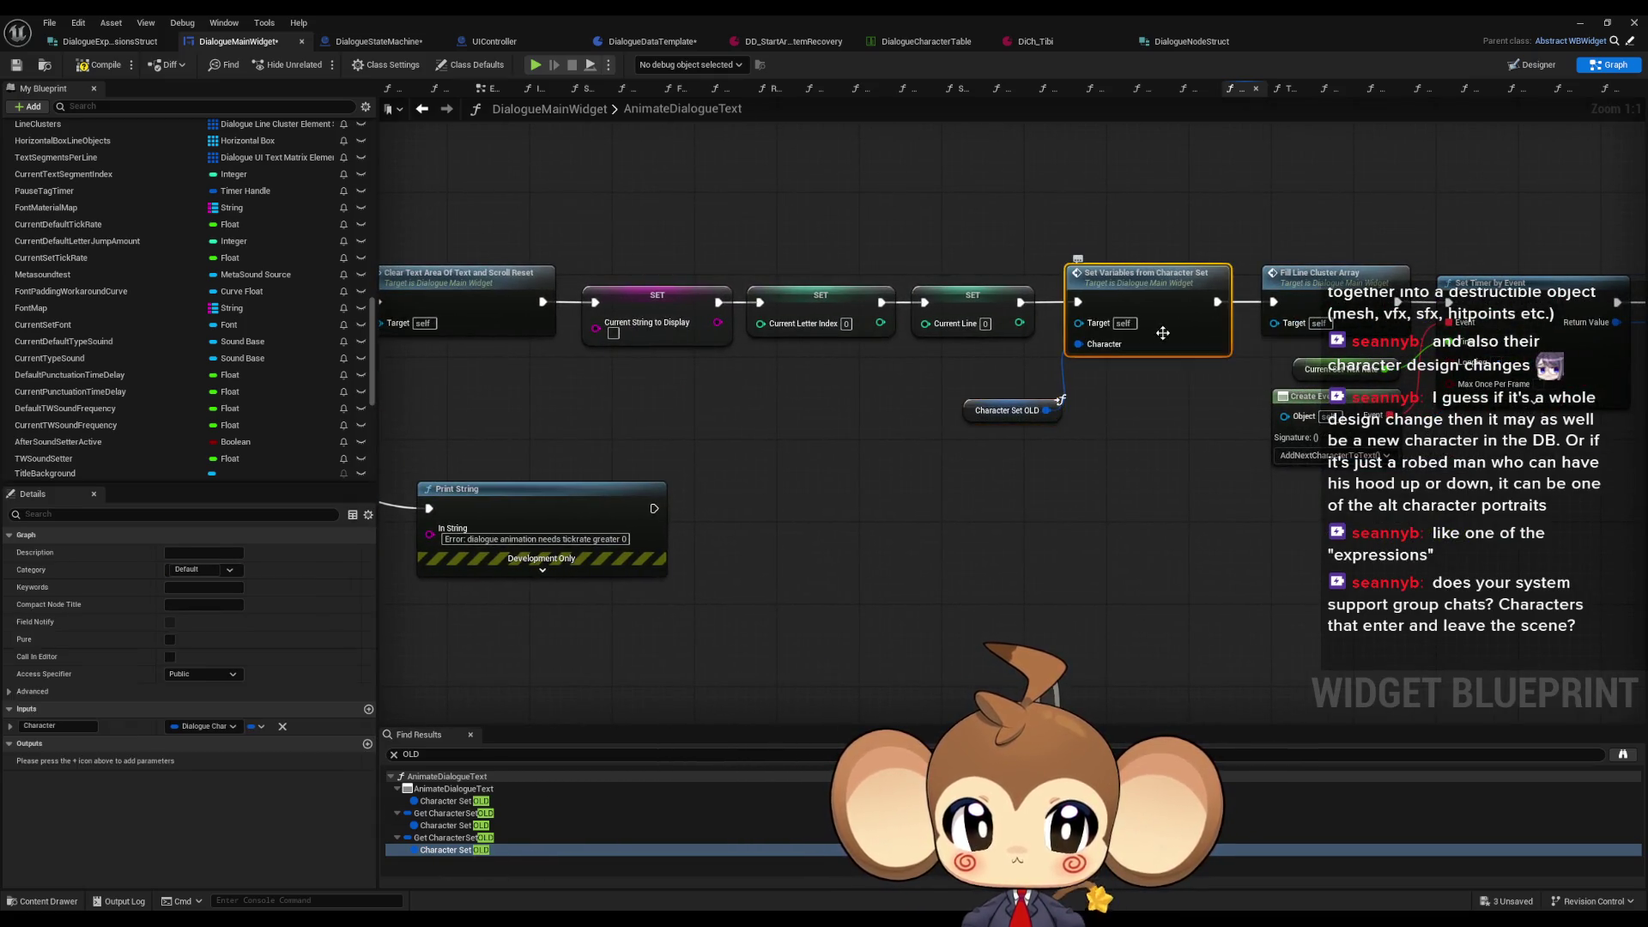
double_click(1146, 309)
Step: Rename the function's input to CharacterOLD and add a CharacterAsset input
left_click(566, 236)
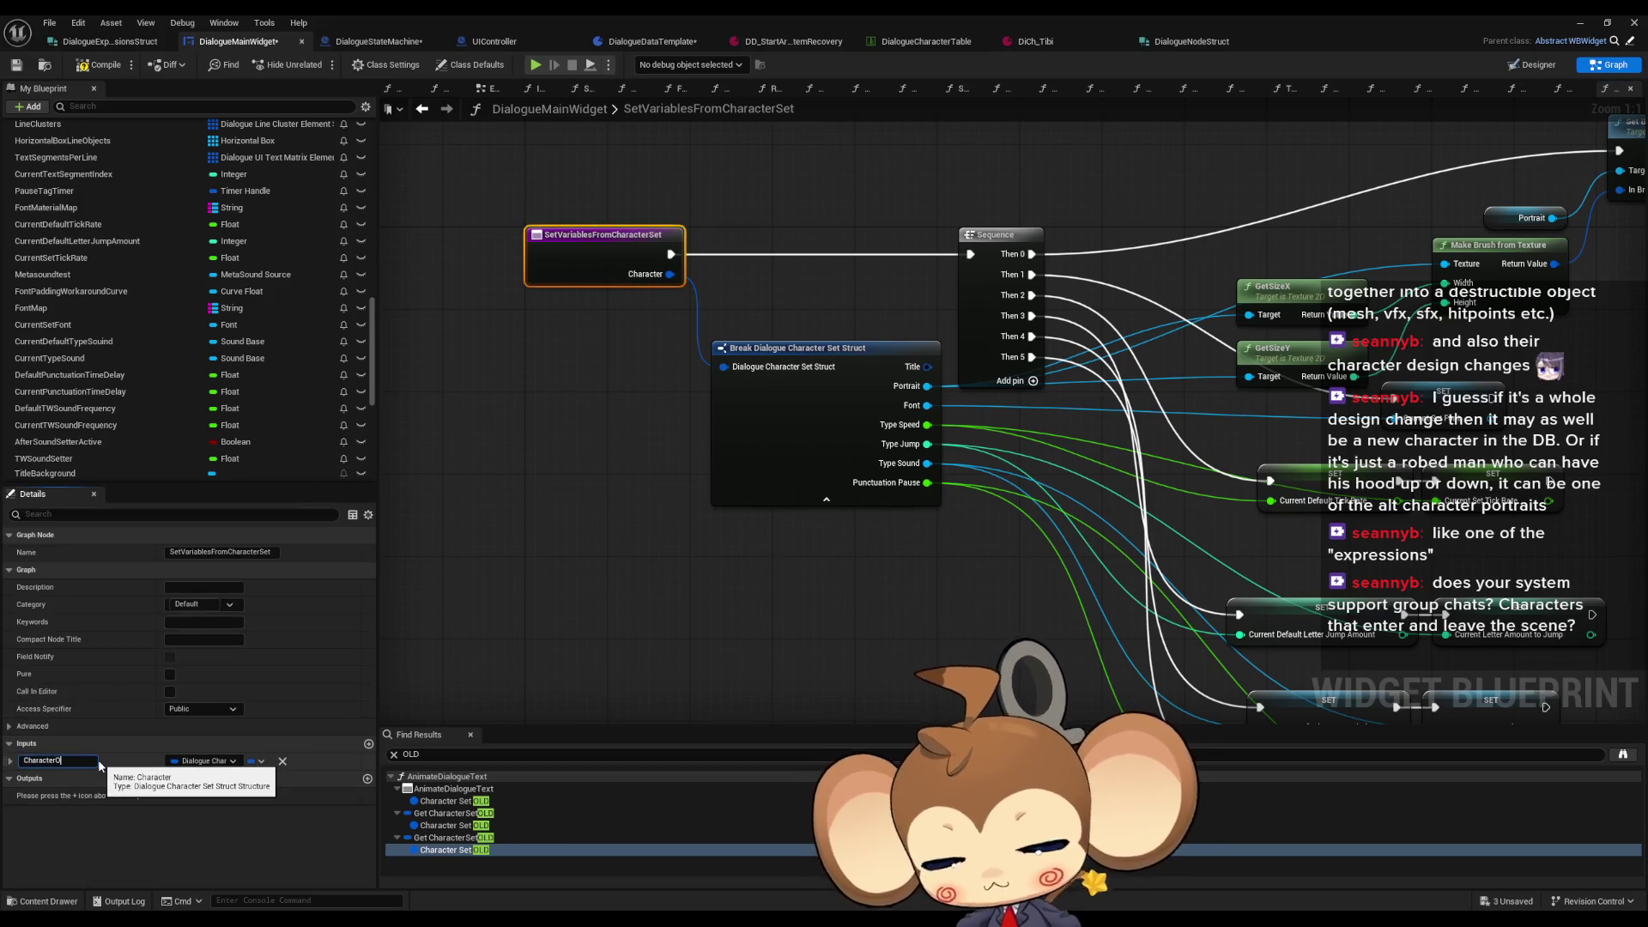
key("Return")
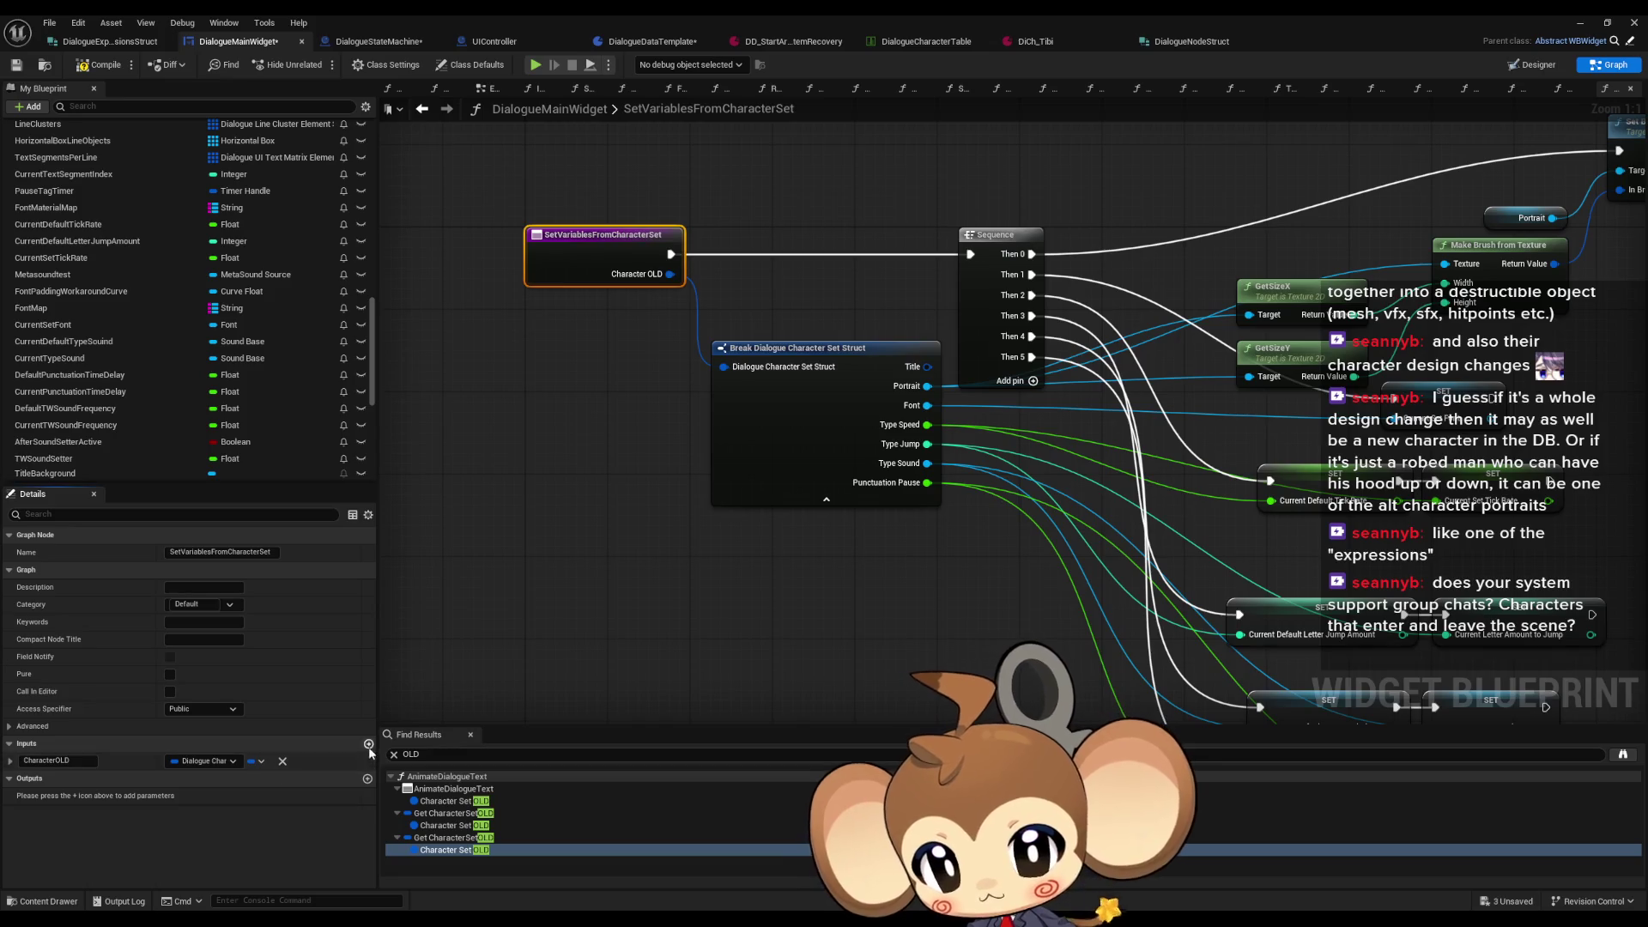
left_click(369, 746)
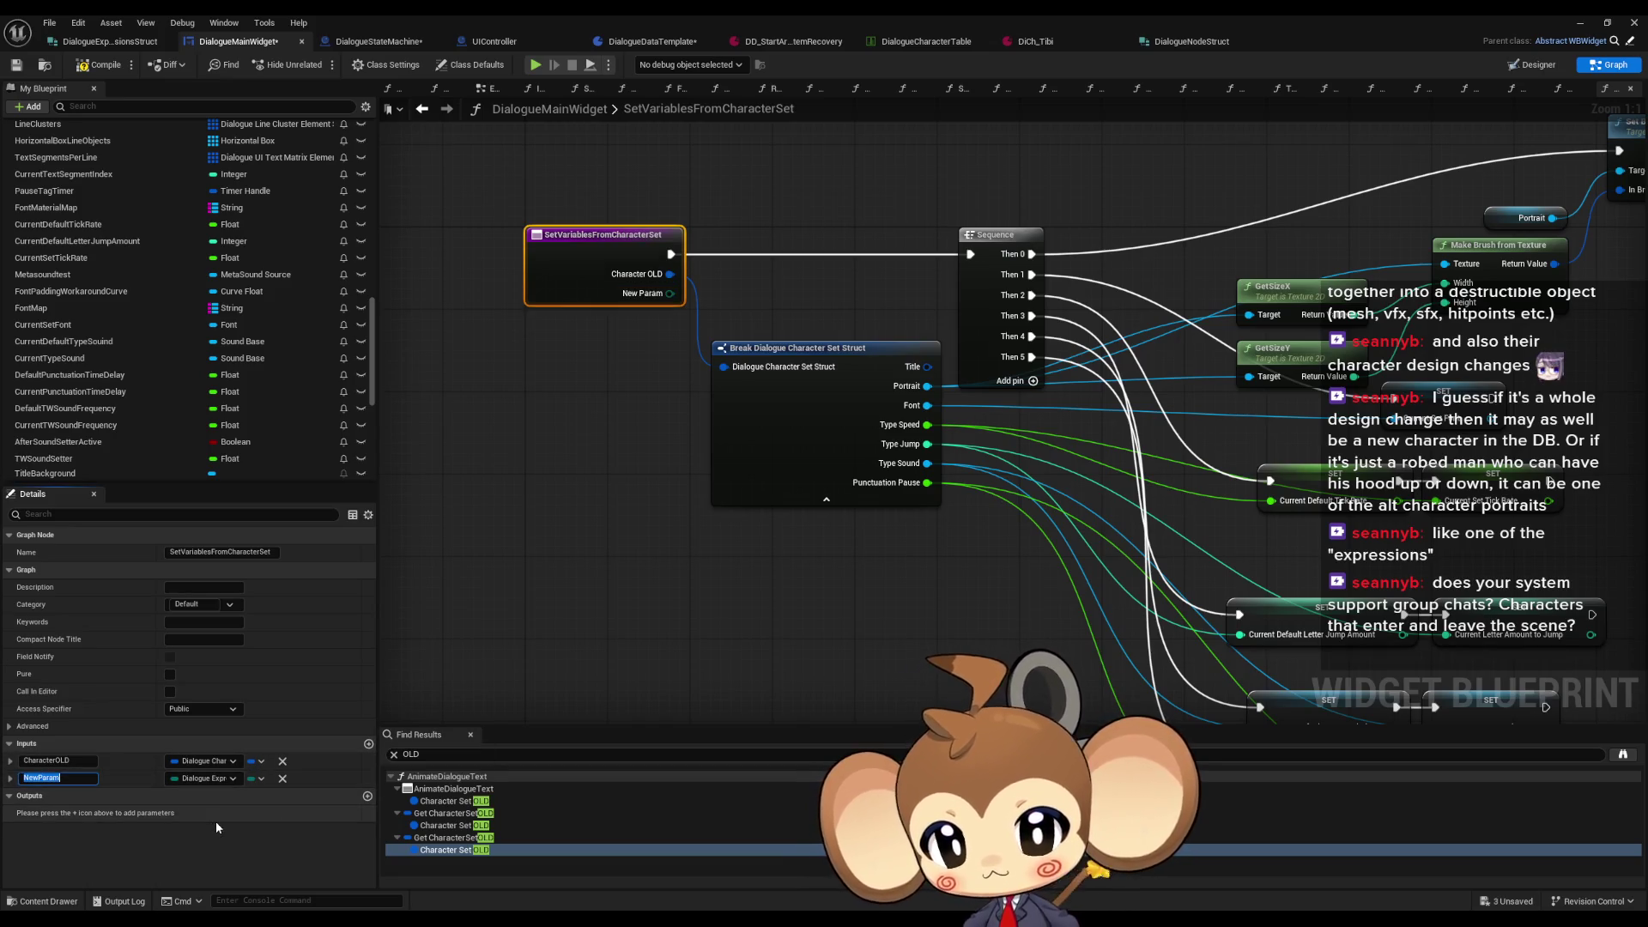
type("CharacterAsset")
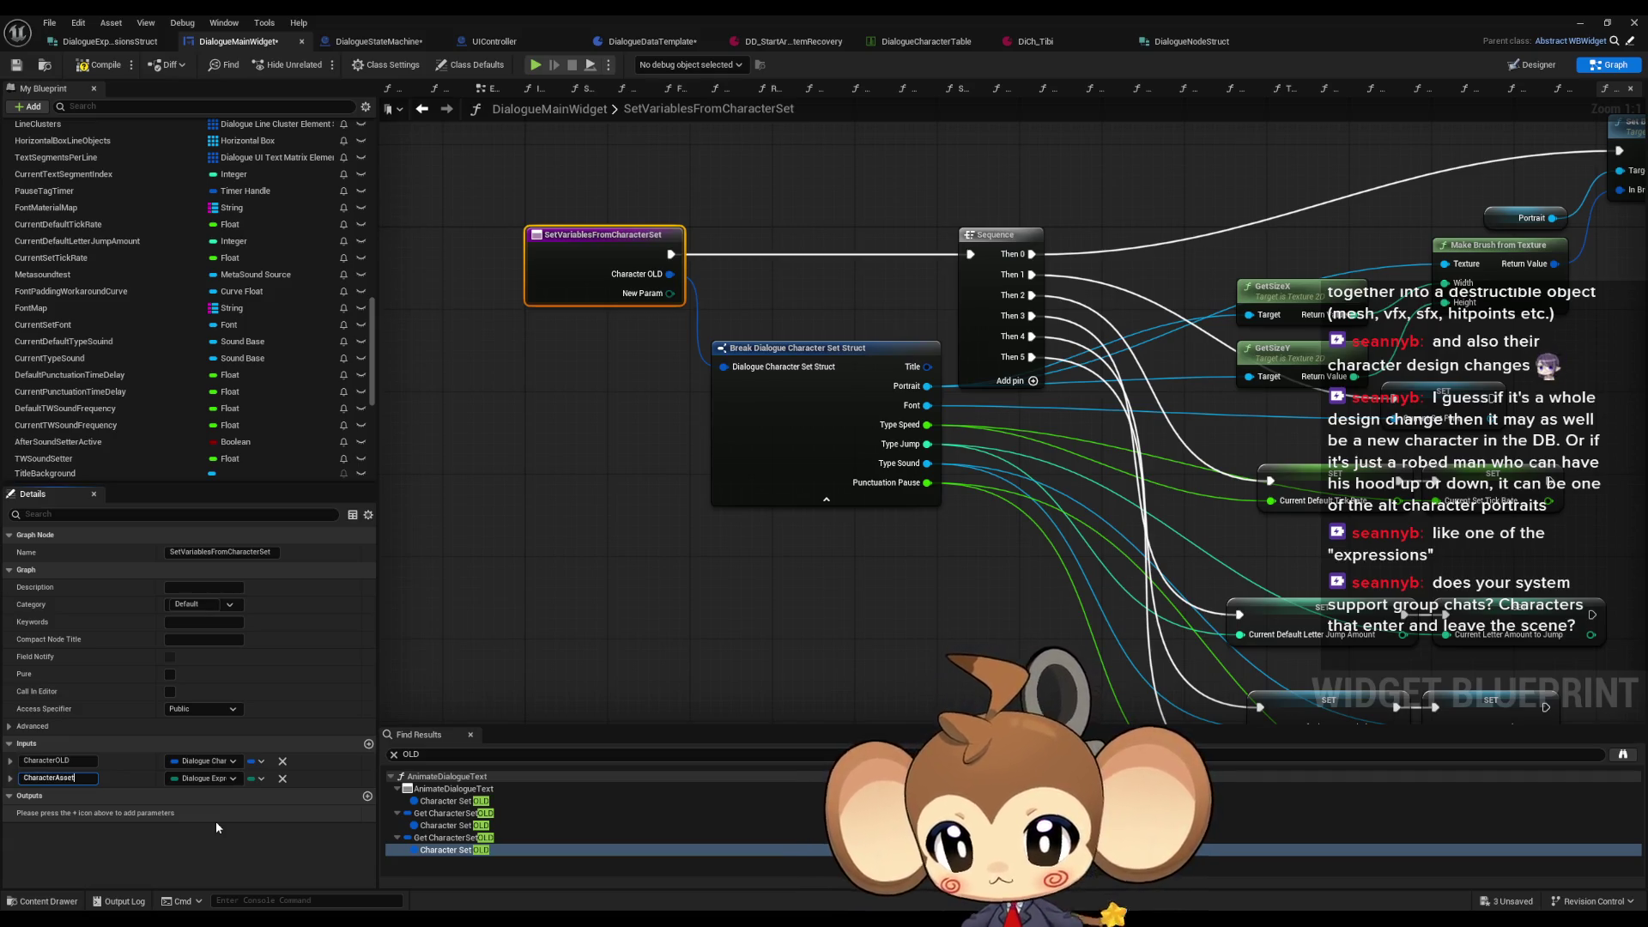
key("Return")
Step: Add an Expression input and search for a character template type for CharacterAsset
left_click(368, 743)
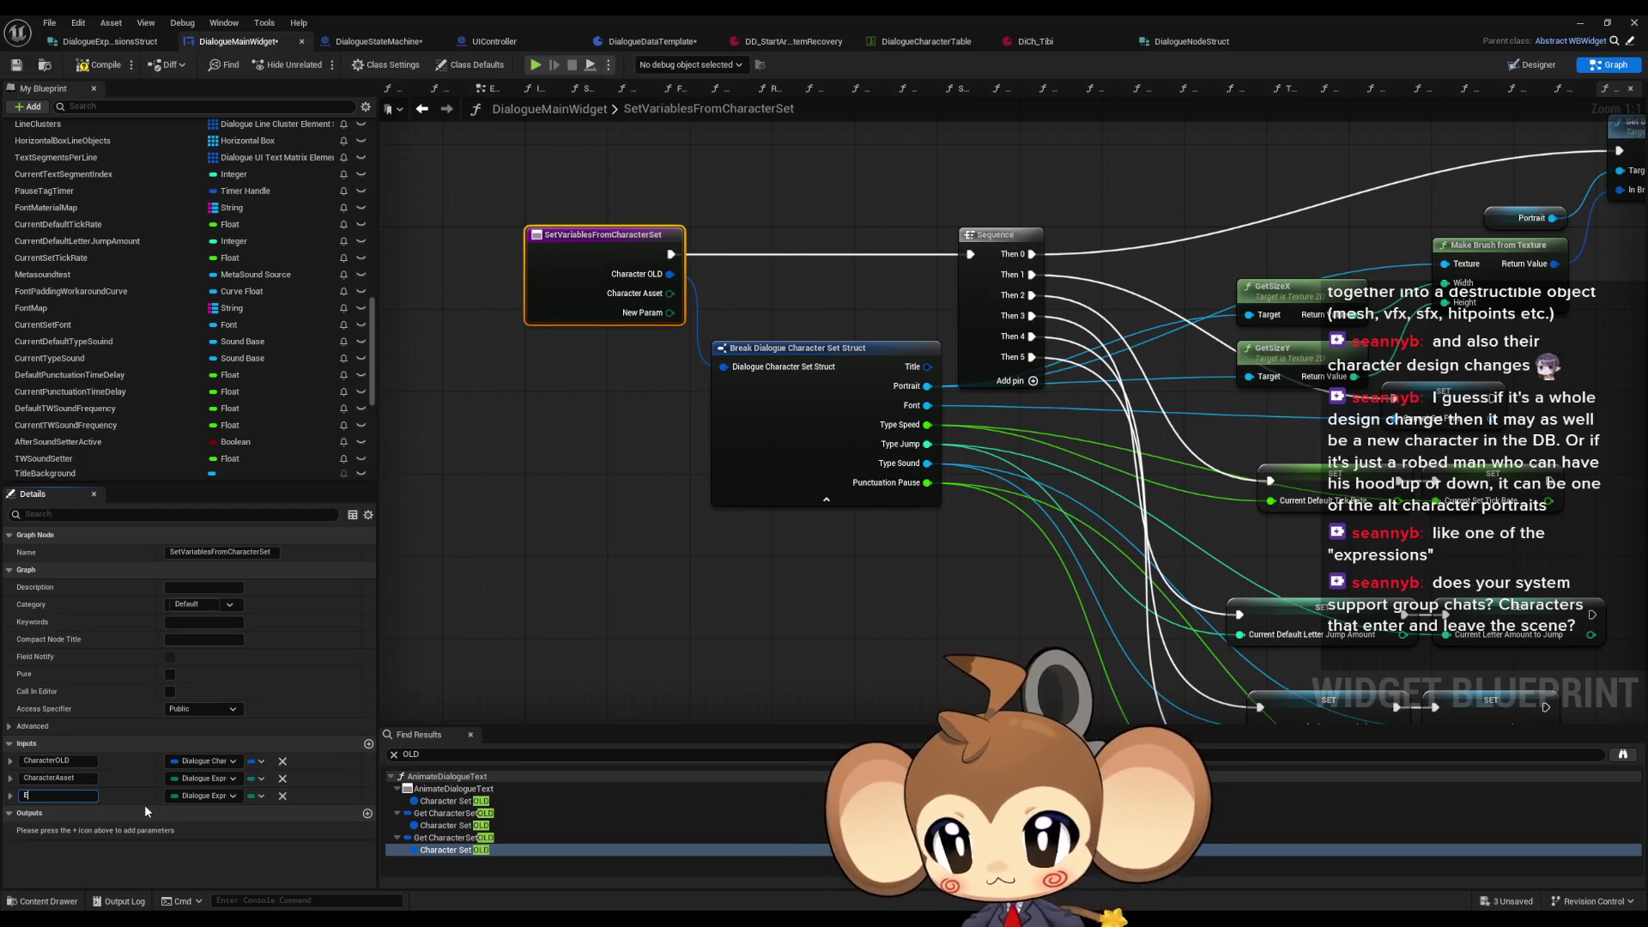
type("xpression")
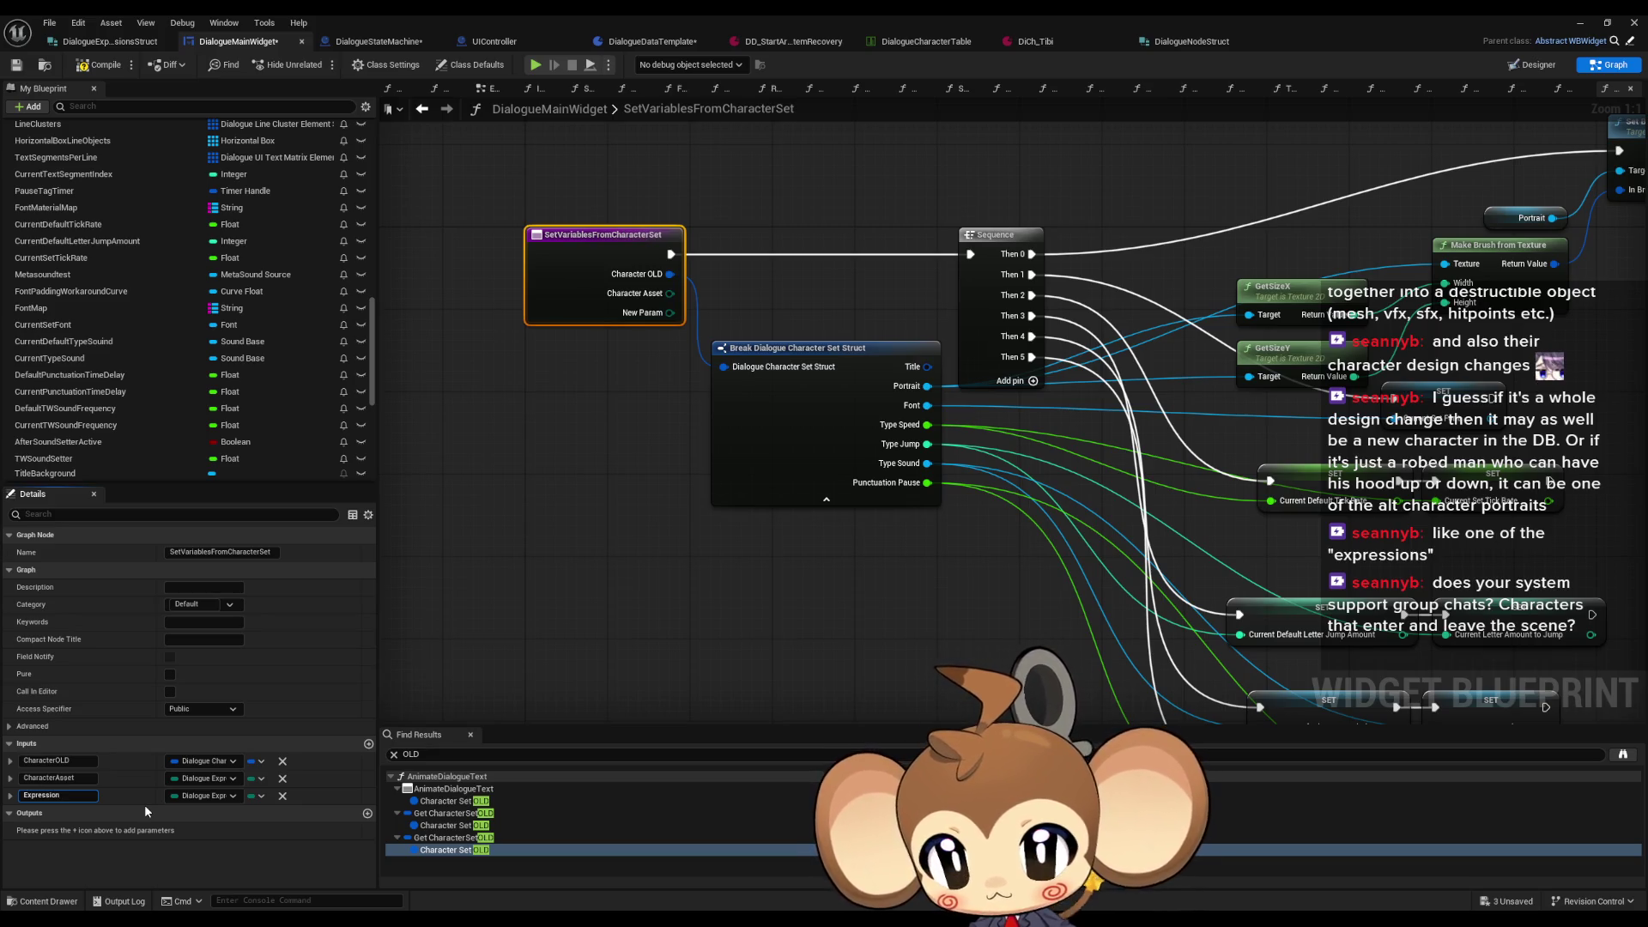
key("Return")
left_click(197, 779)
type("c")
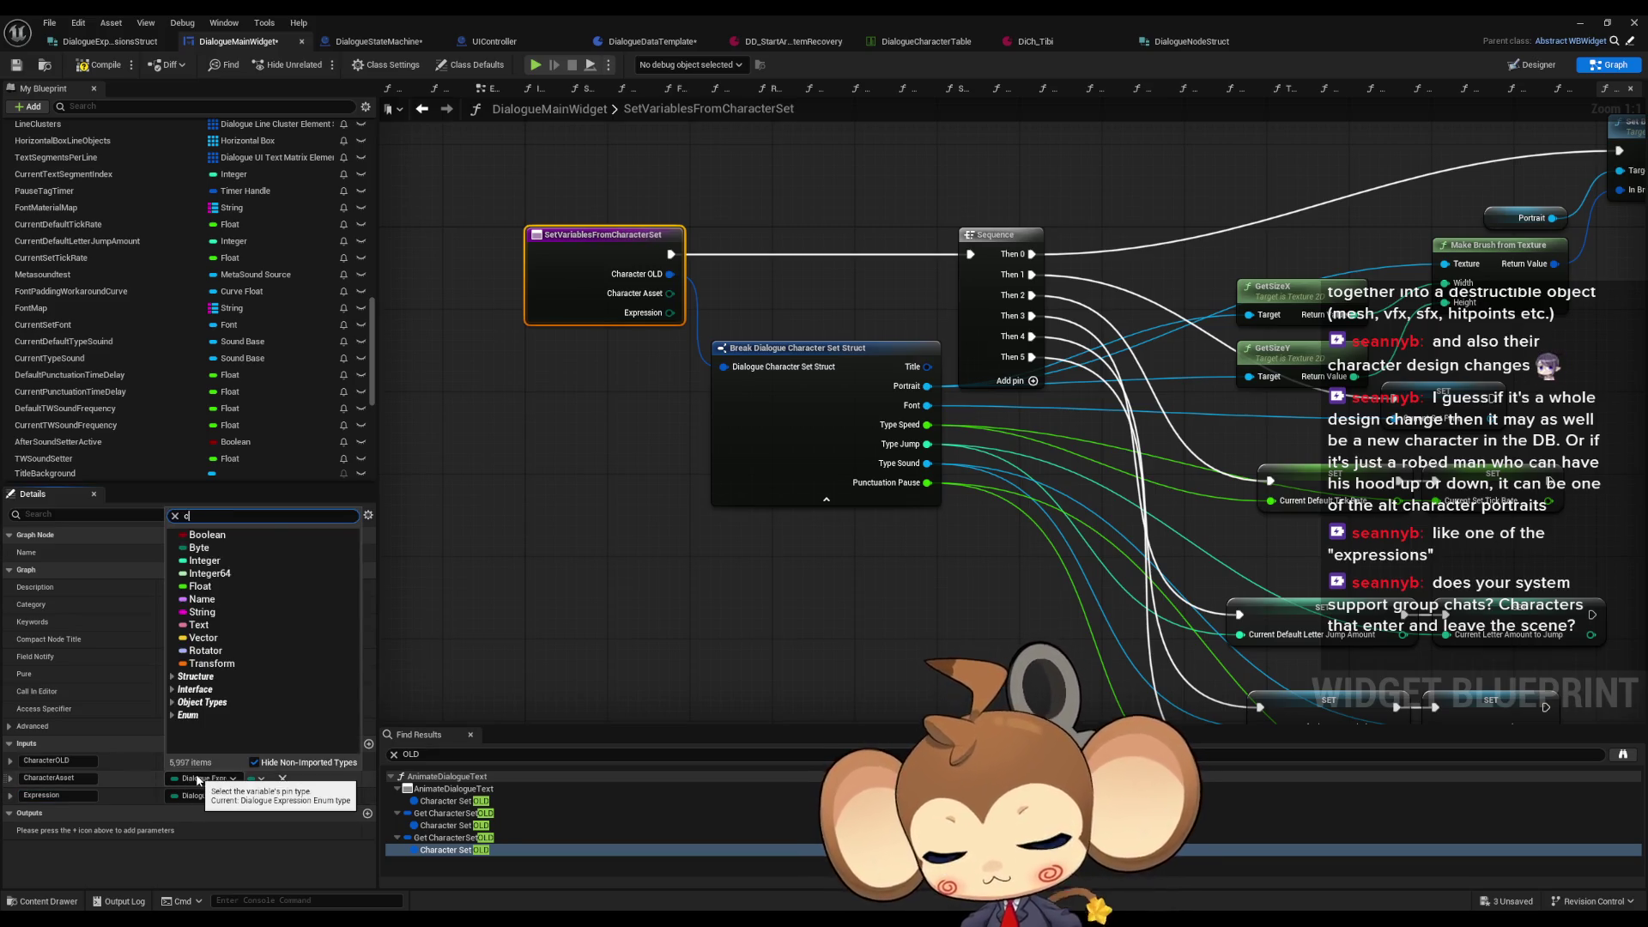
type("h asset")
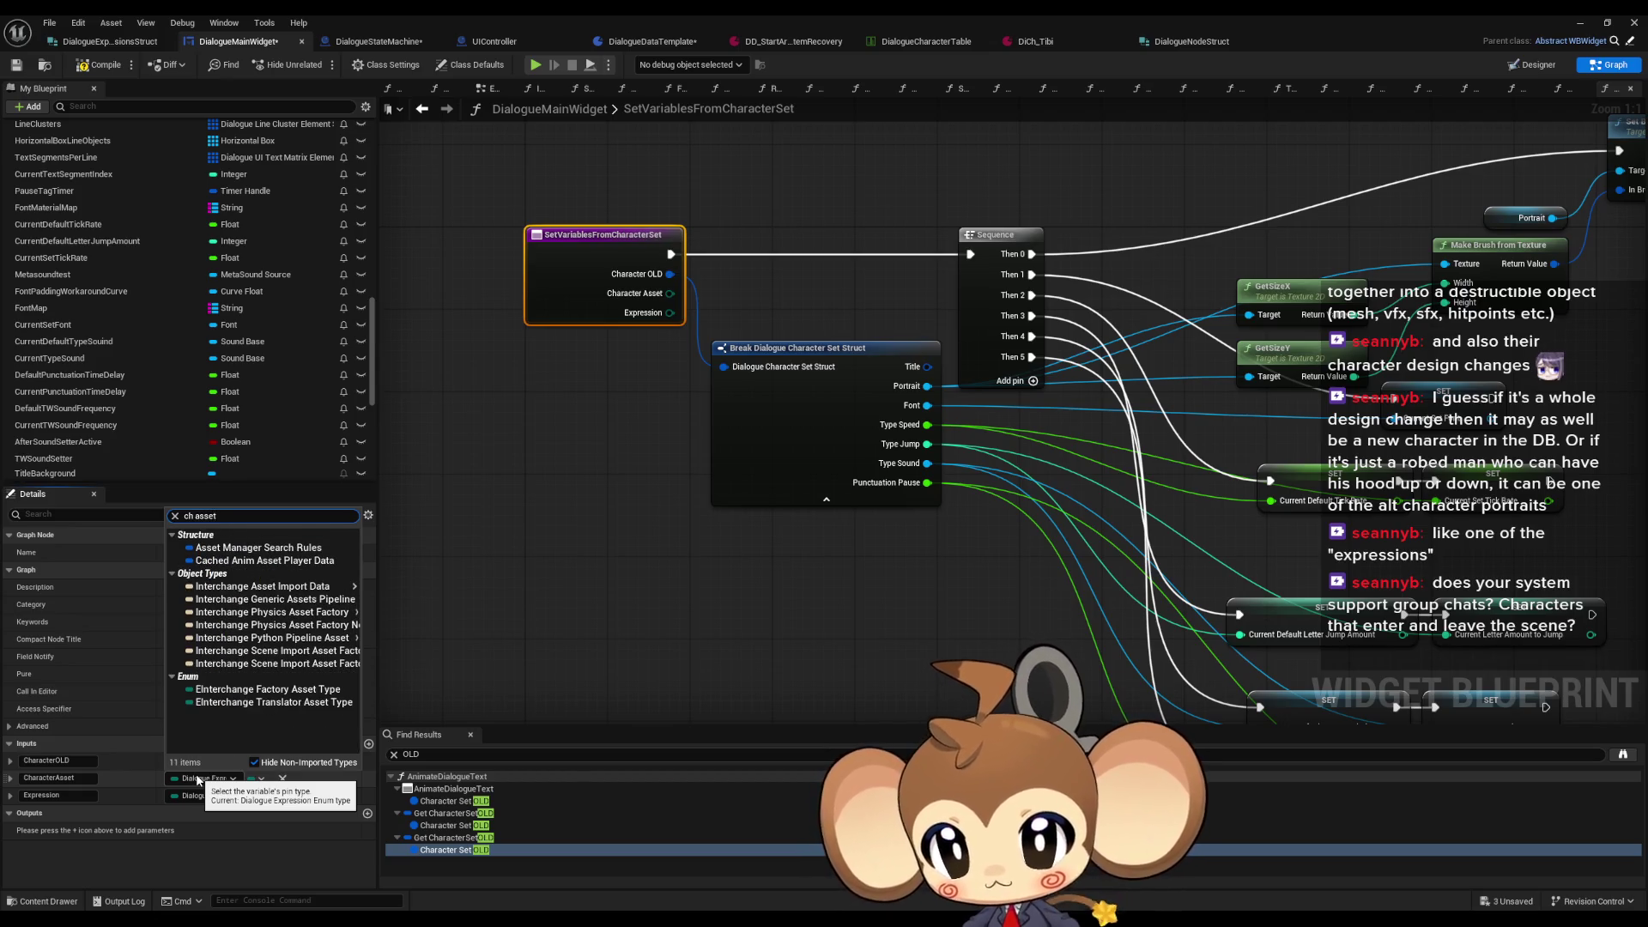
type(" te")
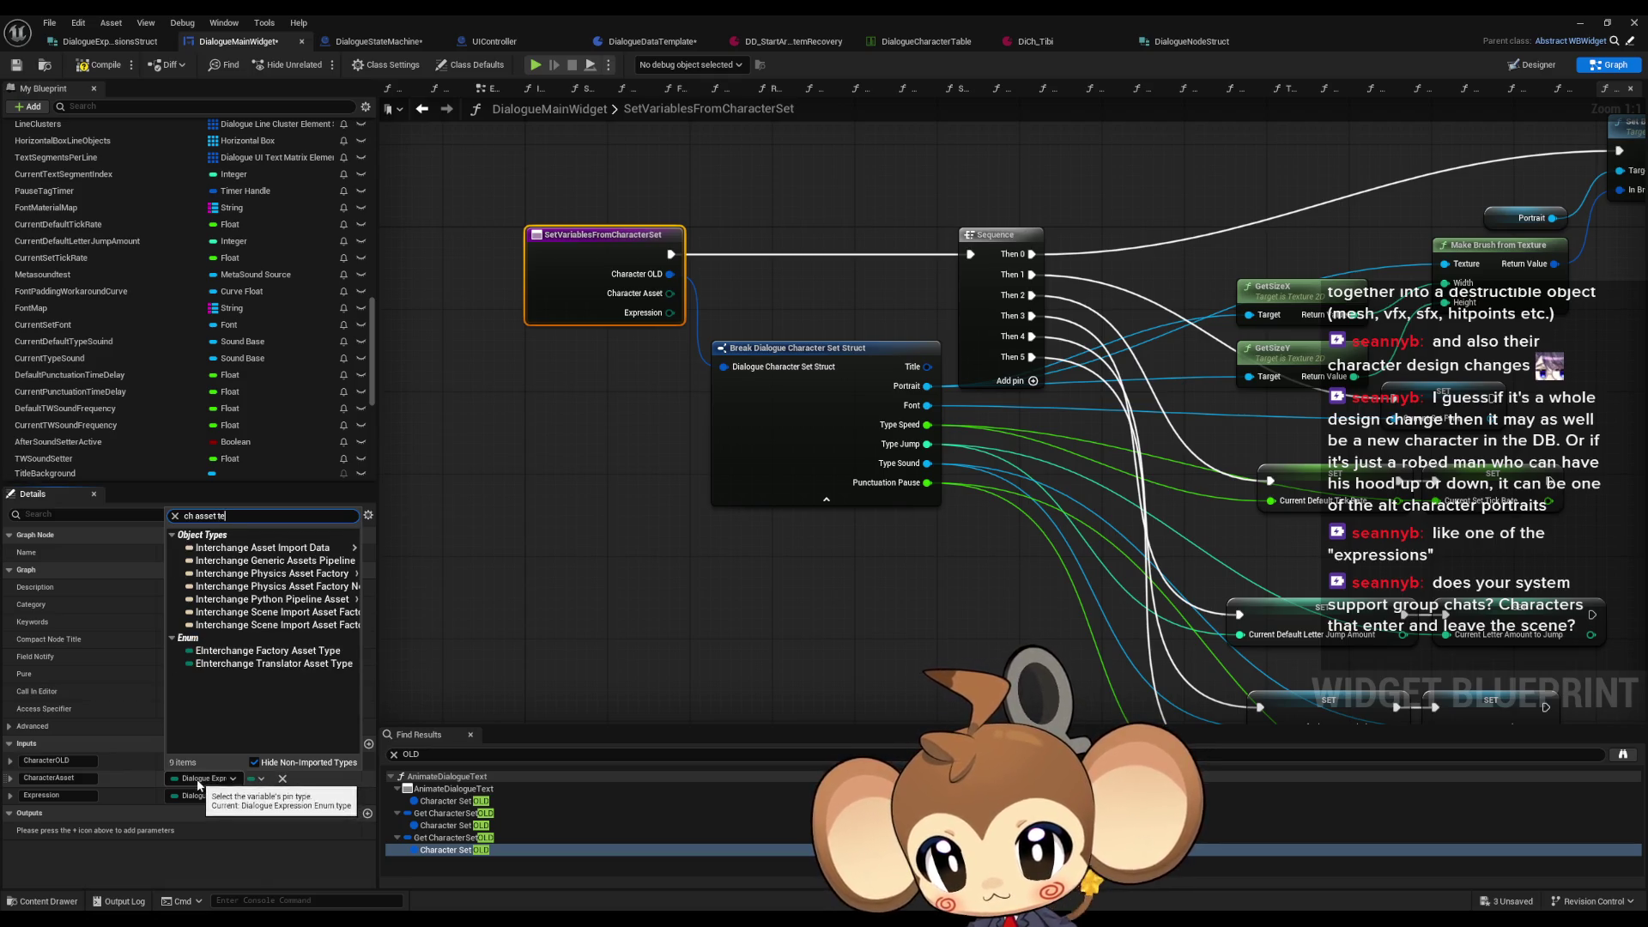
type("mp")
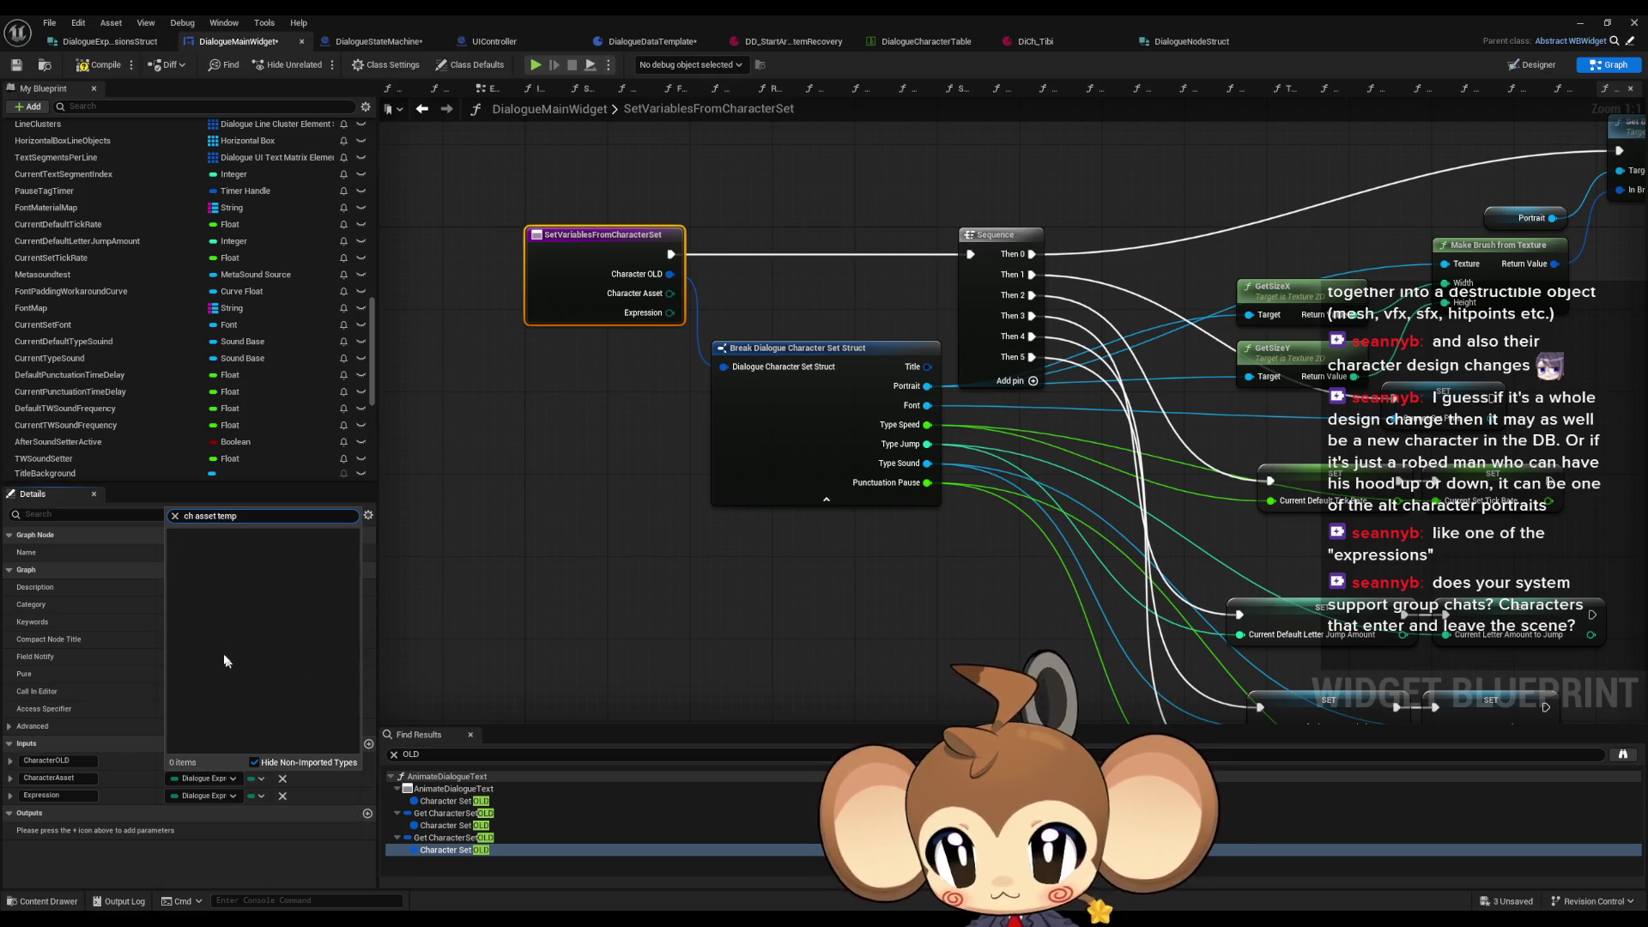
key("ctrl+a")
type("ch temp")
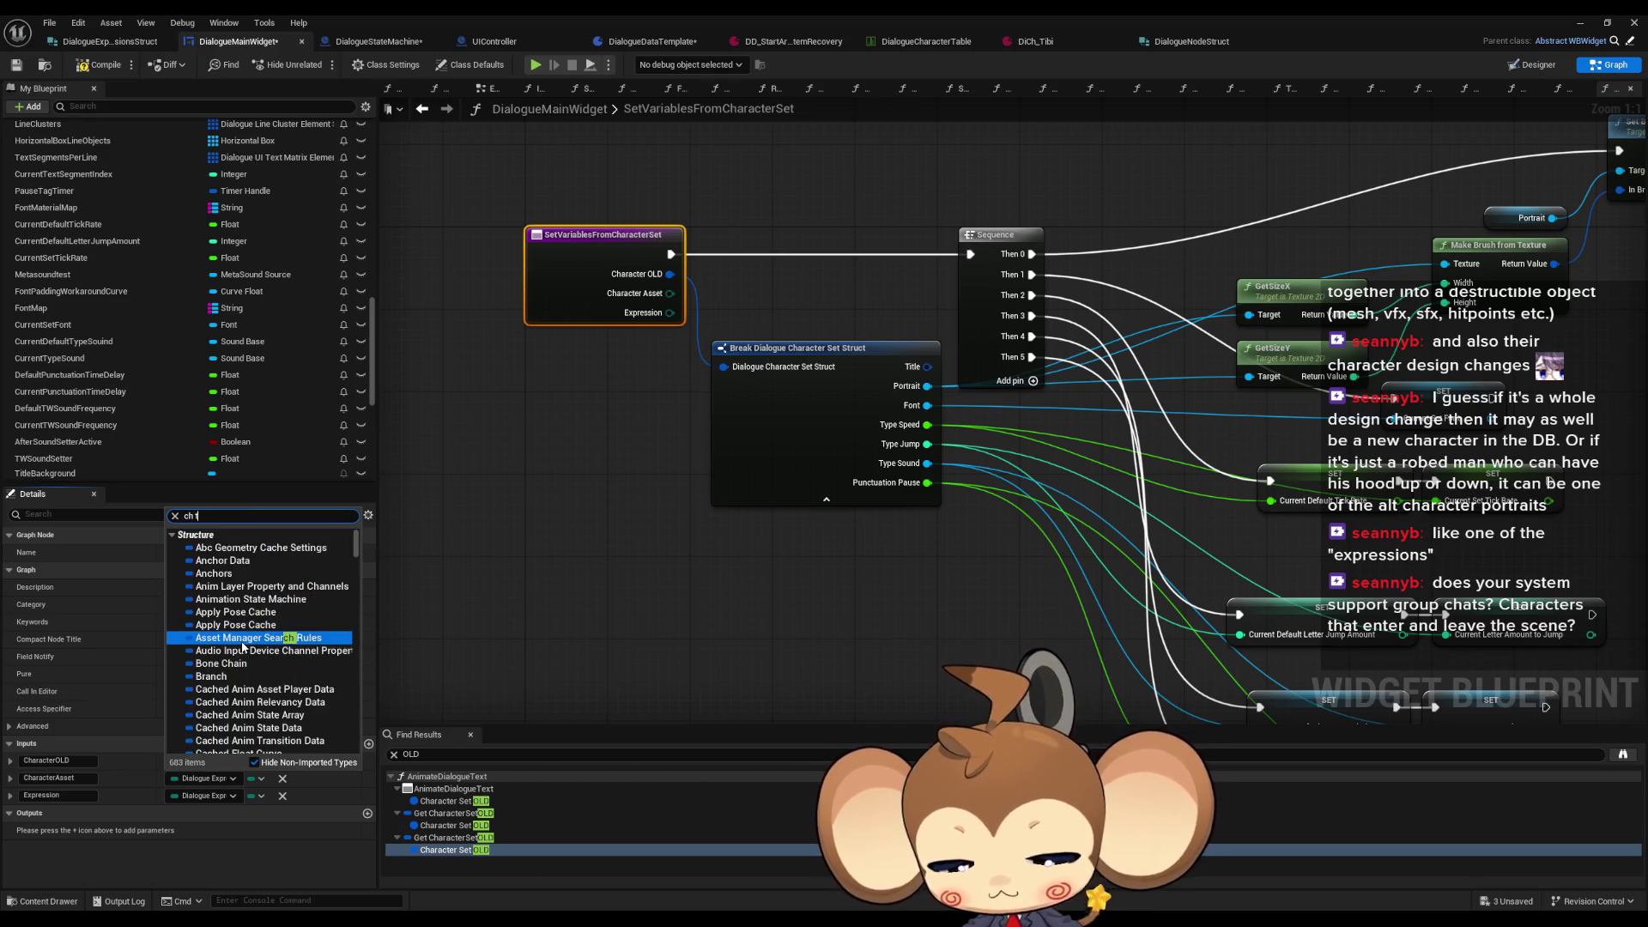
mouse_move(236, 583)
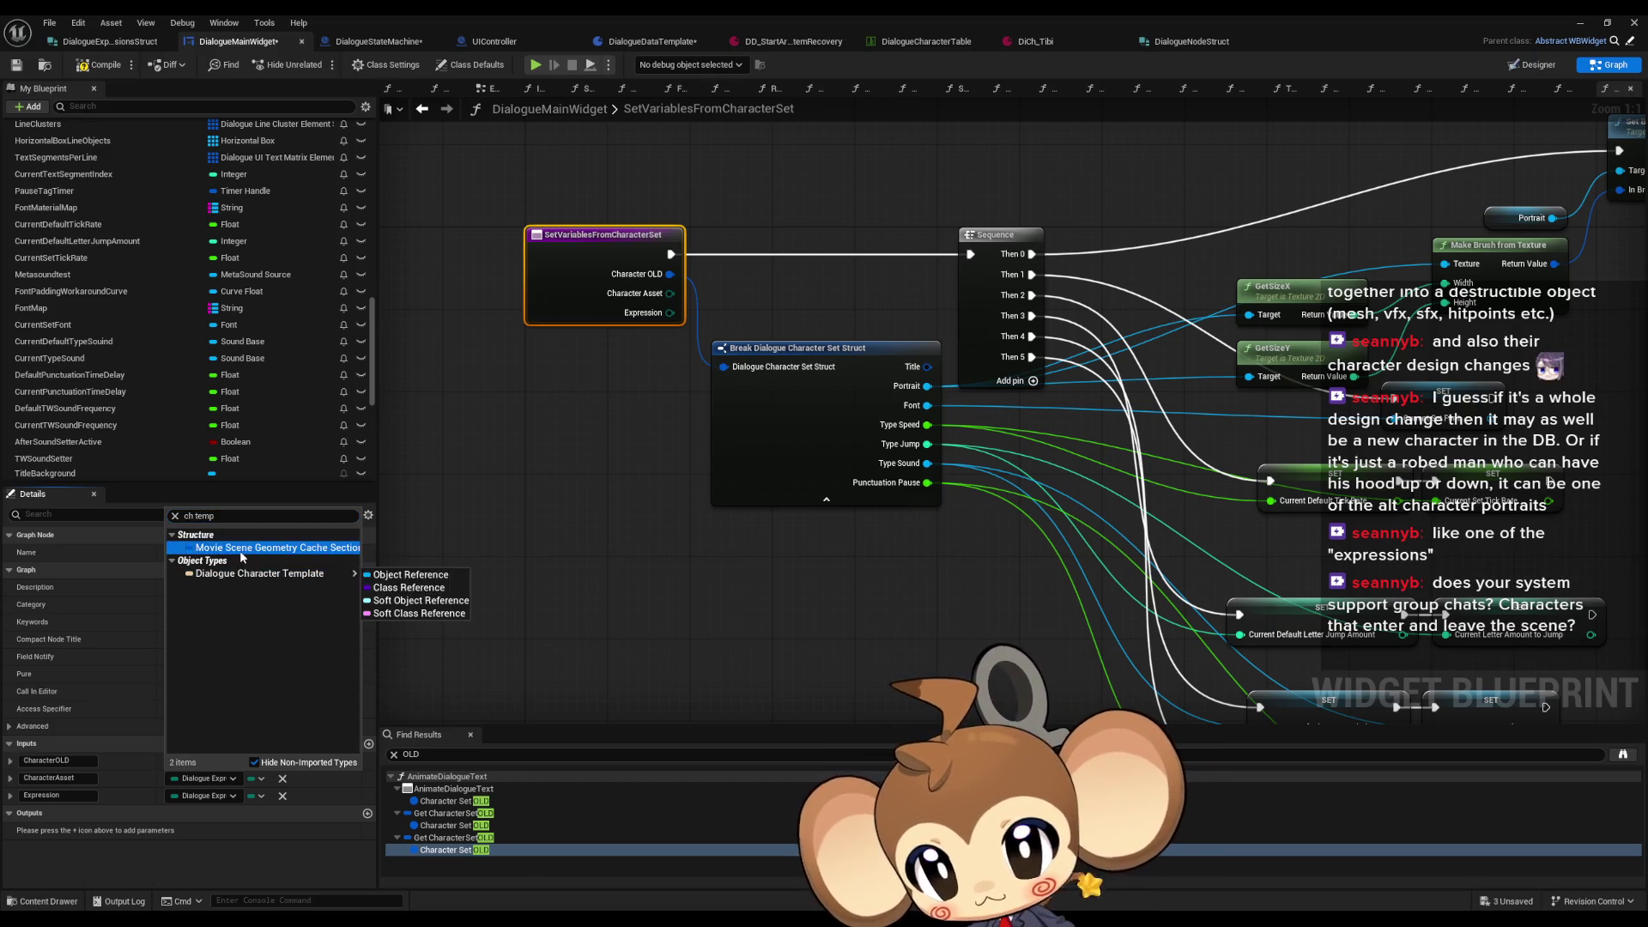
key("Escape")
Step: Save the widget blueprint
left_click(456, 249)
key("ctrl+s")
left_click(421, 108)
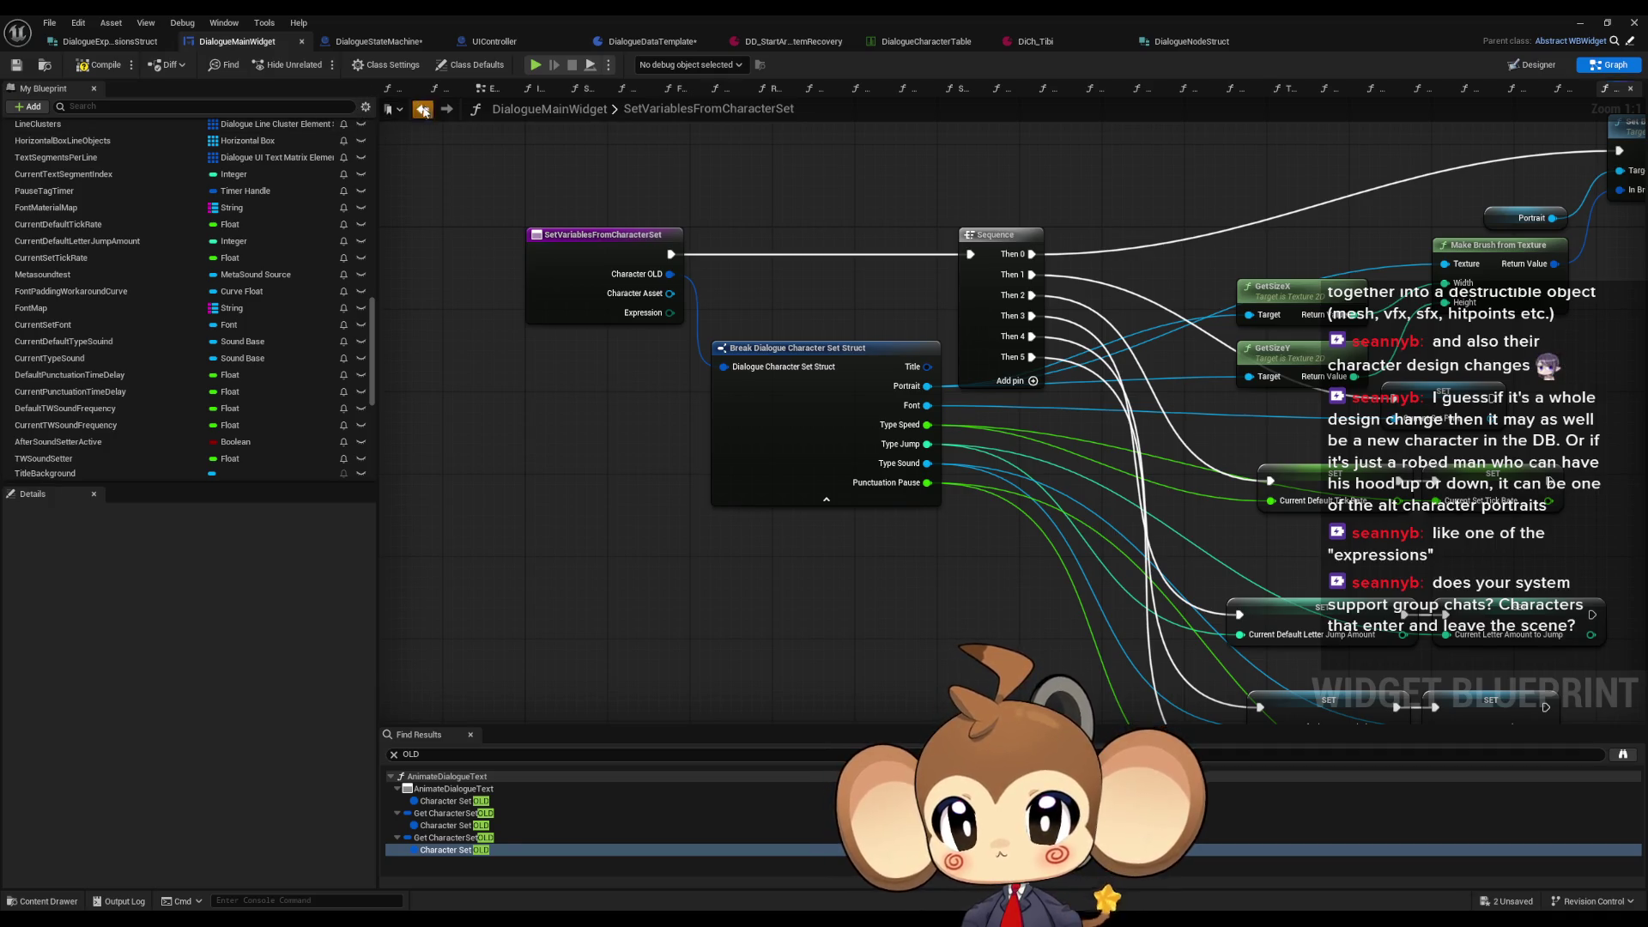
Step: Wire the Character Asset and Expression getters into the call's new CharacterAsset and Expression inputs
scroll(565, 605, "down", 3)
scroll(564, 605, "up", 4)
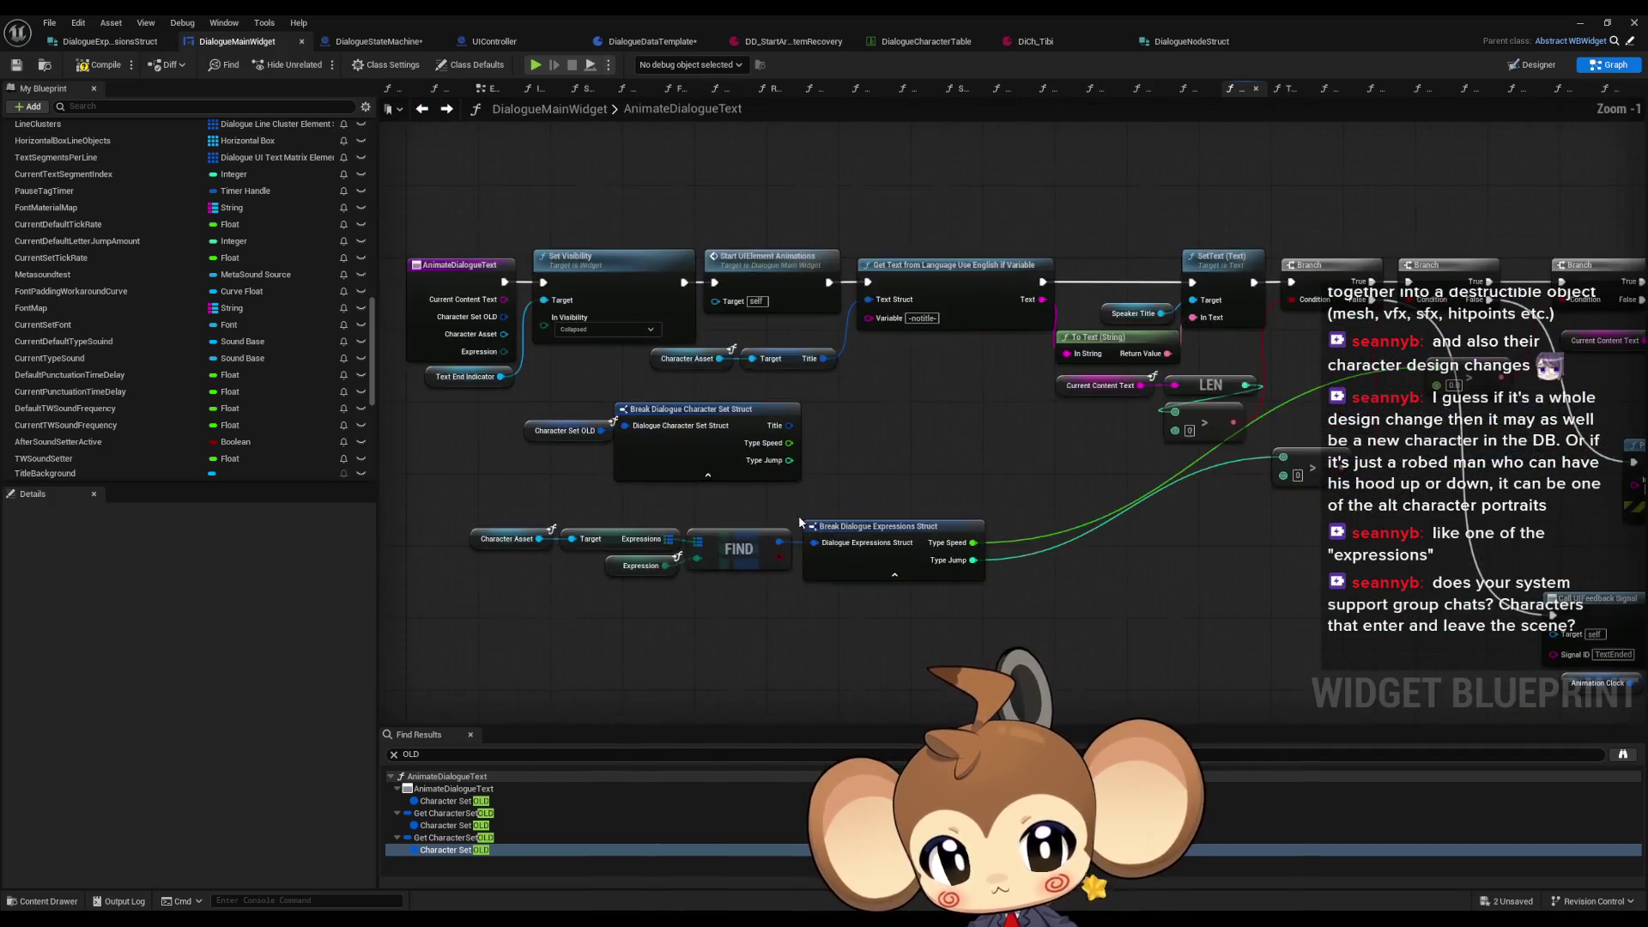
left_click(506, 539)
scroll(895, 590, "down", 3)
scroll(1075, 567, "up", 3)
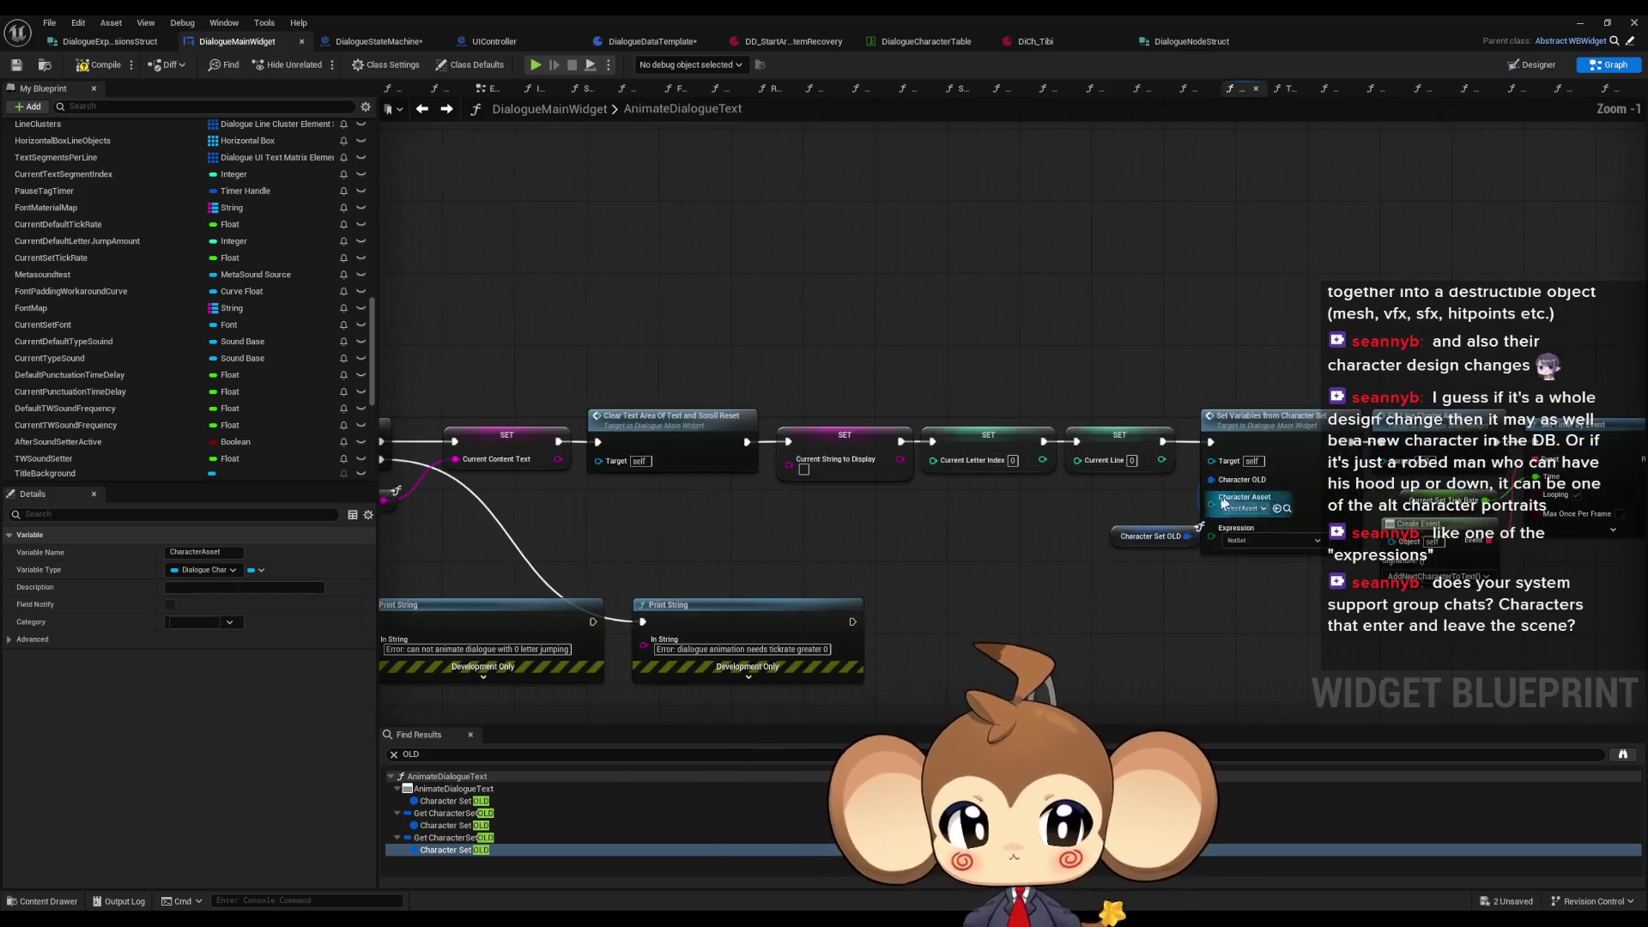
left_click(1078, 573)
key("ctrl+z")
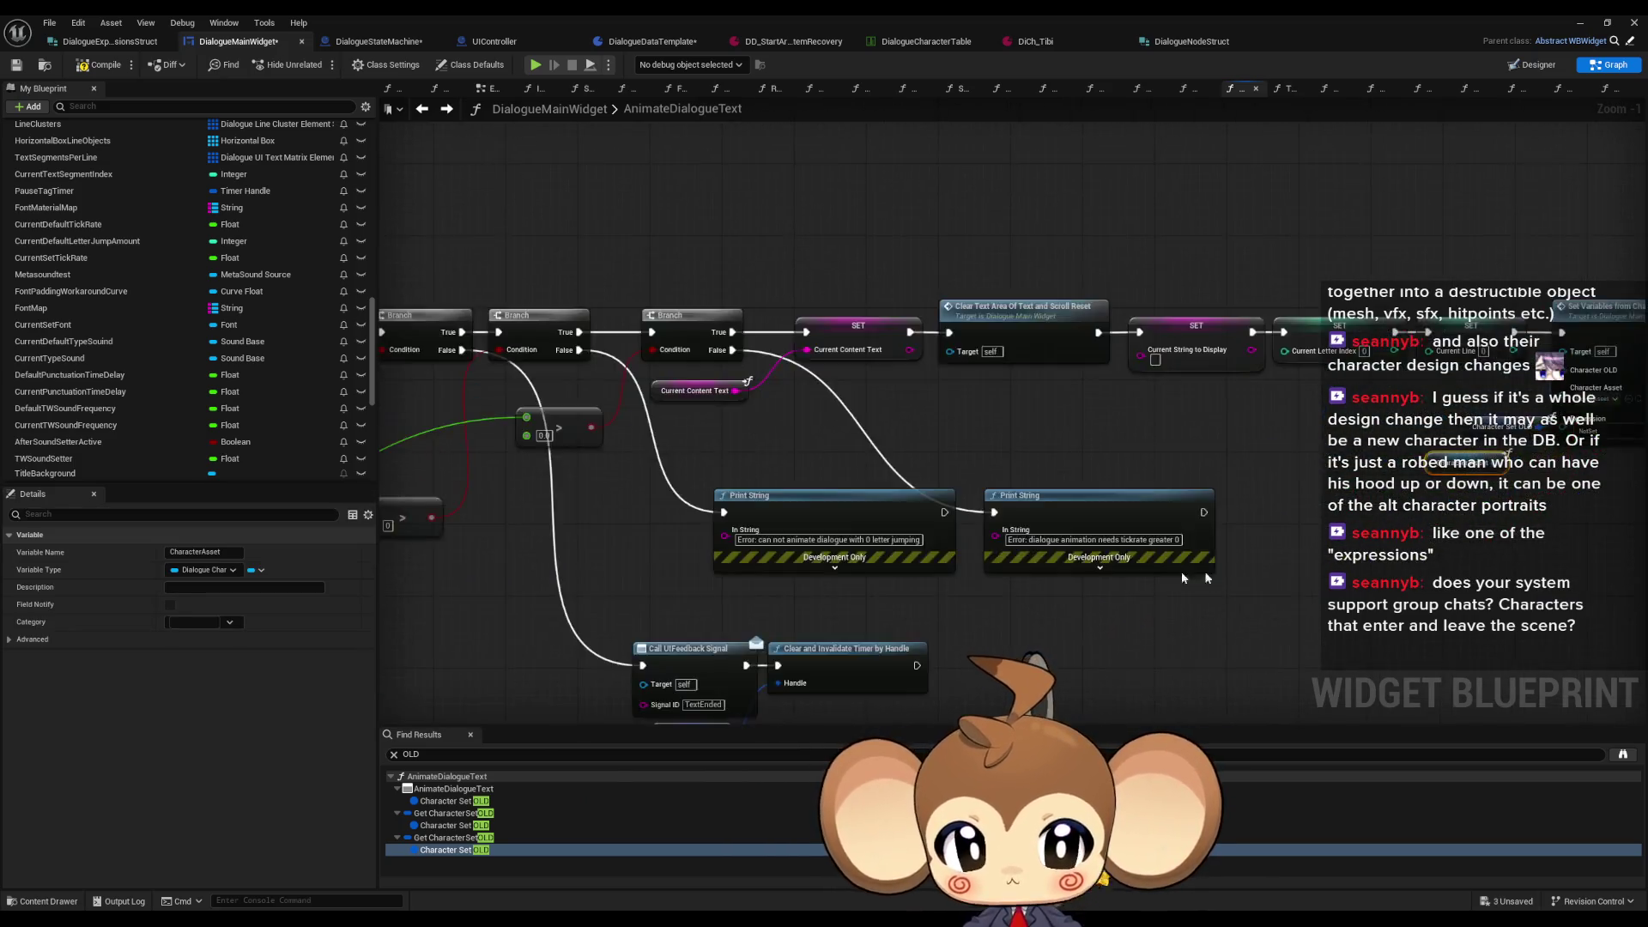
key("ctrl+z")
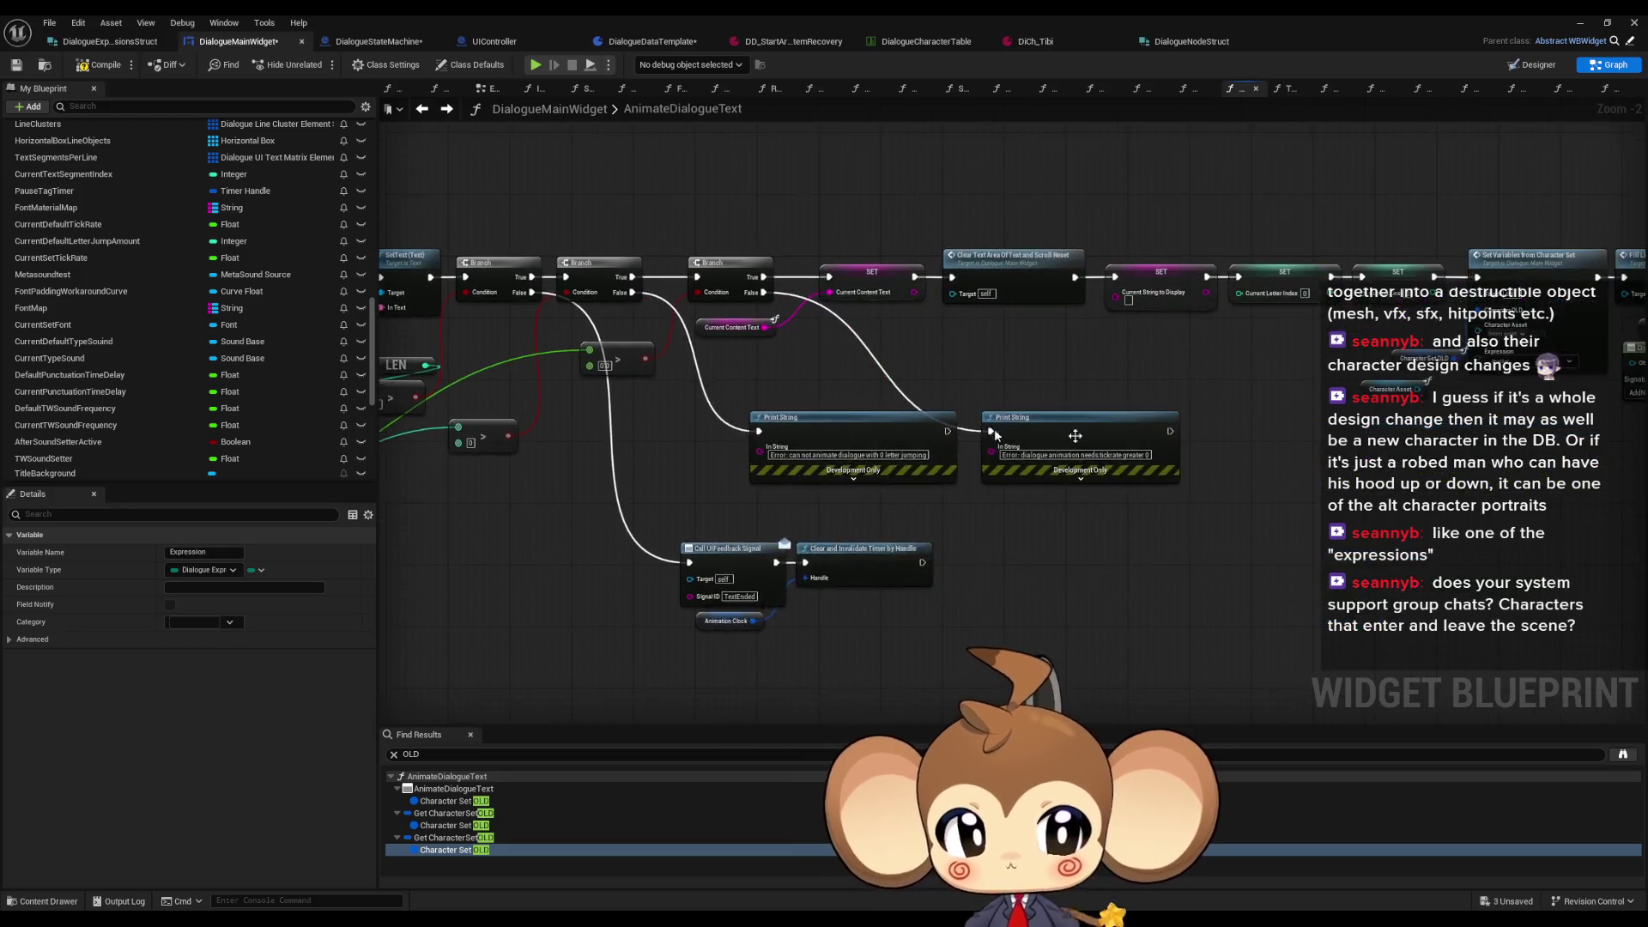
key("ctrl+z")
left_click_drag(1011, 362, 937, 437)
key("ctrl+z")
Step: Reopen the SetVariablesFromCharacterSet function graph and pan to reveal its nodes
double_click(986, 328)
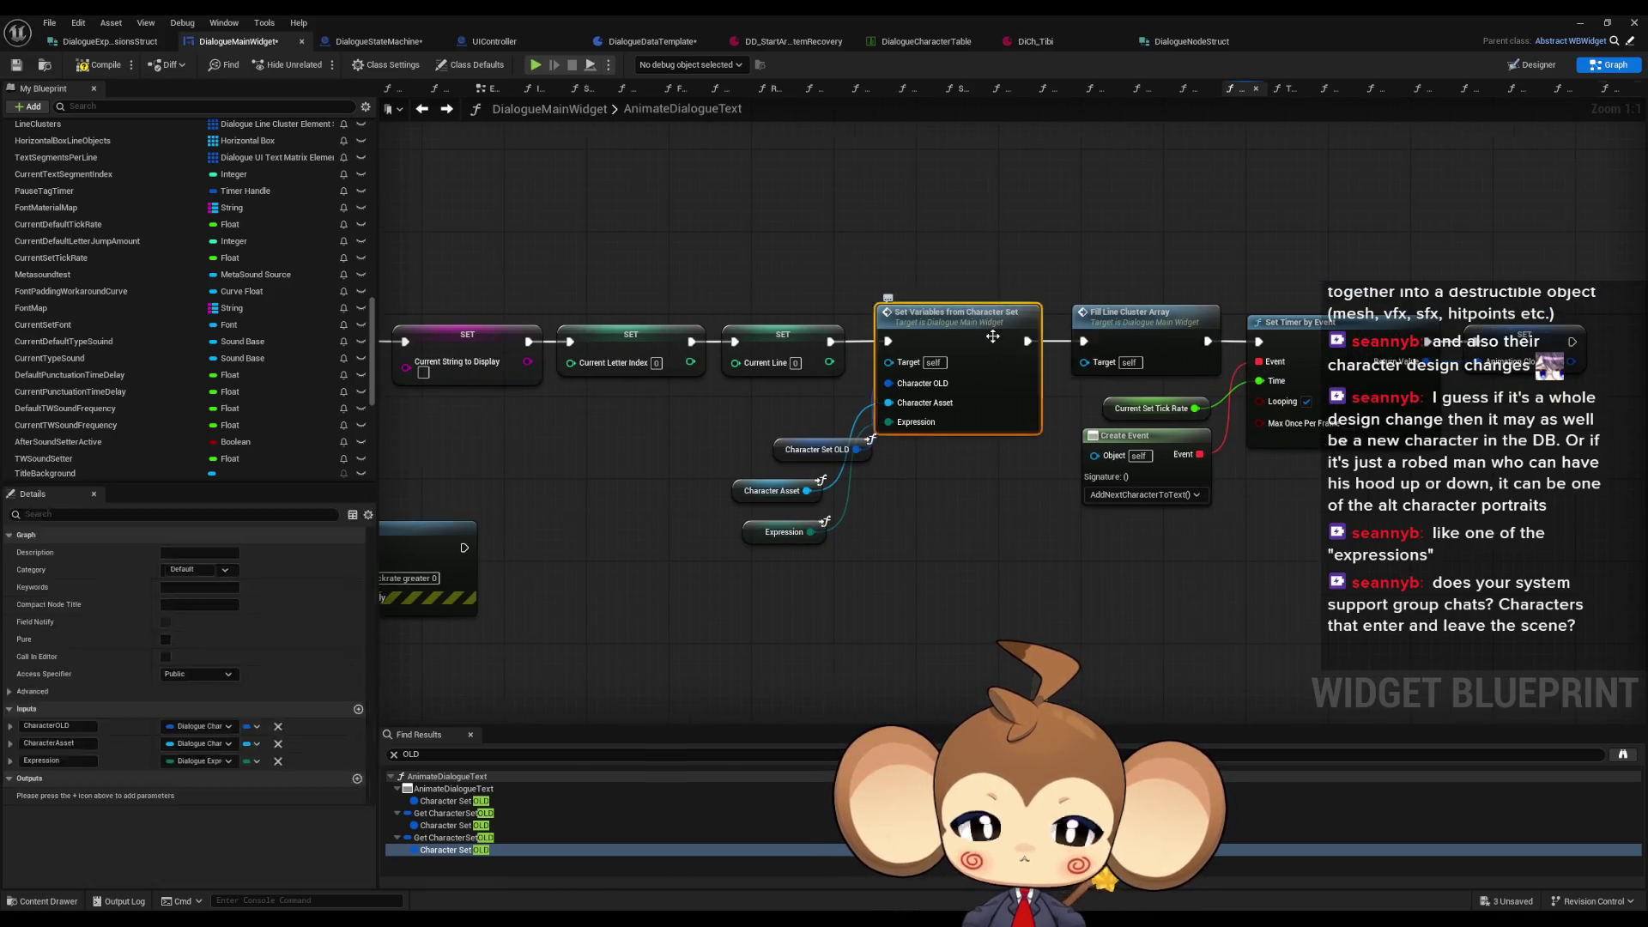
scroll(770, 596, "up", 3)
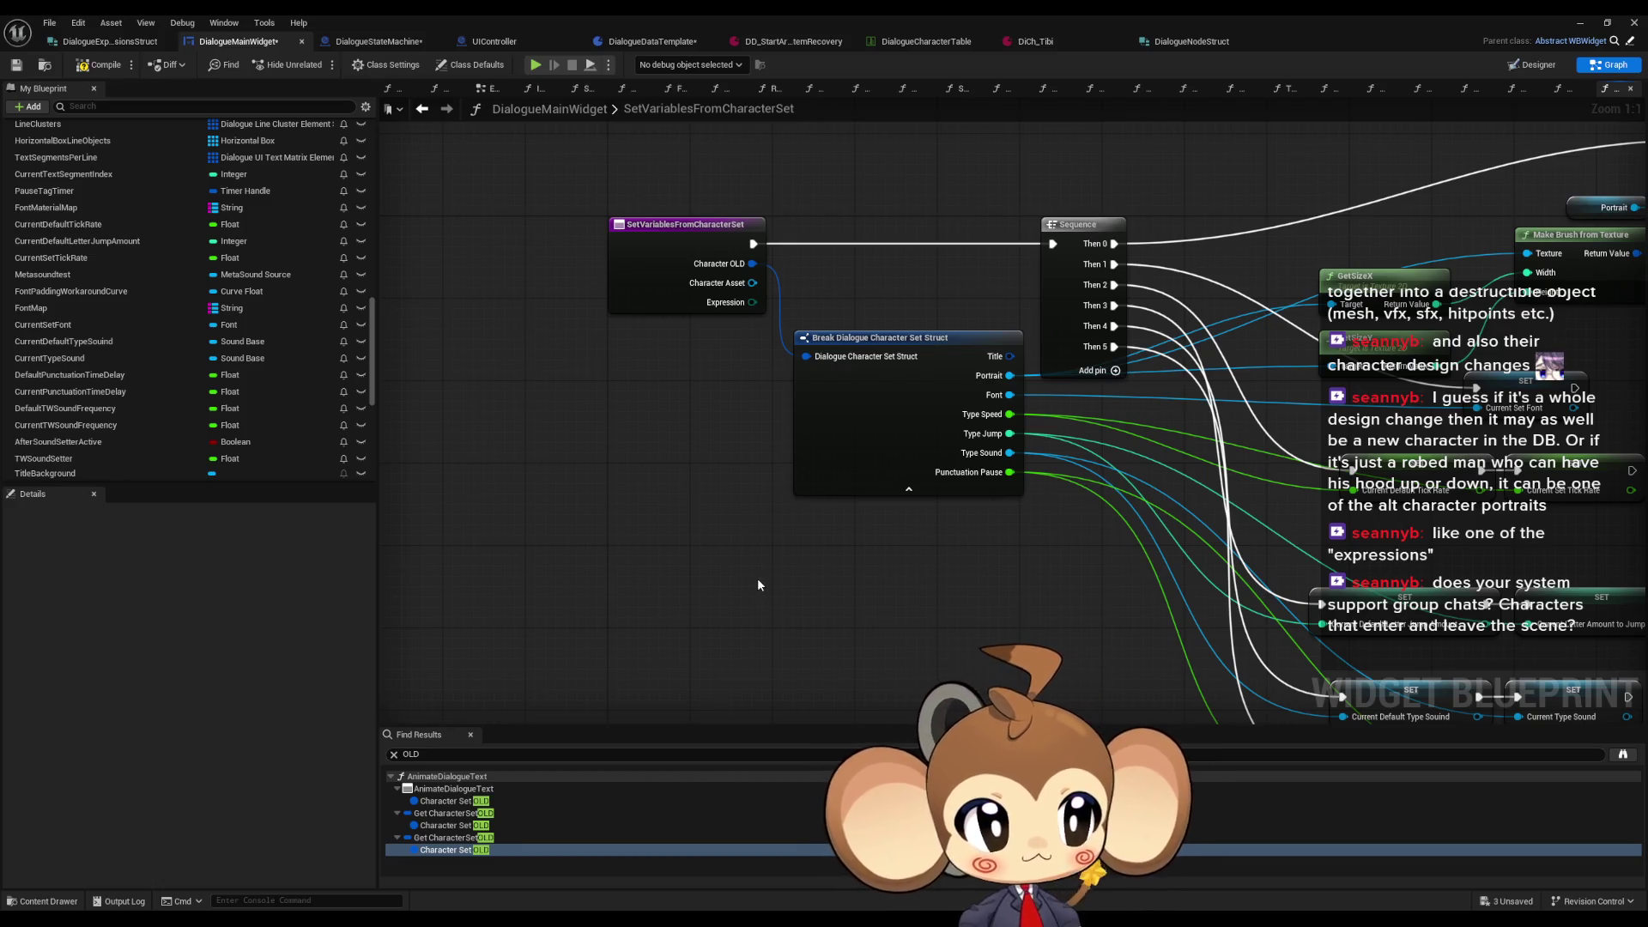
left_click_drag(760, 584, 545, 570)
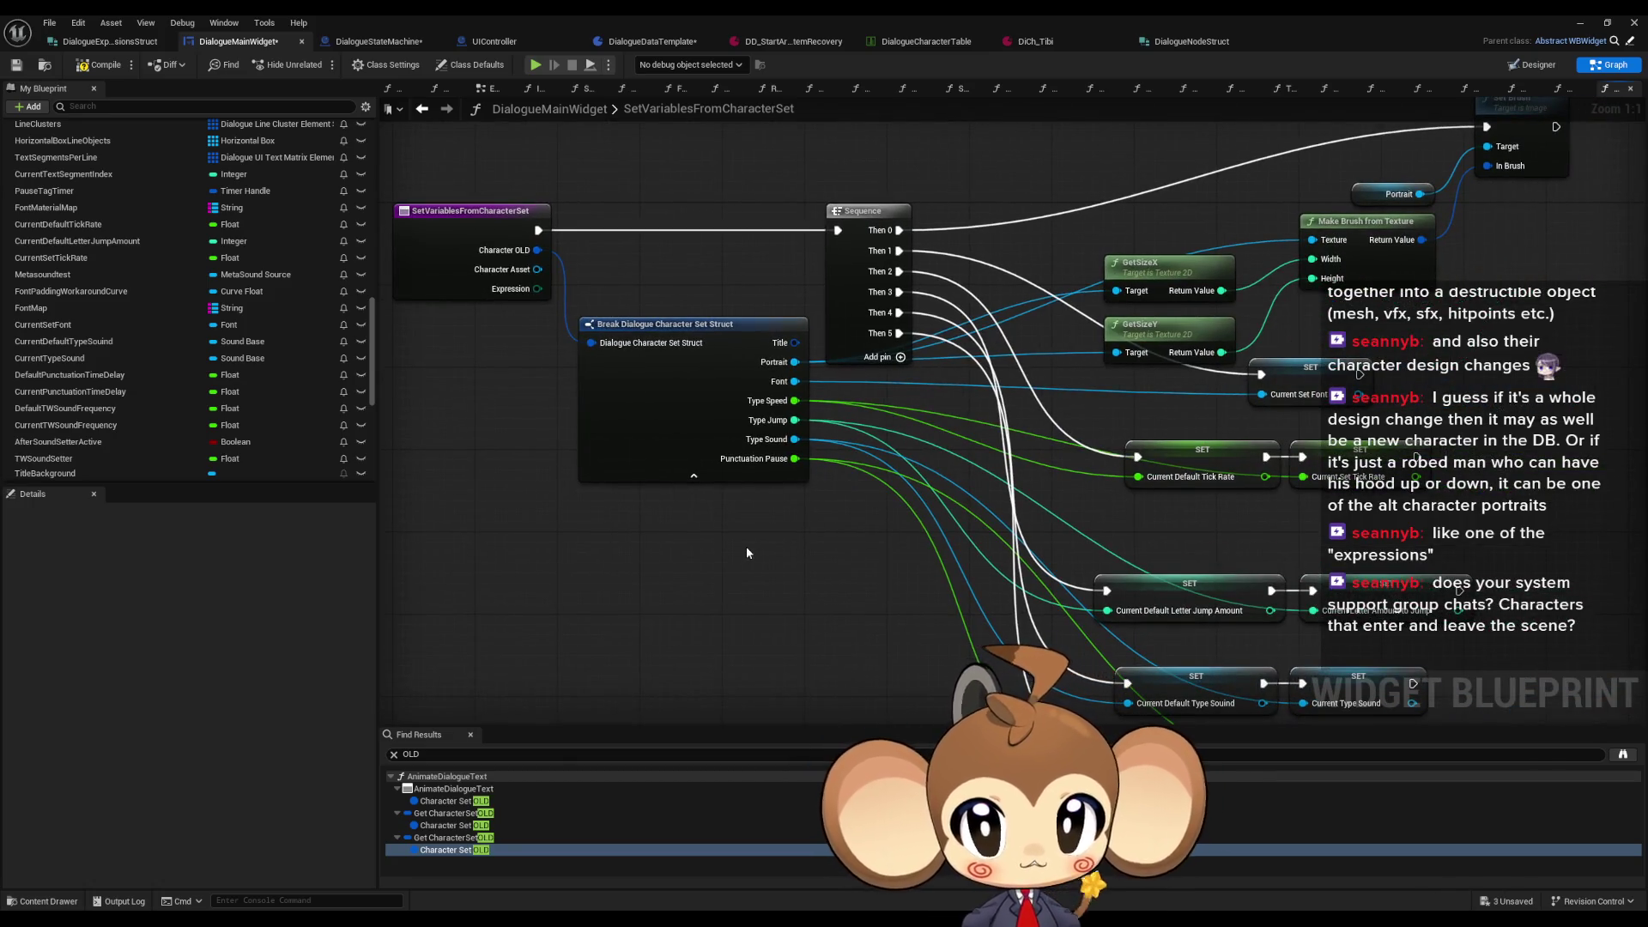
Step: Review the DD_StartArea_ItemRecovery dialogue, DiCh_Tibi character asset and DialogueCharacterTable data table
left_click(771, 41)
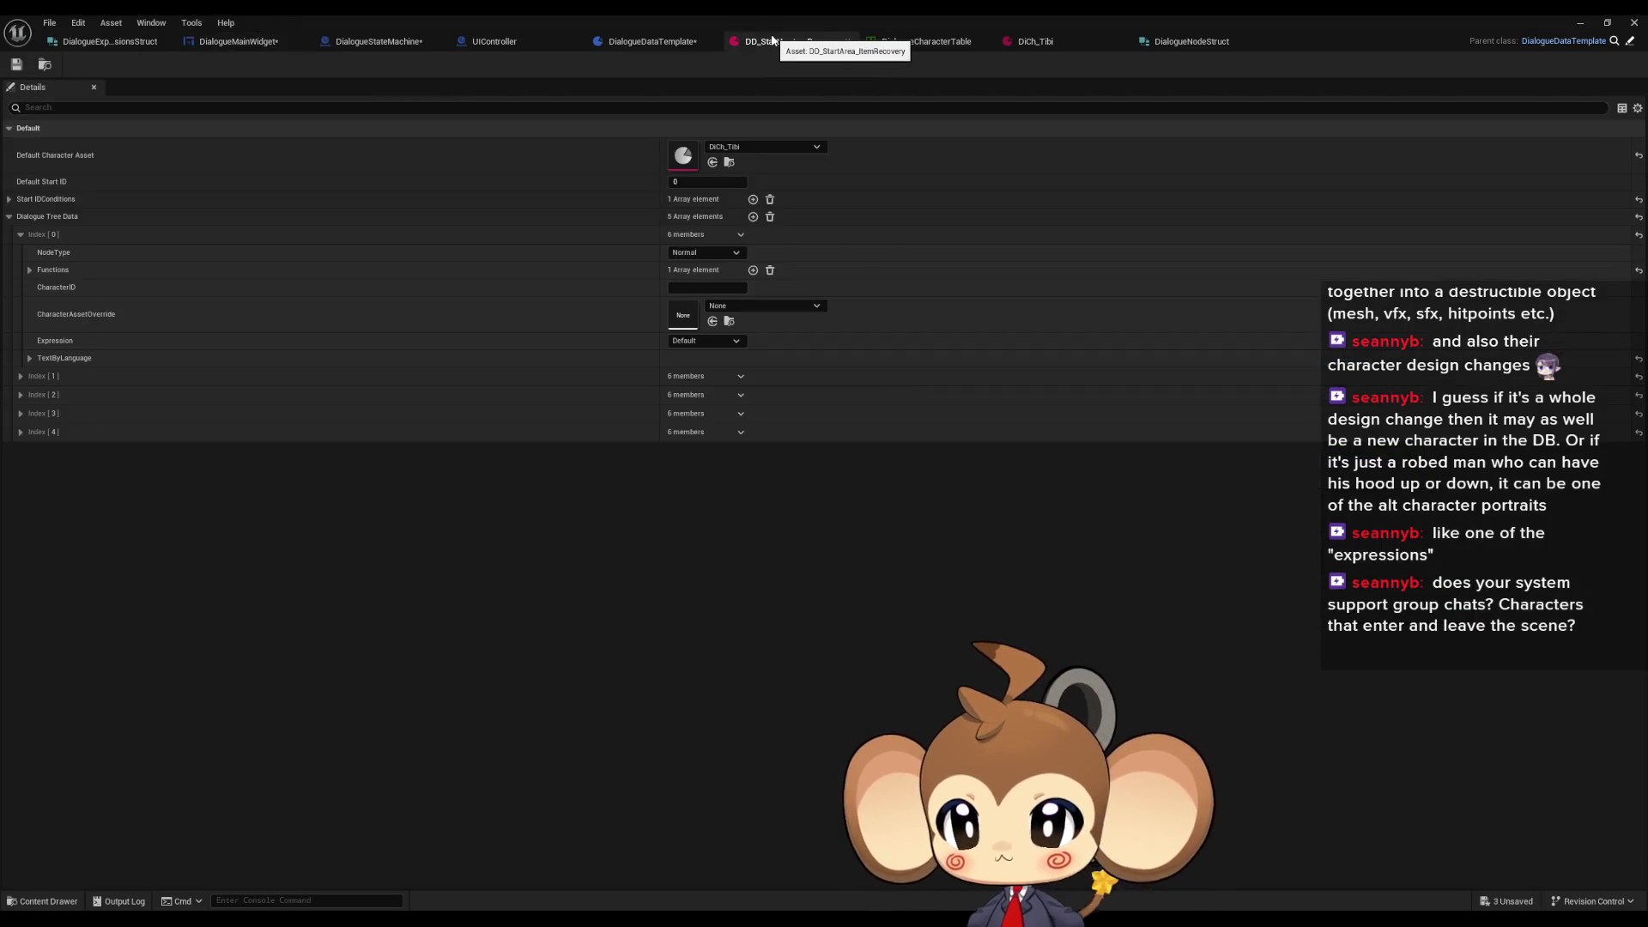
left_click(1049, 43)
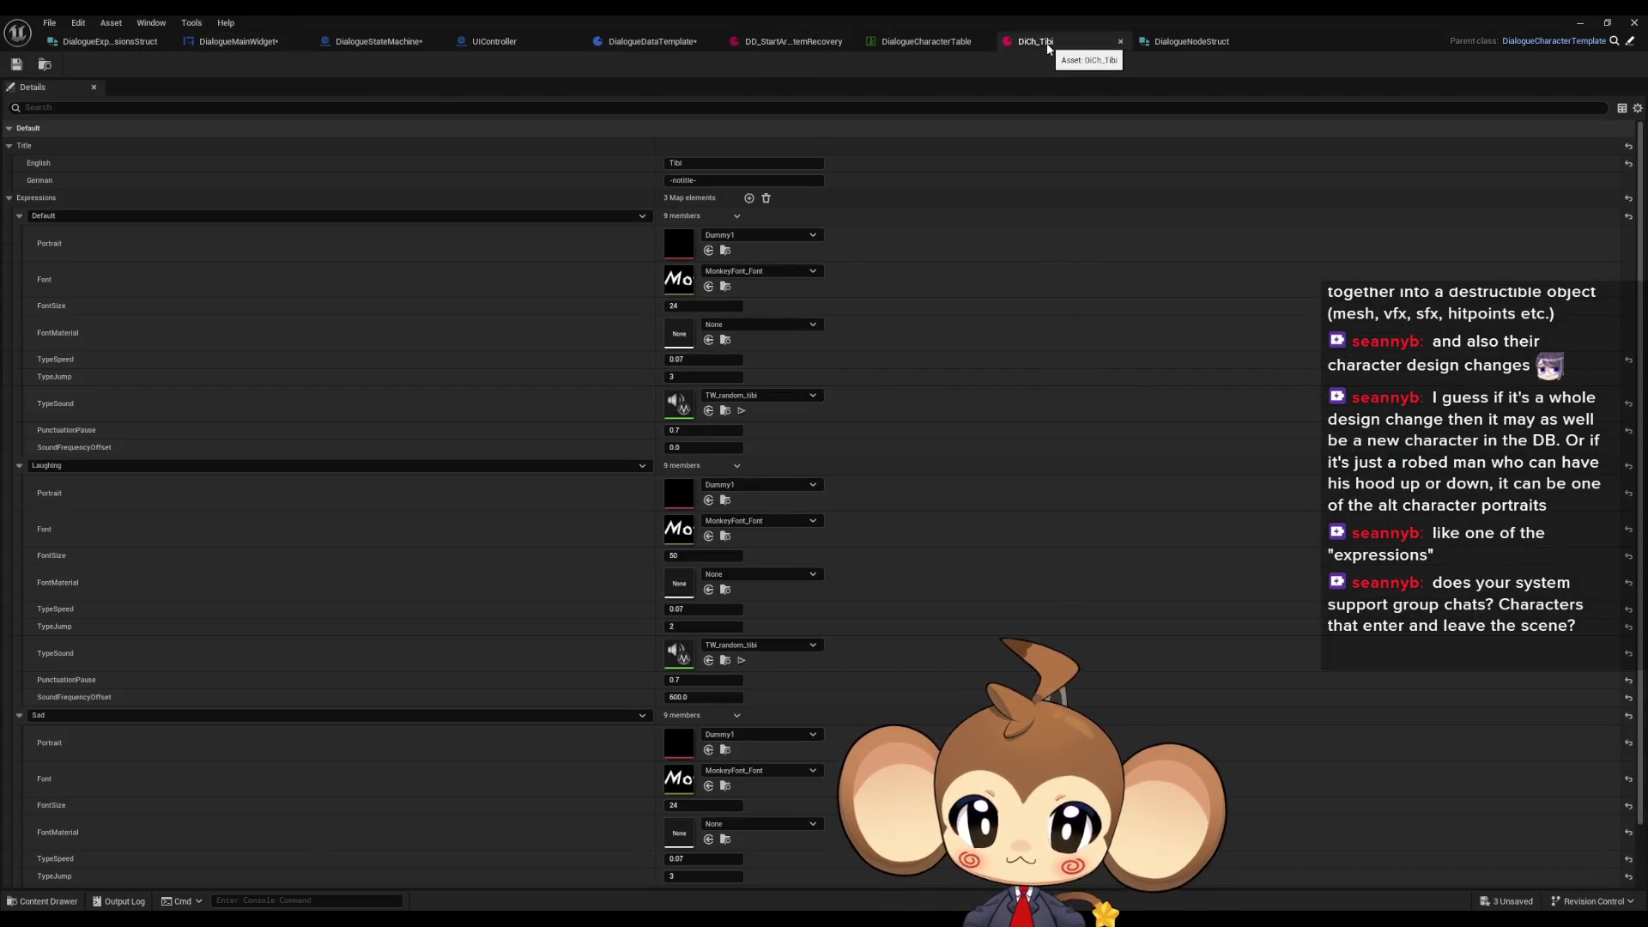
left_click(807, 50)
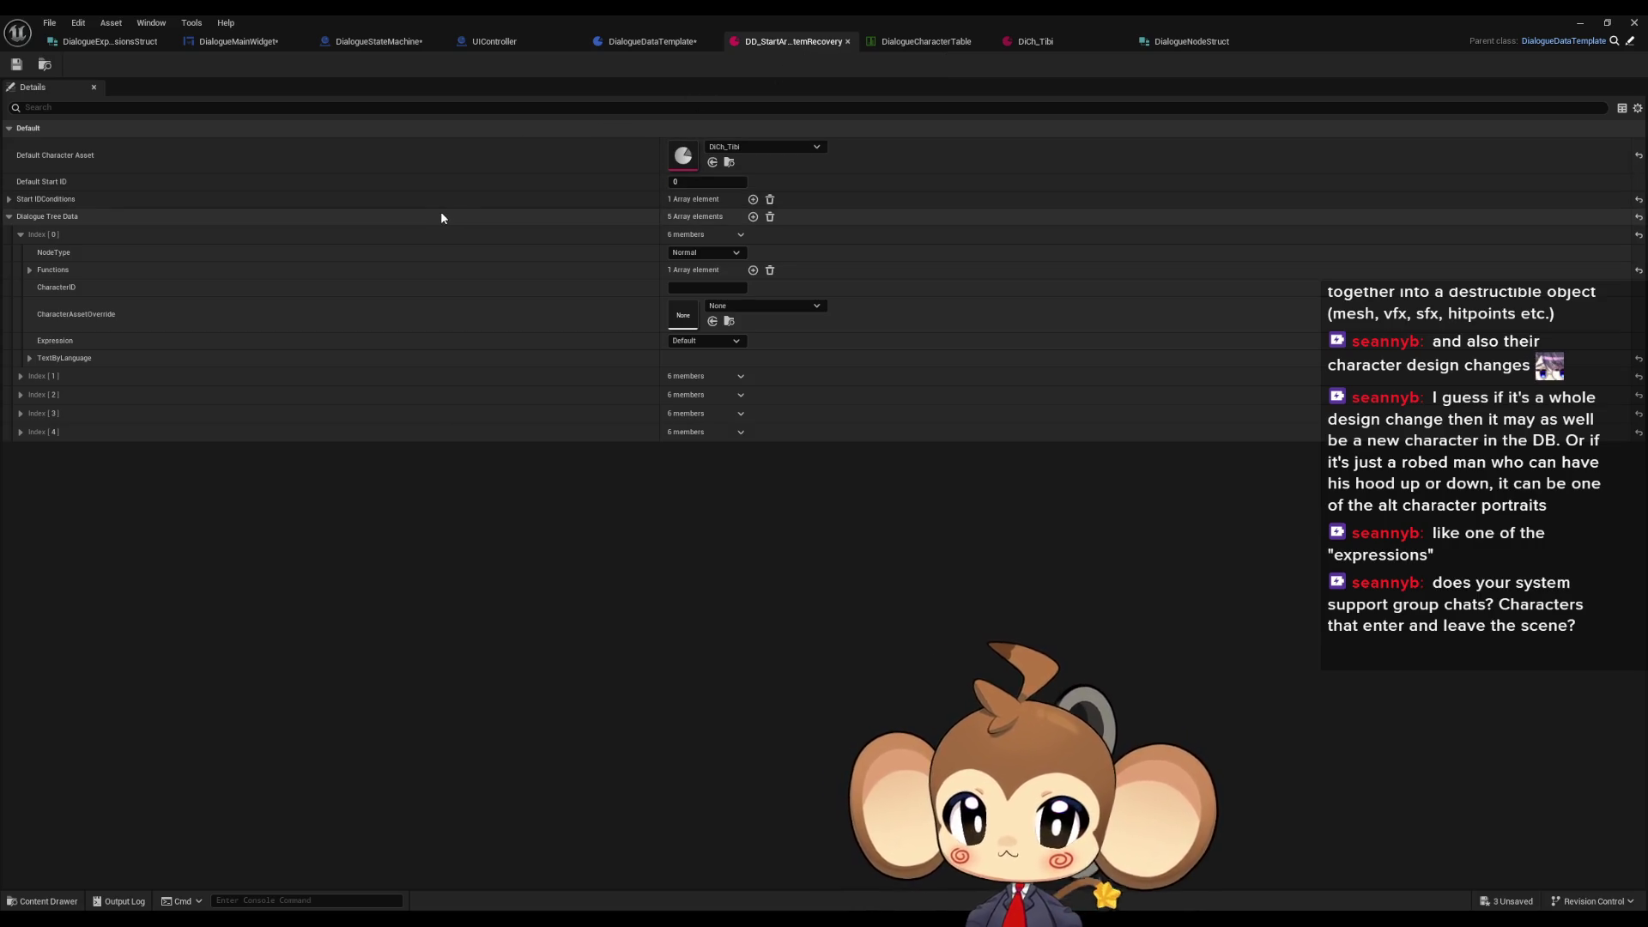
left_click(906, 47)
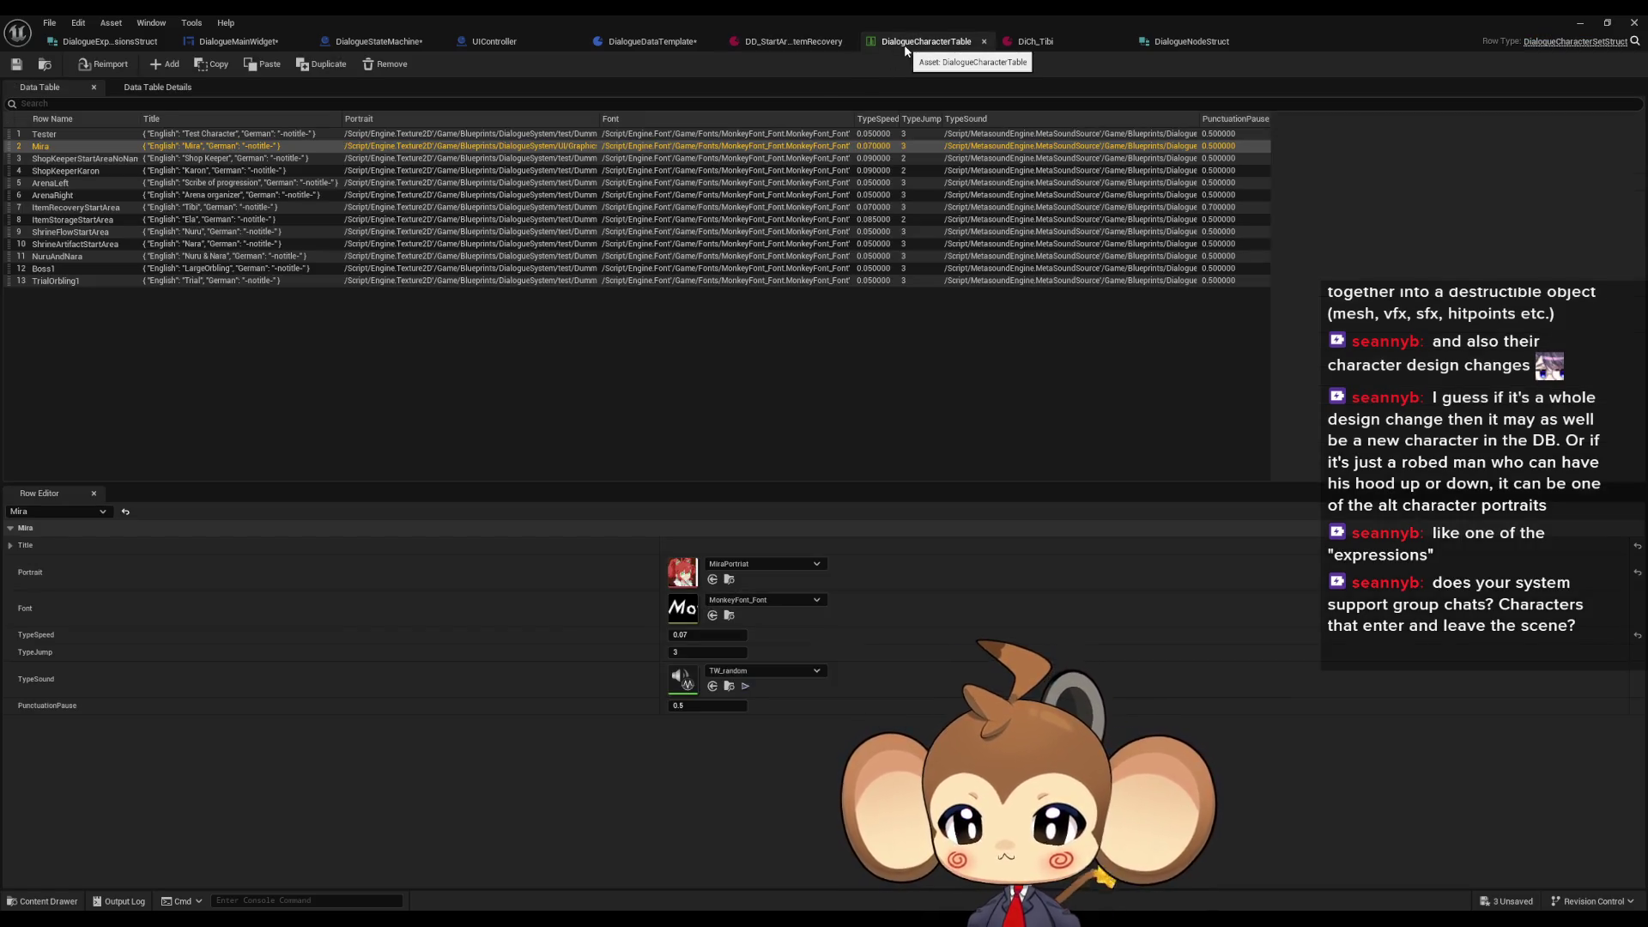
left_click(778, 43)
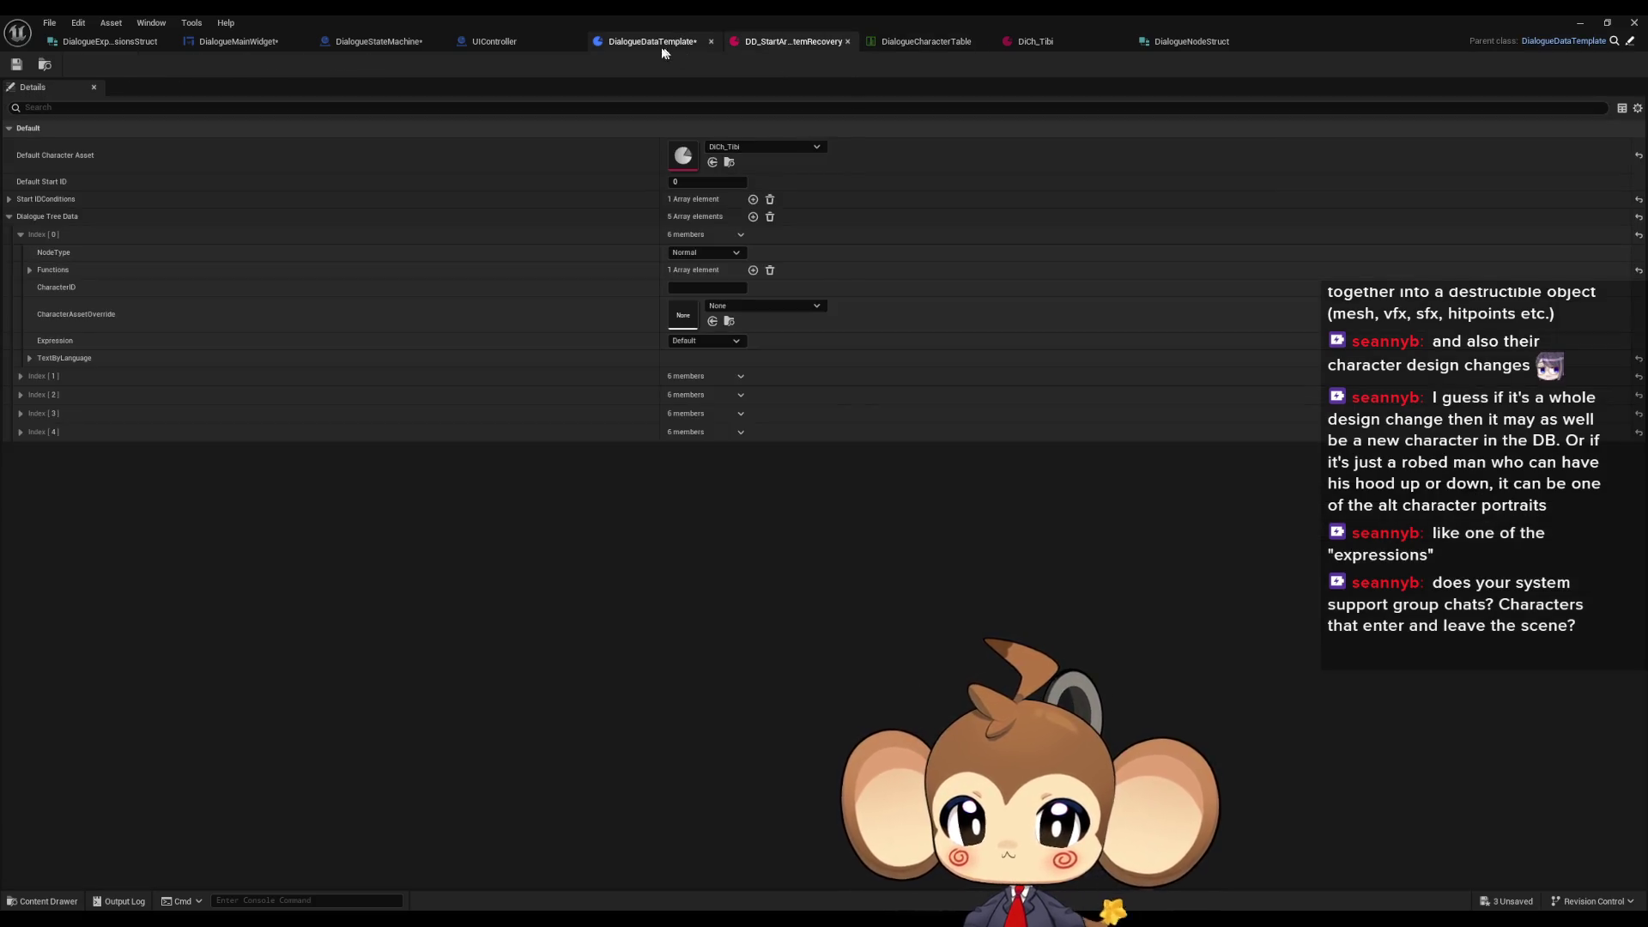
Step: Go through DialogueDataTemplate and DialogueStateMachine to the DialogueMainWidget blueprint
left_click(630, 46)
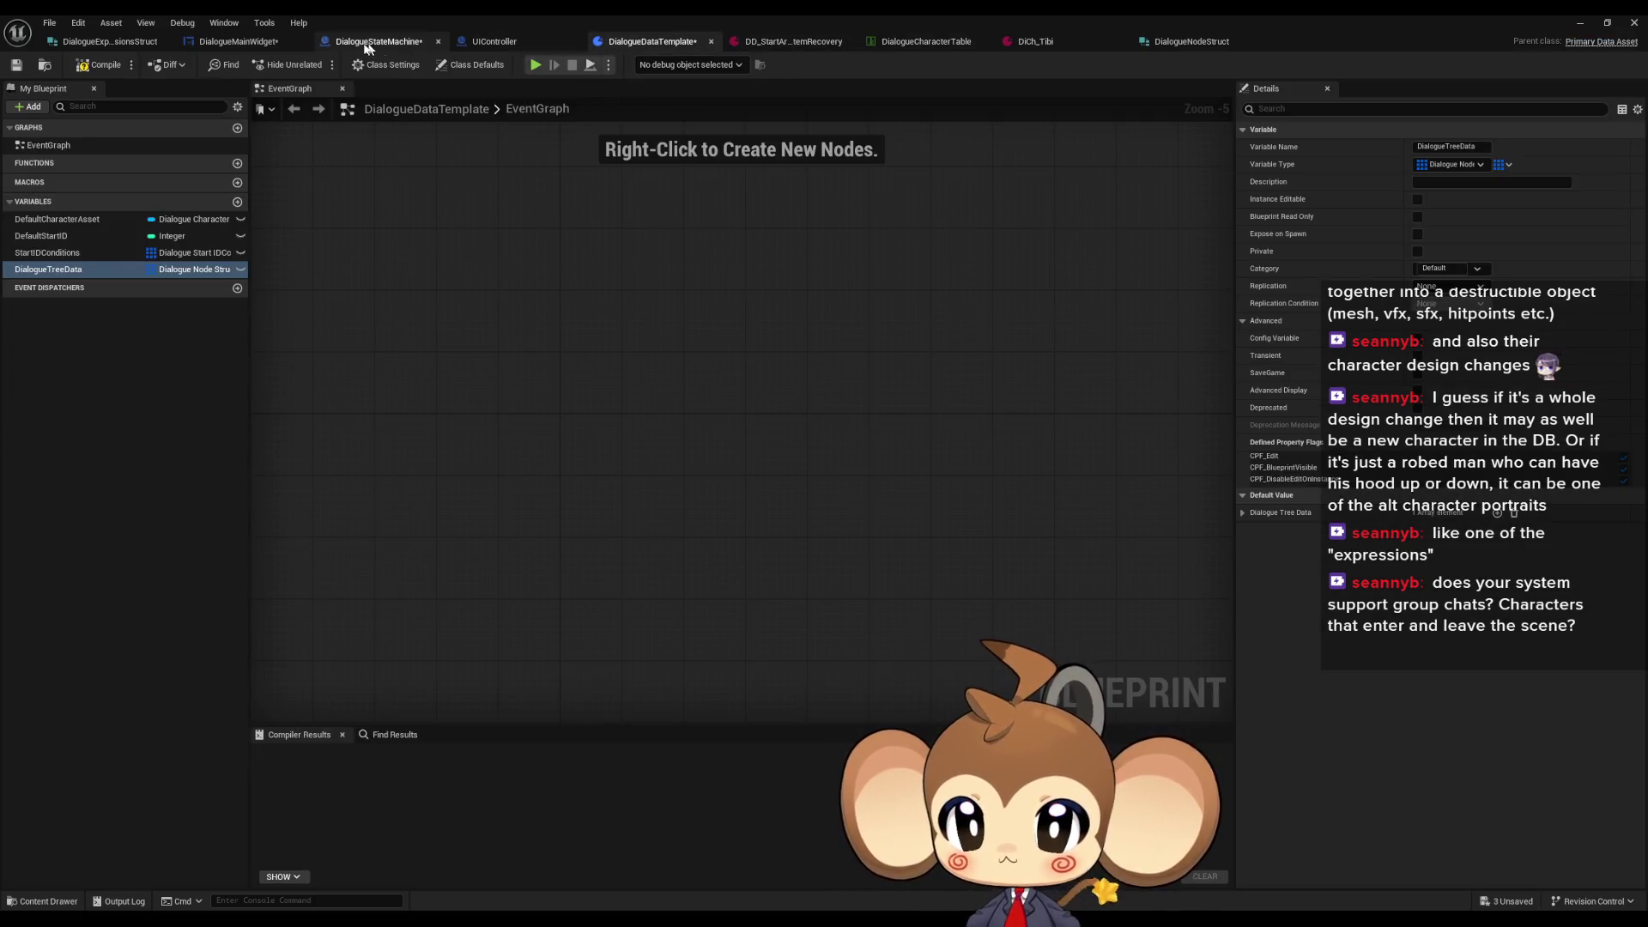
left_click(378, 41)
scroll(641, 329, "down", 3)
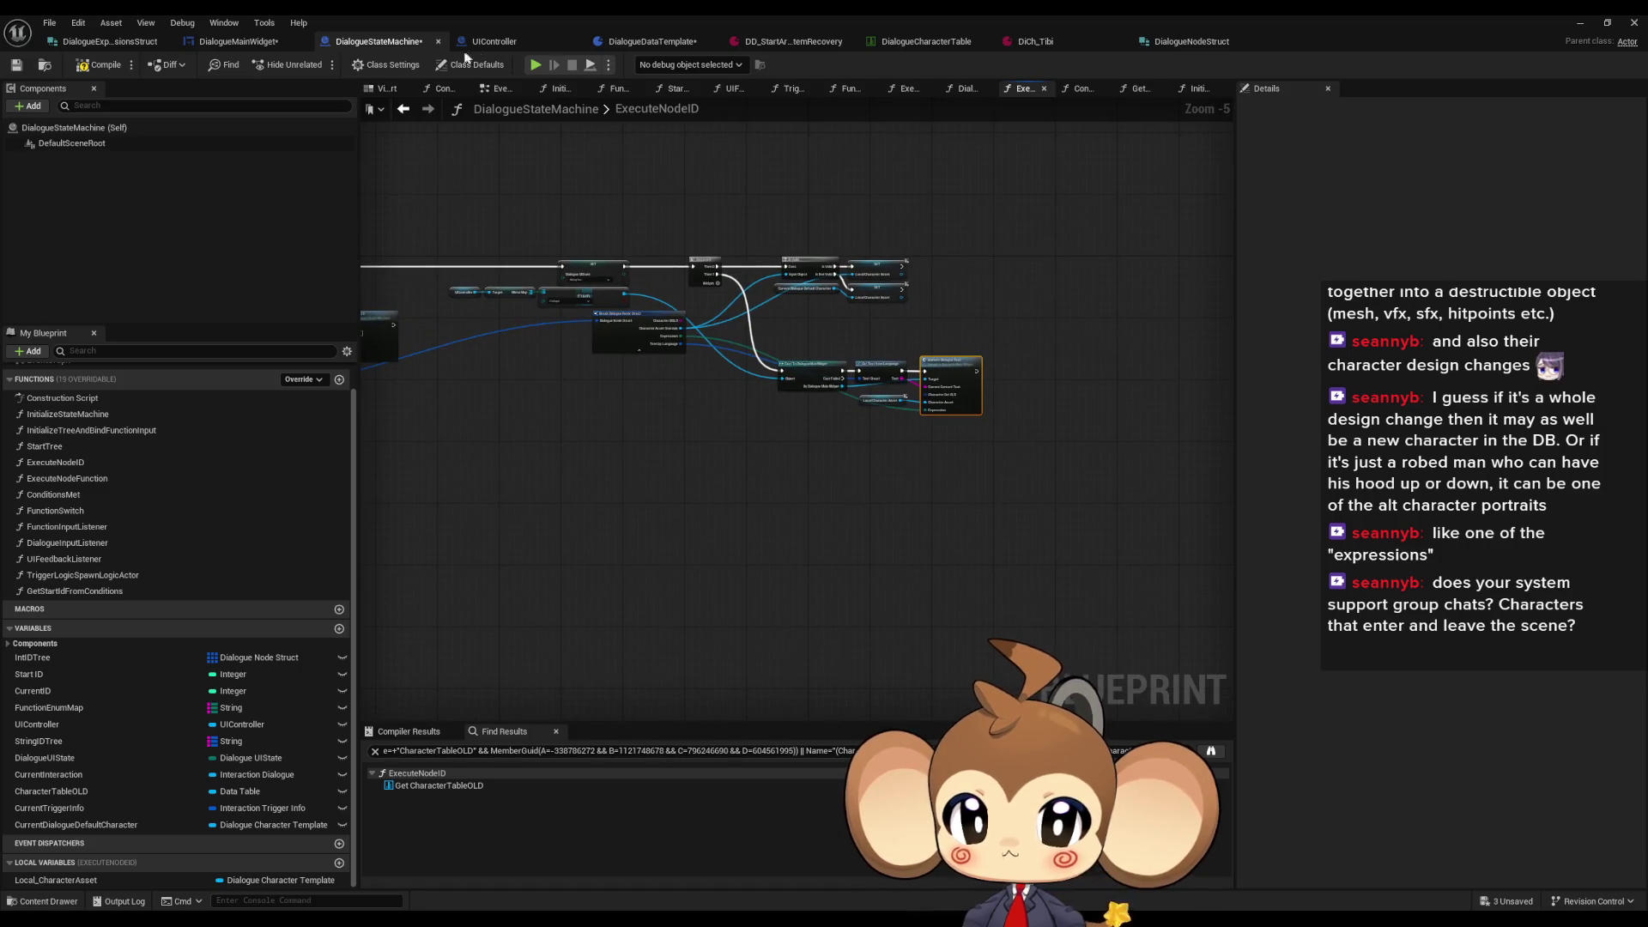
left_click(253, 44)
scroll(613, 604, "down", 3)
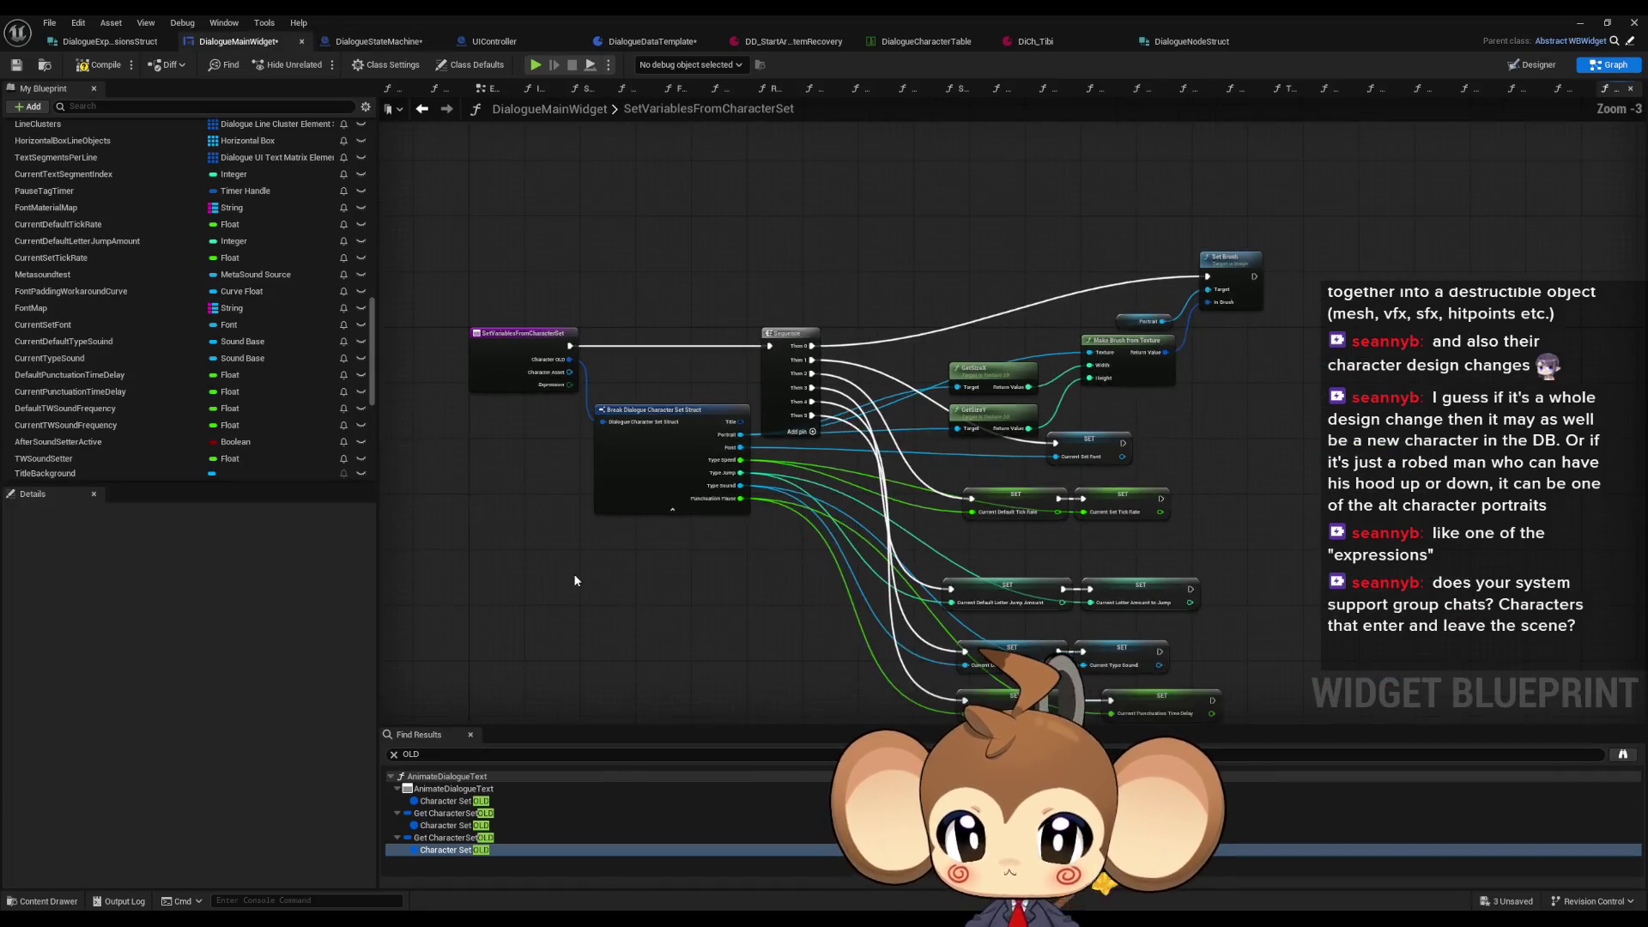
Step: Browse the My Blueprint variables, then view DialogueExpressionsStruct's default values, Portrait through PunctuationPause
scroll(288, 444, "down", 3)
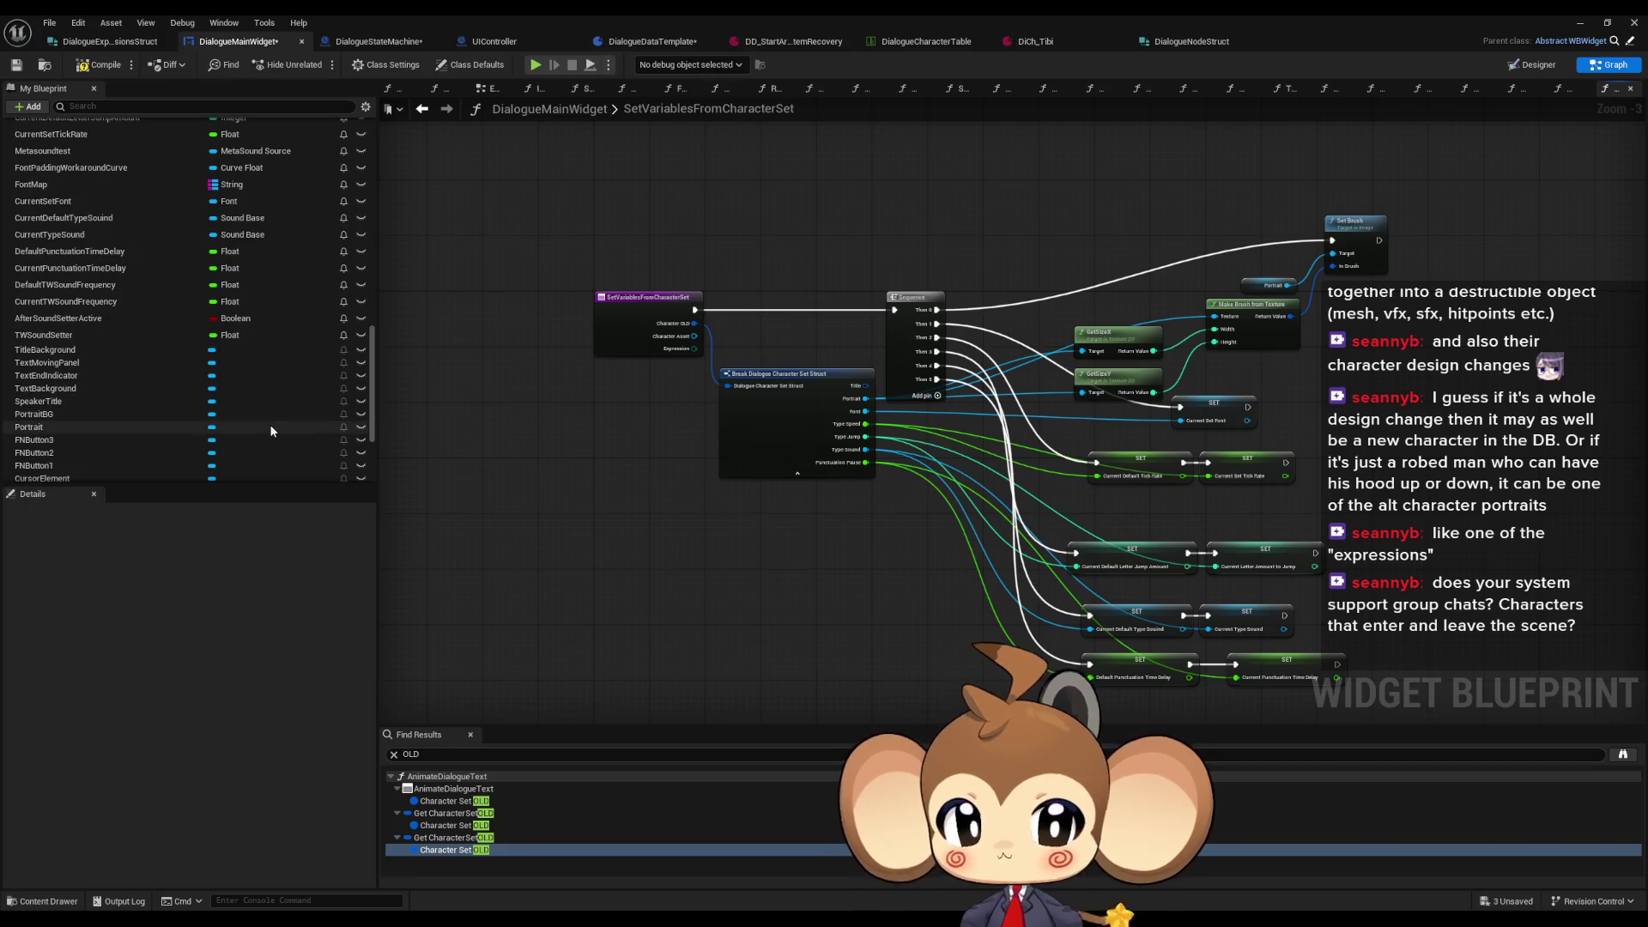
scroll(269, 424, "down", 2)
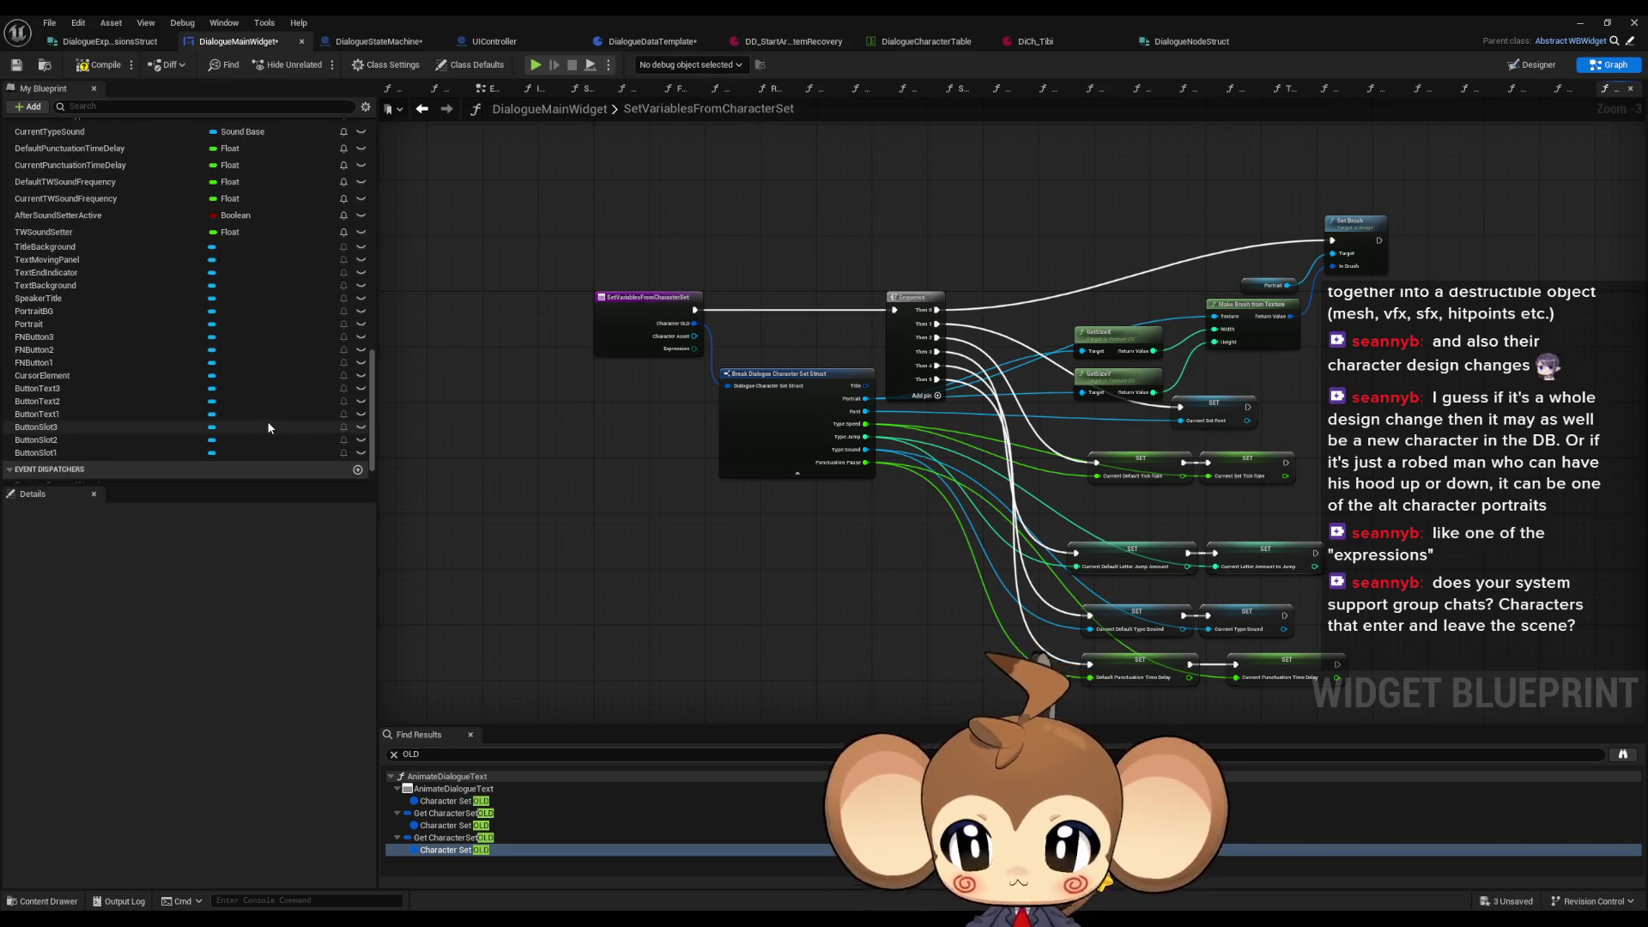
scroll(264, 414, "up", 2)
scroll(264, 413, "up", 3)
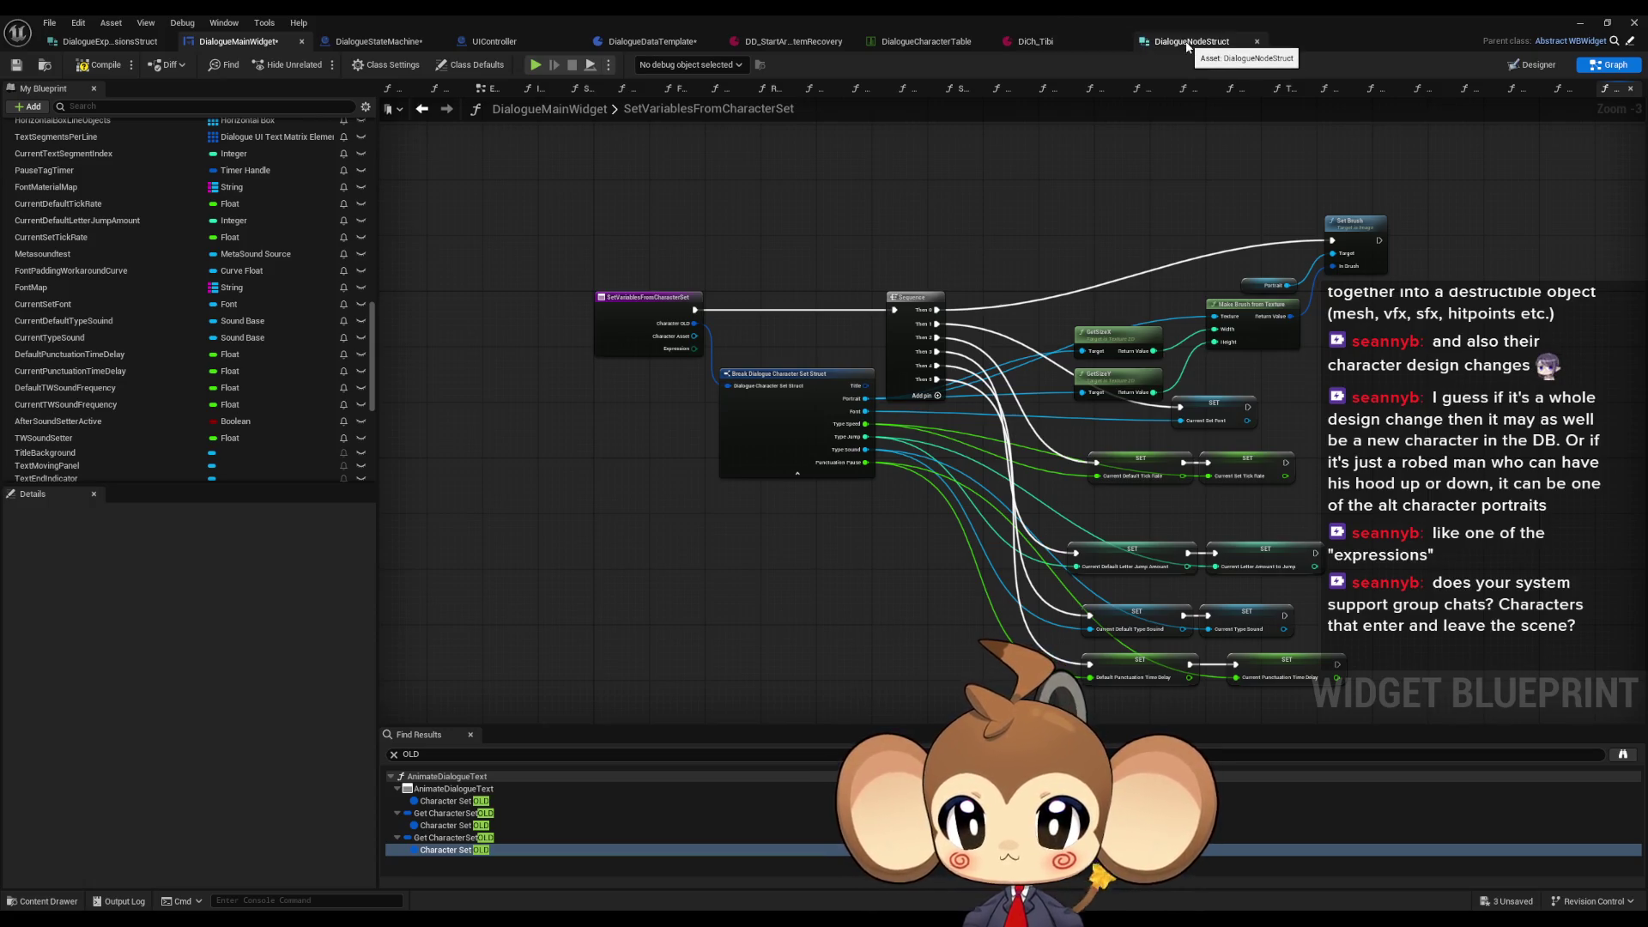
left_click(135, 41)
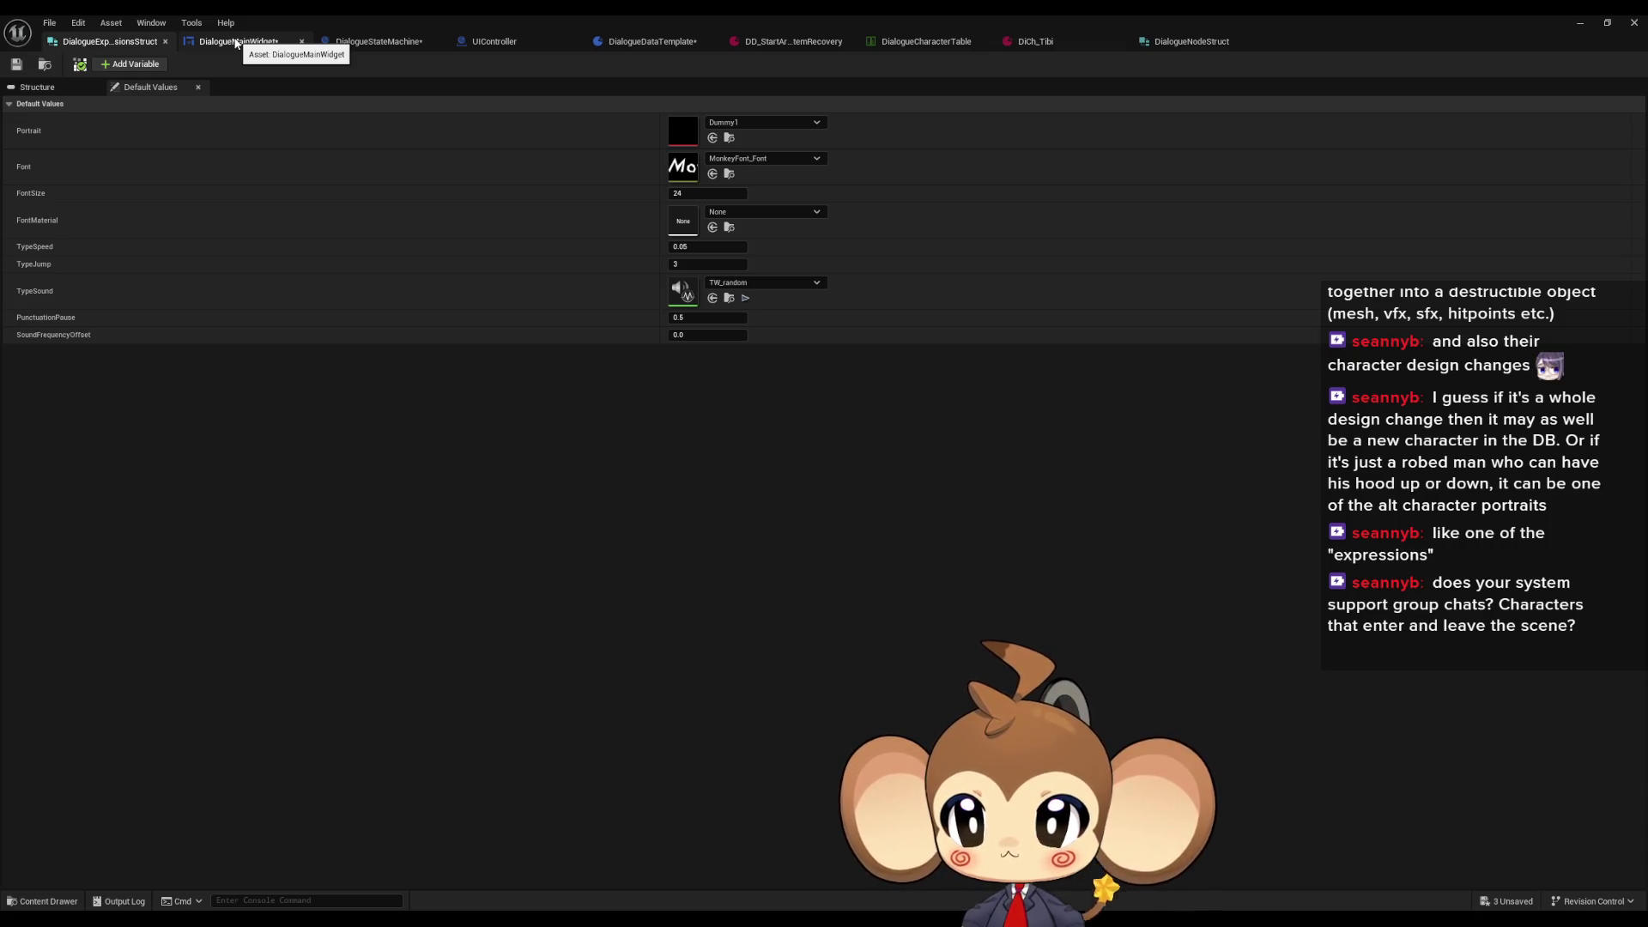
Step: Back in DialogueMainWidget, filter members by 'por' and select the Portrait variable
left_click(235, 43)
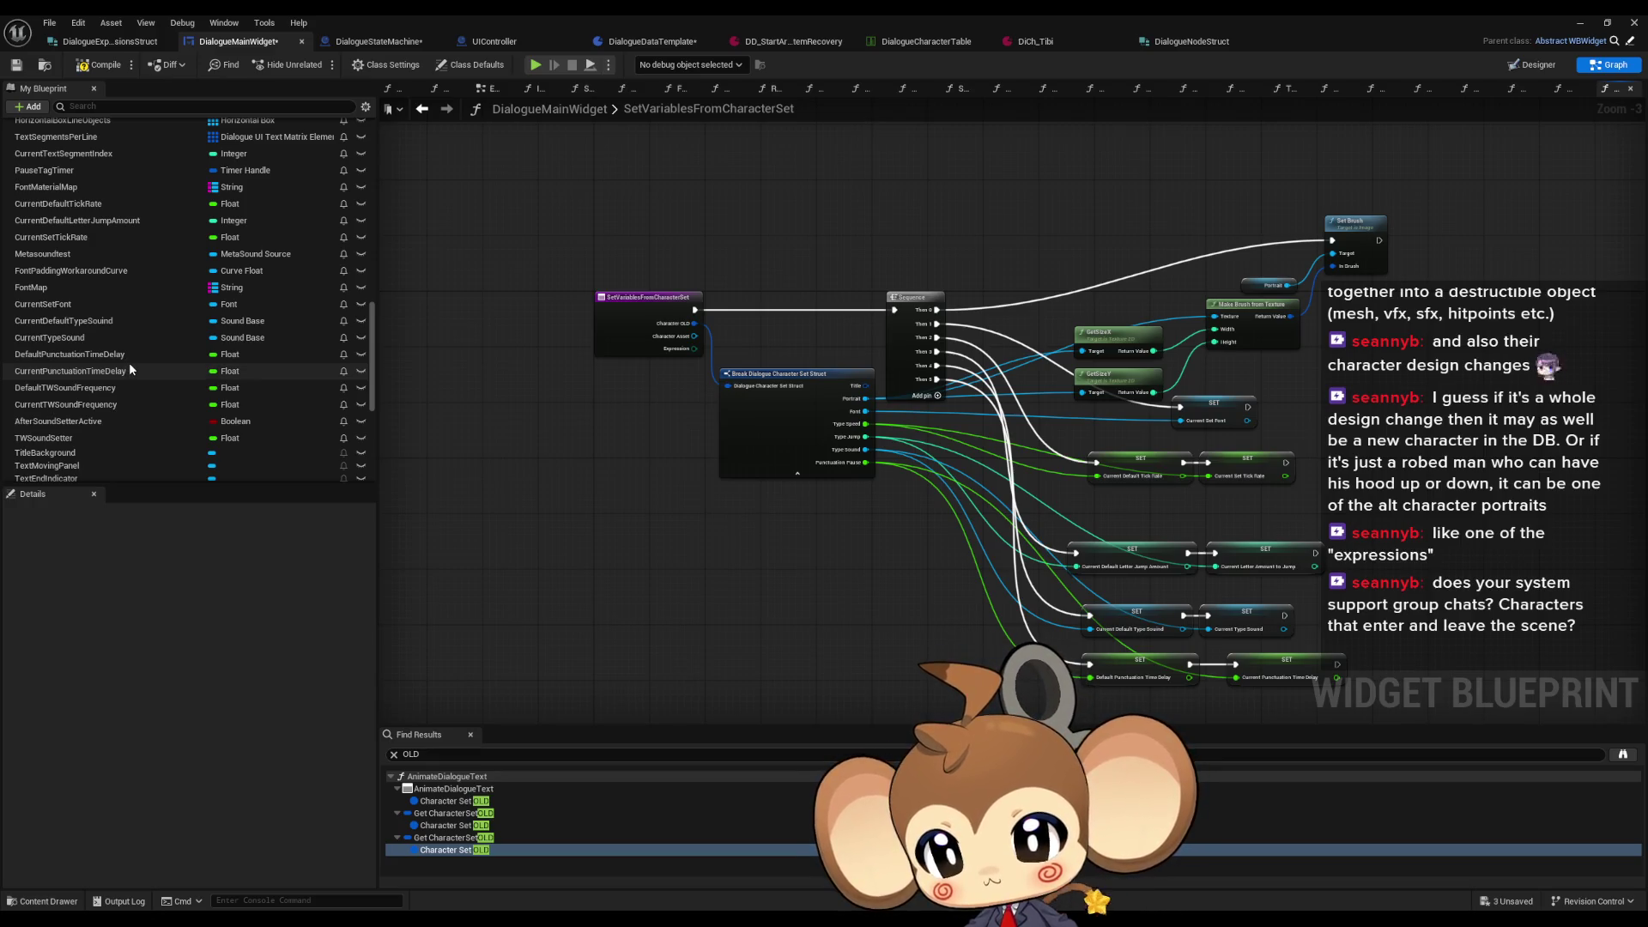
scroll(130, 369, "up", 10)
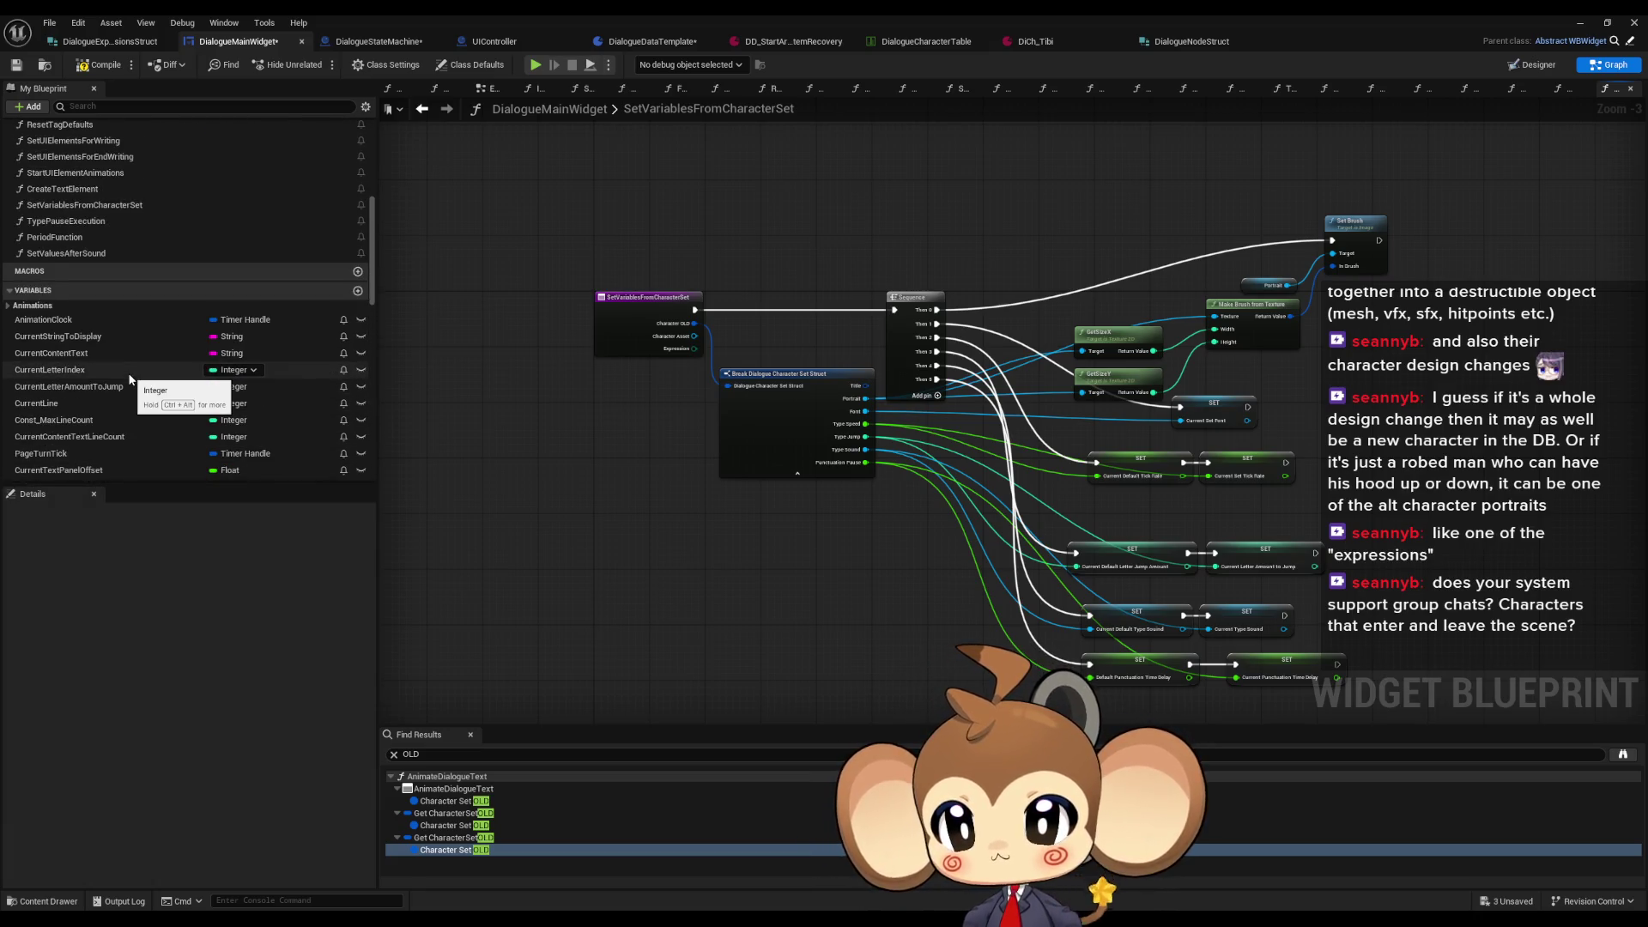
scroll(225, 356, "down", 5)
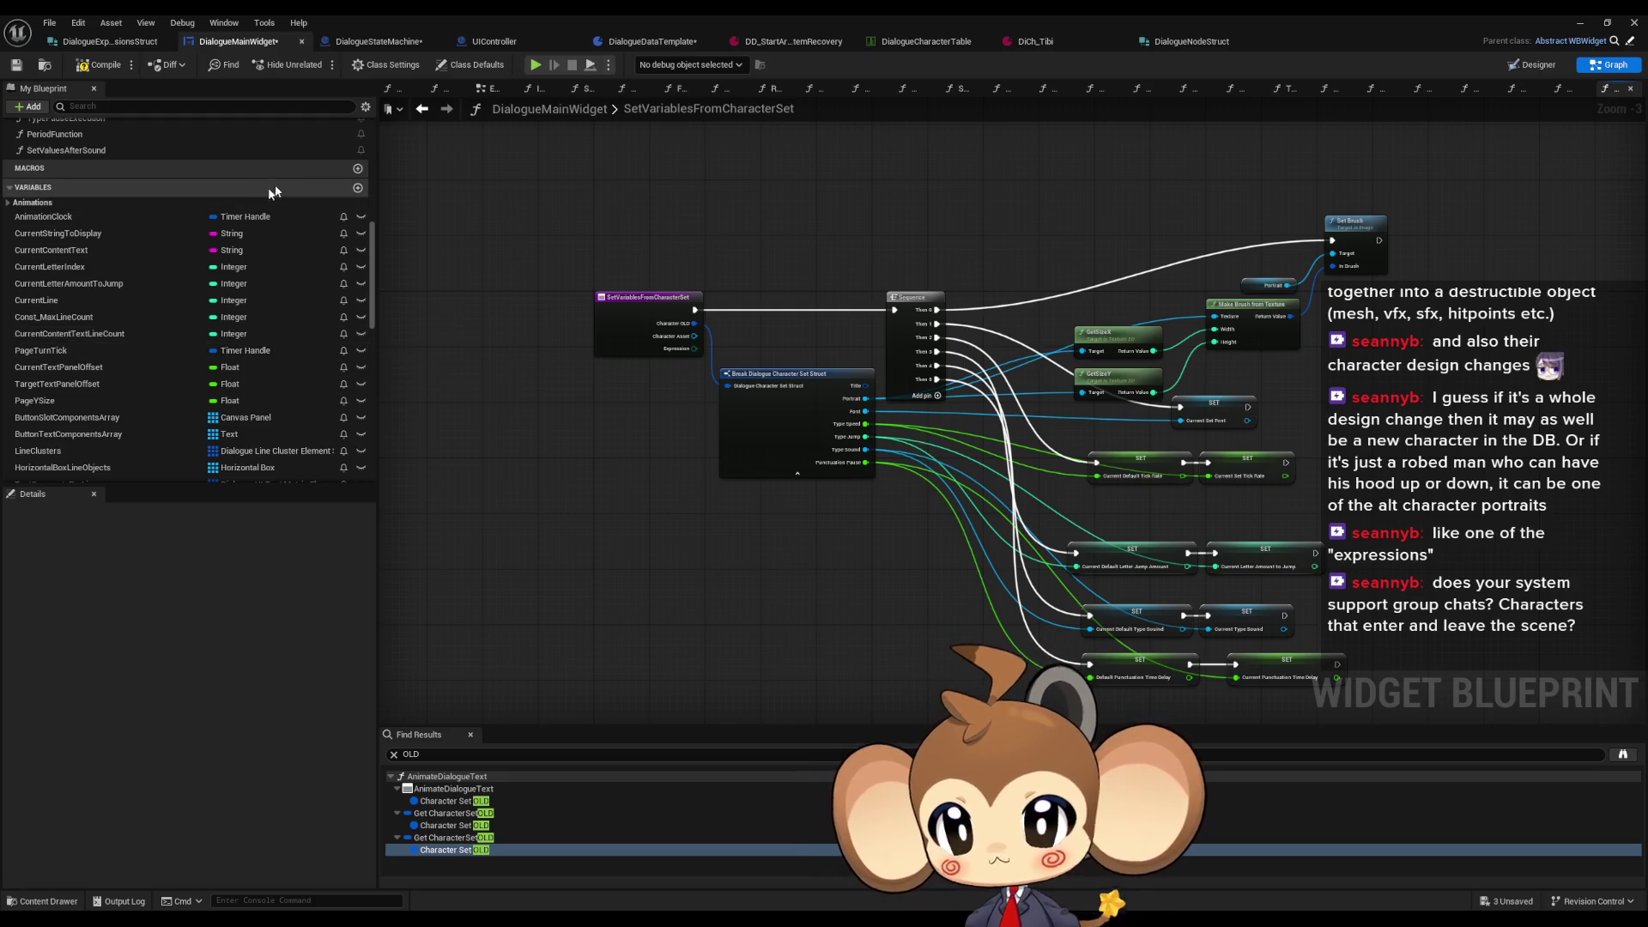
scroll(233, 152, "up", 4)
left_click(156, 107)
type("po")
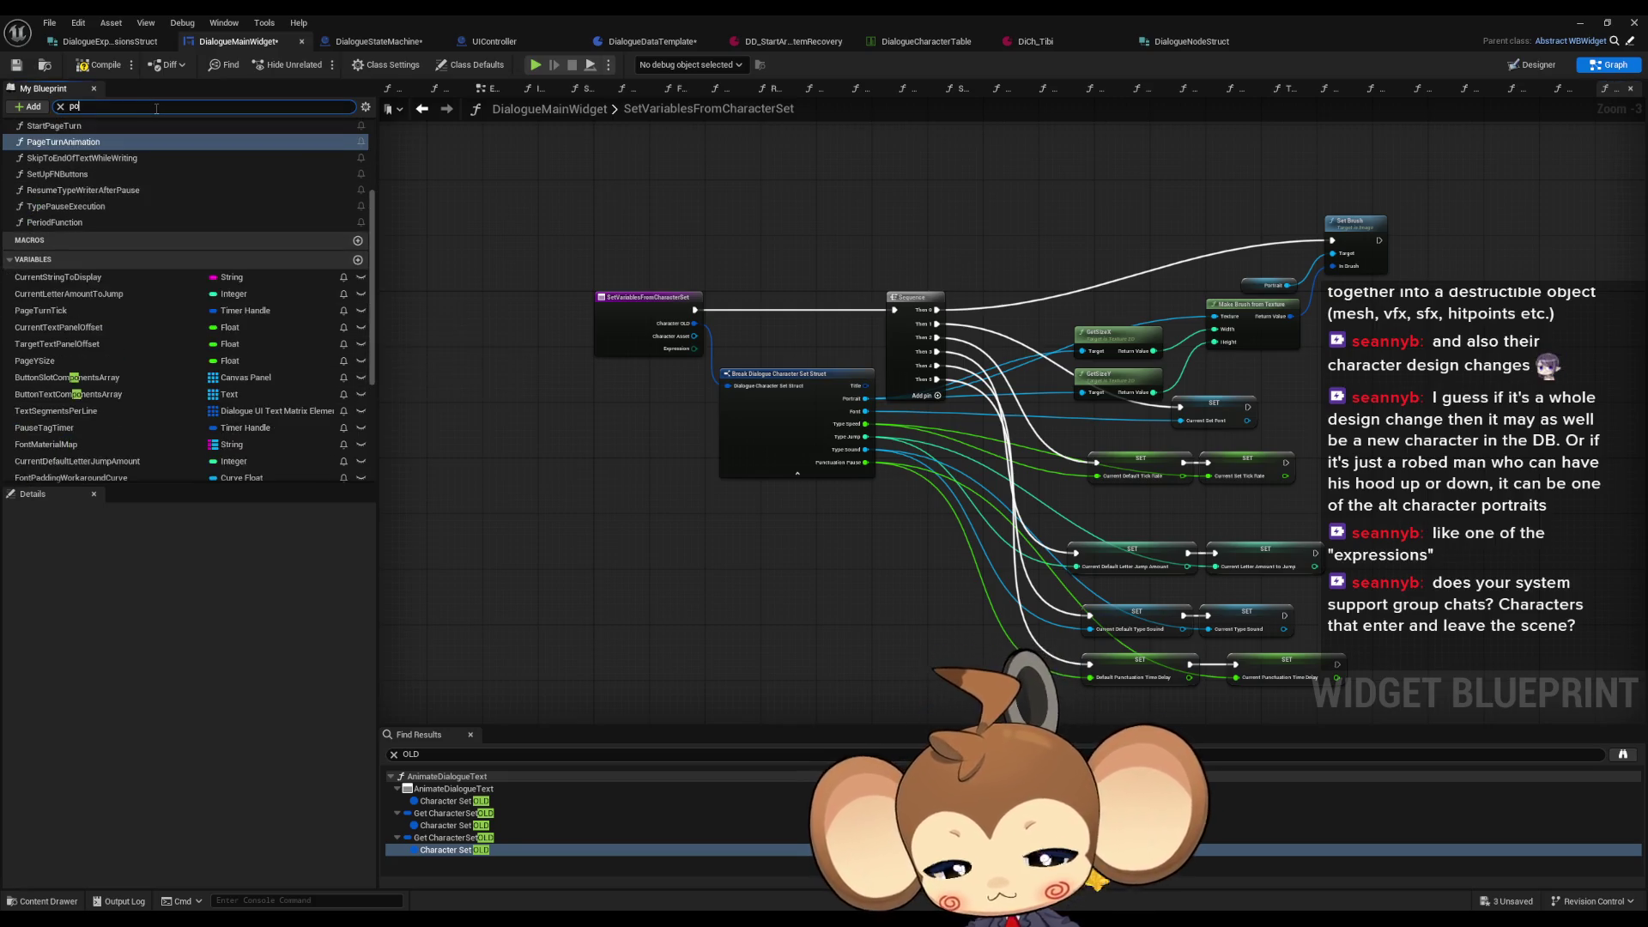
type("r")
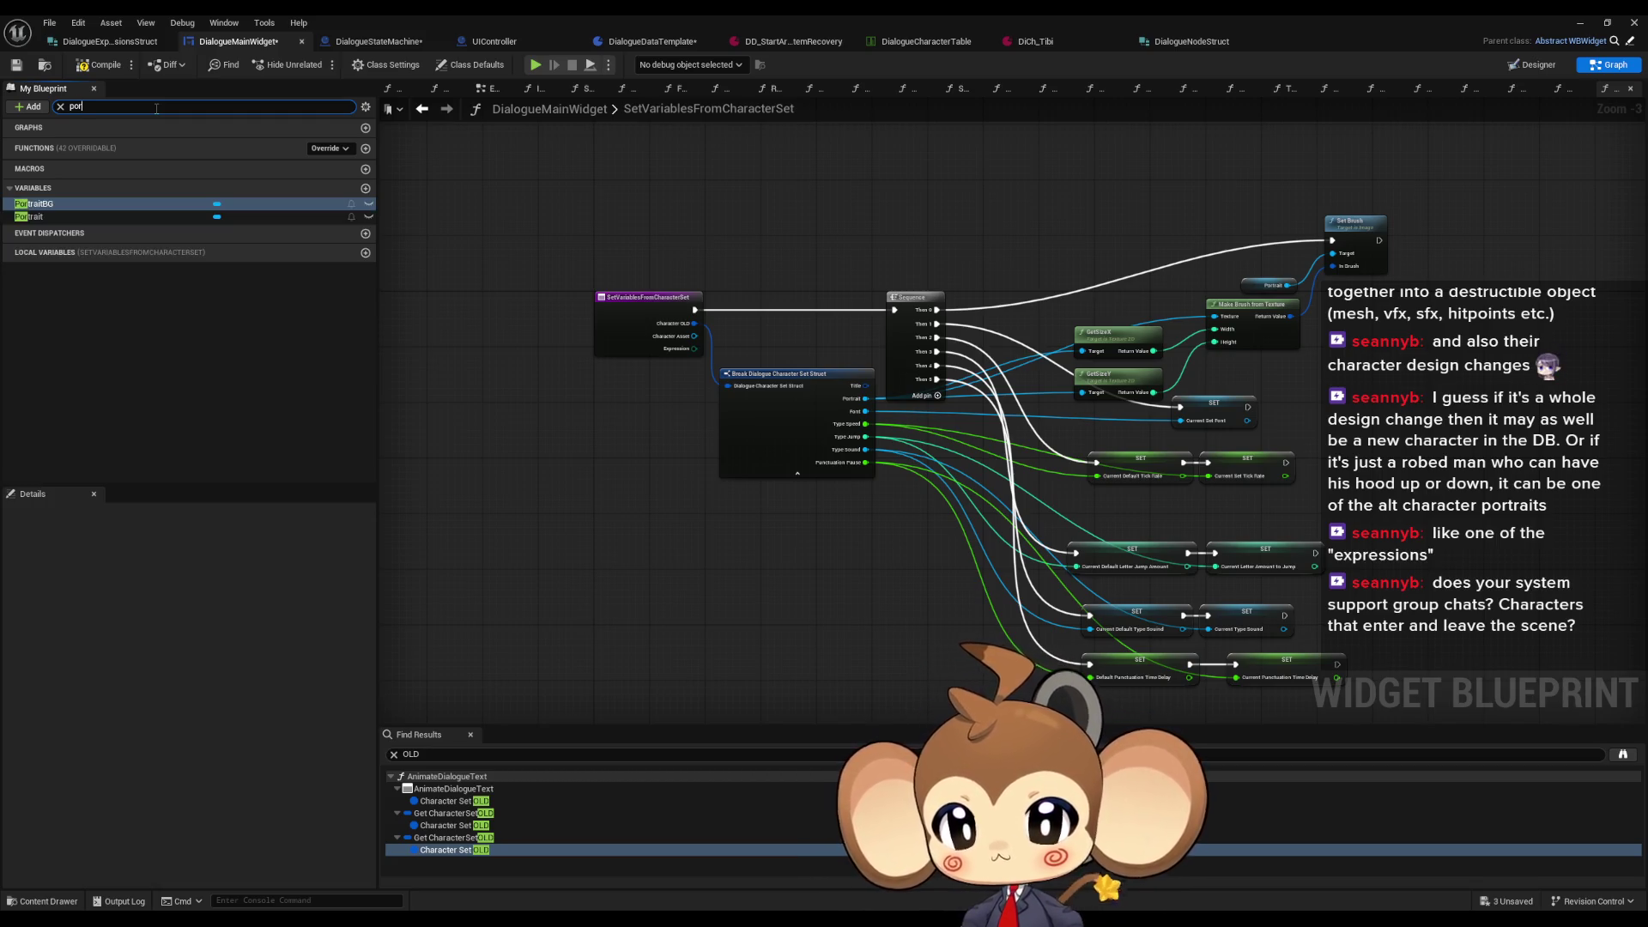
left_click(79, 215)
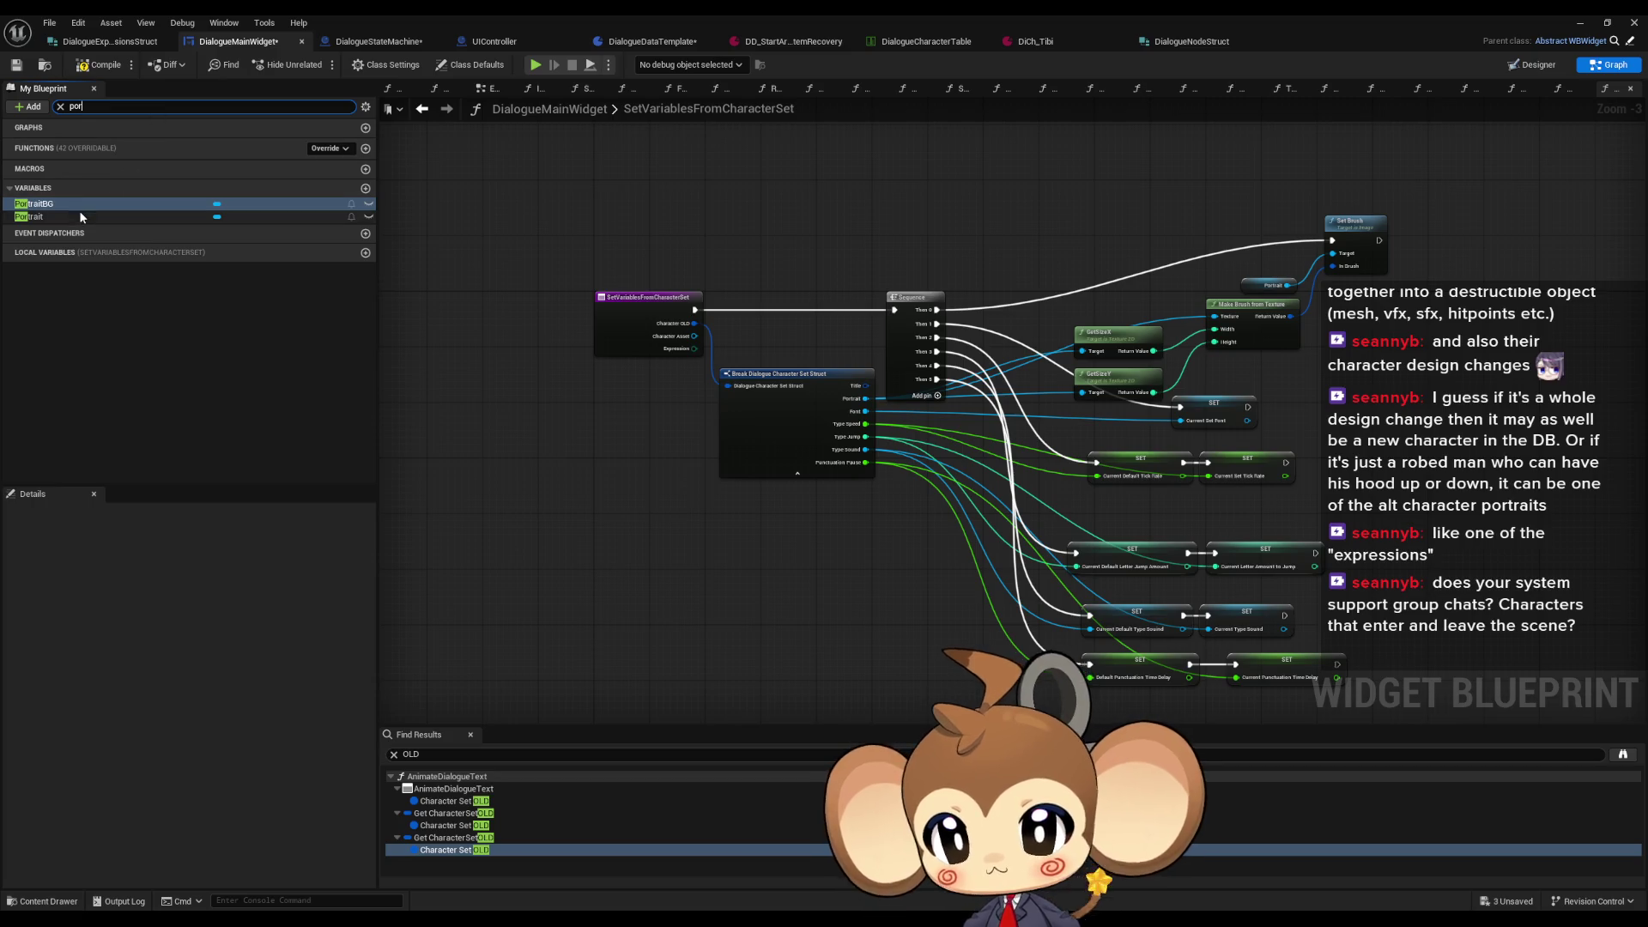
Step: Clear the member filter and browse the blueprint's functions and variables
left_click(60, 105)
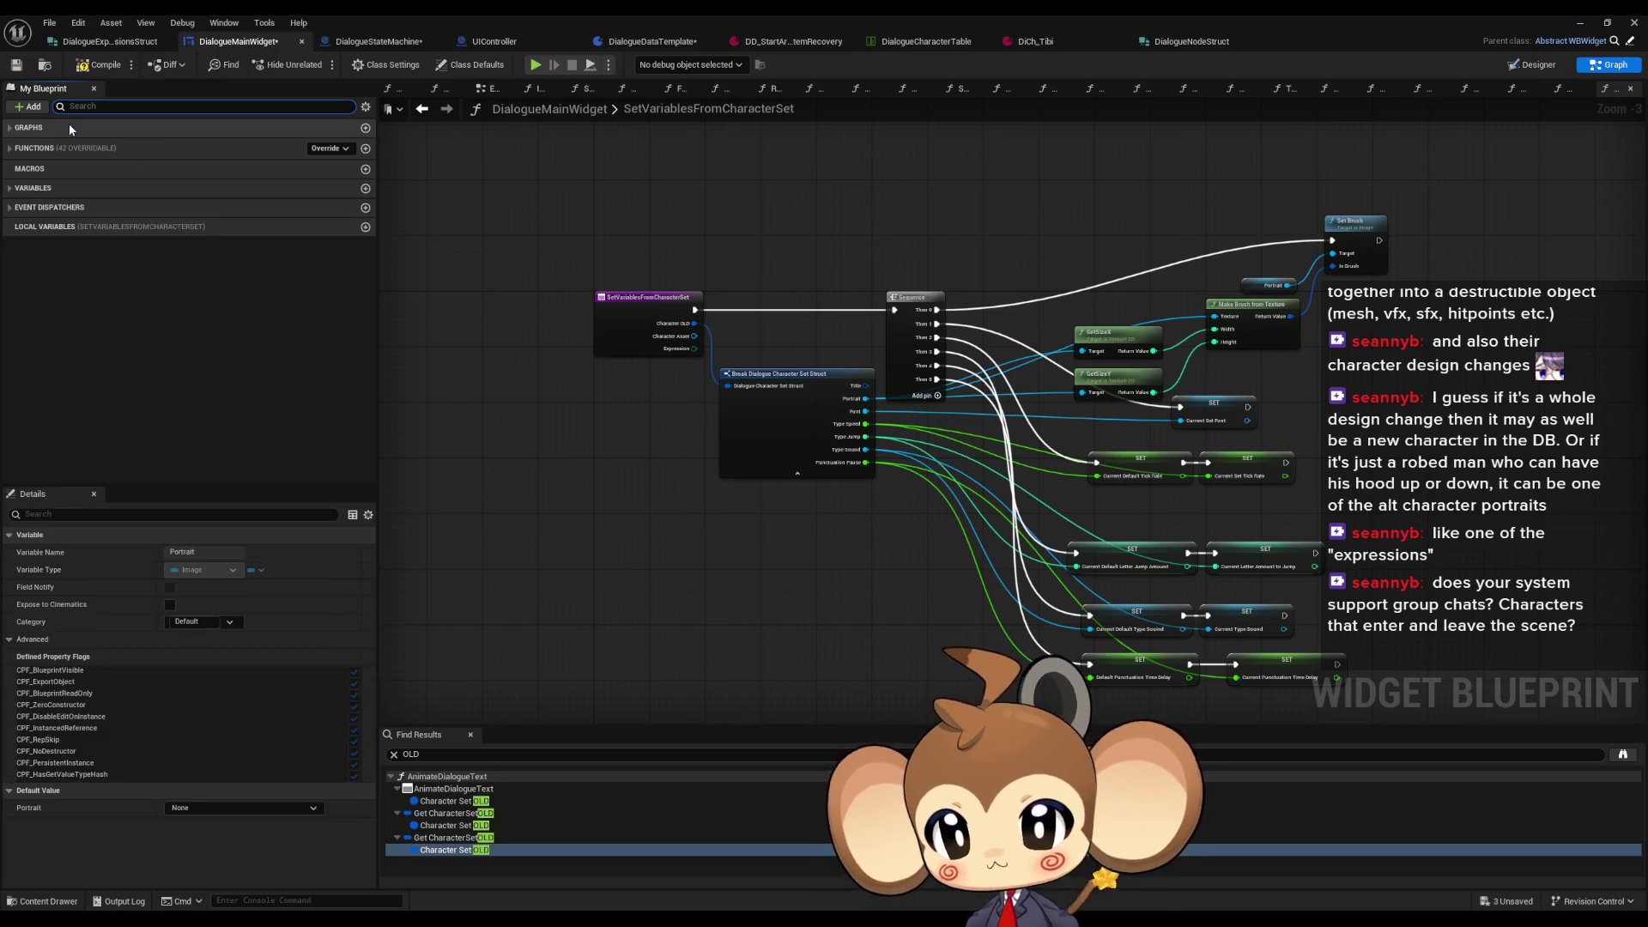
left_click(10, 127)
scroll(139, 311, "down", 10)
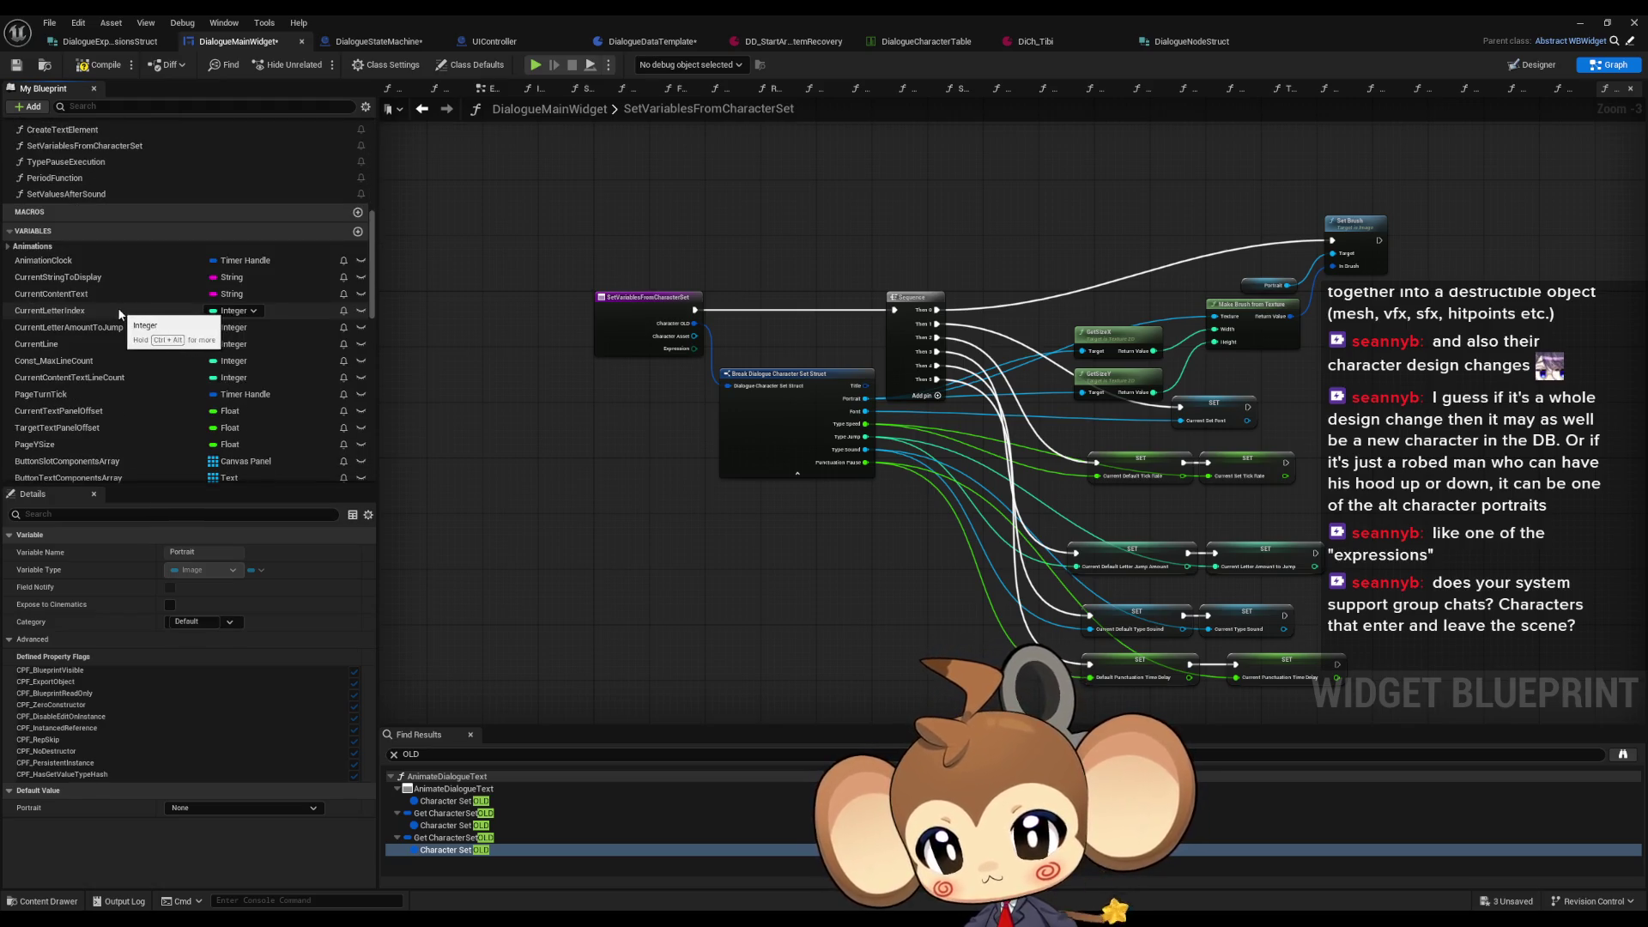
scroll(60, 236, "down", 5)
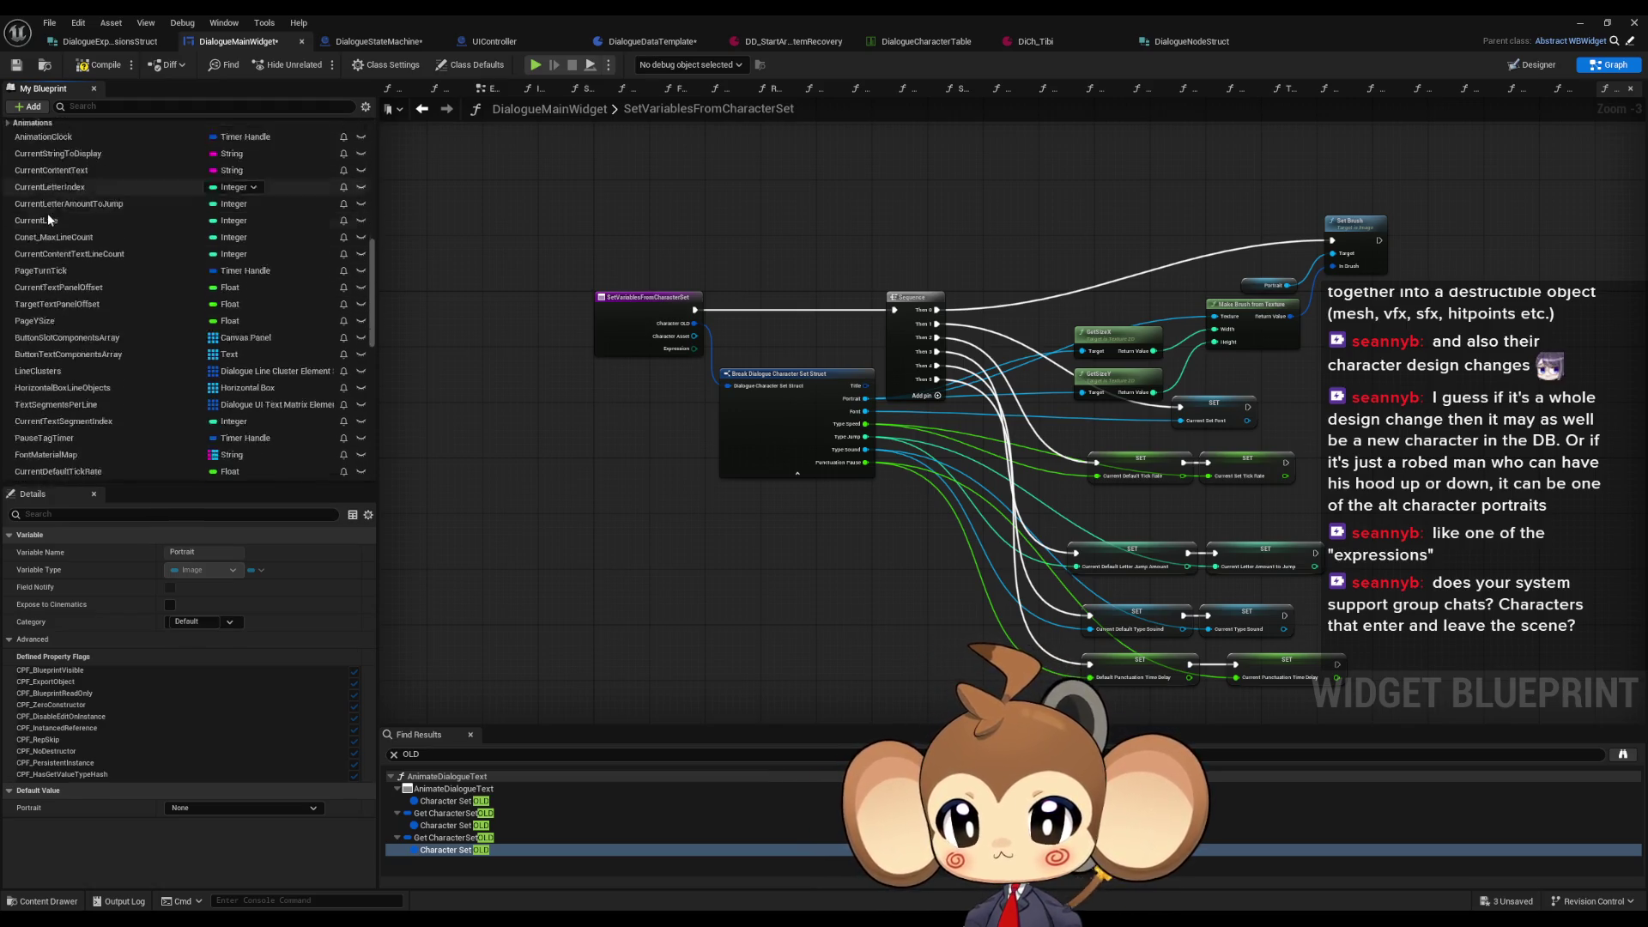
scroll(53, 225, "down", 7)
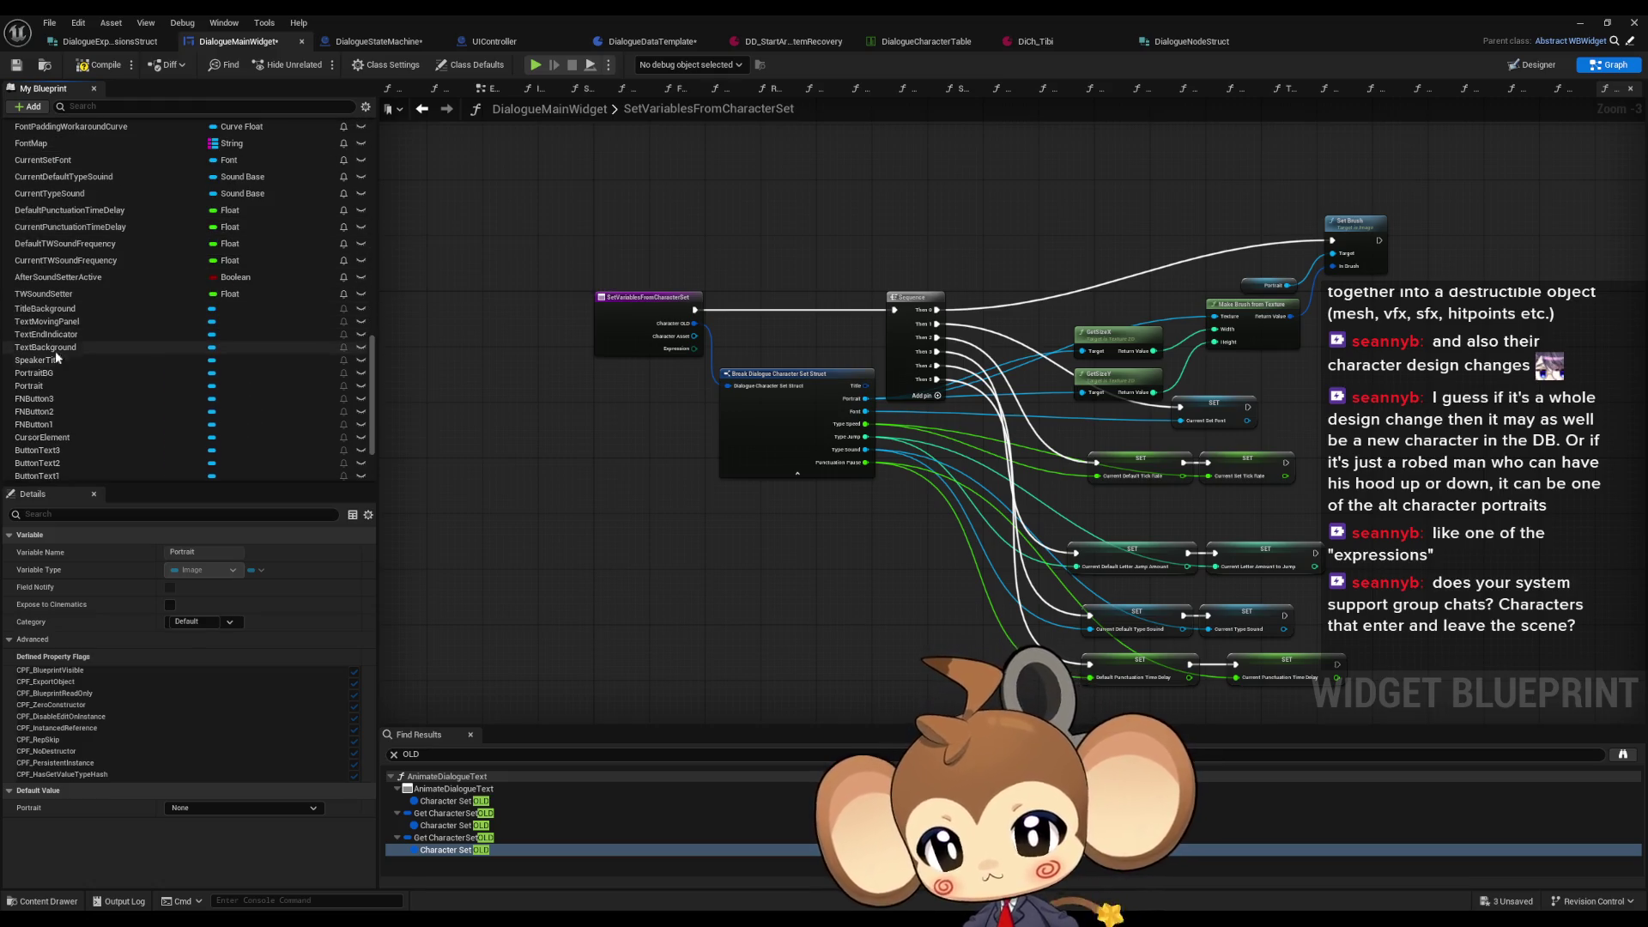
scroll(158, 375, "up", 10)
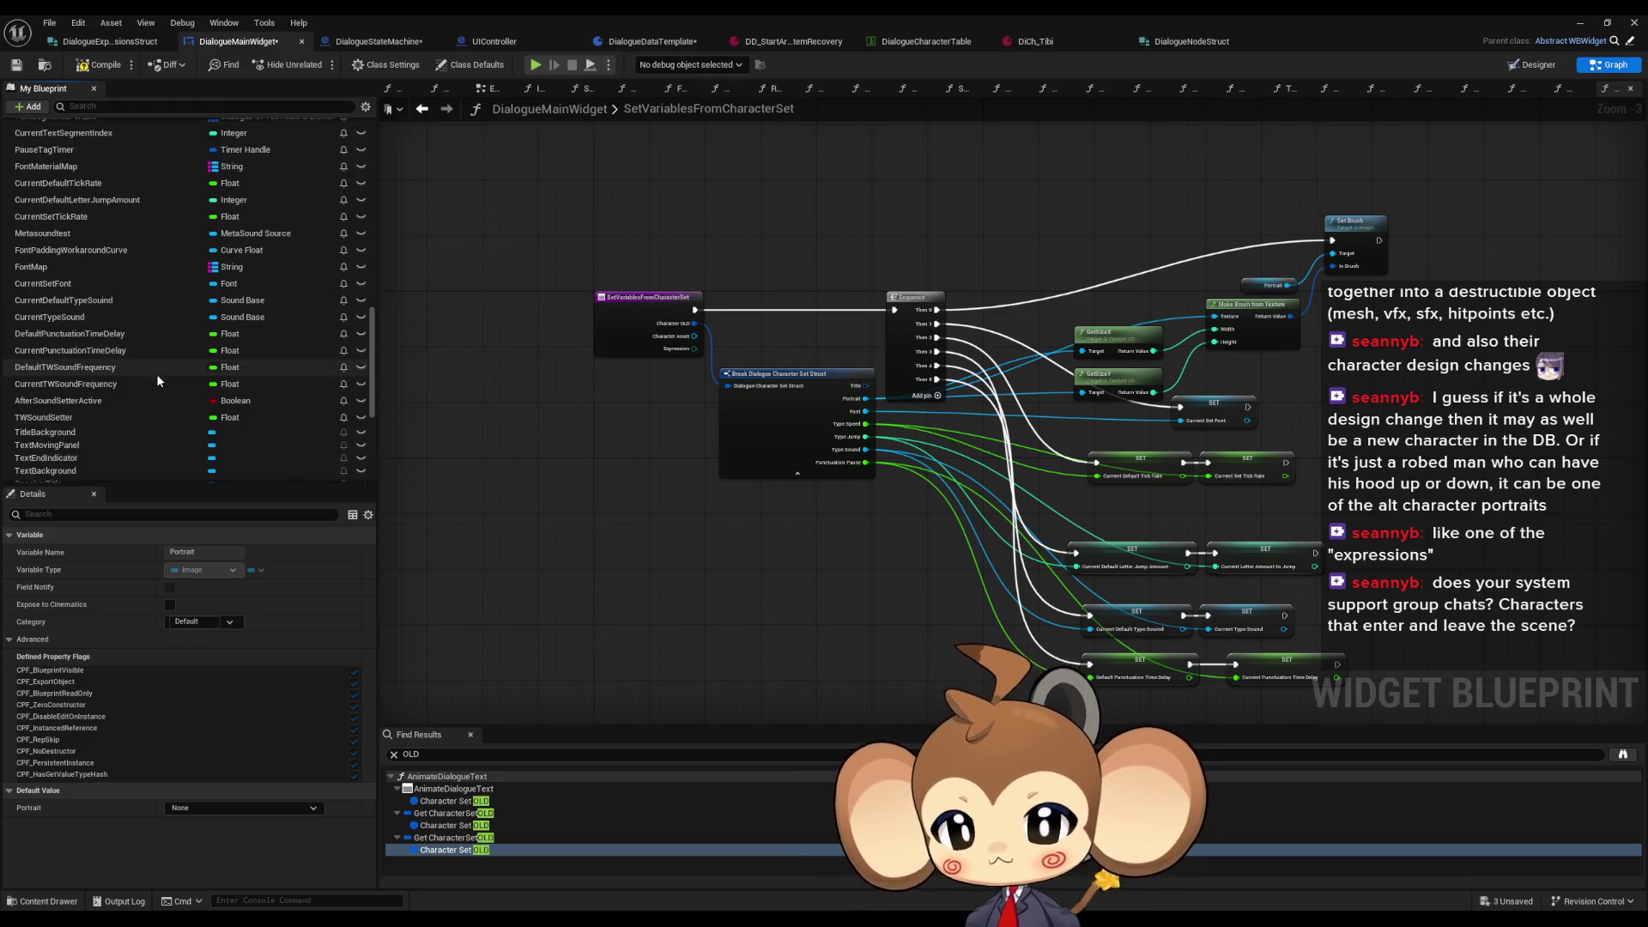
scroll(158, 369, "up", 4)
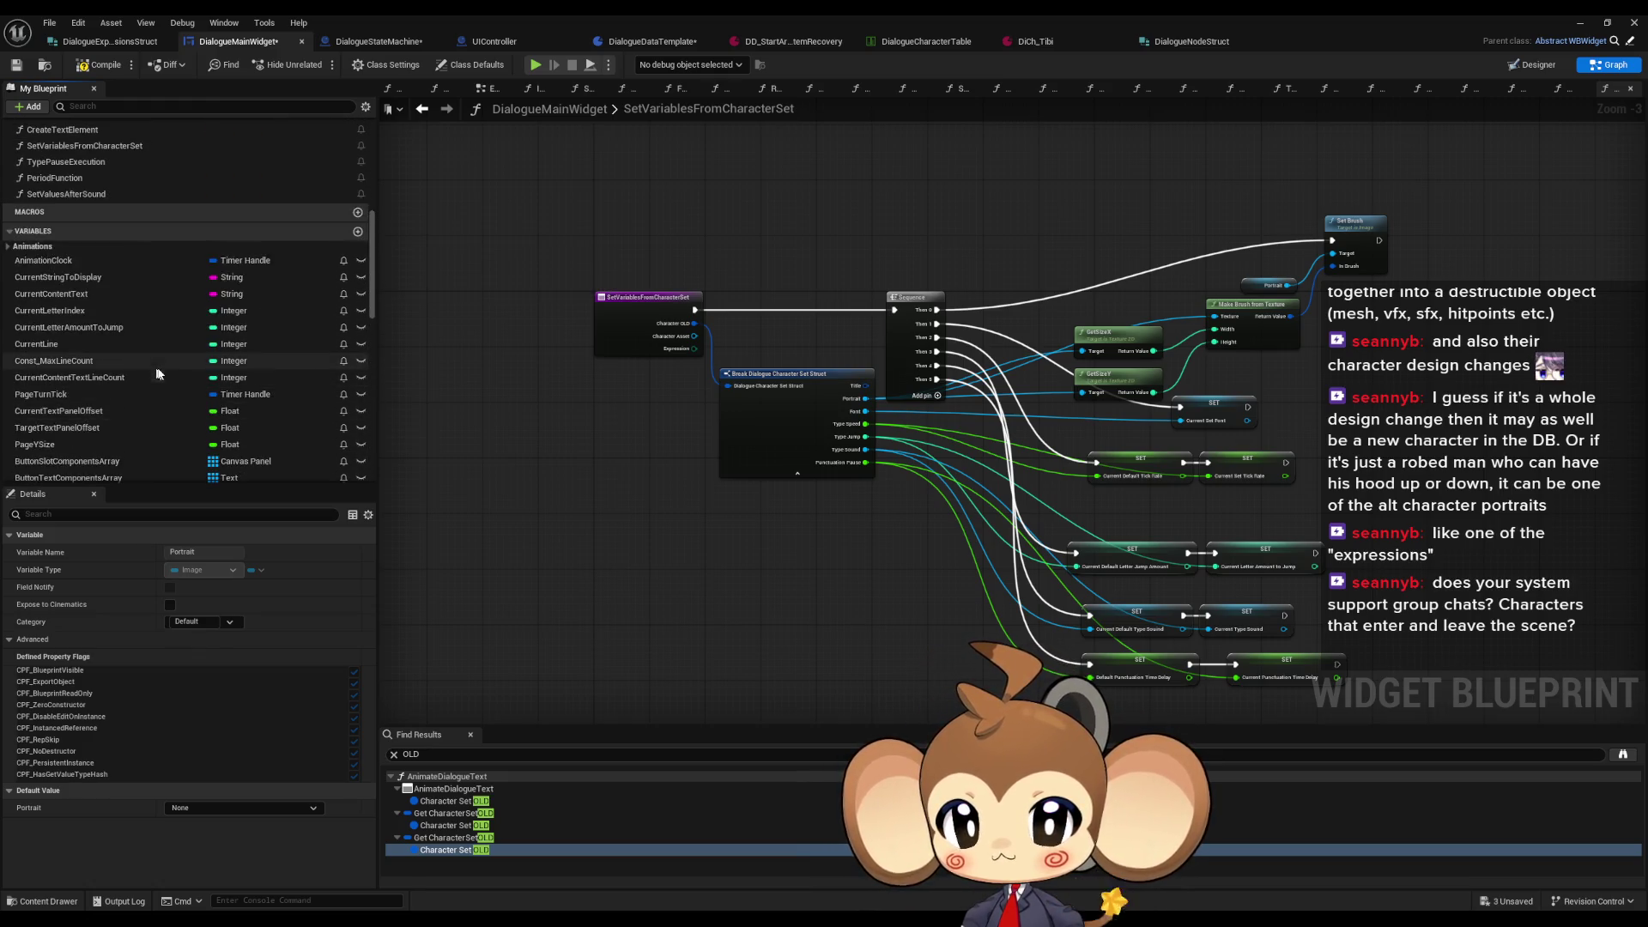
Step: Create a DefaultPortrait variable as a Texture 2D object reference in a new Defaults category
left_click(358, 232)
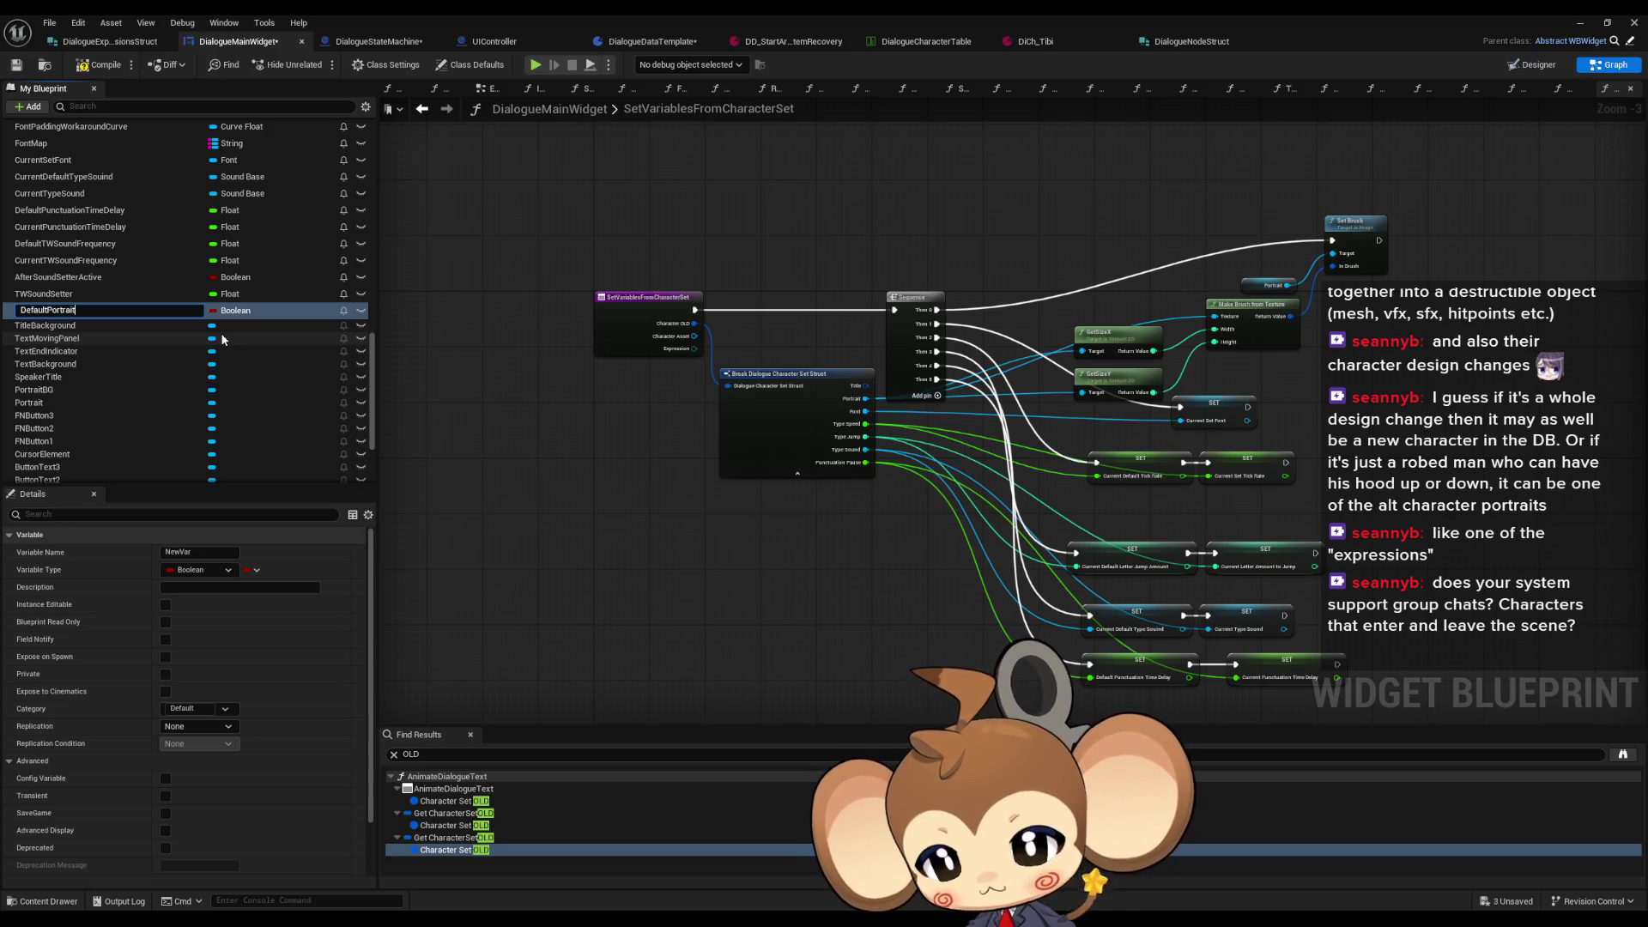
key("Return")
left_click(231, 311)
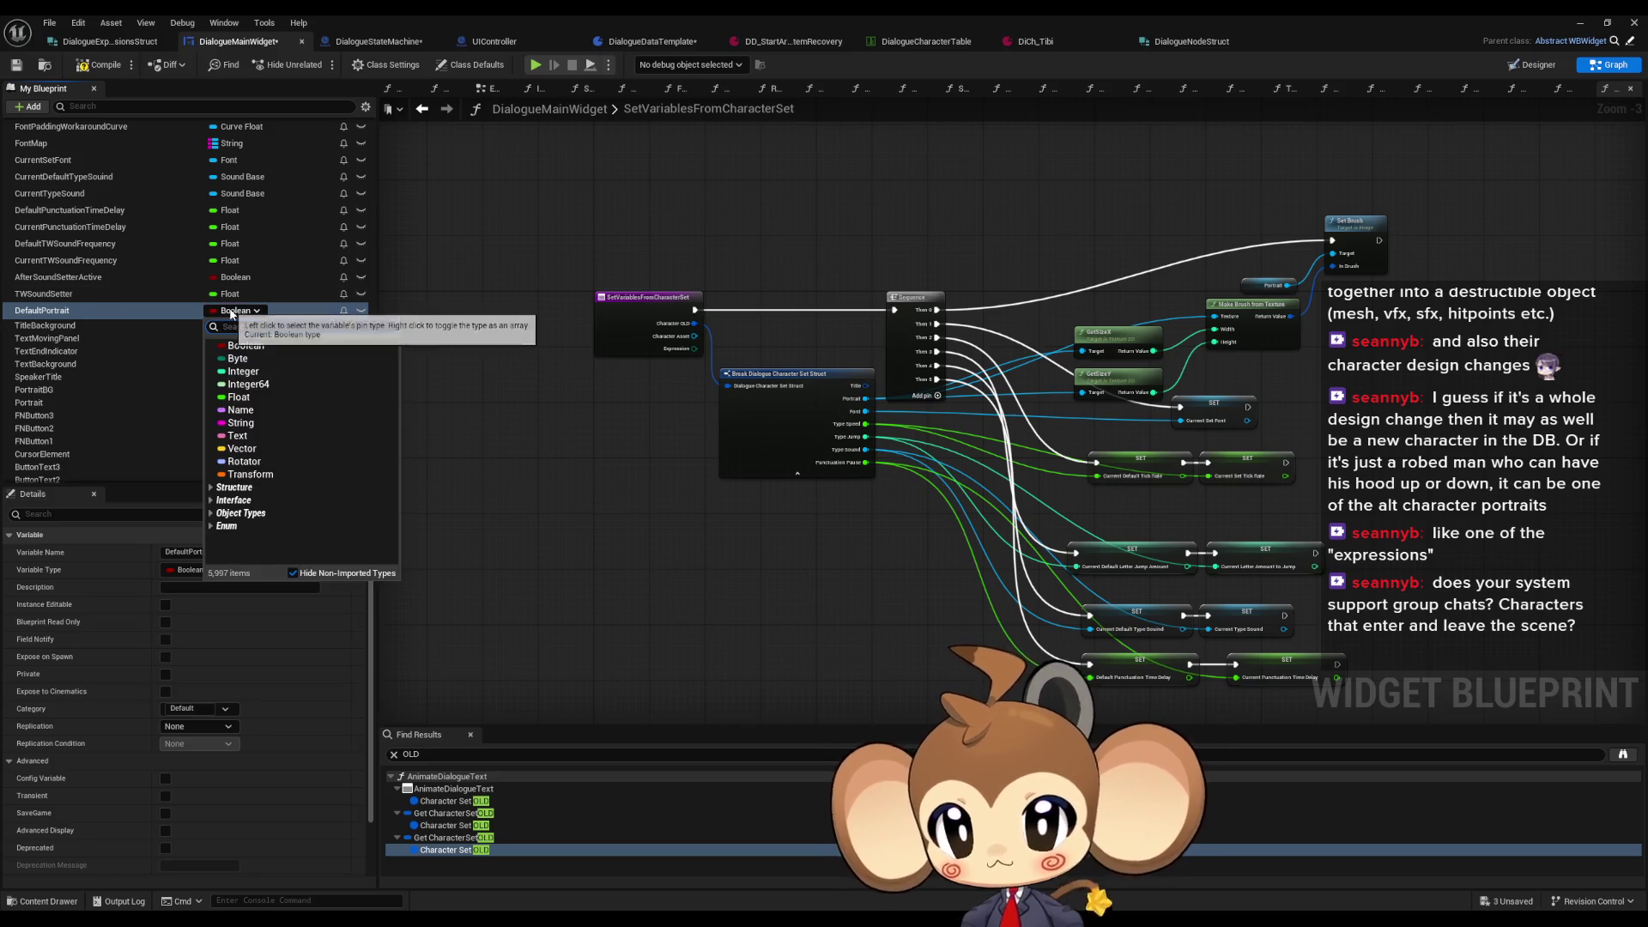
type("text")
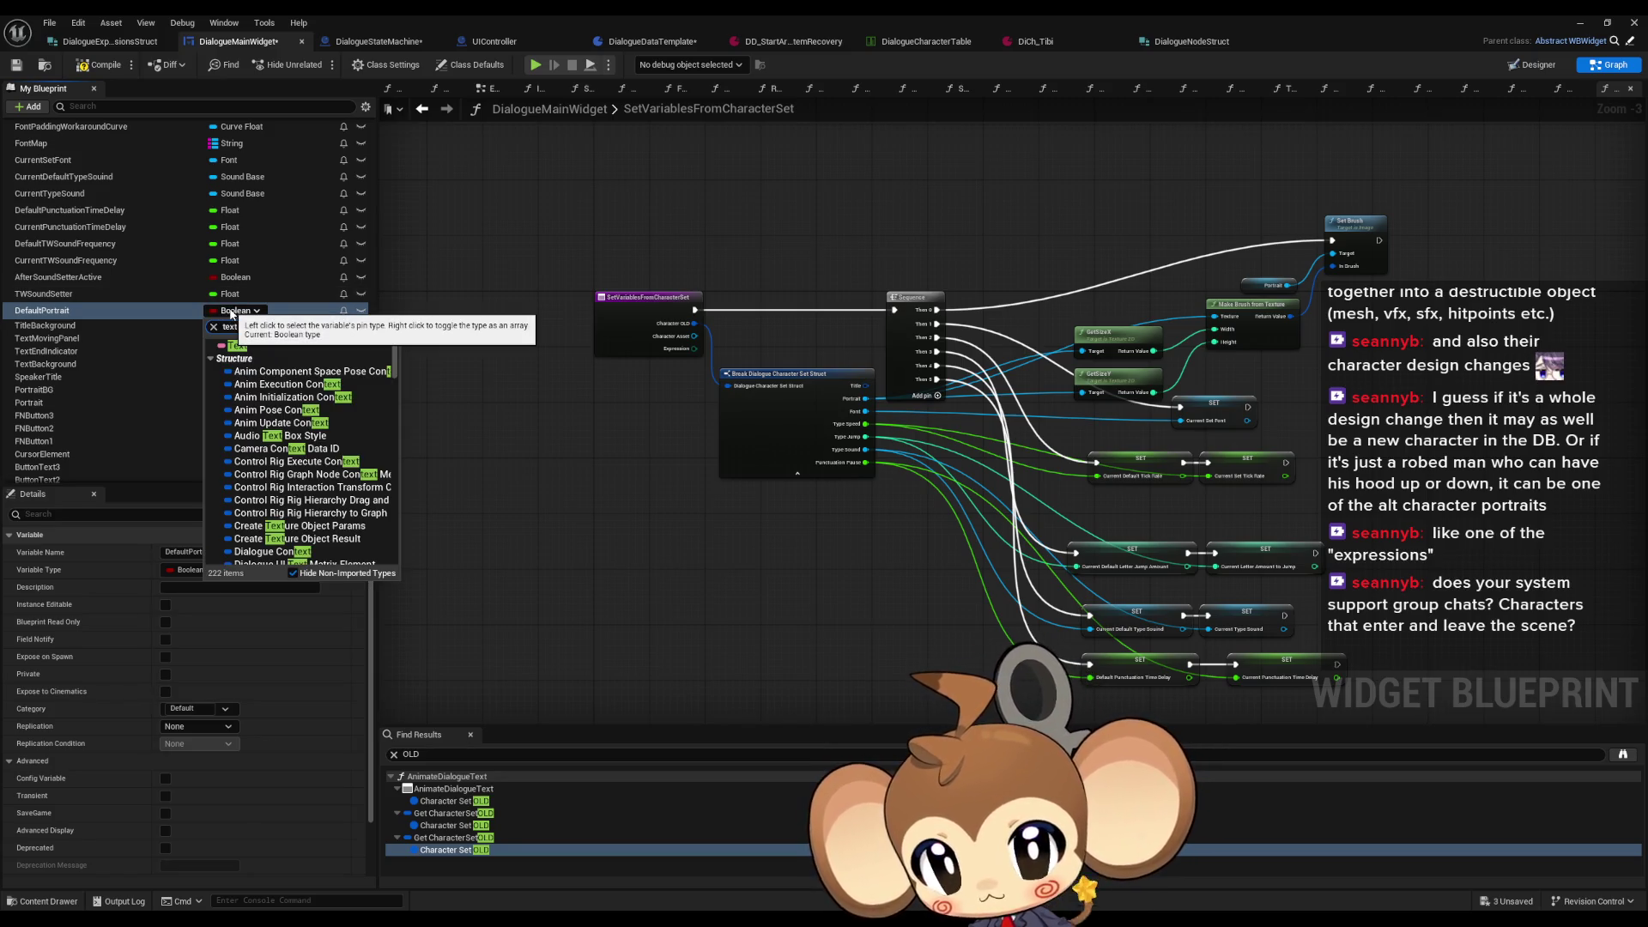
type(" 2d")
mouse_move(281, 476)
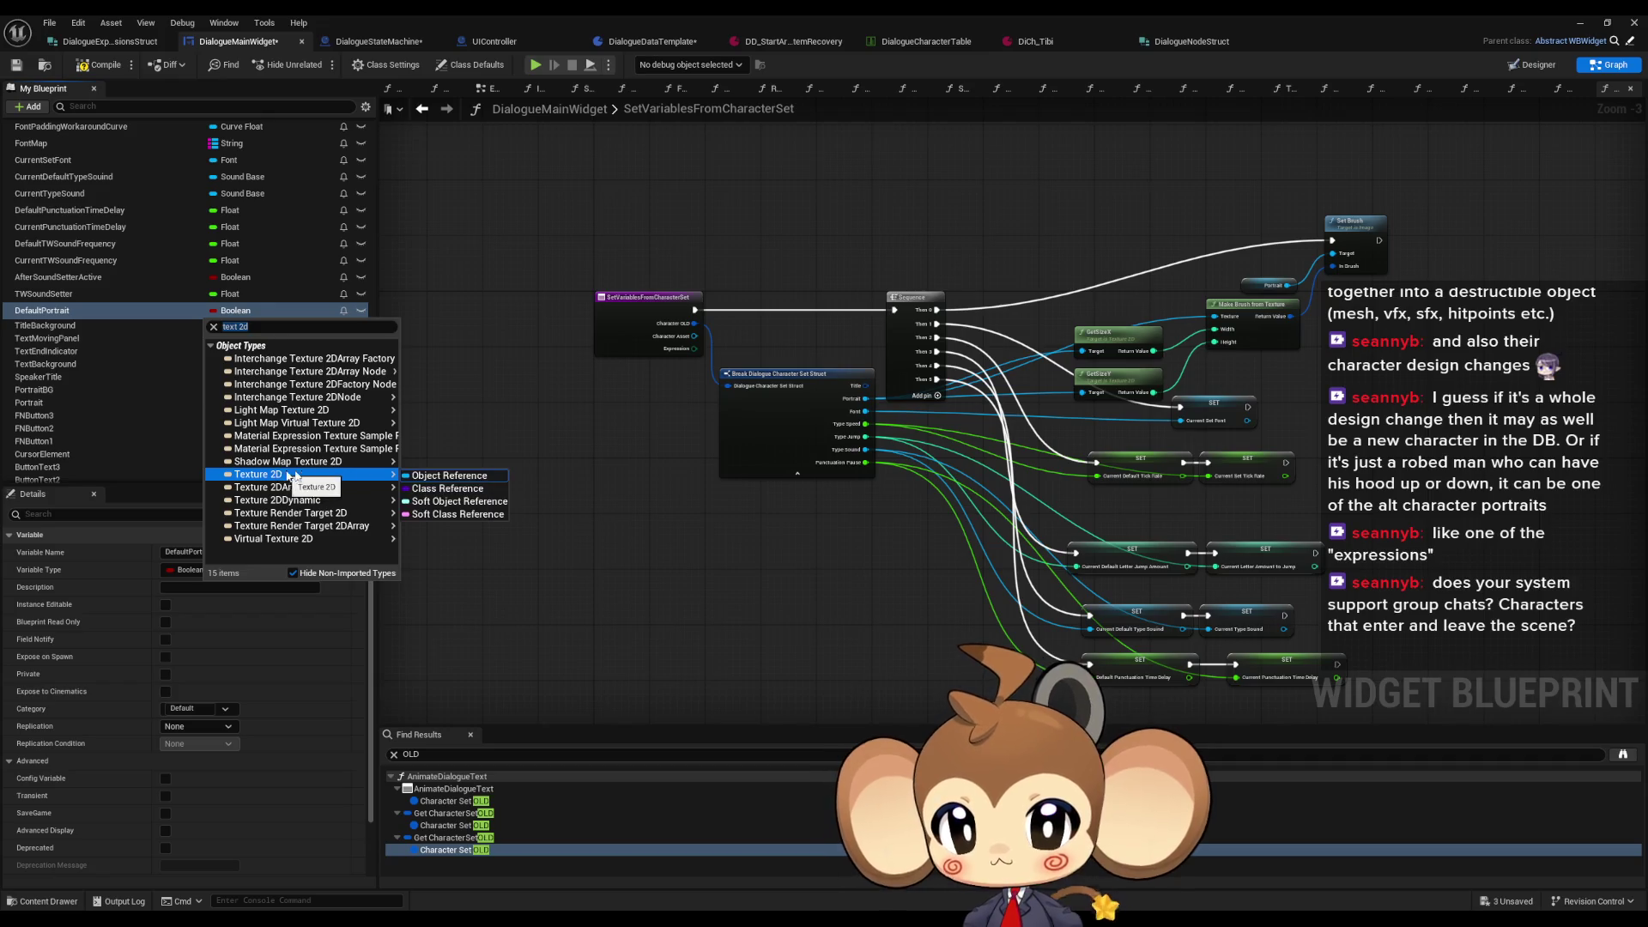
left_click(416, 474)
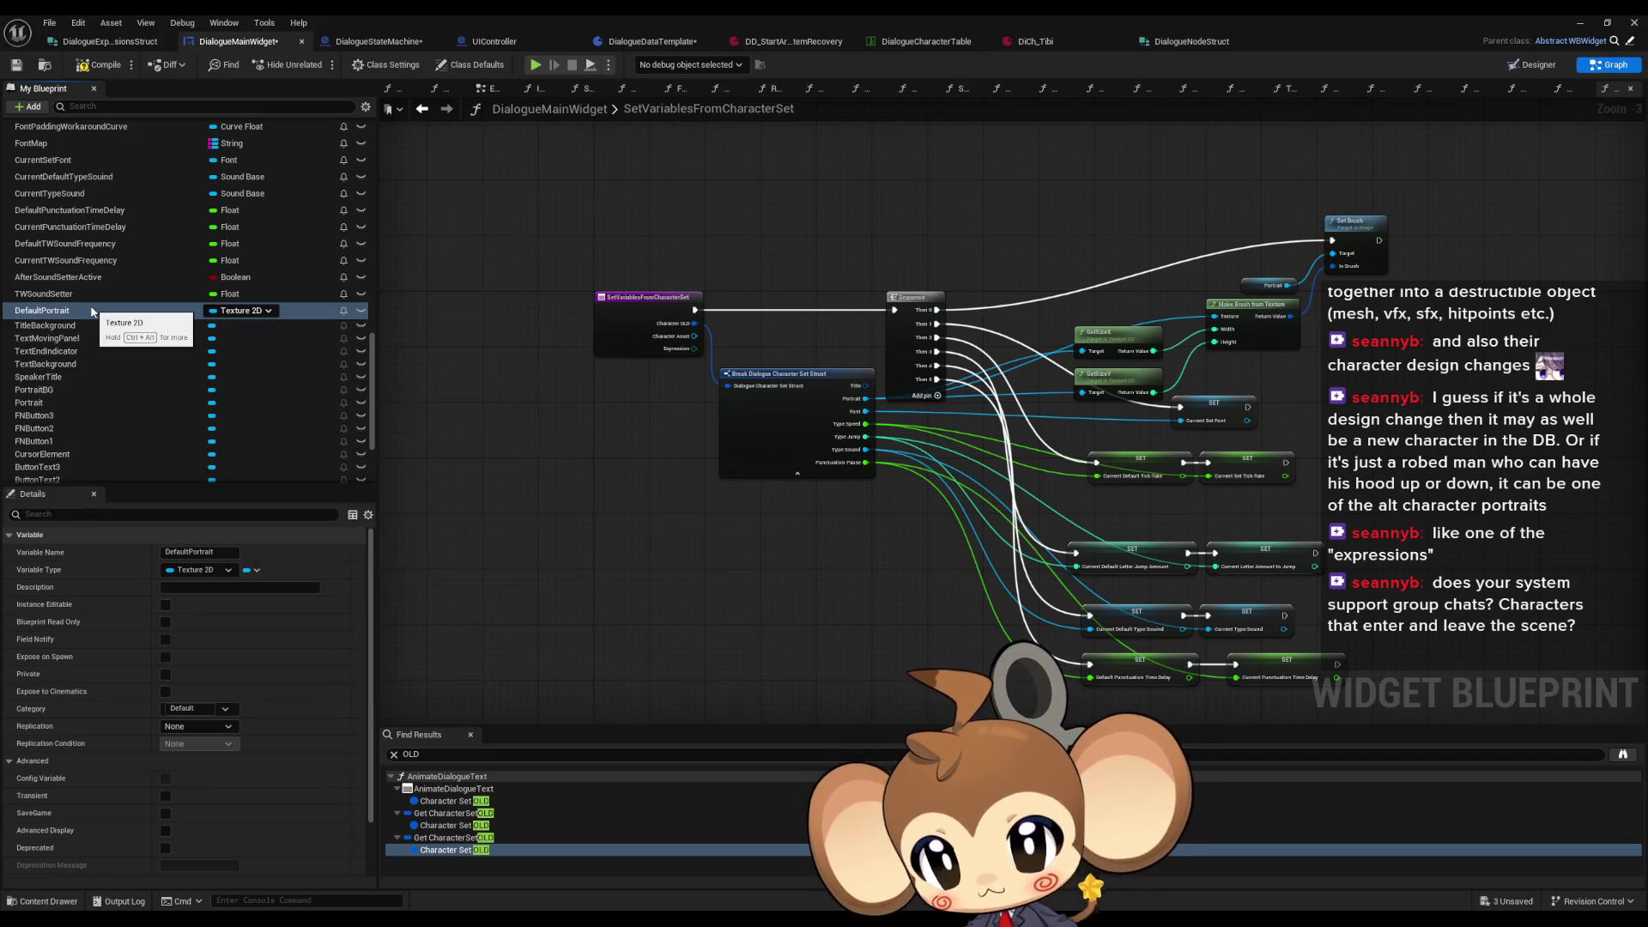
left_click(225, 708)
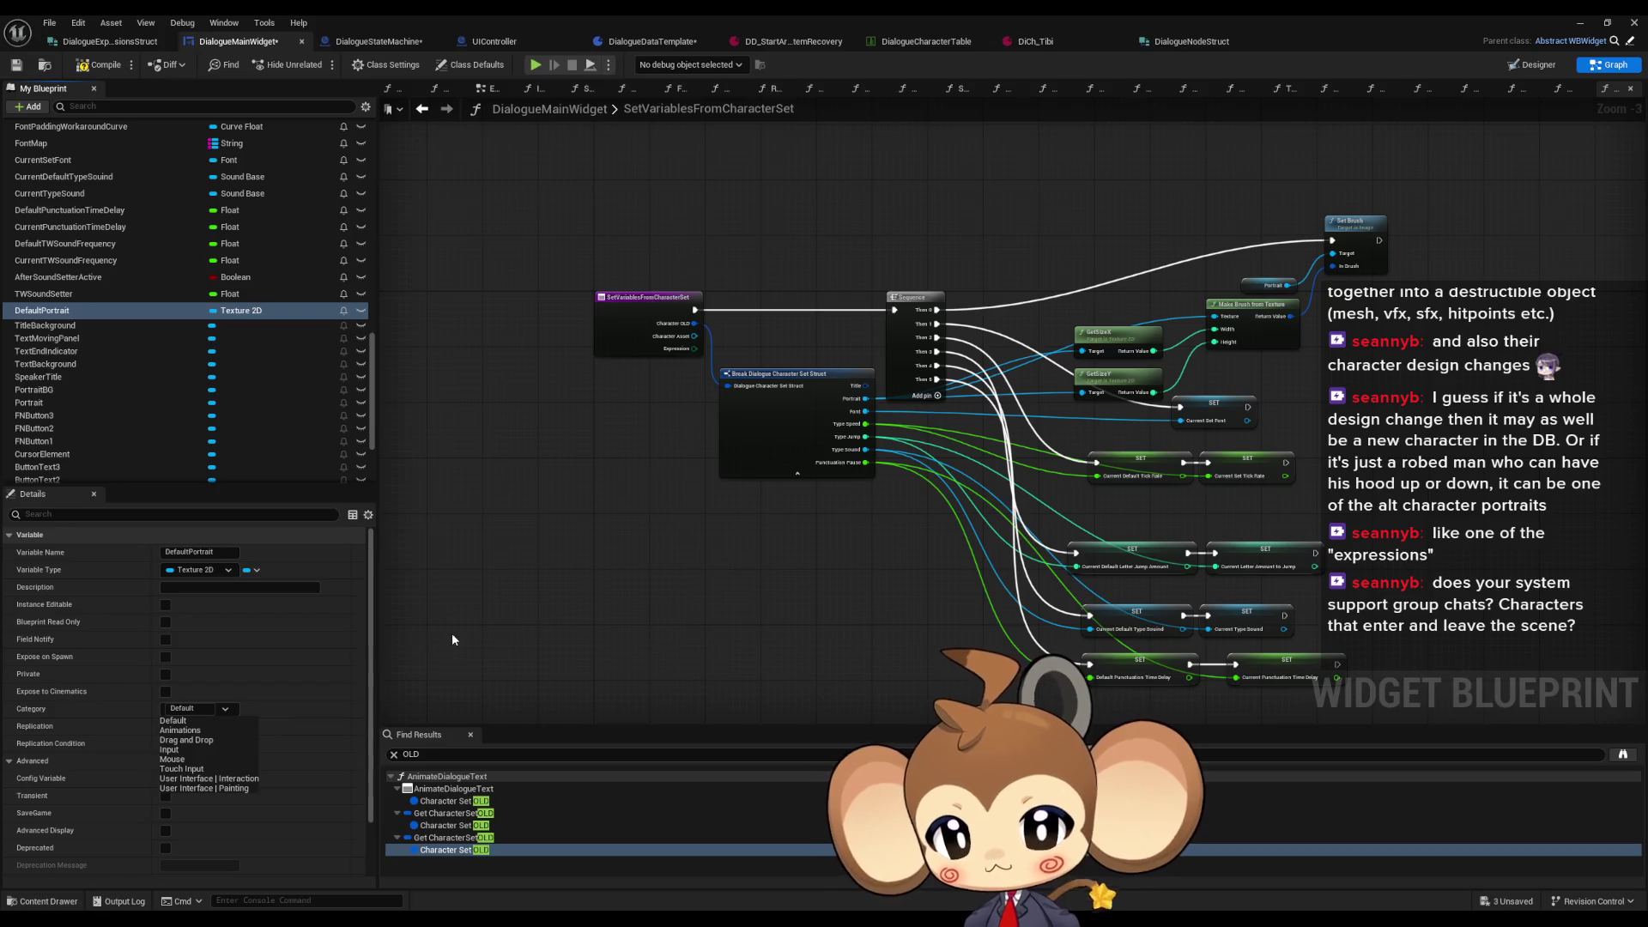
left_click(338, 687)
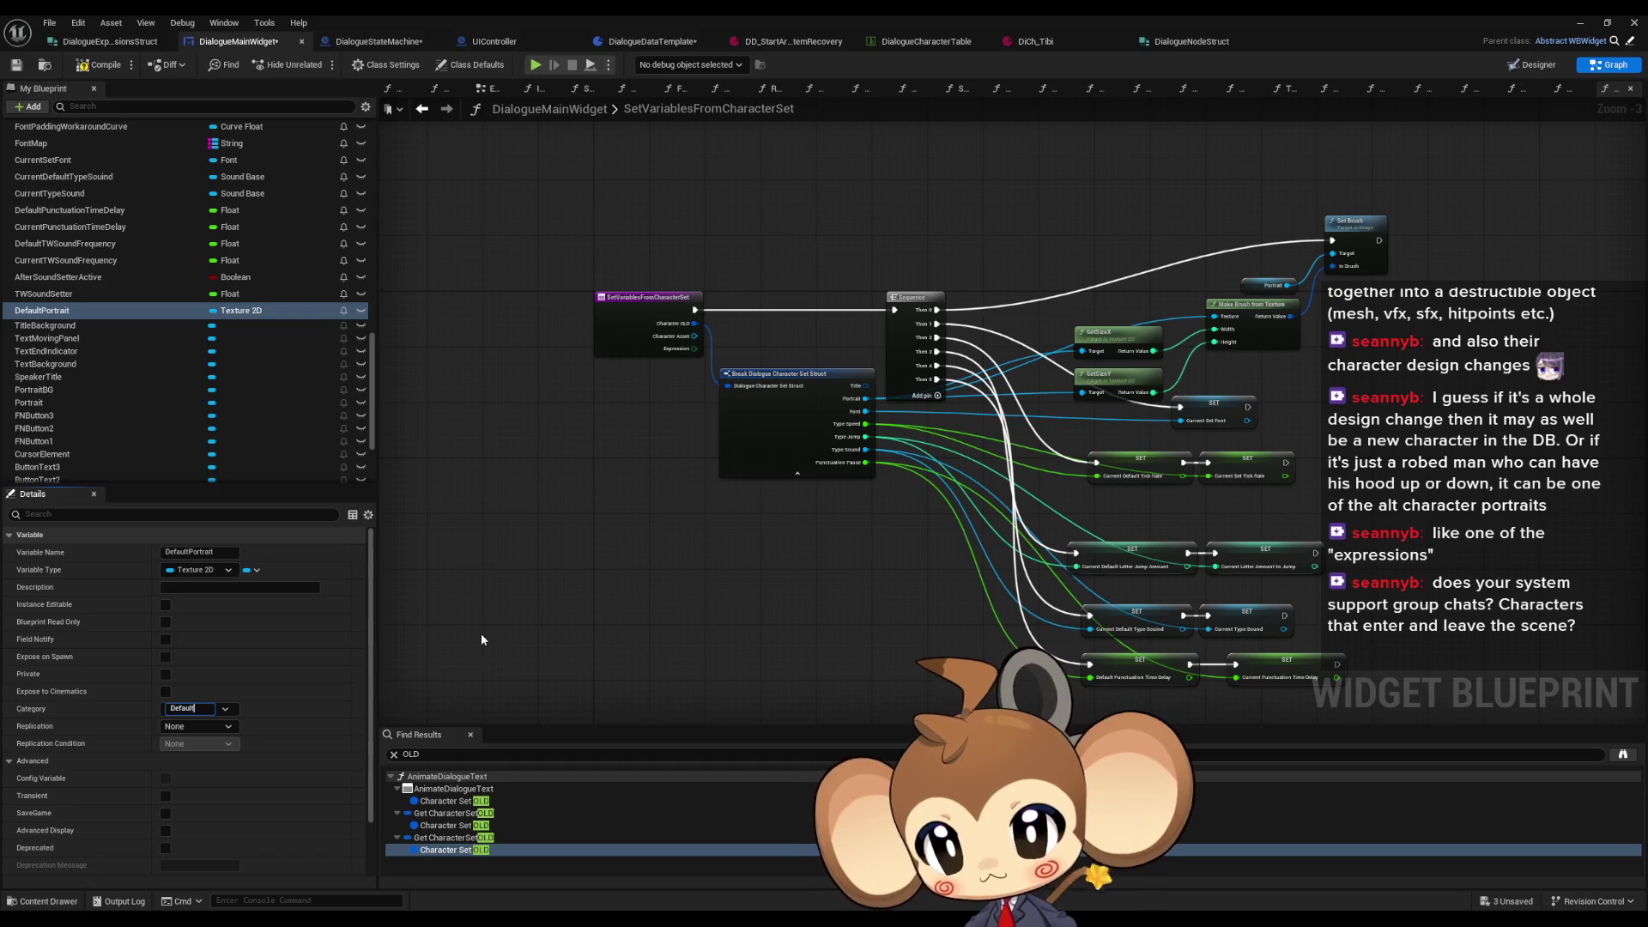
key("Return")
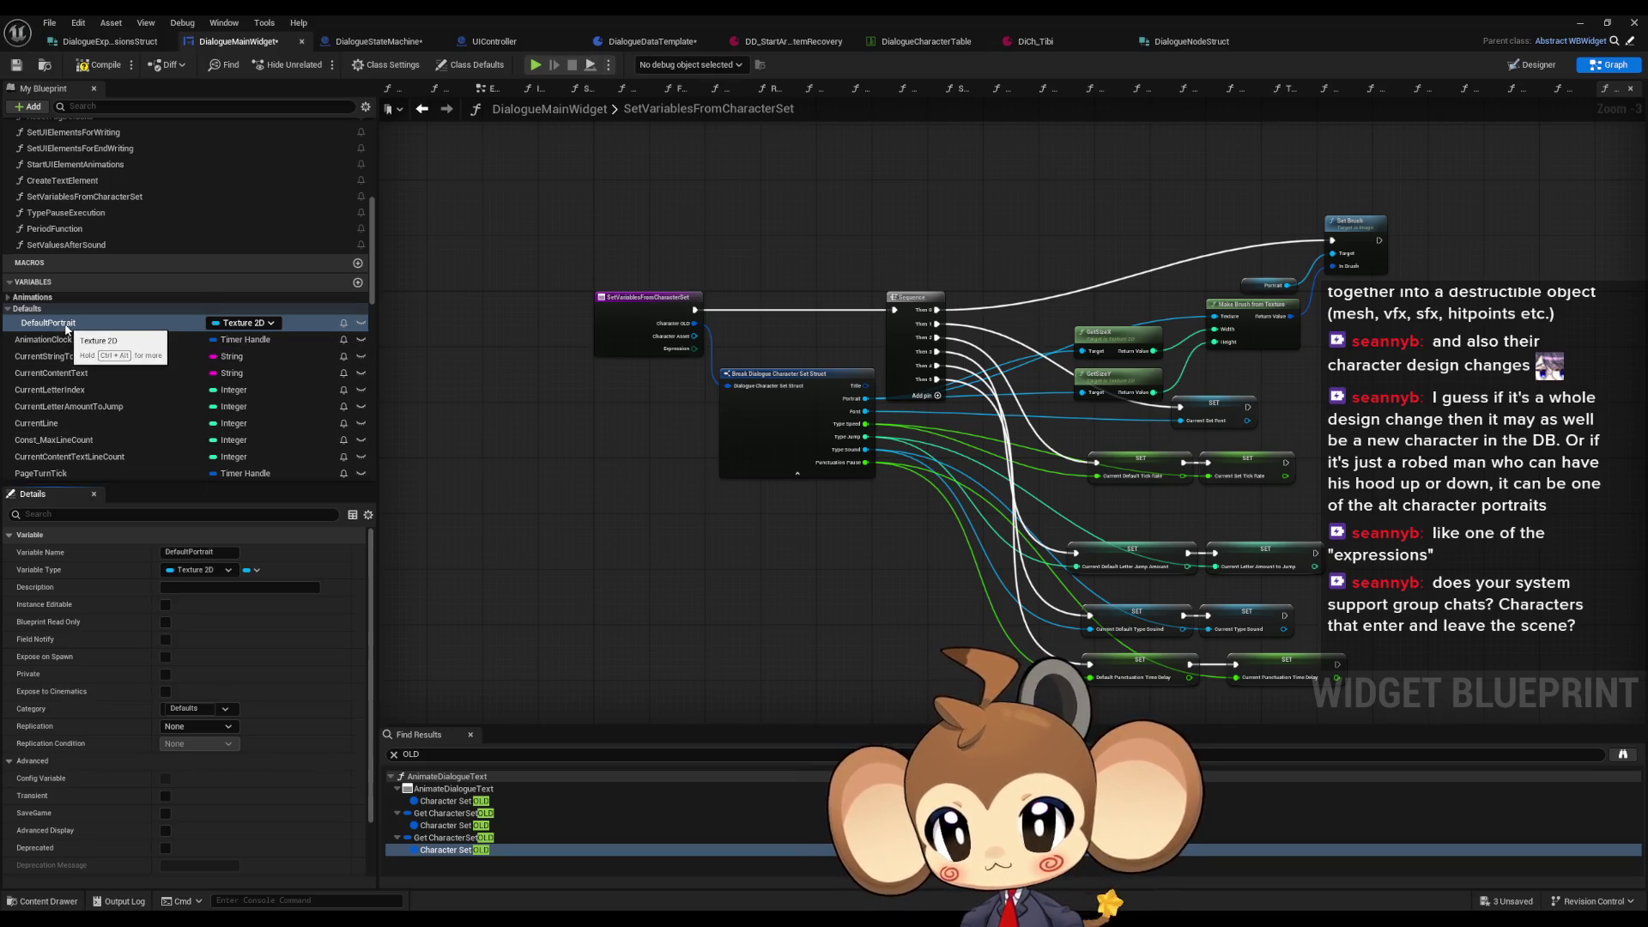
Step: Place a SET DefaultPortrait node in the SetVariablesFromCharacterSet graph
mouse_move(64, 329)
left_mouse_down()
mouse_move(403, 410)
mouse_move(640, 402)
mouse_move(847, 182)
left_mouse_up()
left_click(689, 431)
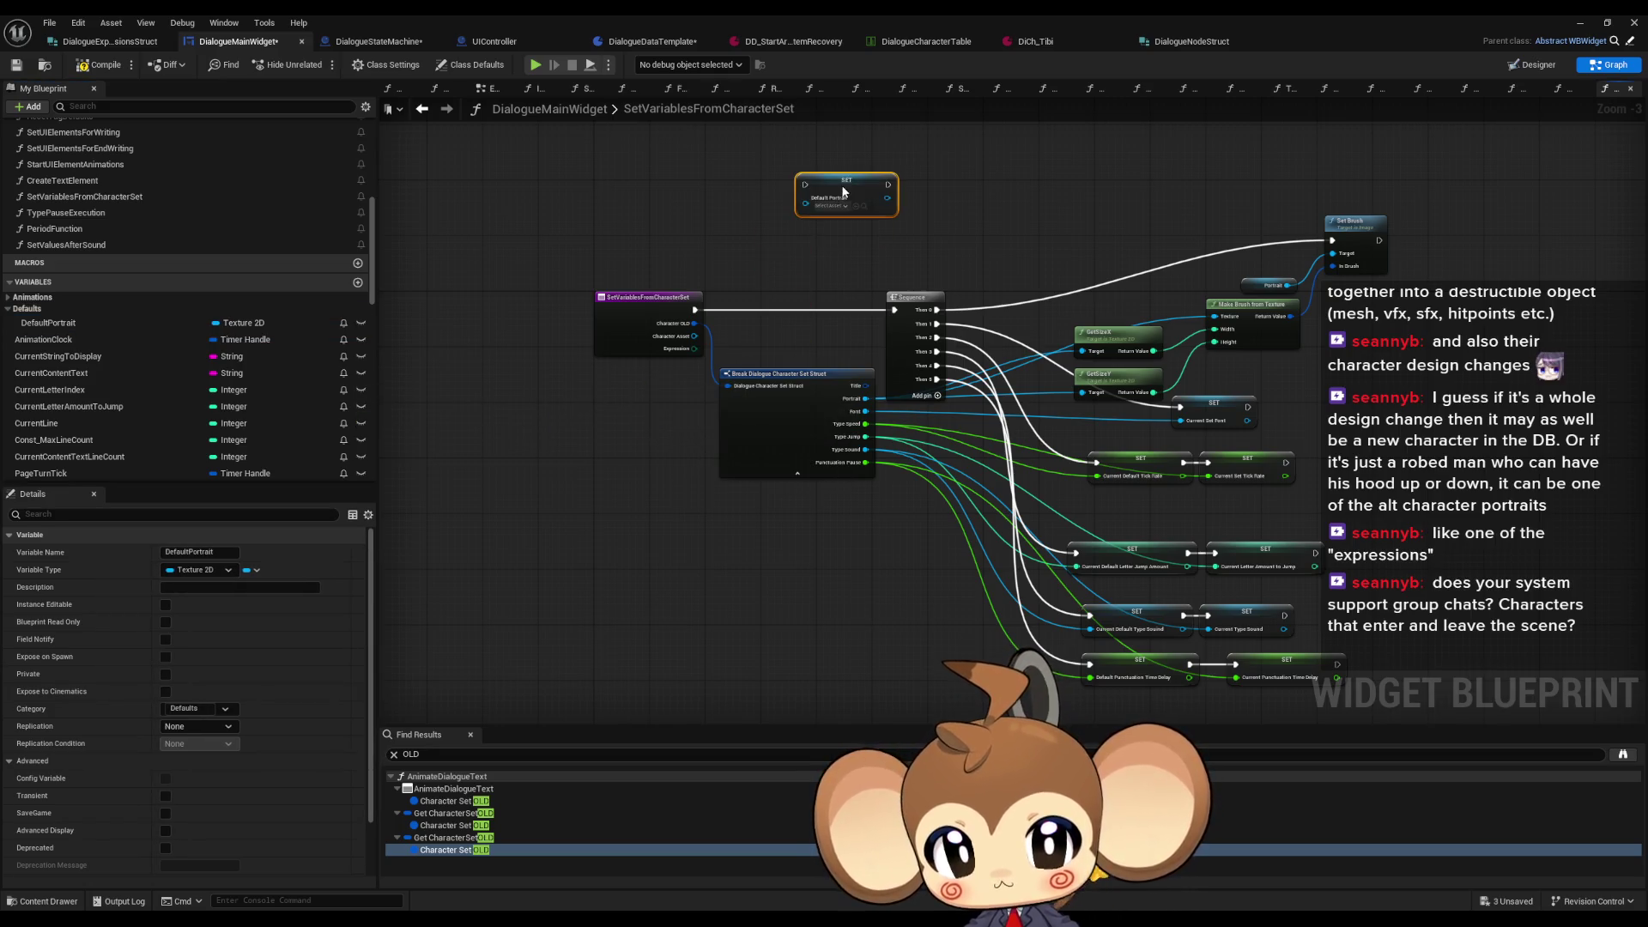
scroll(627, 416, "up", 3)
left_click_drag(610, 474, 622, 303)
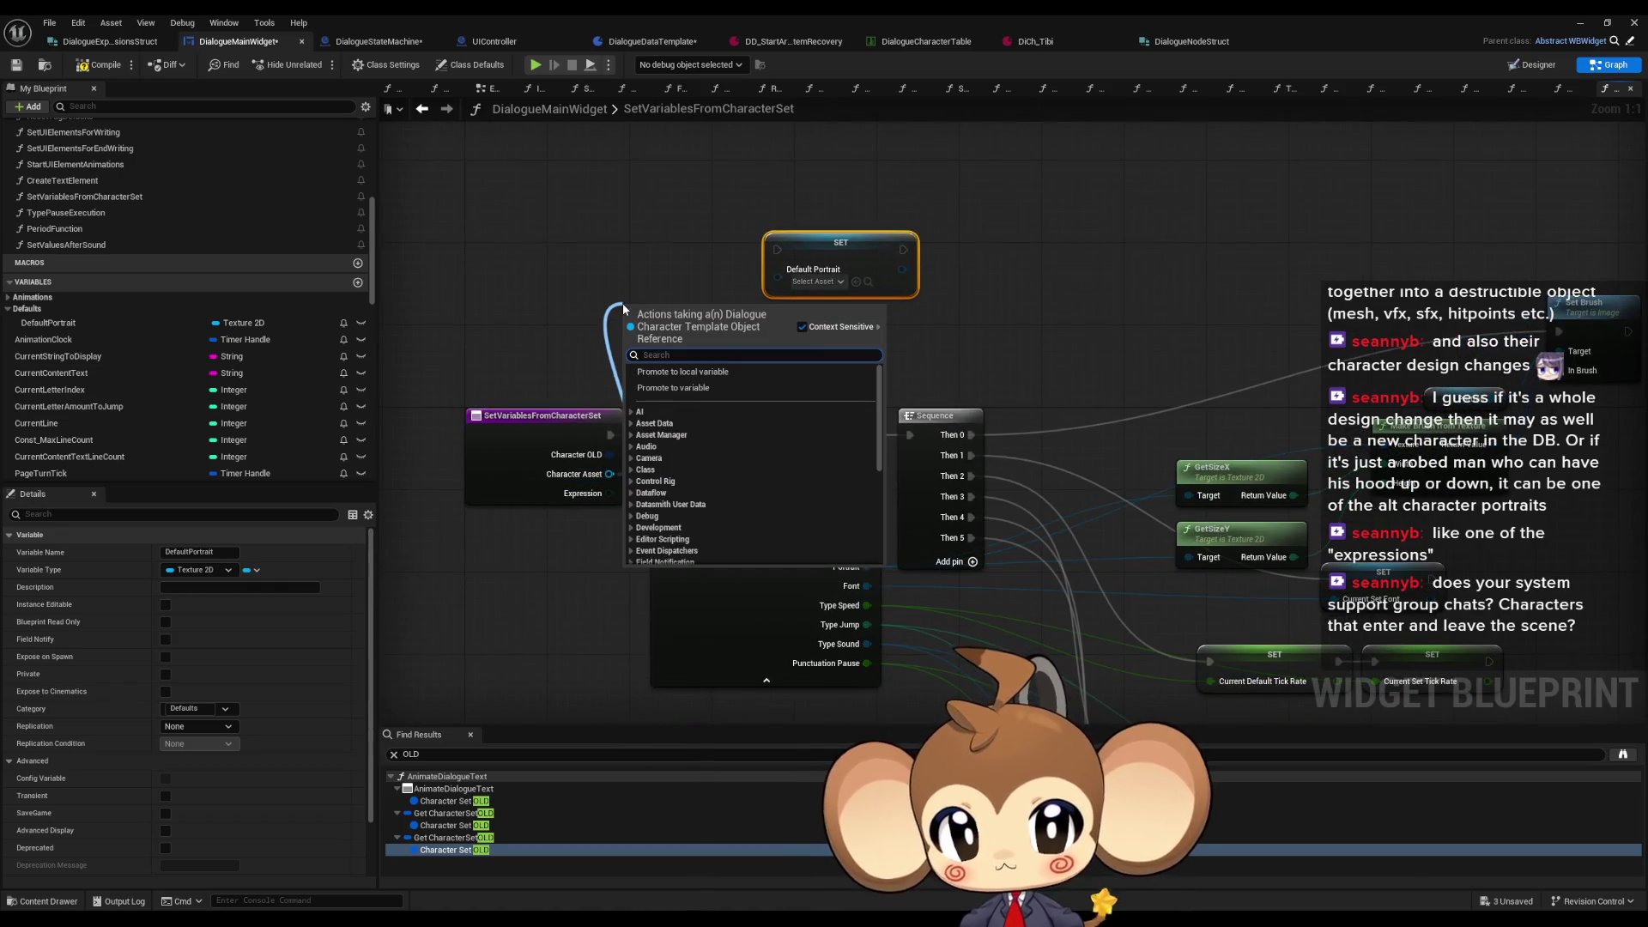
left_click(533, 246)
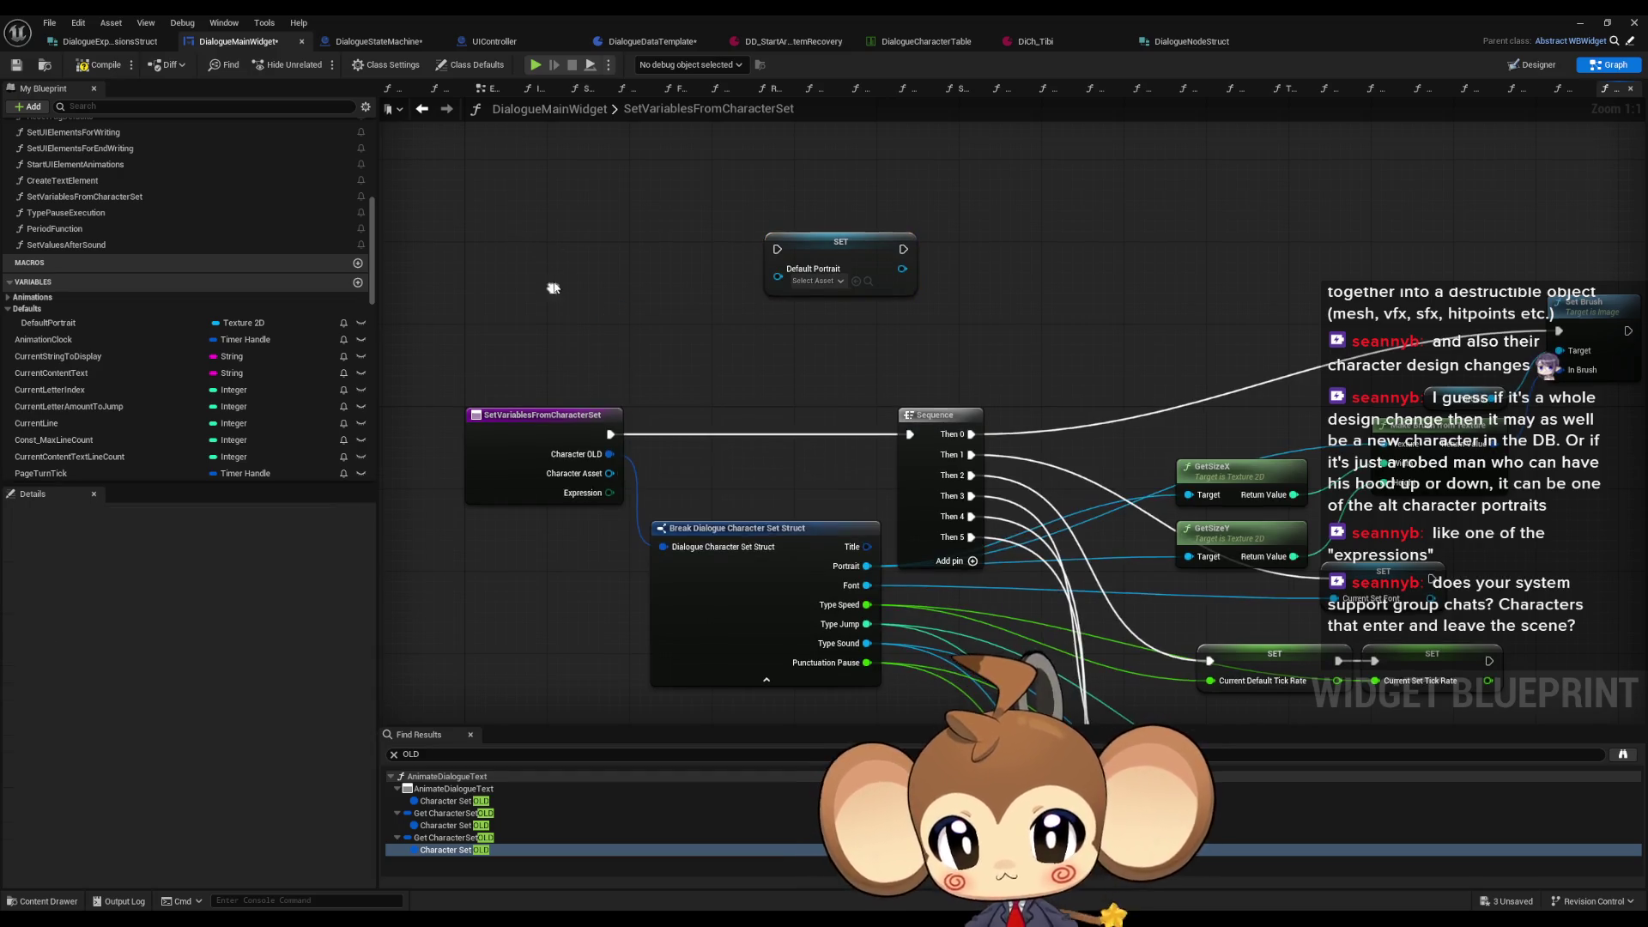
Step: Add a Character Asset getter node to the graph
right_click(554, 288)
type("vc")
key("BackSpace")
key("BackSpace")
type("ch get ass")
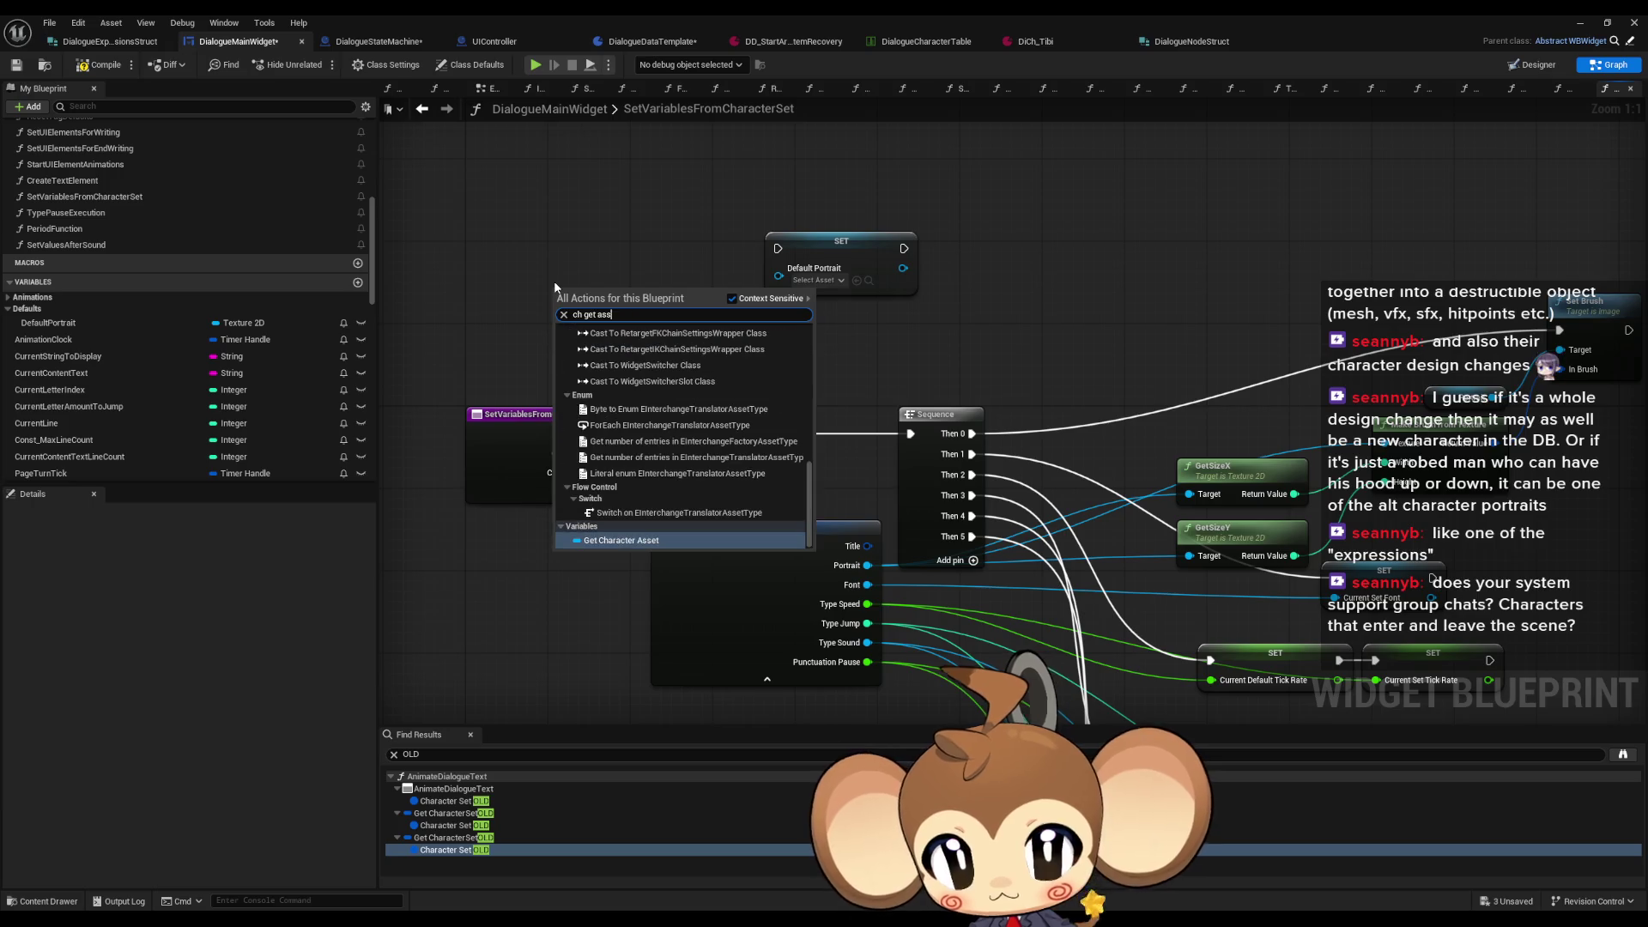
key("Return")
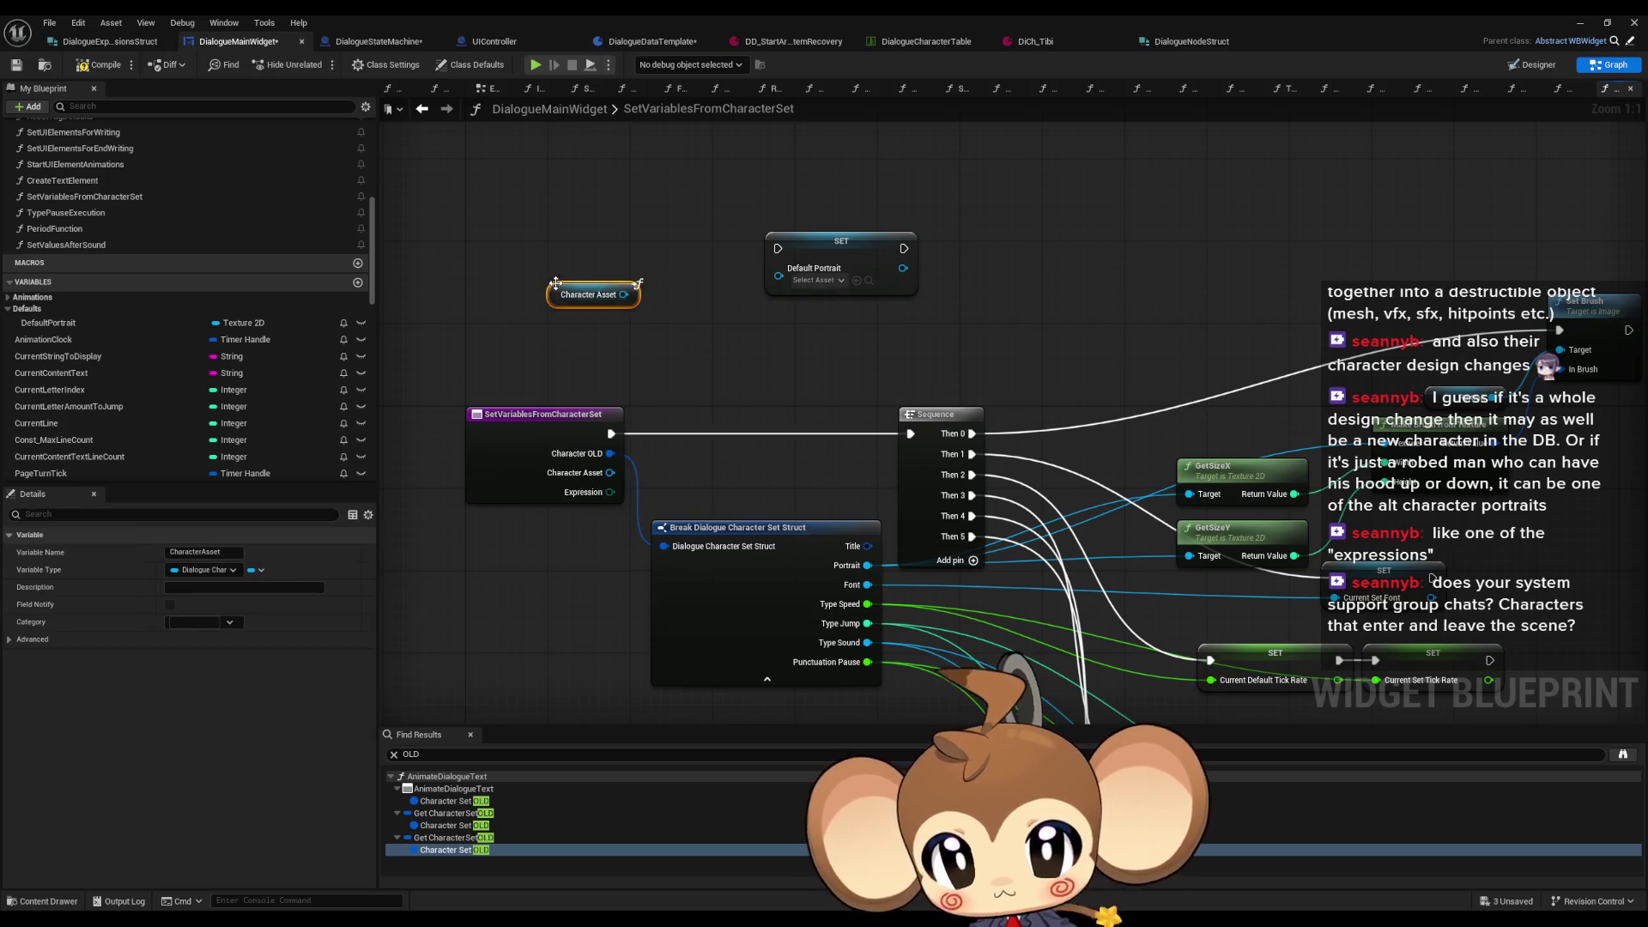
Step: Browse get actions from the Character Asset pin, then select the DefaultPortrait variable
left_click_drag(623, 294, 661, 330)
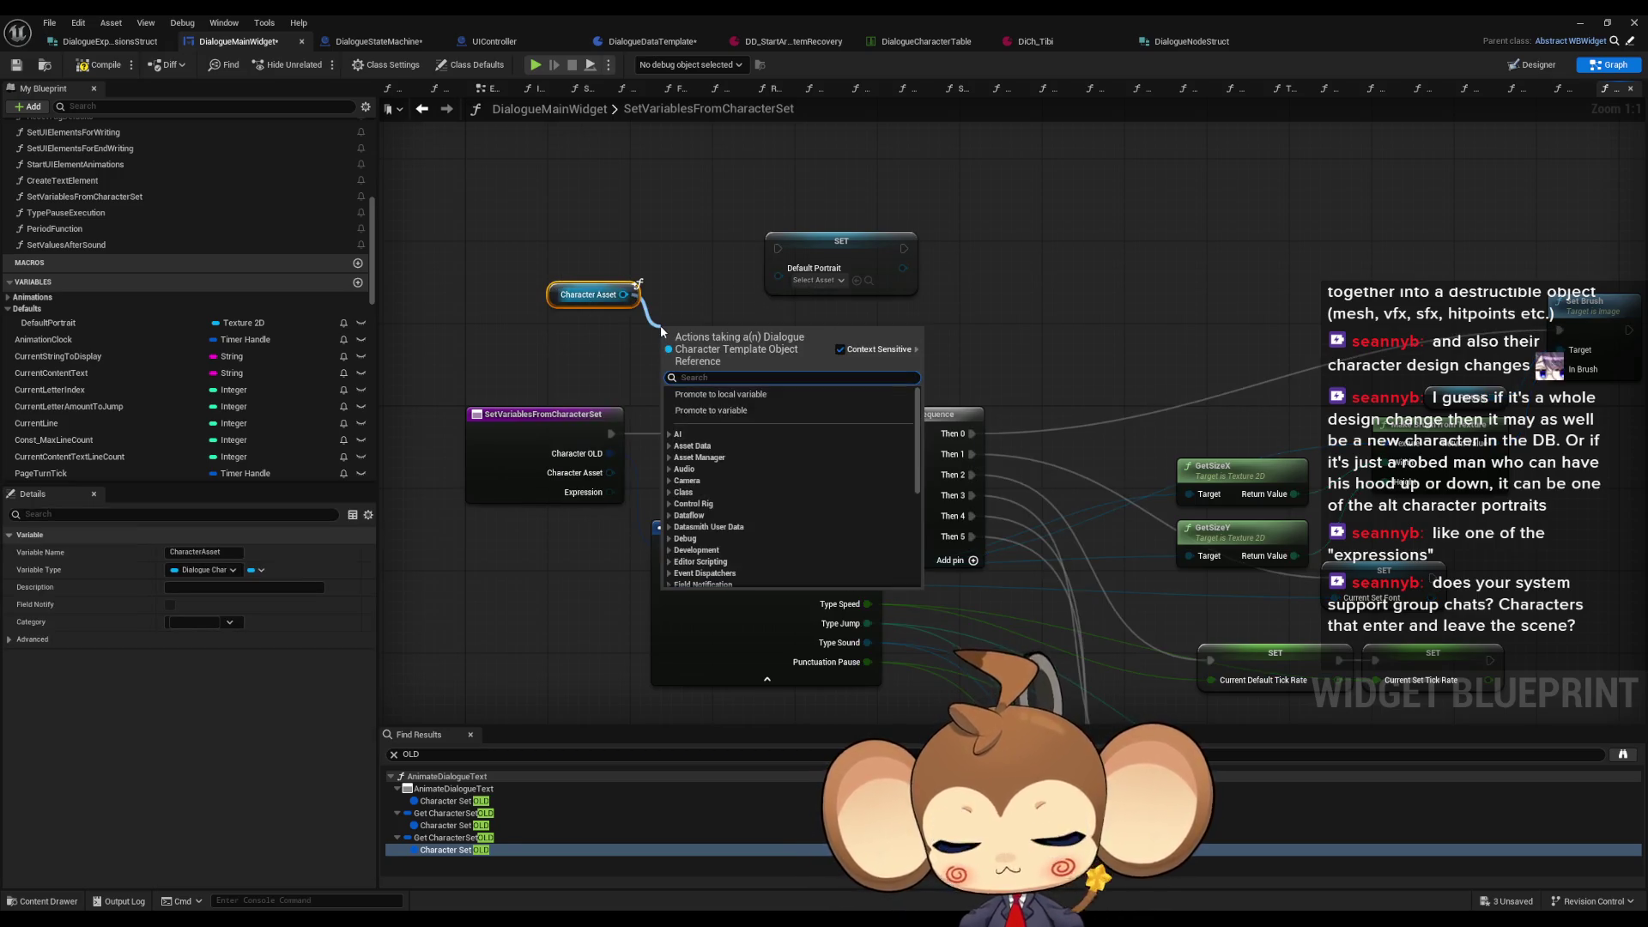
type("por")
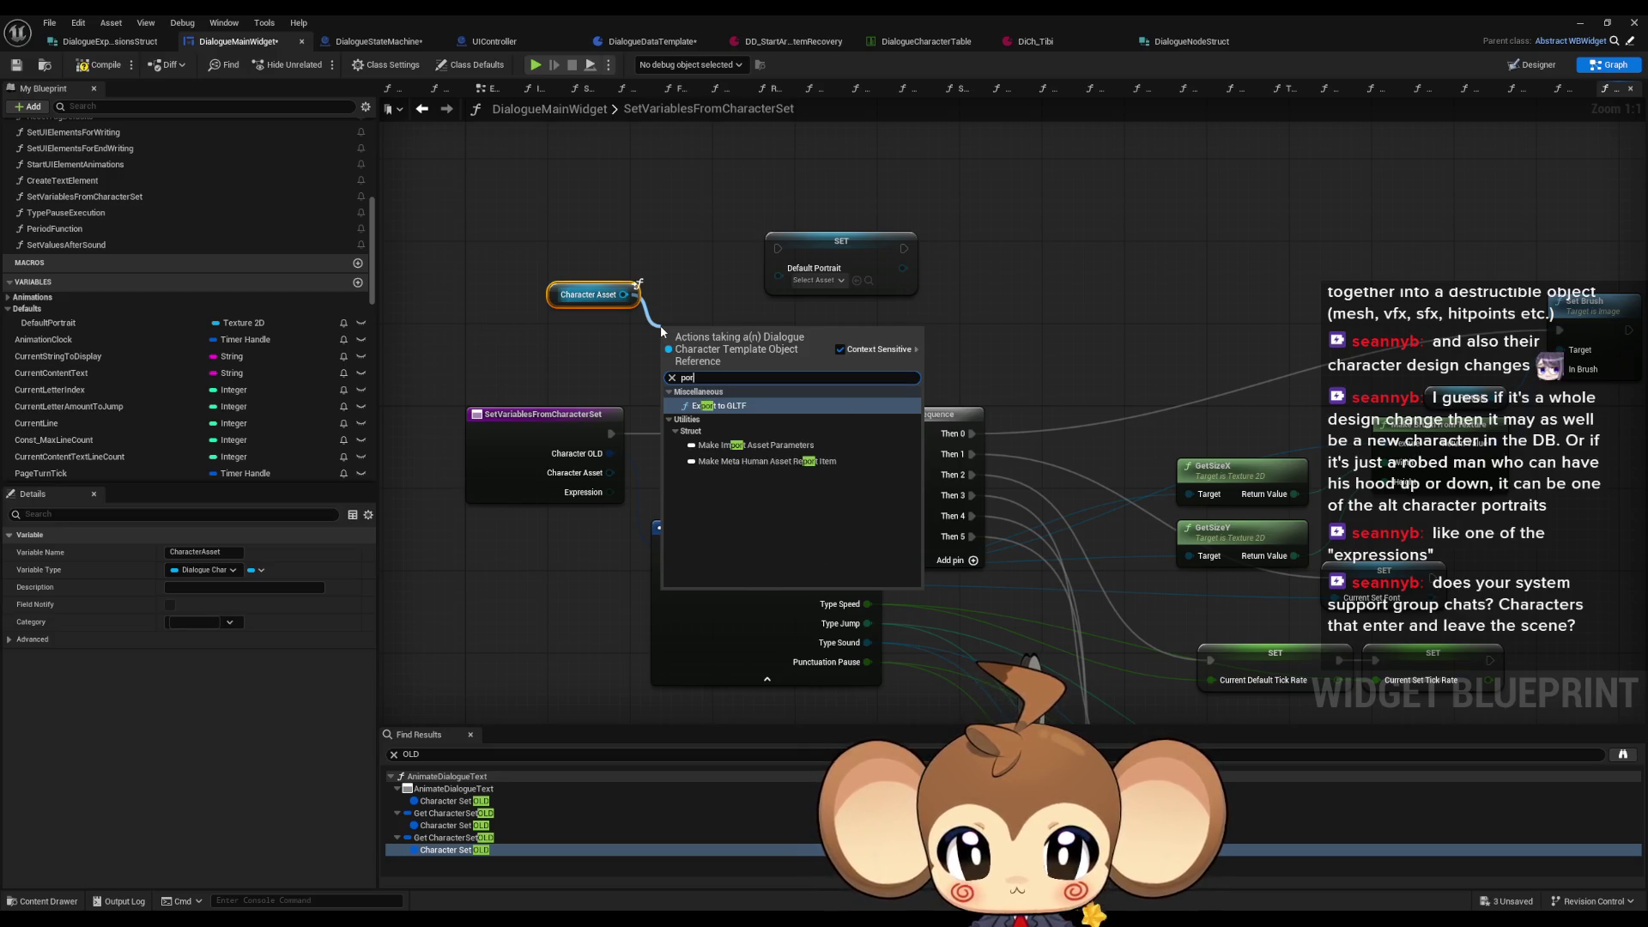
type("getr")
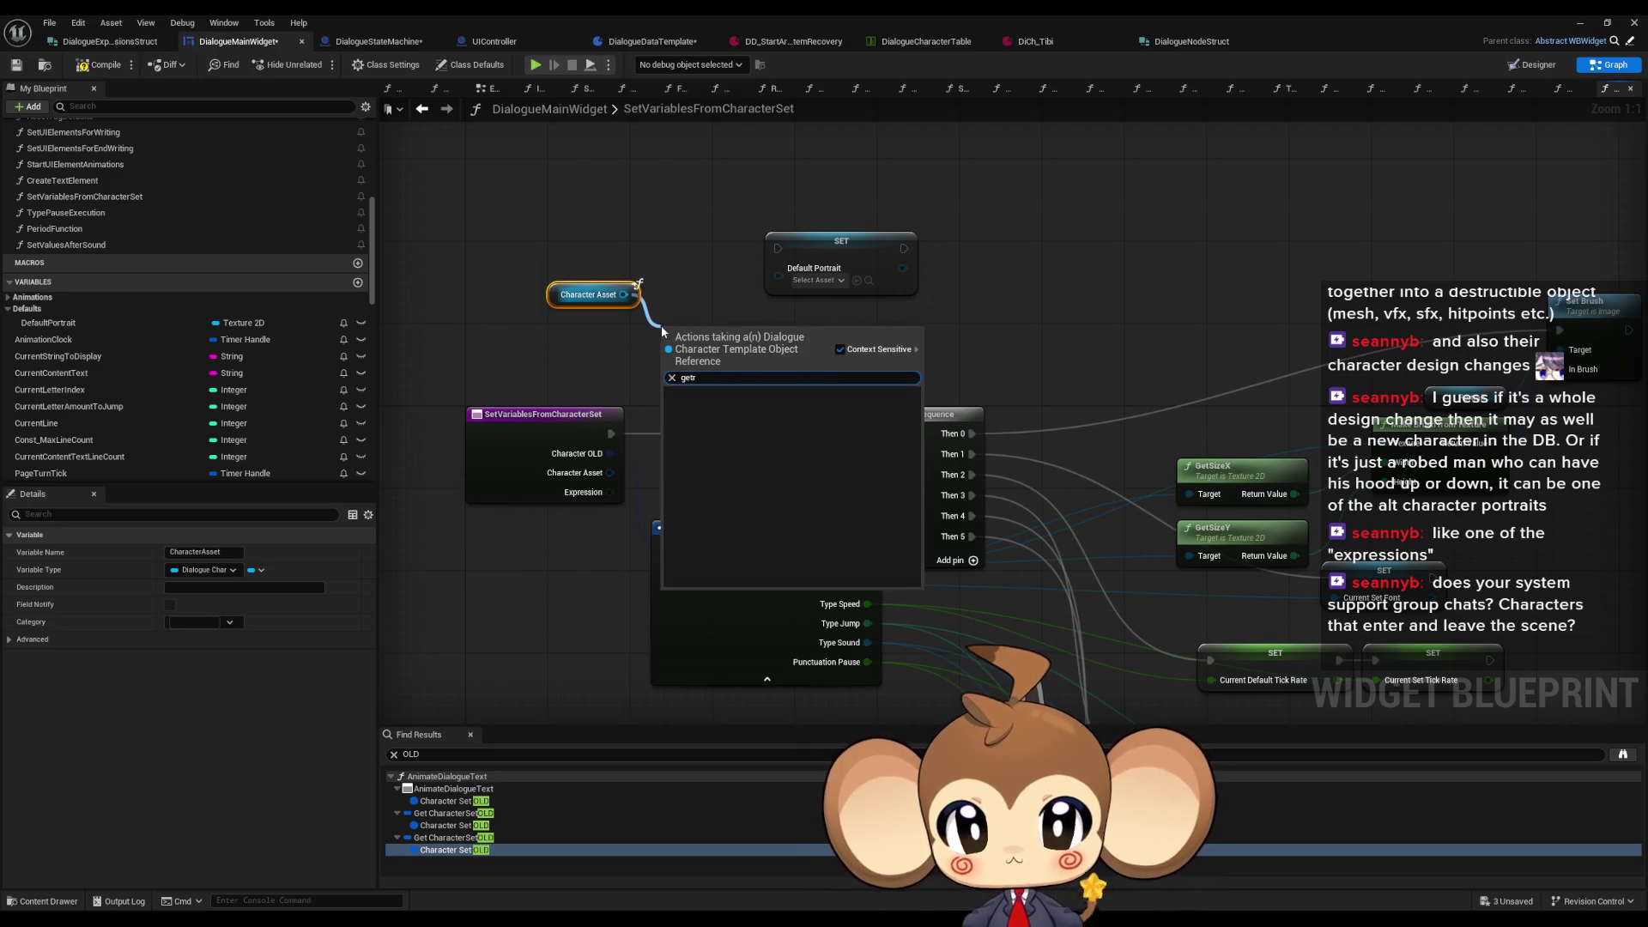
key("BackSpace")
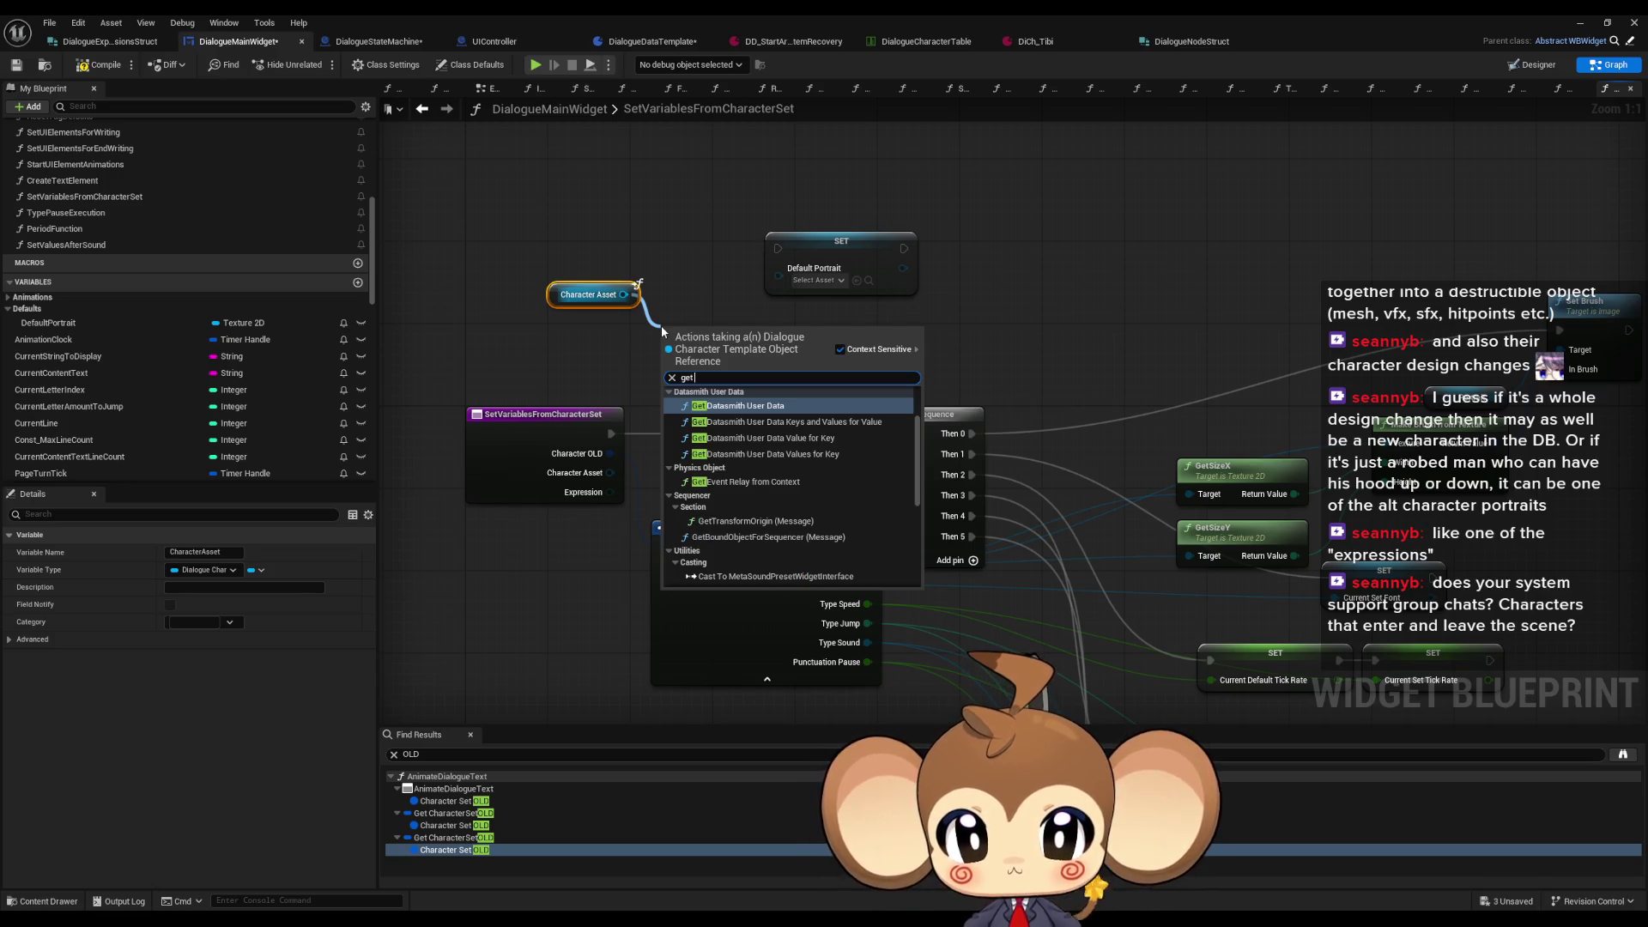
type(" p")
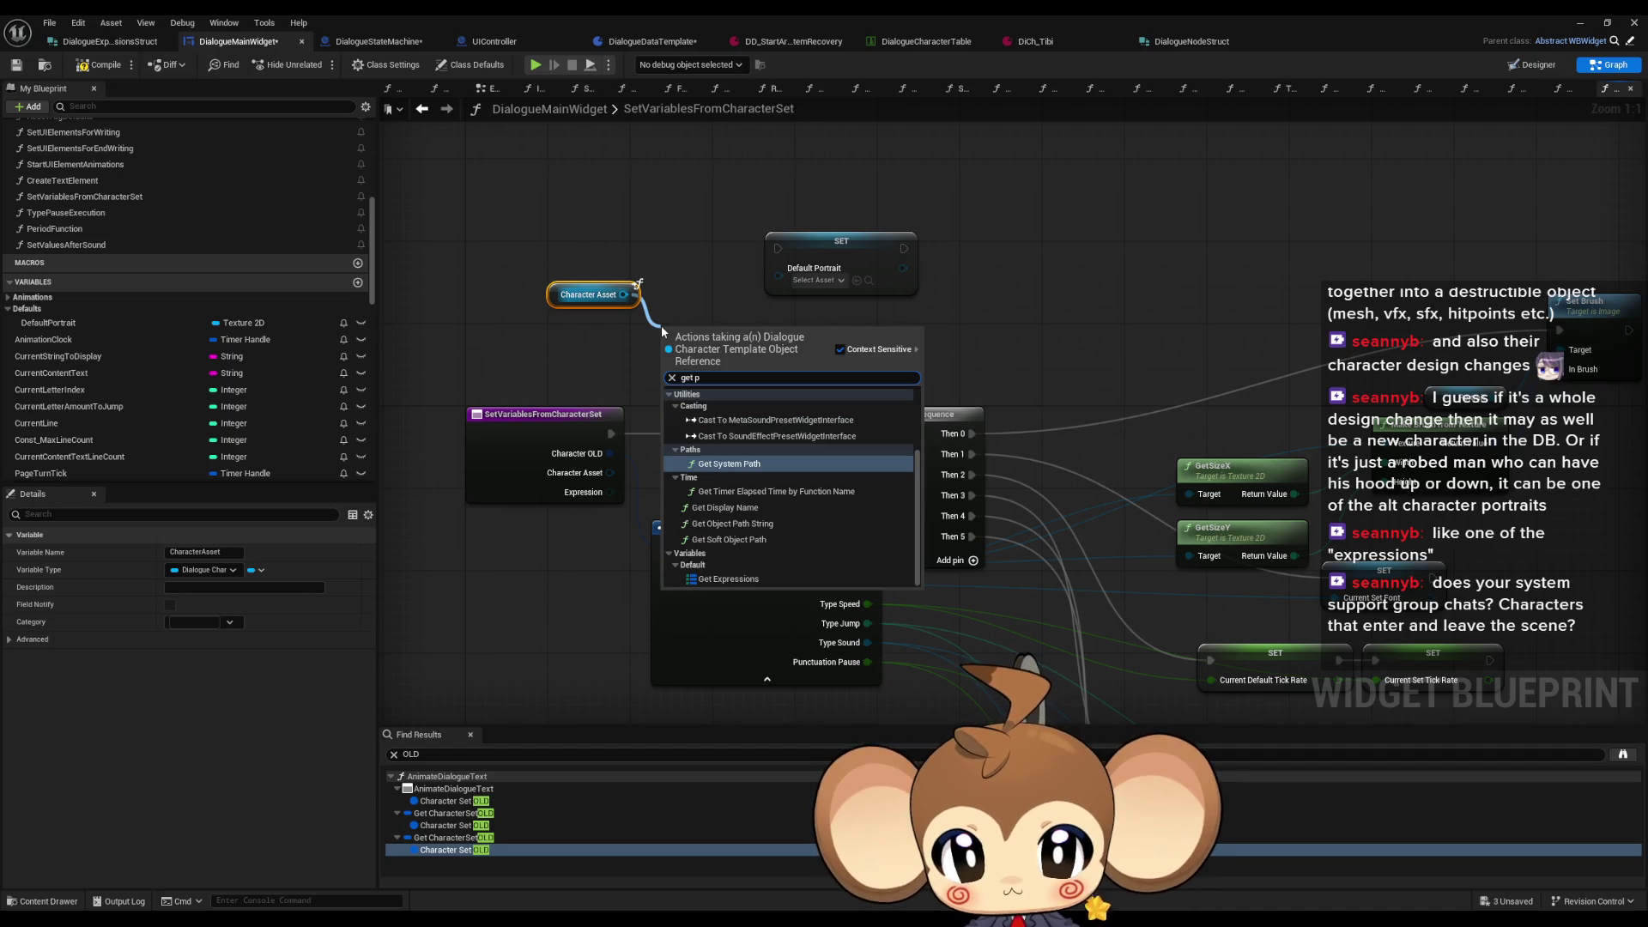
type("o")
key("BackSpace")
key("BackSpace")
key("BackSpace")
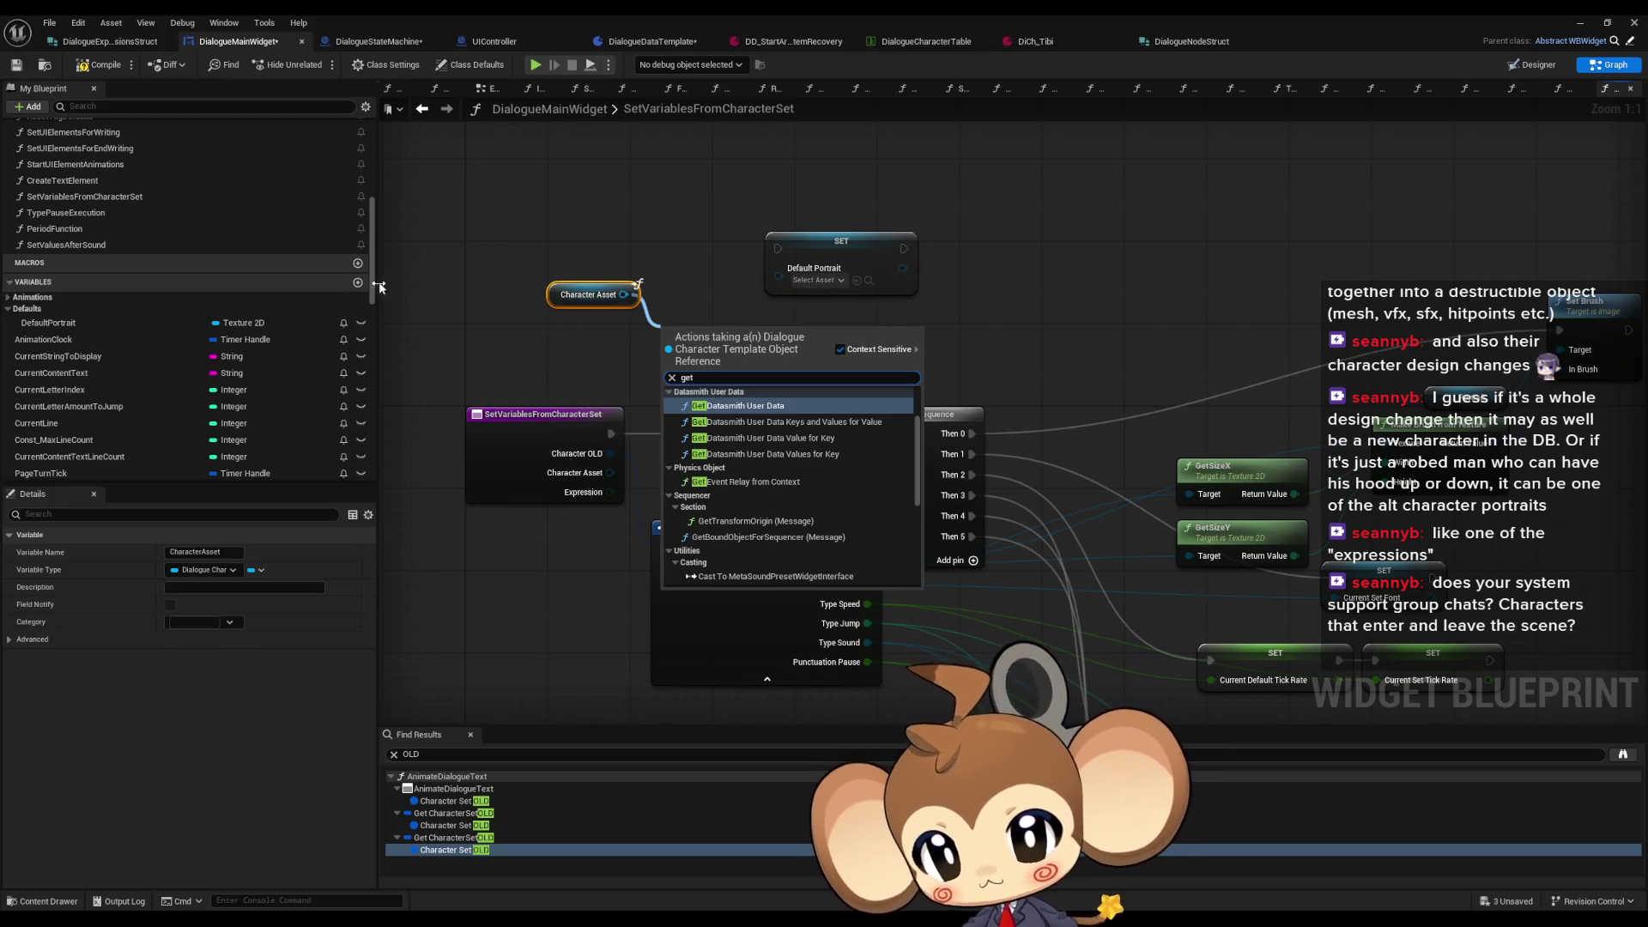
left_click_drag(367, 290, 352, 436)
scroll(347, 430, "up", 10)
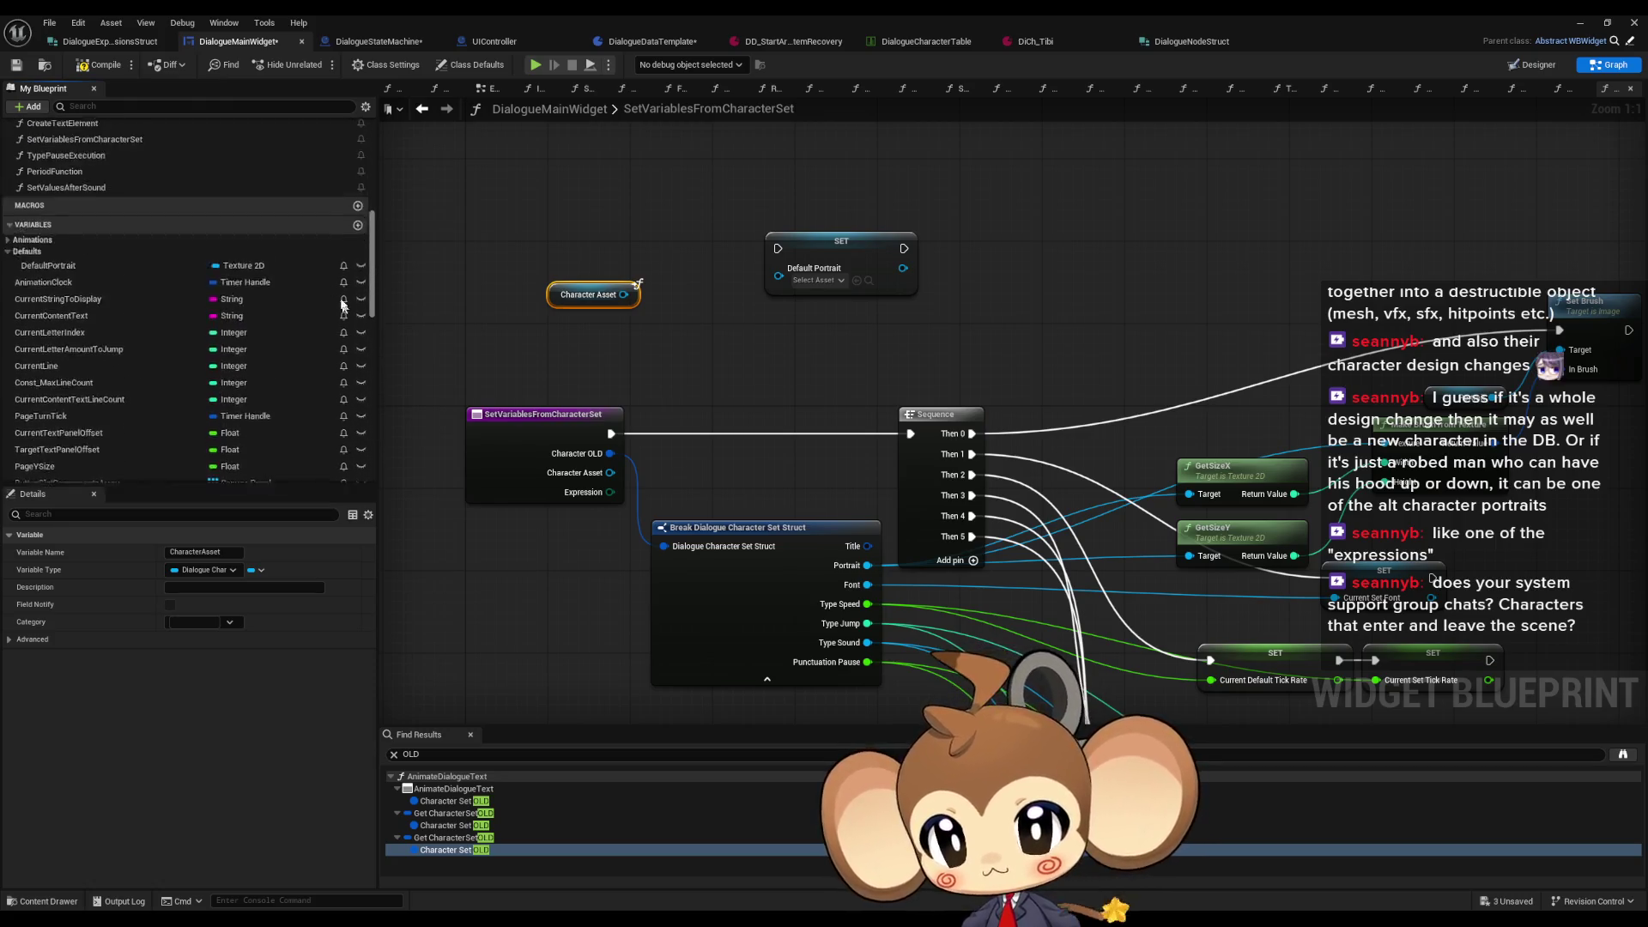
scroll(343, 309, "up", 2)
left_click(86, 331)
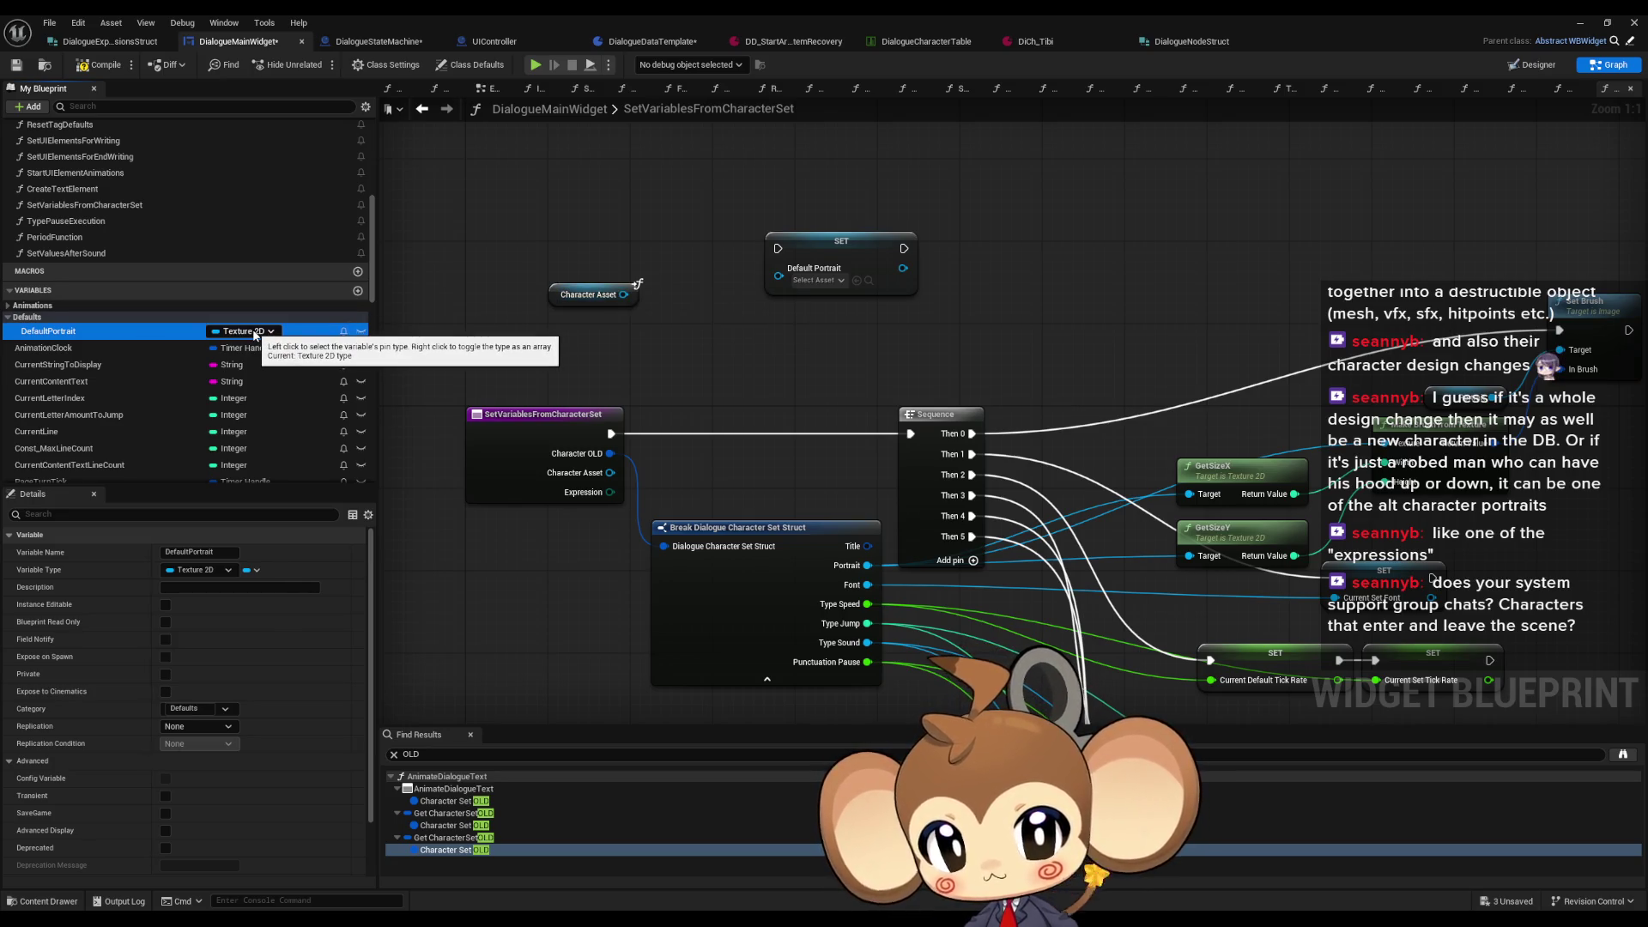
Step: Turn DefaultPortrait into CharacterDefaults, a Dialogue Character Template, and cut its Character Asset and SET nodes
left_click(64, 332)
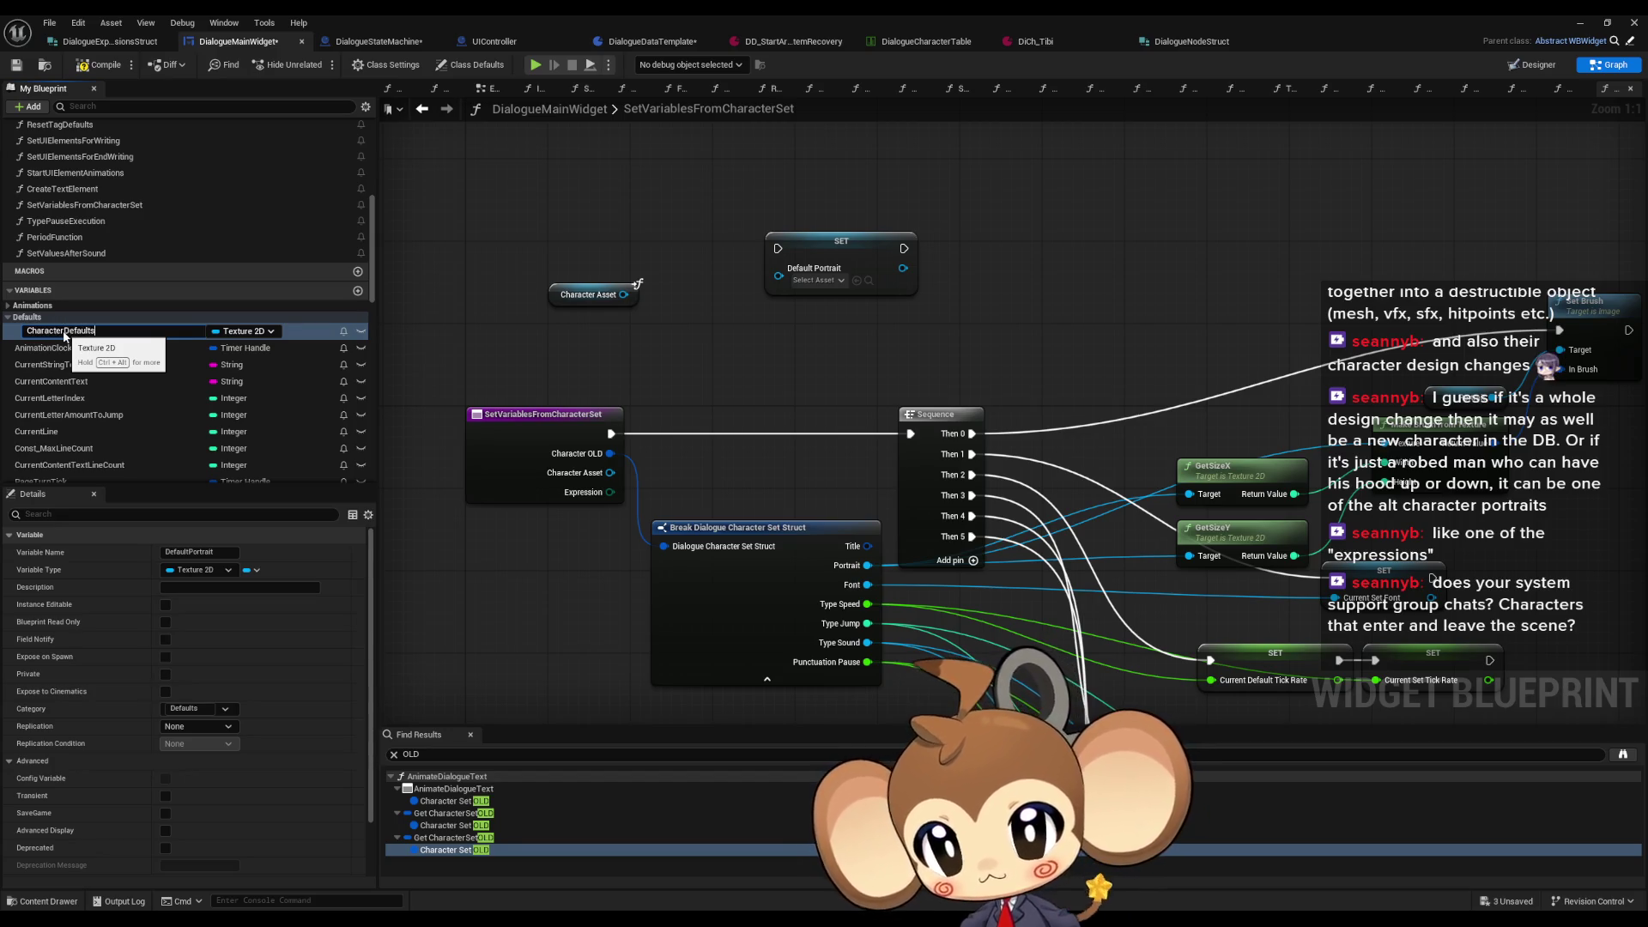
key("Return")
left_click(239, 333)
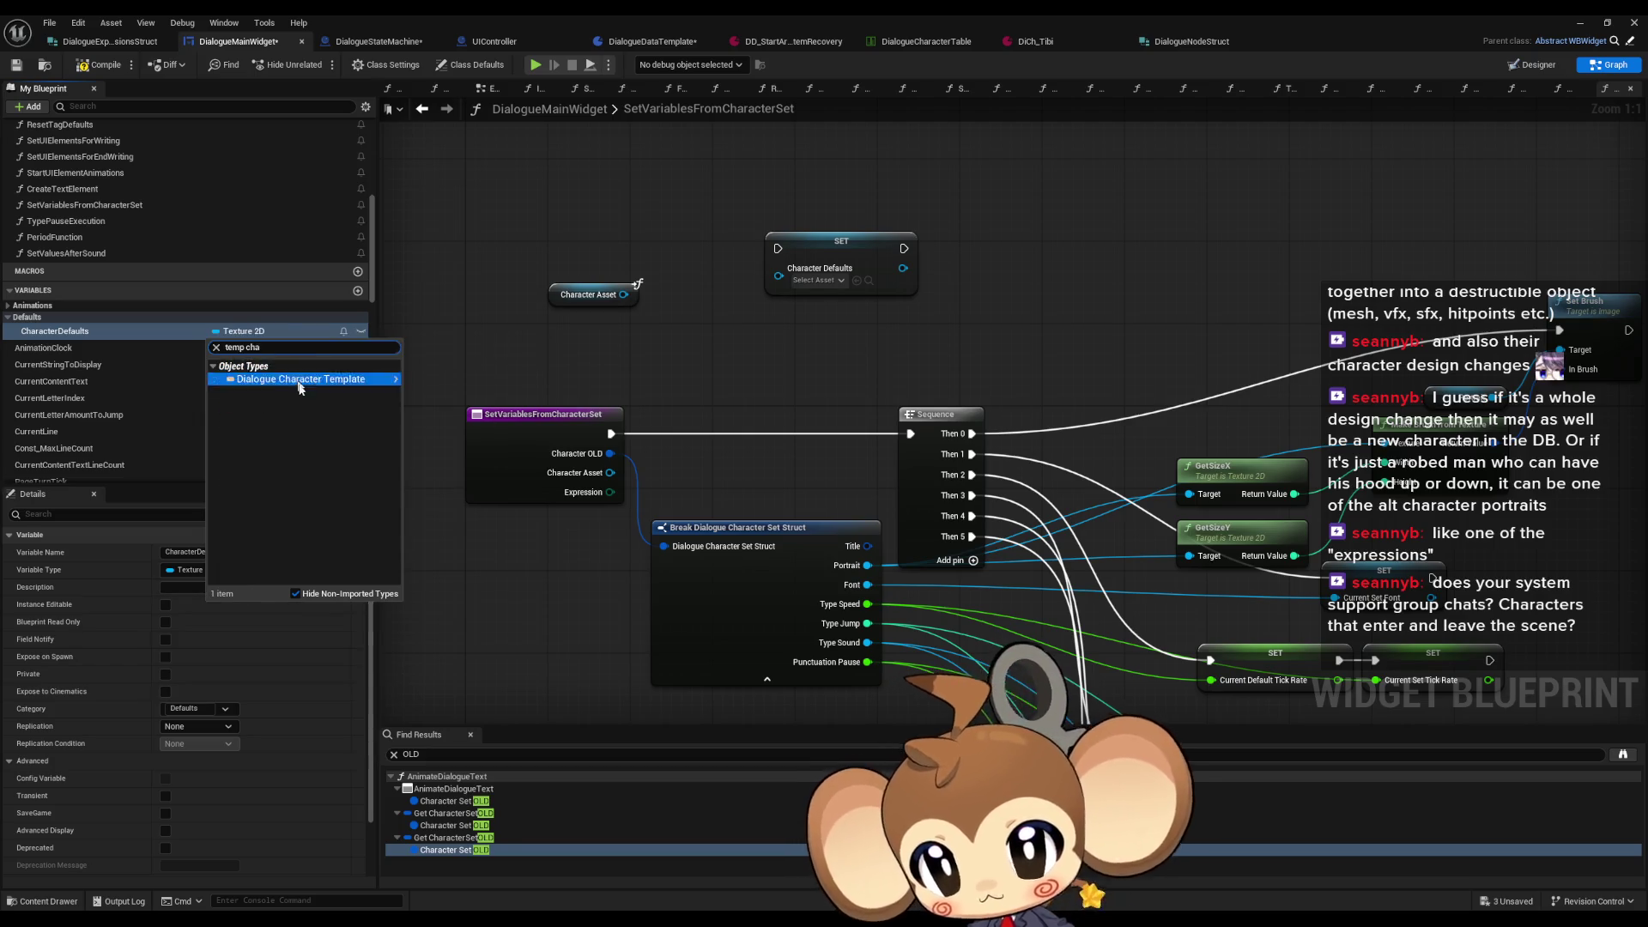
left_click(294, 381)
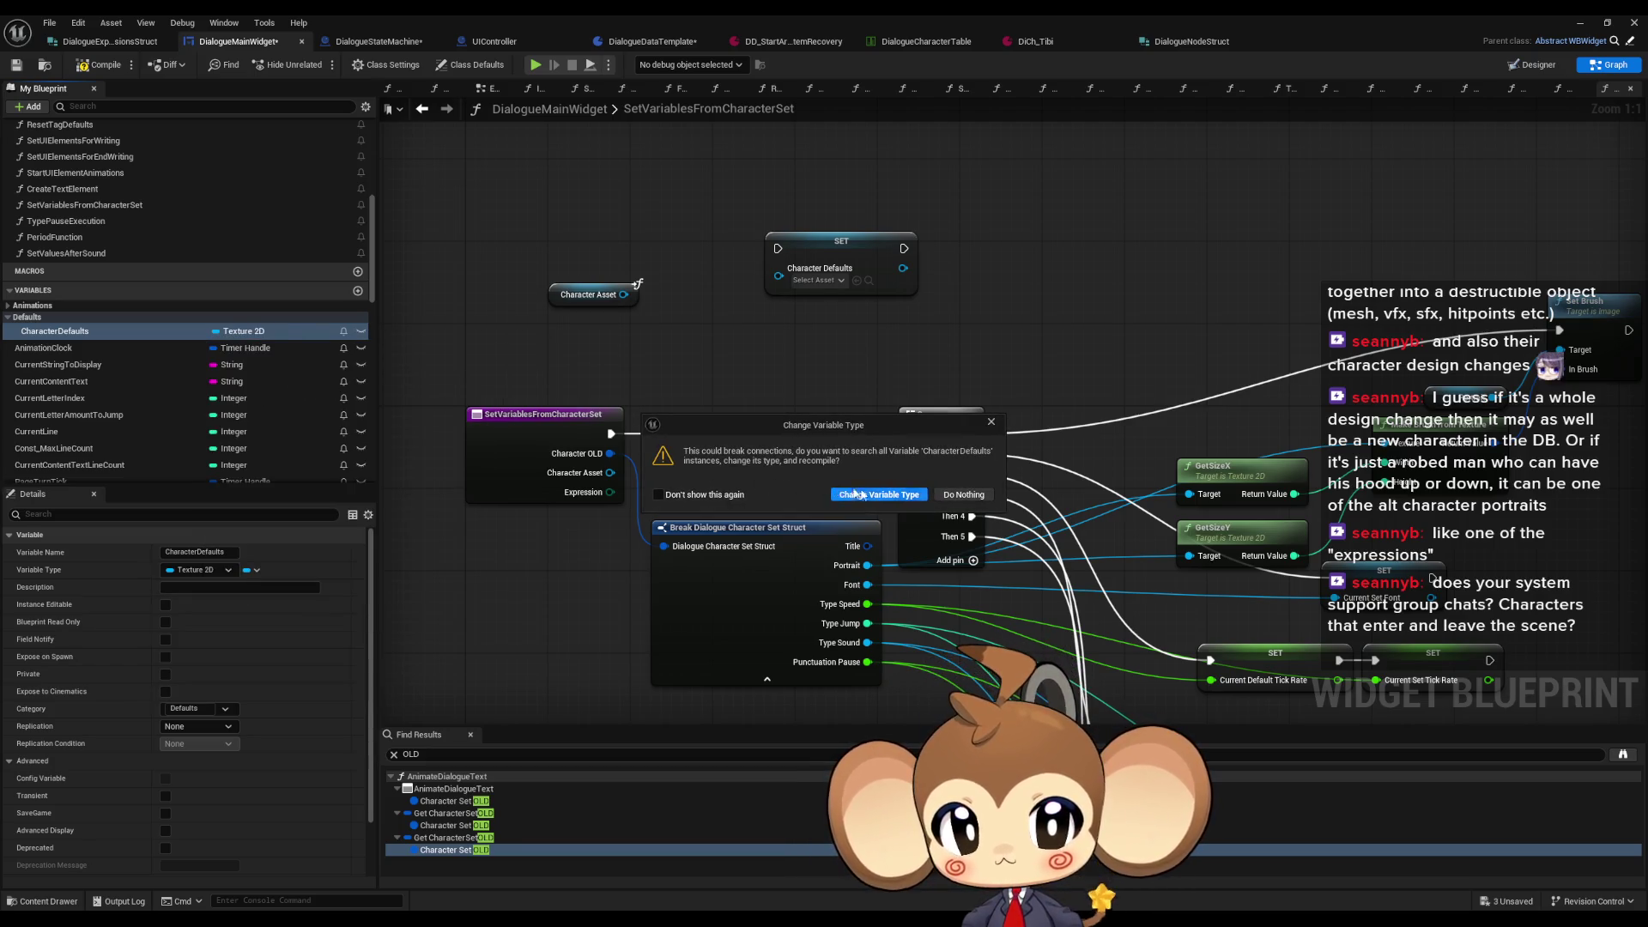
left_click(848, 494)
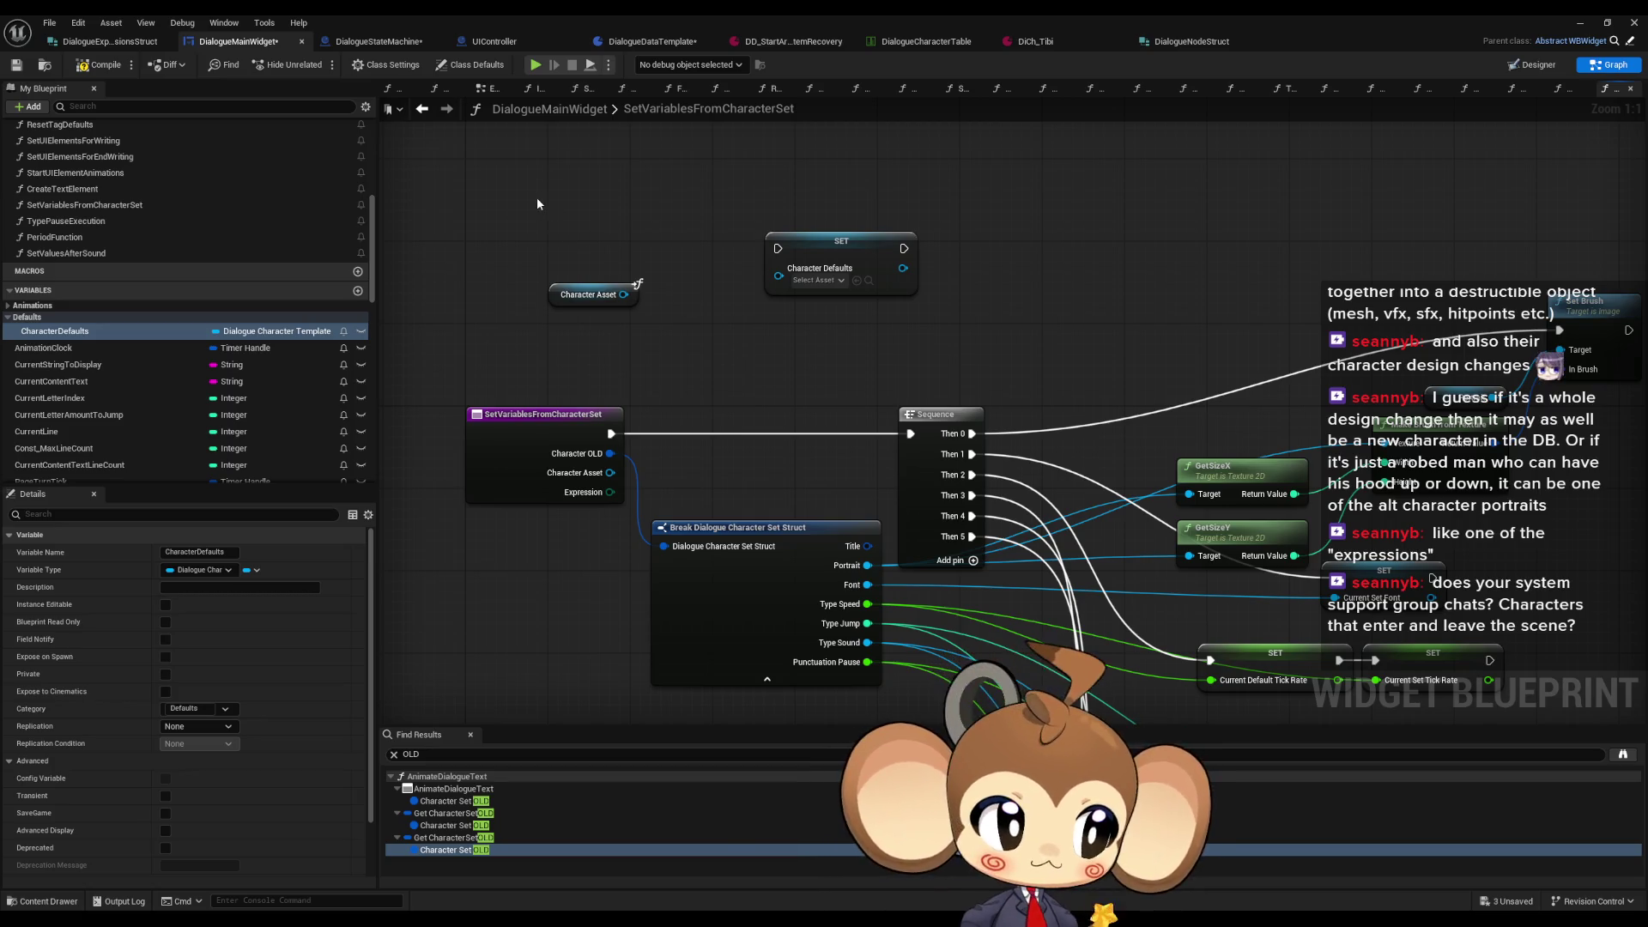
left_click_drag(535, 203, 924, 333)
key("Delete")
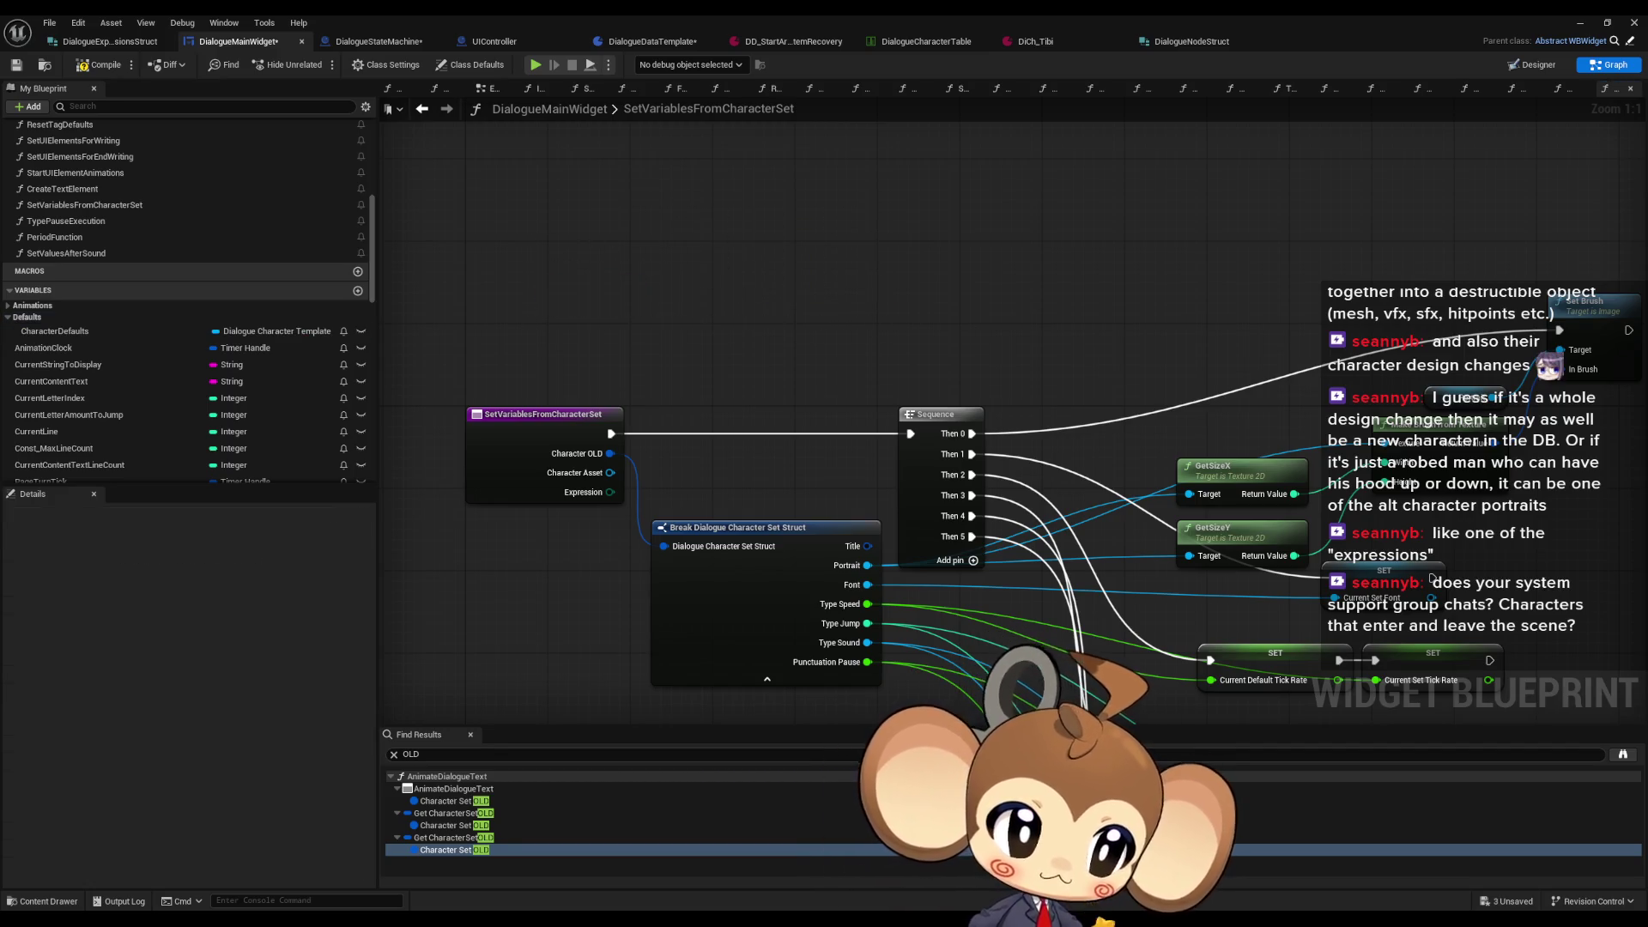
Step: Paste the Character Asset and SET nodes into AnimateDialogueText and delete the old SET node
left_click(422, 108)
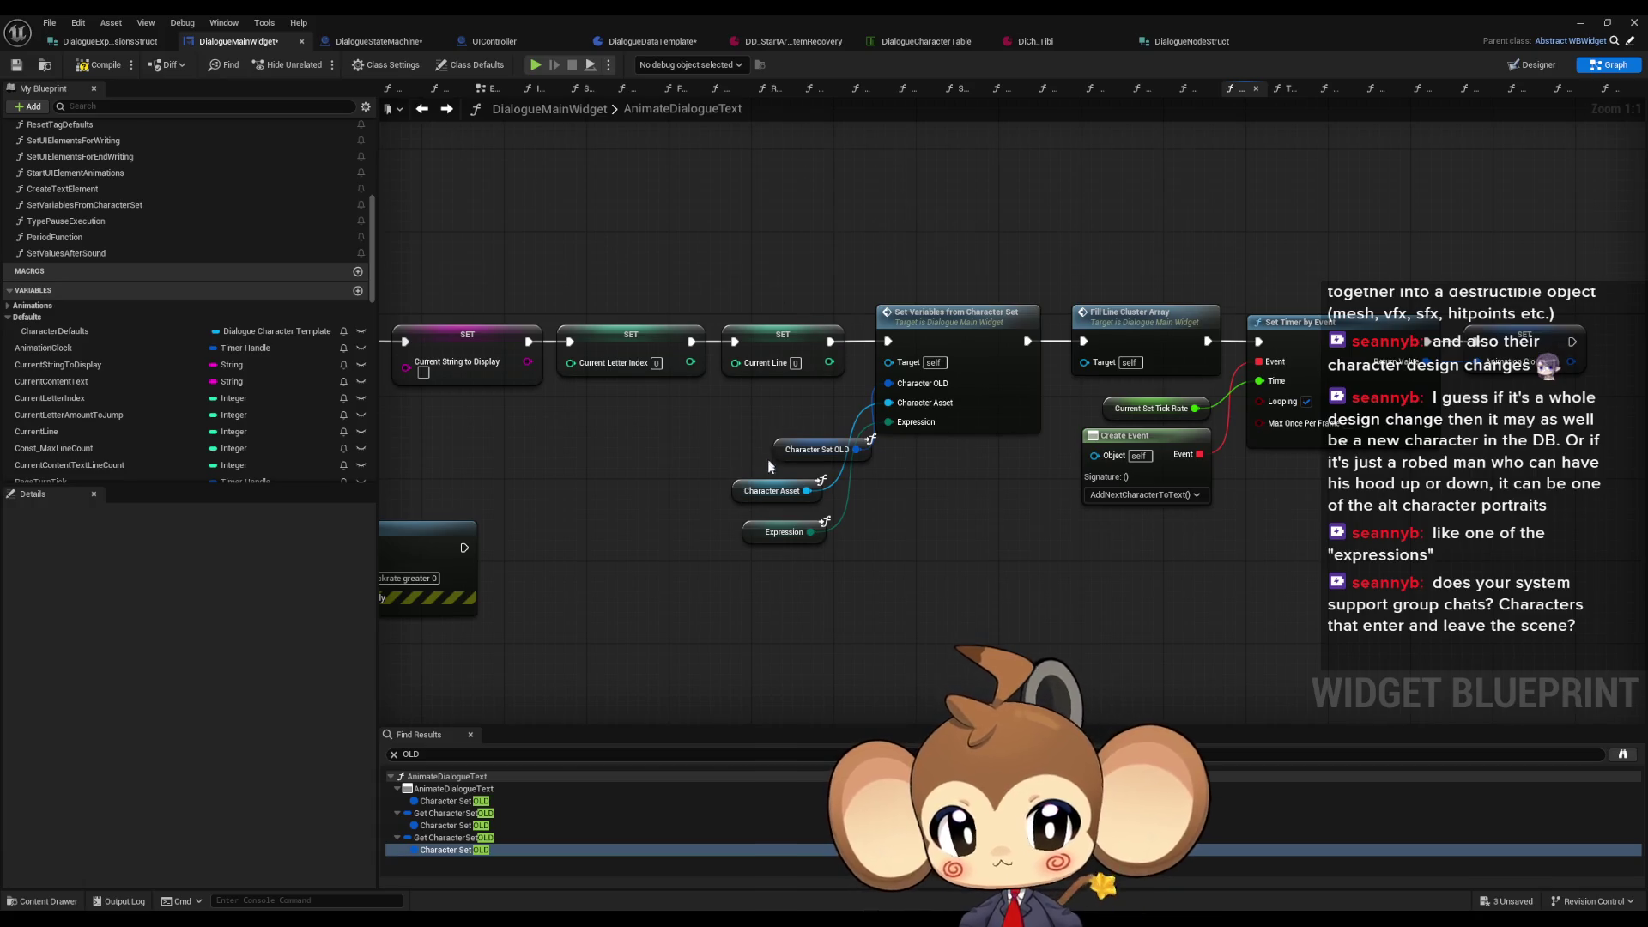
scroll(1015, 555, "down", 3)
key("ctrl+v")
scroll(663, 617, "up", 4)
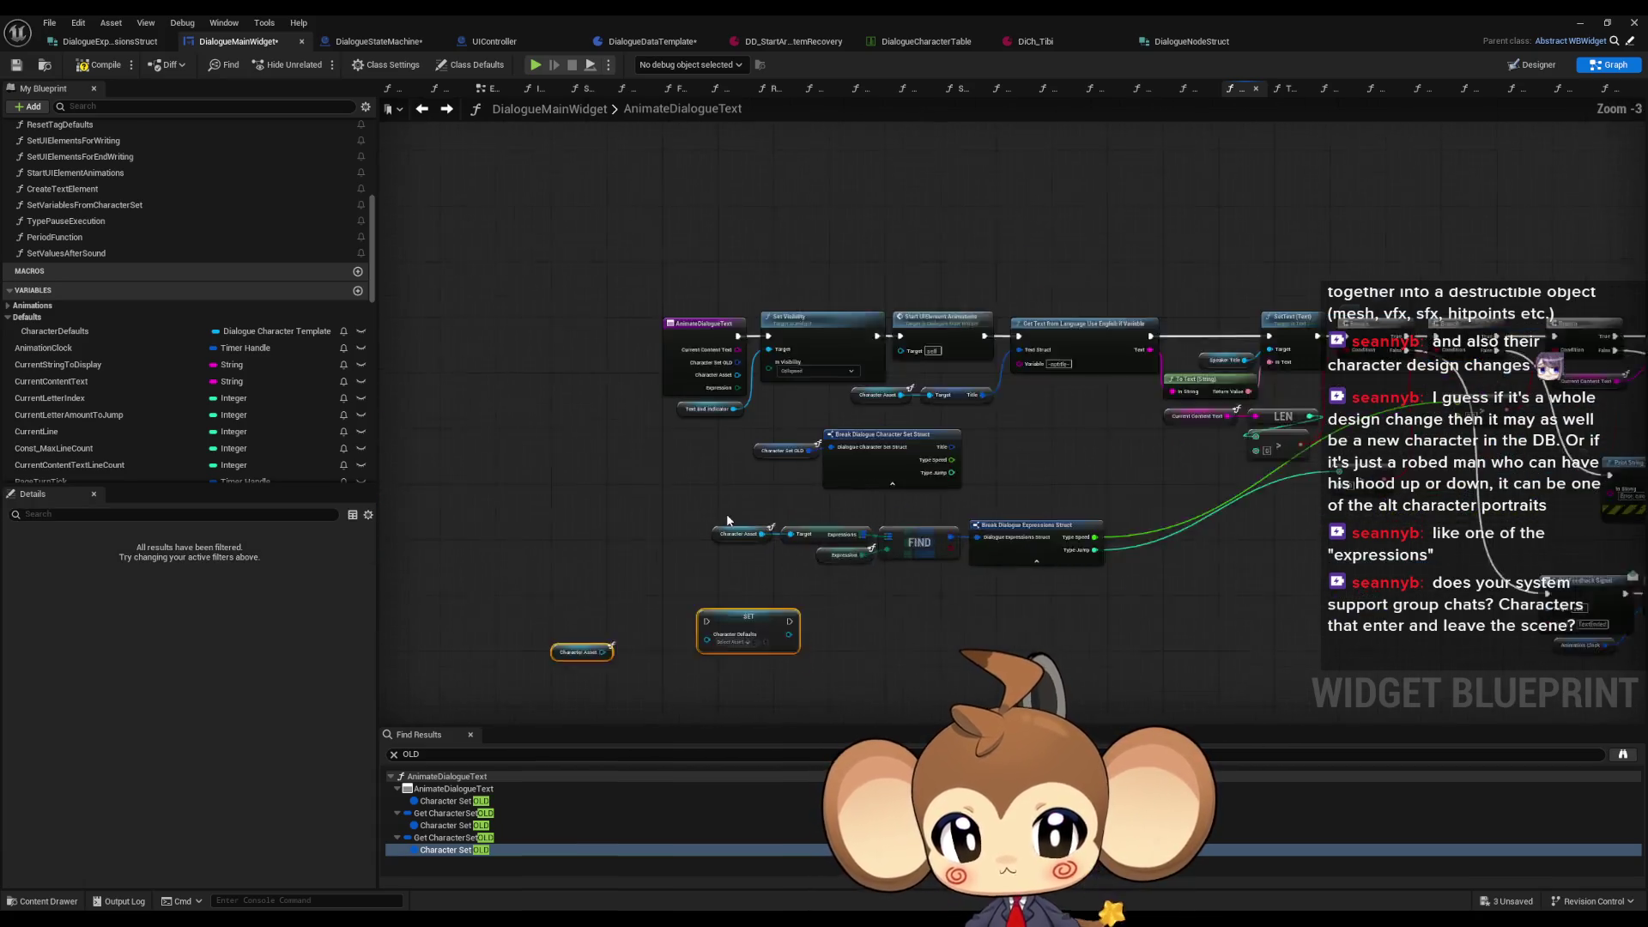
left_click_drag(511, 654, 582, 644)
scroll(141, 426, "down", 3)
left_click_drag(91, 229, 971, 595)
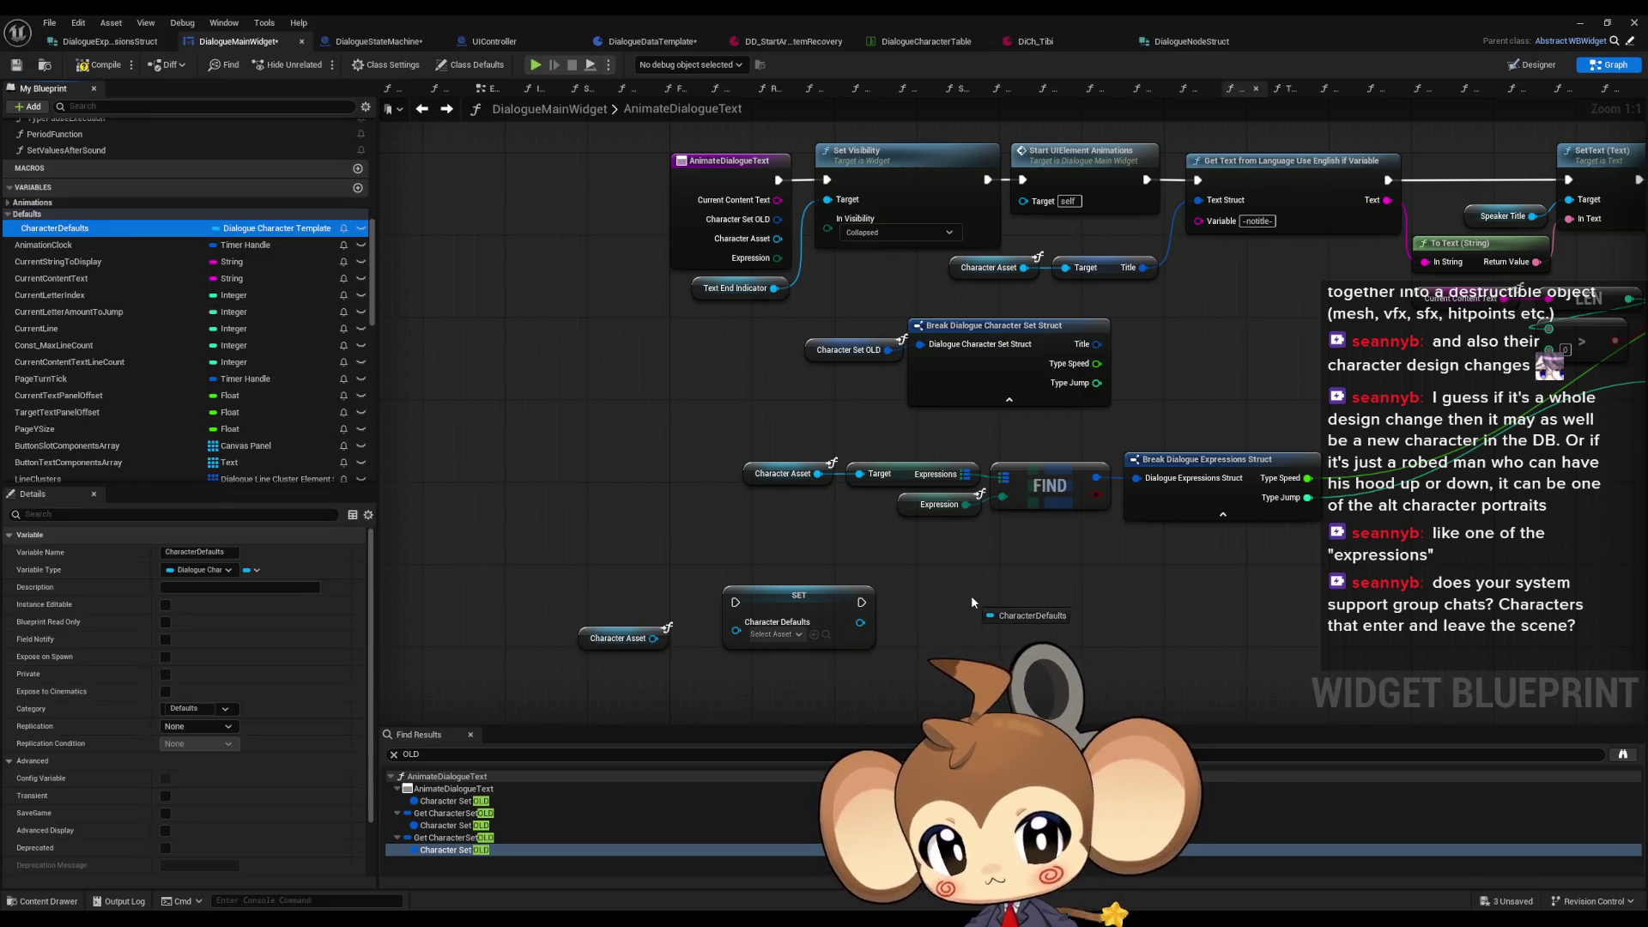
left_click(1013, 633)
left_click(798, 600)
key("Delete")
left_click(1030, 596)
key("Delete")
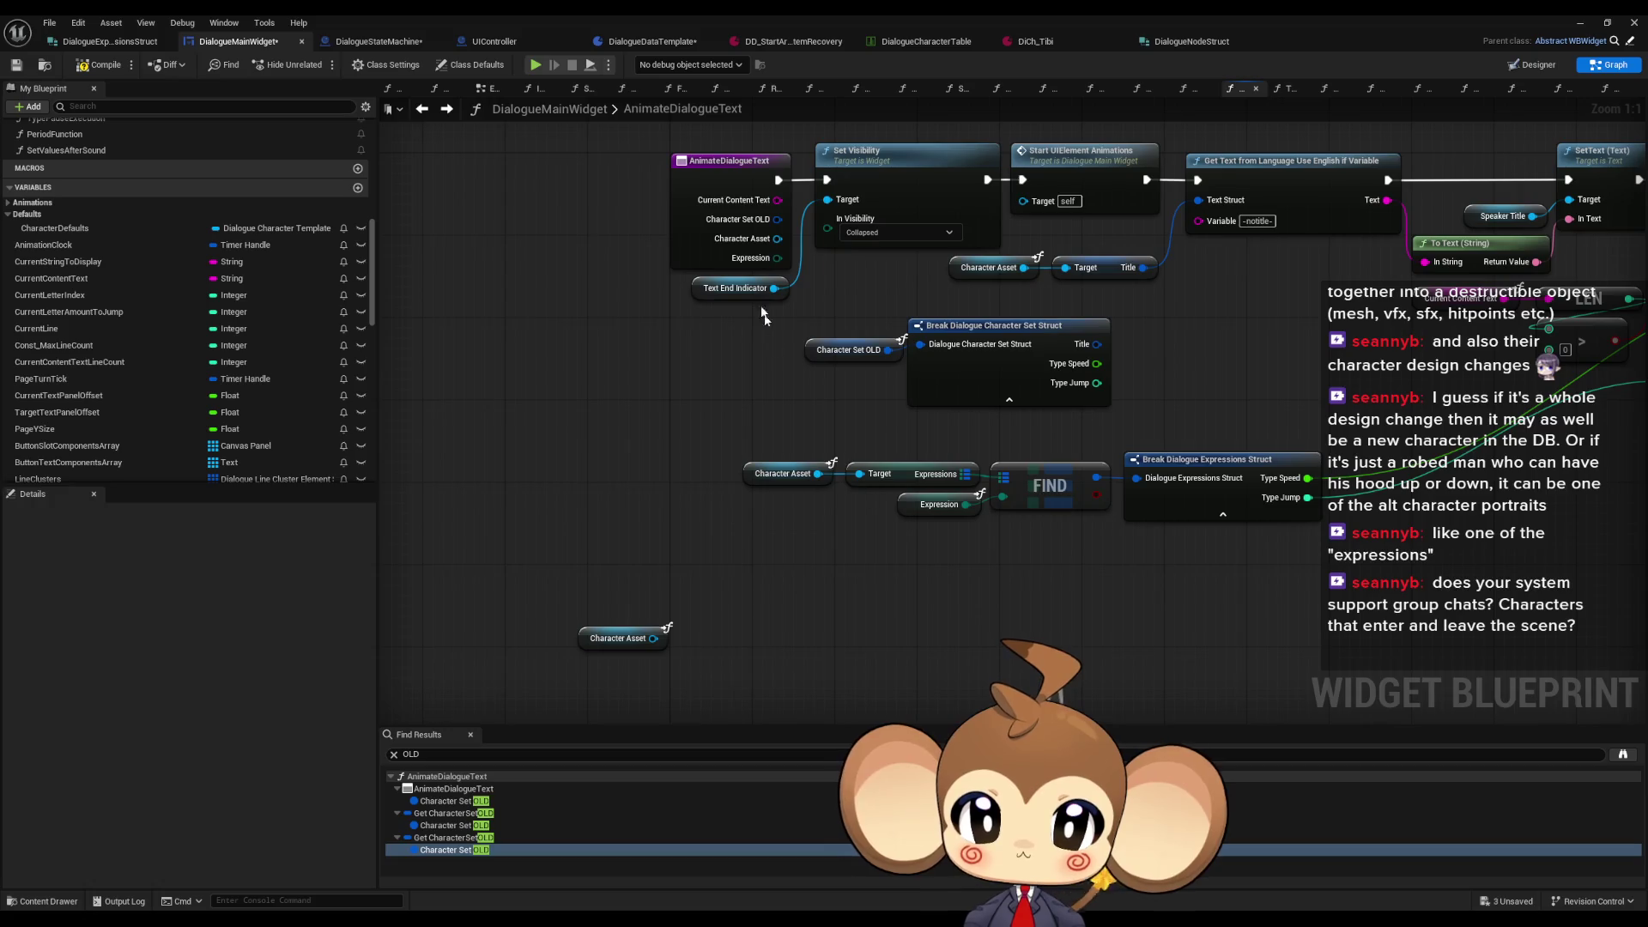
left_click(620, 638)
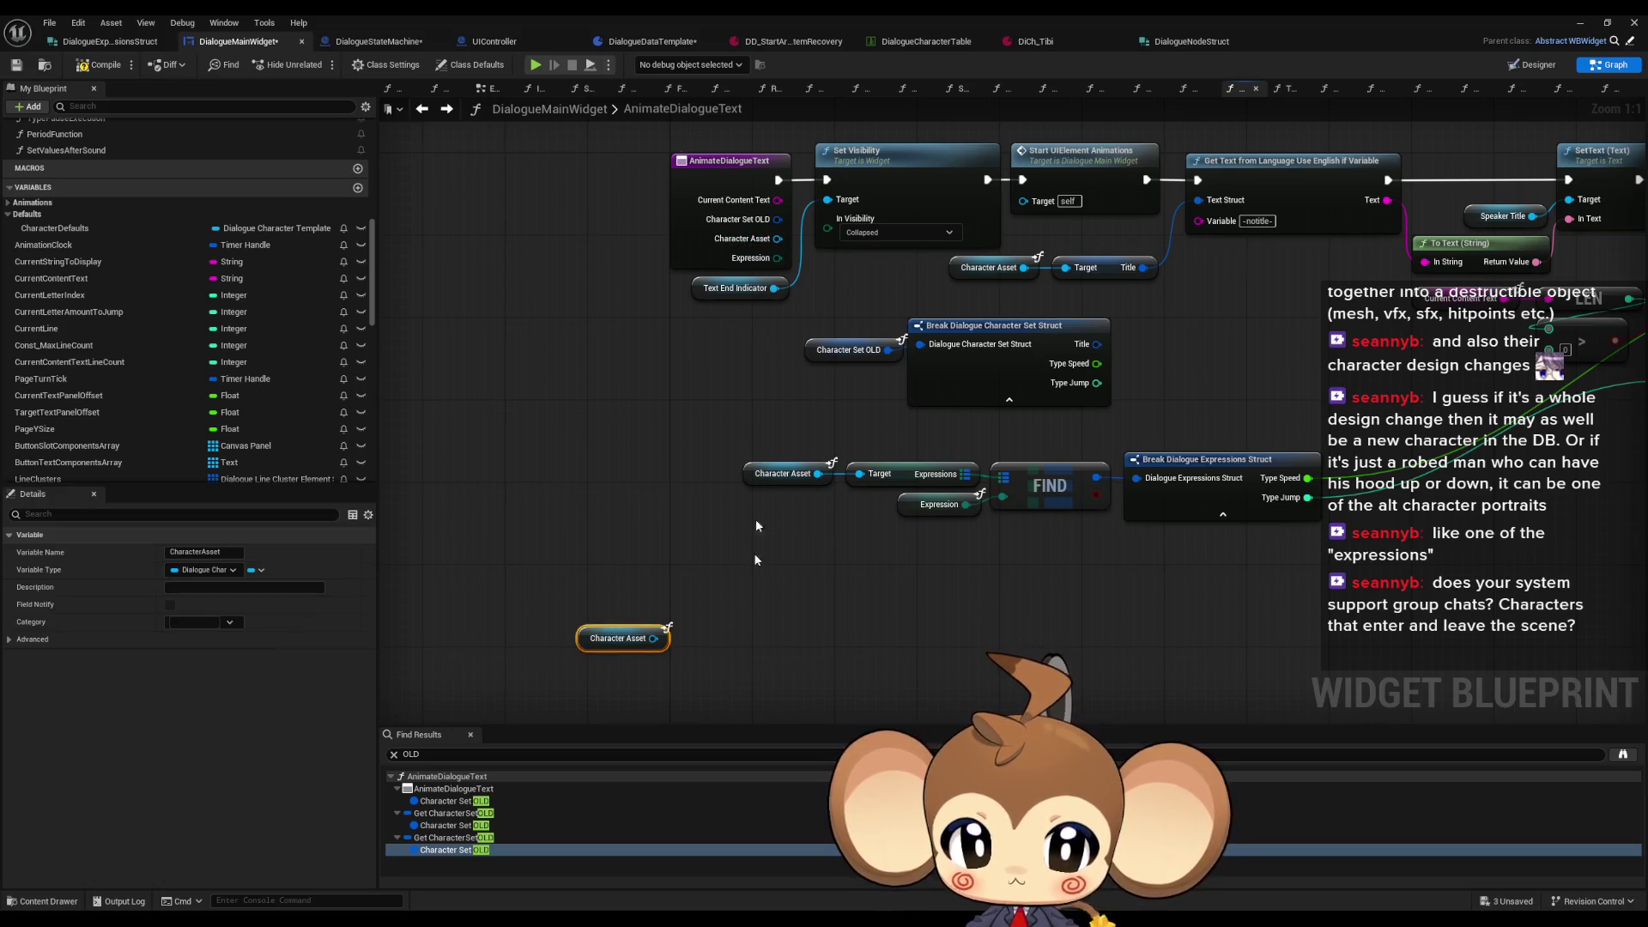
key("Delete")
key("ctrl+z")
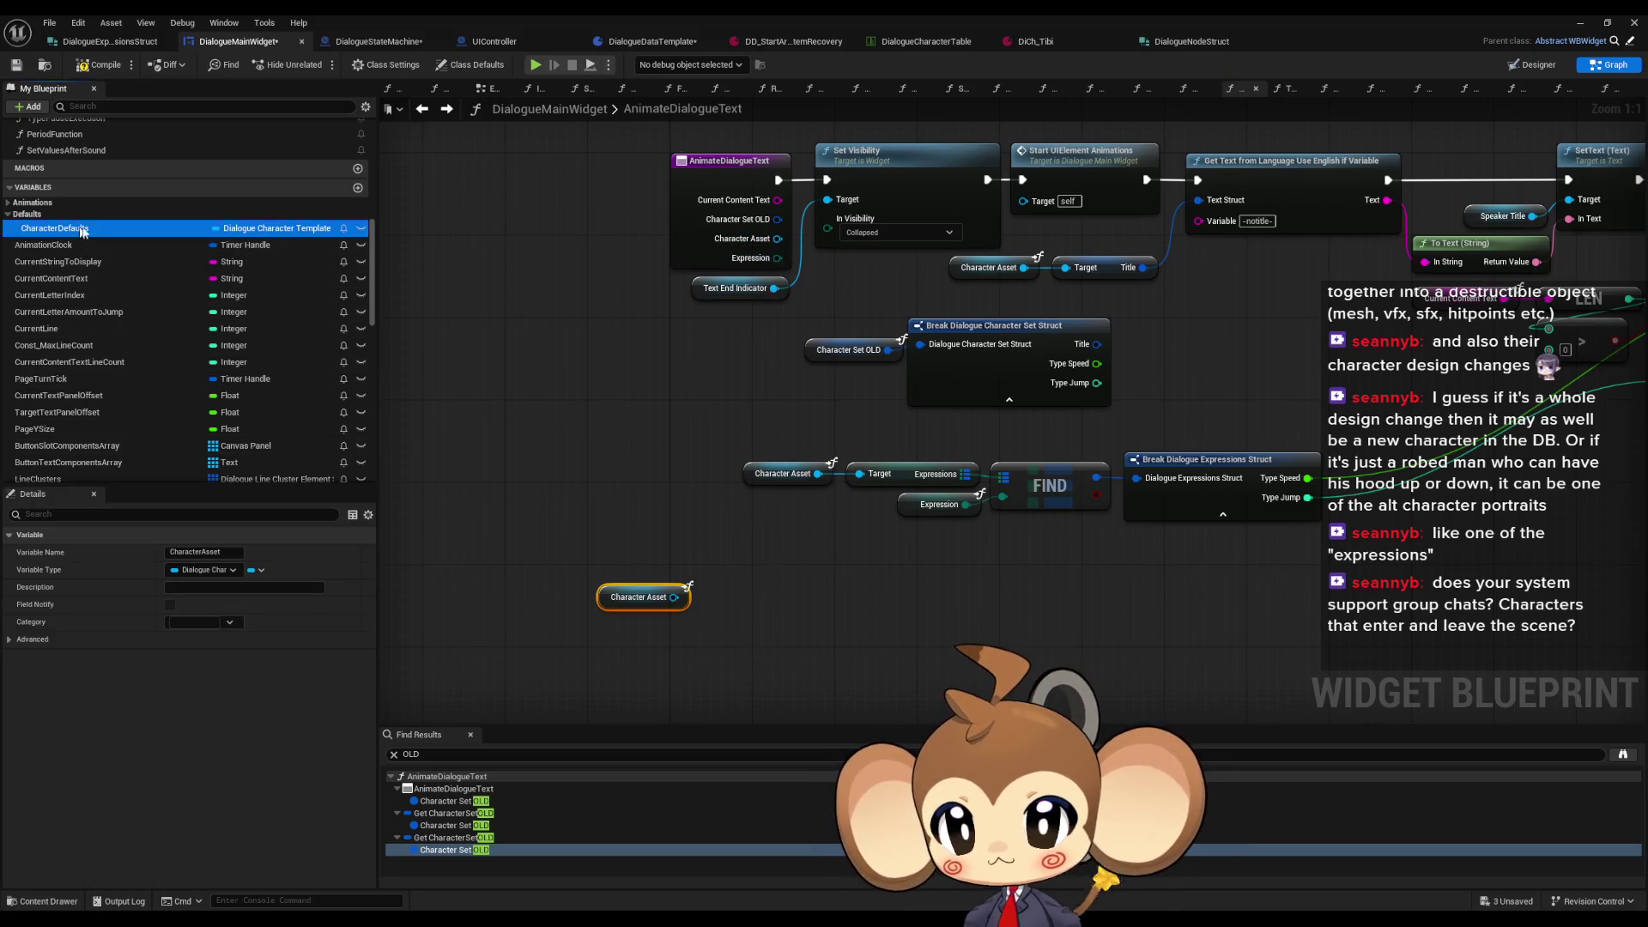
Step: Add a SET Character Defaults node fed by the Character Asset getter, then add a new variable
left_click_drag(55, 228, 755, 531)
left_click(809, 566)
mouse_move(673, 597)
left_mouse_down()
mouse_move(769, 581)
mouse_move(781, 558)
left_mouse_up()
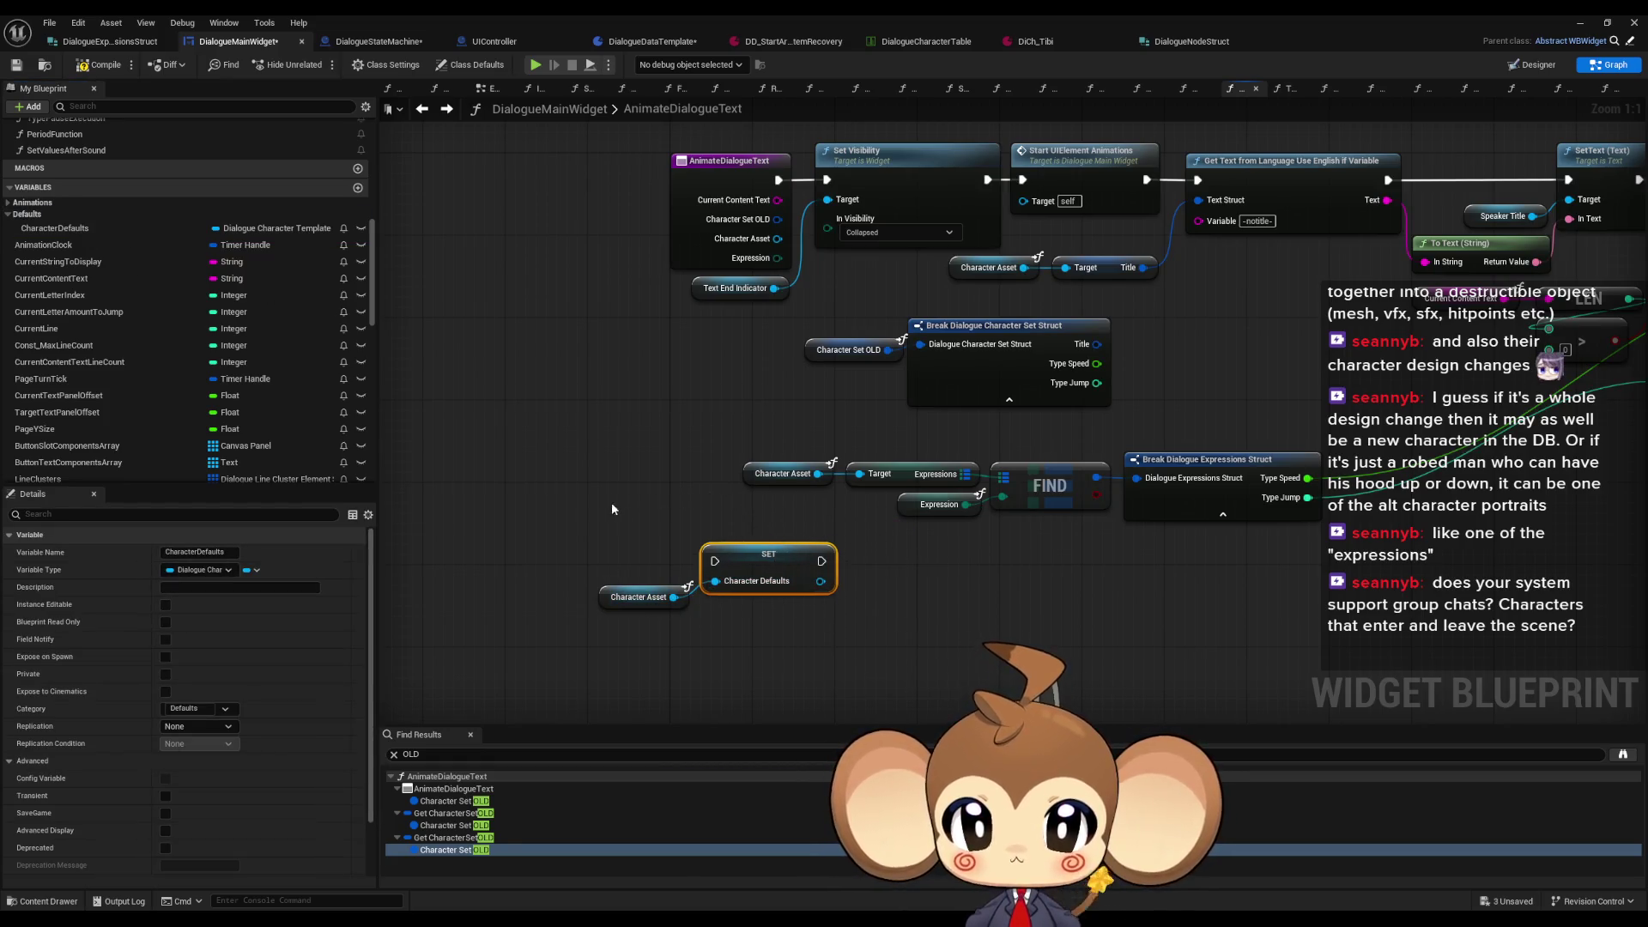
left_click_drag(681, 505, 623, 539)
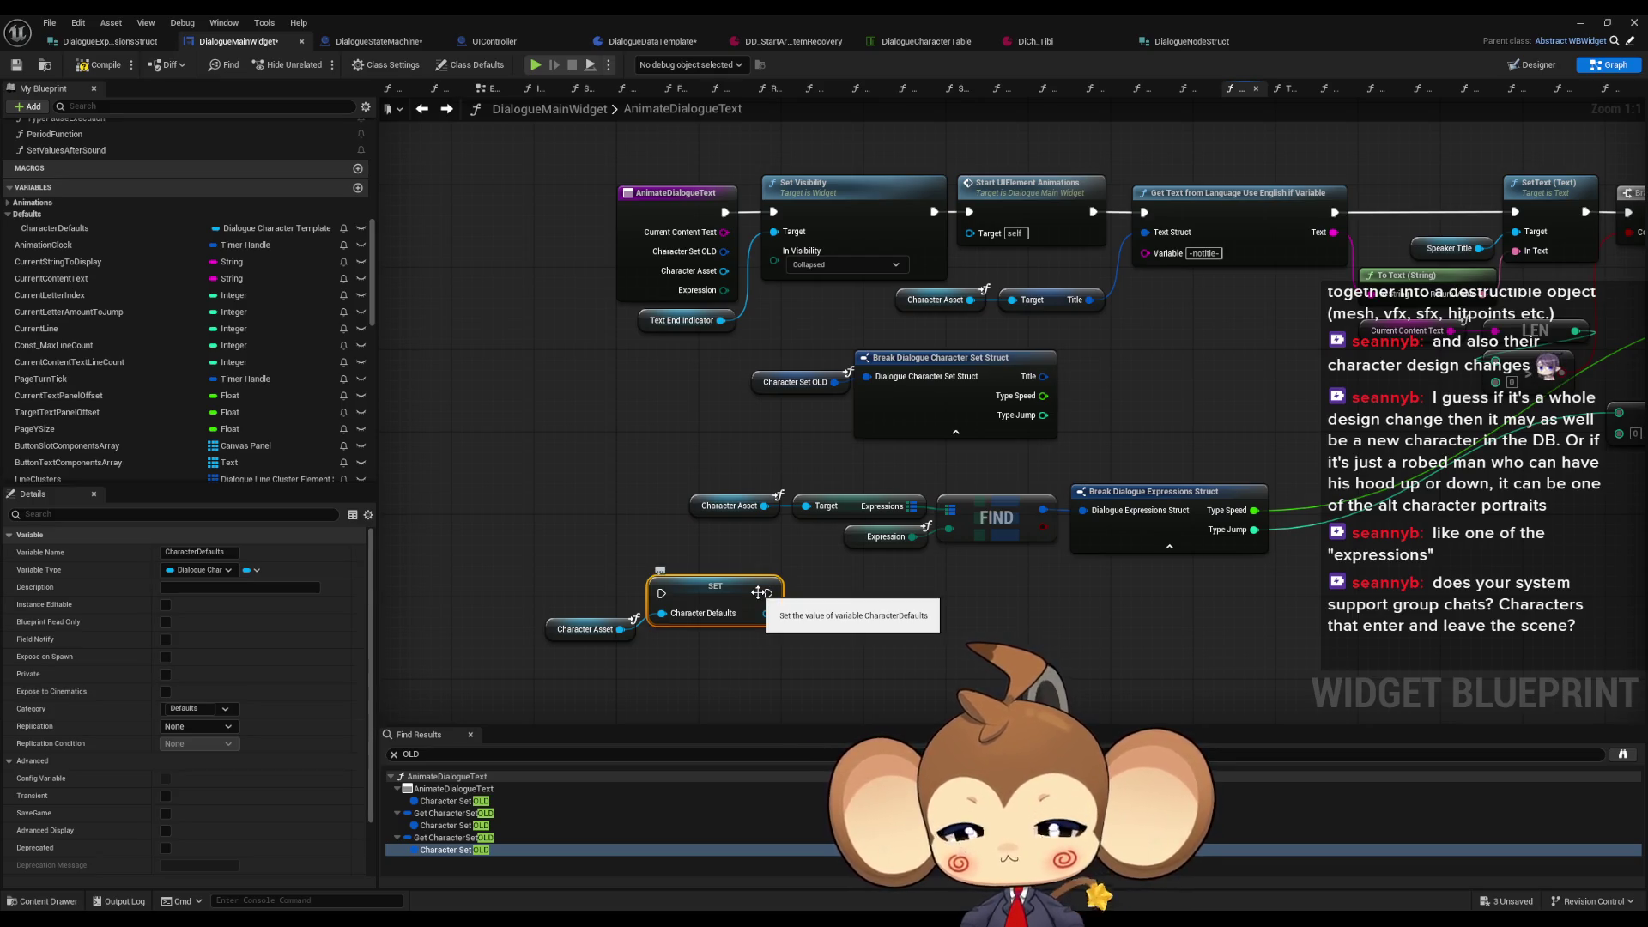
left_click(884, 537)
left_click_drag(869, 617, 848, 530)
left_click(848, 531)
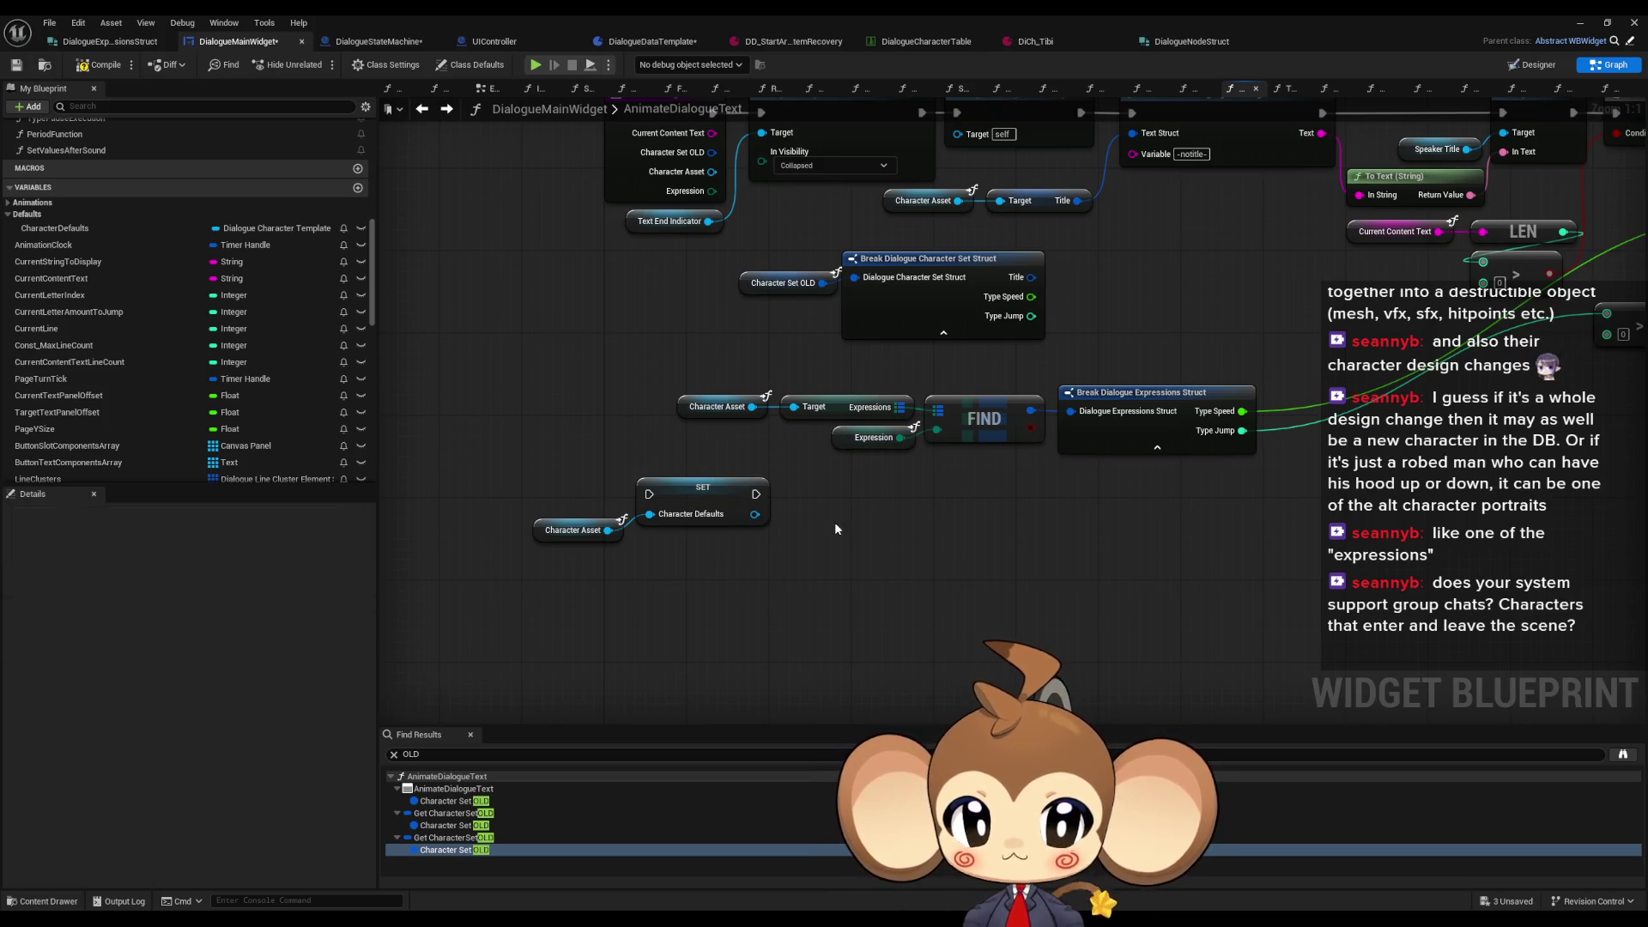
scroll(334, 455, "down", 3)
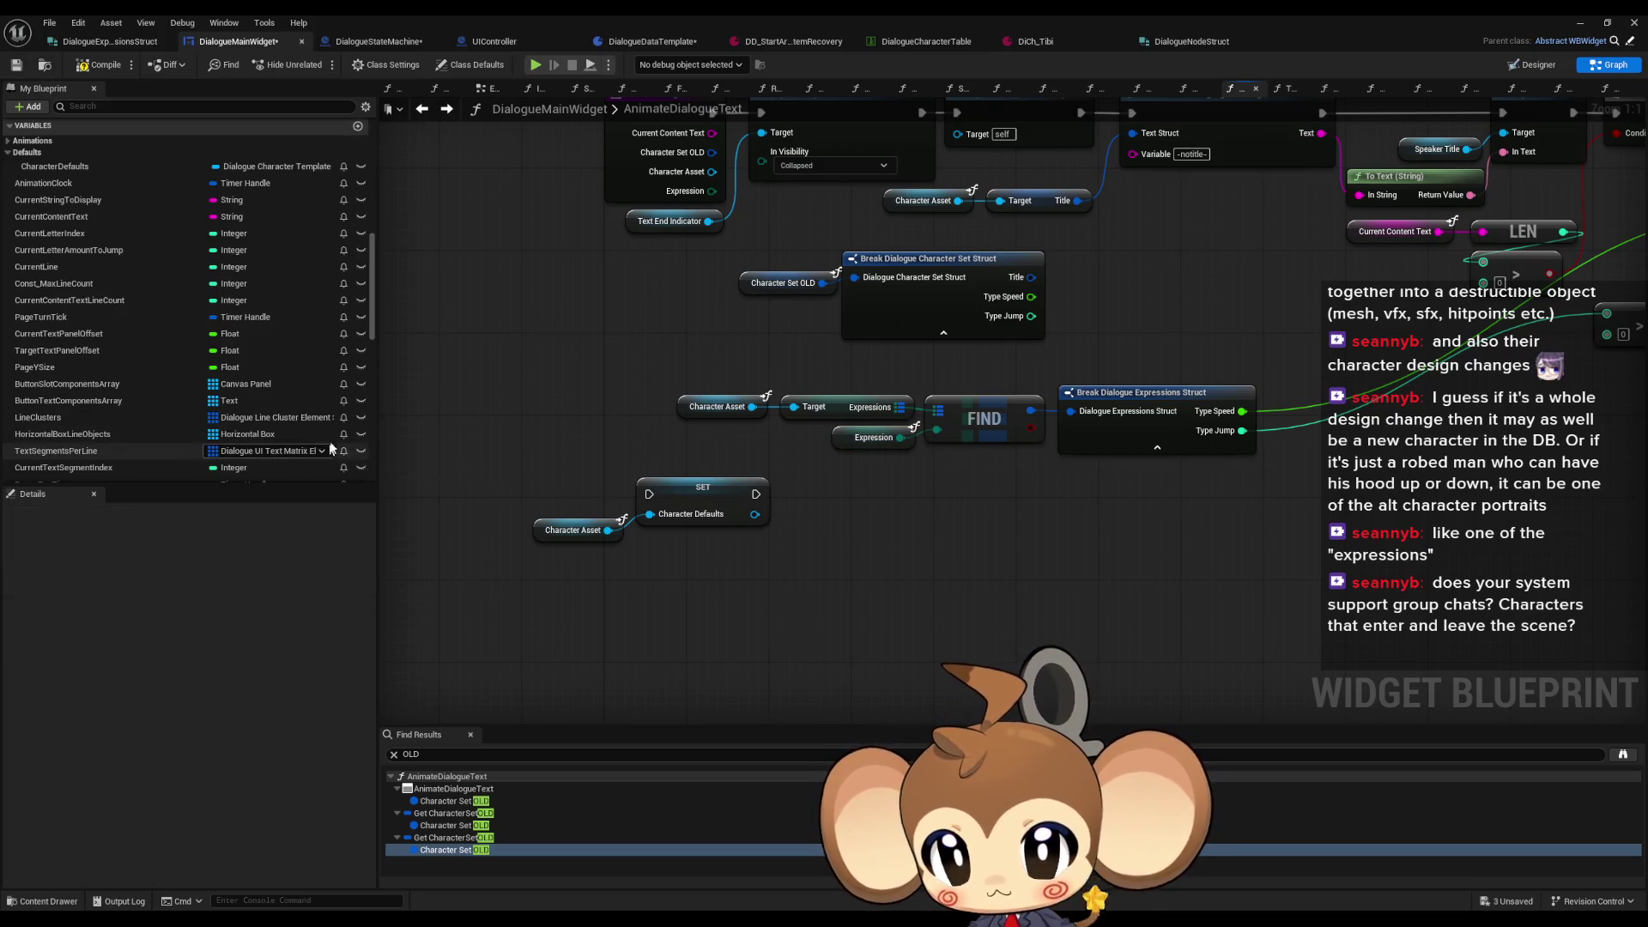
scroll(328, 415, "up", 6)
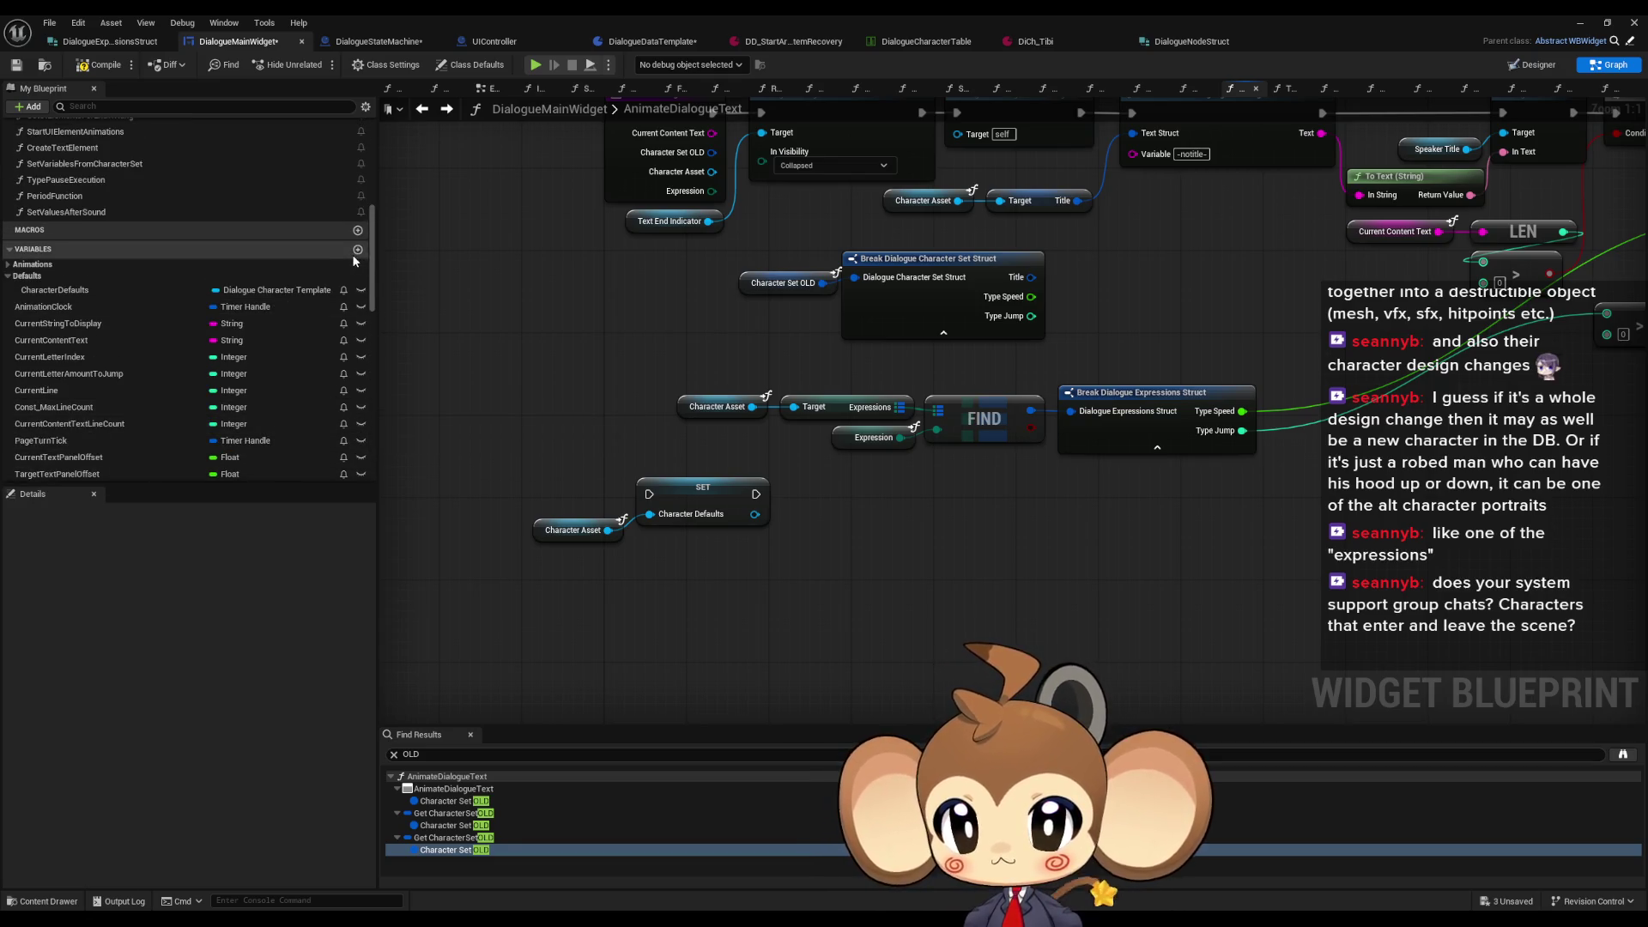
left_click(354, 253)
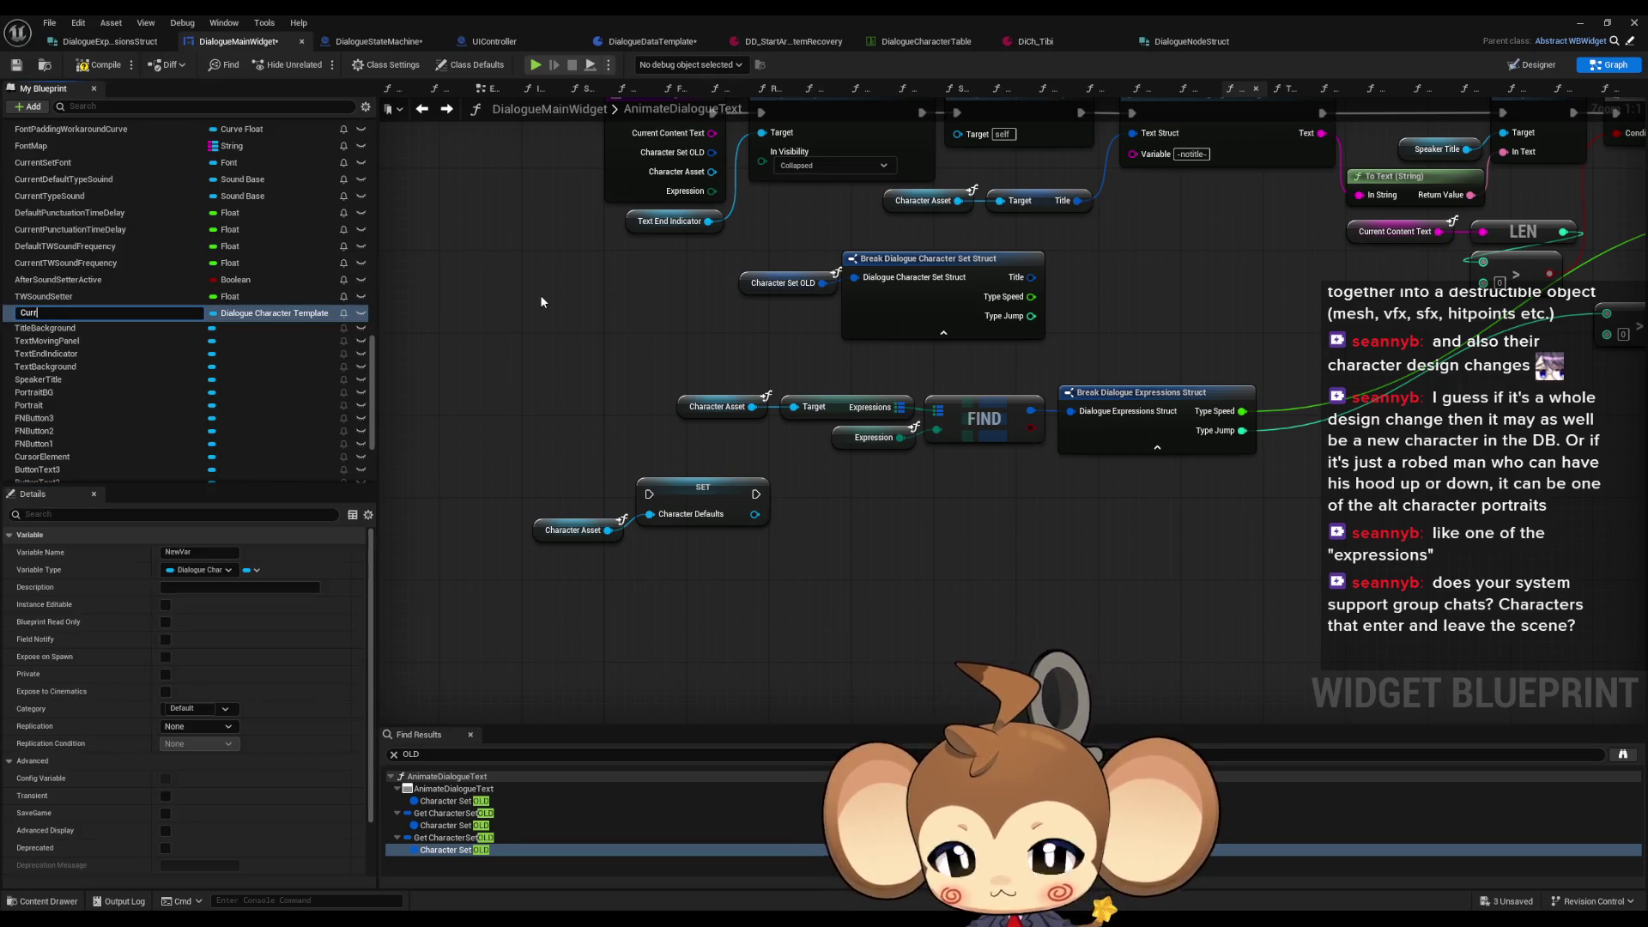
type("CurrentExpressi")
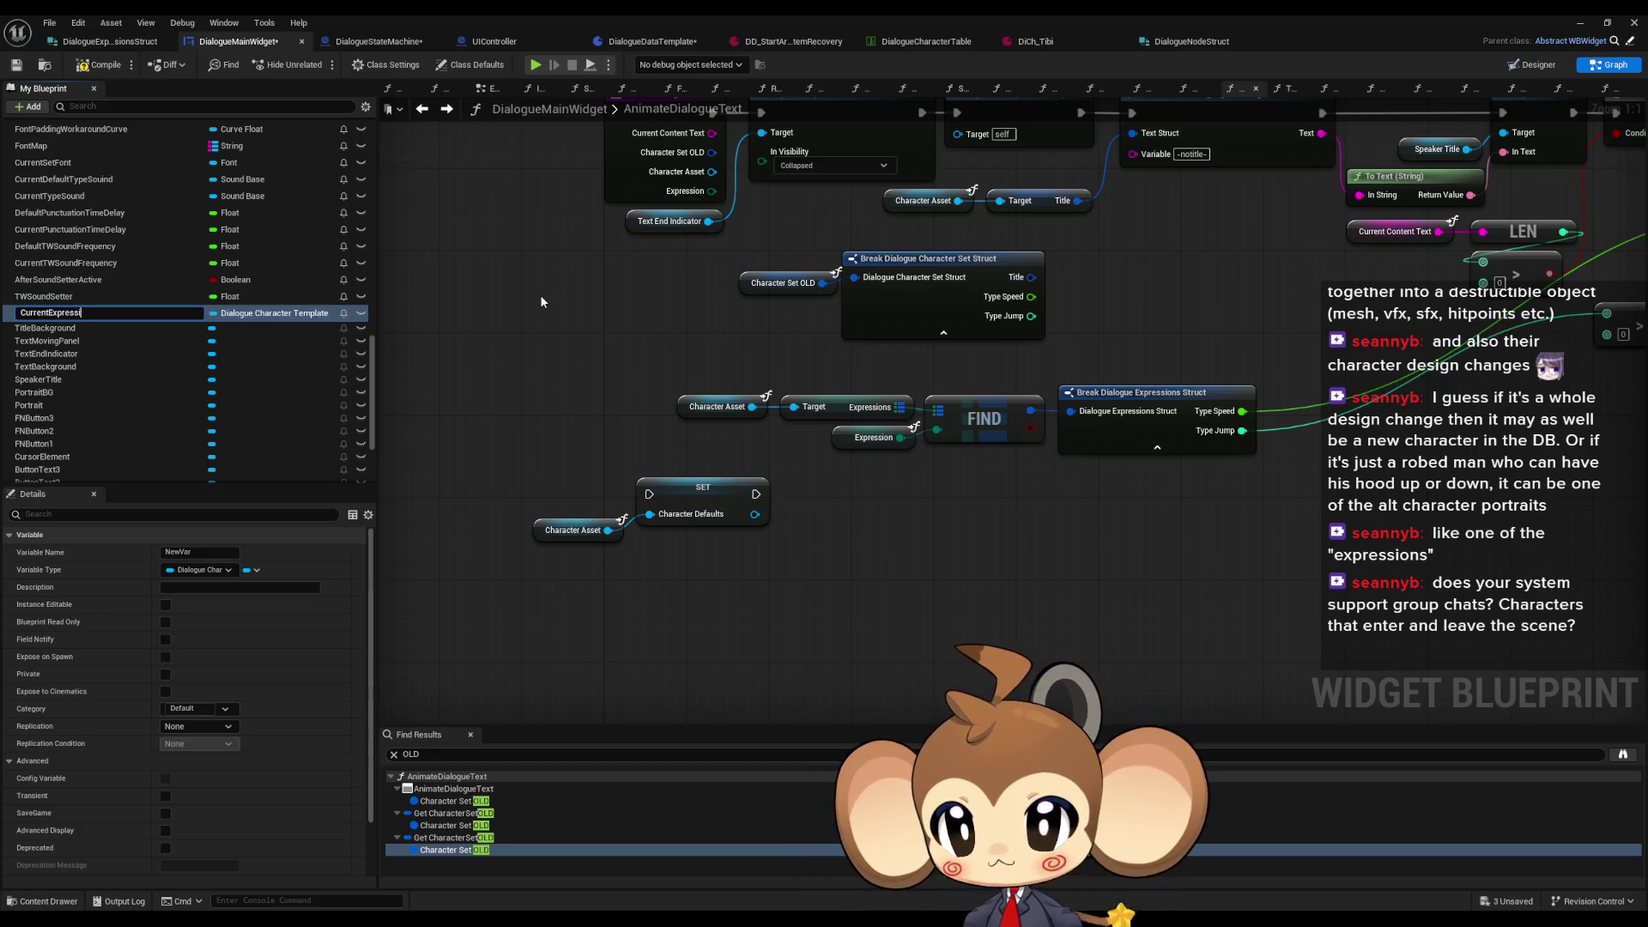
Step: Name the new variable CurrentExpression and give it the Dialogue Expression Enum type
type("on")
key("Return")
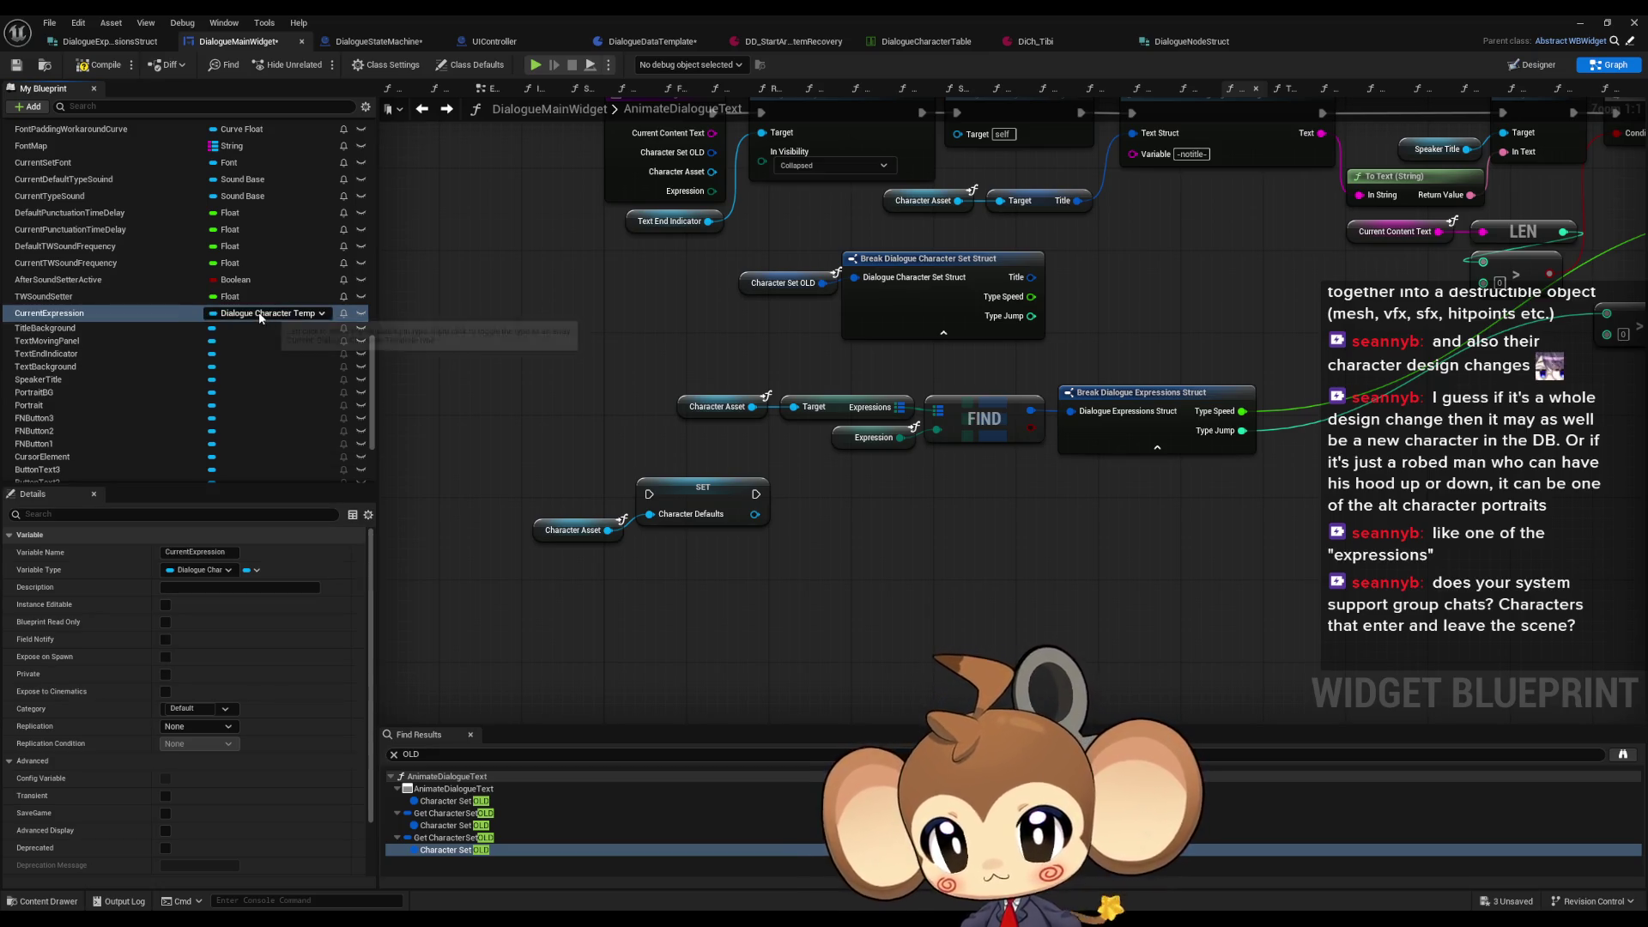
left_click(265, 315)
type("xpress")
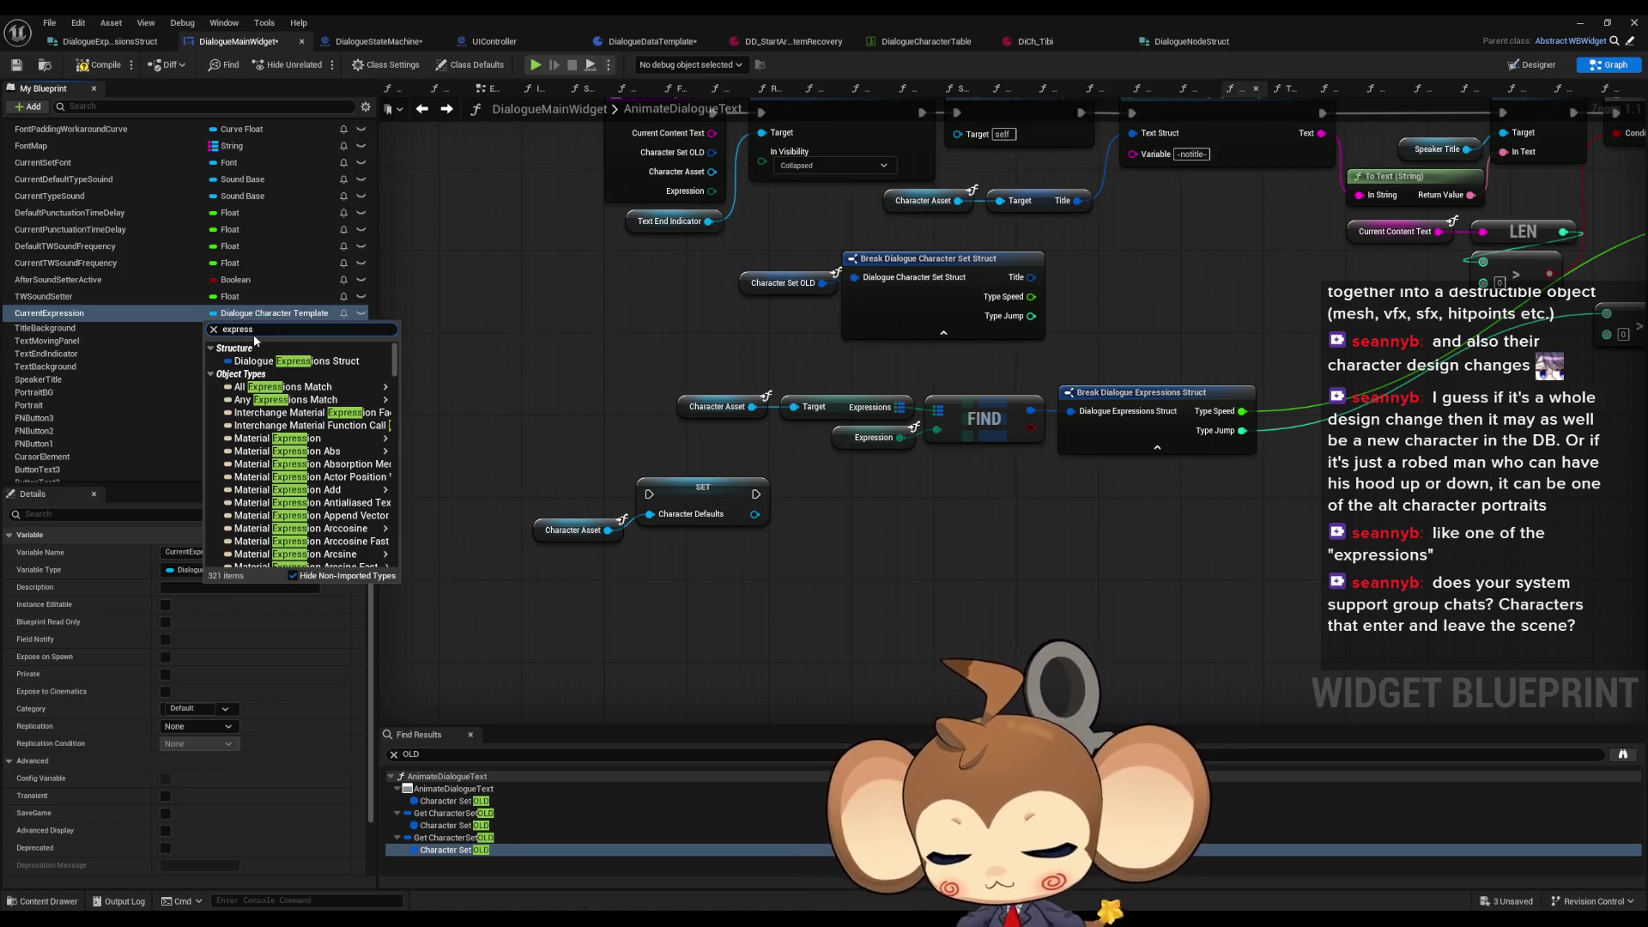
type(" enum")
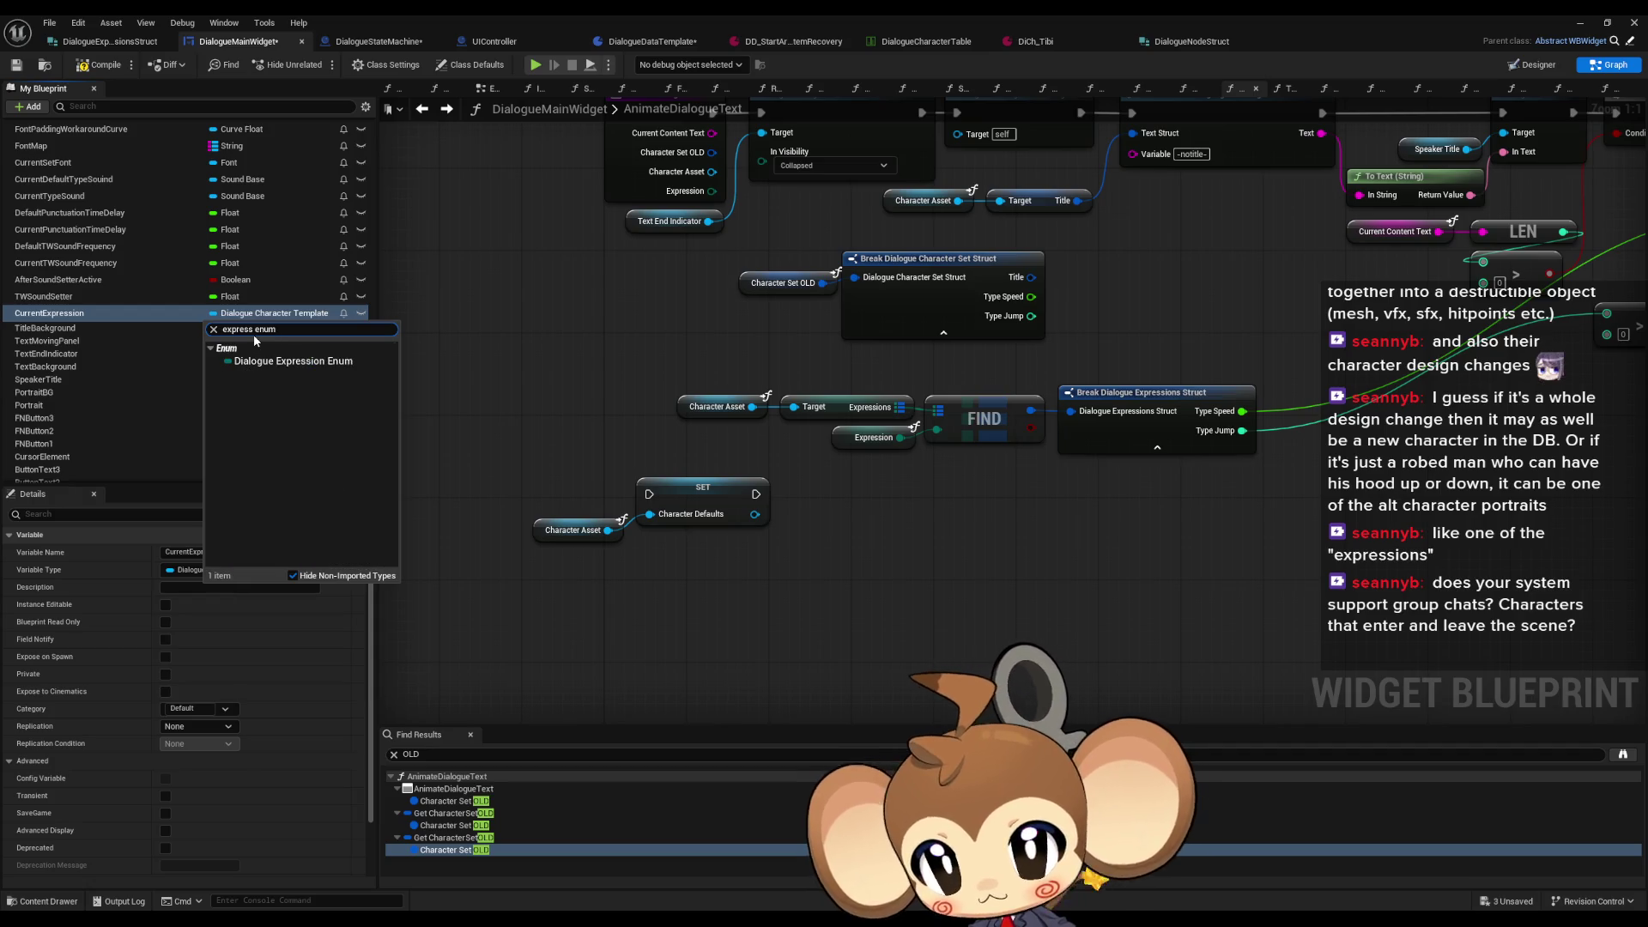
left_click(271, 360)
Step: Chain a SET Current Expression after SET Character Defaults and place a Current Expression getter
left_click_drag(86, 312, 858, 529)
left_click(901, 558)
mouse_move(650, 515)
left_mouse_down()
mouse_move(641, 612)
mouse_move(678, 283)
mouse_move(703, 270)
mouse_move(756, 481)
mouse_move(825, 643)
mouse_move(747, 591)
left_mouse_up()
mouse_move(933, 623)
left_mouse_down()
mouse_move(736, 204)
mouse_move(700, 222)
mouse_move(642, 591)
mouse_move(868, 625)
mouse_move(795, 728)
left_mouse_up()
scroll(69, 404, "down", 1)
mouse_move(120, 292)
left_mouse_down()
mouse_move(125, 317)
mouse_move(817, 527)
mouse_move(951, 488)
left_mouse_up()
left_click(876, 543)
scroll(122, 324, "up", 2)
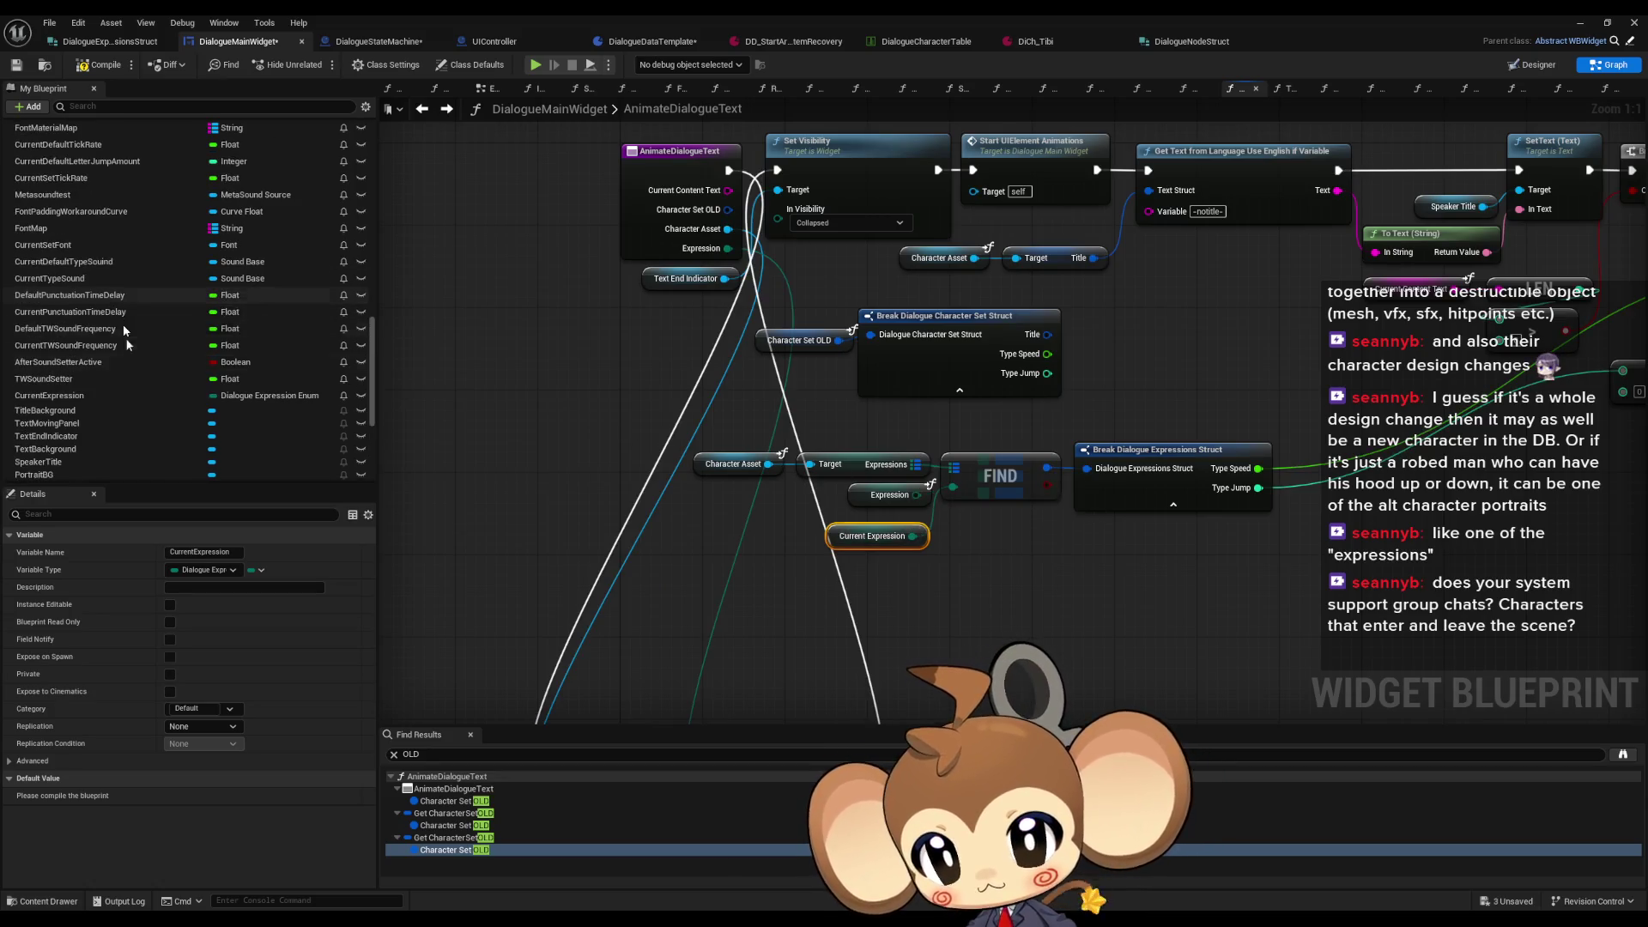
Step: Replace the old Character Asset and Expression getters, wiring Character Defaults into the Expressions Target
scroll(122, 324, "up", 10)
mouse_move(91, 222)
left_mouse_down()
mouse_move(634, 513)
mouse_move(706, 513)
mouse_move(811, 467)
left_mouse_up()
left_click(740, 540)
left_click(734, 463)
left_click(889, 494, "ctrl")
key("Delete")
left_click_drag(742, 516, 728, 469)
left_click_drag(871, 535, 871, 495)
left_click(701, 447)
left_click_drag(759, 539, 654, 590)
key("ctrl+v")
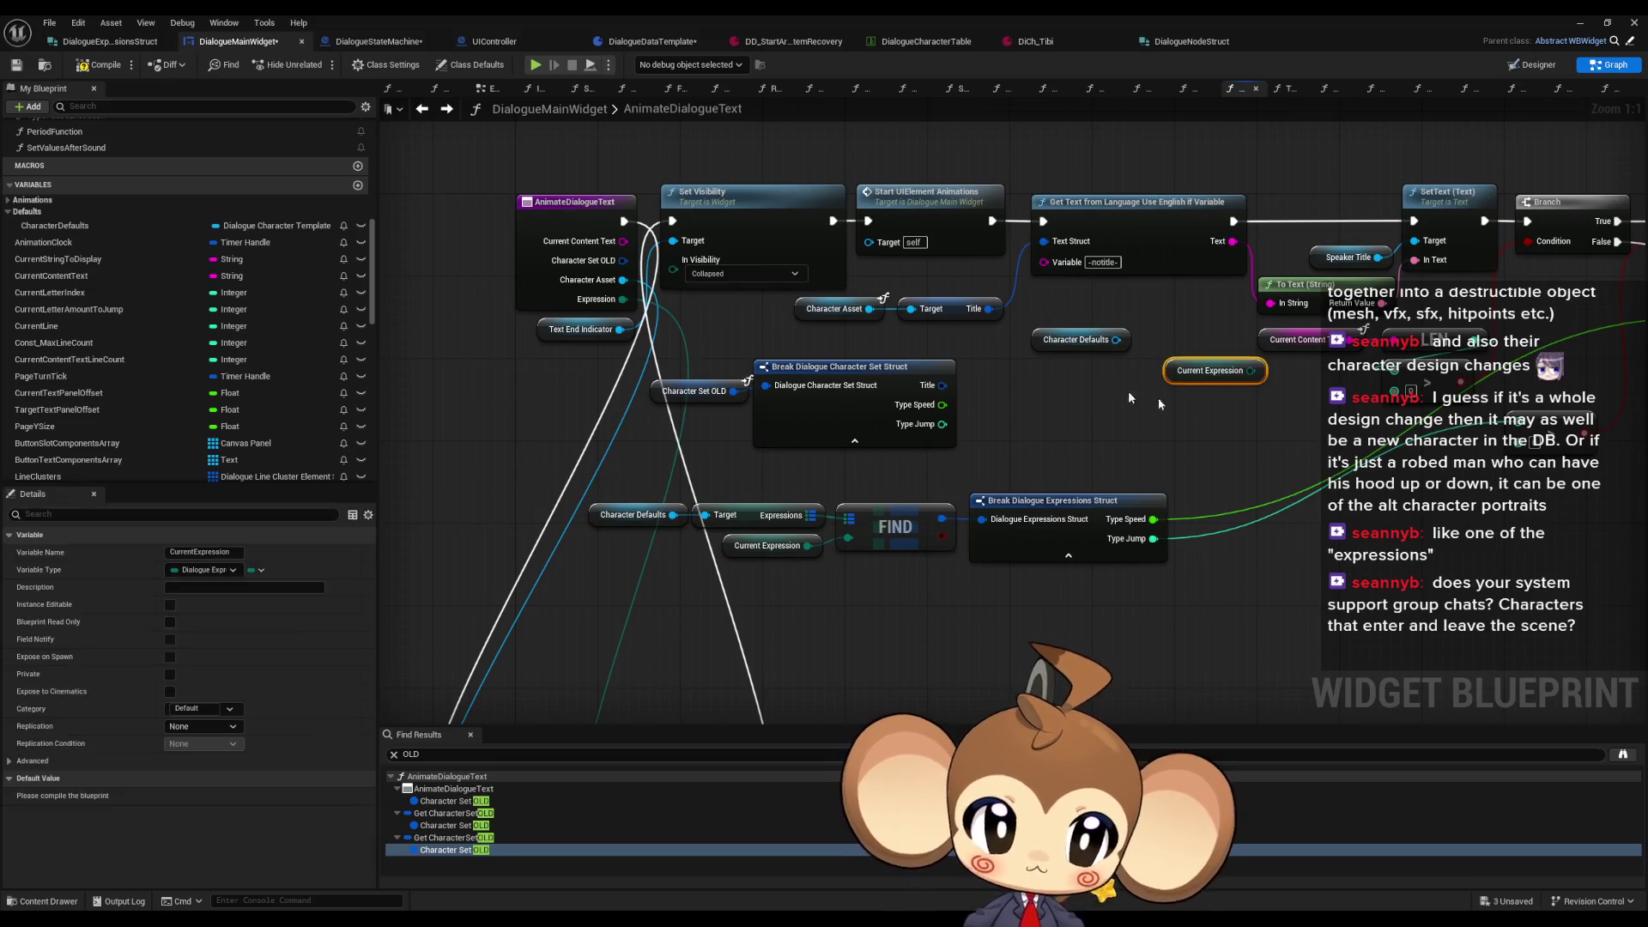
left_click_drag(1116, 339, 926, 317)
left_click_drag(1059, 345, 852, 324)
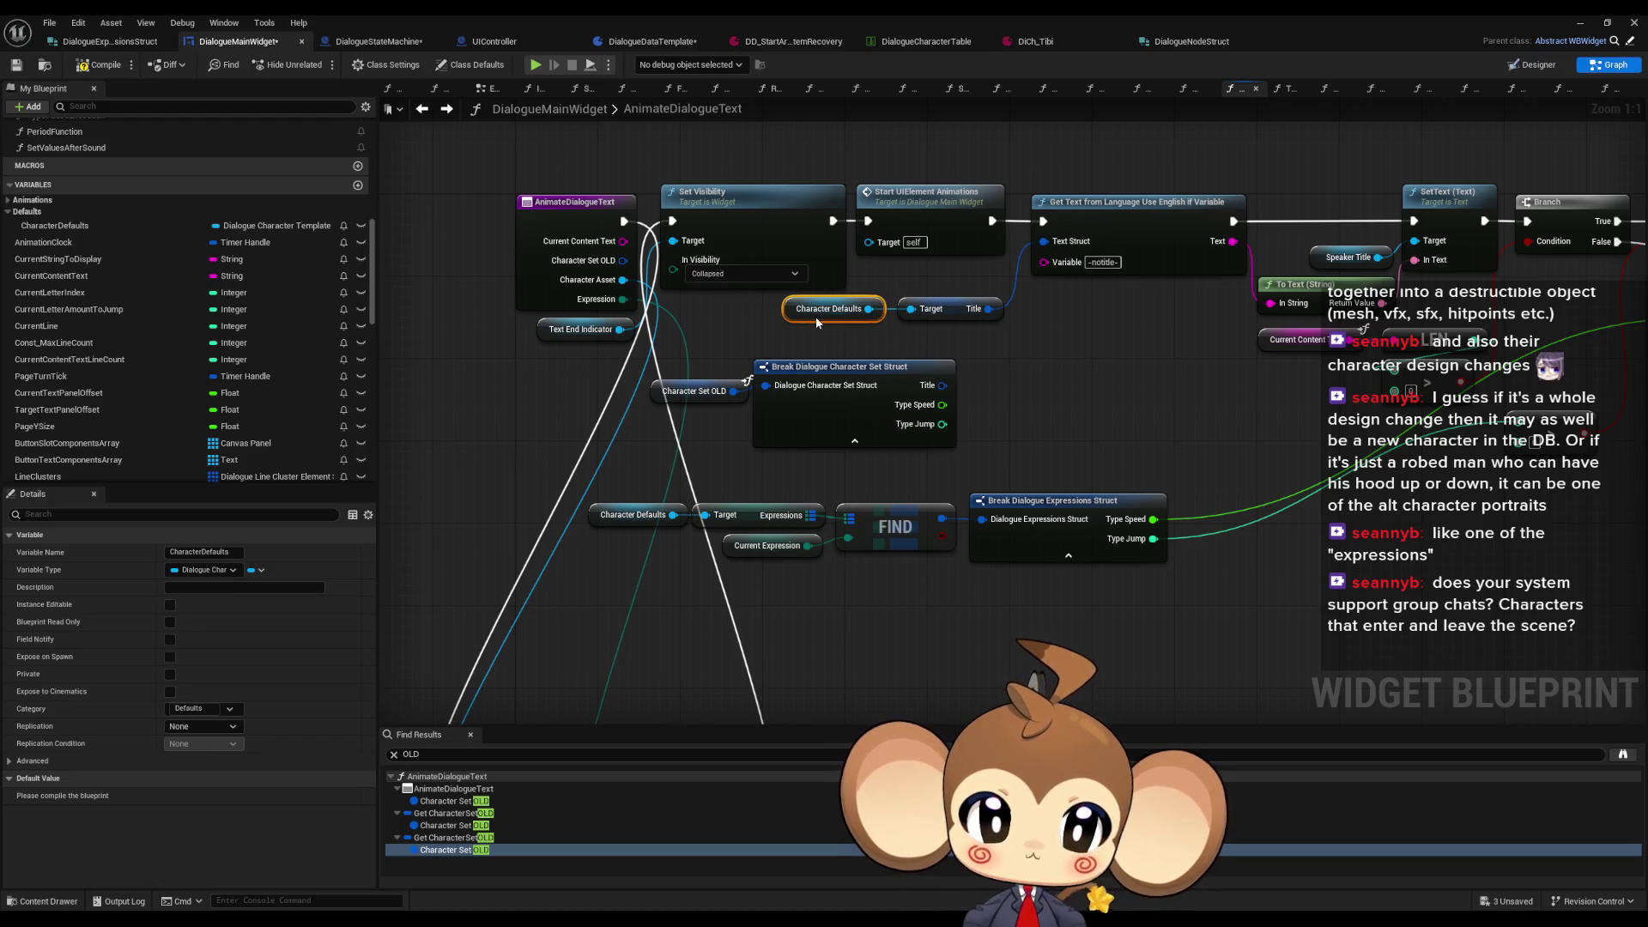
Step: Connect a Current Expression getter to the Set Variables from Character Set Expression input
left_click_drag(1251, 386, 327, 417)
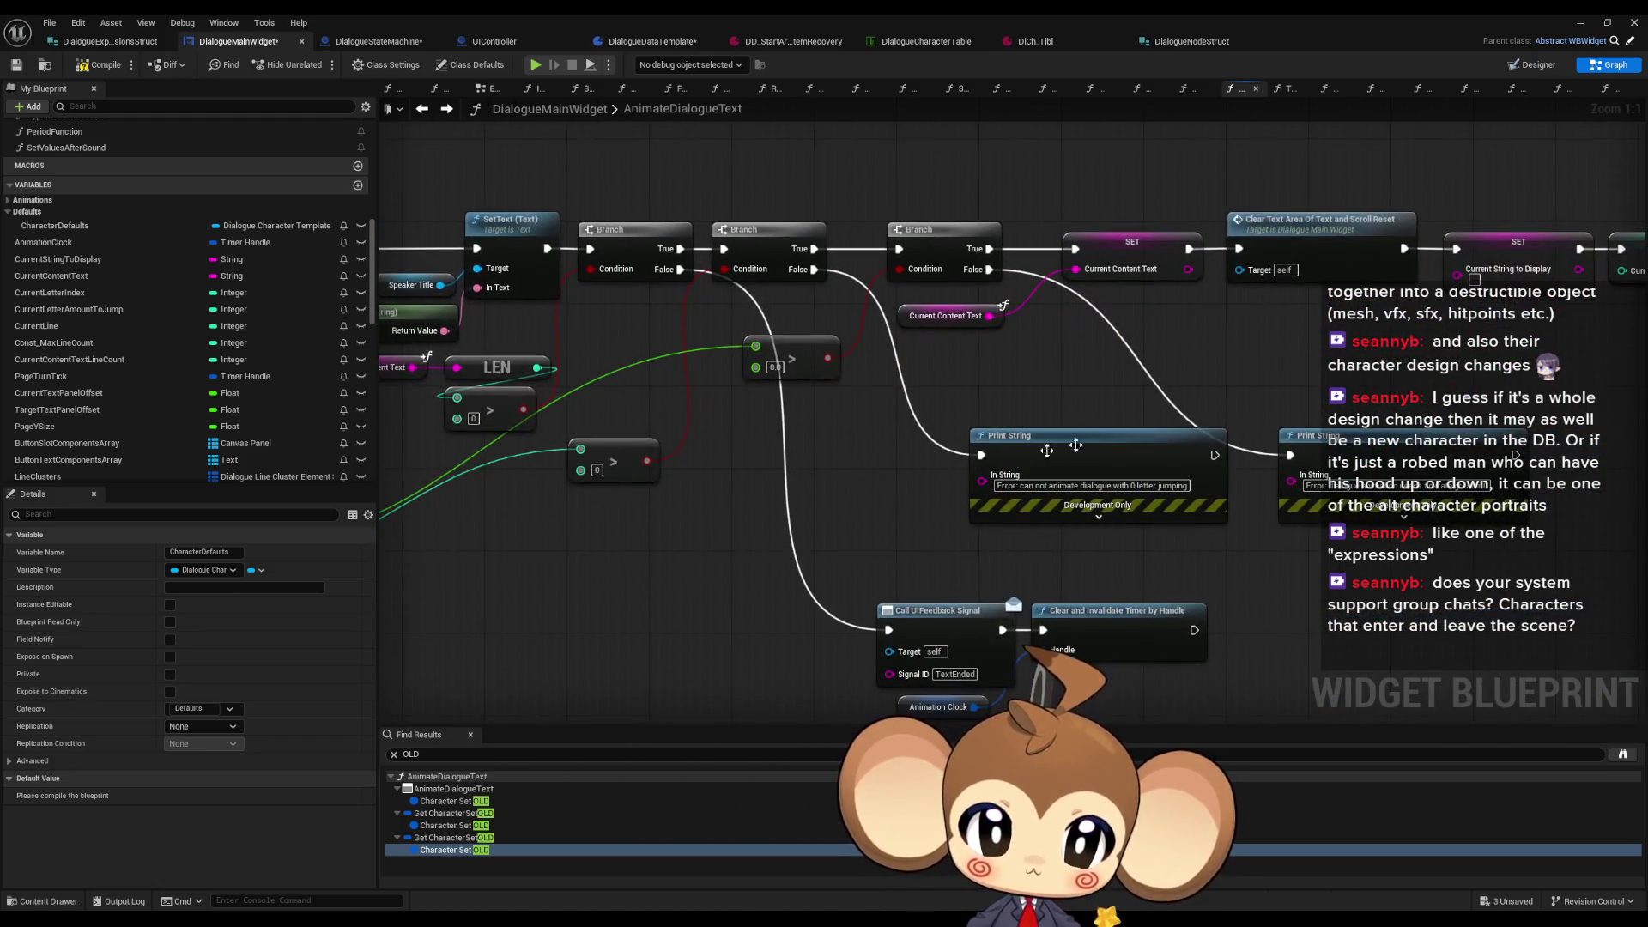
left_click_drag(1012, 455, 618, 467)
left_click_drag(1253, 481, 864, 492)
left_click(864, 493)
key("ctrl+v")
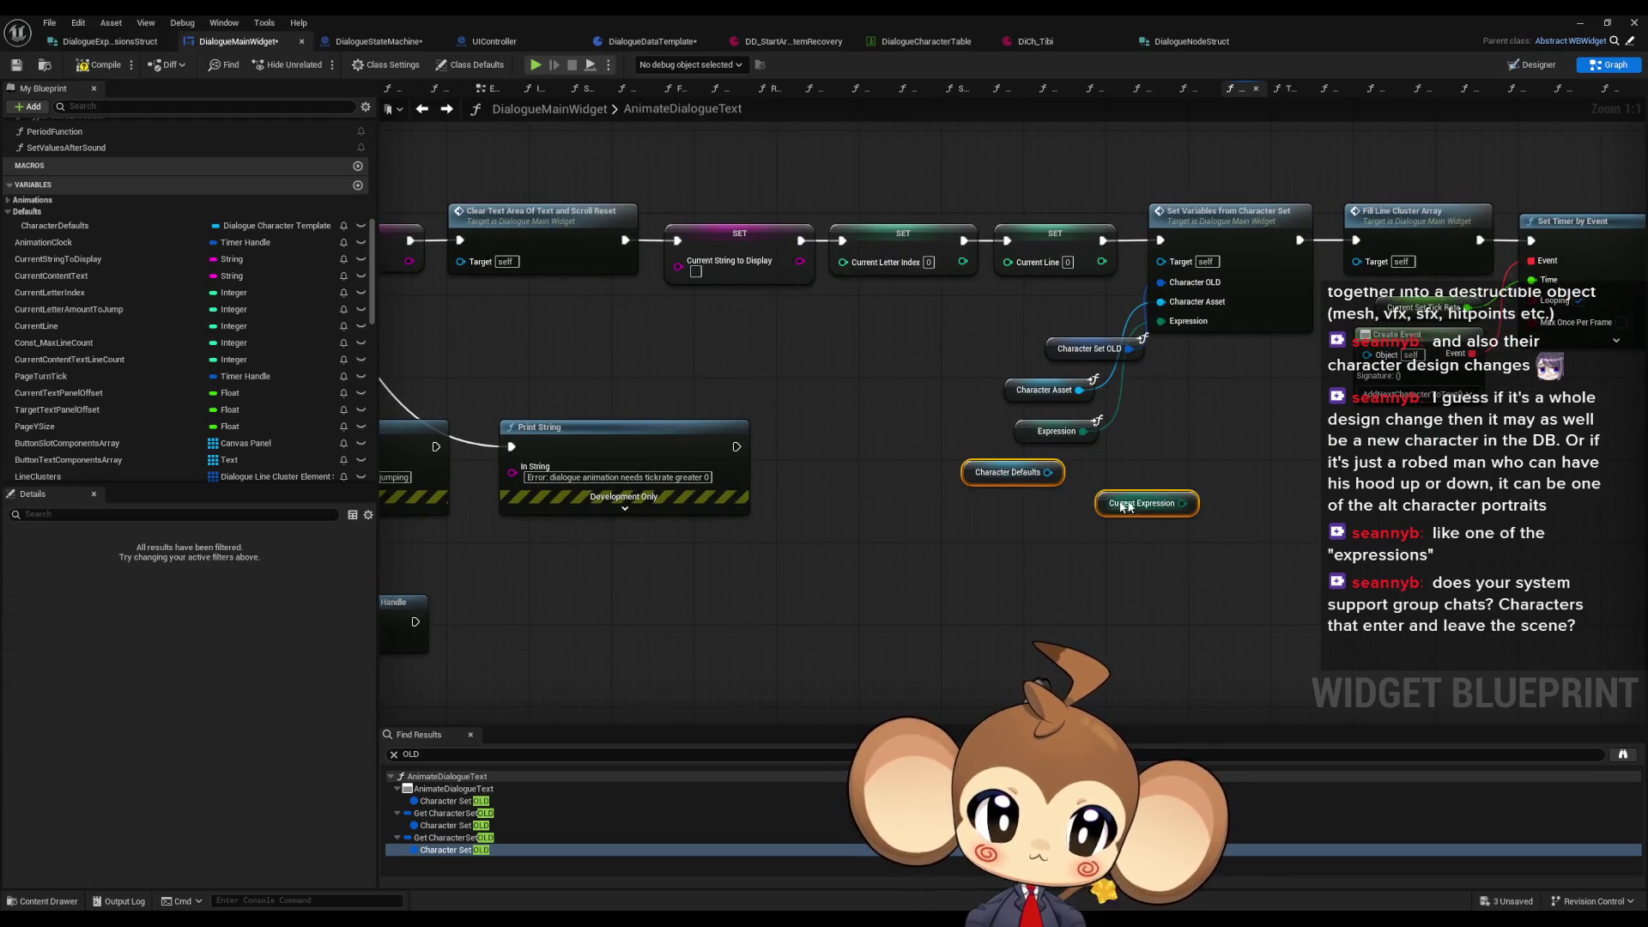
right_click(1161, 301)
mouse_move(1161, 302)
left_mouse_down()
mouse_move(1083, 412)
mouse_move(1079, 391)
mouse_move(1084, 431)
left_mouse_up()
left_click(1115, 528)
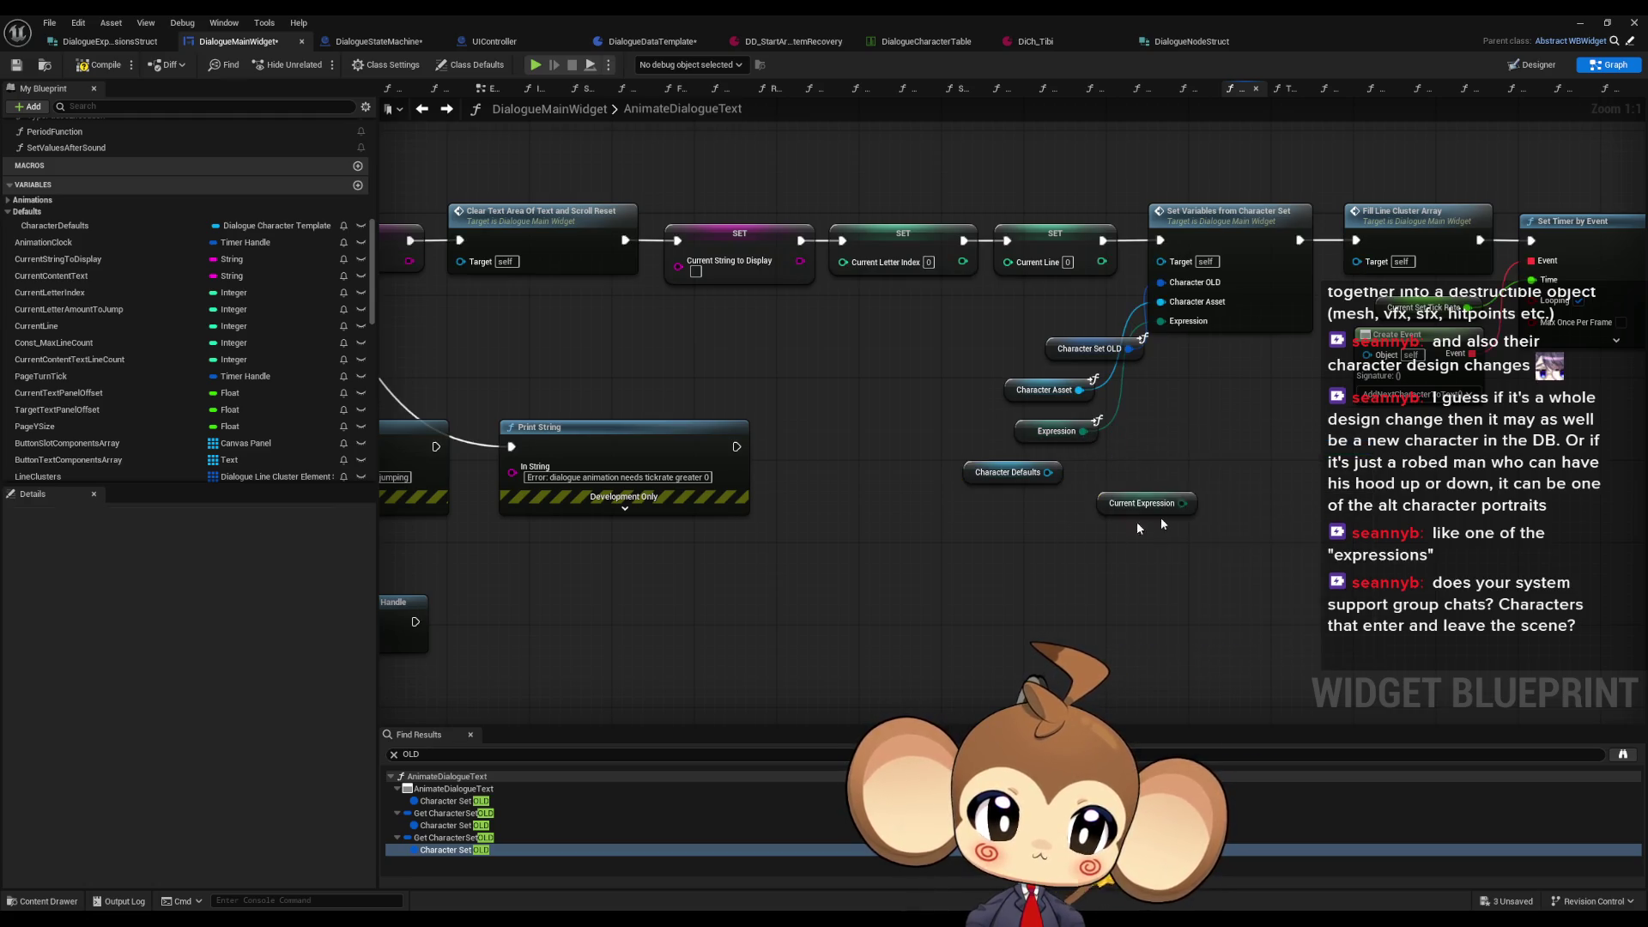
left_click_drag(1182, 503, 1161, 321)
mouse_move(967, 403)
left_mouse_down()
mouse_move(1073, 485)
mouse_move(1017, 441)
left_mouse_up()
key("Delete")
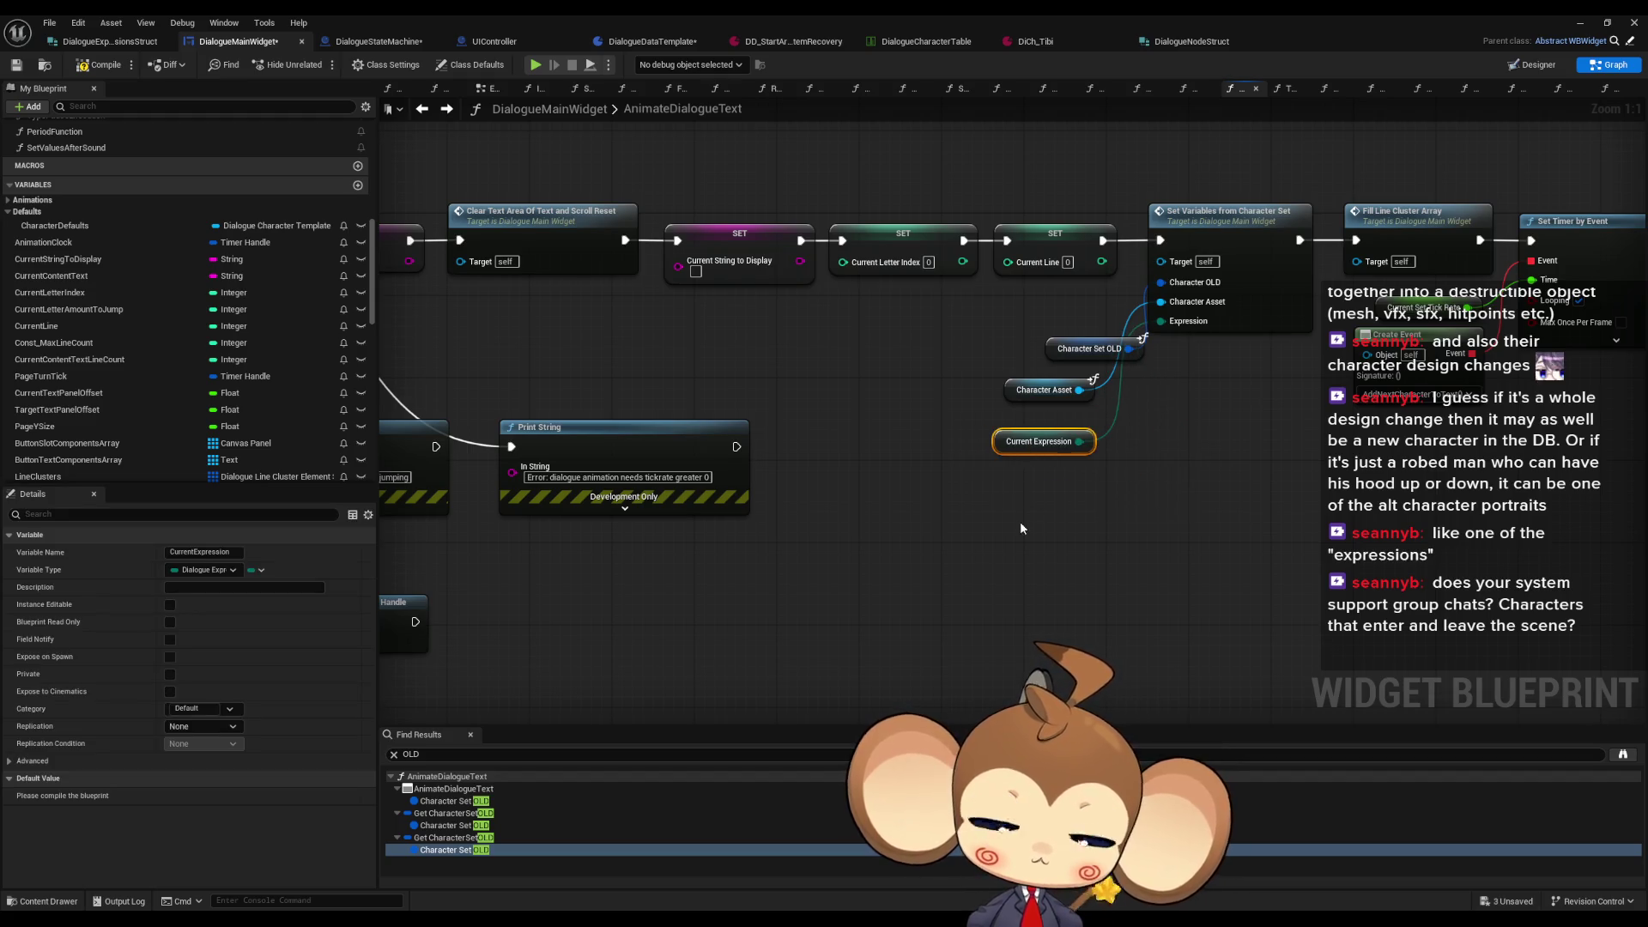
Step: Connect Character Defaults to the Character Asset input, delete the leftover getters, and open the function
key("ctrl+v")
left_click(1139, 510)
left_click_drag(1028, 523, 1160, 301)
left_click(1039, 390)
key("Delete")
left_click_drag(1015, 425, 1015, 425)
mouse_move(950, 531)
left_mouse_down()
mouse_move(1002, 397)
mouse_move(1001, 423)
left_mouse_up()
key("Delete")
left_click_drag(1192, 603, 882, 579)
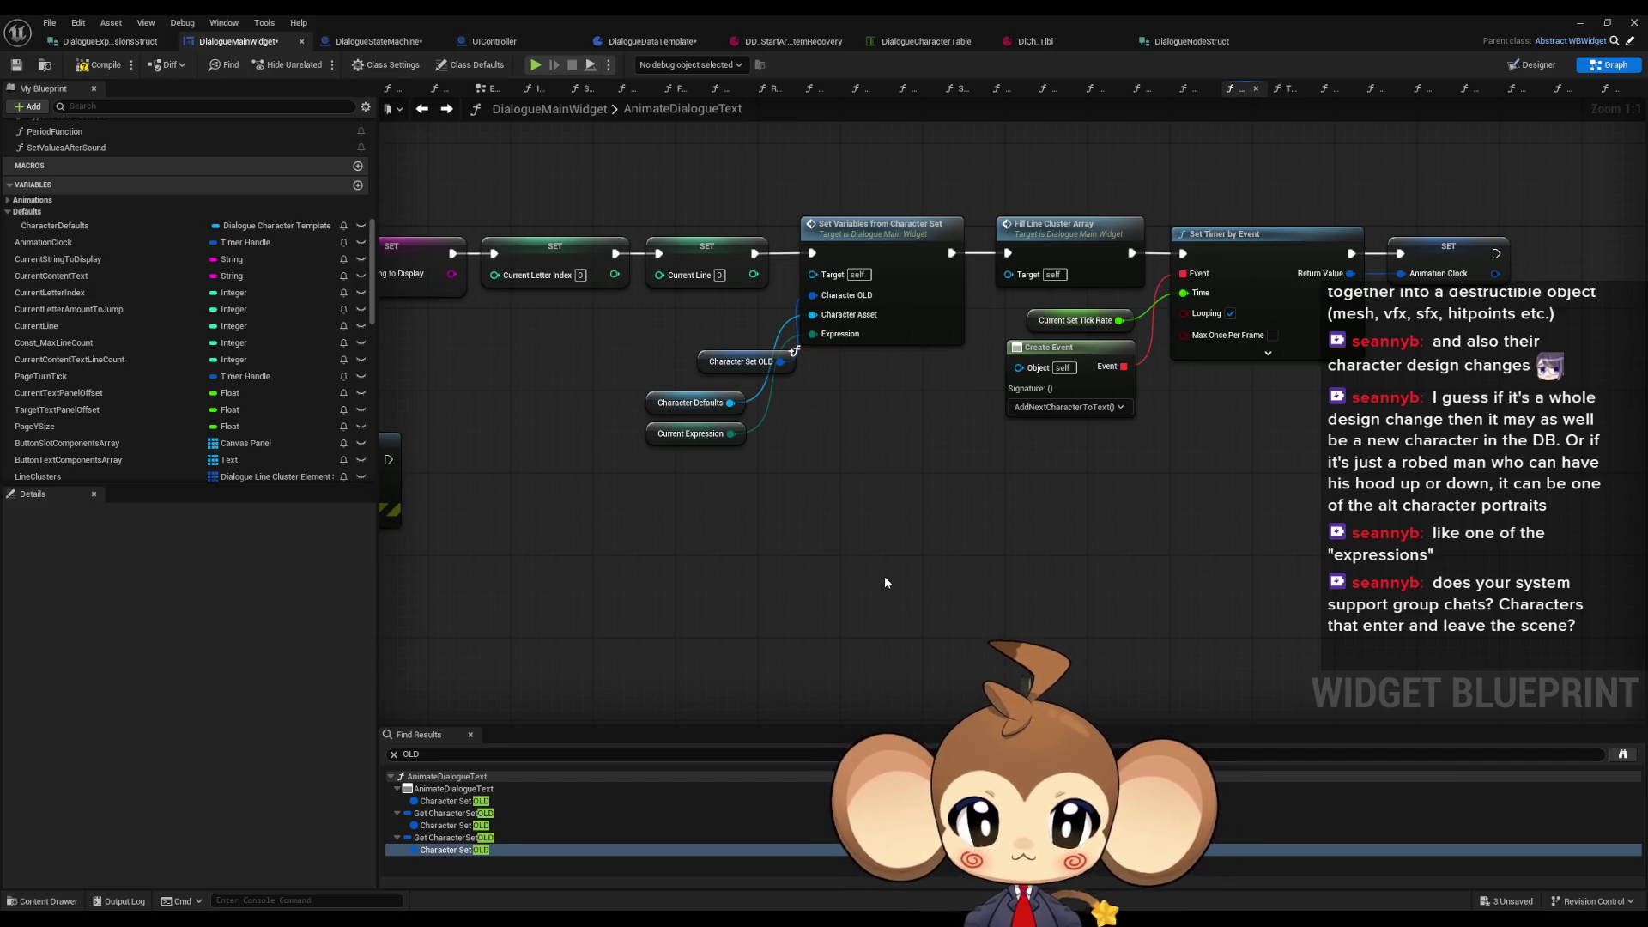
double_click(912, 307)
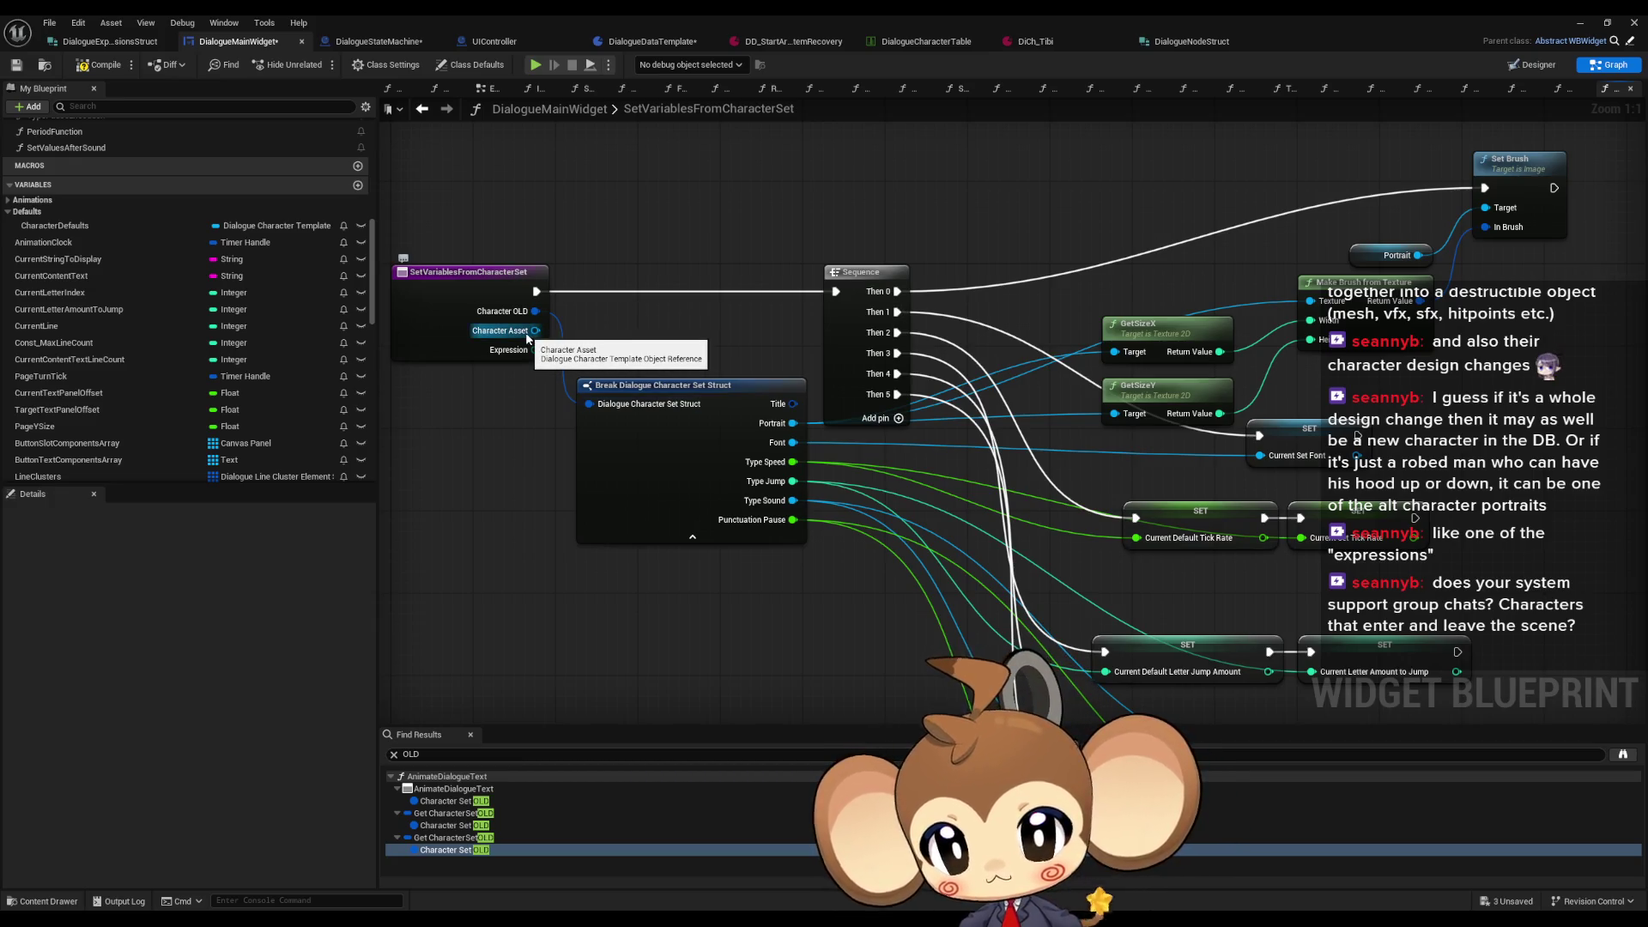
Step: Delete the CharacterAsset and Expression input parameters from SetVariablesFromCharacterSet
left_click(527, 338)
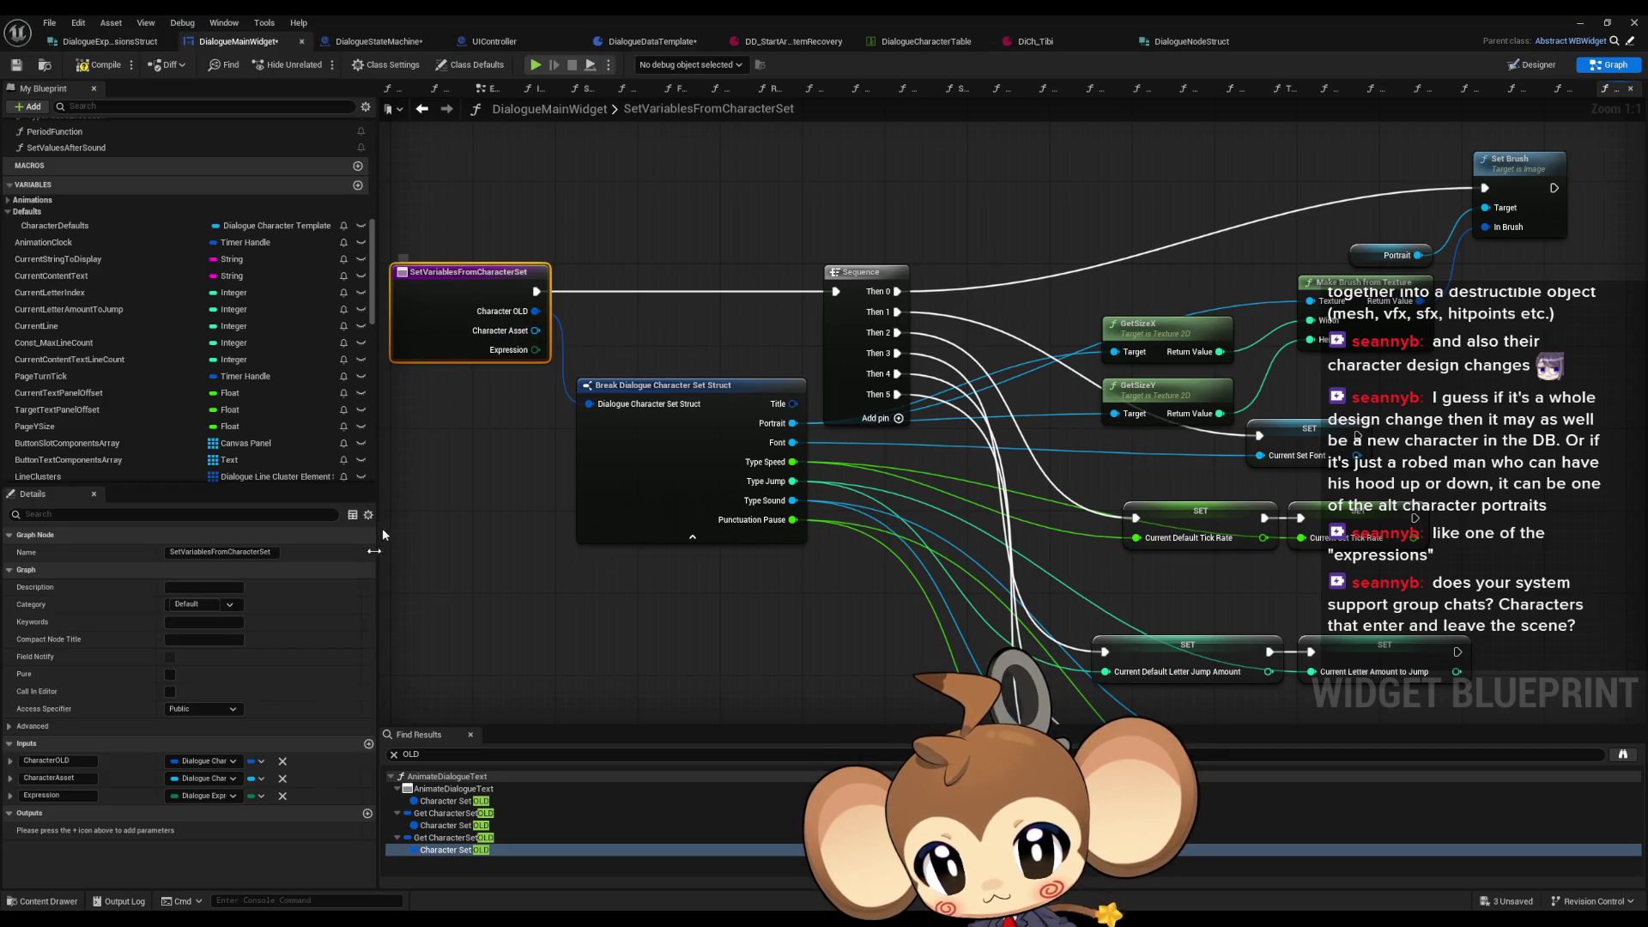
left_click(283, 778)
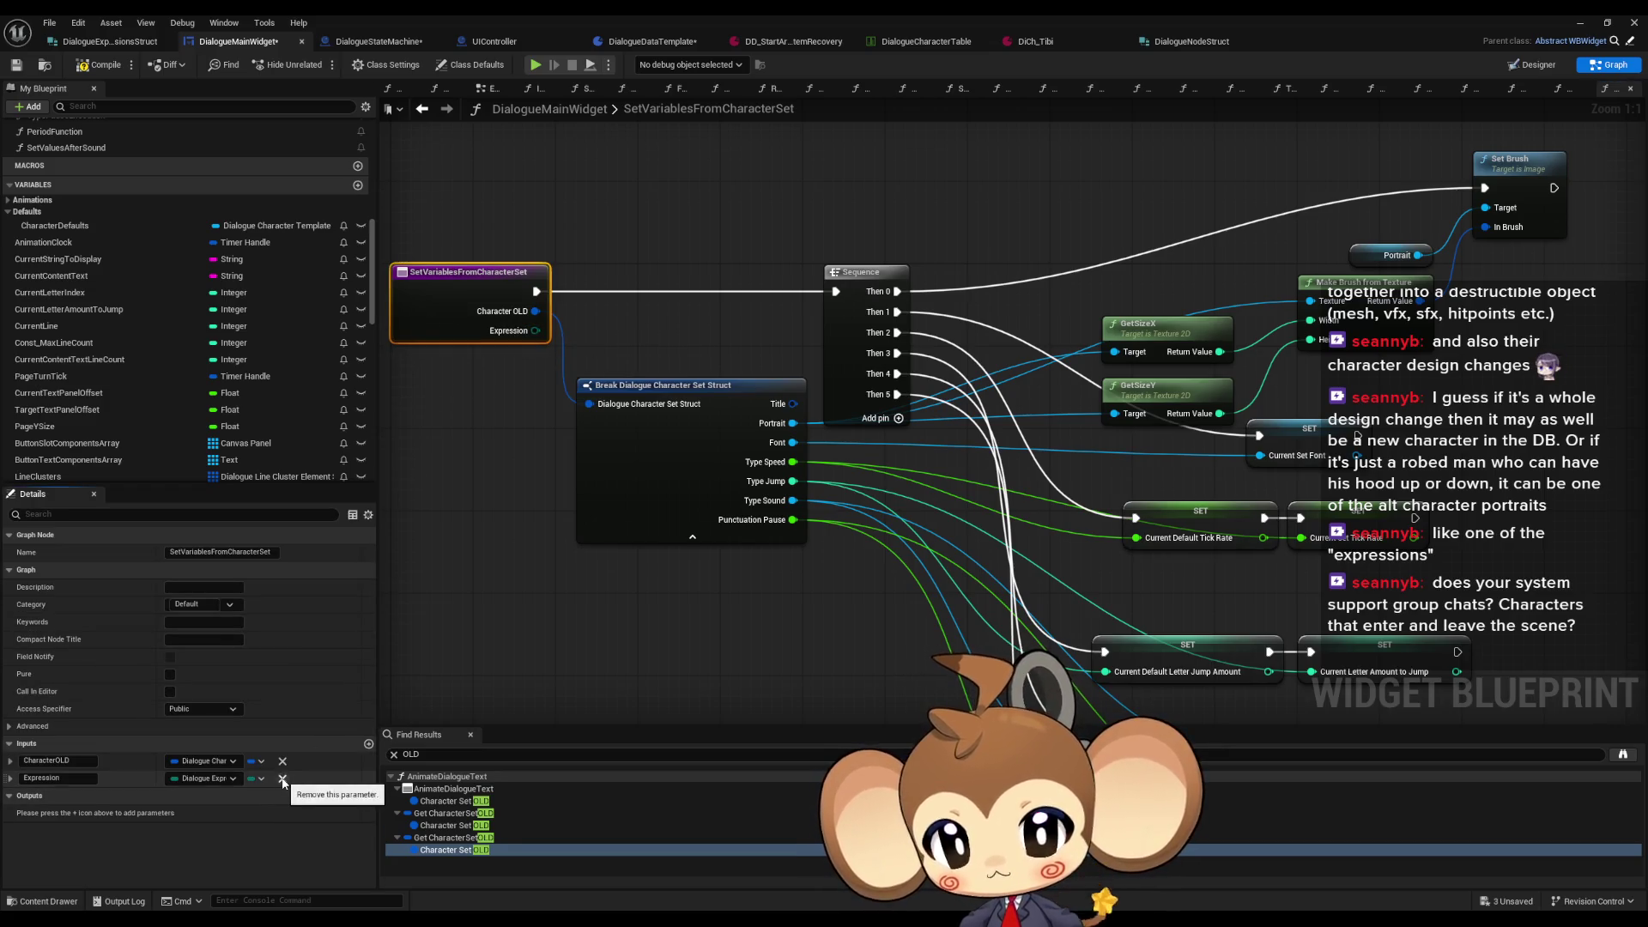
left_click(282, 779)
Step: Place Current Expression and Character Defaults getters in the function graph
scroll(172, 396, "down", 10)
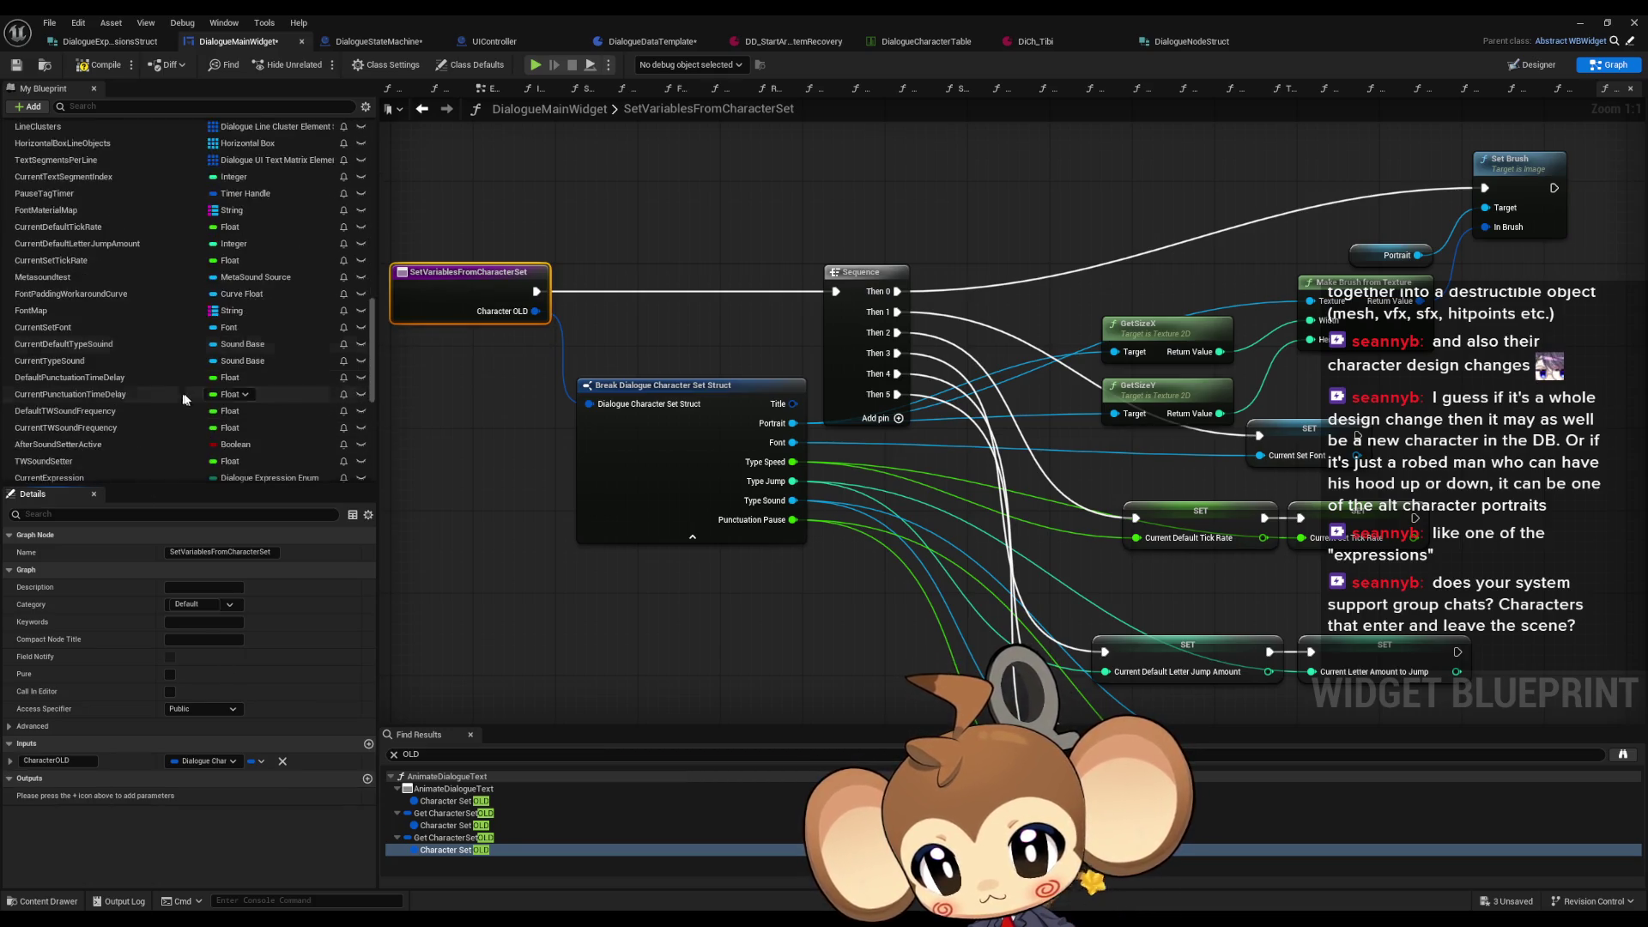
scroll(184, 393, "down", 1)
left_click_drag(101, 333, 652, 192)
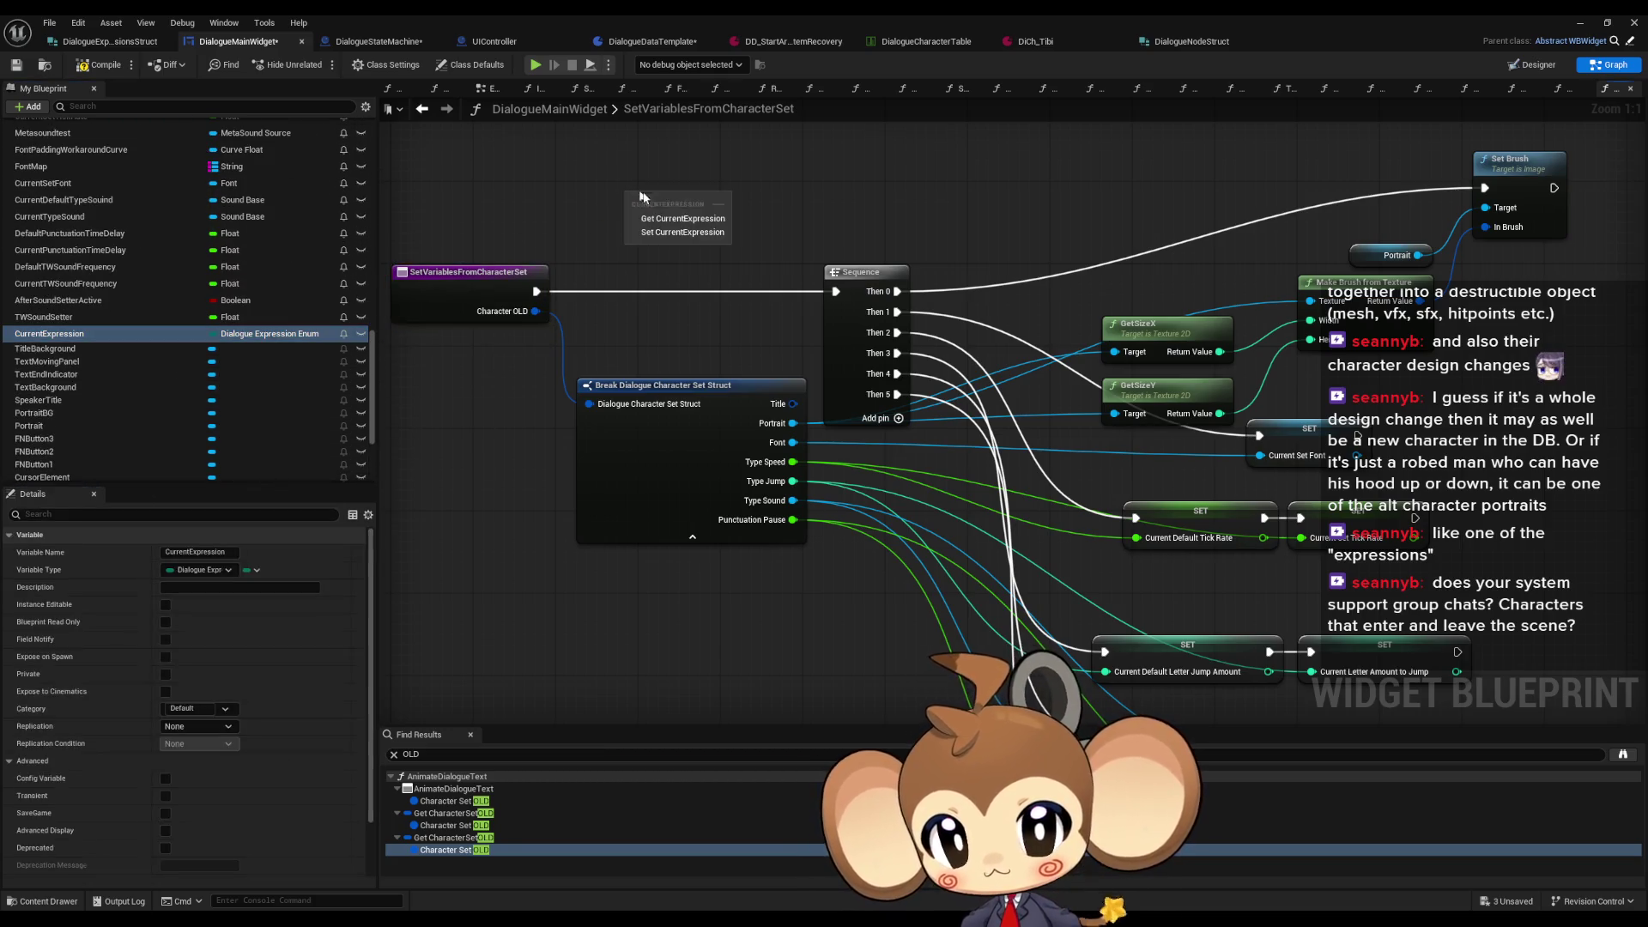
left_click(675, 213)
scroll(163, 292, "up", 8)
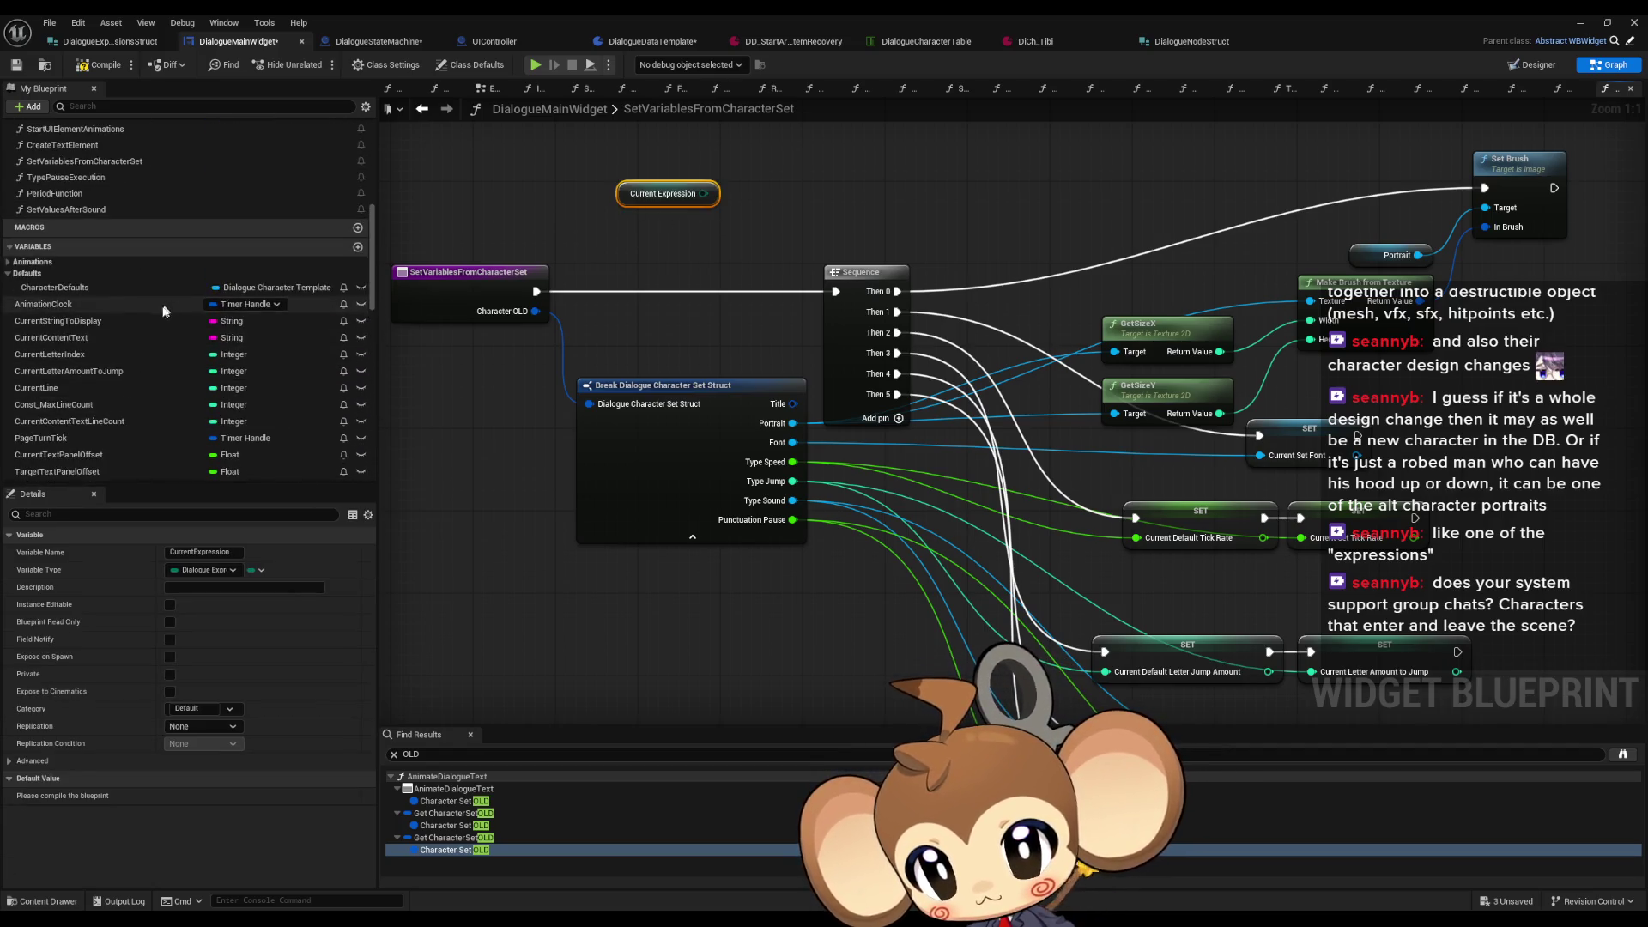
left_click_drag(40, 293, 624, 137)
left_click(644, 160)
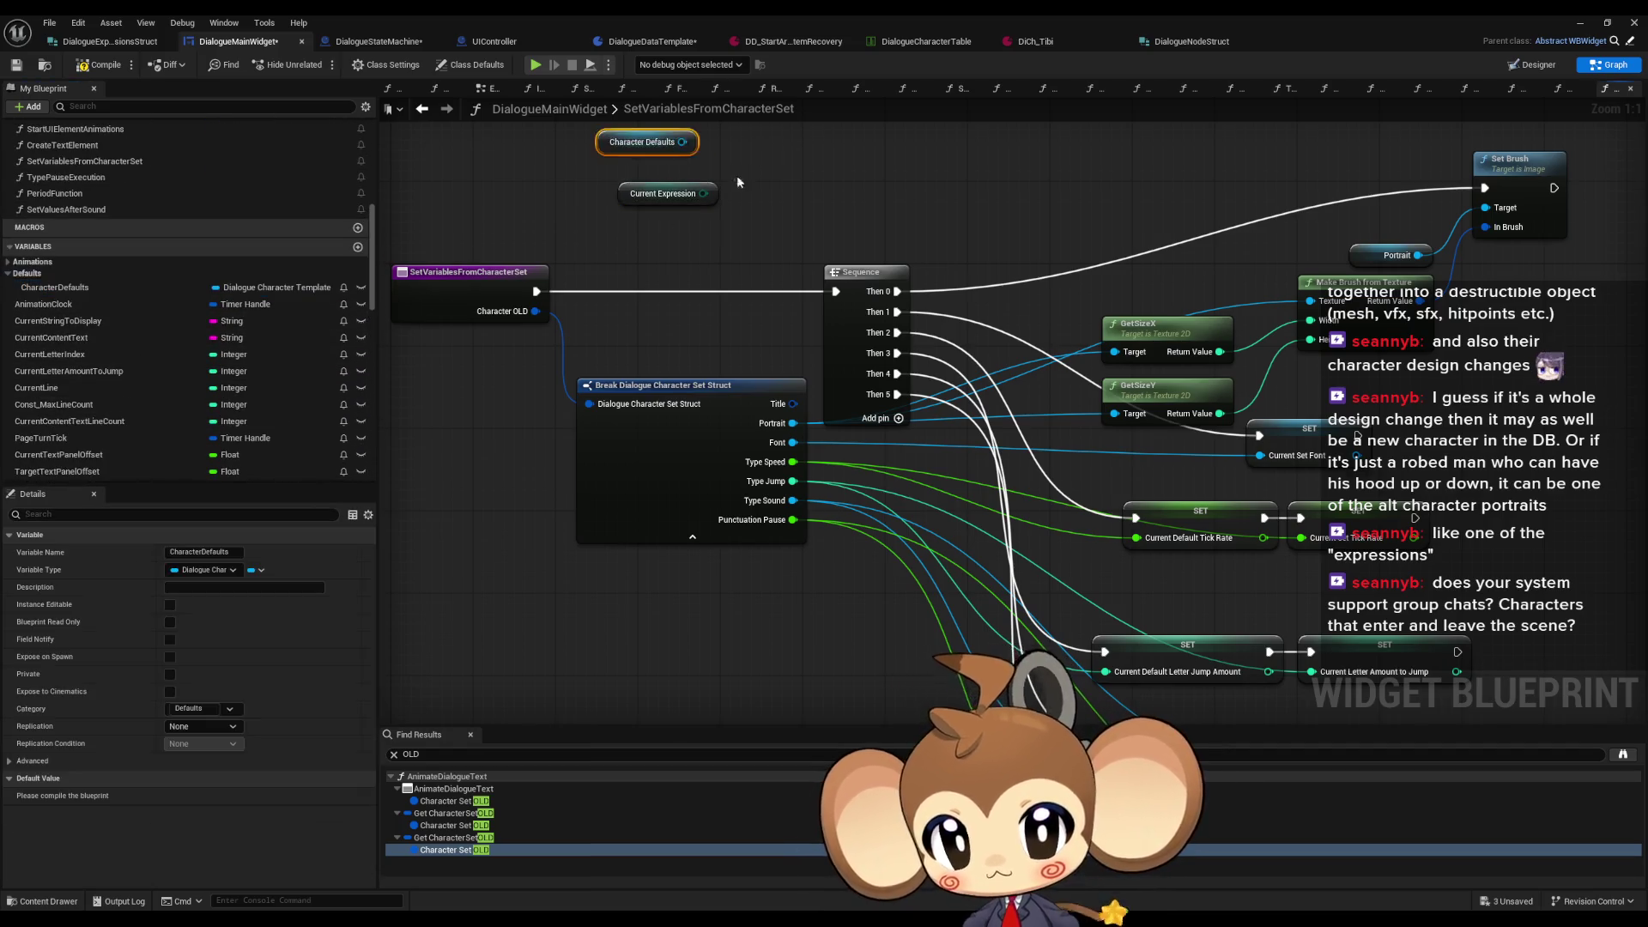
mouse_move(635, 311)
left_mouse_down()
mouse_move(573, 290)
mouse_move(757, 280)
left_mouse_up()
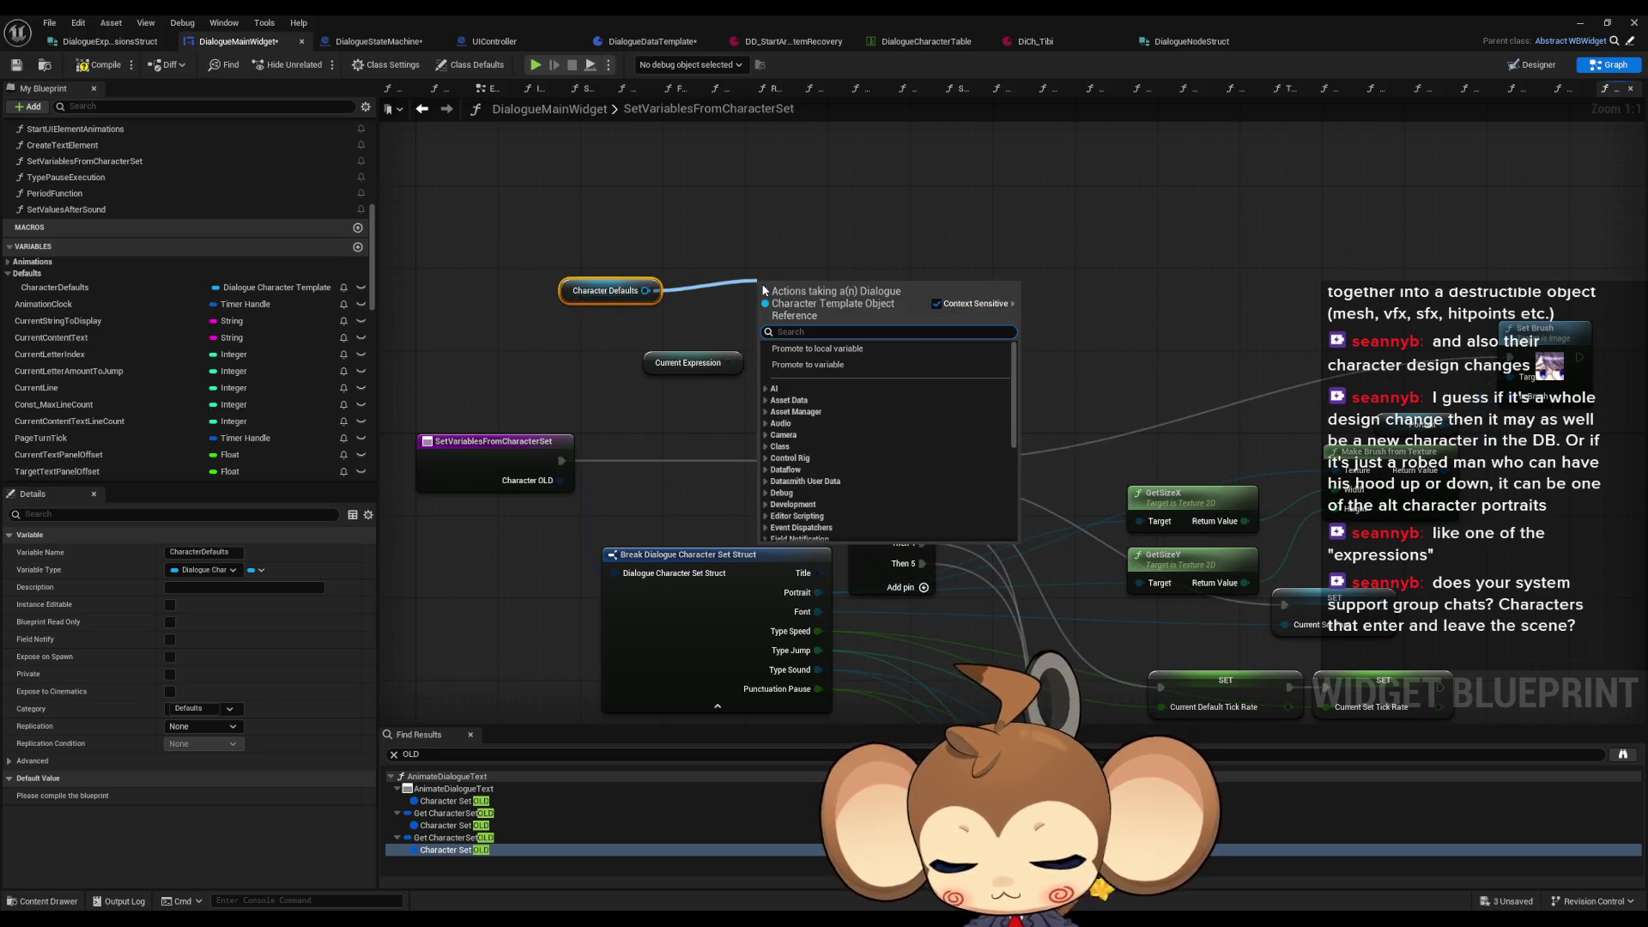
Step: Get Expressions from Character Defaults and add a FIND keyed by Current Expression
type("map")
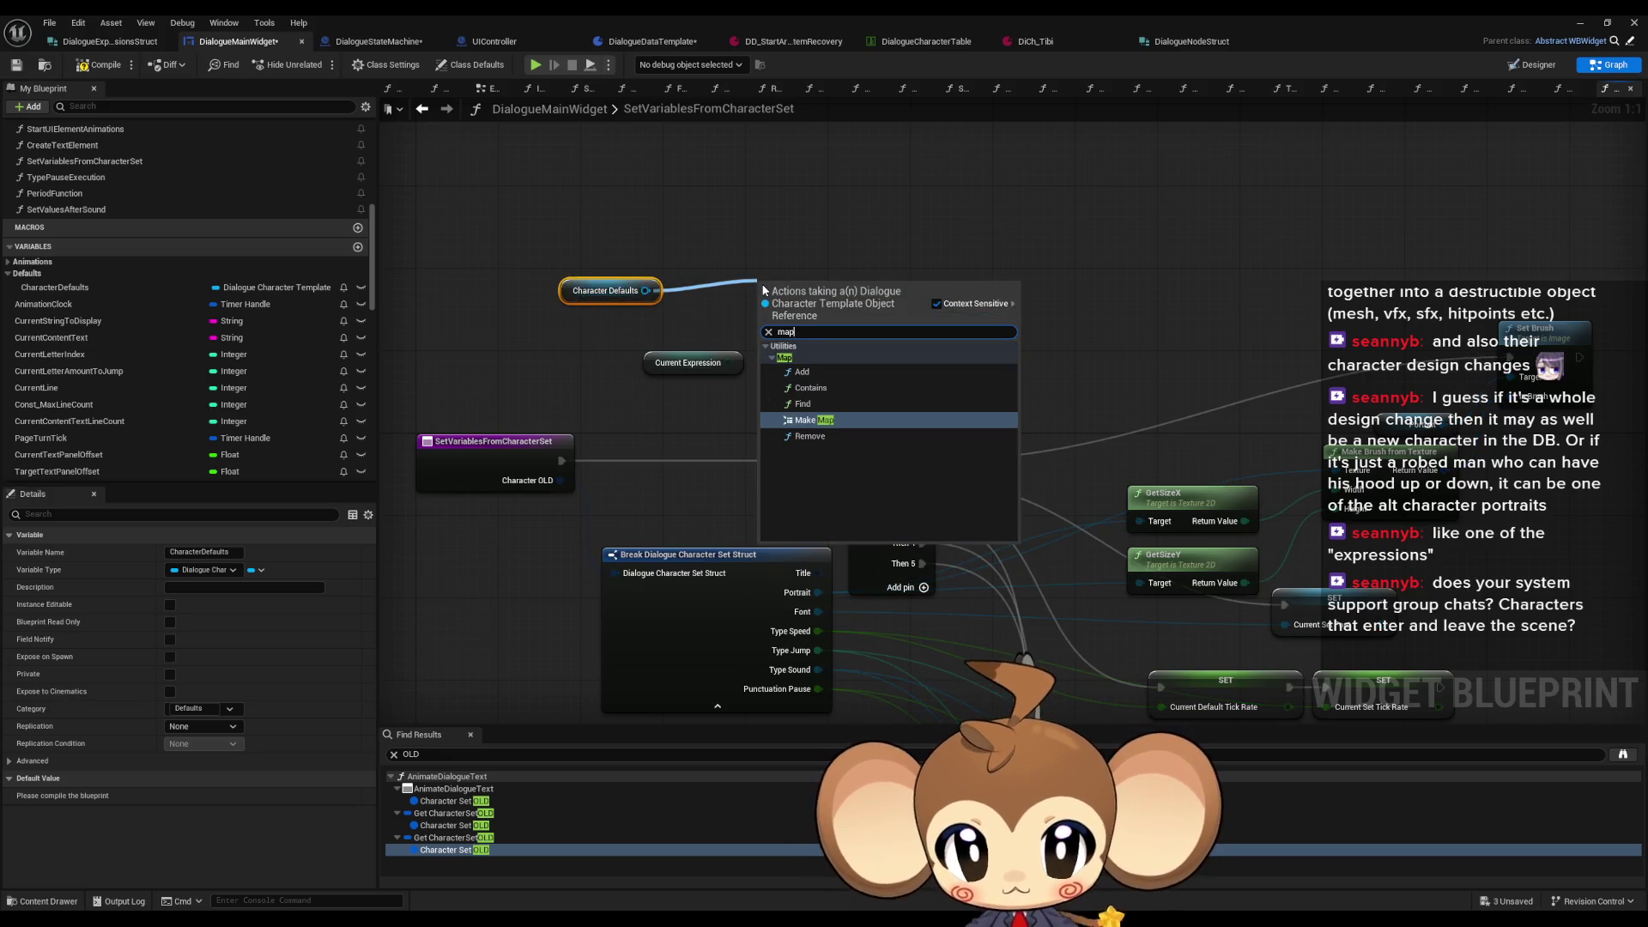
key("BackSpace")
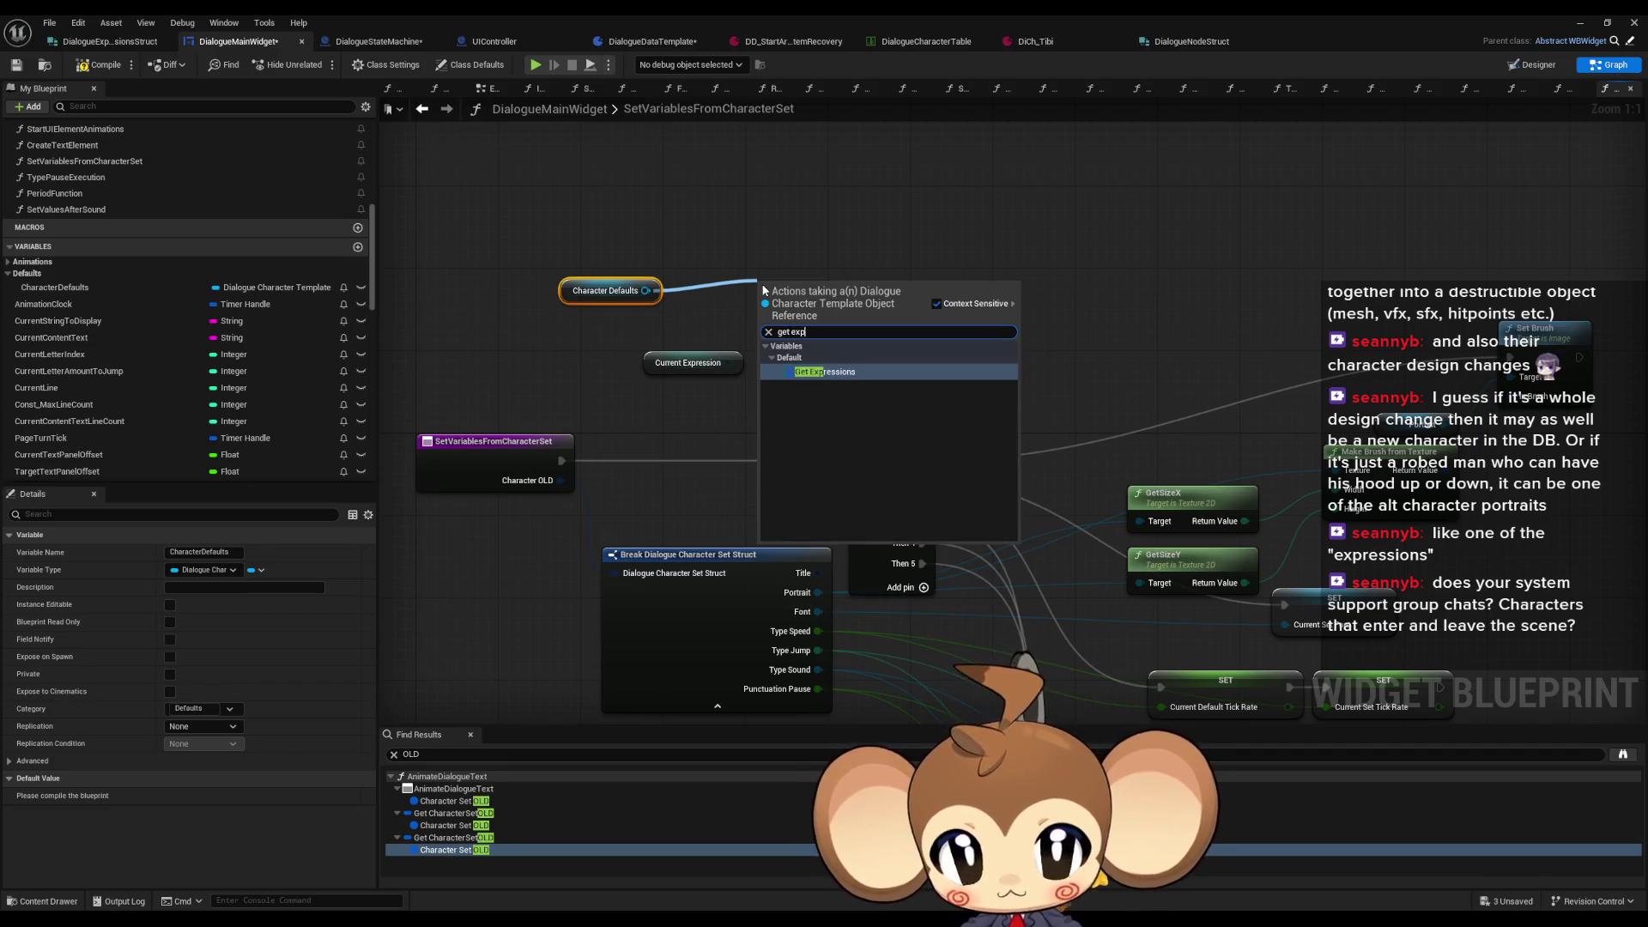
key("Escape")
mouse_move(886, 291)
left_mouse_down()
mouse_move(996, 287)
mouse_move(728, 362)
left_mouse_up()
type("fin")
key("Return")
left_click_drag(817, 297, 734, 297)
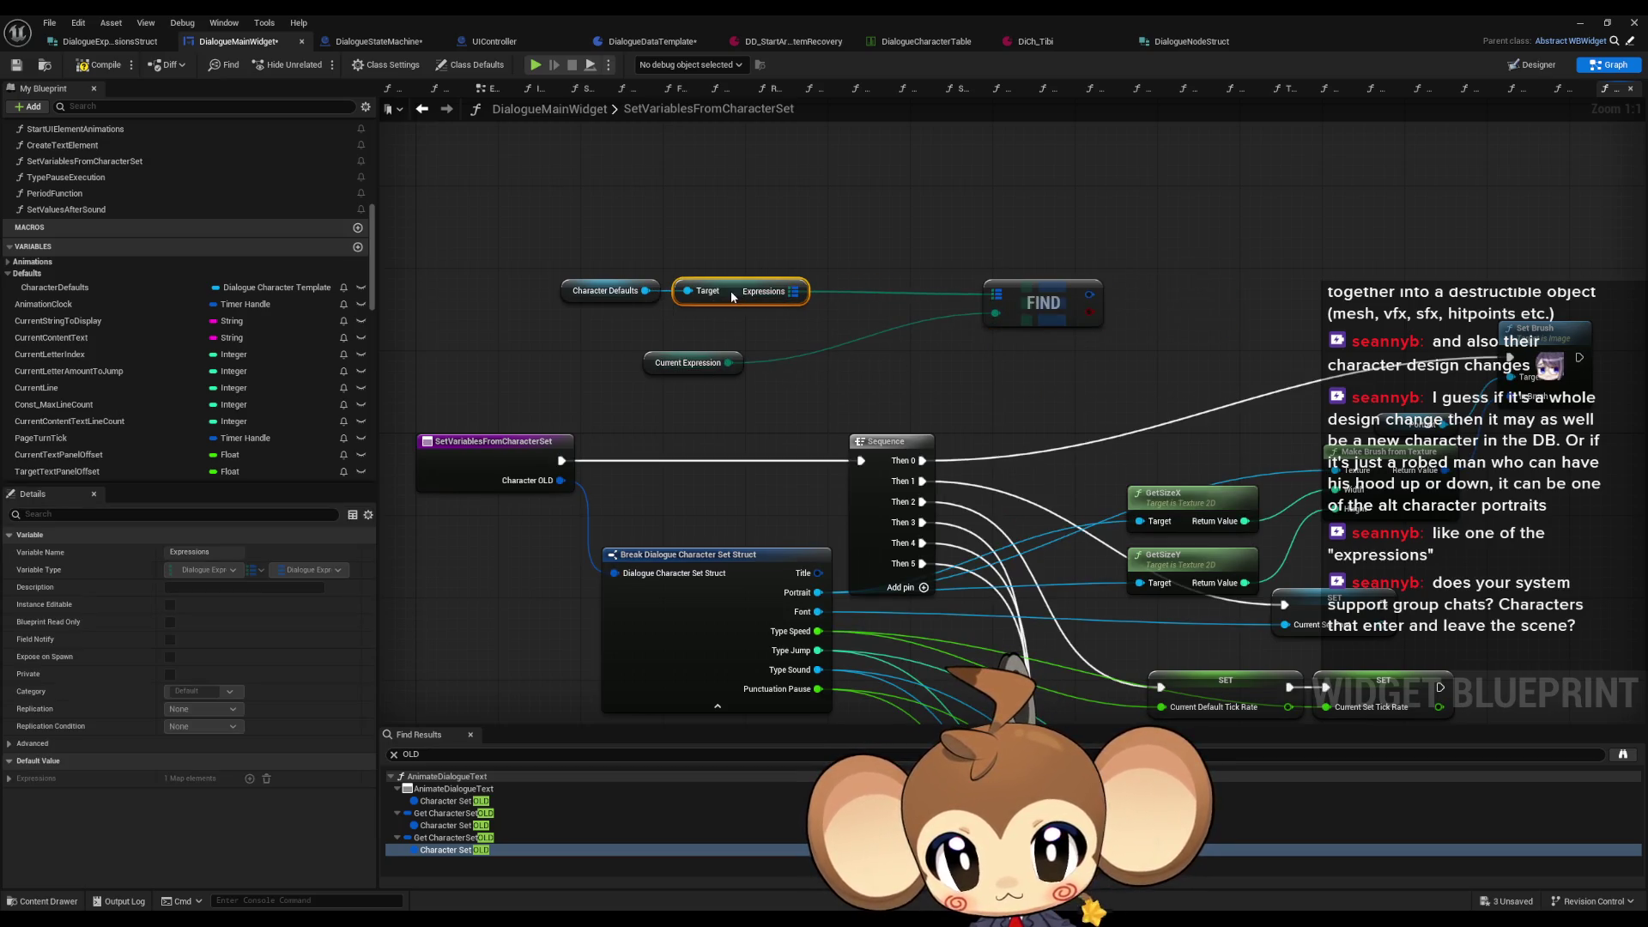
left_click_drag(1032, 290, 858, 290)
left_click_drag(658, 373, 709, 334)
left_click(743, 384)
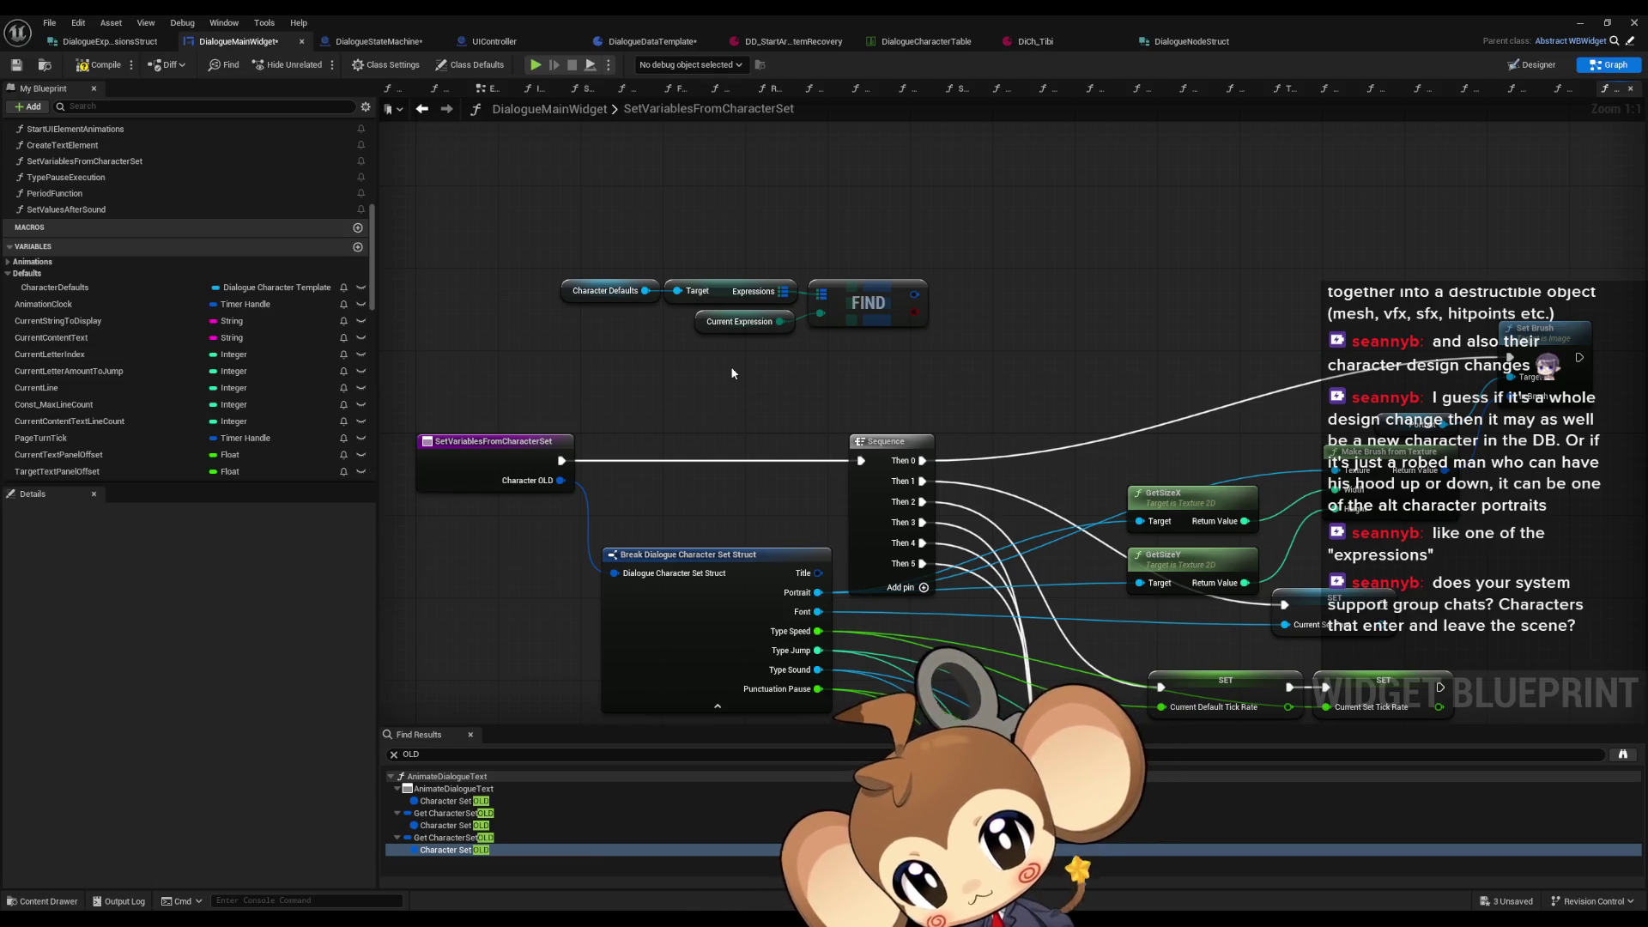
Step: Promote the found value to local variable Local_CurrentDefaults and insert its SET into execution
scroll(316, 232, "up", 15)
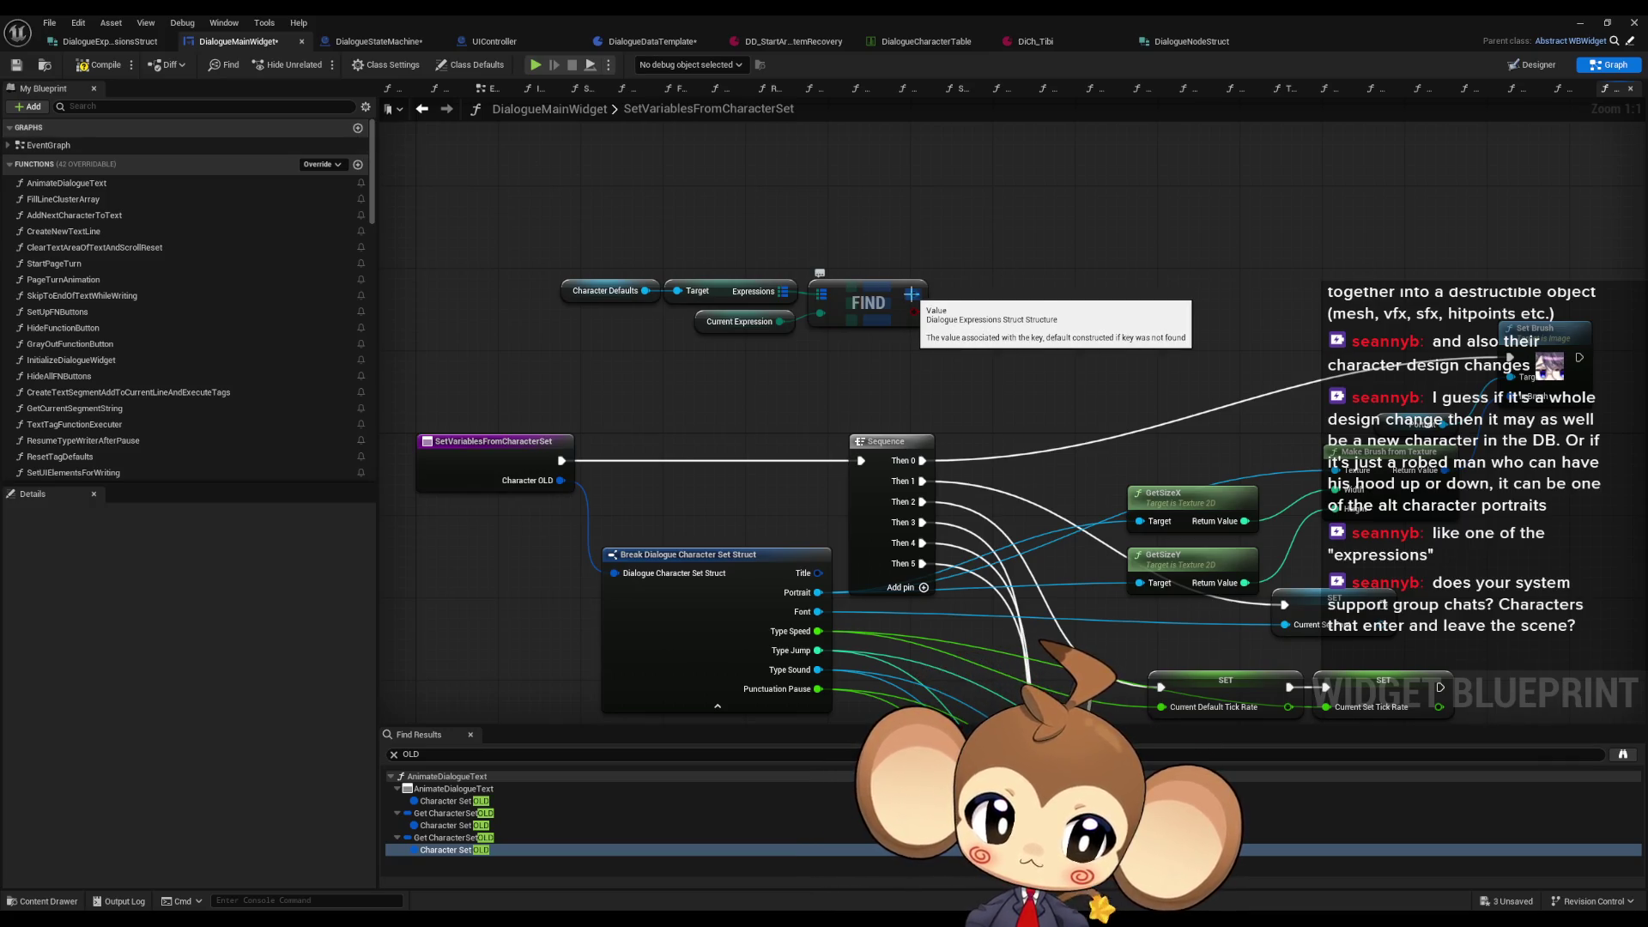
left_click_drag(911, 294, 1006, 286)
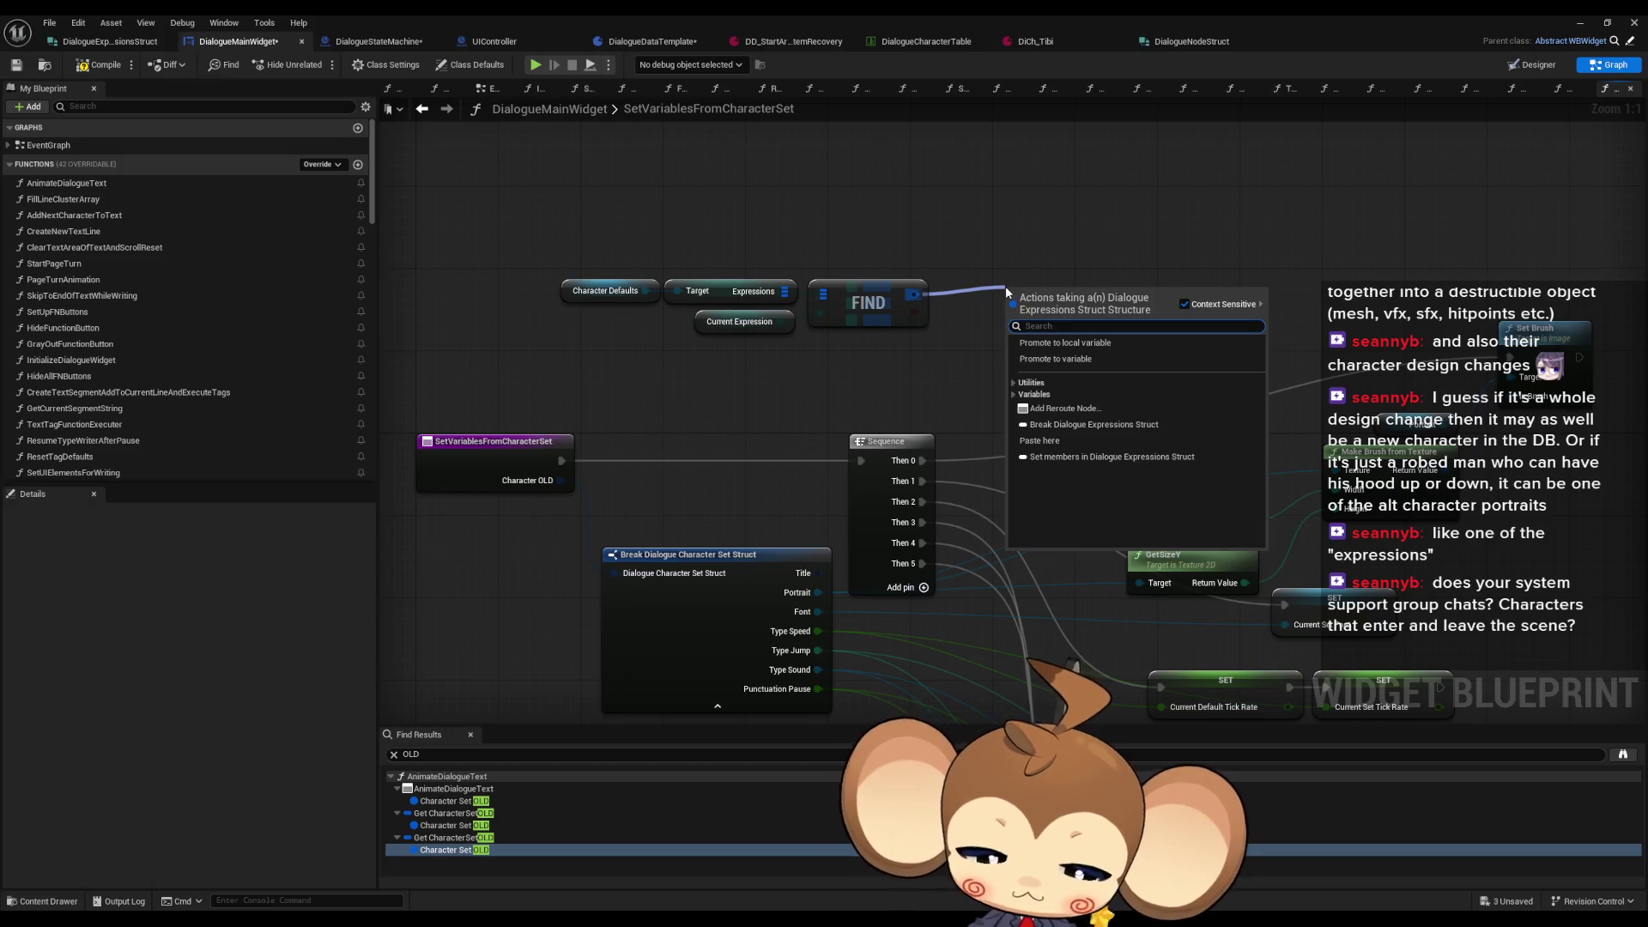
type("pro local")
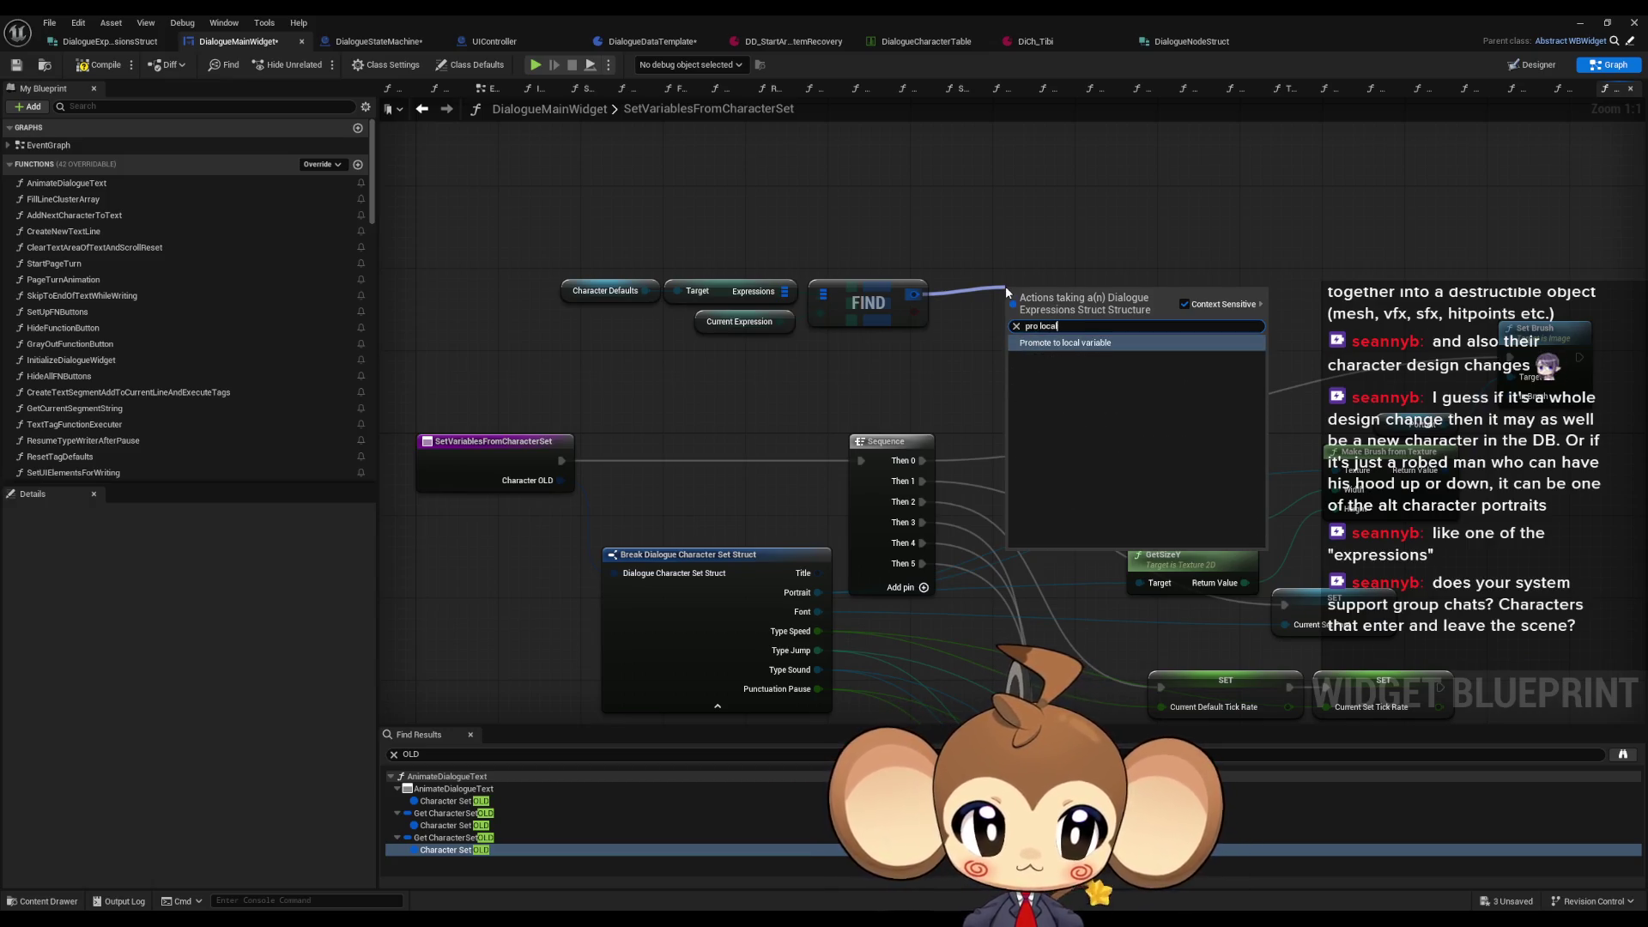
key("Return")
type("Local_CurrentDefault")
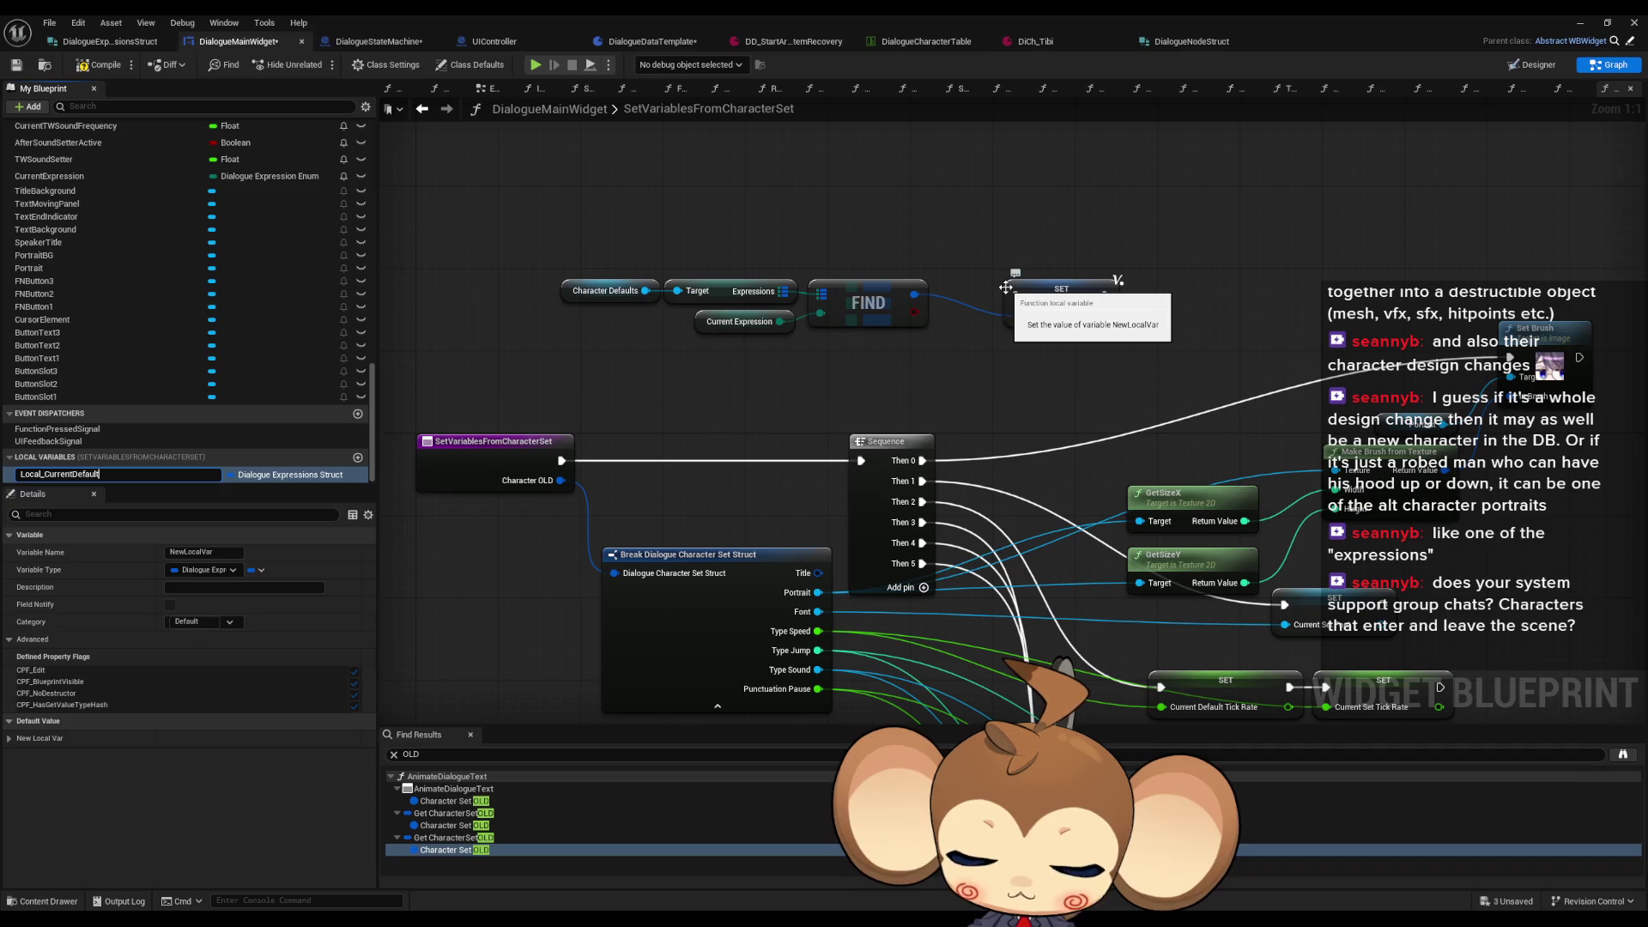
type("s")
key("Return")
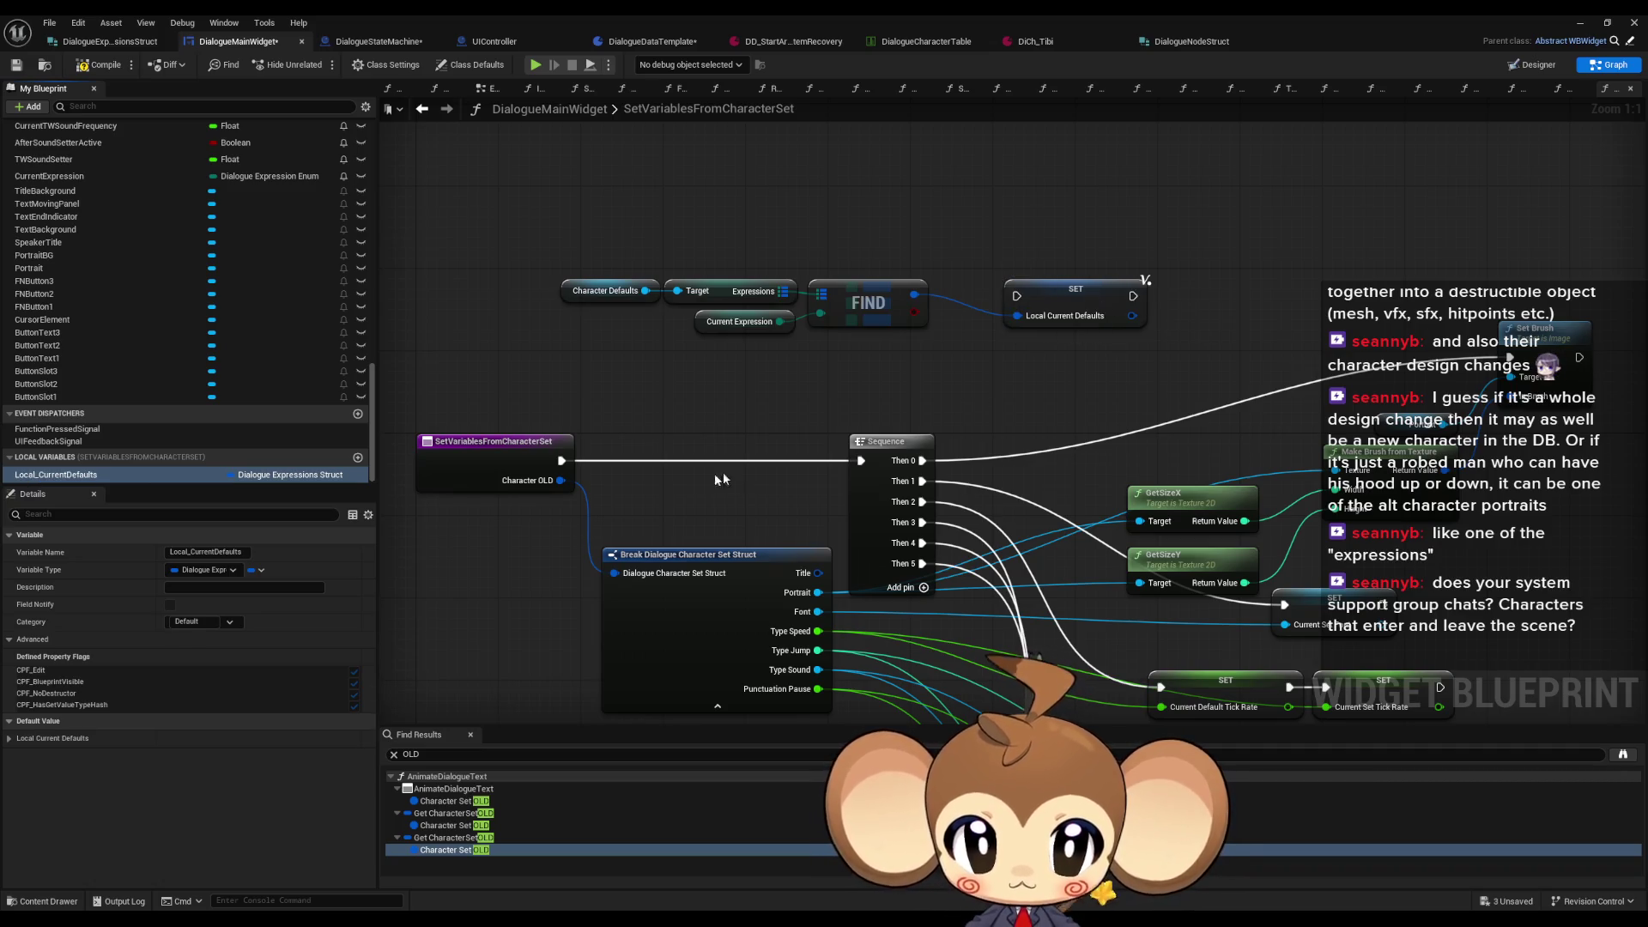
mouse_move(549, 258)
left_mouse_down()
mouse_move(940, 339)
mouse_move(610, 272)
left_mouse_up()
mouse_move(1099, 298)
left_mouse_down()
mouse_move(740, 440)
mouse_move(731, 454)
mouse_move(764, 464)
left_mouse_up()
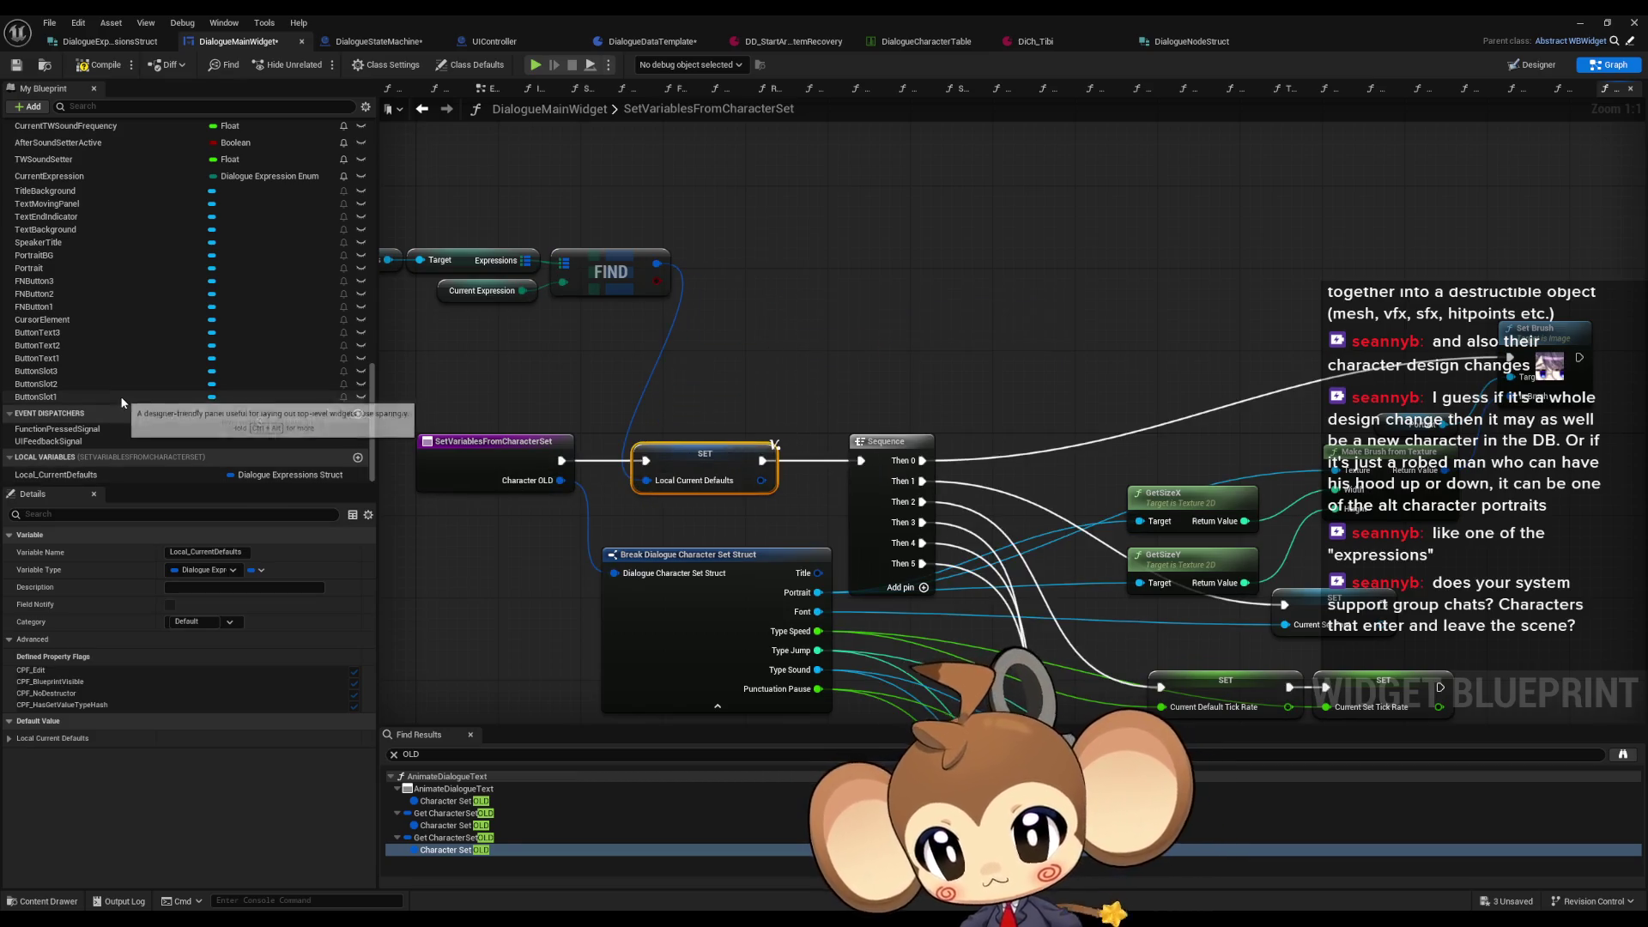
Step: Break a Local_CurrentDefaults getter with an expanded Break Dialogue Expressions Struct node
mouse_move(70, 470)
left_mouse_down()
mouse_move(84, 483)
mouse_move(984, 251)
mouse_move(953, 251)
left_mouse_up()
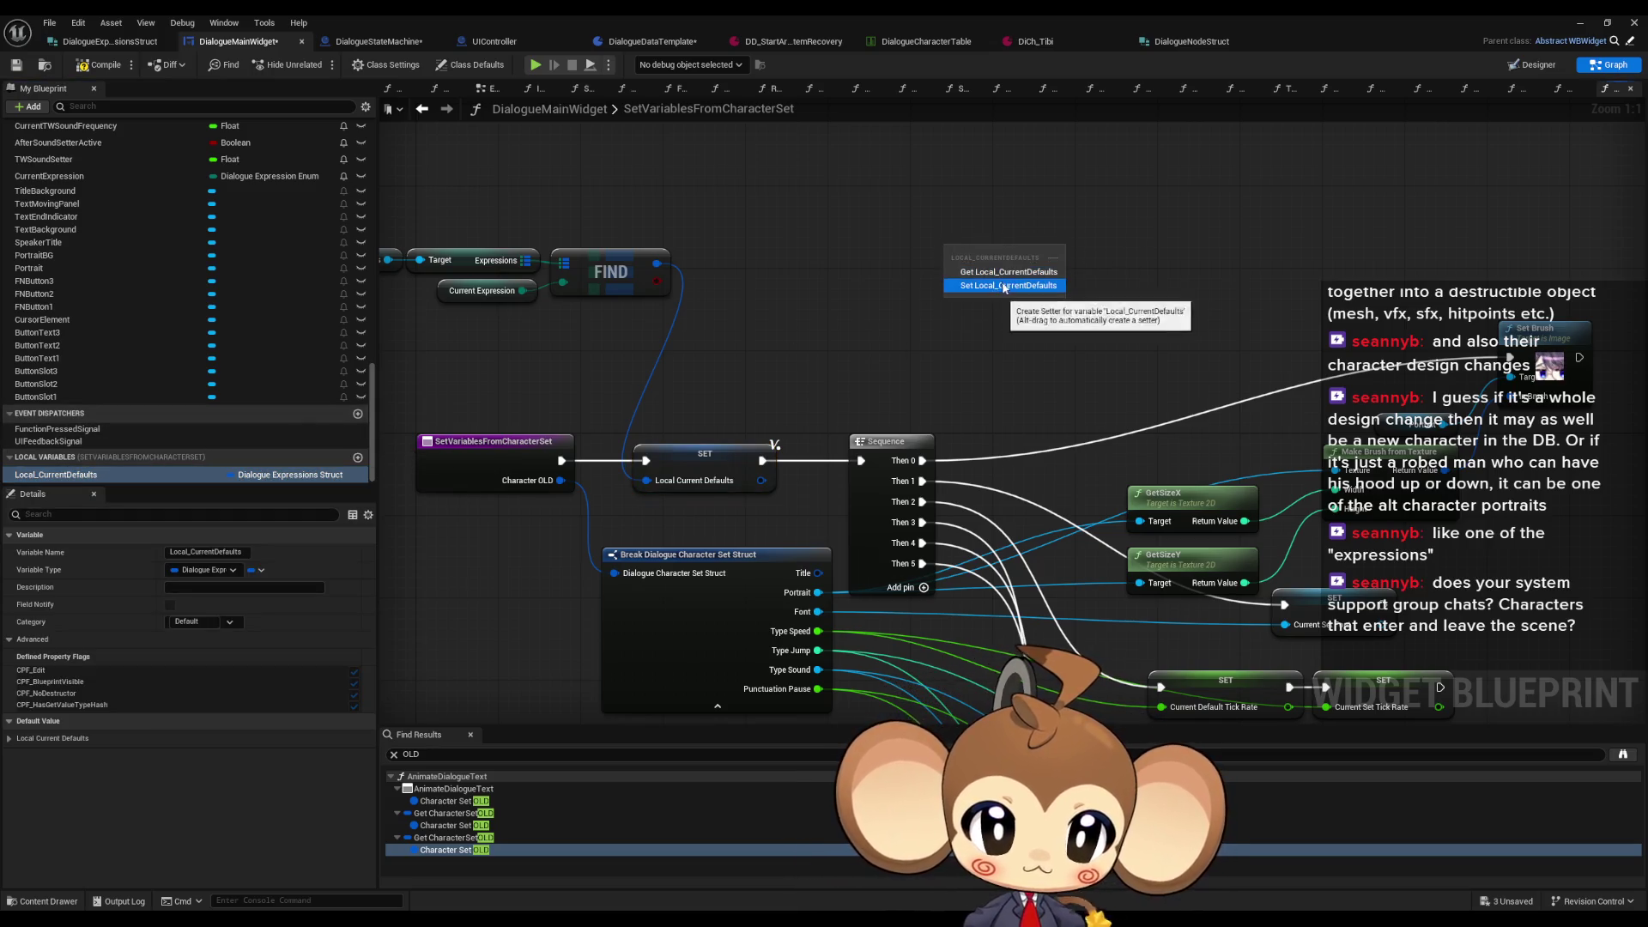
left_click(996, 271)
left_click_drag(1175, 306, 923, 276)
left_click_drag(789, 221, 844, 230)
type("get po")
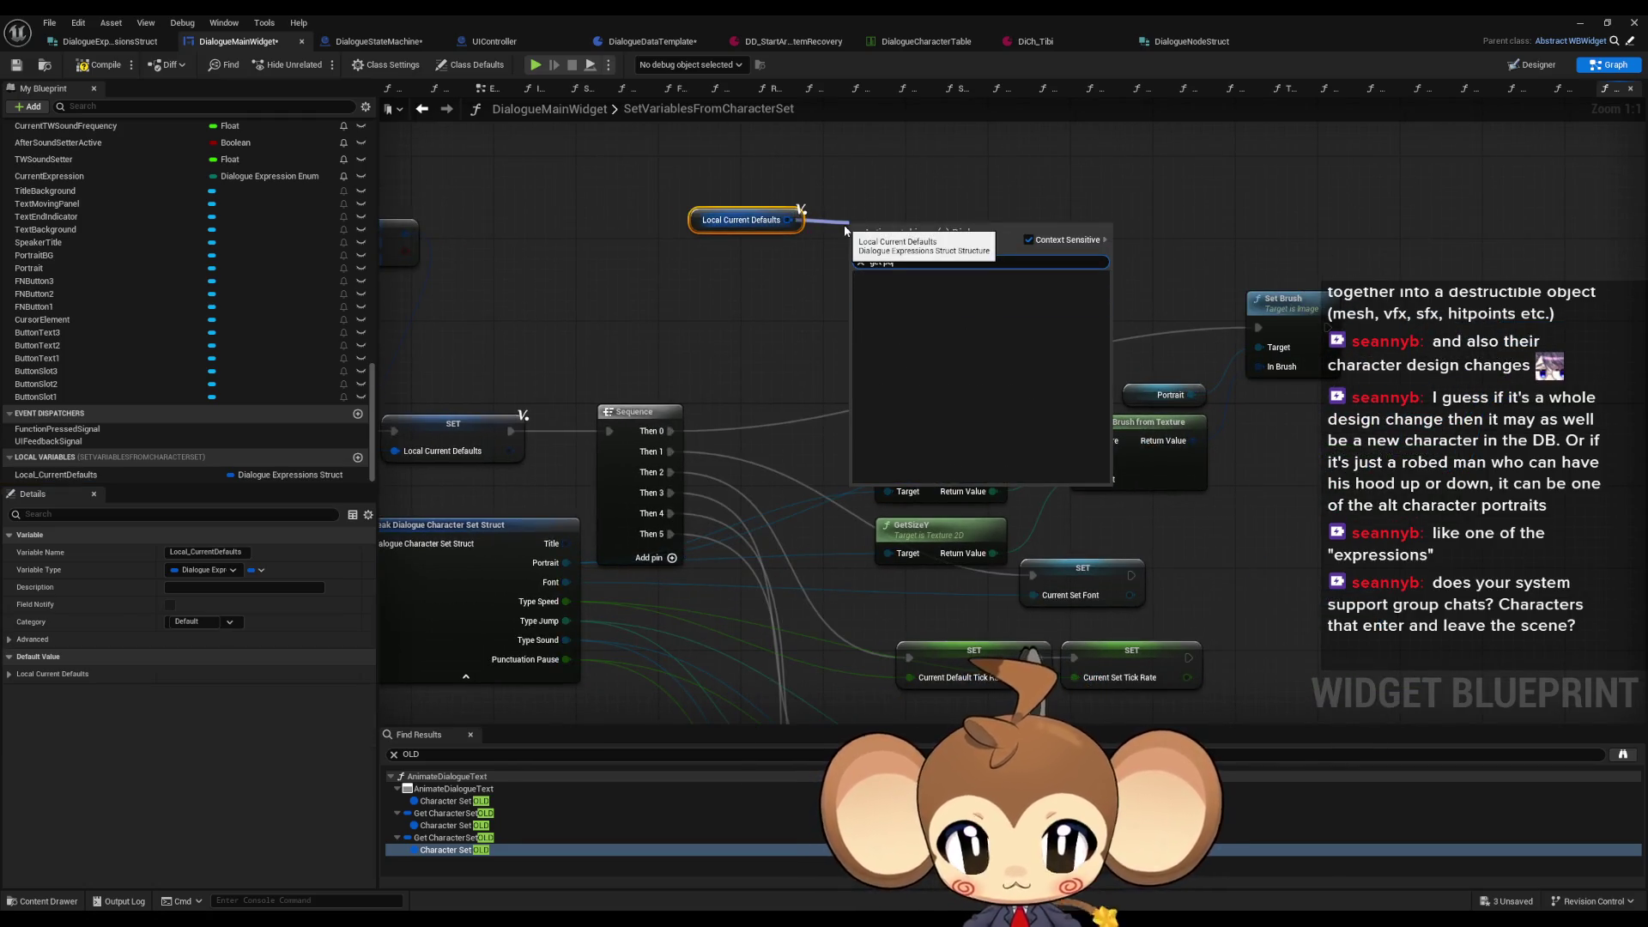
key("BackSpace")
key("BackSpace")
key("BackSpace")
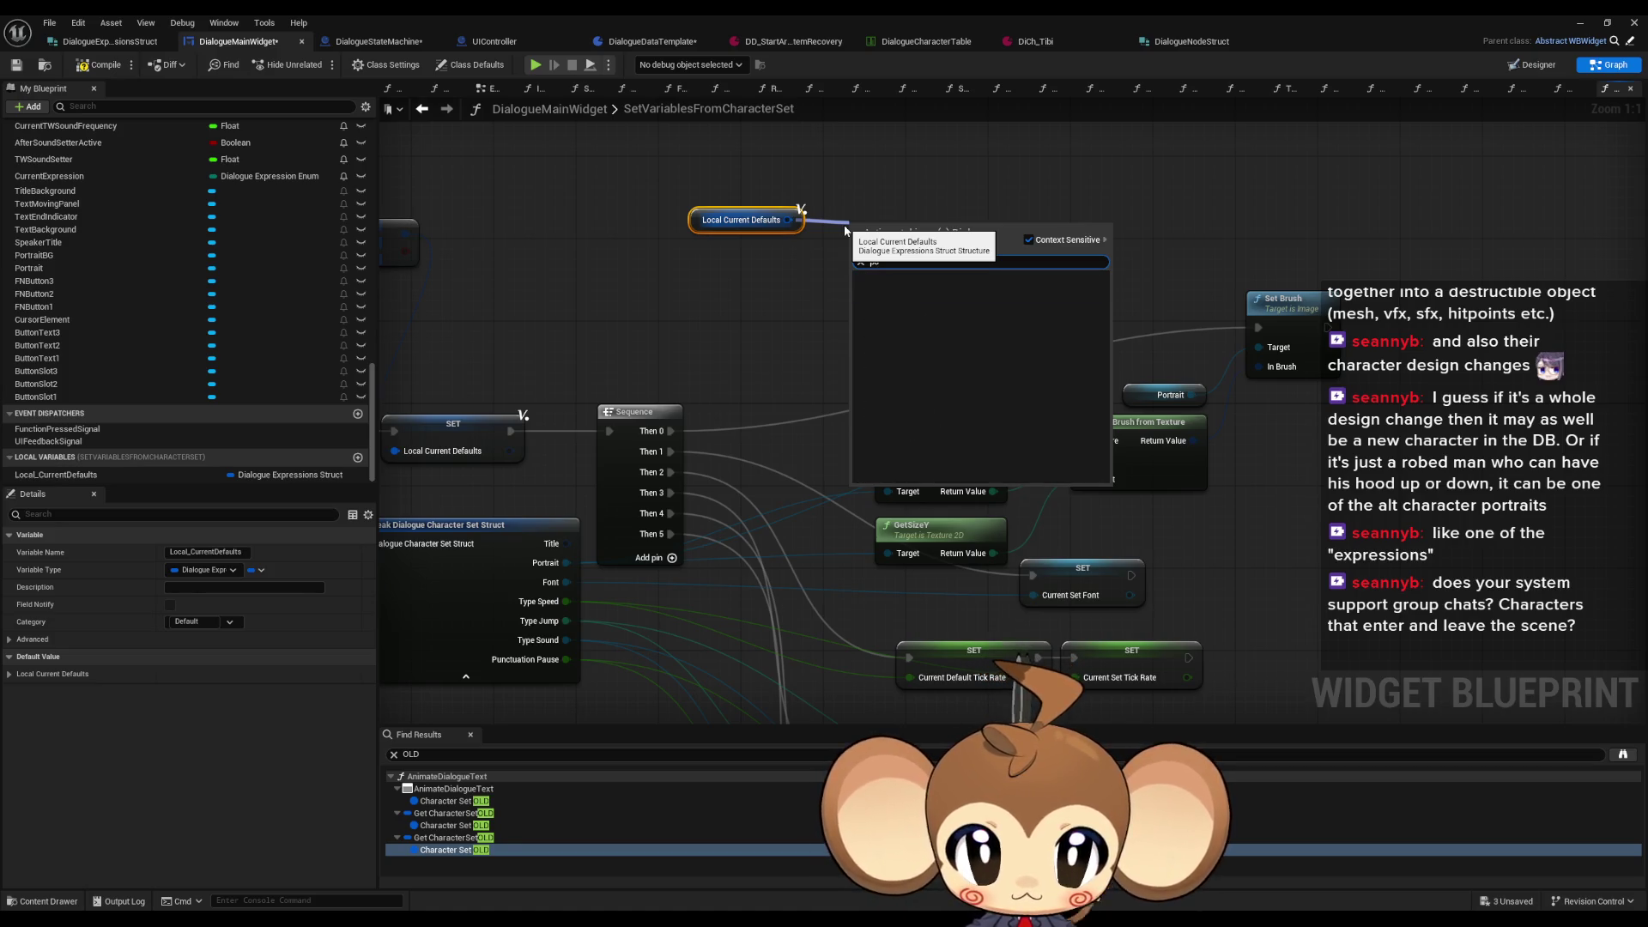
type("brea")
key("Return")
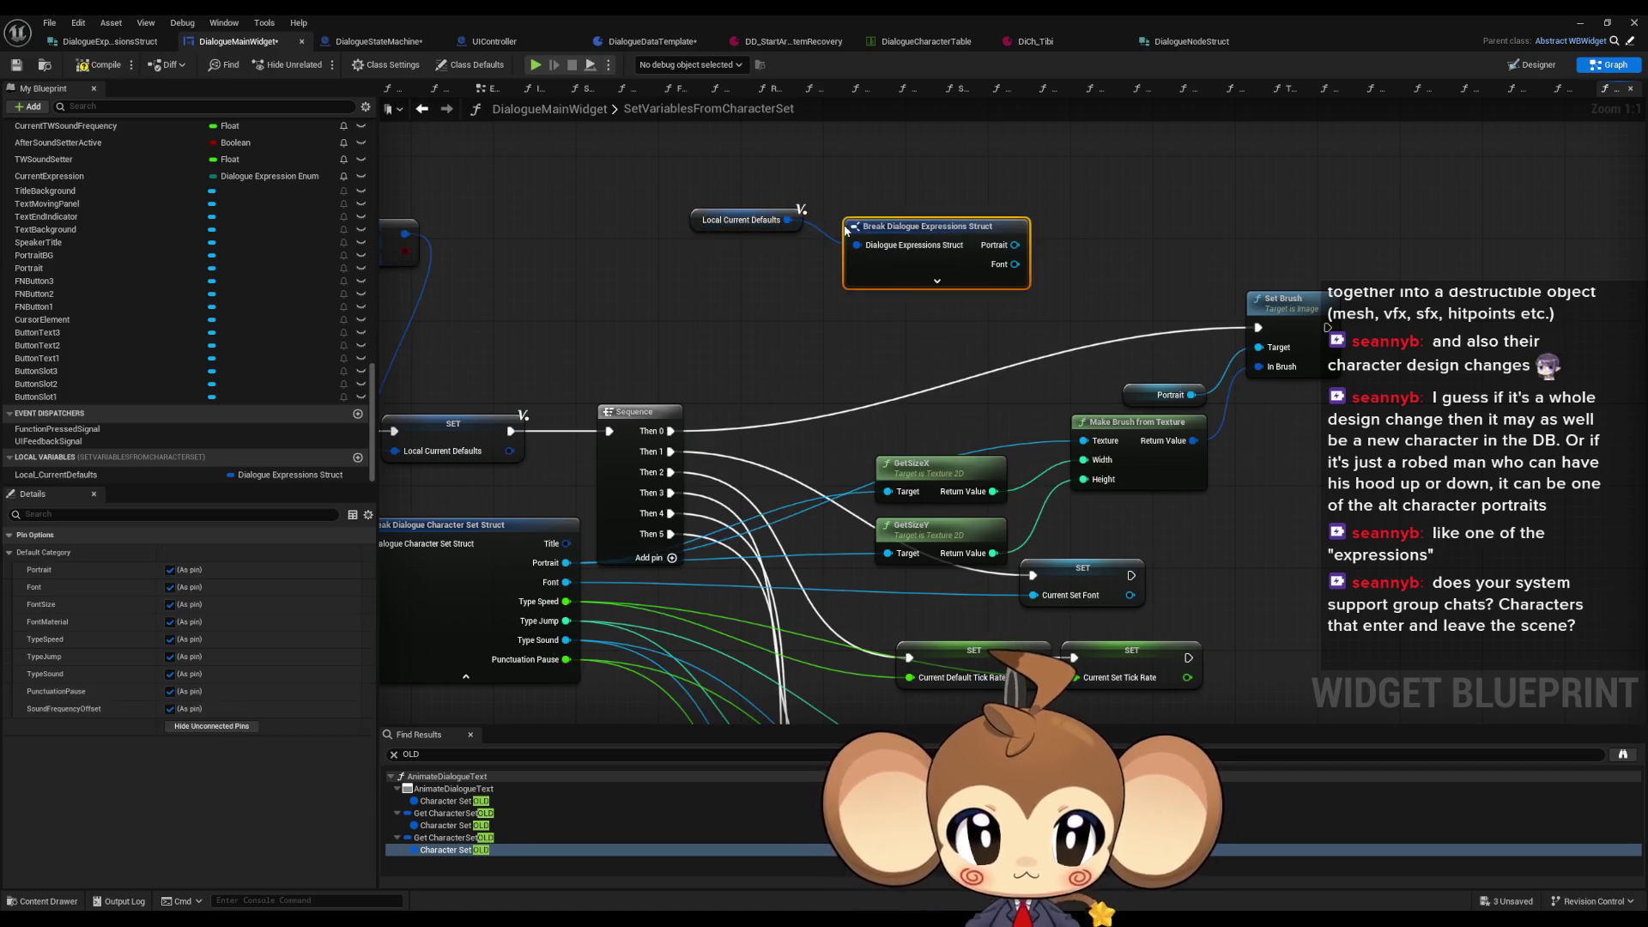
left_click_drag(931, 287, 712, 268)
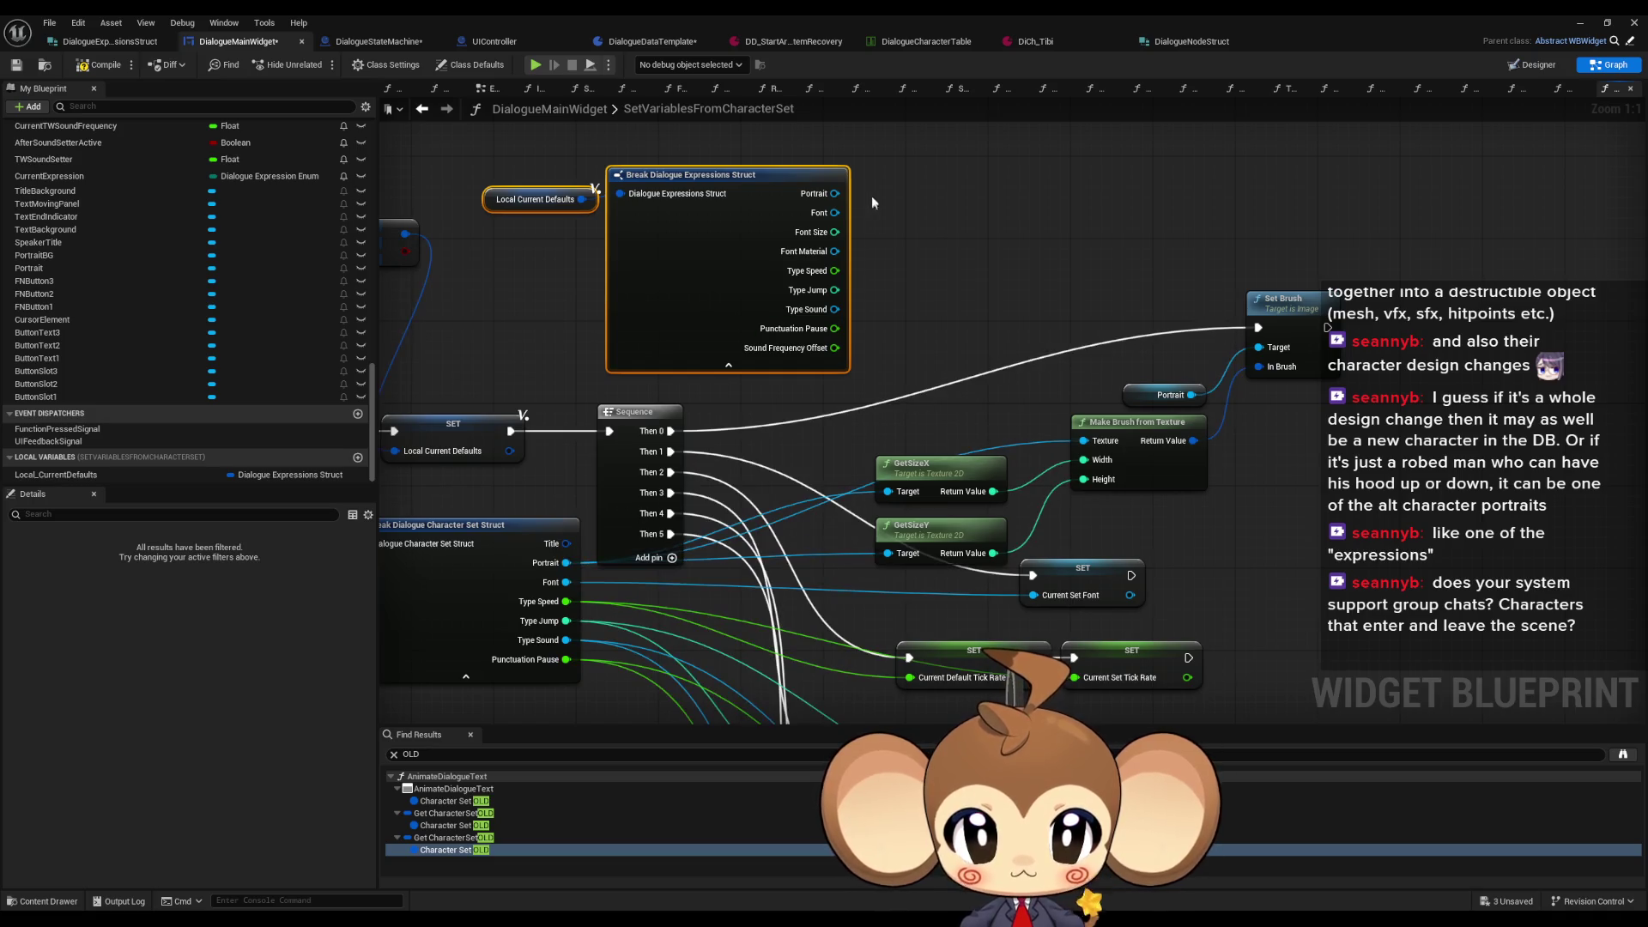
Step: Rewire portrait, brush texture, font, type speed and sound setters to the expressions struct pins
mouse_move(835, 193)
left_mouse_down()
mouse_move(888, 553)
mouse_move(867, 481)
mouse_move(887, 491)
left_mouse_up()
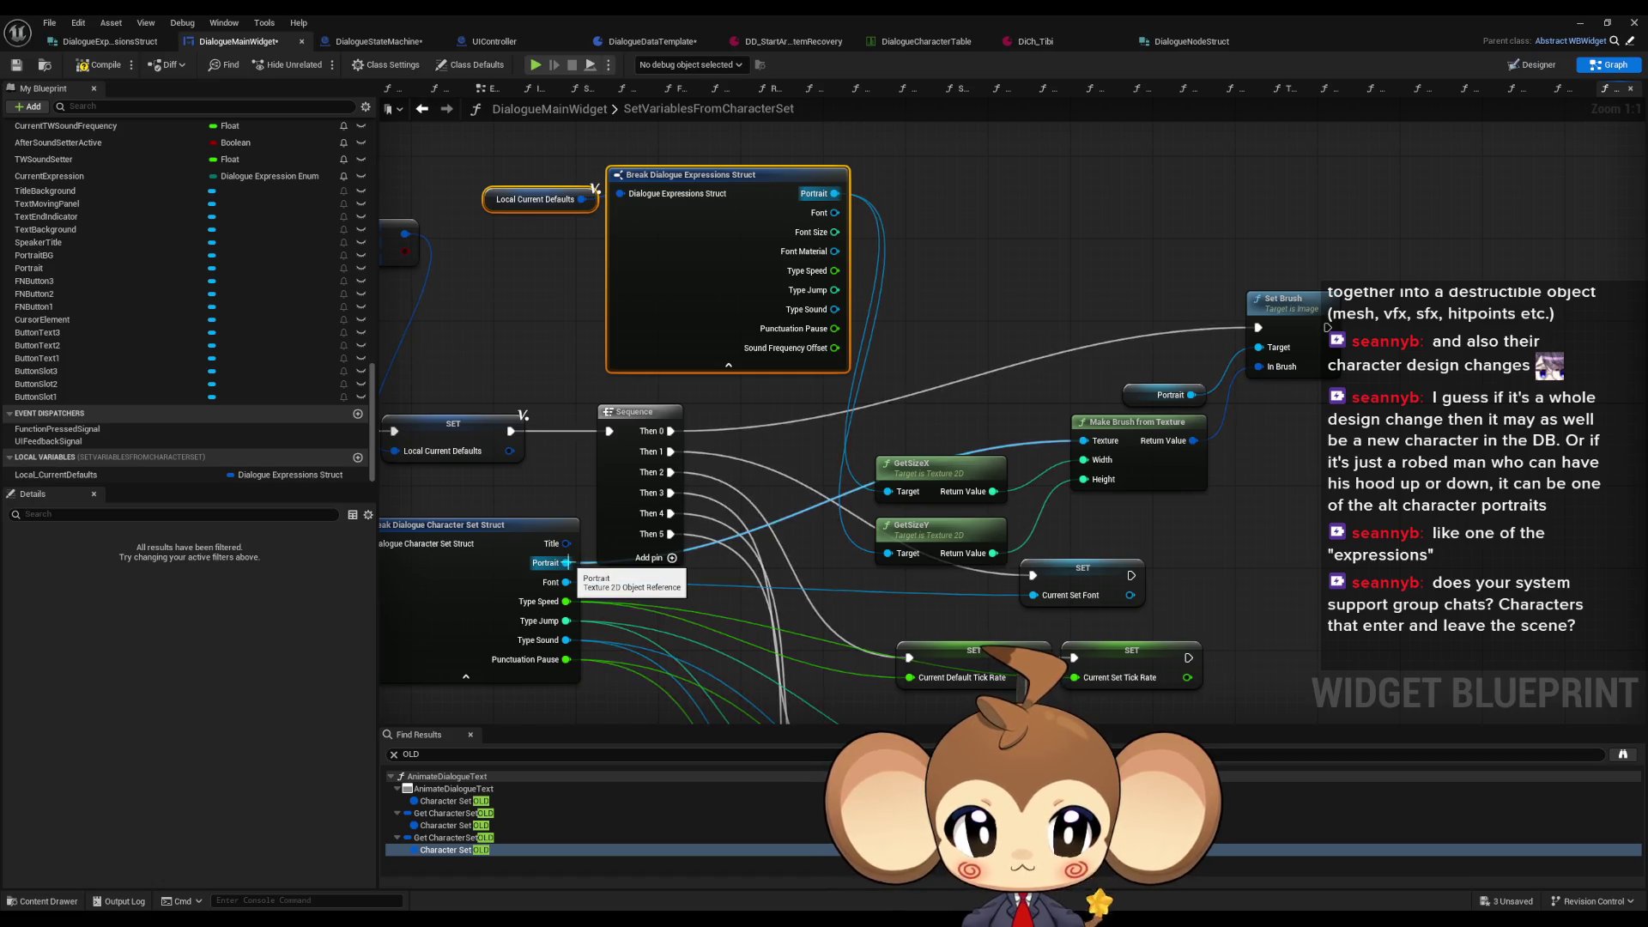
left_click_drag(1083, 441, 835, 193)
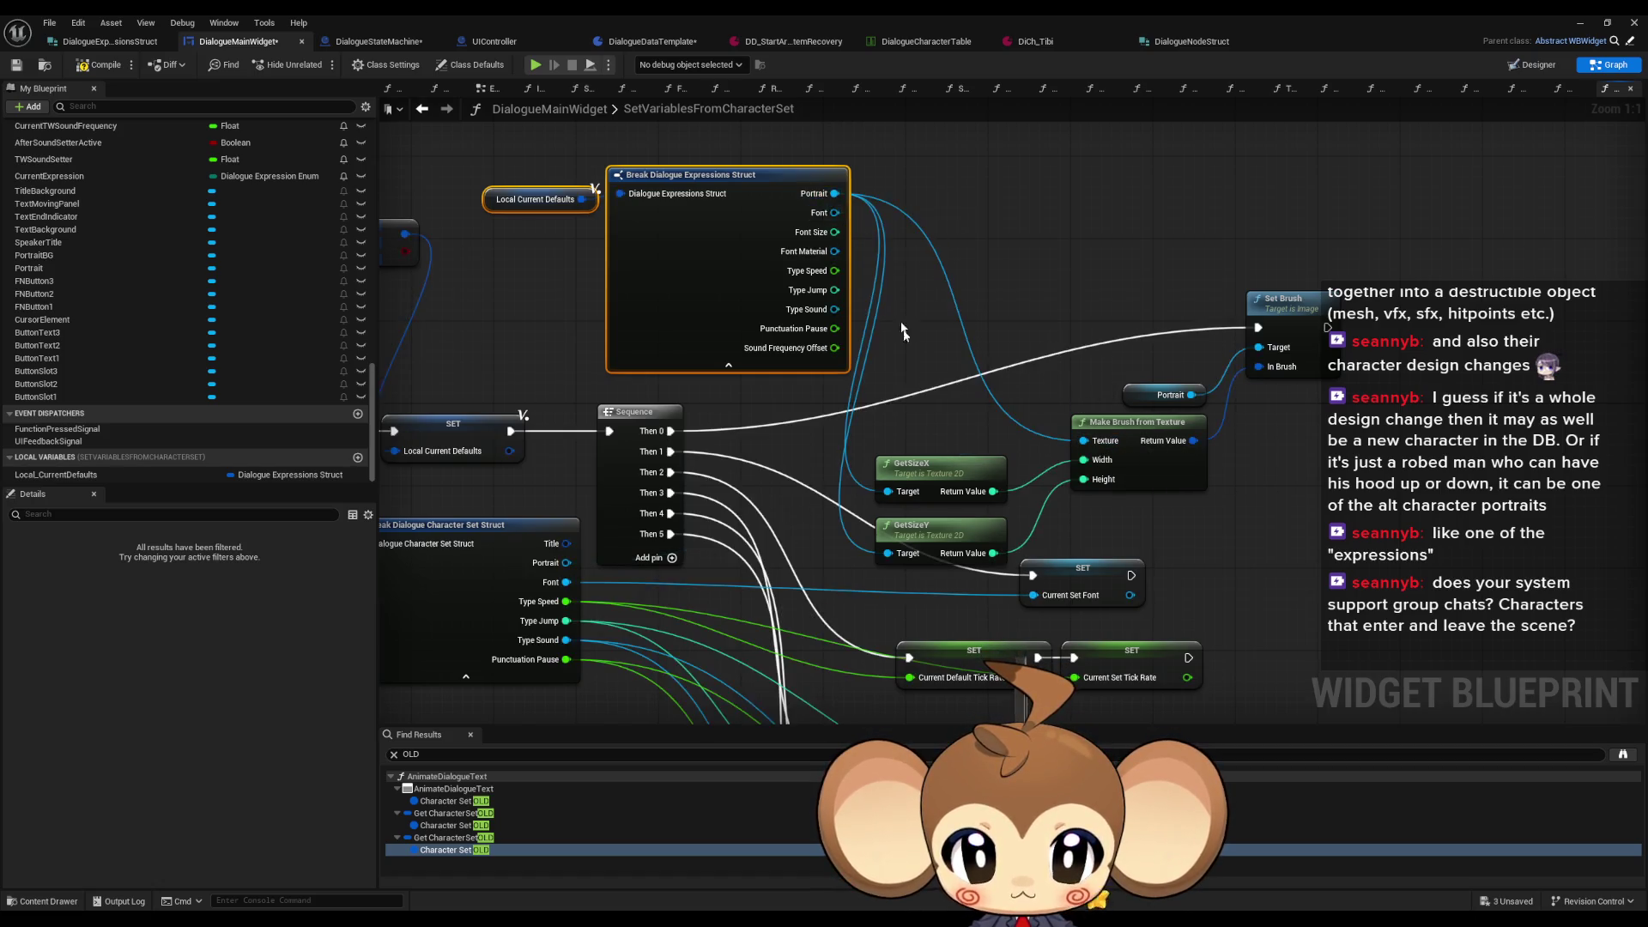
mouse_move(698, 163)
left_mouse_down()
mouse_move(604, 639)
mouse_move(652, 627)
left_mouse_up()
left_click_drag(714, 538, 1180, 385)
left_click_drag(834, 498, 843, 429)
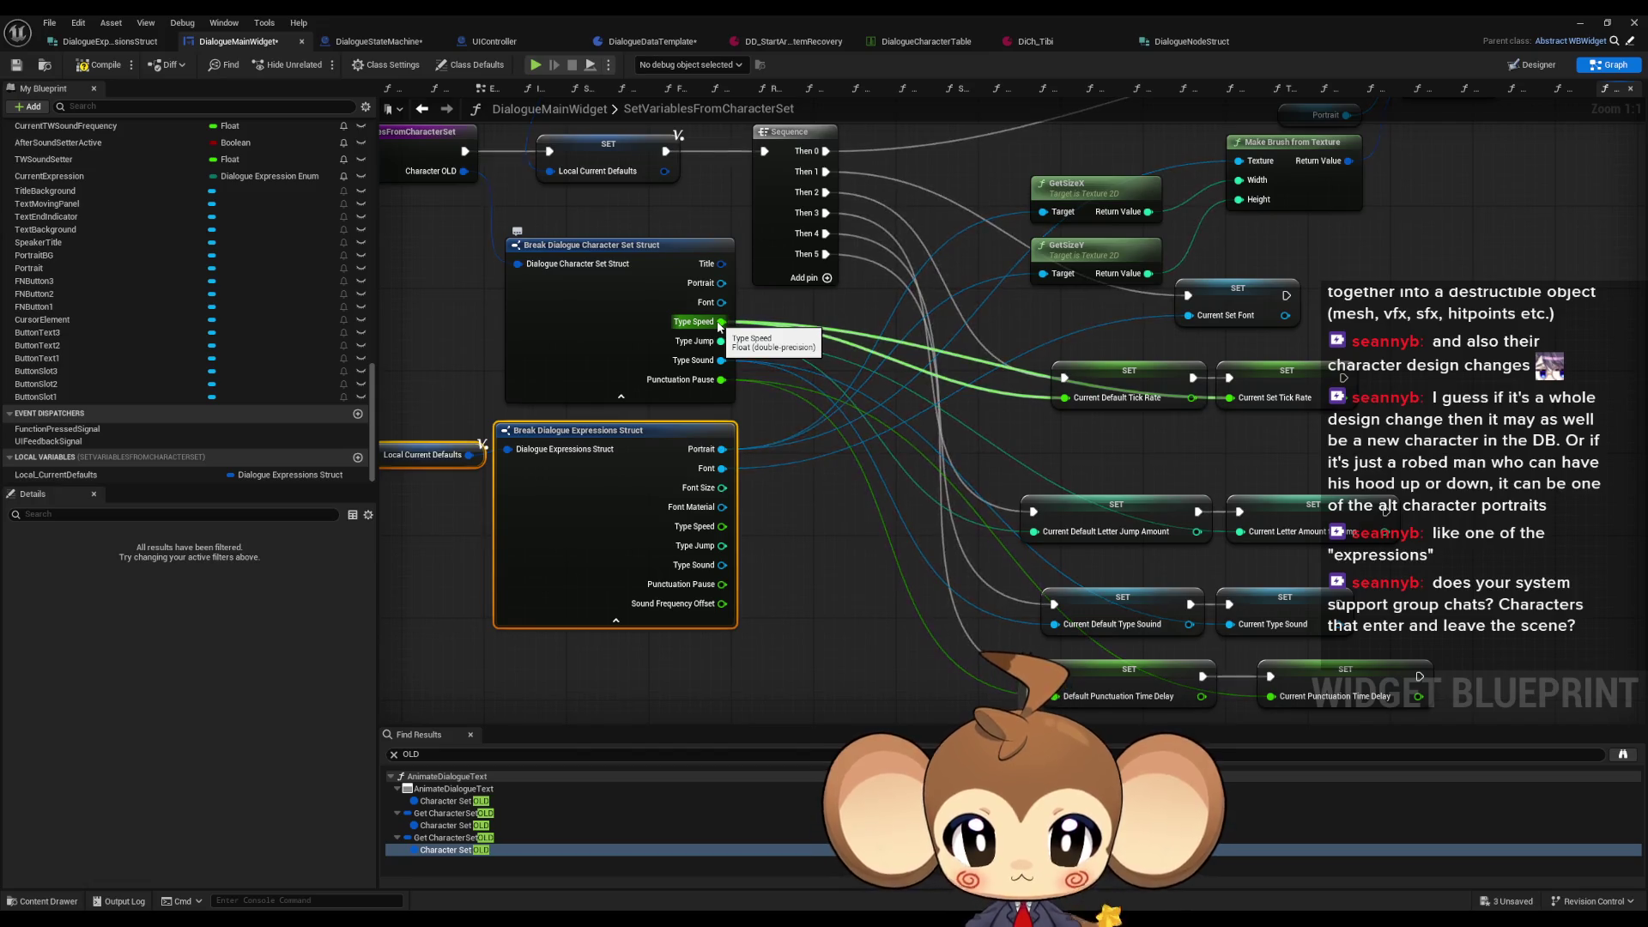
left_click_drag(723, 526, 1069, 400)
mouse_move(1191, 397)
left_mouse_down()
mouse_move(780, 523)
mouse_move(723, 527)
mouse_move(717, 484)
mouse_move(1150, 472)
mouse_move(1207, 449)
mouse_move(1116, 517)
mouse_move(689, 463)
mouse_move(1201, 541)
mouse_move(1185, 548)
mouse_move(689, 483)
mouse_move(819, 543)
mouse_move(1107, 622)
mouse_move(1239, 615)
mouse_move(689, 522)
left_mouse_up()
left_click(810, 641)
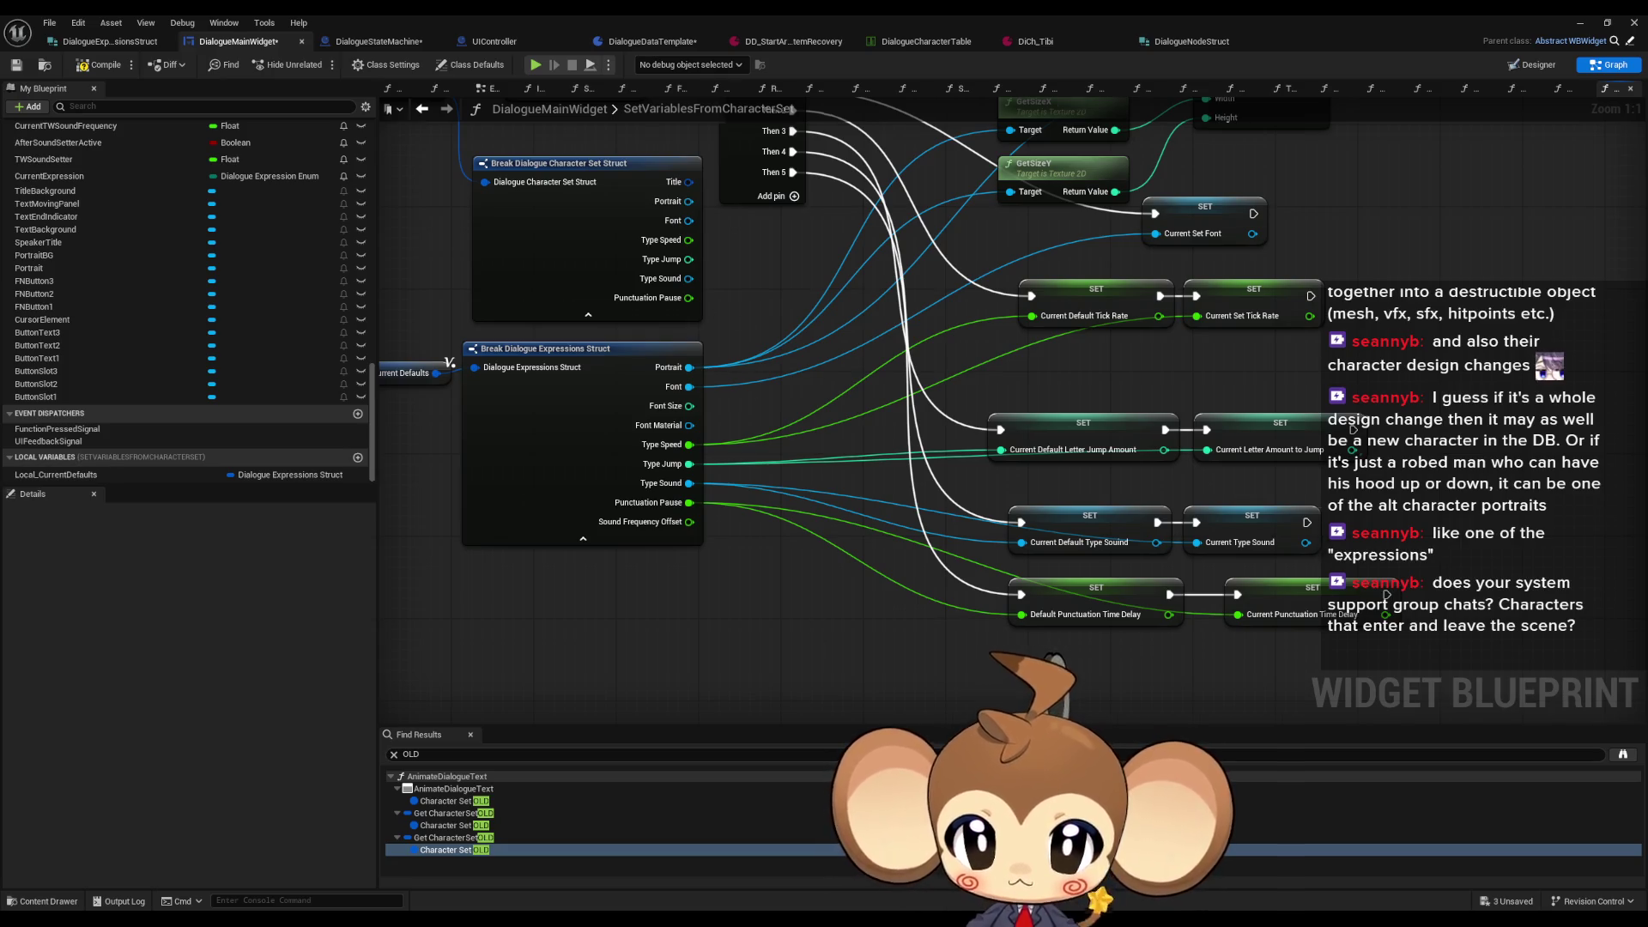
Step: Delete the old Break Dialogue Character Set Struct node
left_click_drag(593, 446, 699, 487)
key("Delete")
scroll(759, 339, "down", 2)
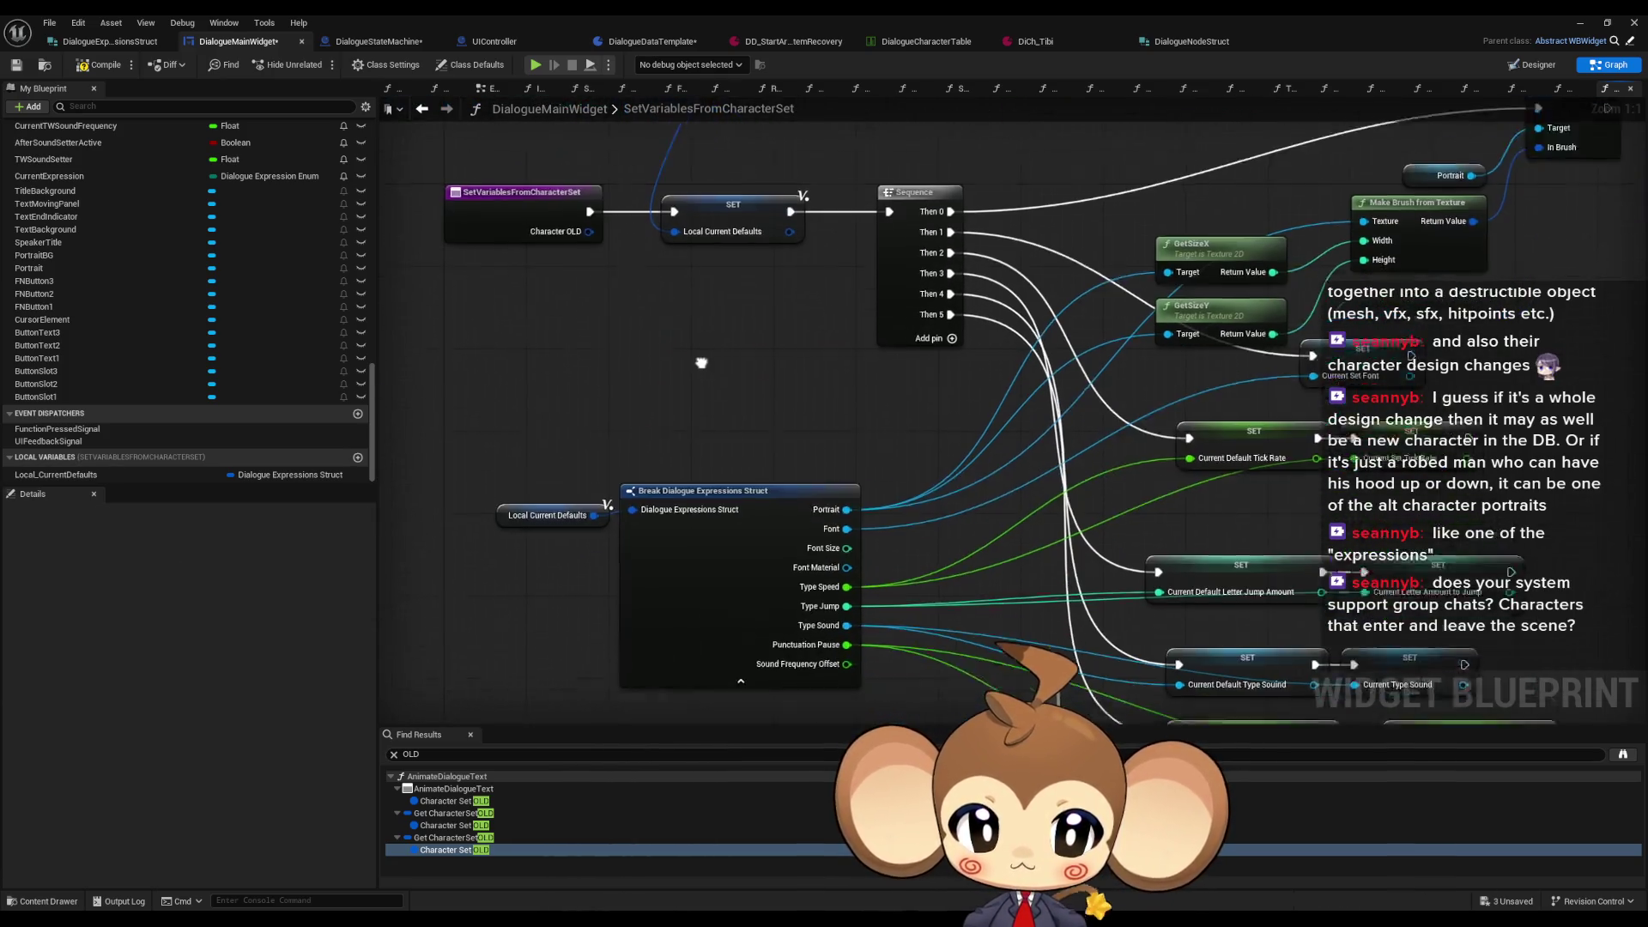
left_click_drag(759, 339, 829, 543)
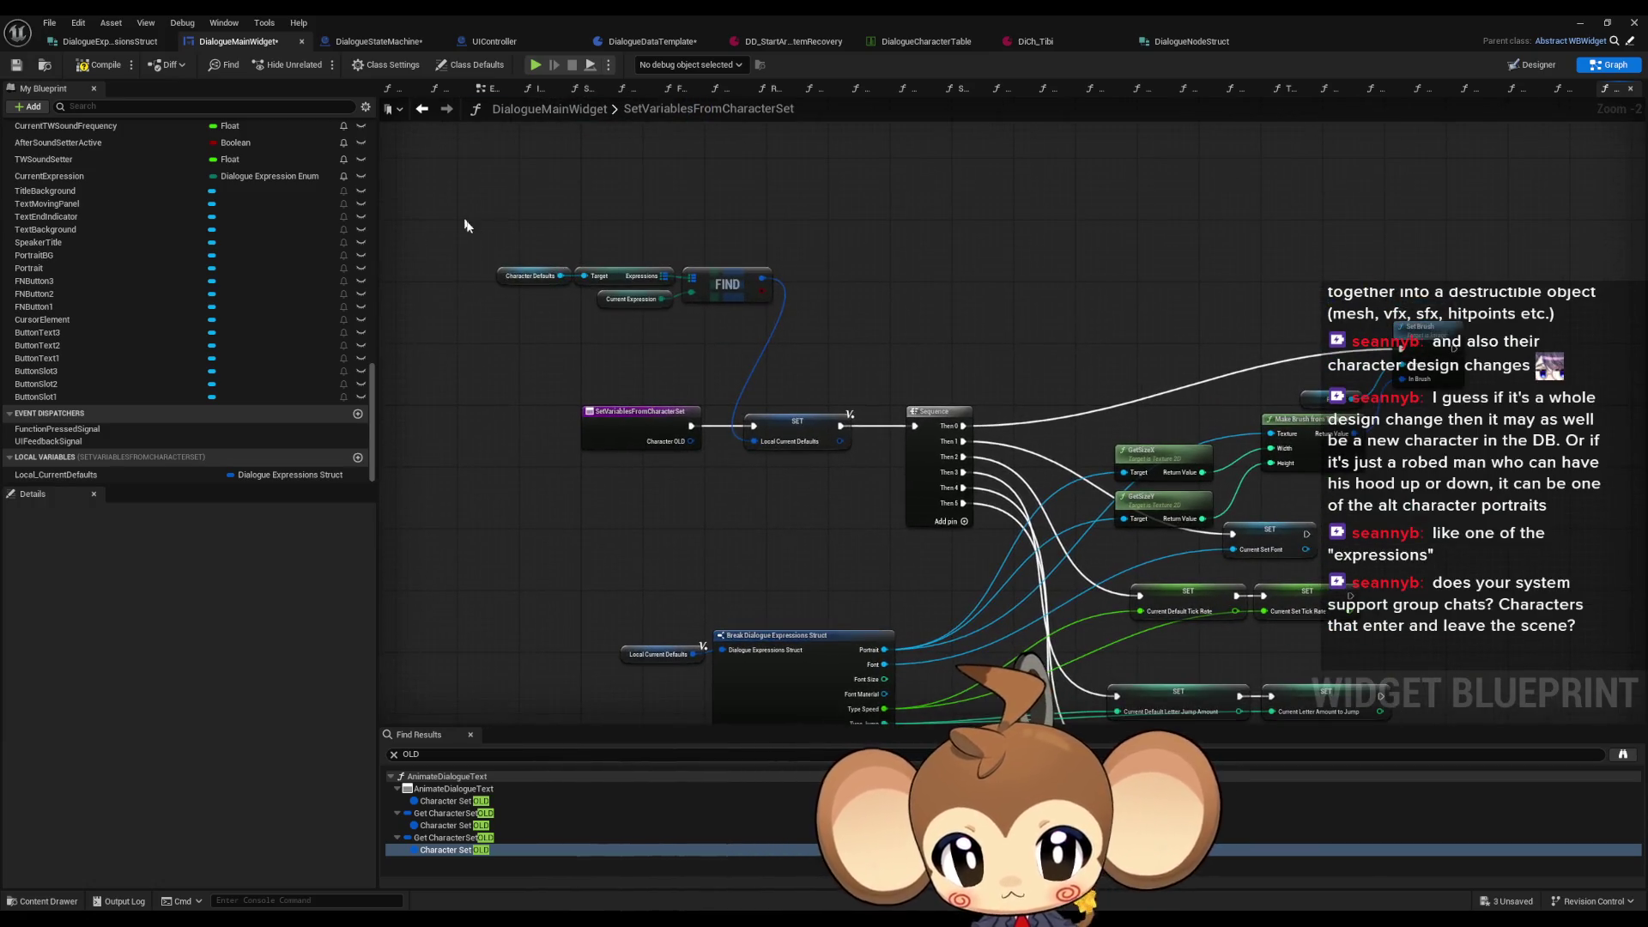
Step: Paste the Character Defaults lookup nodes beside the function entry, near the Sequence node
key("ctrl+v")
mouse_move(721, 290)
left_mouse_down()
mouse_move(646, 480)
mouse_move(675, 407)
left_mouse_up()
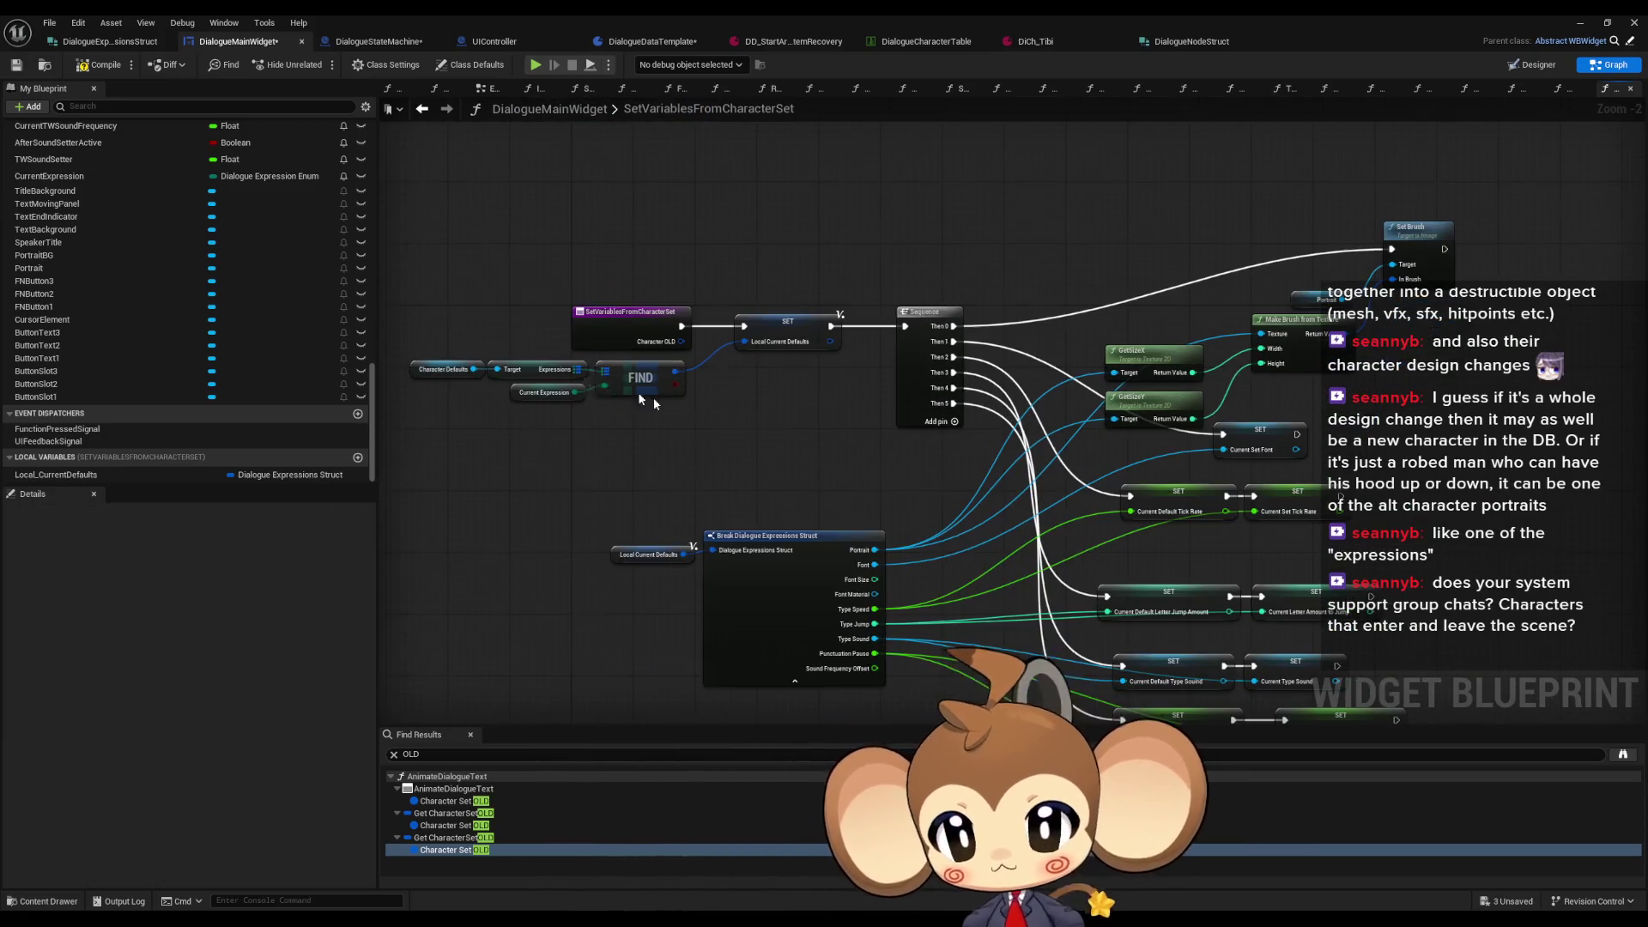
scroll(138, 297, "up", 3)
scroll(768, 374, "up", 2)
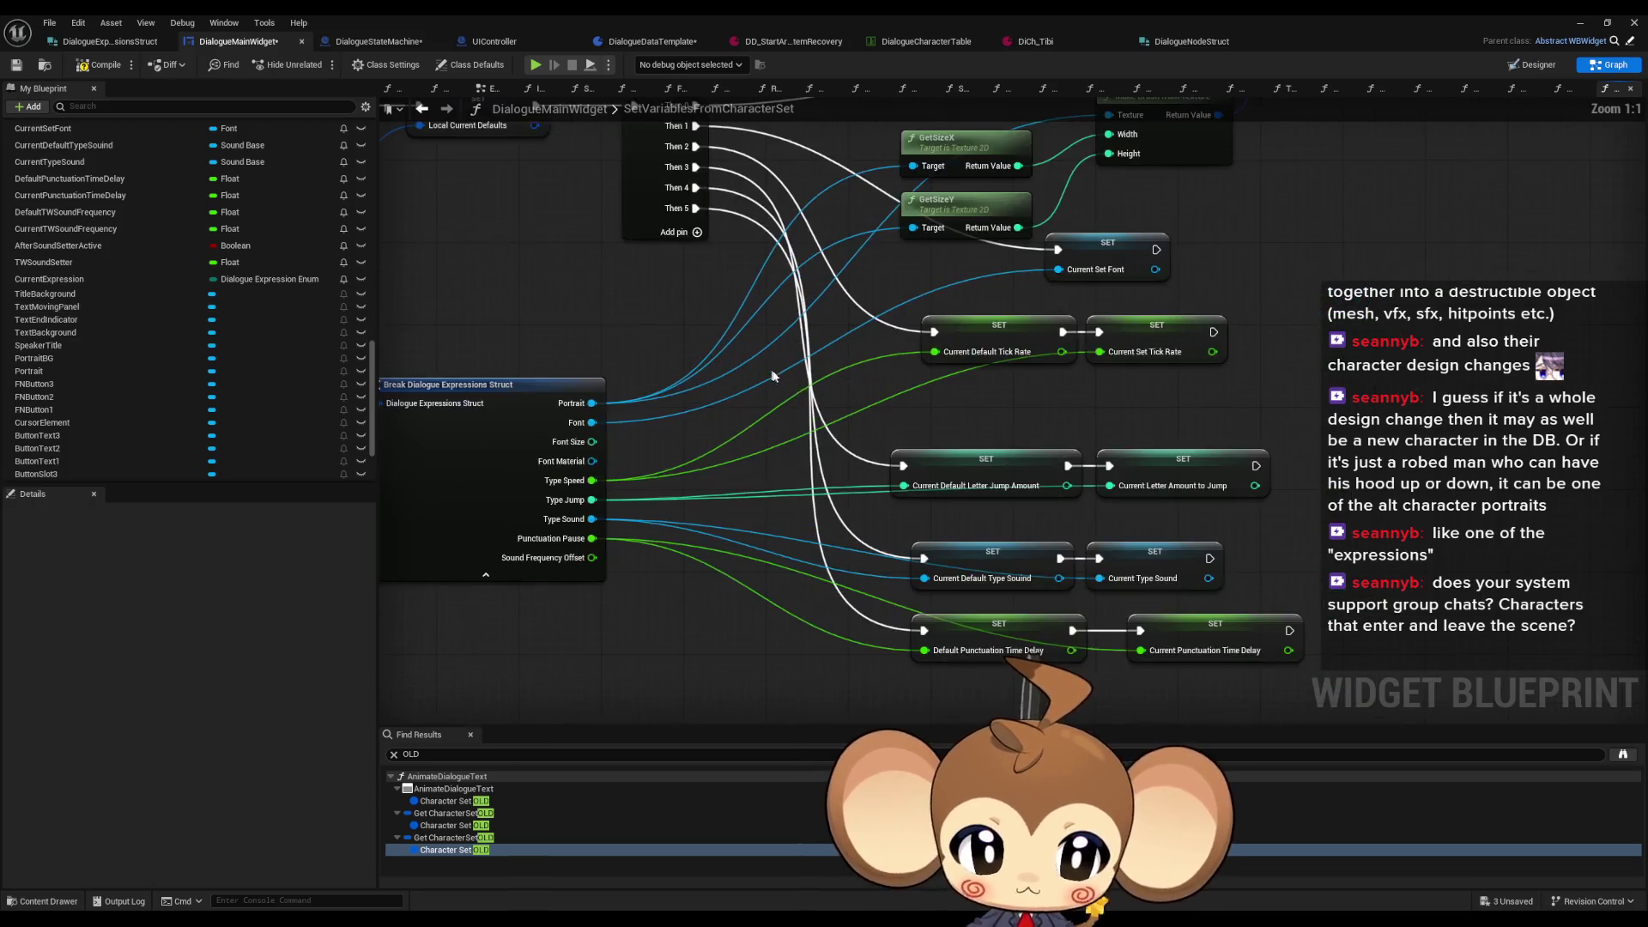
scroll(299, 337, "up", 4)
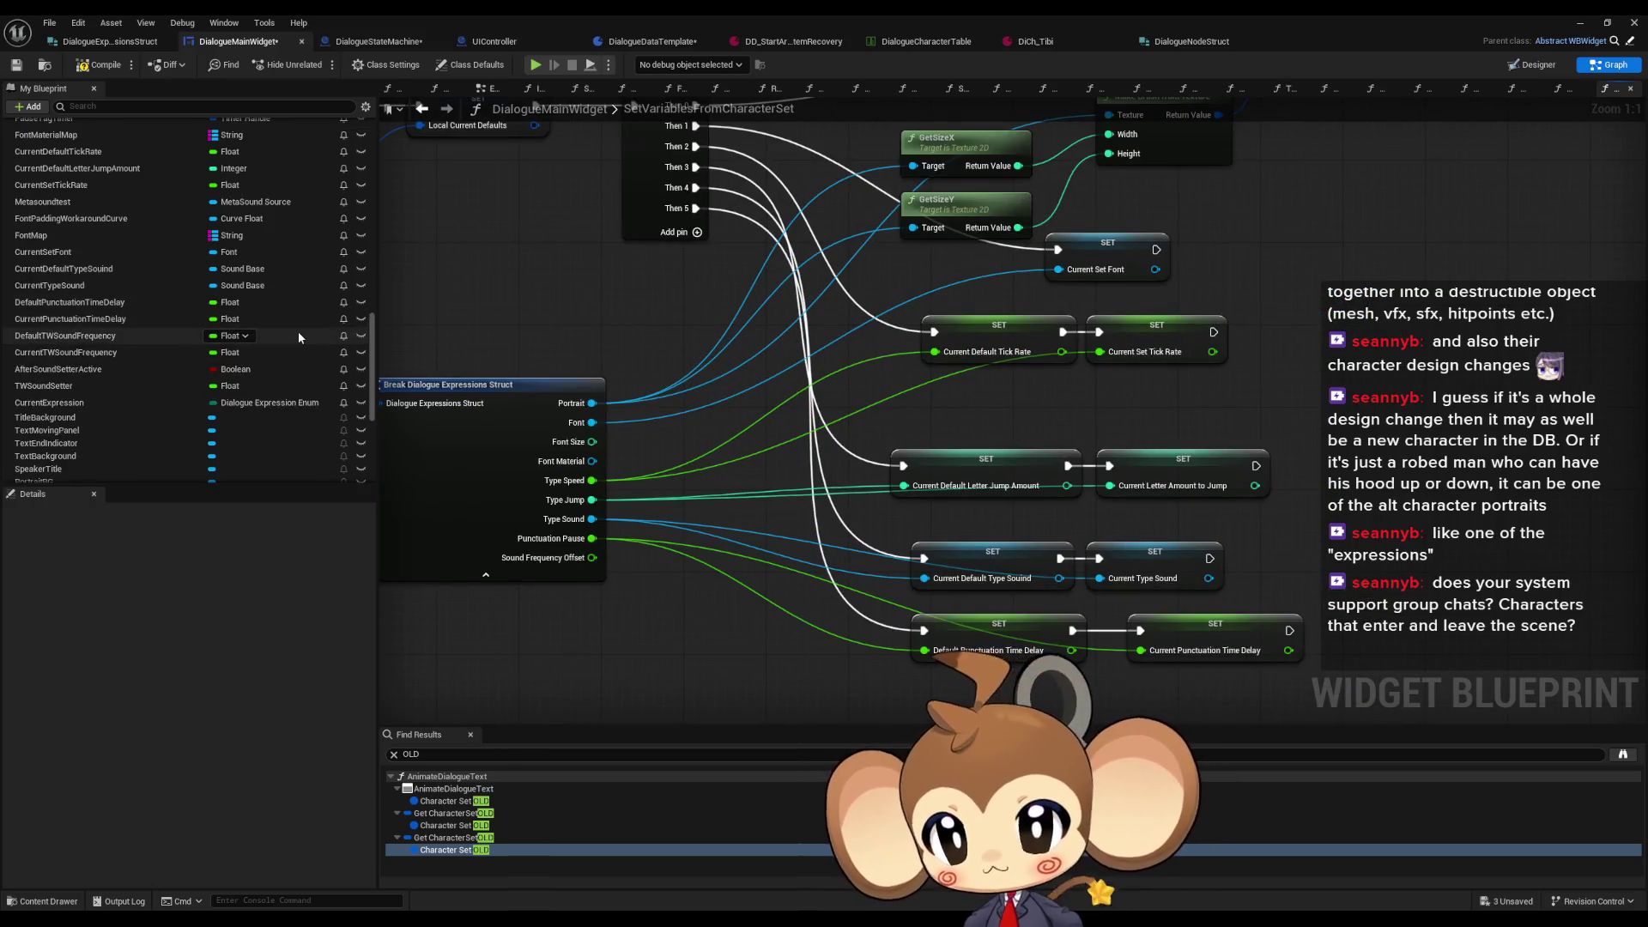
left_click_drag(654, 264, 747, 344)
Step: In AnimateDialogueText, refresh the character-set call and delete the Character Defaults and Current Expression getters
left_click(425, 111)
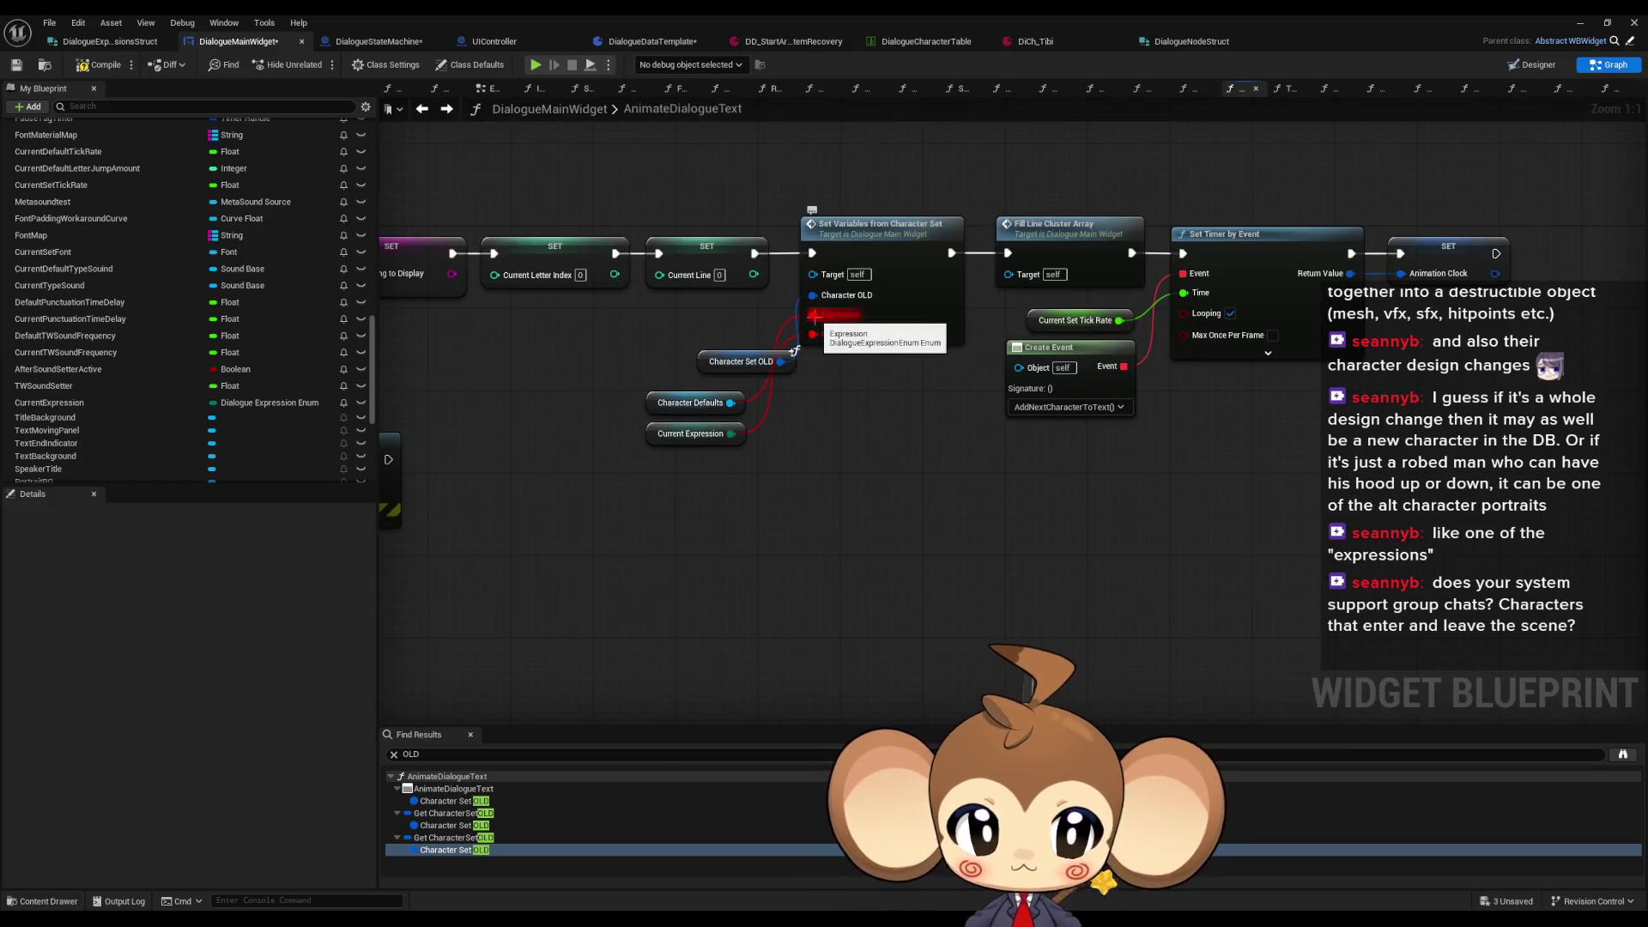
left_click(814, 315, "alt")
mouse_move(630, 382)
left_mouse_down()
mouse_move(709, 474)
mouse_move(1273, 525)
left_mouse_up()
key("Delete")
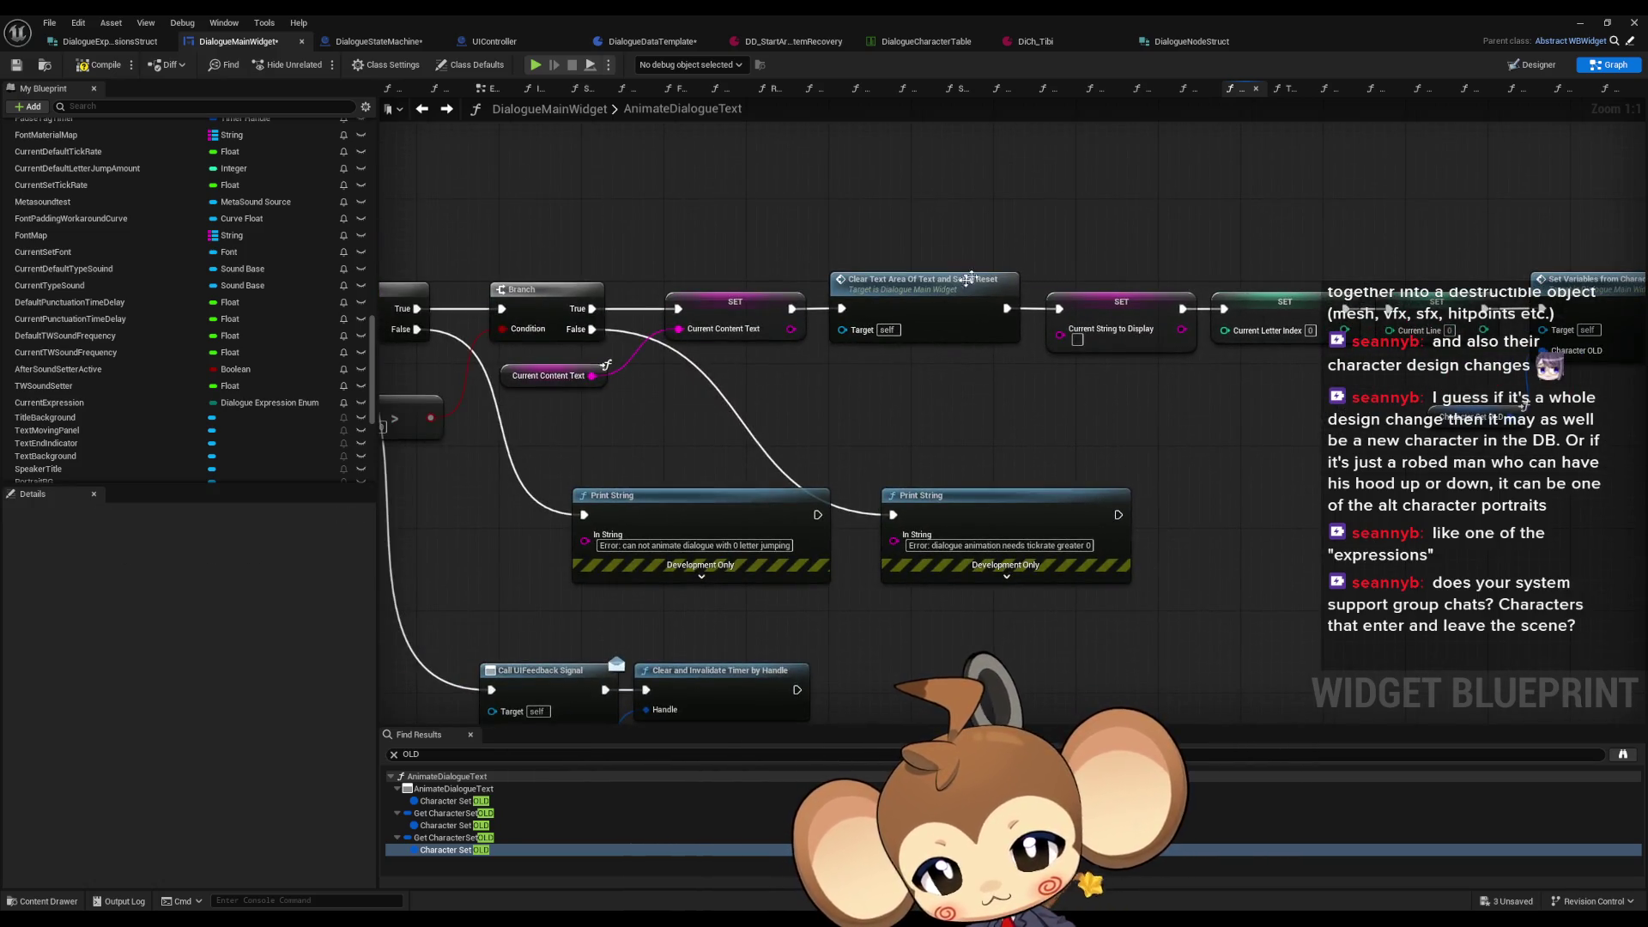
left_click(1018, 289)
left_click_drag(1018, 289, 800, 304)
scroll(185, 402, "up", 1)
left_click(109, 359)
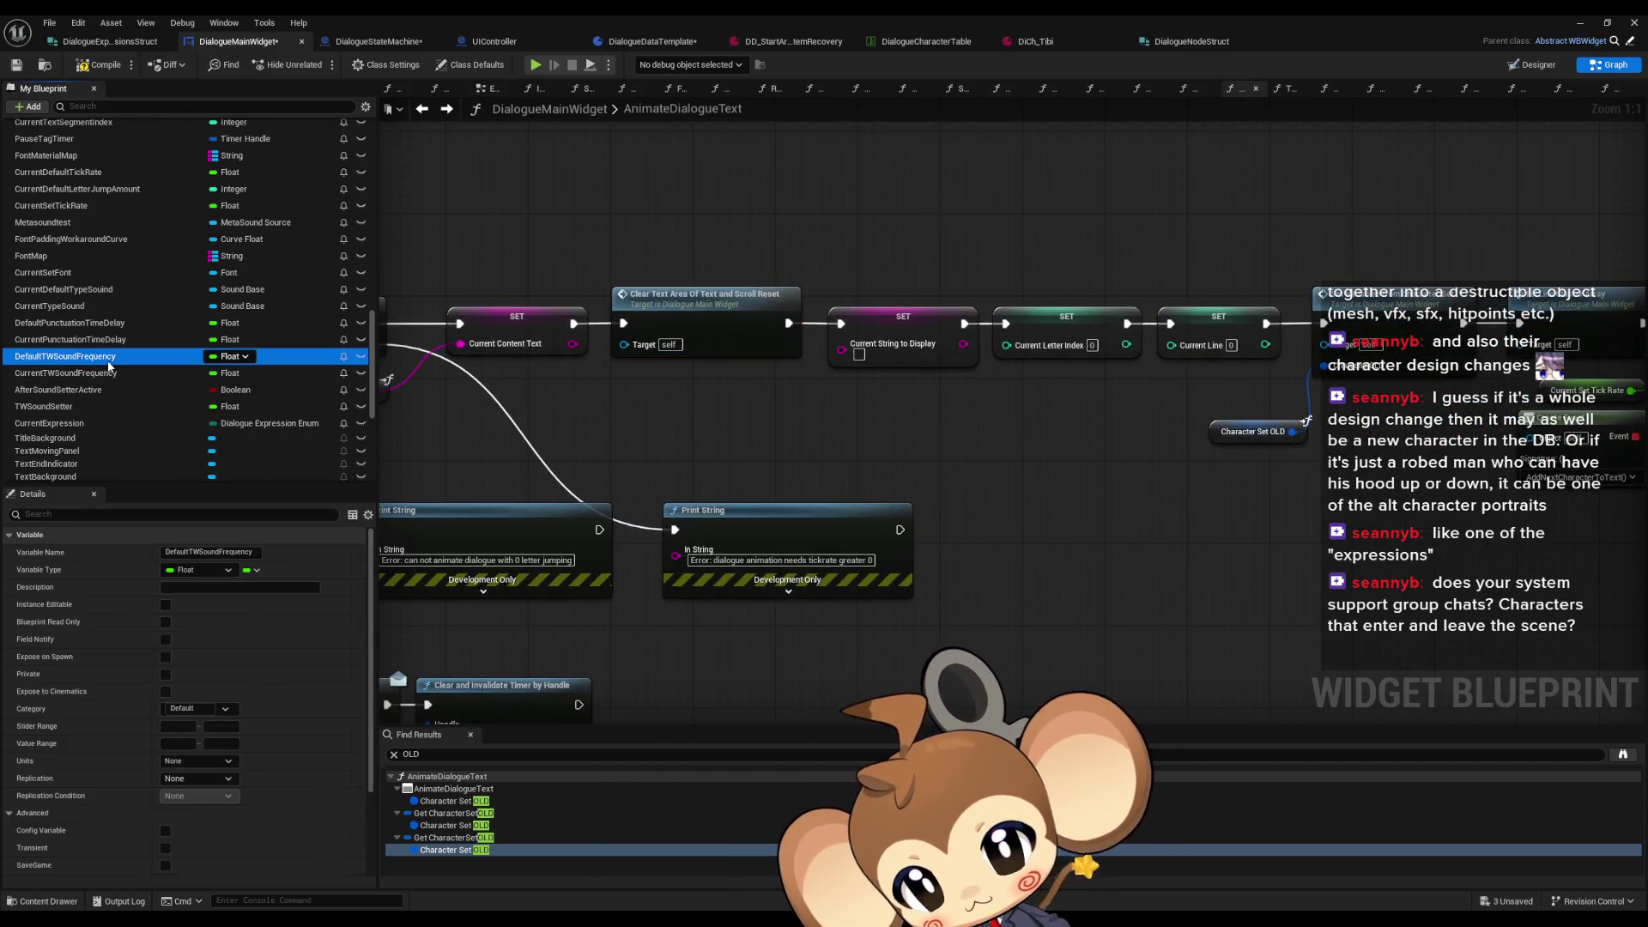
Step: List all references to DefaultTWSoundFrequency and DefaultPunctuationTimeDelay
right_click(109, 367)
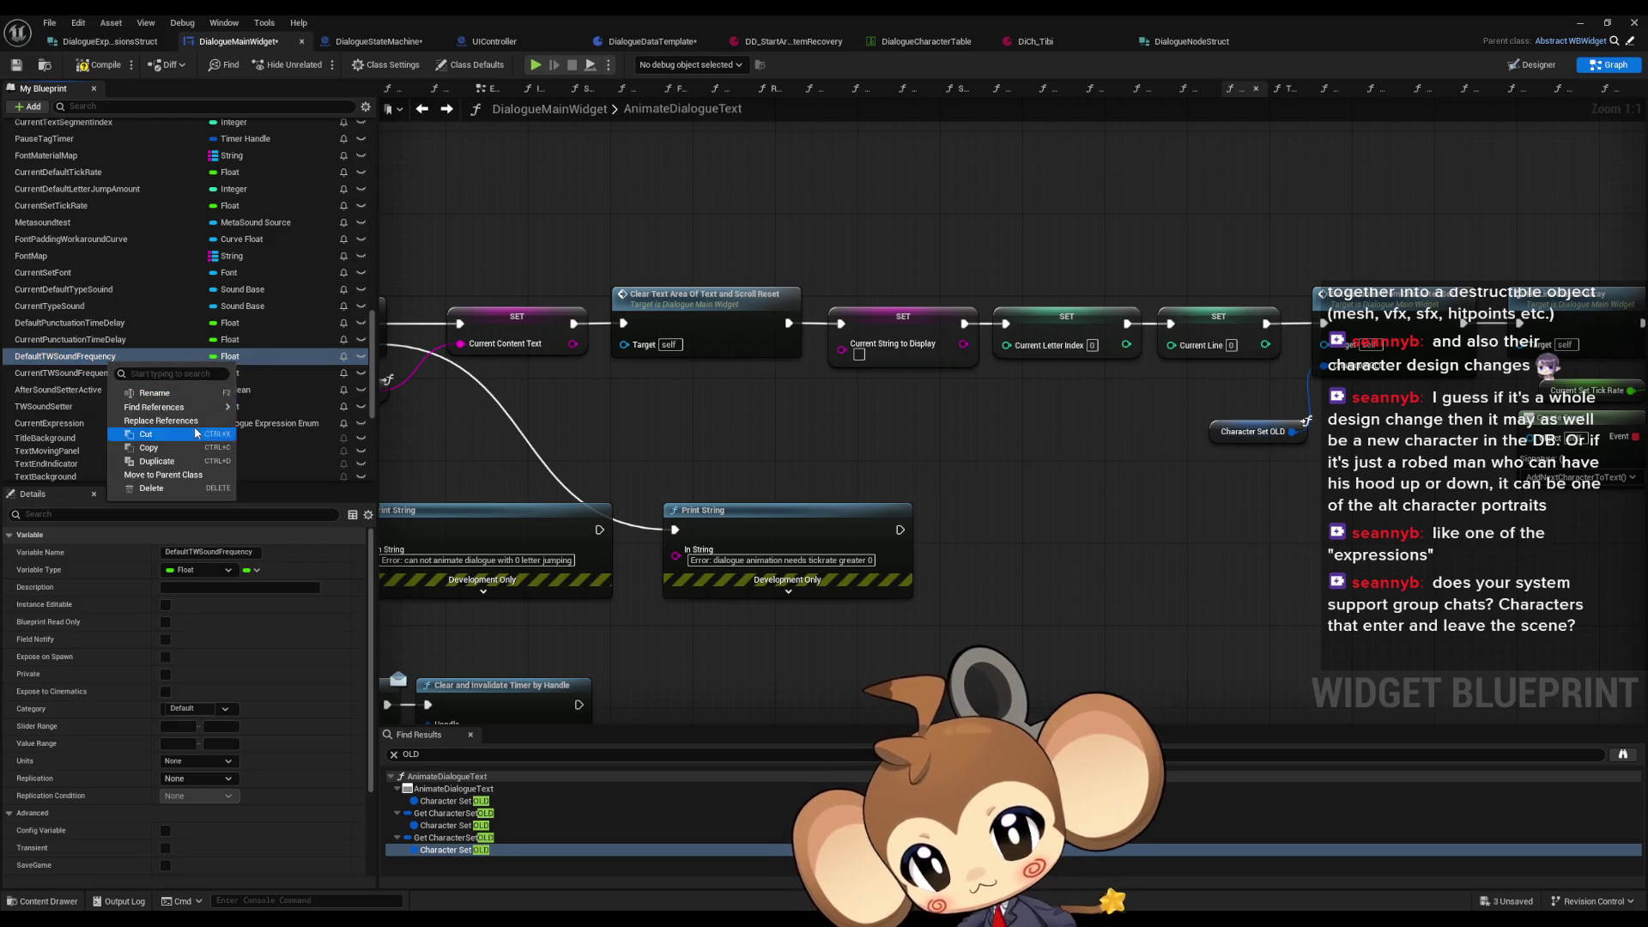
mouse_move(172, 421)
left_click(283, 441)
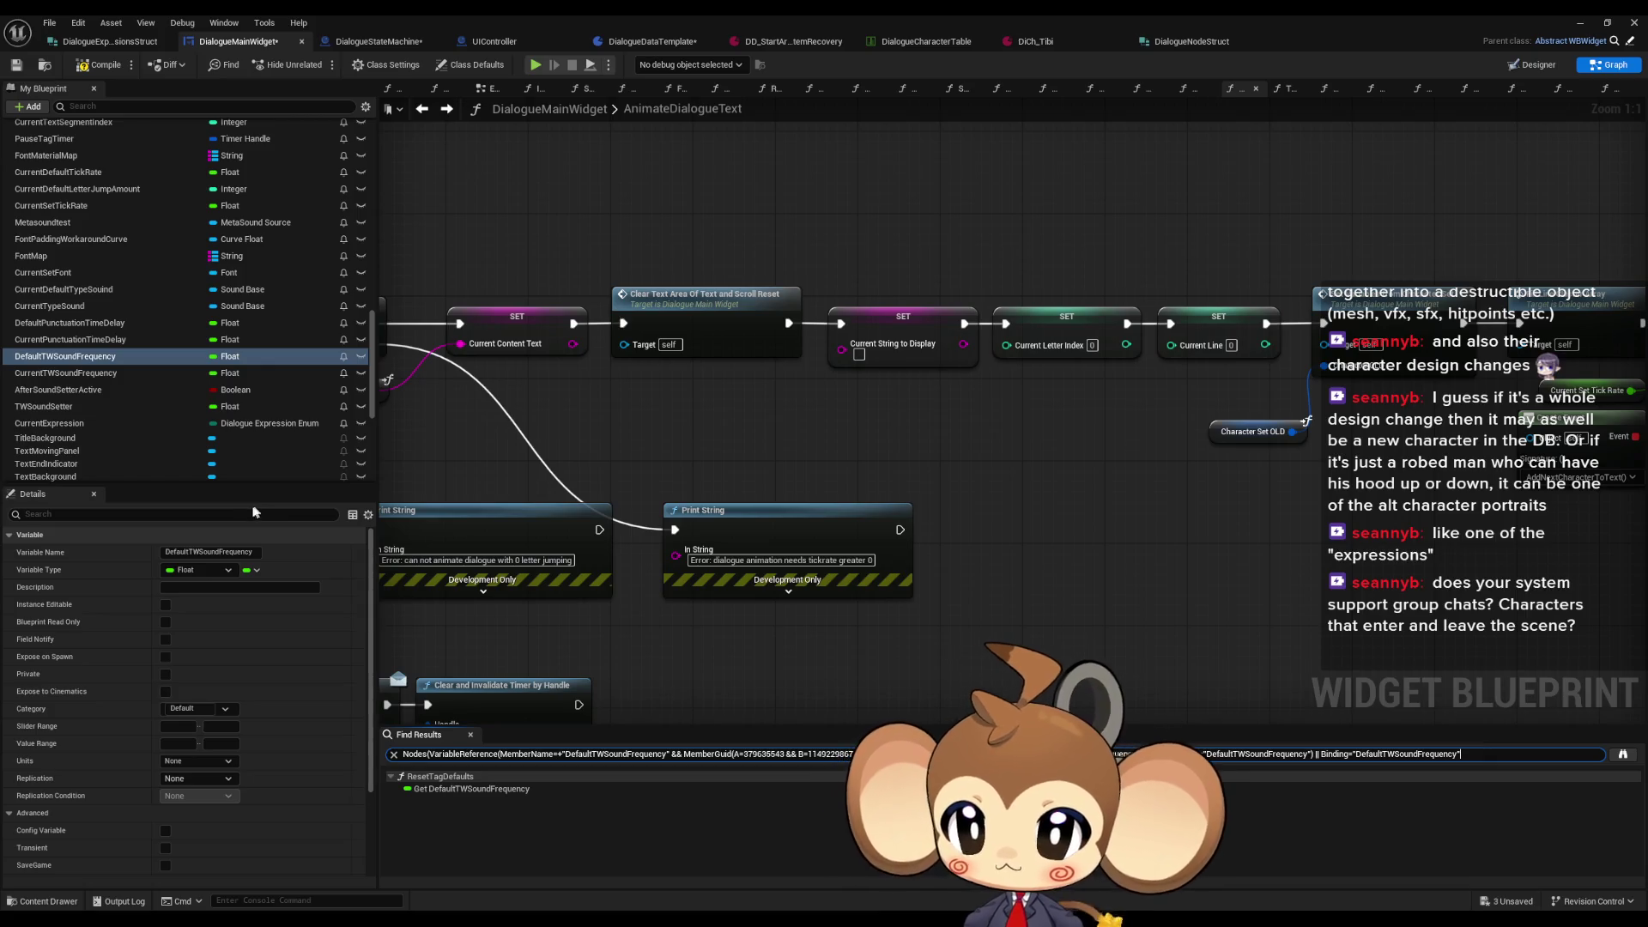
left_click(77, 322)
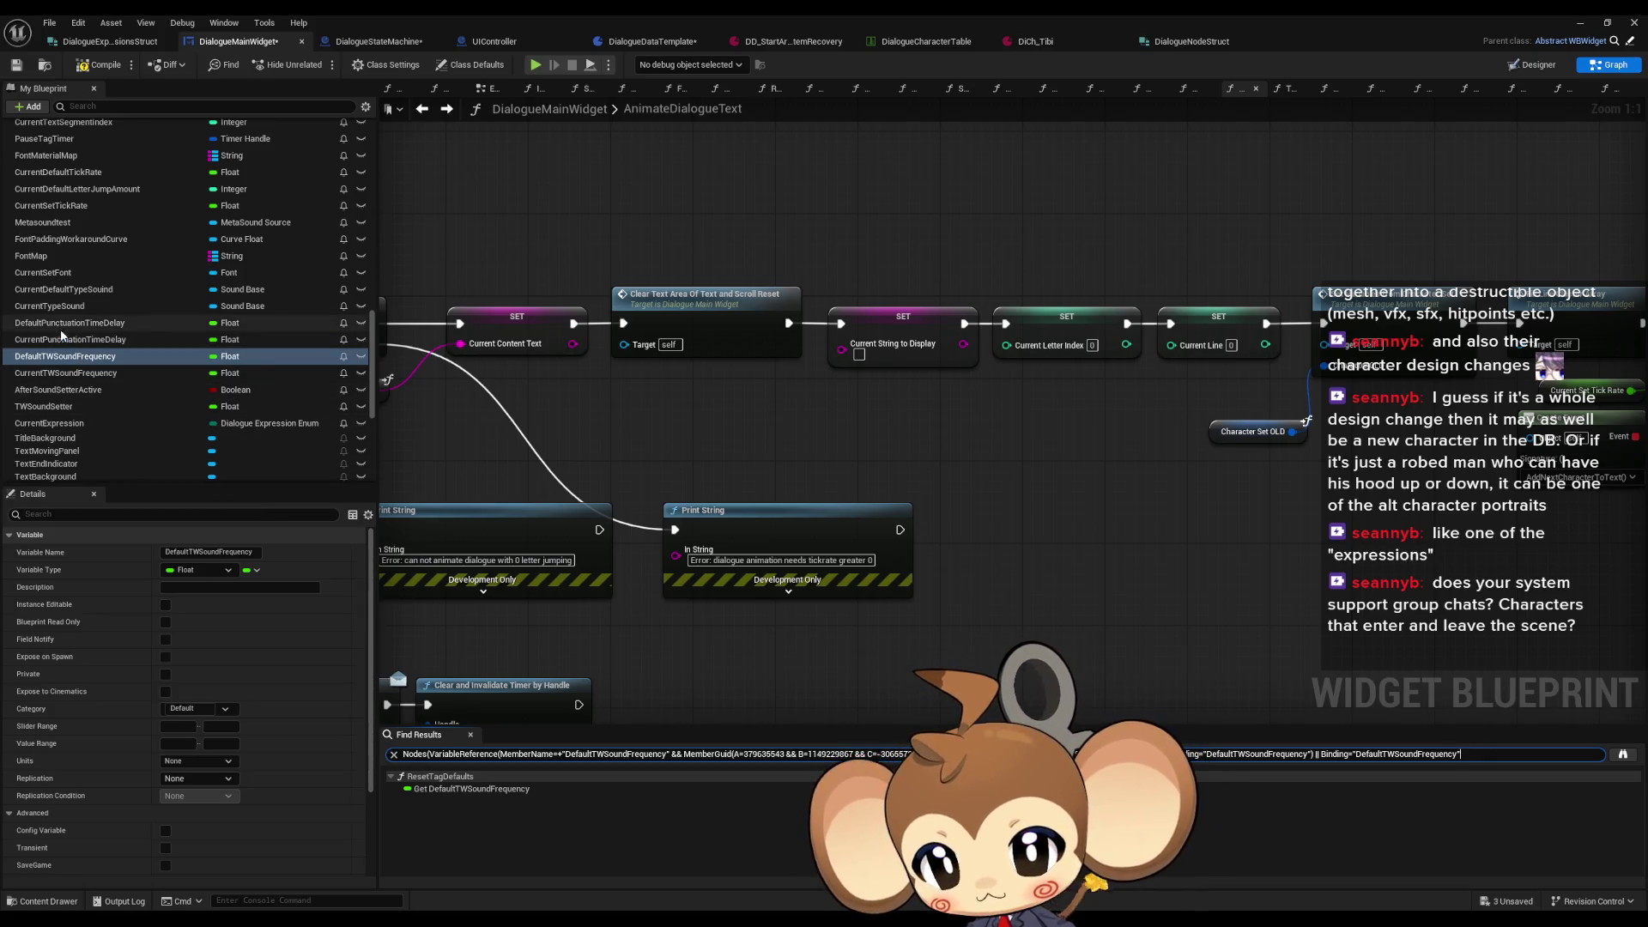
right_click(79, 326)
mouse_move(119, 369)
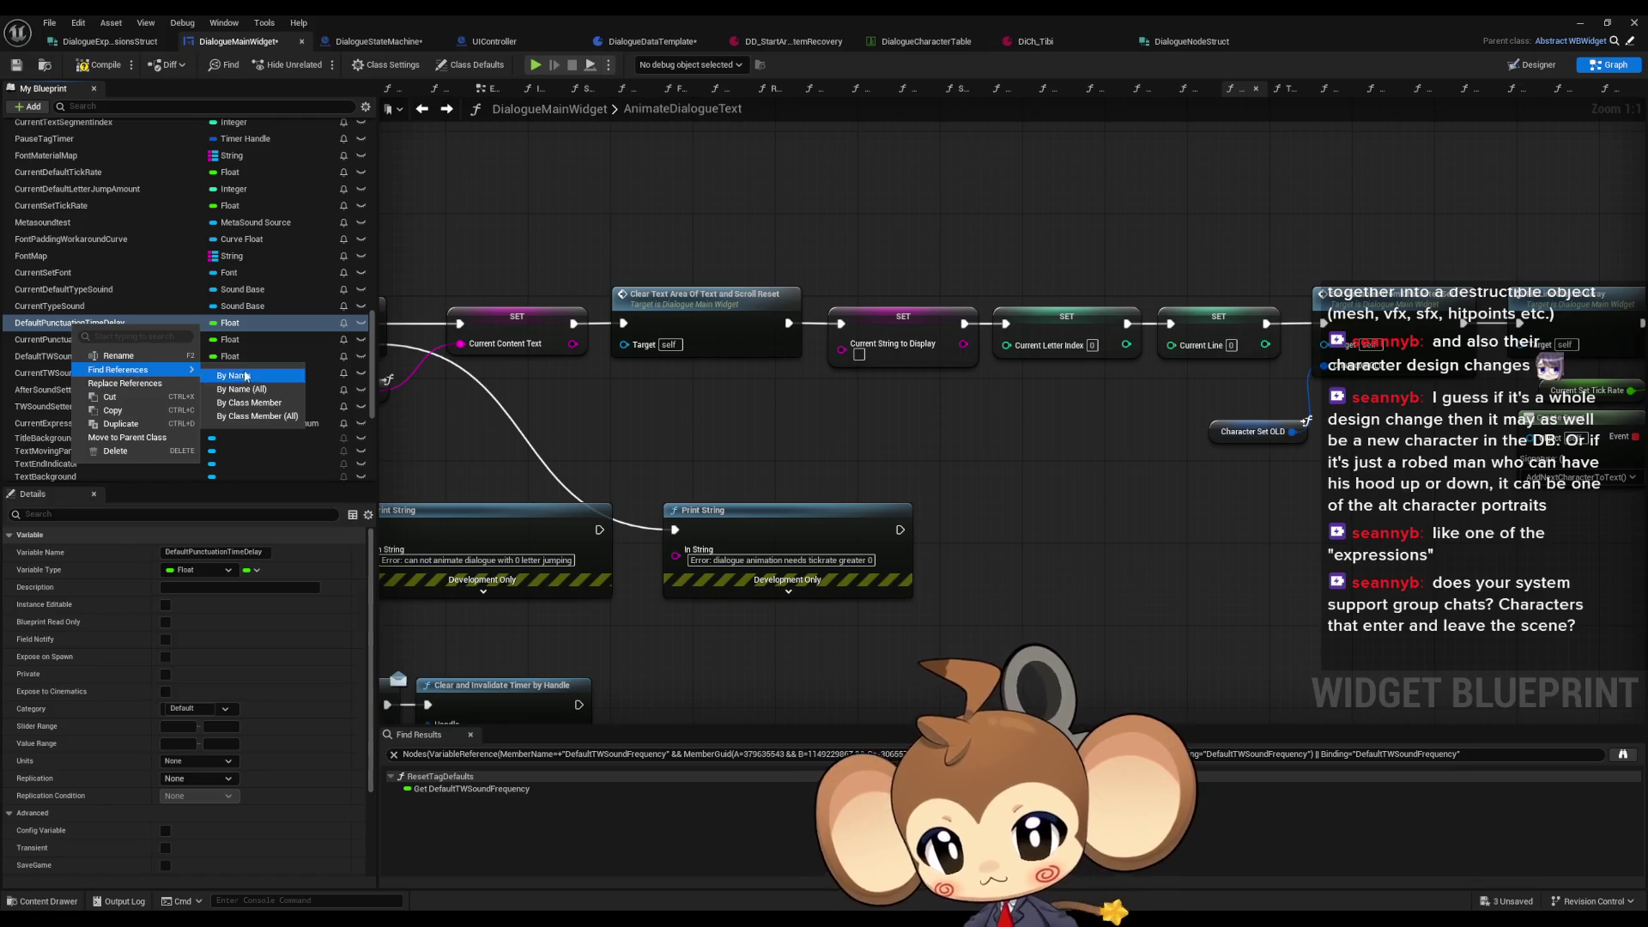
left_click(118, 369)
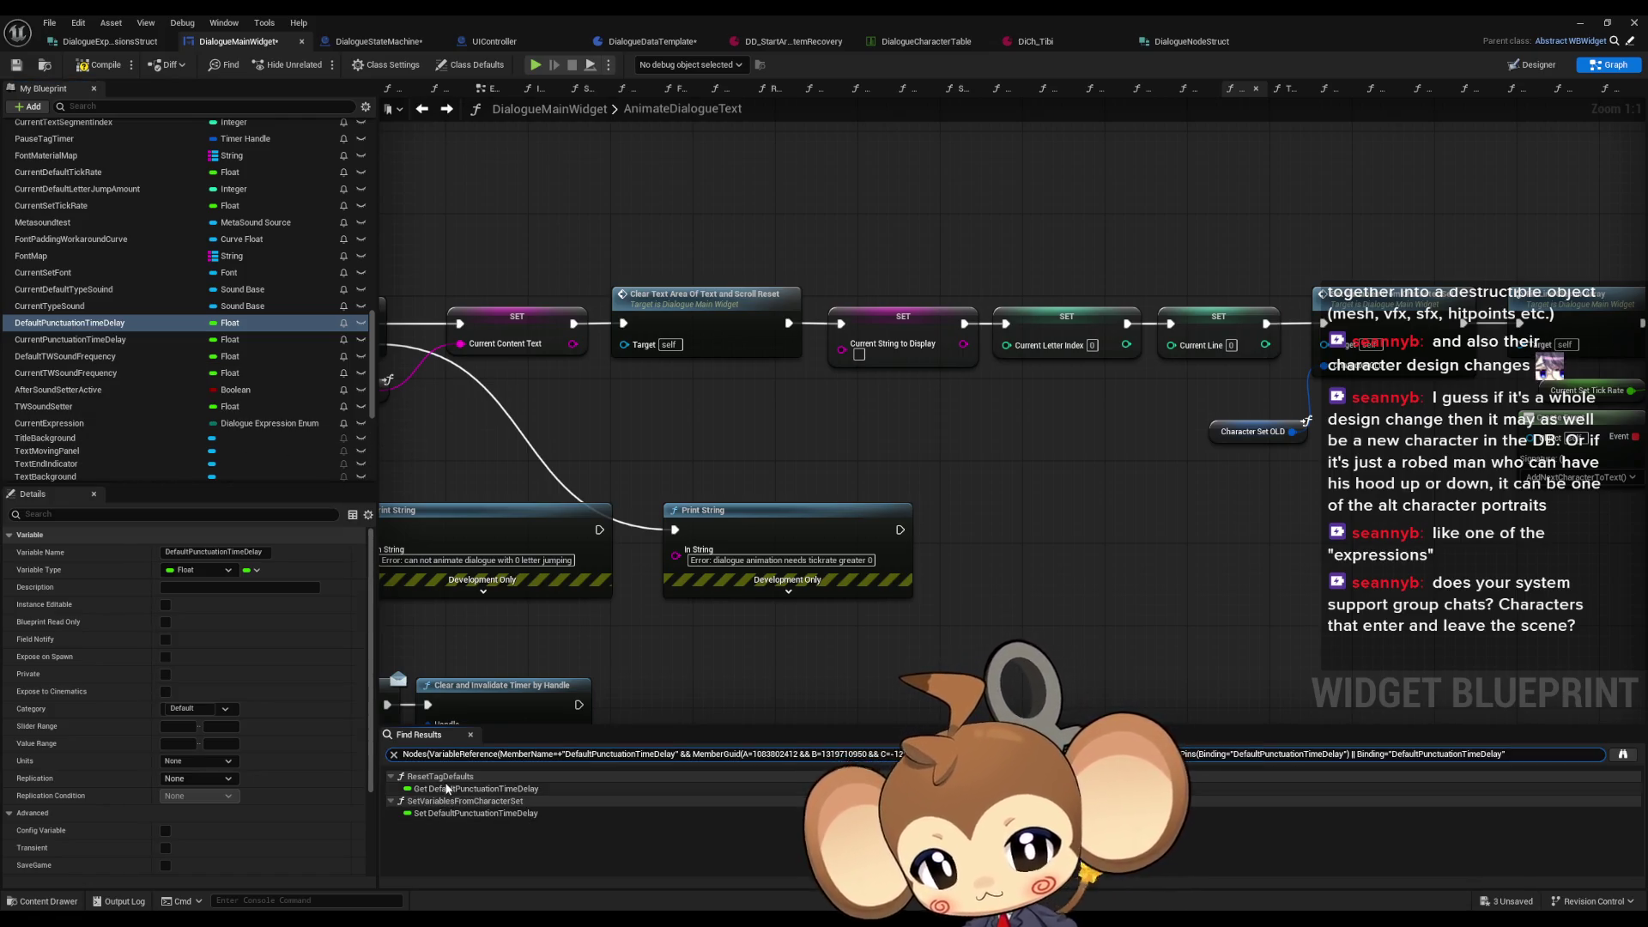
Step: Jump from the results to the DefaultPunctuationTimeDelay setter, then to its read in ResetTagDefaults
double_click(434, 811)
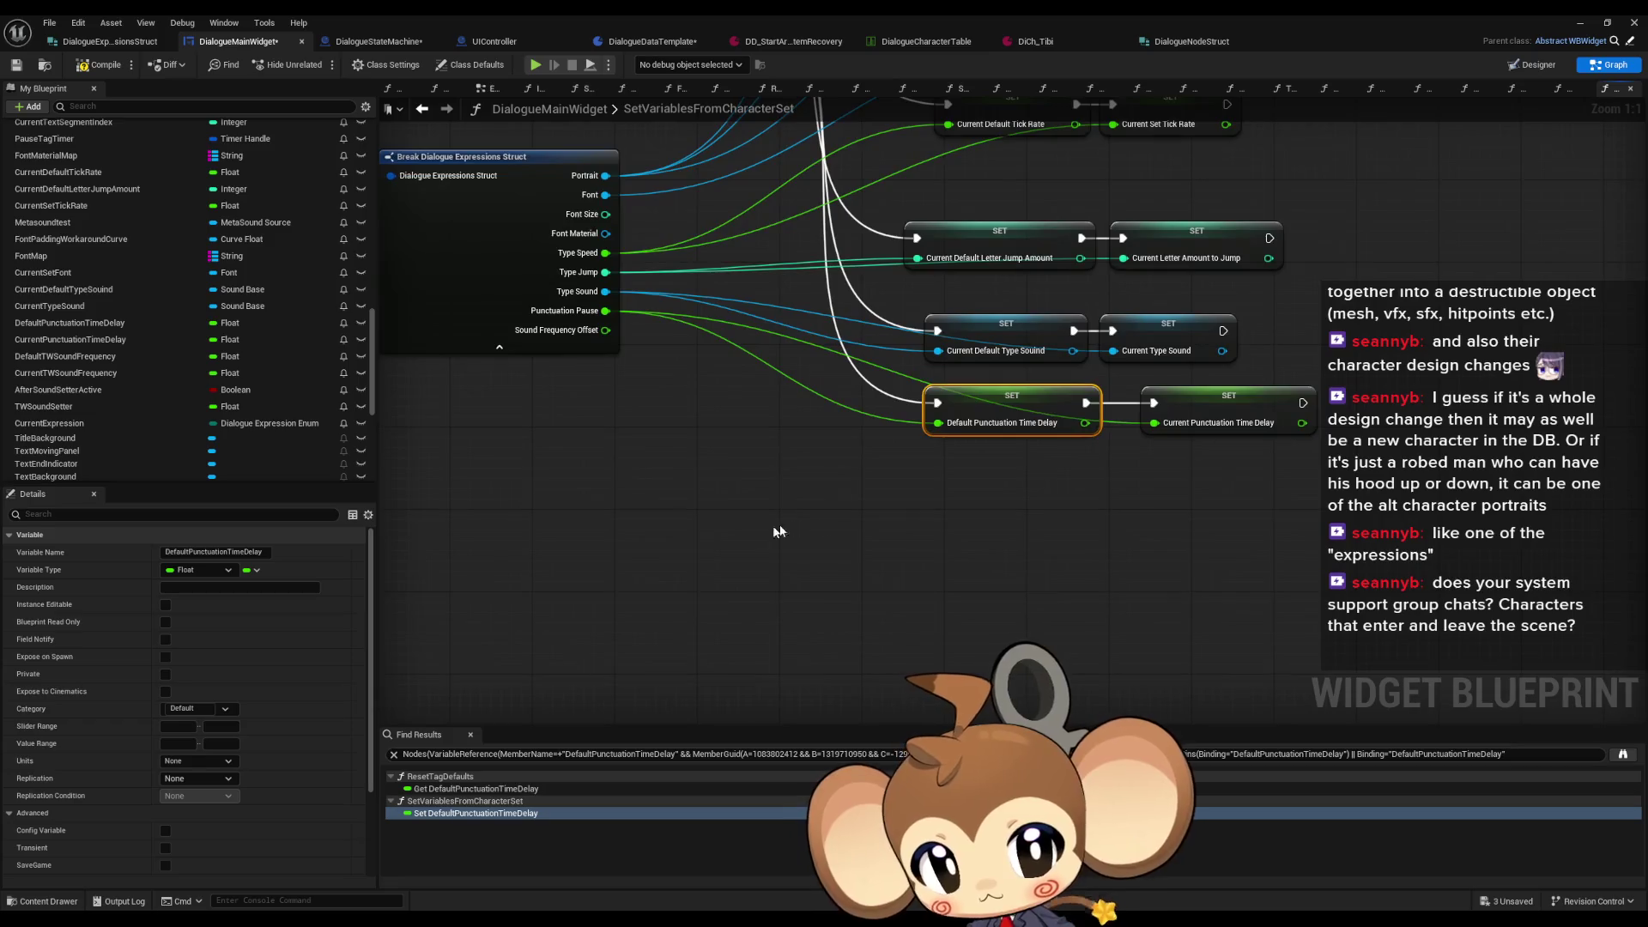
left_click_drag(824, 503, 810, 570)
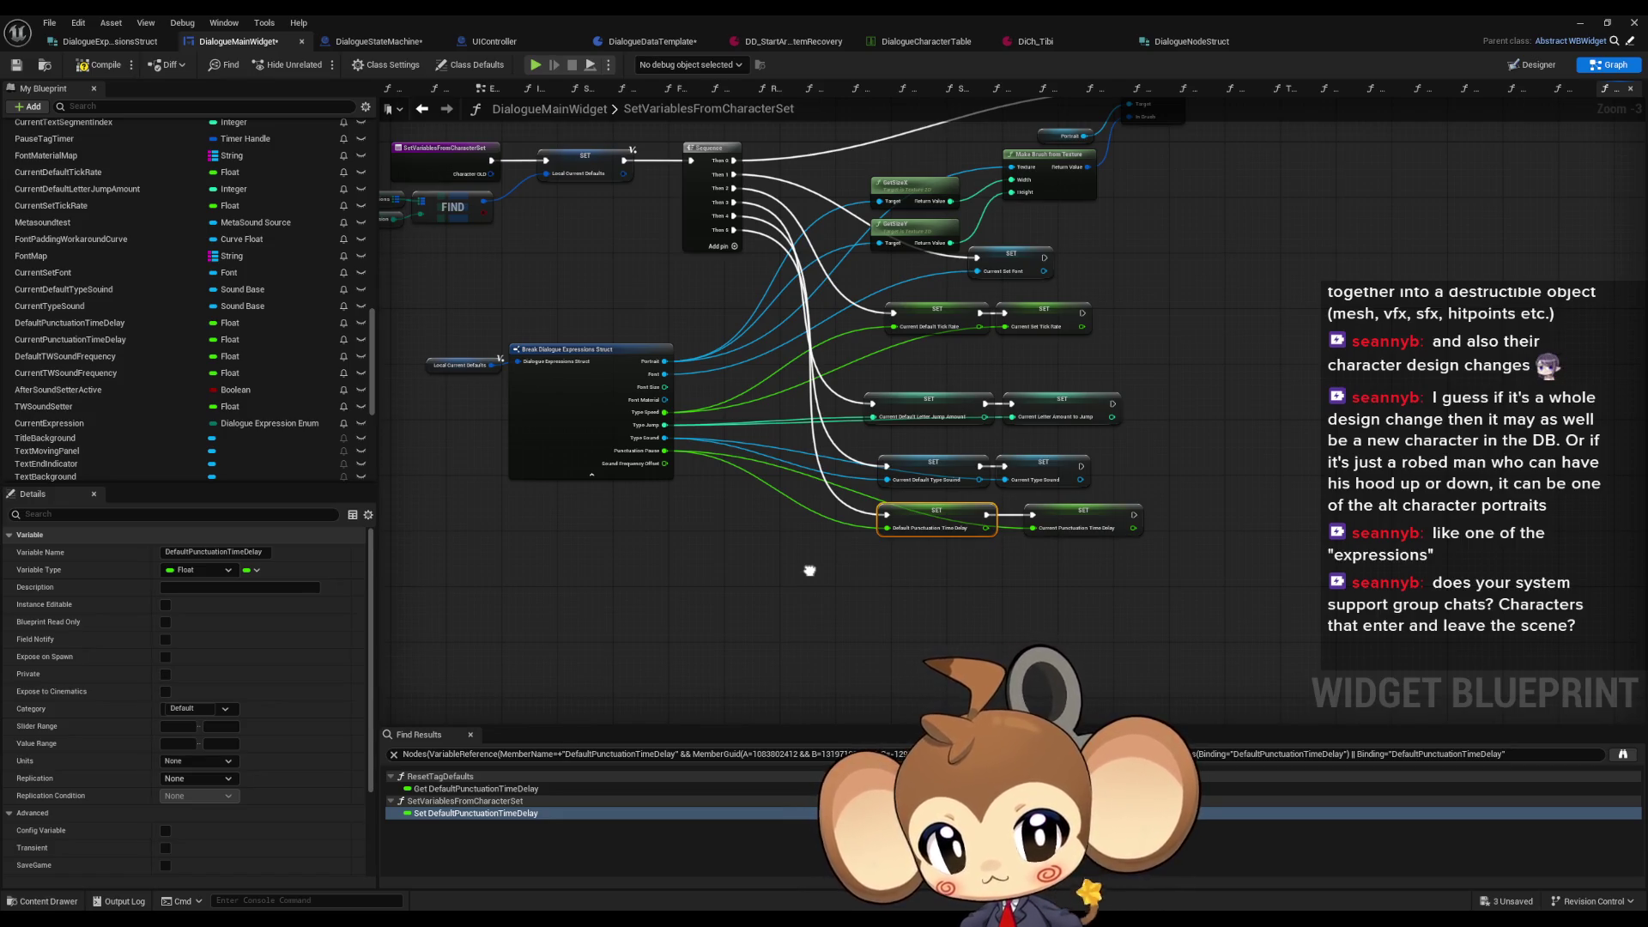
left_click_drag(809, 571, 808, 571)
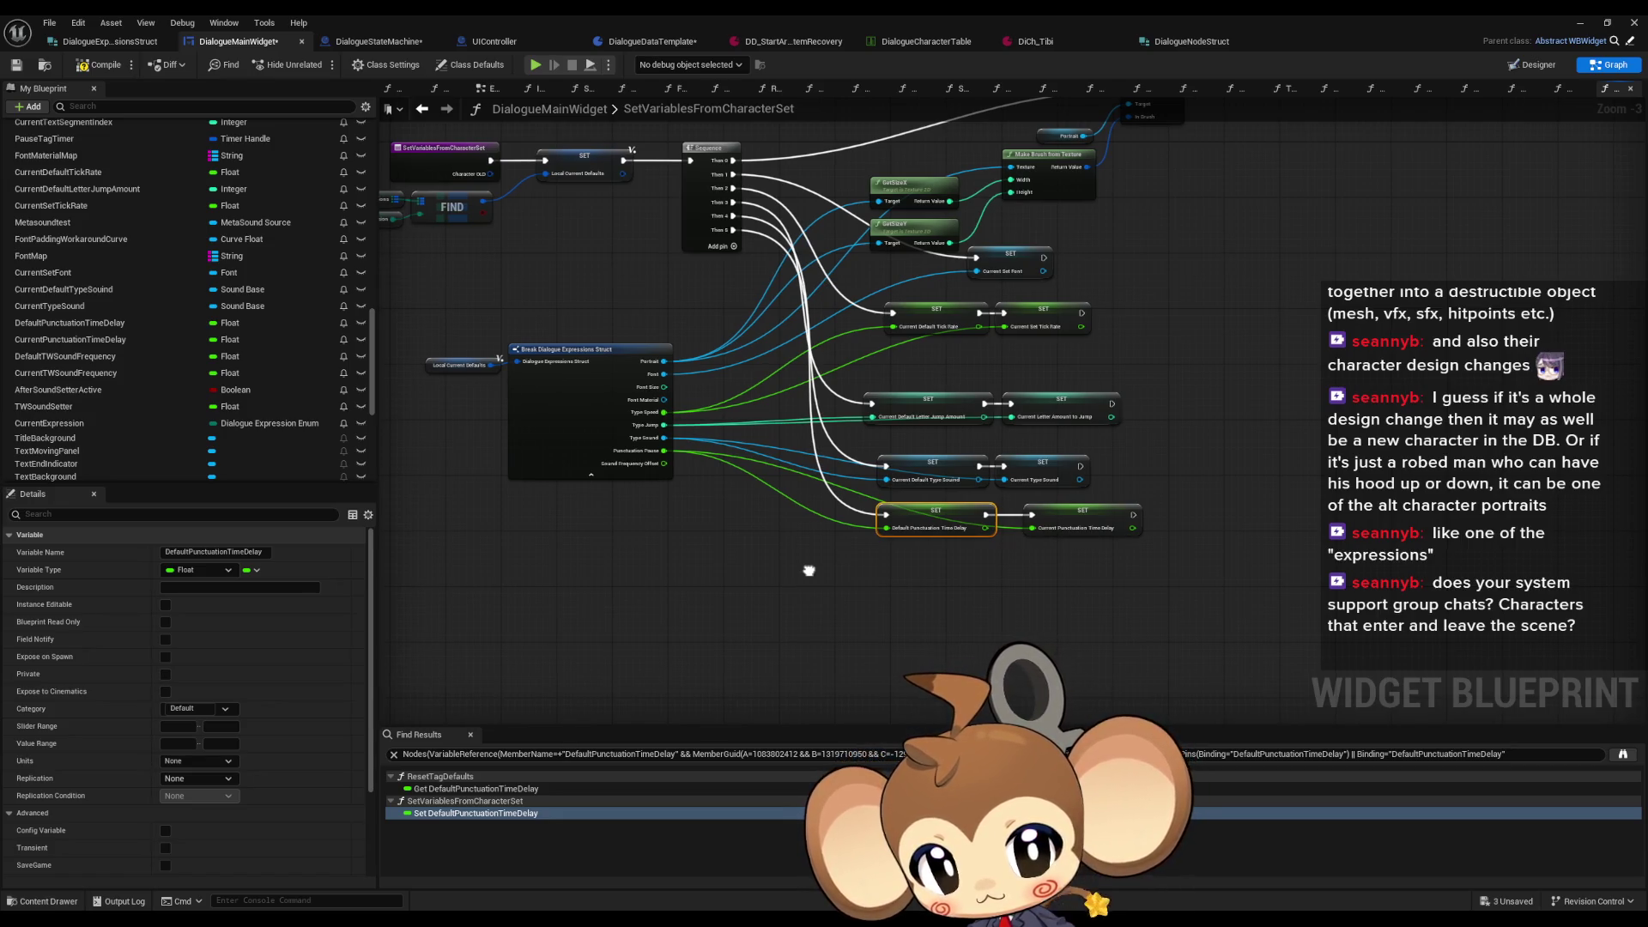
left_click(453, 790)
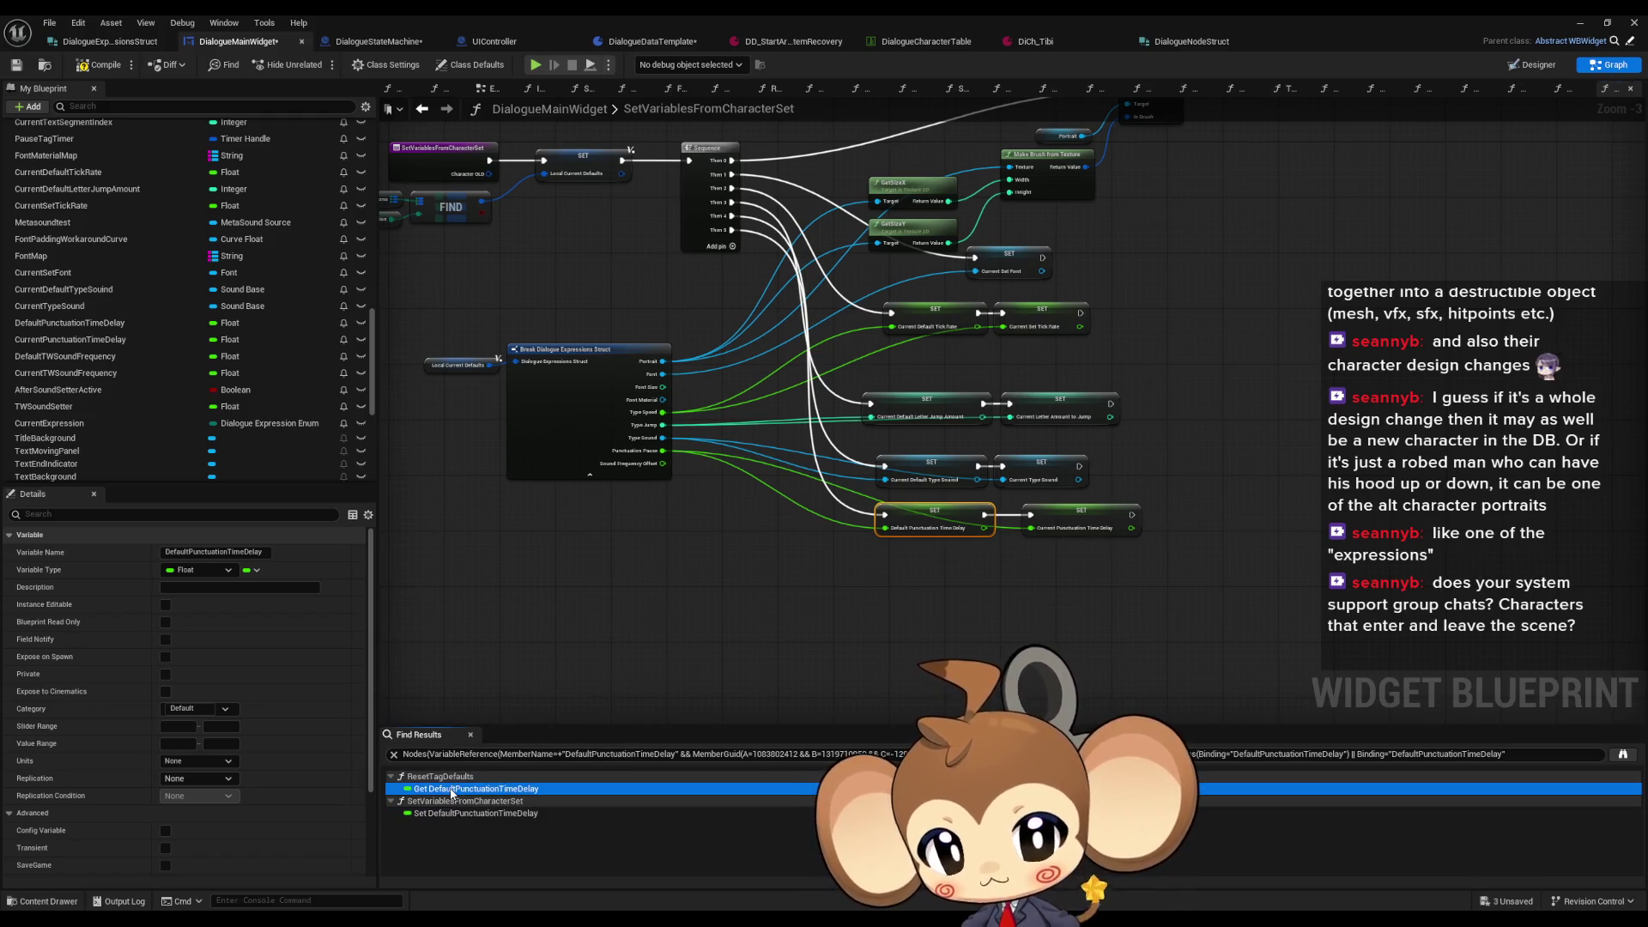
scroll(165, 426, "down", 3)
scroll(168, 426, "up", 10)
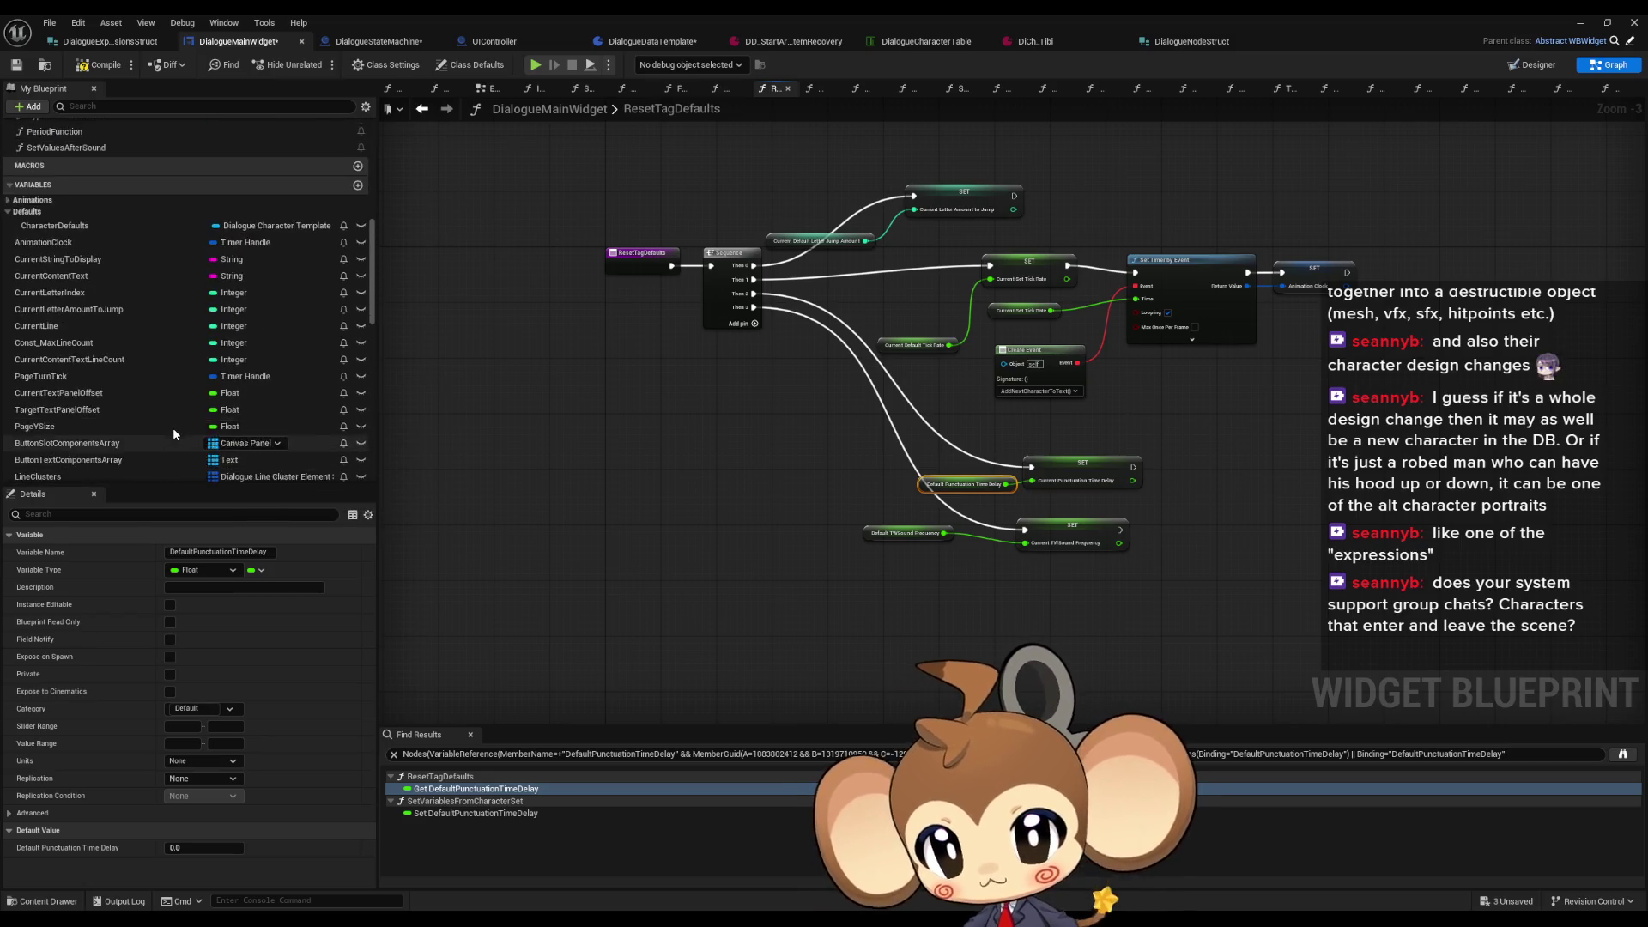
Step: Place Character Defaults and Current Expression getters left of the ResetTagDefaults entry
mouse_move(38, 245)
left_mouse_down()
mouse_move(639, 482)
mouse_move(644, 502)
left_mouse_up()
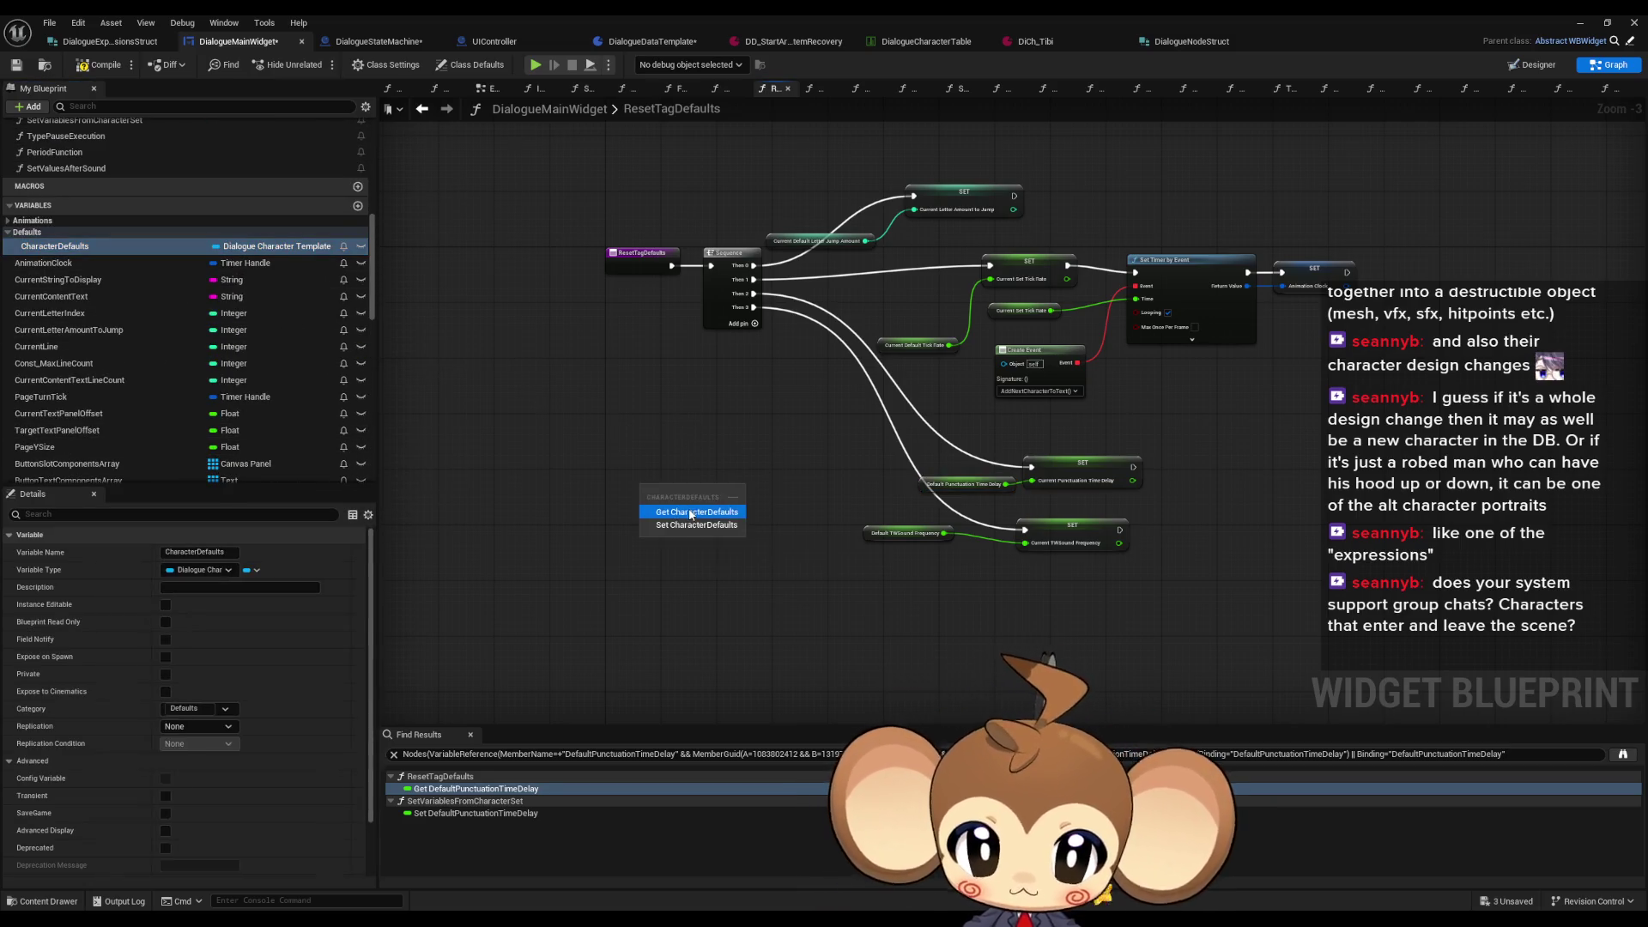
left_click(704, 515)
scroll(801, 527, "up", 3)
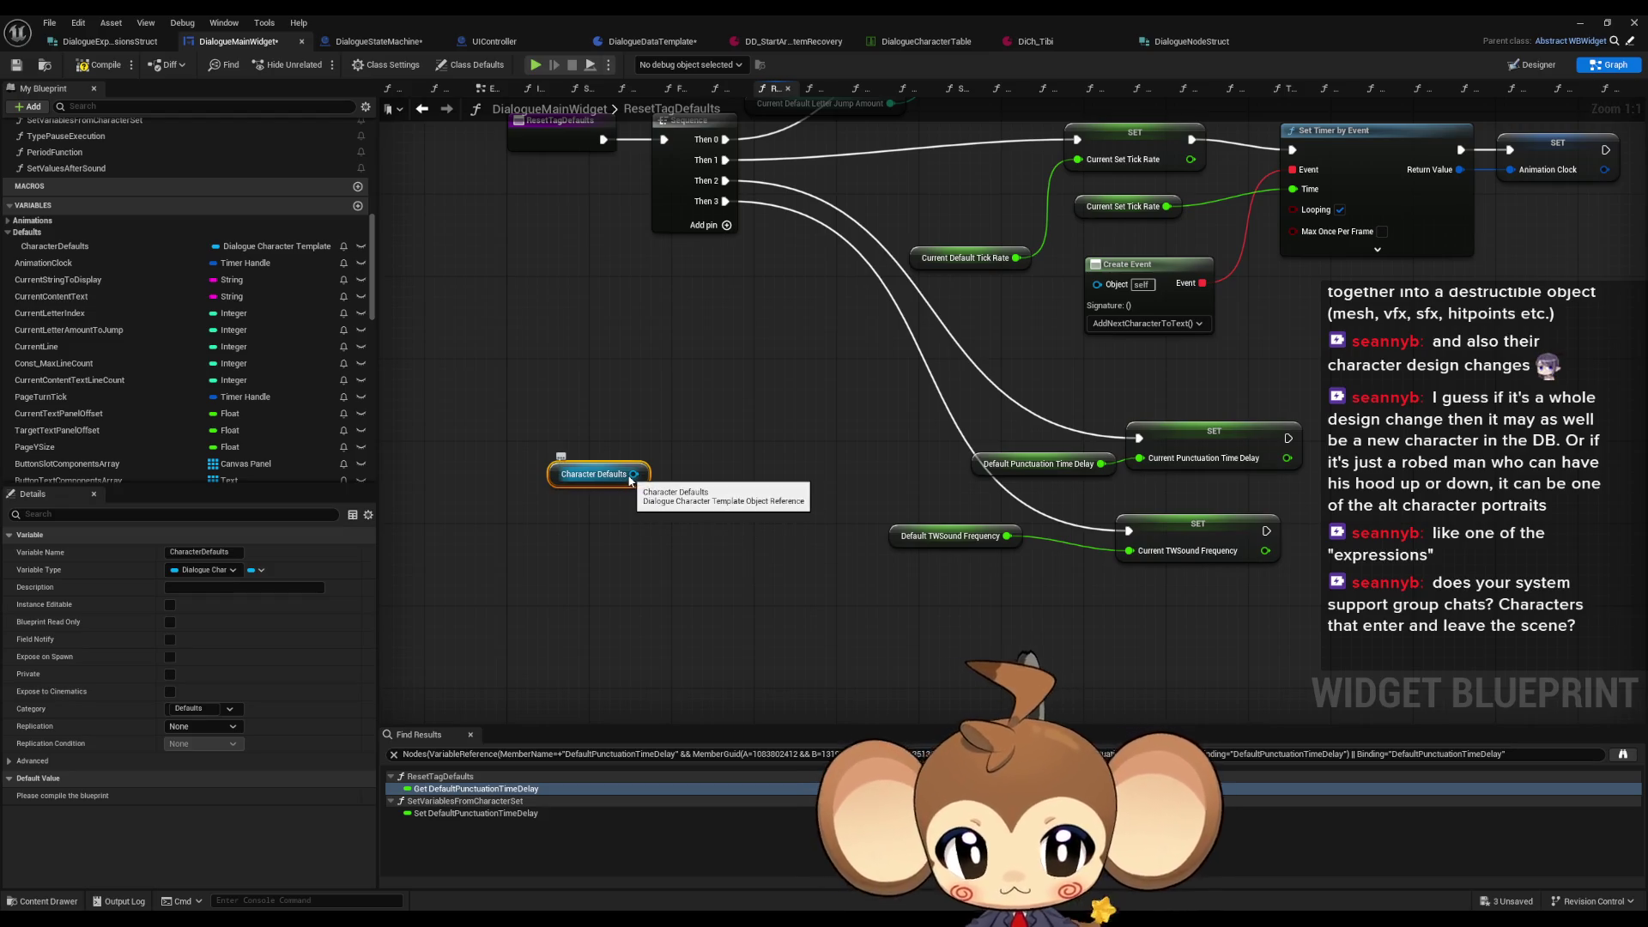
mouse_move(630, 481)
left_mouse_down()
mouse_move(458, 470)
mouse_move(538, 472)
left_mouse_up()
left_click(482, 420)
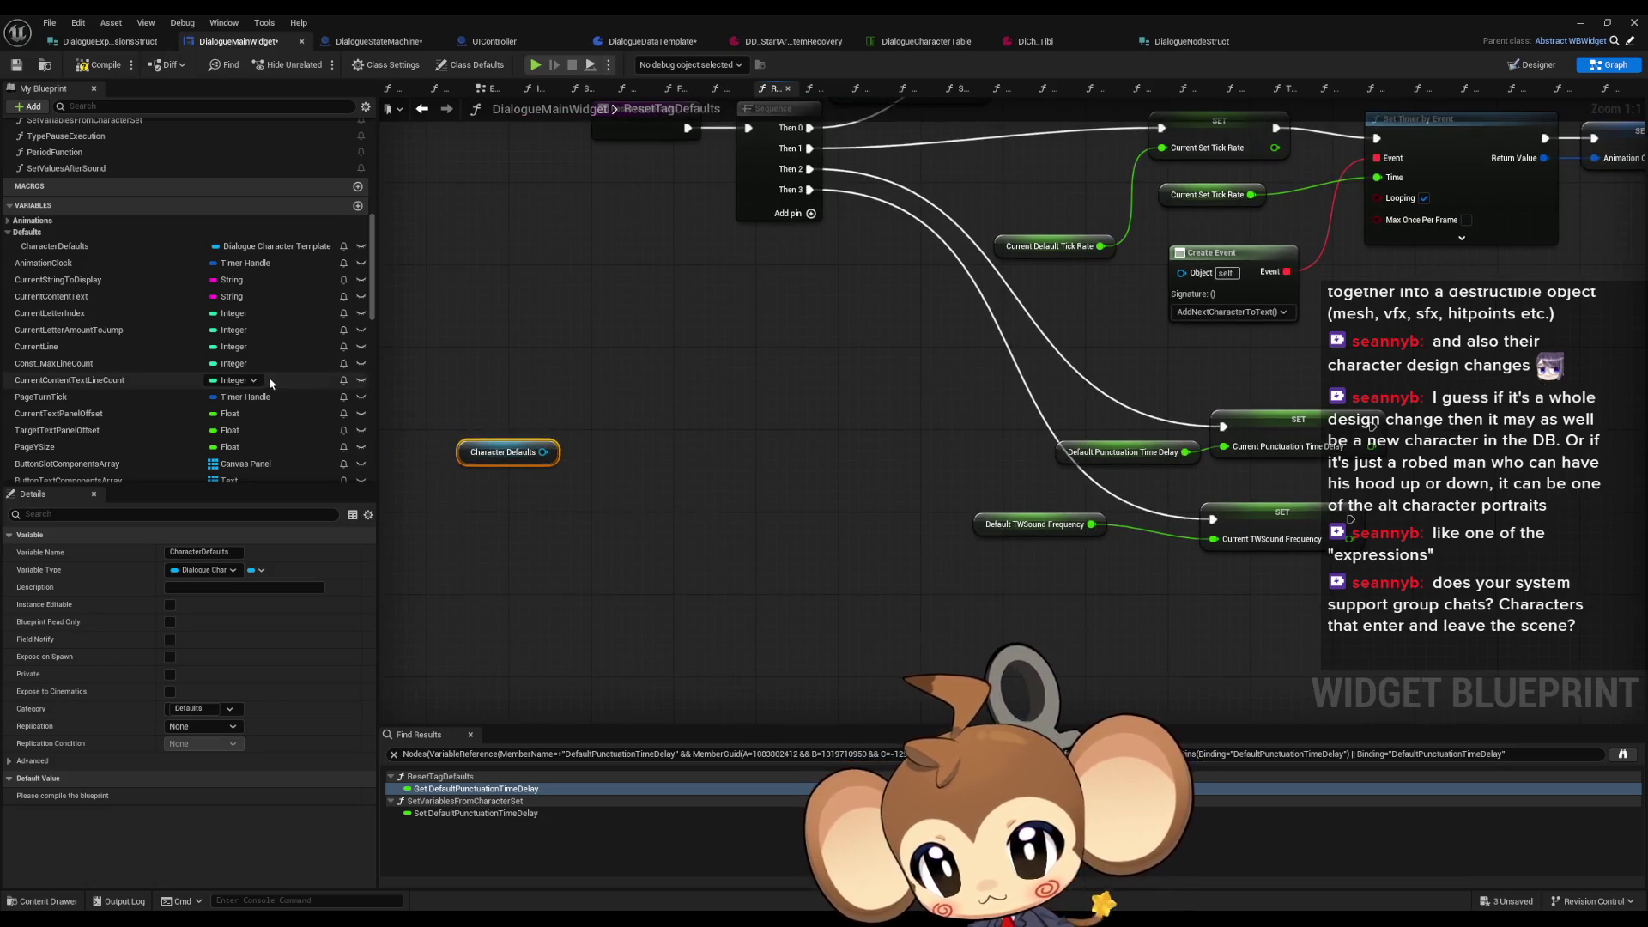
scroll(291, 413, "down", 5)
mouse_move(601, 271)
left_mouse_down()
mouse_move(601, 494)
mouse_move(515, 434)
mouse_move(634, 428)
left_mouse_up()
left_click_drag(541, 611, 432, 402)
scroll(191, 413, "down", 3)
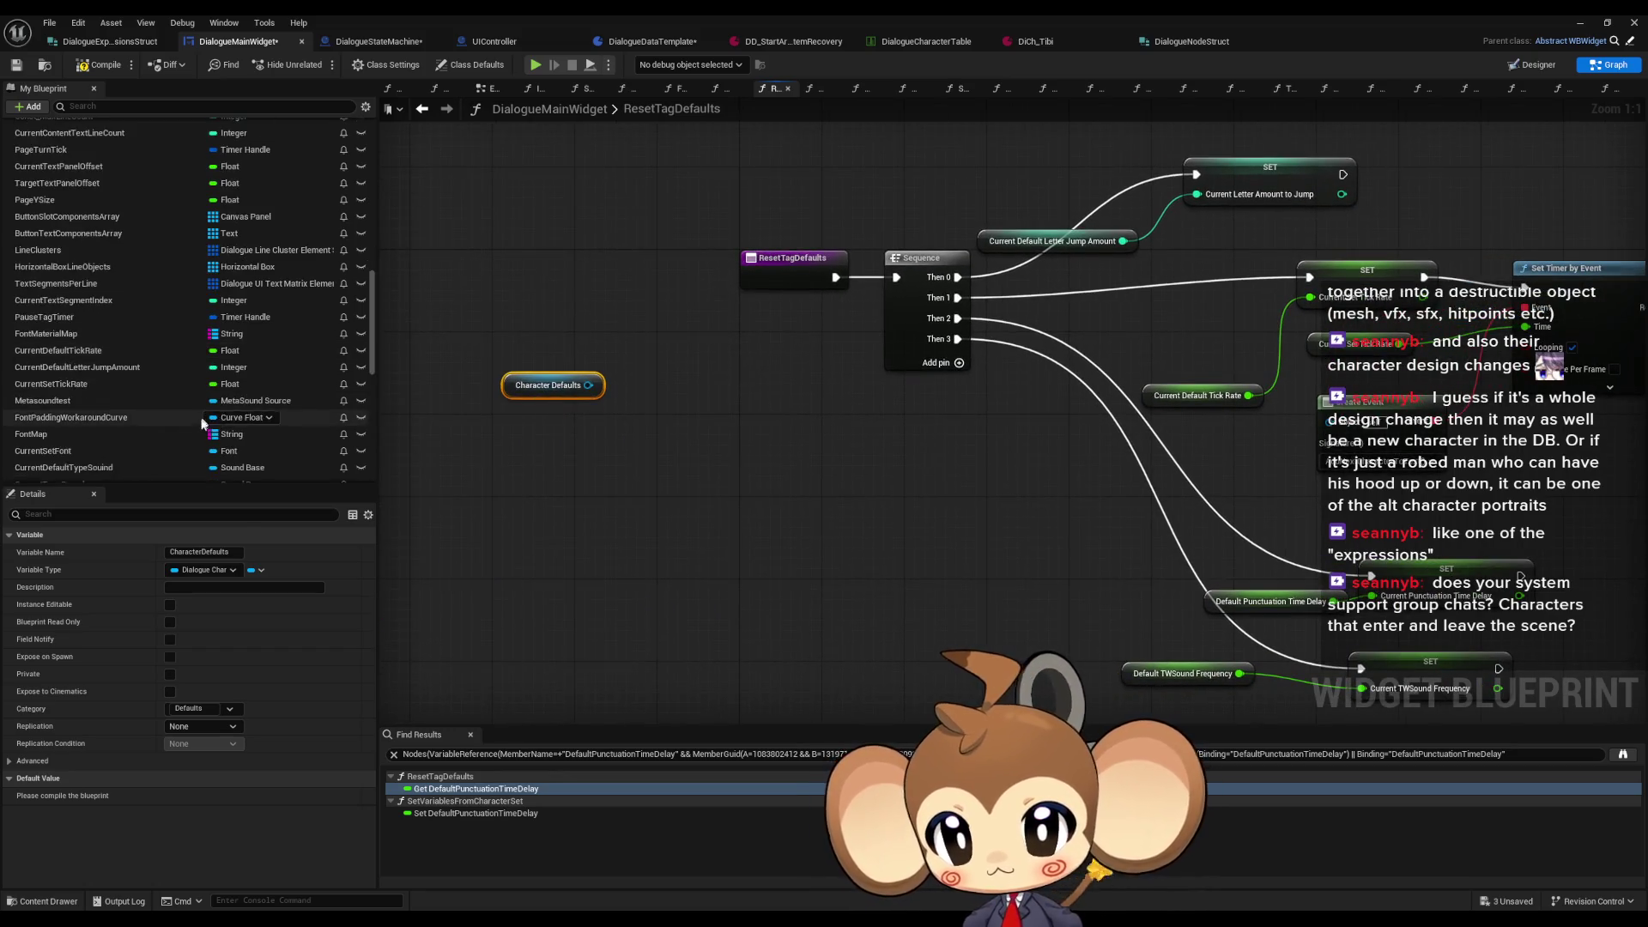
mouse_move(76, 399)
left_mouse_down()
mouse_move(120, 348)
mouse_move(108, 360)
mouse_move(34, 251)
mouse_move(257, 275)
mouse_move(260, 308)
mouse_move(485, 418)
left_mouse_up()
left_click(487, 429)
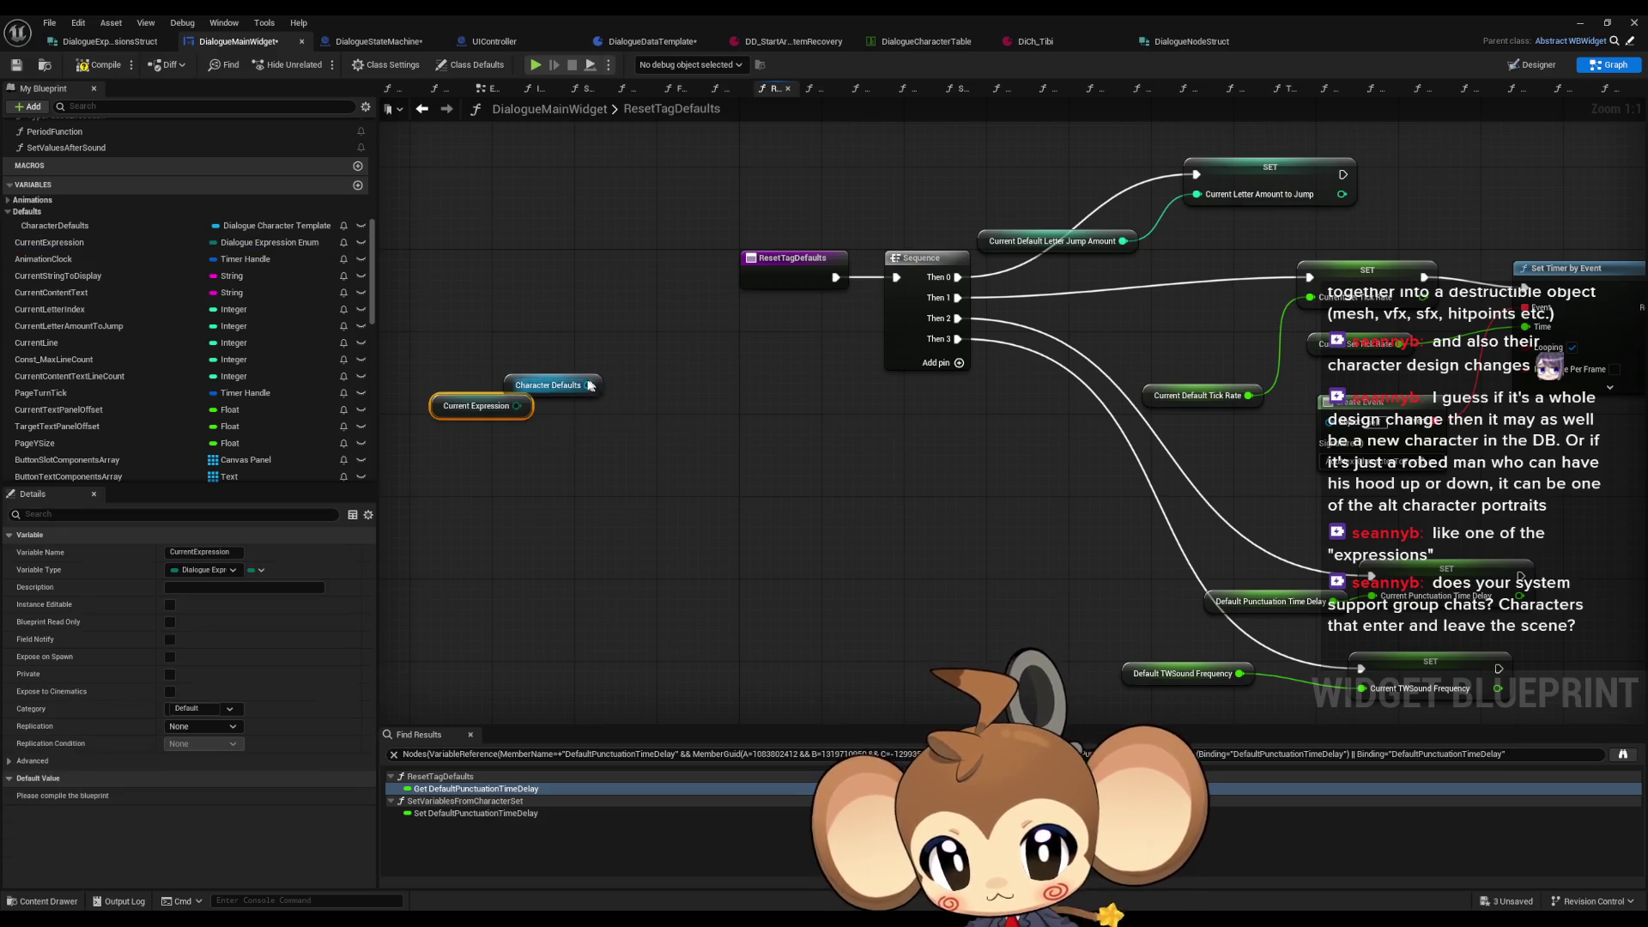
Step: Get Character Defaults' Expressions map and add a FIND node keyed by Current Expression
left_click_drag(588, 385, 654, 390)
type("brea")
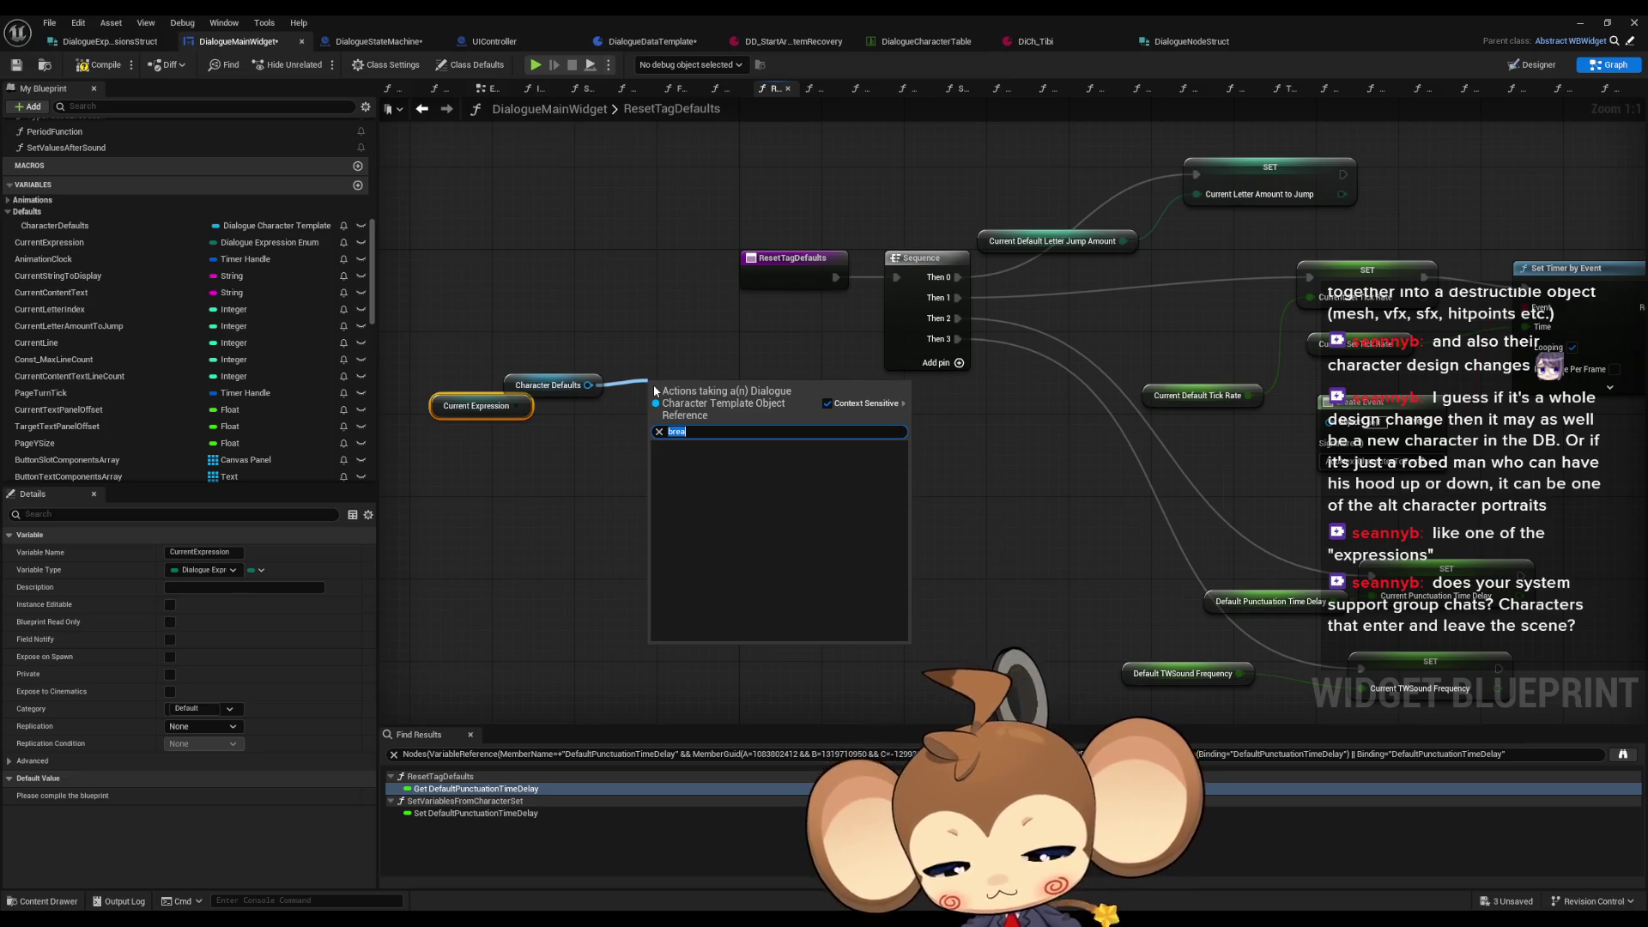
type("get e")
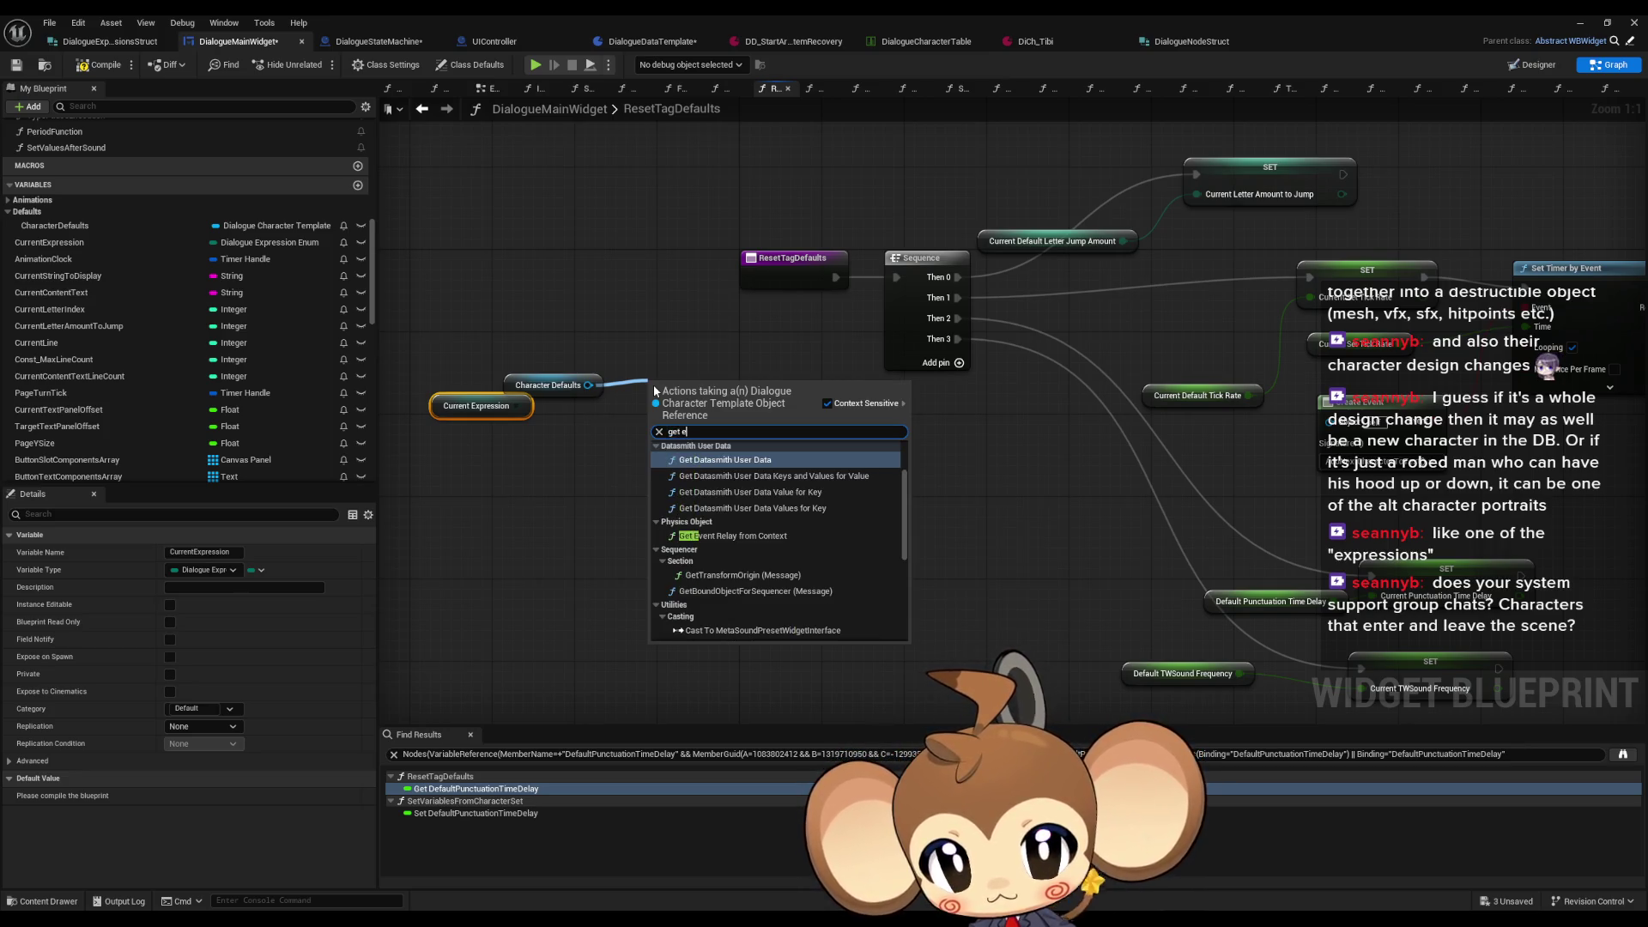
type("x")
left_click(715, 538)
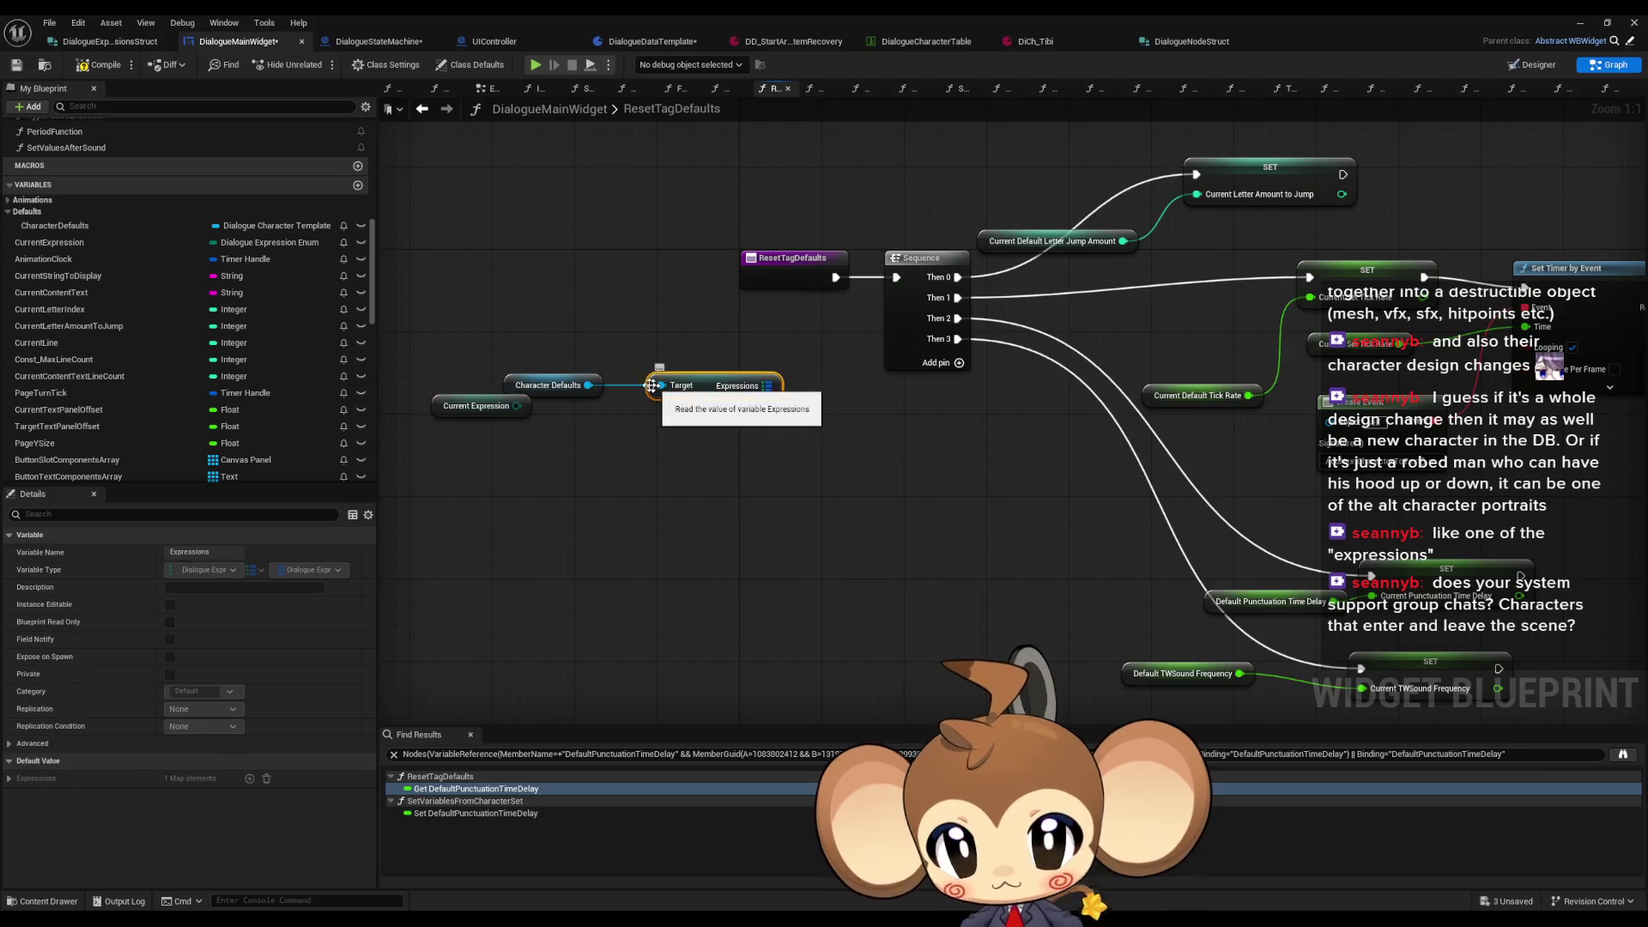
mouse_move(691, 389)
left_mouse_down()
mouse_move(501, 397)
mouse_move(546, 466)
mouse_move(773, 401)
left_mouse_up()
left_click(515, 405, "ctrl")
type("find")
key("Return")
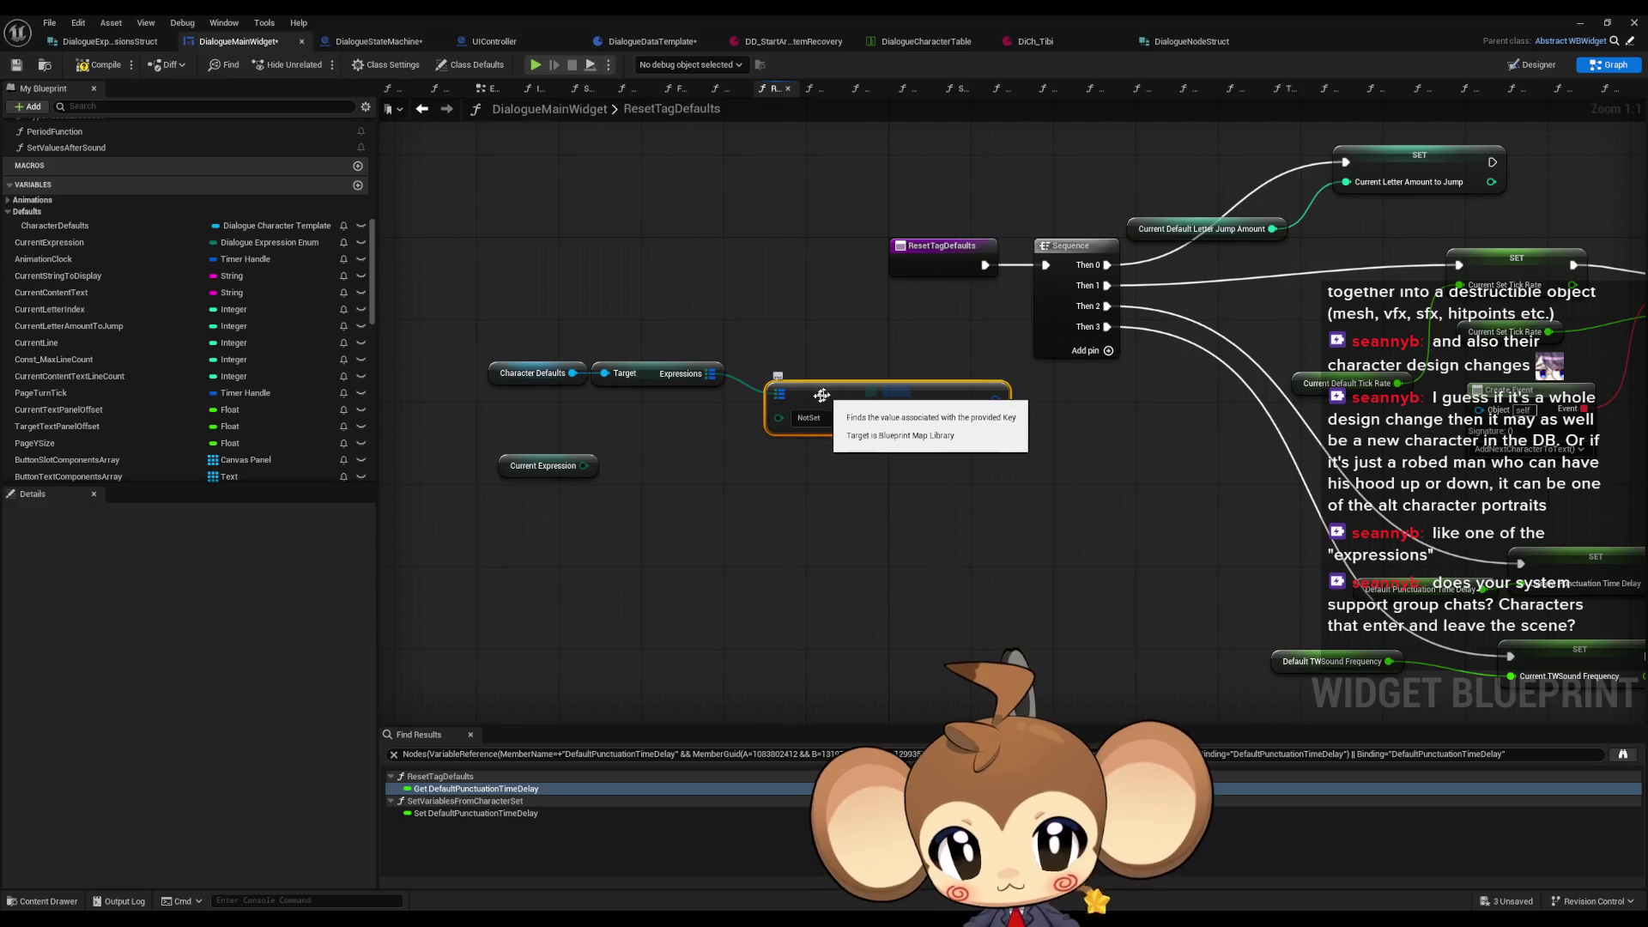
left_click_drag(580, 467, 758, 396)
left_click_drag(550, 468, 660, 406)
left_click_drag(728, 304, 484, 420)
mouse_move(805, 386)
left_mouse_down()
mouse_move(599, 406)
mouse_move(708, 403)
left_mouse_up()
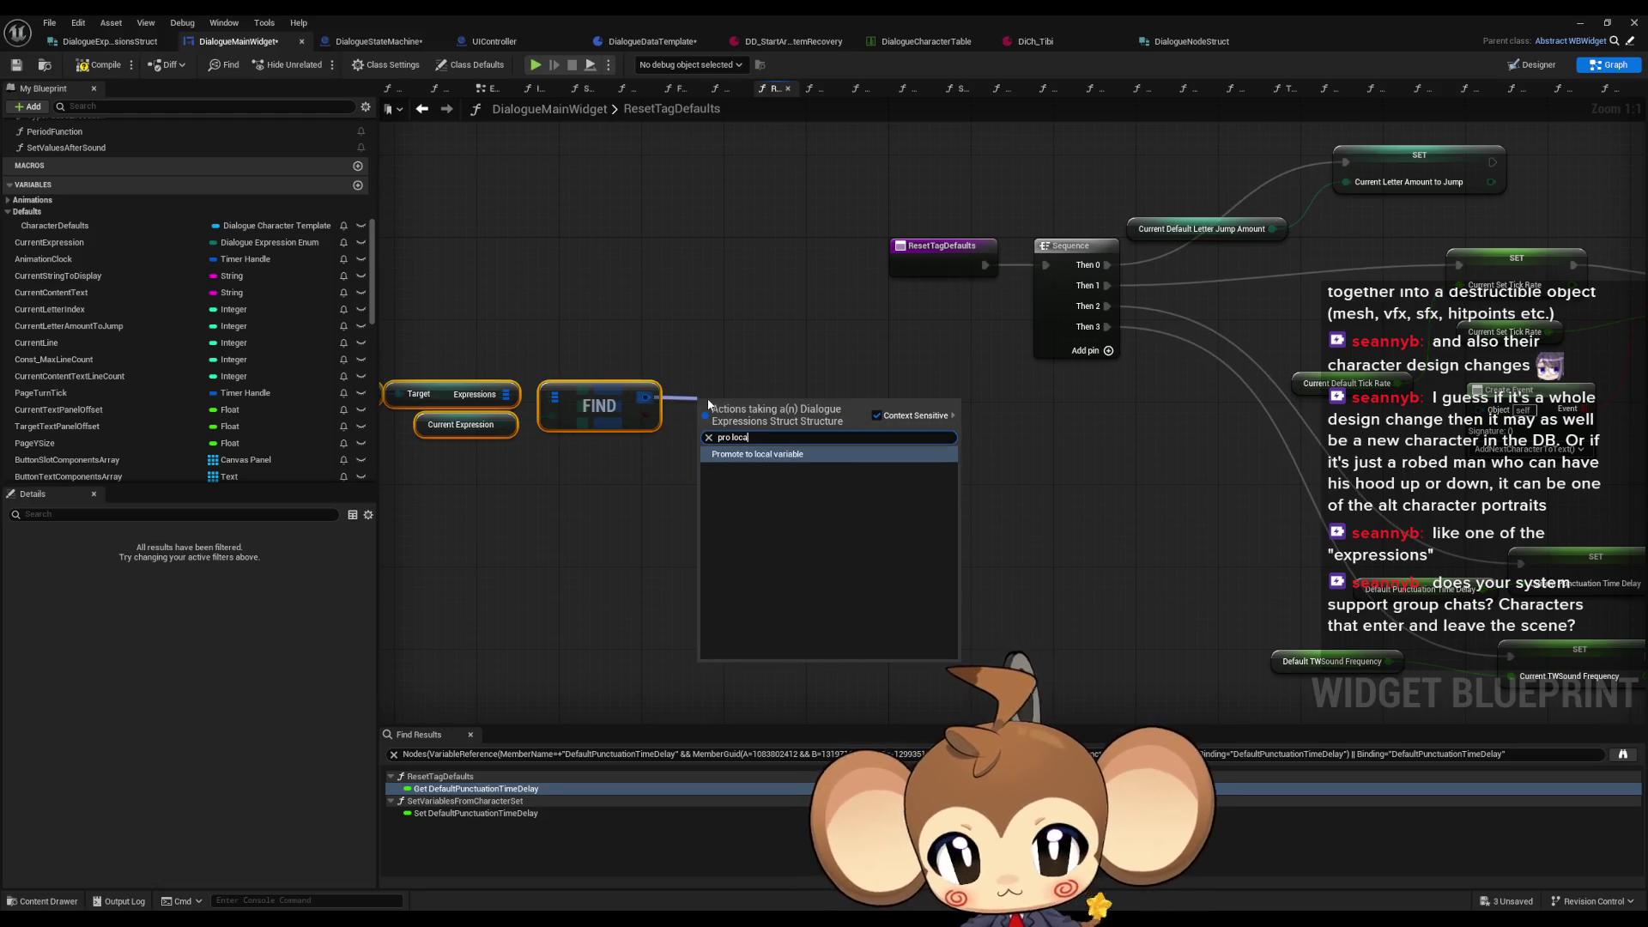
Step: Promote the FIND result to a new local variable, Local_CurrentDefaults
left_click(757, 454)
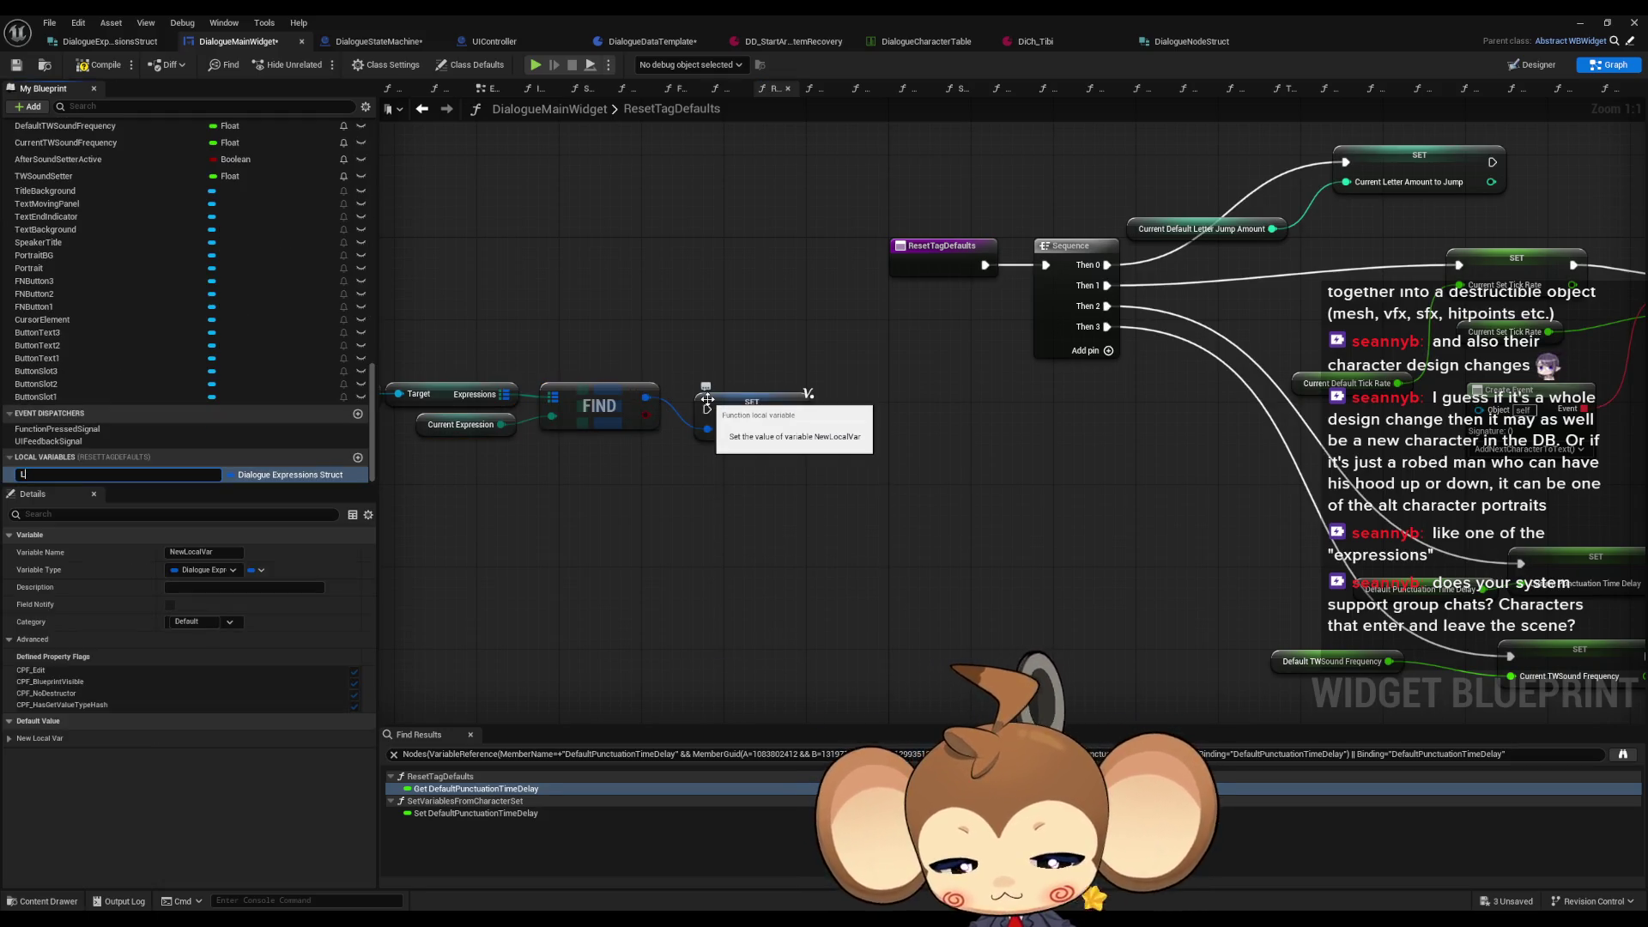
type("Local_CurrentDefault")
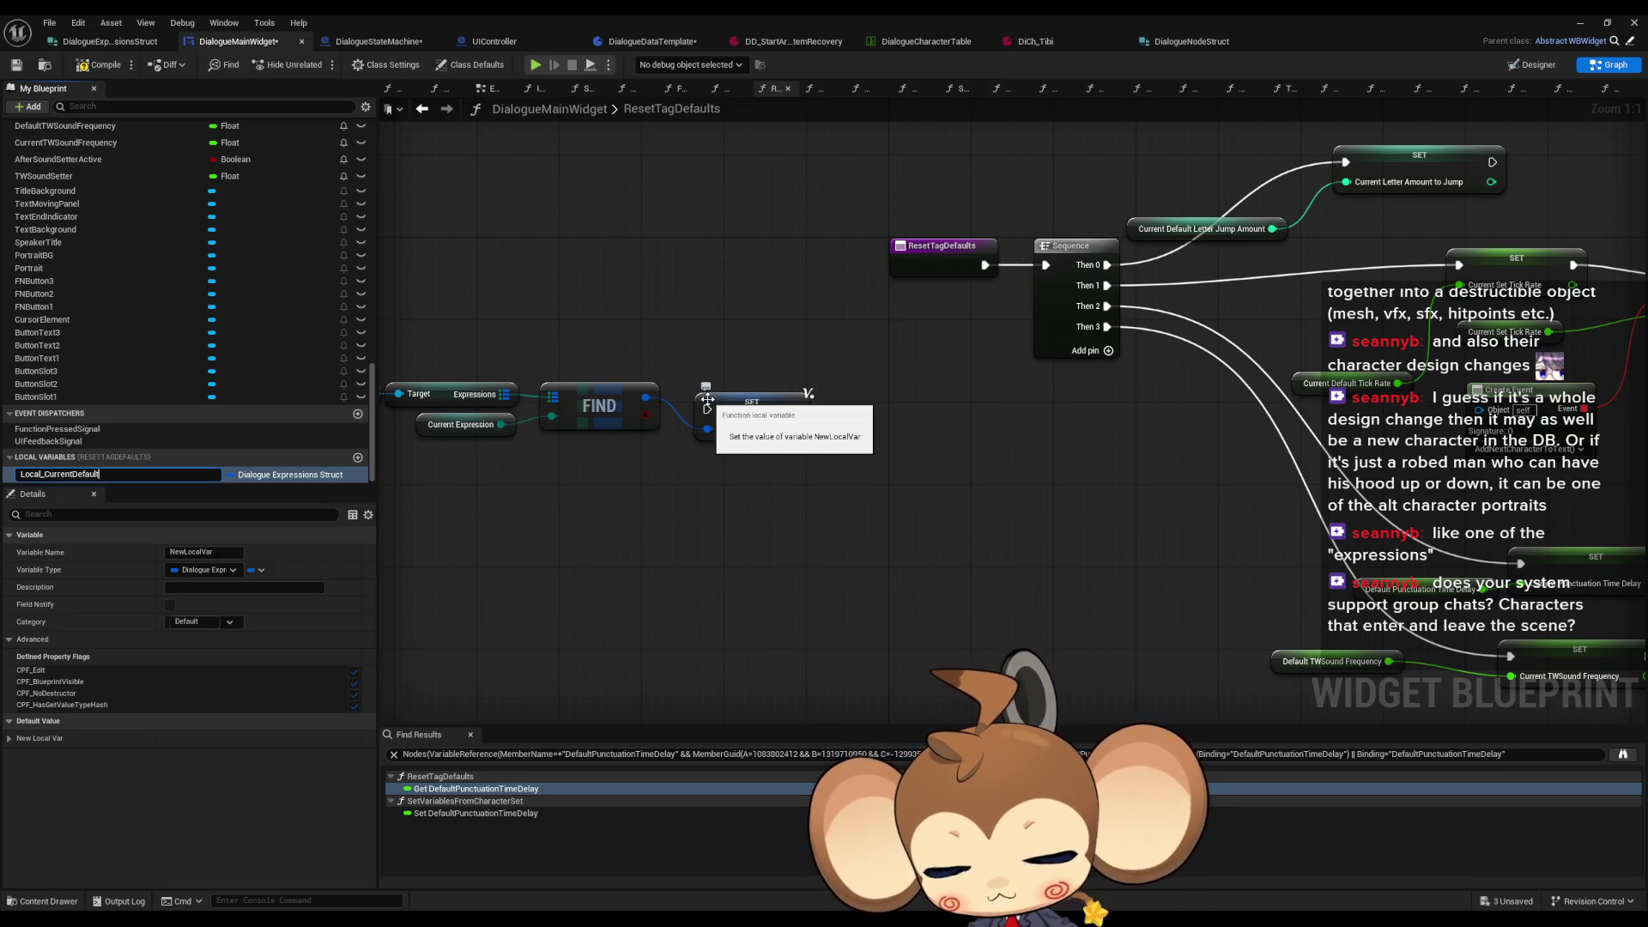
type("s")
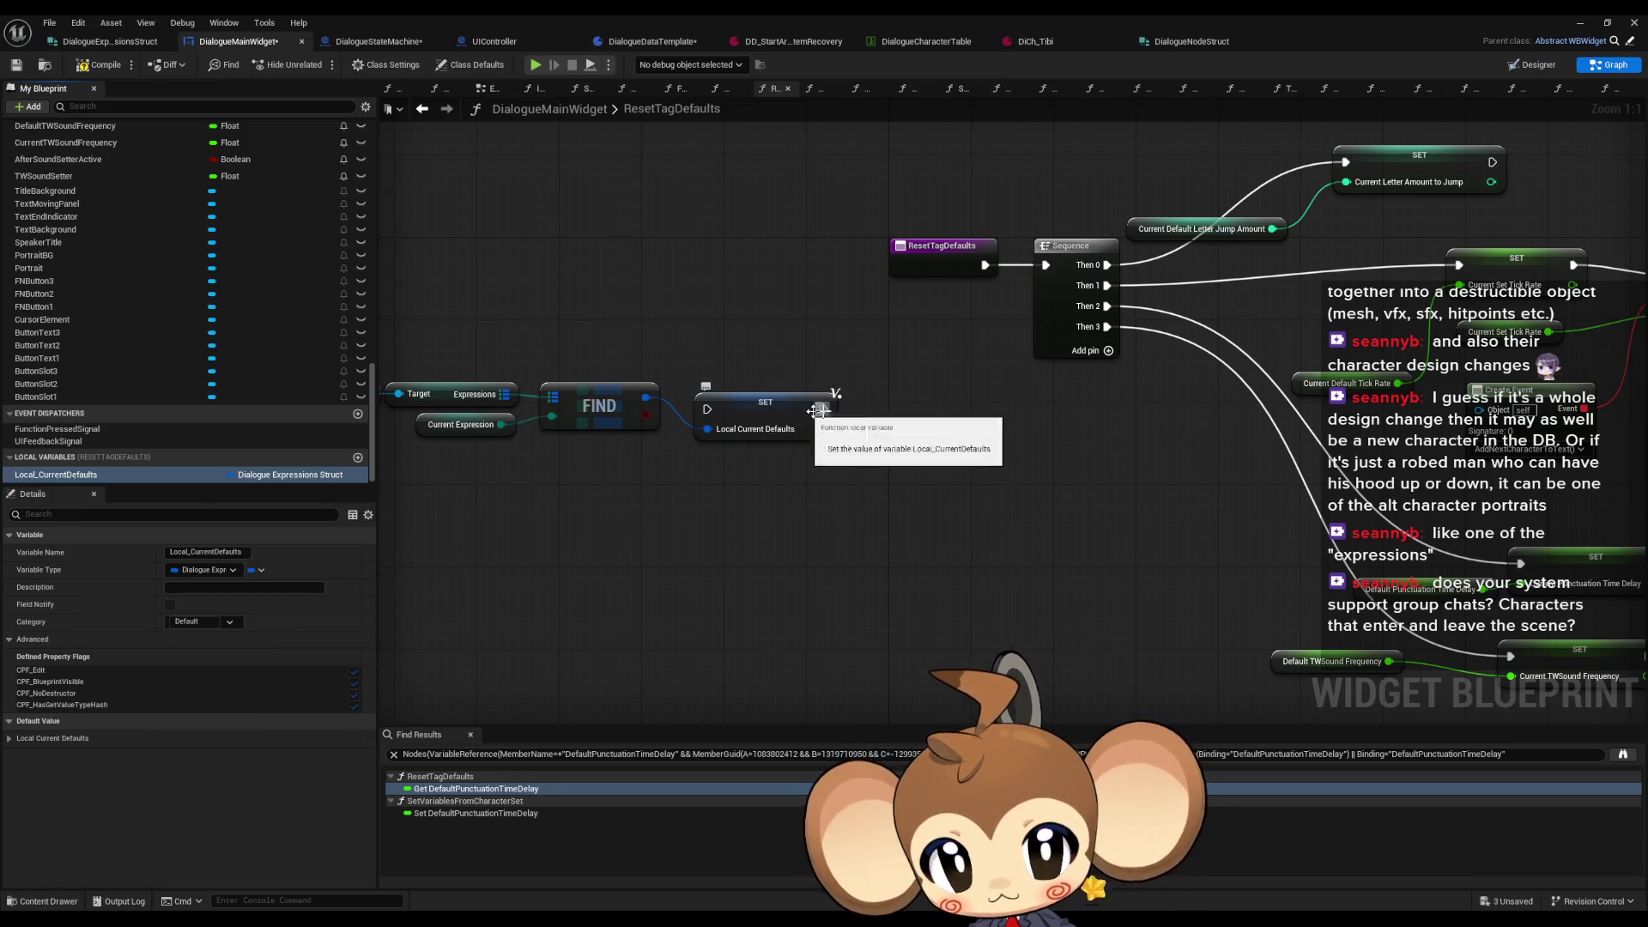
left_click_drag(706, 399, 709, 347)
left_click(767, 513)
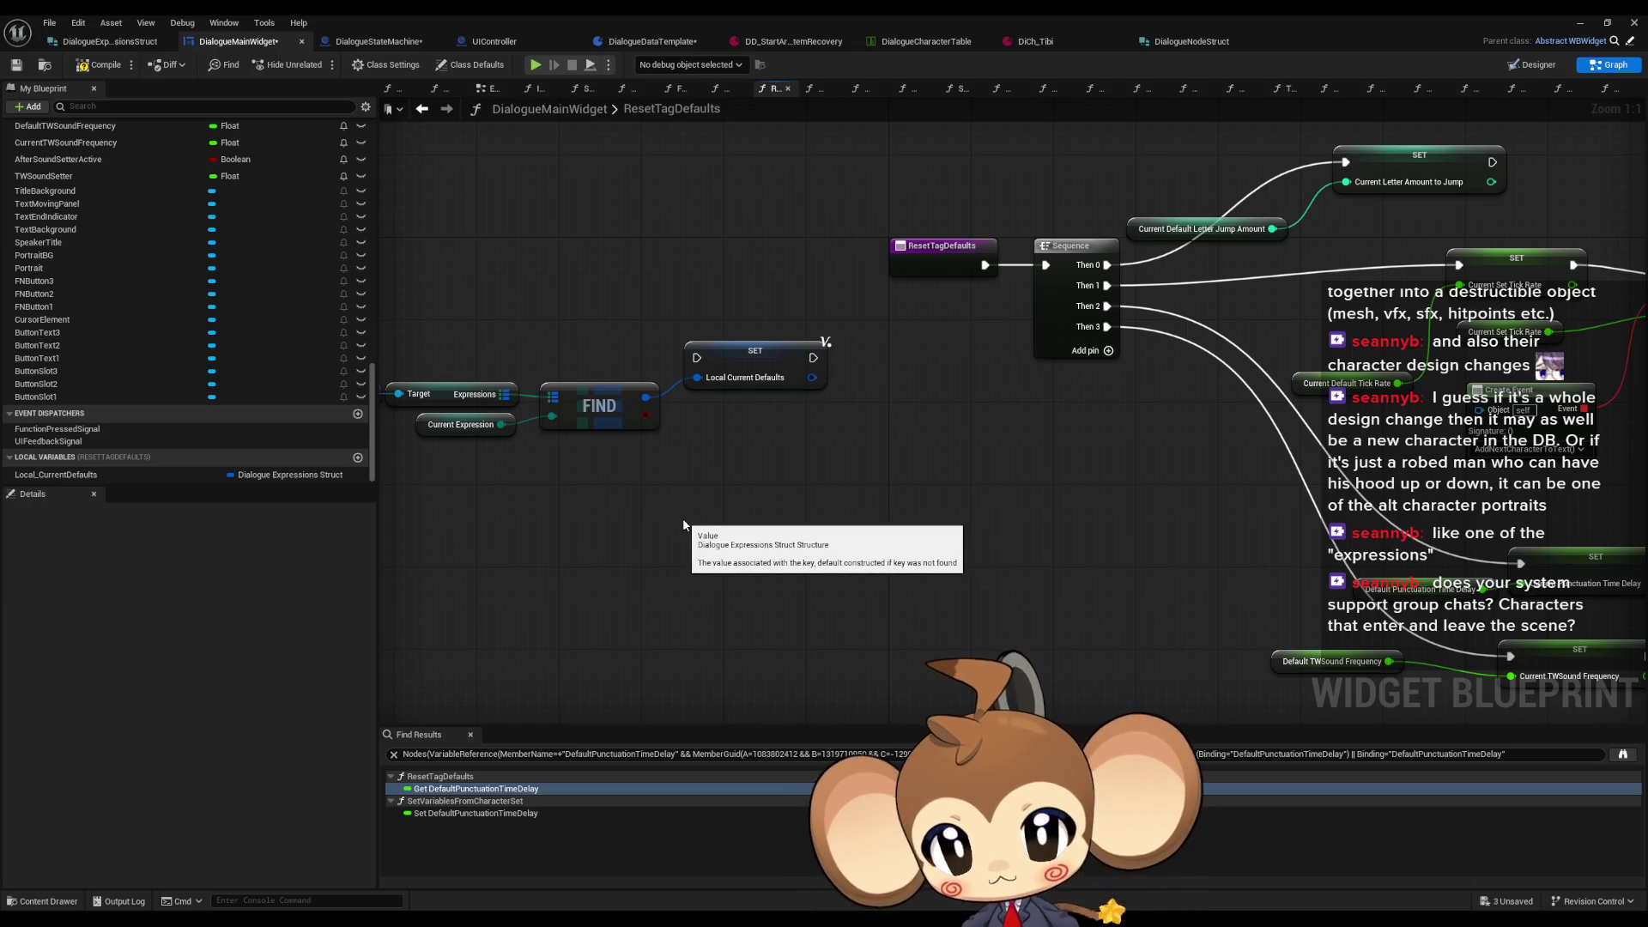
Step: Run the Local_CurrentDefaults SET first after ResetTagDefaults, before Sequence, and place its getter
left_click_drag(615, 505, 709, 508)
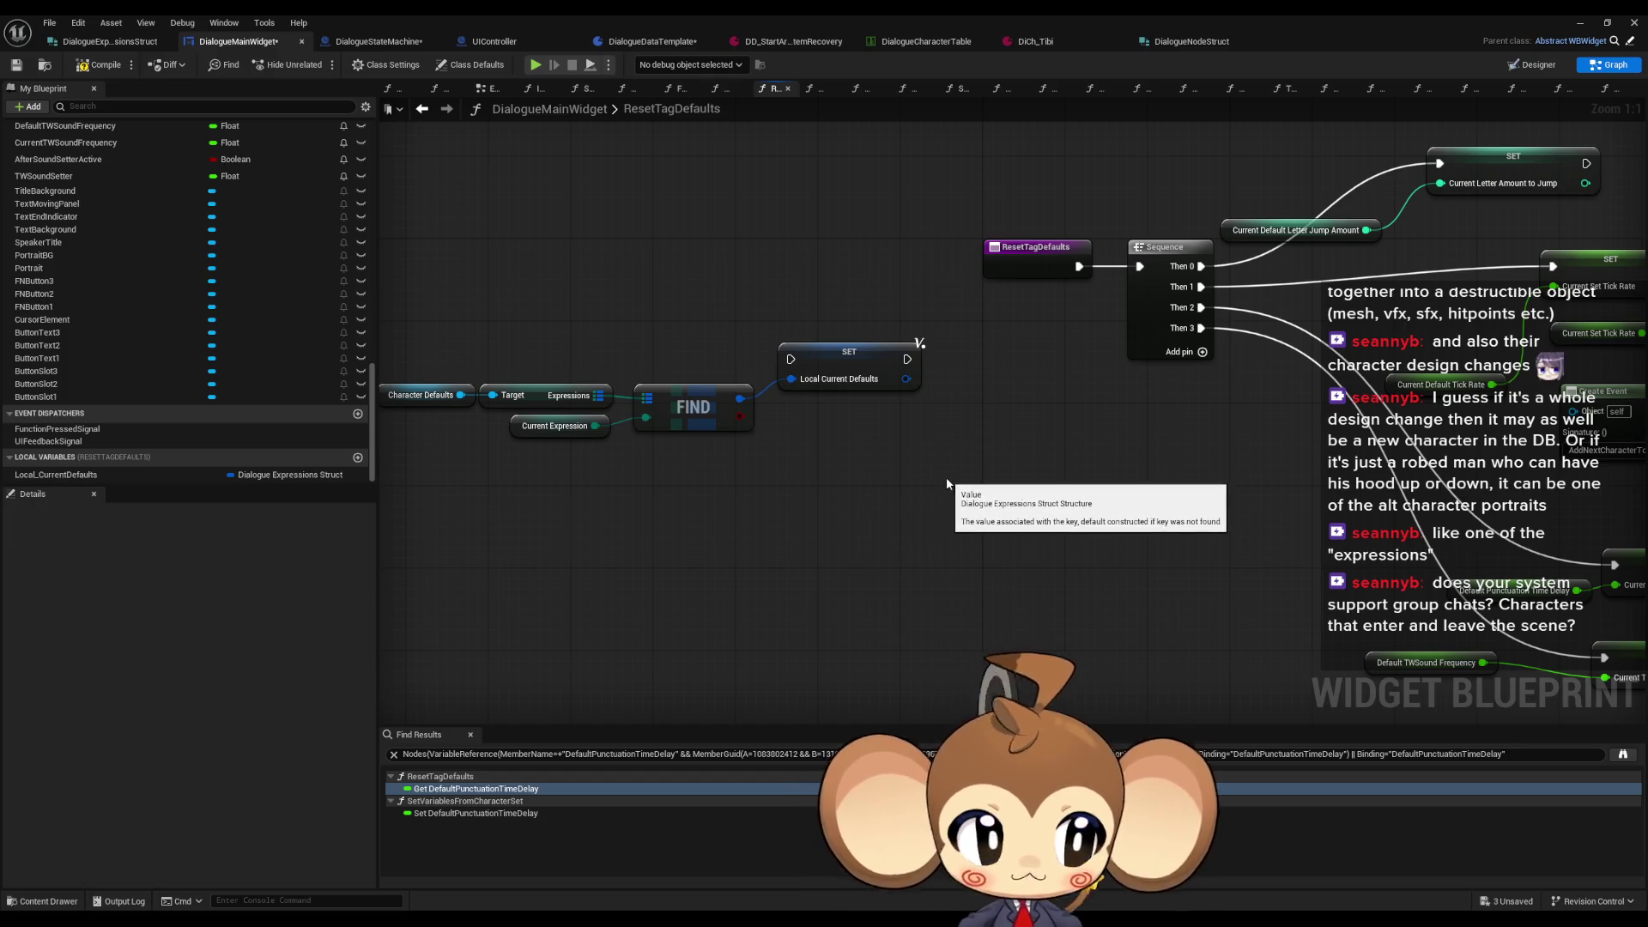
left_click_drag(943, 476, 904, 490)
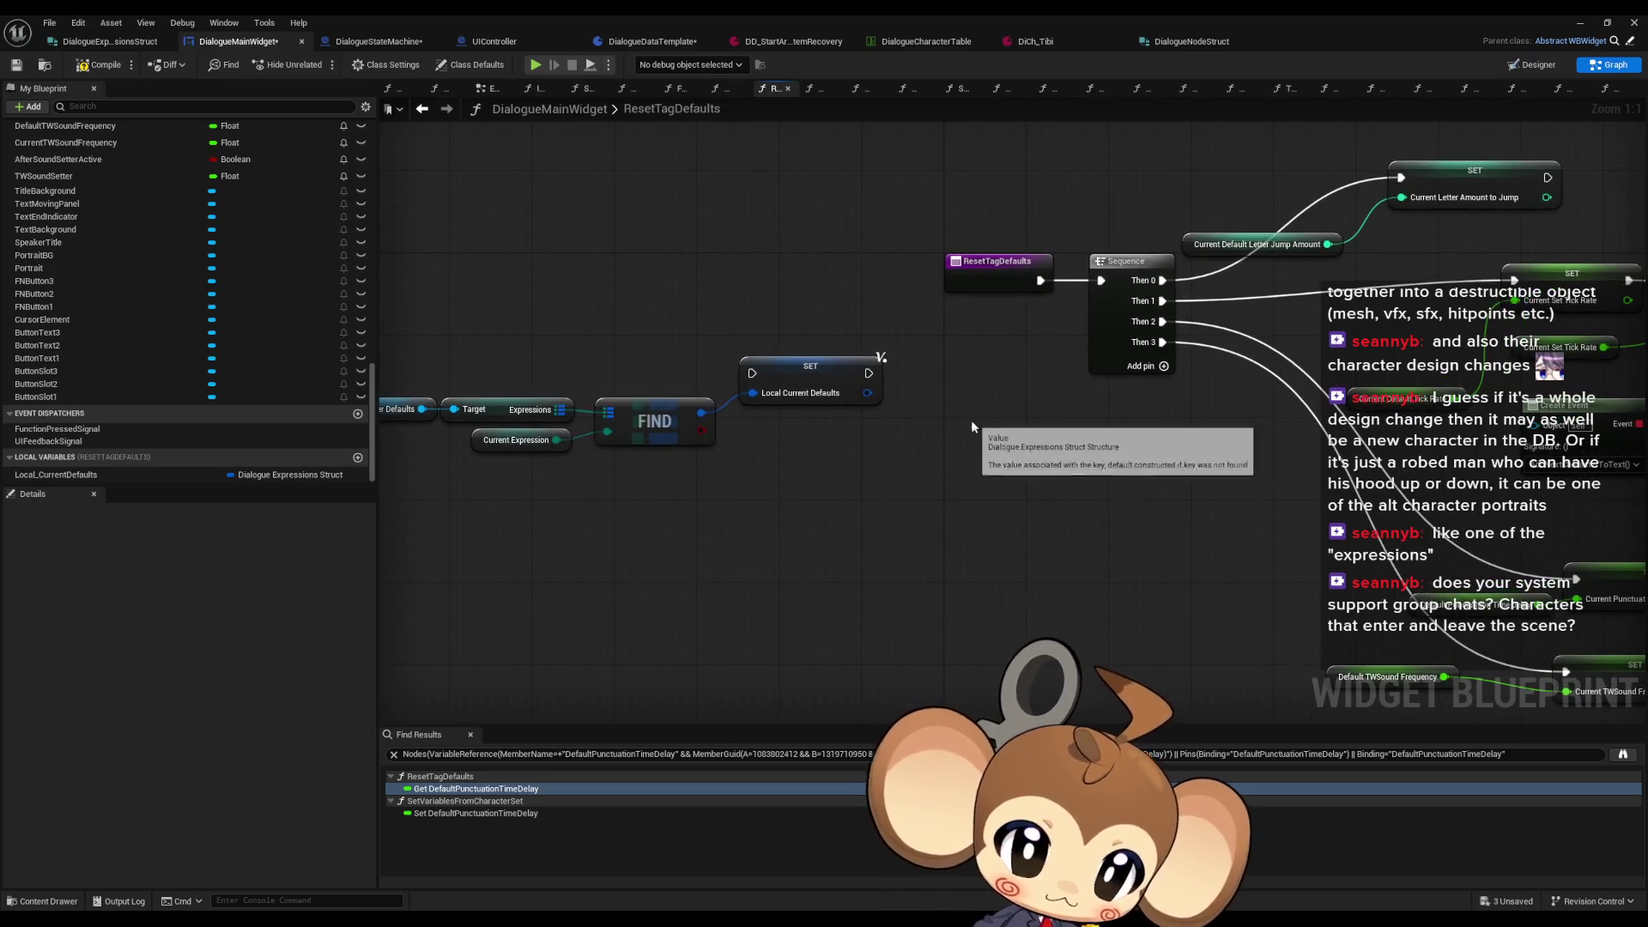
mouse_move(830, 368)
left_mouse_down()
mouse_move(1038, 355)
mouse_move(989, 360)
left_mouse_up()
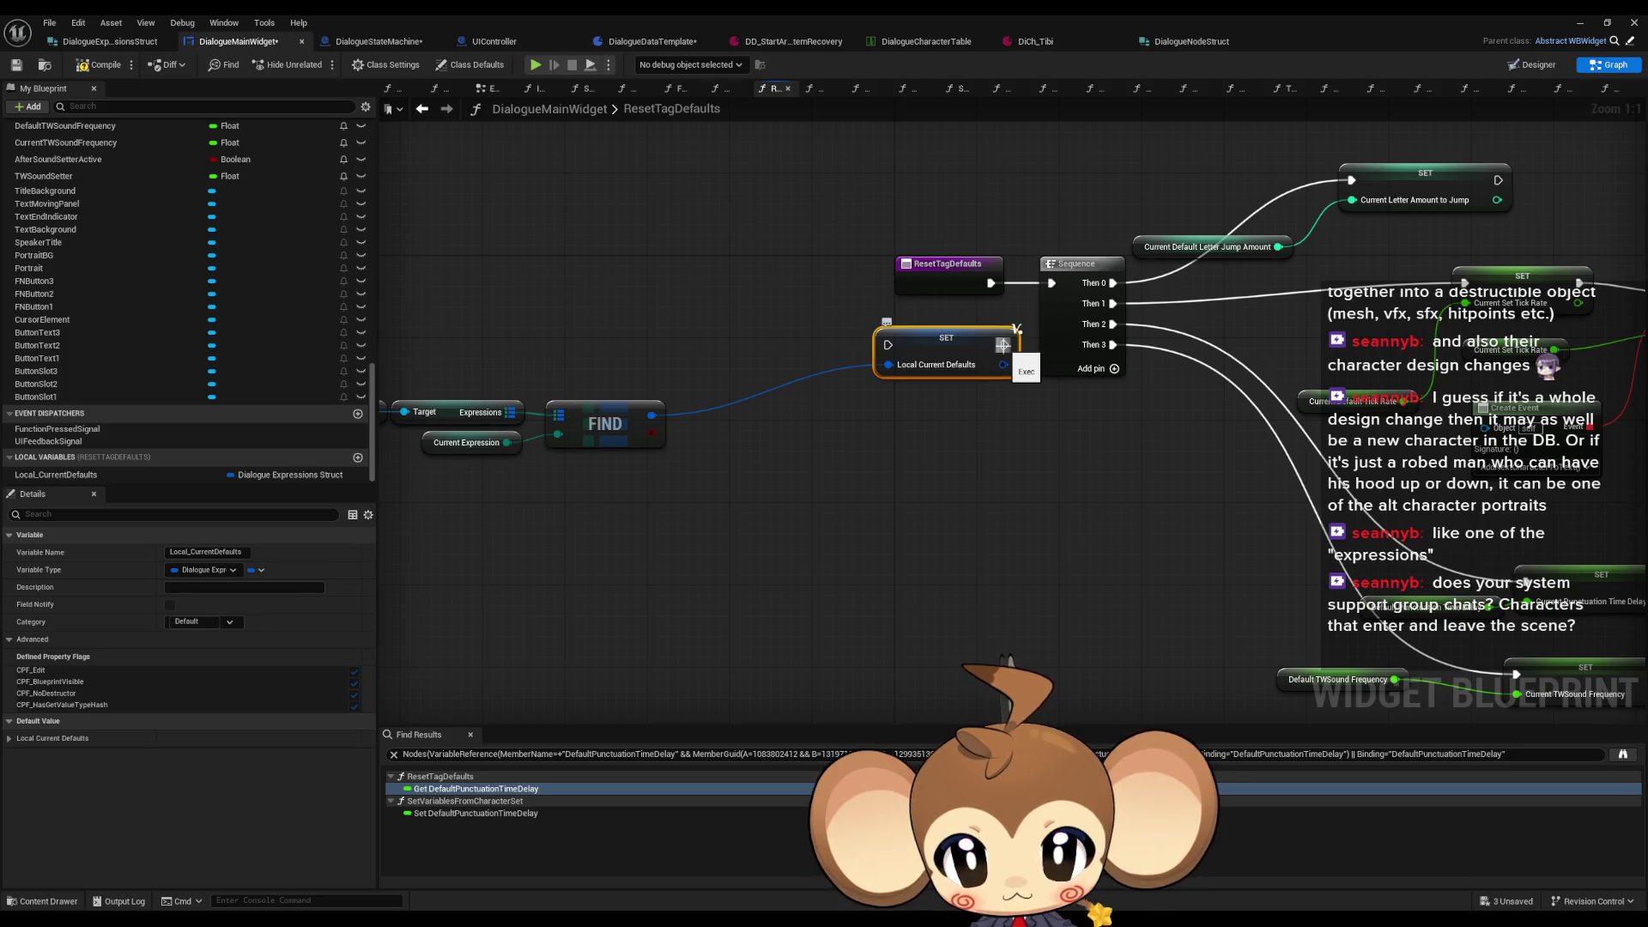
mouse_move(991, 284)
left_mouse_down()
mouse_move(897, 367)
mouse_move(884, 344)
left_mouse_up()
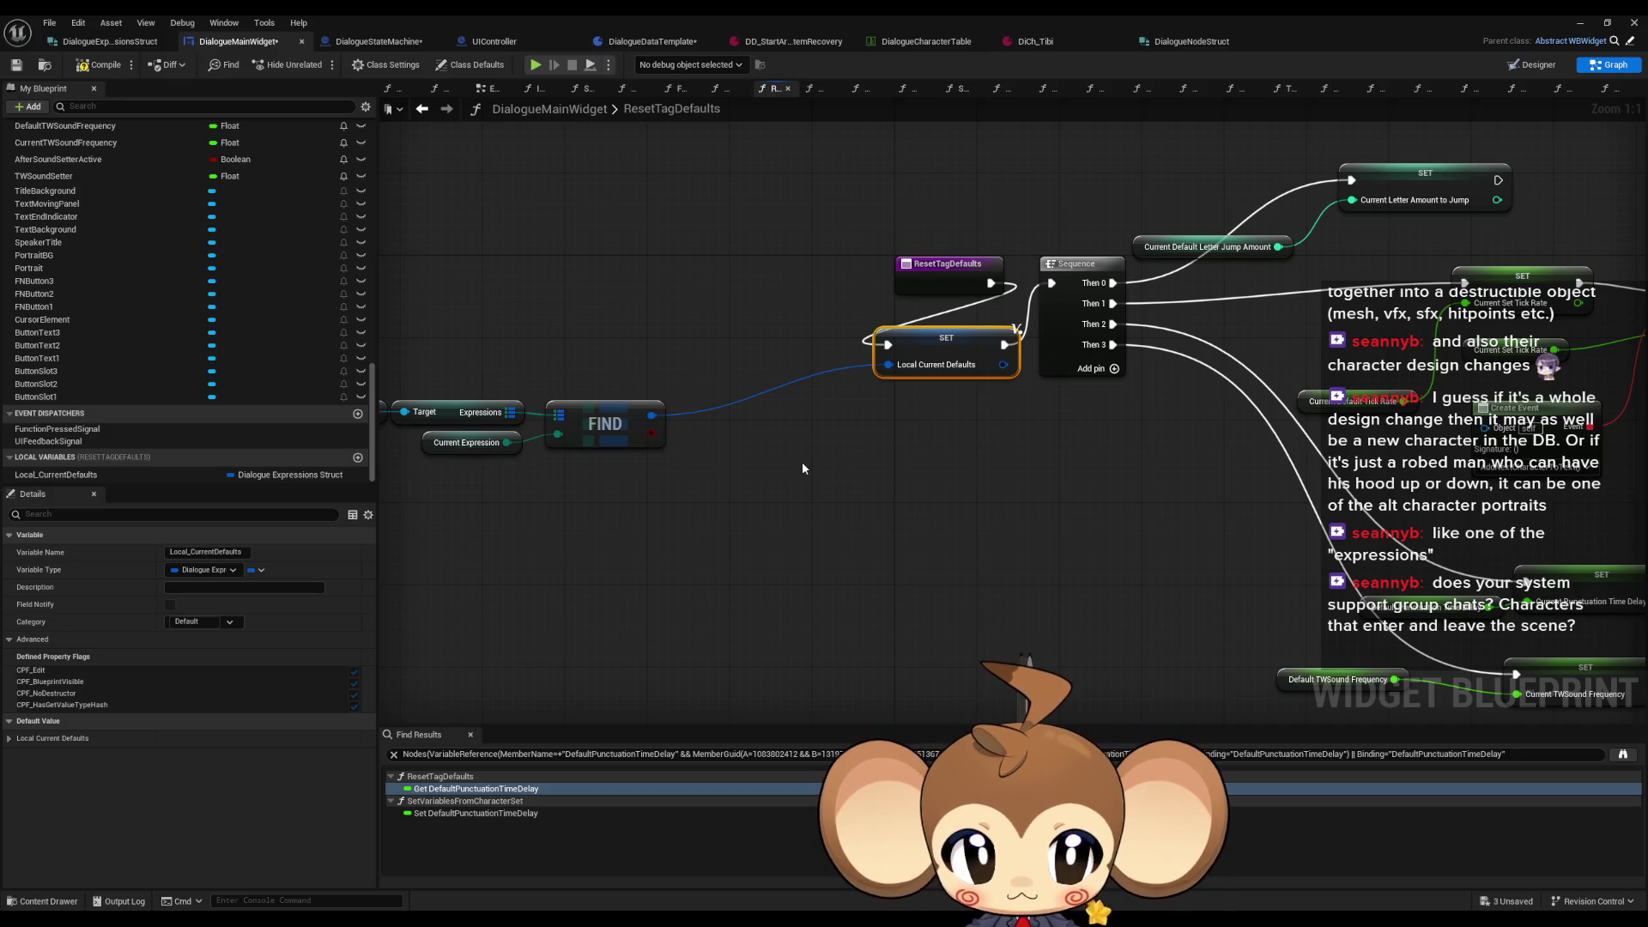
left_click(1207, 248)
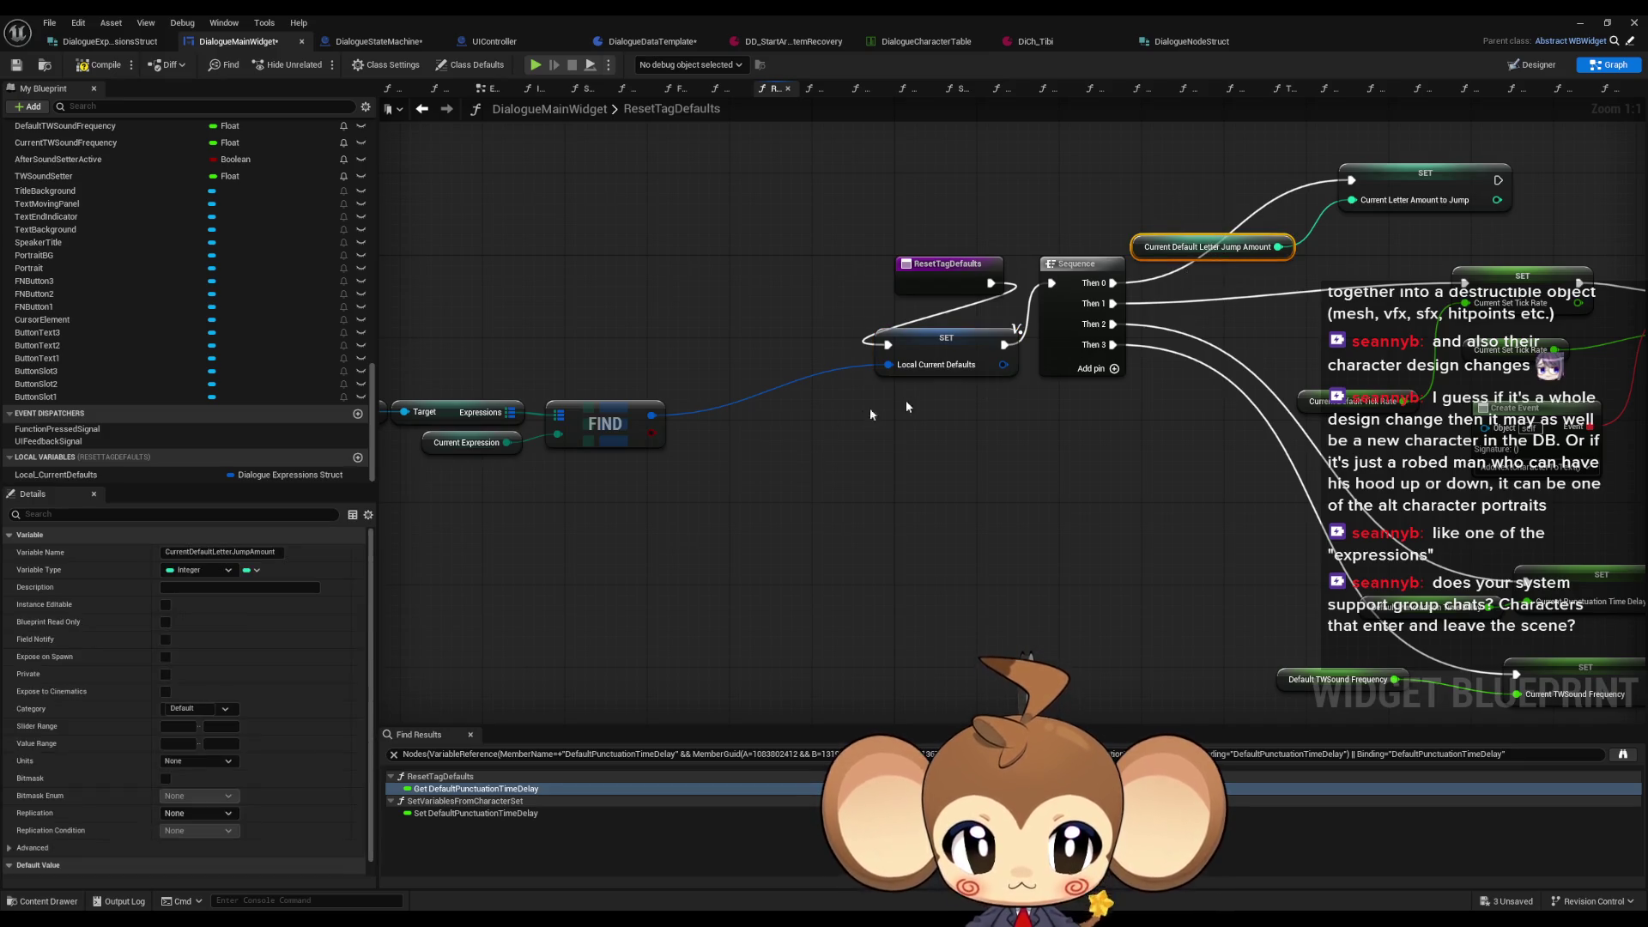
left_click_drag(732, 443, 818, 452)
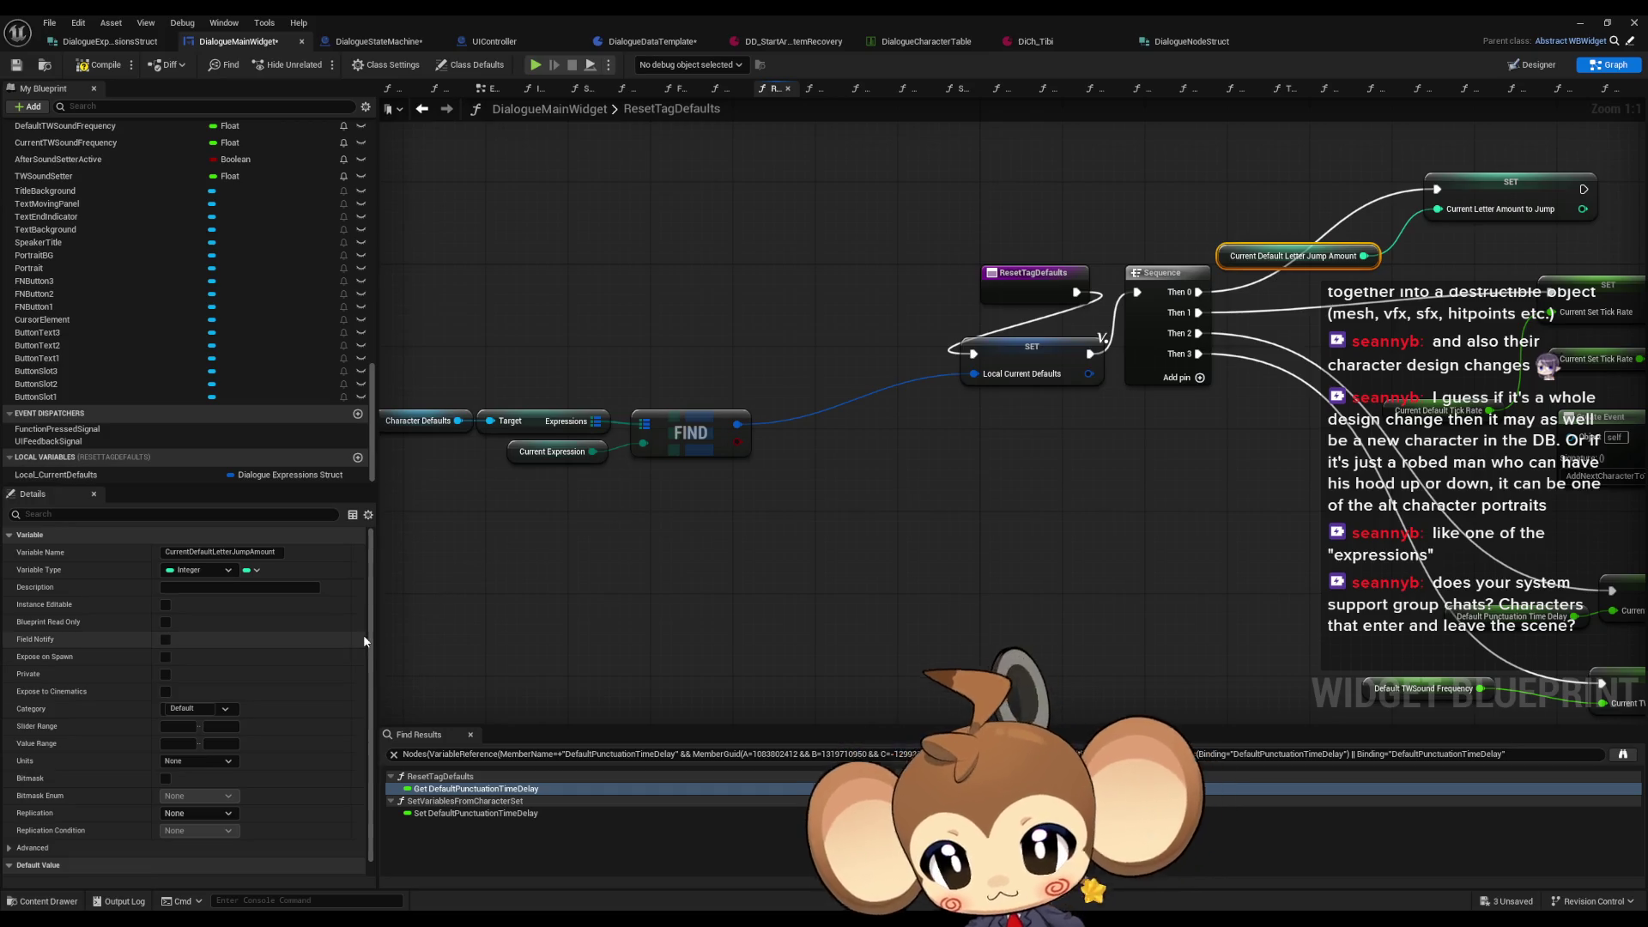
left_click_drag(56, 475, 1023, 506)
left_click(951, 532)
Step: Add a Break Dialogue Expressions Struct node from Local_CurrentDefaults with all fields shown
type("bre")
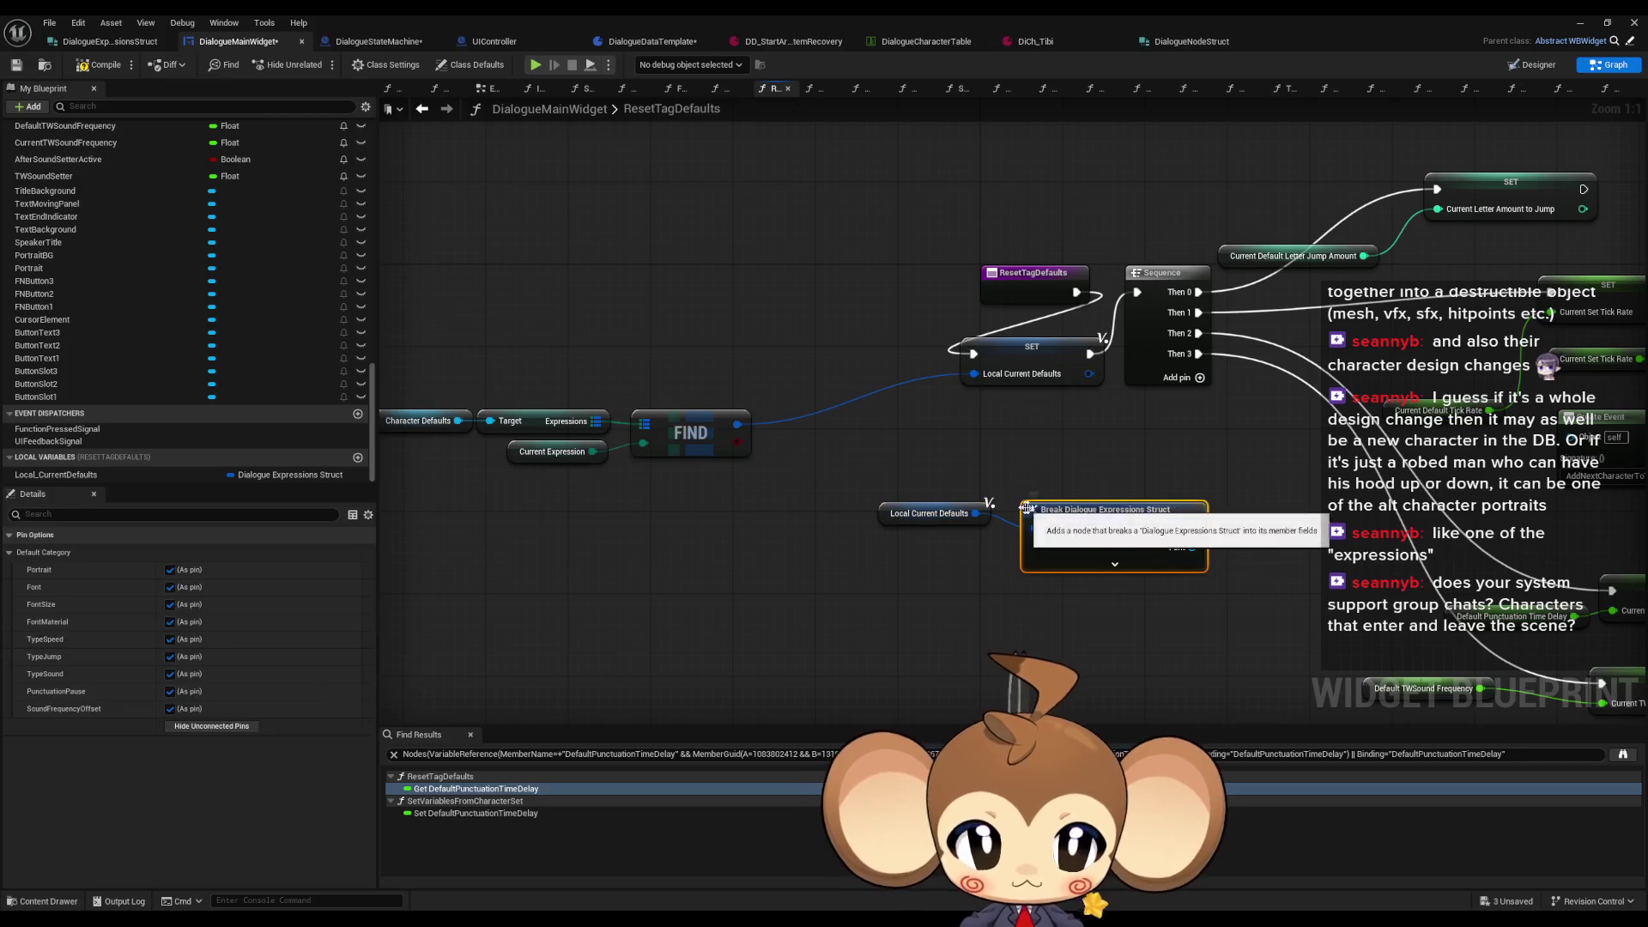
key("Return")
left_click(885, 550)
mouse_move(1075, 570)
left_mouse_down()
mouse_move(771, 527)
mouse_move(772, 601)
mouse_move(897, 198)
left_mouse_up()
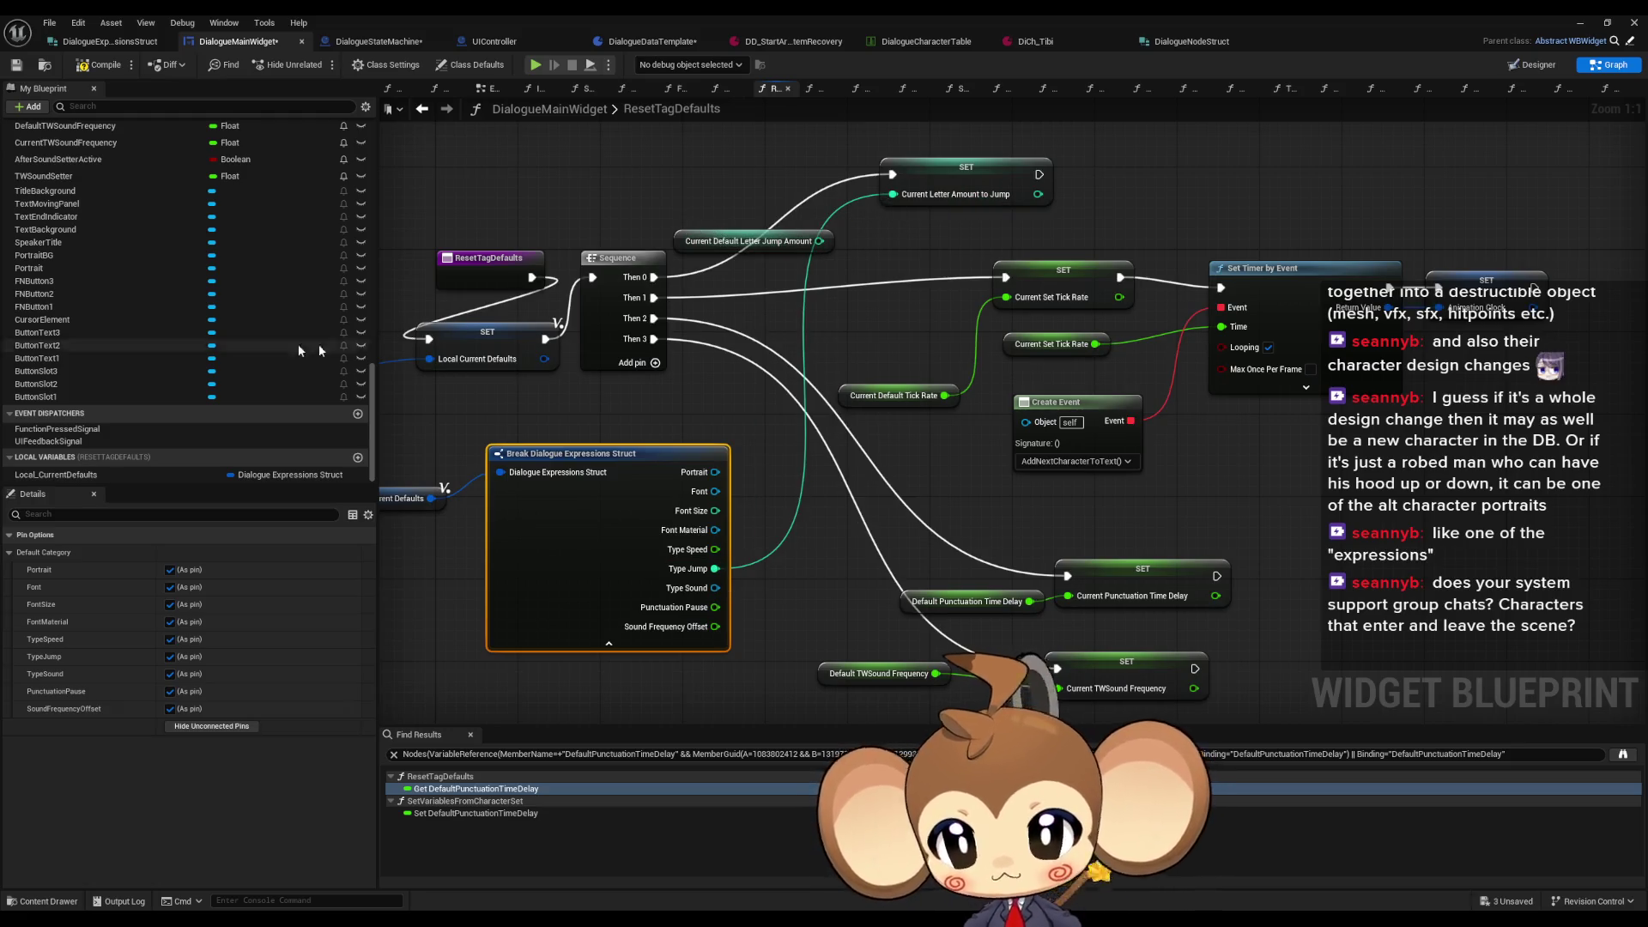
left_click_drag(754, 540, 794, 528)
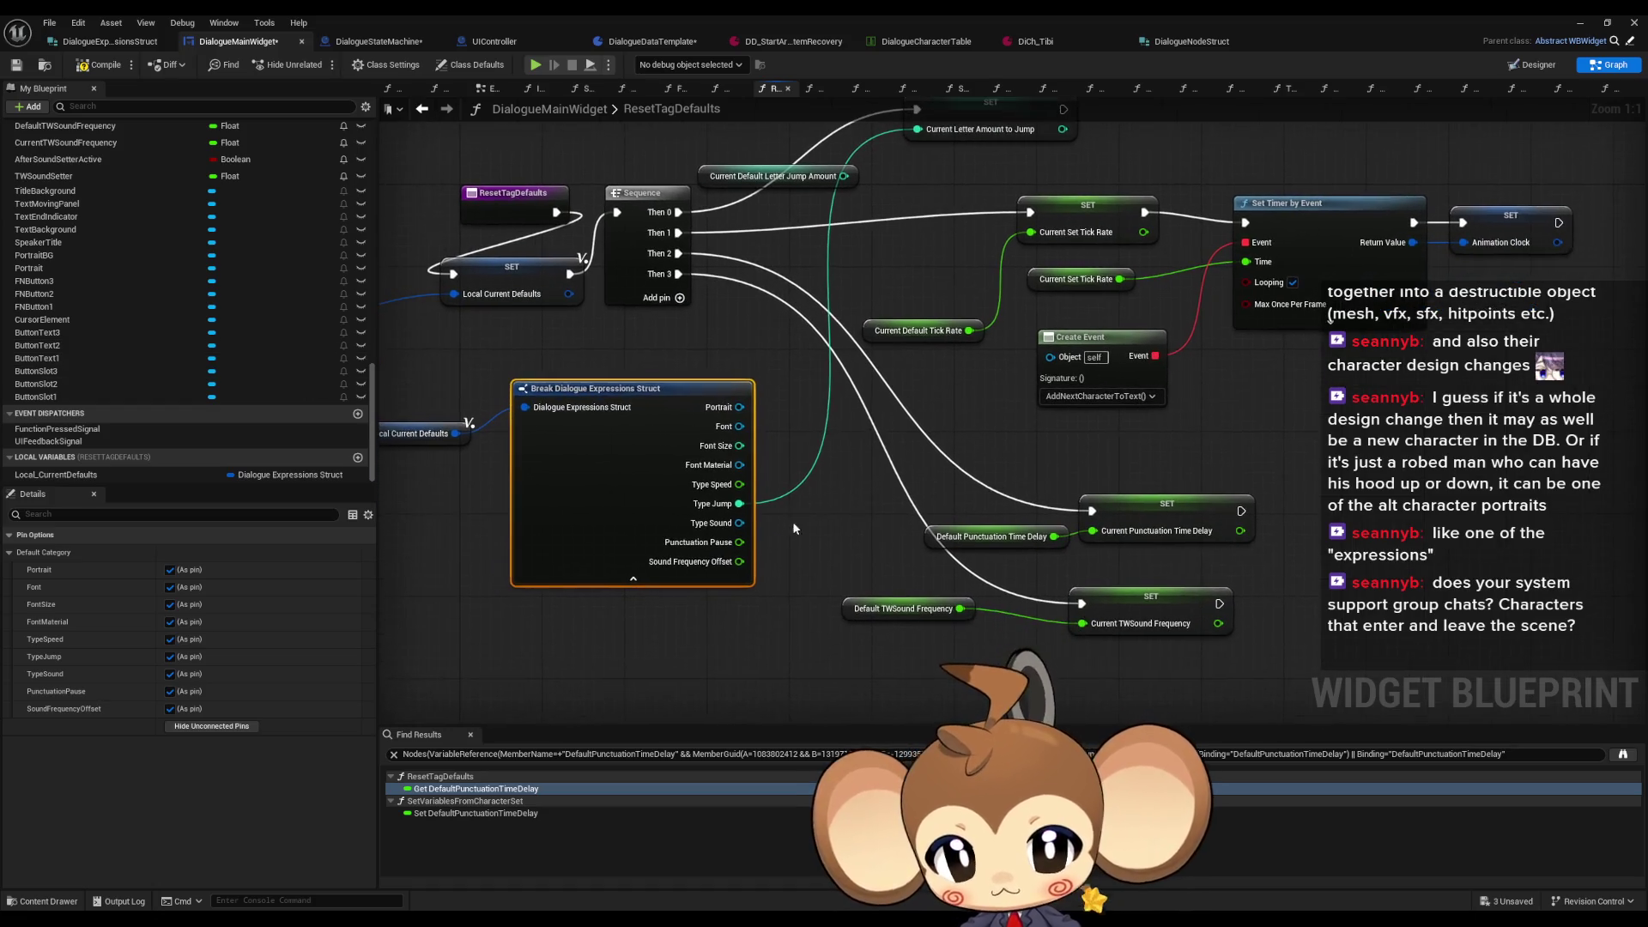
Step: Check CurrentDefaultLetterJumpAmount's references in ResetTagDefaults, TextTagFunctionExecuter and SetVariablesFromCharacterSet
right_click(704, 176)
mouse_move(935, 297)
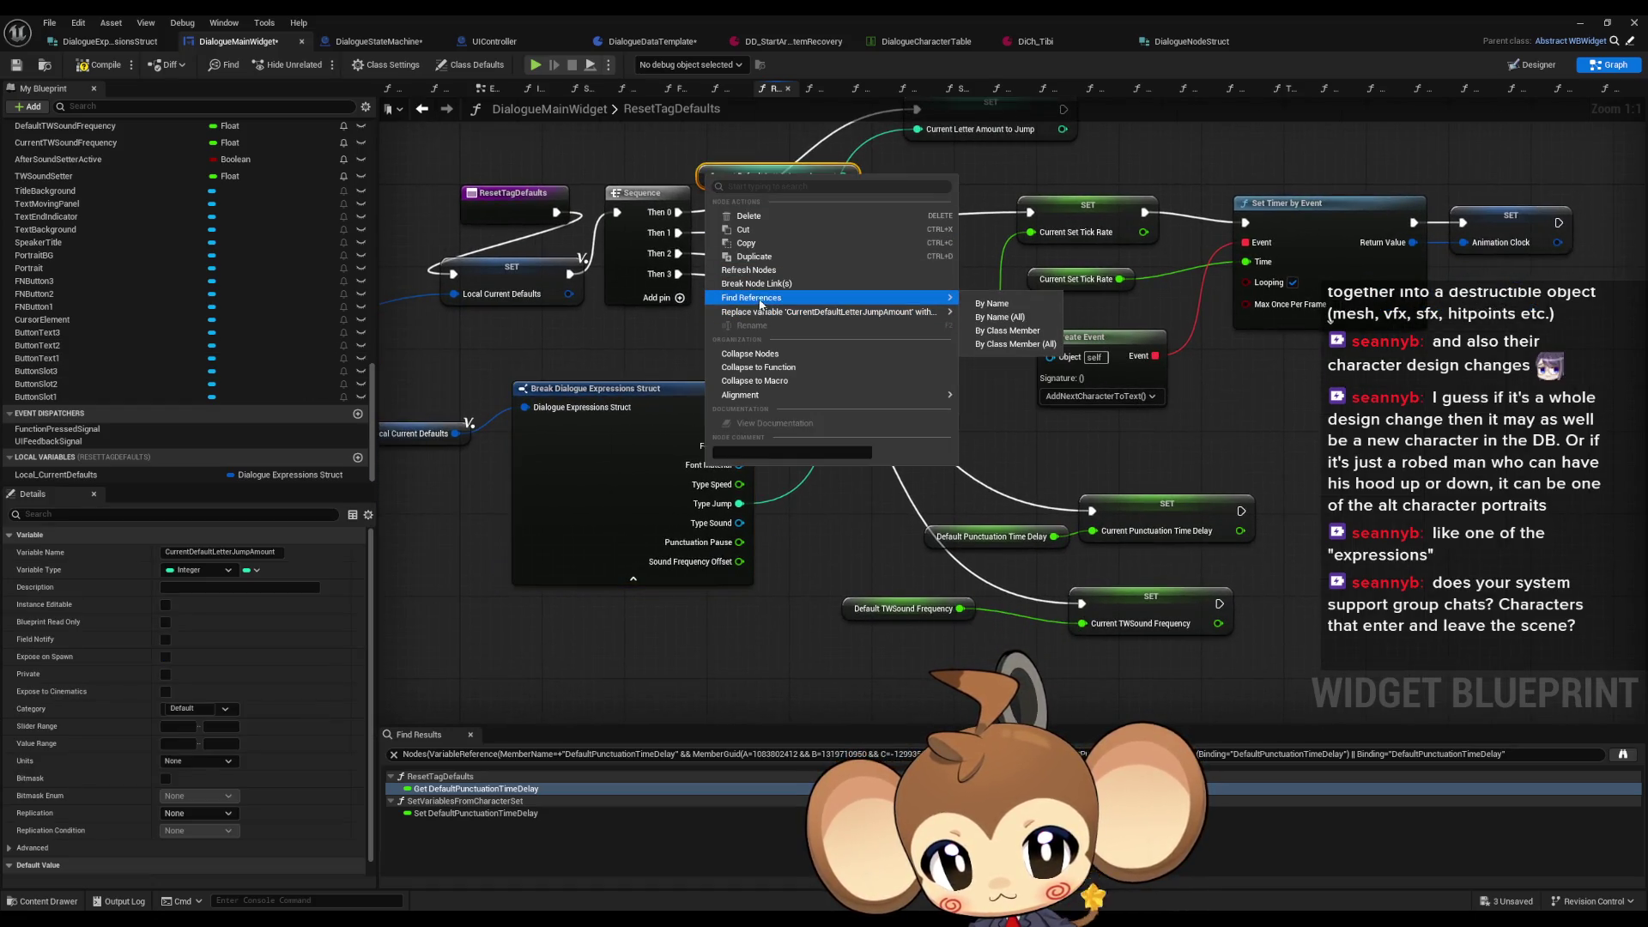
left_click(1013, 316)
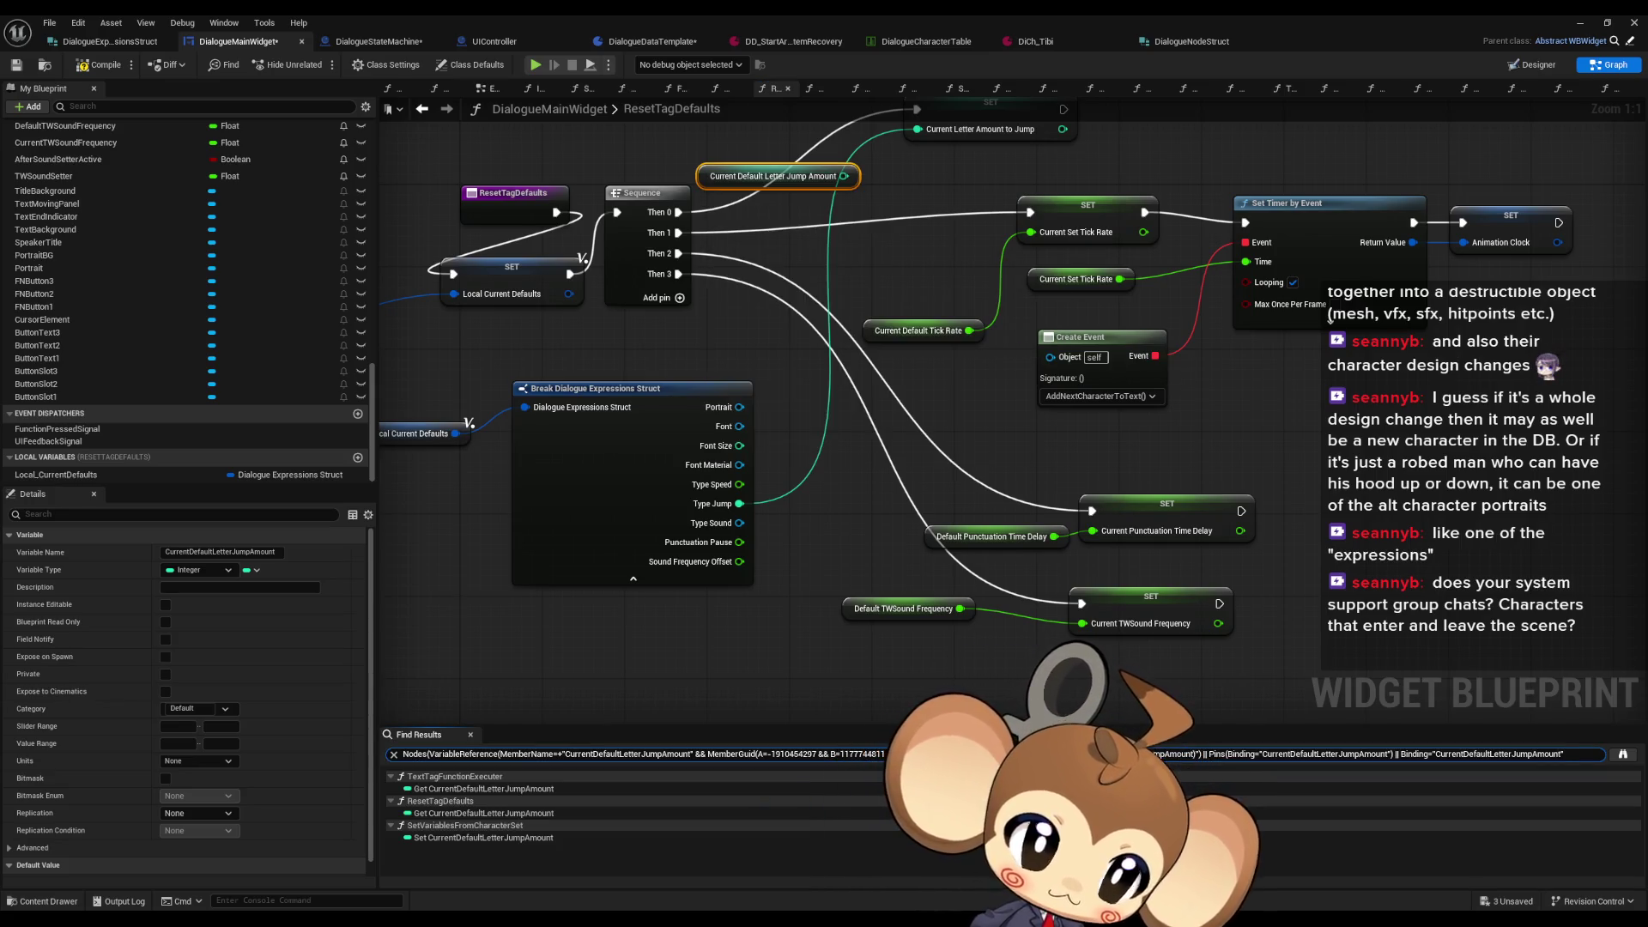
left_click(448, 813)
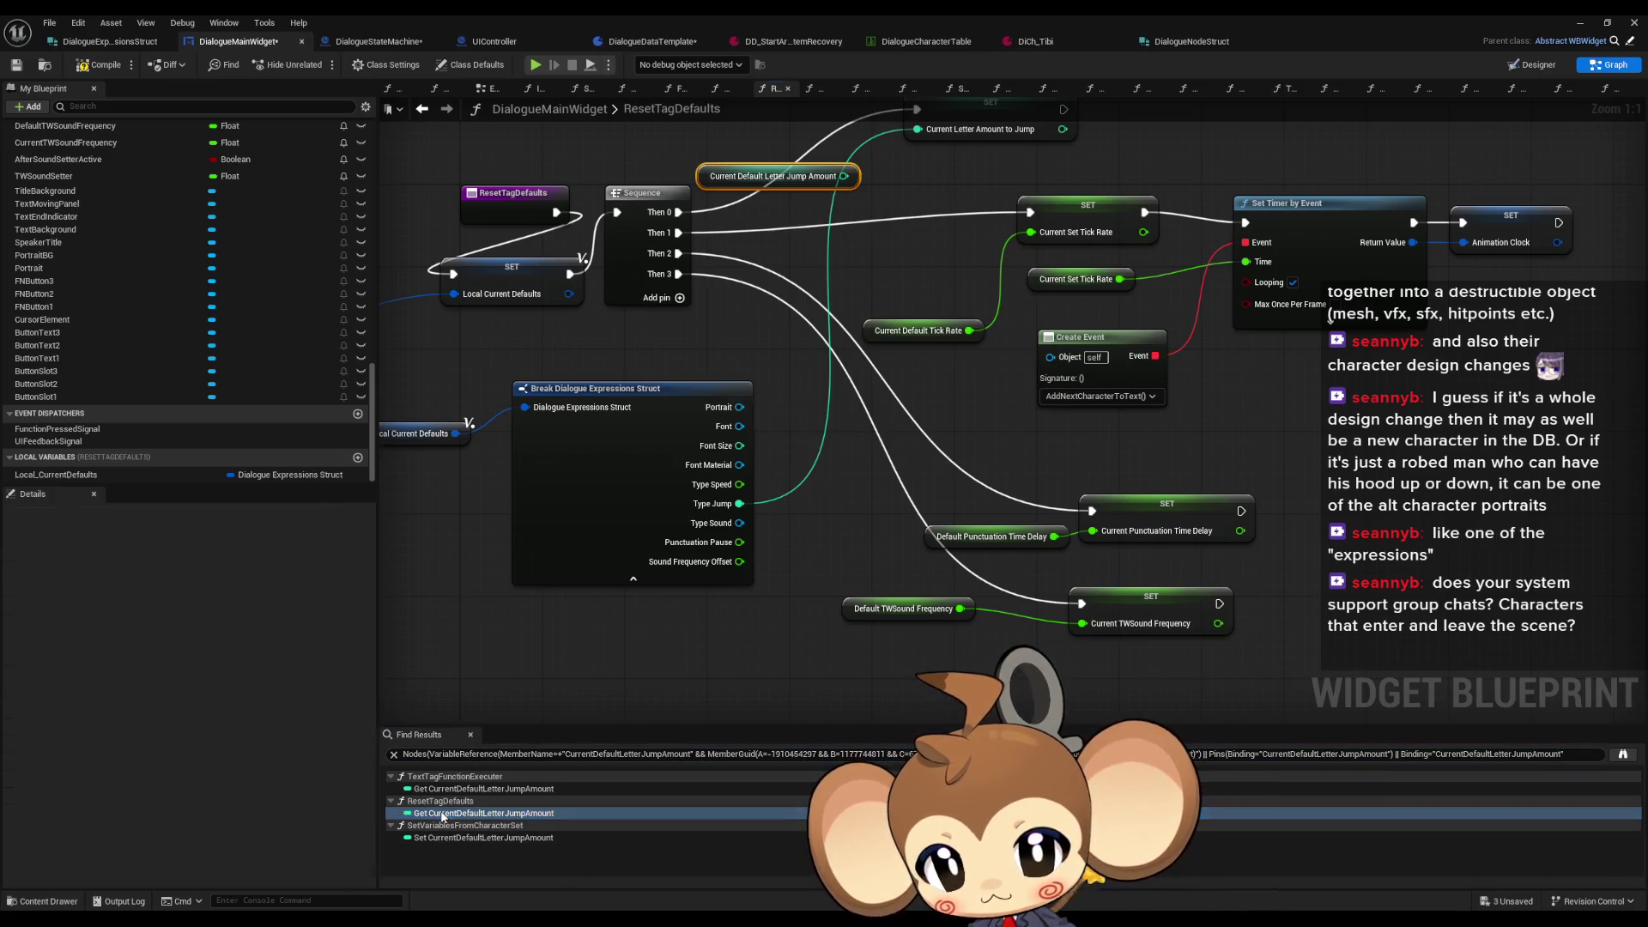
left_click(456, 789)
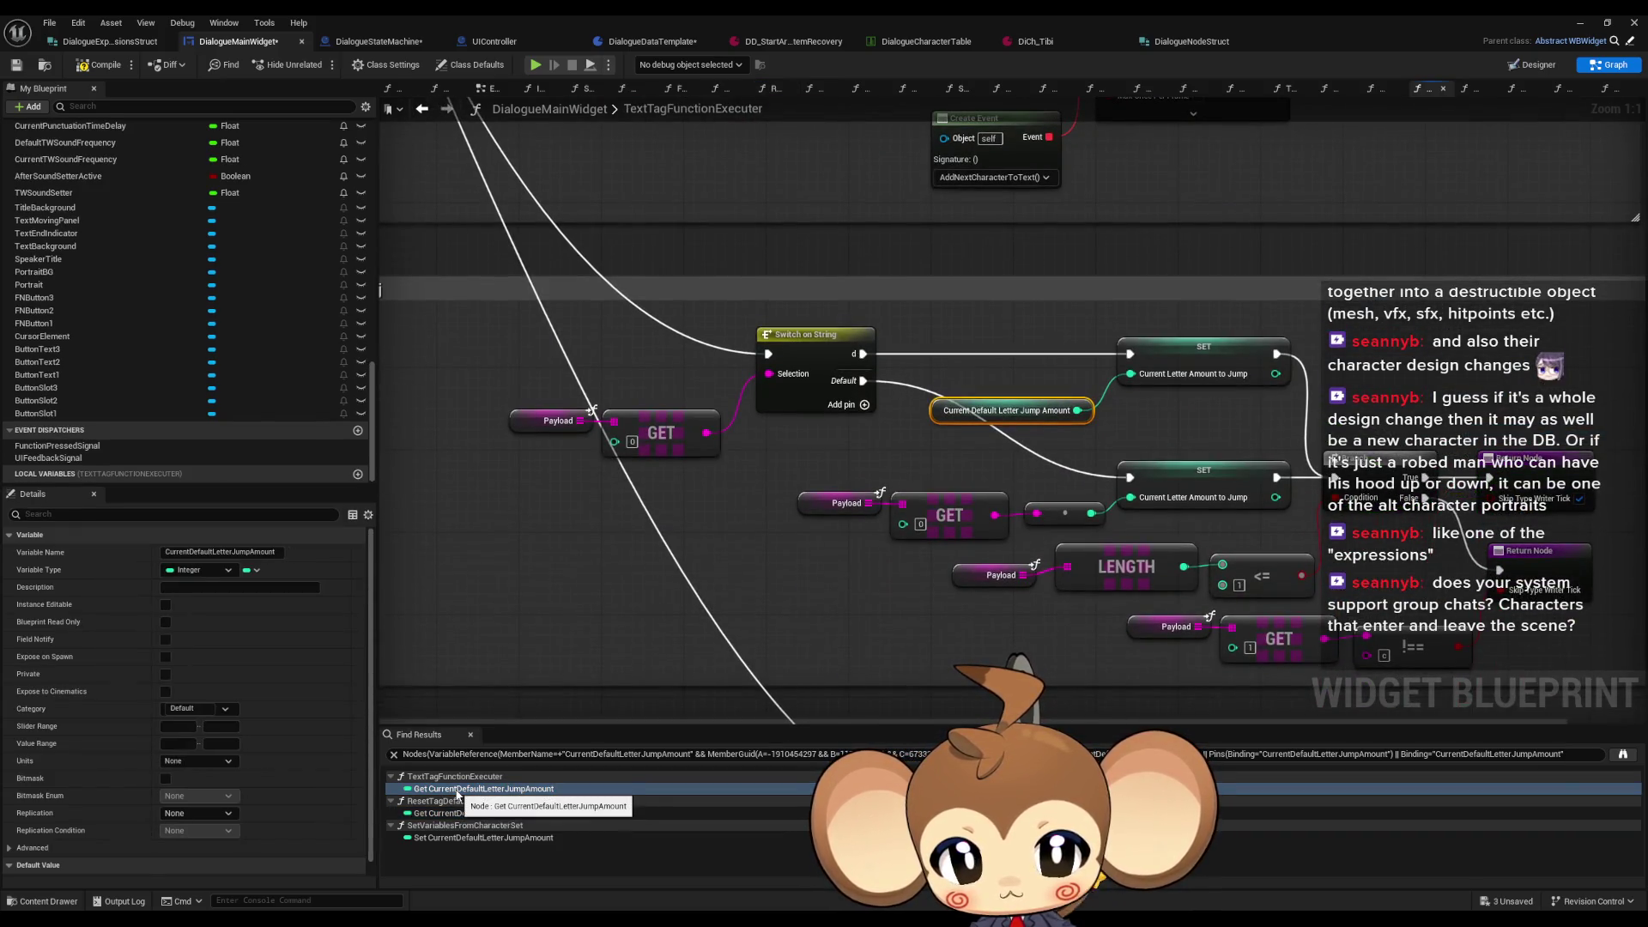
scroll(841, 595, "down", 7)
scroll(841, 595, "up", 7)
left_click(442, 839)
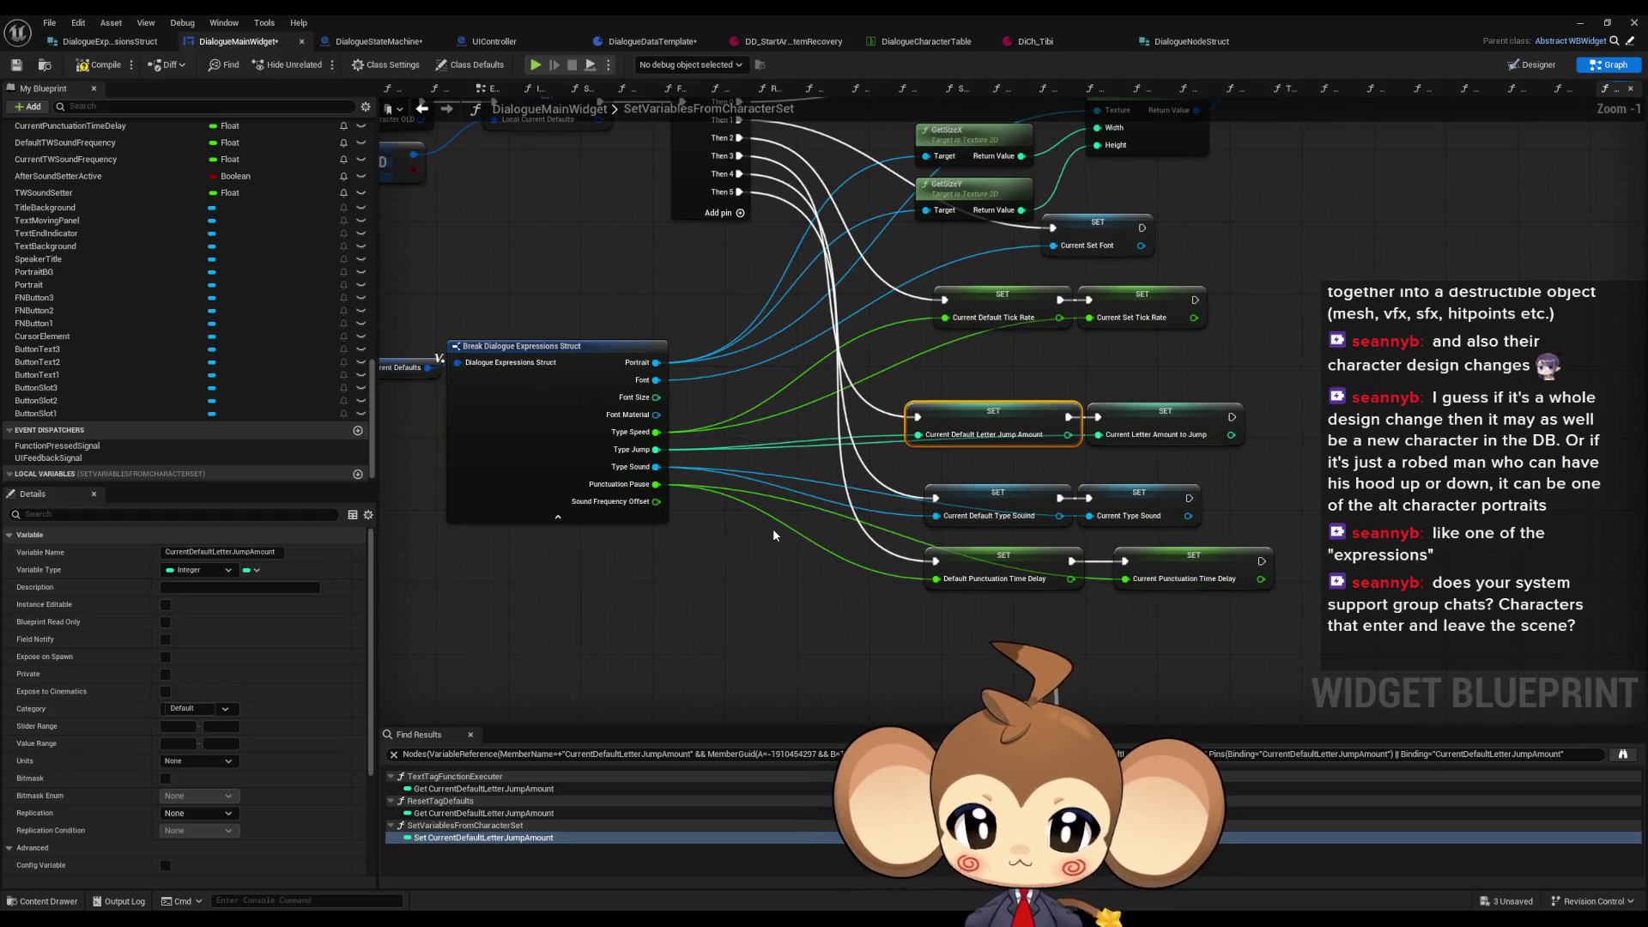
scroll(772, 535, "down", 1)
left_click(461, 789)
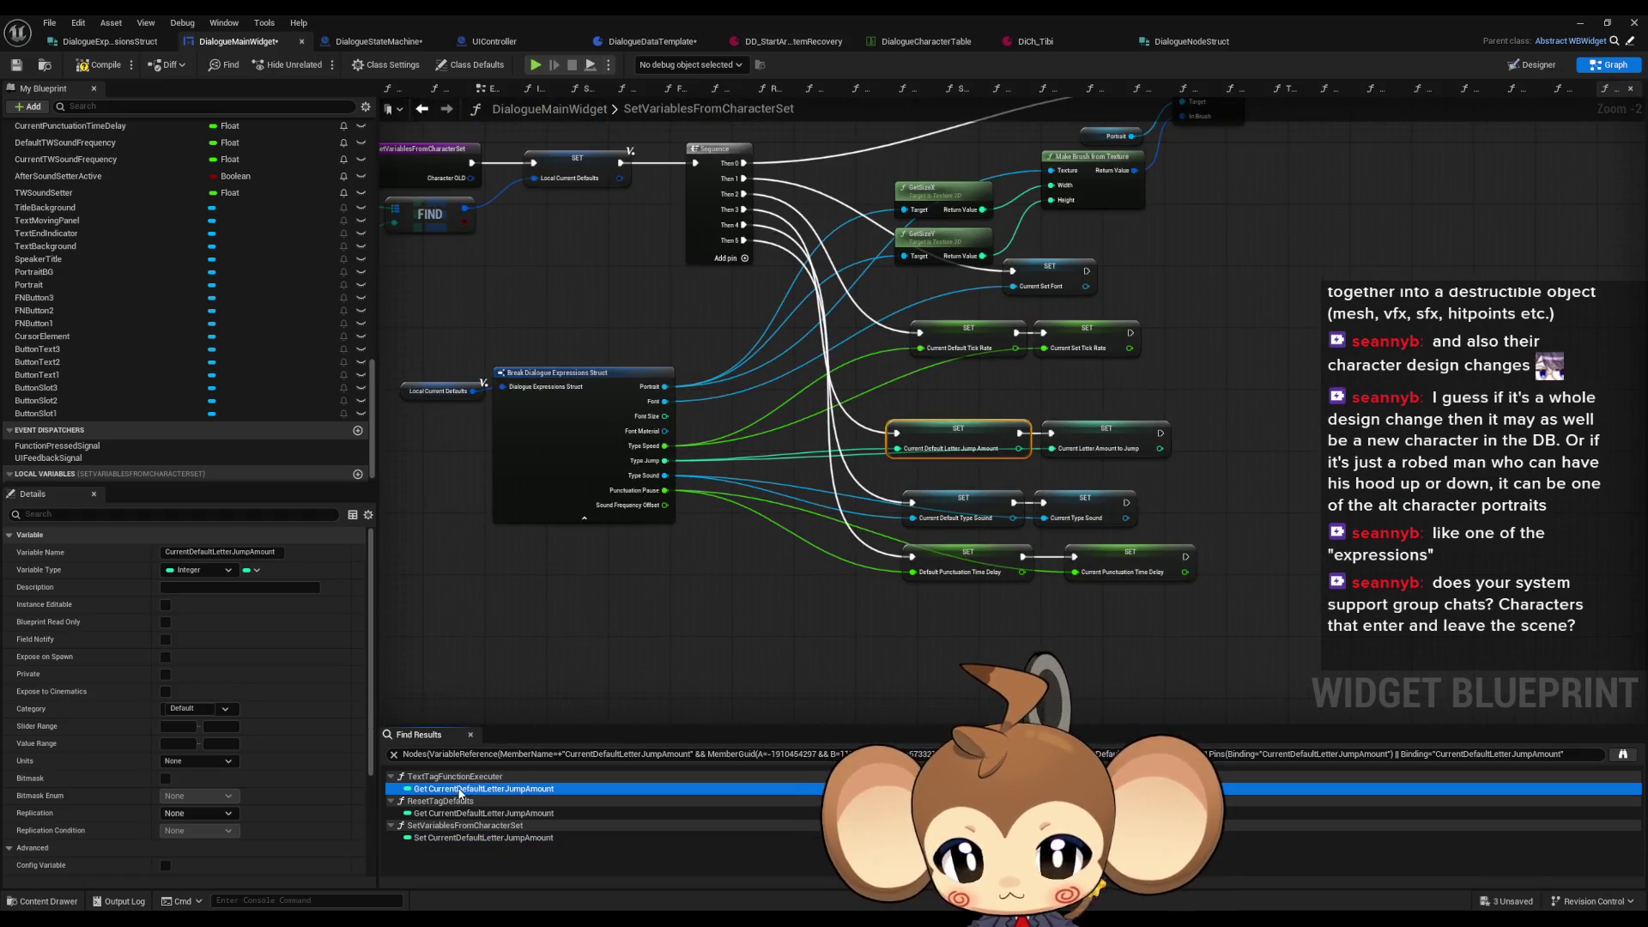
left_click(448, 814)
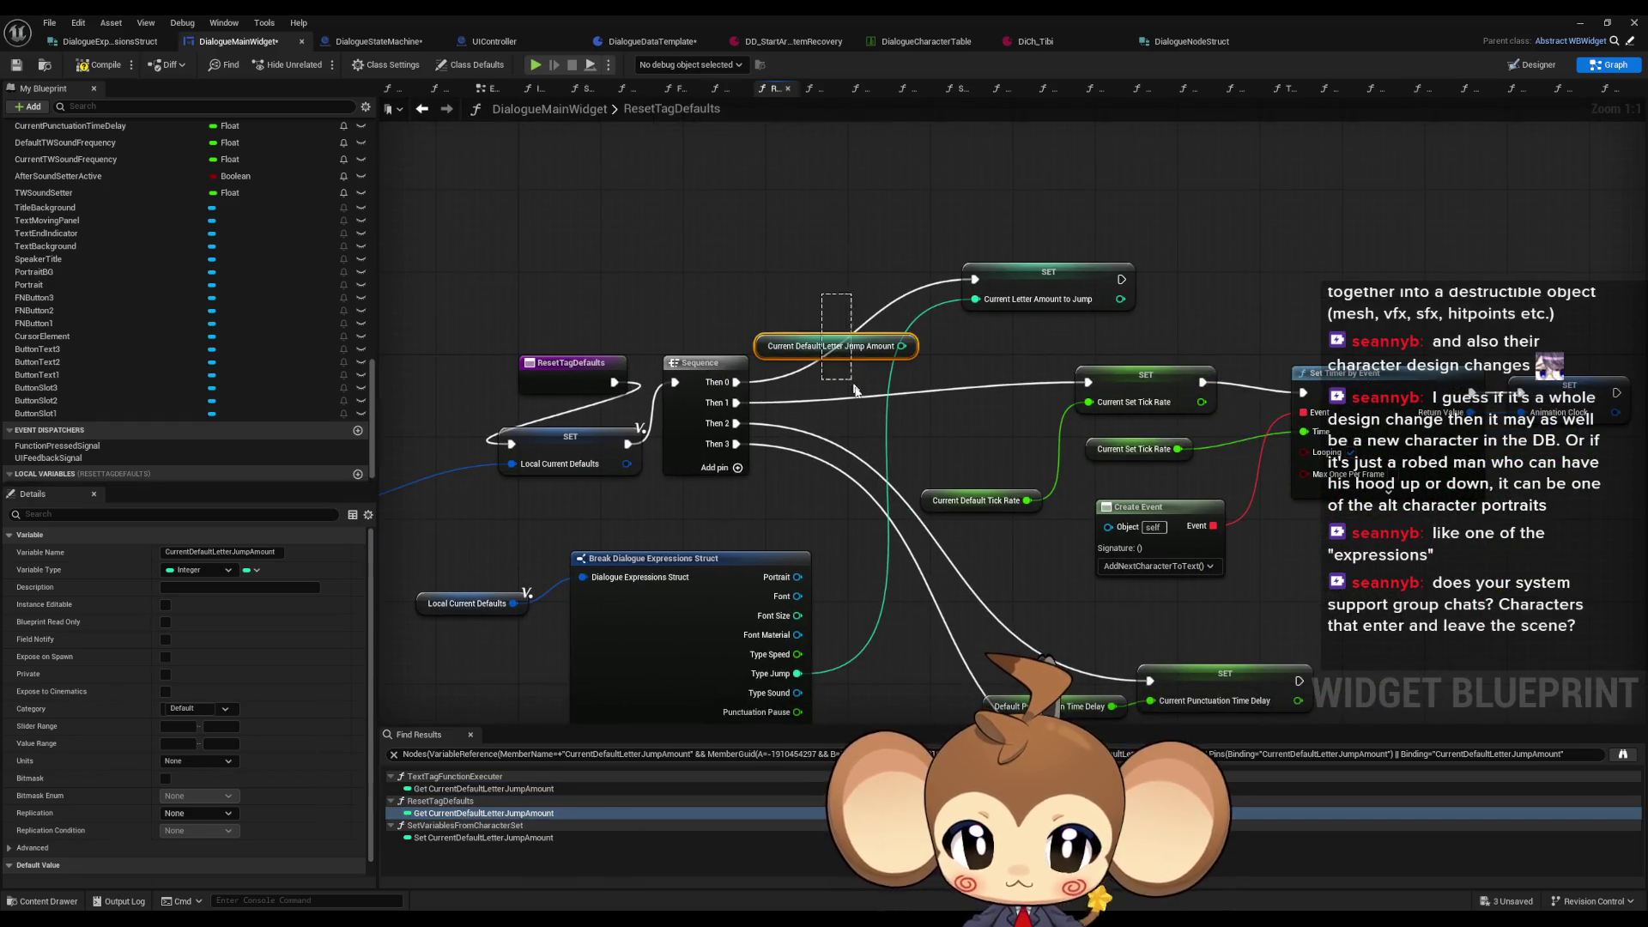
Step: Move the break node and getter left, and delete the old Current Default Letter Jump Amount getter
mouse_move(446, 533)
left_mouse_down()
mouse_move(478, 514)
mouse_move(601, 515)
left_mouse_up()
mouse_move(690, 545)
left_mouse_down()
mouse_move(590, 532)
mouse_move(618, 534)
left_mouse_up()
left_click(818, 210)
left_click(828, 273)
key("Delete")
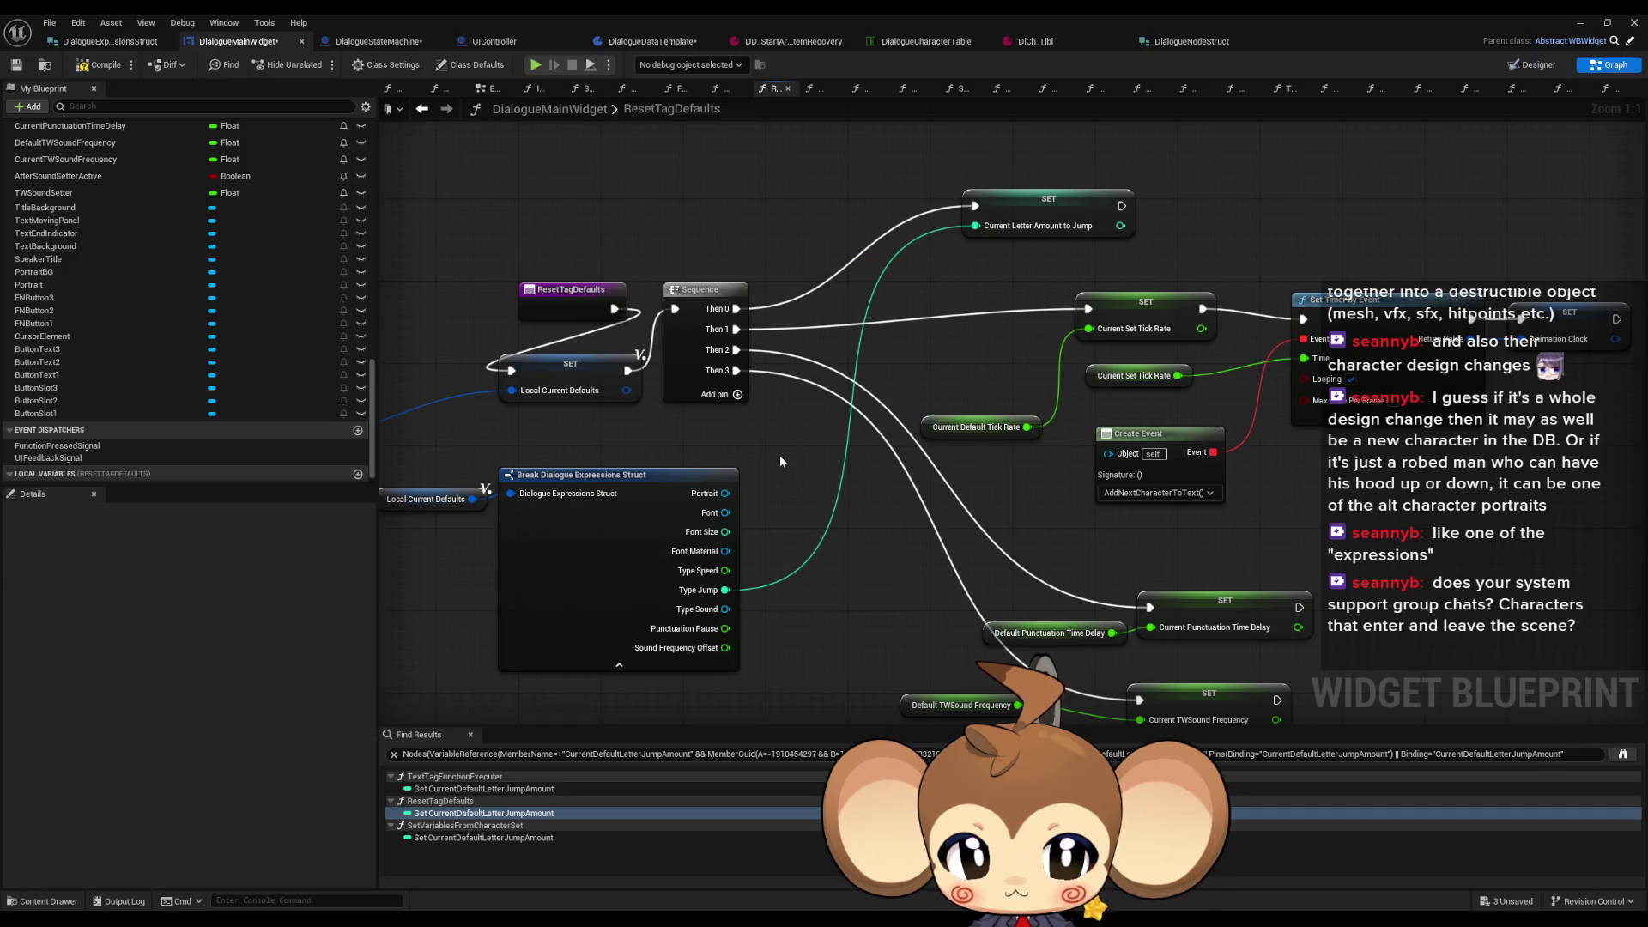
left_click_drag(781, 461, 749, 405)
left_click(1127, 267)
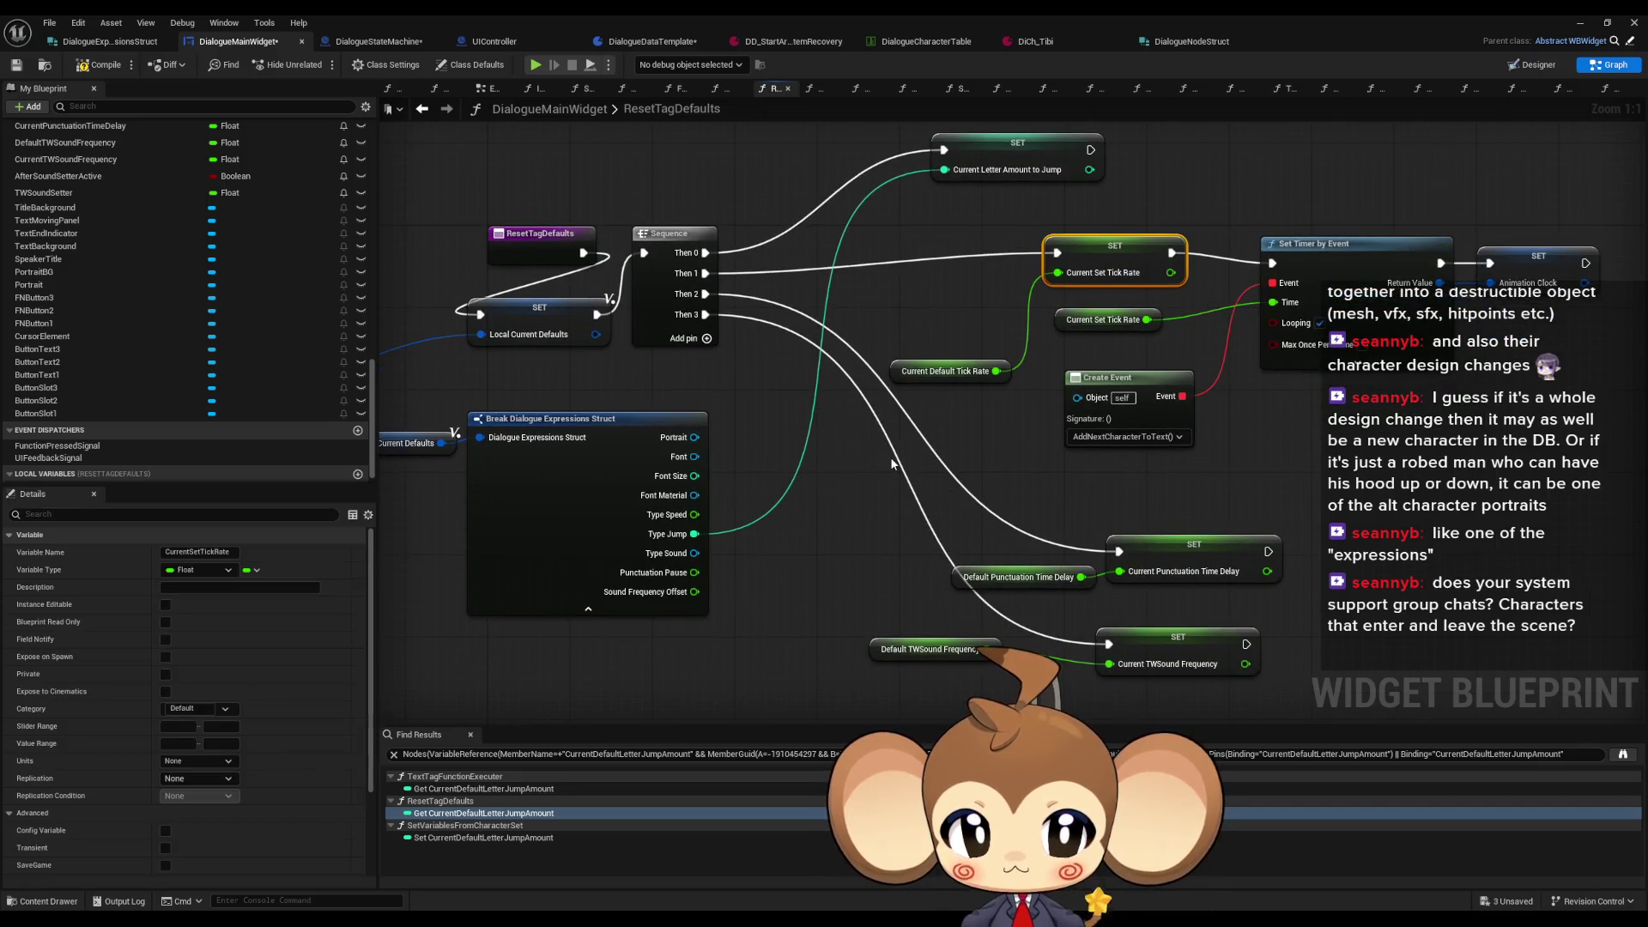
mouse_move(790, 534)
left_mouse_down()
mouse_move(736, 551)
mouse_move(713, 515)
left_mouse_up()
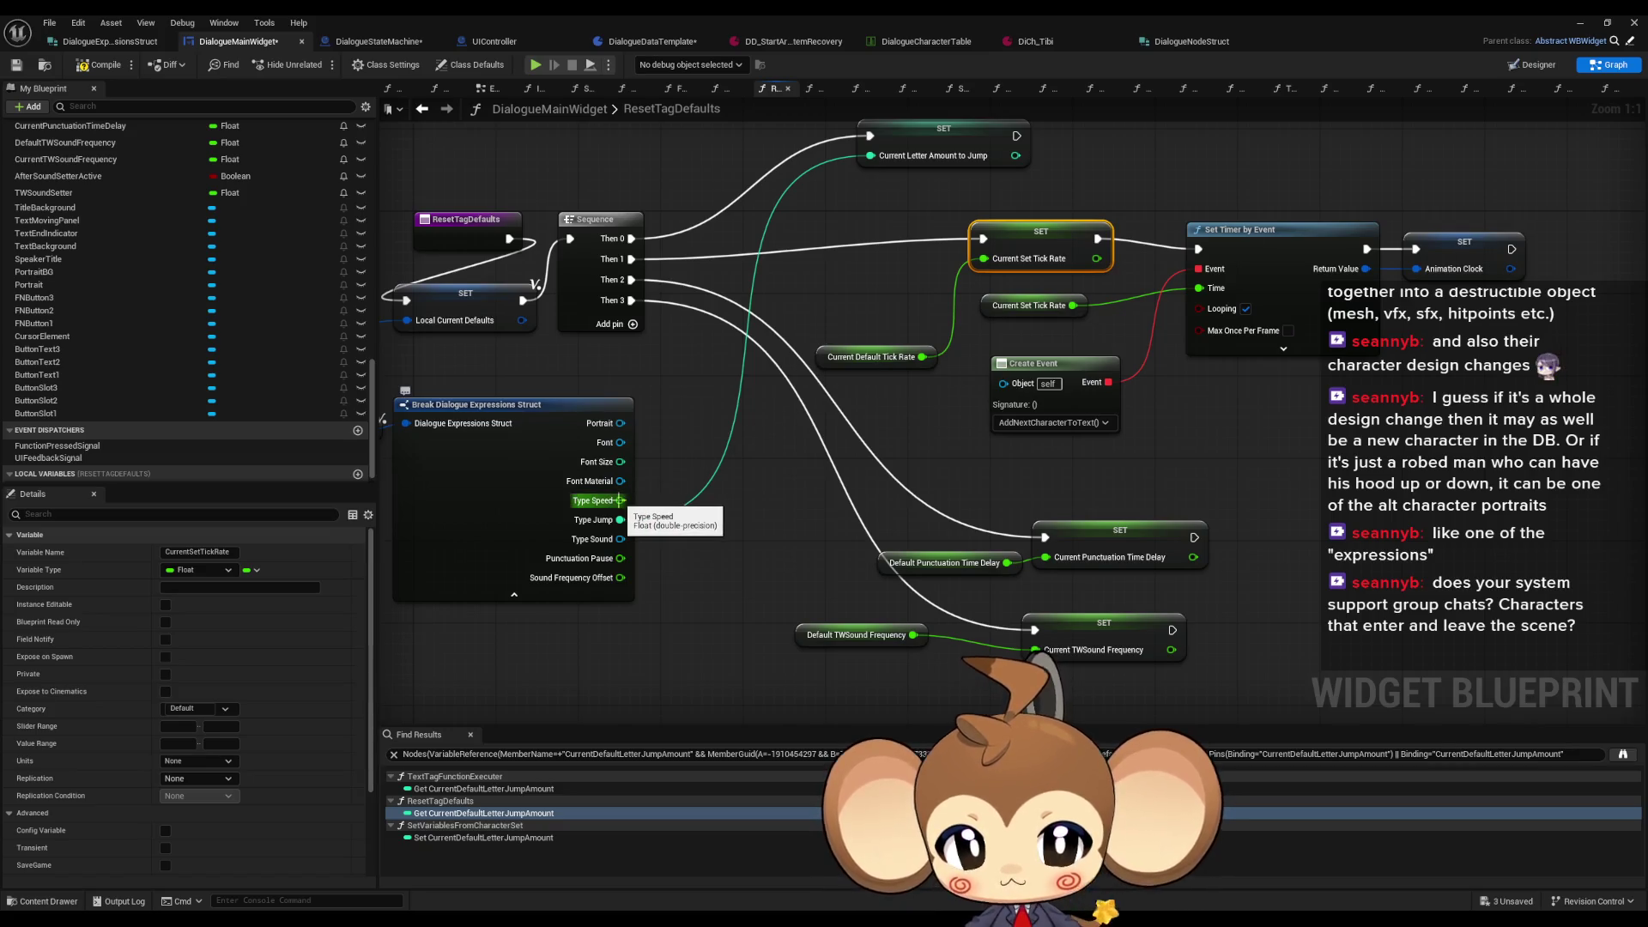
Step: Review CurrentDefaultTickRate's references in SetVariablesFromCharacterSet and ResetTagDefaults
right_click(823, 358)
mouse_move(867, 486)
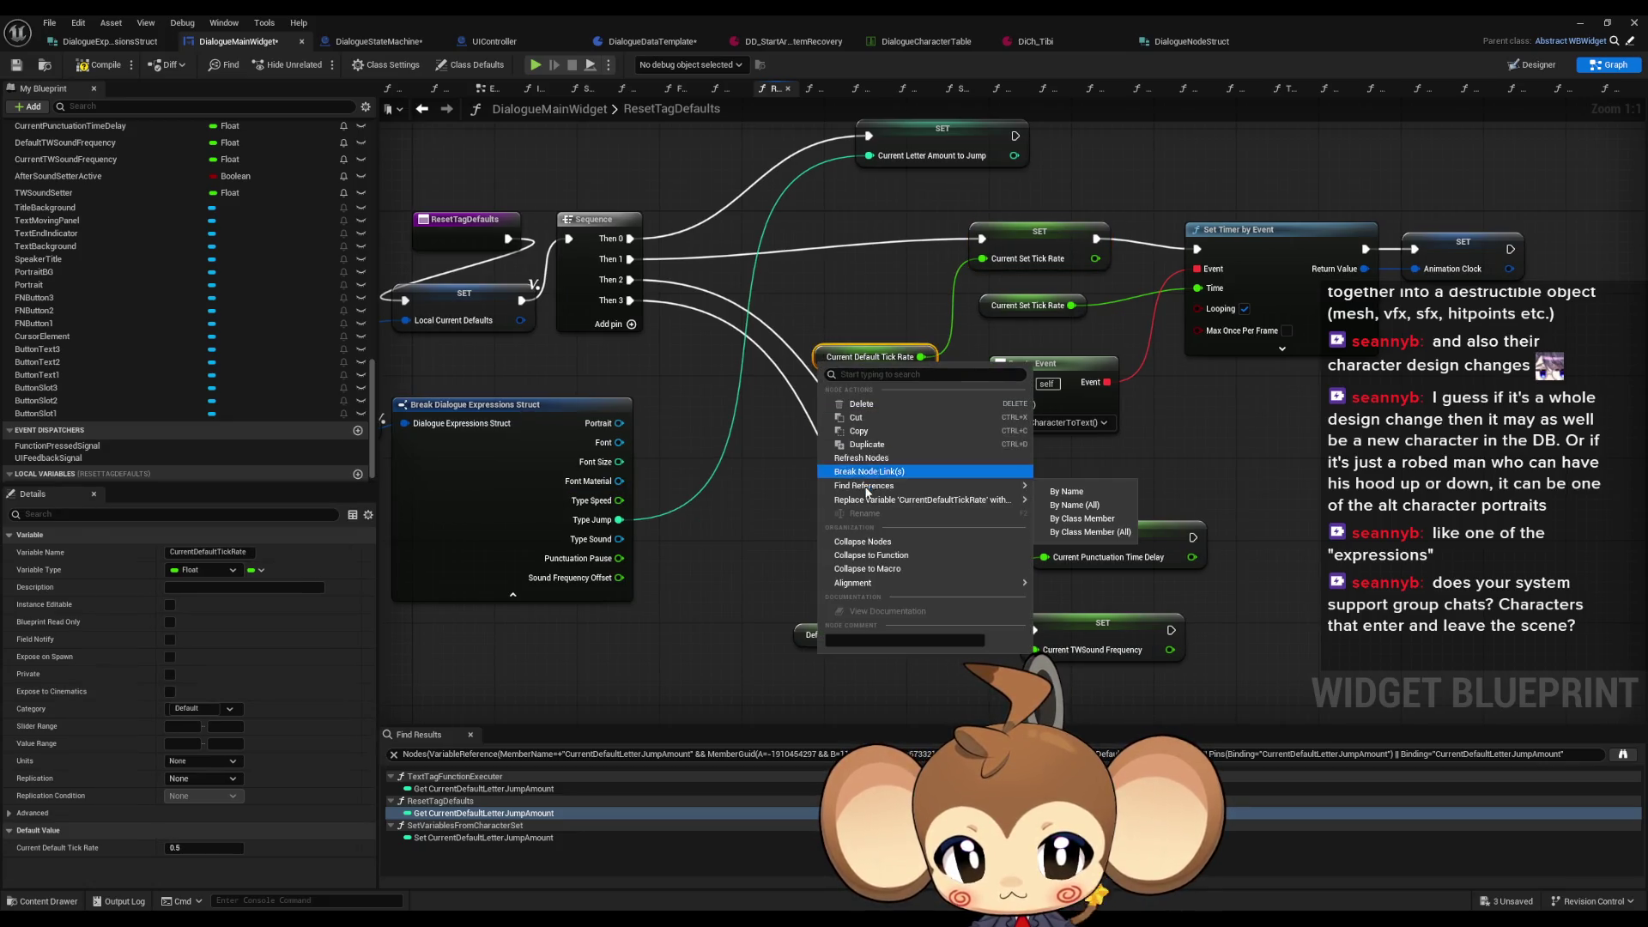
left_click(1087, 519)
left_click(438, 839)
double_click(438, 838)
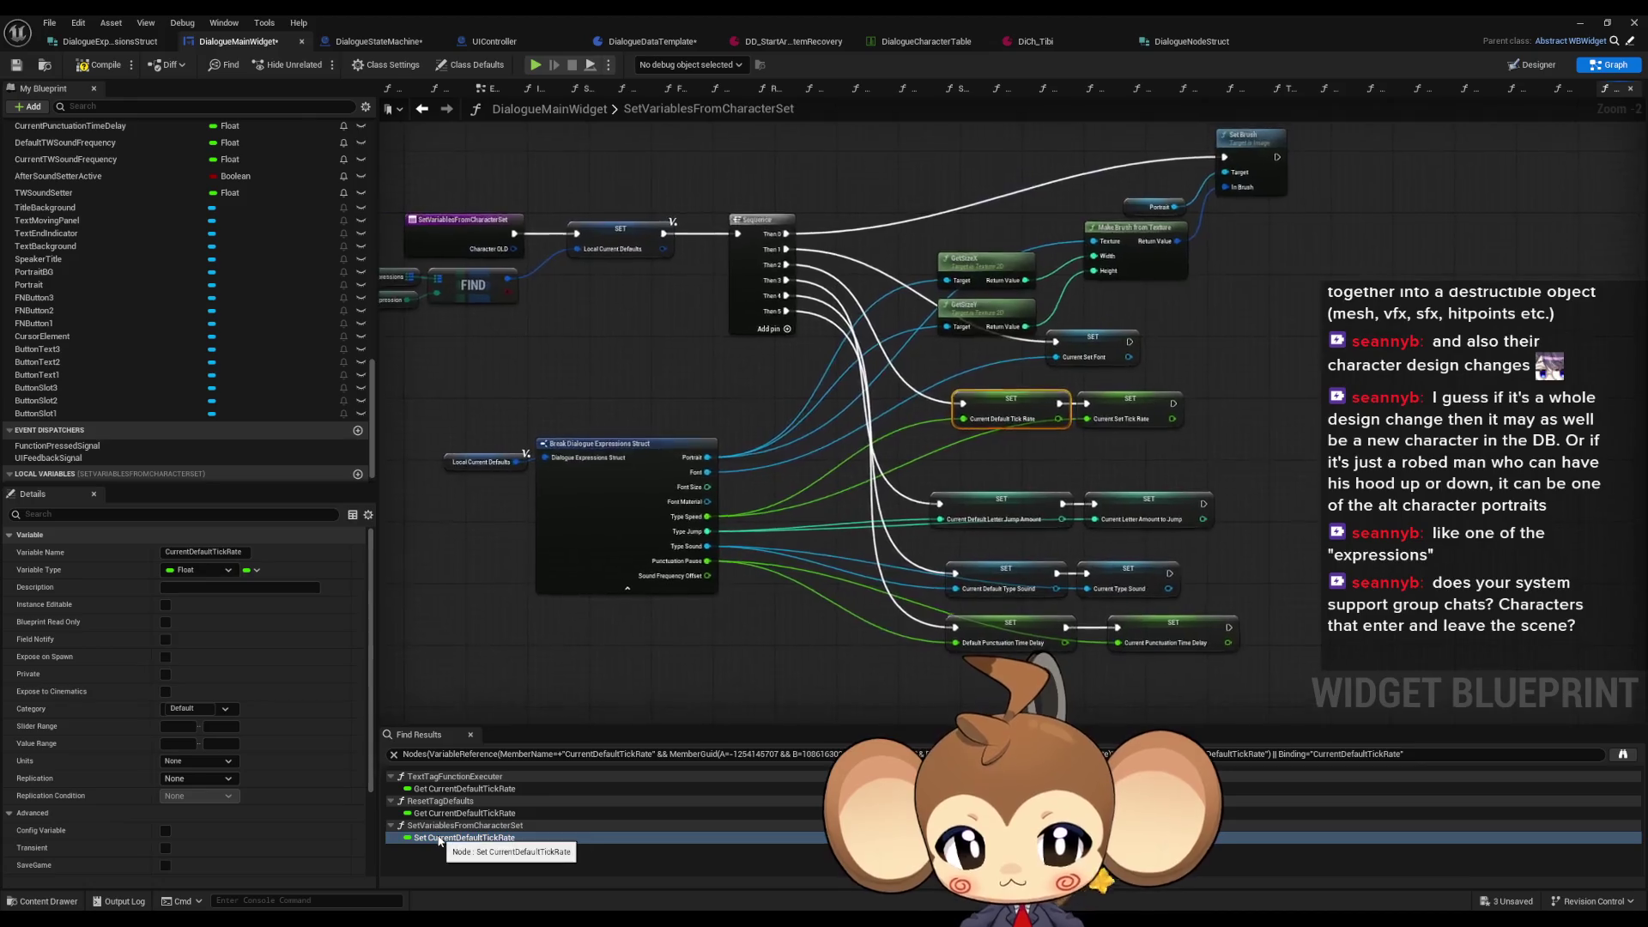
double_click(439, 813)
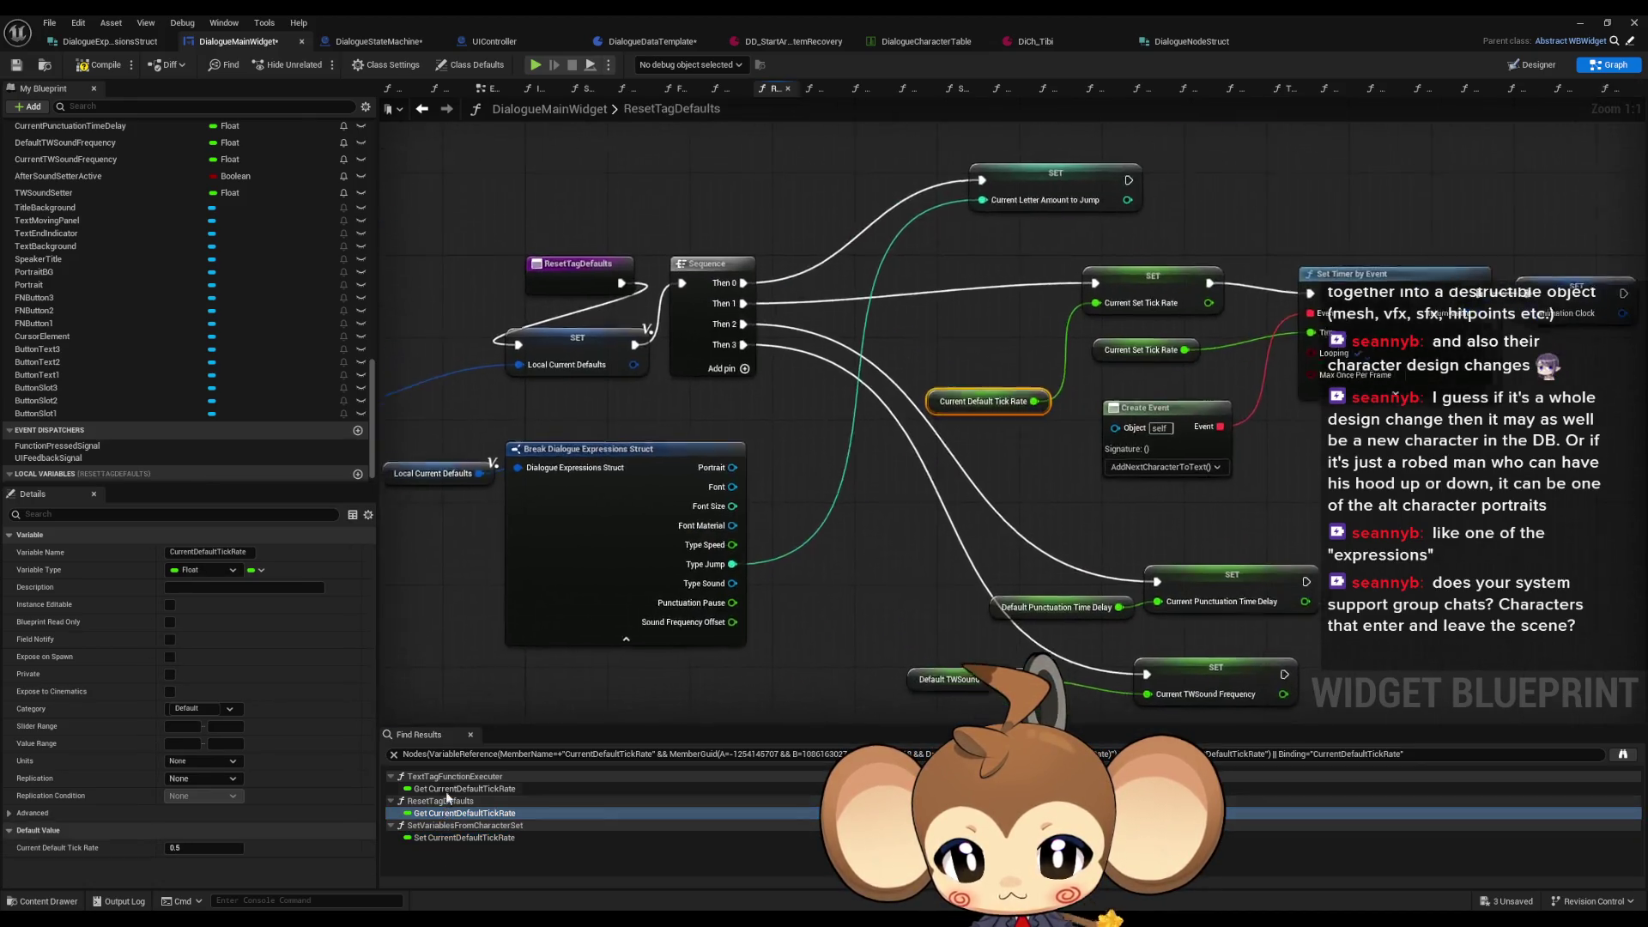
Step: Wire Type Speed, Punctuation Pause and Sound Frequency Offset into their matching SET nodes
left_click_drag(756, 554, 1121, 312)
left_click_drag(1027, 484, 904, 438)
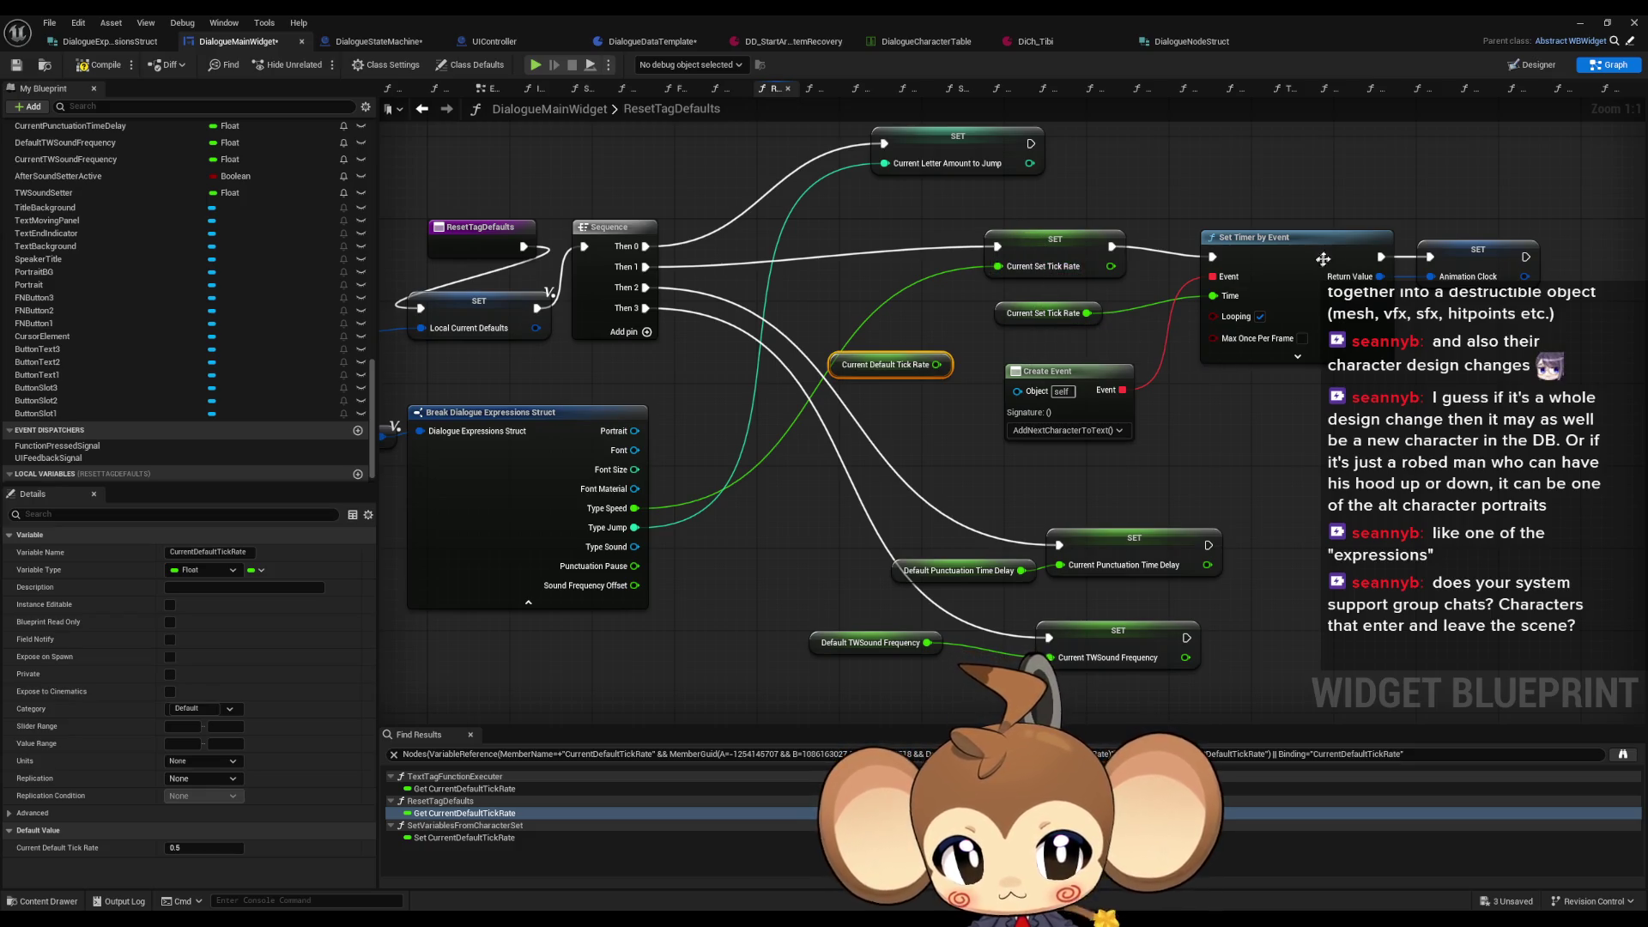
mouse_move(1015, 335)
left_mouse_down()
mouse_move(601, 528)
mouse_move(1043, 514)
left_mouse_up()
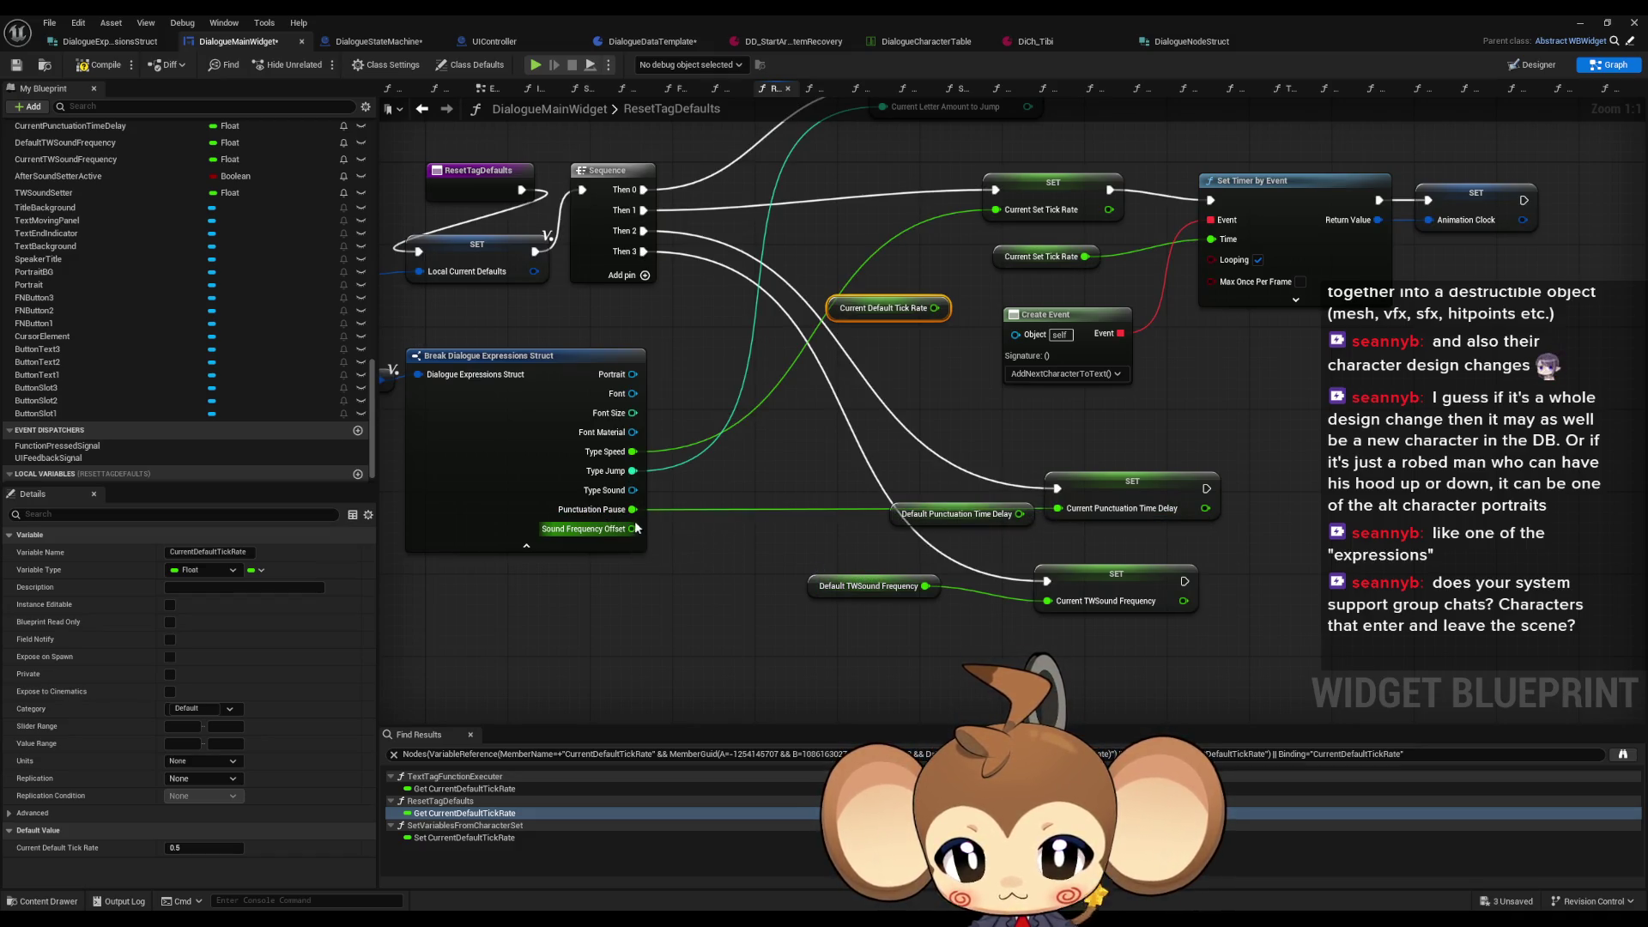
mouse_move(633, 529)
left_mouse_down()
mouse_move(820, 545)
mouse_move(1045, 601)
left_mouse_up()
left_click(811, 584)
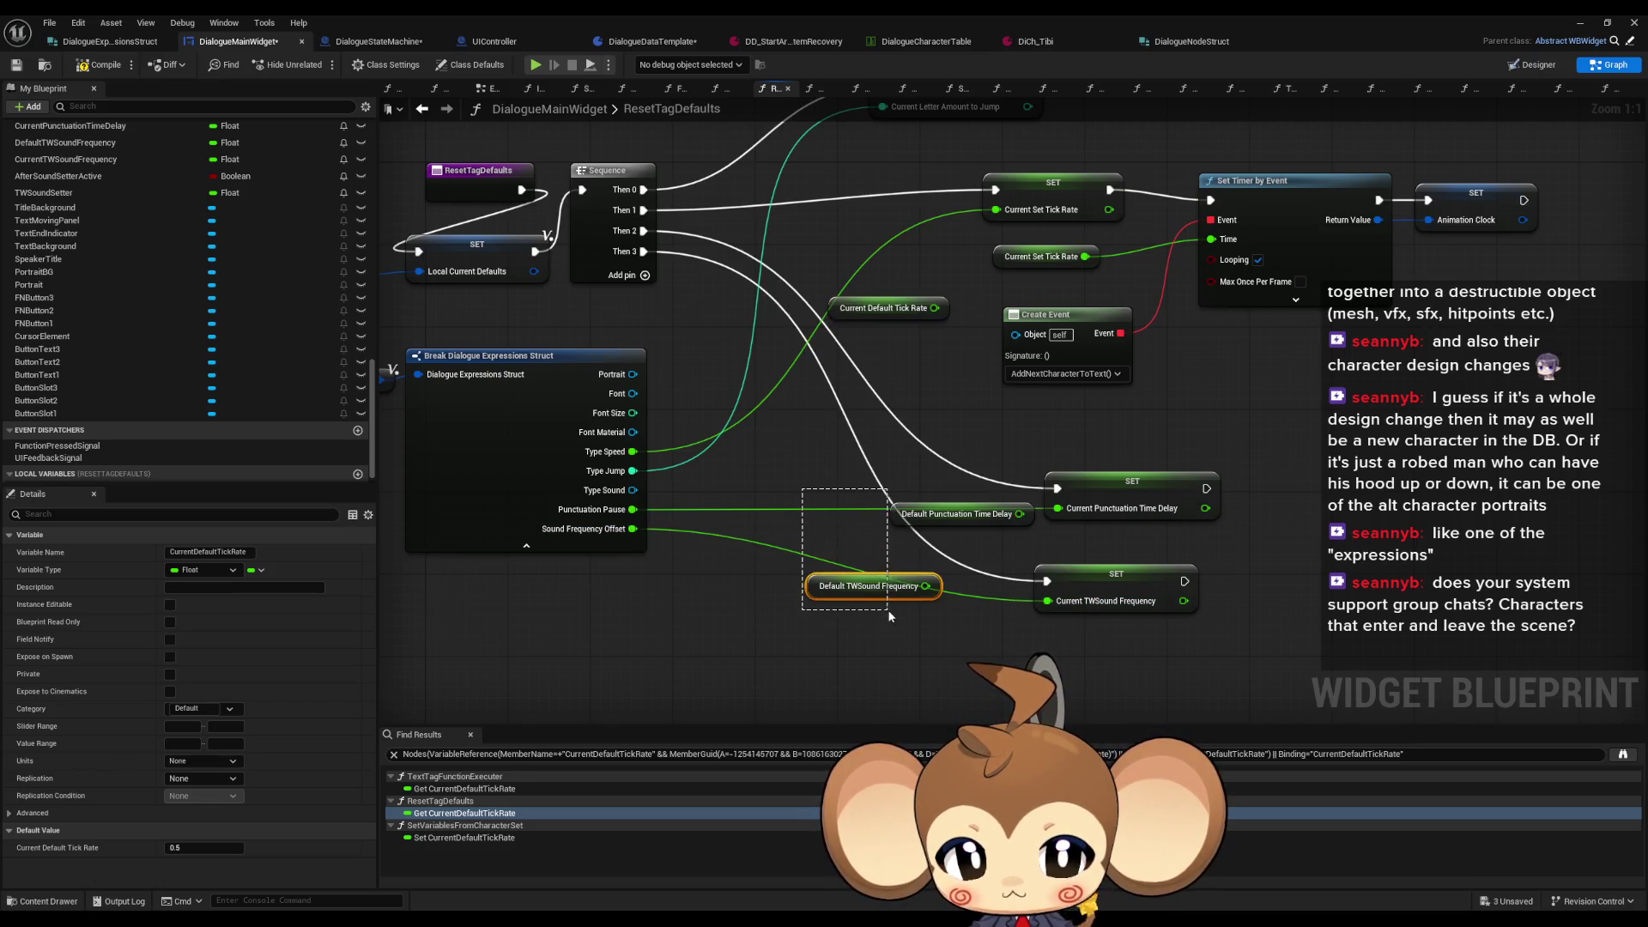
Step: Check DefaultTWSoundFrequency's references, then delete the variable and confirm
right_click(809, 582)
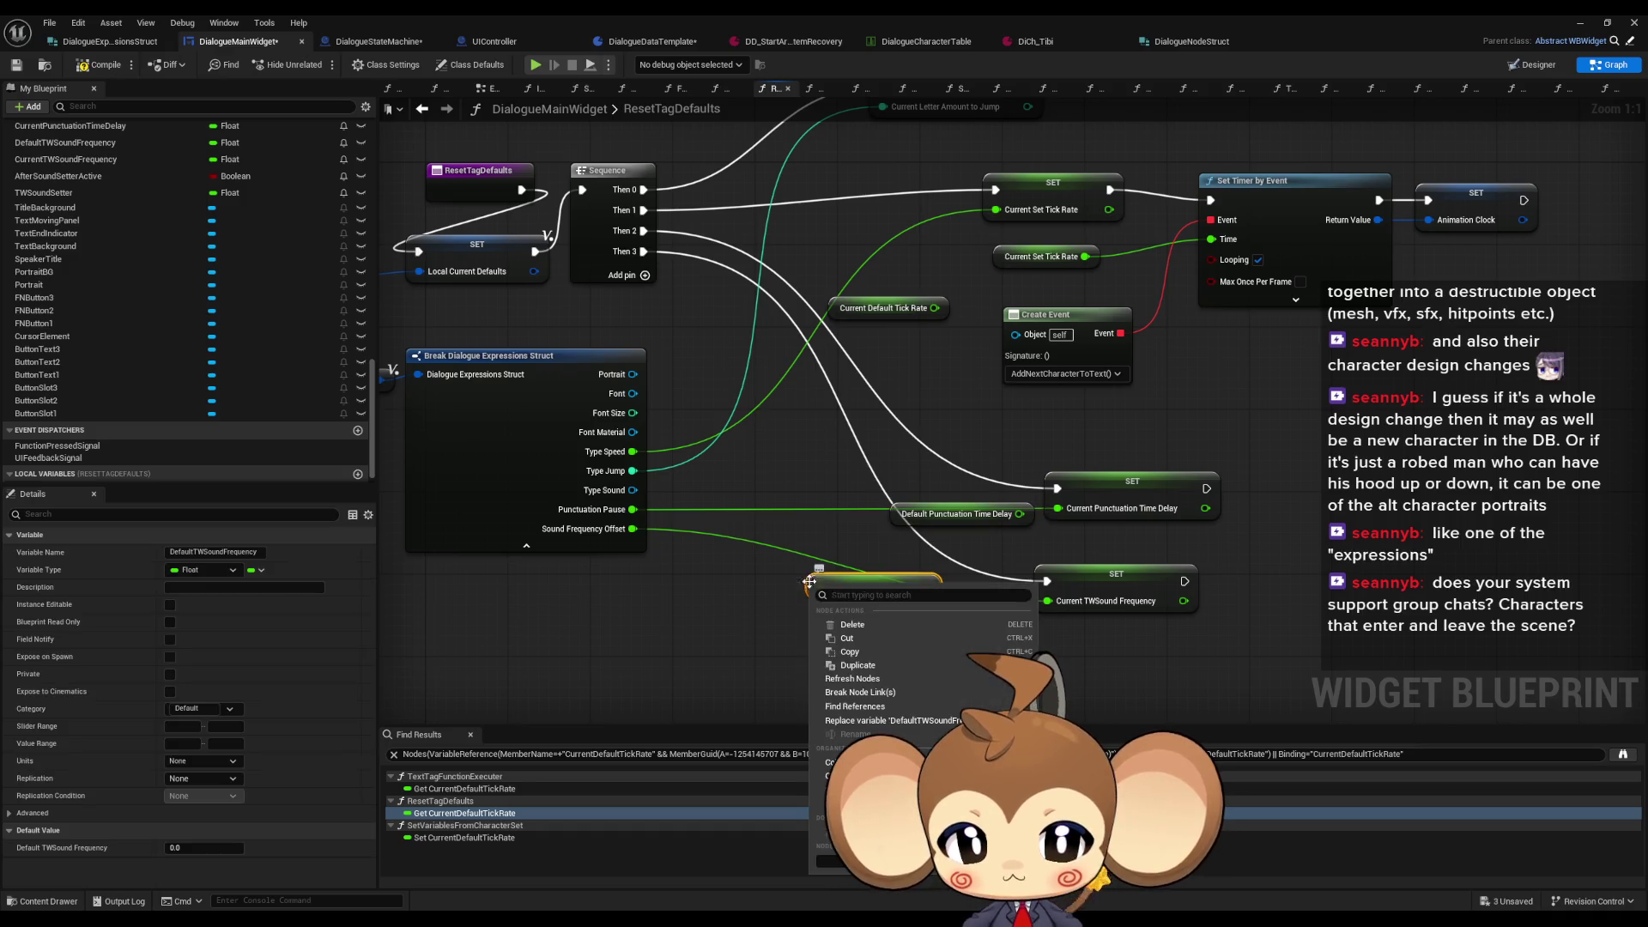
mouse_move(855, 705)
left_click(1064, 713)
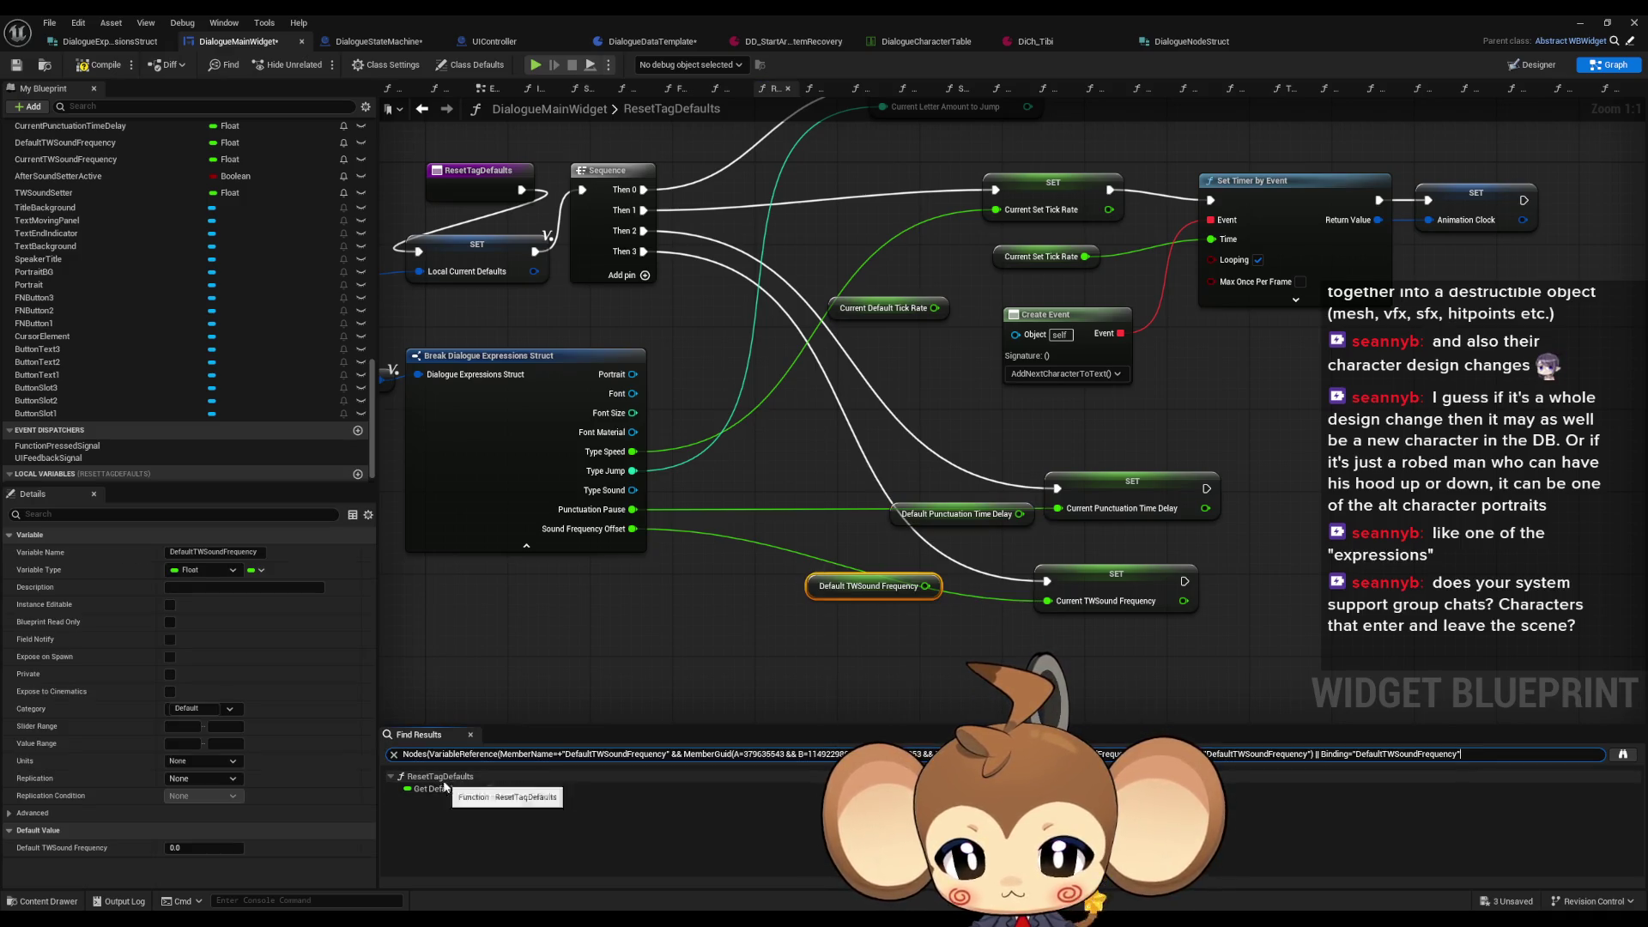
left_click(493, 788)
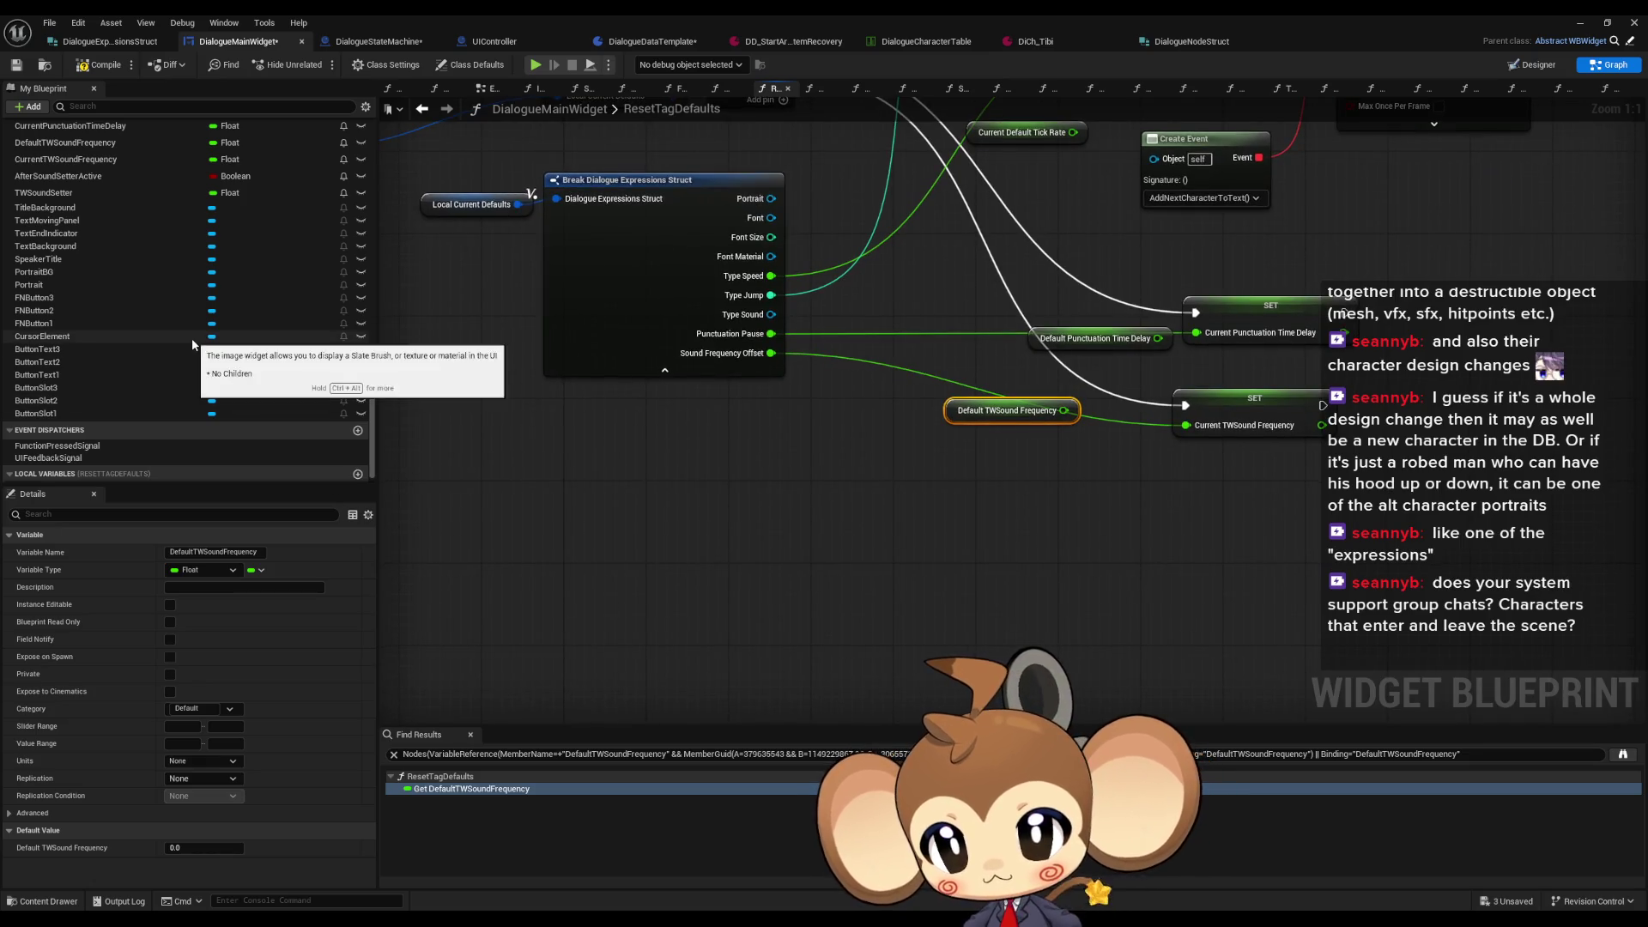
scroll(172, 344, "up", 3)
left_click(107, 289)
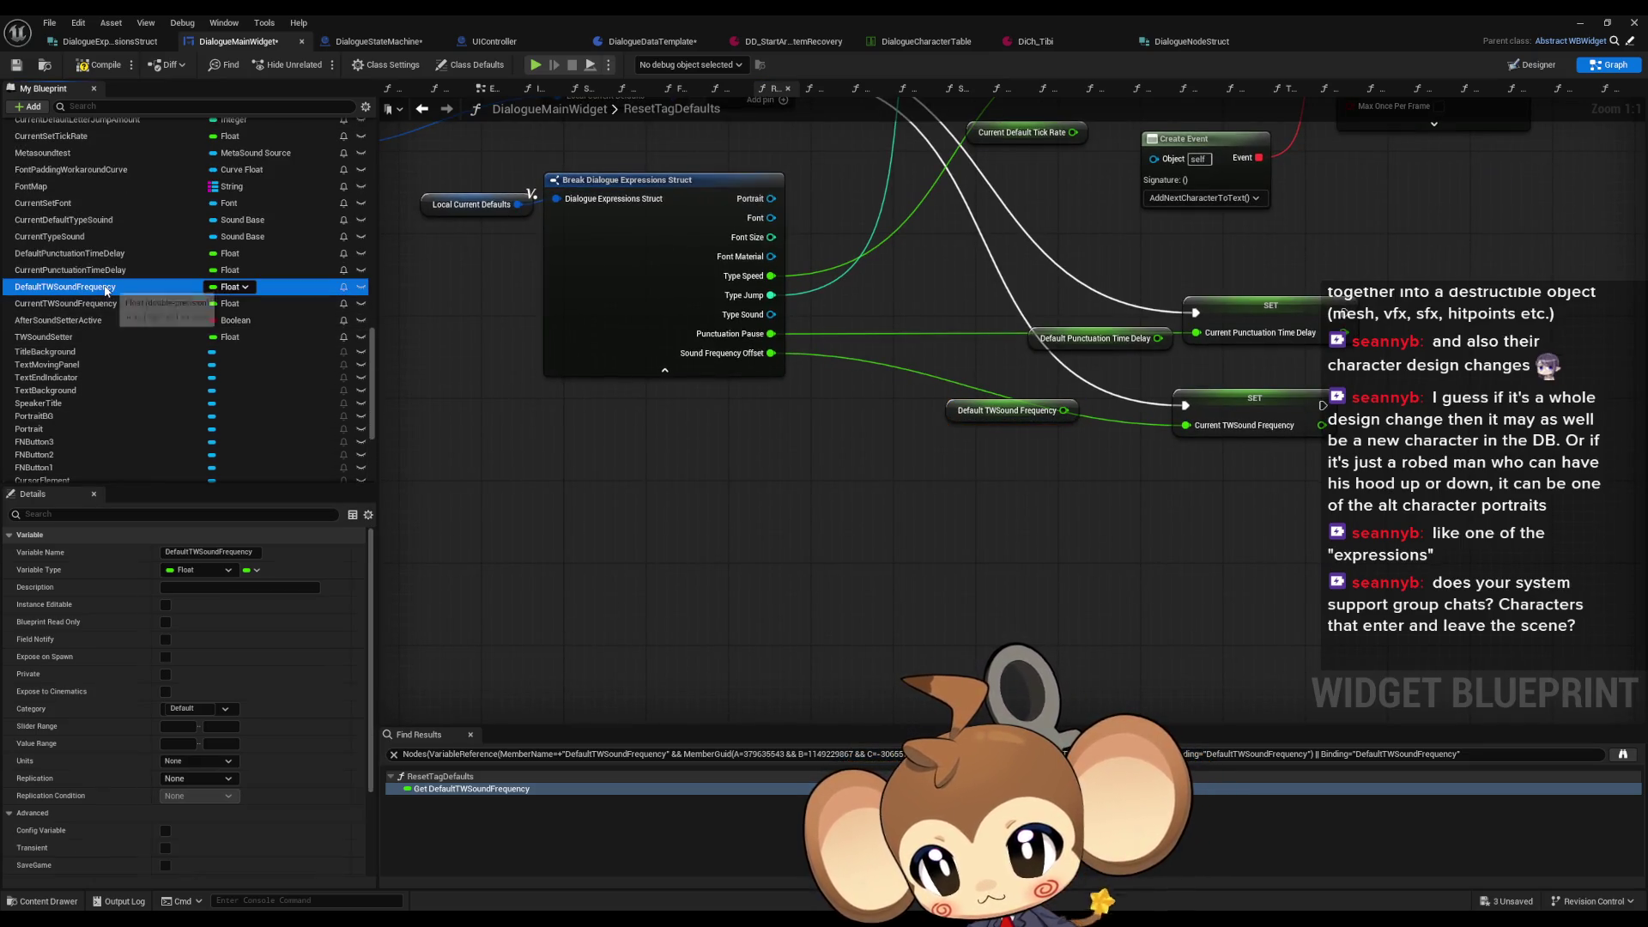
key("Delete")
left_click(926, 494)
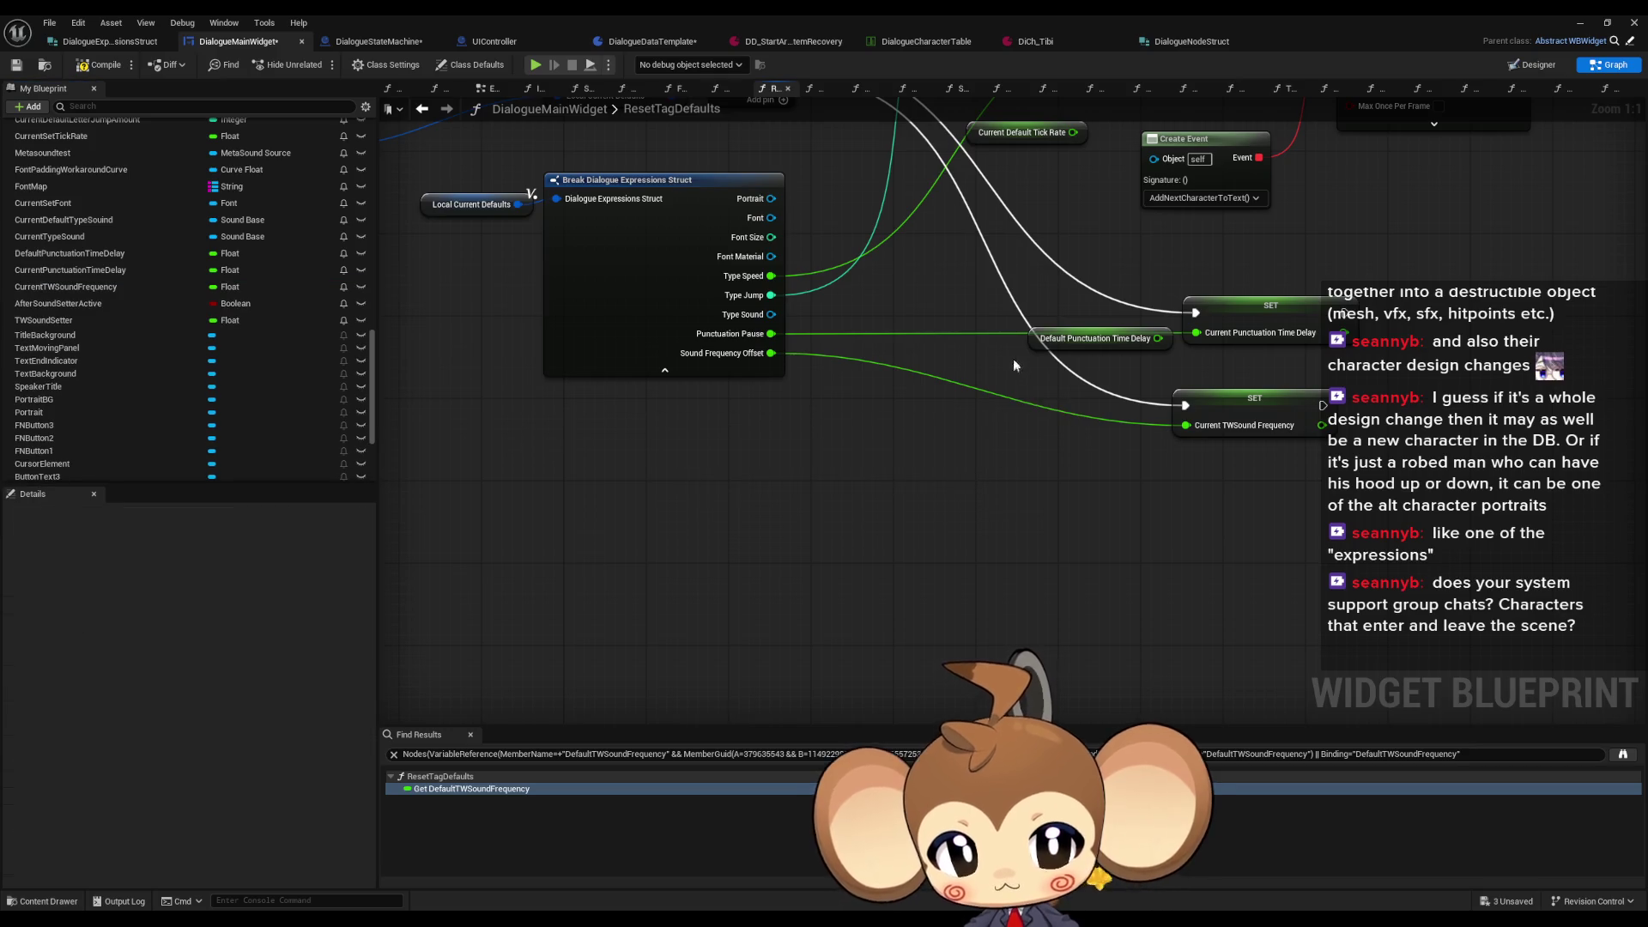
Step: Check DefaultPunctuationTimeDelay's references, then delete the variable and confirm
right_click(1032, 337)
mouse_move(1091, 468)
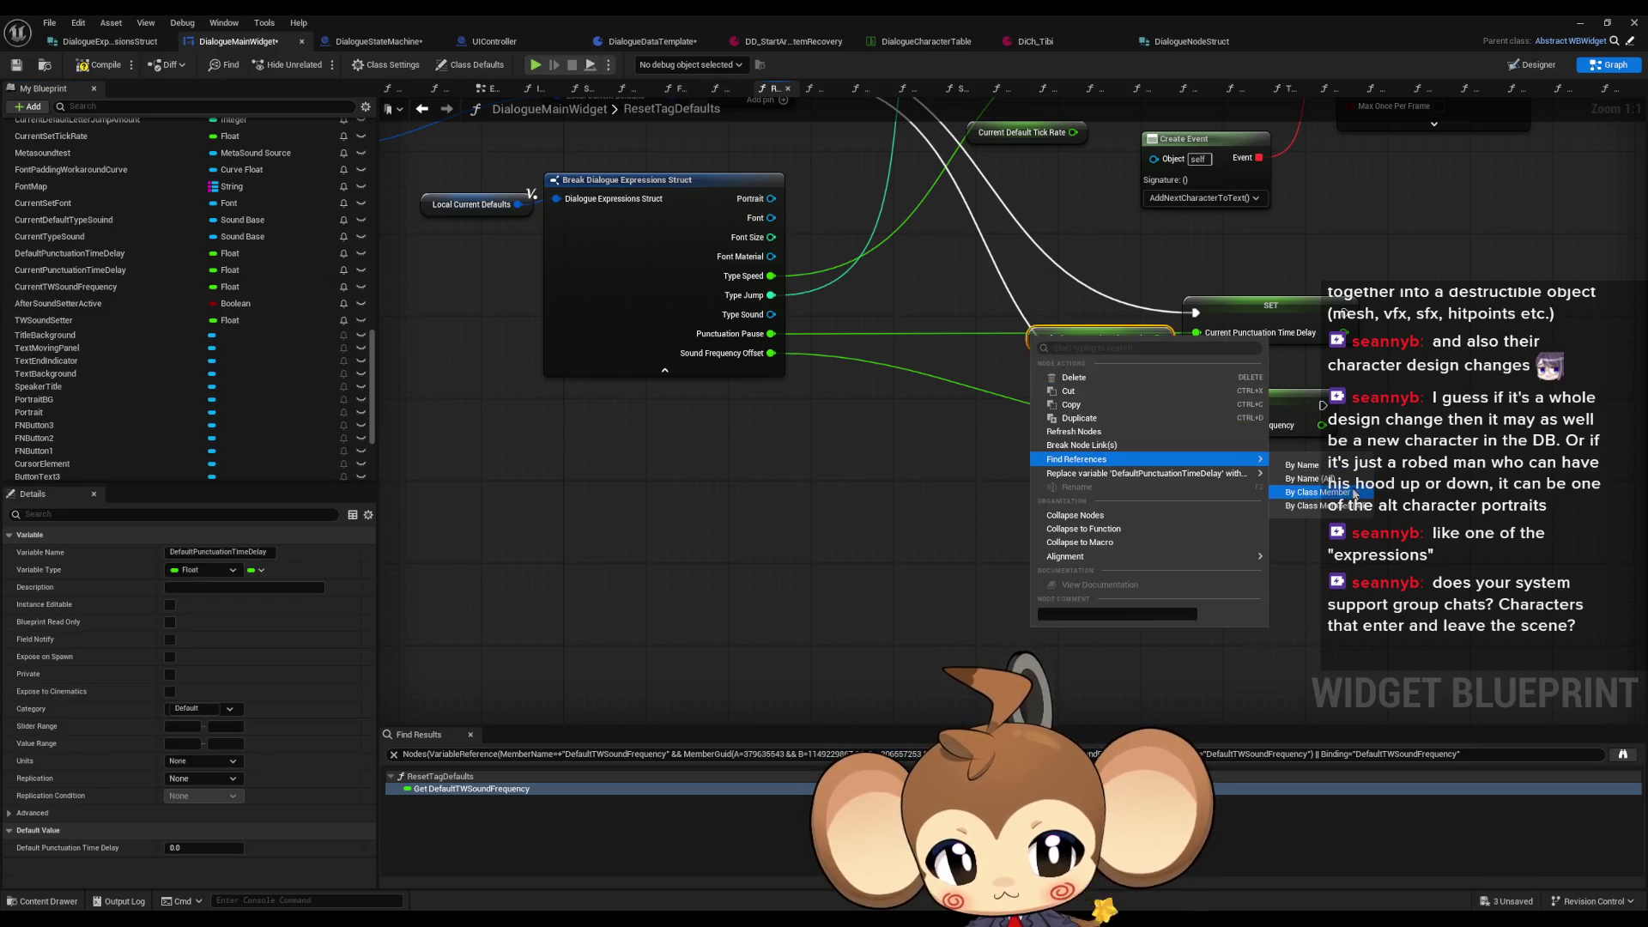
left_click(1301, 464)
left_click(447, 790)
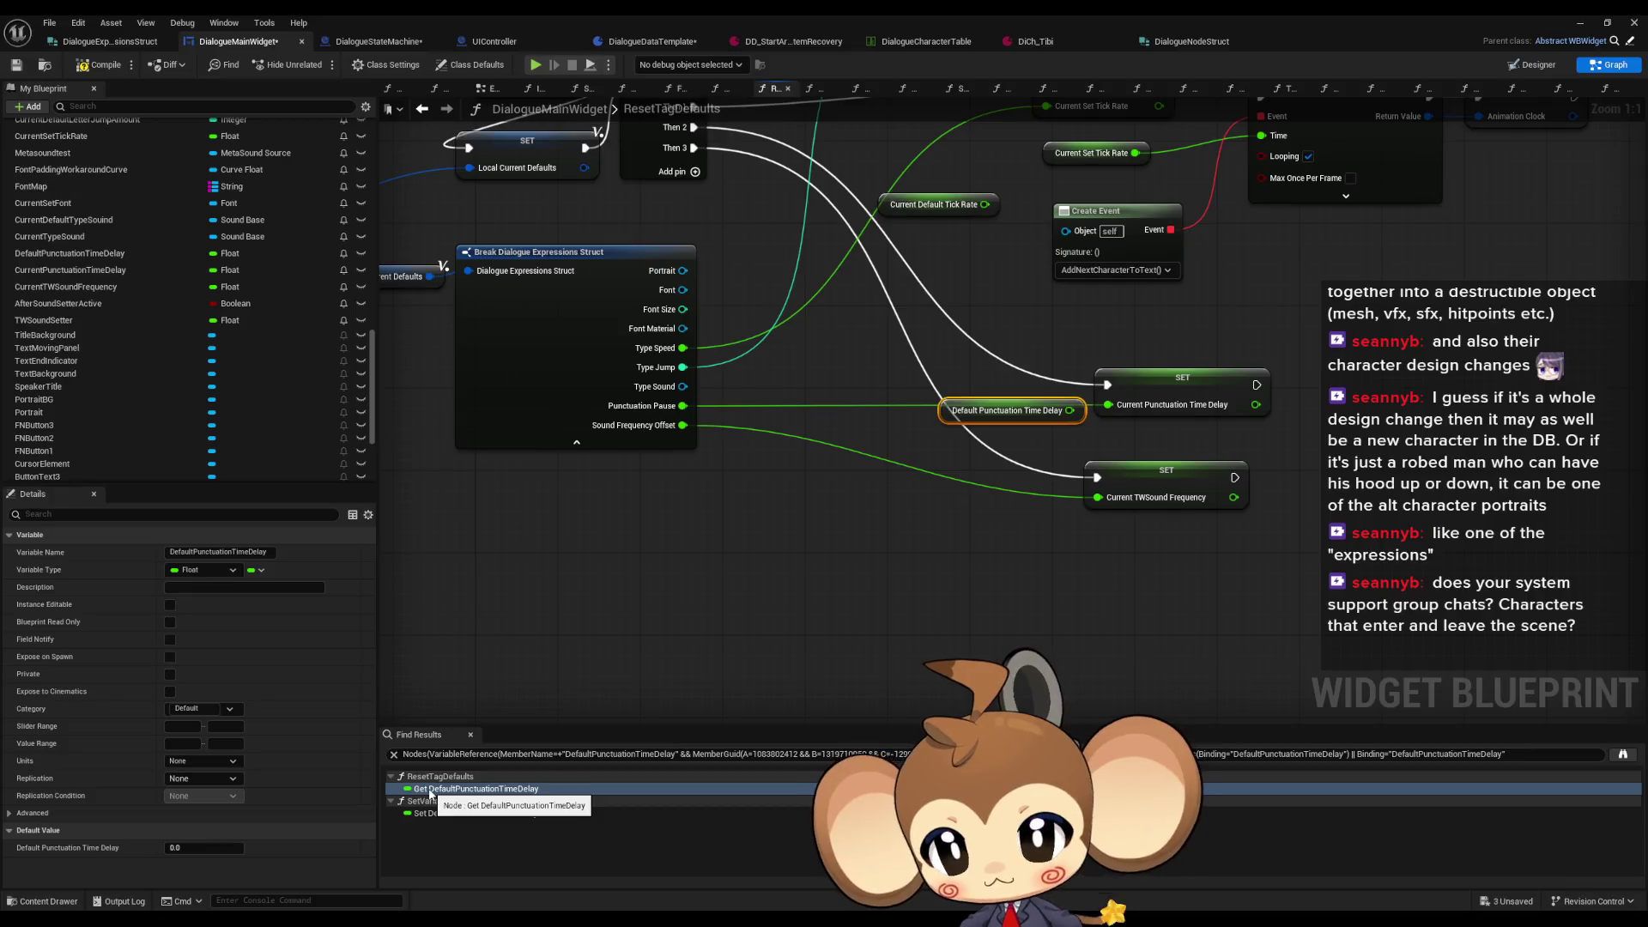
left_click(111, 254)
key("Delete")
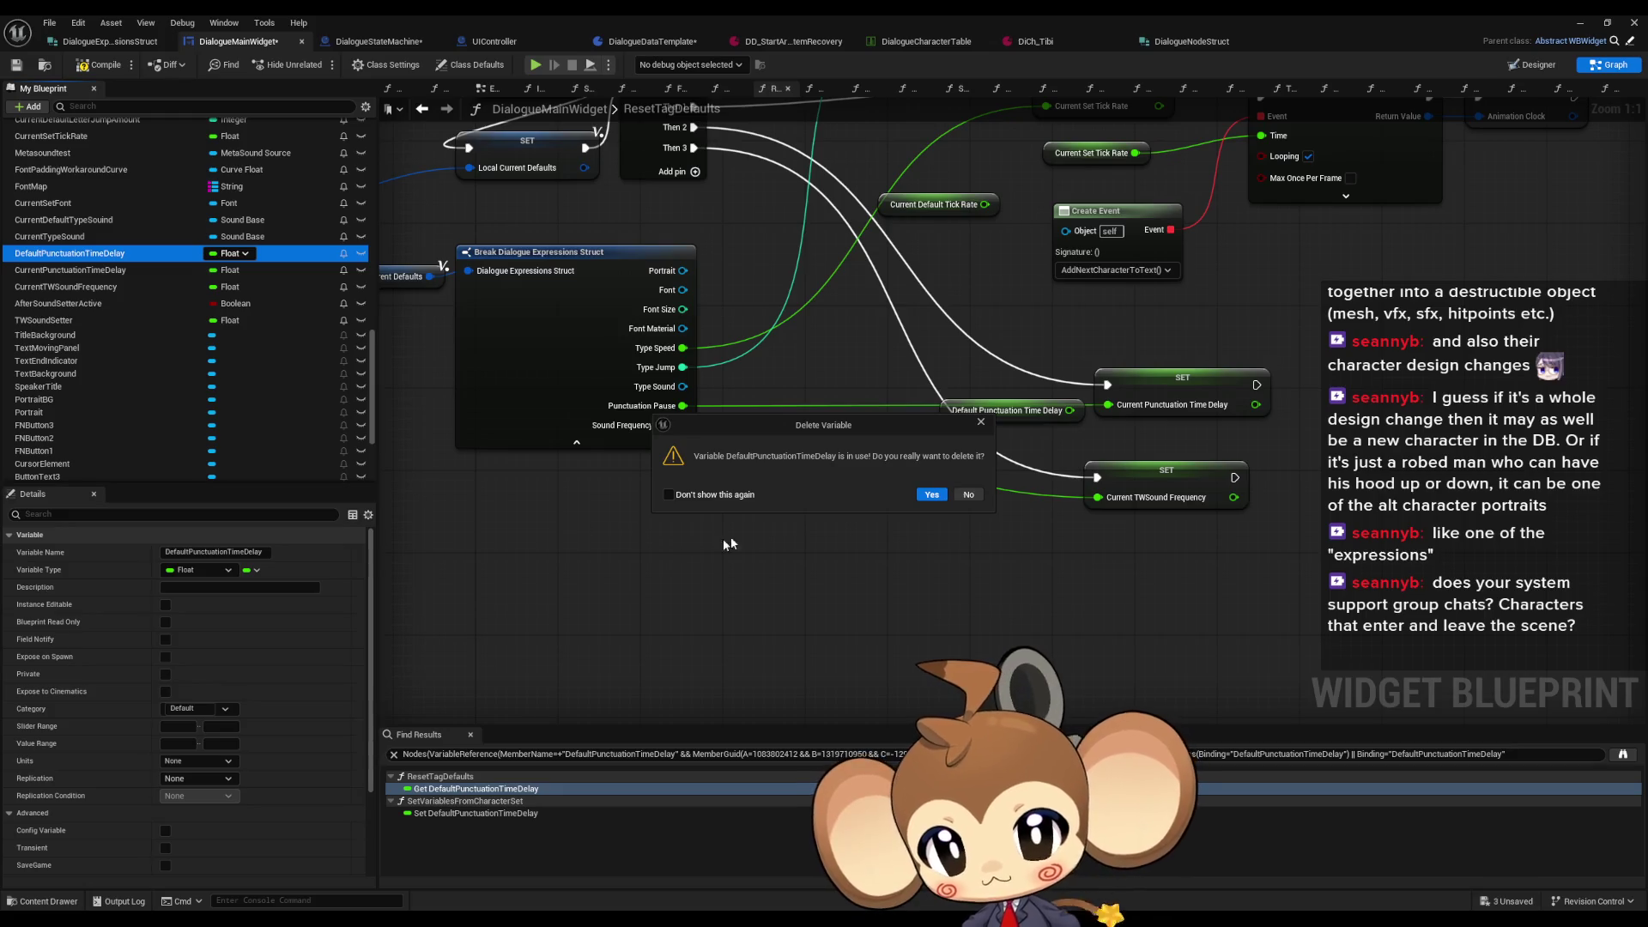
left_click(925, 496)
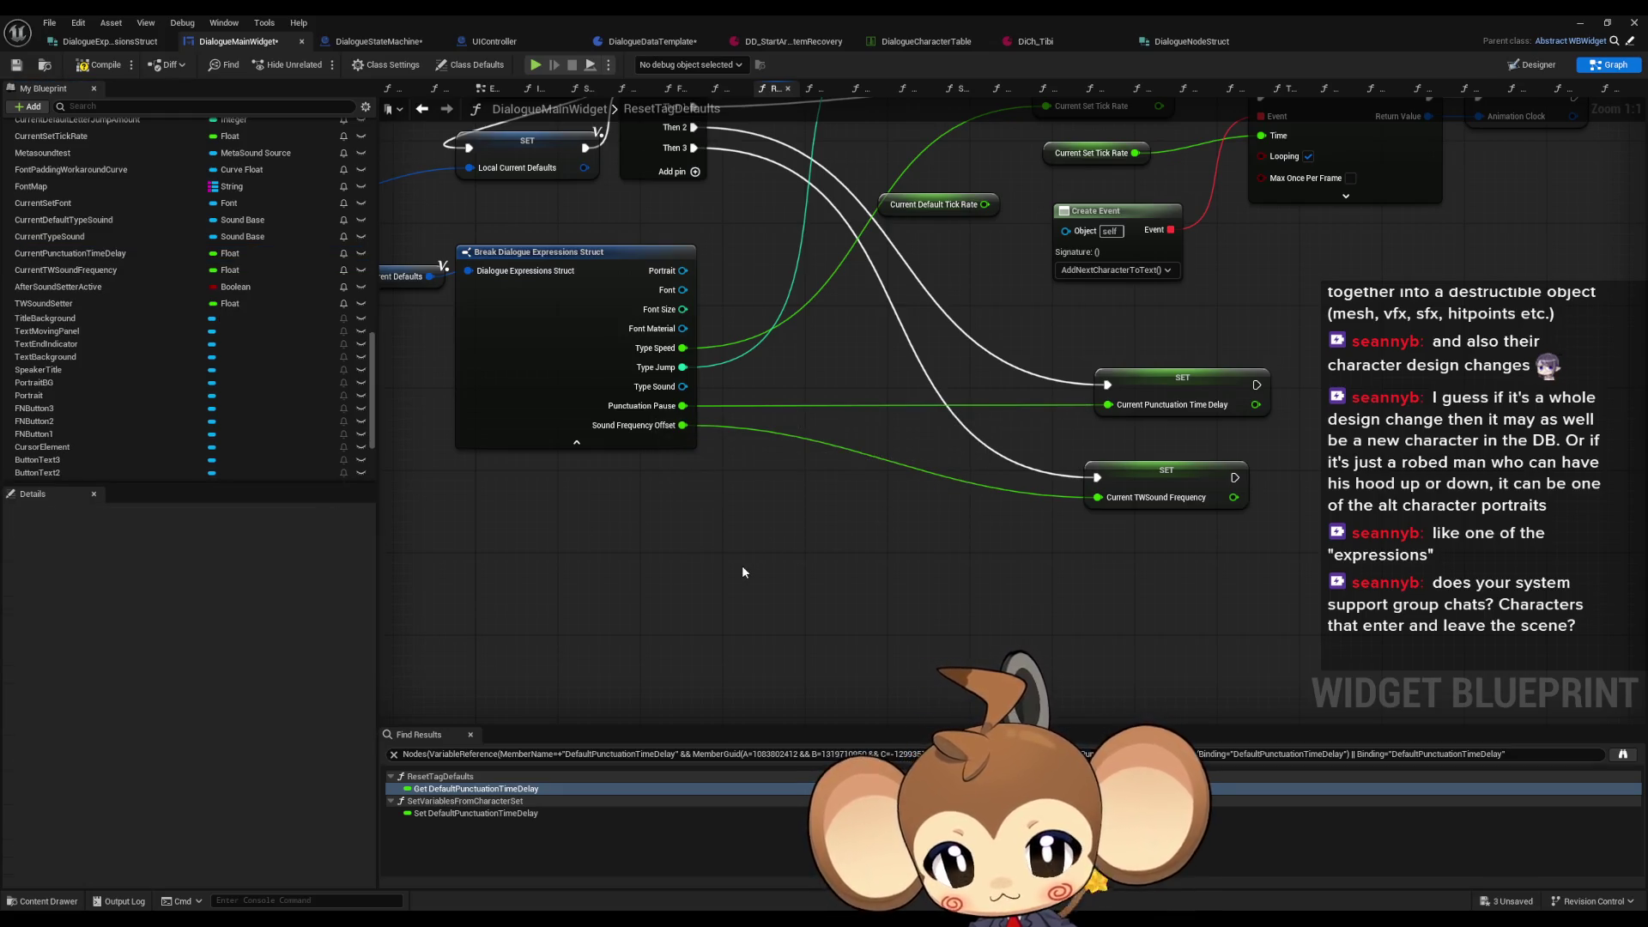
mouse_move(742, 565)
left_mouse_down()
mouse_move(815, 596)
mouse_move(829, 631)
left_mouse_up()
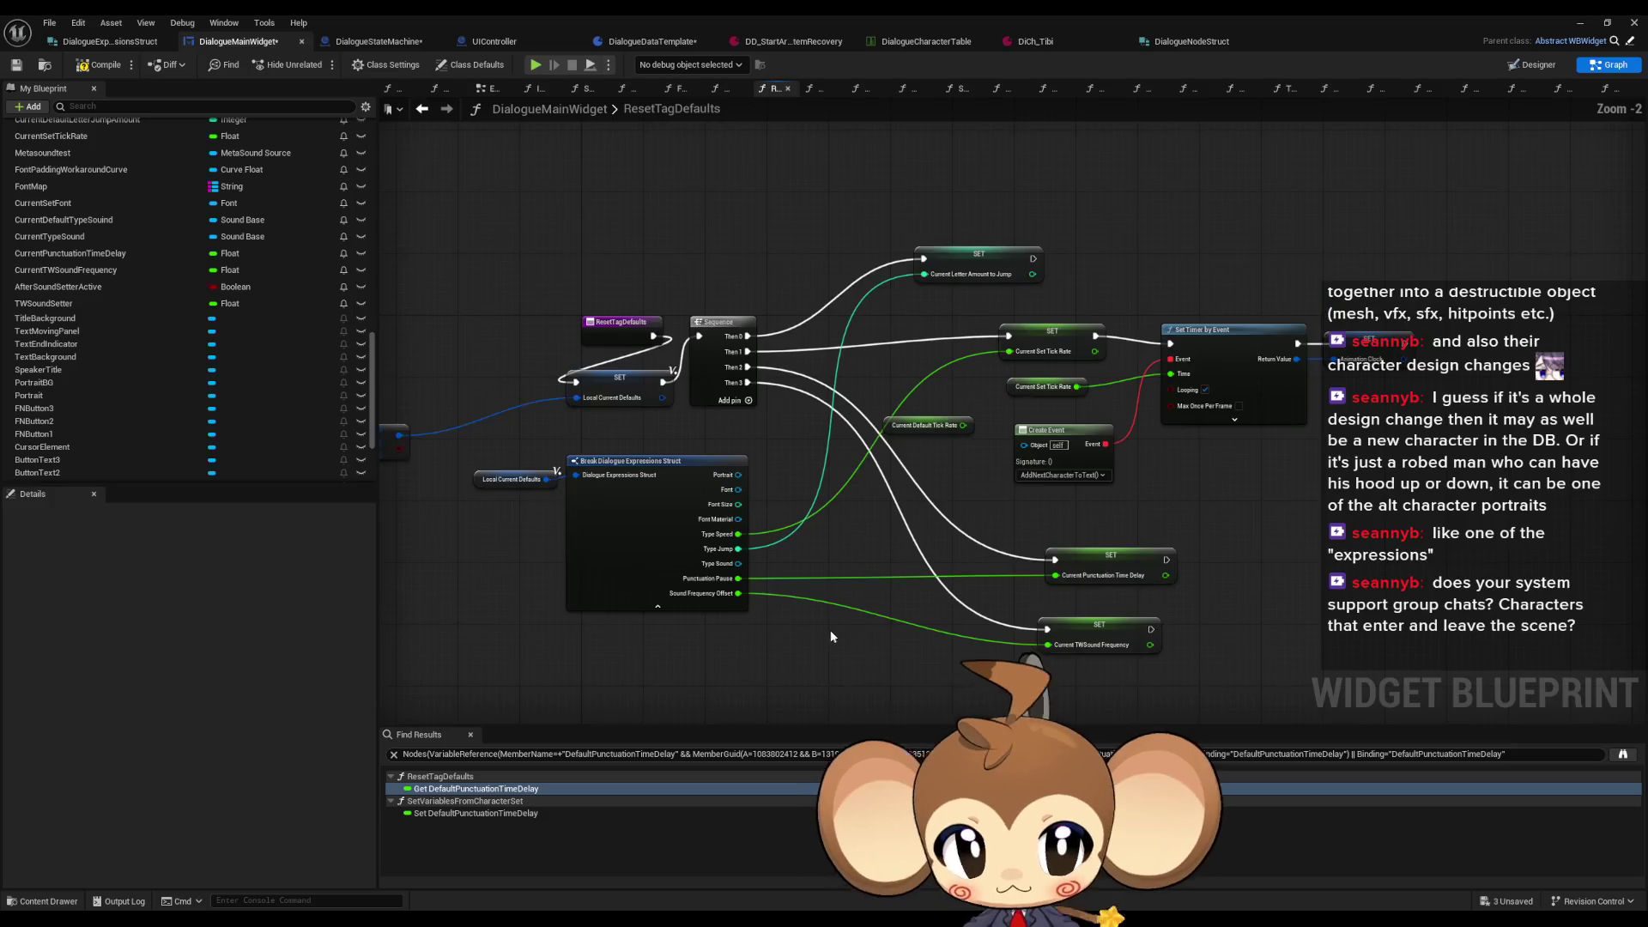
Step: Zoom out to review the rewired ResetTagDefaults graph and save DialogueMainWidget with Ctrl+S
scroll(829, 631, "down", 1)
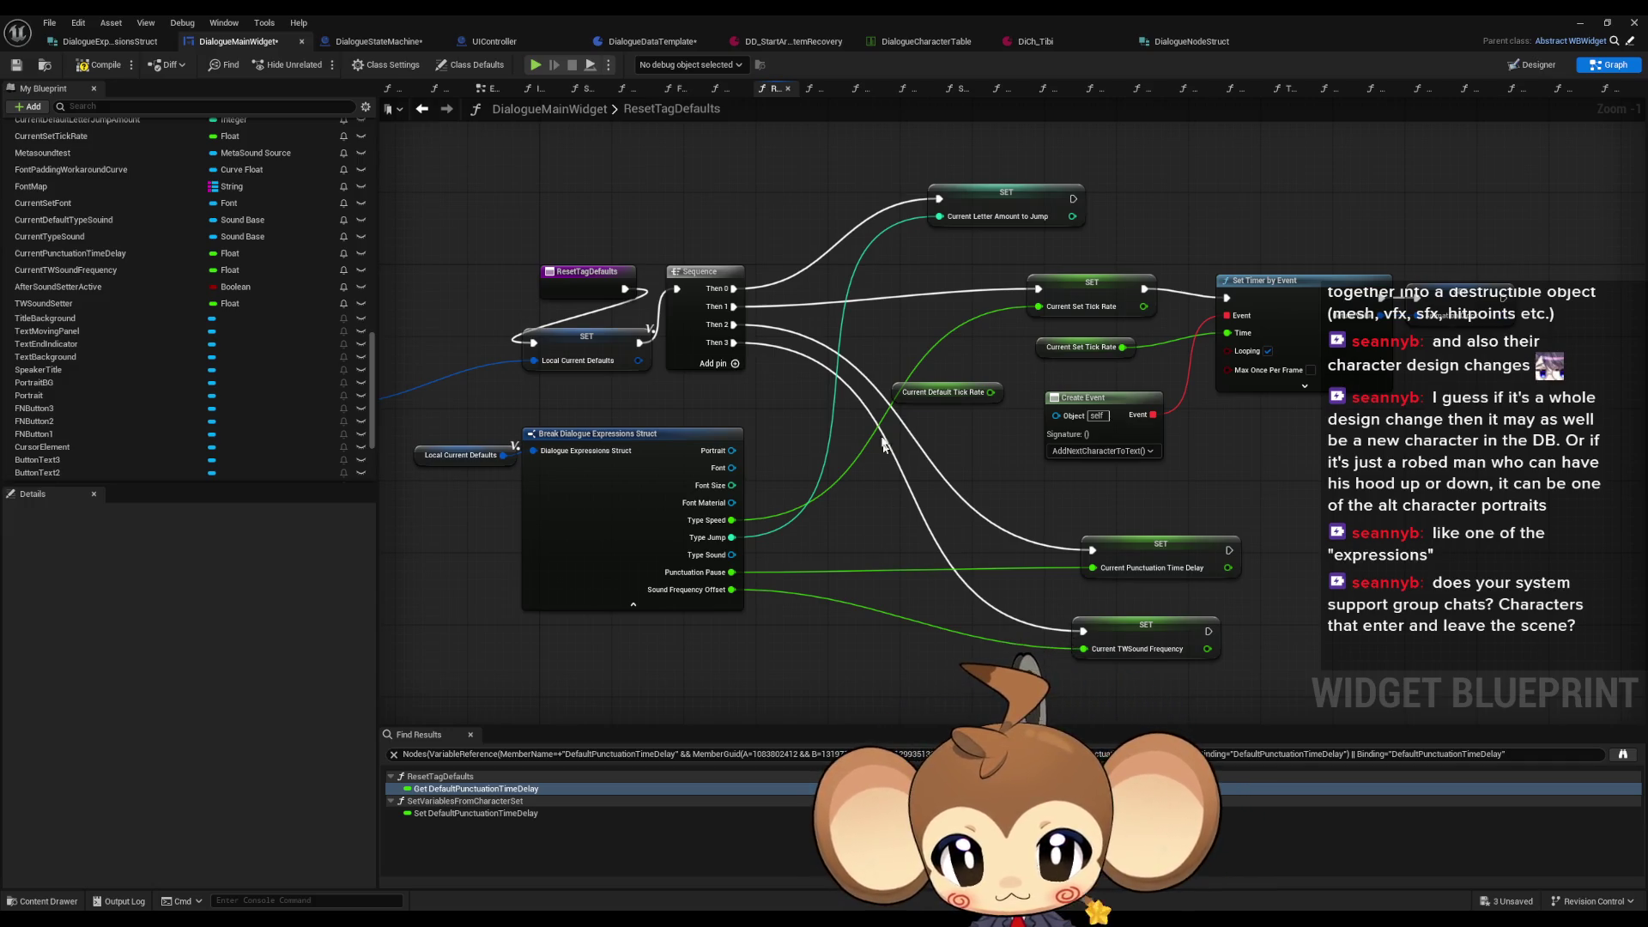
scroll(1047, 435, "down", 1)
scroll(1028, 476, "down", 1)
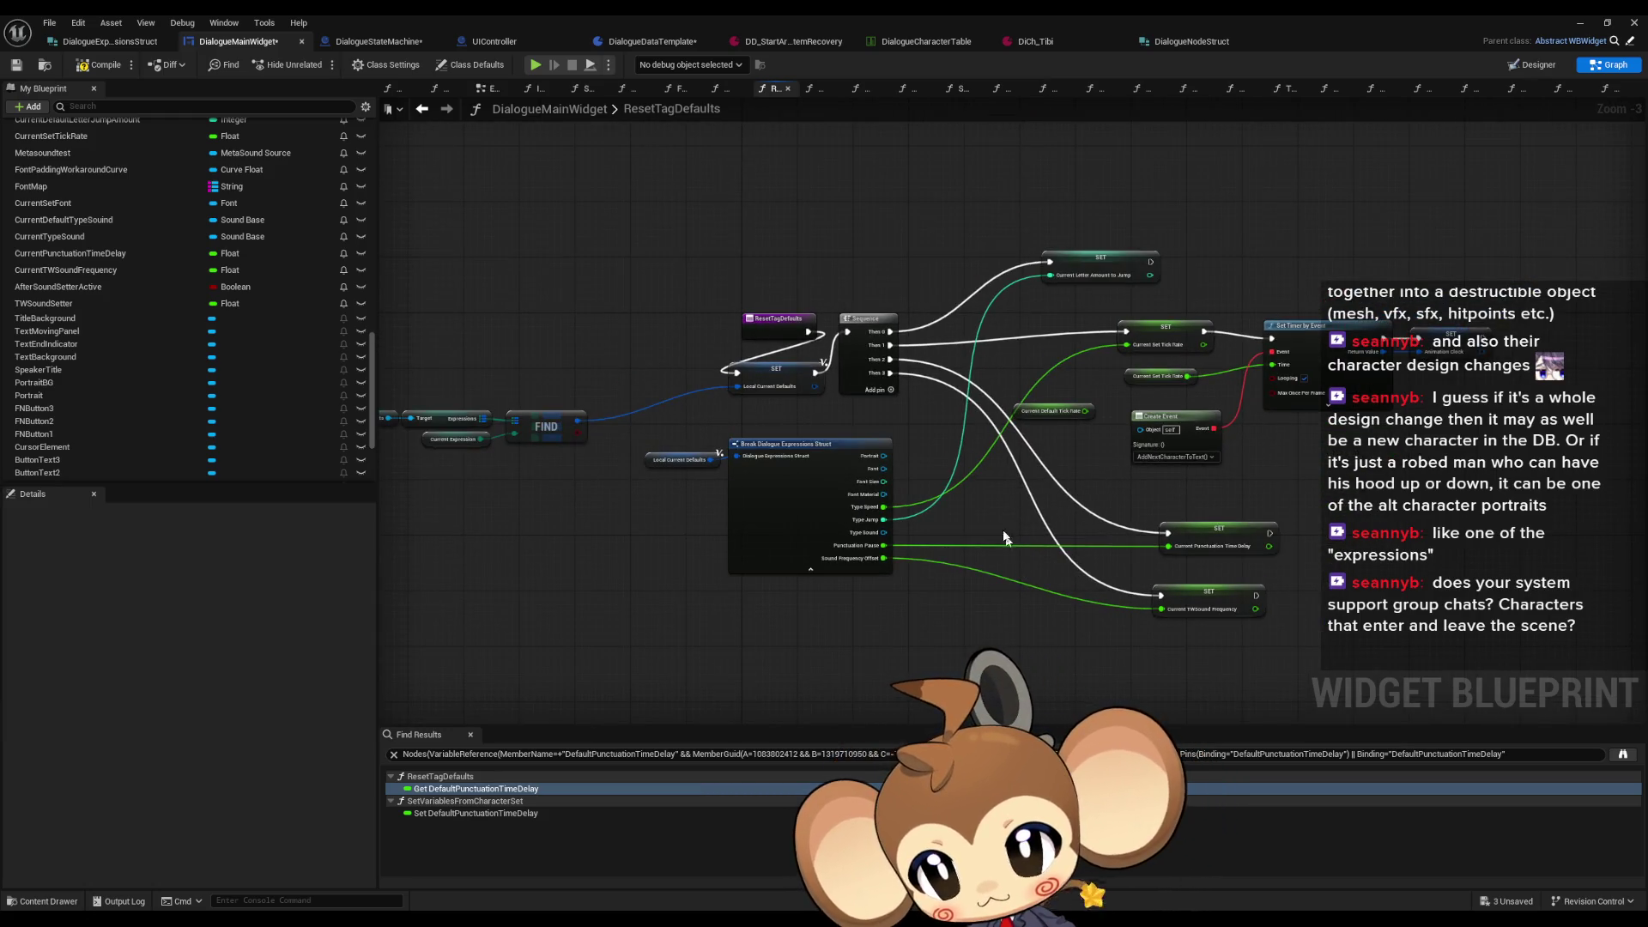
key("ctrl+s")
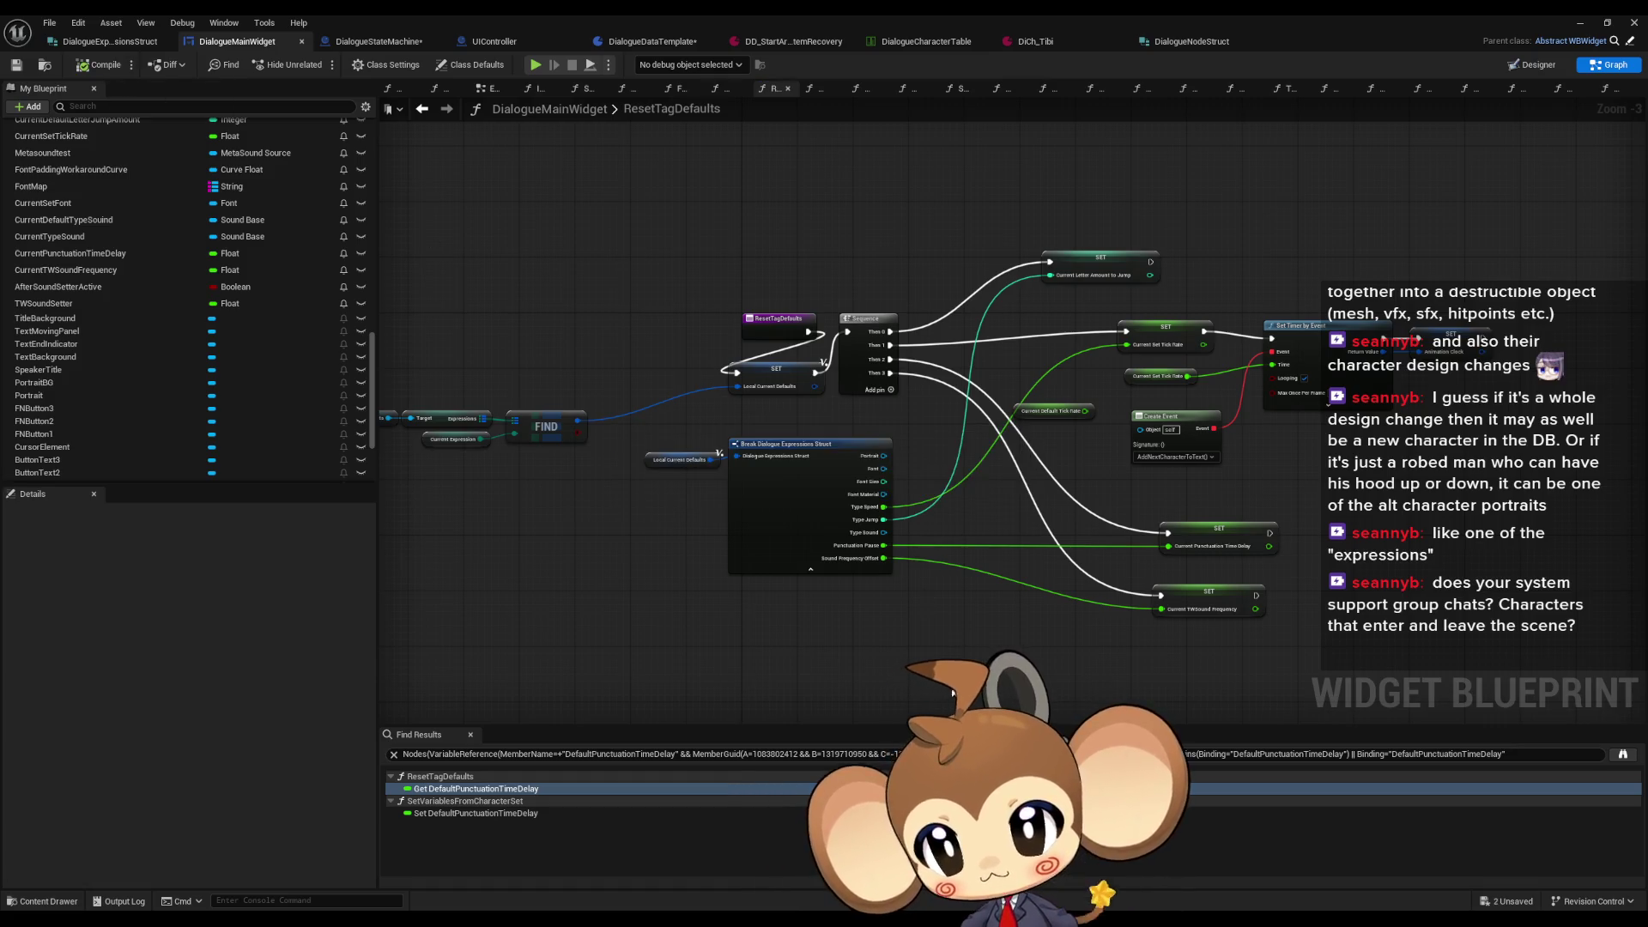
scroll(893, 575, "up", 3)
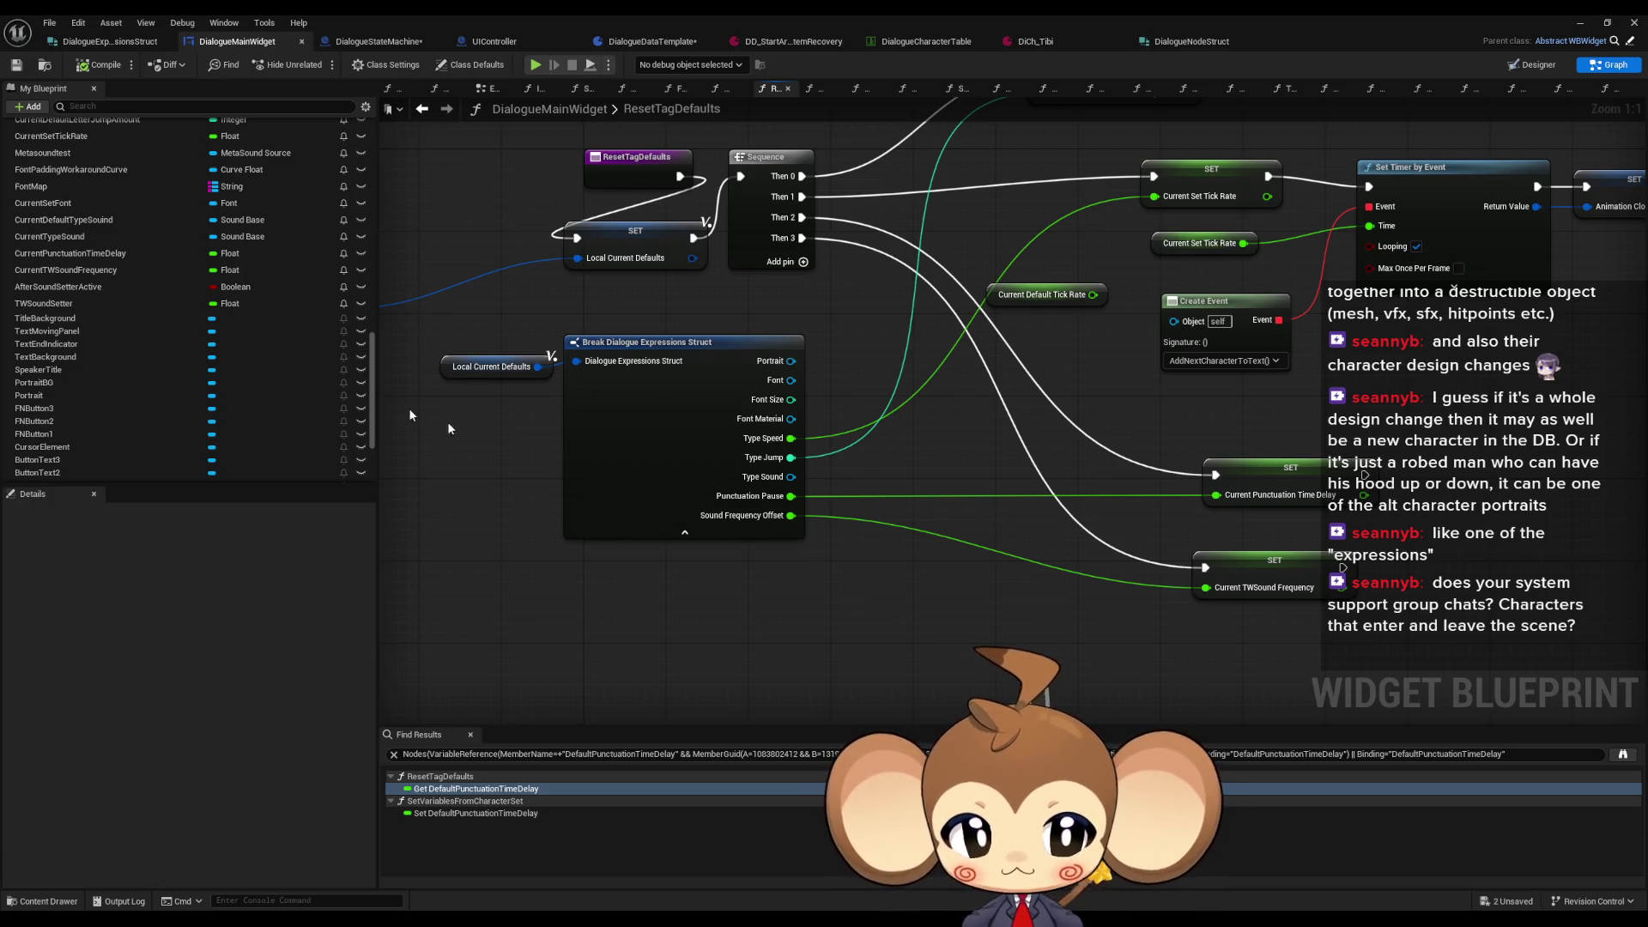
scroll(235, 396, "up", 5)
scroll(235, 395, "up", 5)
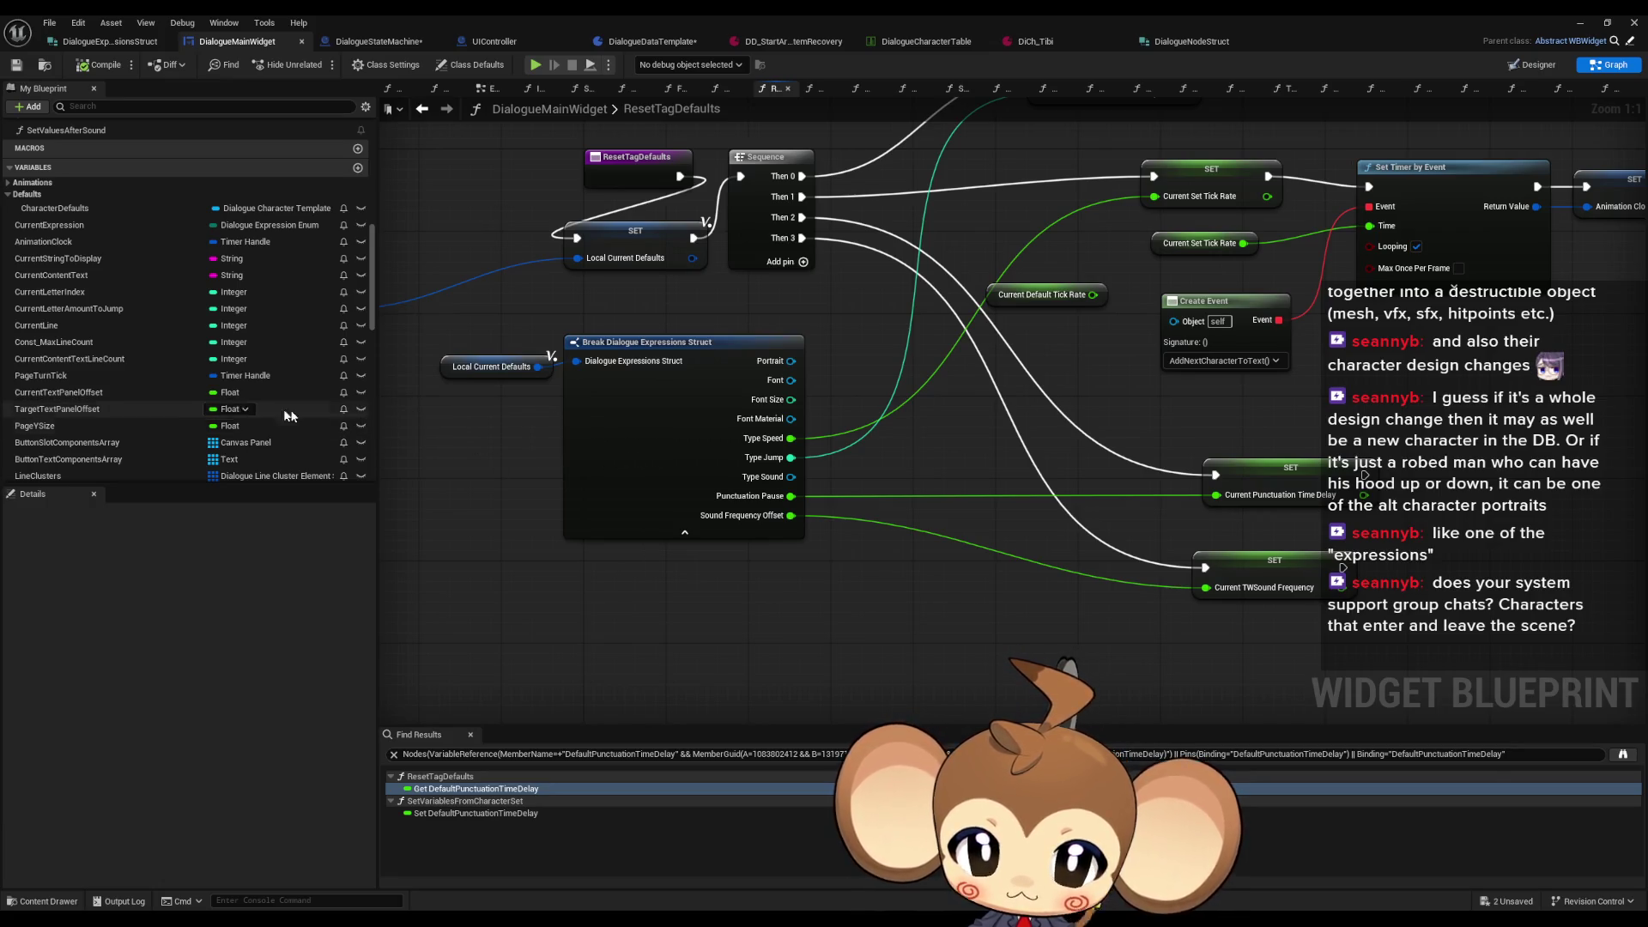
Step: Open TextTagFunctionExecuter and pan across its per-tag groups of text-tag handling nodes
scroll(160, 415, "up", 5)
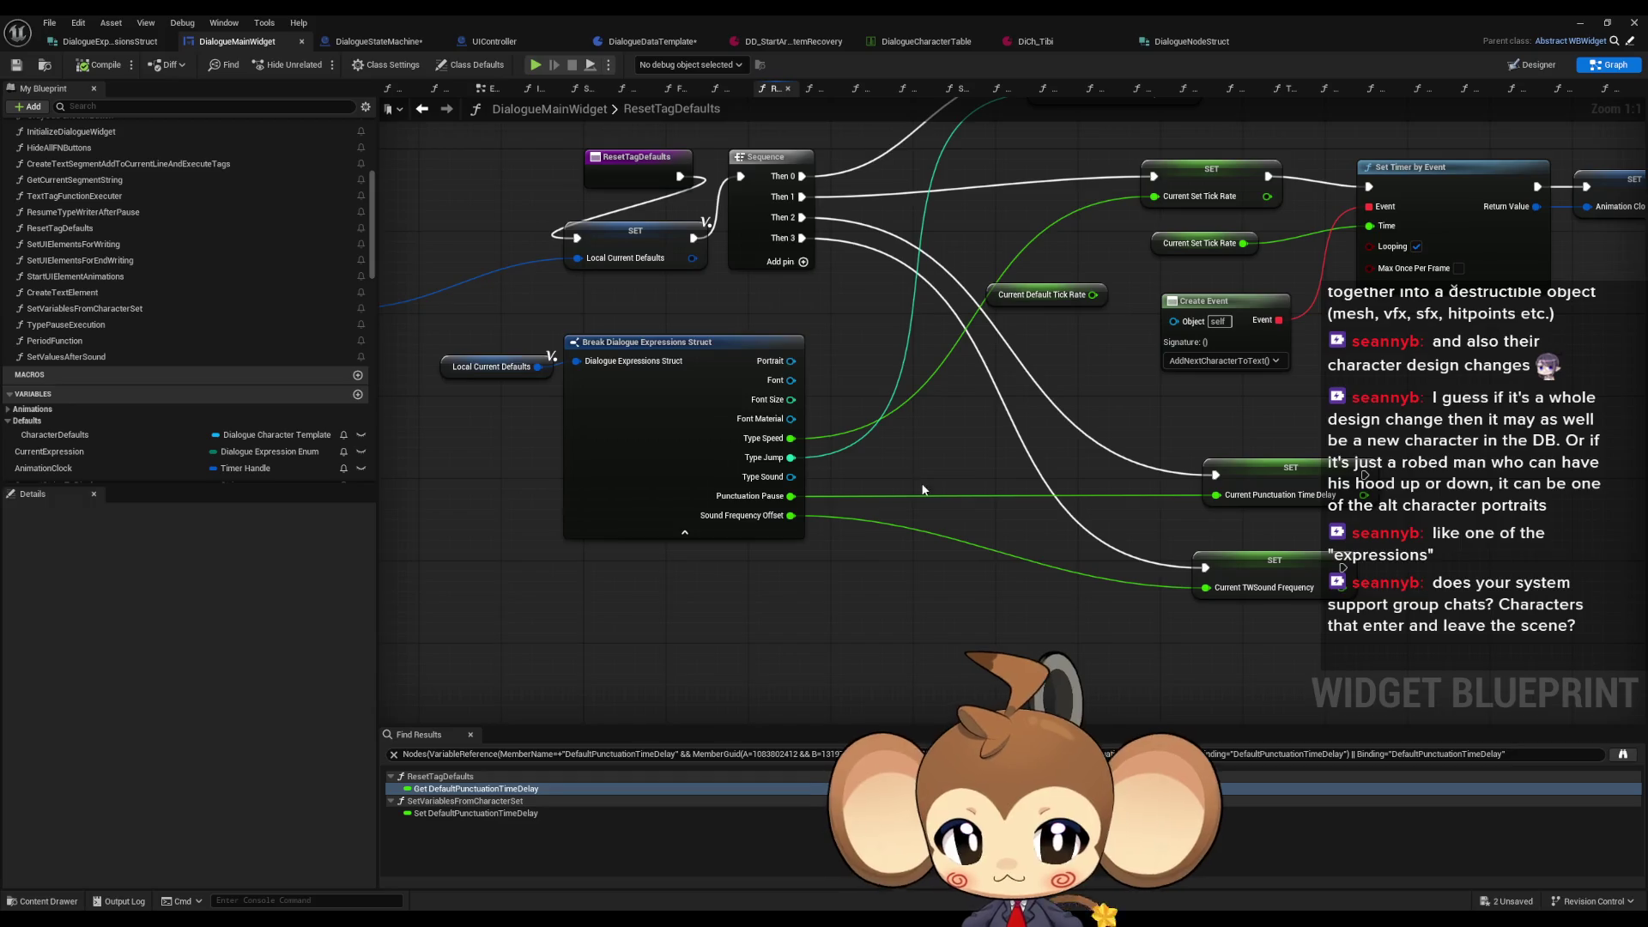
scroll(692, 486, "down", 1)
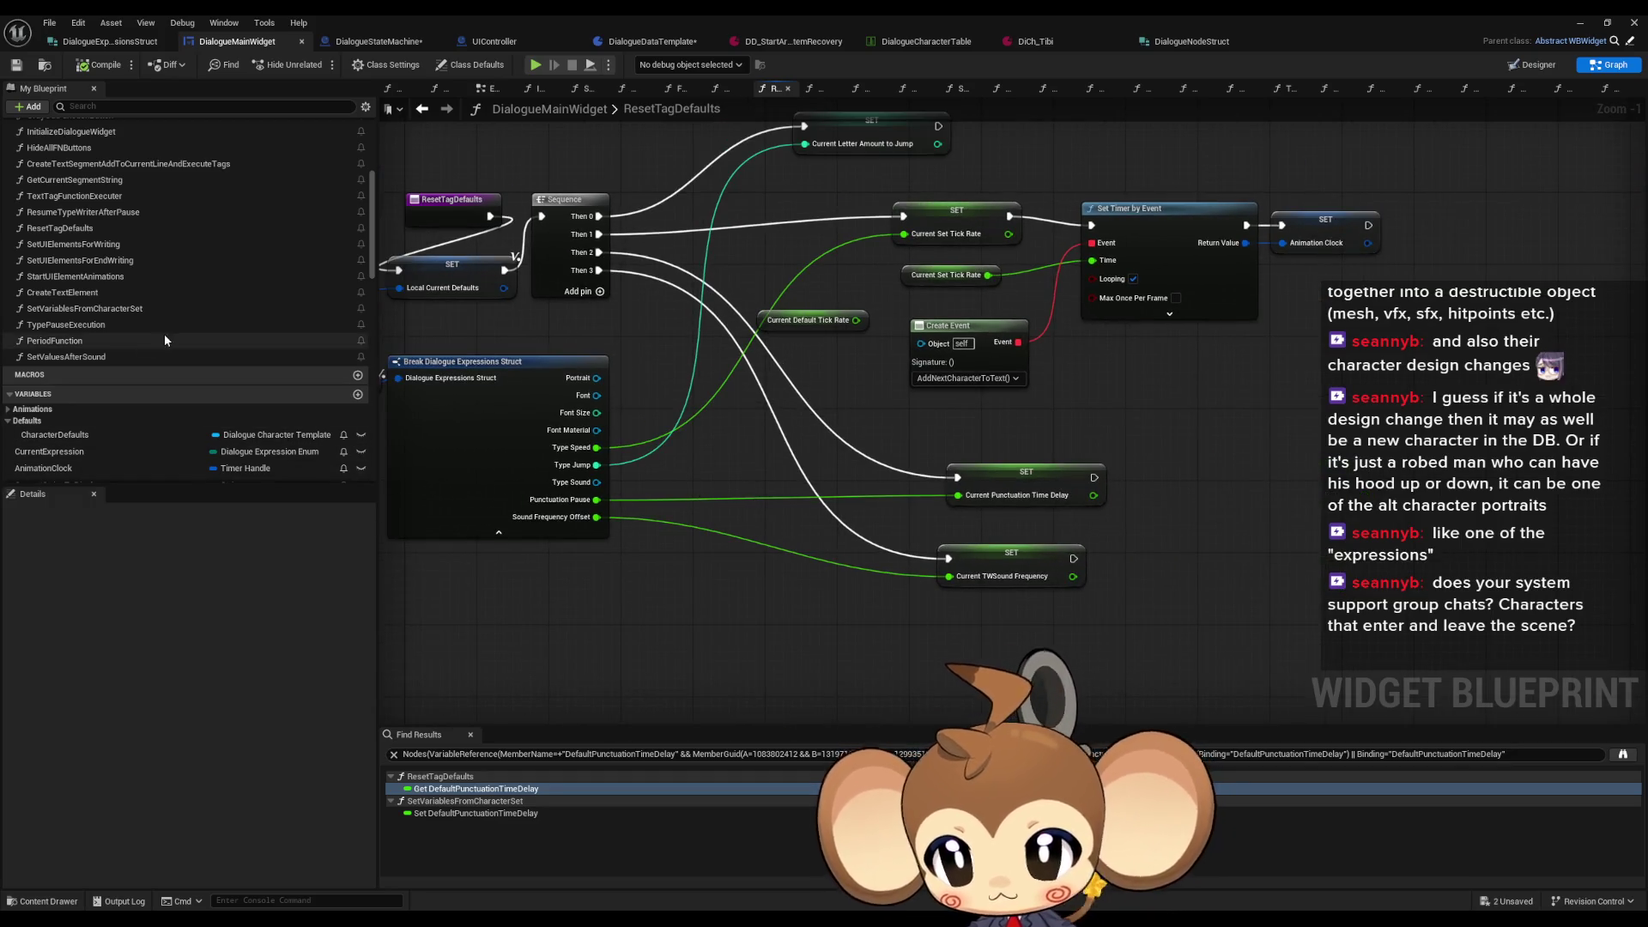
scroll(67, 230, "up", 1)
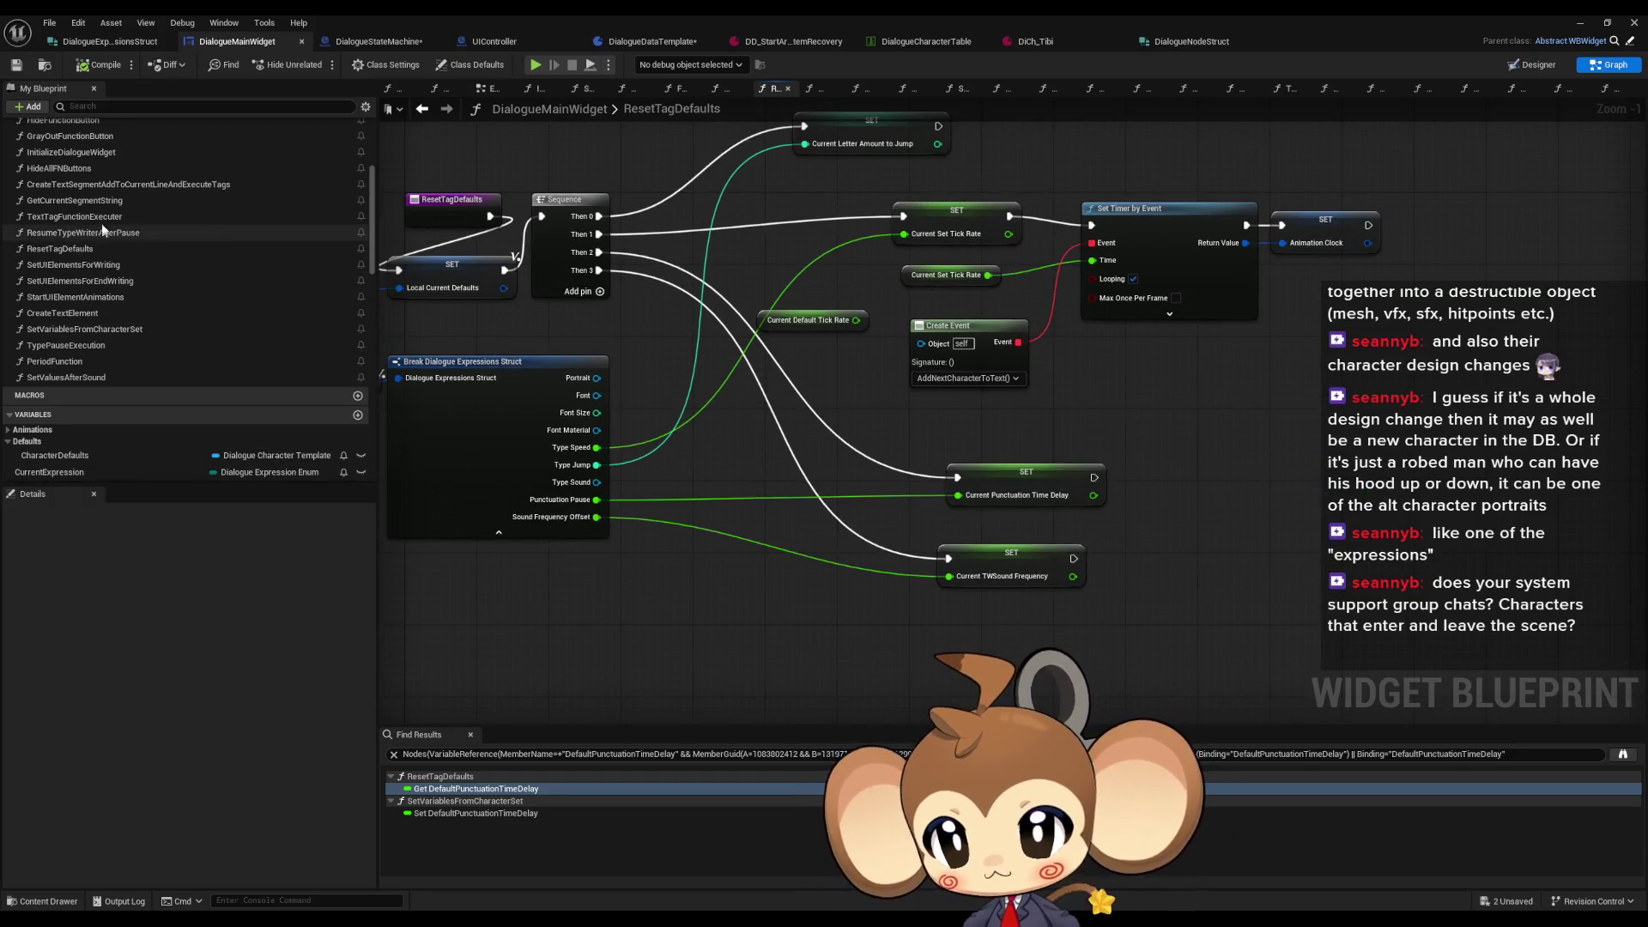
double_click(97, 218)
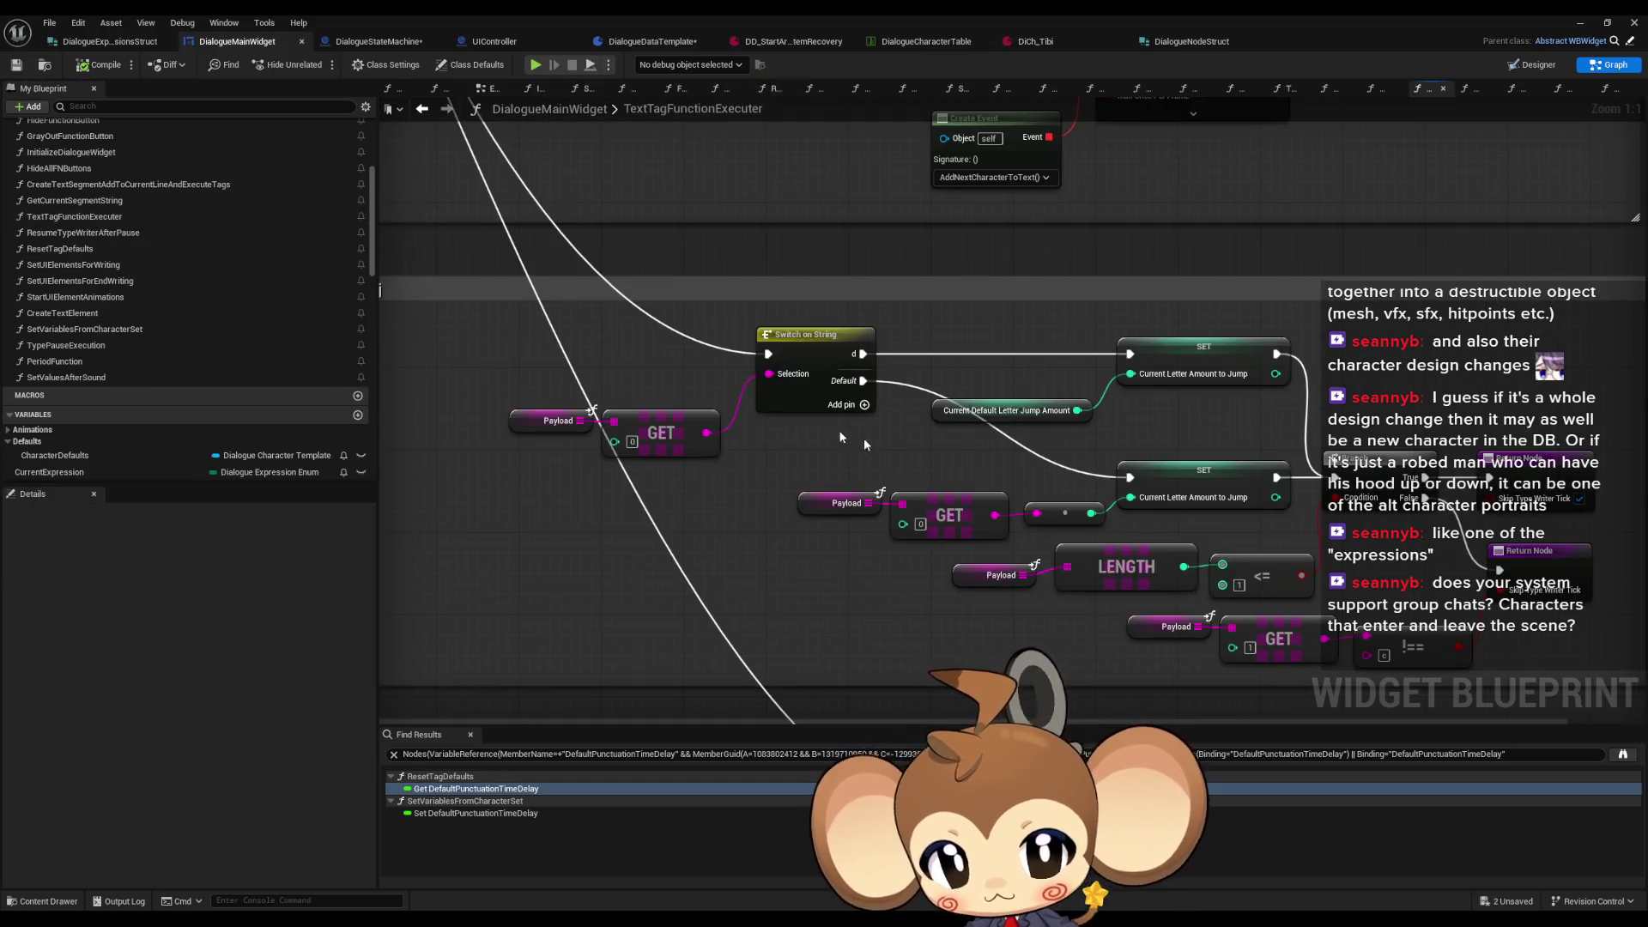
scroll(1001, 441, "up", 2)
scroll(1001, 440, "down", 4)
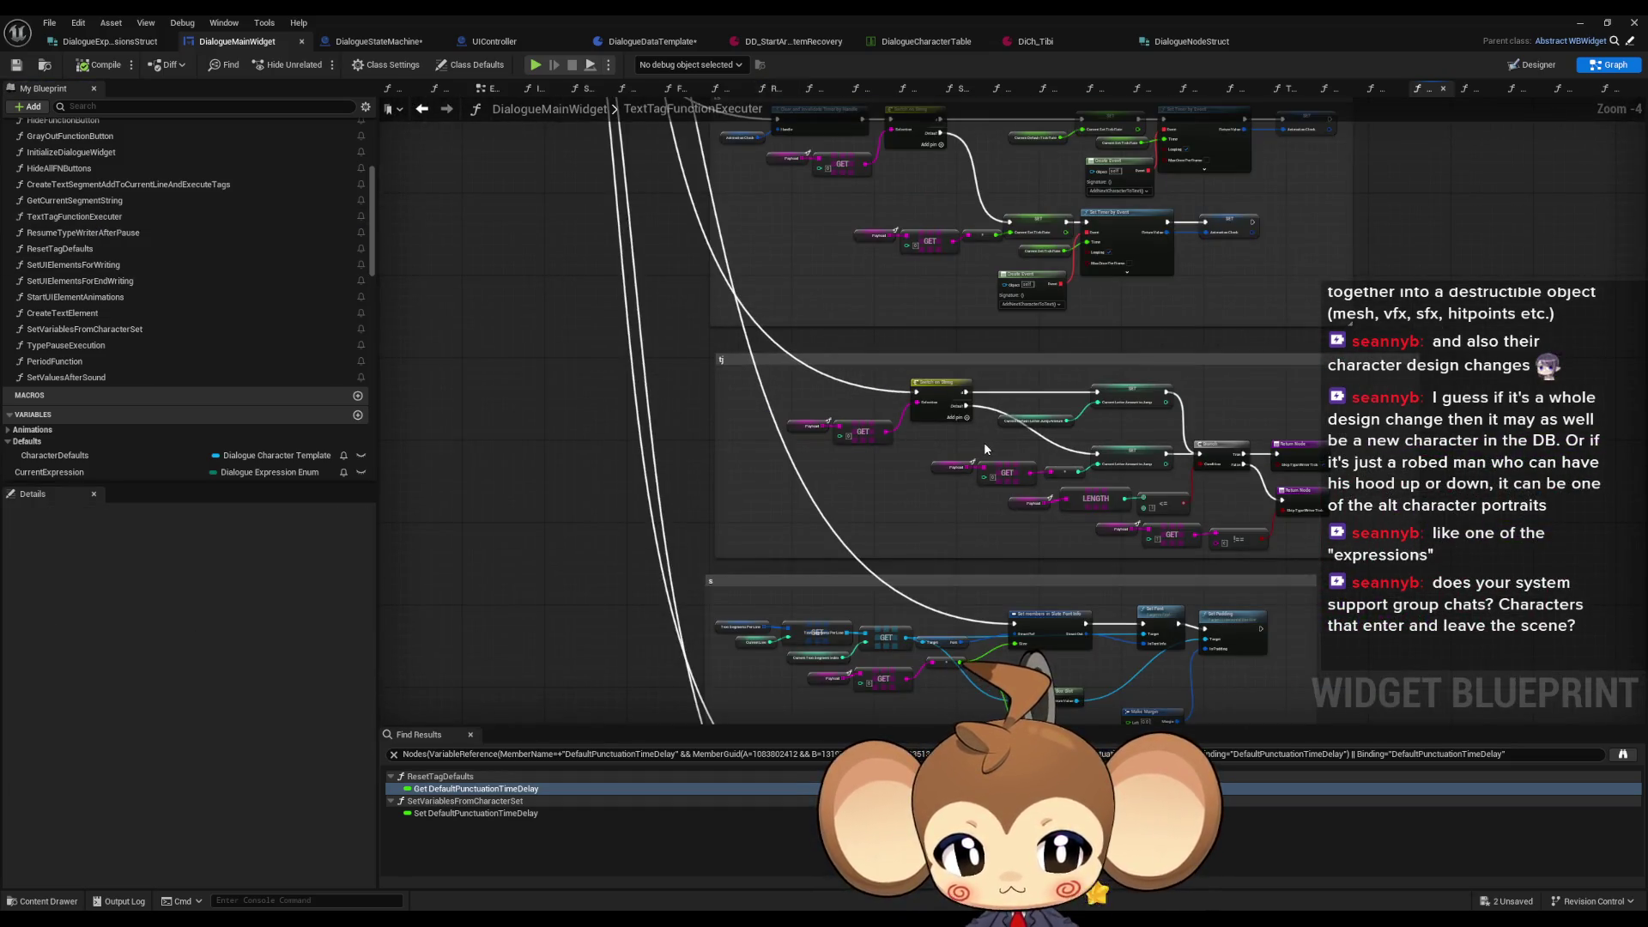
left_click_drag(958, 441, 935, 324)
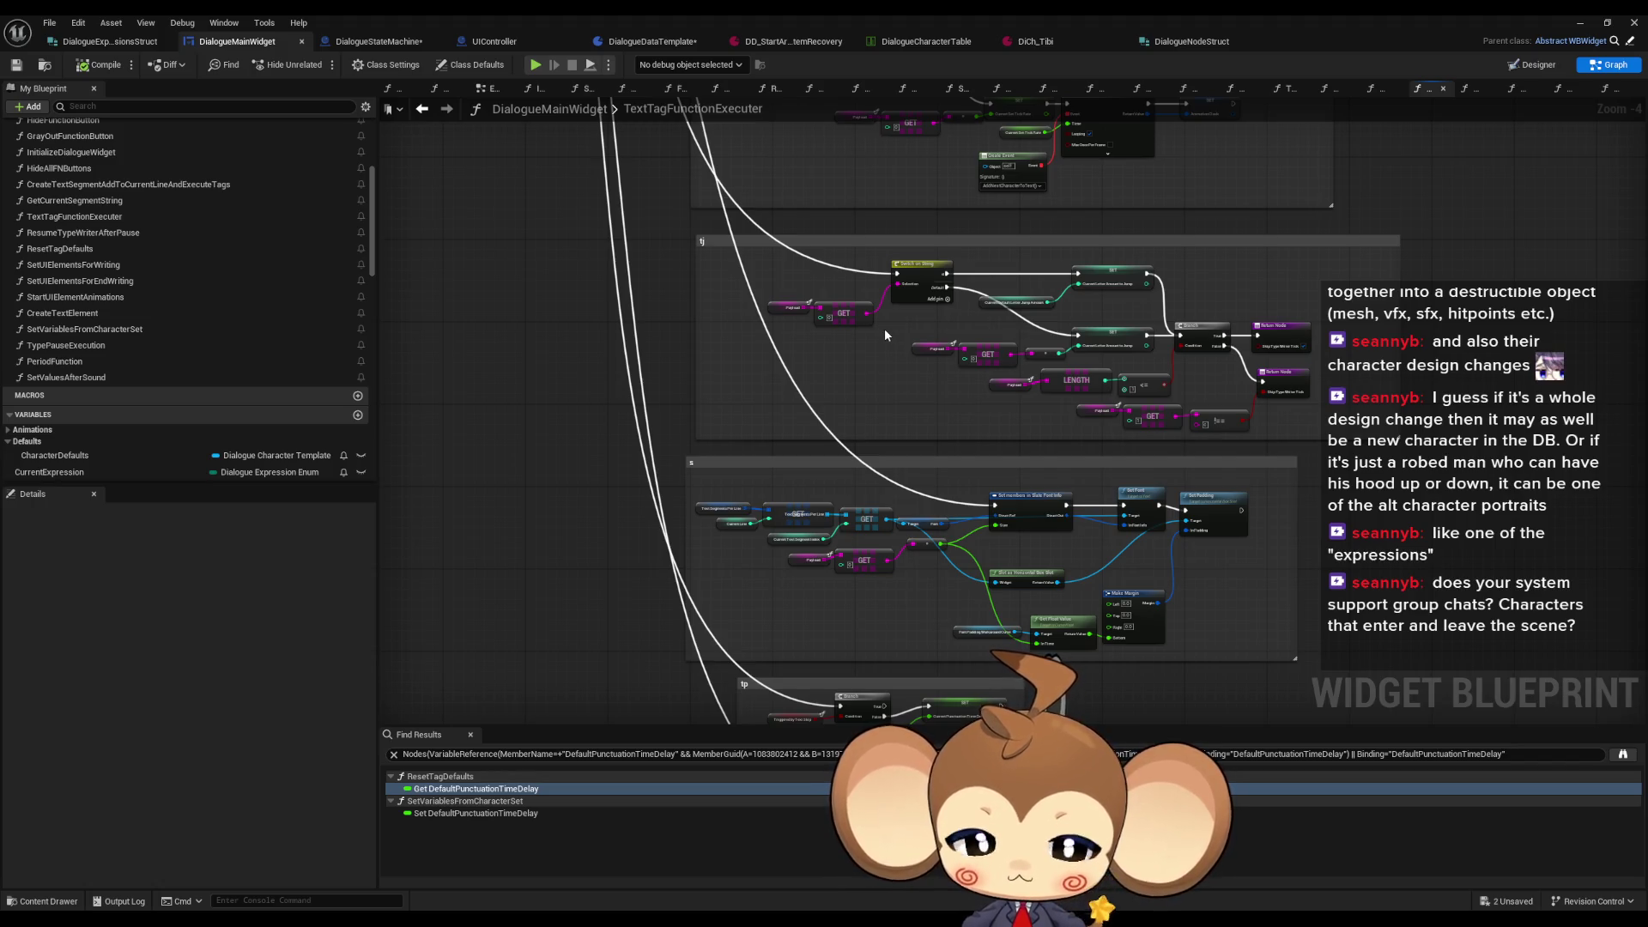
mouse_move(832, 413)
left_mouse_down()
mouse_move(782, 152)
mouse_move(770, 547)
left_mouse_up()
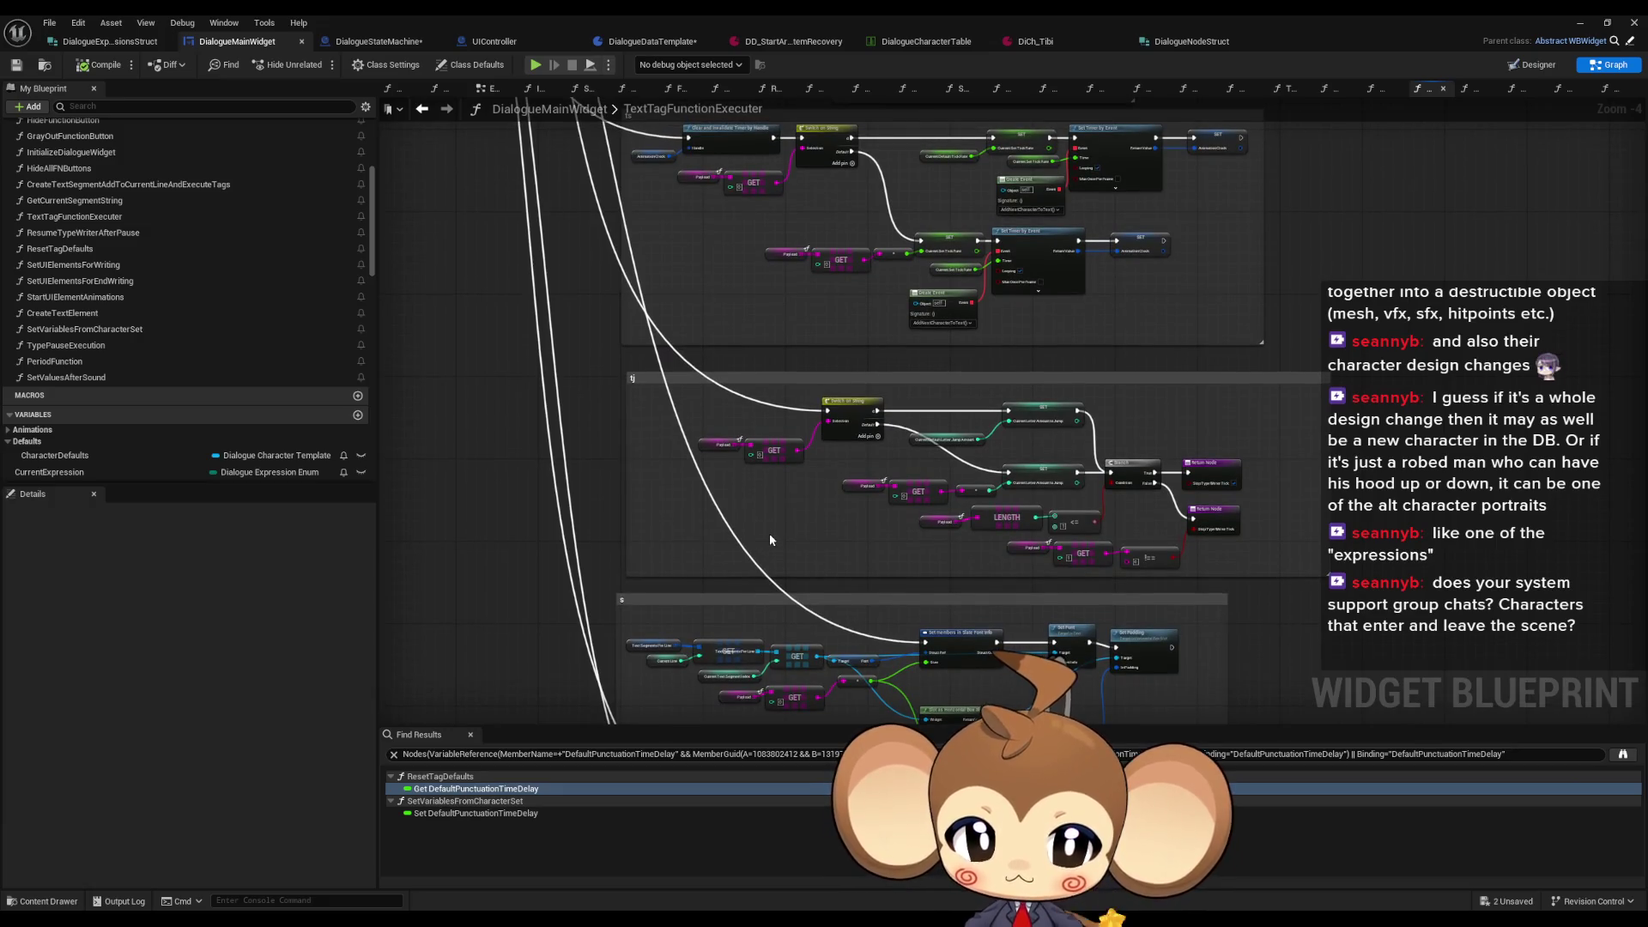
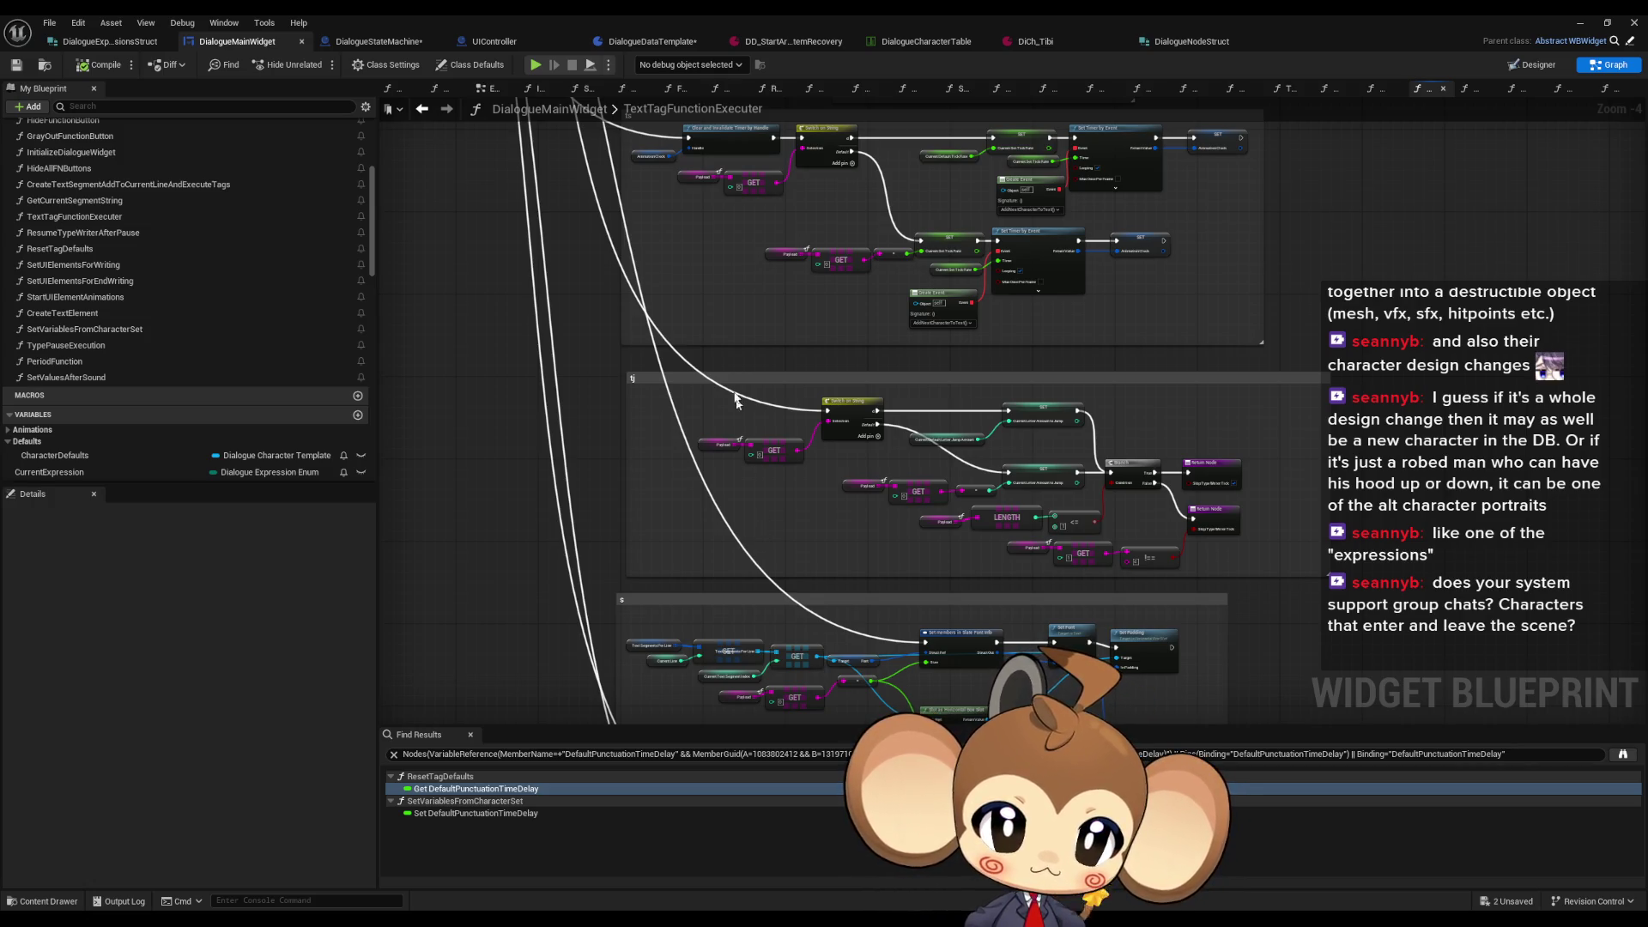
Step: Add a ninth 'ex' case output to the Switch on String node via Pin Names
scroll(760, 532, "down", 3)
scroll(727, 316, "up", 4)
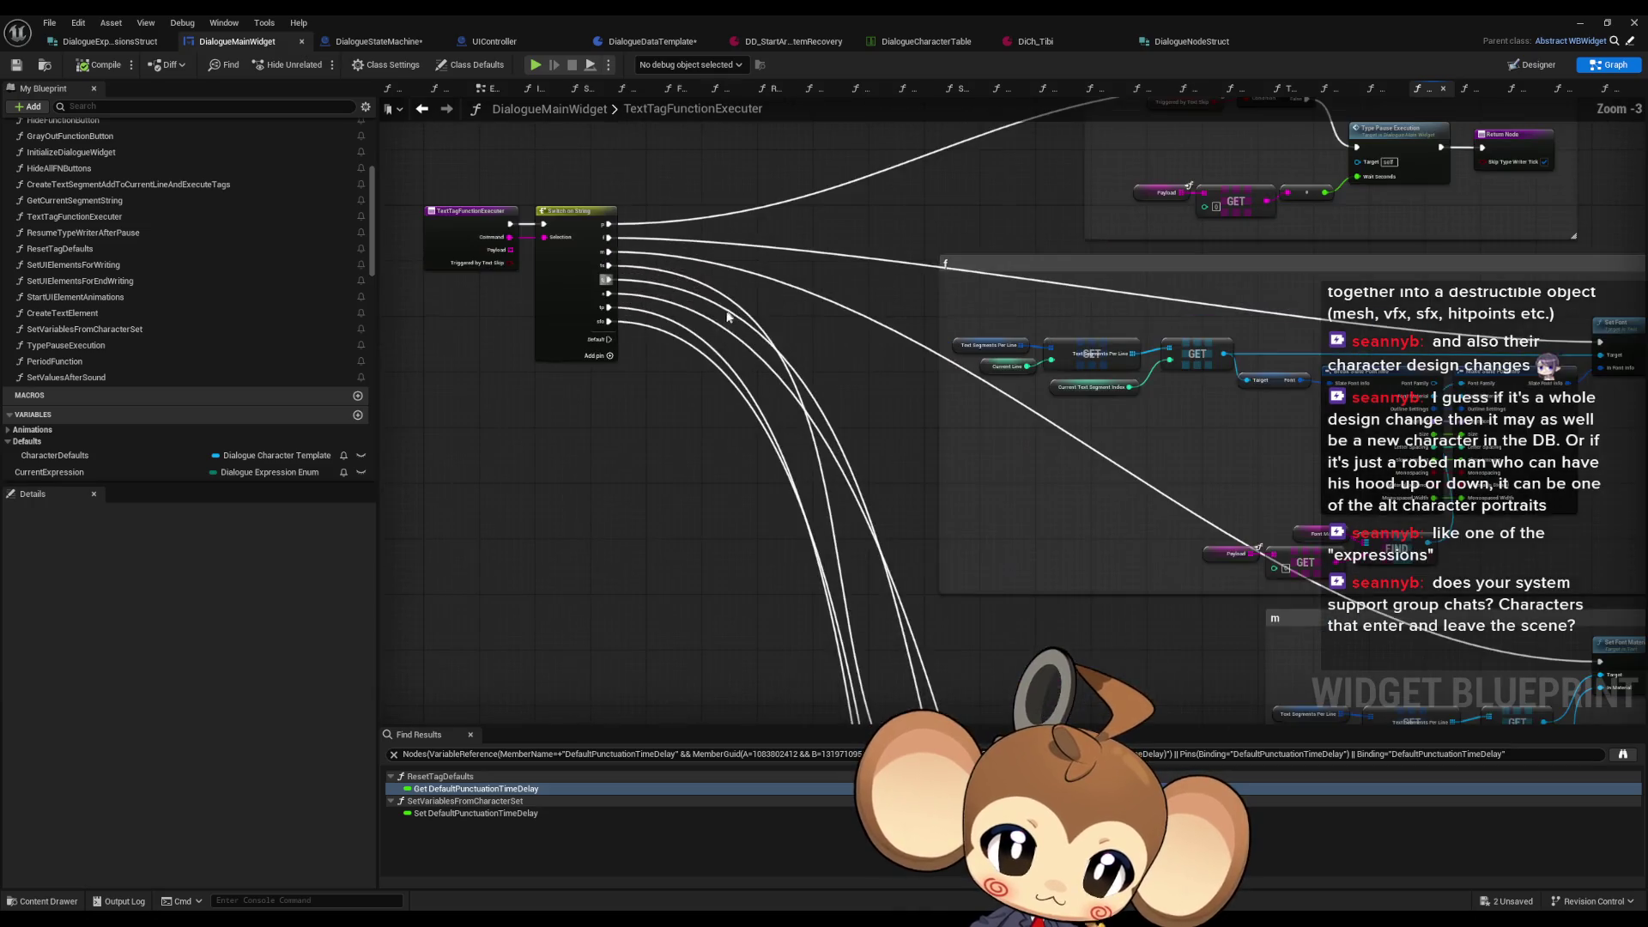
scroll(711, 362, "up", 3)
left_click(656, 310)
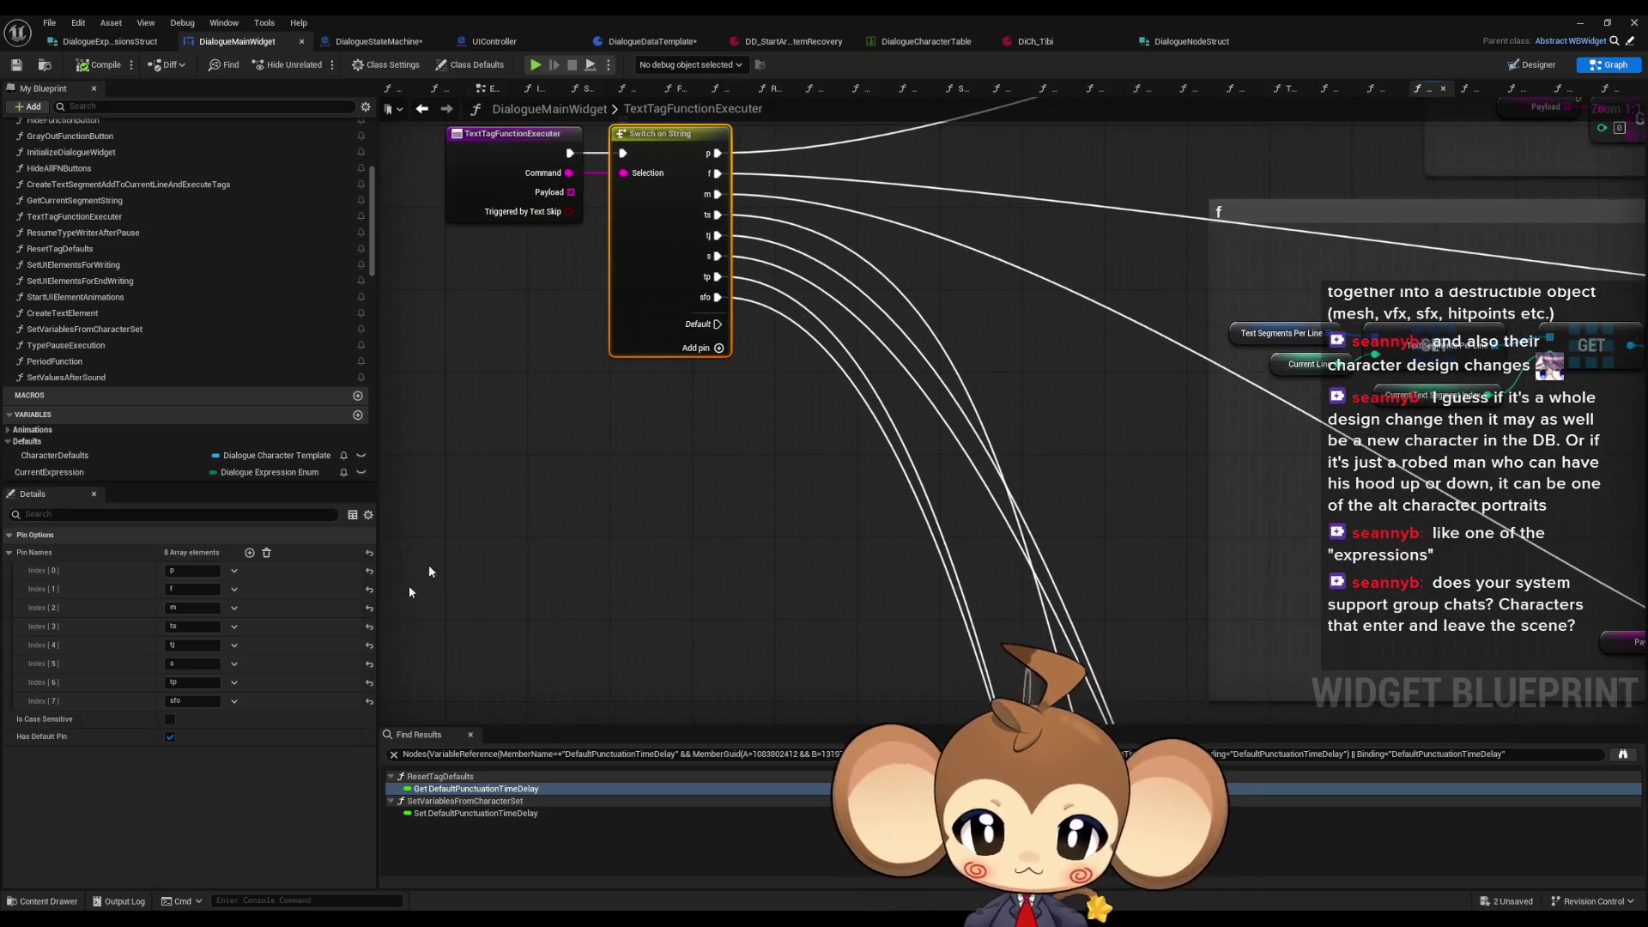
left_click(249, 554)
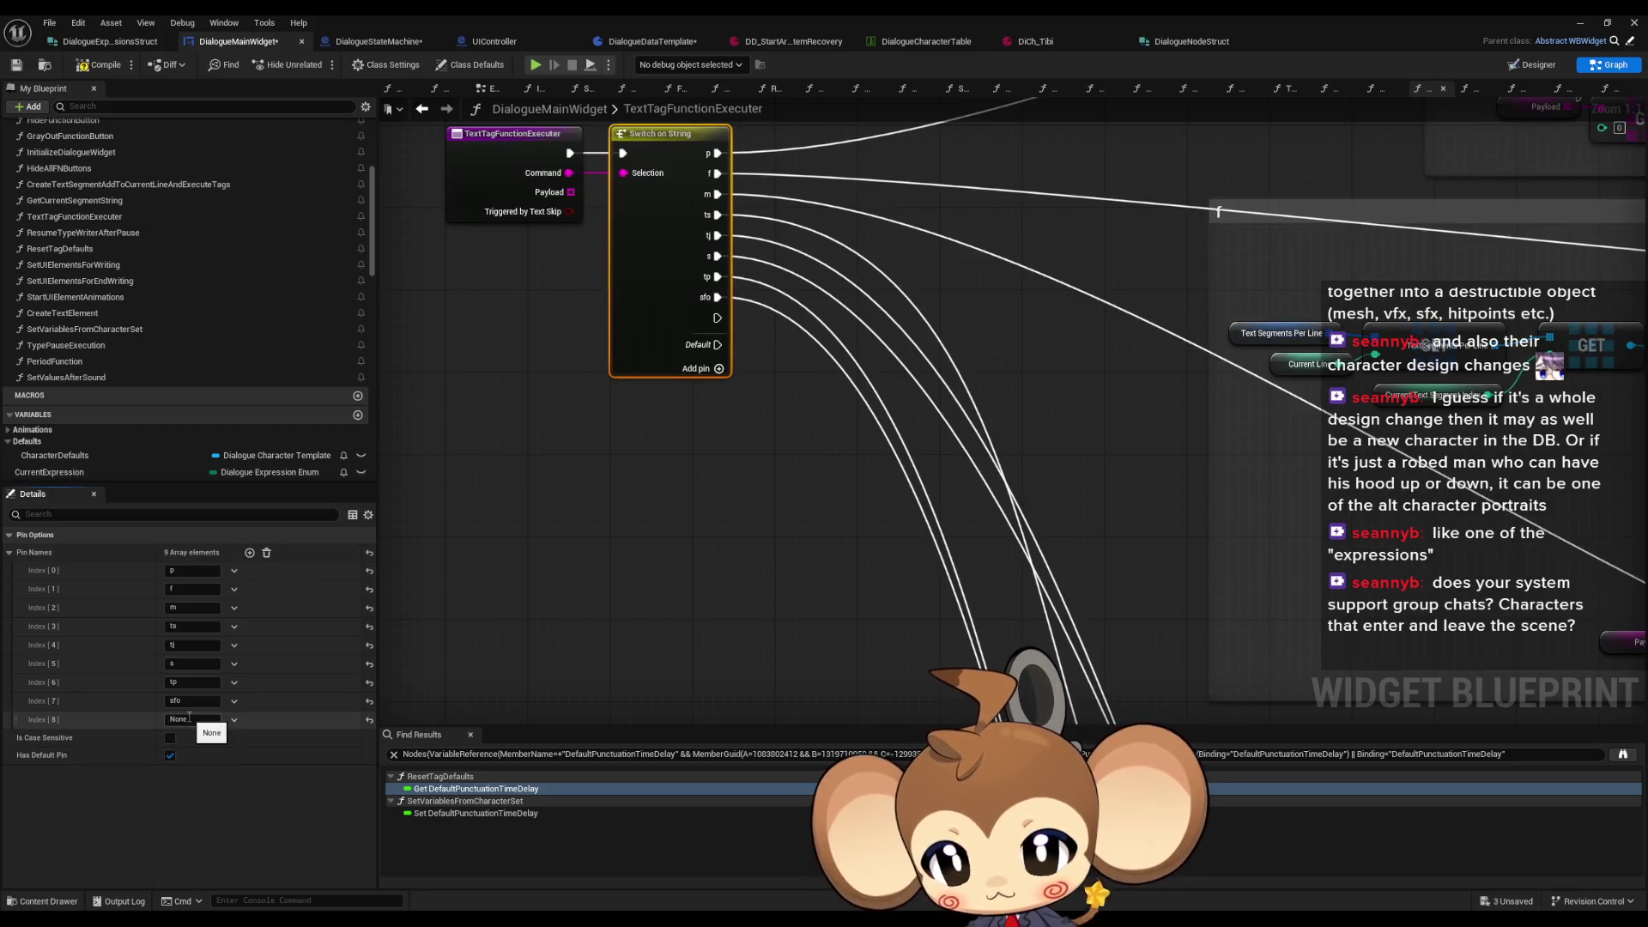
left_click(577, 580)
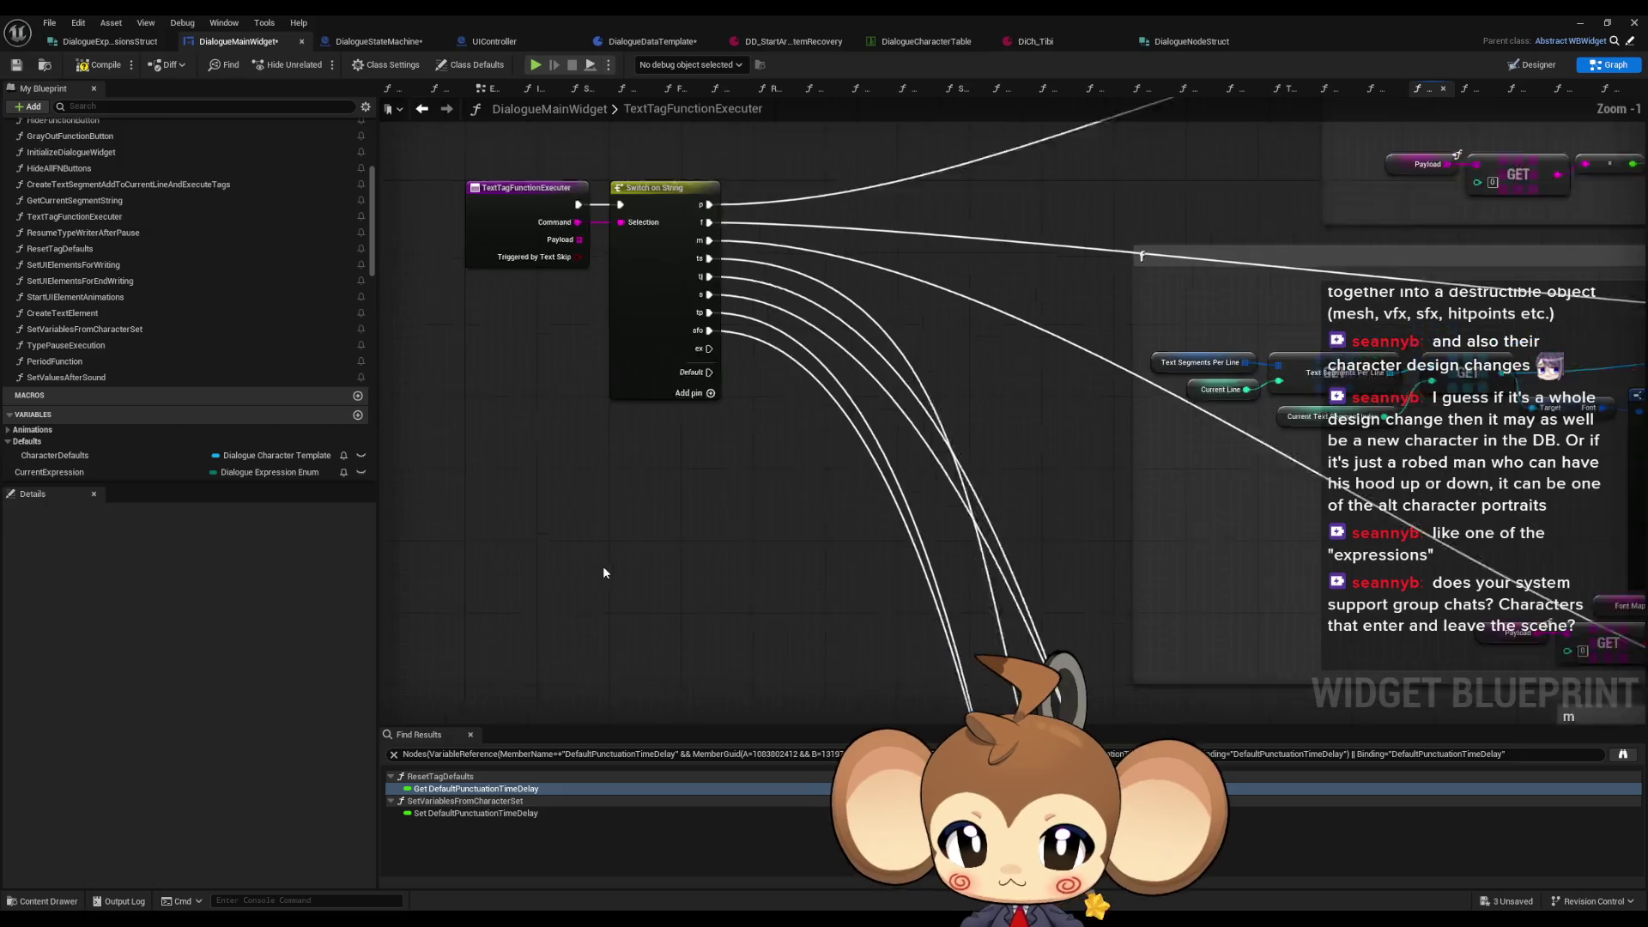
scroll(702, 479, "down", 2)
mouse_move(682, 512)
left_mouse_down()
mouse_move(882, 611)
mouse_move(910, 481)
left_mouse_up()
scroll(917, 420, "up", 1)
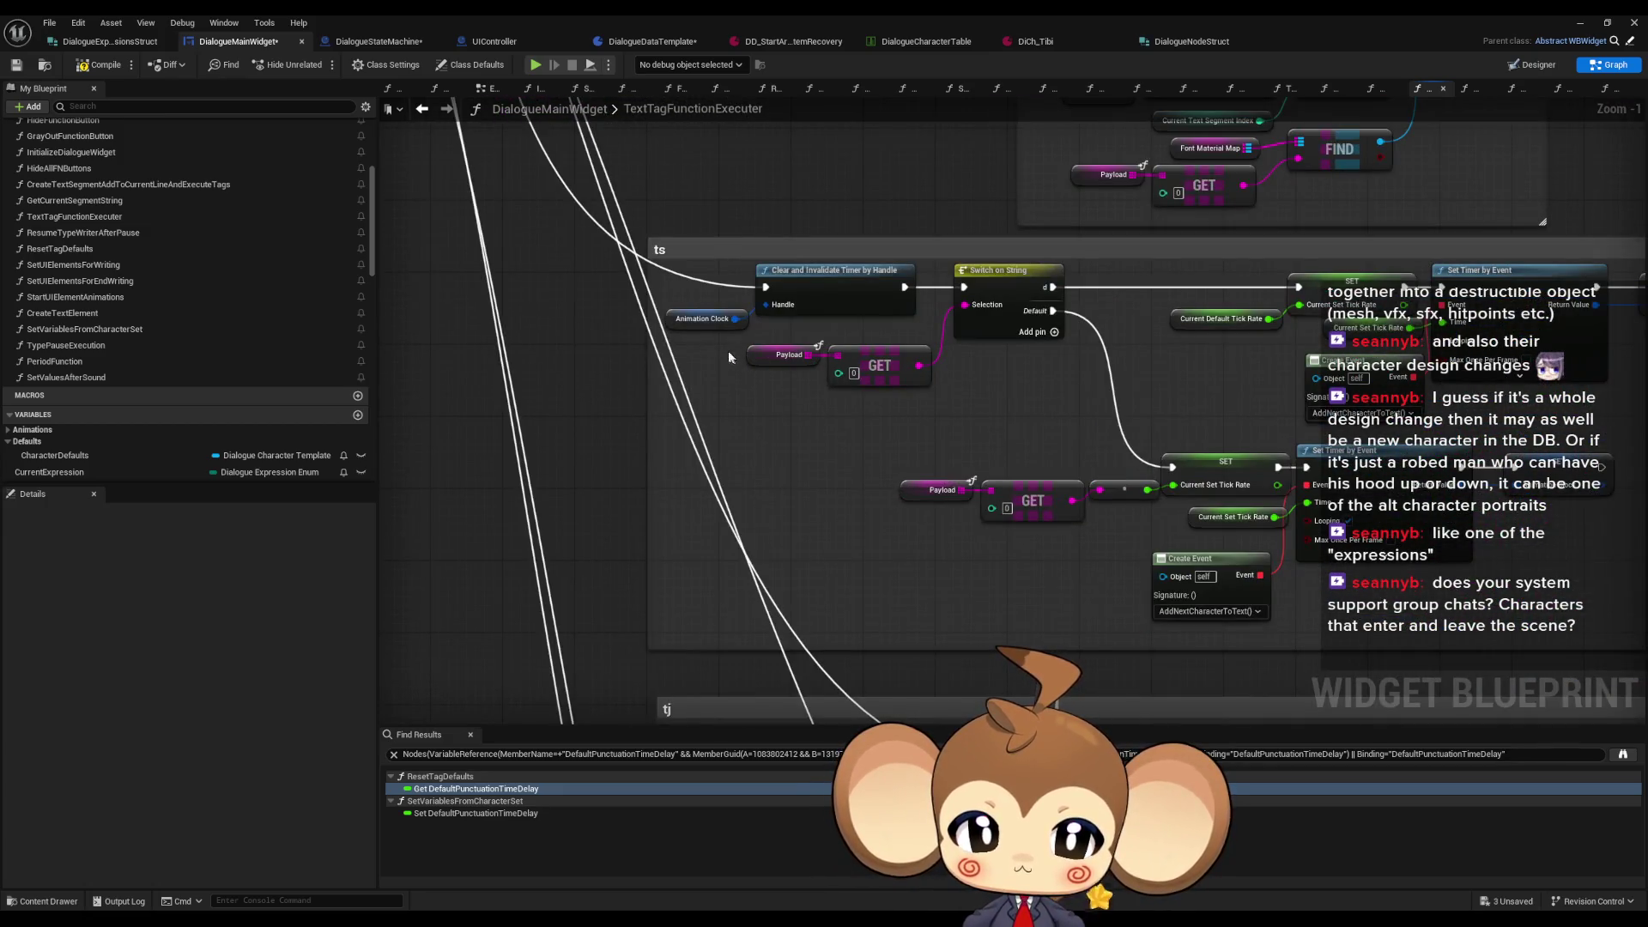
scroll(728, 352, "down", 6)
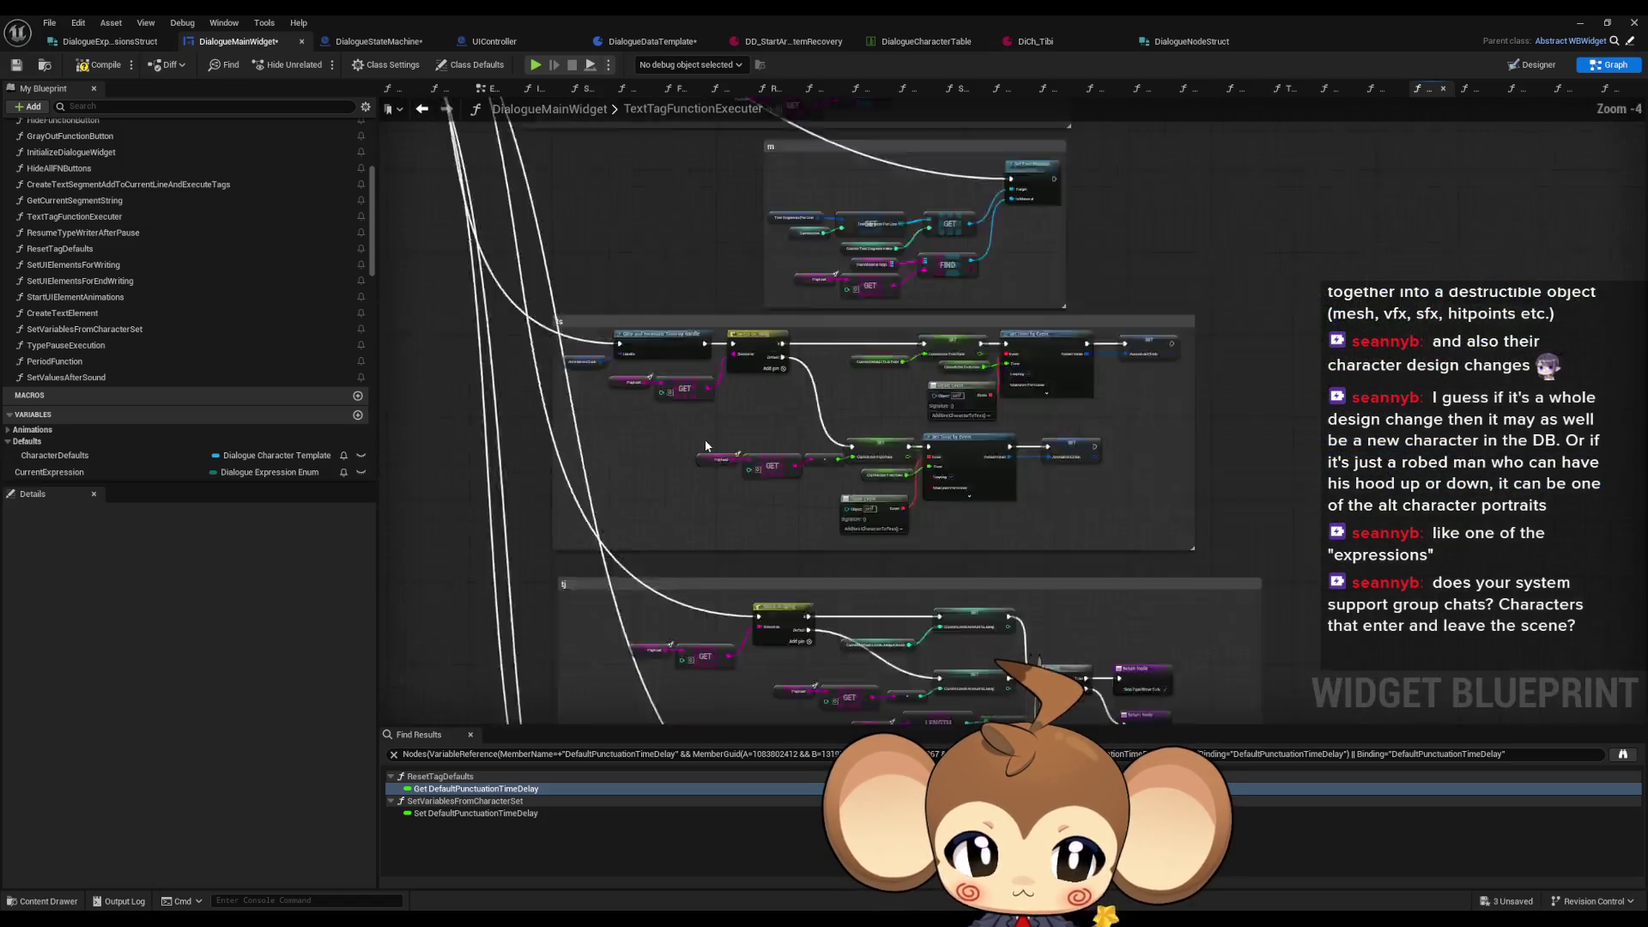
scroll(712, 332, "up", 5)
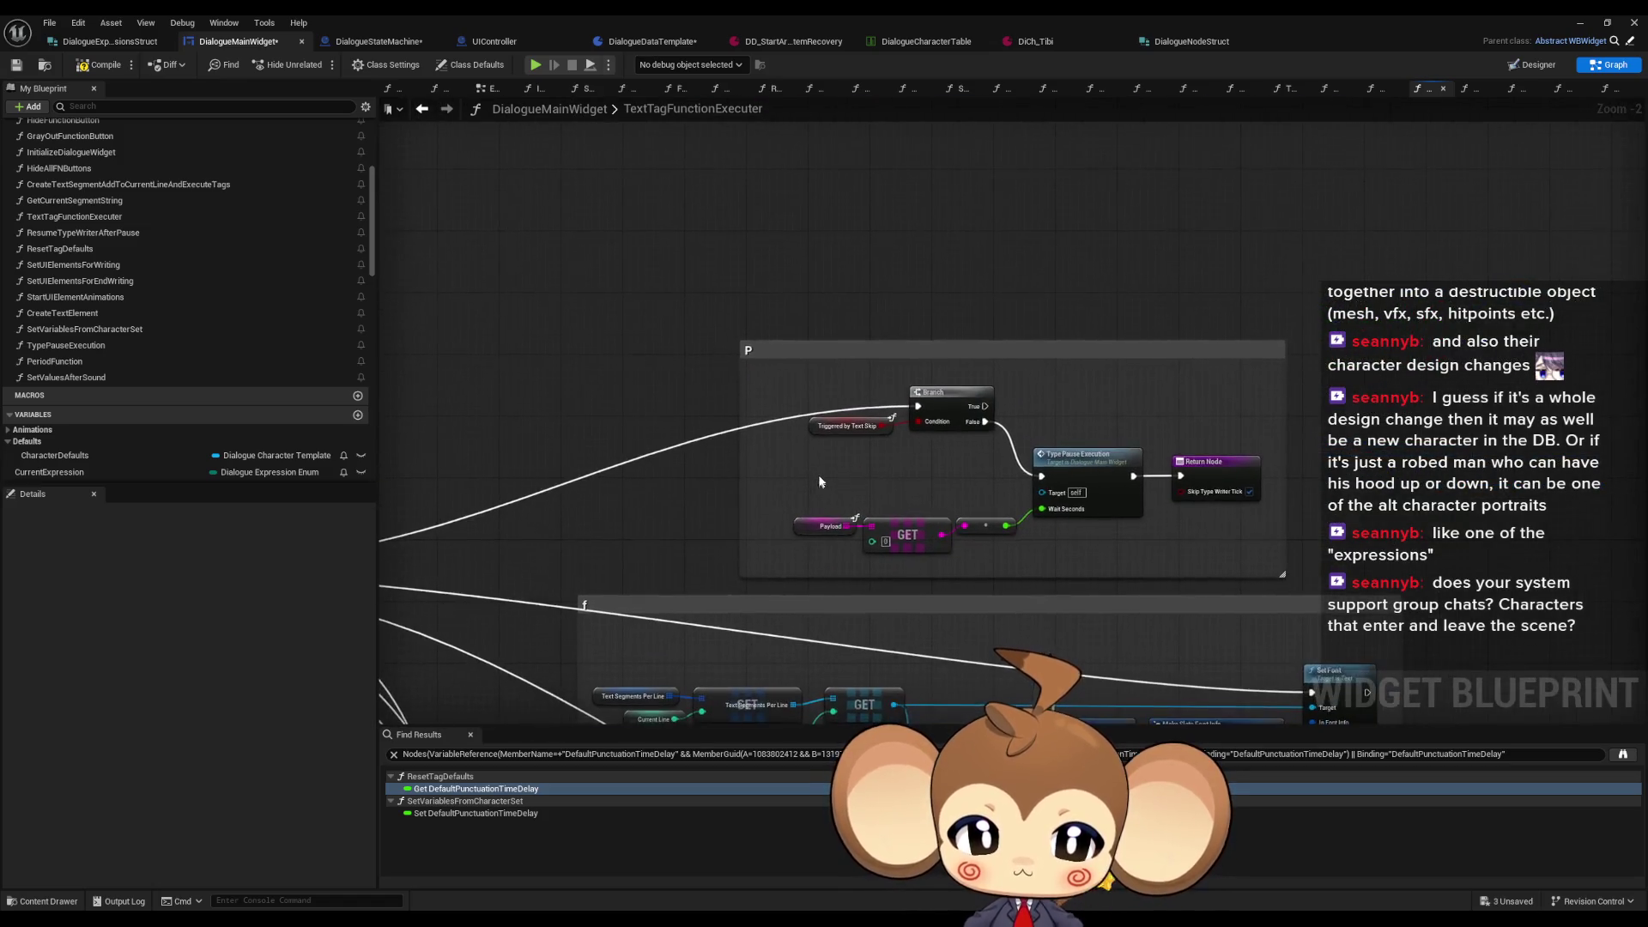
scroll(840, 513, "up", 2)
scroll(1103, 577, "down", 6)
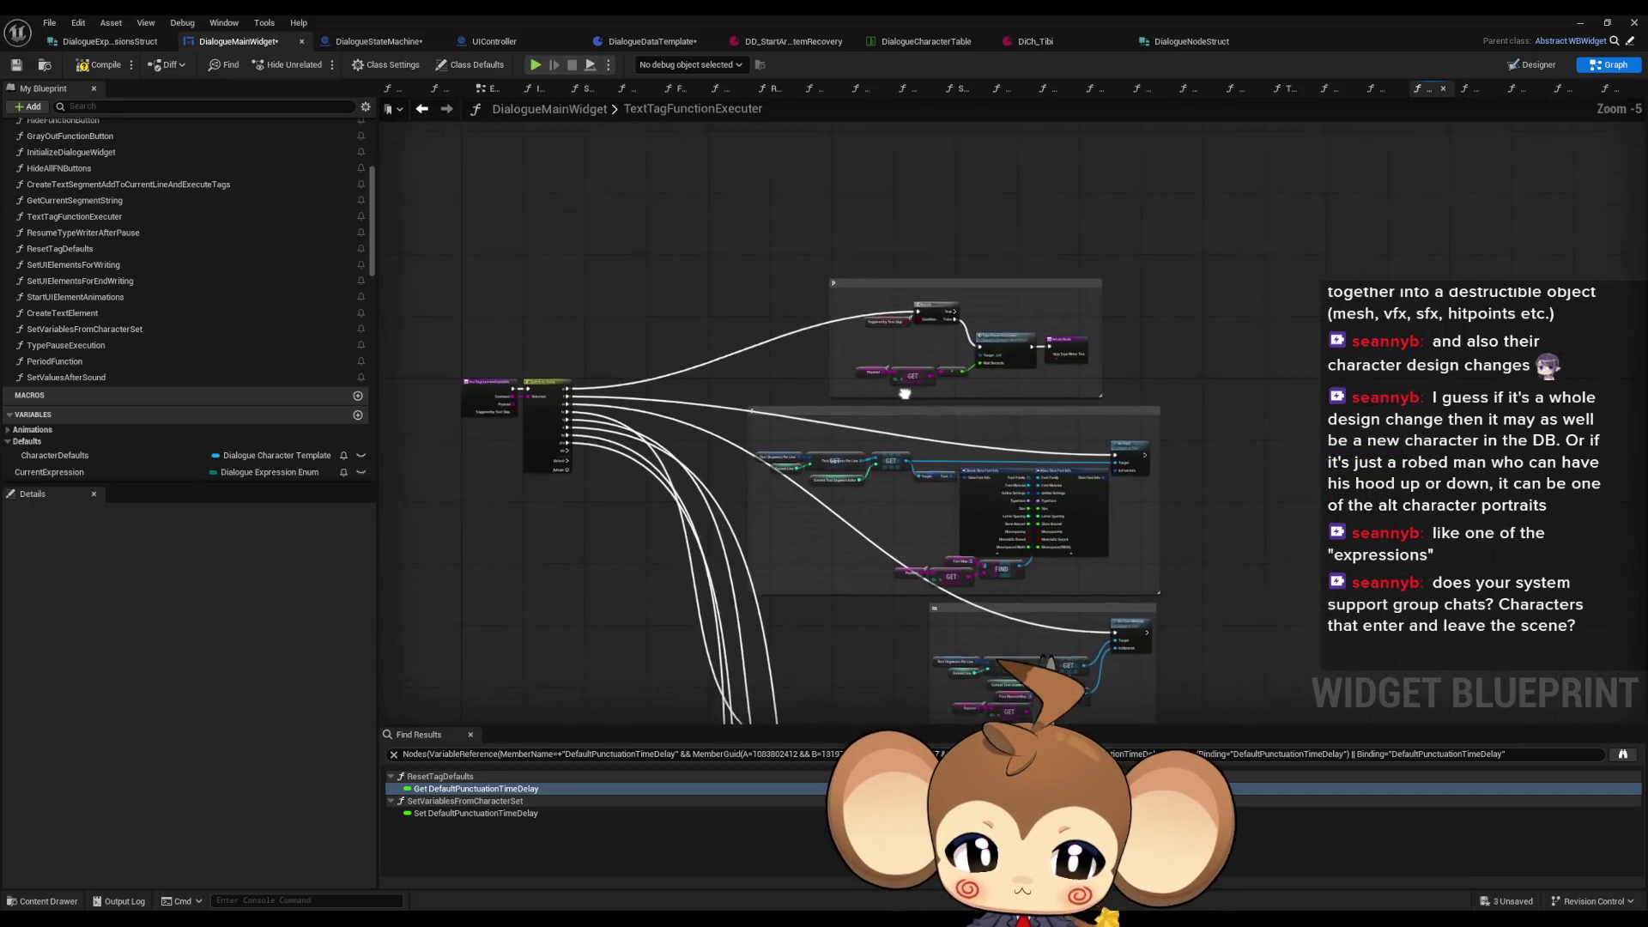
scroll(754, 275, "up", 1)
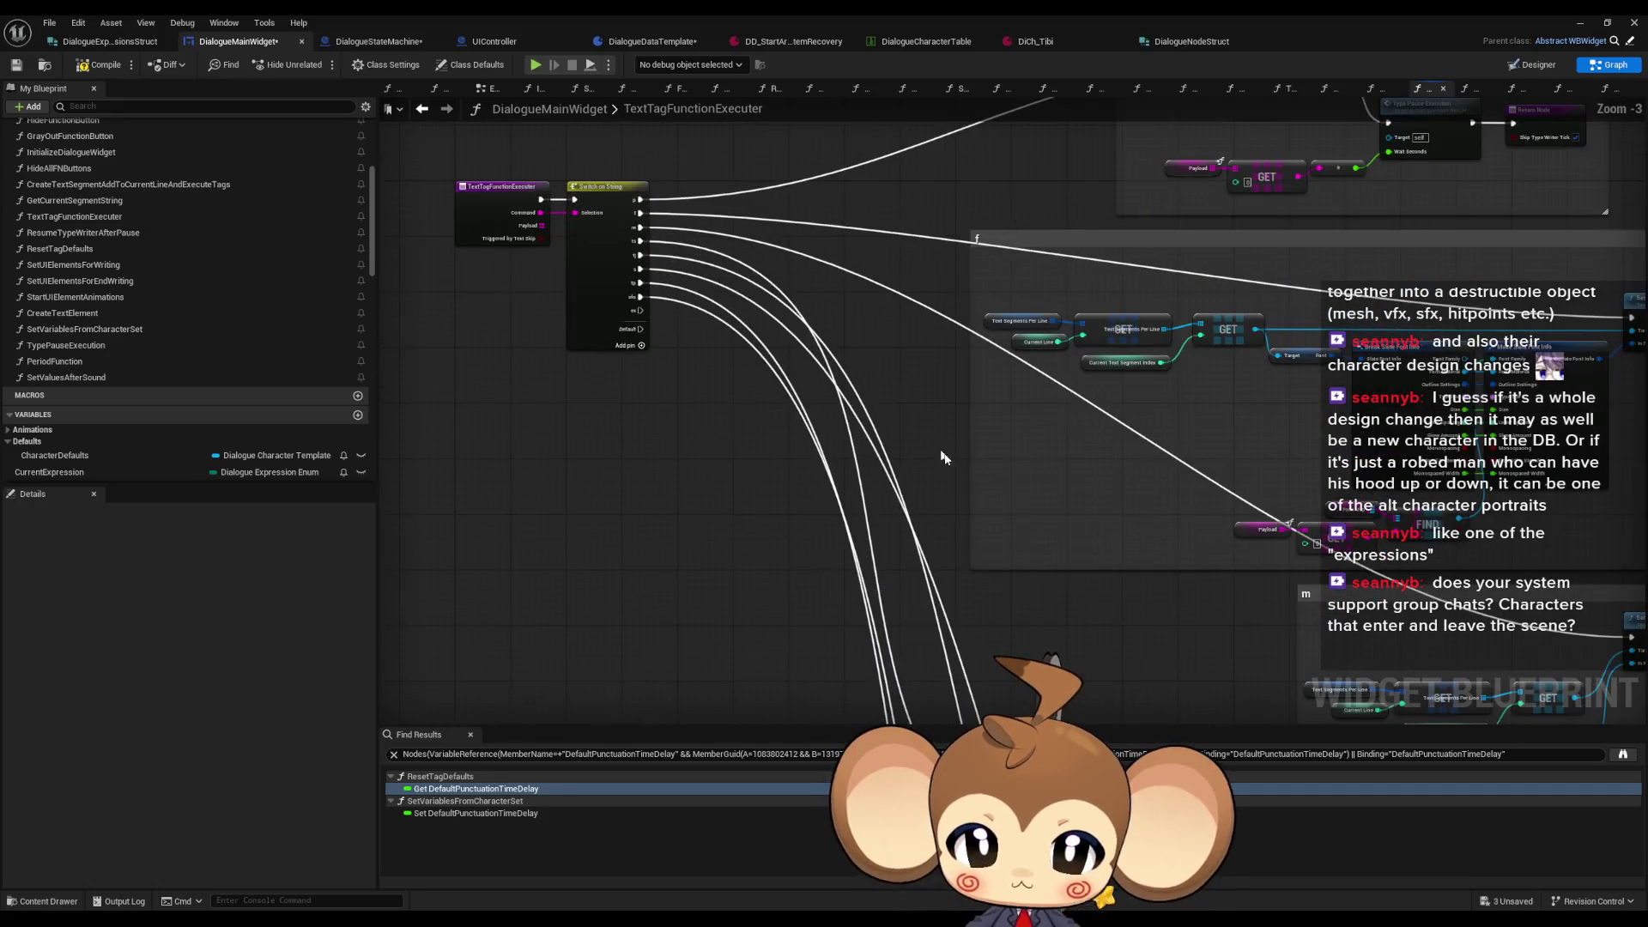
scroll(898, 249, "up", 1)
scroll(898, 248, "down", 2)
scroll(924, 499, "up", 4)
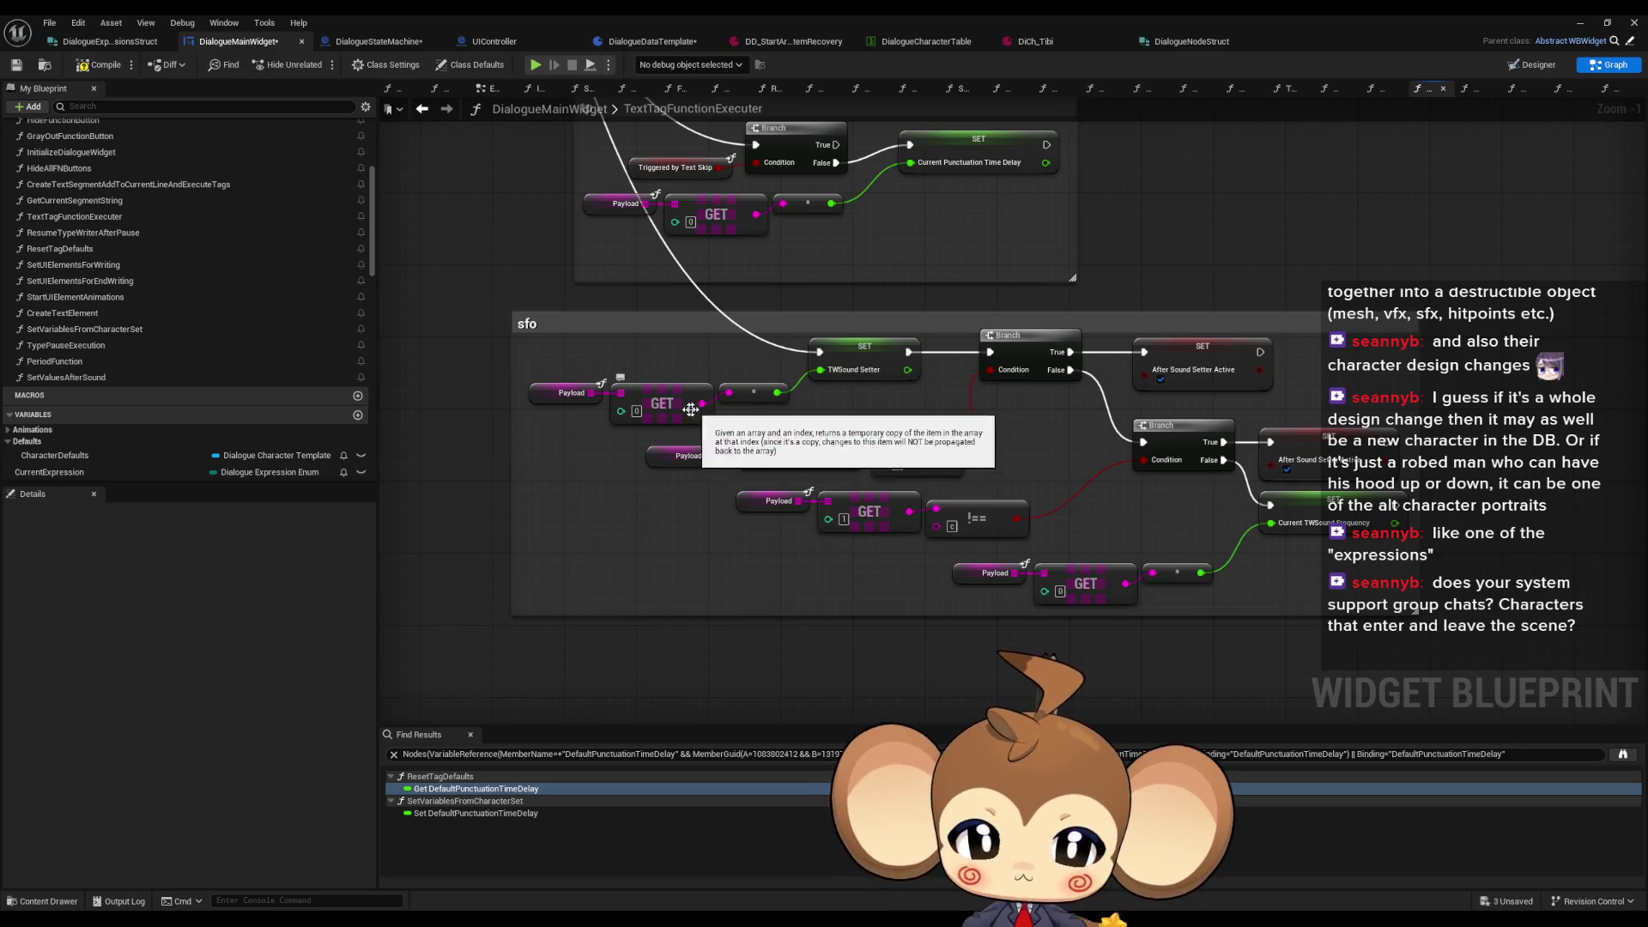
left_click_drag(746, 419, 747, 419)
left_click(719, 491)
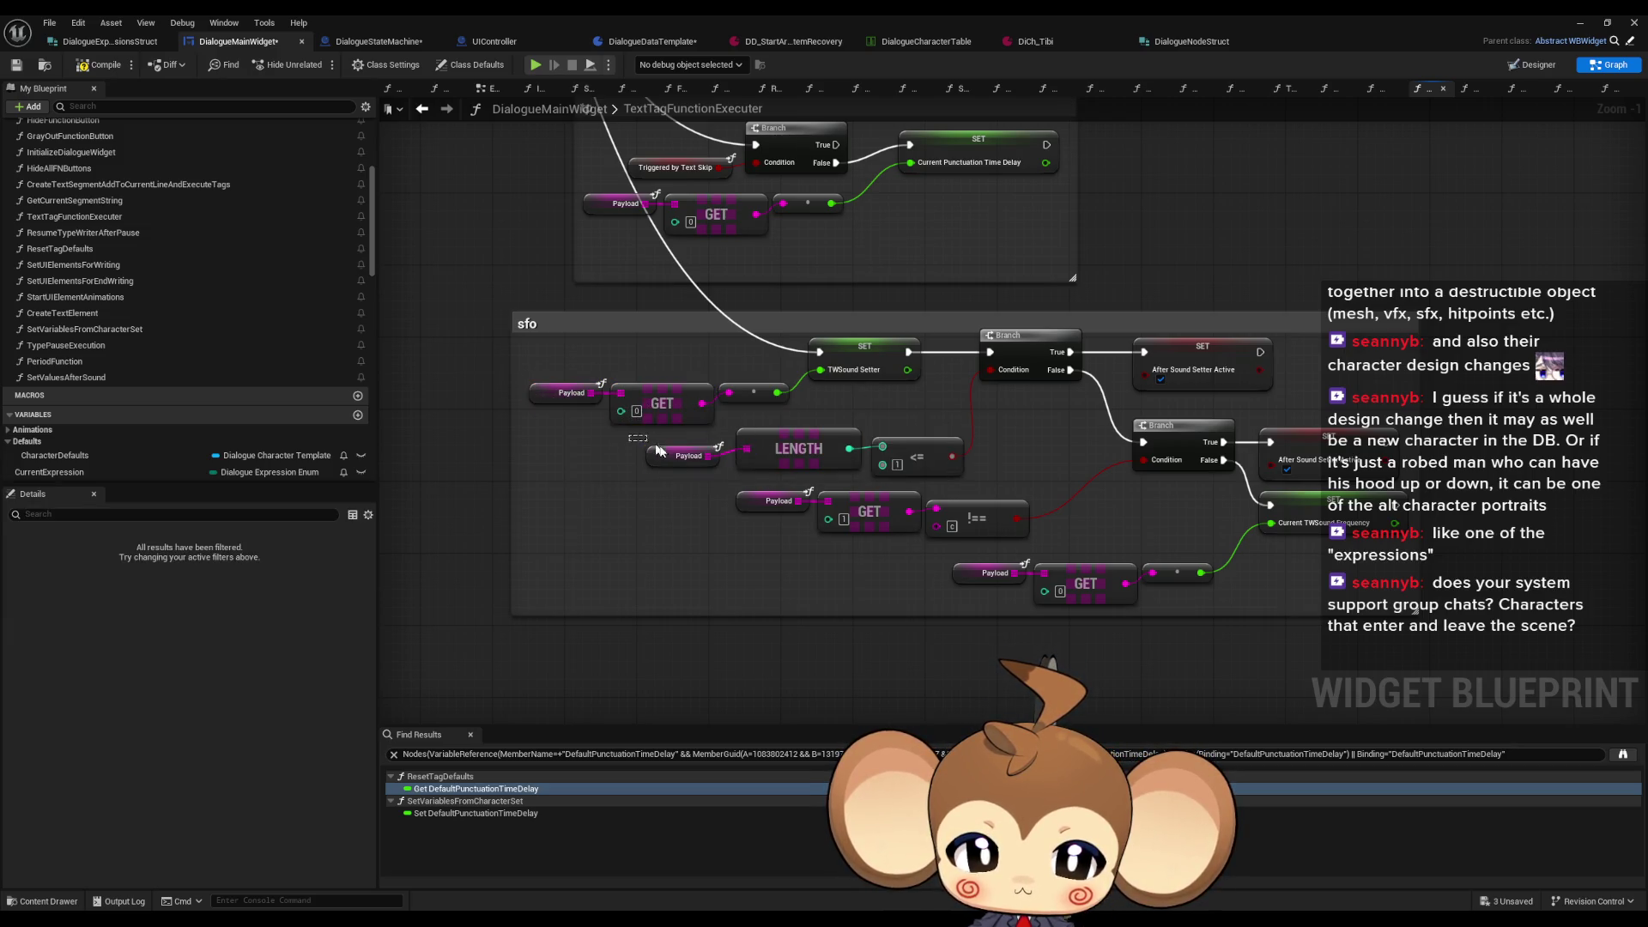
left_click_drag(719, 491, 917, 541)
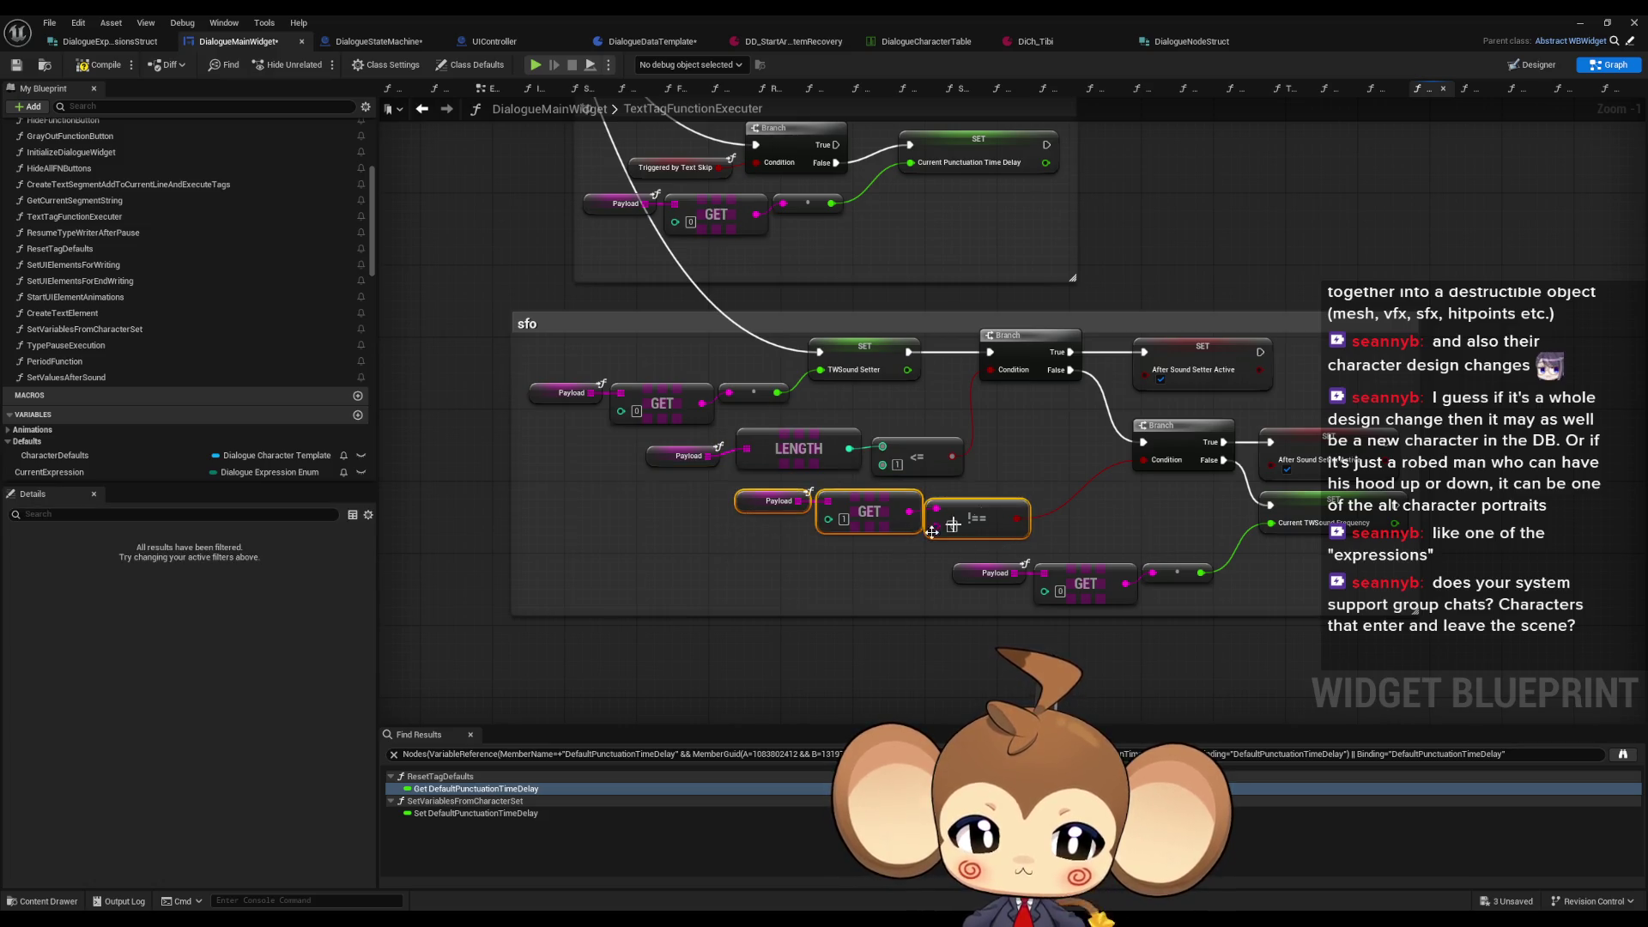
scroll(1099, 498, "down", 8)
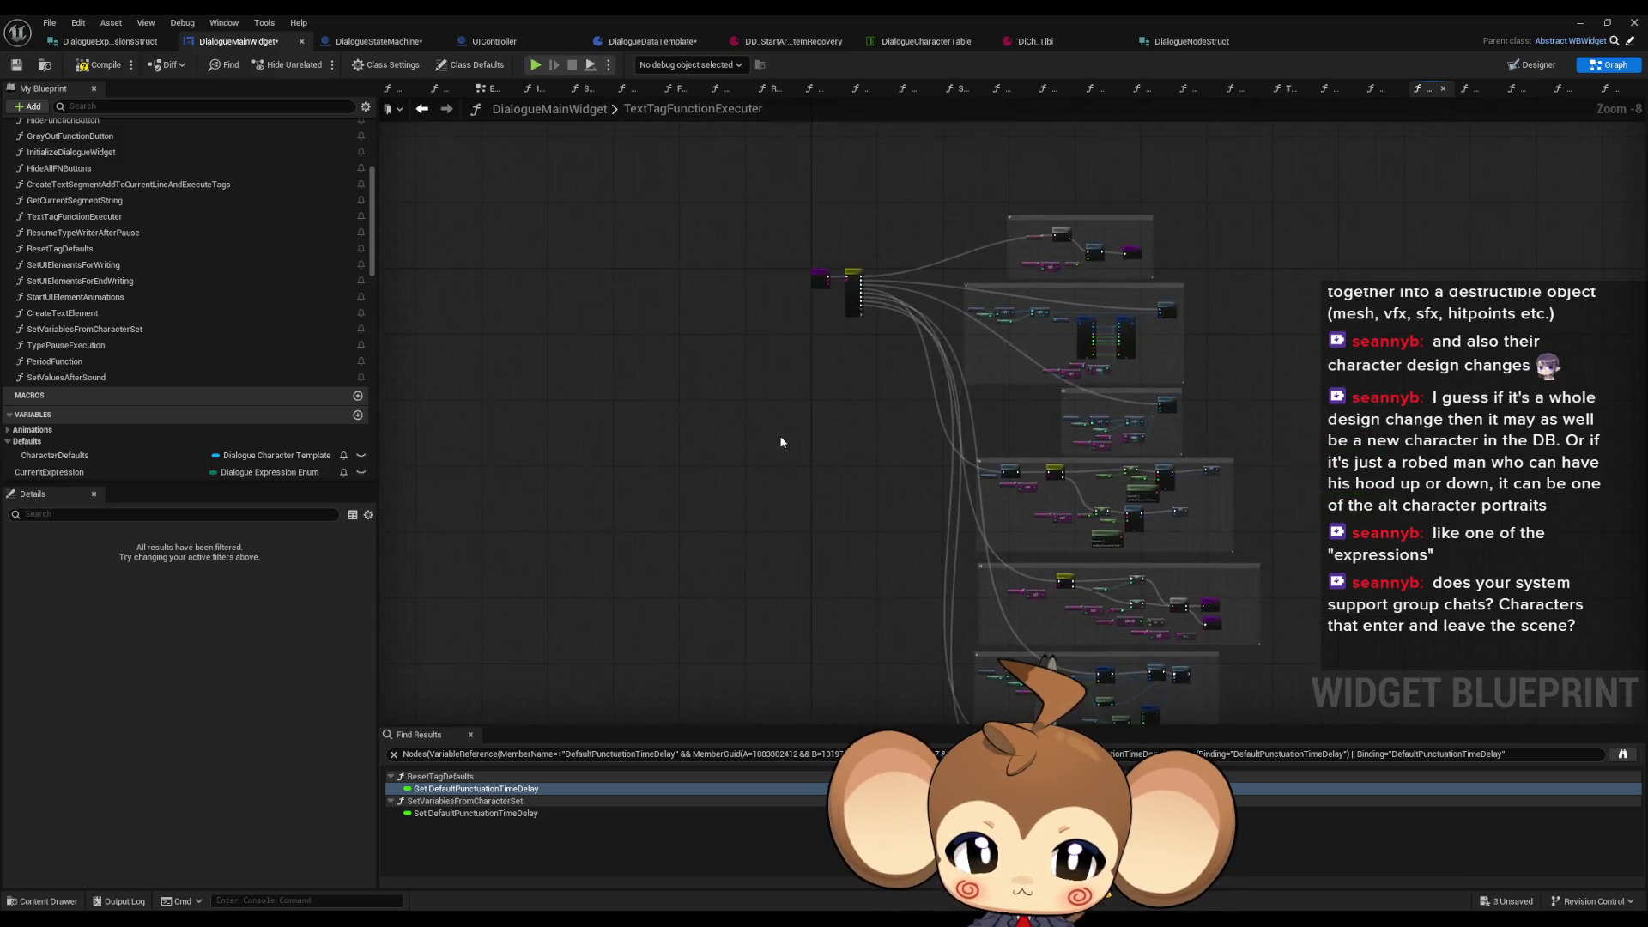
scroll(867, 433, "up", 2)
scroll(1008, 642, "down", 2)
scroll(1010, 650, "up", 8)
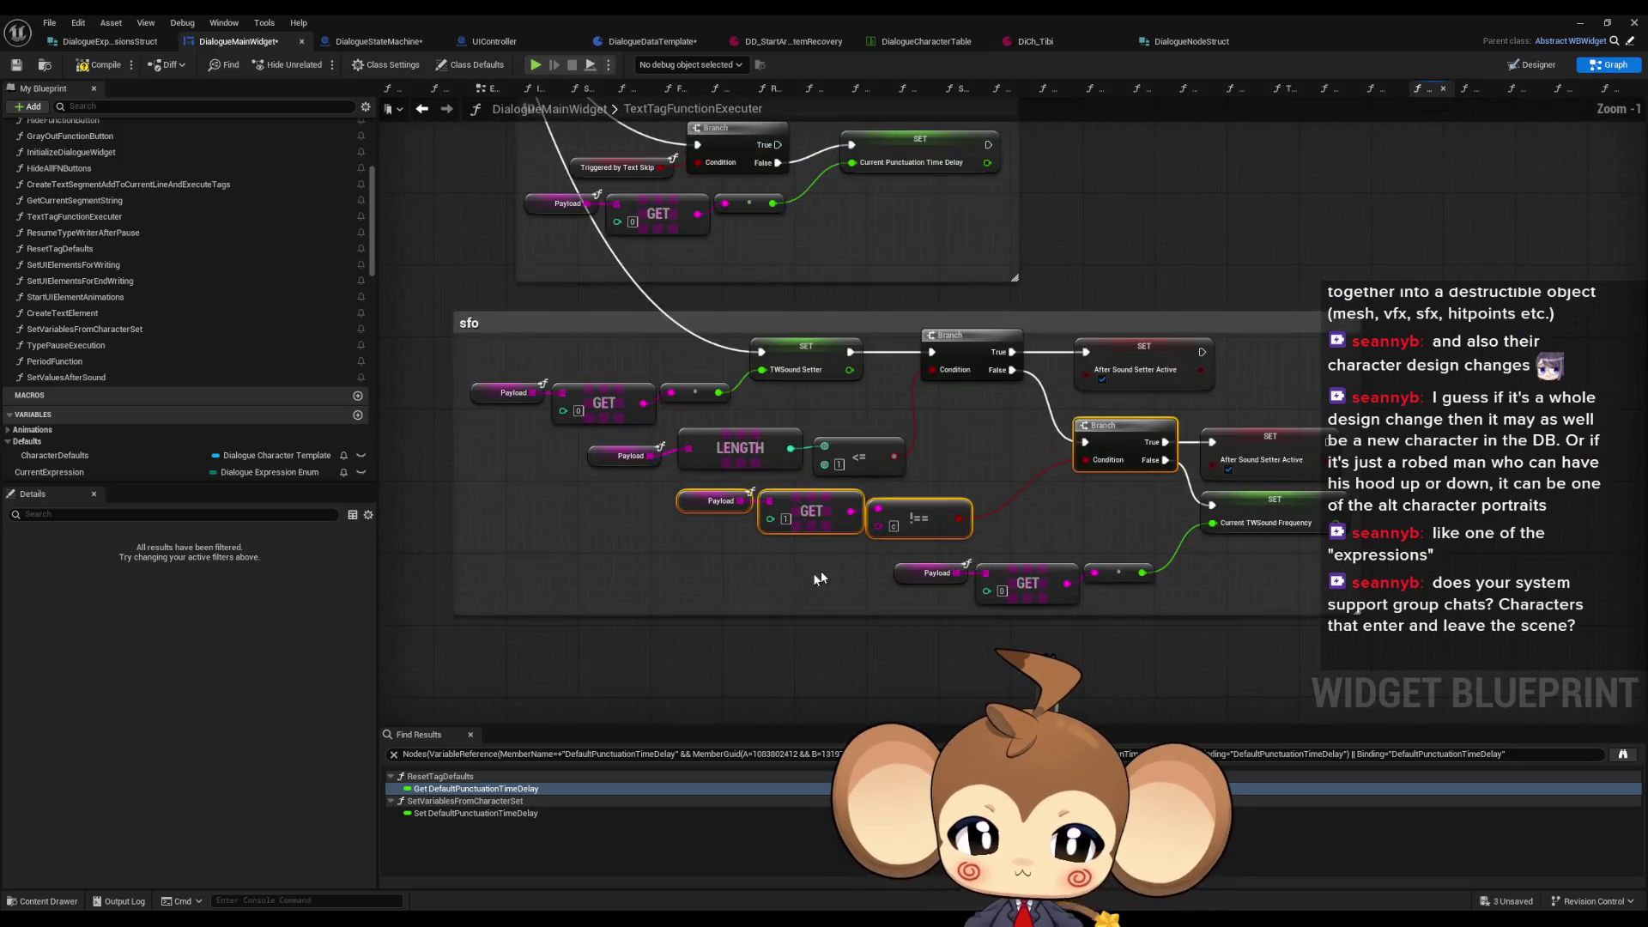
left_click(703, 575)
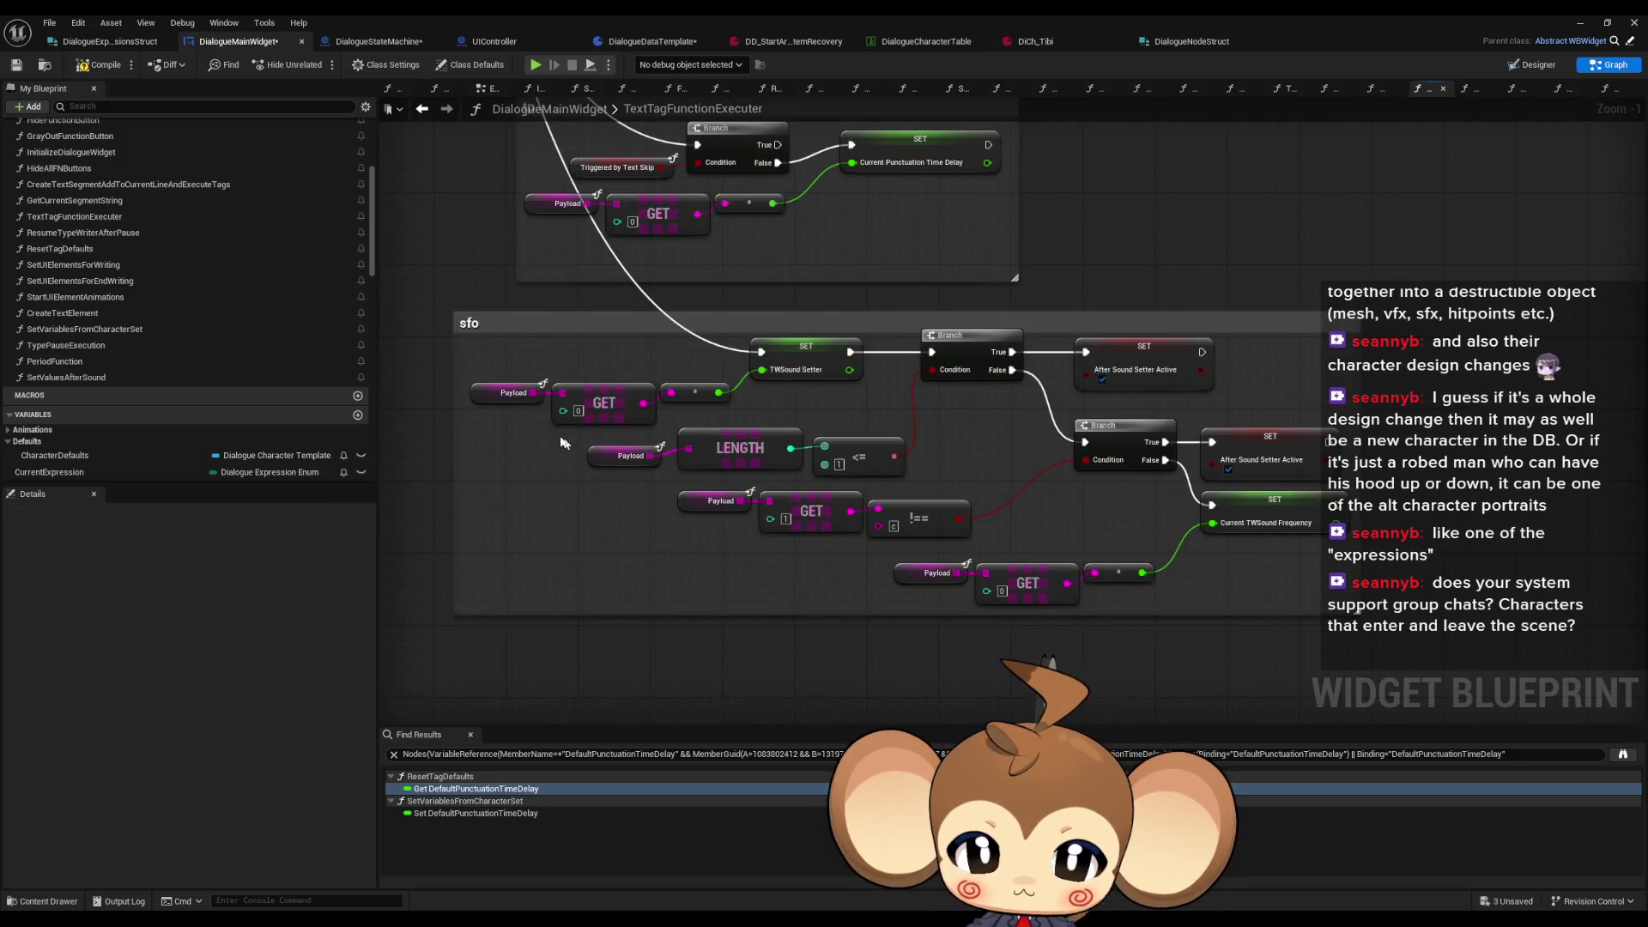
left_click_drag(619, 468, 901, 521)
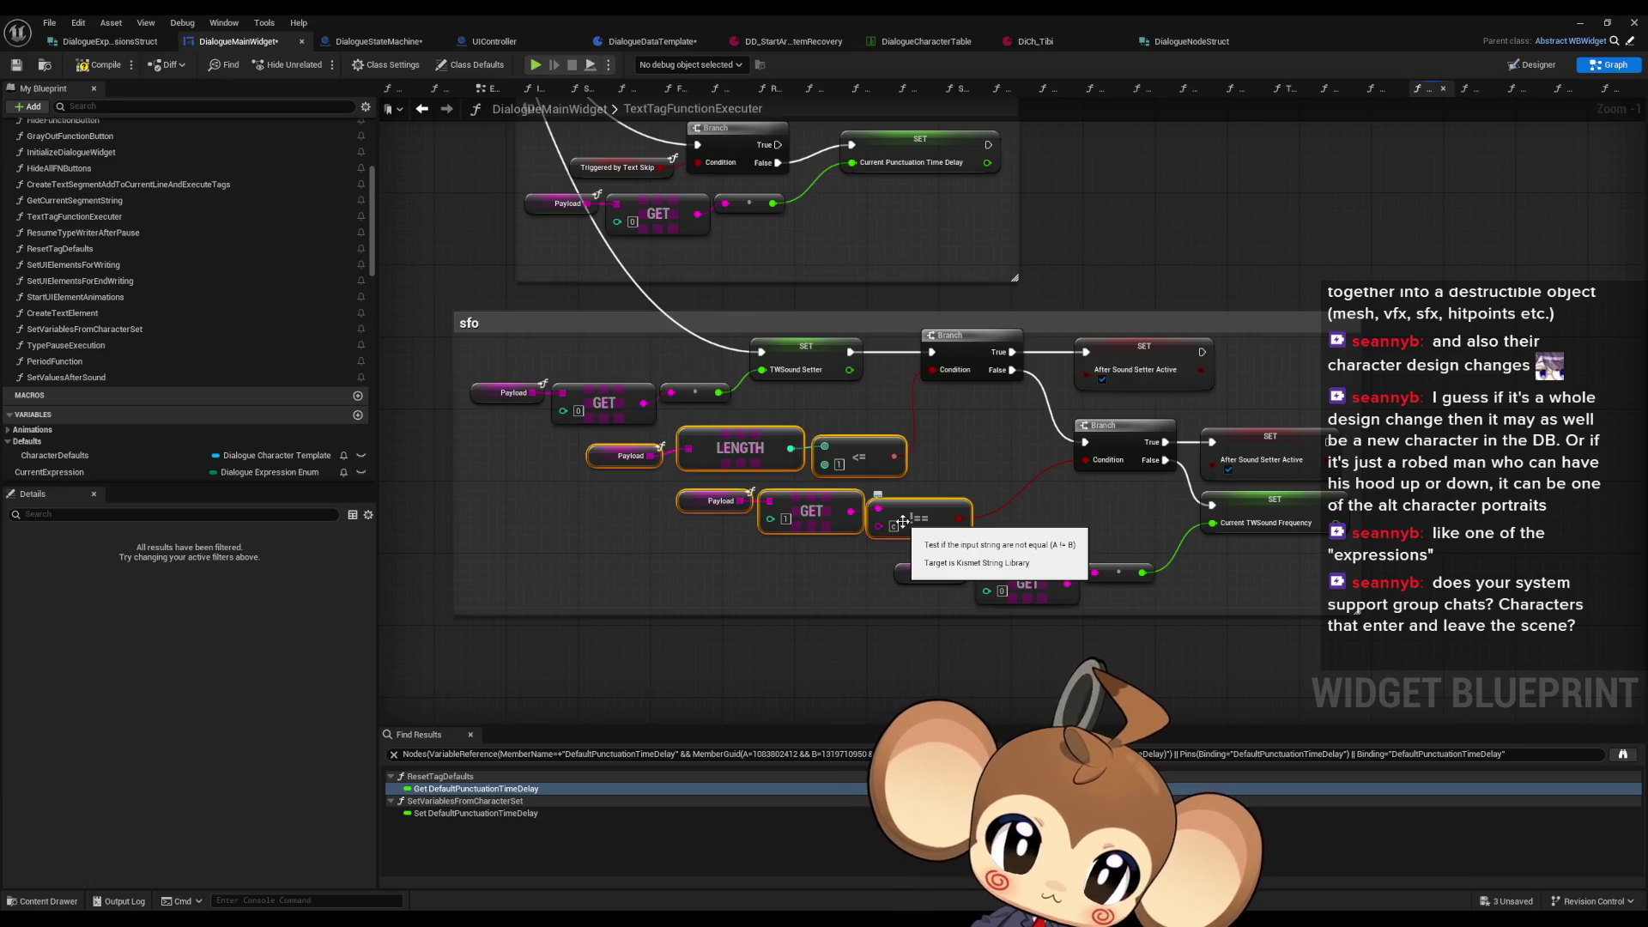
left_click(653, 524)
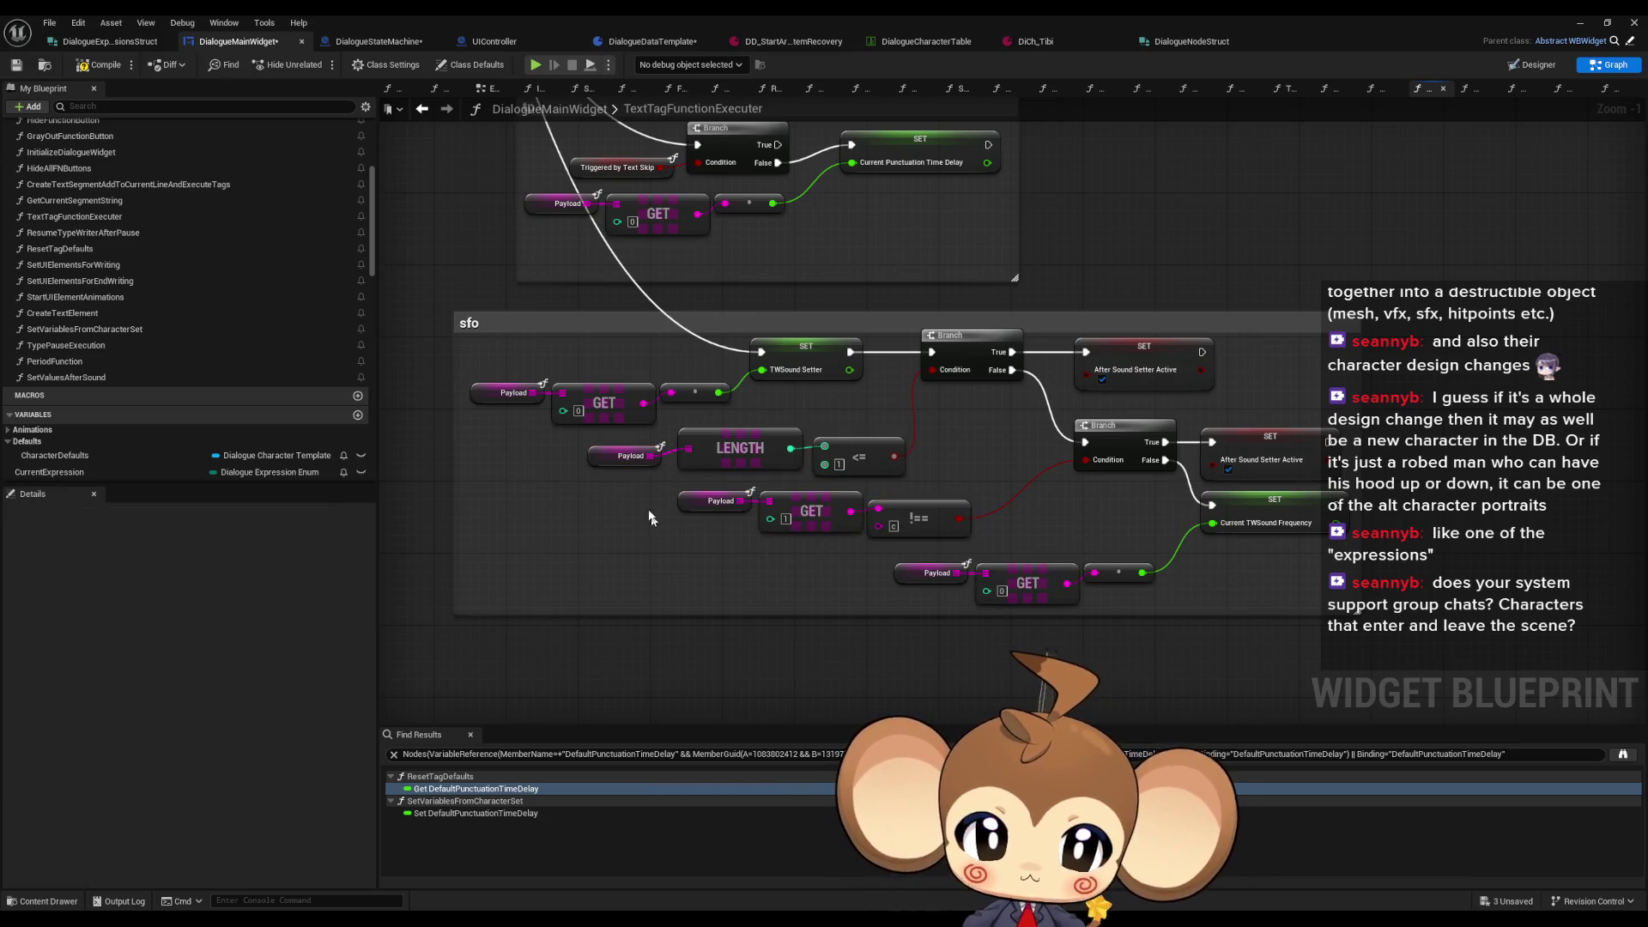
Step: Undo the accidental sfo block move and paste the length and not-equal check nodes near the Switch
left_click_drag(568, 444, 975, 538)
left_click(966, 327, "ctrl")
left_click_drag(965, 328, 984, 364)
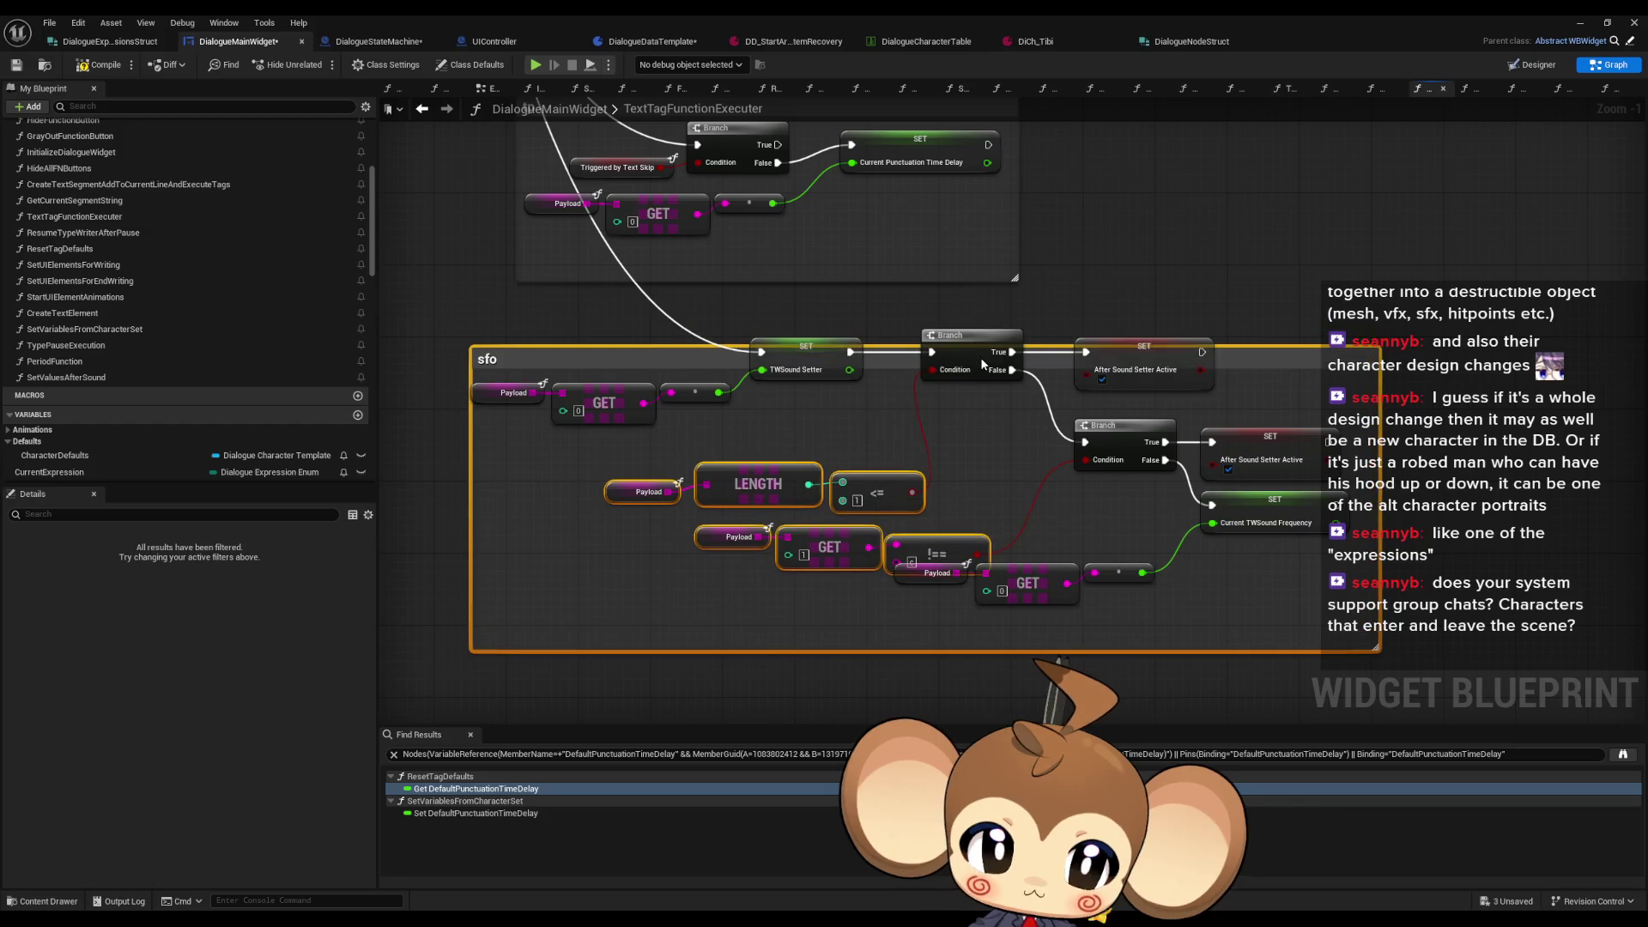
left_click(985, 473)
key("ctrl+z")
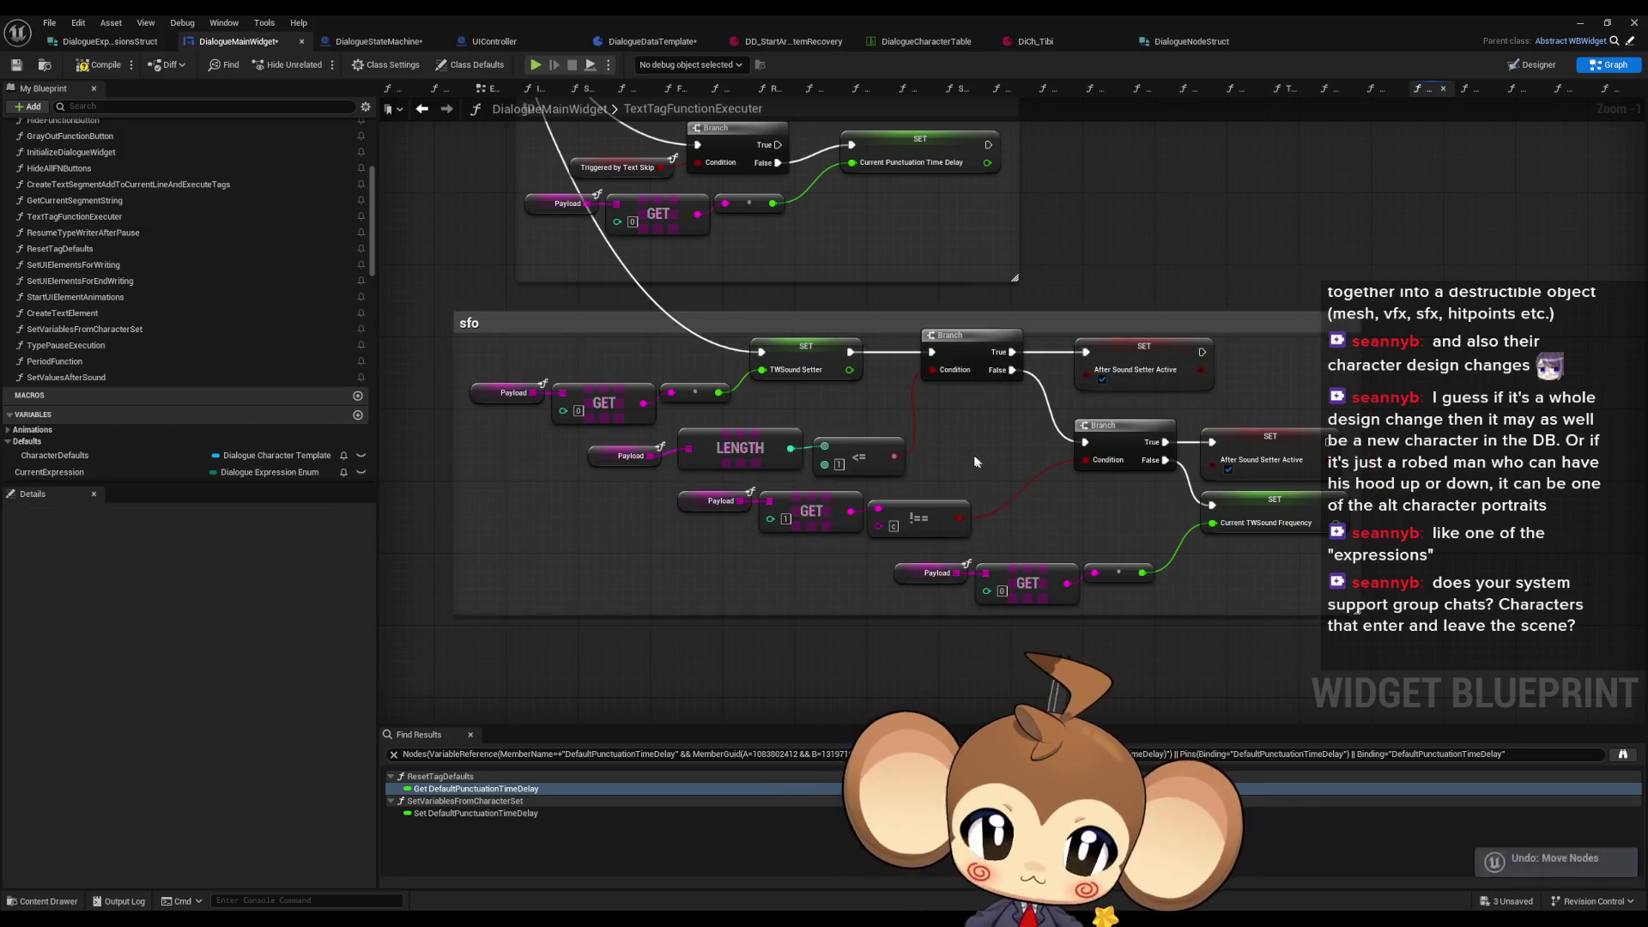
left_click_drag(560, 463, 973, 539)
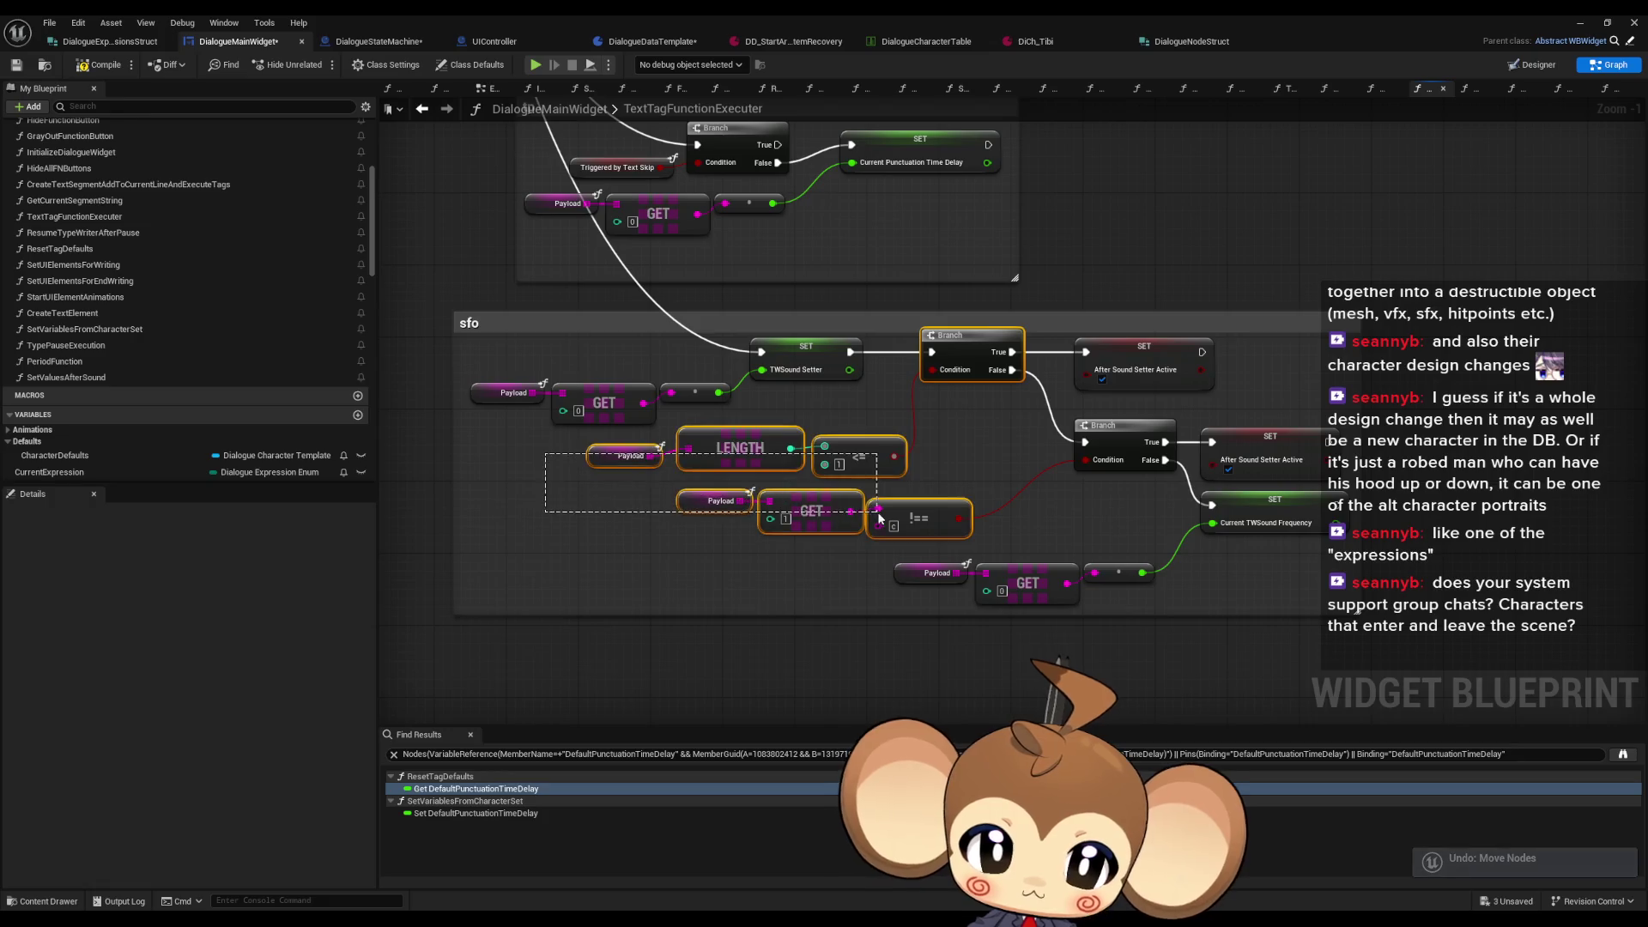
scroll(1092, 477, "down", 4)
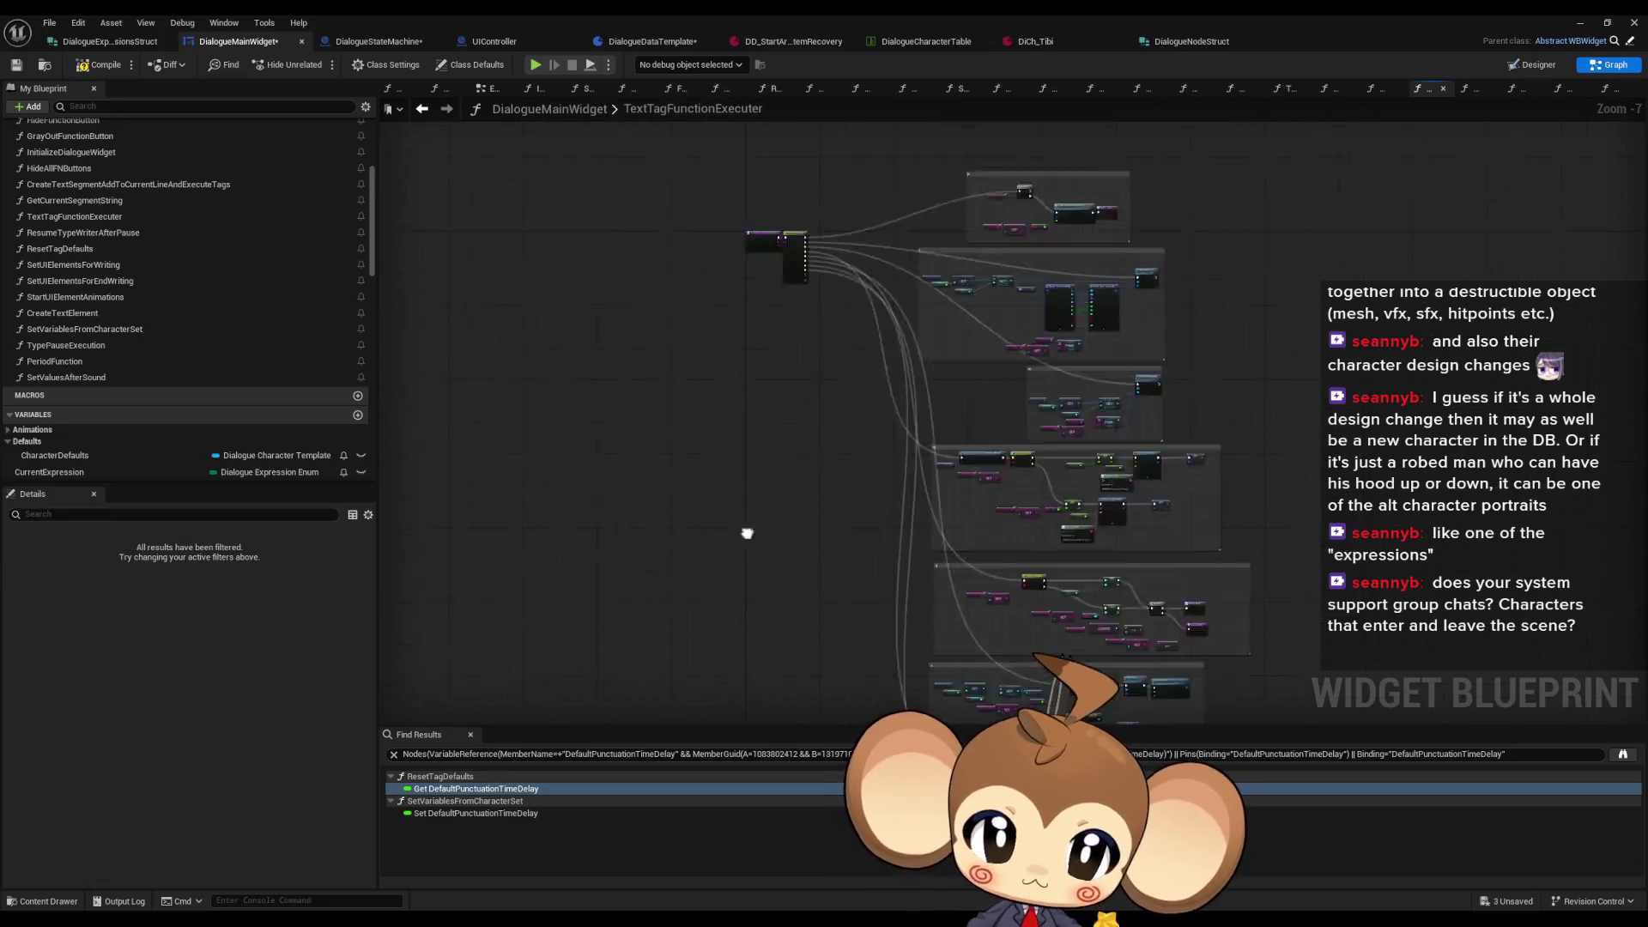
scroll(704, 386, "up", 3)
left_click(755, 455)
key("ctrl+v")
scroll(763, 500, "up", 2)
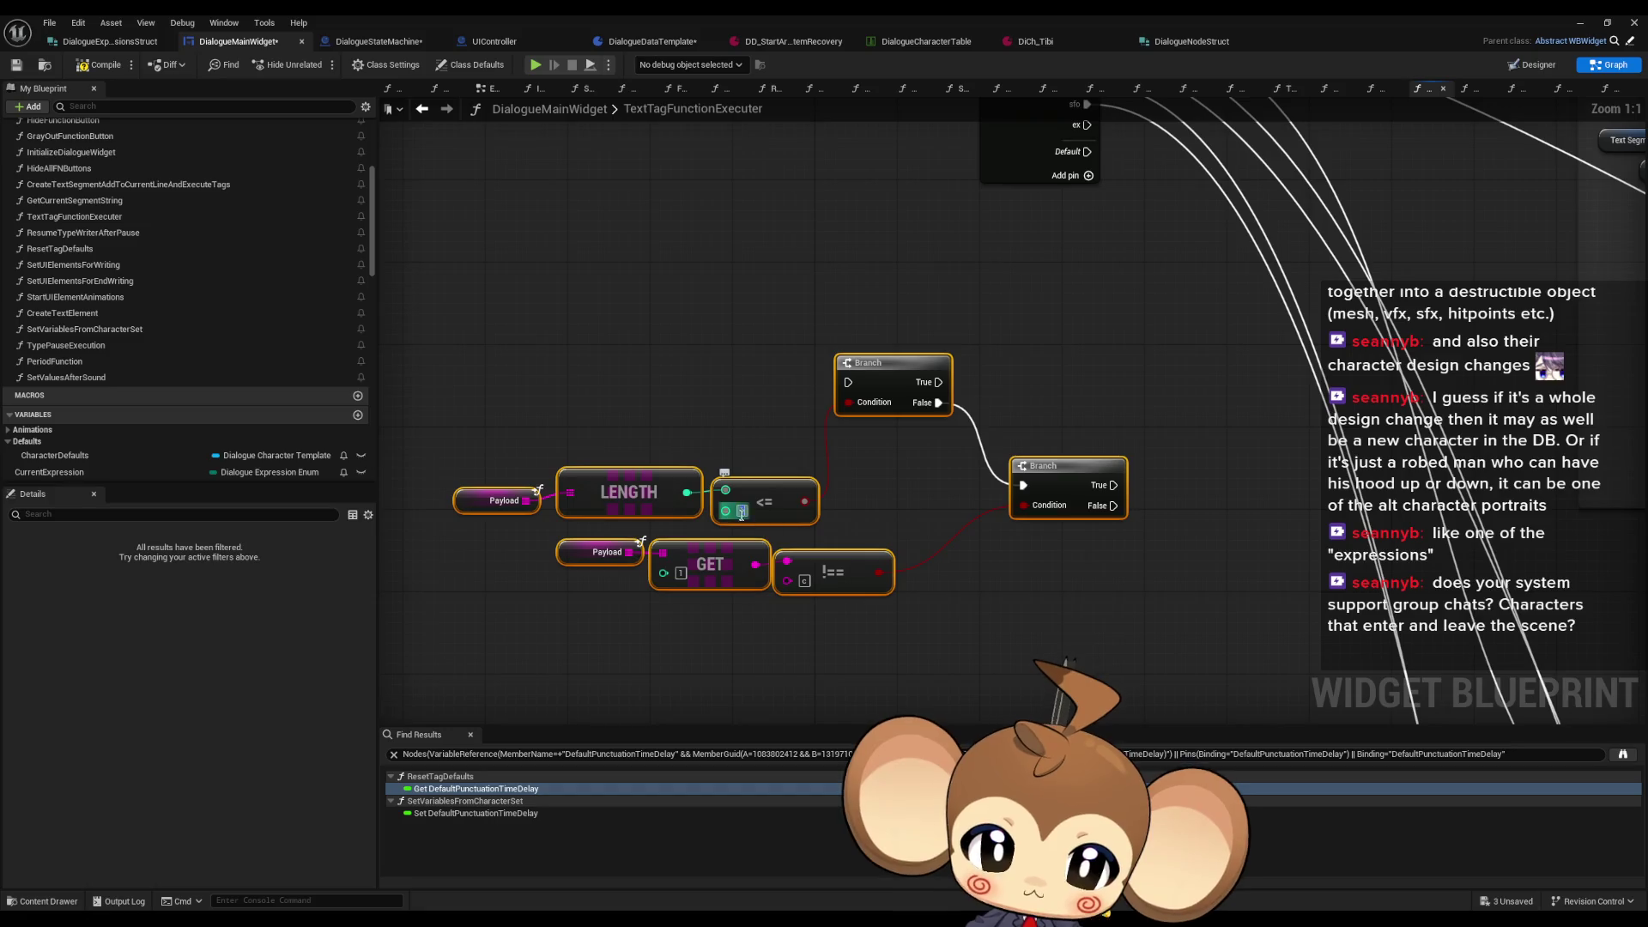
left_click(789, 579)
Step: Wire the Switch's ex output into the pasted Branch and review the function's node groups
left_click_drag(840, 472, 1078, 216)
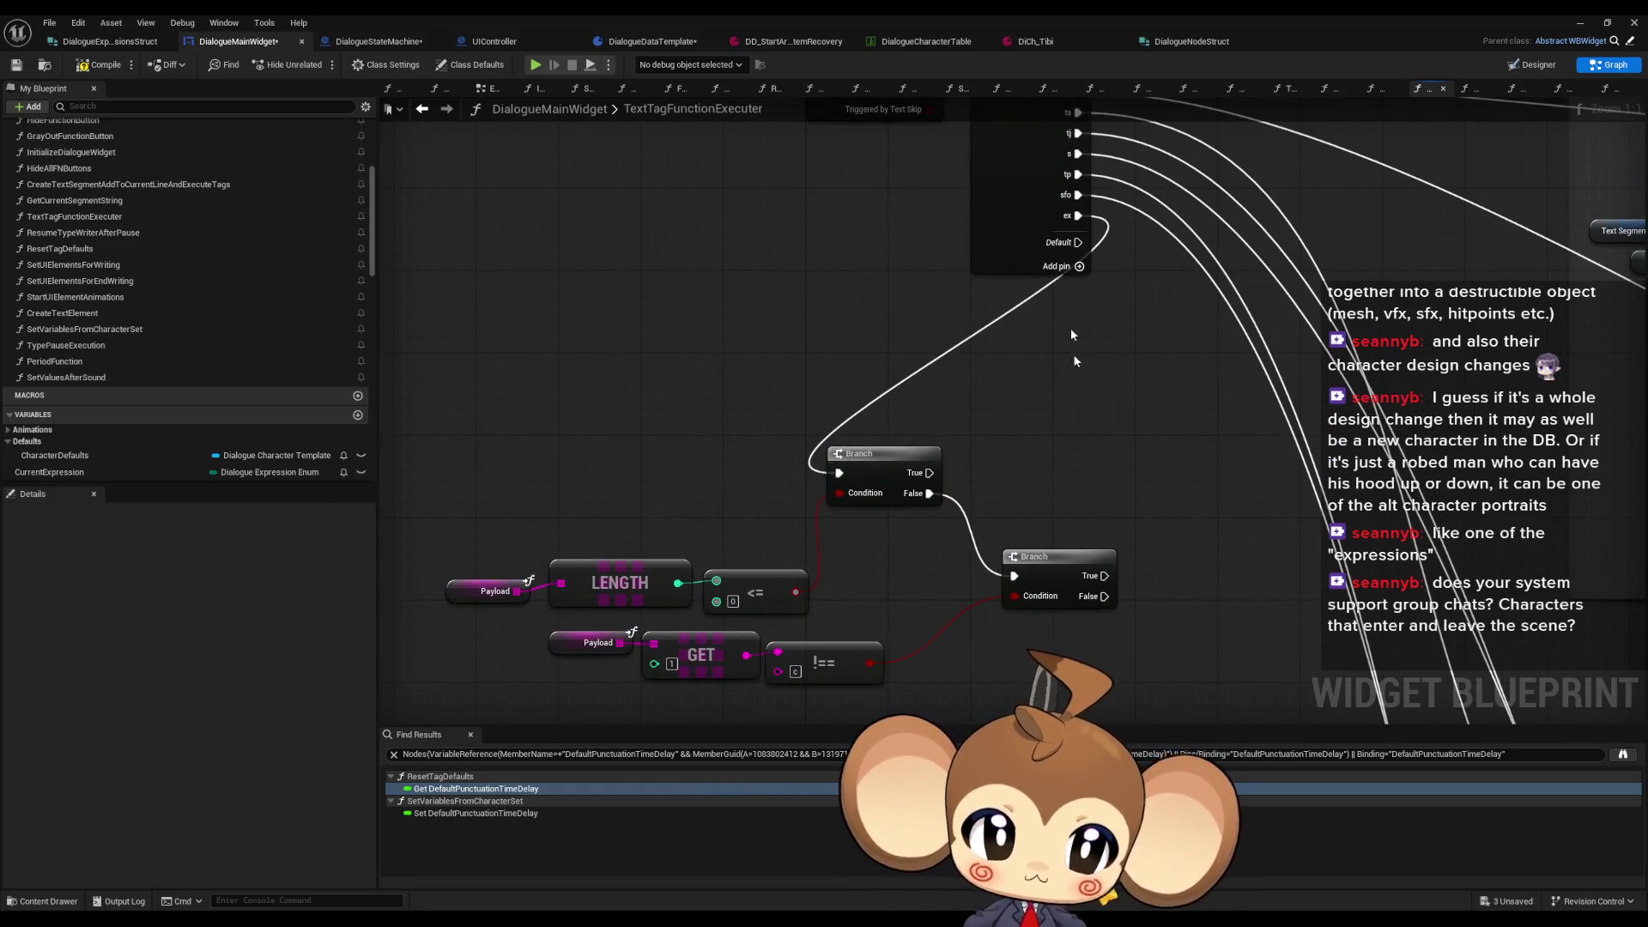
scroll(1071, 308, "down", 7)
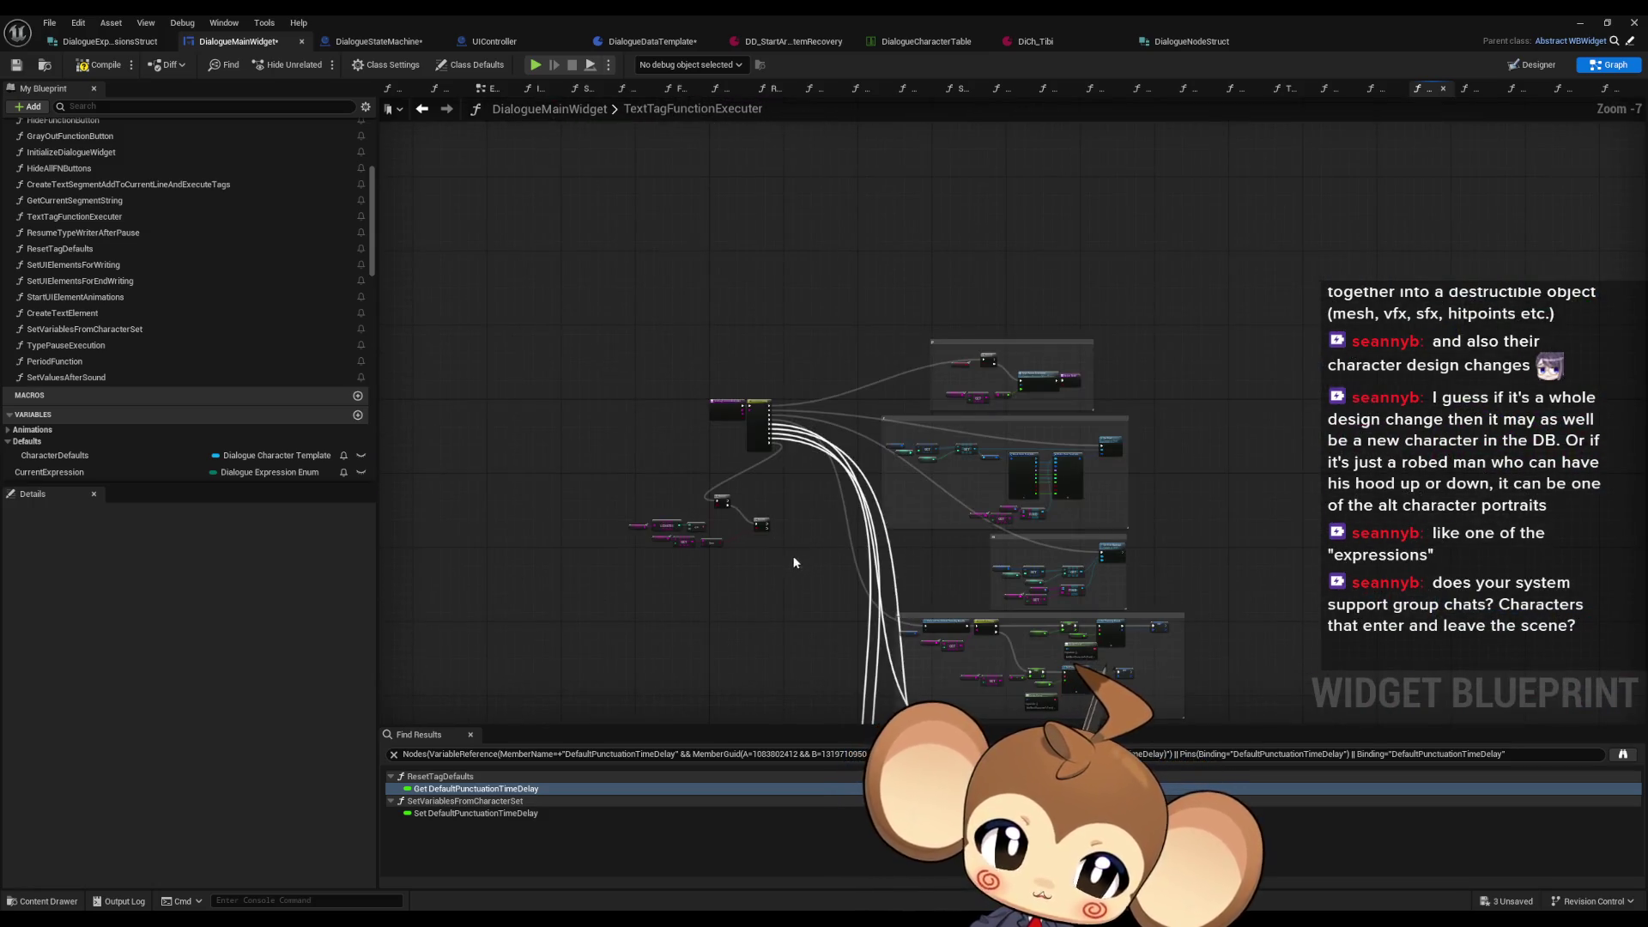
left_click_drag(771, 559, 687, 341)
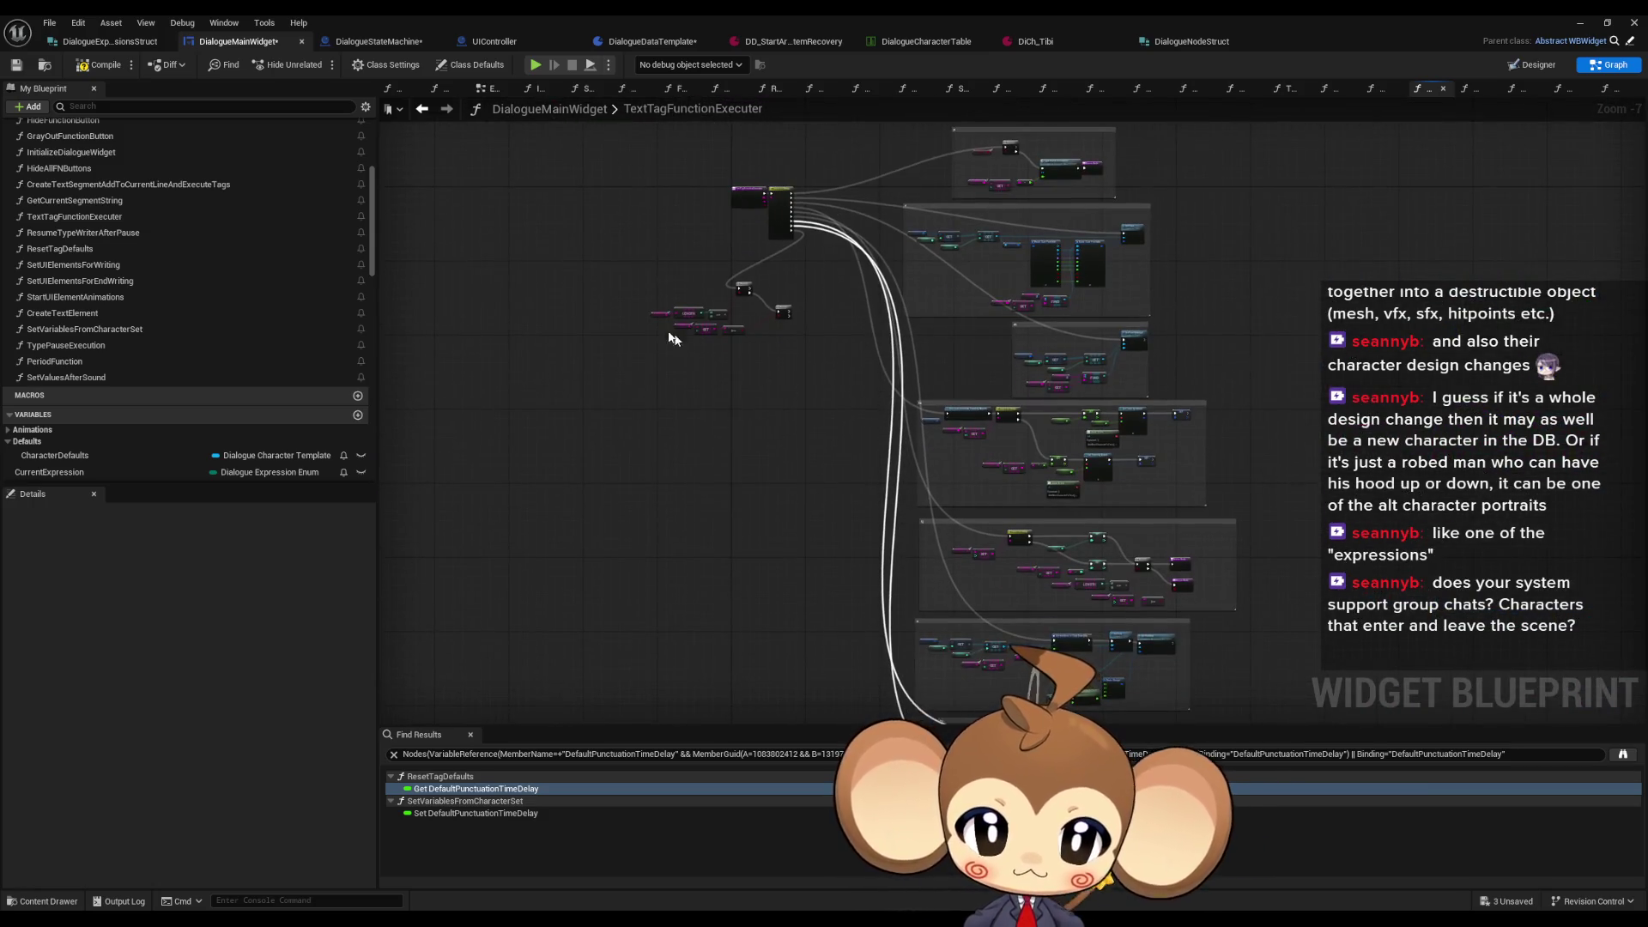
scroll(684, 342, "up", 3)
scroll(883, 383, "down", 2)
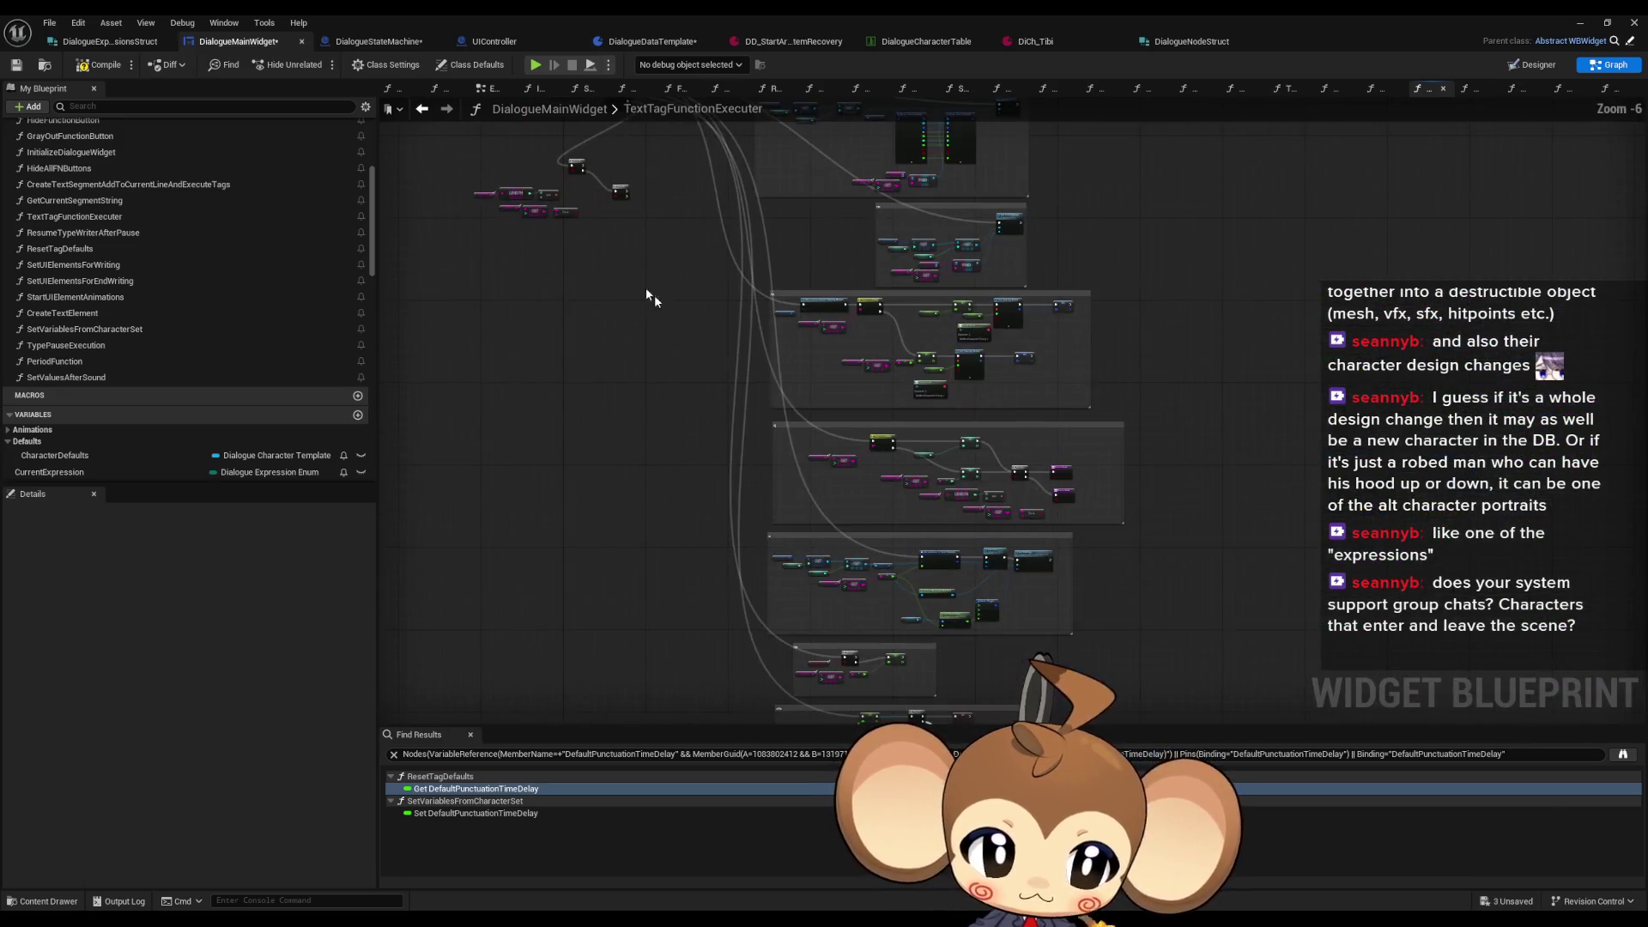
mouse_move(773, 372)
left_mouse_down()
mouse_move(756, 274)
mouse_move(726, 293)
left_mouse_up()
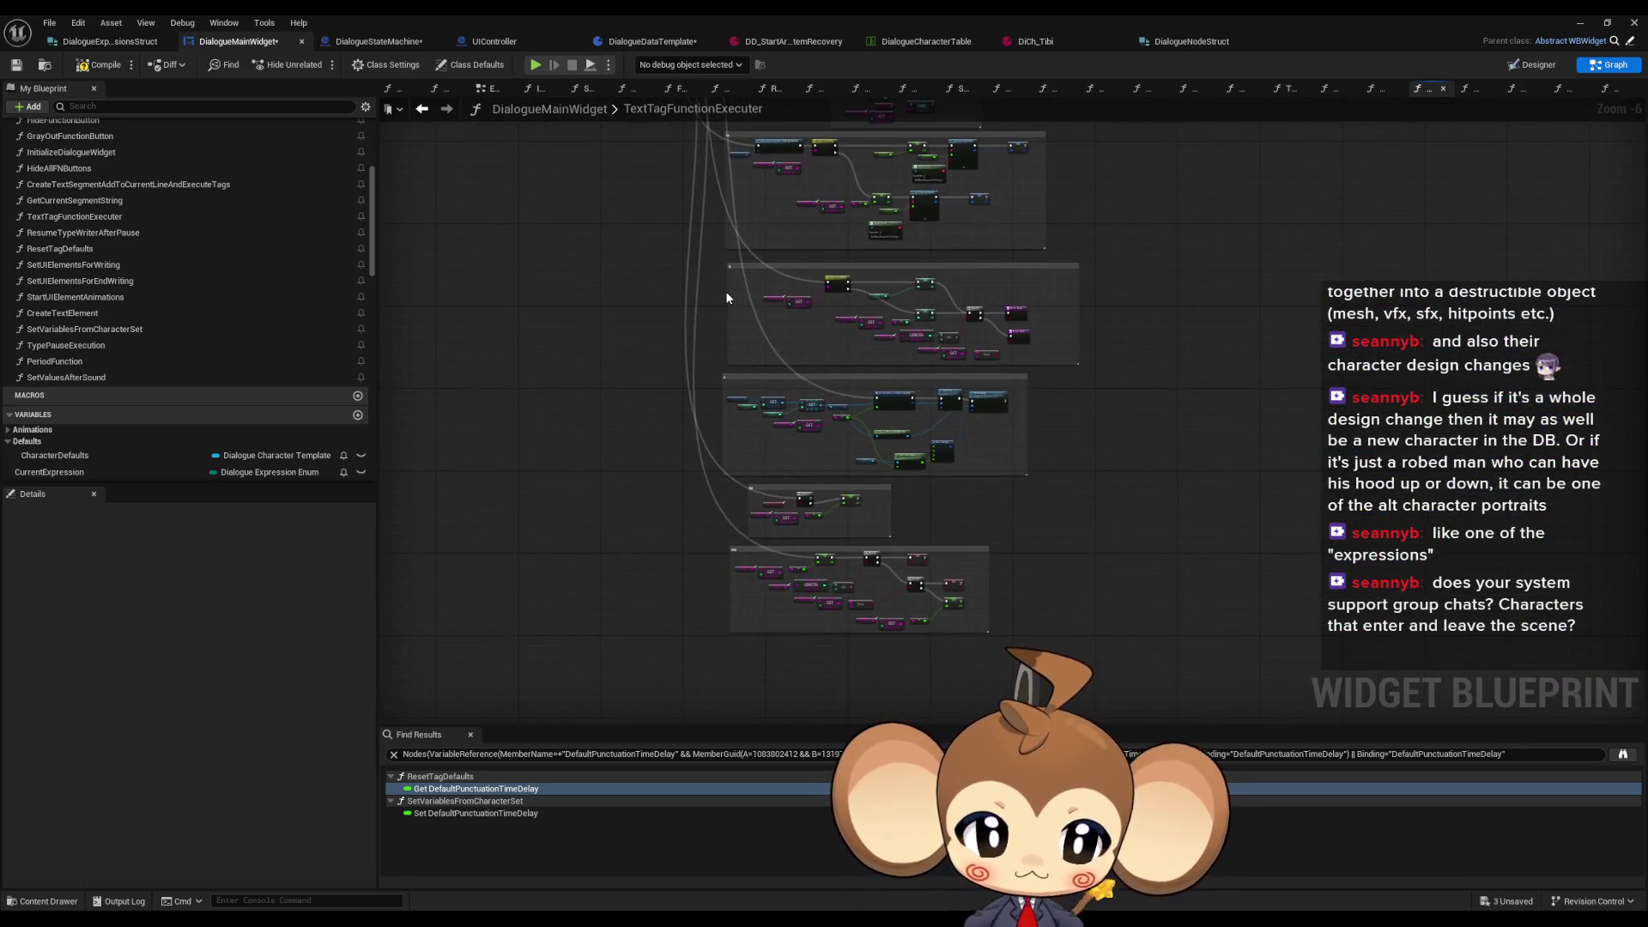
scroll(771, 264, "up", 4)
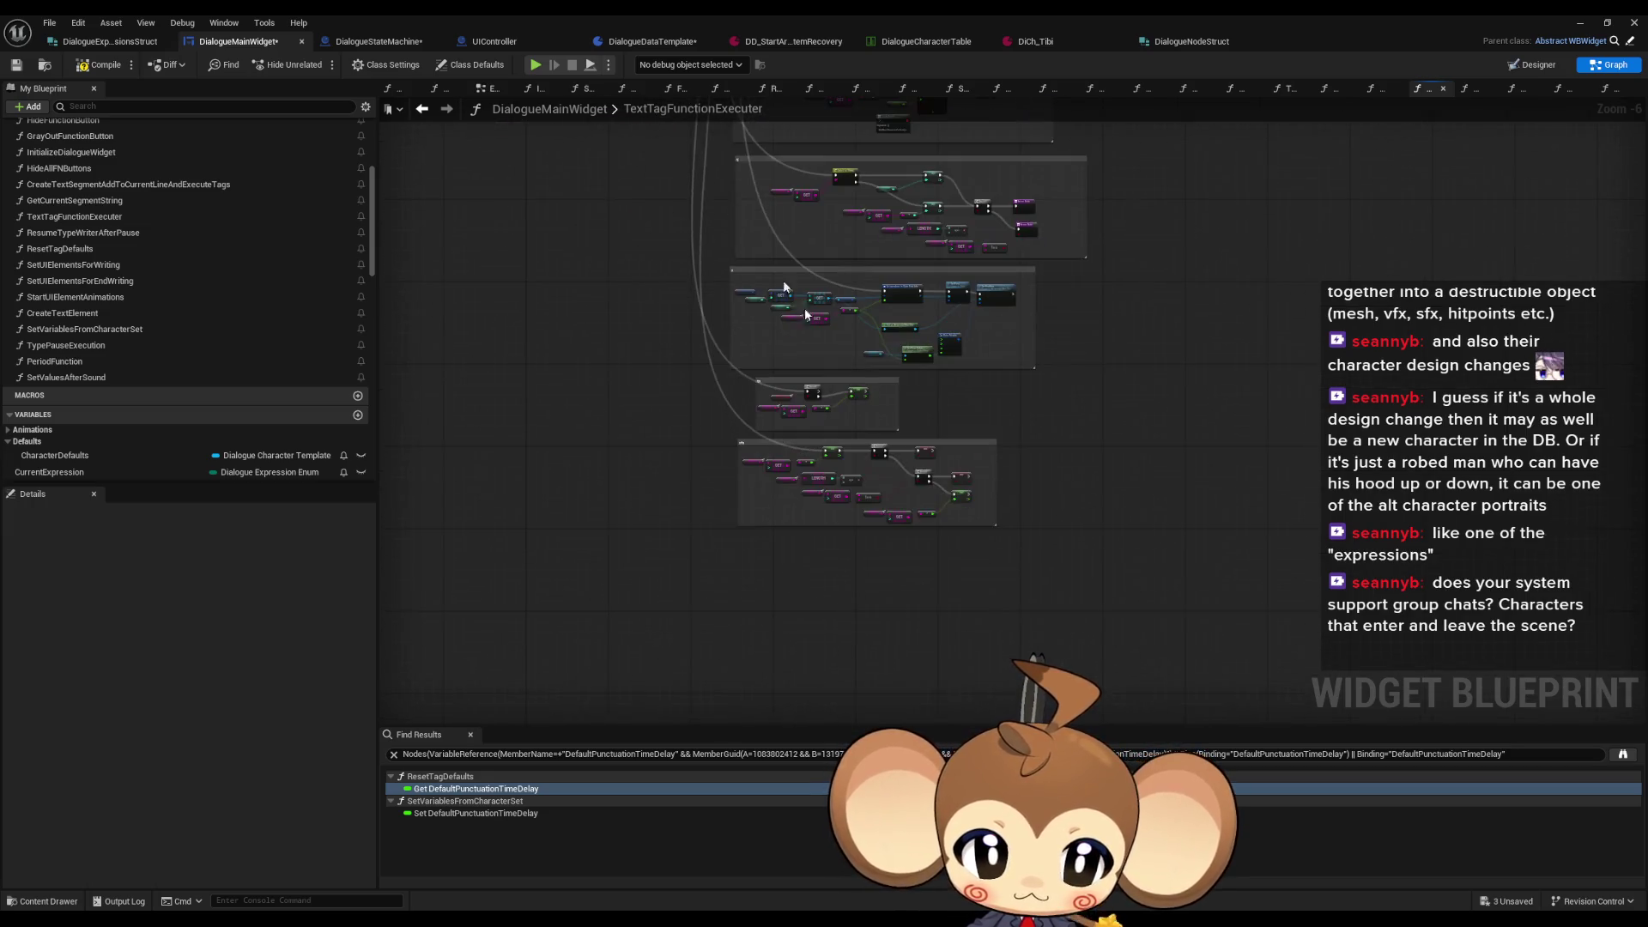
left_click_drag(910, 502, 1343, 760)
Step: Add Character Defaults and Current Expression getters, plus a Get Expressions node off Character Defaults
scroll(162, 305, "down", 4)
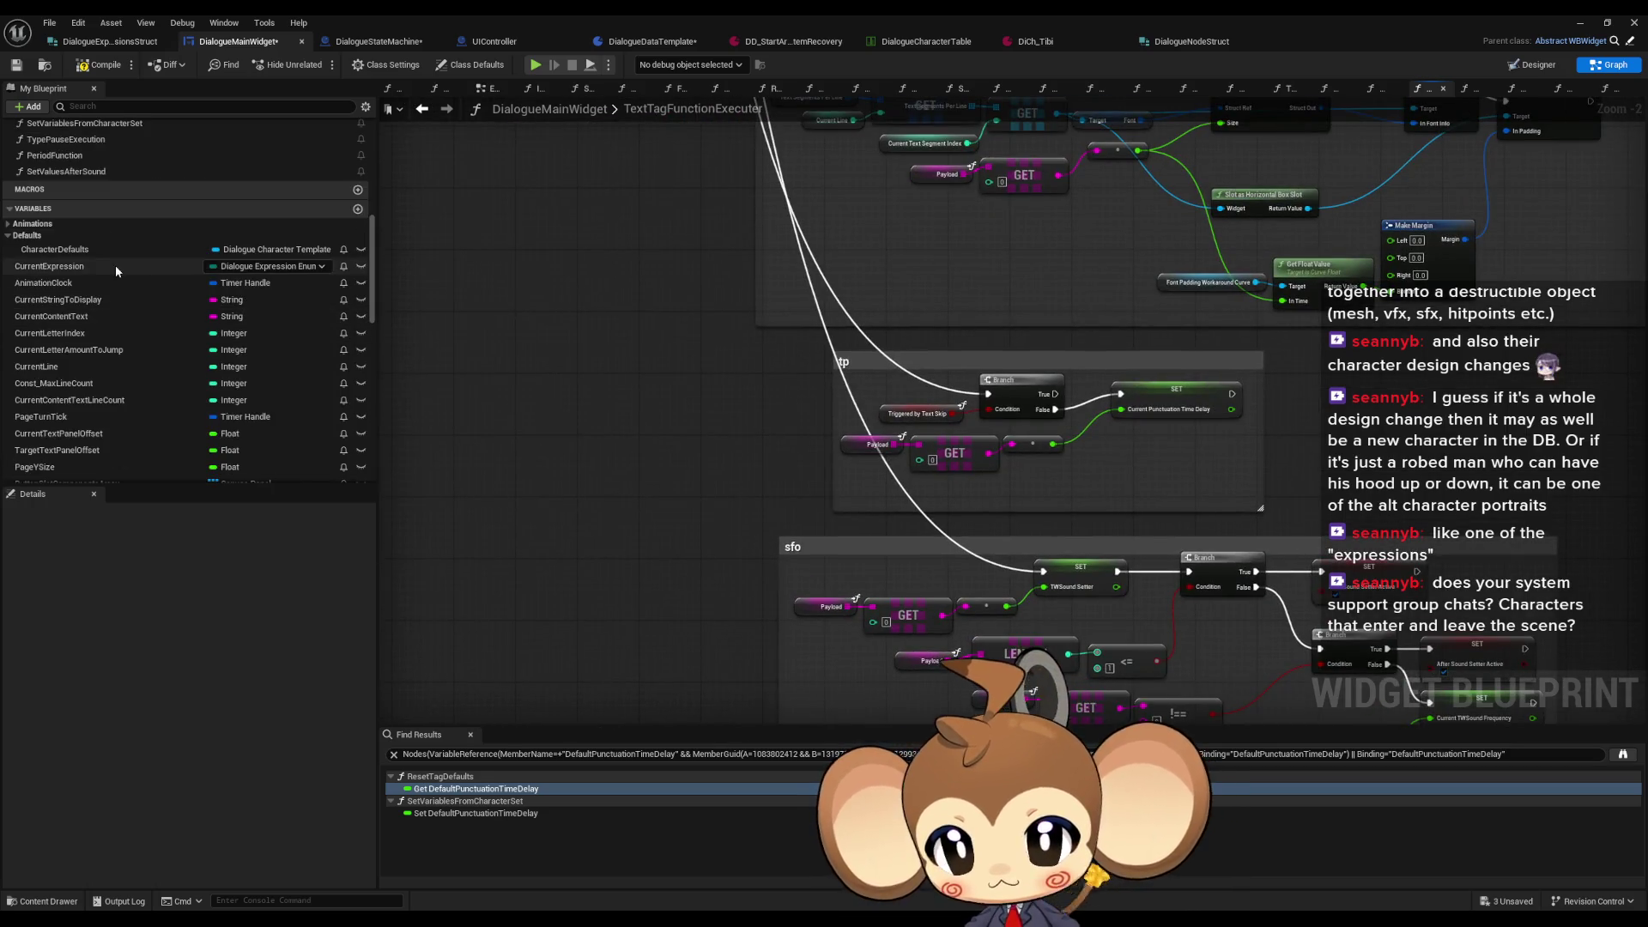
left_click_drag(181, 281, 577, 371)
left_click(593, 382)
left_click(49, 266)
left_click_drag(49, 266, 593, 453)
left_click(602, 460)
left_click_drag(595, 367, 640, 372)
type("get ex")
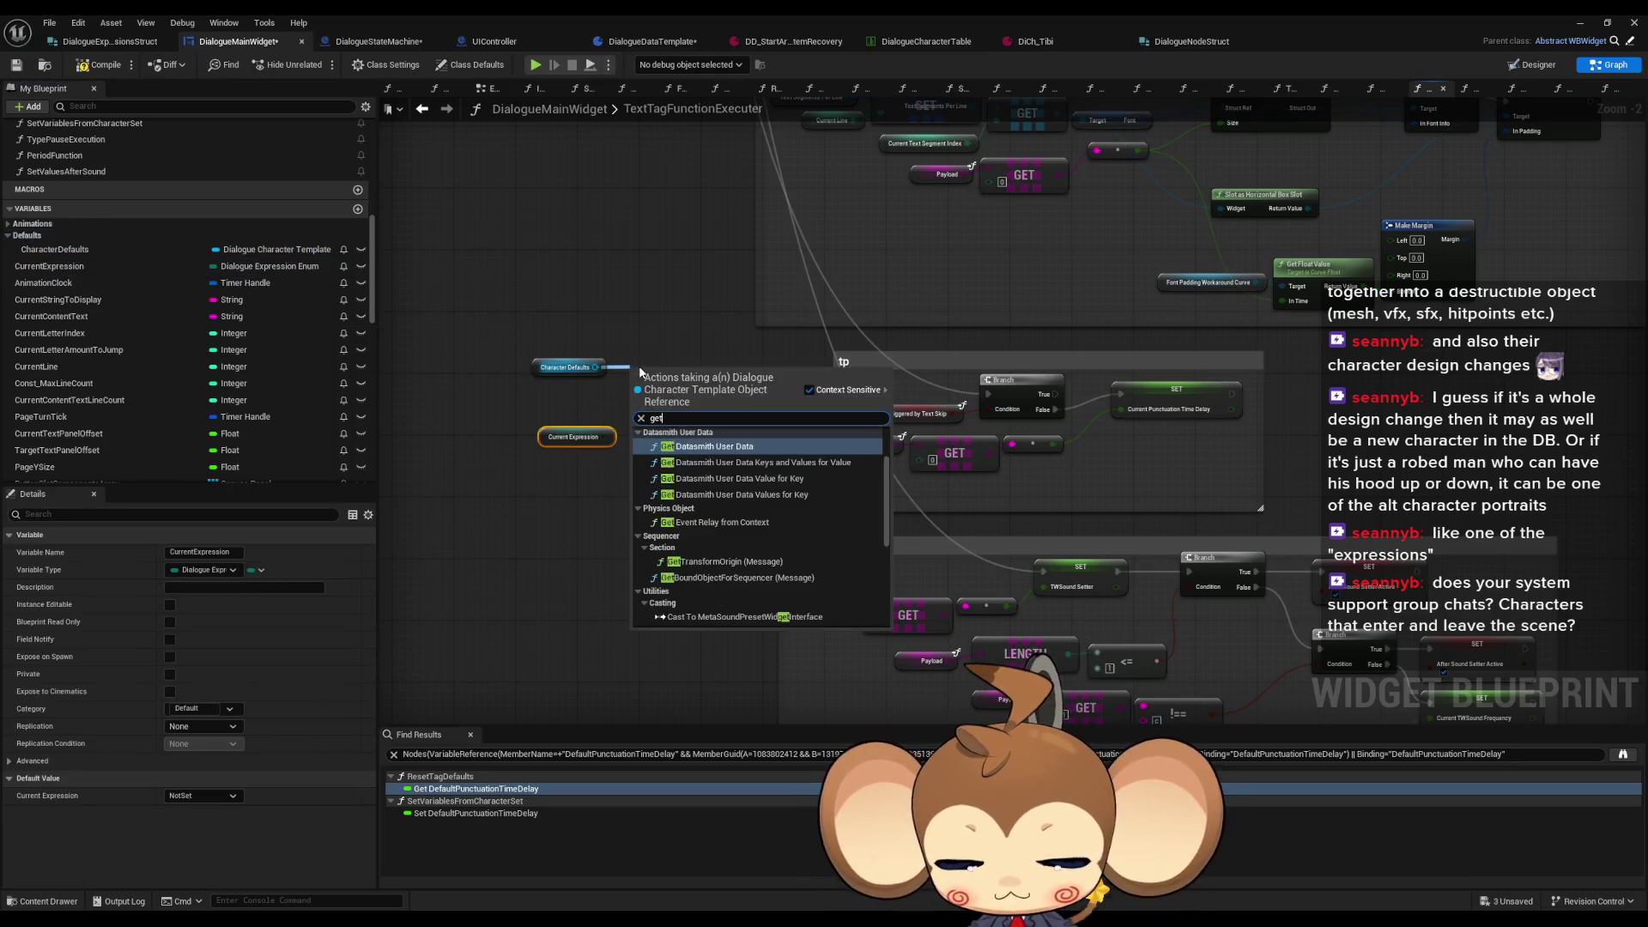
key("Down")
key("Return")
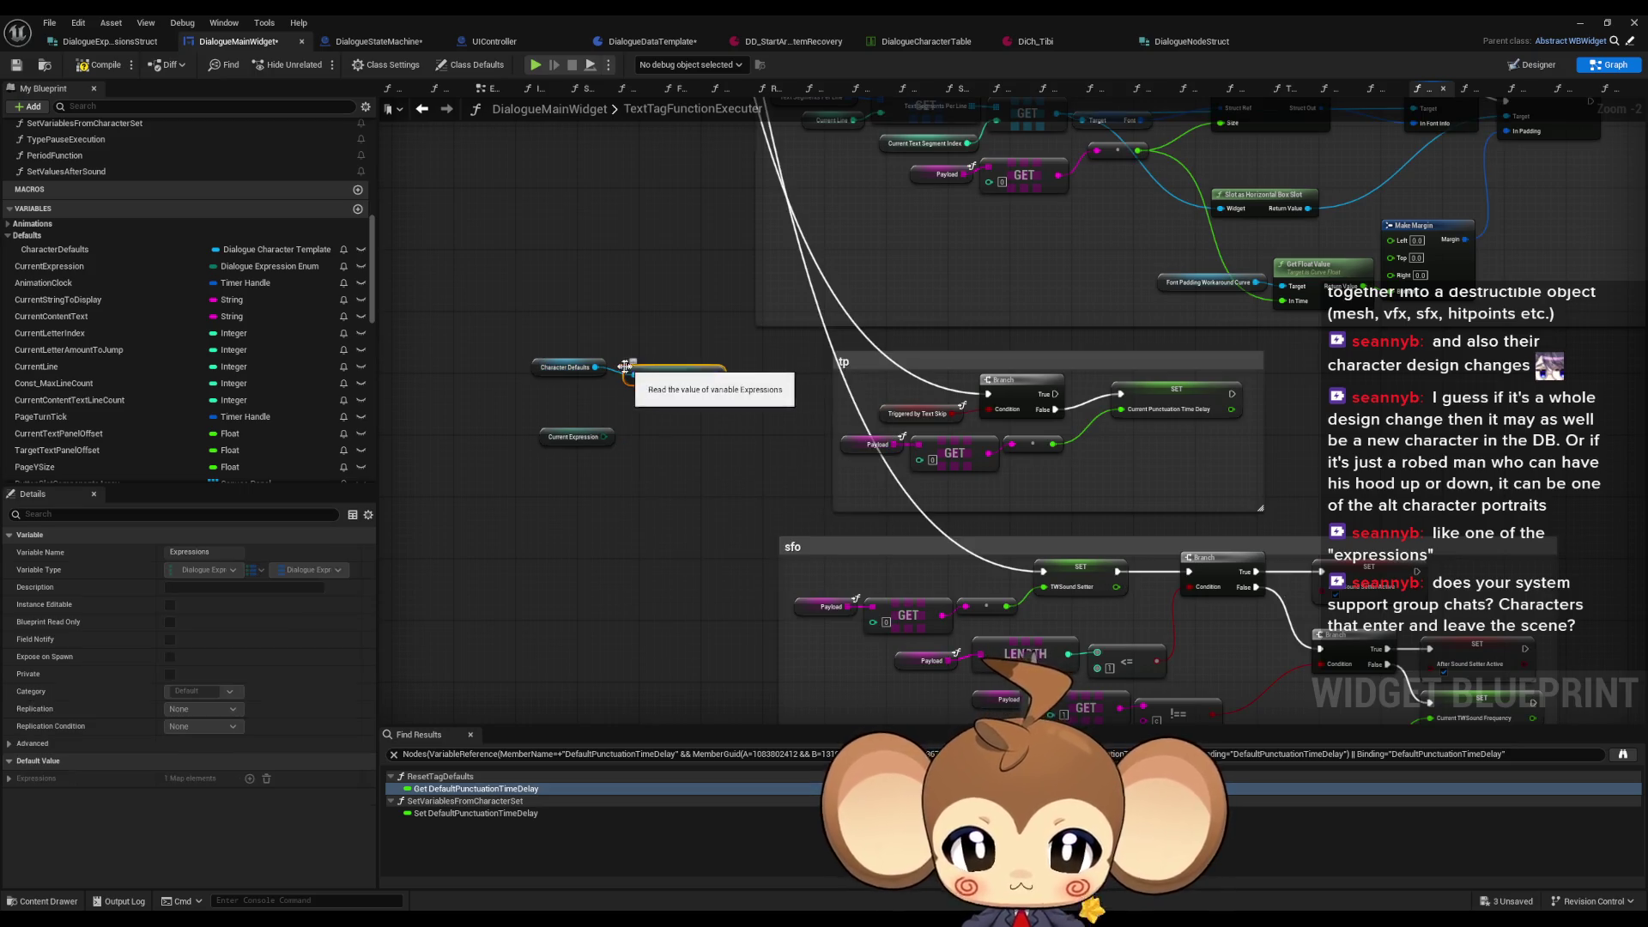
Step: Add a Find on the Expressions map keyed by Current Expression, then break the result struct
left_click(565, 367, "ctrl")
left_click_drag(565, 368, 457, 359)
left_click_drag(599, 360, 684, 383)
type("find")
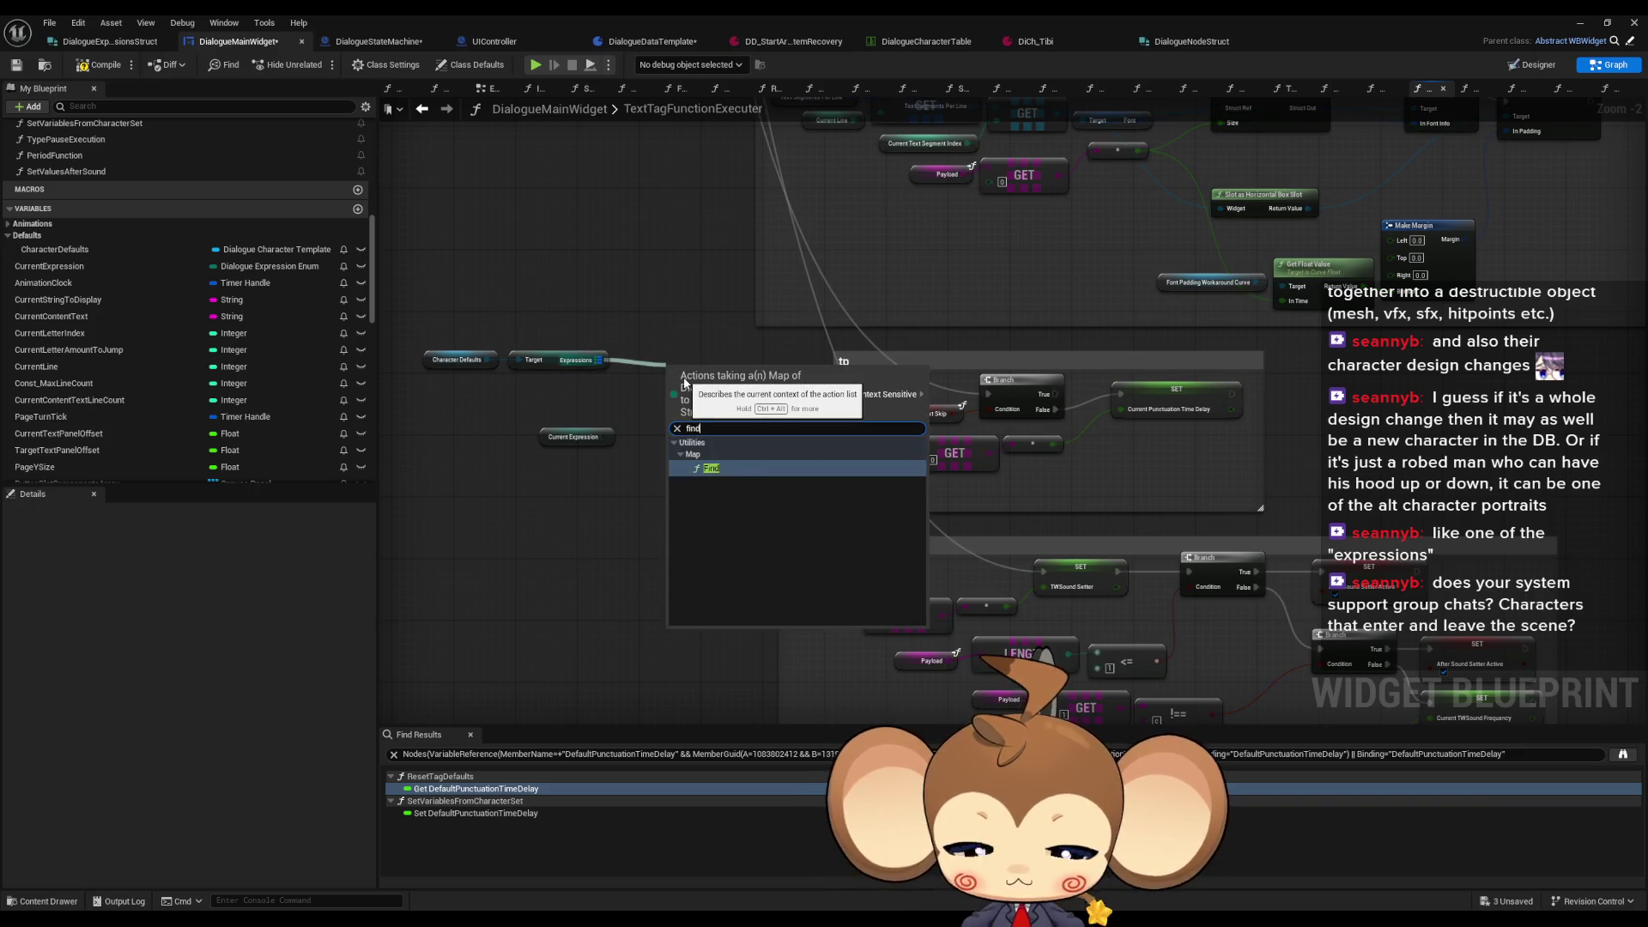
key("Return")
mouse_move(604, 437)
left_mouse_down()
mouse_move(672, 384)
mouse_move(569, 402)
left_mouse_up()
left_click_drag(716, 379, 683, 371)
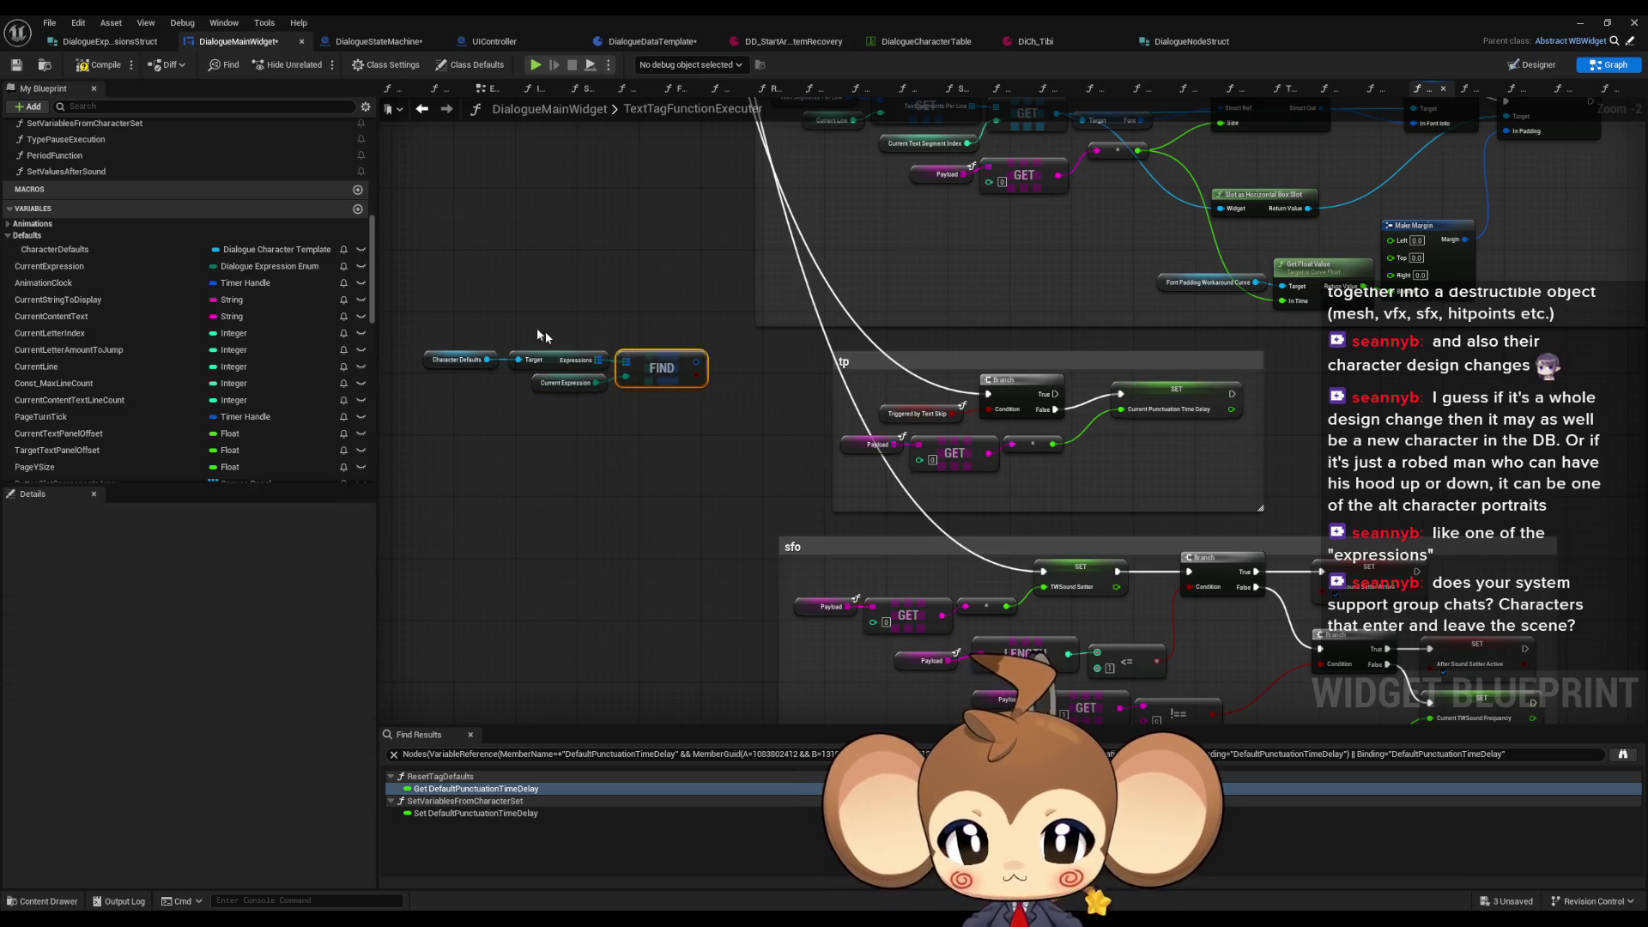
mouse_move(862, 364)
left_mouse_down()
mouse_move(734, 371)
mouse_move(767, 382)
left_mouse_up()
left_click(828, 410)
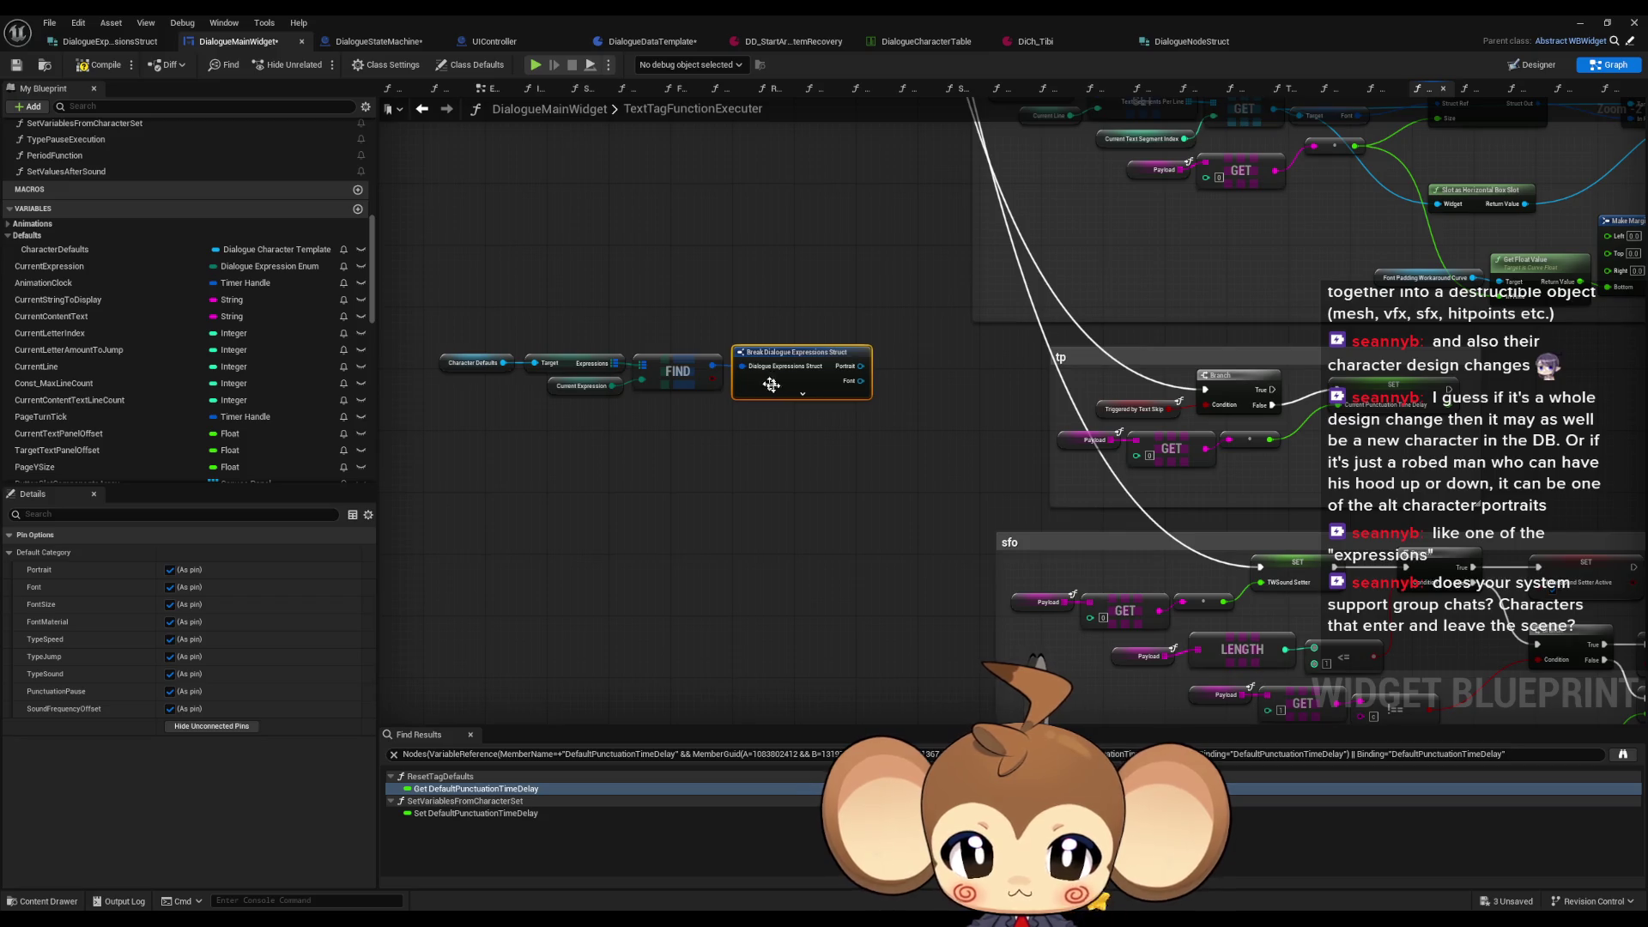
scroll(670, 428, "up", 2)
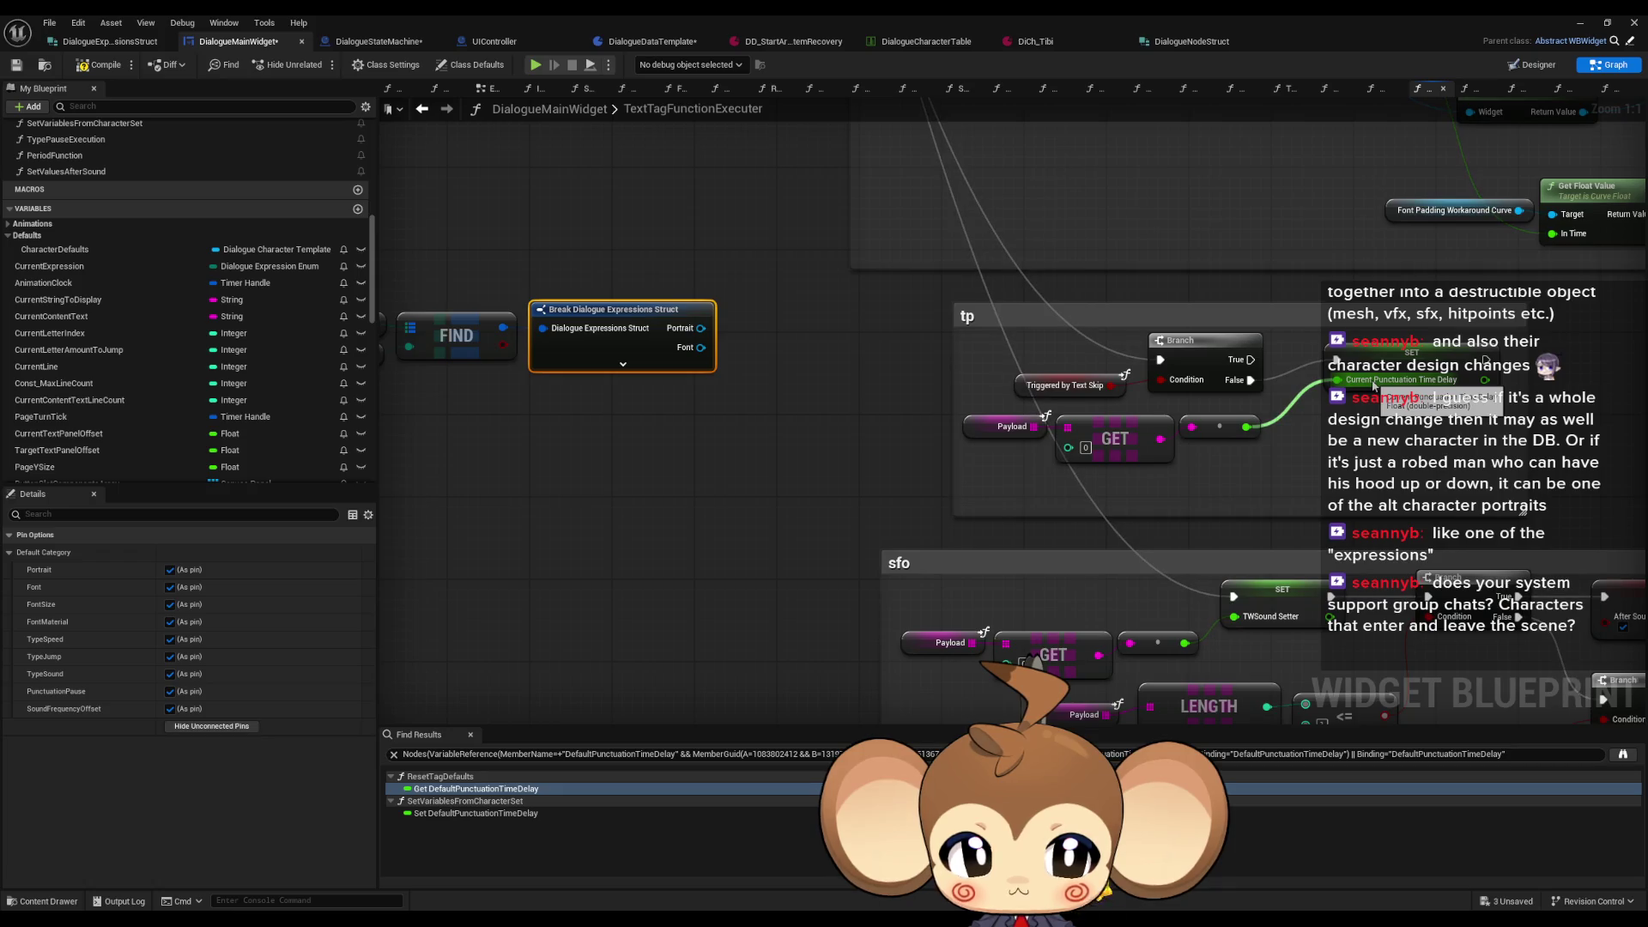
Step: Paste a copy of the expression lookup and wire its Type Jump into Current Letter Amount To Jump
scroll(1374, 387, "down", 3)
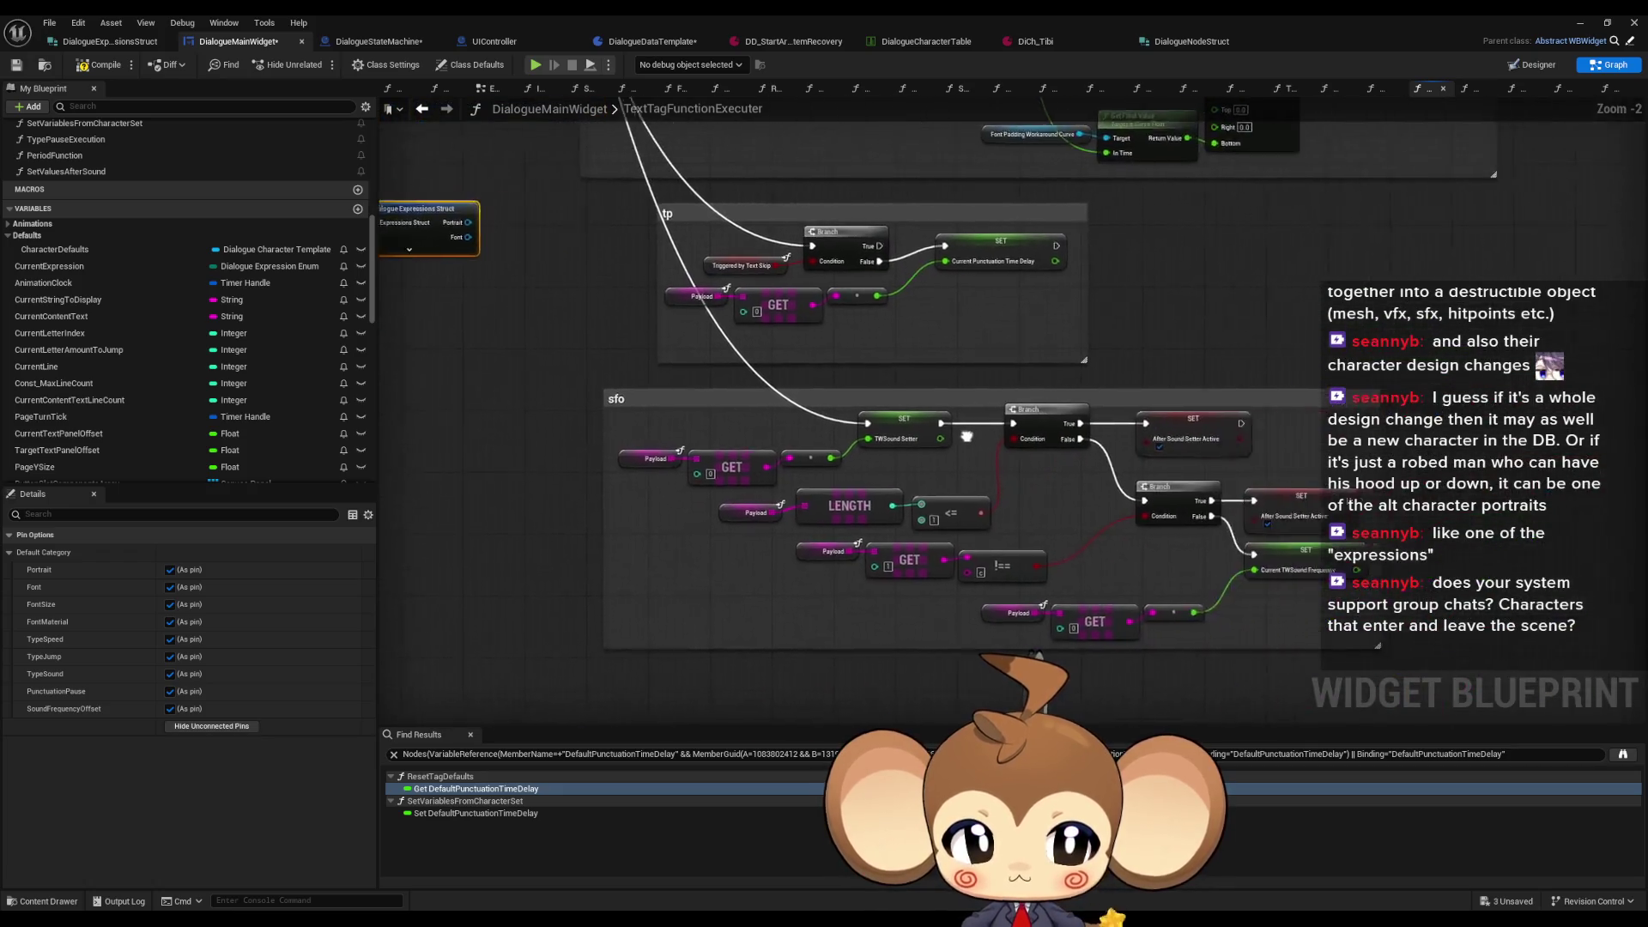
scroll(915, 534, "down", 5)
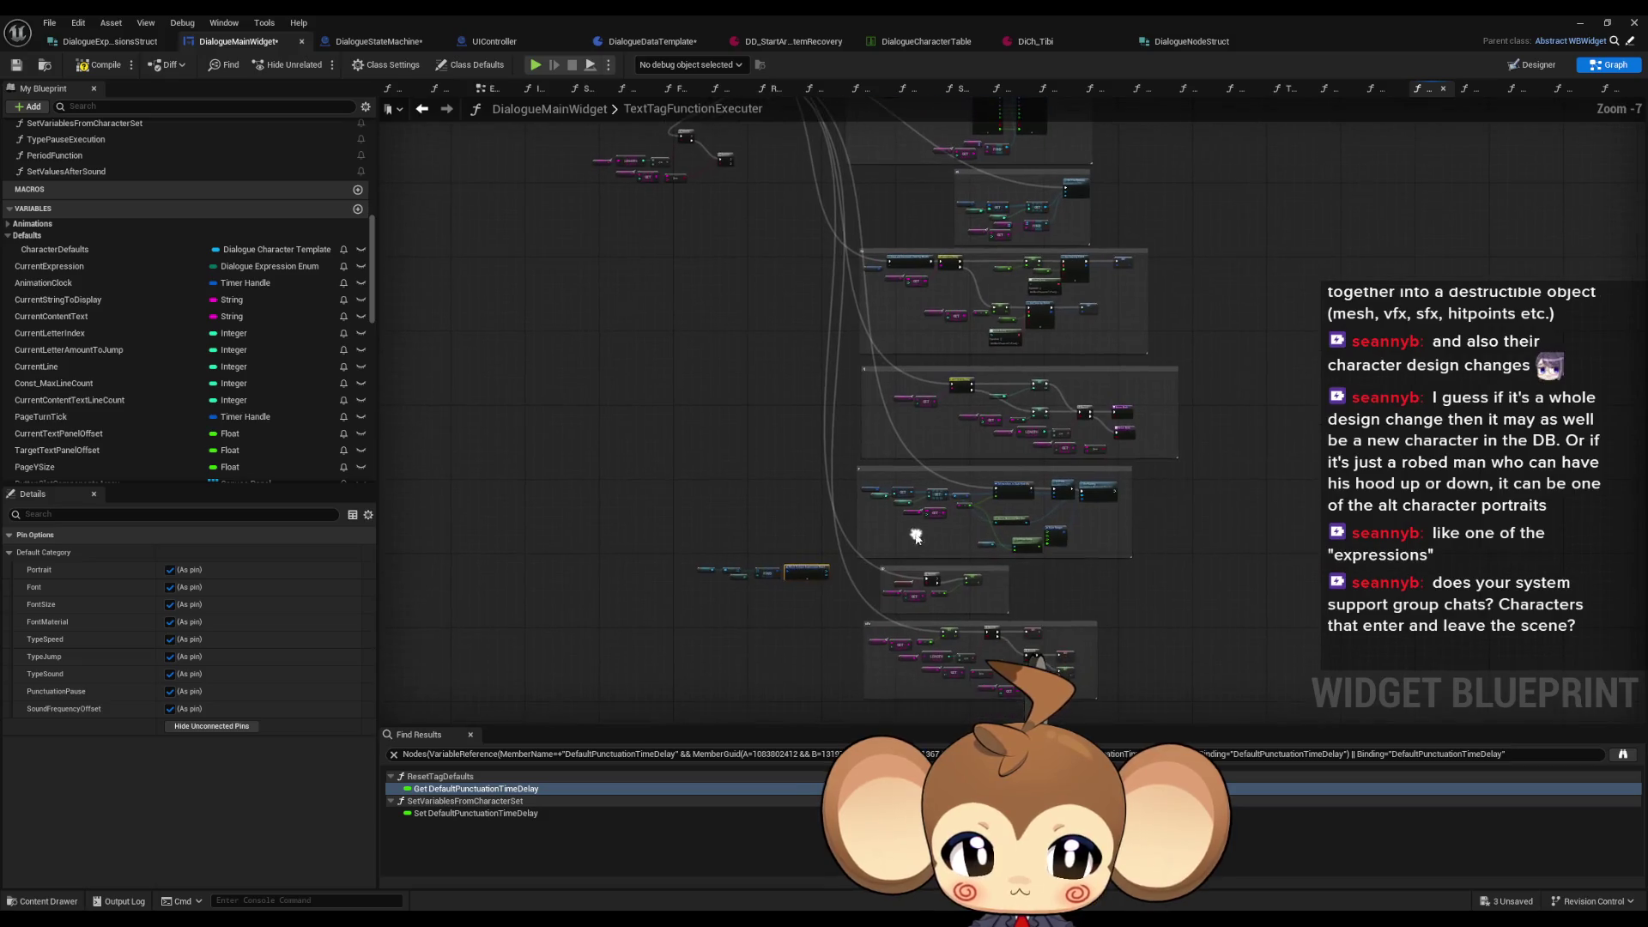
left_click_drag(766, 577, 766, 577)
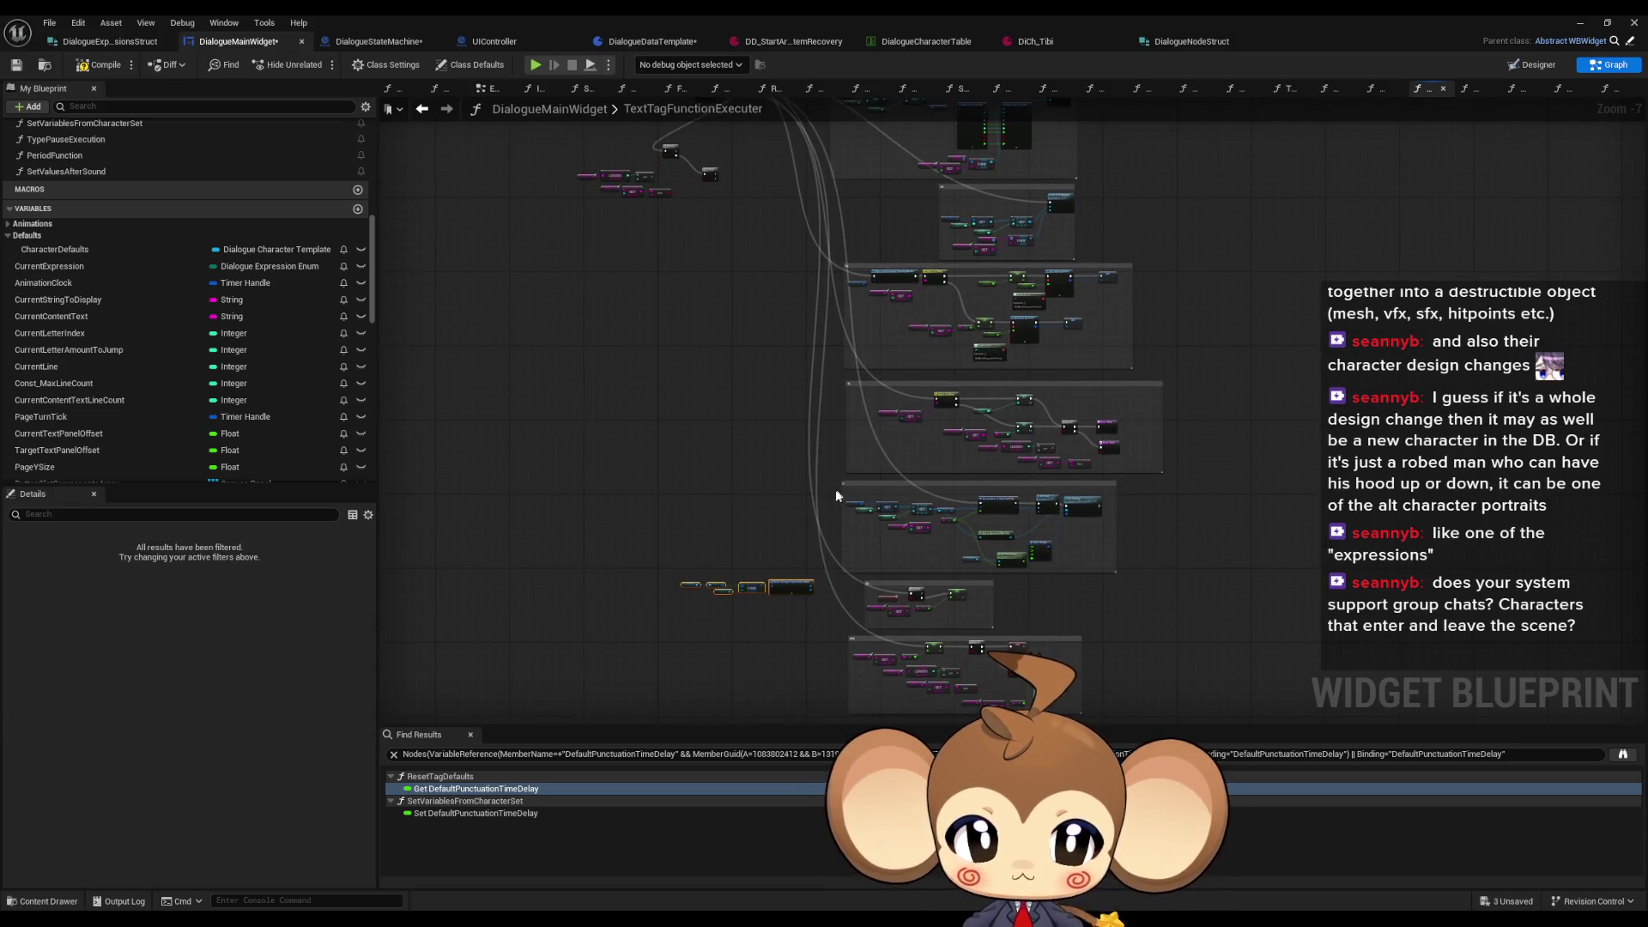
scroll(993, 410, "up", 5)
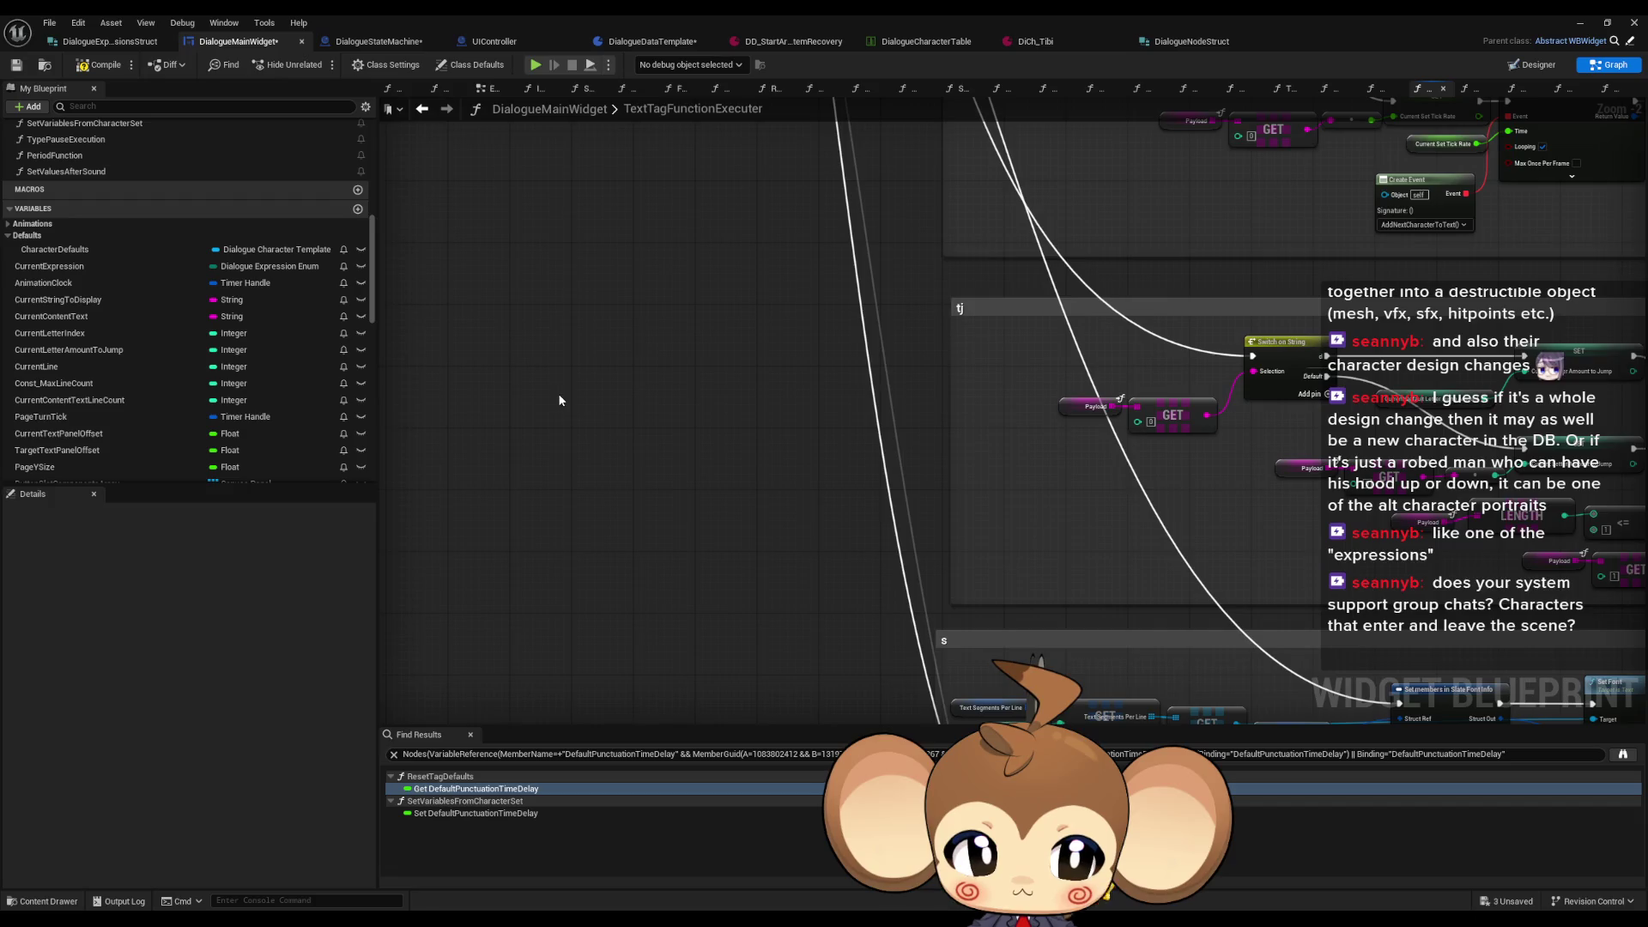
key("ctrl+v")
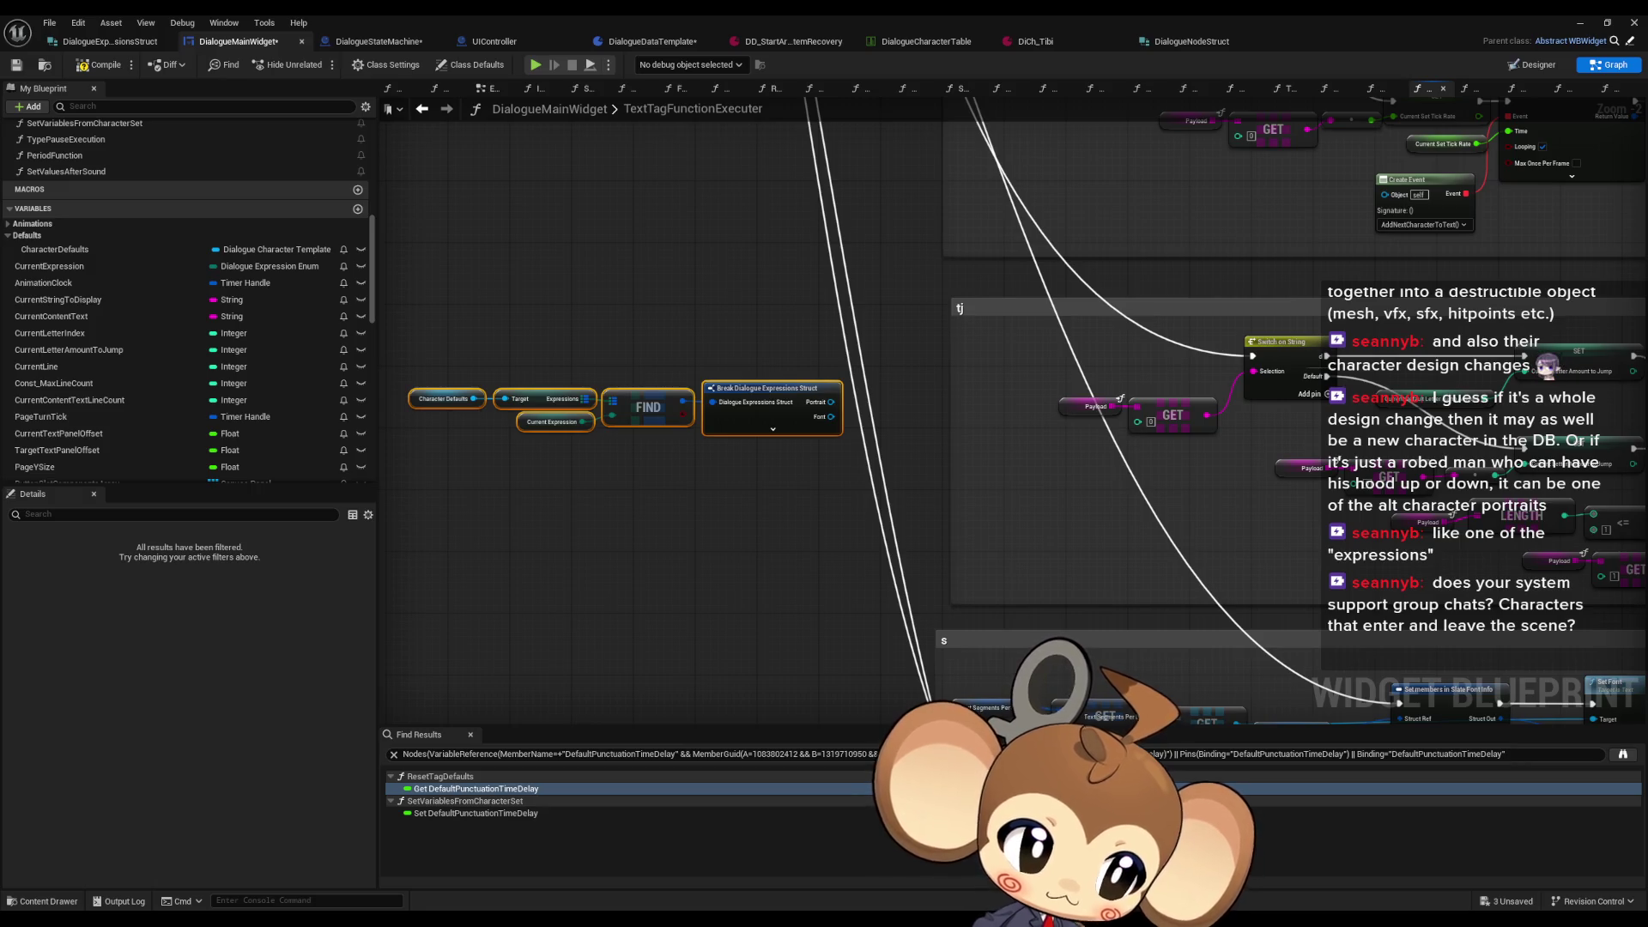
left_click(766, 414)
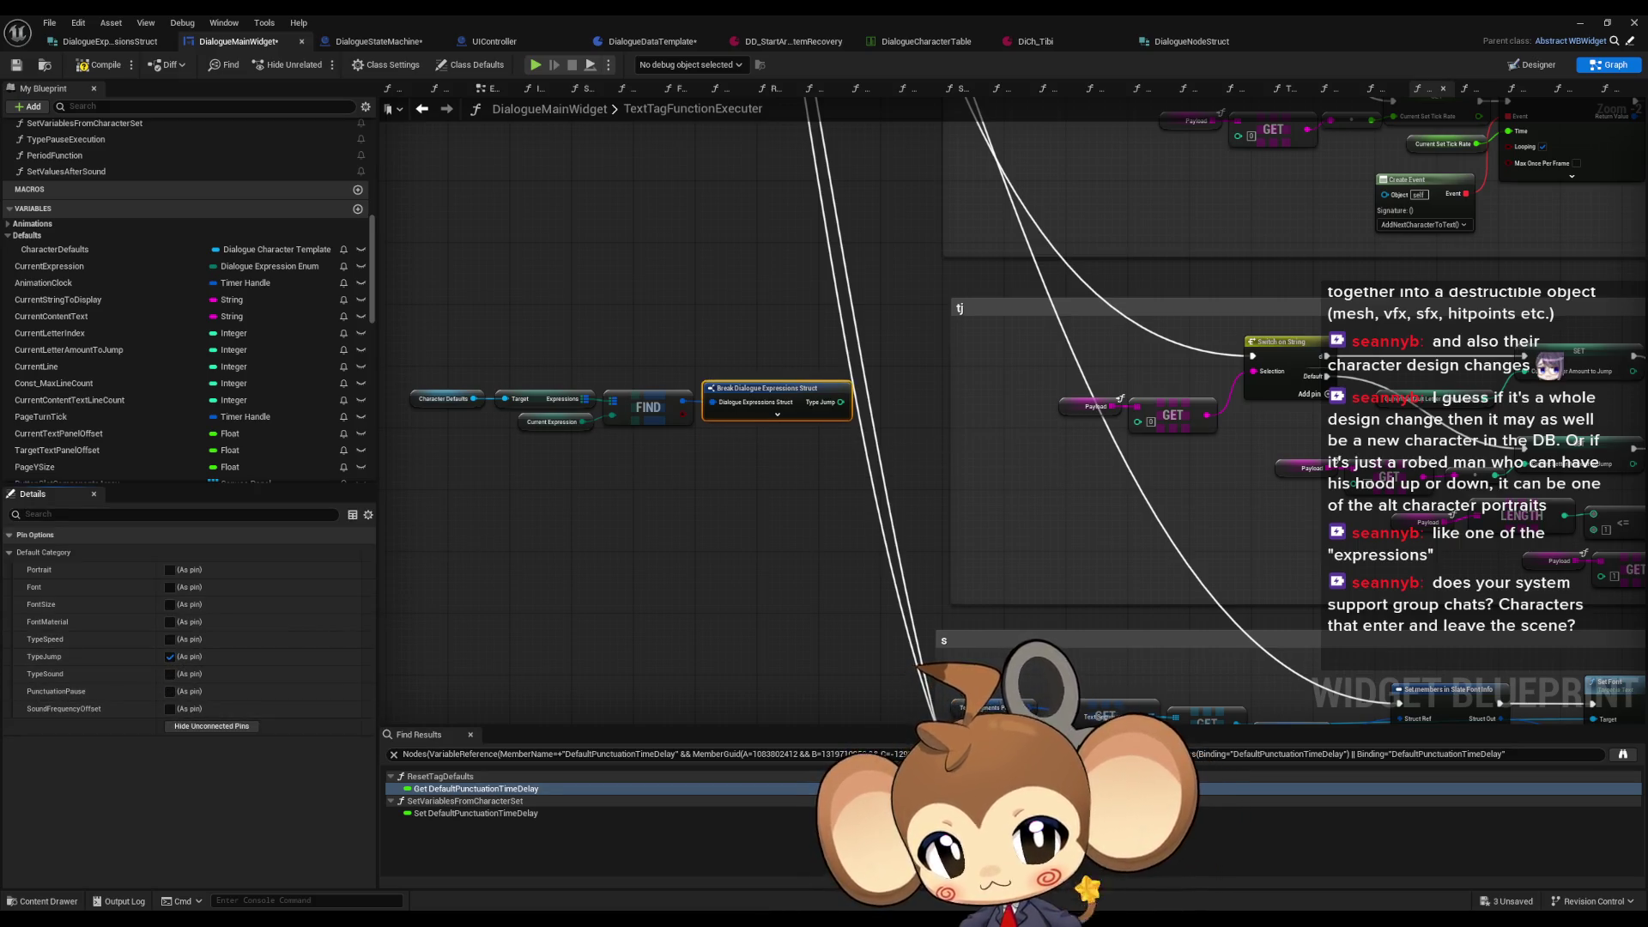
left_click_drag(1255, 482, 1024, 491)
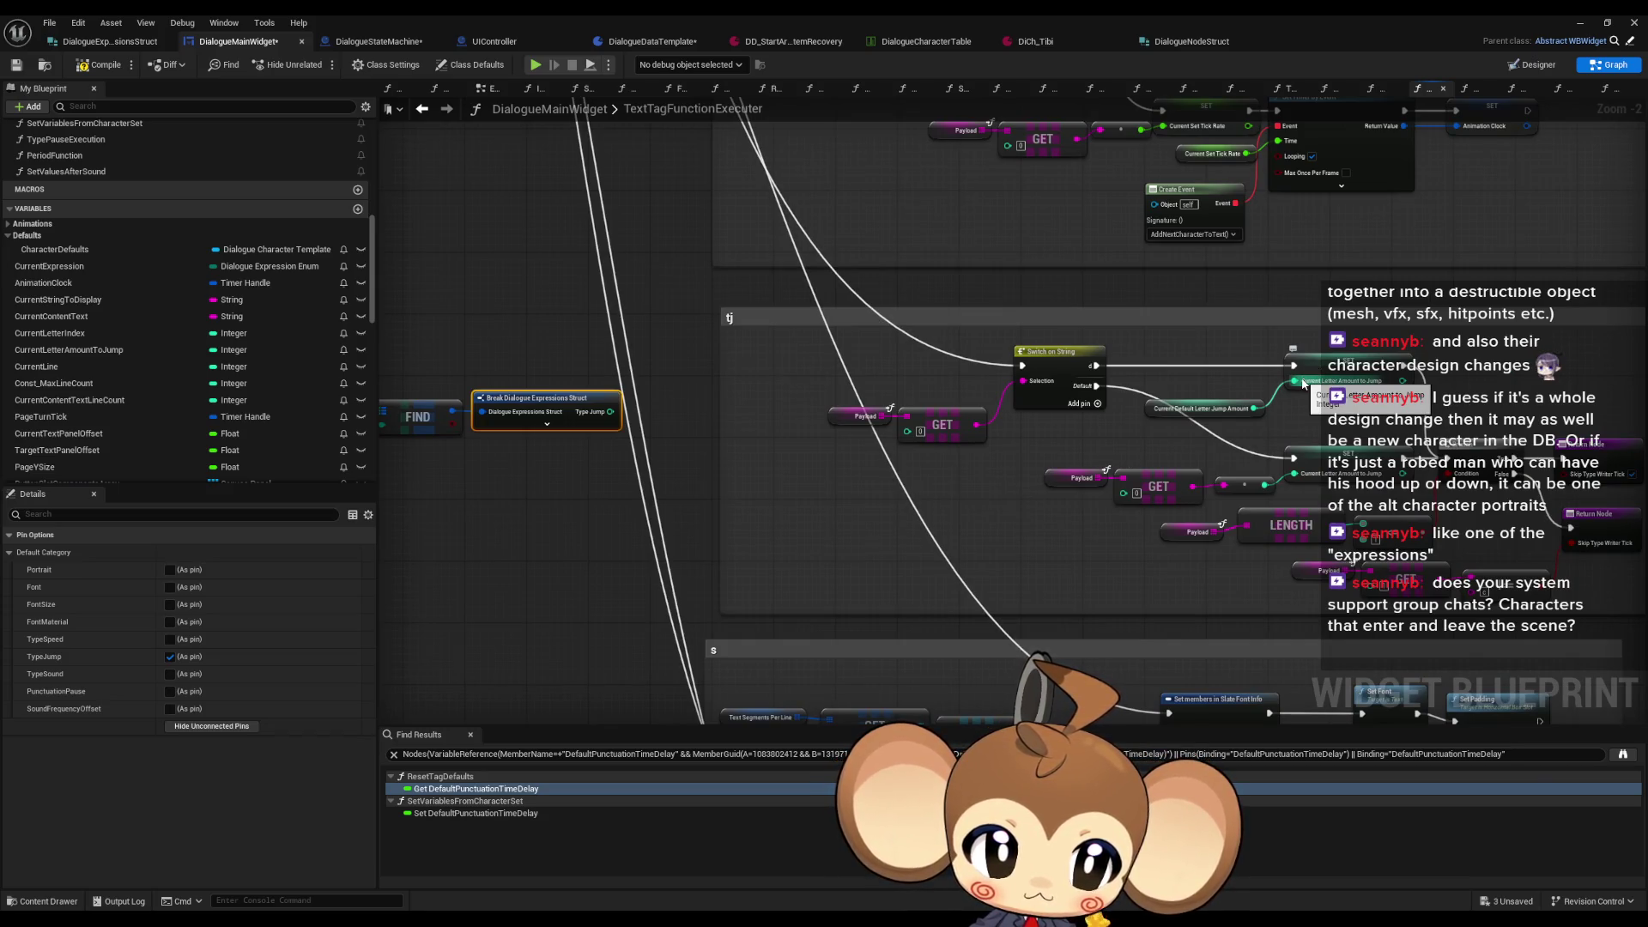
left_click_drag(1296, 381, 609, 411)
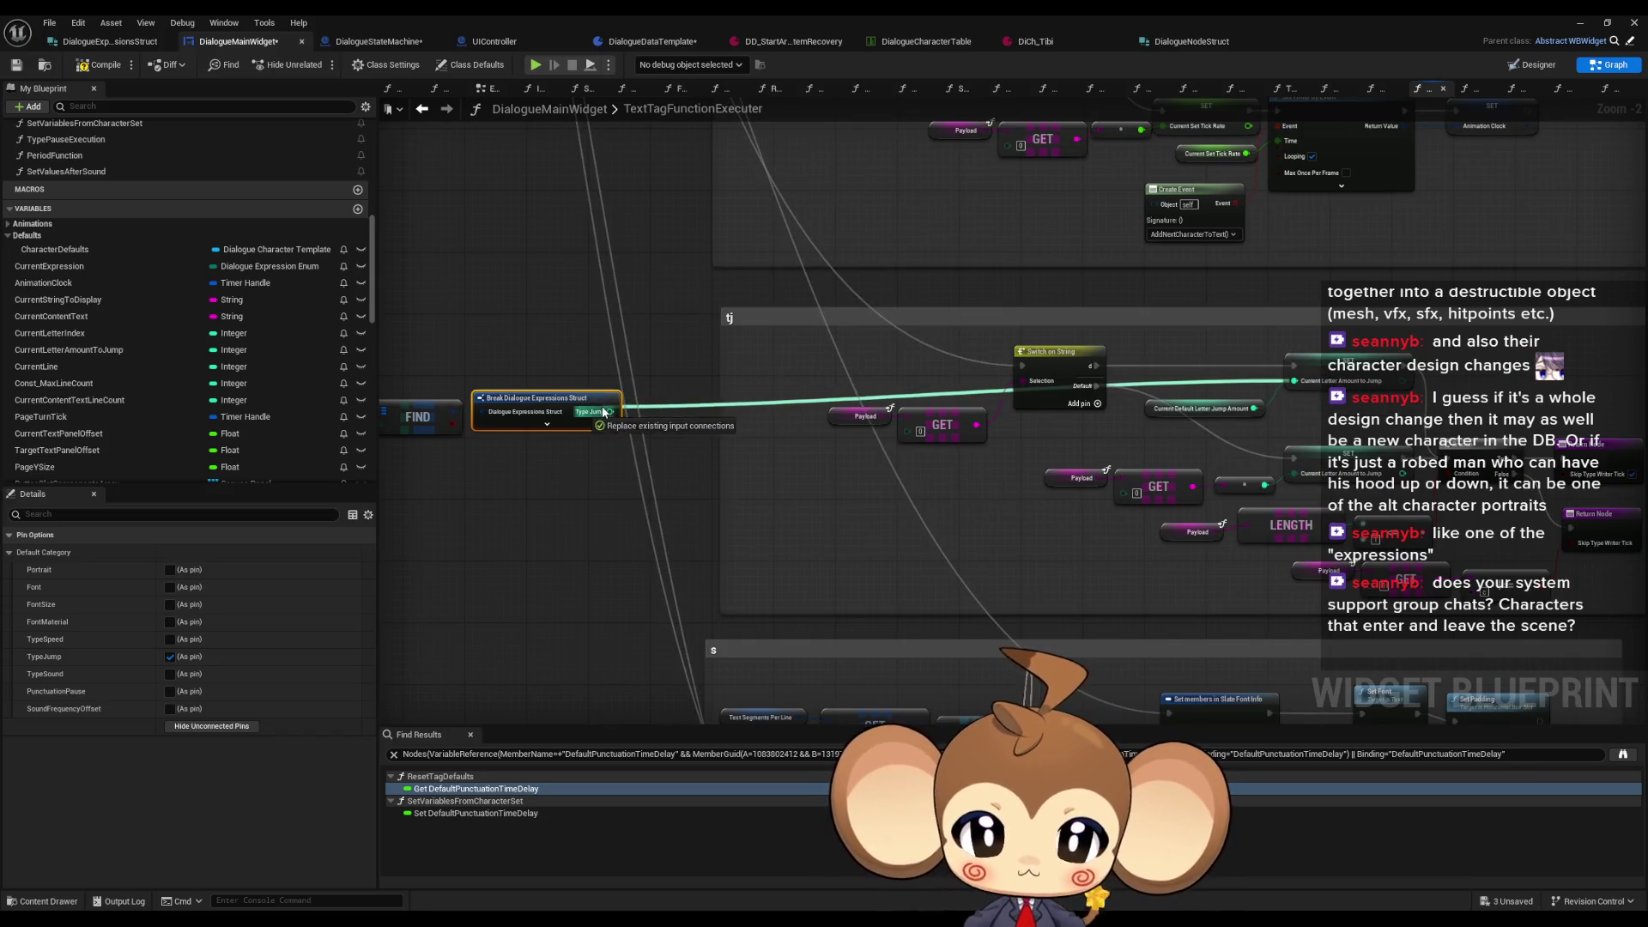
Step: Find references to CurrentDefaultLetterJumpAmount and jump to where it is set
right_click(1156, 417)
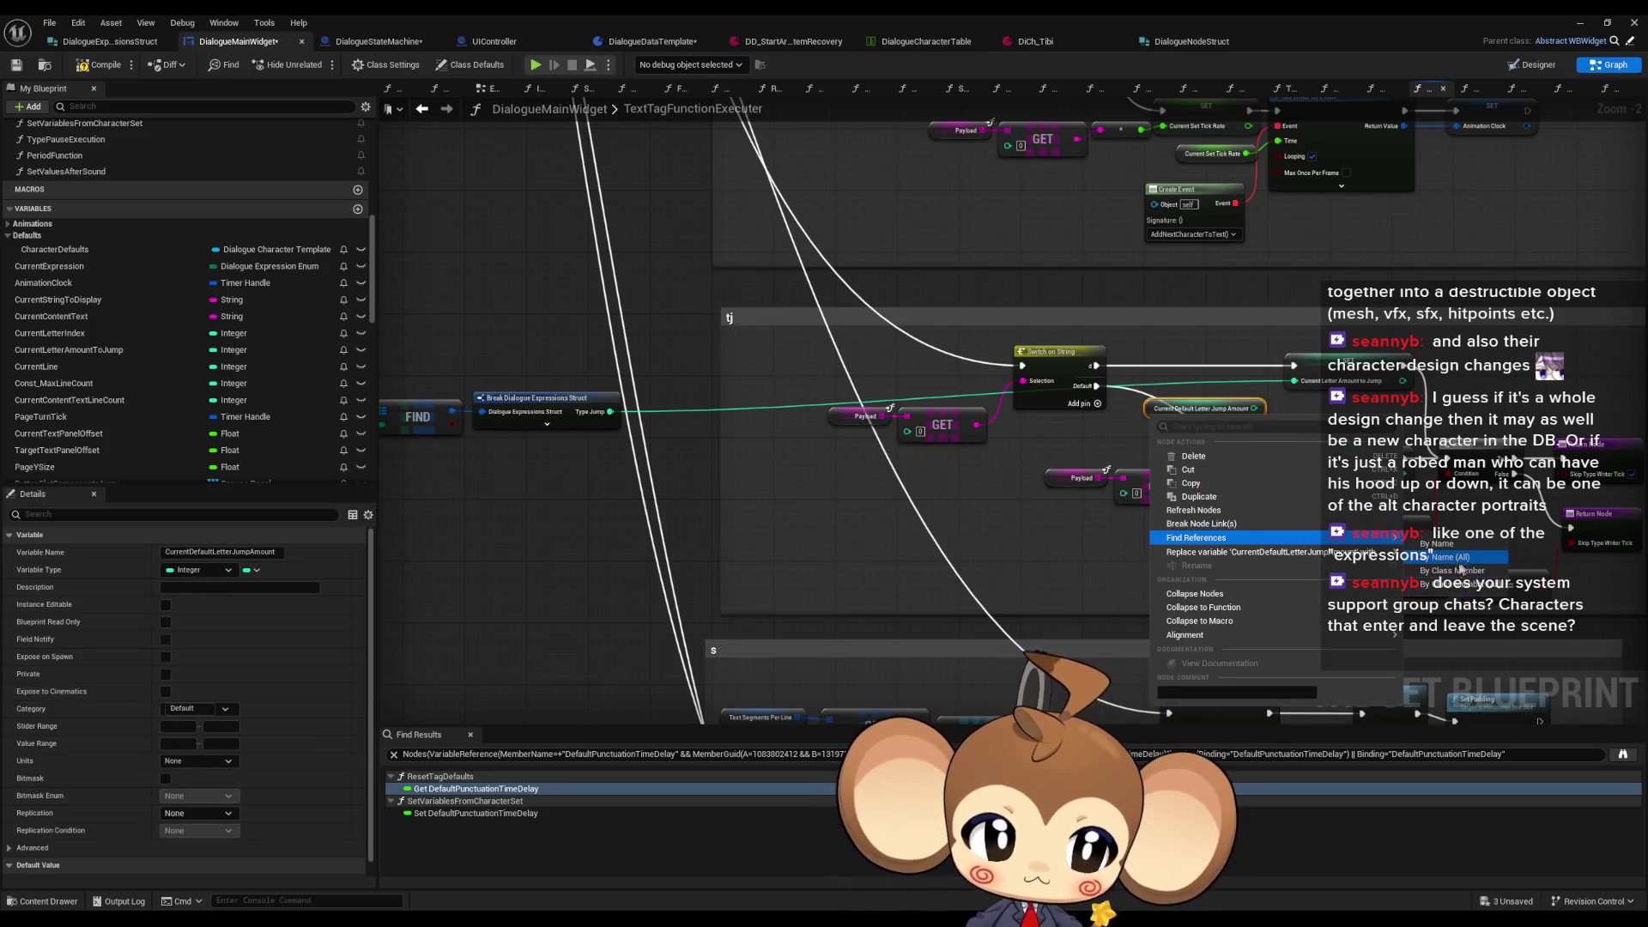
left_click(1196, 537)
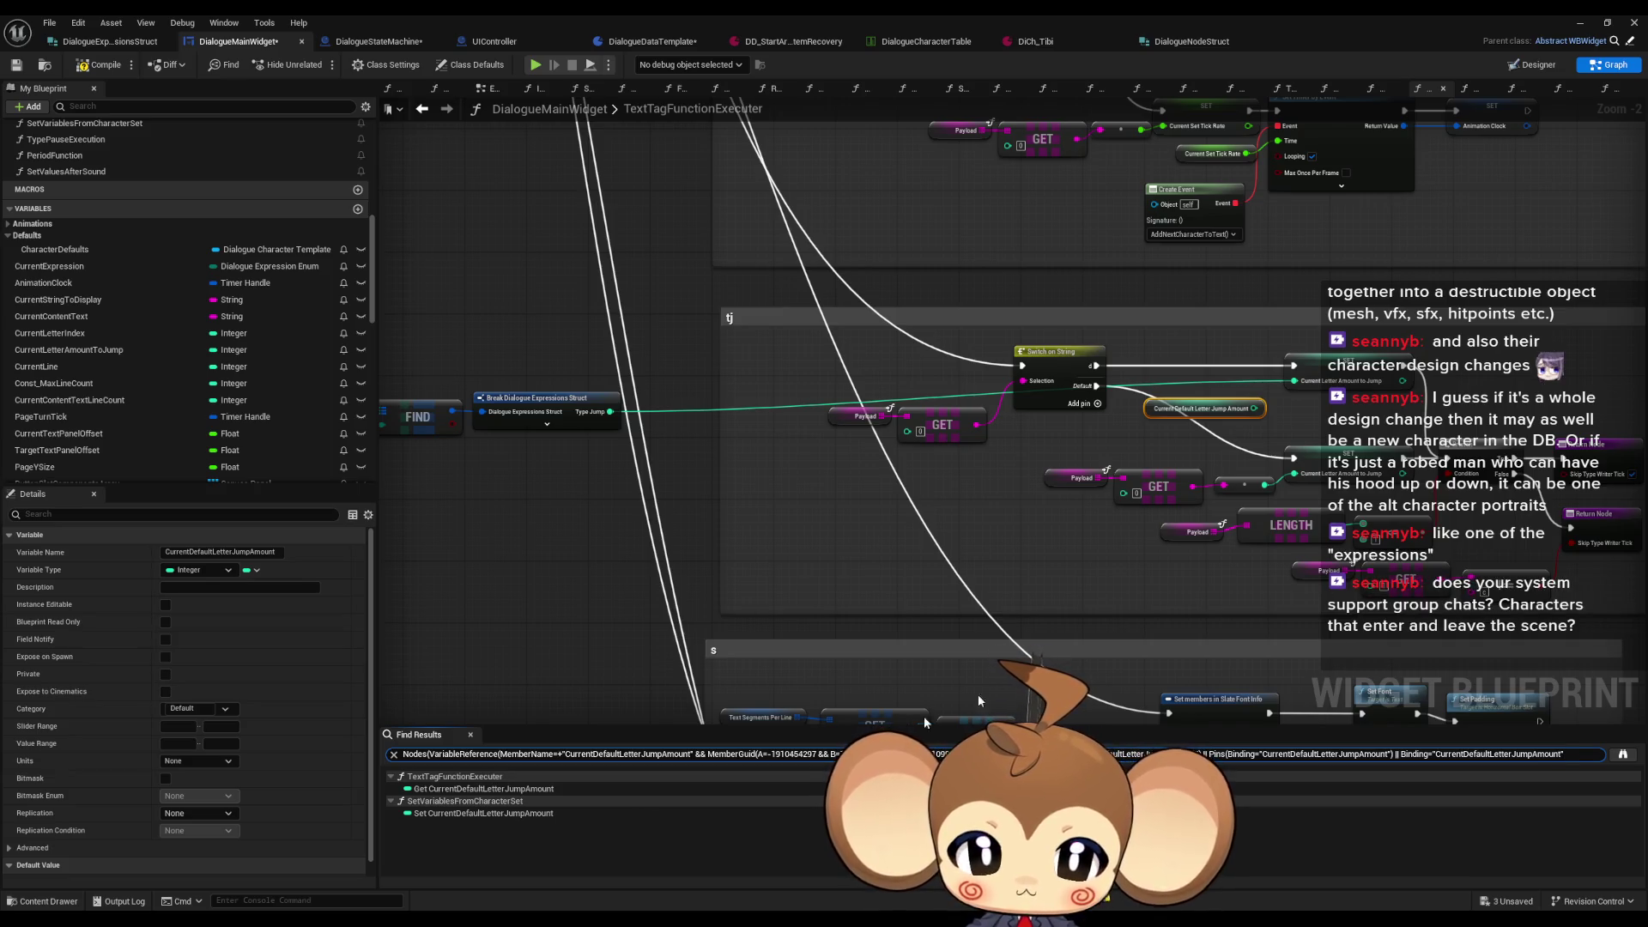
double_click(478, 814)
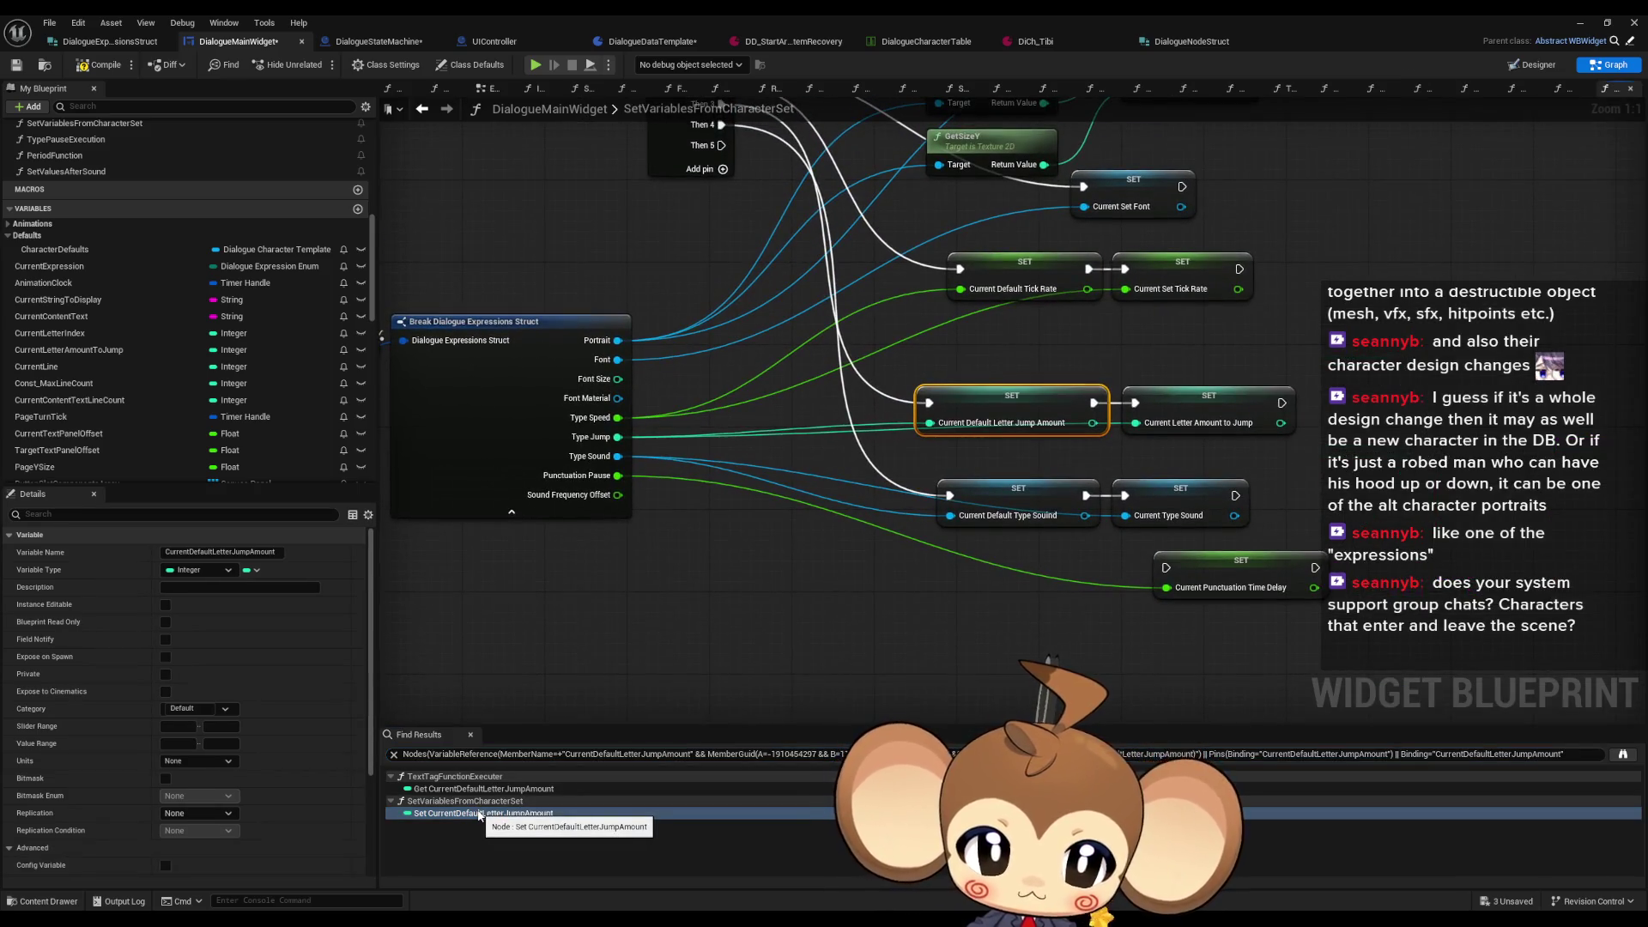
Step: Locate the CurrentDefaultTypeSound setter and connect the Current Type Sound setter to Then 4
left_click_drag(839, 529, 839, 633)
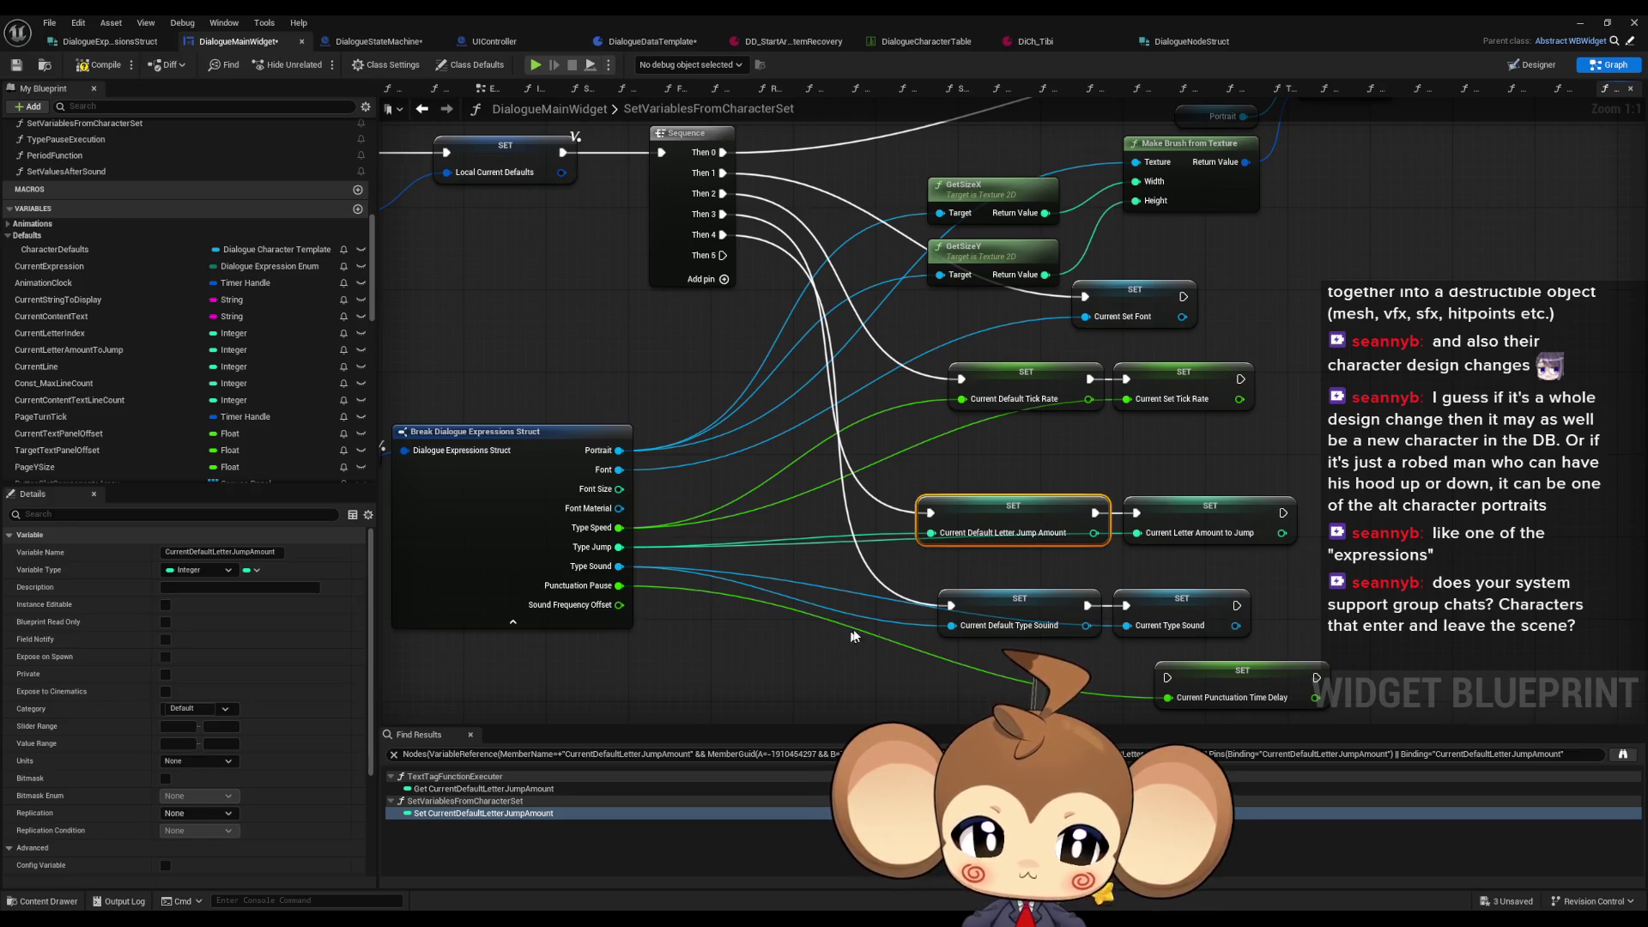
right_click(1020, 594)
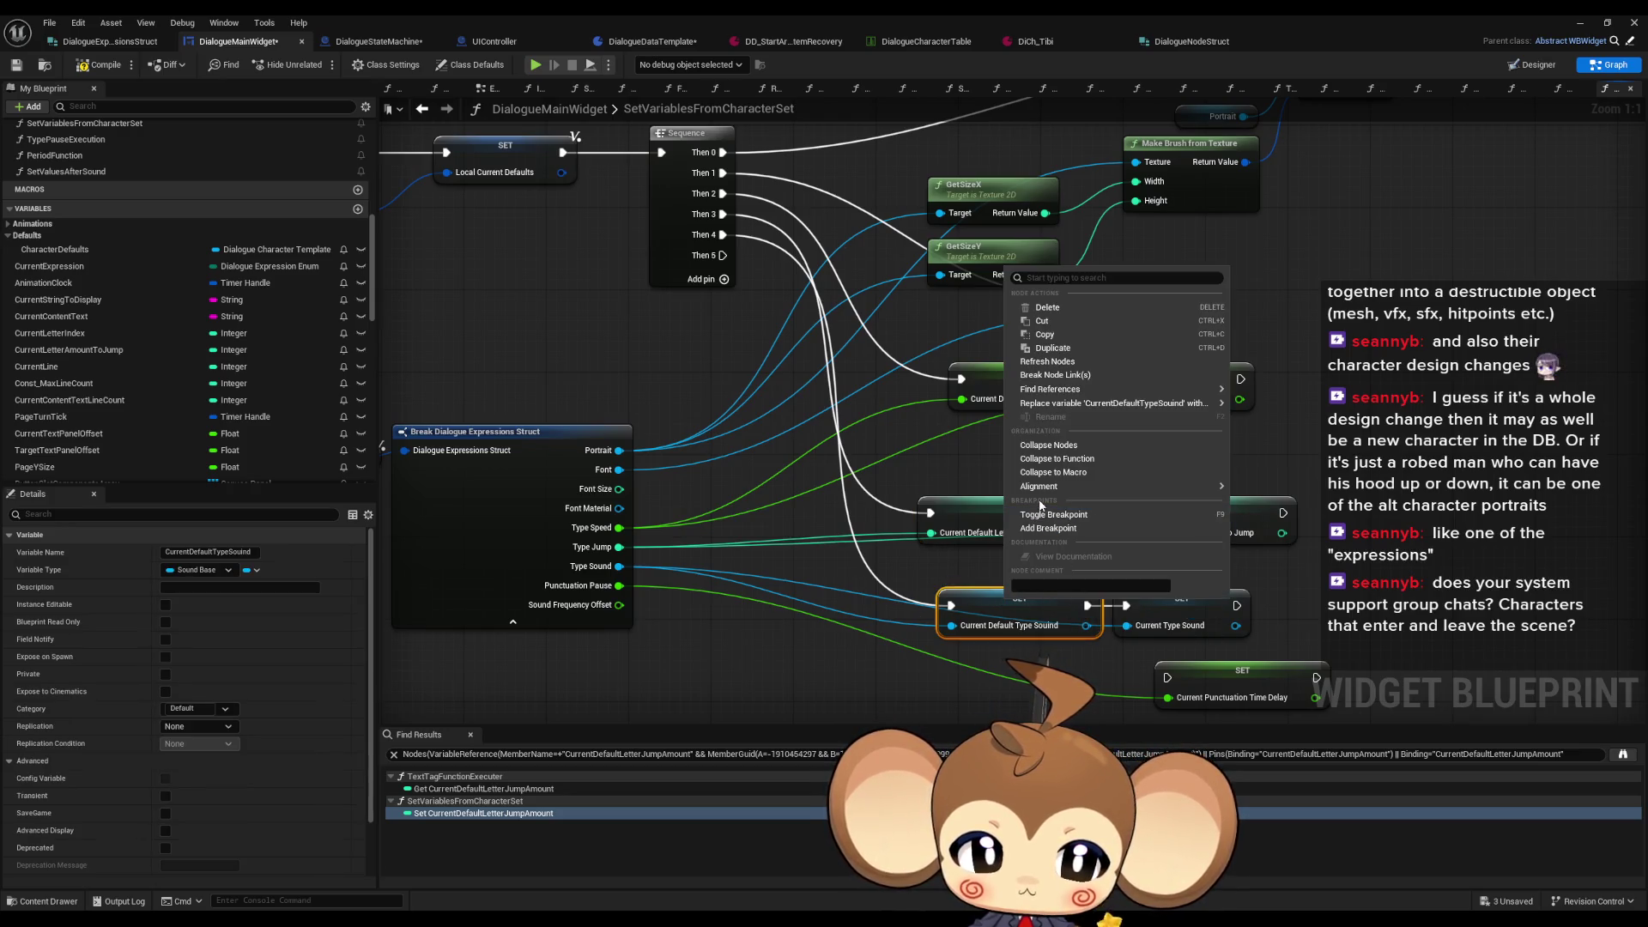
left_click(996, 558)
right_click(1000, 601)
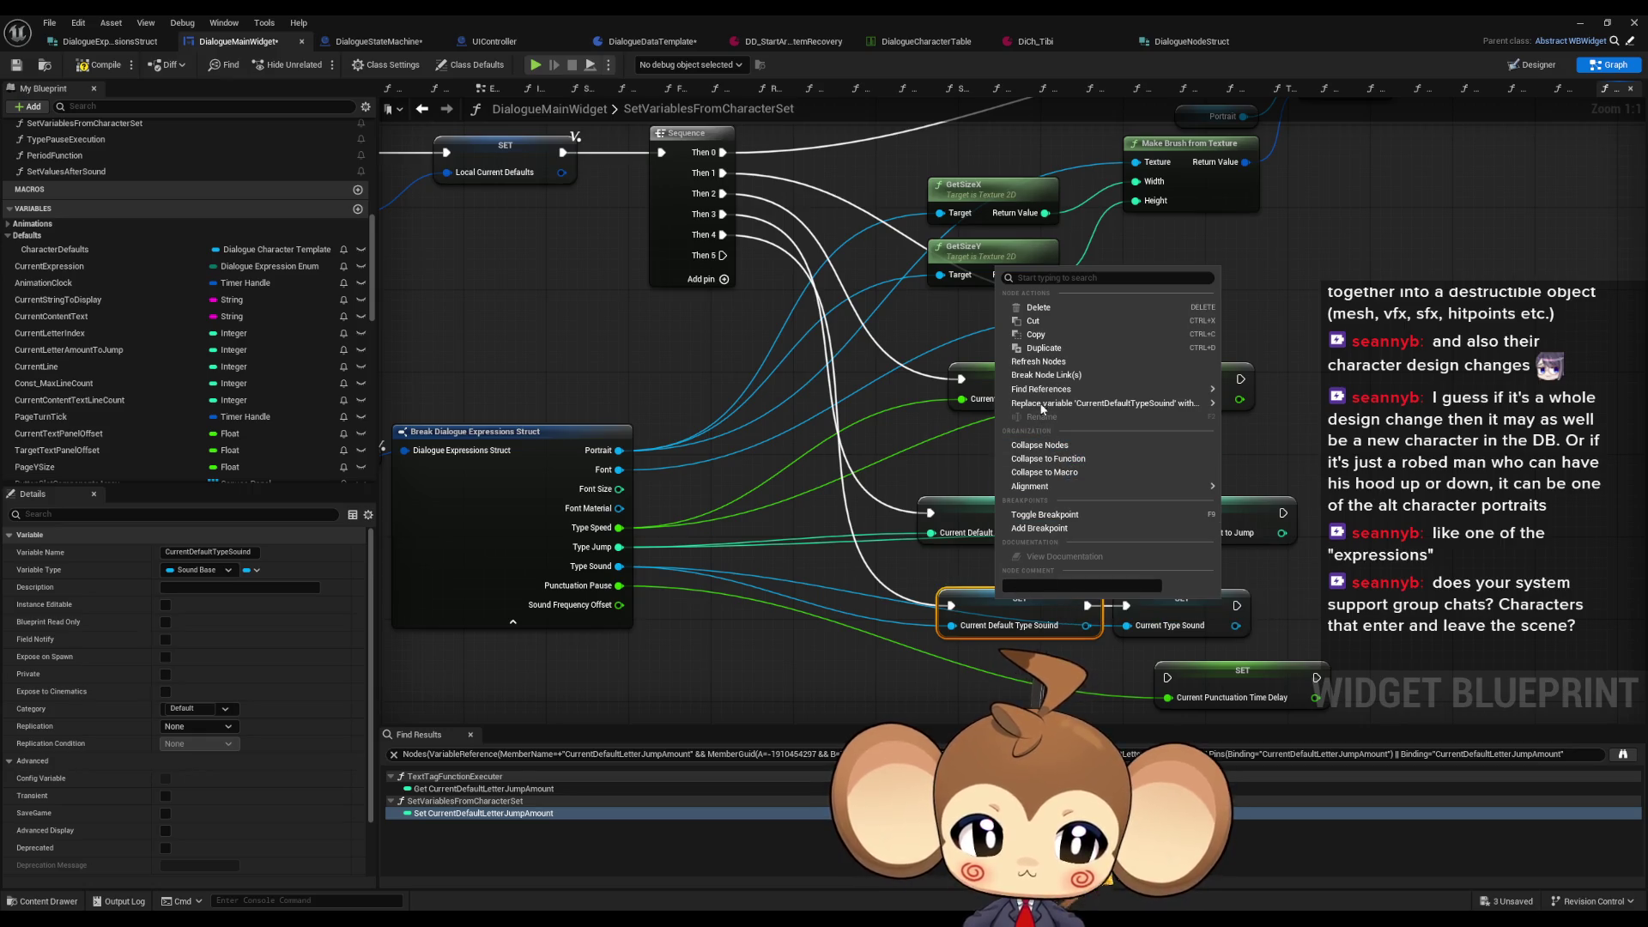
mouse_move(1116, 389)
left_click(1271, 422)
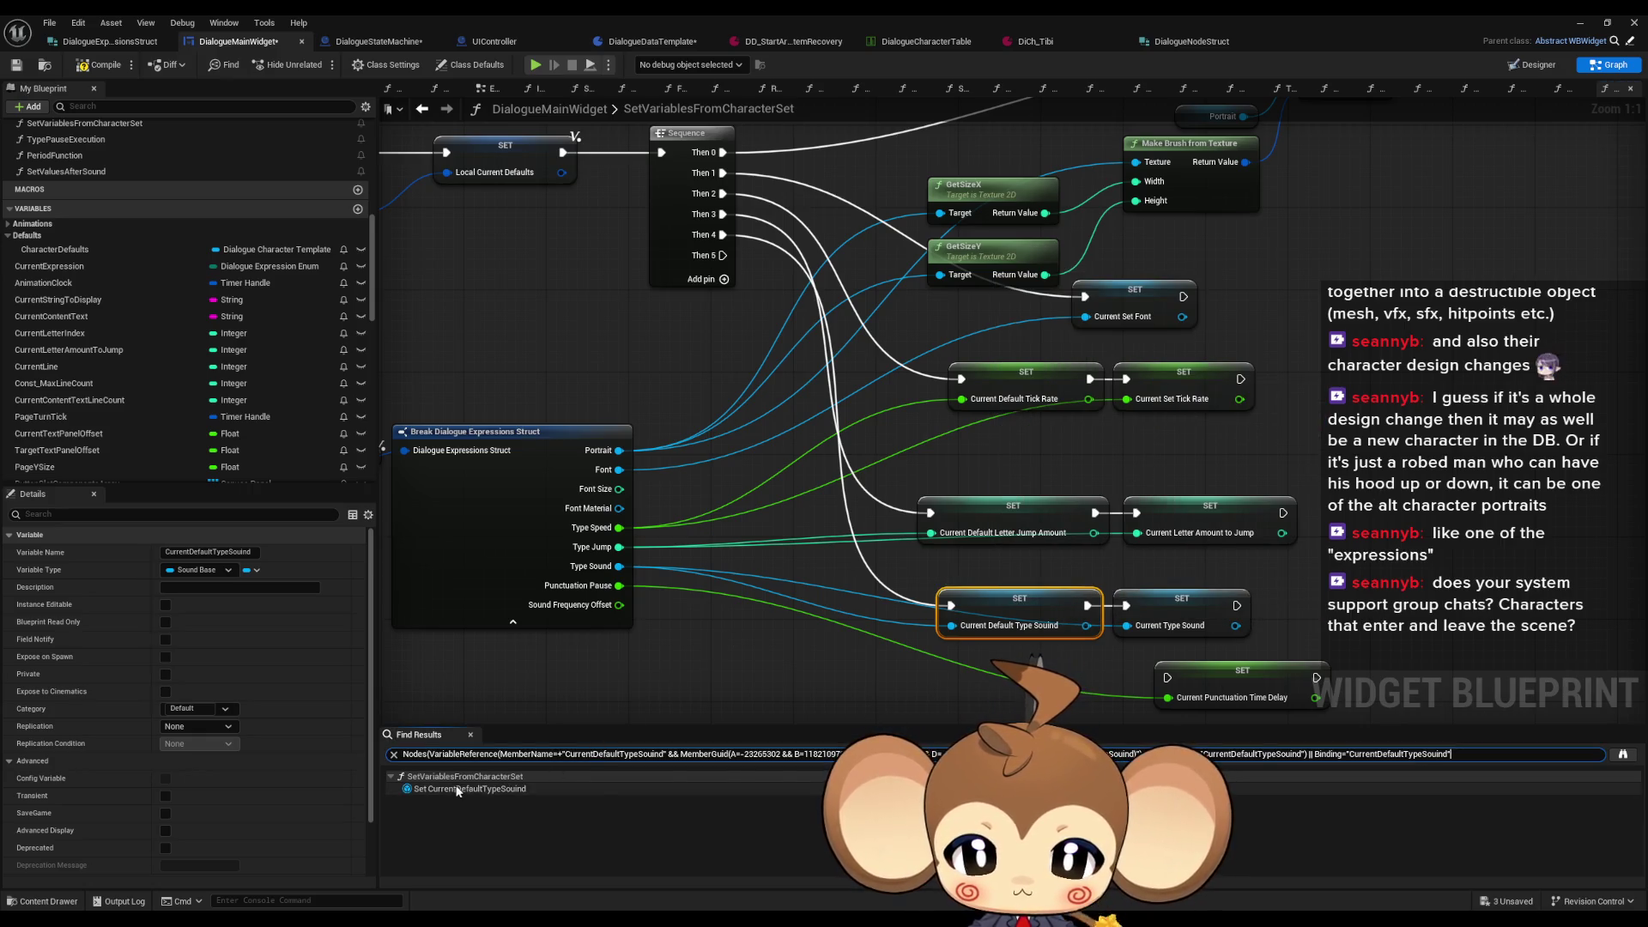
left_click(458, 788)
left_click_drag(1108, 599, 701, 229)
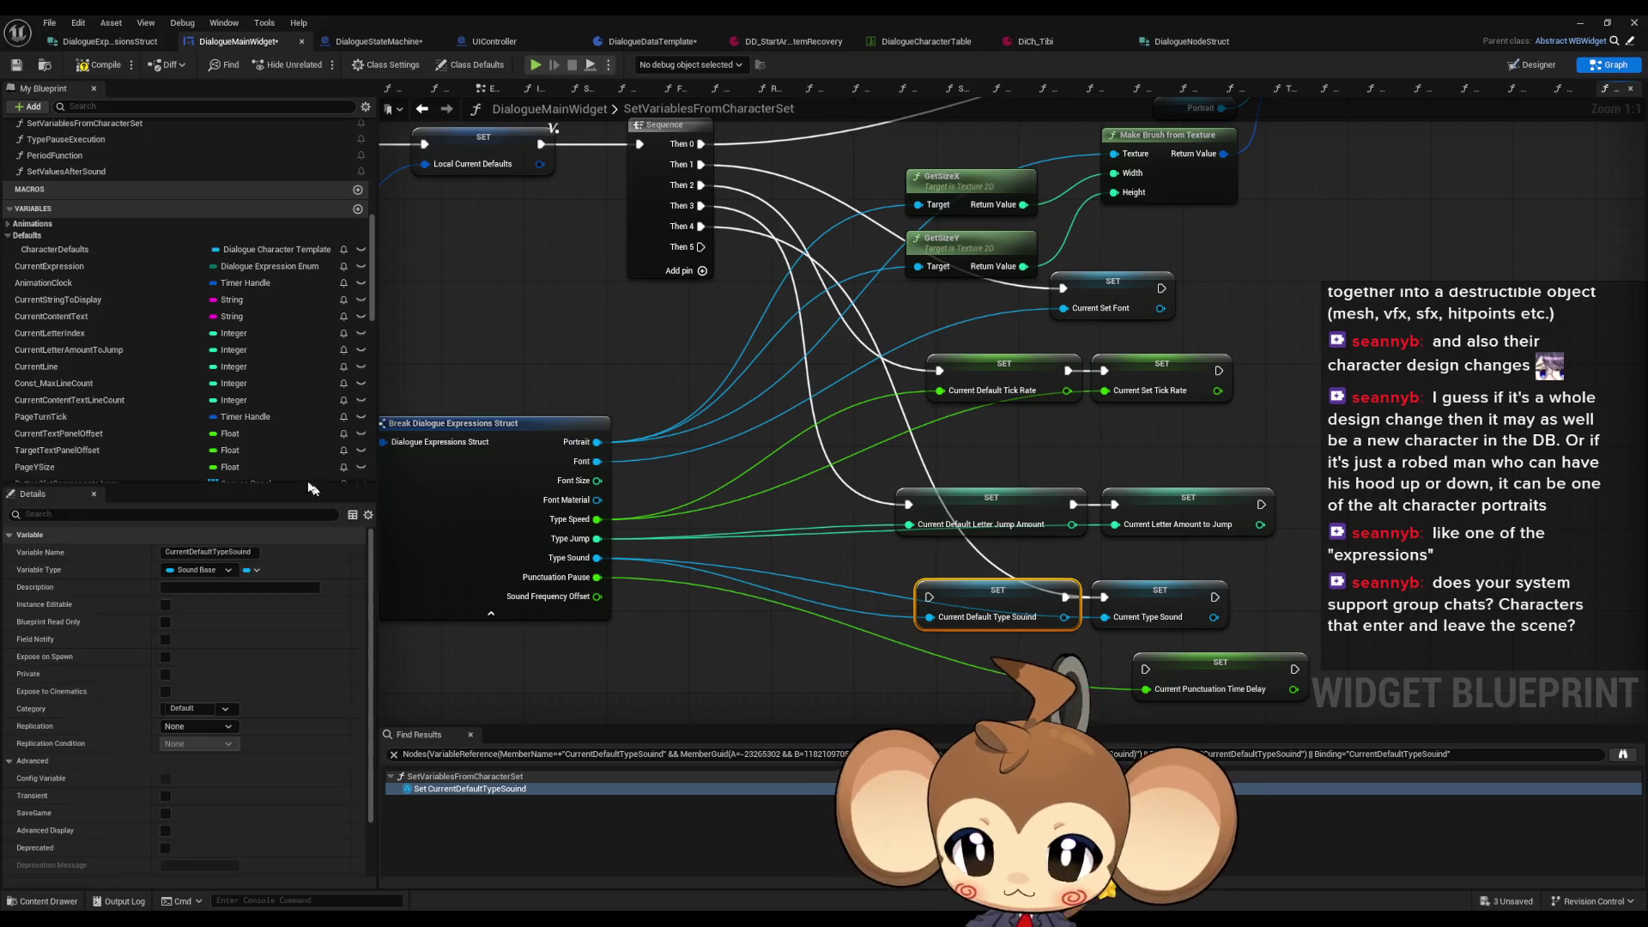
scroll(142, 436, "down", 5)
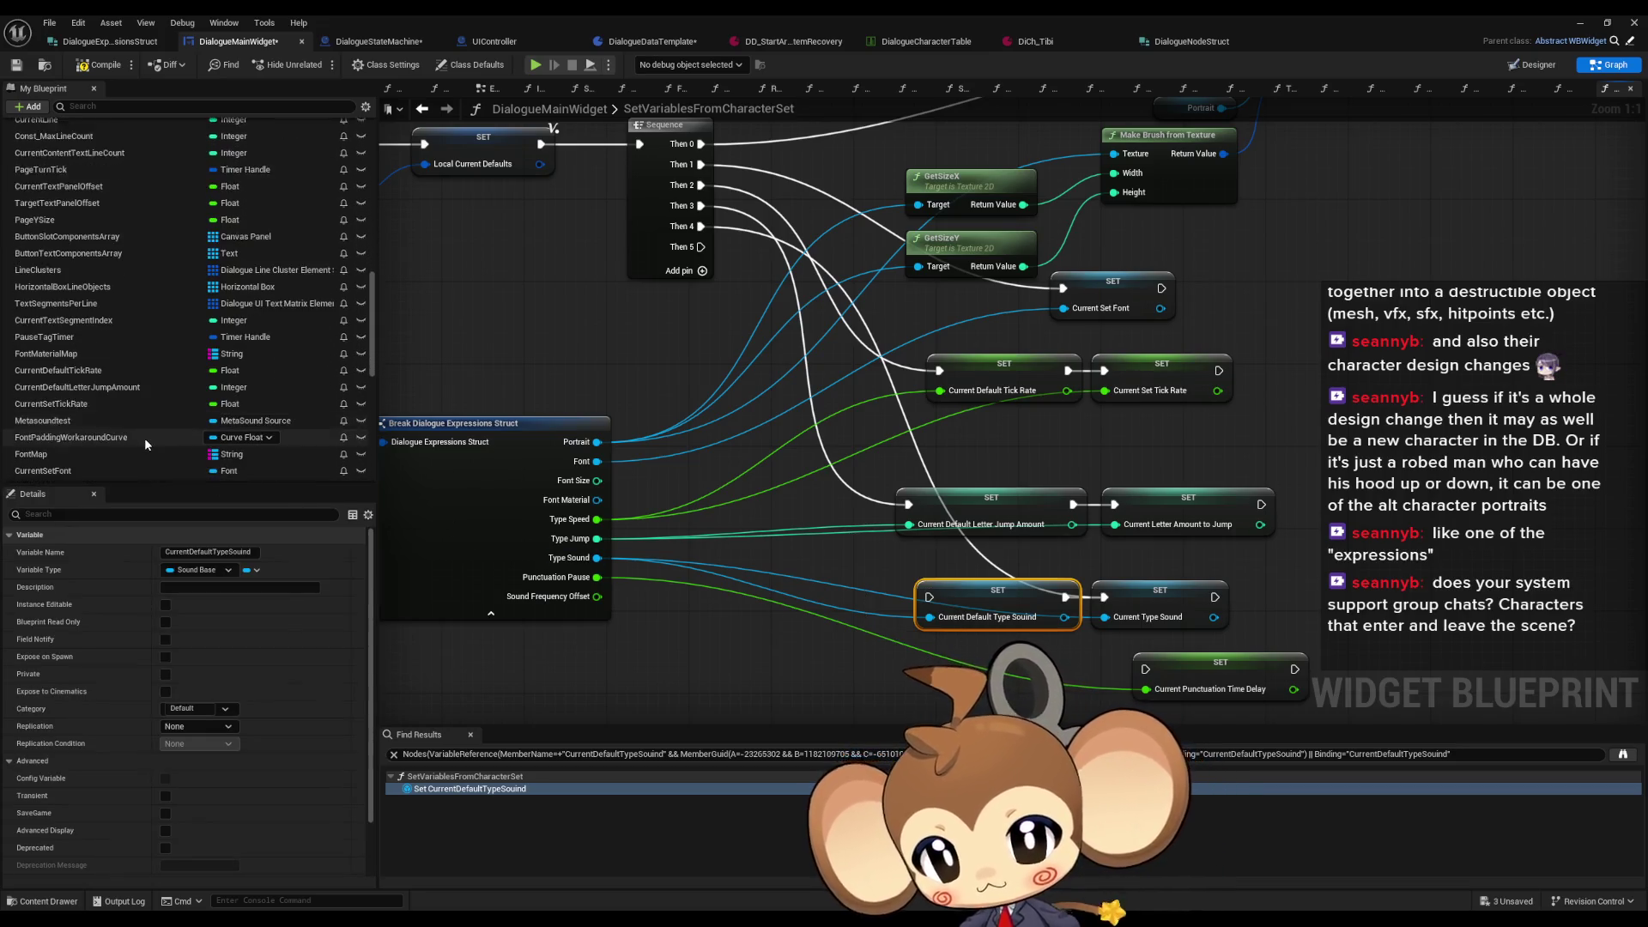
scroll(144, 438, "down", 3)
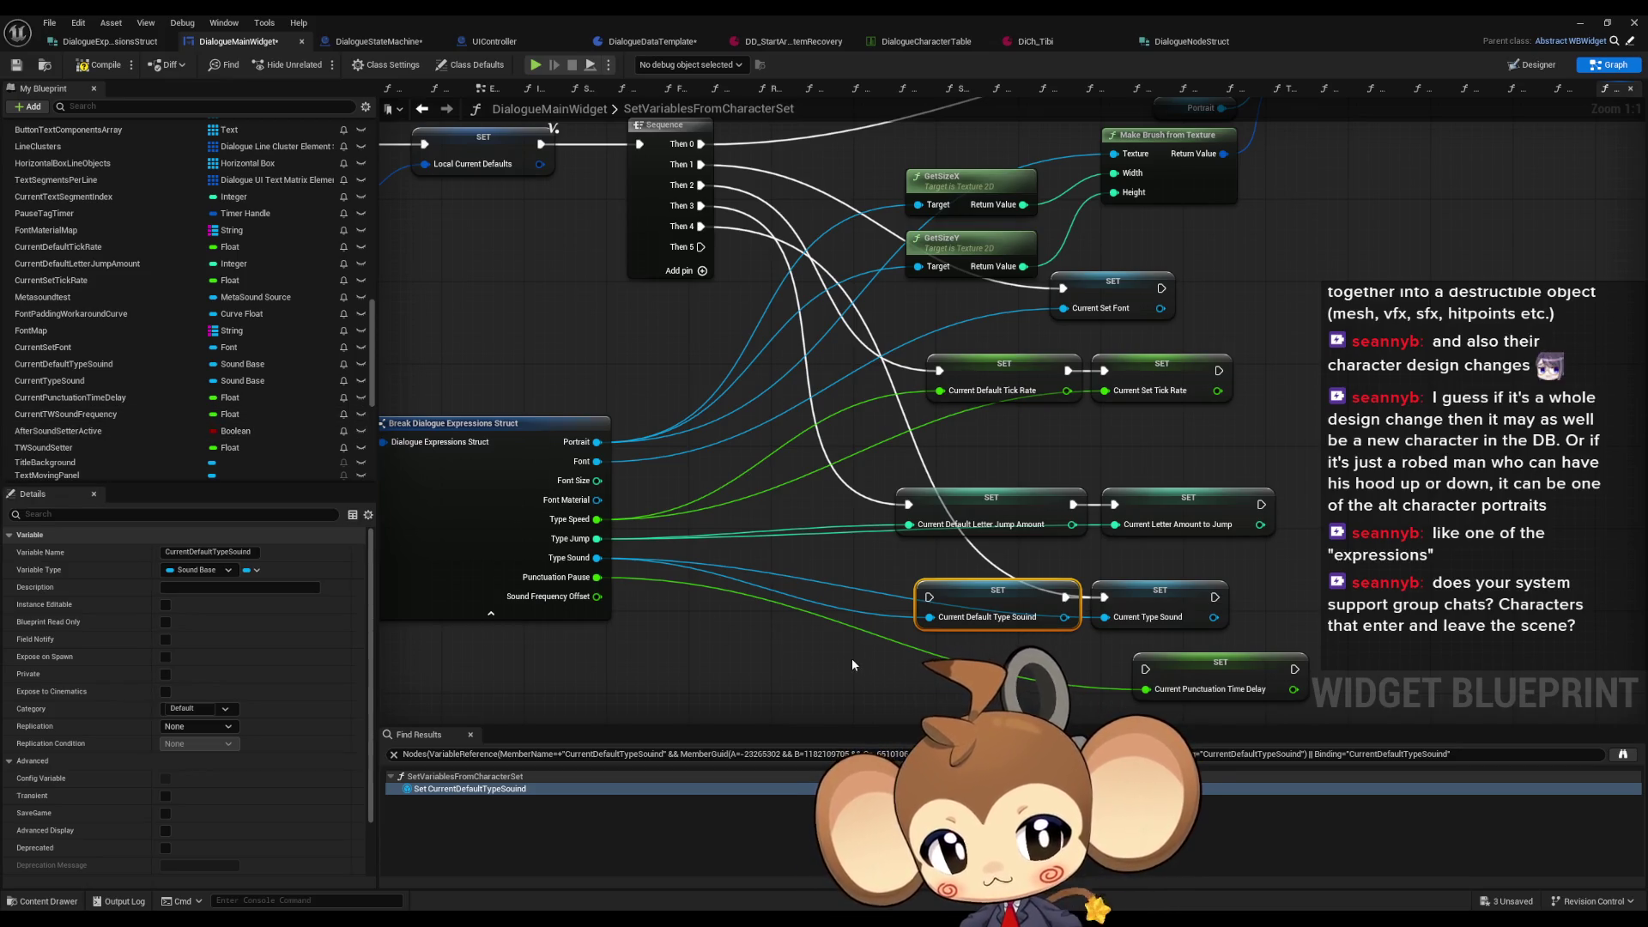
Step: Delete the CurrentDefaultTypeSound variable from the blueprint
key("Delete")
left_click(142, 364)
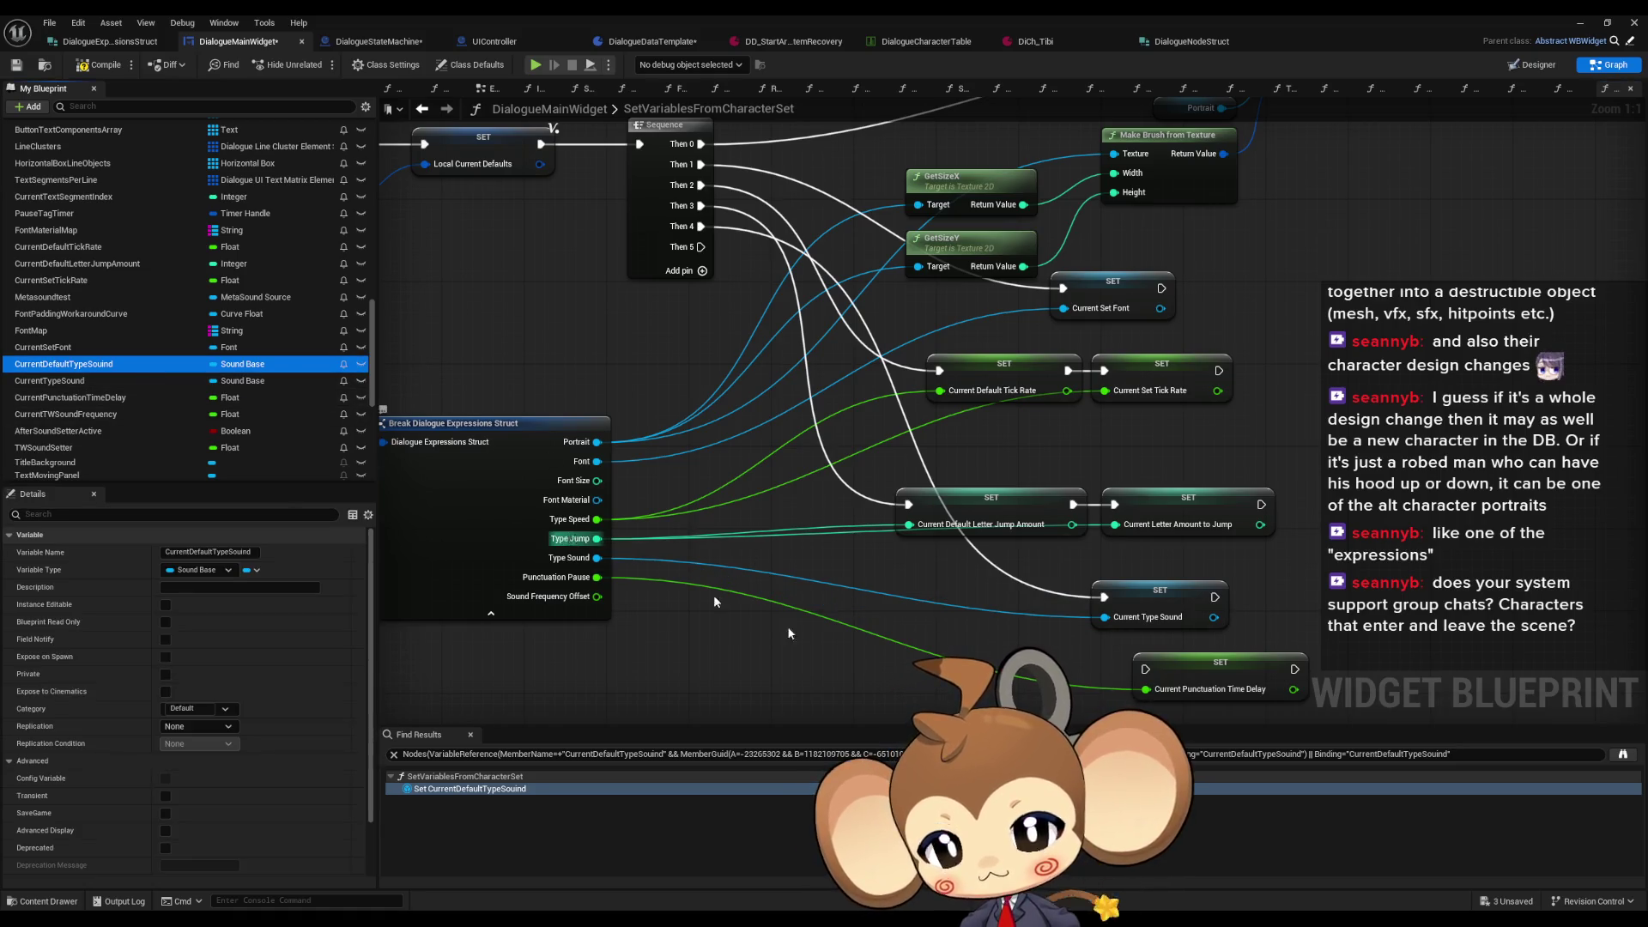
key("ctrl+z")
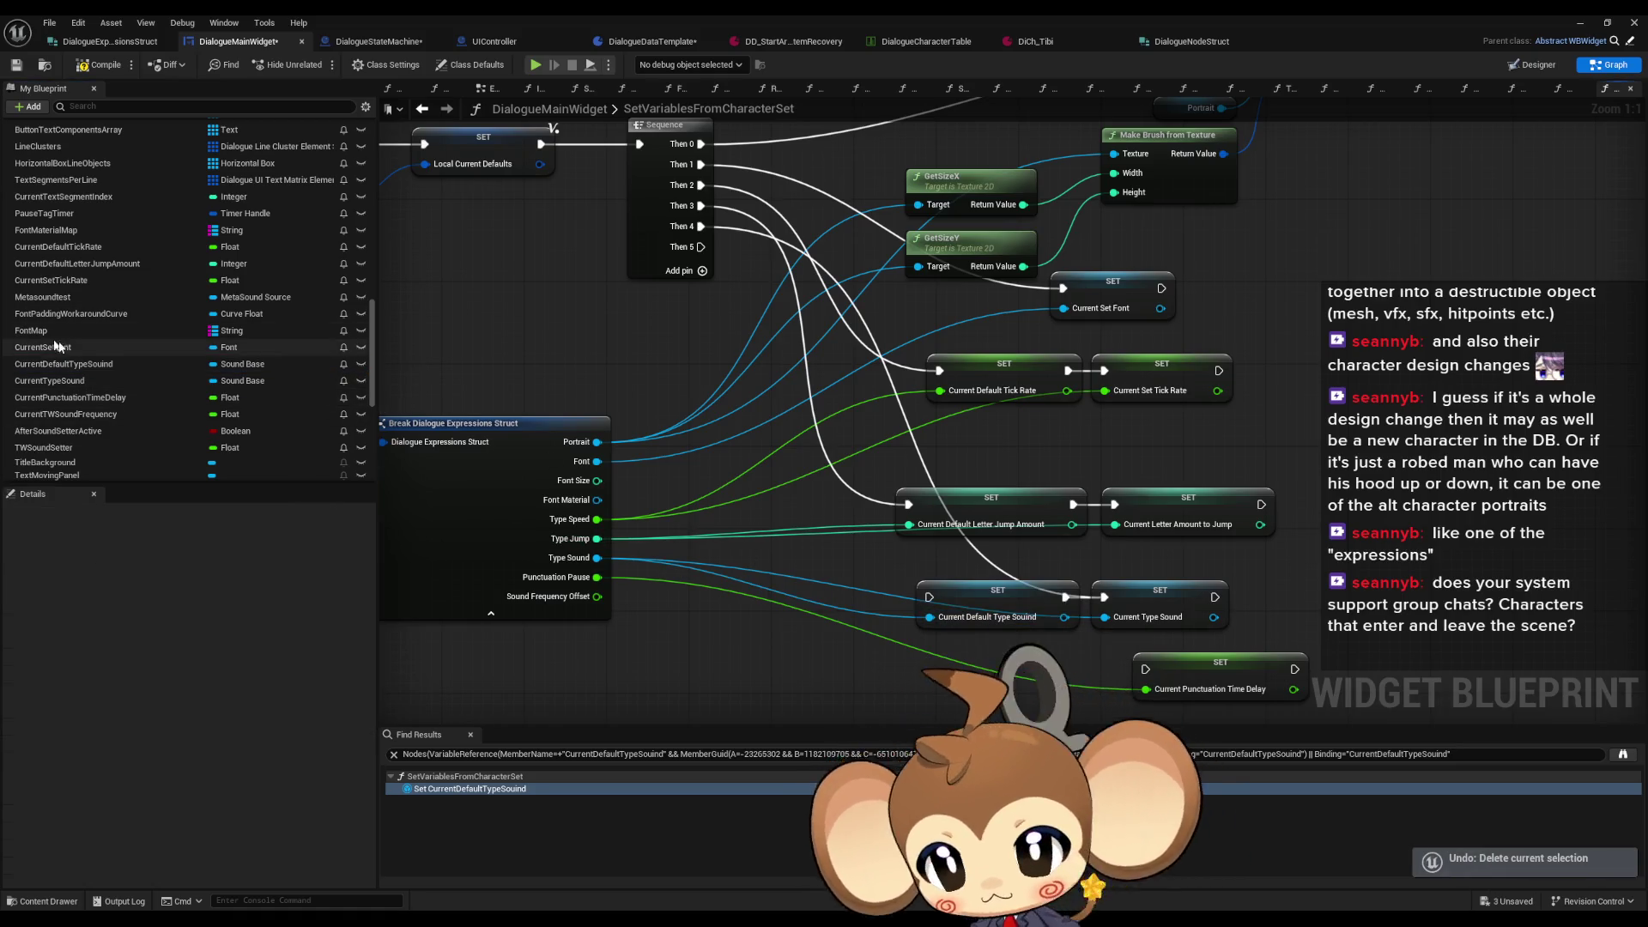
left_click(100, 367)
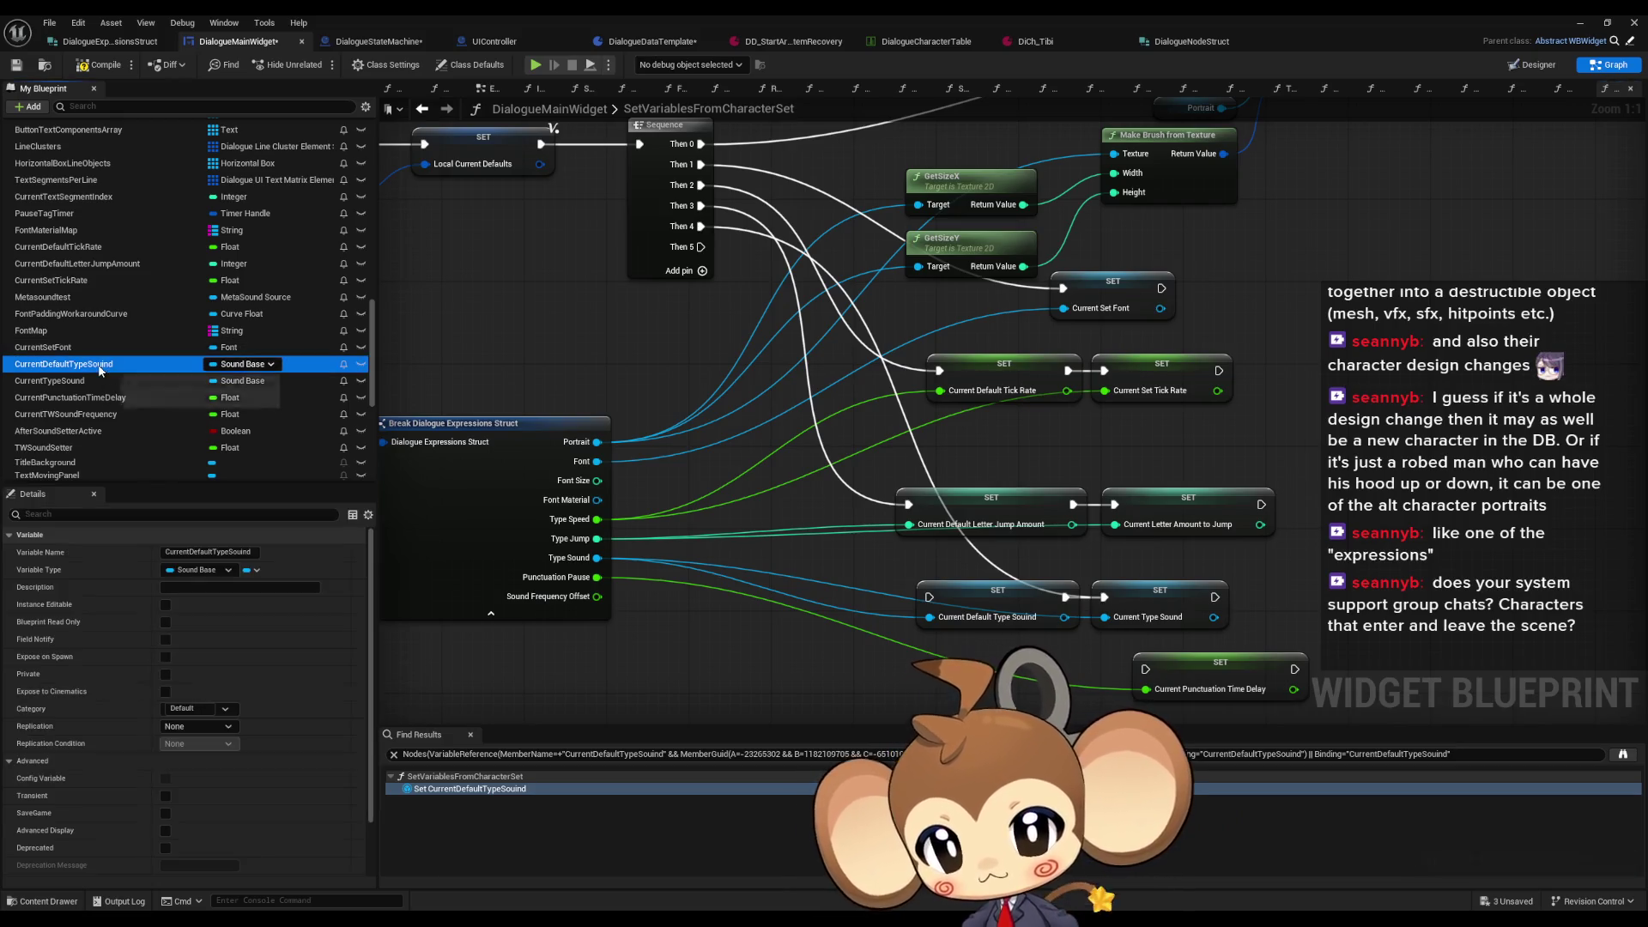
key("Delete")
left_click(897, 496)
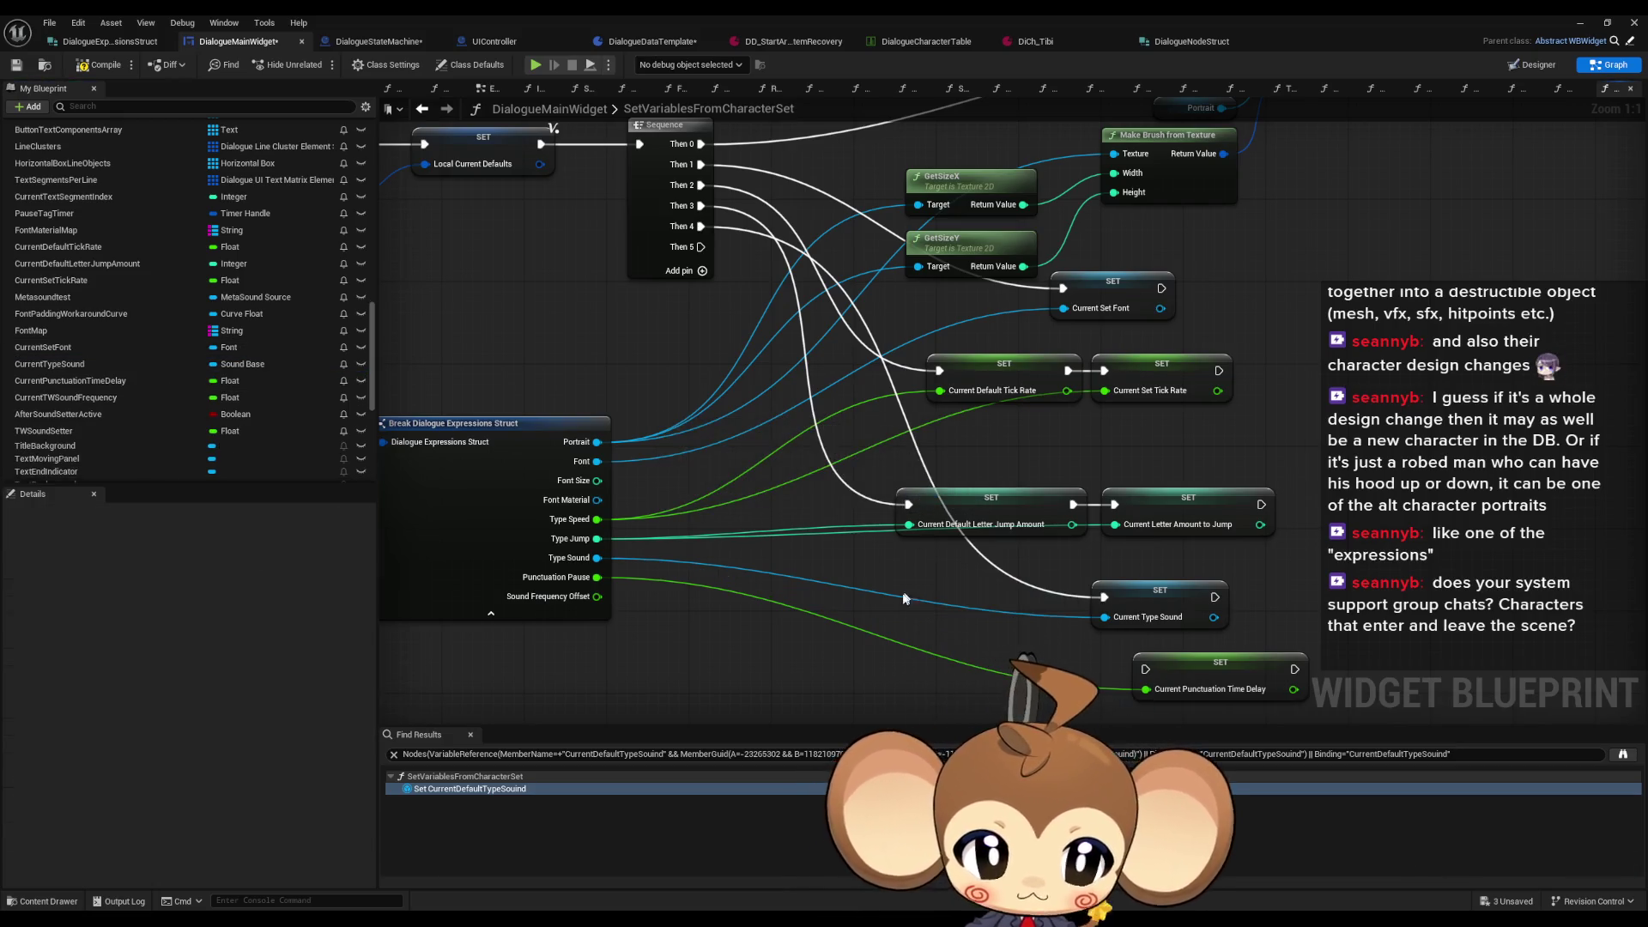
Step: Wire Then 3 and Then 2 to the current letter-jump and tick-rate setters, deleting the default setters
left_click_drag(1110, 655, 650, 194)
left_click(707, 484)
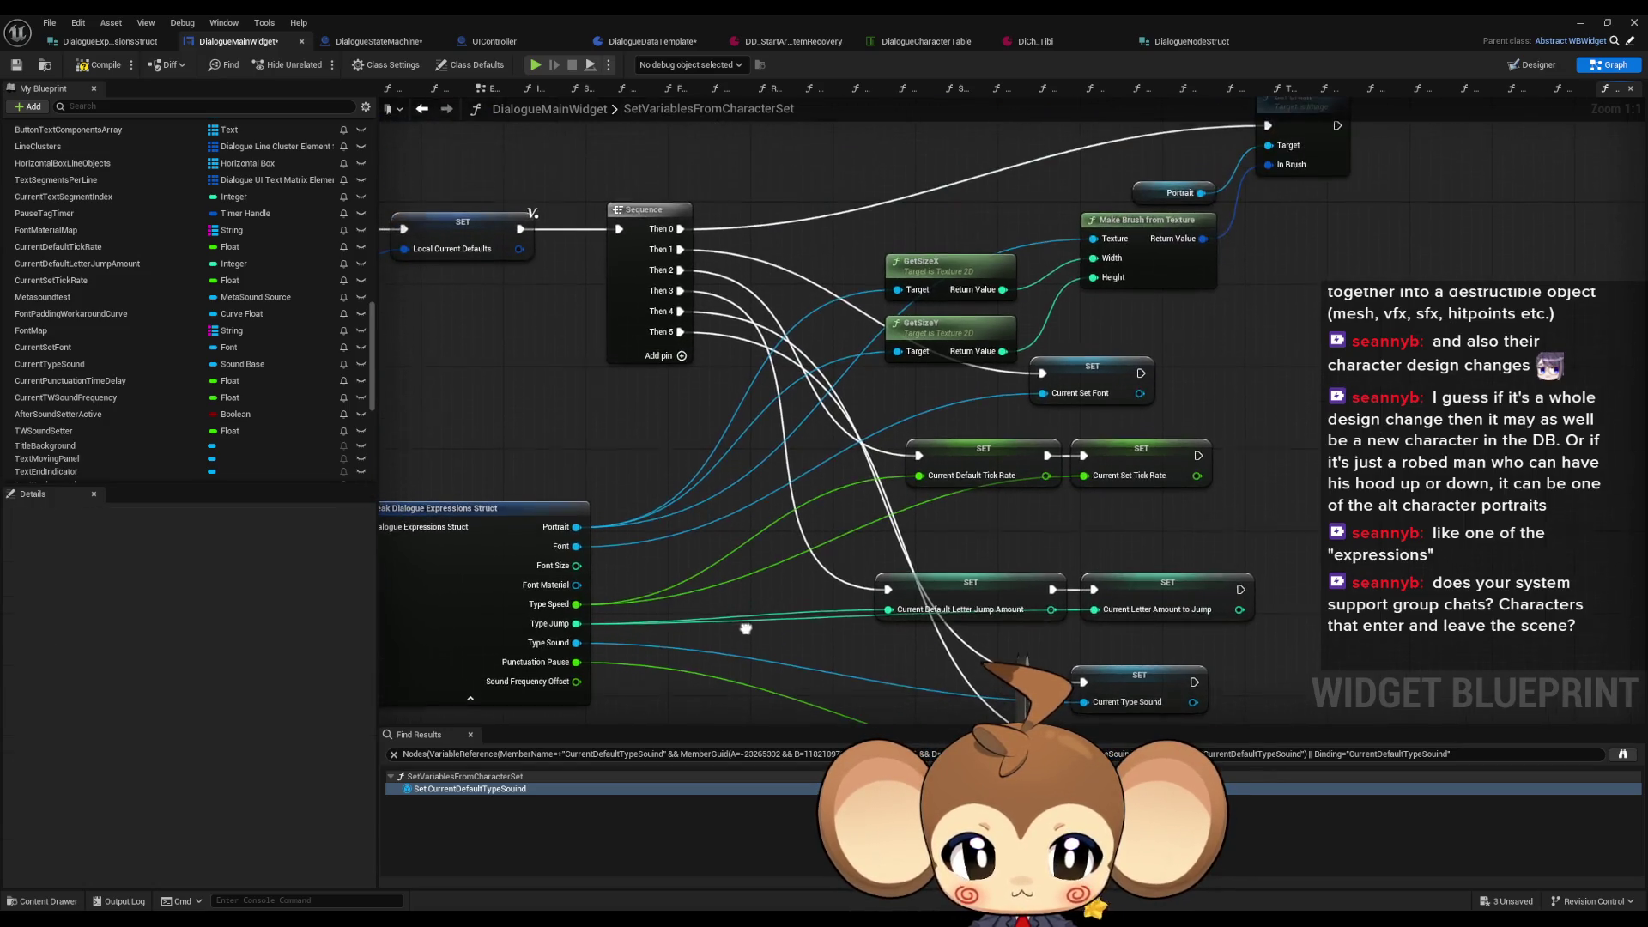
mouse_move(1094, 590)
left_mouse_down()
mouse_move(721, 298)
mouse_move(681, 291)
left_mouse_up()
left_click(971, 585)
key("Delete")
left_click_drag(1084, 457, 678, 273)
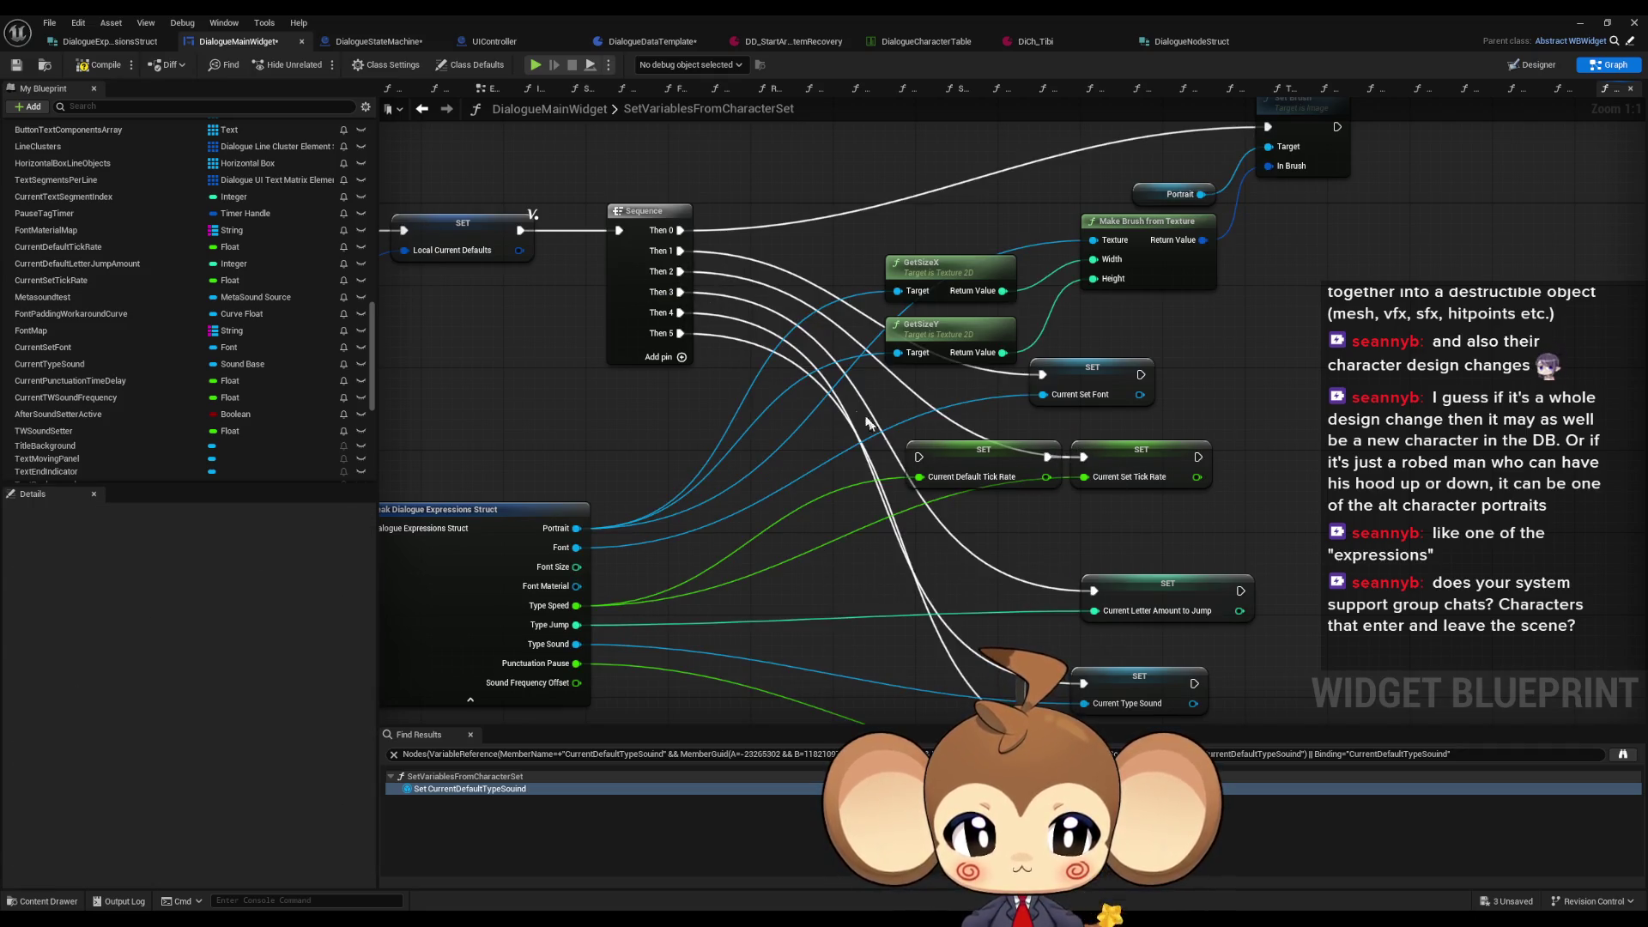
left_click(962, 481)
key("Delete")
mouse_move(962, 498)
left_mouse_down()
mouse_move(844, 629)
mouse_move(909, 534)
mouse_move(954, 509)
left_mouse_up()
right_click(1126, 485)
Step: Find references to CurrentSetTickRate and jump to its setter in TextTagFunctionExecuter
mouse_move(1229, 609)
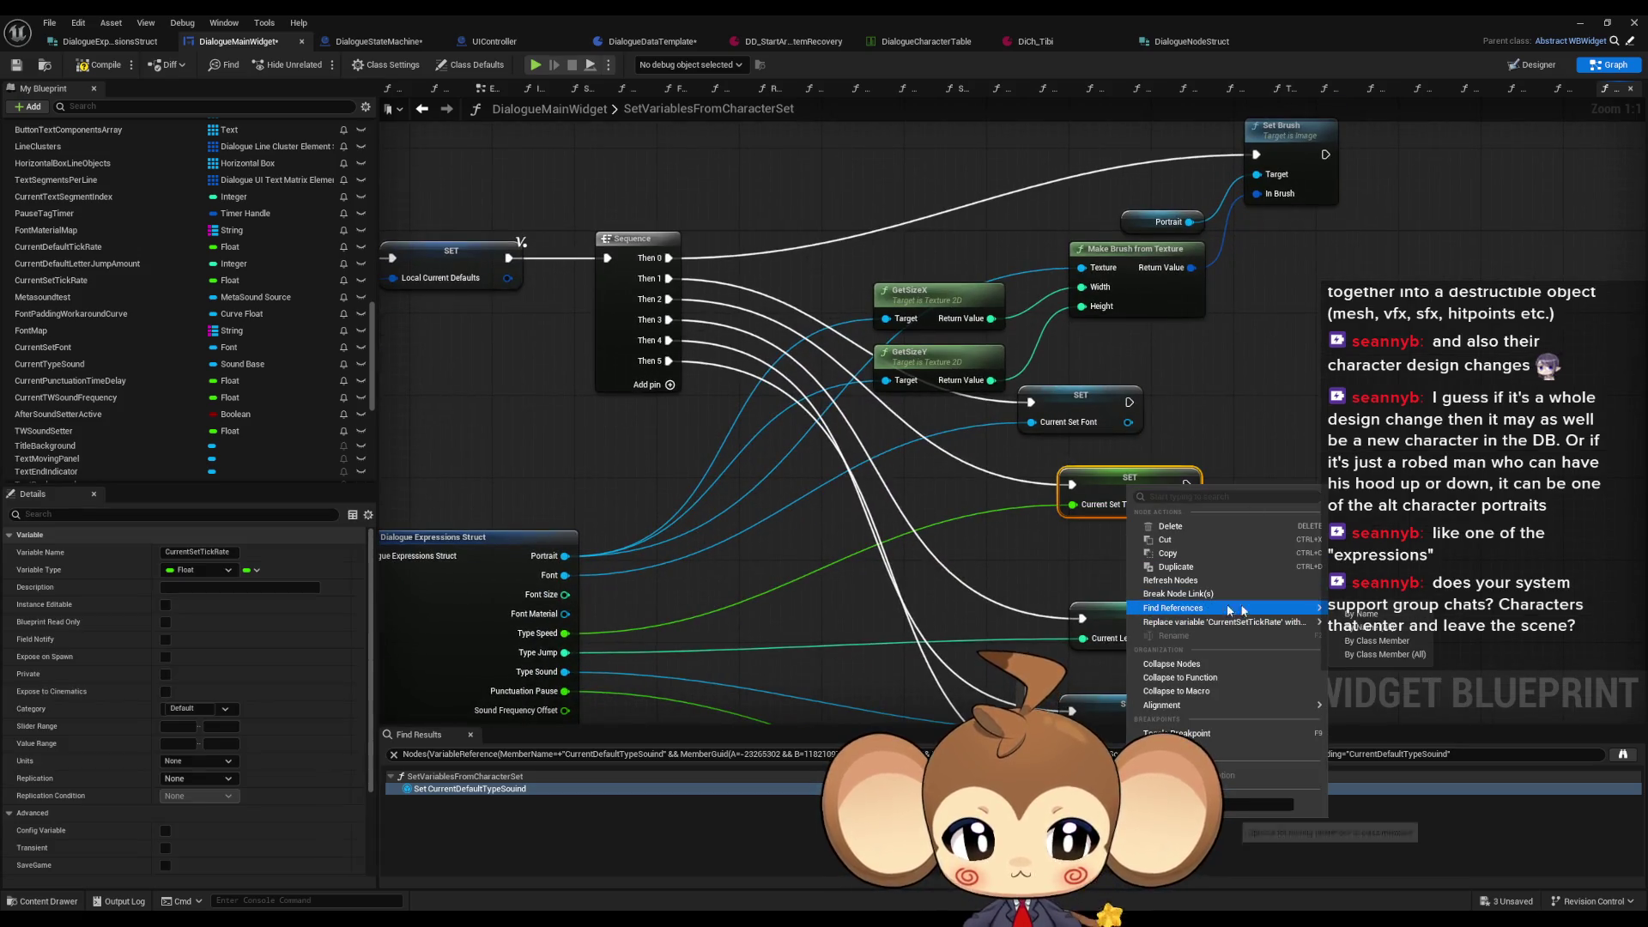
left_click(1378, 642)
left_click(480, 789)
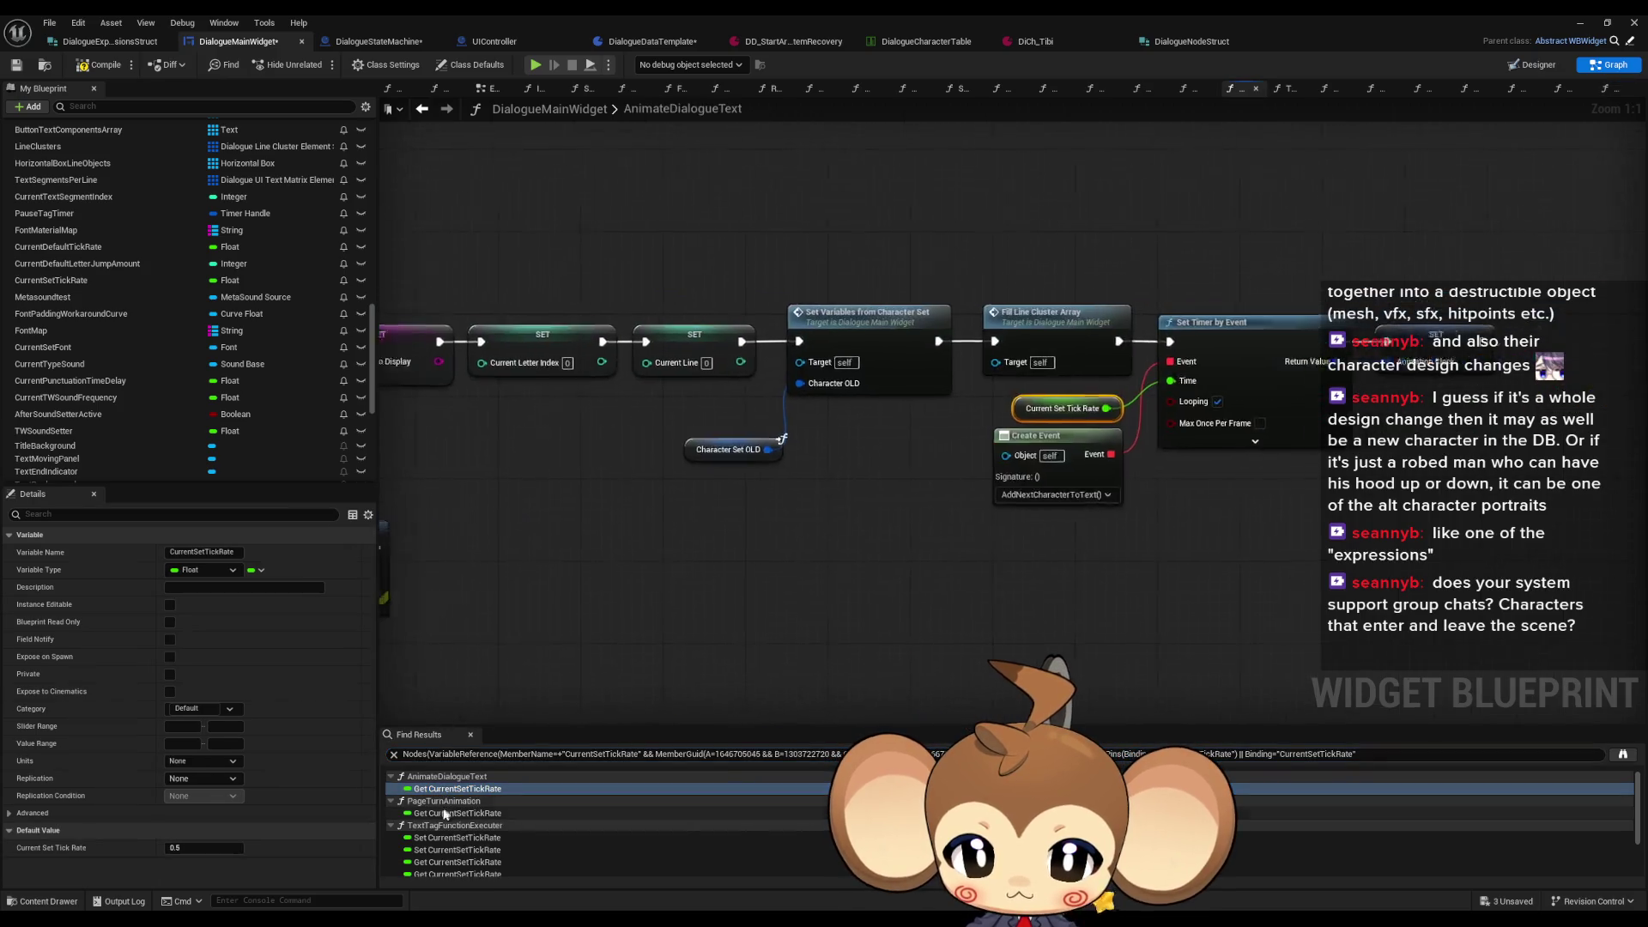
left_click(445, 814)
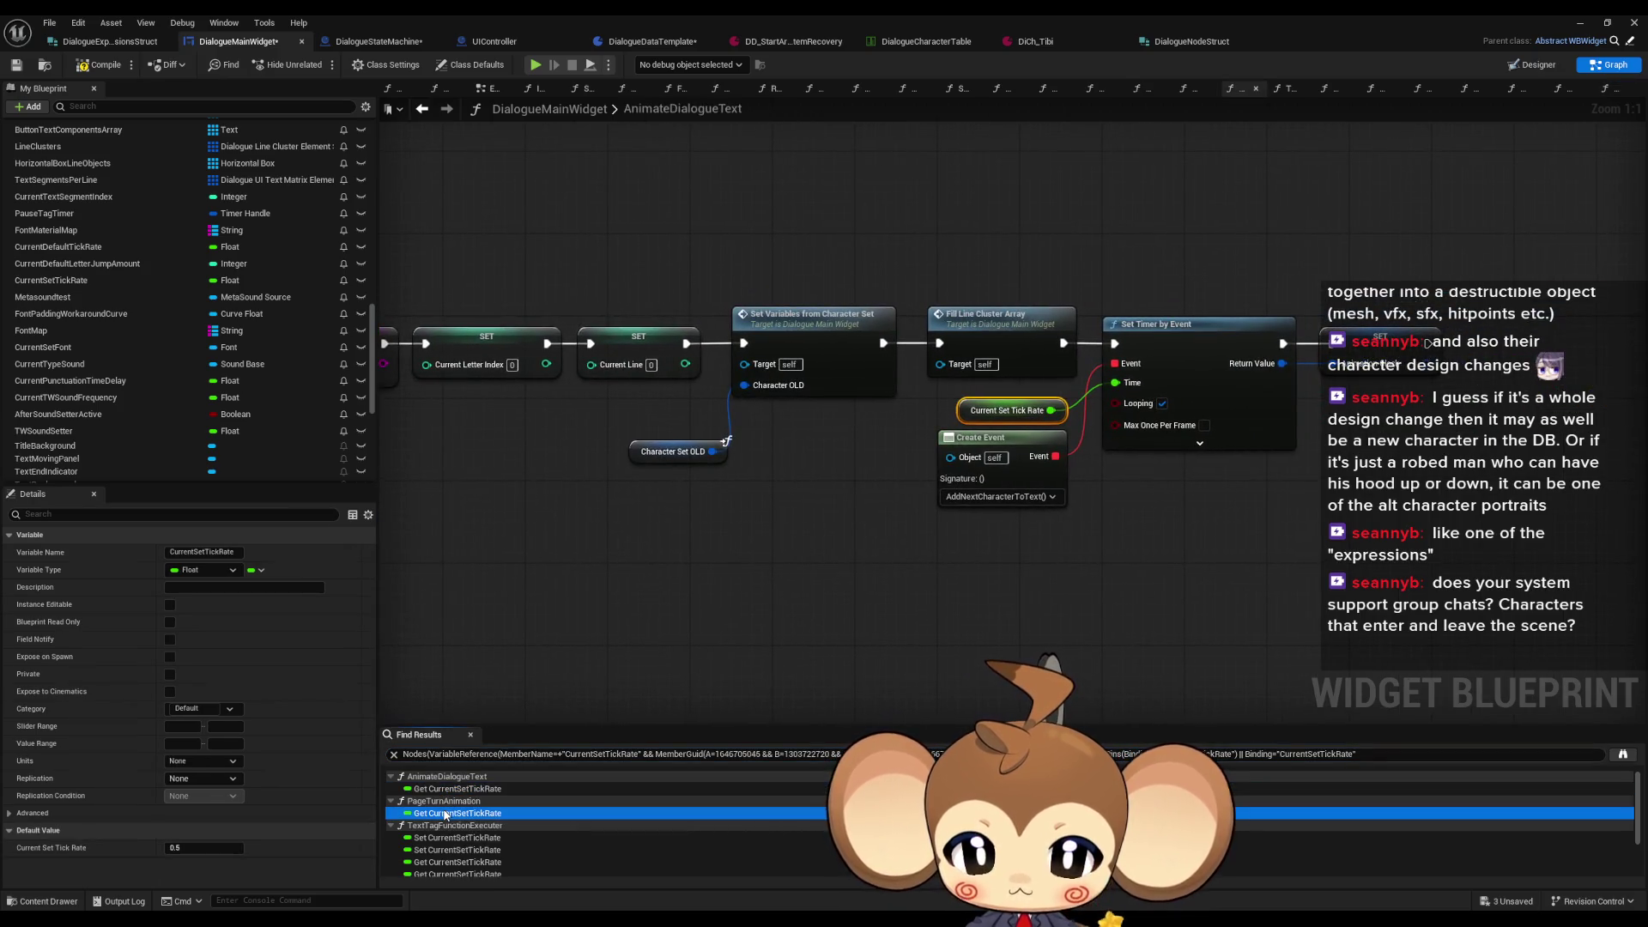
left_click(461, 838)
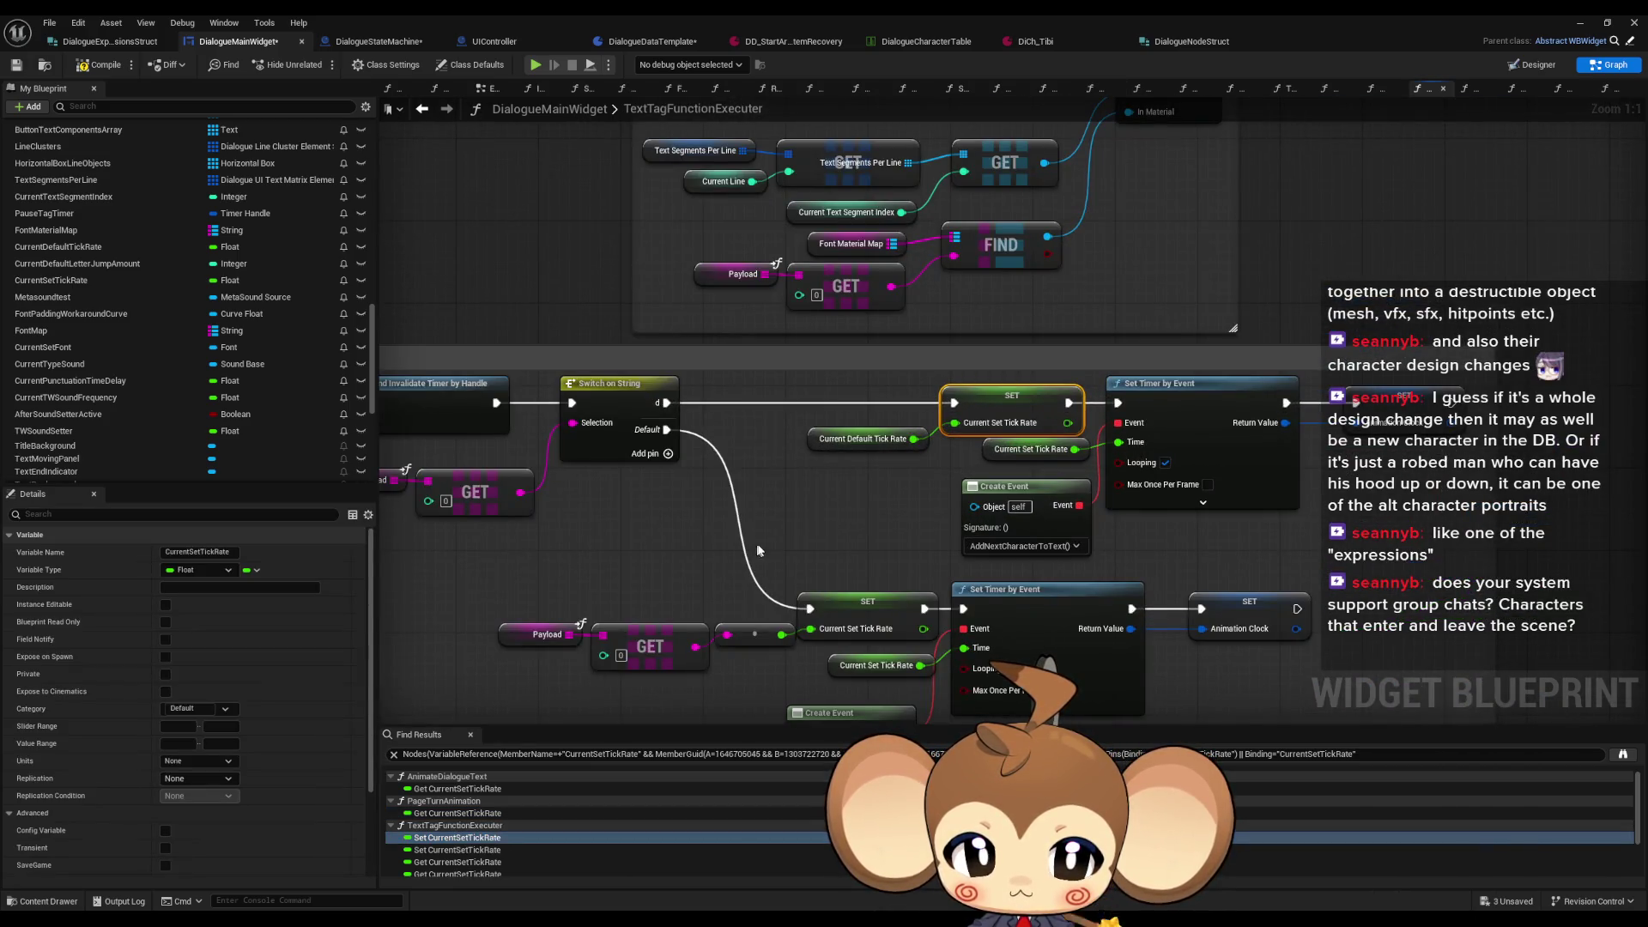
scroll(718, 572, "down", 5)
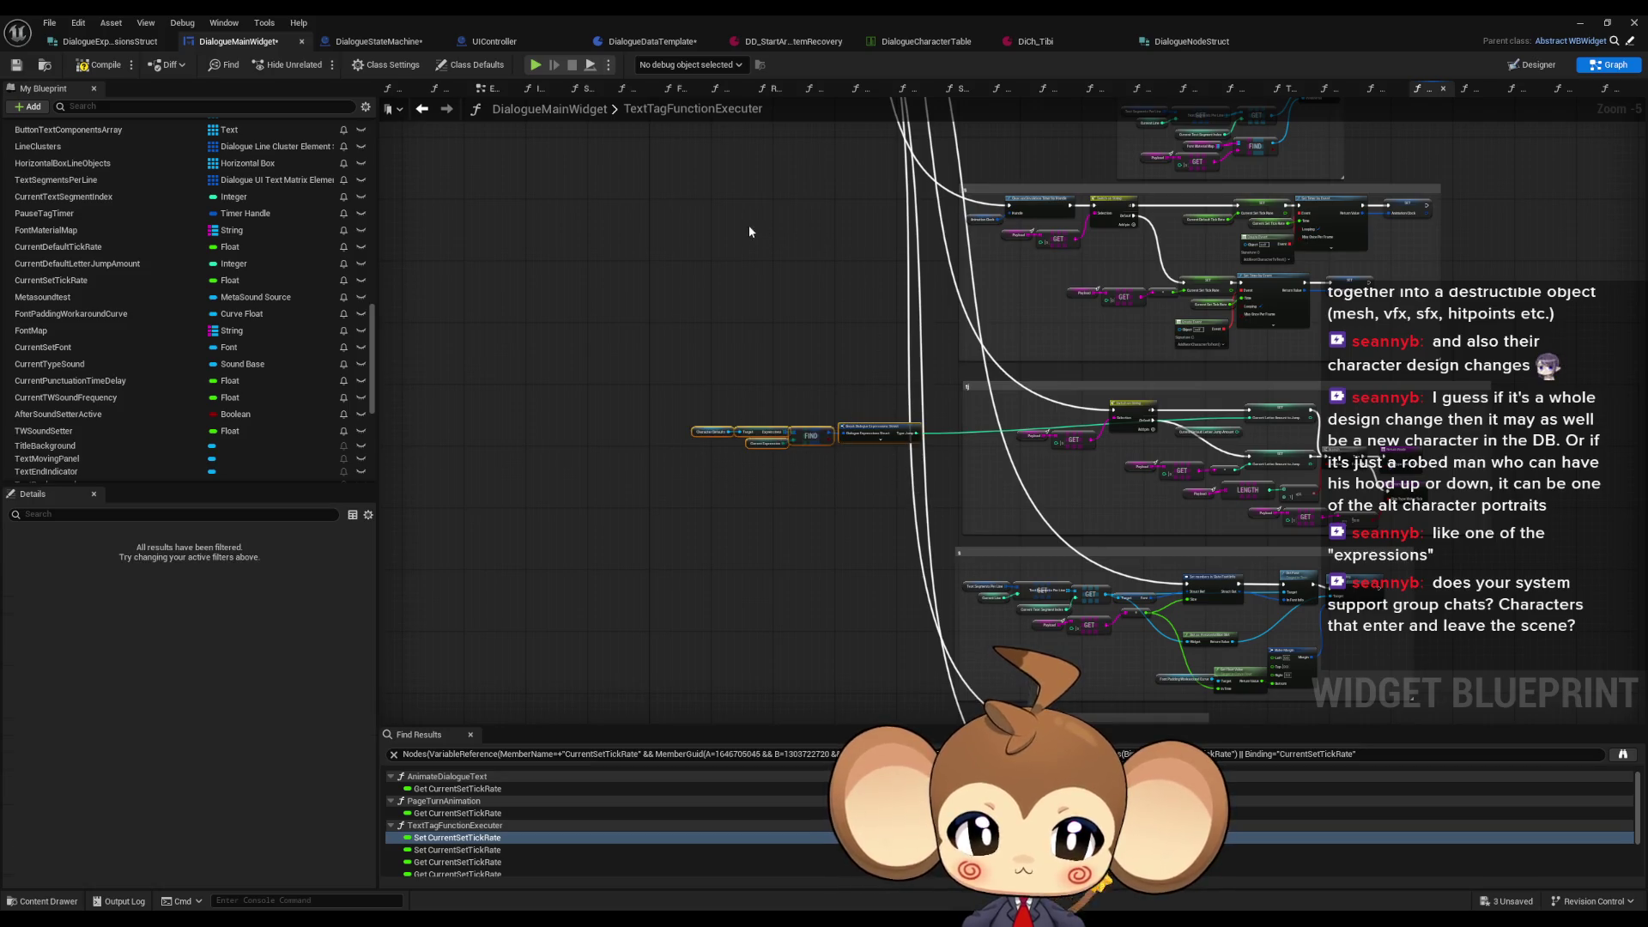
scroll(829, 584, "up", 4)
Step: Expose Type Speed instead of Type Jump on the struct break and wire it into Current Set Tick Rate
left_click(894, 240)
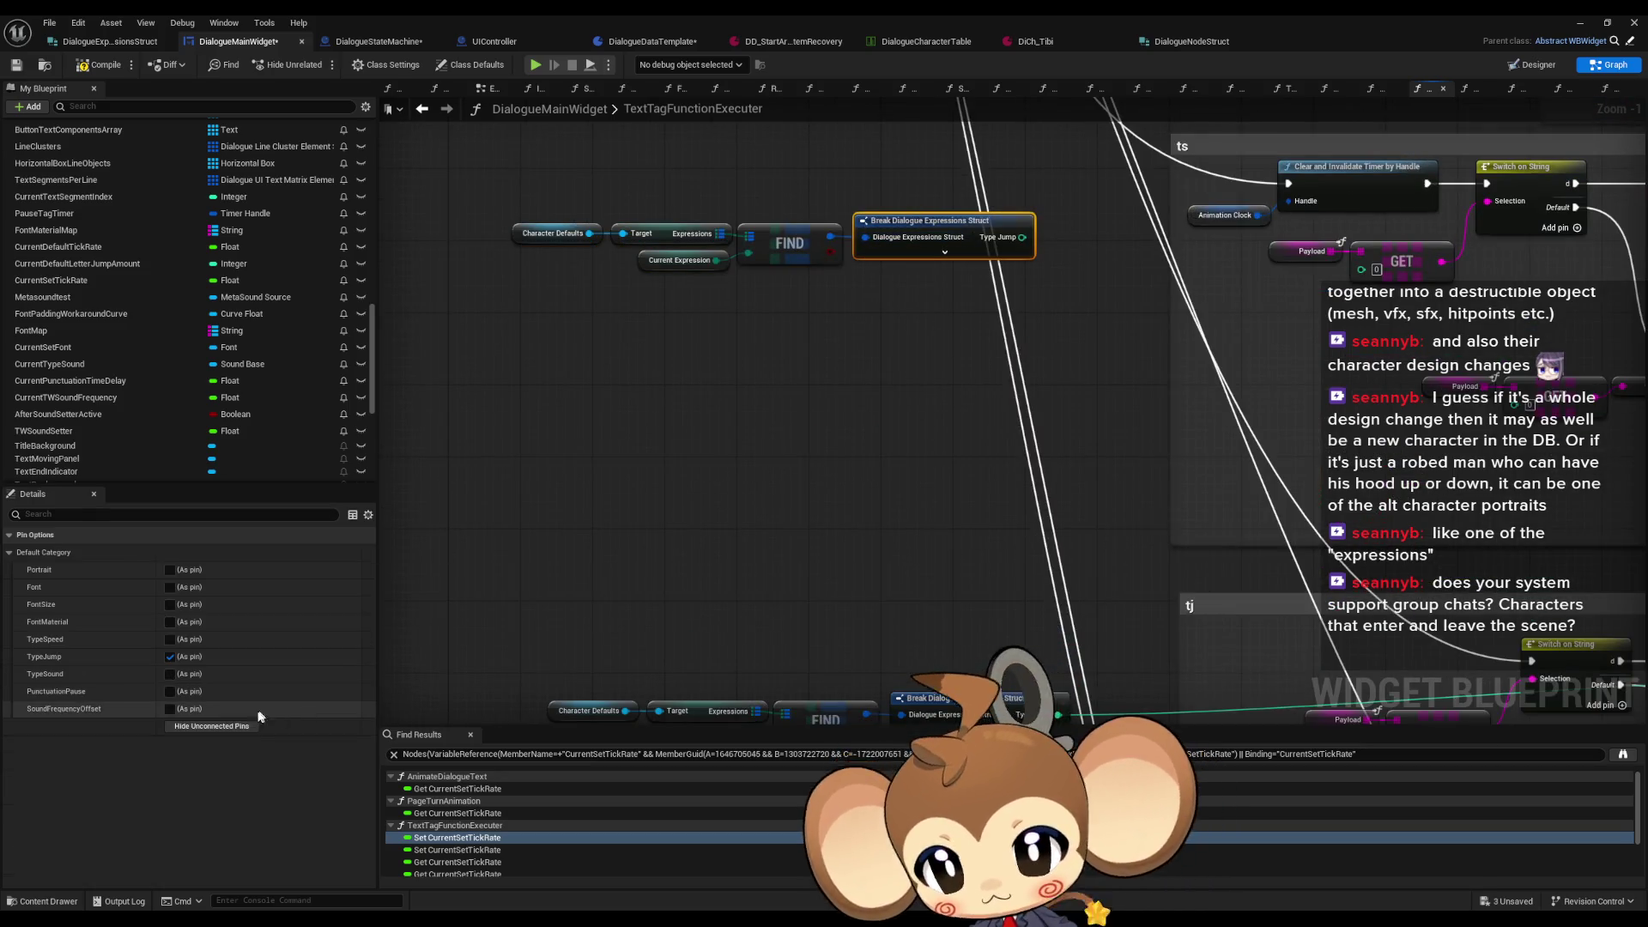
left_click(169, 657)
left_click(169, 639)
left_click_drag(986, 319, 501, 495)
mouse_move(508, 416)
left_mouse_down()
mouse_move(1095, 435)
mouse_move(1305, 379)
left_mouse_up()
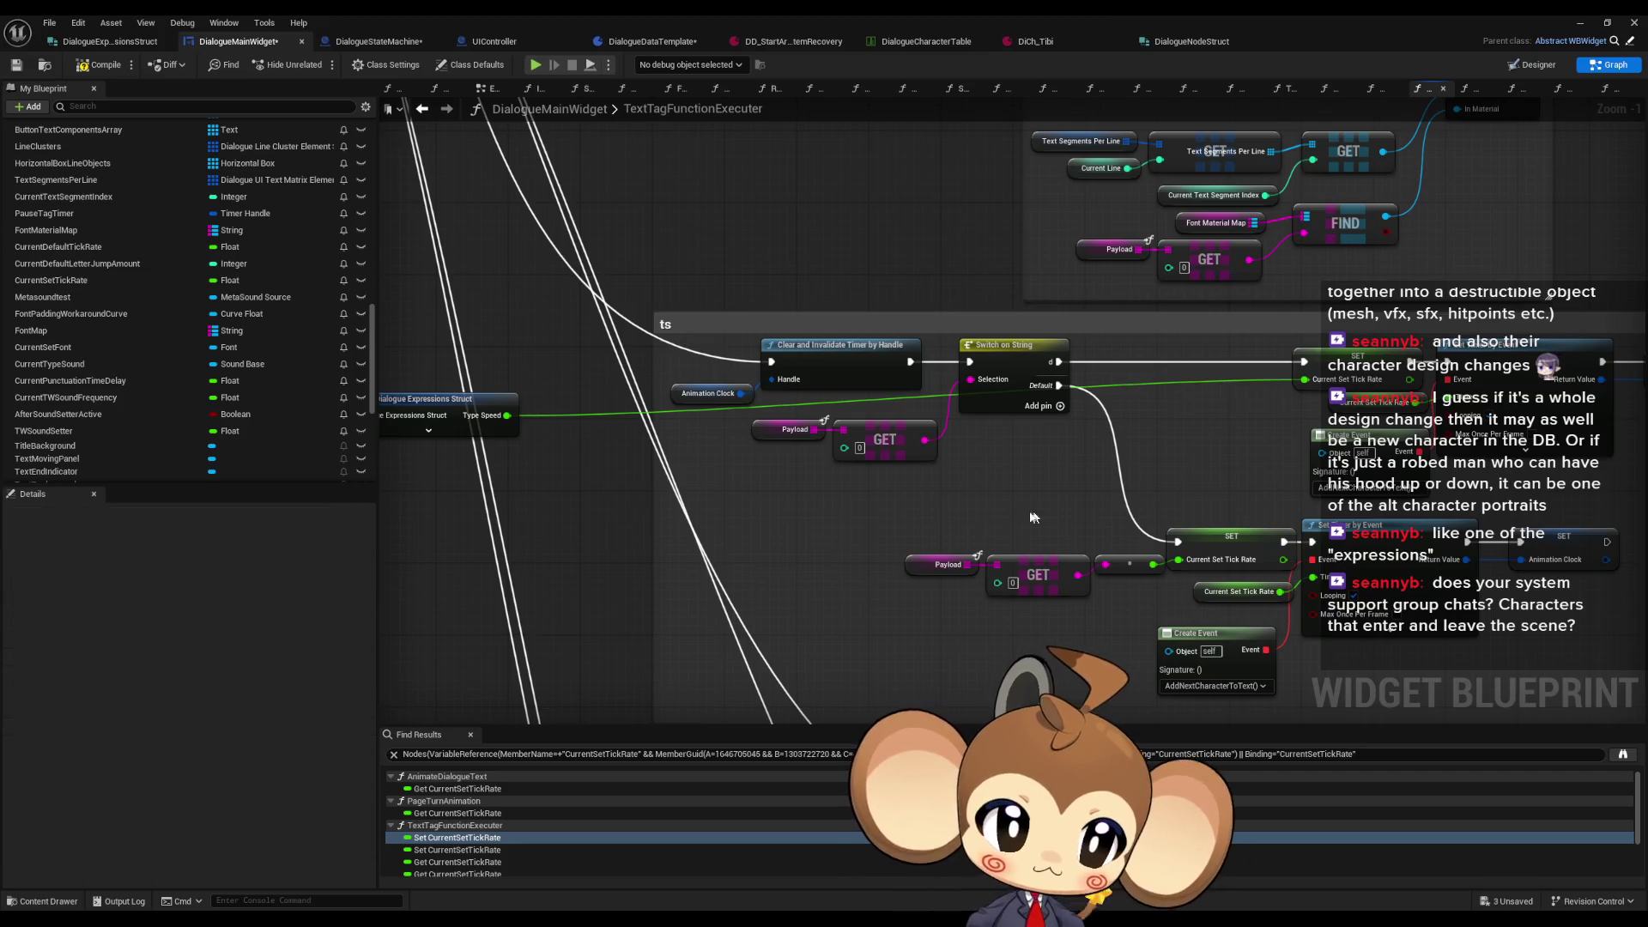
scroll(1165, 475, "down", 2)
mouse_move(461, 358)
left_mouse_down()
mouse_move(564, 400)
mouse_move(1228, 460)
left_mouse_up()
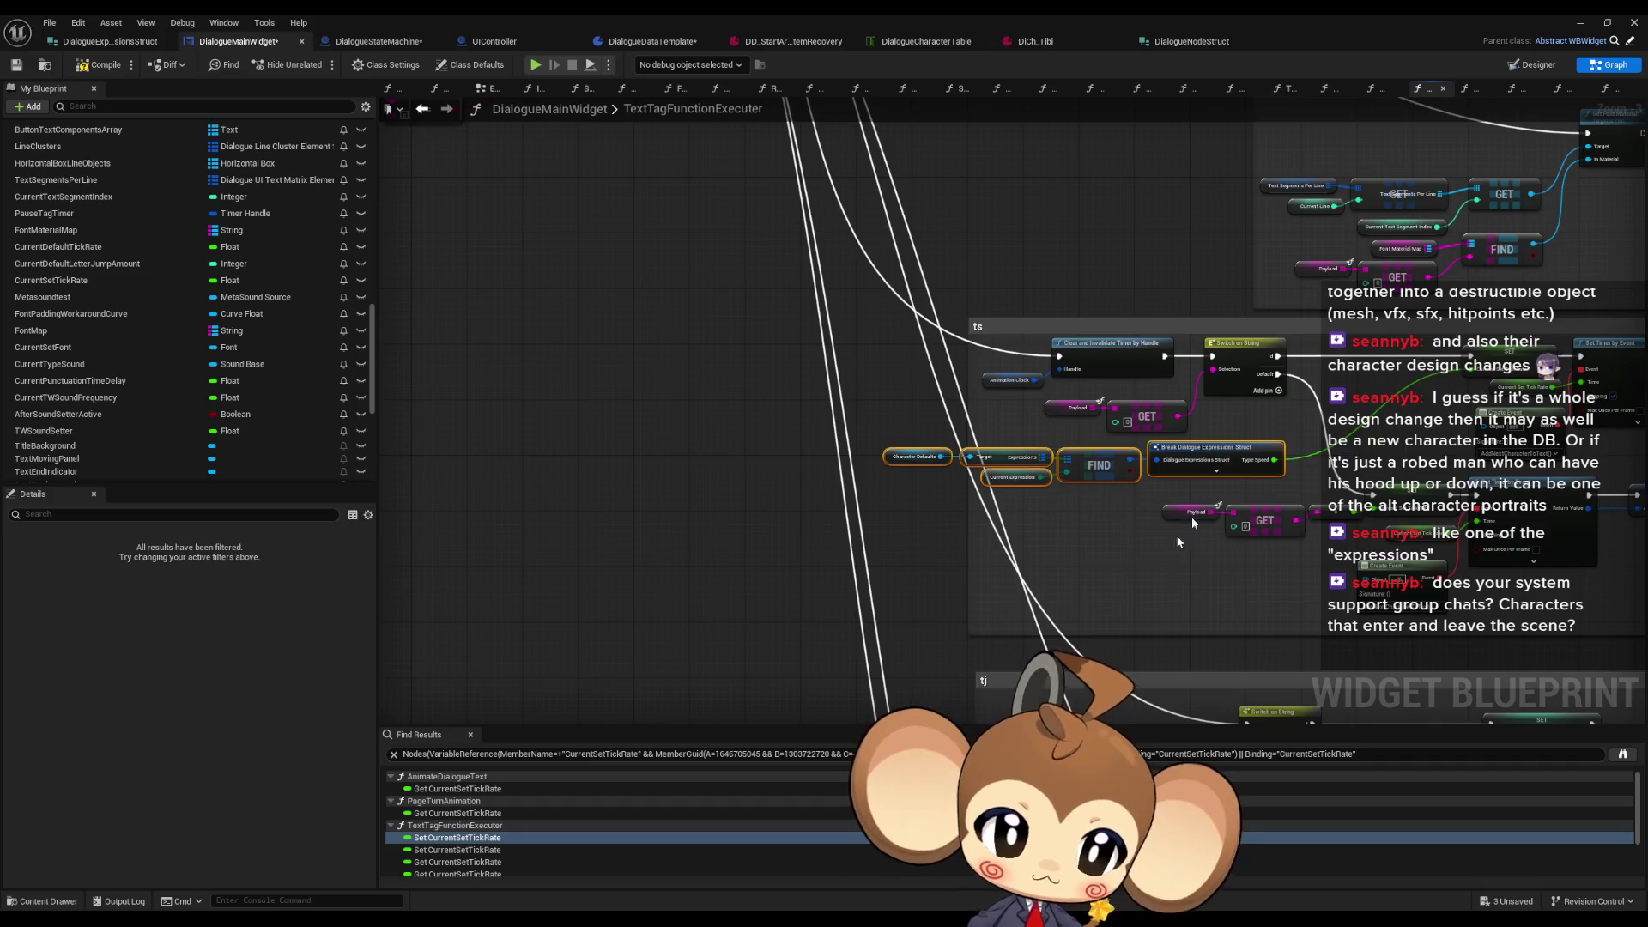
mouse_move(489, 438)
left_mouse_down()
mouse_move(801, 559)
mouse_move(1167, 560)
left_mouse_up()
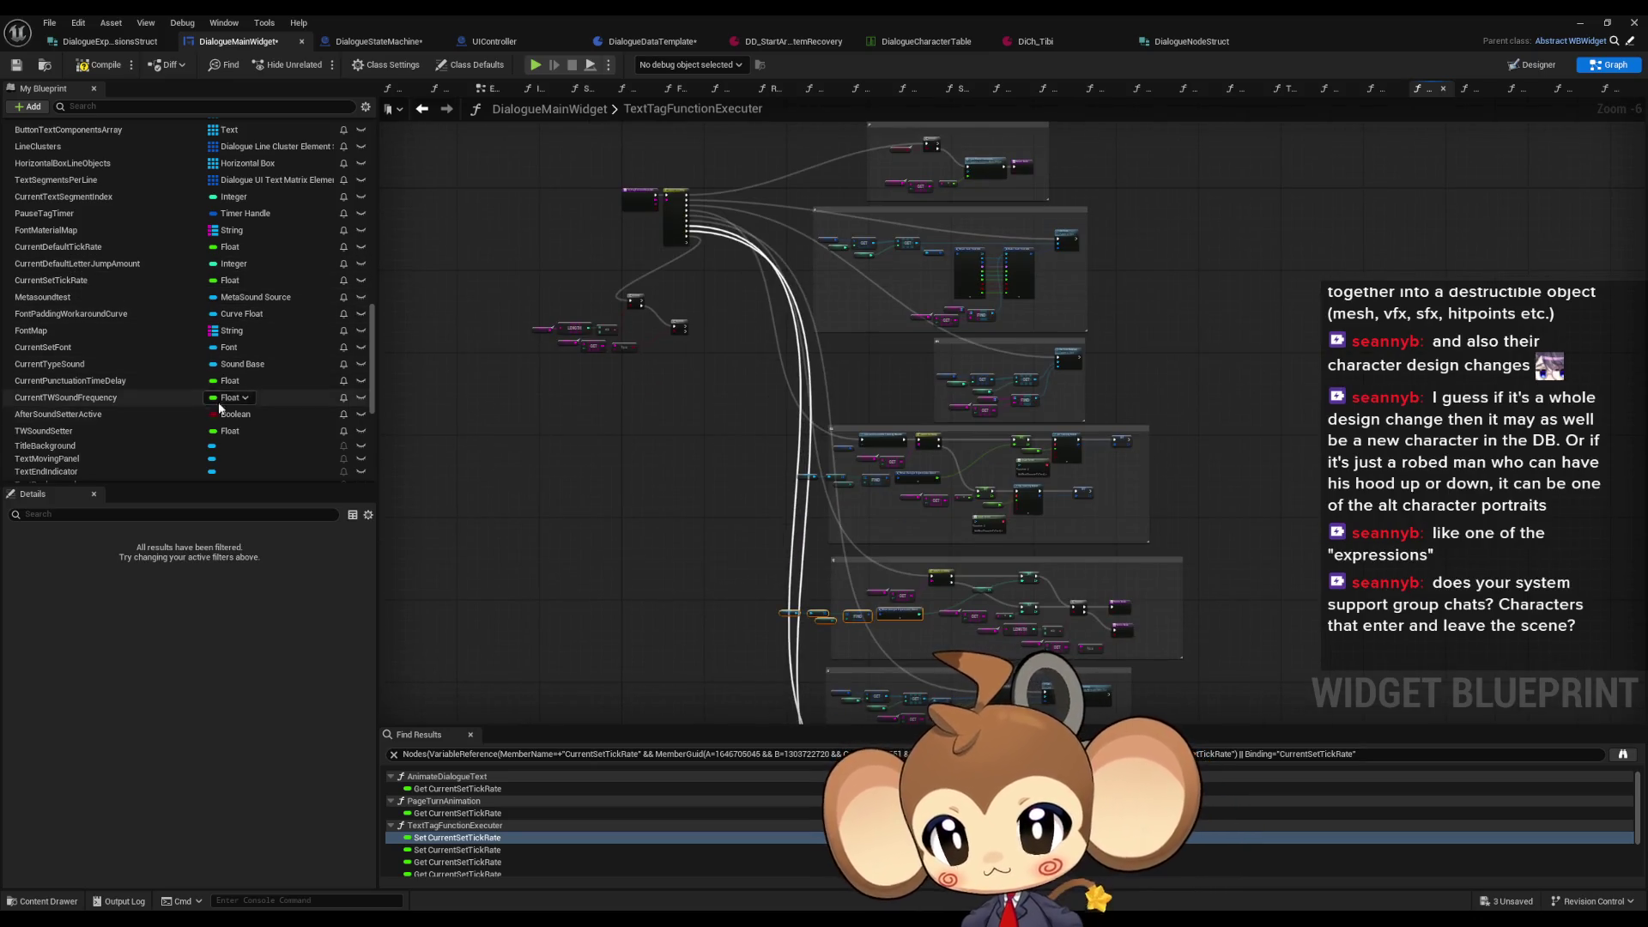
left_click(108, 104)
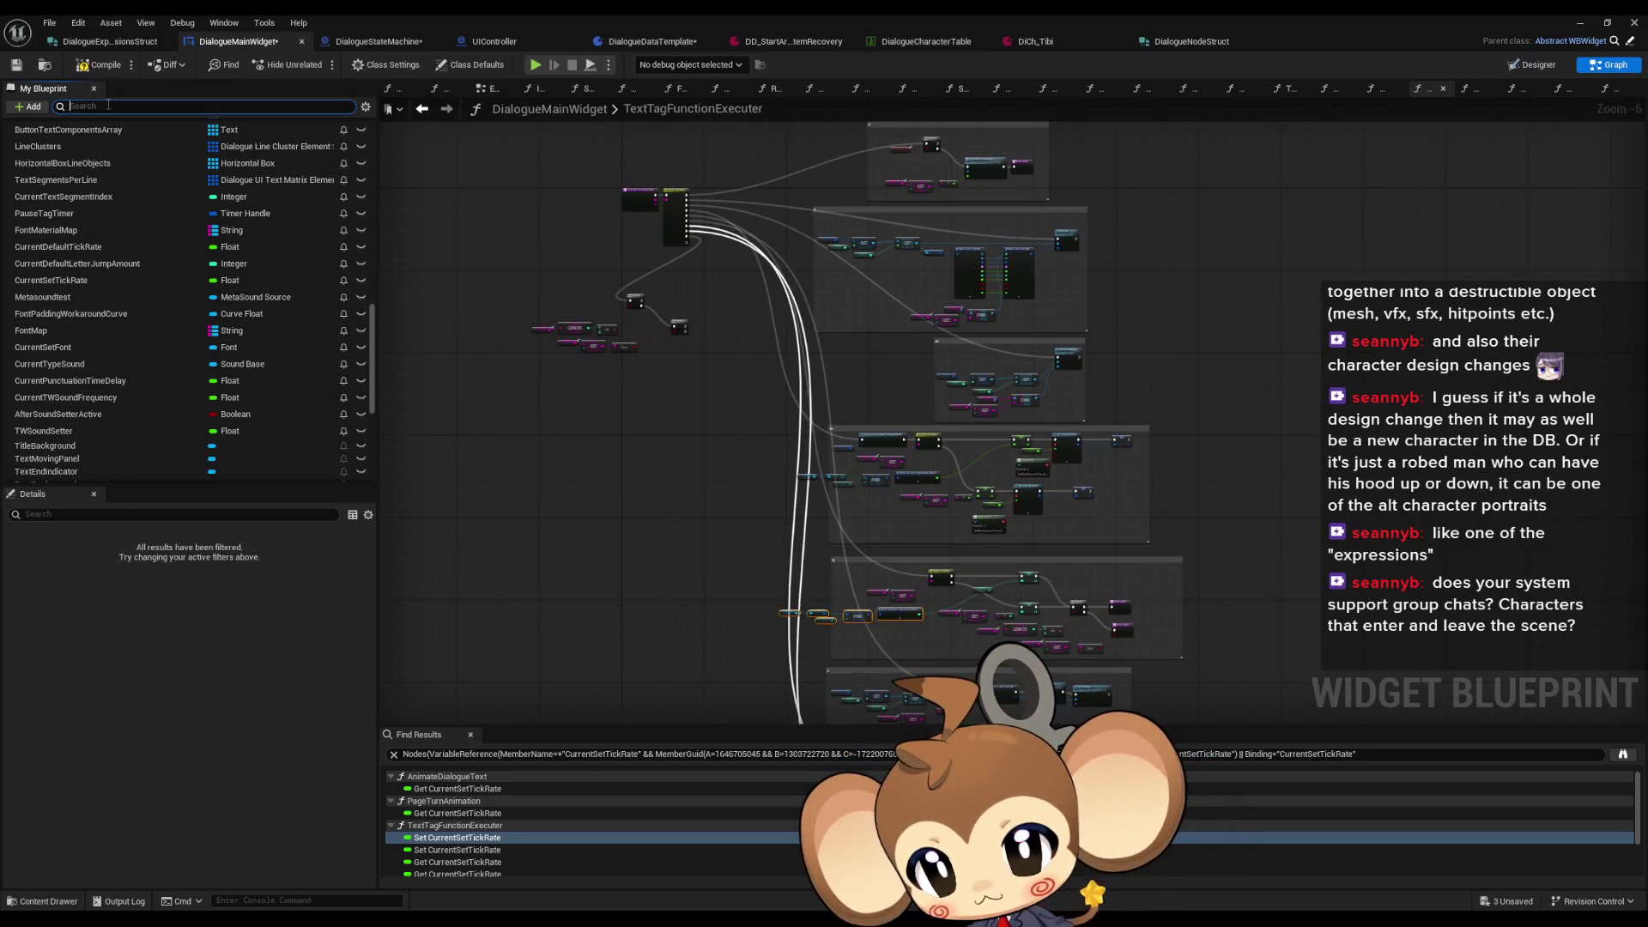
Step: Filter members by 'defa', check CurrentDefaultLetterJumpAmount's references, and delete that variable
type("defa")
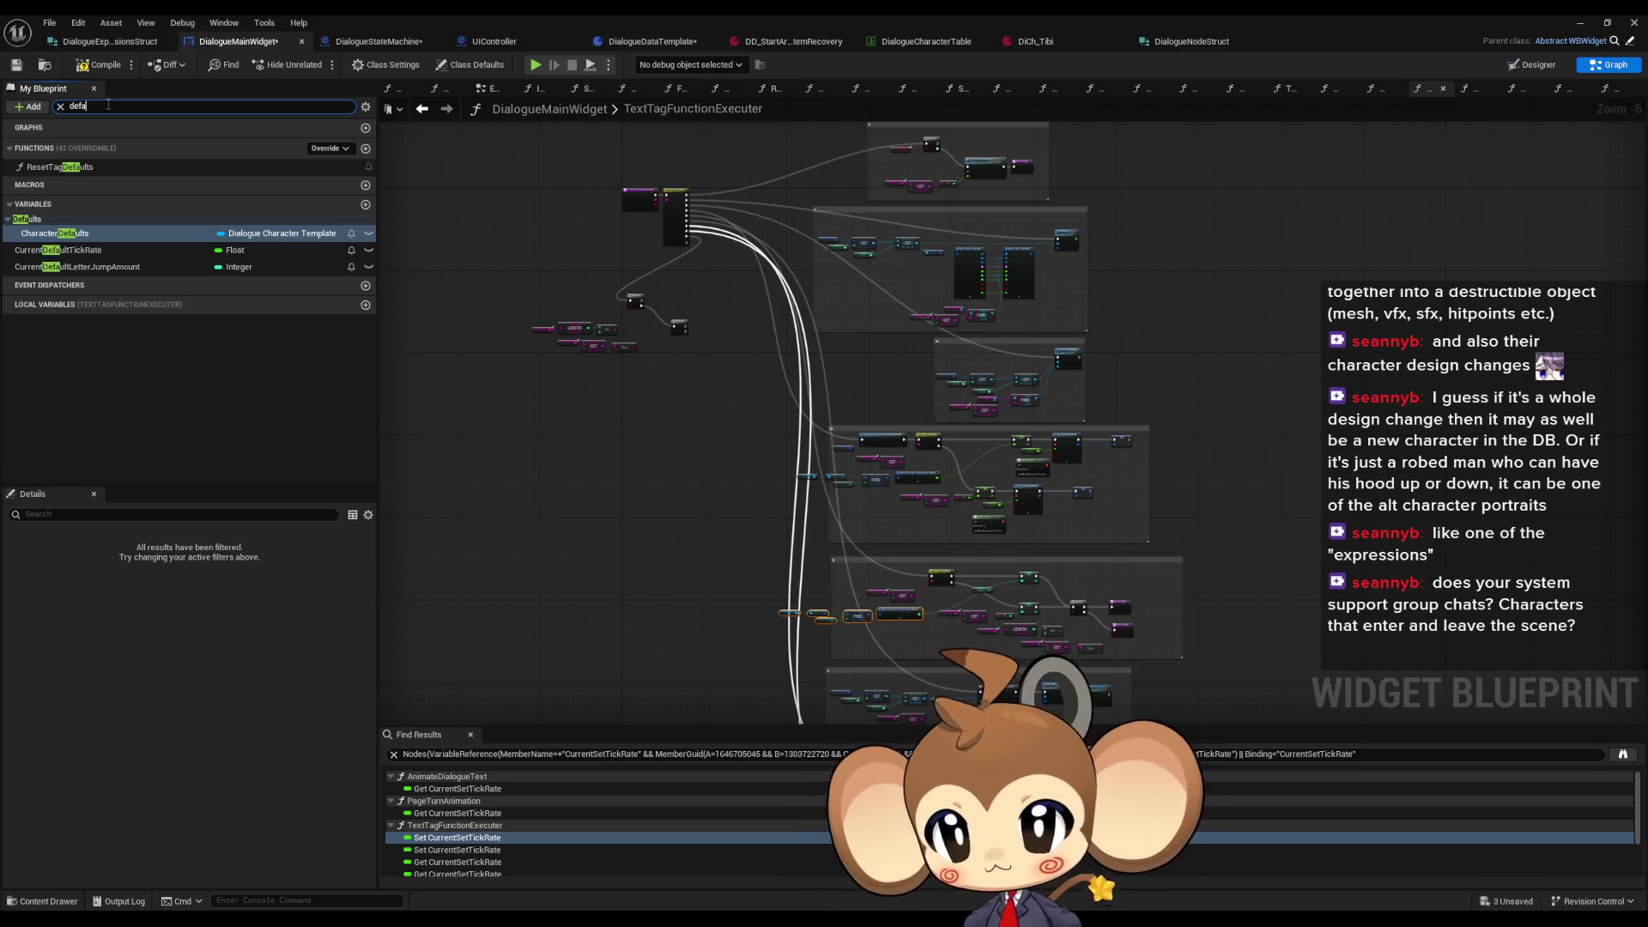
left_click(86, 266)
right_click(78, 267)
mouse_move(117, 315)
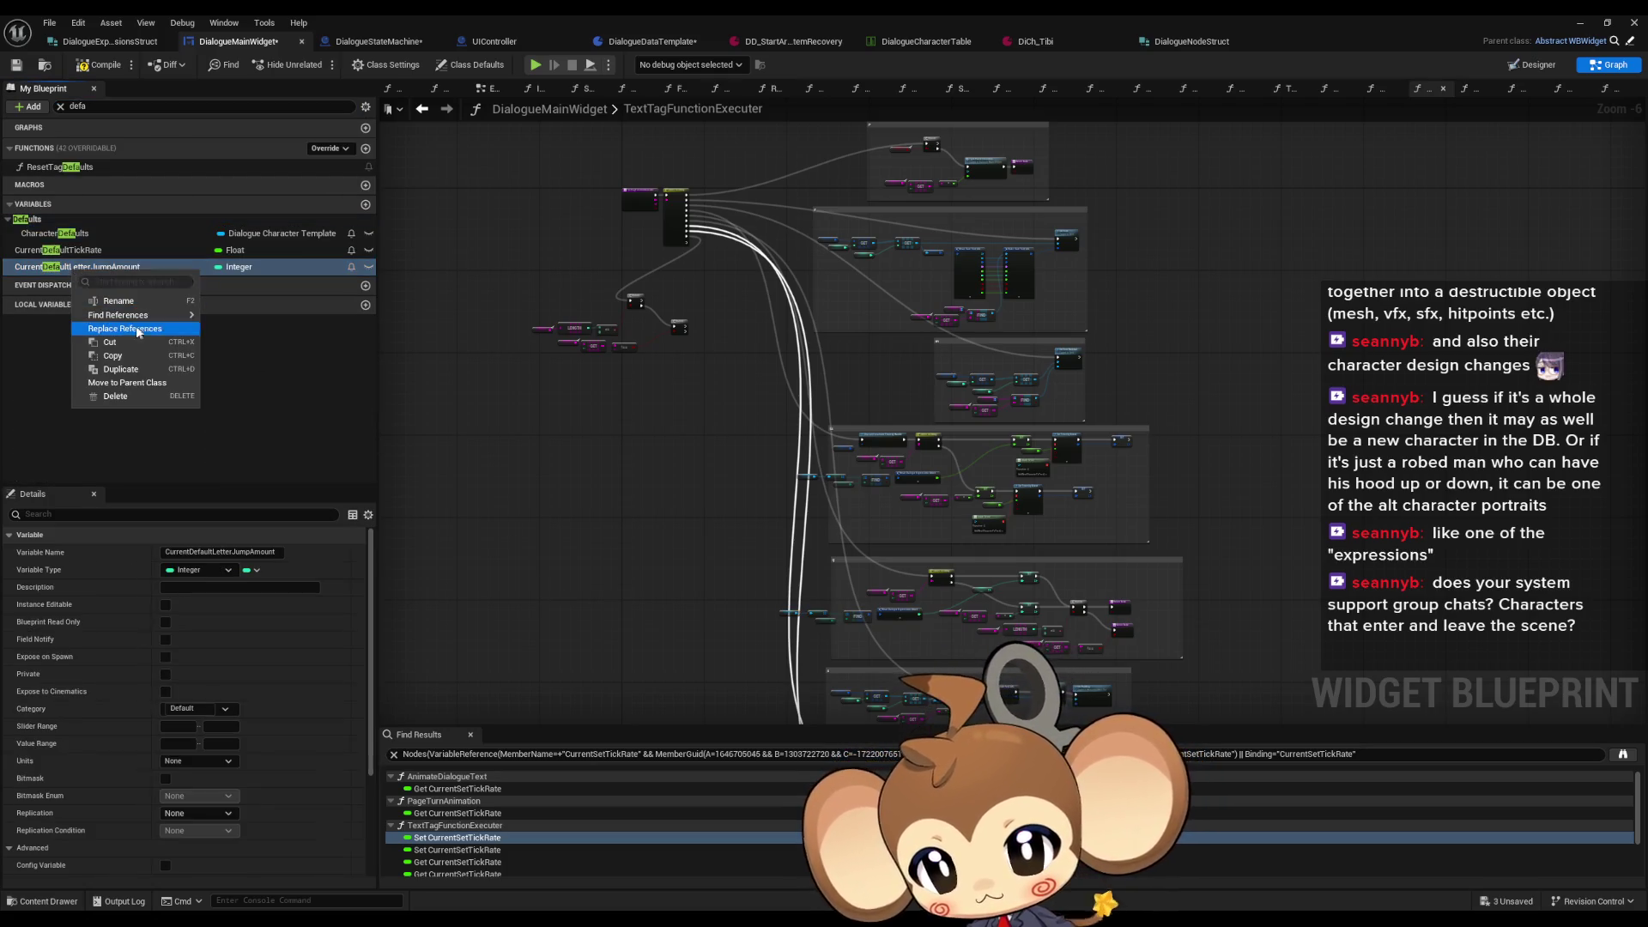
left_click(249, 348)
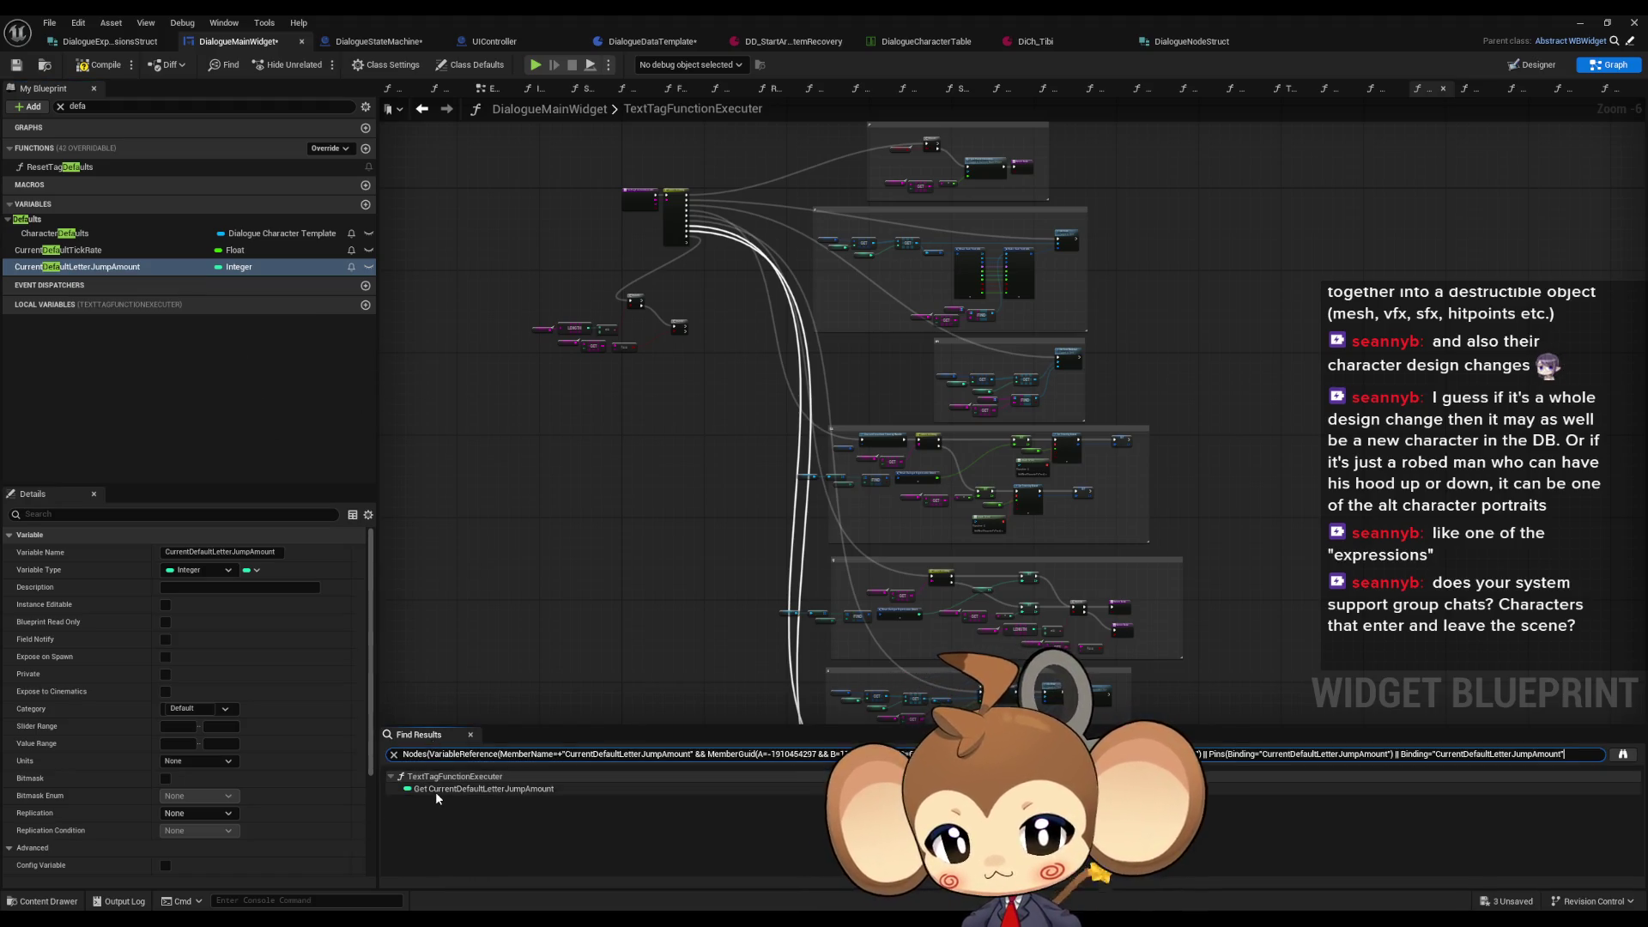
left_click(435, 790)
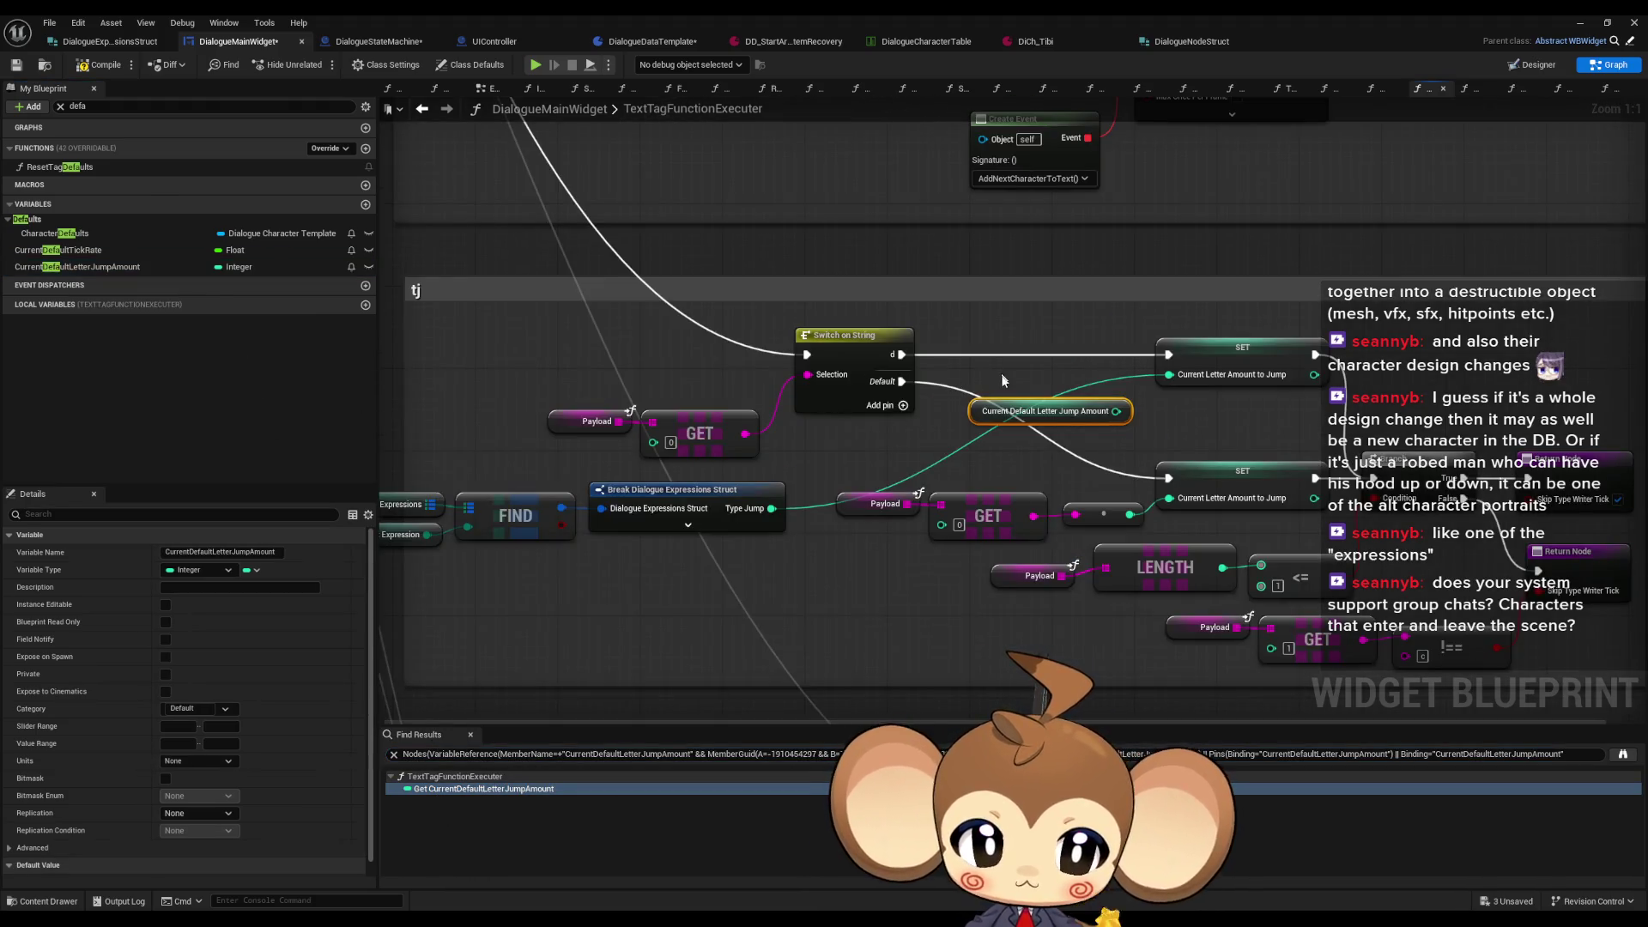
left_click(86, 266)
key("Delete")
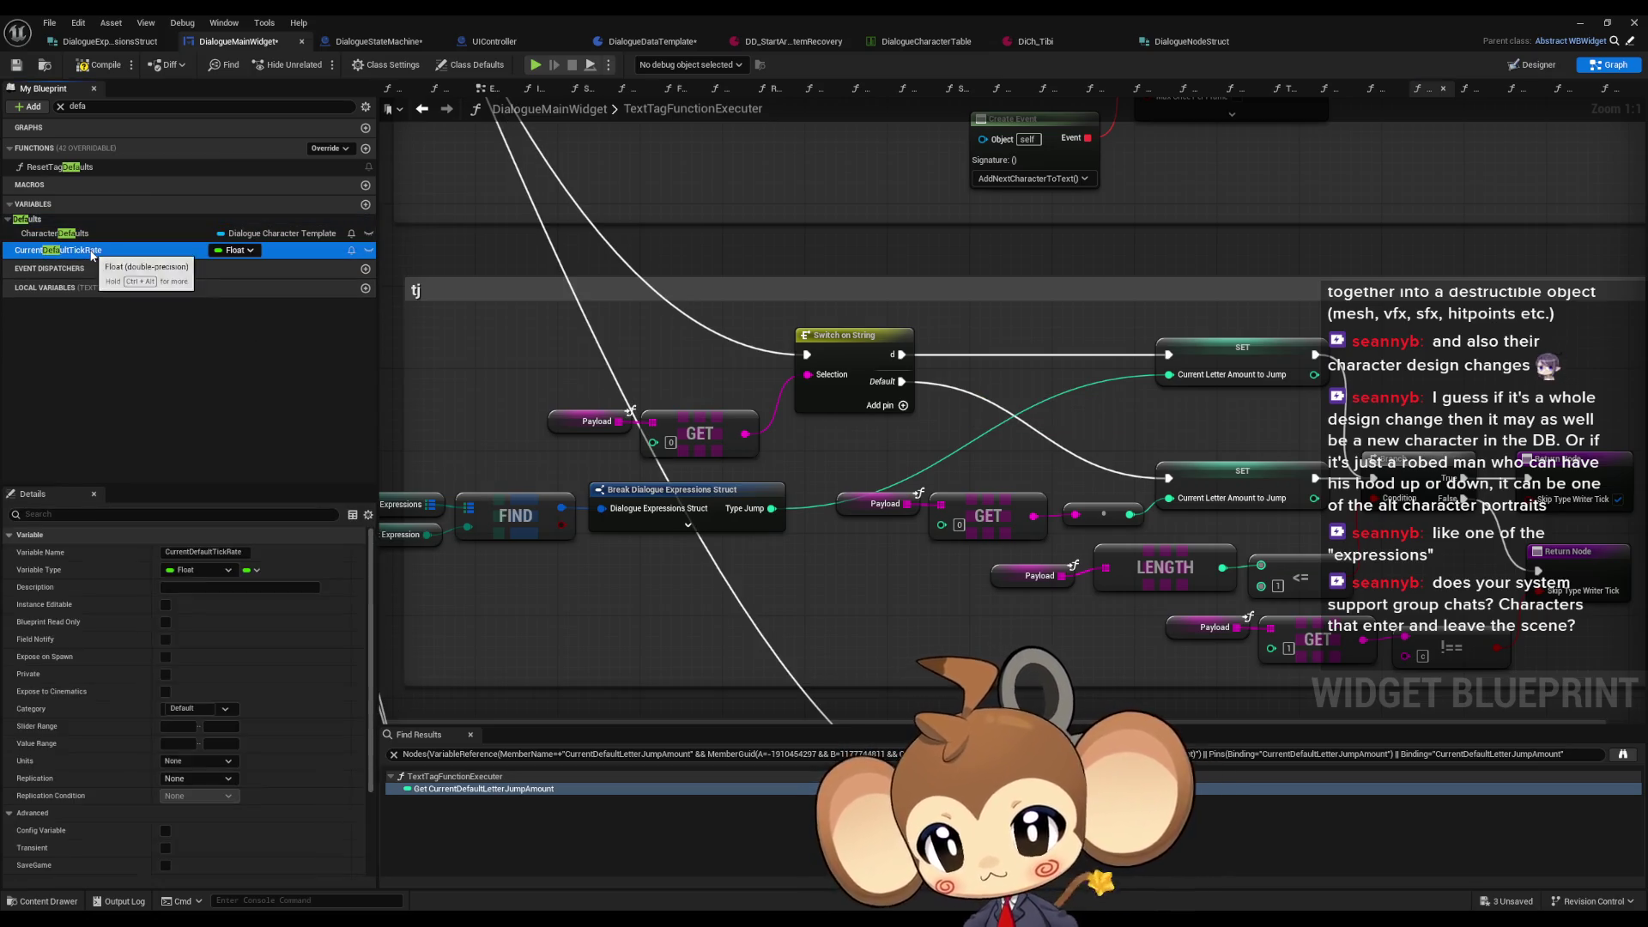
left_click(72, 394)
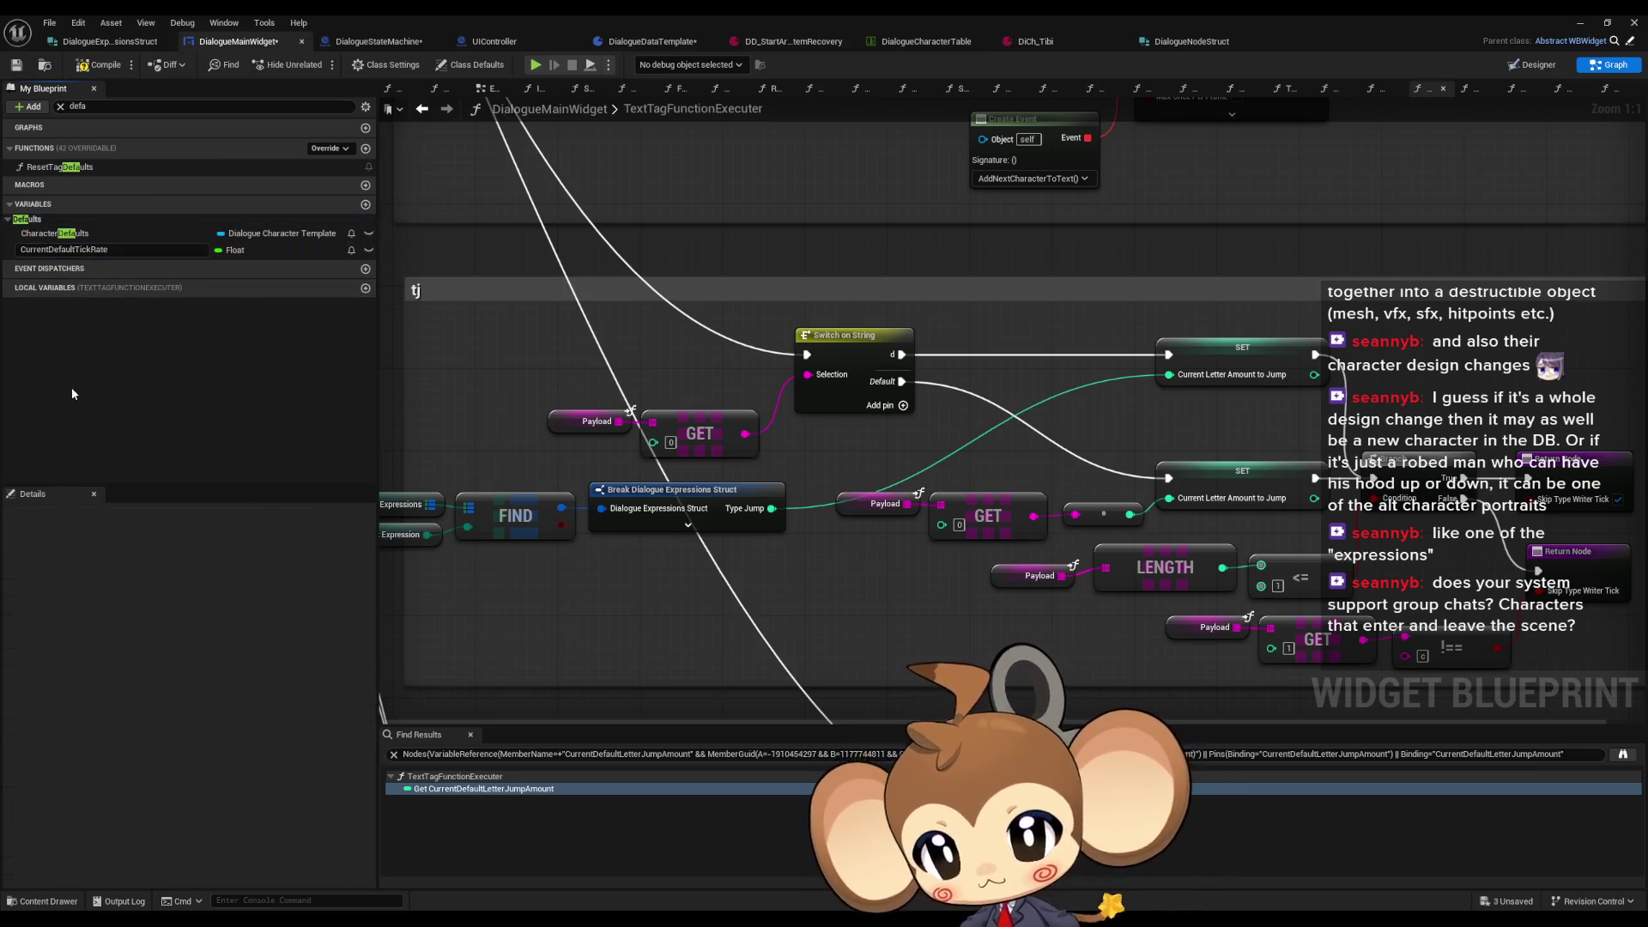
Step: Check where CurrentDefaultTickRate is used in ResetTagDefaults and delete the variable
left_click(86, 250)
right_click(86, 252)
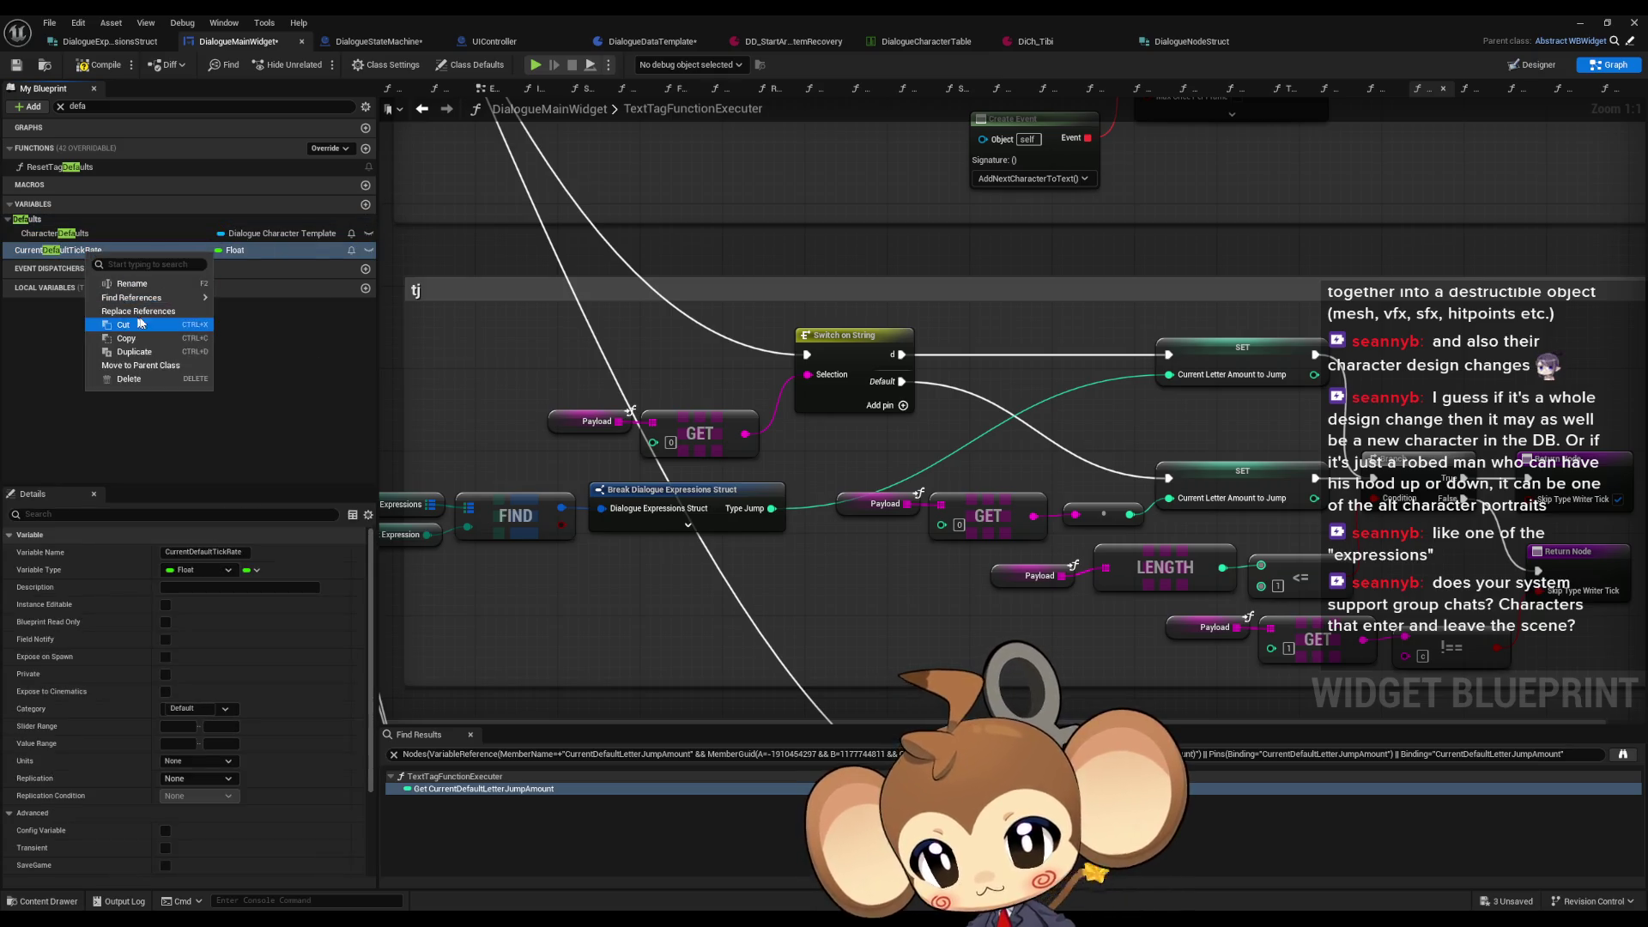
mouse_move(150, 297)
left_click(258, 324)
left_click(434, 792)
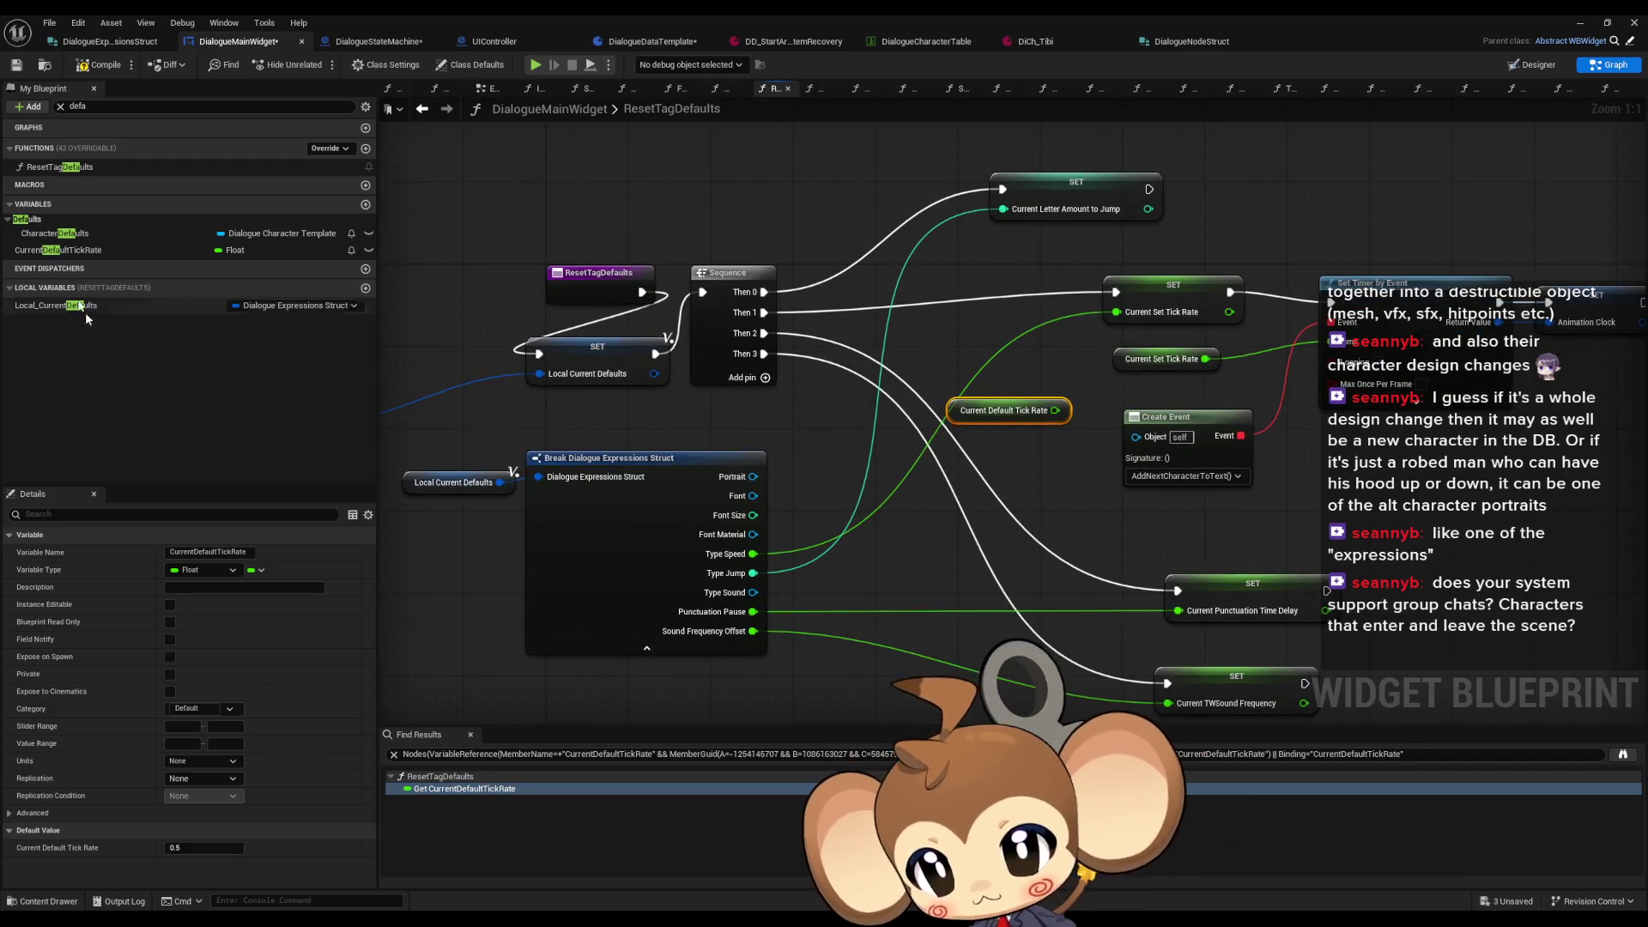
left_click(60, 251)
key("Delete")
right_click(61, 234)
left_click(61, 235)
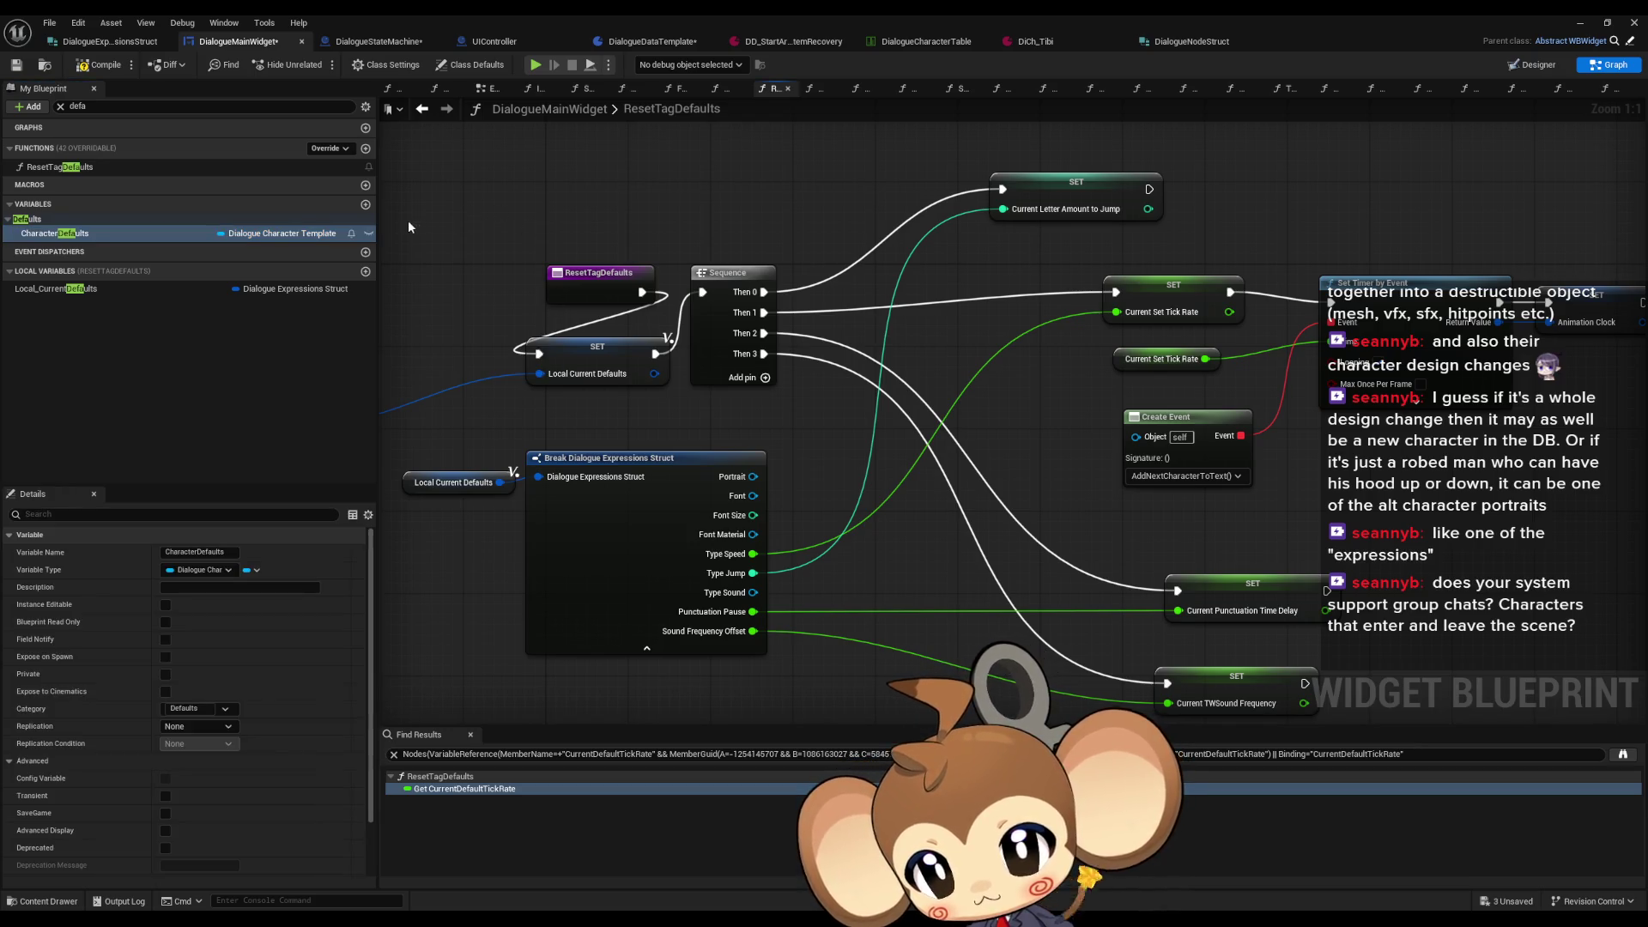
Step: Clear the members filter, expand the member categories, and save DialogueMainWidget
left_click(59, 106)
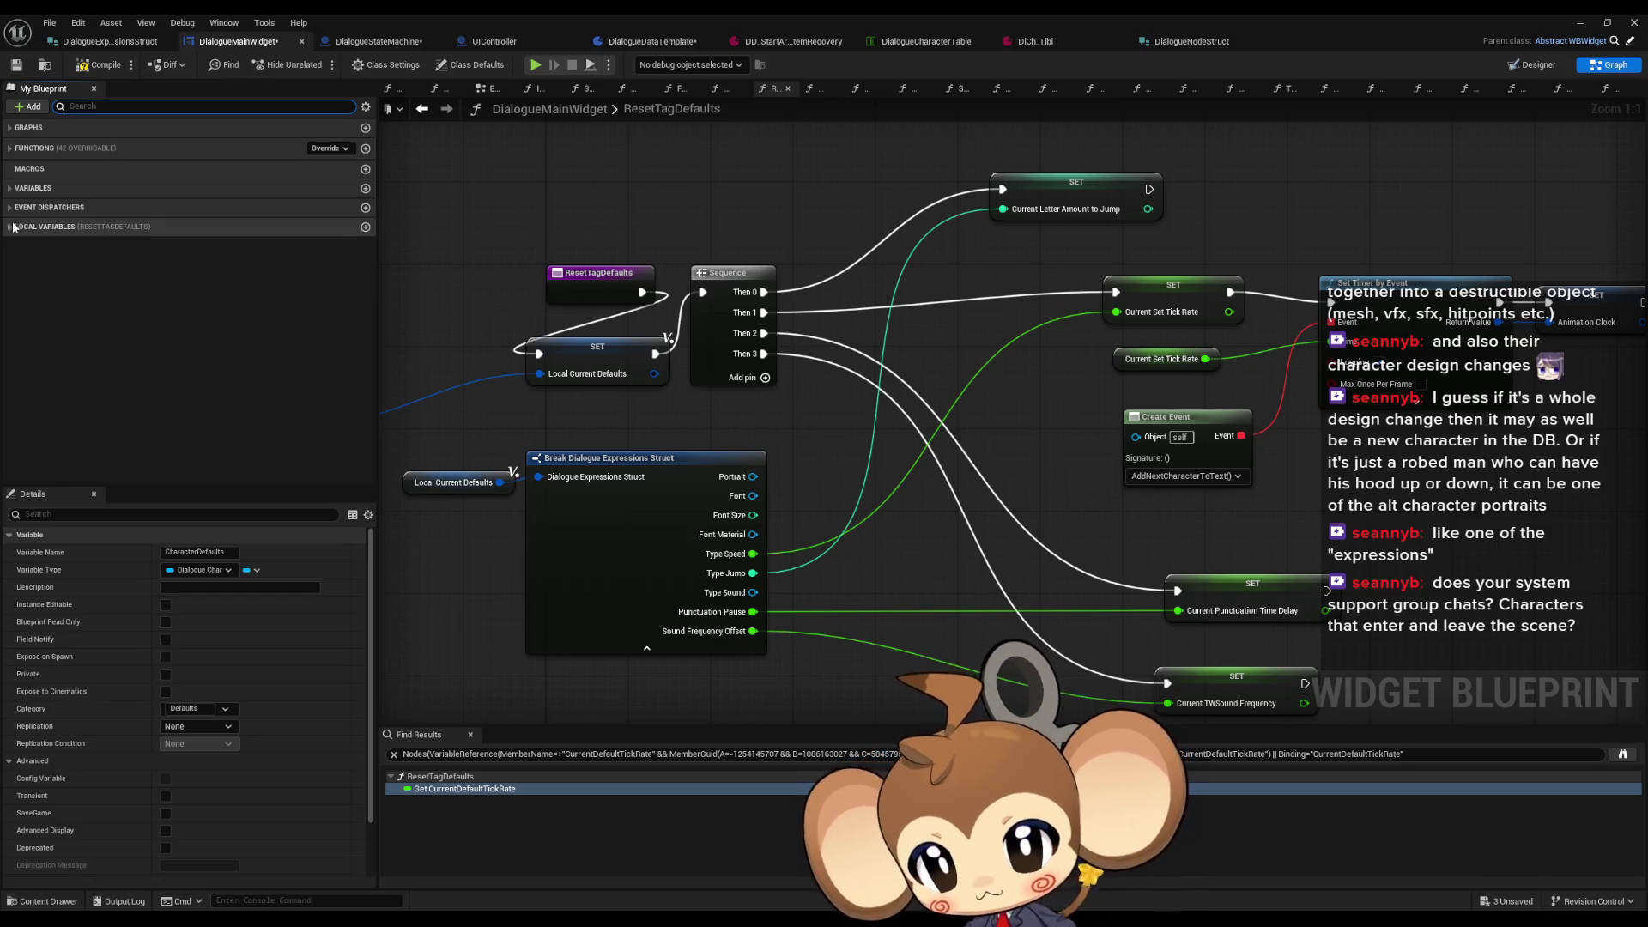
left_click(13, 227)
left_click(34, 147)
left_click(43, 127)
key("ctrl+s")
left_click(831, 491)
scroll(833, 429, "down", 3)
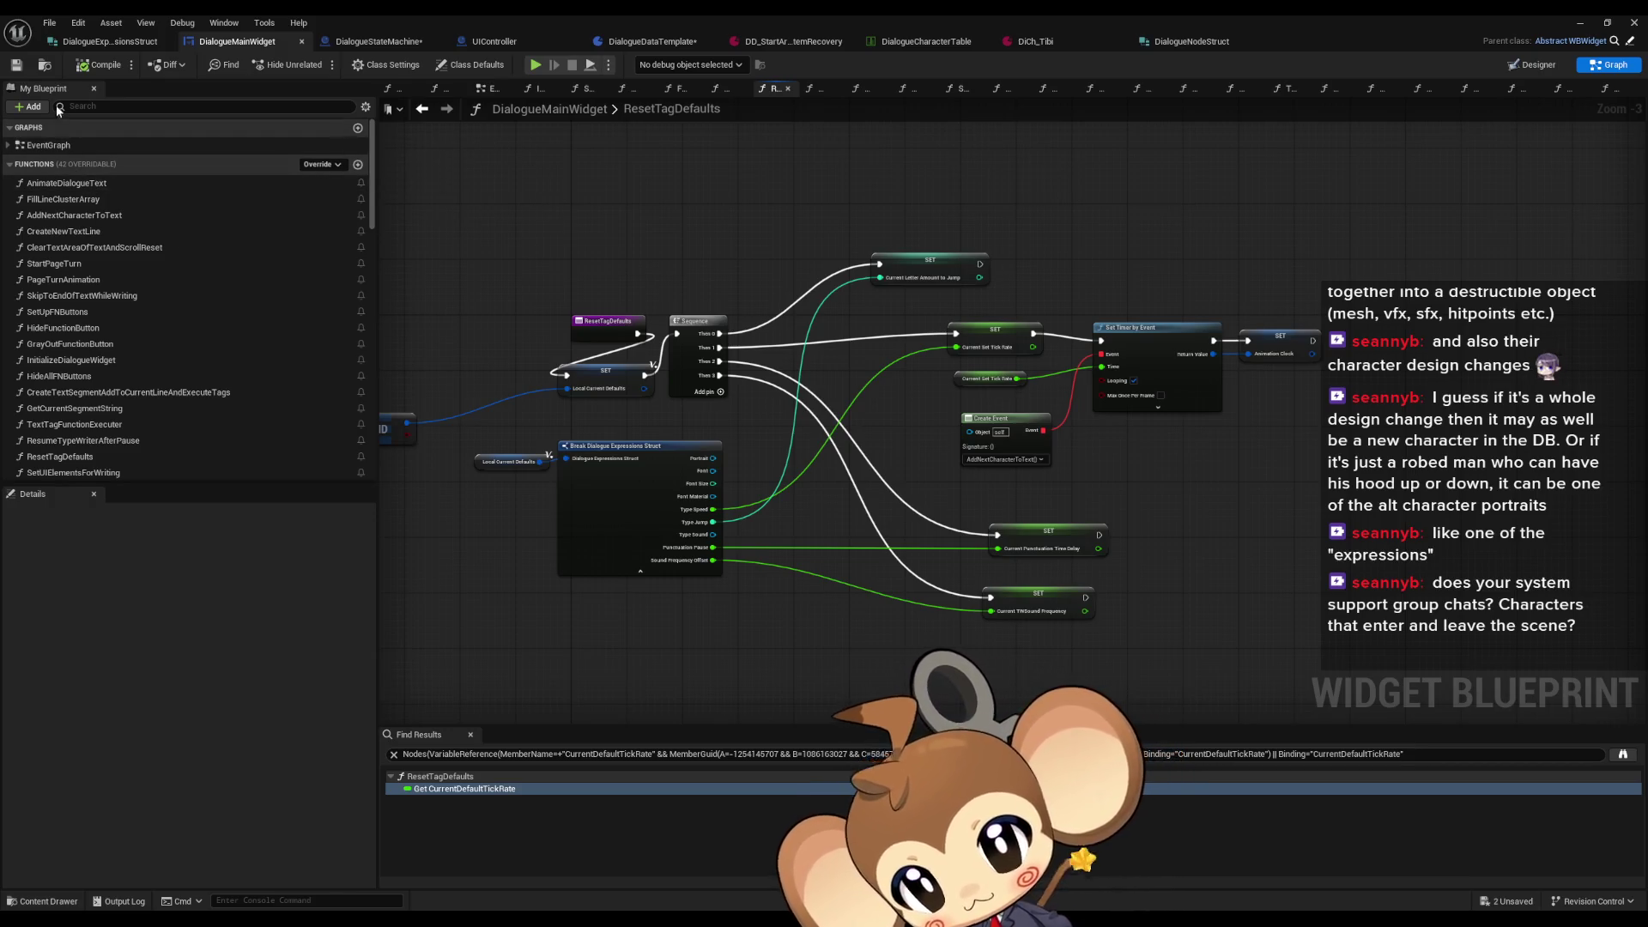
Step: Save all modified assets, then switch to the DD_StartArea_ItemRecovery dialogue data tab
left_click(48, 22)
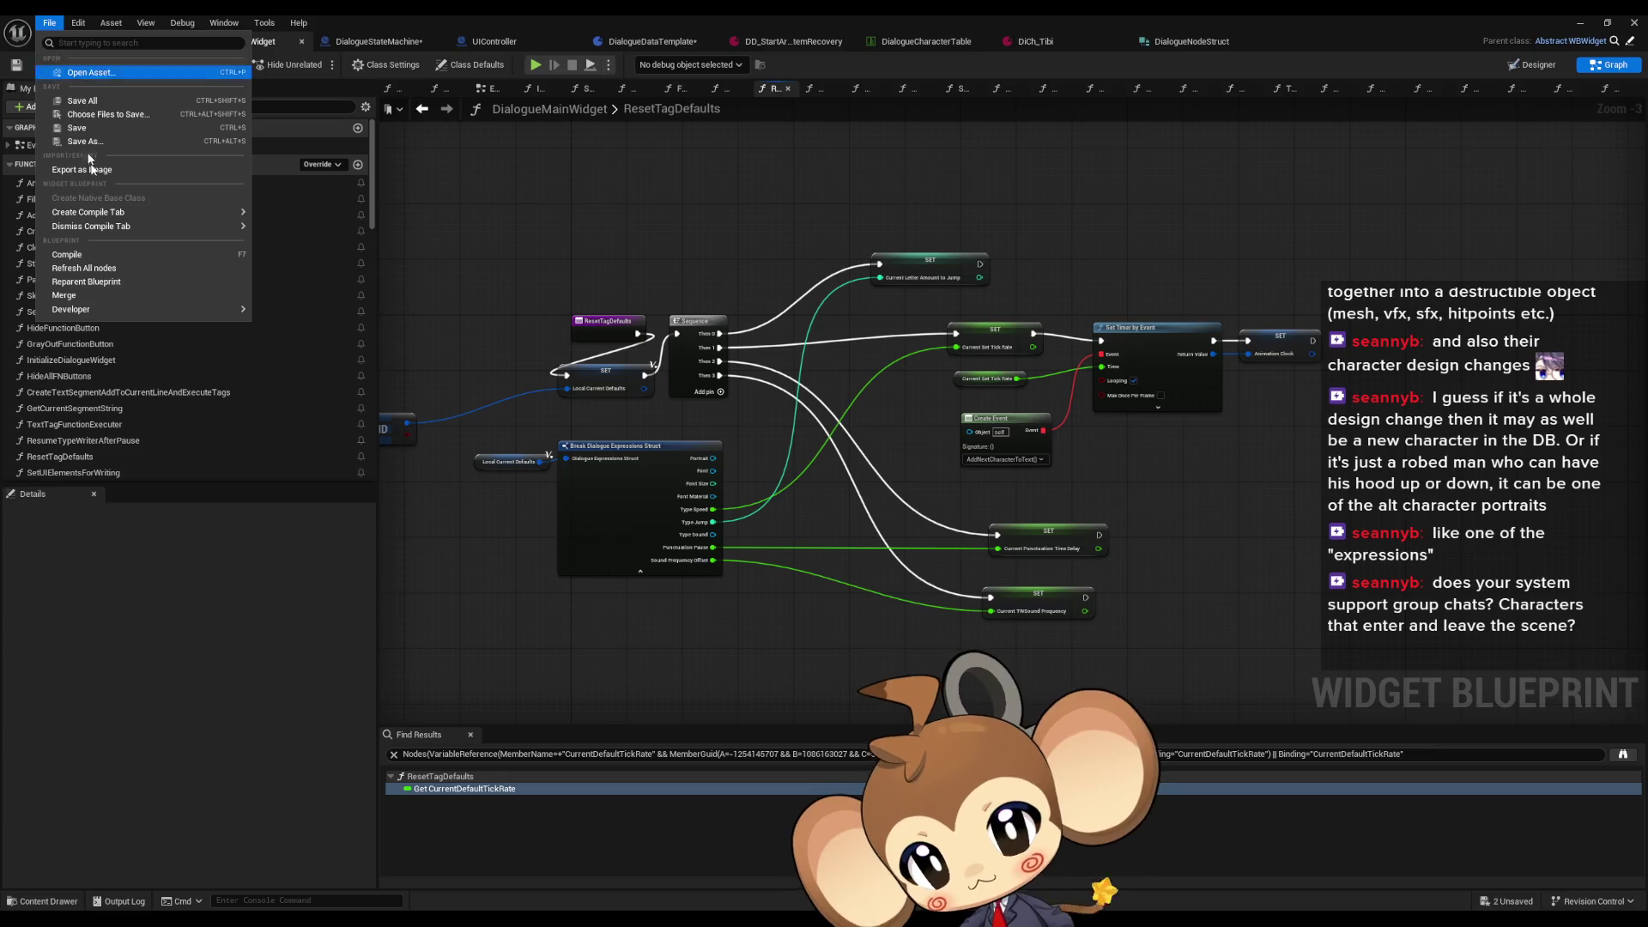
left_click(83, 100)
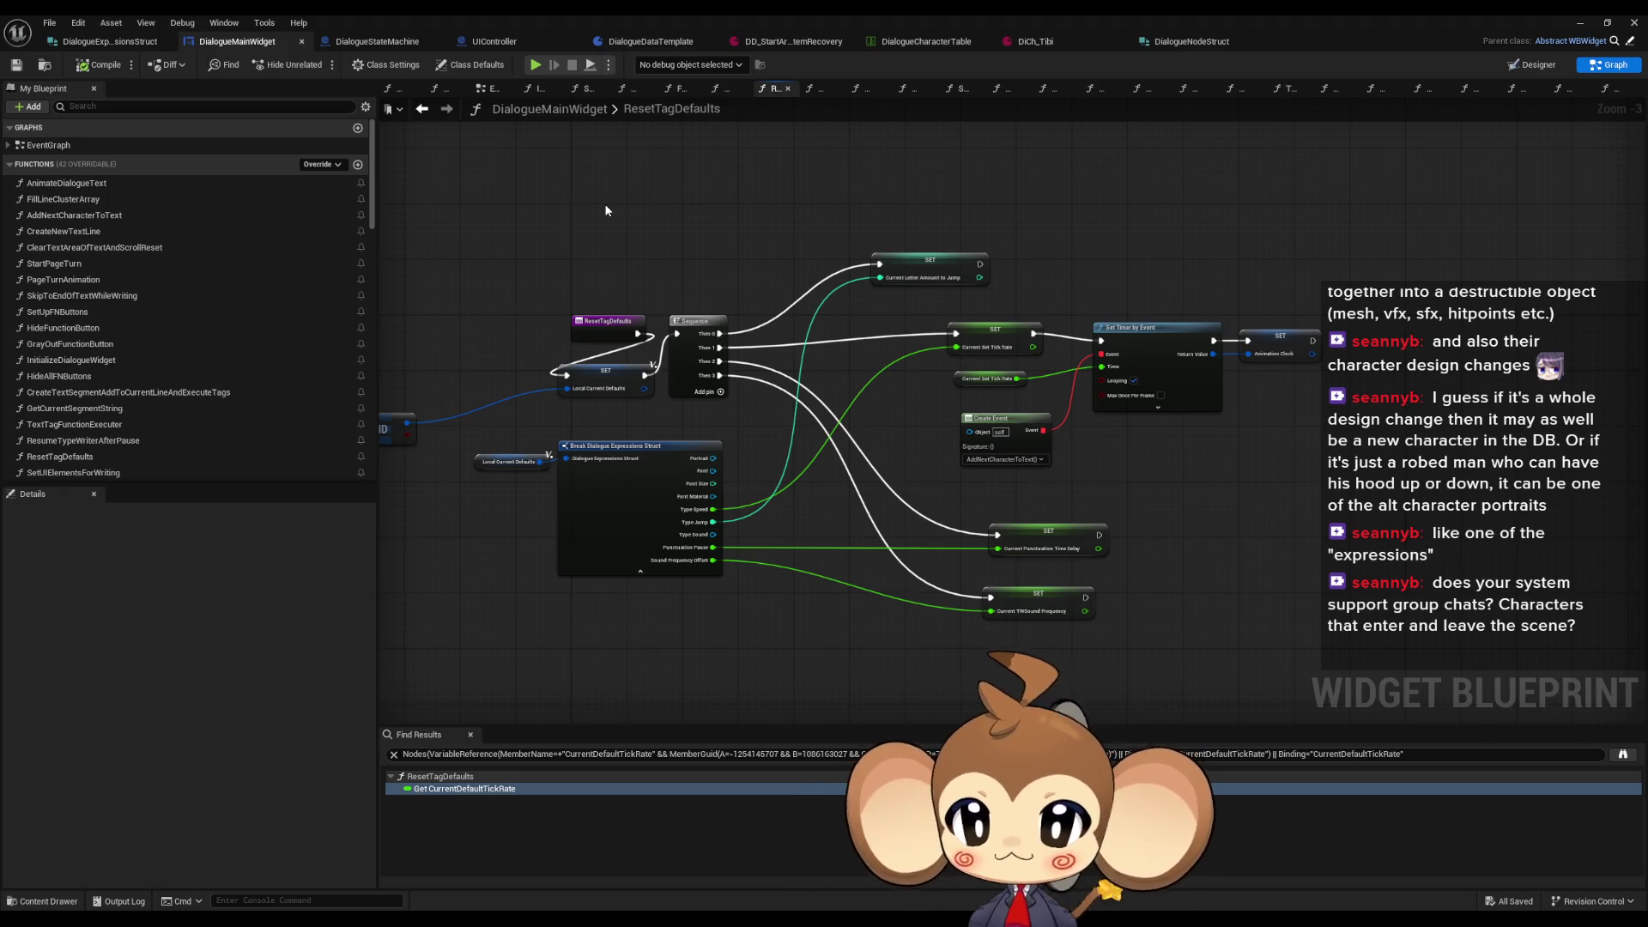
left_click(776, 42)
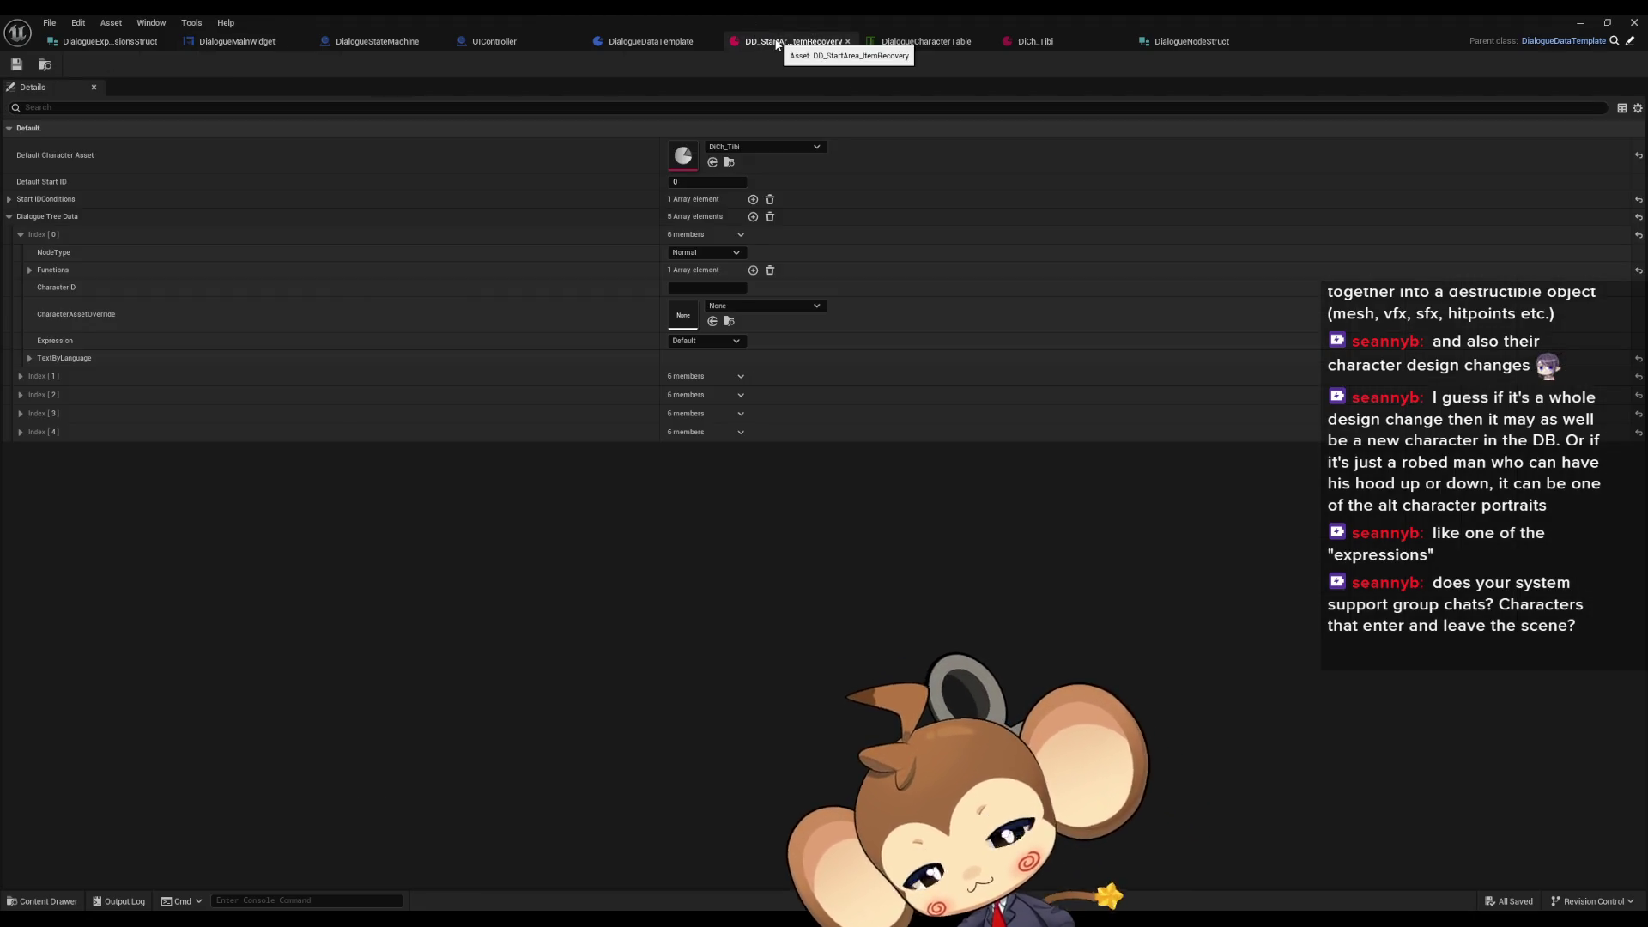
Step: Switch to the DiCh_Tibi character data and reposition the floating asset editor window
left_click(1022, 42)
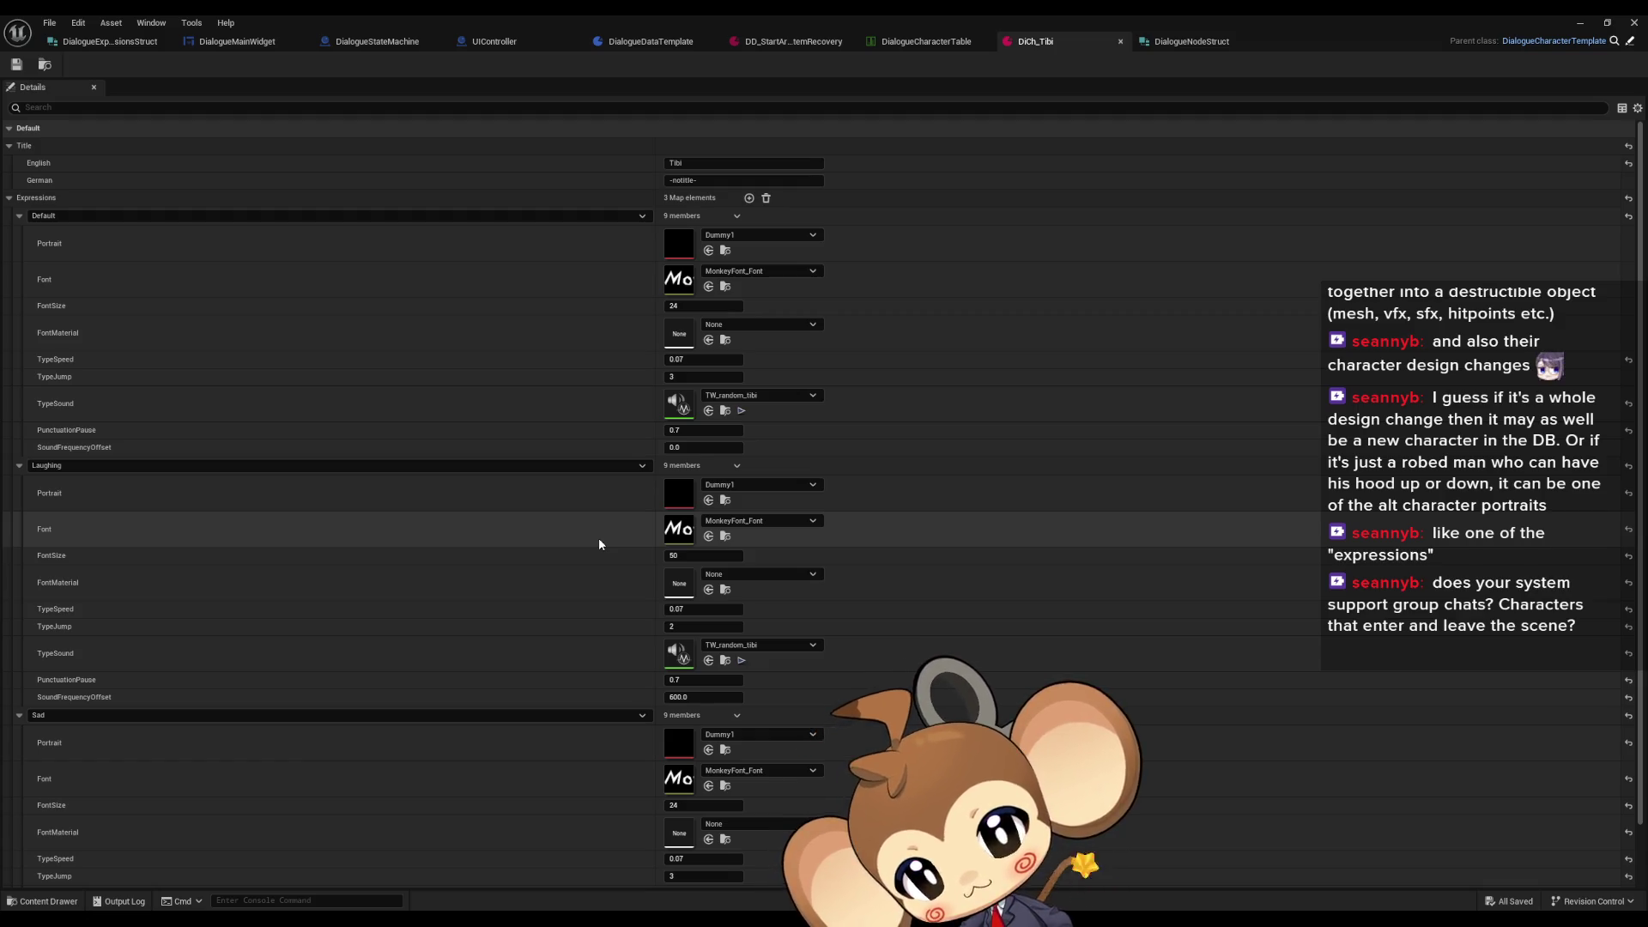
double_click(383, 18)
left_click_drag(655, 264, 307, 293)
left_click(926, 596)
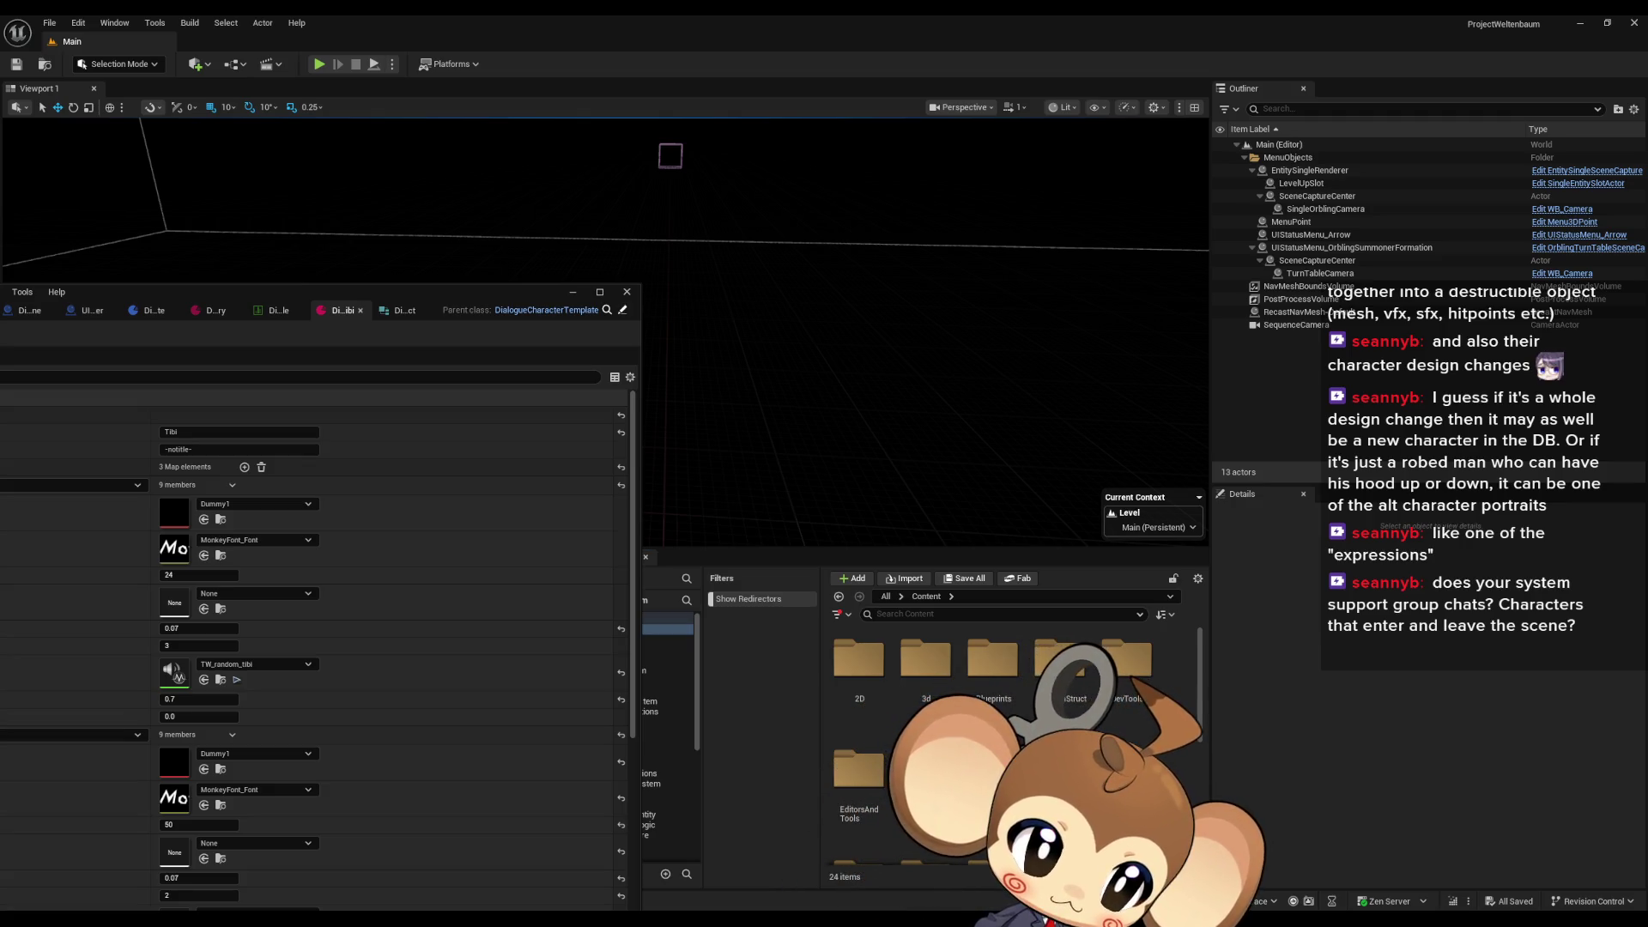
left_click_drag(348, 300, 648, 210)
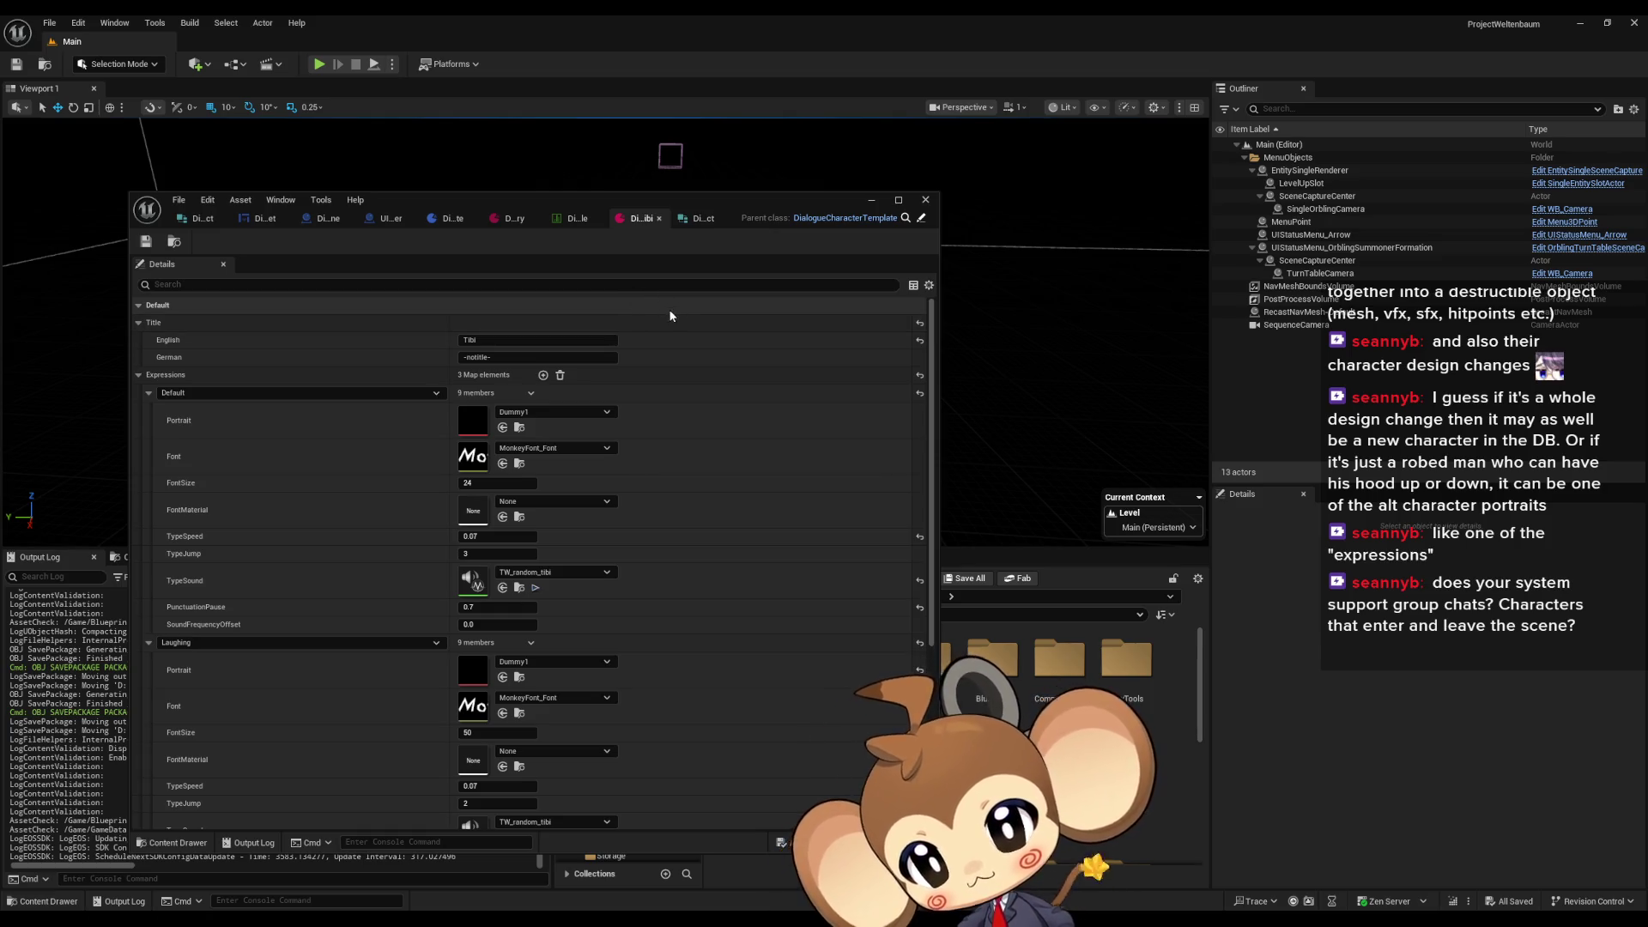
Step: Keep the first dialogue entry's expression as Default and inspect tree entries Index 1 to 3
key("ctrl+Tab")
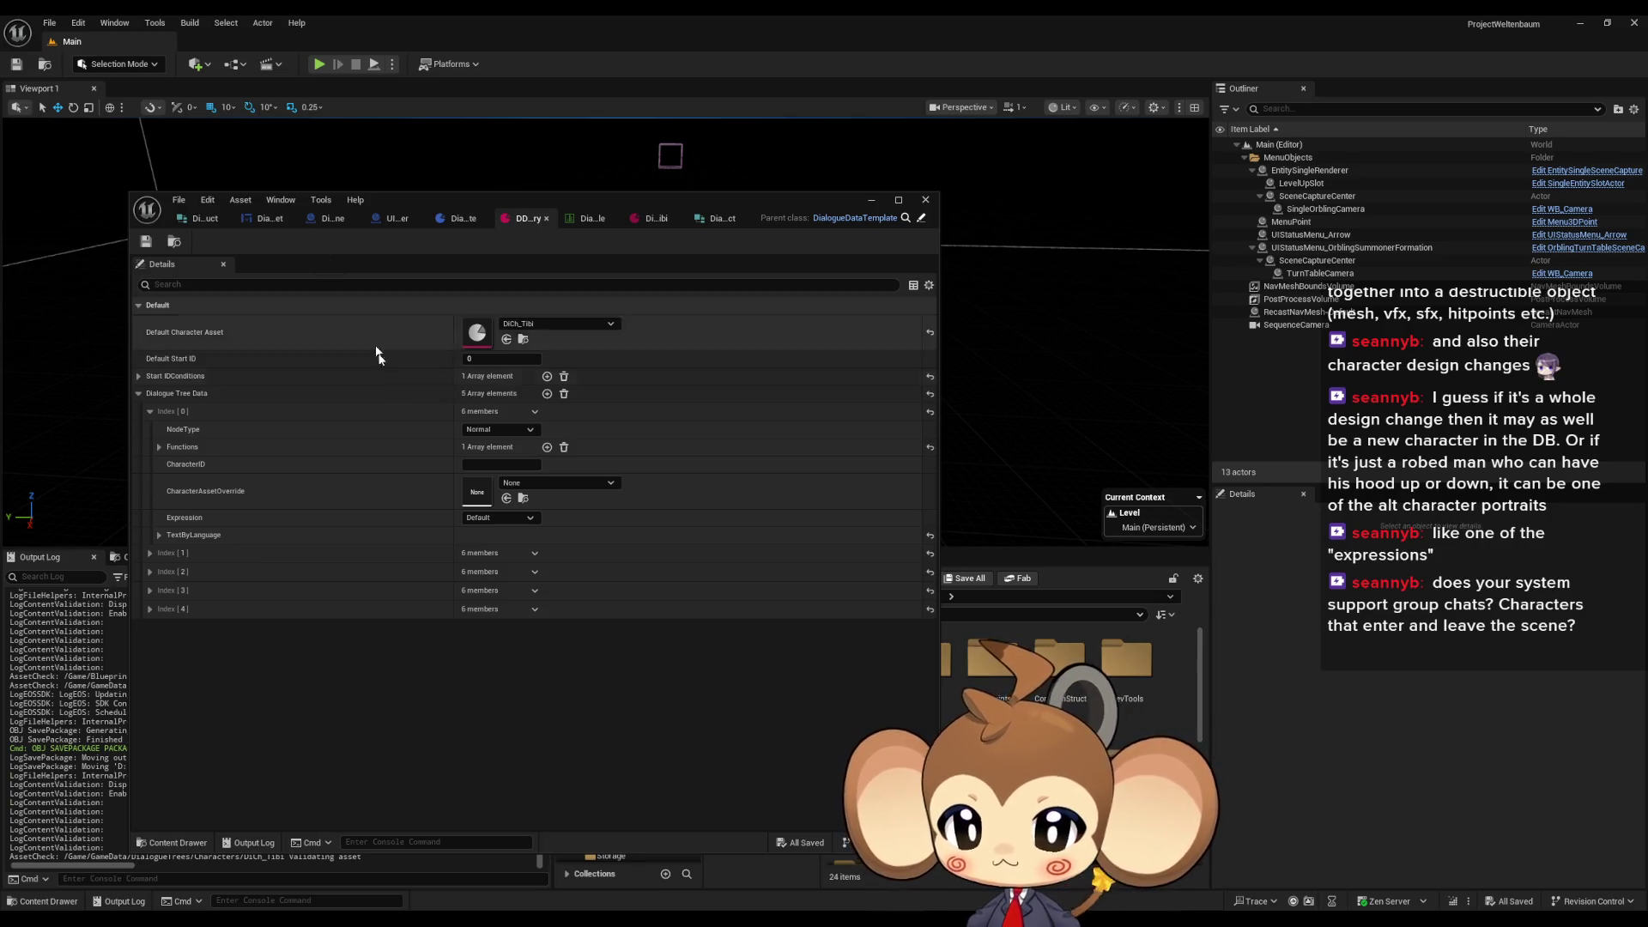
left_click(495, 516)
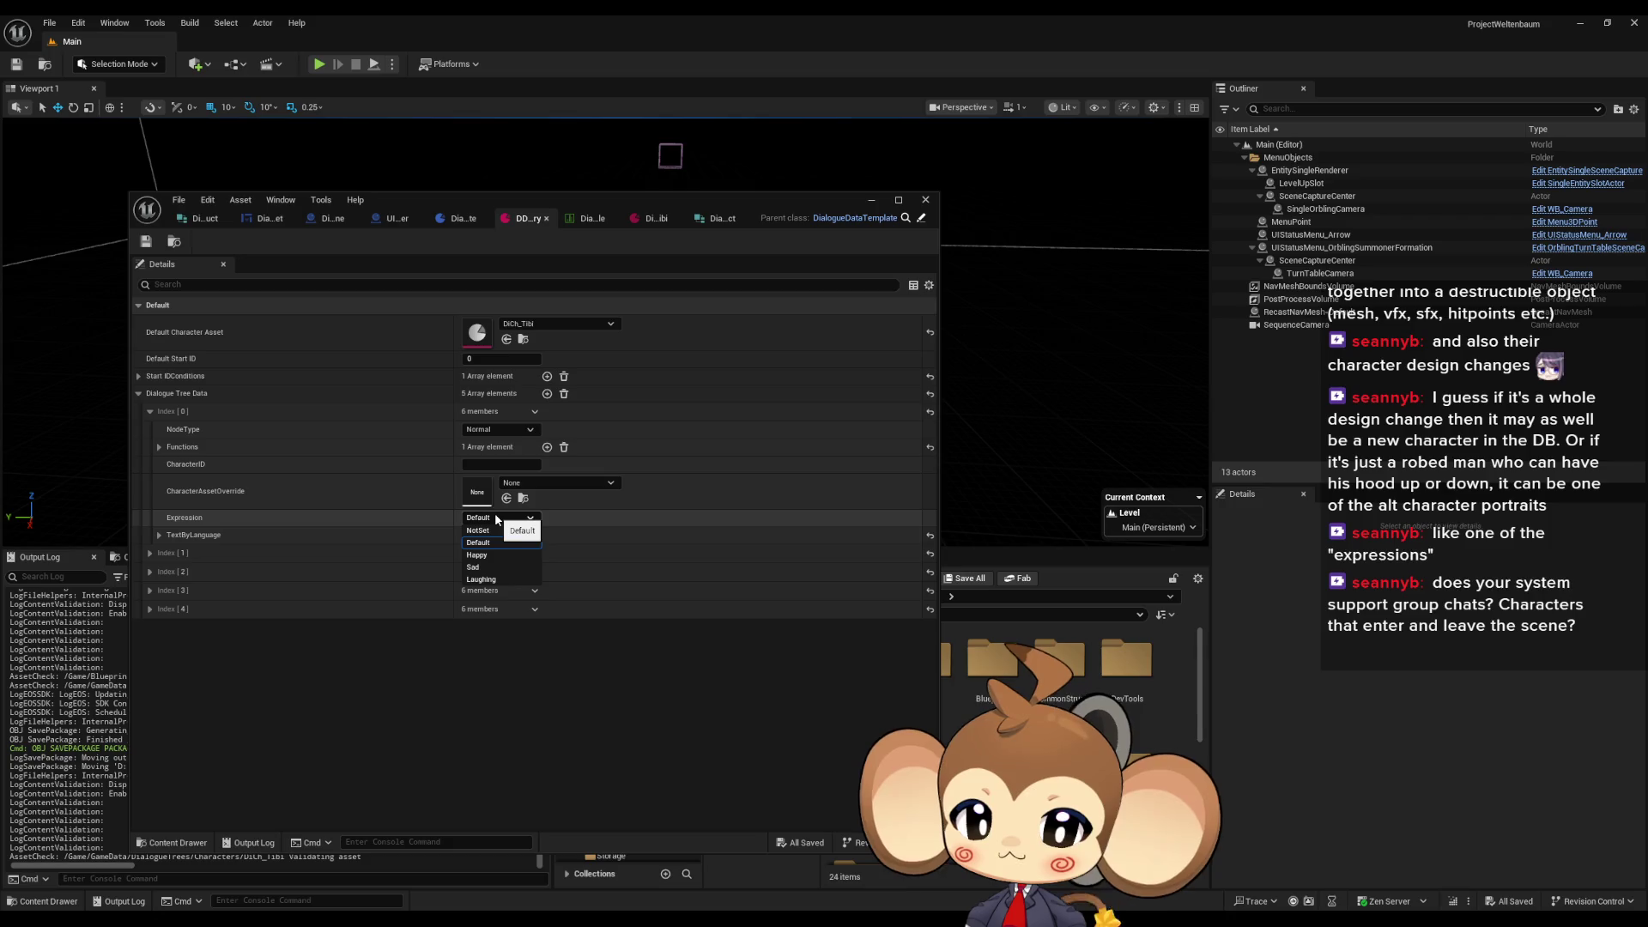
left_click(495, 518)
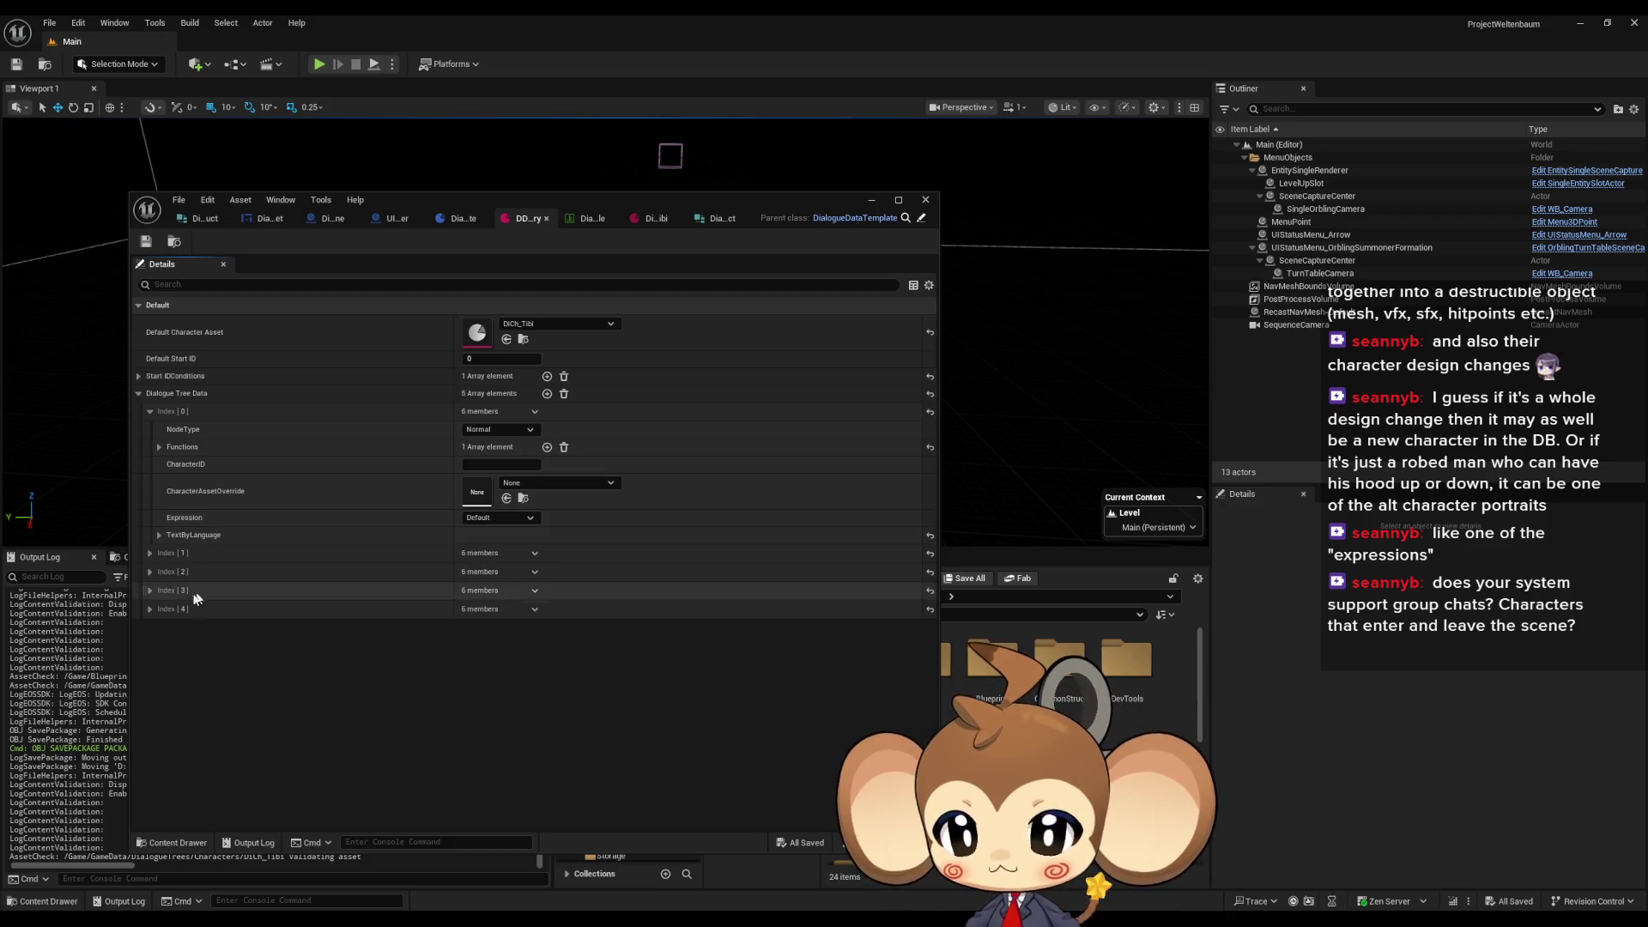
left_click(151, 554)
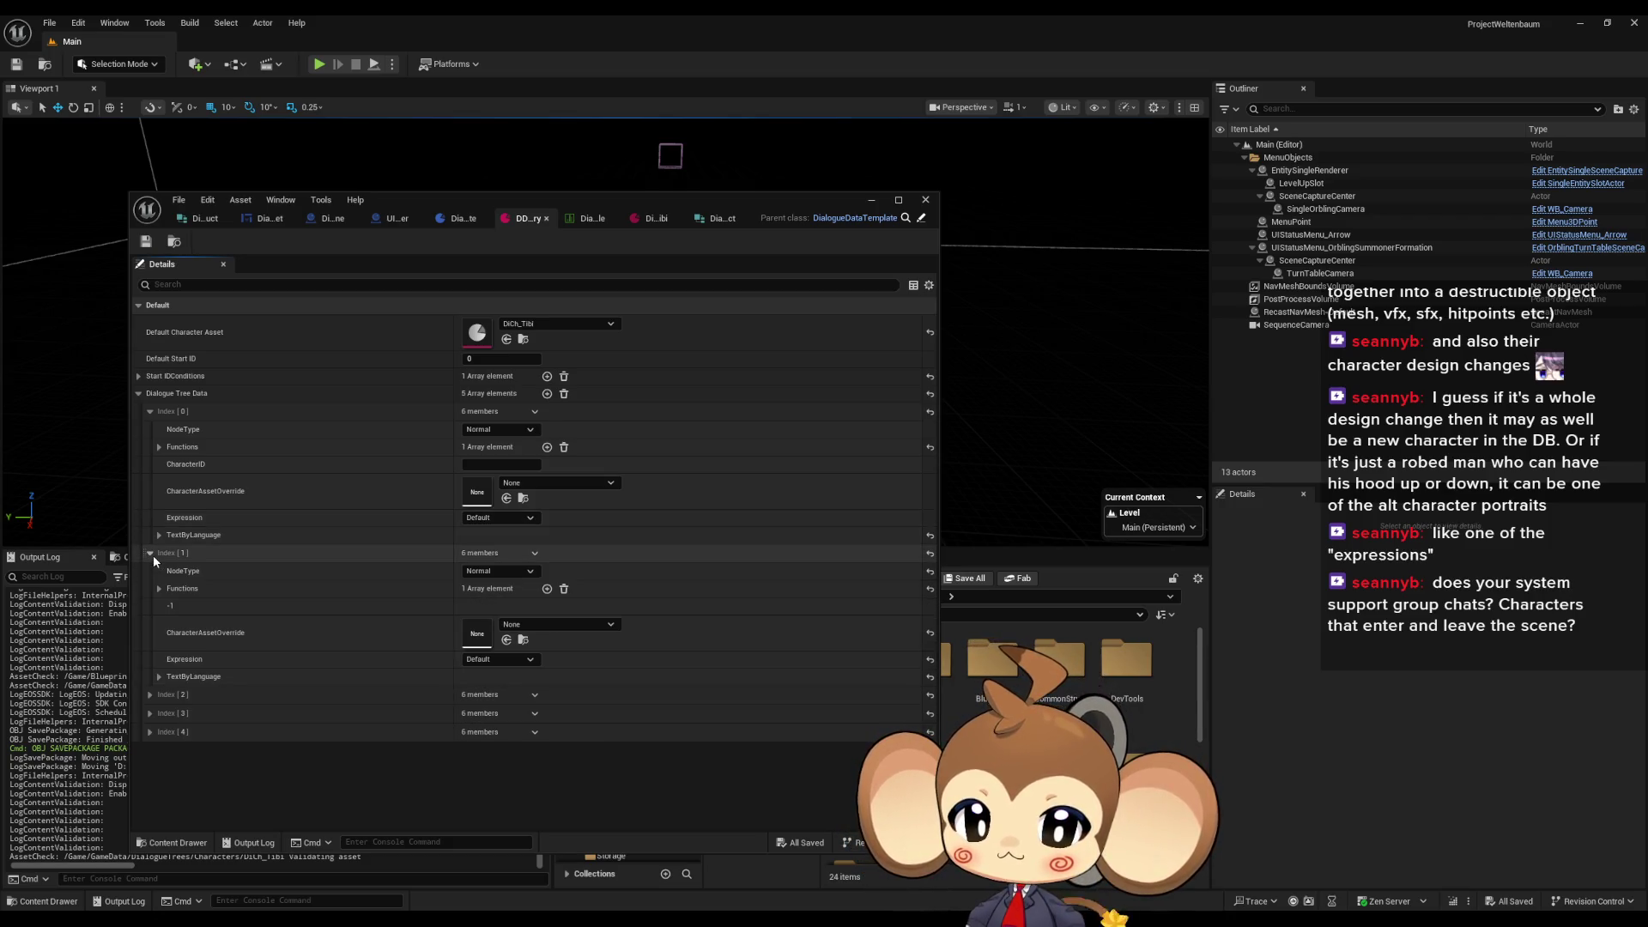
left_click(152, 555)
left_click(151, 574)
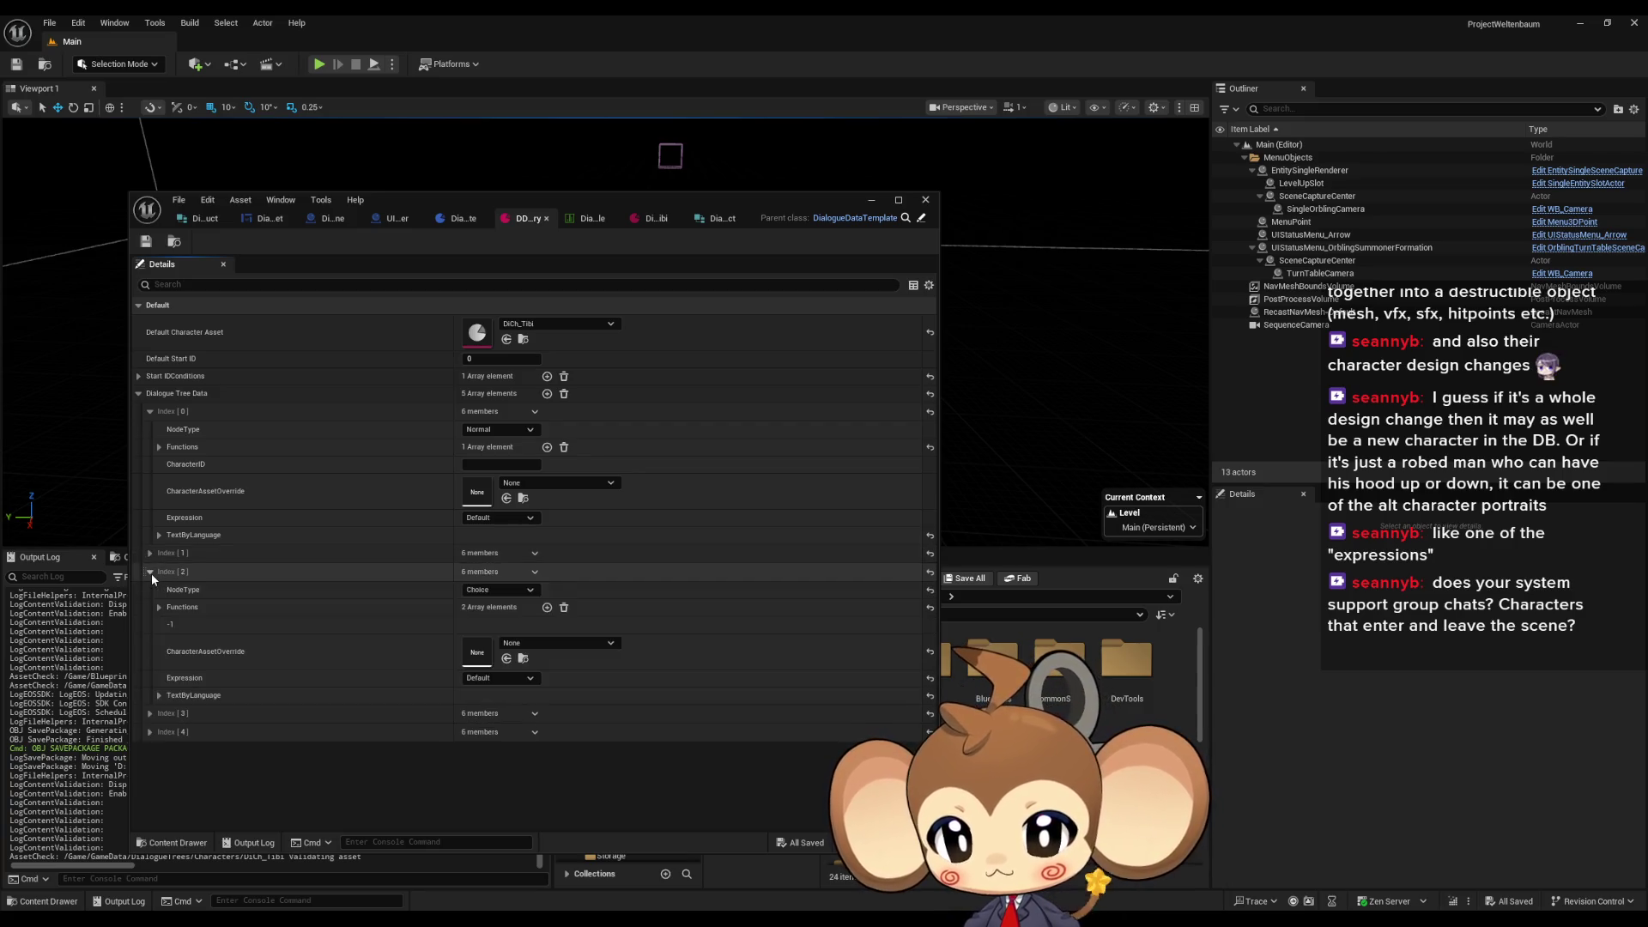
left_click(151, 573)
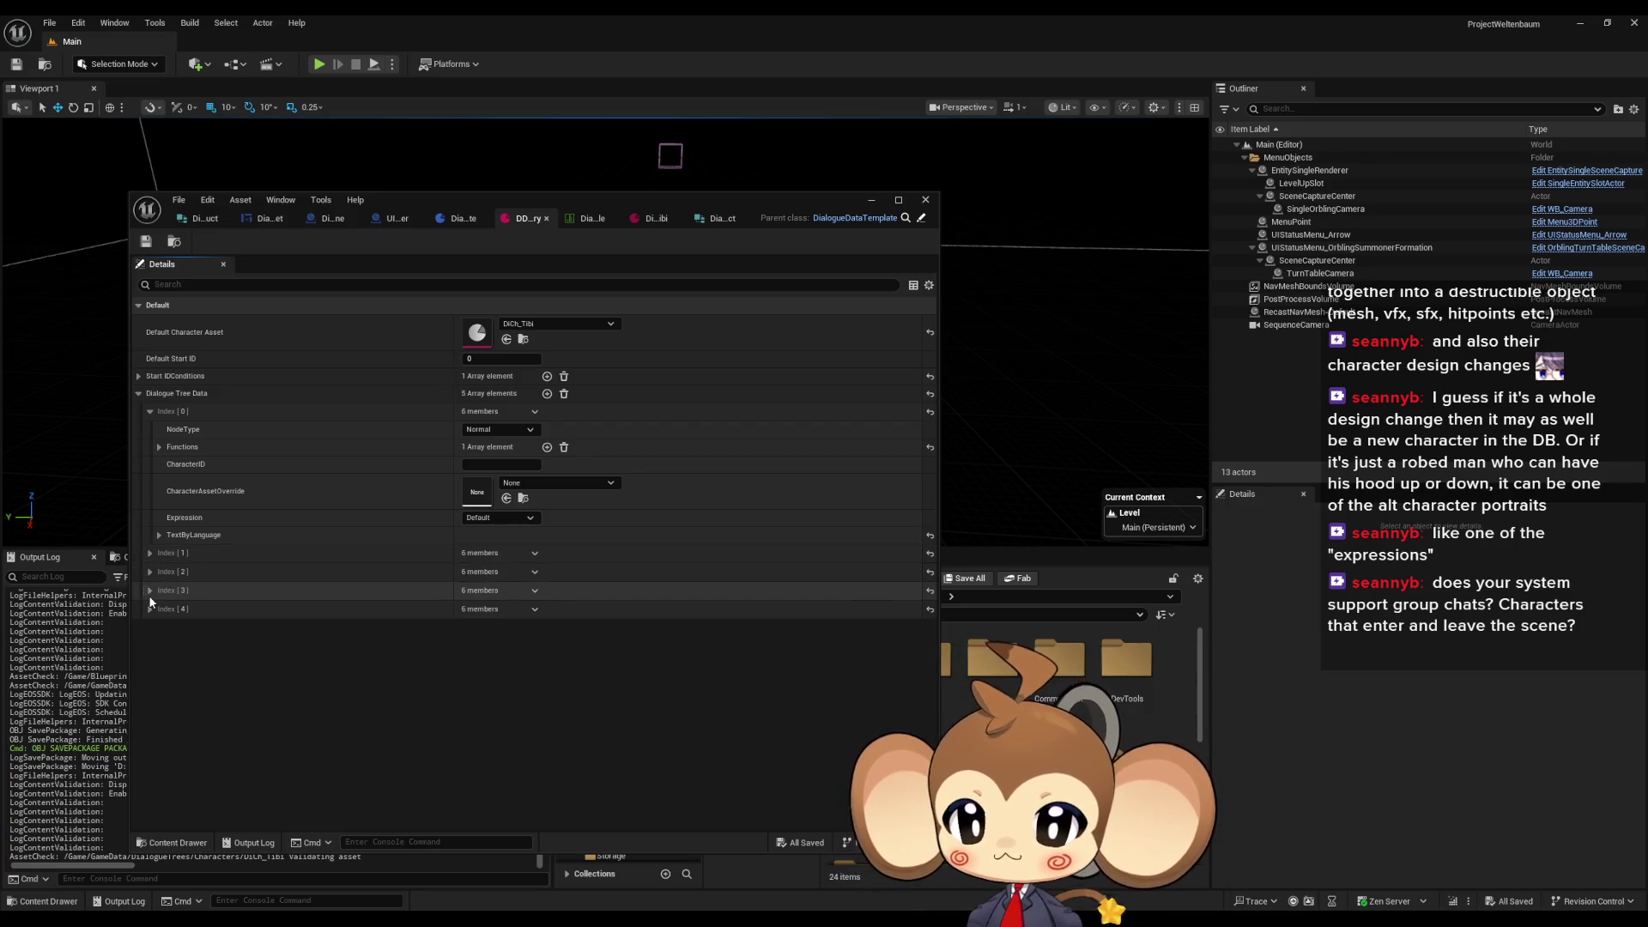
left_click(151, 591)
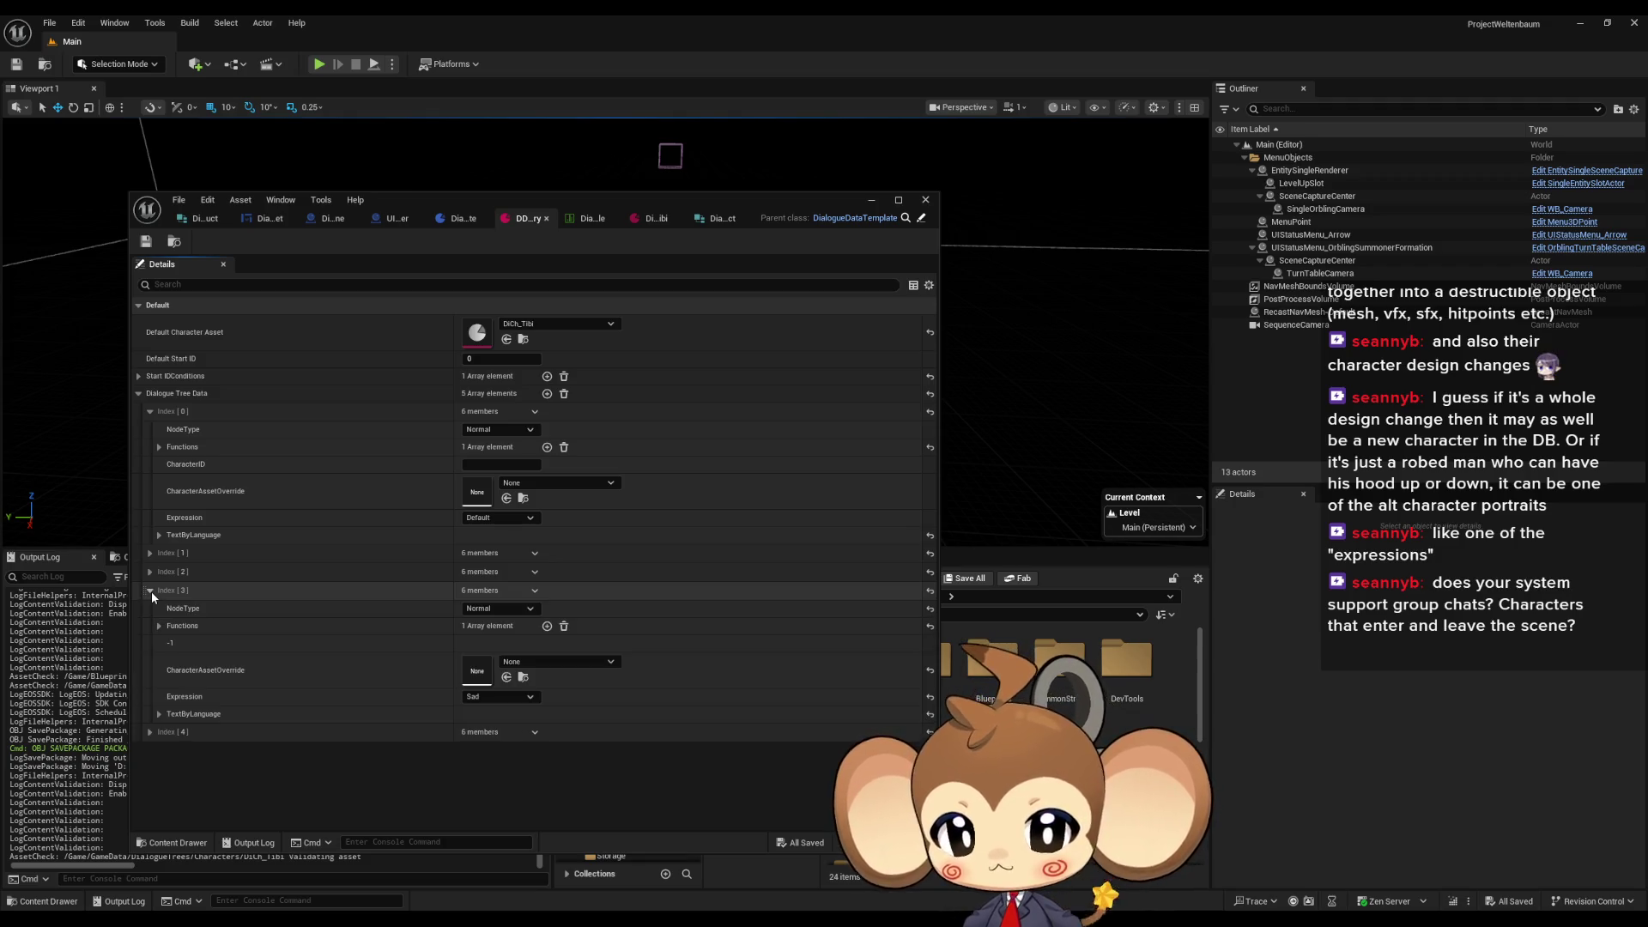
left_click(151, 590)
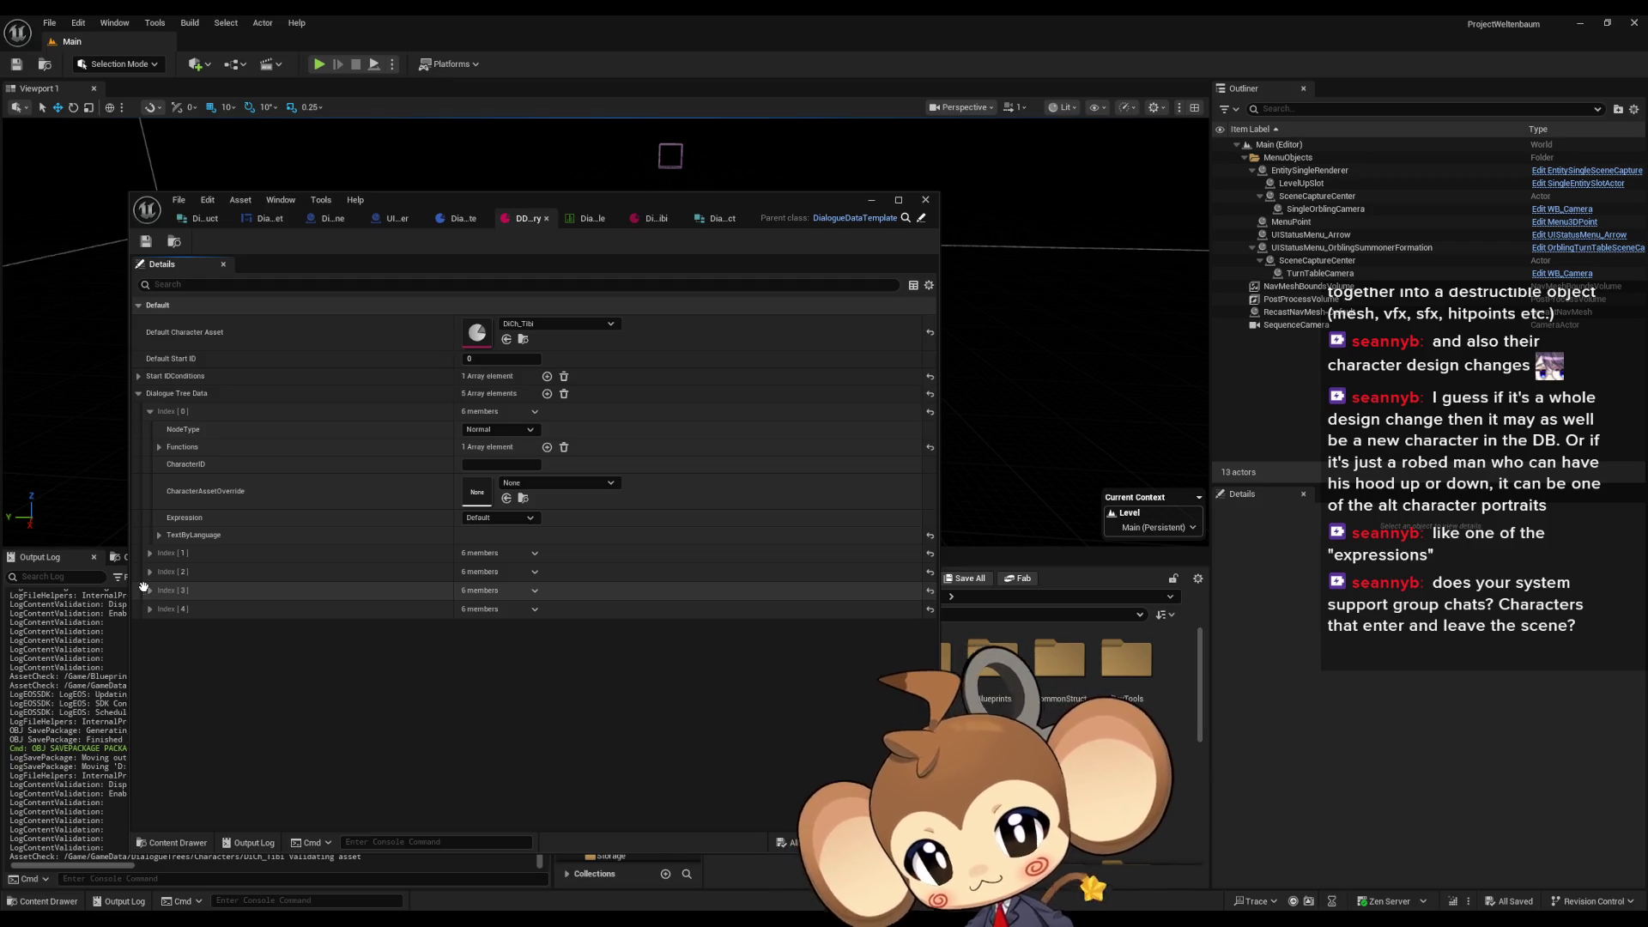
Step: Open the IssueBoard blueprint from the Content Browser
left_click_drag(701, 213, 496, 229)
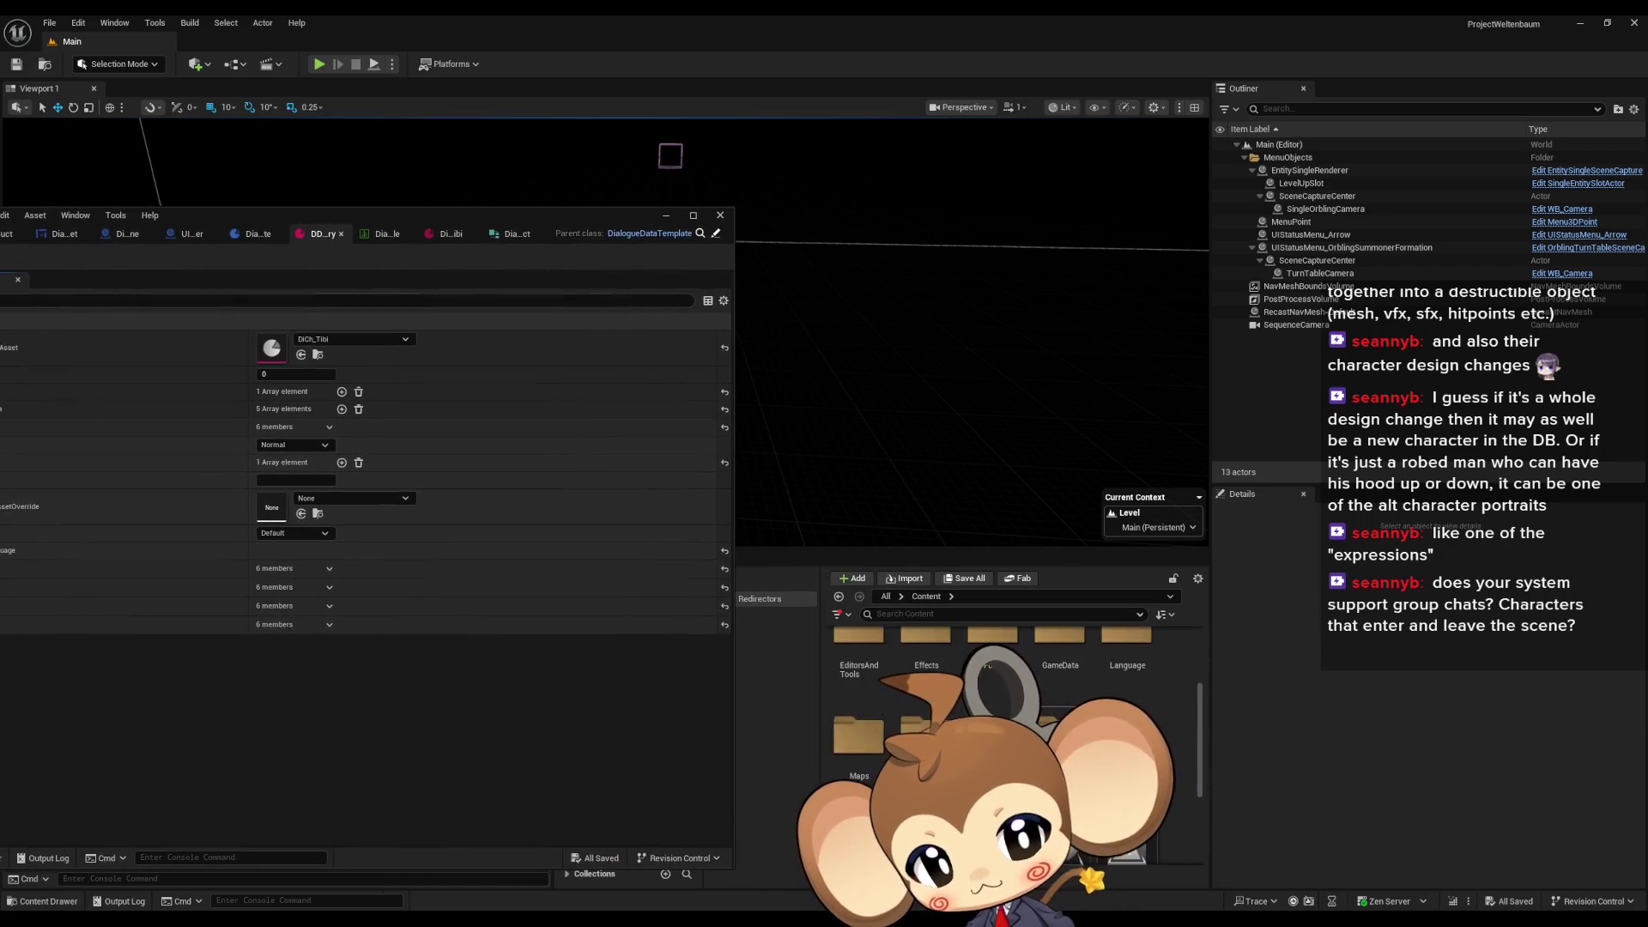
scroll(1086, 696, "down", 2)
double_click(1062, 697)
mouse_move(374, 233)
left_mouse_down()
mouse_move(915, 265)
mouse_move(137, 42)
left_mouse_up()
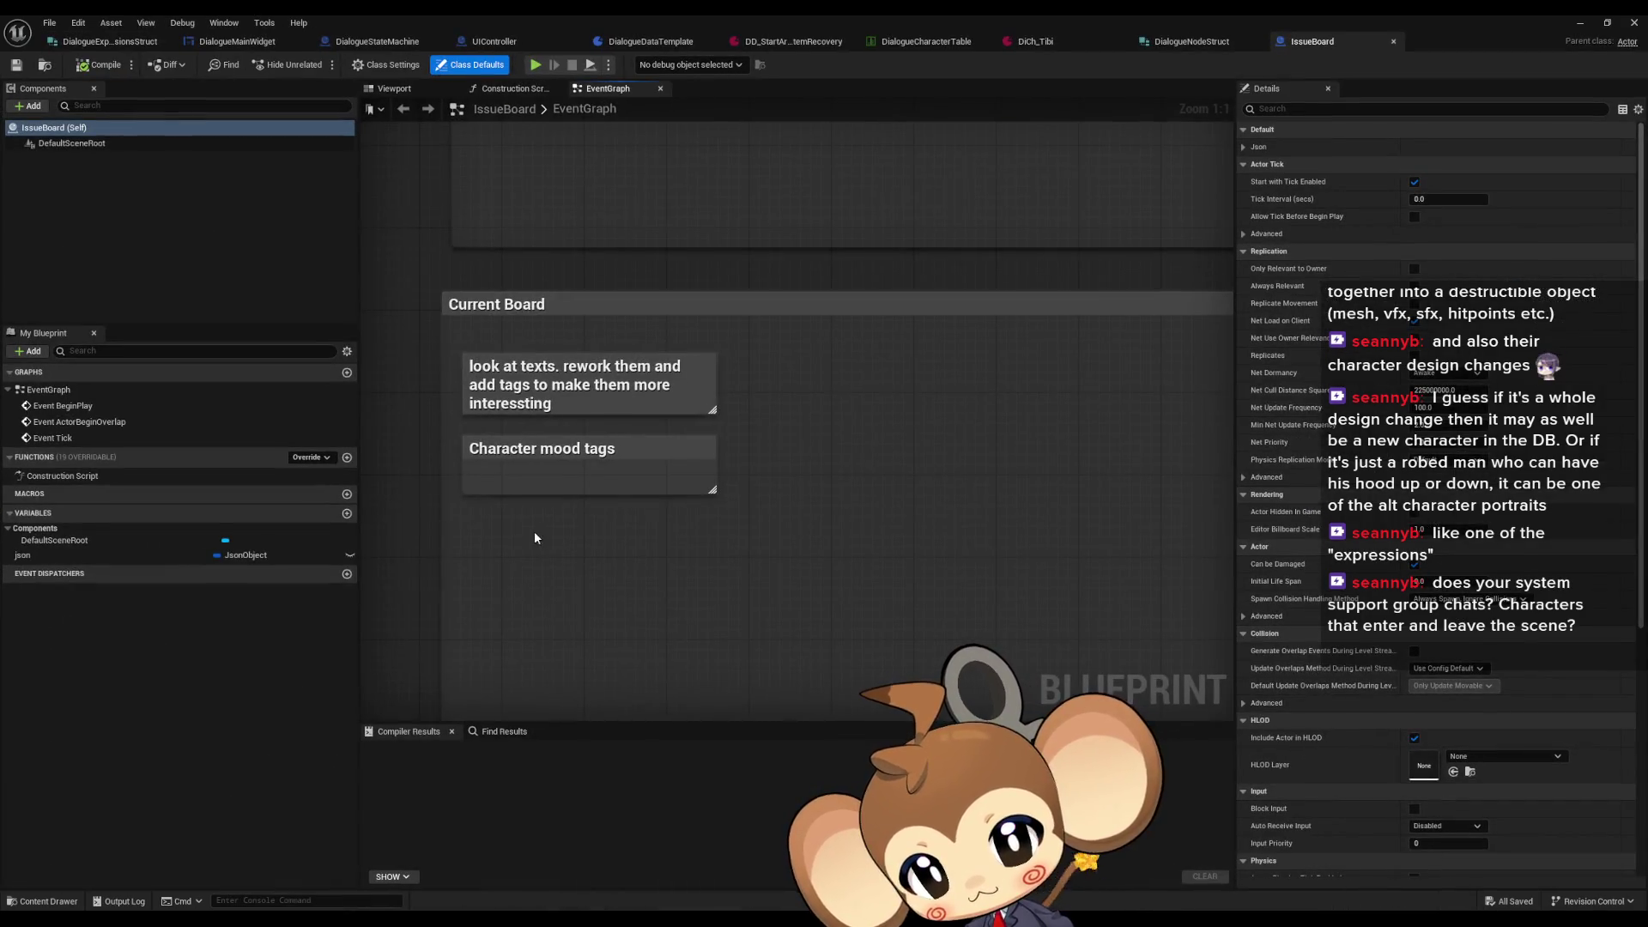
Step: Add a 'Title change tag' comment to IssueBoard's Current Board, compile, and return to ResetTagDefaults
type("c")
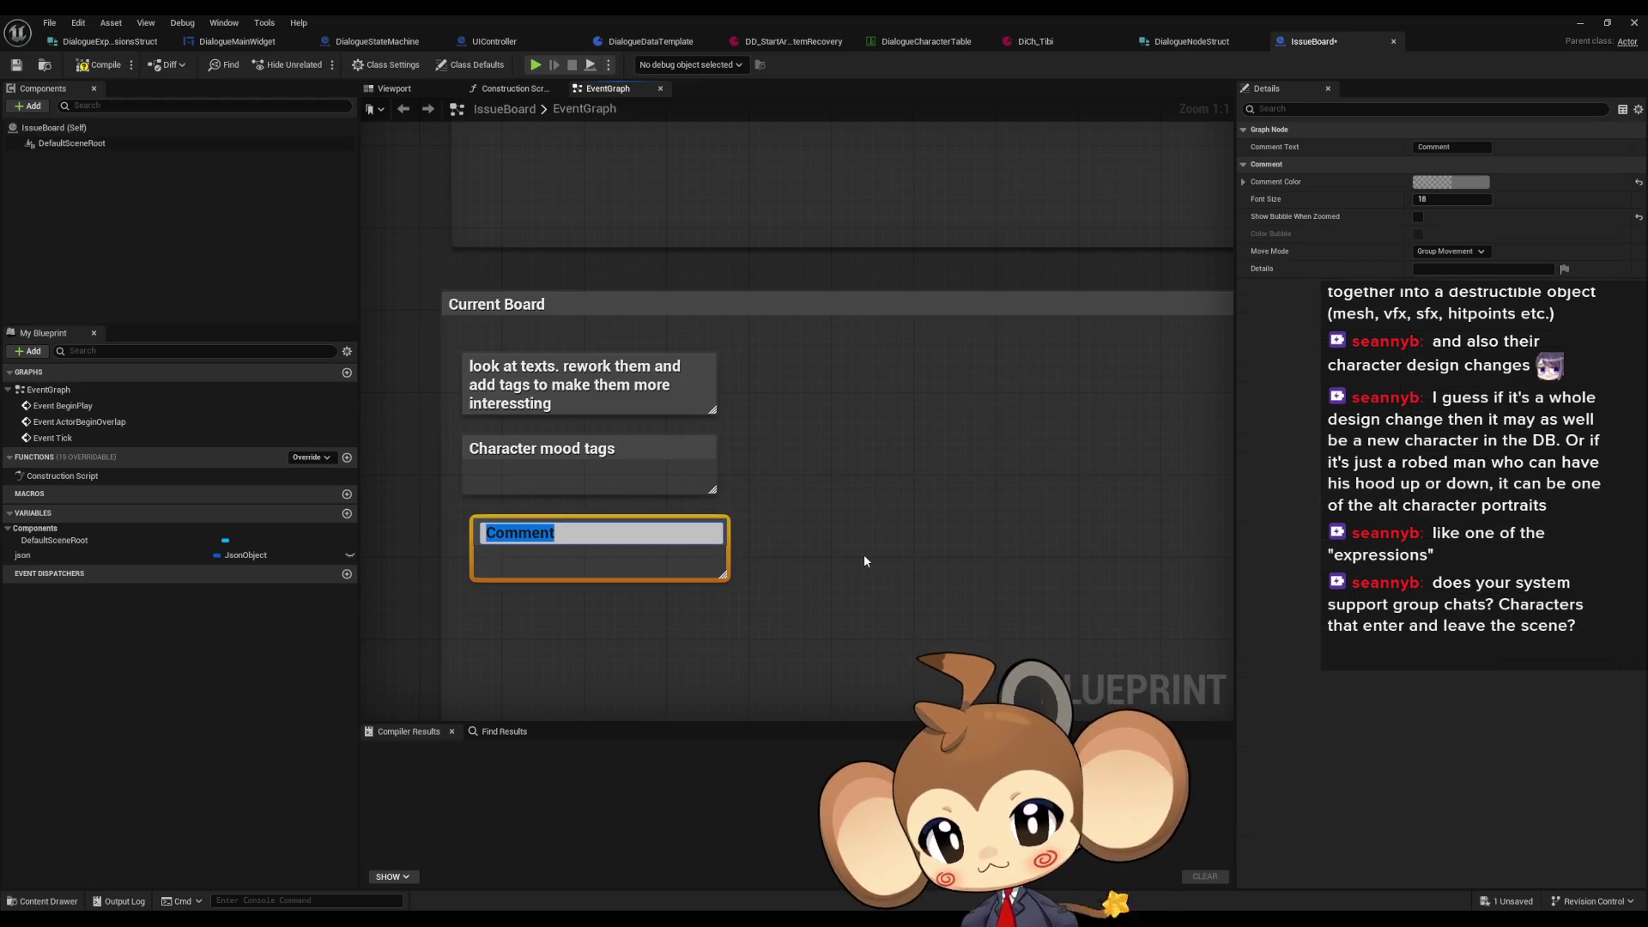
type("Title cj")
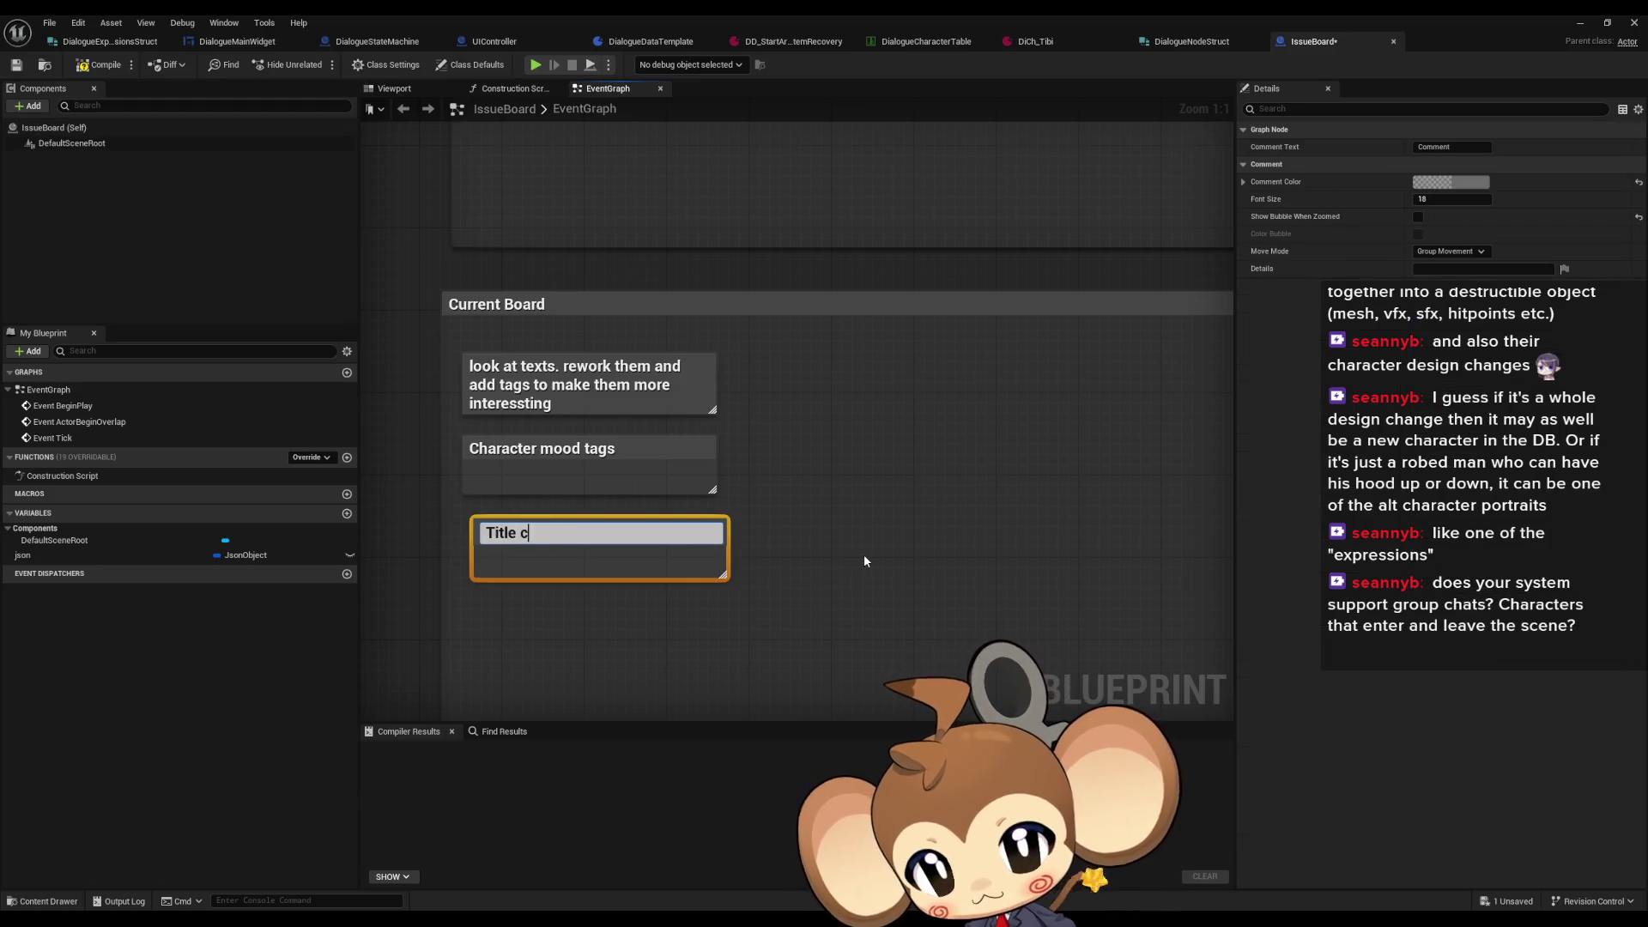
key("BackSpace")
type("hange tag")
key("Return")
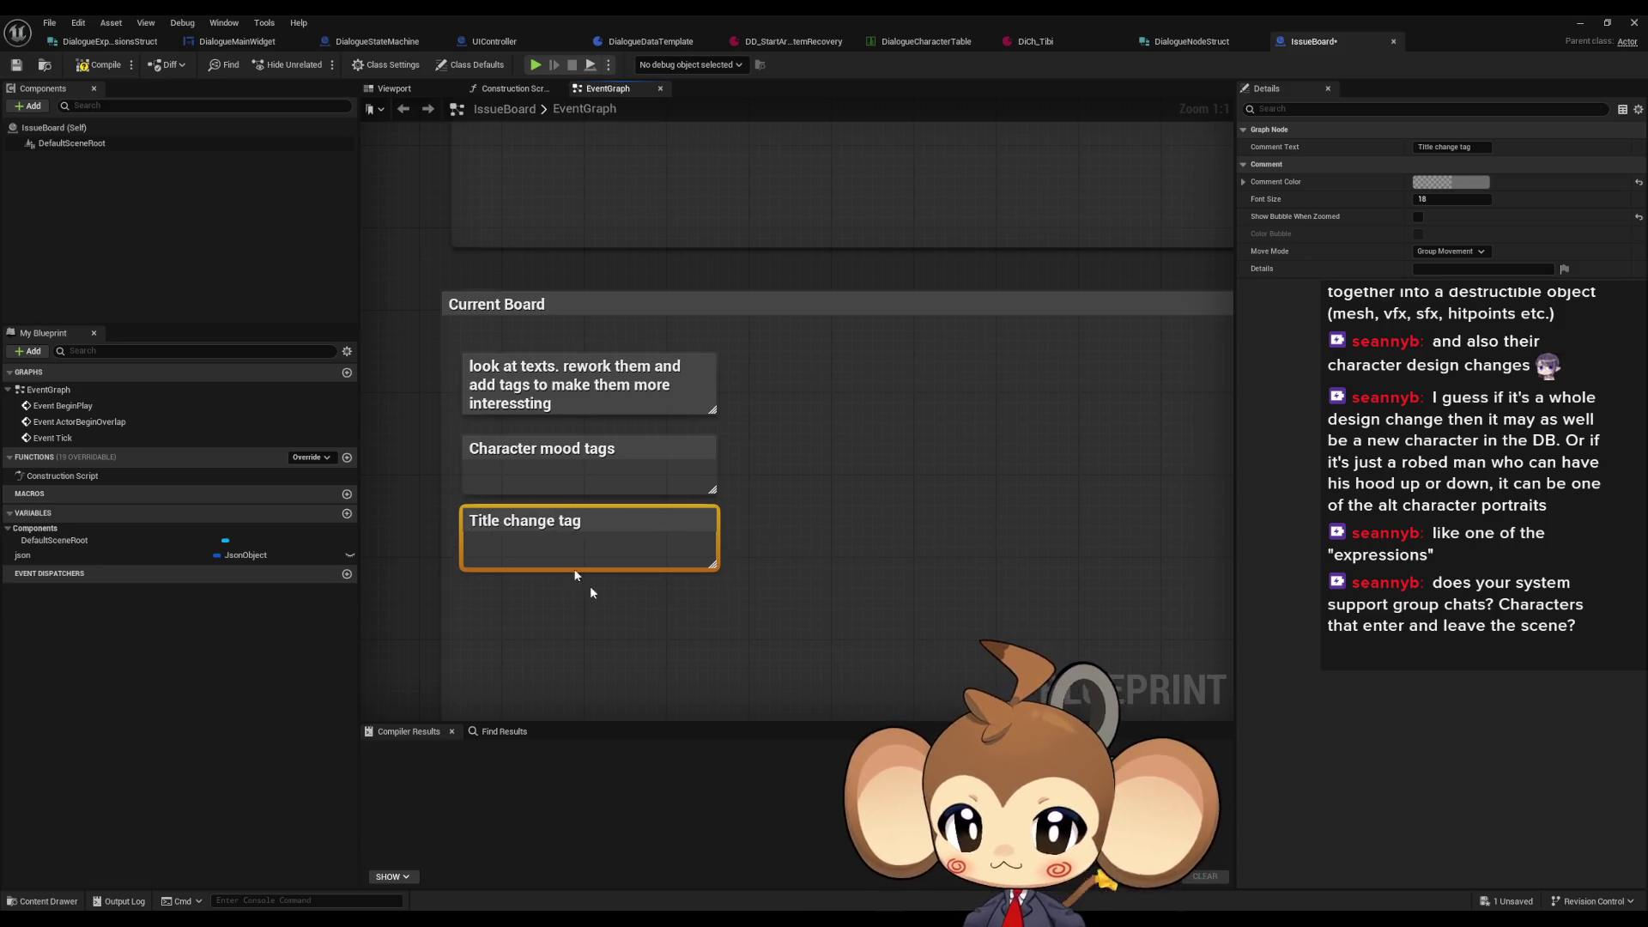
left_click(651, 673)
left_click(101, 67)
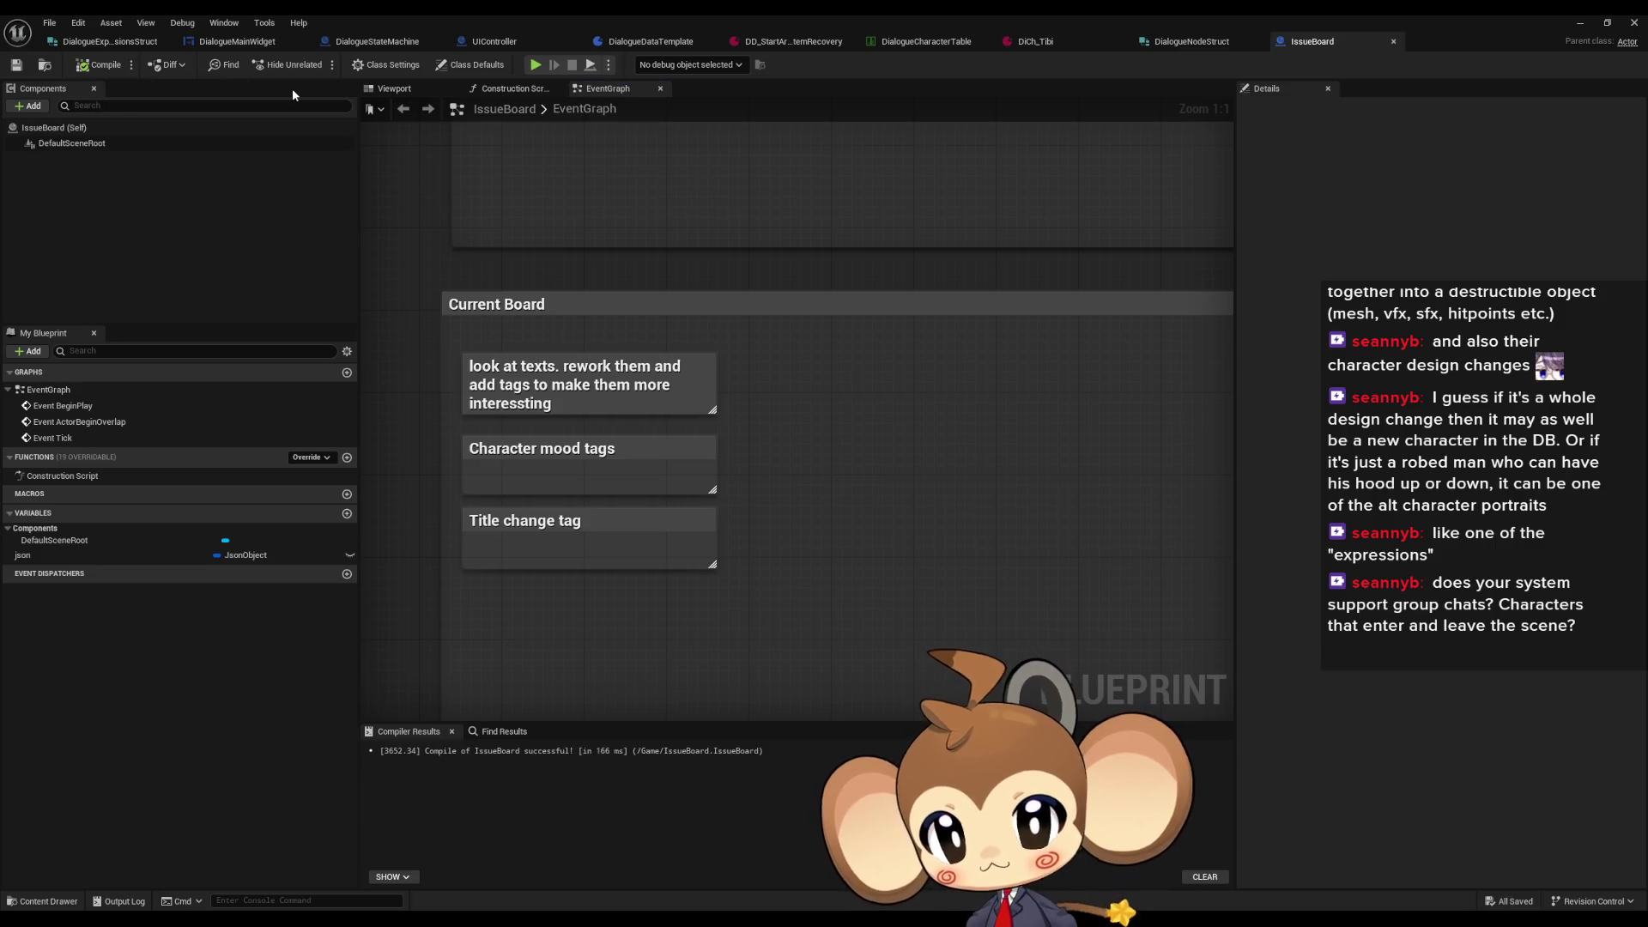
left_click(237, 42)
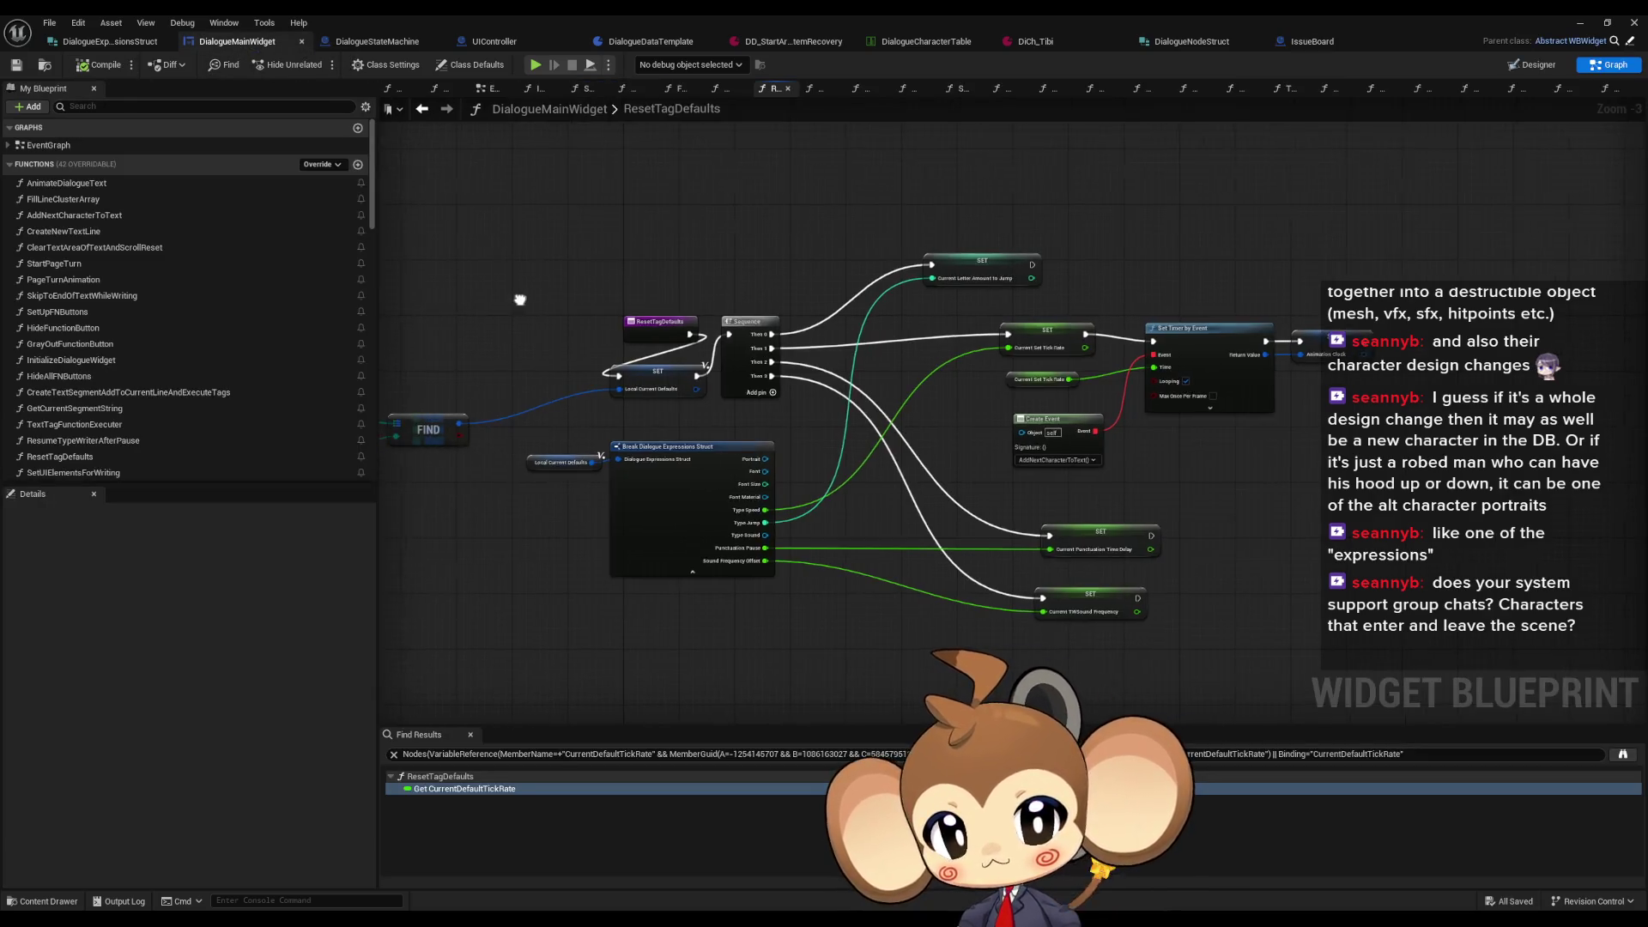
Step: Box-select the ResetTagDefaults nodes and align the group with the function entry
mouse_move(762, 225)
left_mouse_down()
mouse_move(858, 367)
mouse_move(1311, 609)
left_mouse_up()
key("Home")
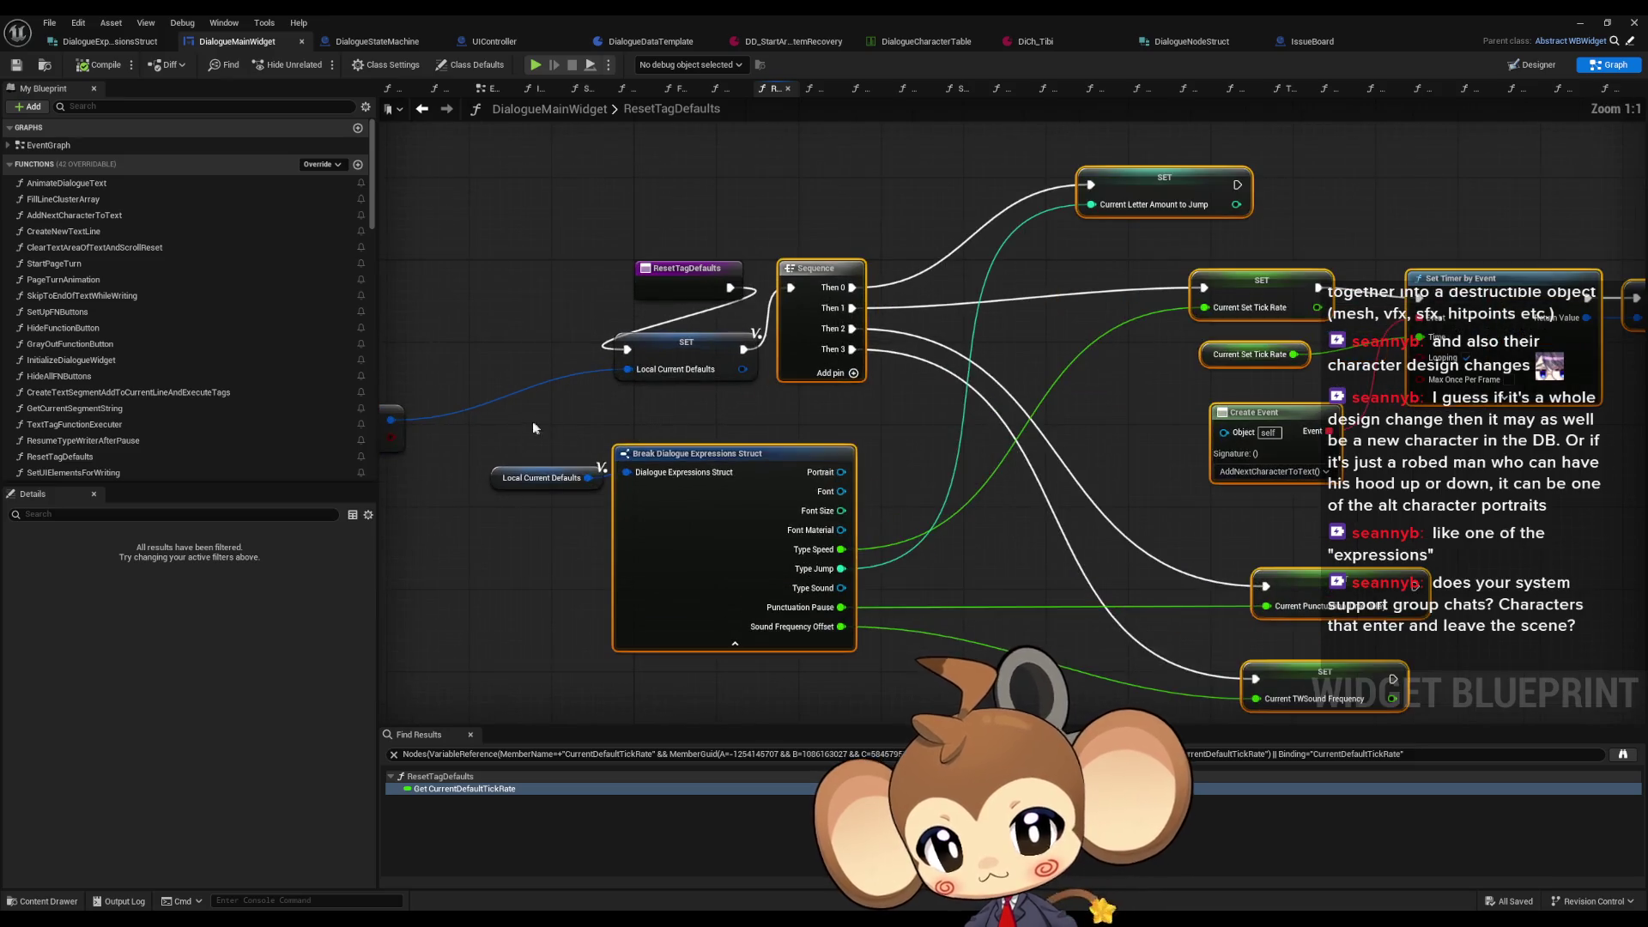
mouse_move(830, 263)
left_mouse_down()
mouse_move(811, 333)
mouse_move(893, 287)
left_mouse_up()
mouse_move(386, 420)
left_mouse_down()
mouse_move(914, 456)
mouse_move(1228, 363)
left_mouse_up()
scroll(133, 368, "down", 3)
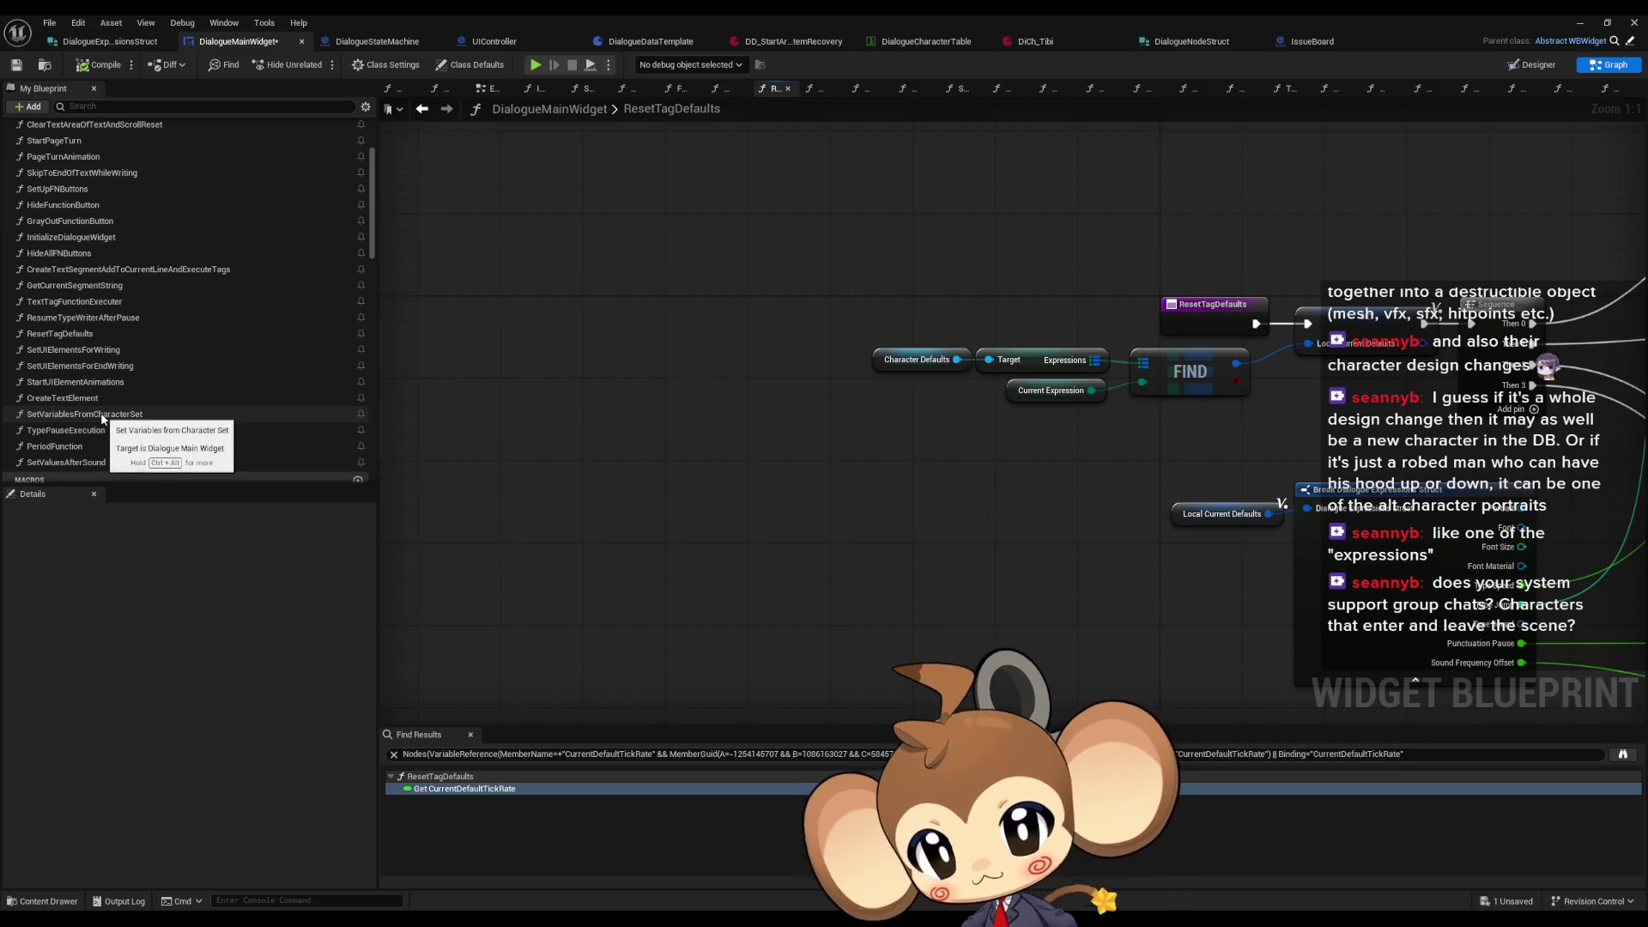
Step: In TextTagFunctionExecuter, add a tenth Switch on String pin named 'title'
left_click(75, 305)
double_click(76, 305)
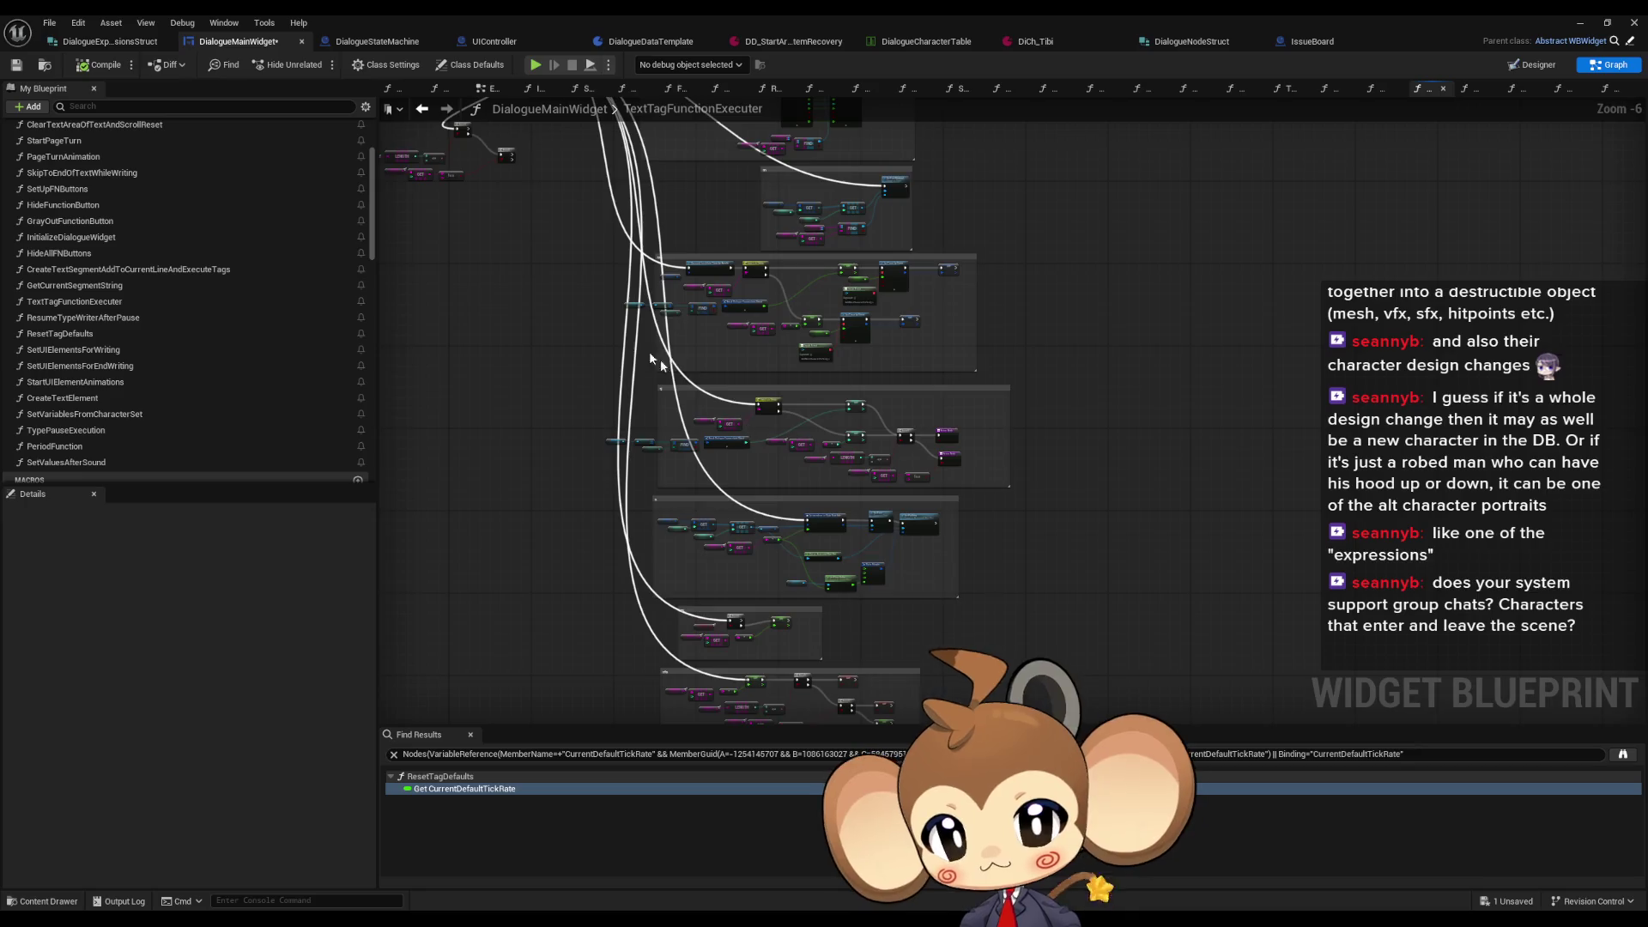
scroll(747, 433, "up", 5)
left_click(720, 395)
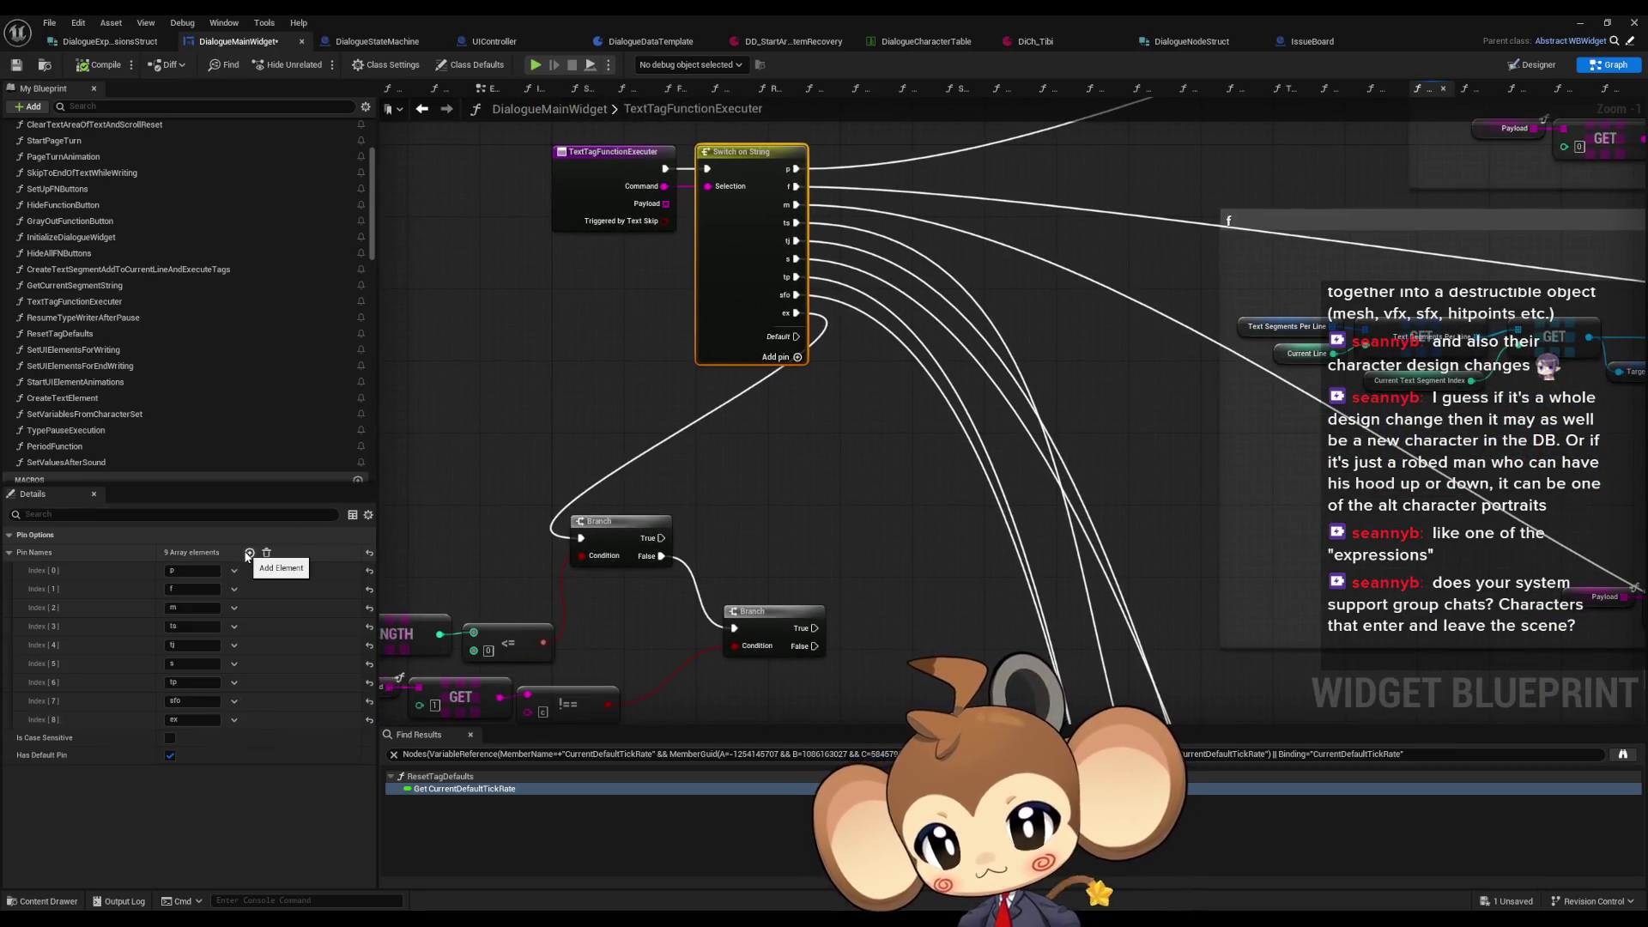
left_click(249, 552)
left_click(195, 737)
type("title")
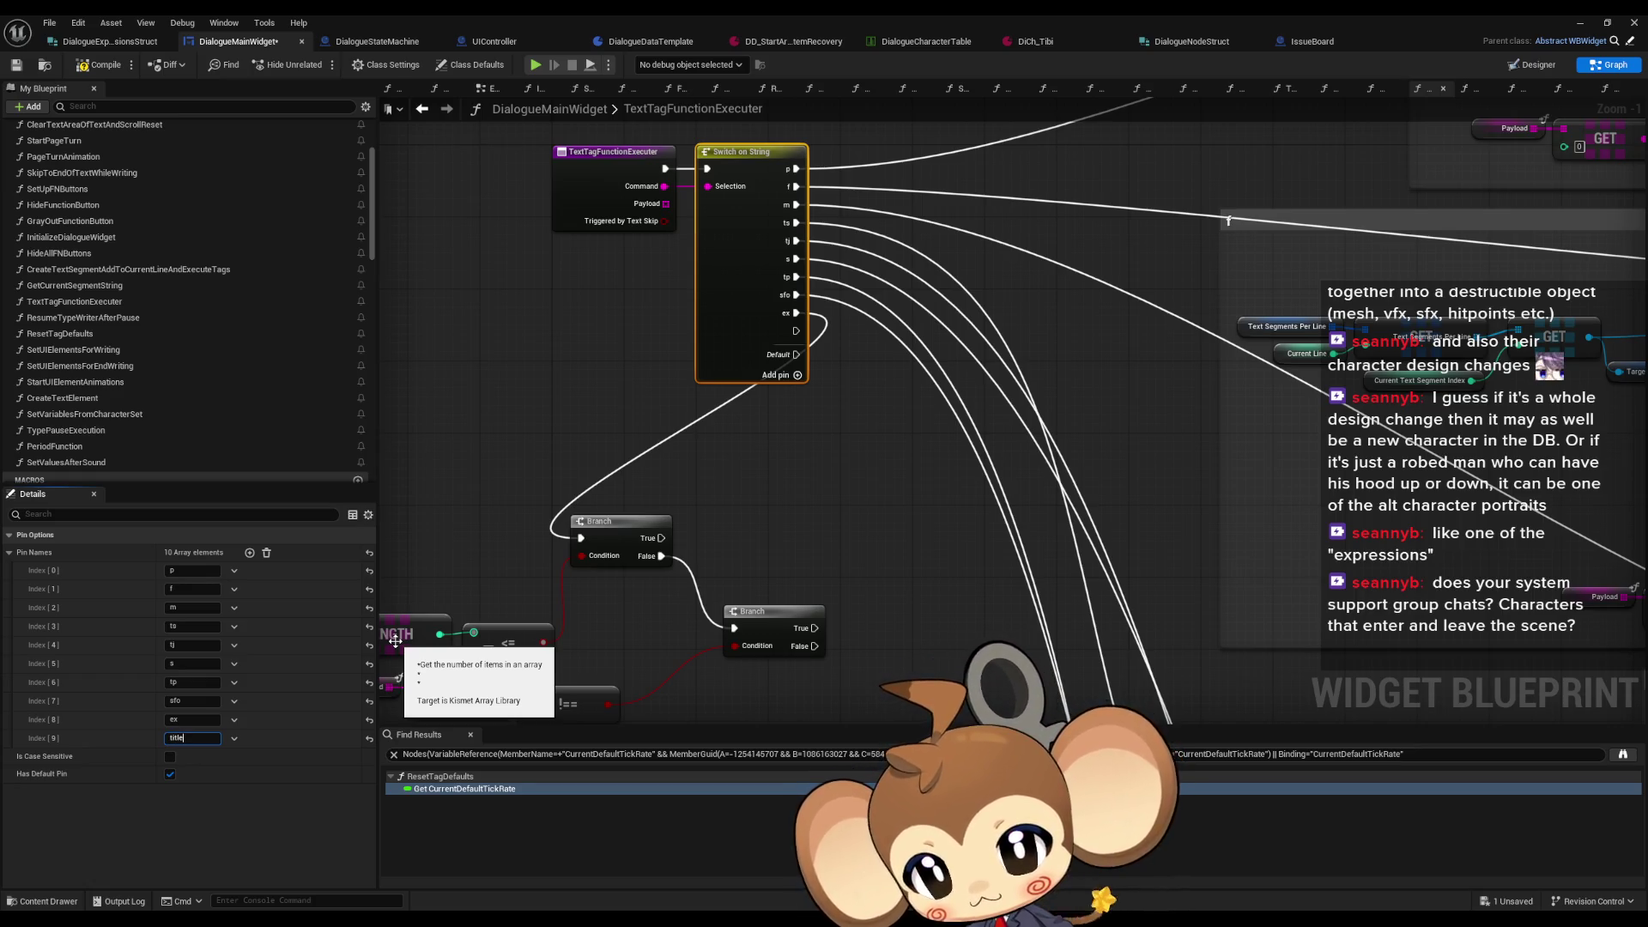
key("Return")
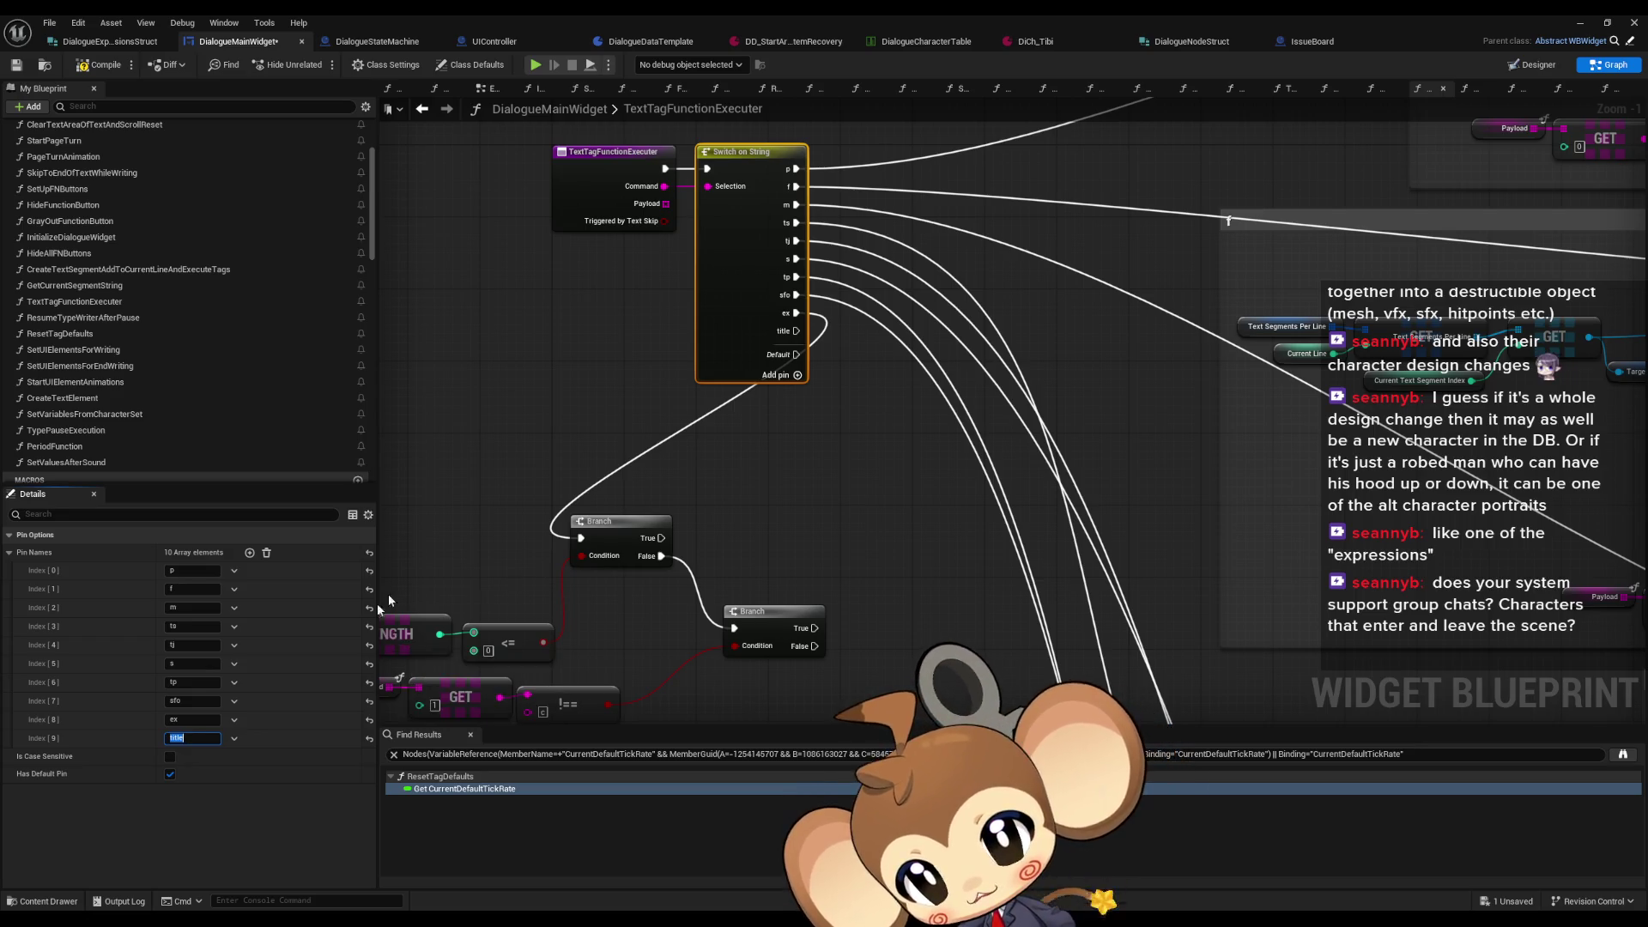
Step: Pan the TextTagFunctionExecuter graph to view the Branch checks fed by the ex case
left_click(791, 520)
mouse_move(791, 520)
left_mouse_down()
mouse_move(931, 477)
mouse_move(949, 450)
left_mouse_up()
scroll(951, 442, "down", 4)
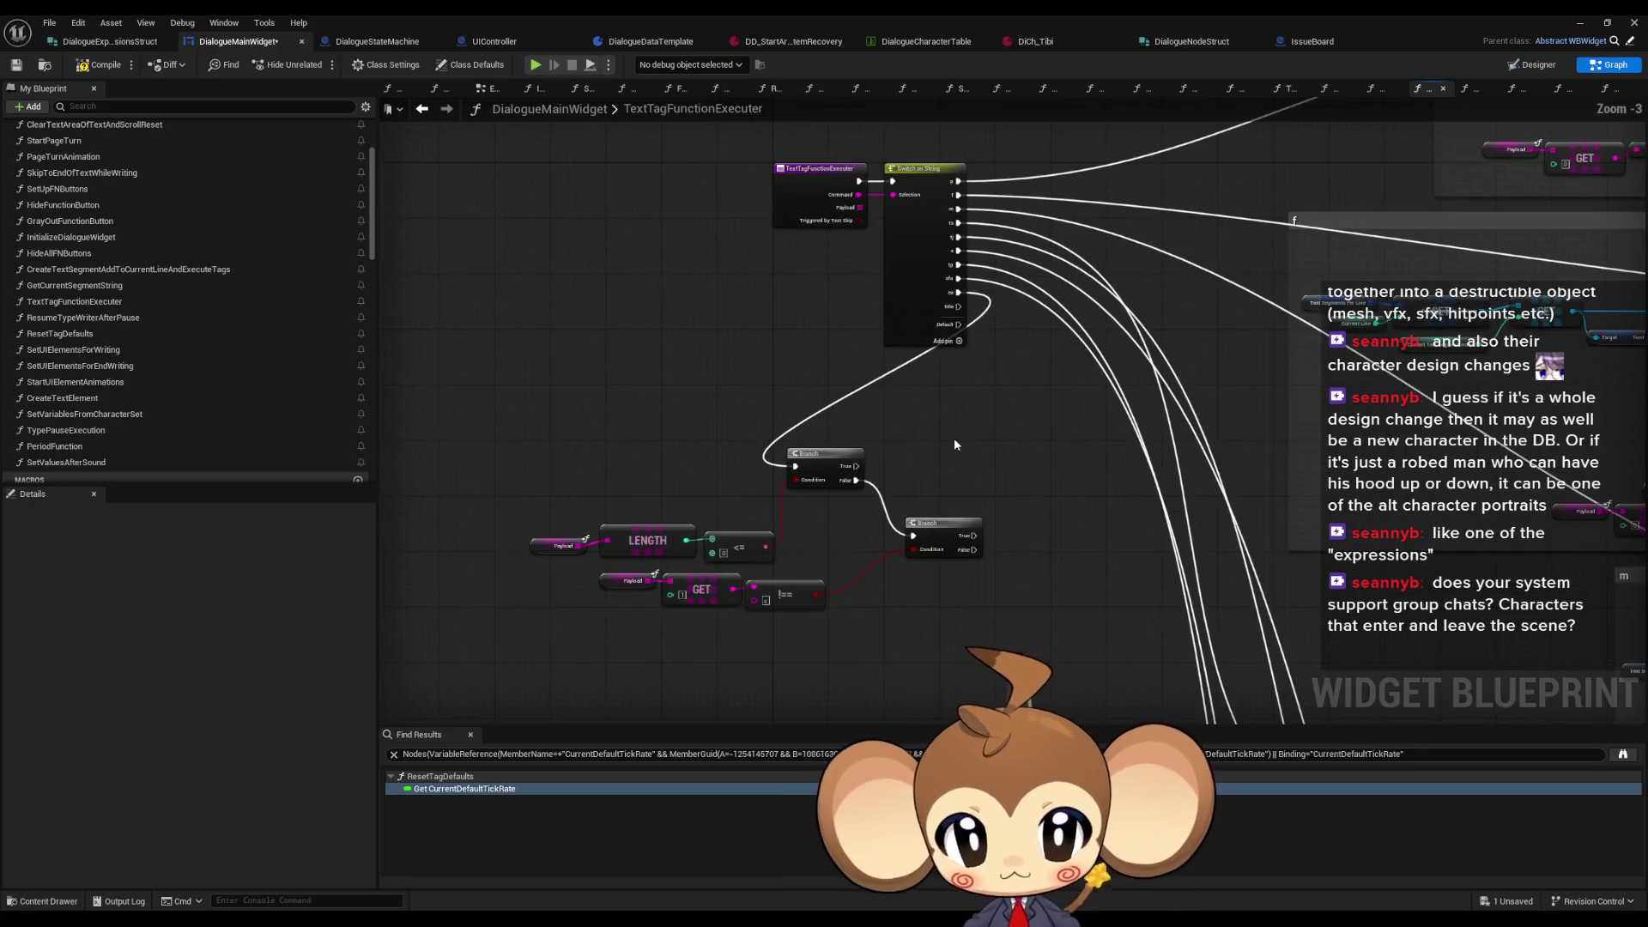
scroll(802, 478, "up", 3)
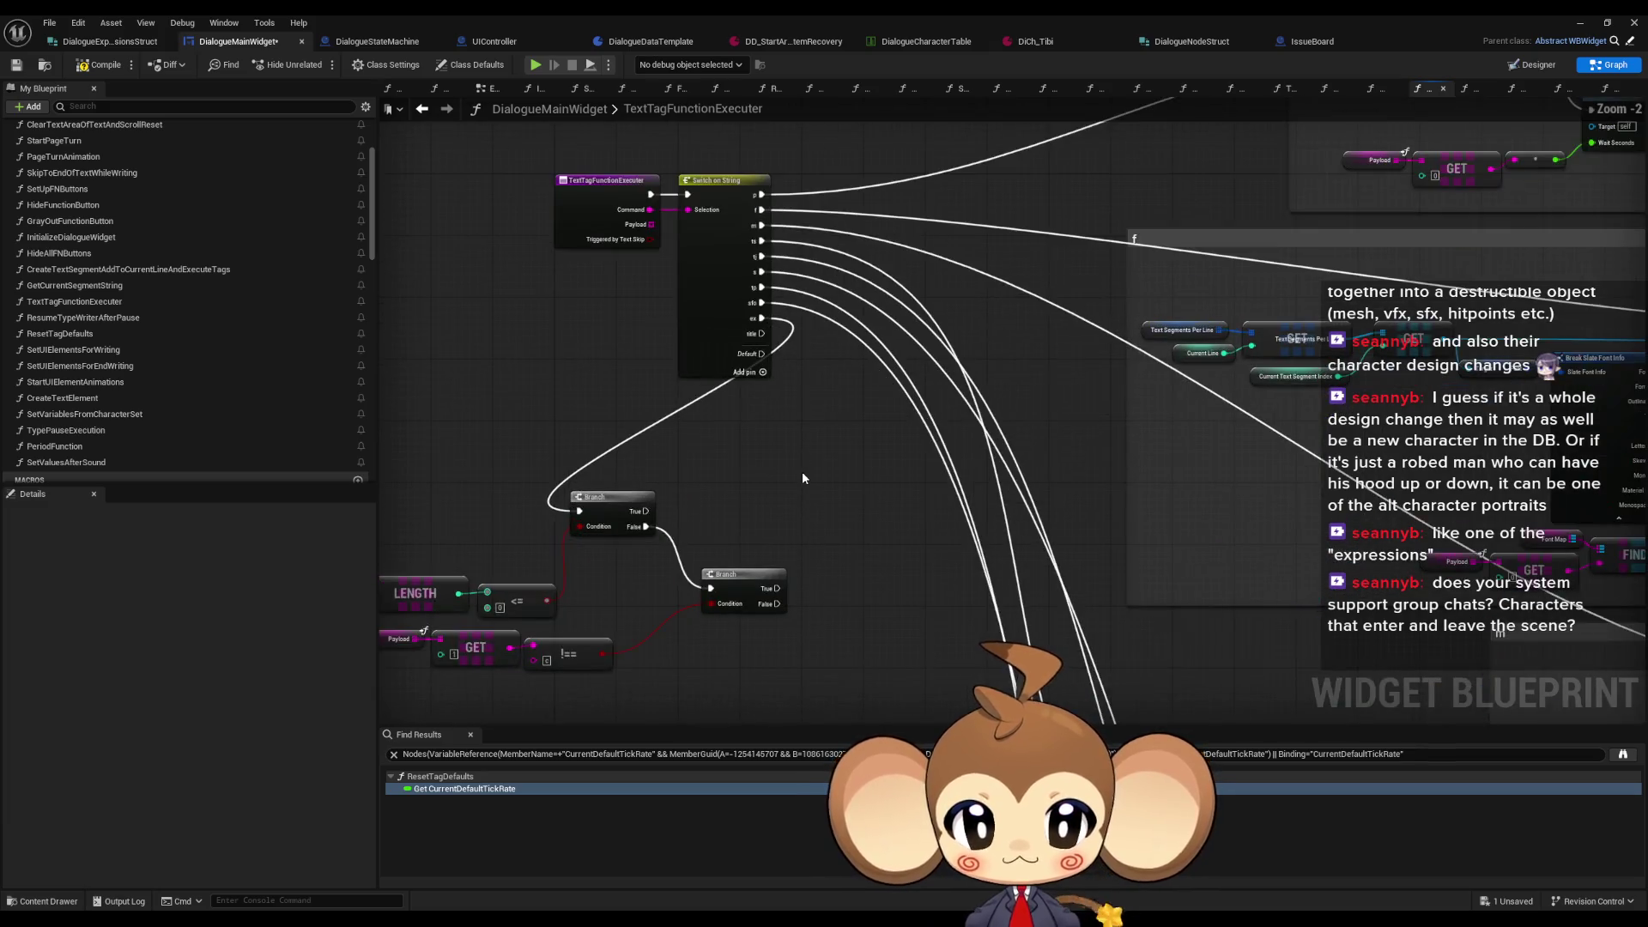
left_click_drag(833, 450, 1001, 383)
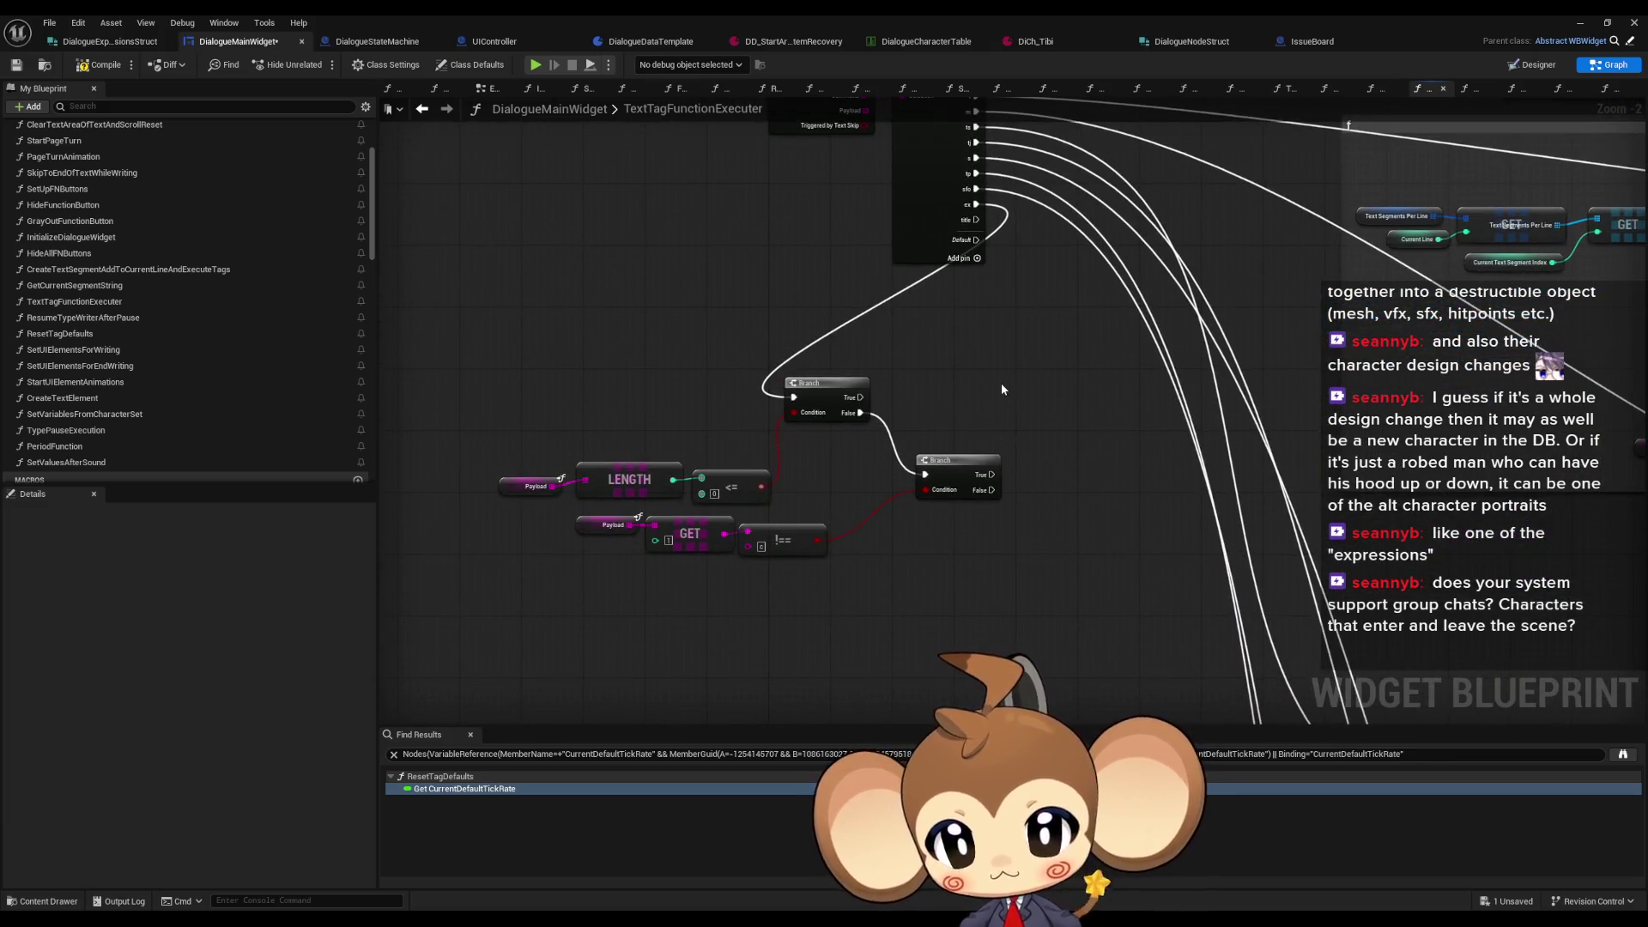
mouse_move(375, 207)
left_mouse_down()
mouse_move(375, 176)
mouse_move(374, 255)
left_mouse_up()
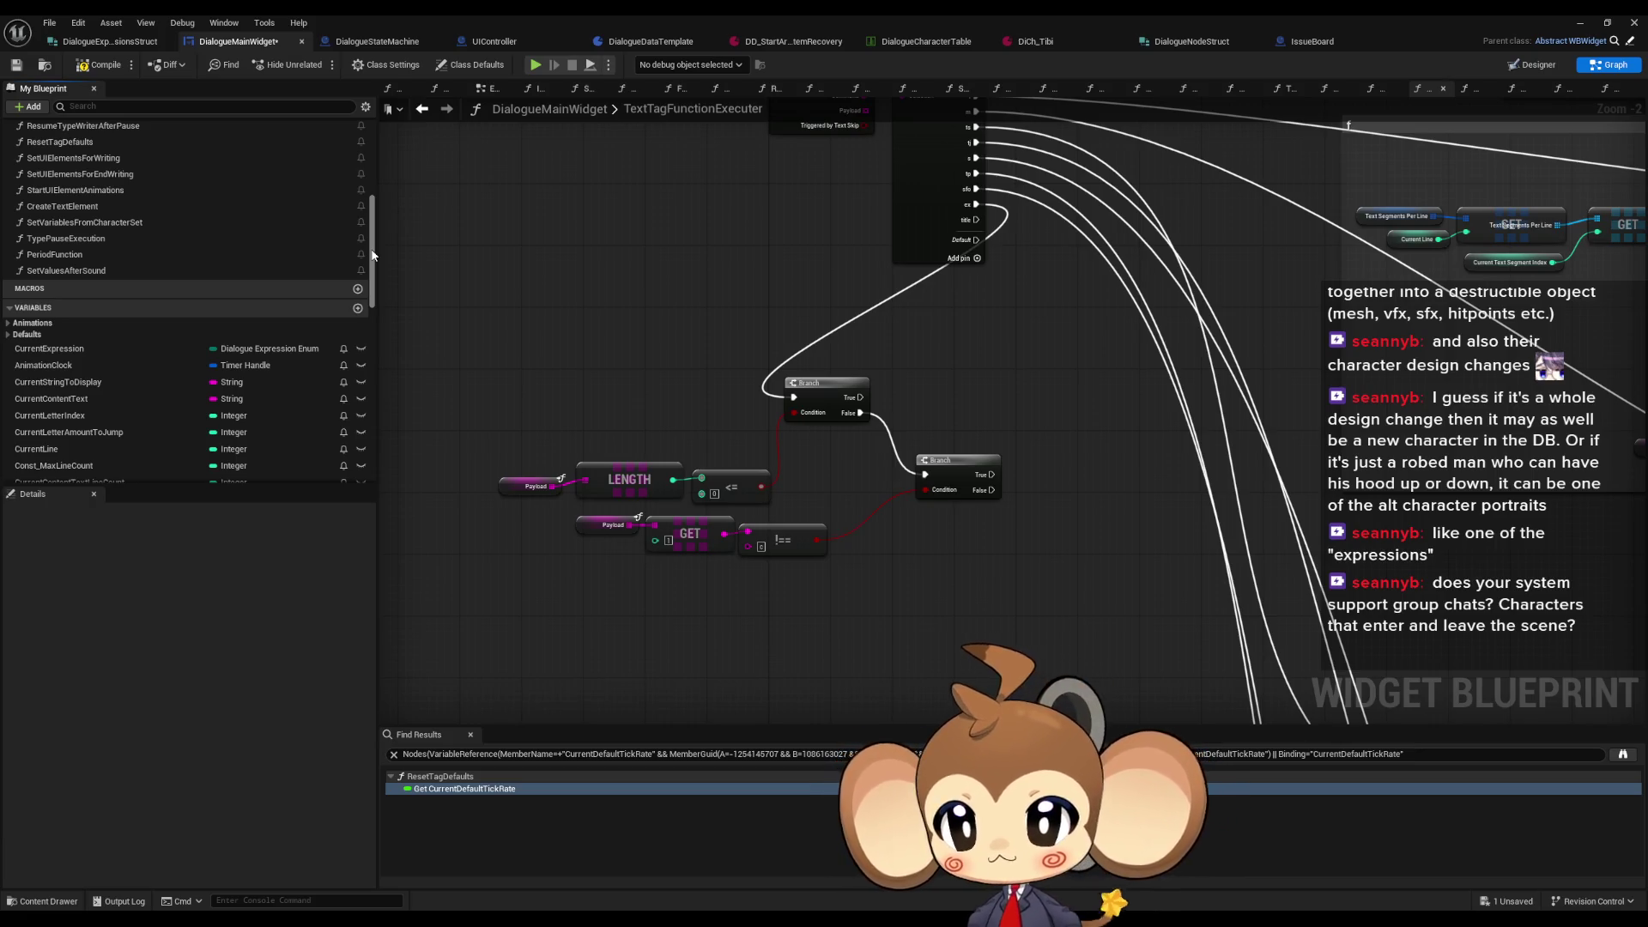
scroll(176, 249, "up", 2)
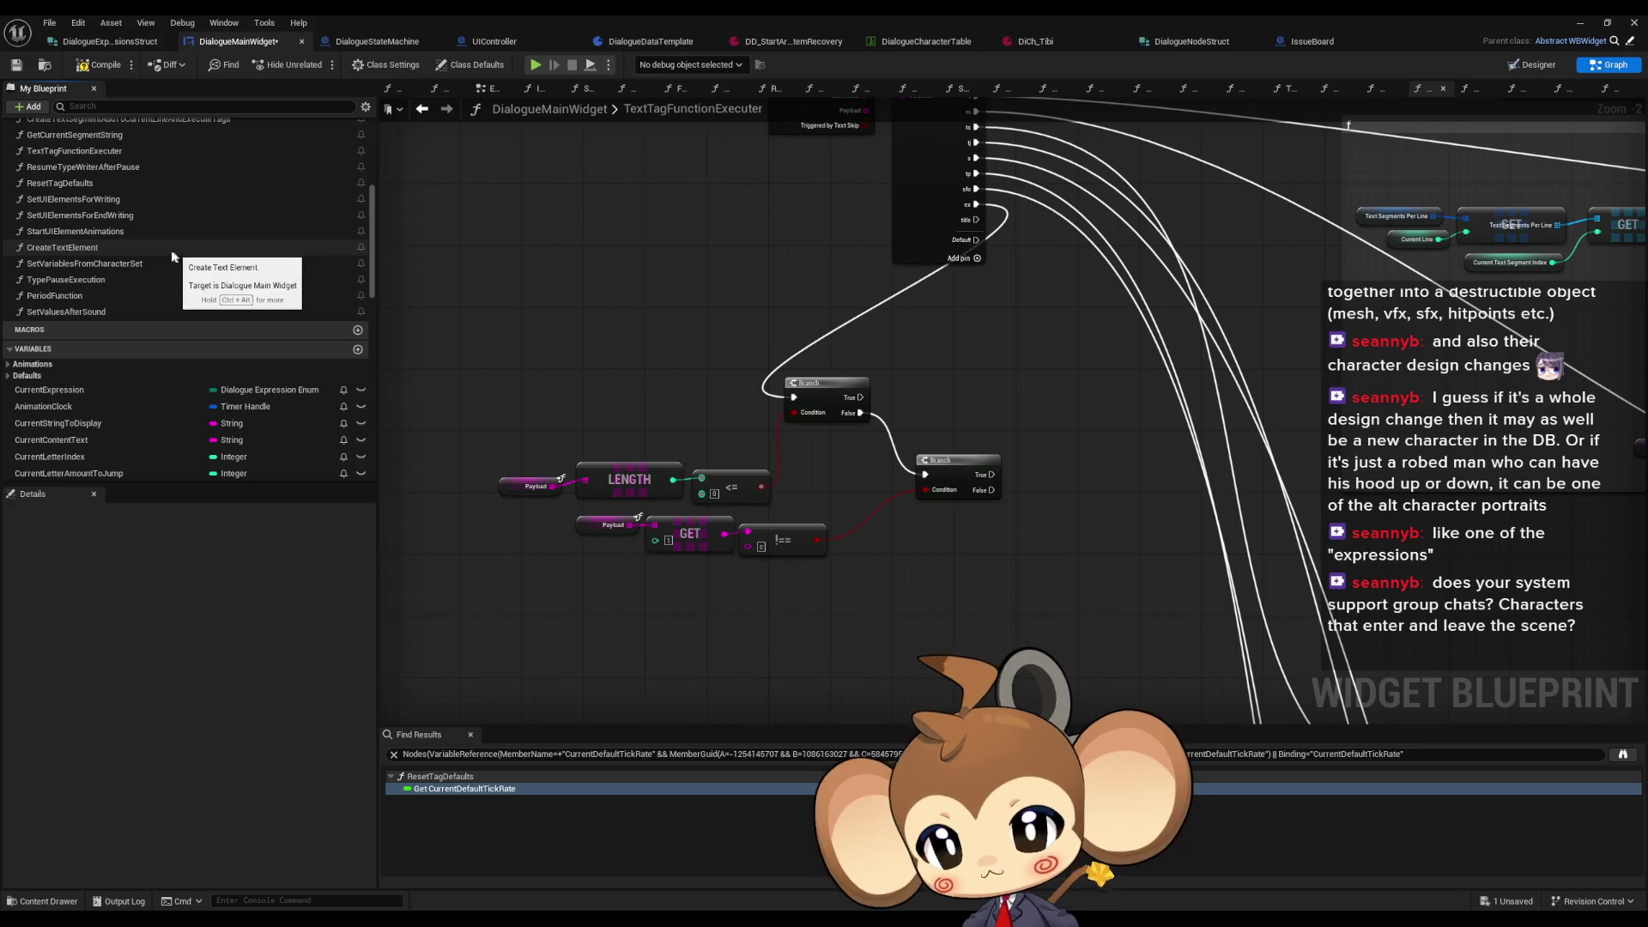
double_click(86, 184)
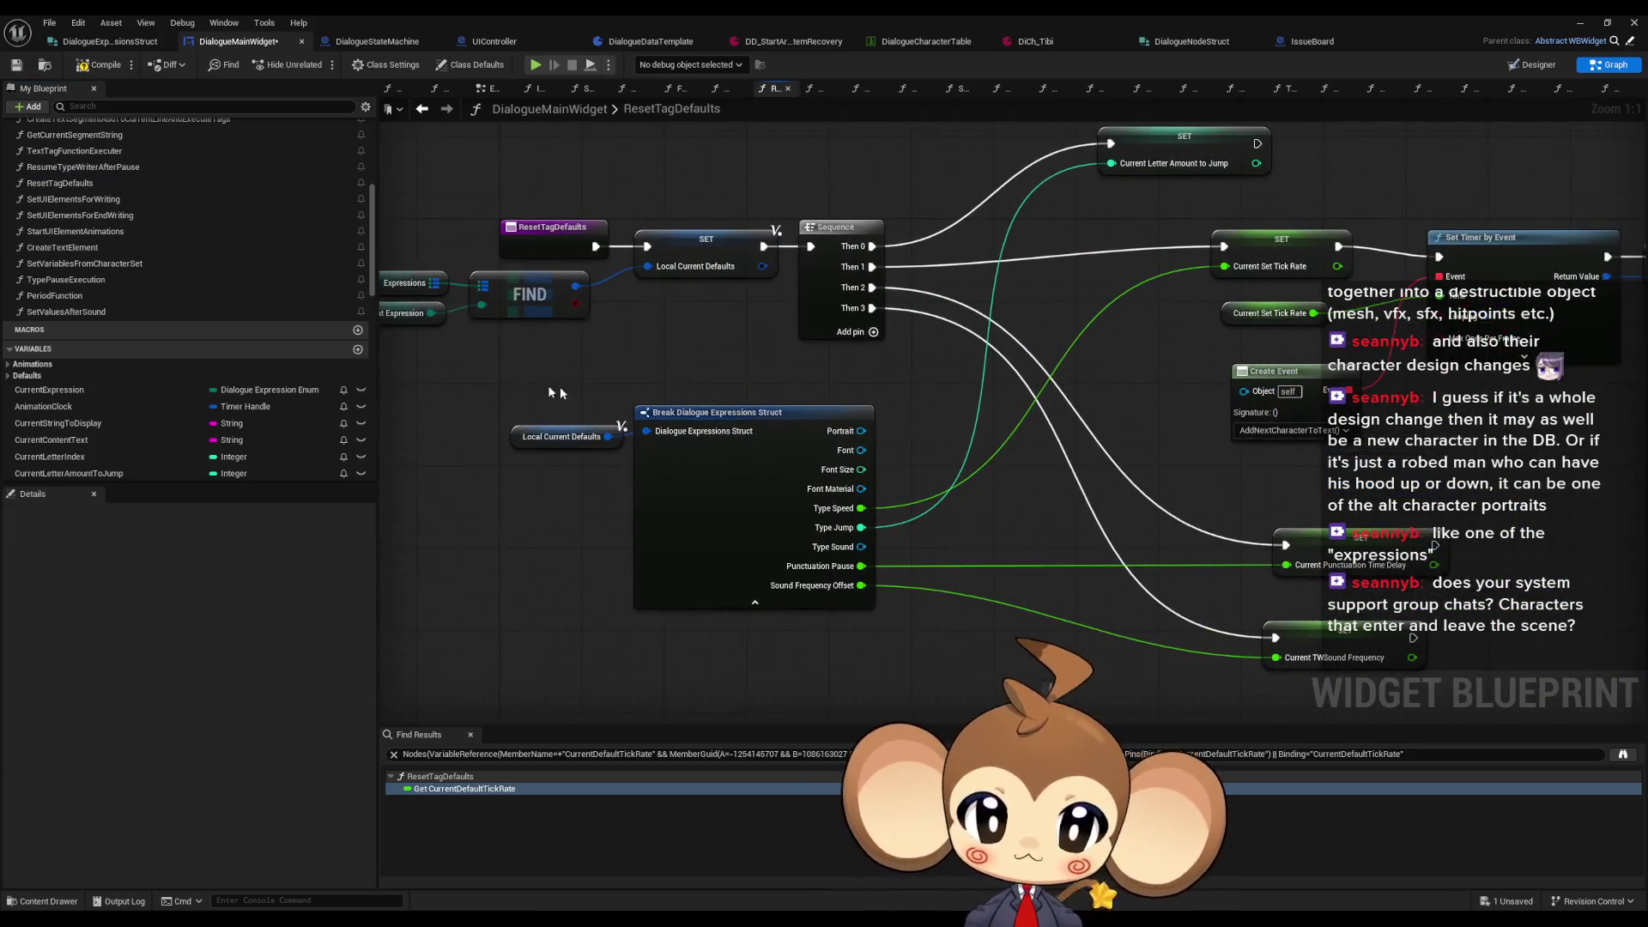
scroll(558, 381, "down", 2)
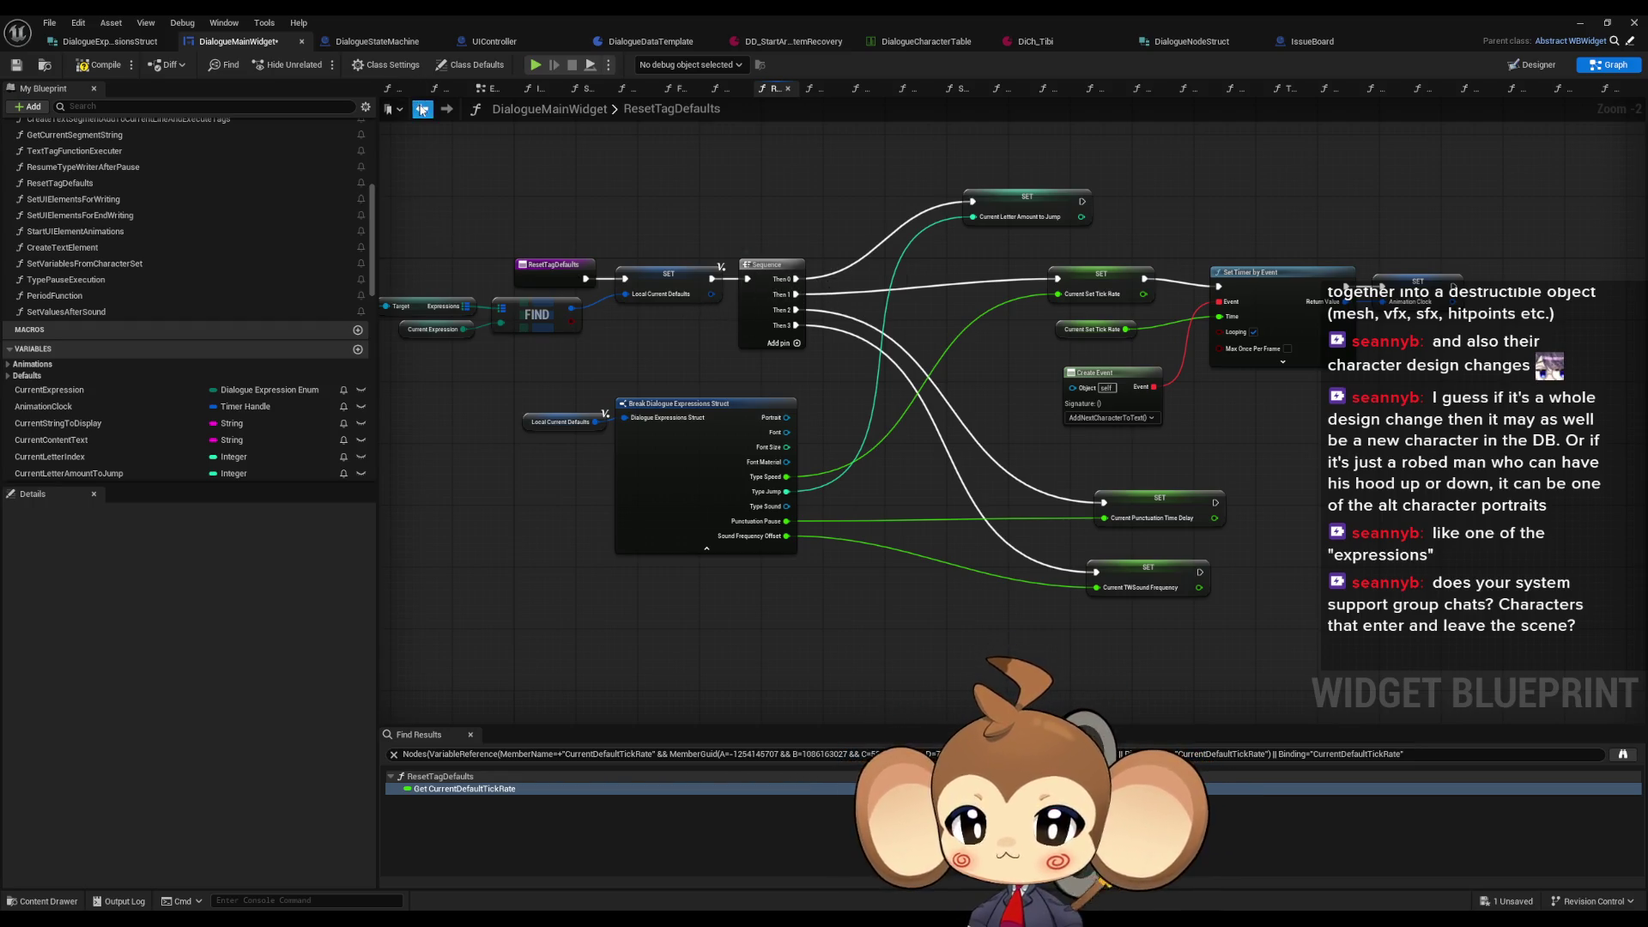
left_click(422, 108)
left_click(951, 429)
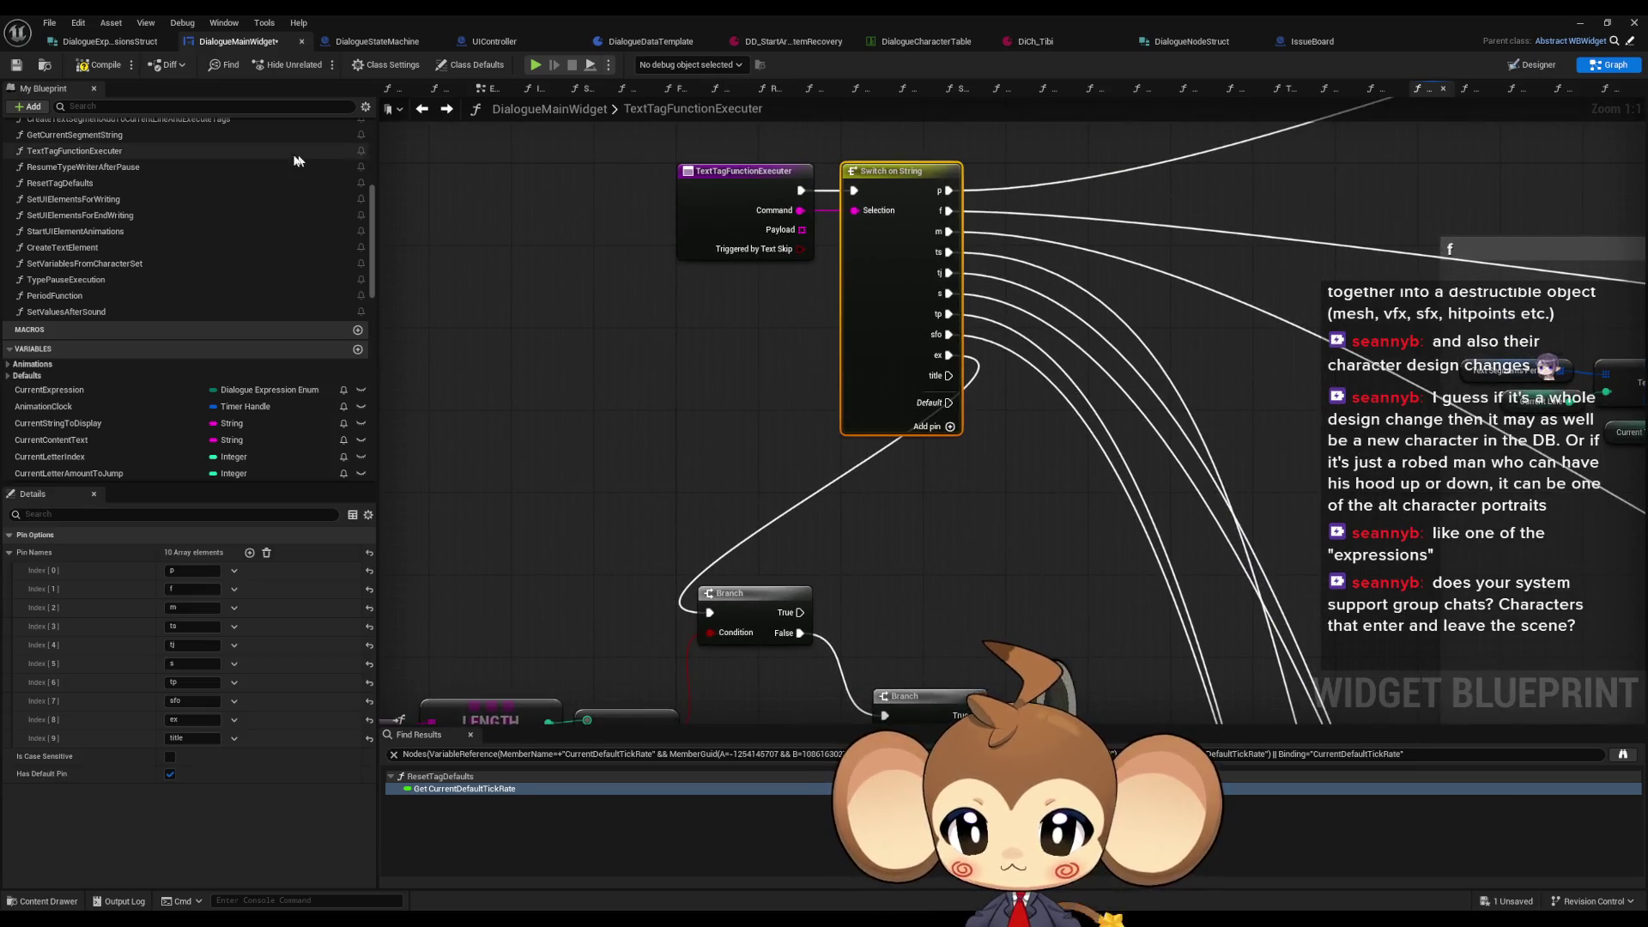
left_click(444, 111)
left_click_drag(817, 199, 698, 245)
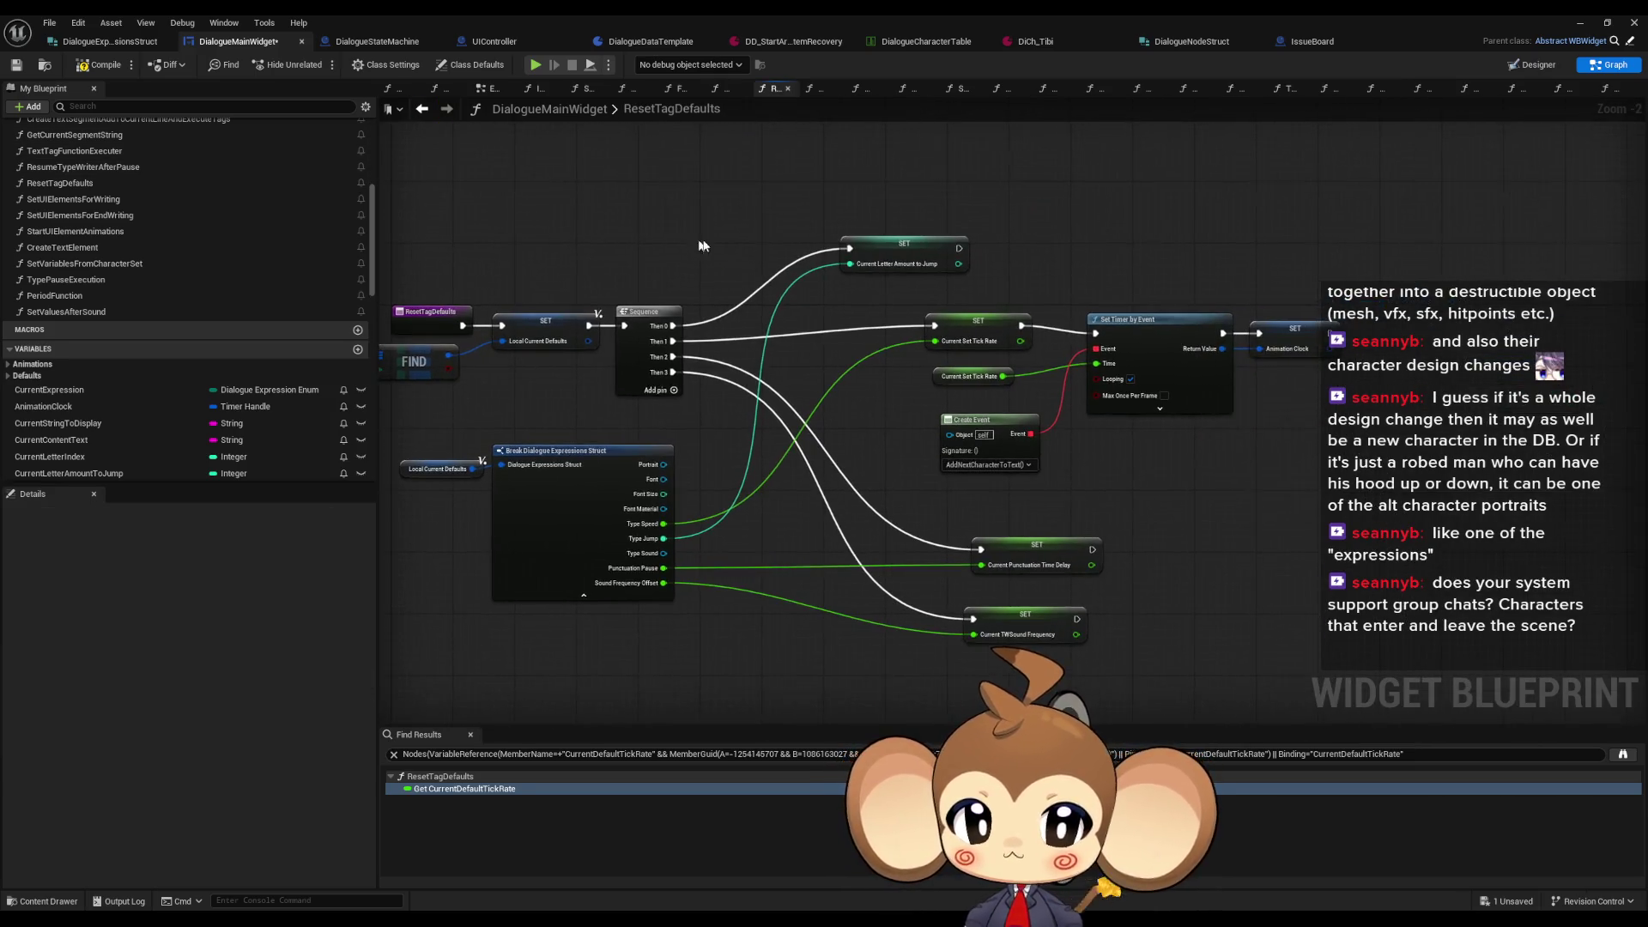
key("ctrl+v")
left_click_drag(1373, 234, 776, 297)
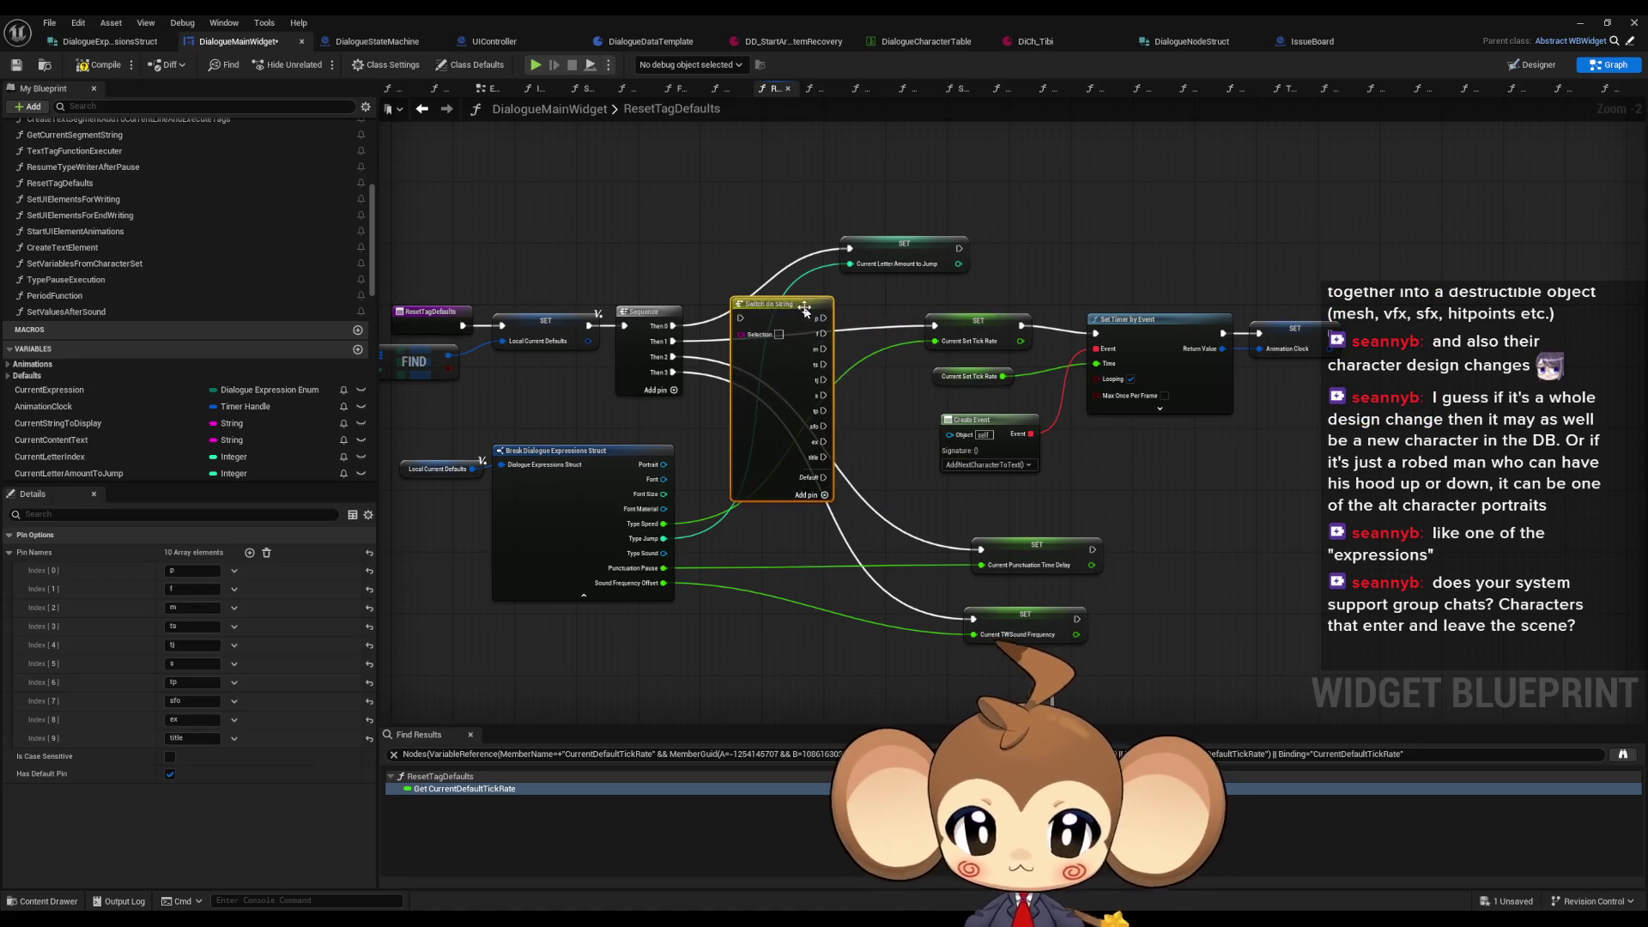
scroll(817, 333, "up", 2)
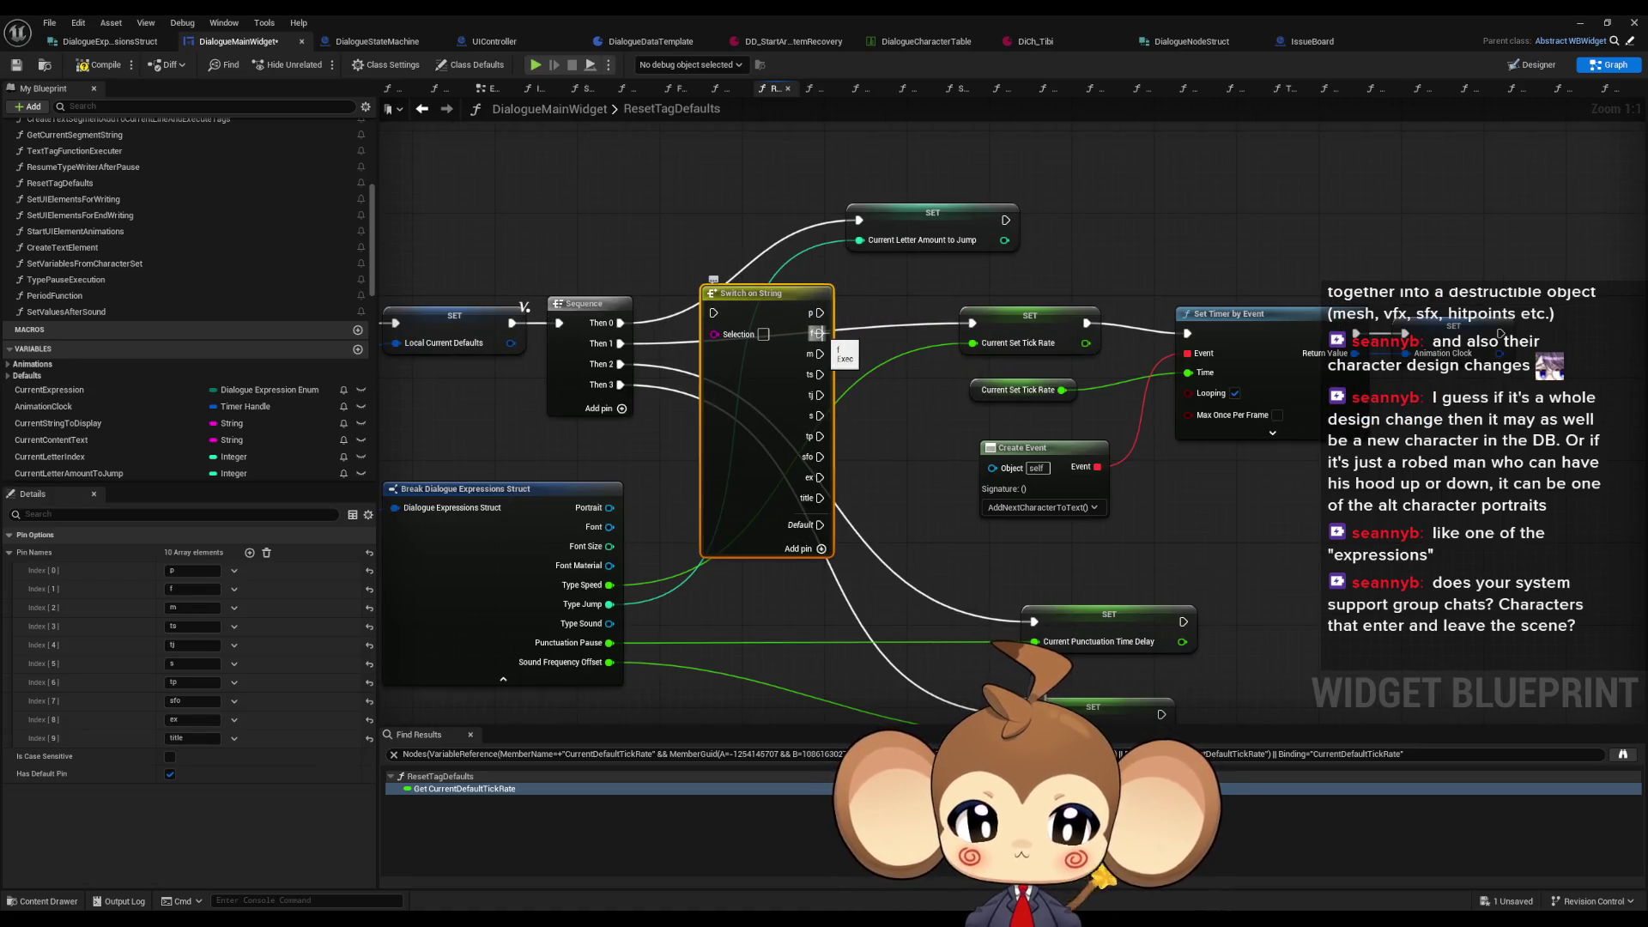
mouse_move(916, 386)
left_mouse_down()
mouse_move(1024, 267)
mouse_move(1065, 252)
left_mouse_up()
scroll(252, 403, "down", 5)
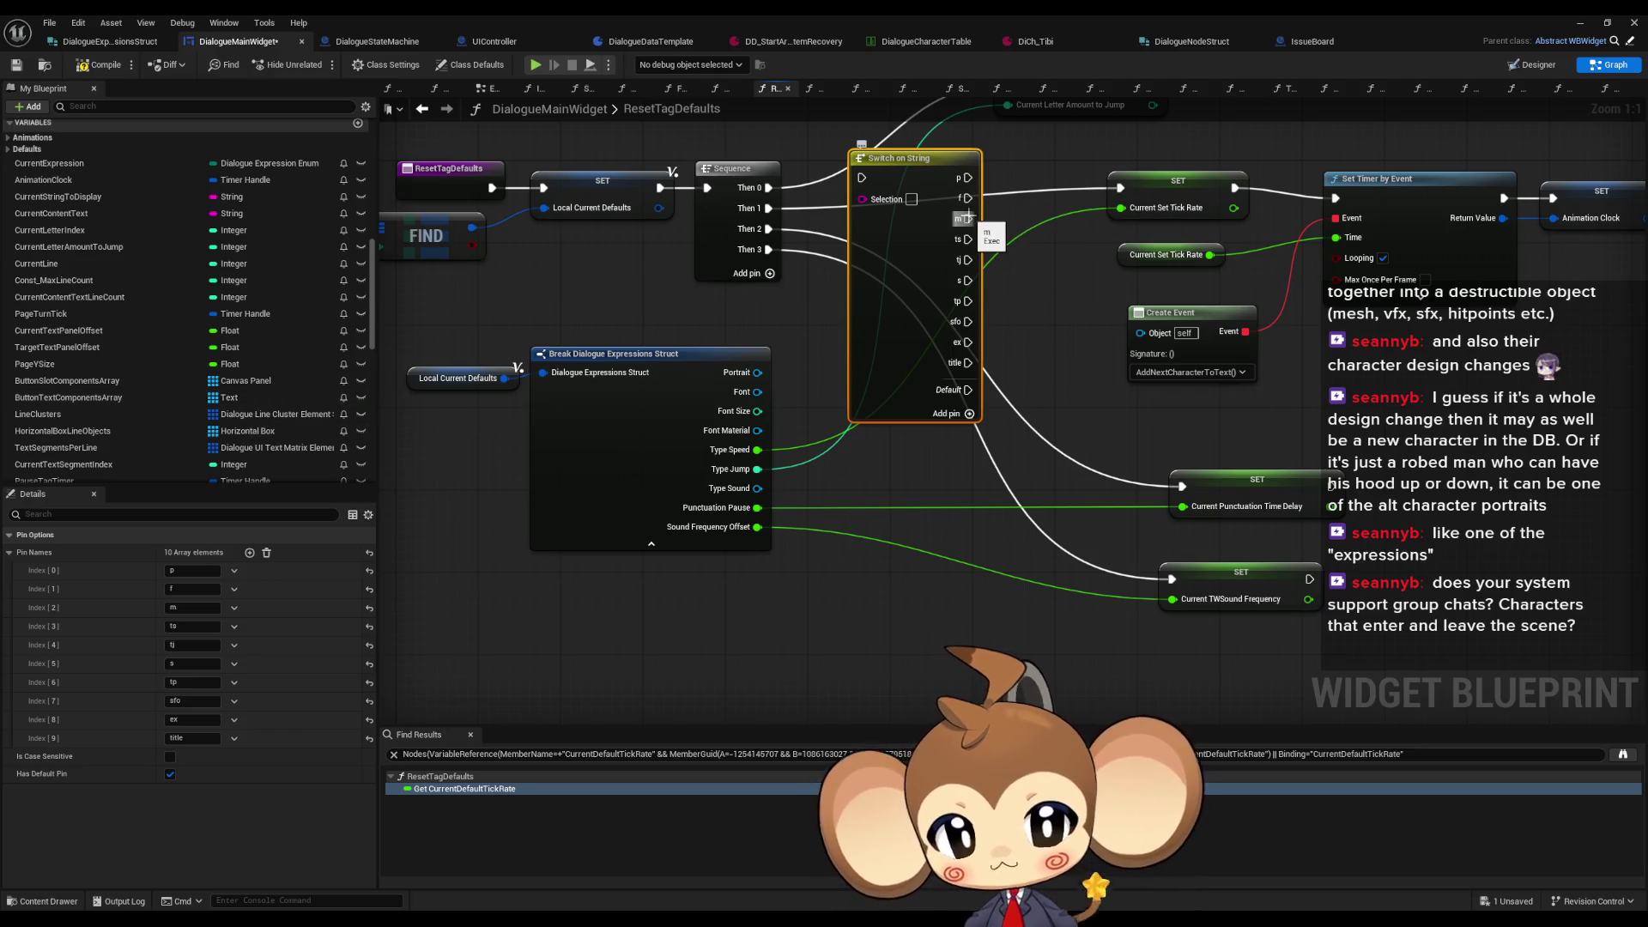
left_click_drag(967, 245, 761, 343)
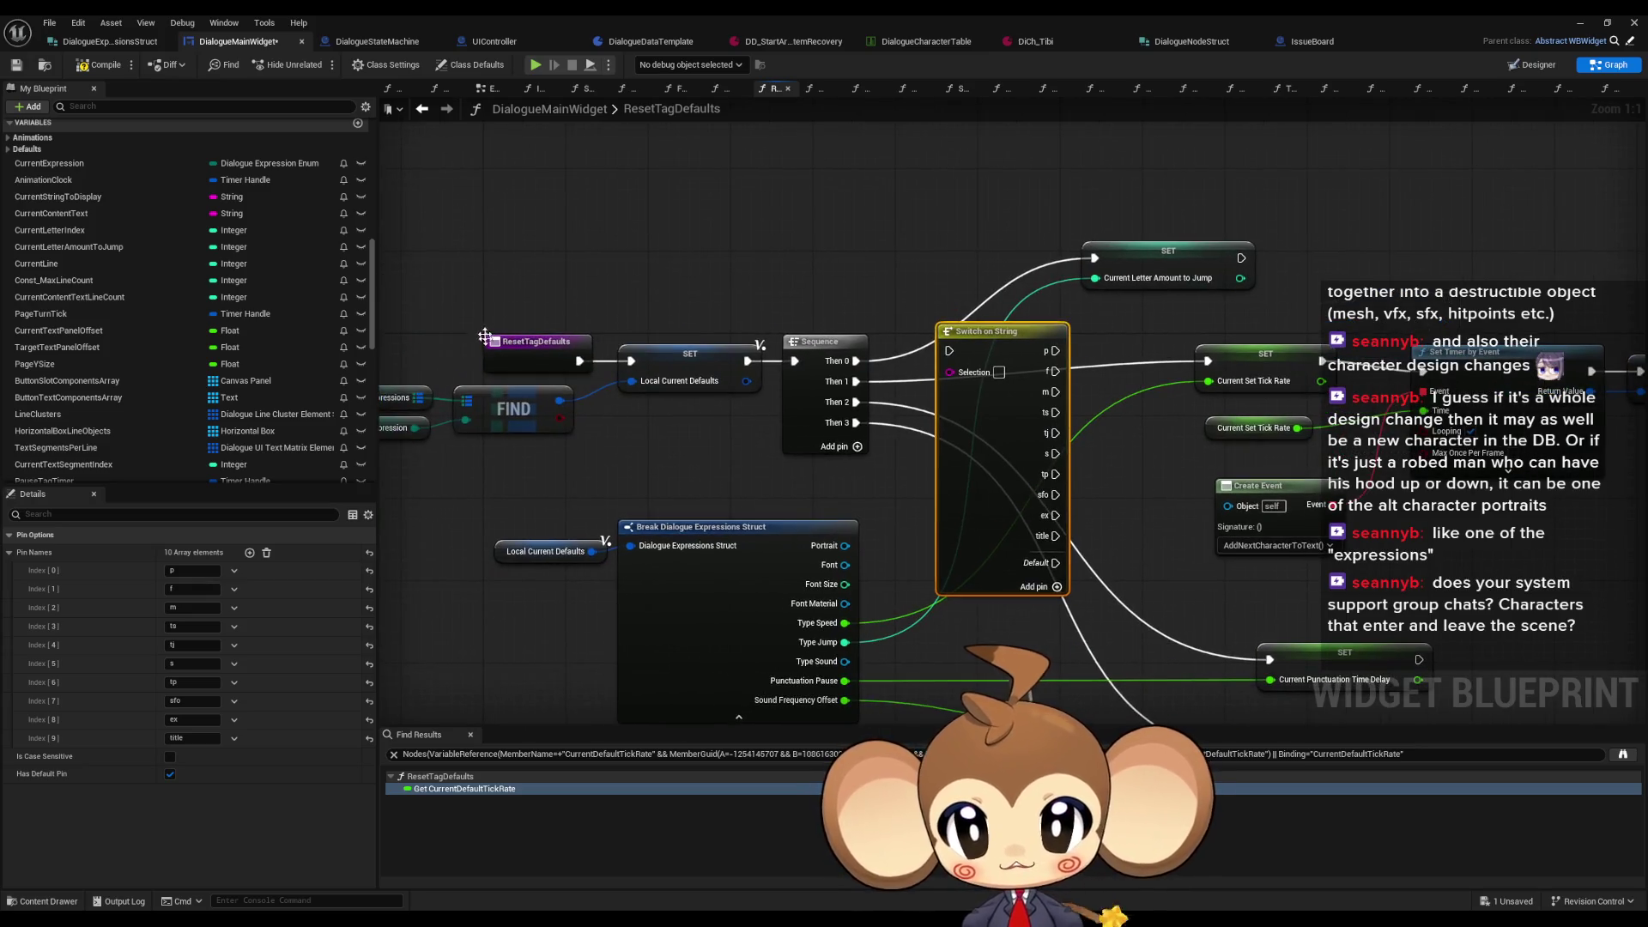
left_click_drag(972, 489, 953, 487)
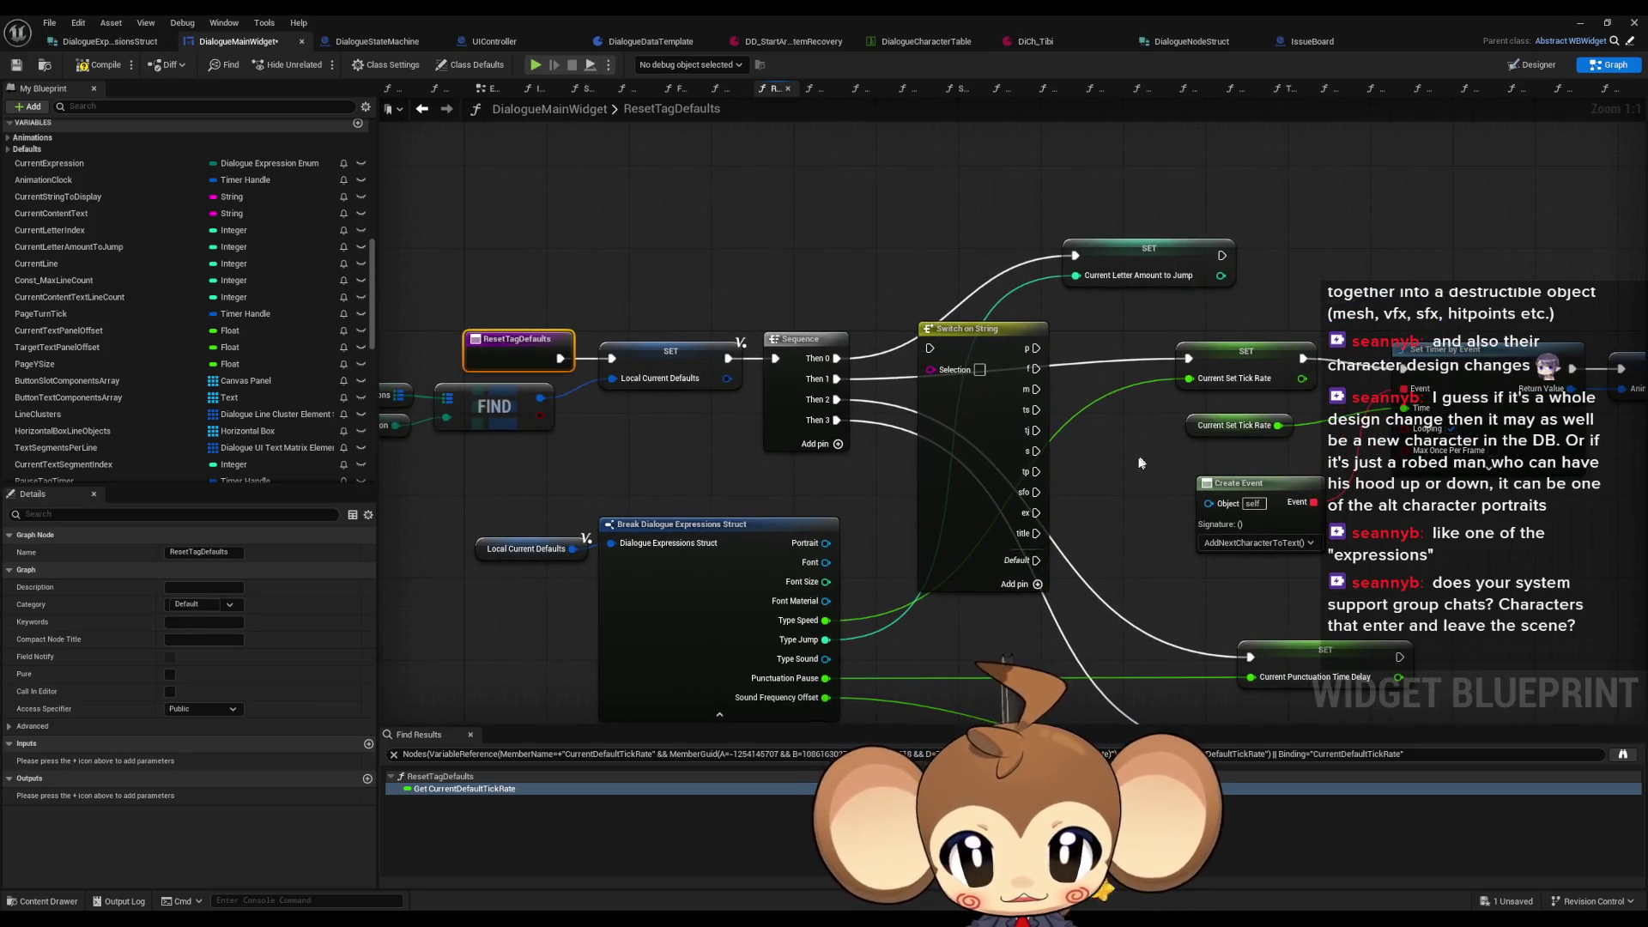
left_click_drag(1125, 467, 1084, 465)
left_click(944, 354)
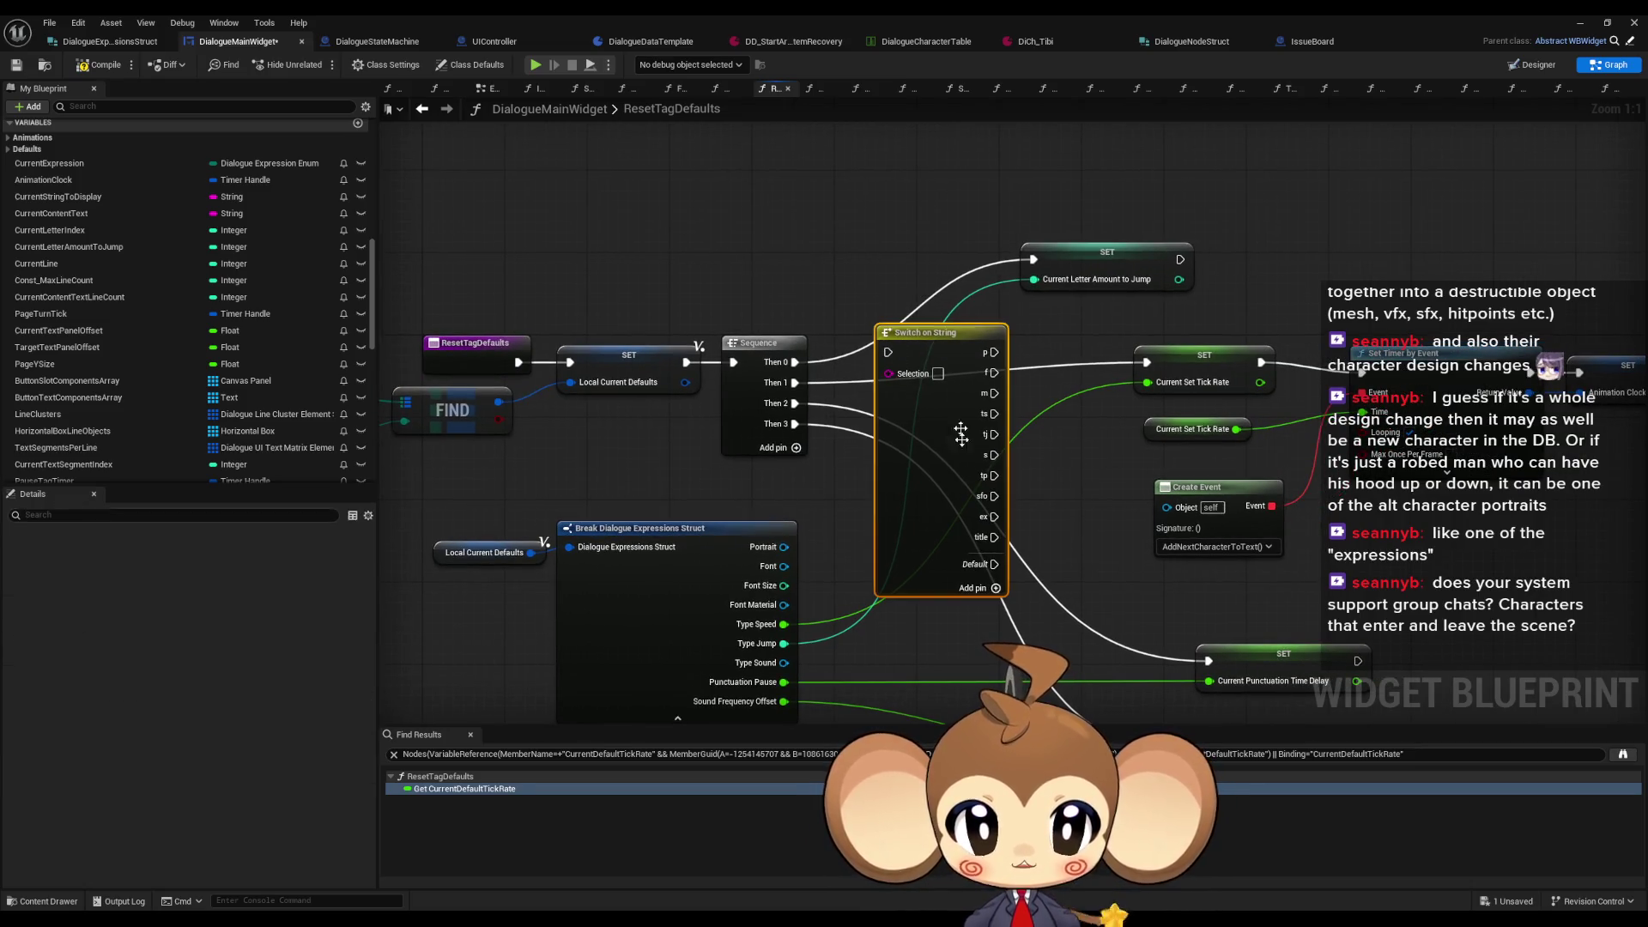
left_click_drag(988, 538, 927, 530)
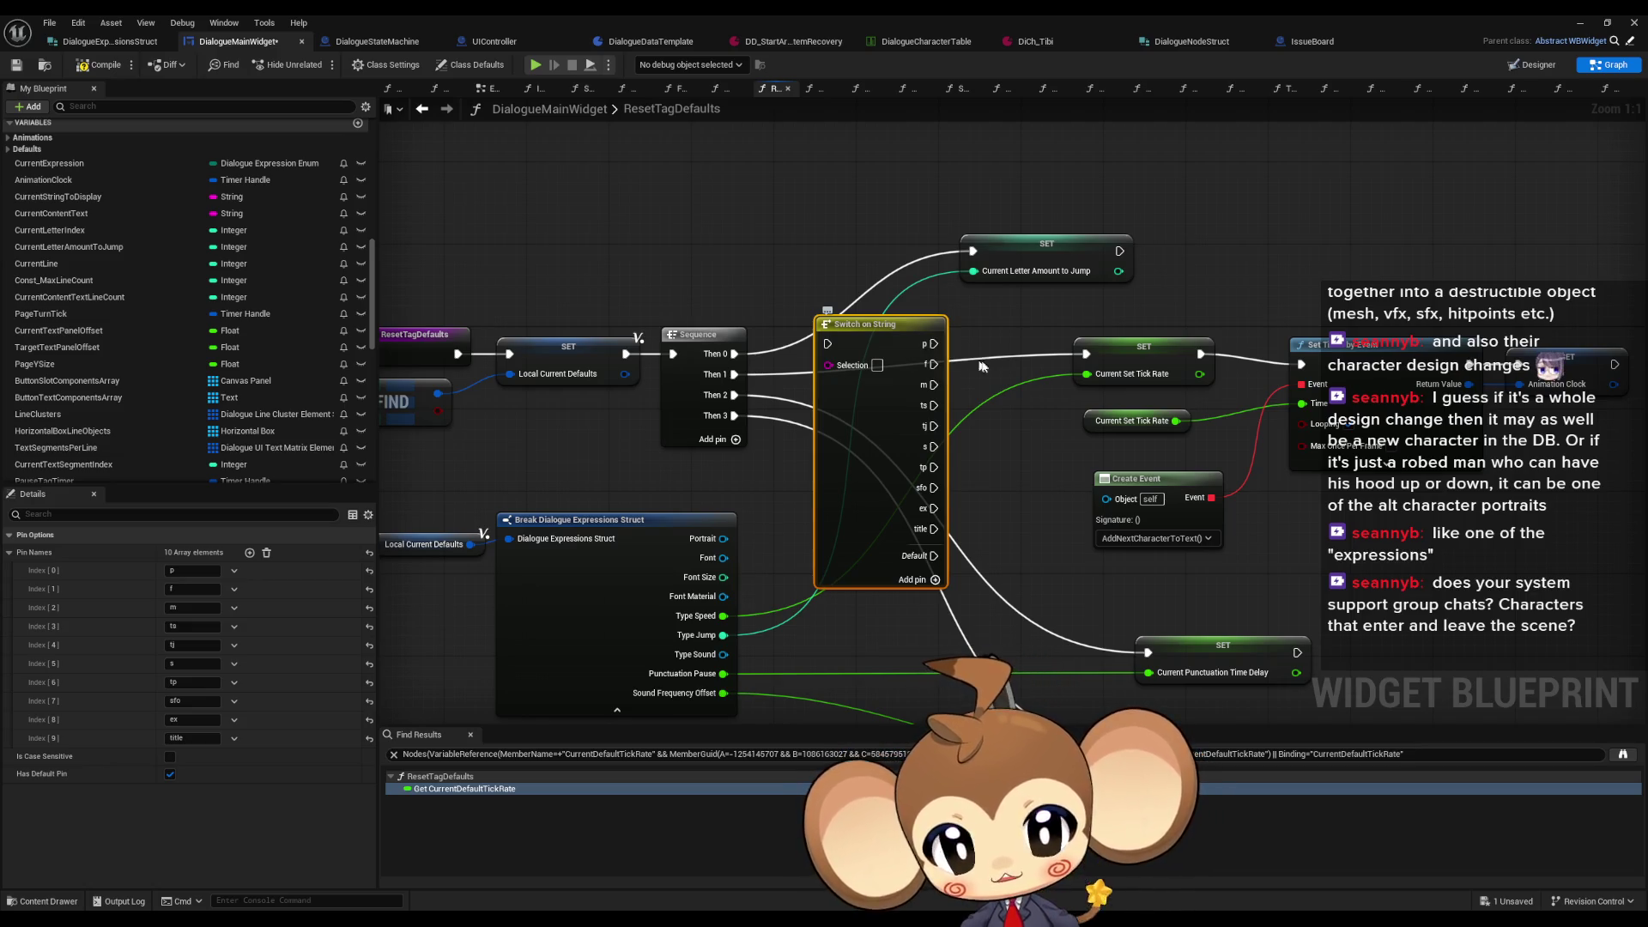
left_click_drag(945, 440, 910, 424)
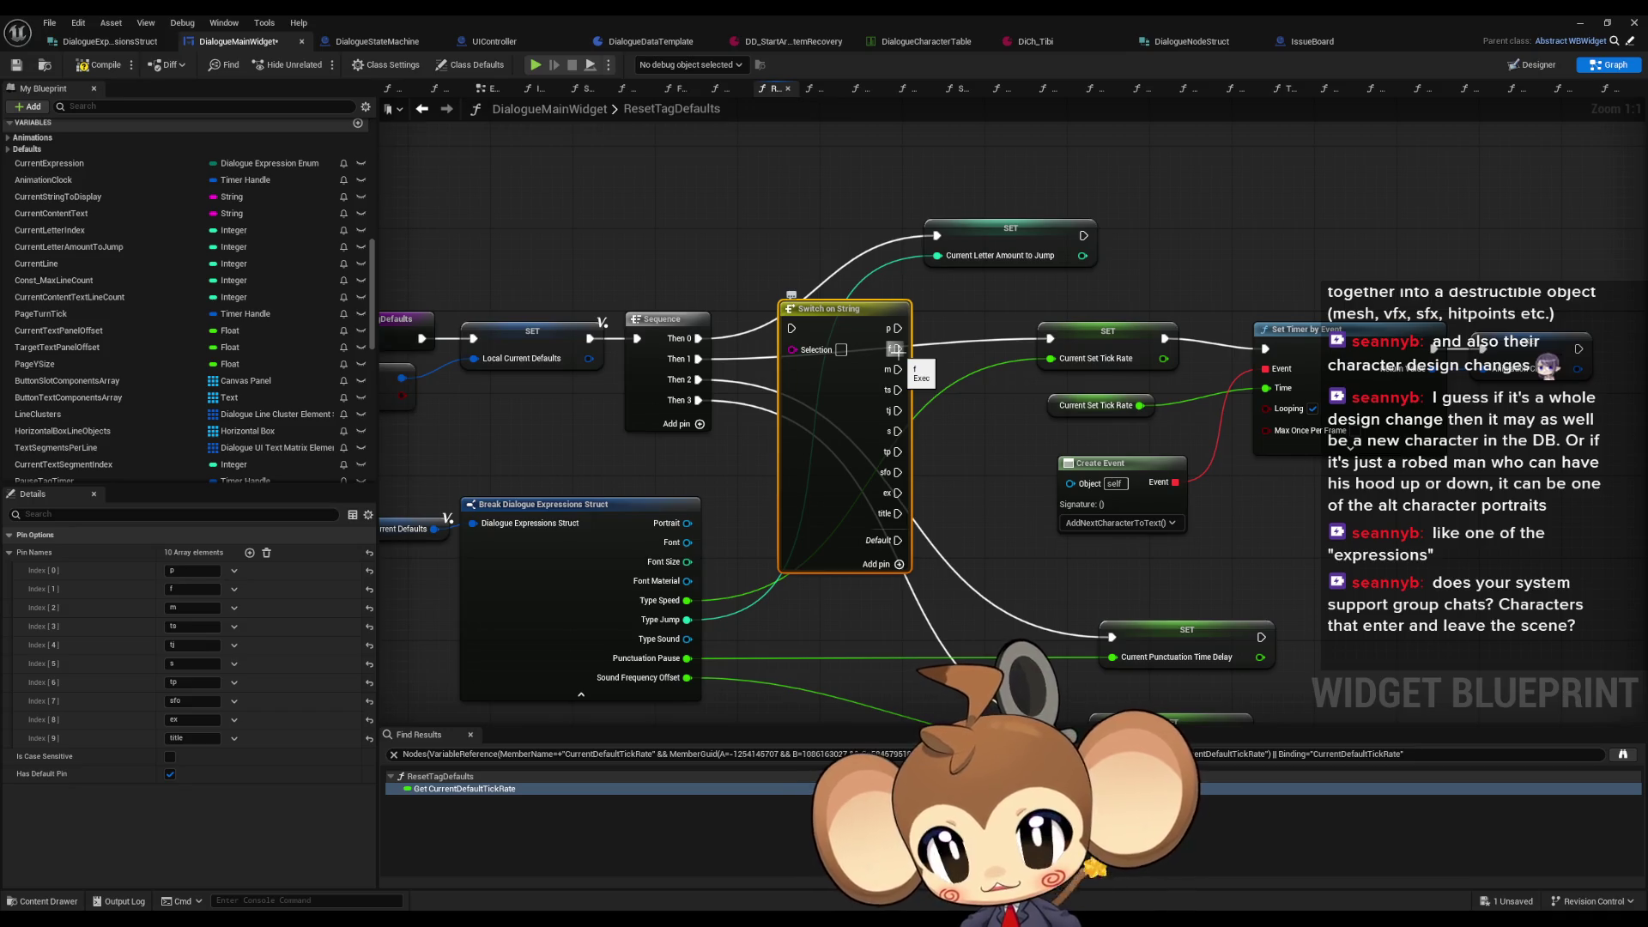
scroll(115, 282, "up", 3)
scroll(114, 282, "up", 10)
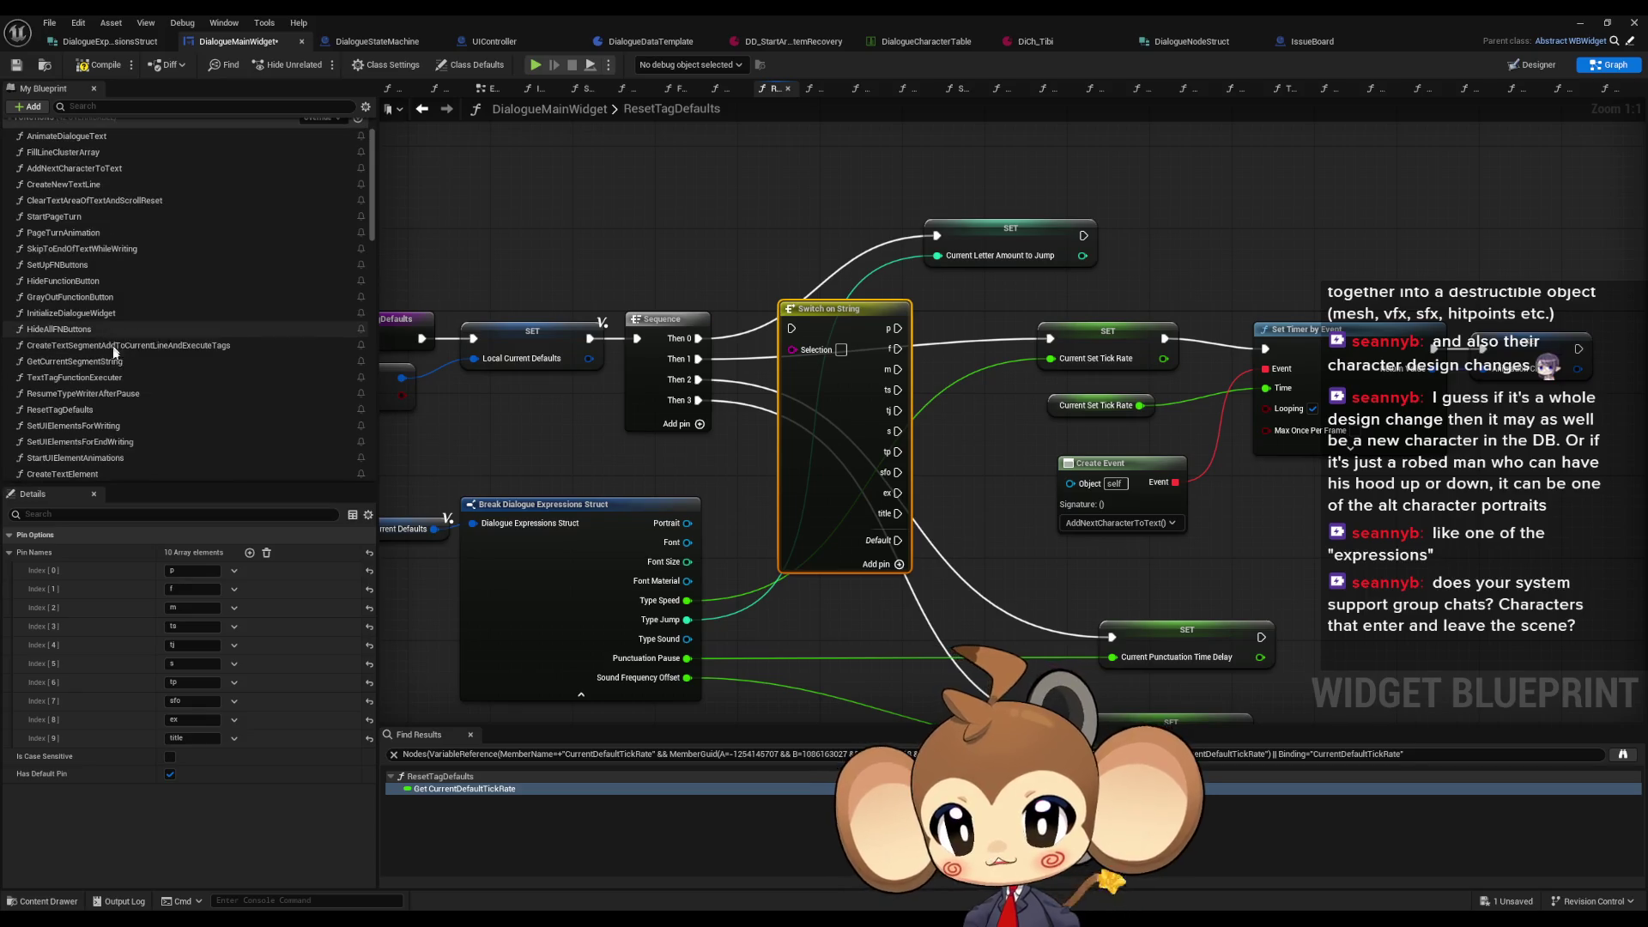
Step: Go through CreateTextSegmentAddToCurrentLineAndExecuteTags into CreateTextElement and select its Current Set Font node
double_click(114, 345)
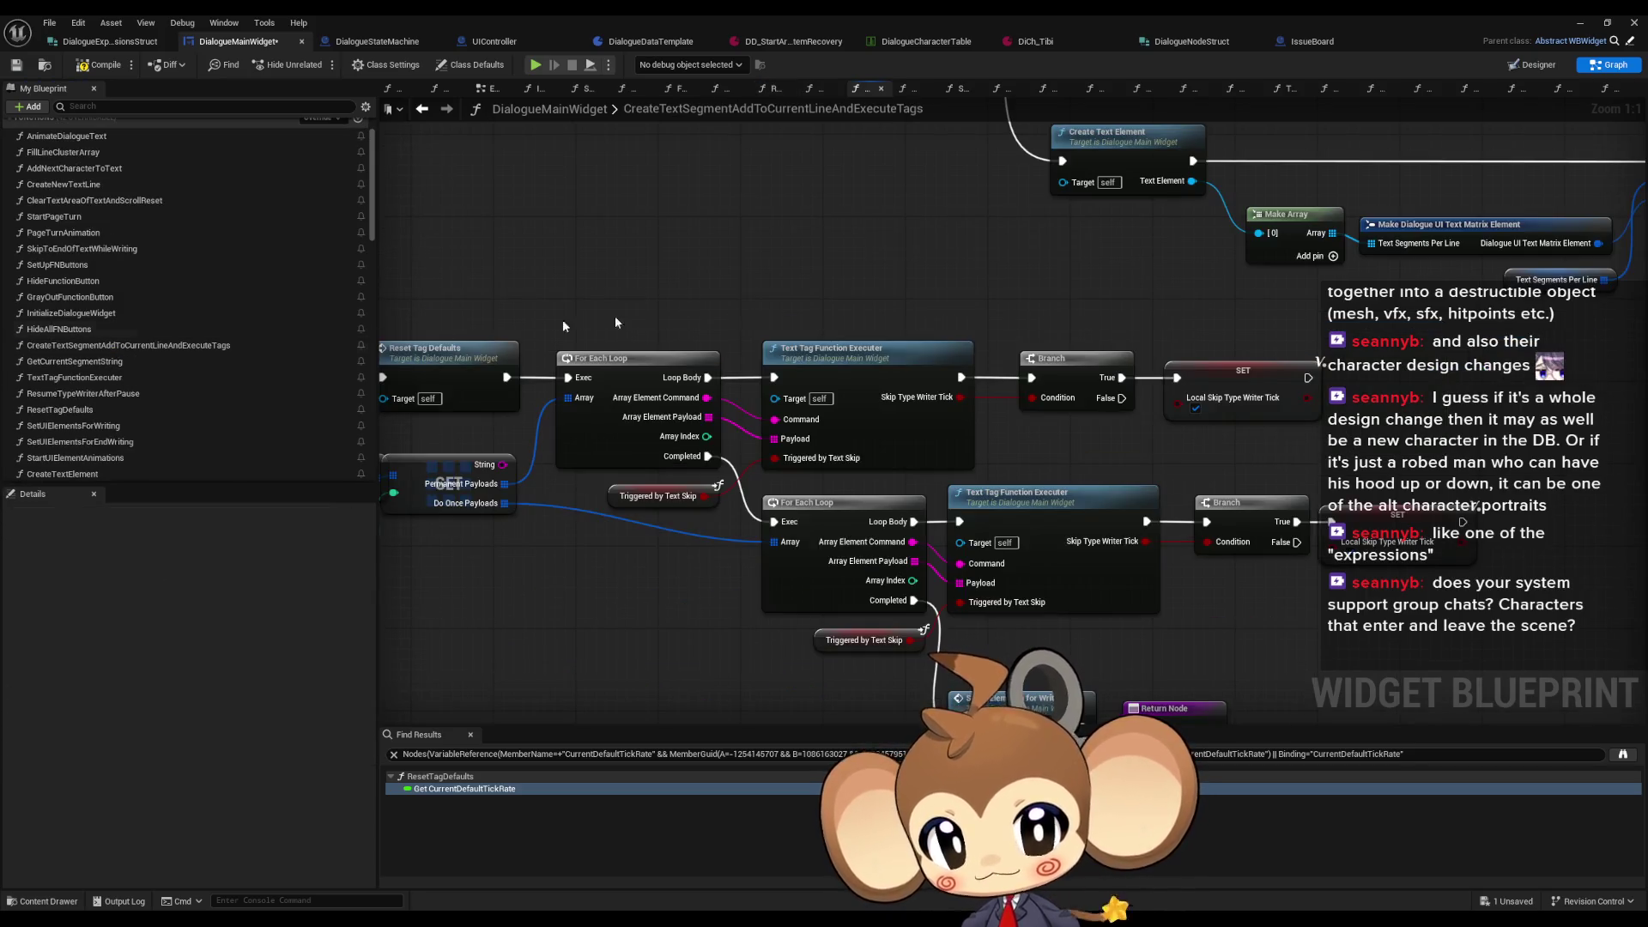
scroll(692, 368, "down", 5)
scroll(692, 368, "up", 4)
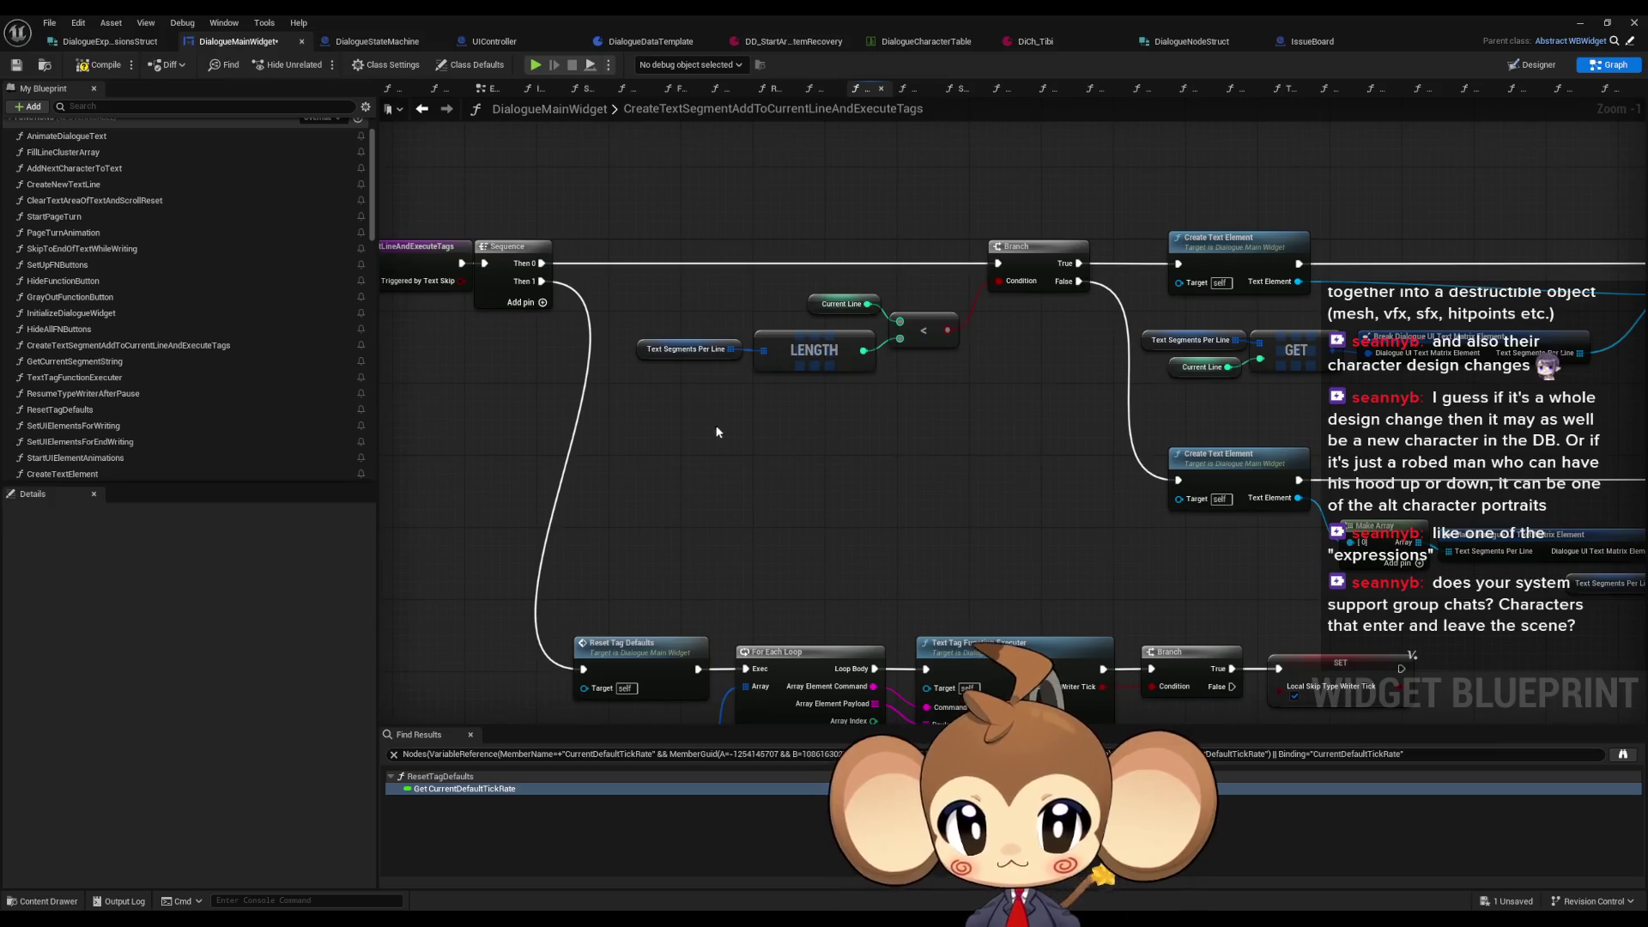
mouse_move(701, 424)
left_mouse_down()
mouse_move(759, 435)
mouse_move(679, 464)
mouse_move(228, 424)
left_mouse_up()
double_click(755, 249)
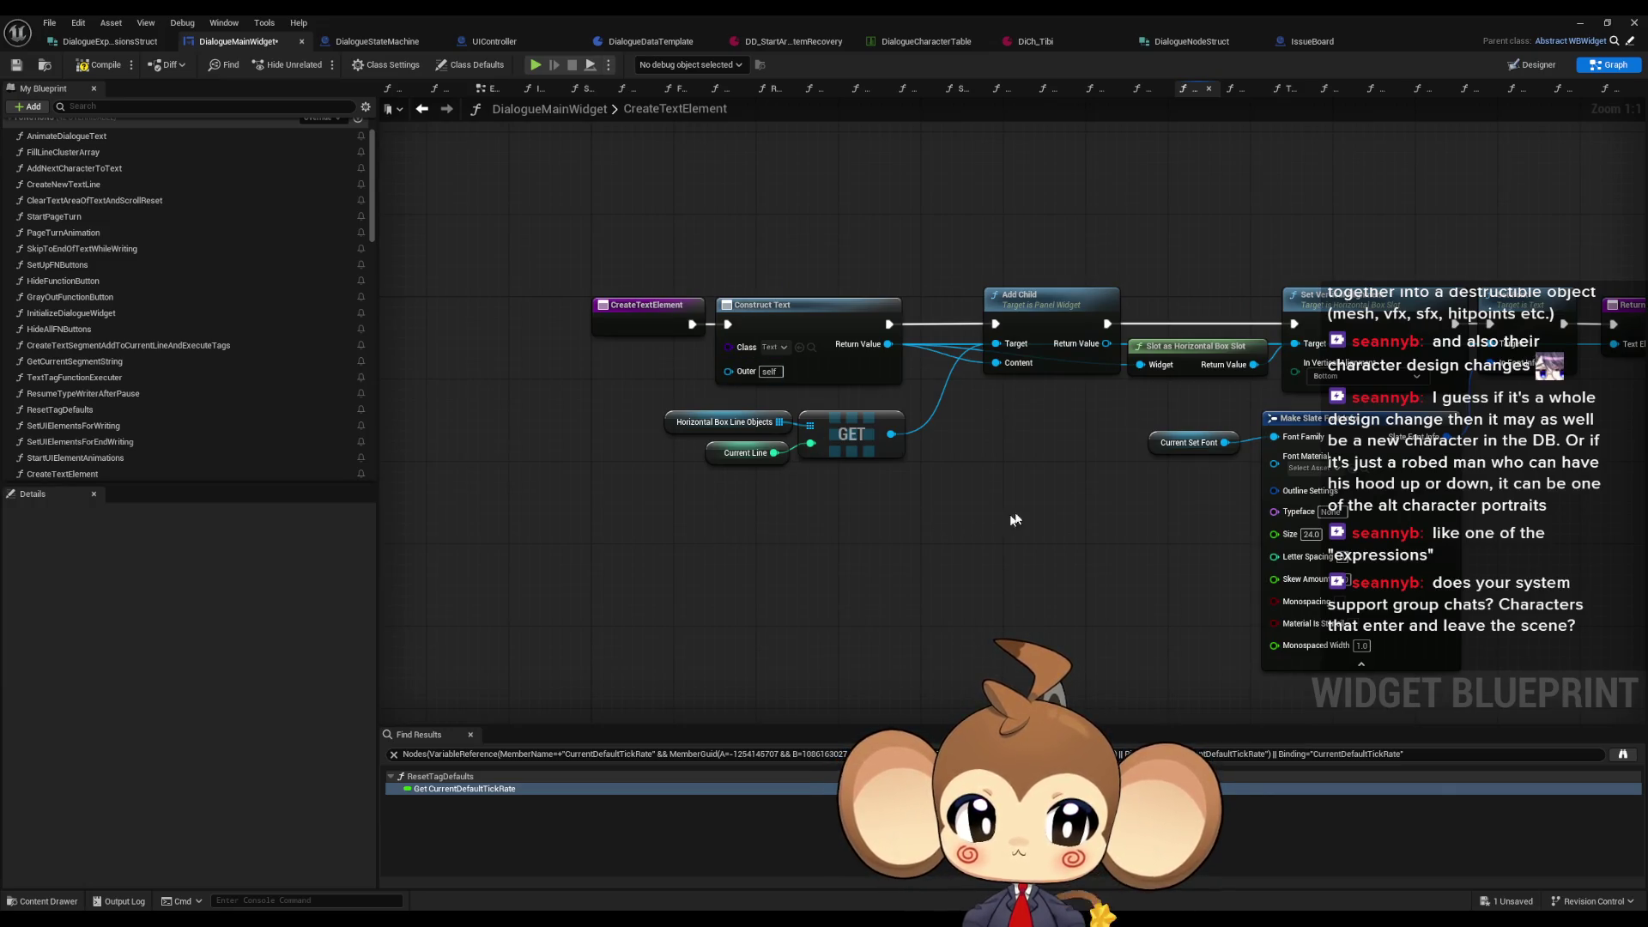
left_click_drag(1094, 409, 1234, 468)
Step: Find references to CurrentSetFont and jump to its setter in SetVariablesFromCharacterSet
key("Home")
right_click(1015, 440)
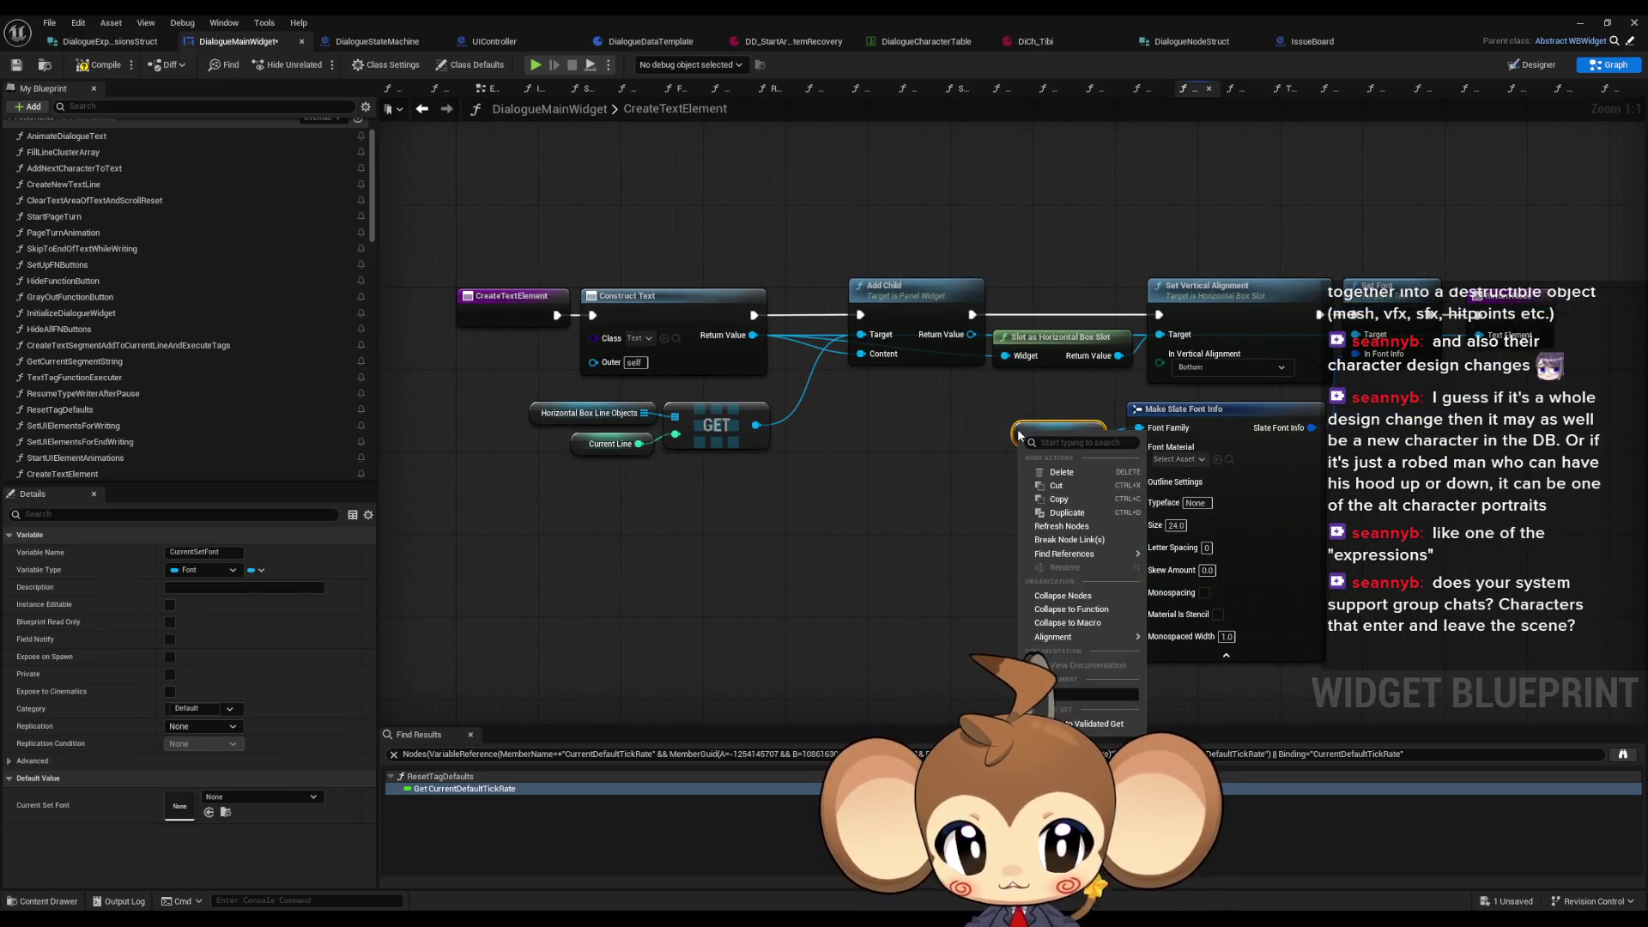
mouse_move(1083, 554)
left_click(1198, 587)
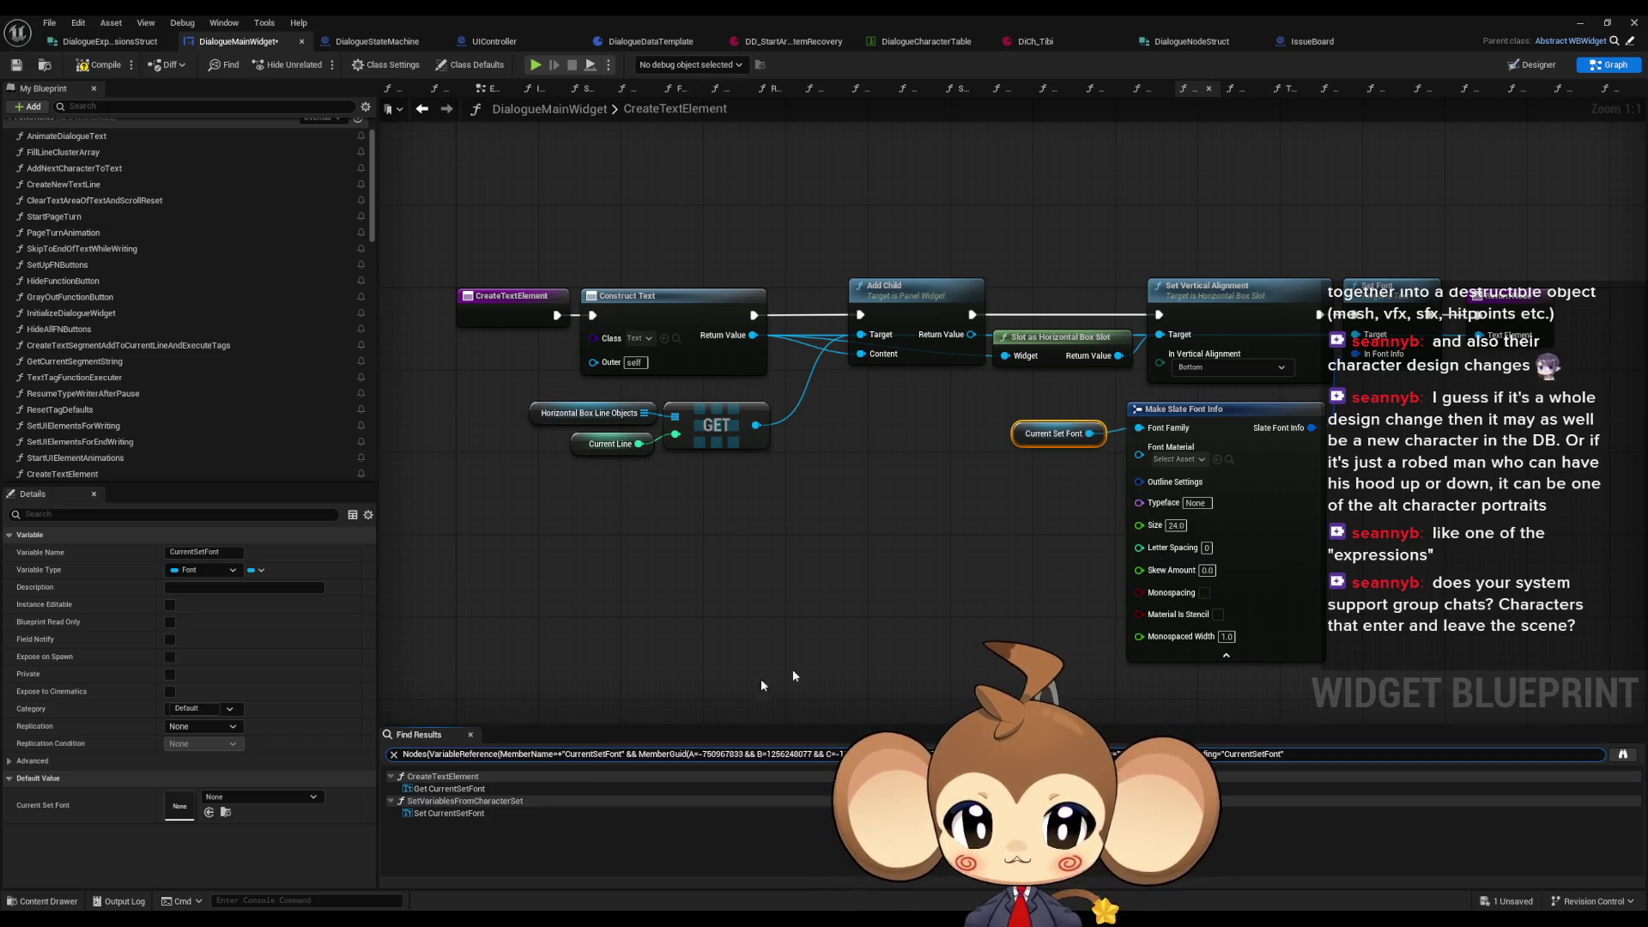
double_click(446, 814)
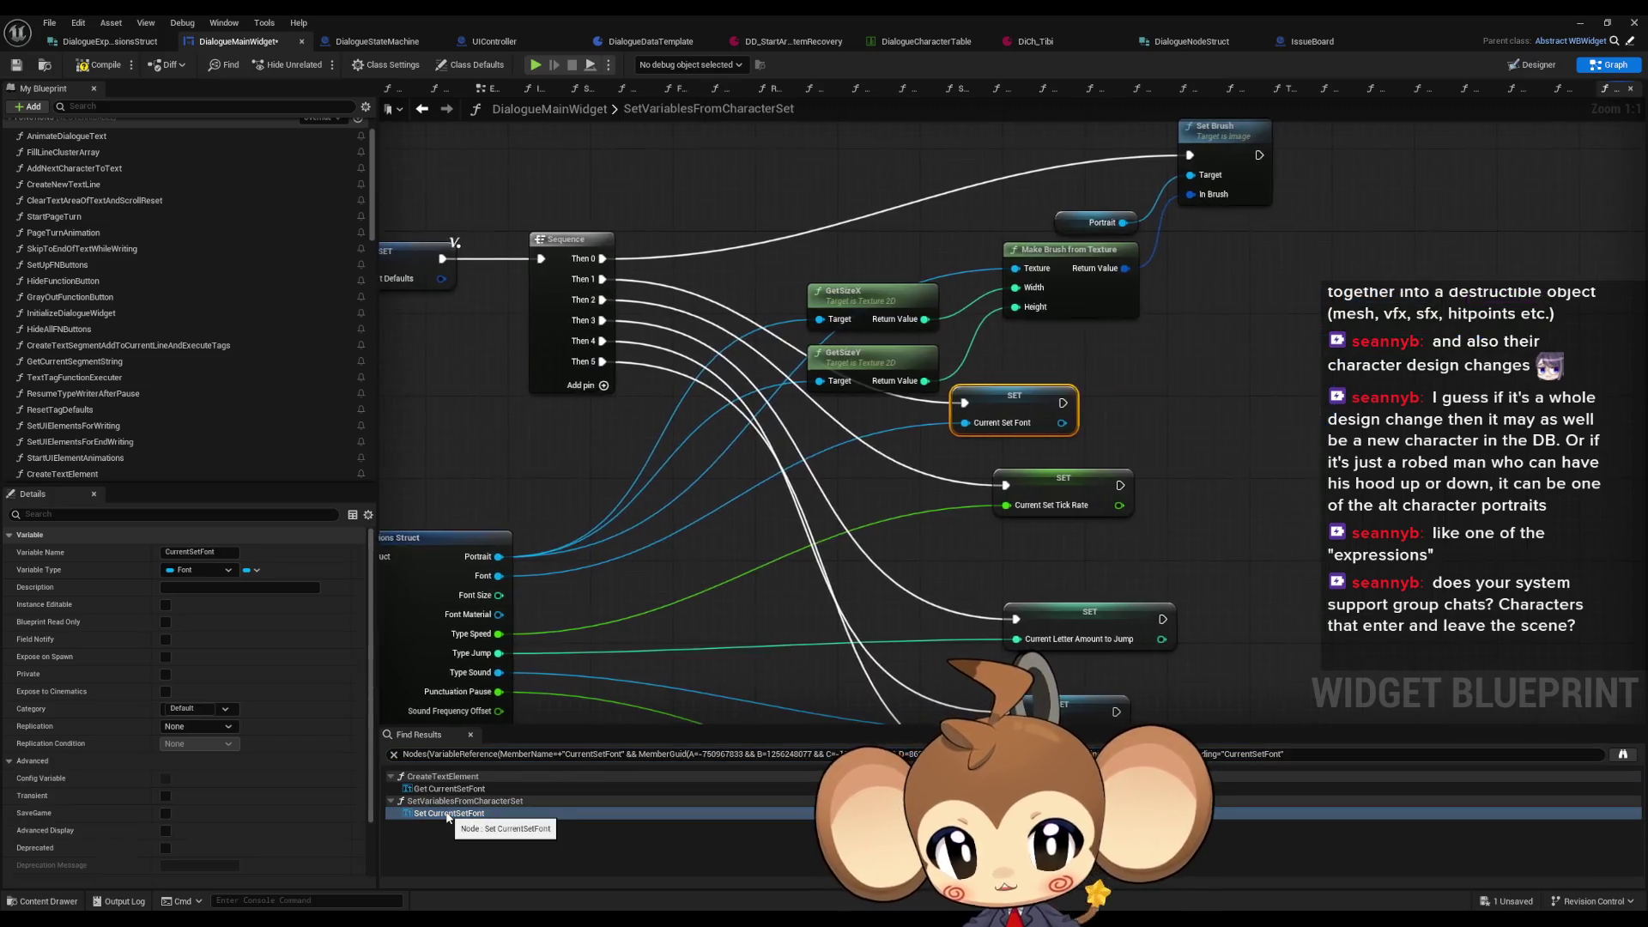
Step: Find where SetVariablesFromCharacterSet is called and jump to its call in AnimateDialogueText
left_click_drag(566, 210, 755, 300)
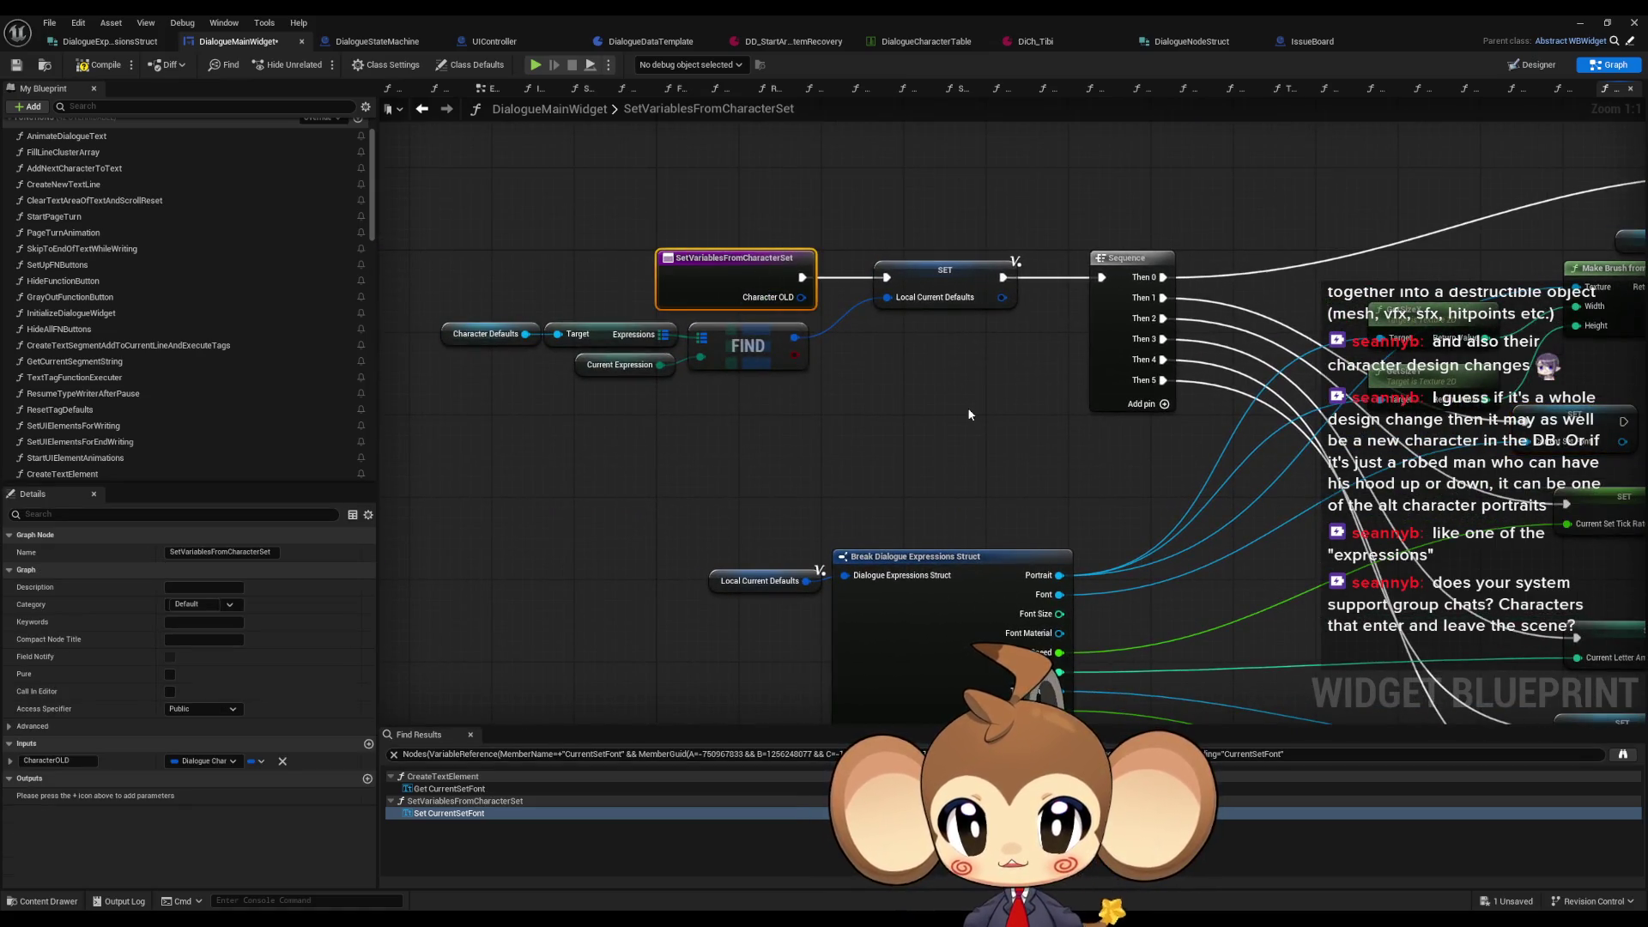
right_click(725, 283)
mouse_move(842, 420)
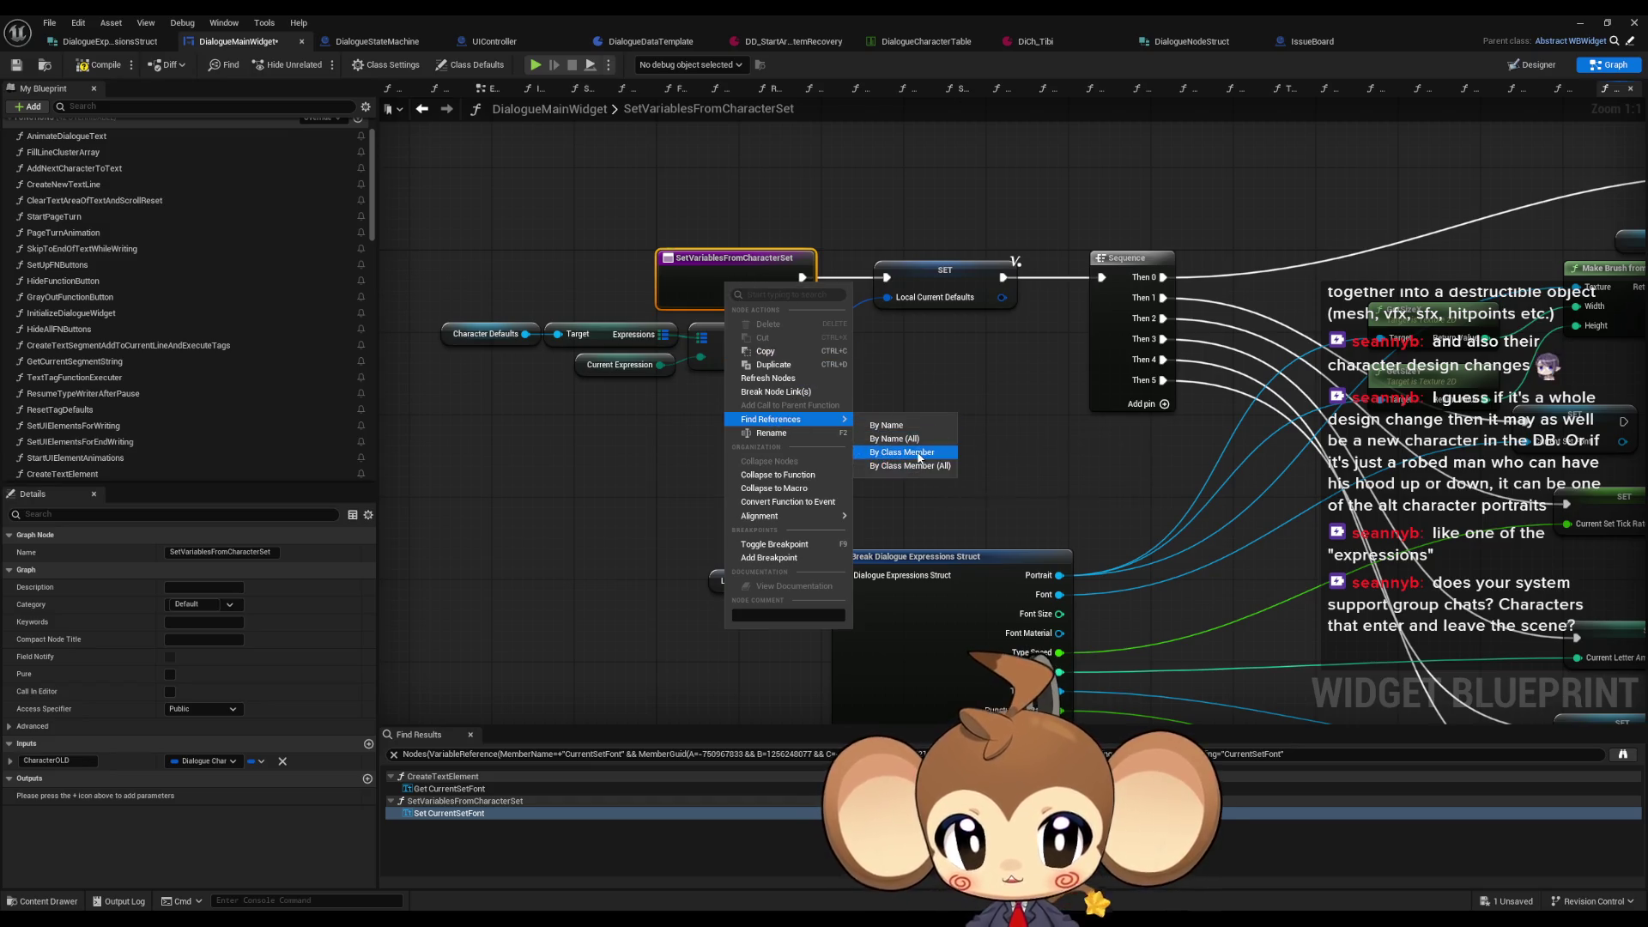
left_click(902, 452)
double_click(431, 789)
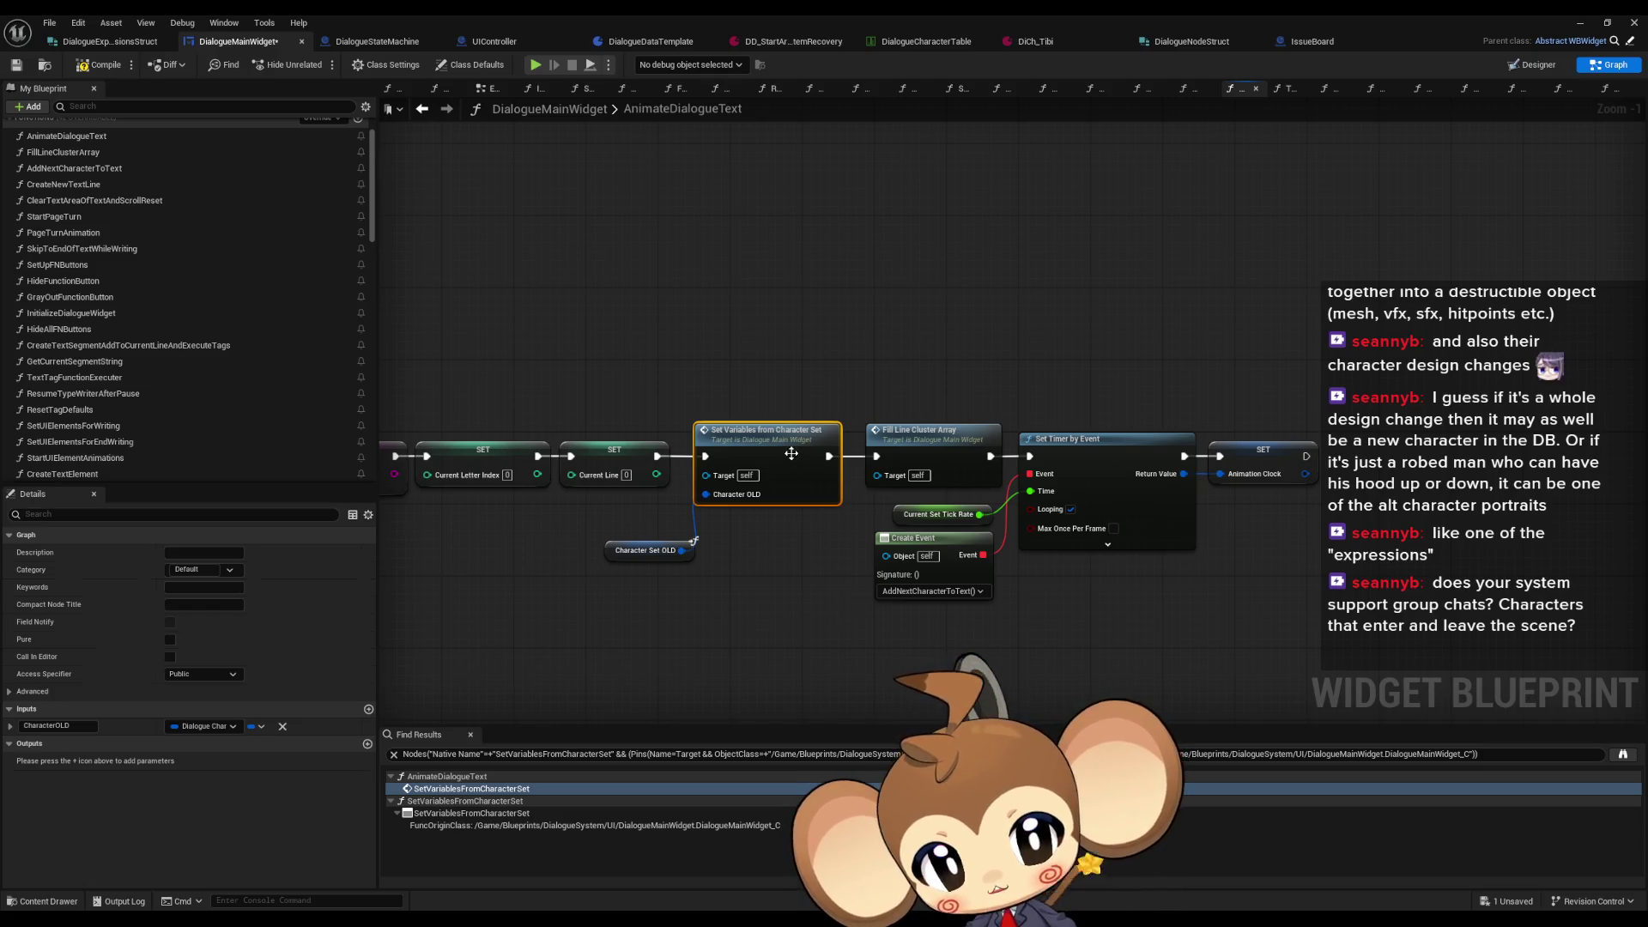
Step: Open the SetVariablesFromCharacterSet graph from its node and select the SET Current Set Font node
double_click(798, 489)
scroll(1093, 443, "down", 3)
scroll(973, 448, "up", 3)
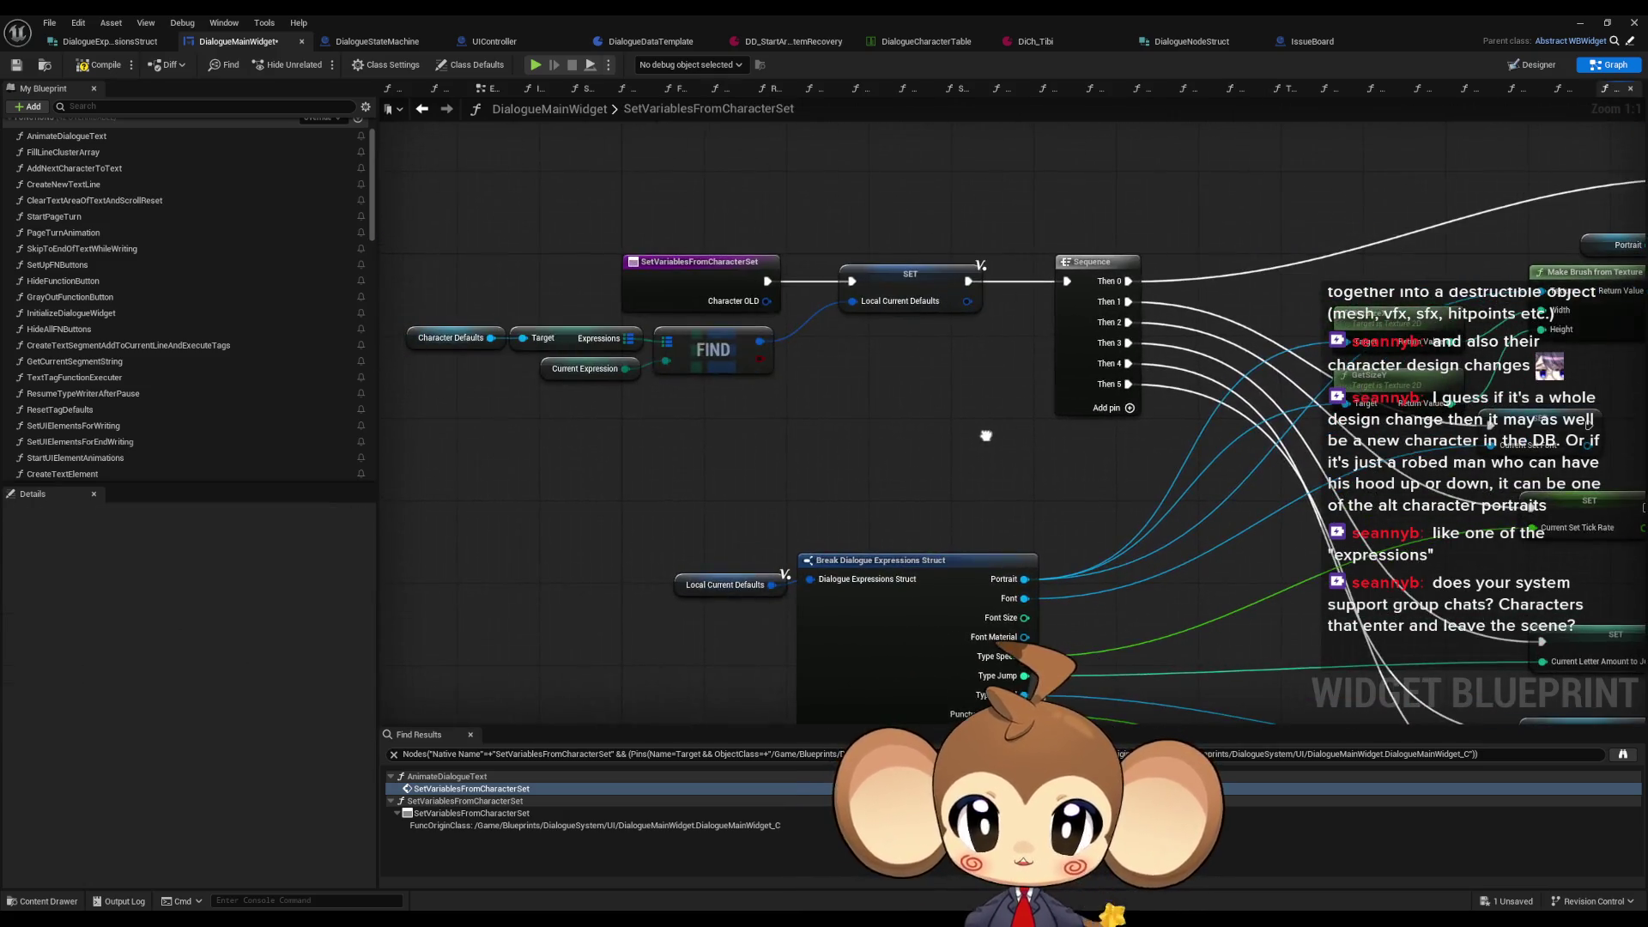
left_click_drag(1389, 371, 1318, 441)
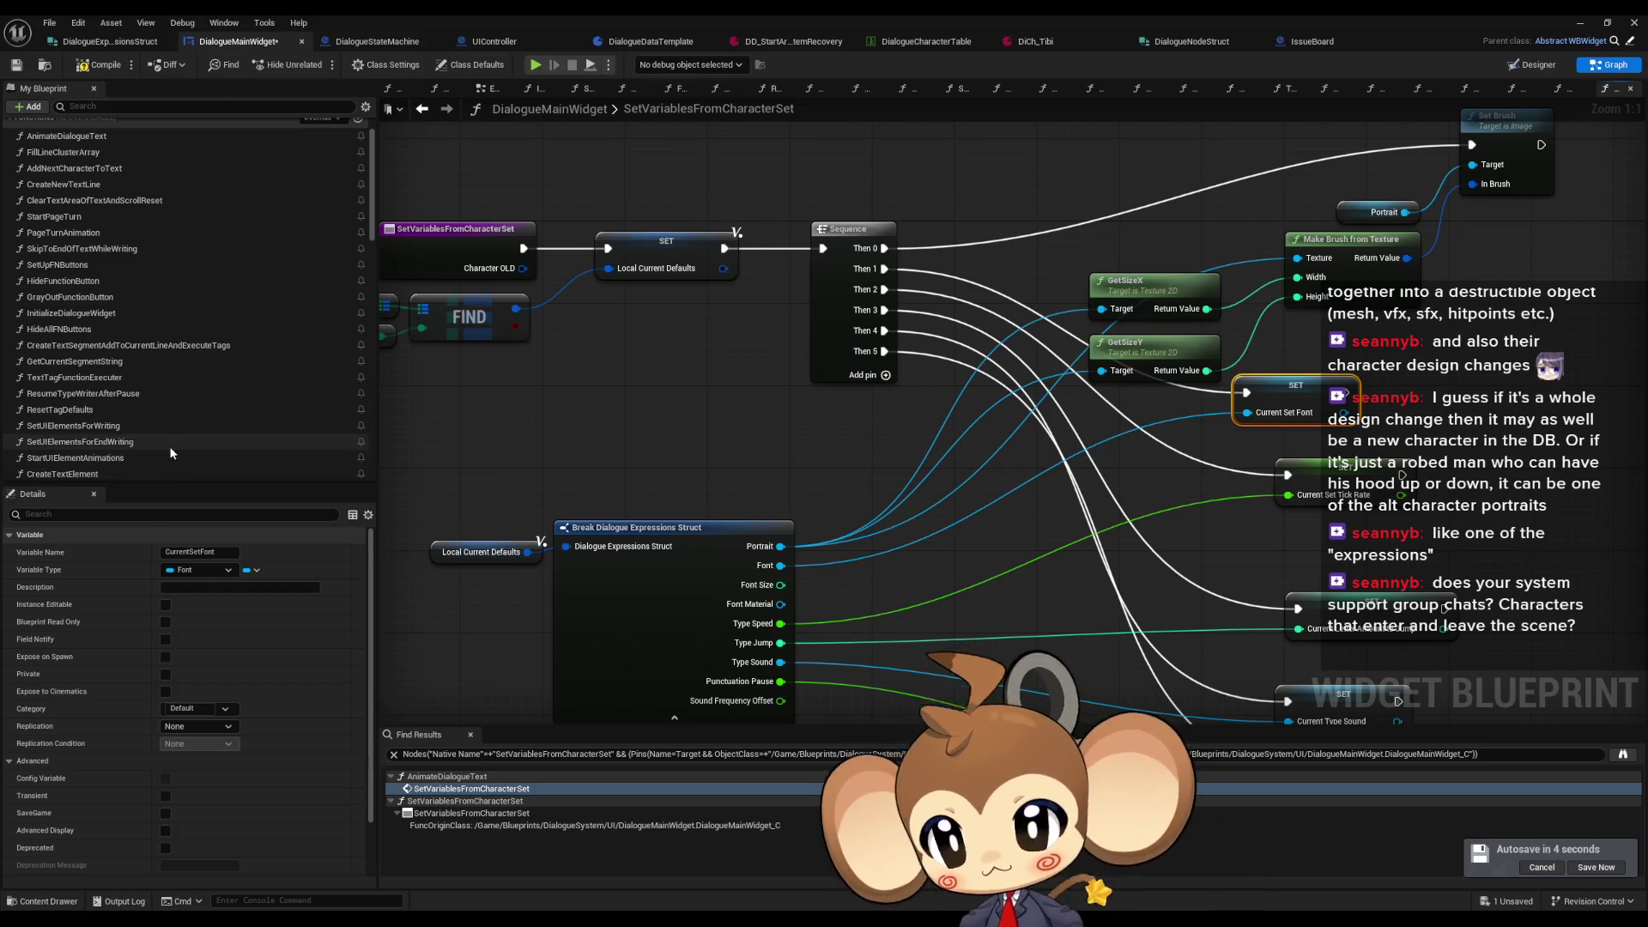
scroll(168, 444, "up", 2)
scroll(111, 327, "down", 3)
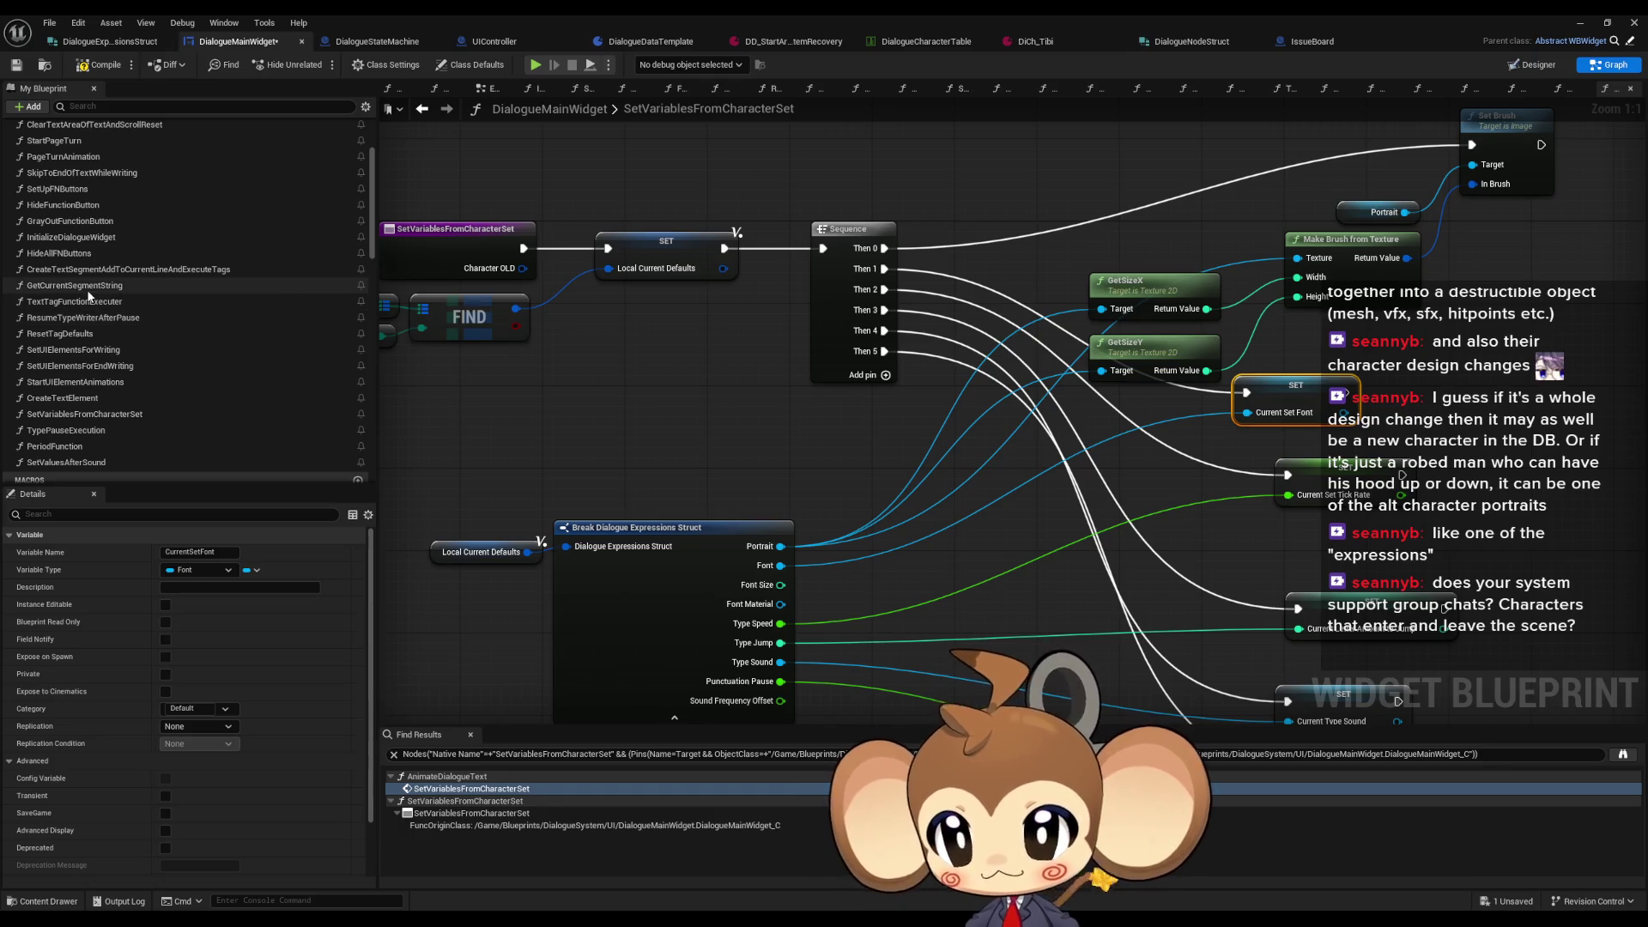
scroll(77, 301, "down", 1)
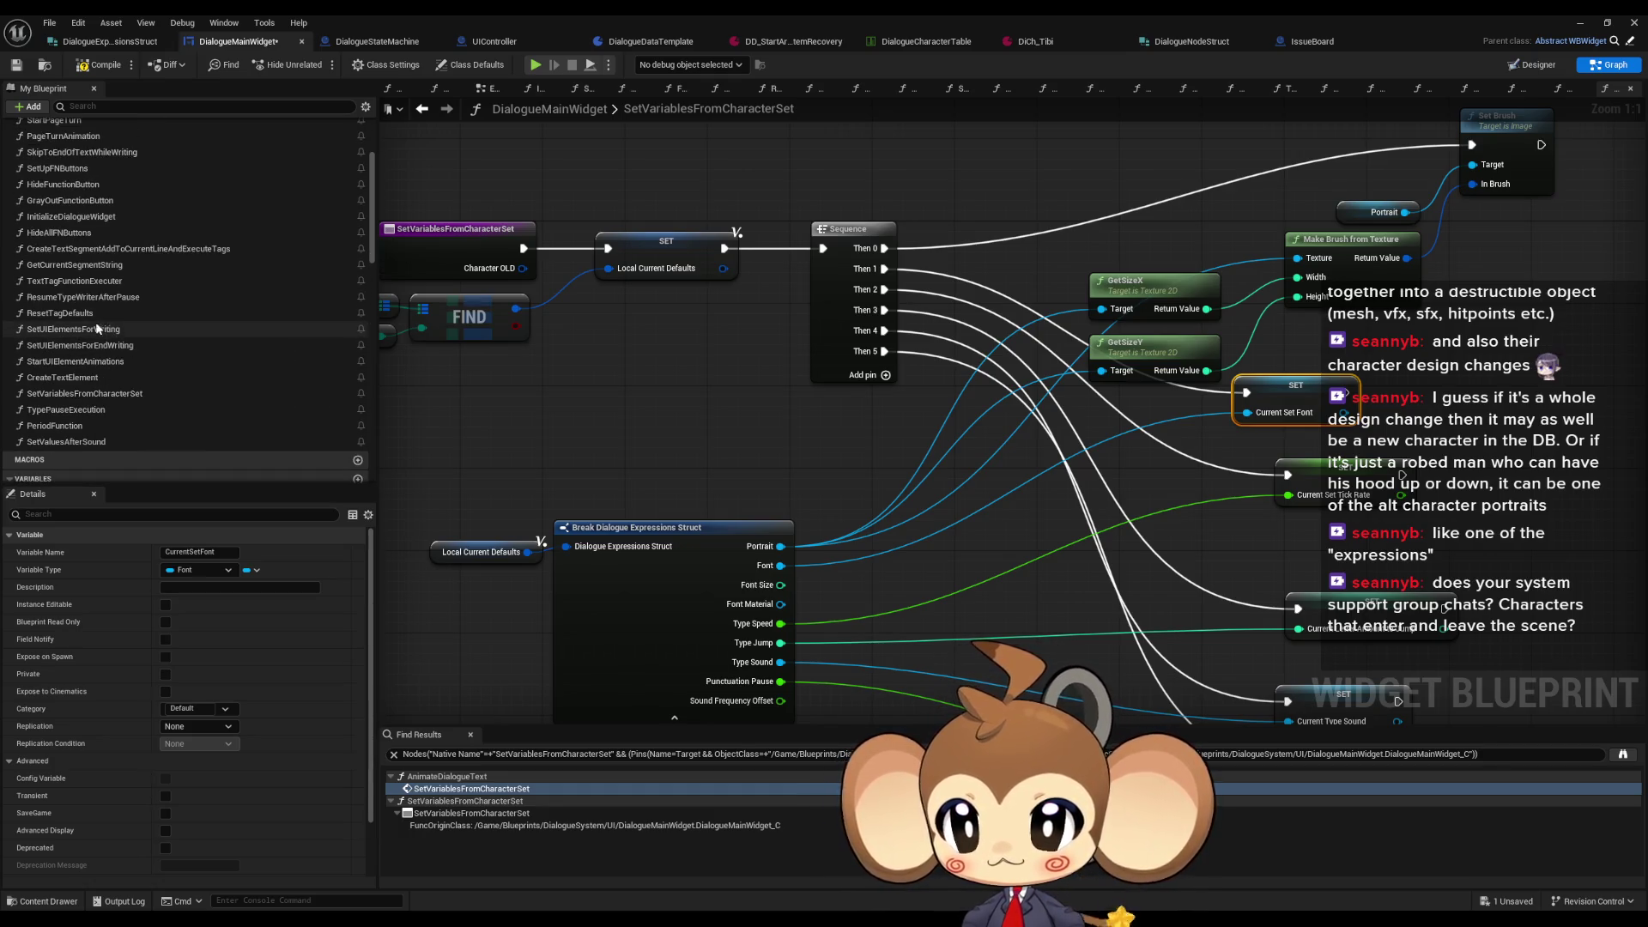
Step: Open TextTagFunctionExecuter and pan across to its Slate Font nodes
double_click(75, 281)
mouse_move(941, 287)
left_mouse_down()
mouse_move(756, 321)
mouse_move(446, 309)
mouse_move(817, 199)
left_mouse_up()
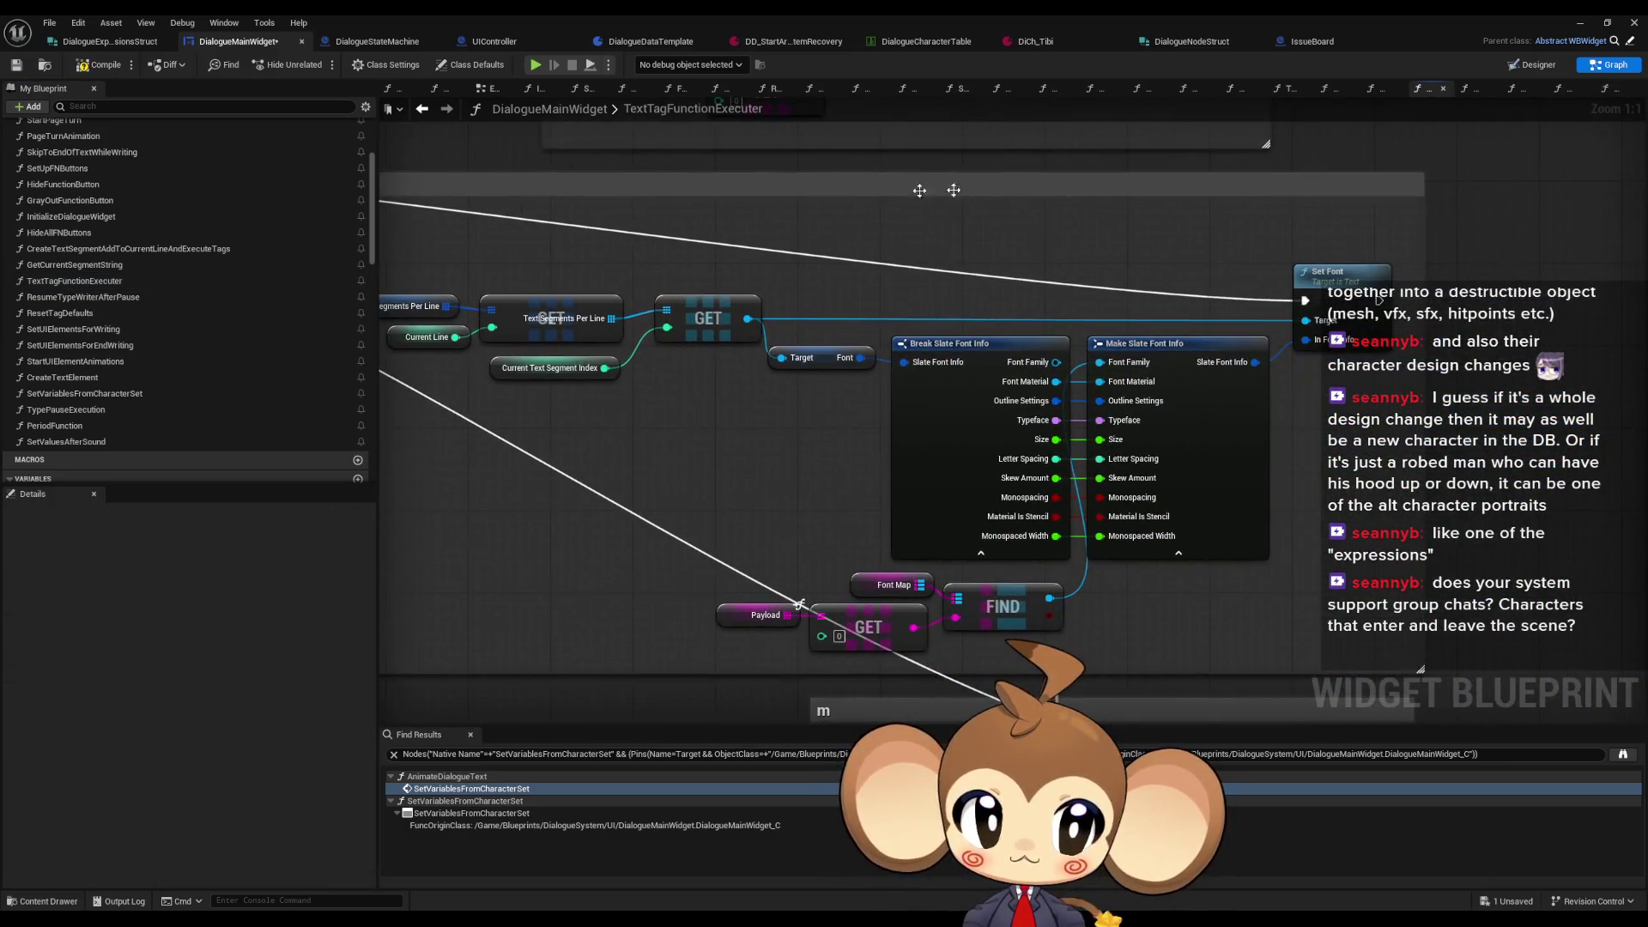
left_click_drag(1377, 298, 1506, 332)
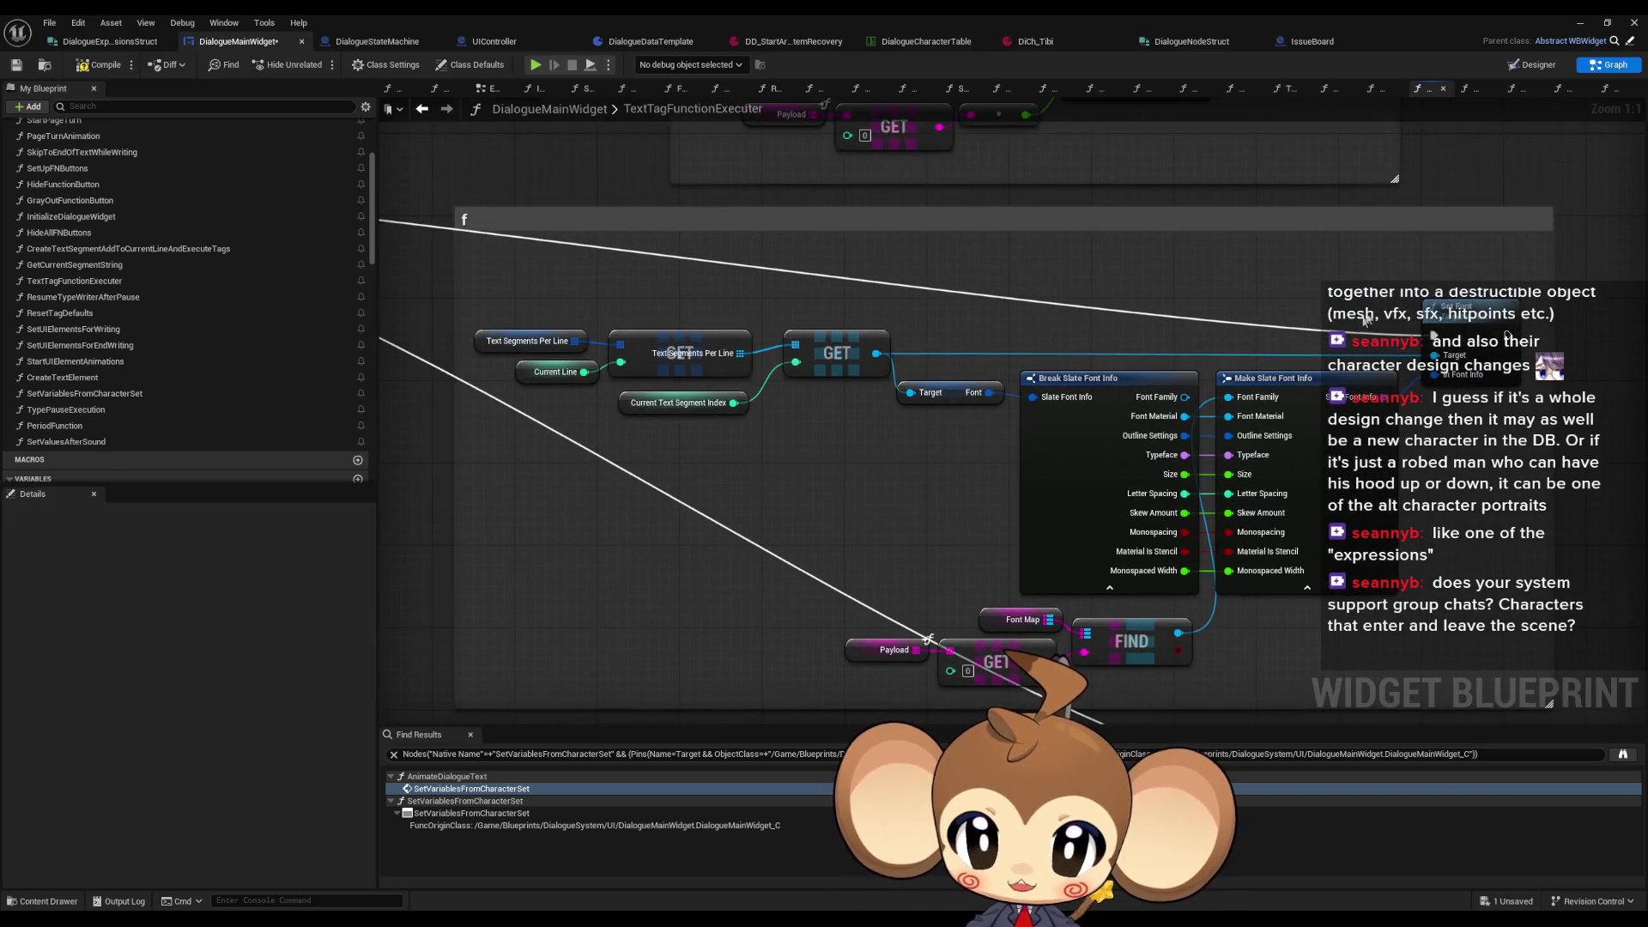
mouse_move(403, 279)
left_mouse_down()
mouse_move(518, 264)
mouse_move(517, 118)
left_mouse_up()
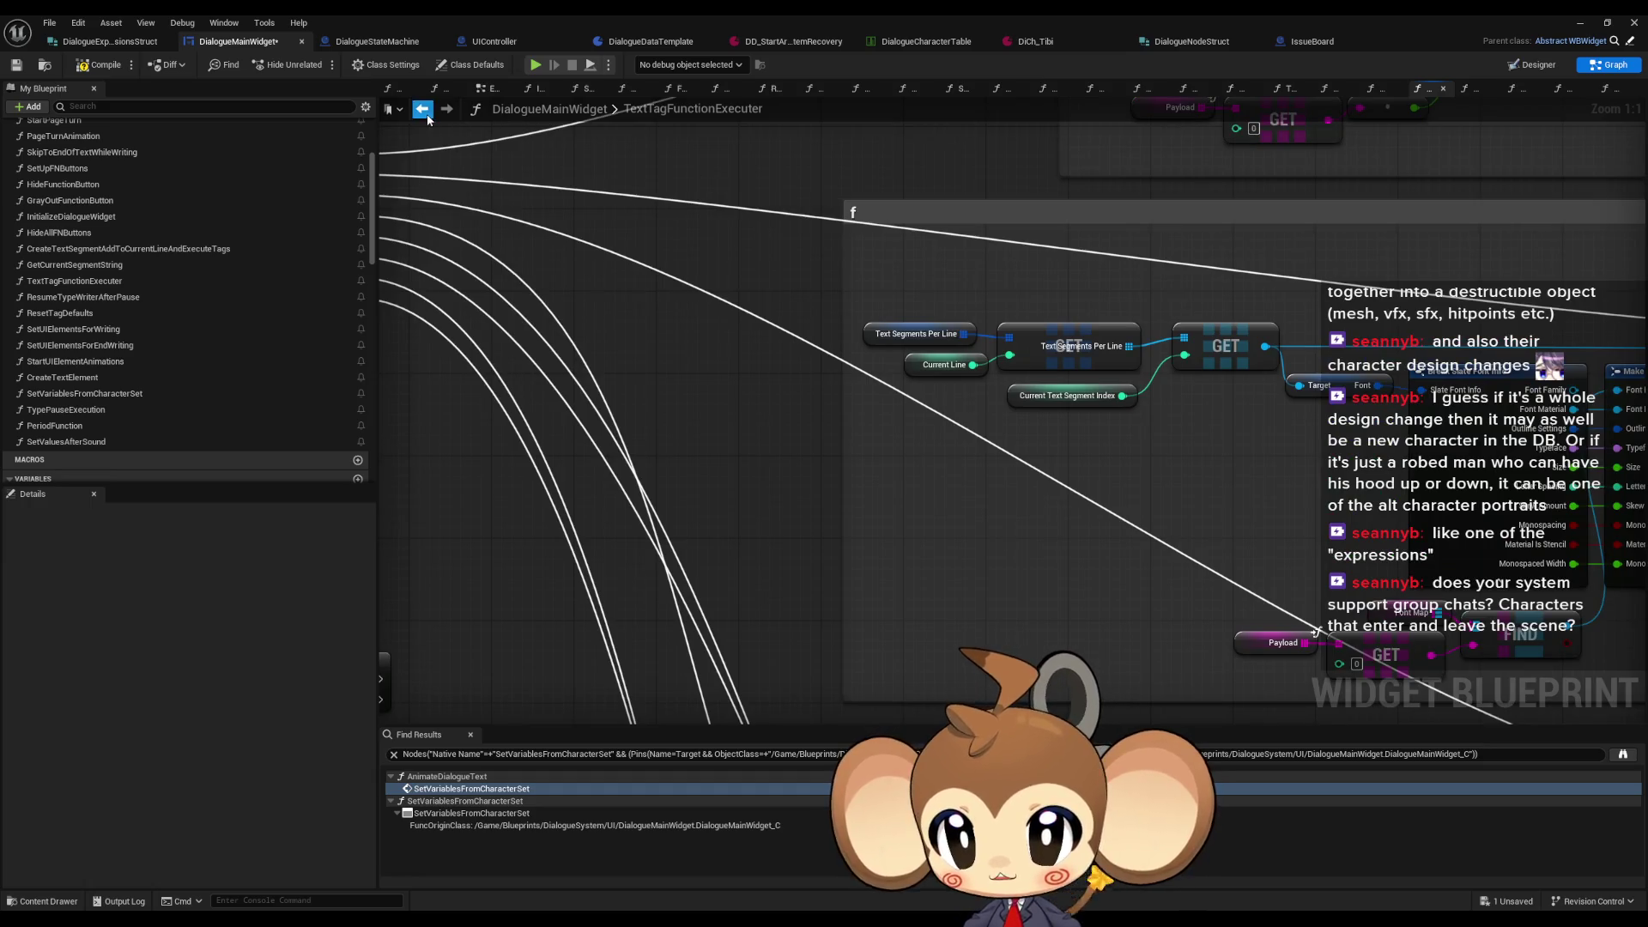
Step: Back in SetVariablesFromCharacterSet, list CurrentSetFont references and select the Character Defaults, FIND and Current Expression nodes
left_click(423, 109)
right_click(1288, 400)
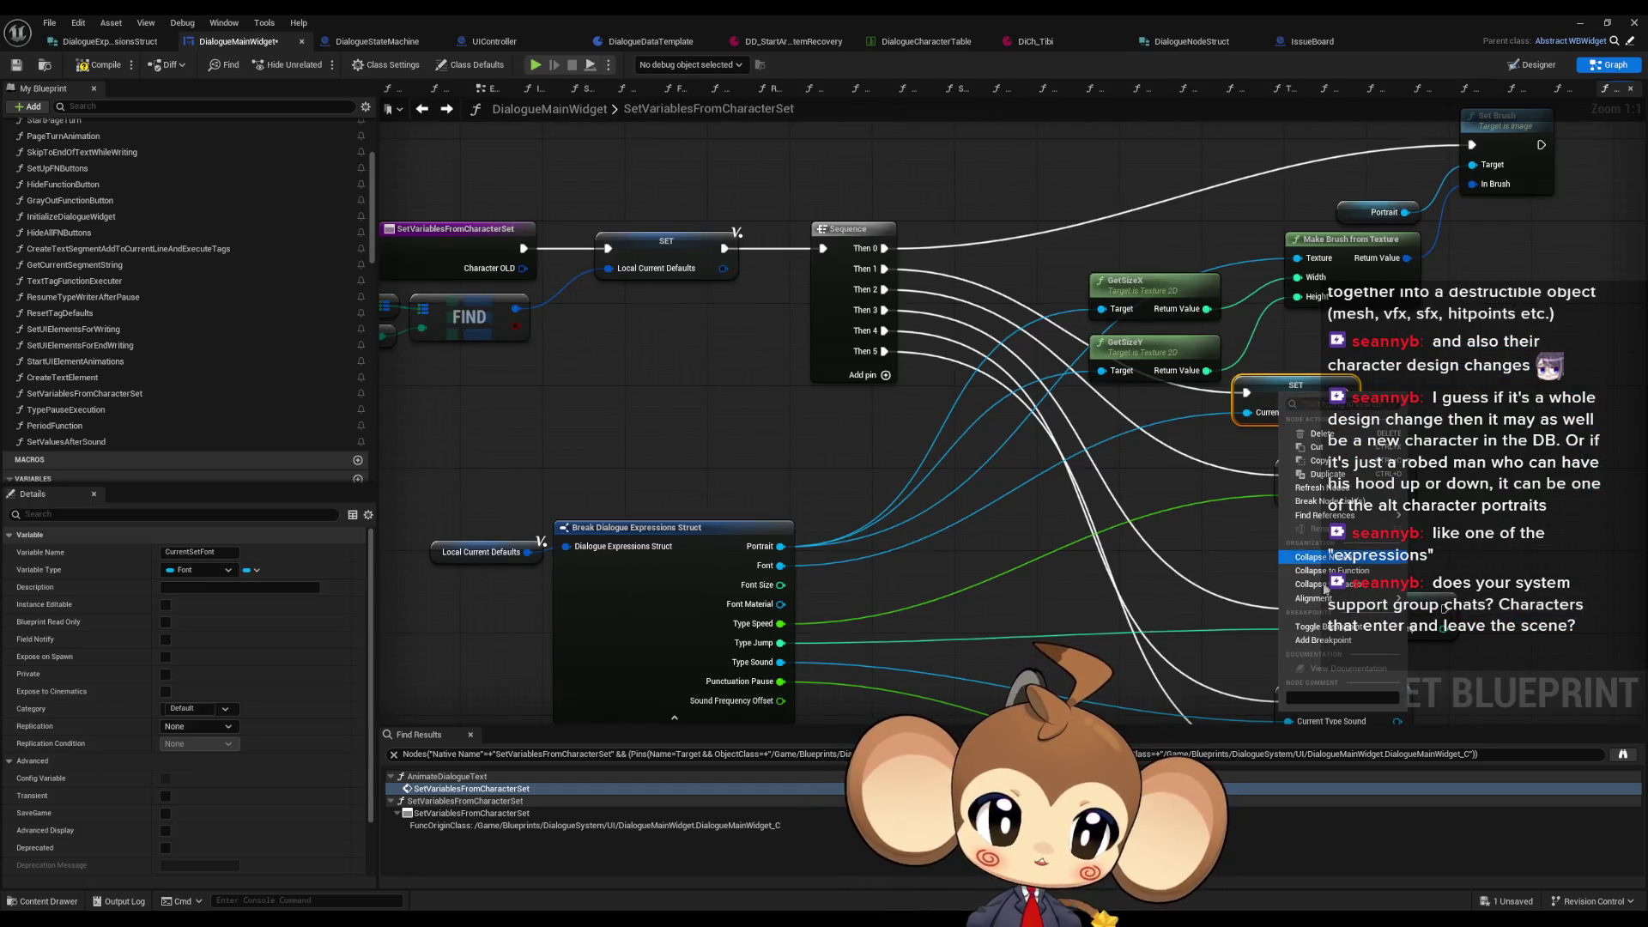
mouse_move(1391, 515)
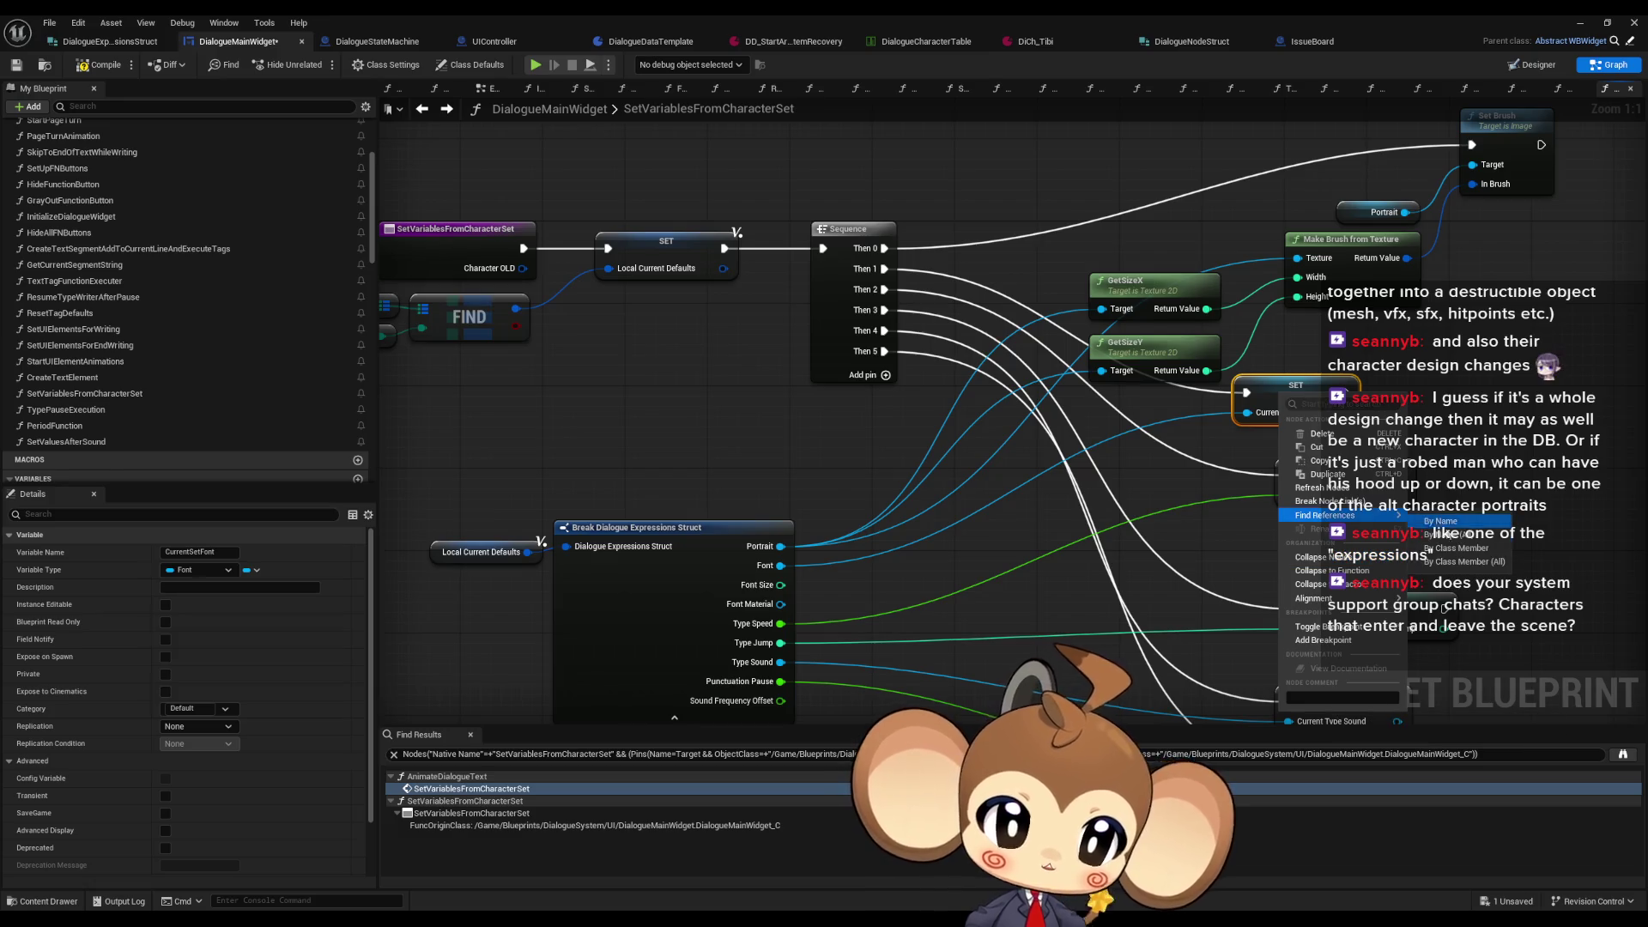
left_click(1456, 548)
mouse_move(581, 767)
left_mouse_down()
mouse_move(667, 750)
mouse_move(708, 702)
left_mouse_up()
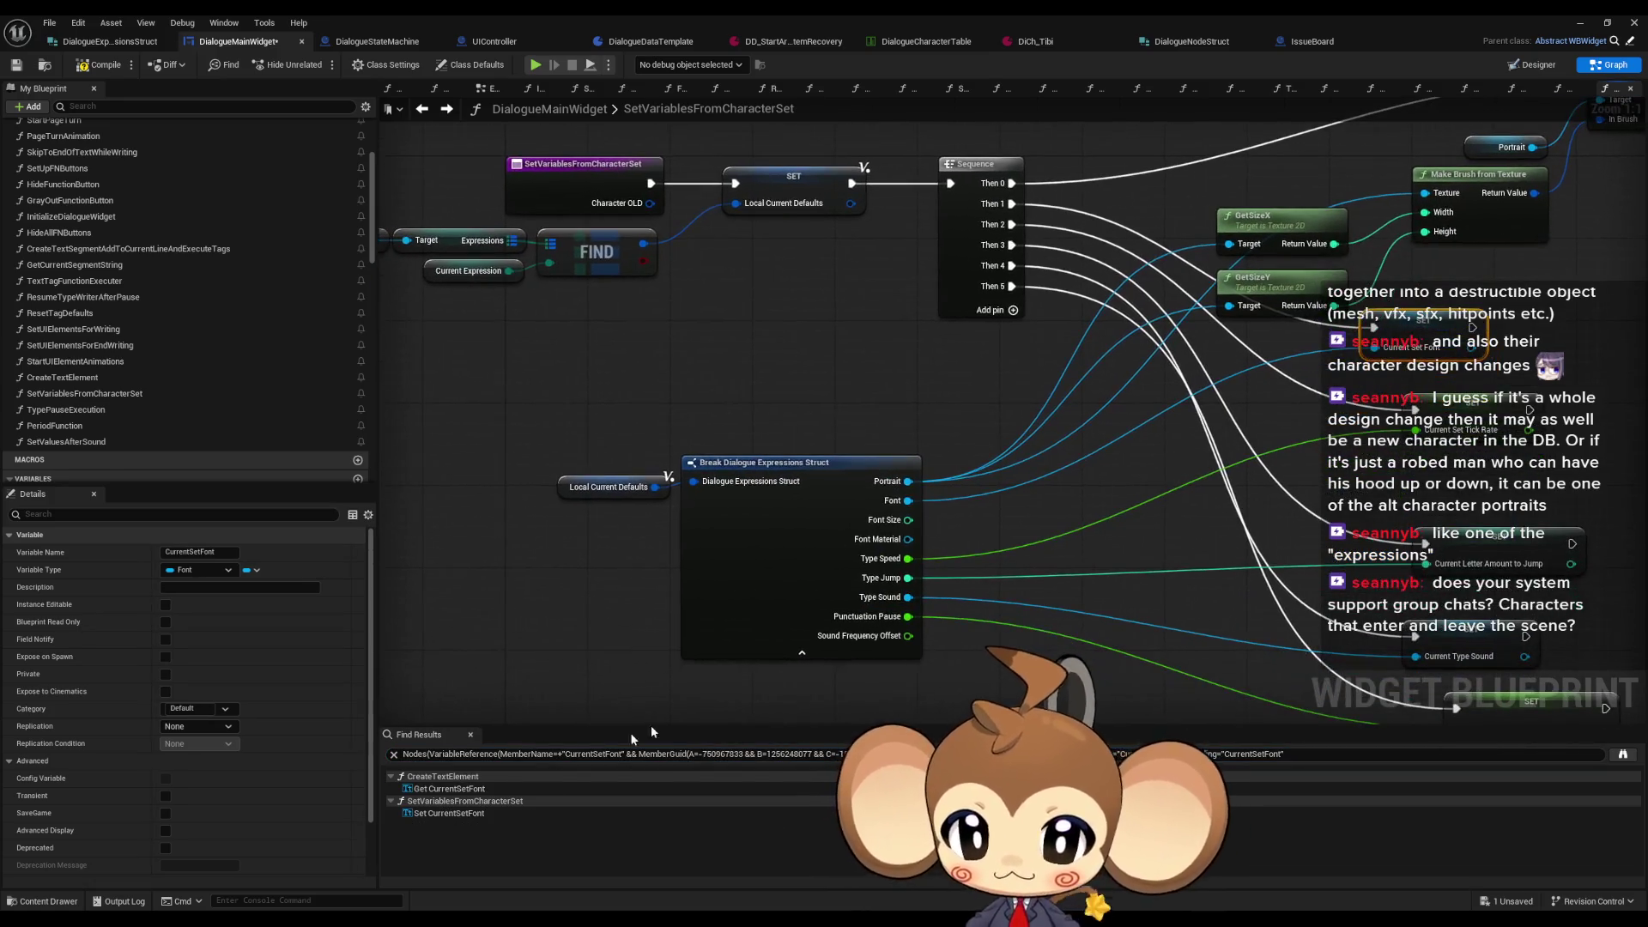
mouse_move(619, 478)
left_mouse_down()
mouse_move(756, 512)
mouse_move(772, 495)
left_mouse_up()
left_click_drag(436, 301, 794, 362)
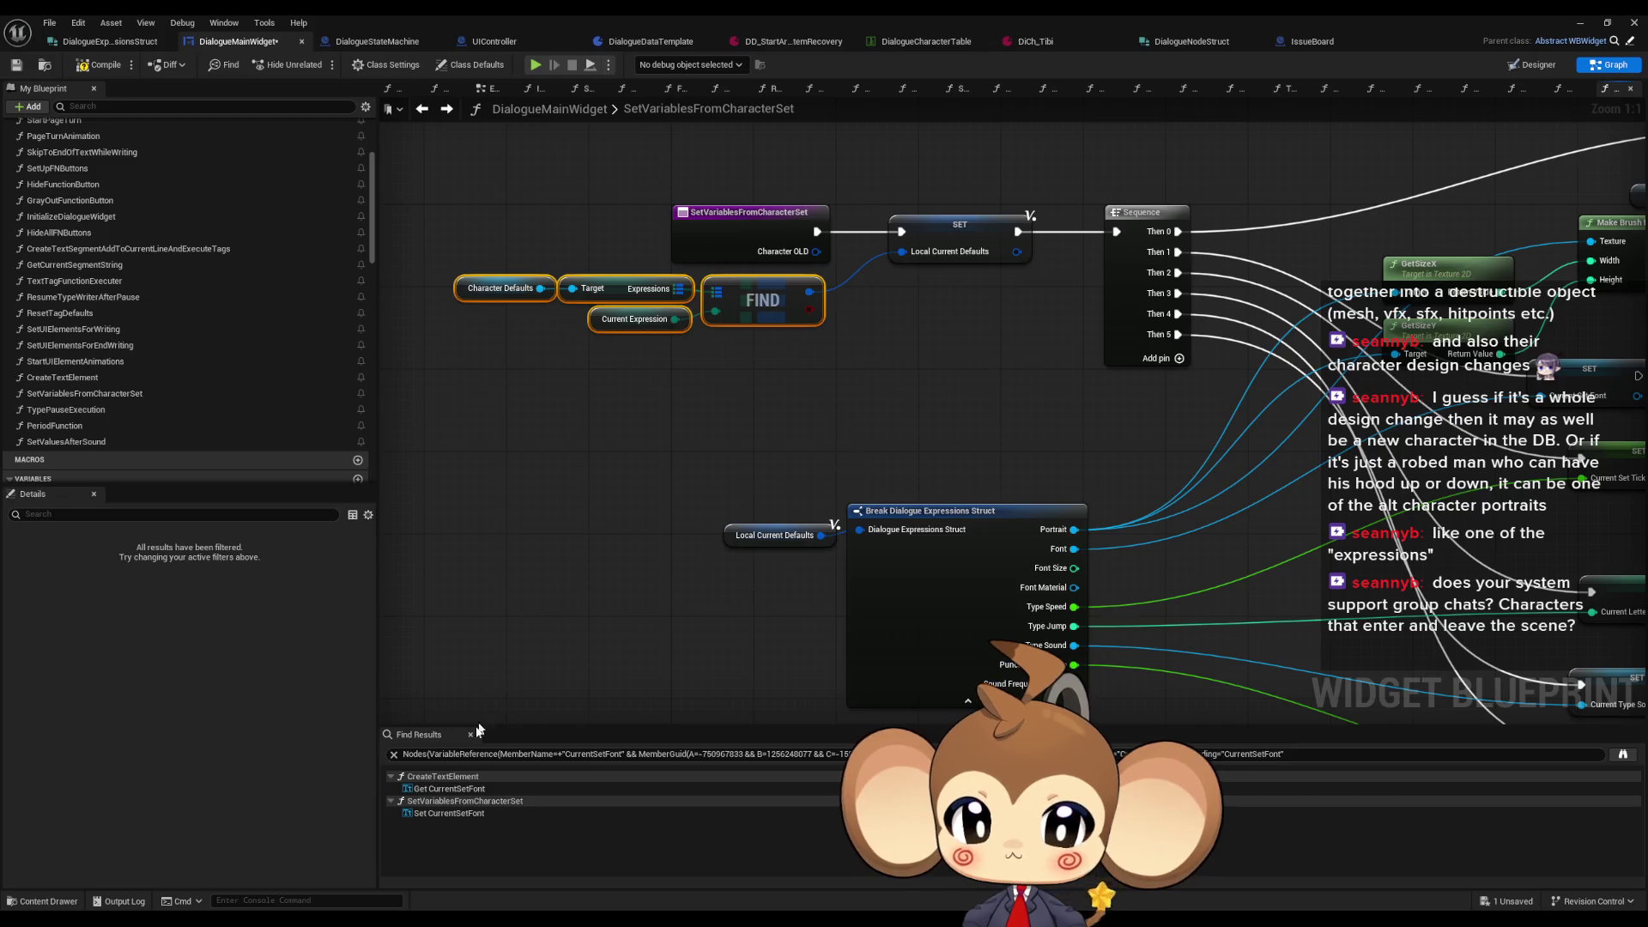
Step: Jump to the CurrentSetFont read in CreateTextElement and paste the copied FIND lookup nodes there
left_click(446, 813)
double_click(453, 789)
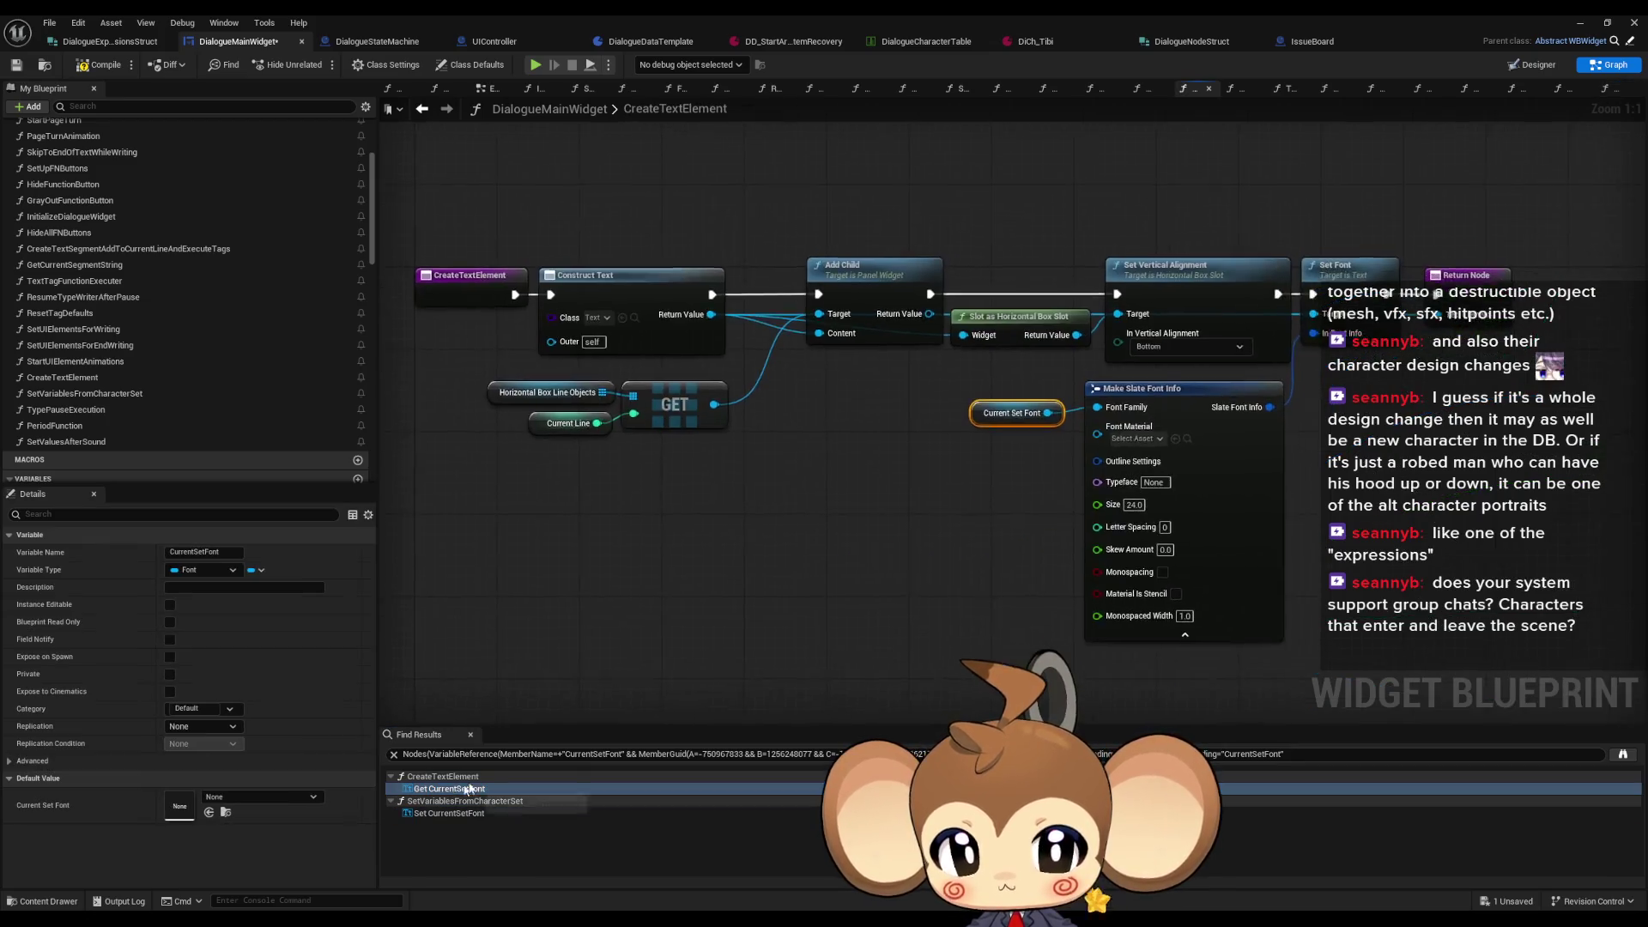
left_click(696, 505)
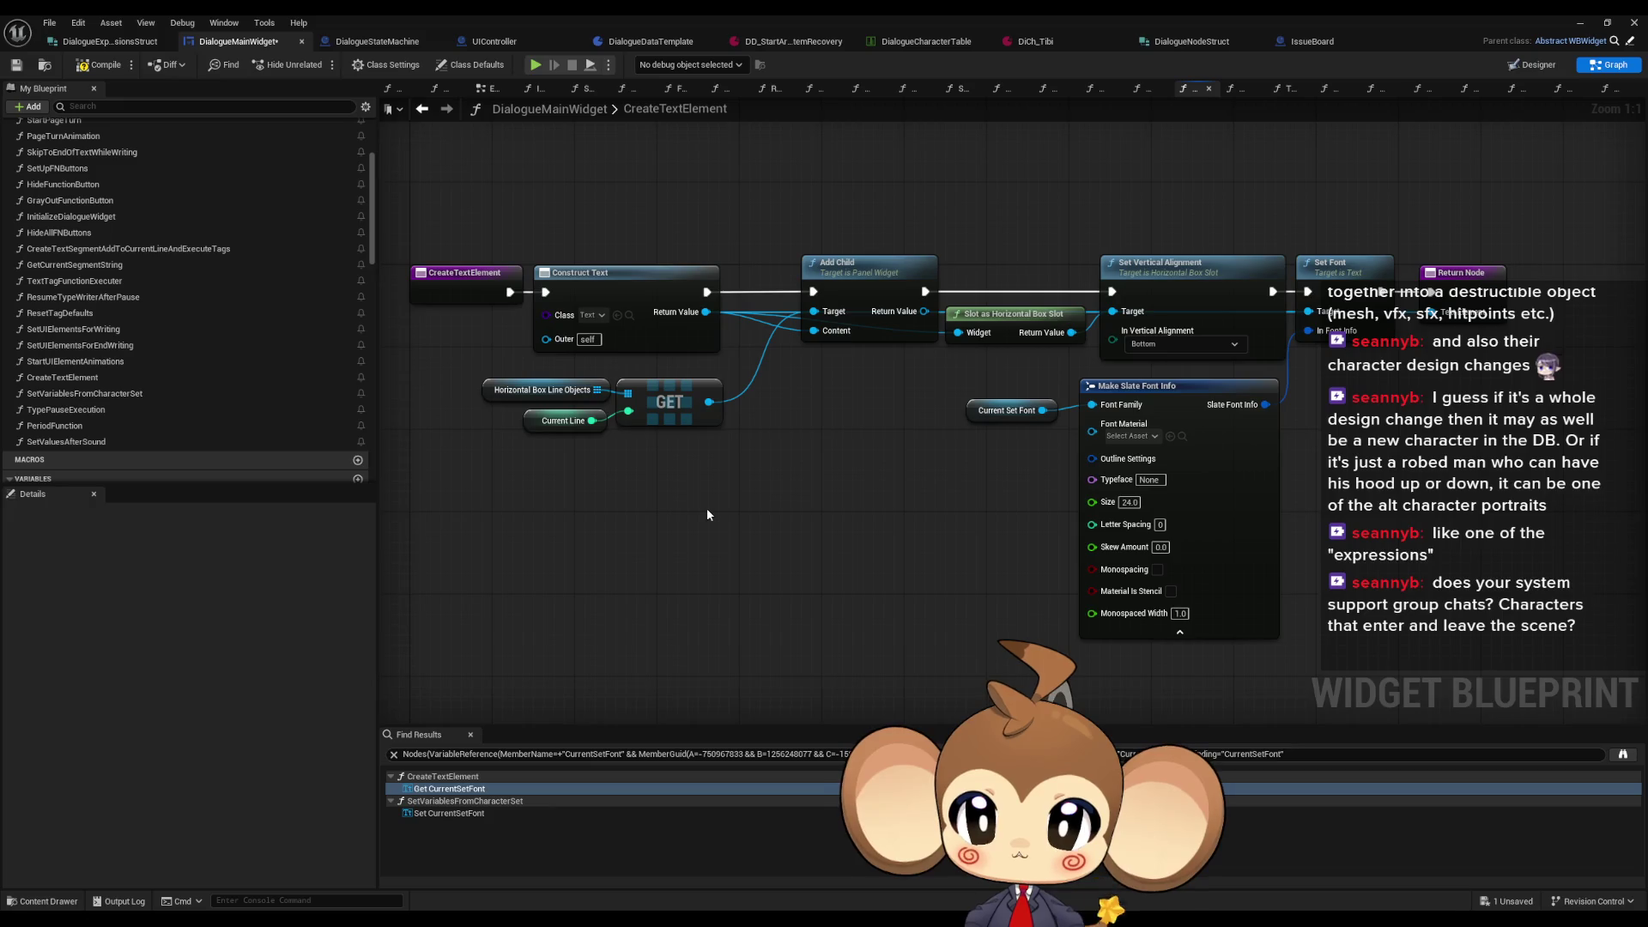
key("ctrl+v")
Step: Add a Break Dialogue Expressions Struct from FIND, hiding every pin except Font
left_click_drag(941, 517, 1045, 465)
key("Escape")
mouse_move(951, 518)
left_mouse_down()
mouse_move(651, 538)
mouse_move(787, 541)
mouse_move(761, 538)
mouse_move(1052, 446)
mouse_move(1092, 404)
left_mouse_up()
left_click(795, 605)
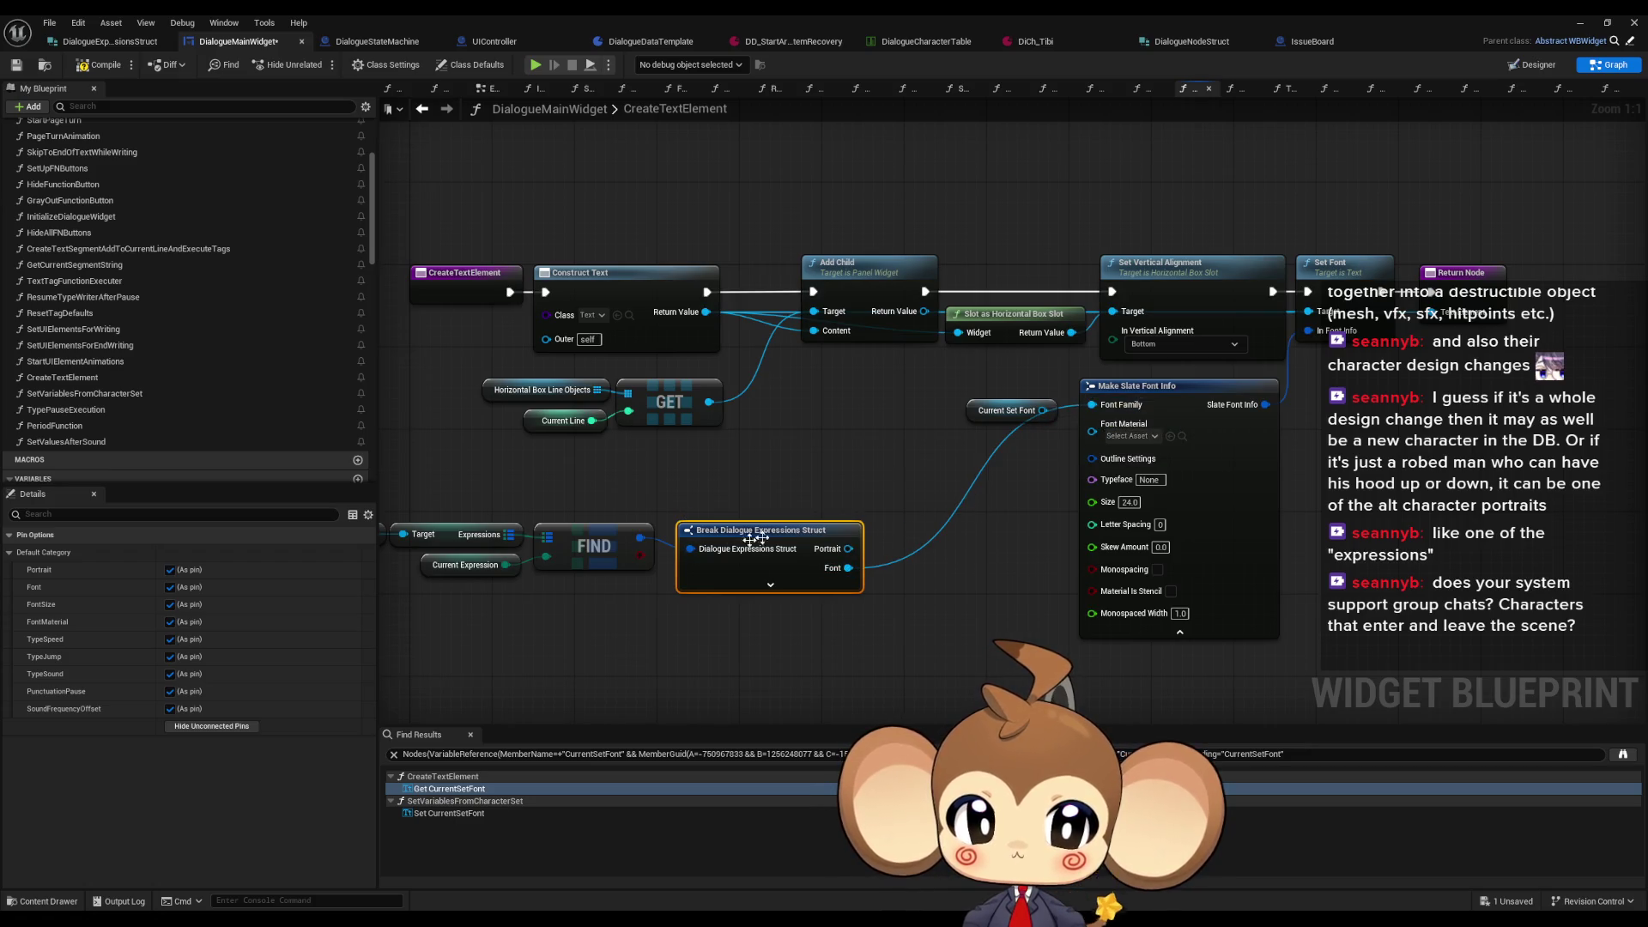
left_click(249, 727)
left_click_drag(763, 534, 752, 524)
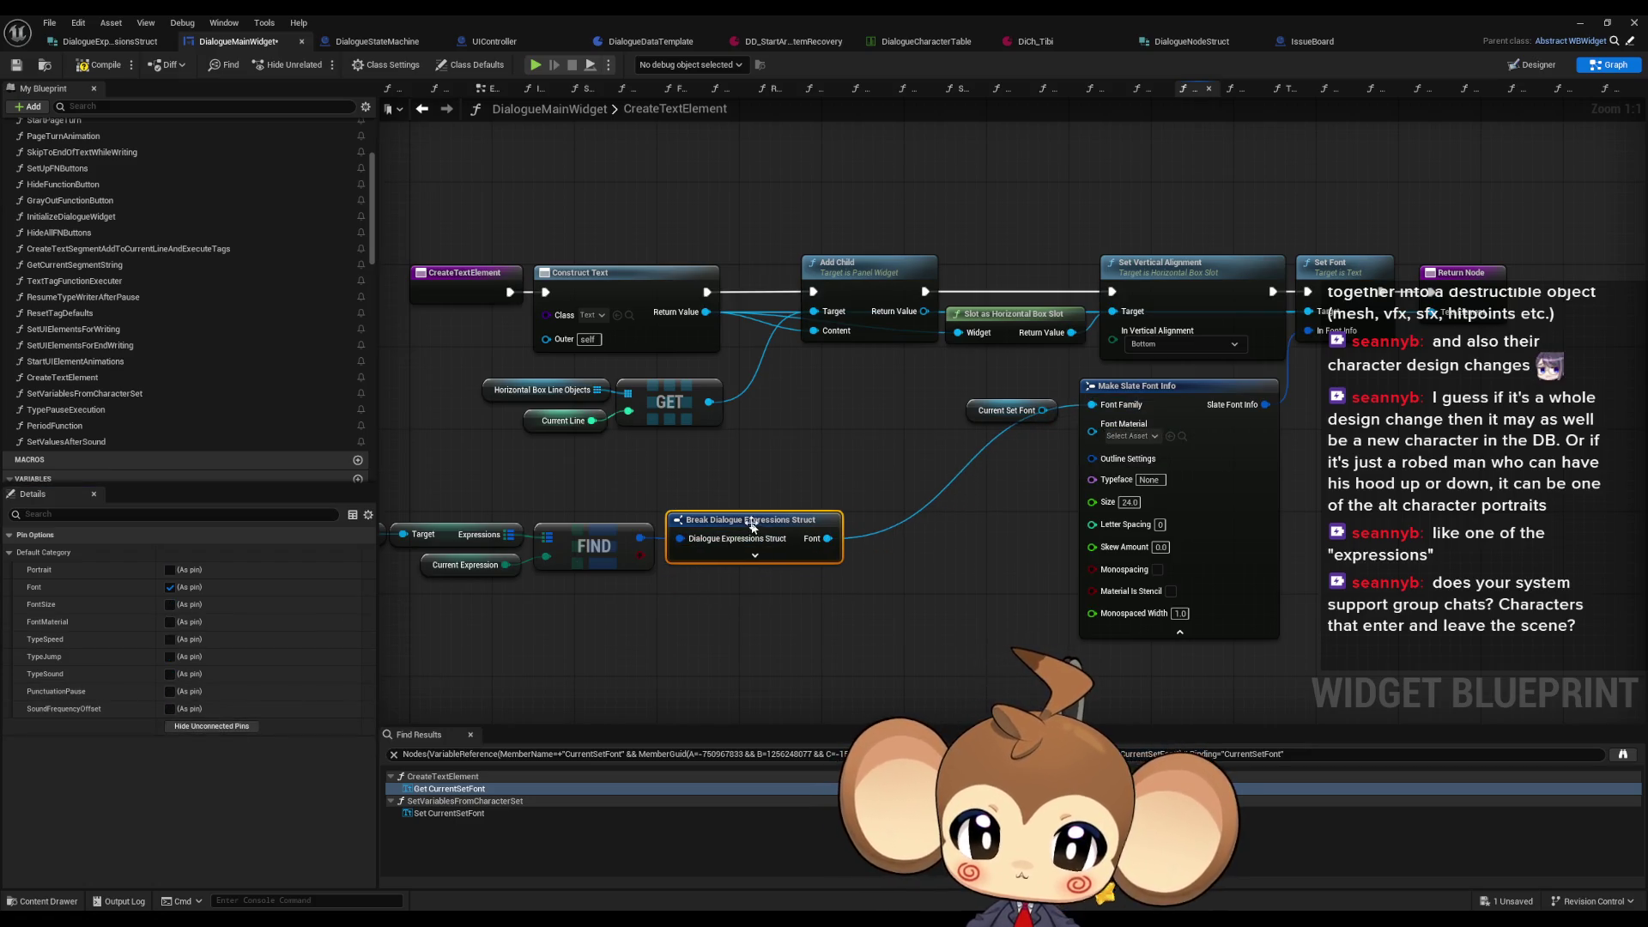
Step: Select the CurrentSetFont variable and start deleting it, but cancel the warning
left_click(968, 410)
scroll(182, 354, "down", 5)
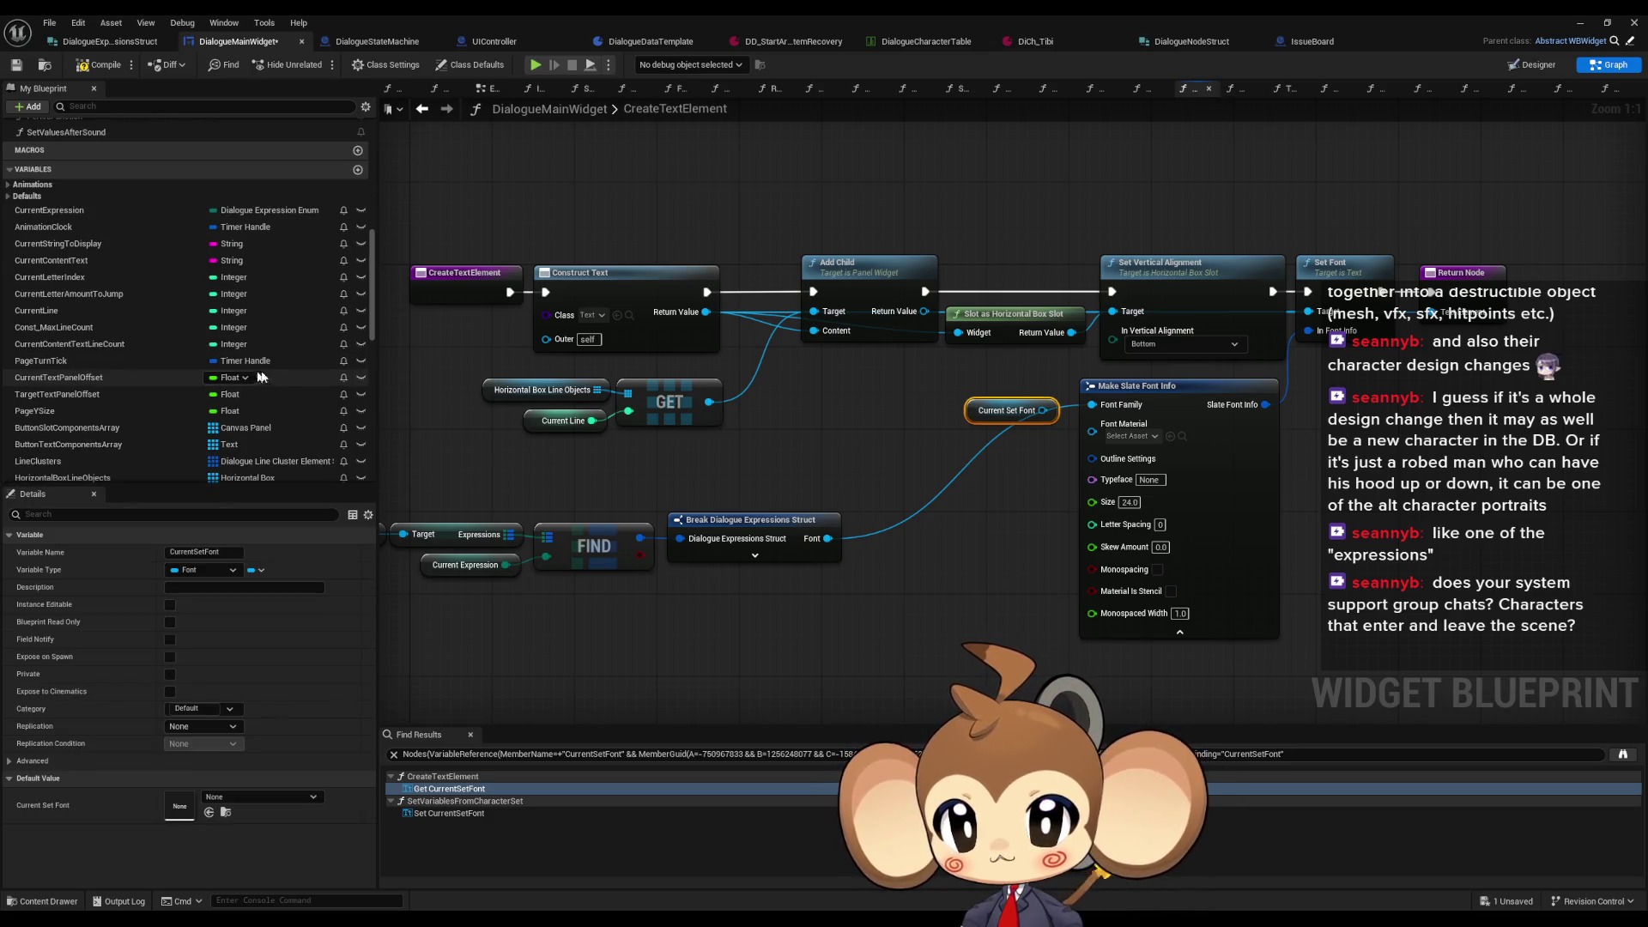
scroll(277, 375, "down", 5)
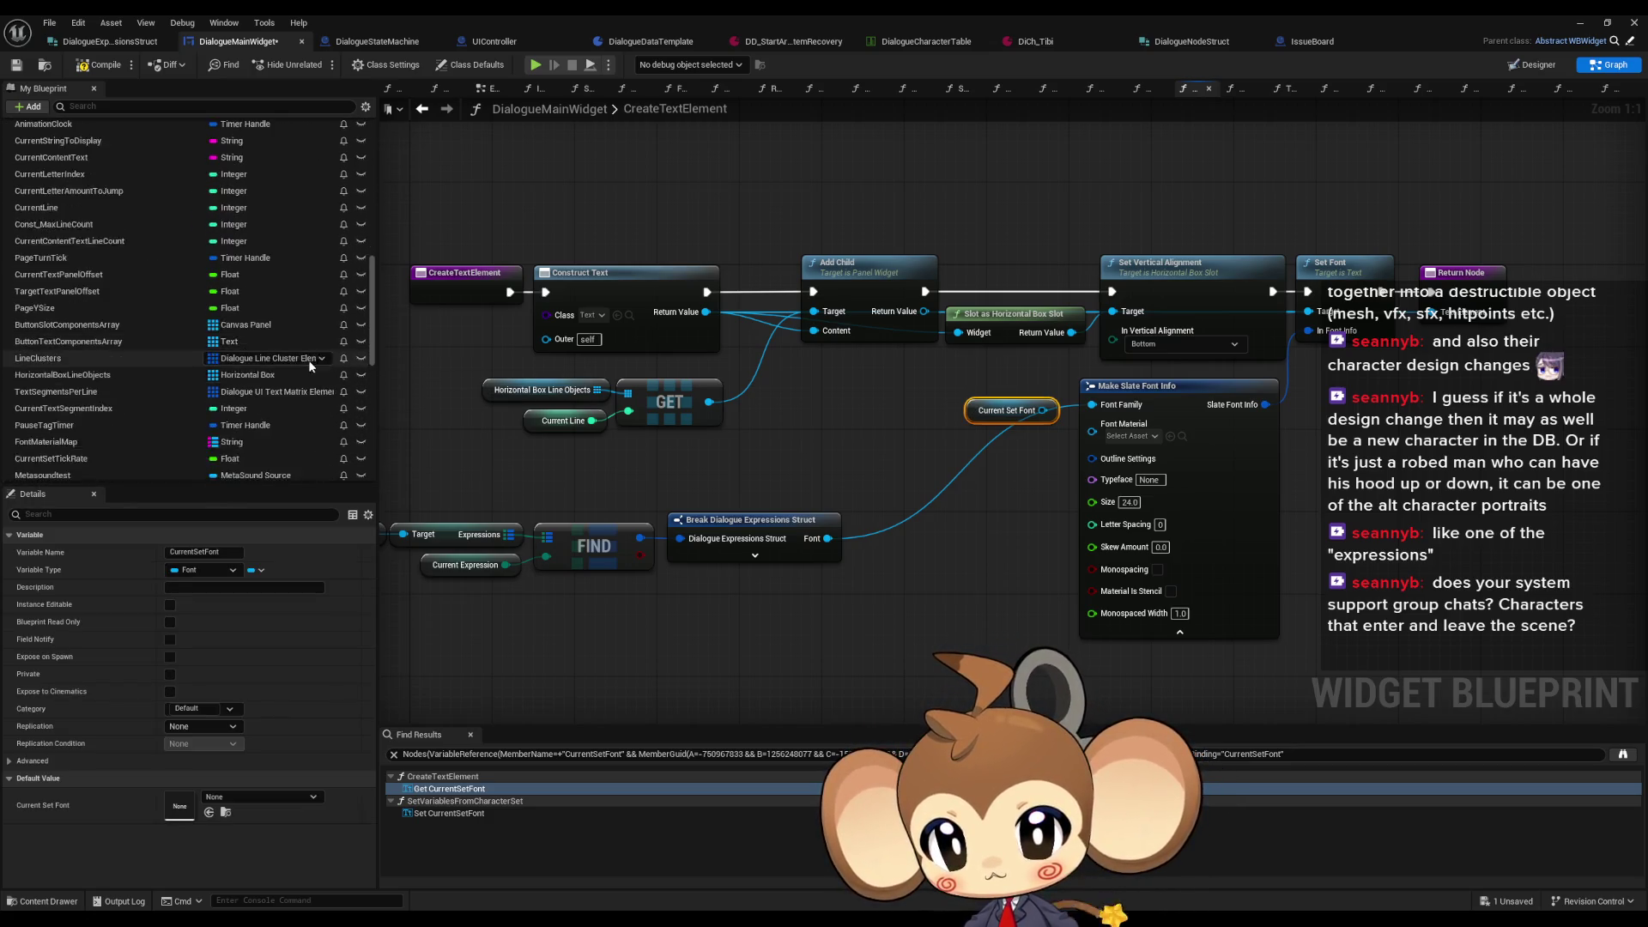
scroll(311, 368, "down", 1)
left_click(309, 402)
key("Delete")
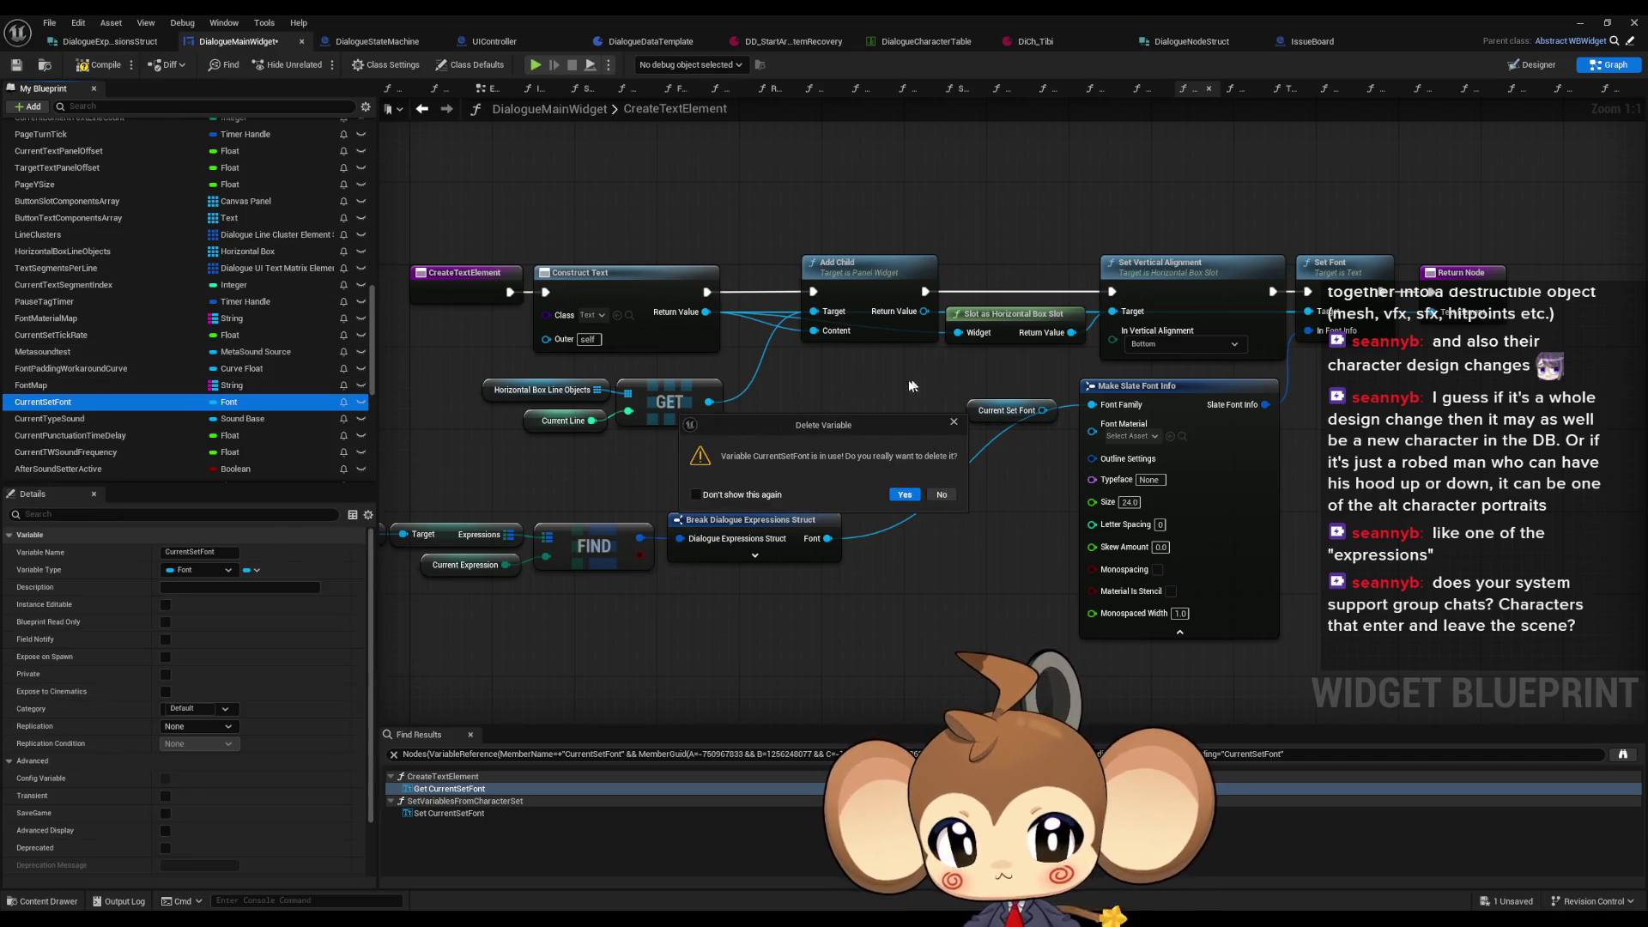
left_click(942, 495)
Step: Check the CurrentSetFont setter, then delete the variable and confirm removing it
left_click(429, 813)
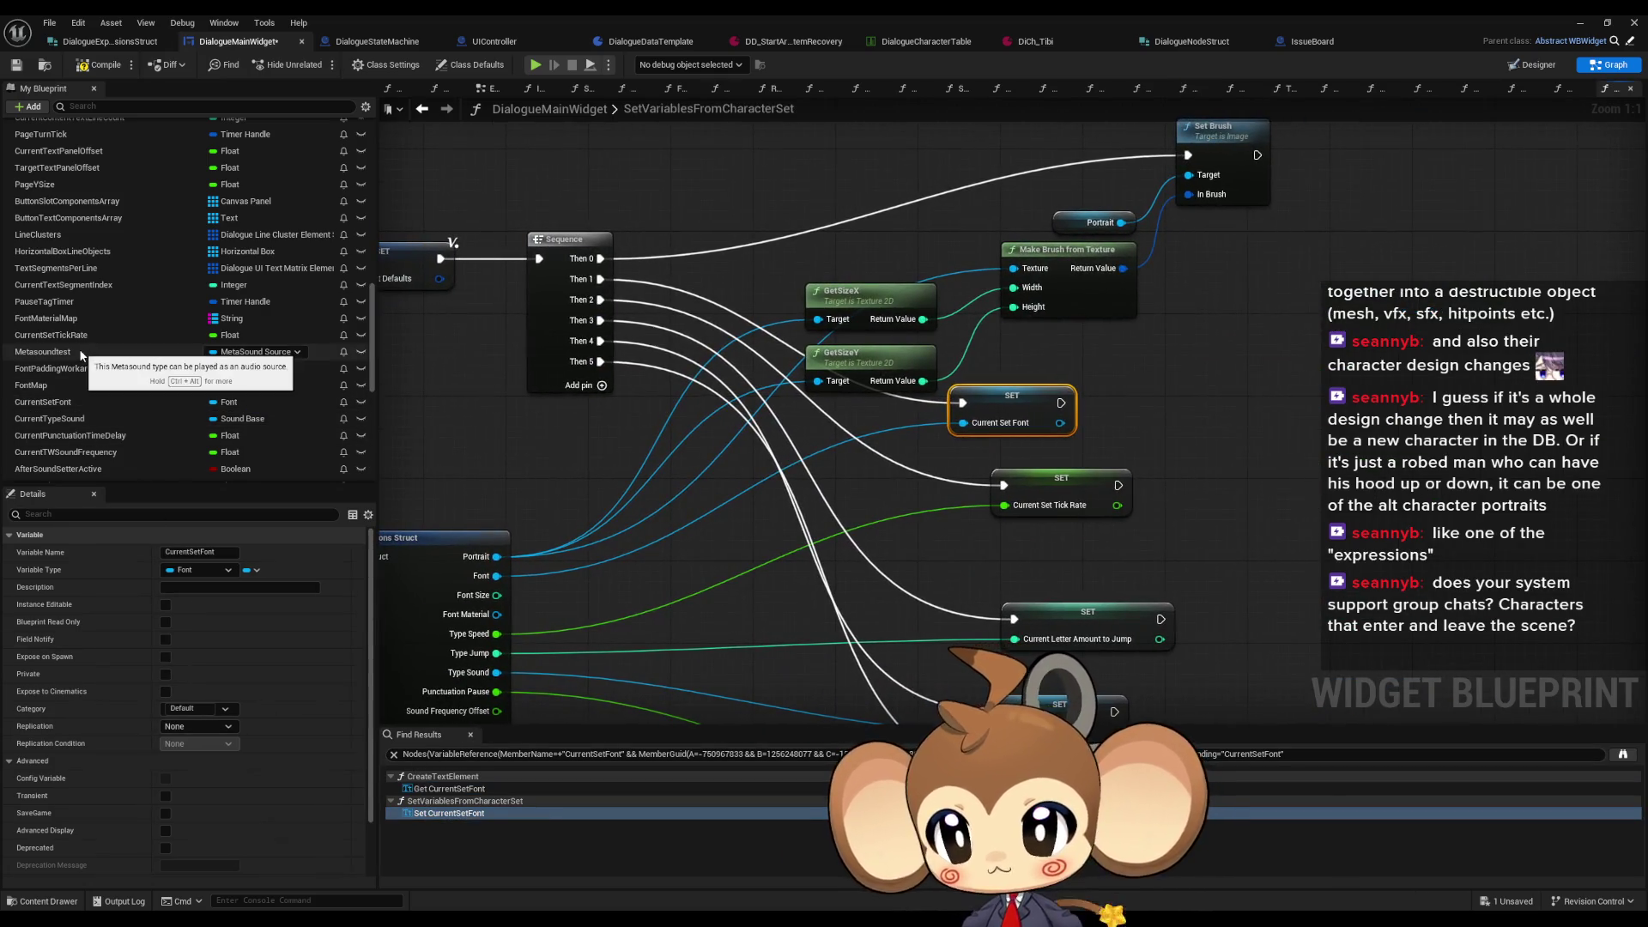
left_click(112, 402)
key("Delete")
left_click(881, 505)
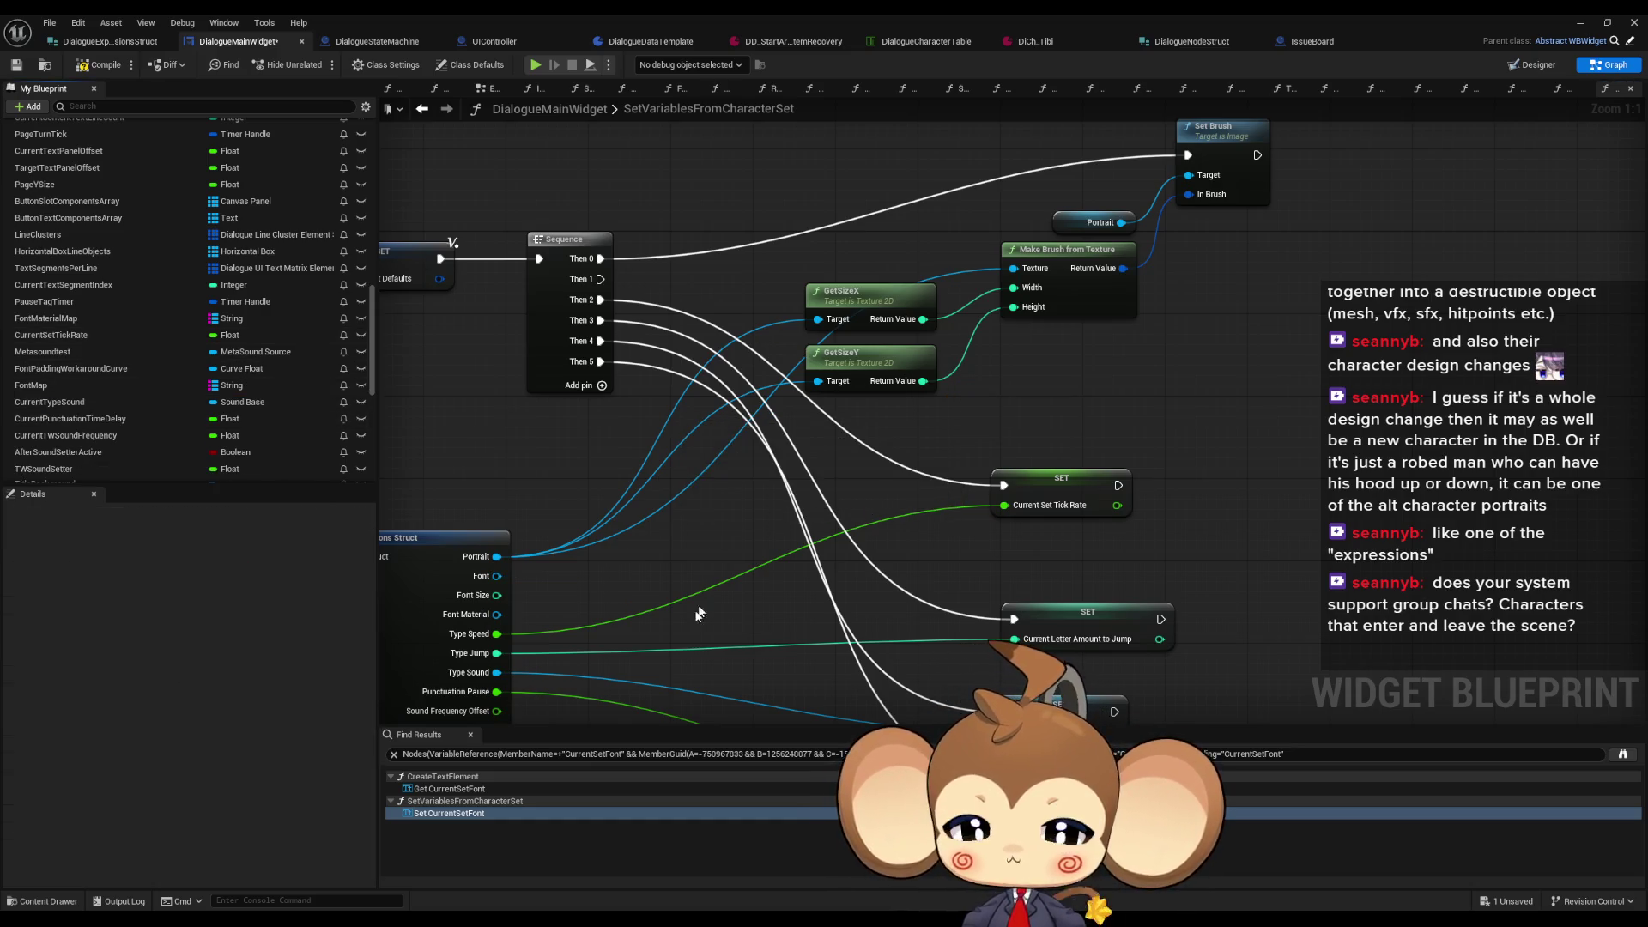
left_click(421, 109)
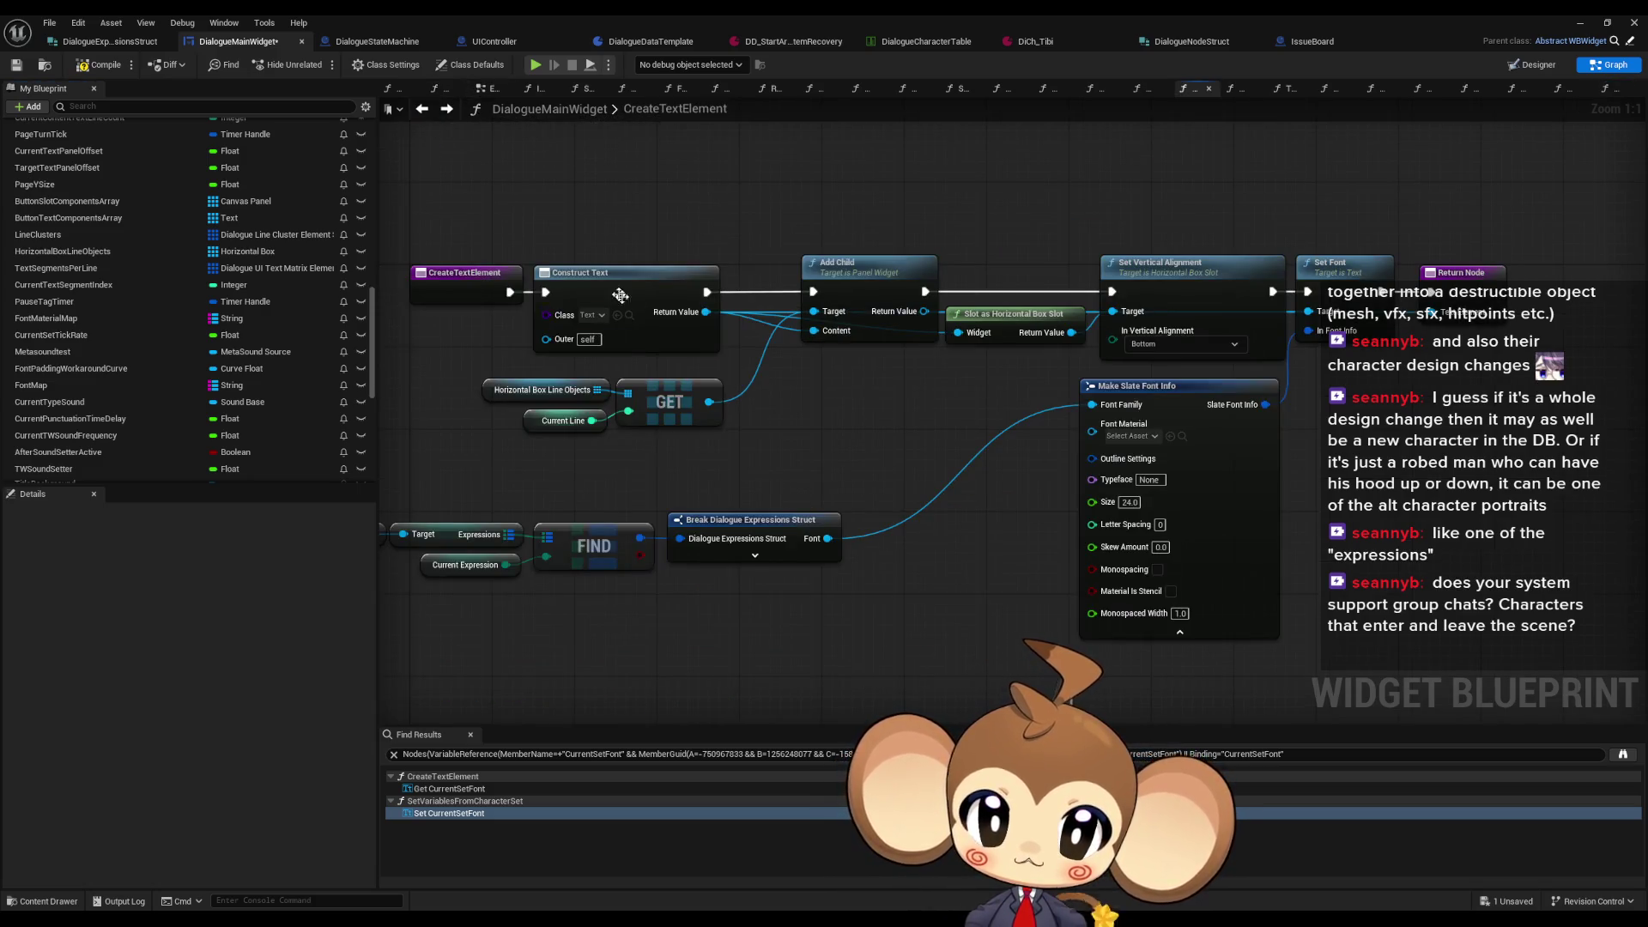
Step: Leave CreateTextElement and open ResetTagDefaults from the My Blueprint functions list
left_click_drag(687, 485, 608, 466)
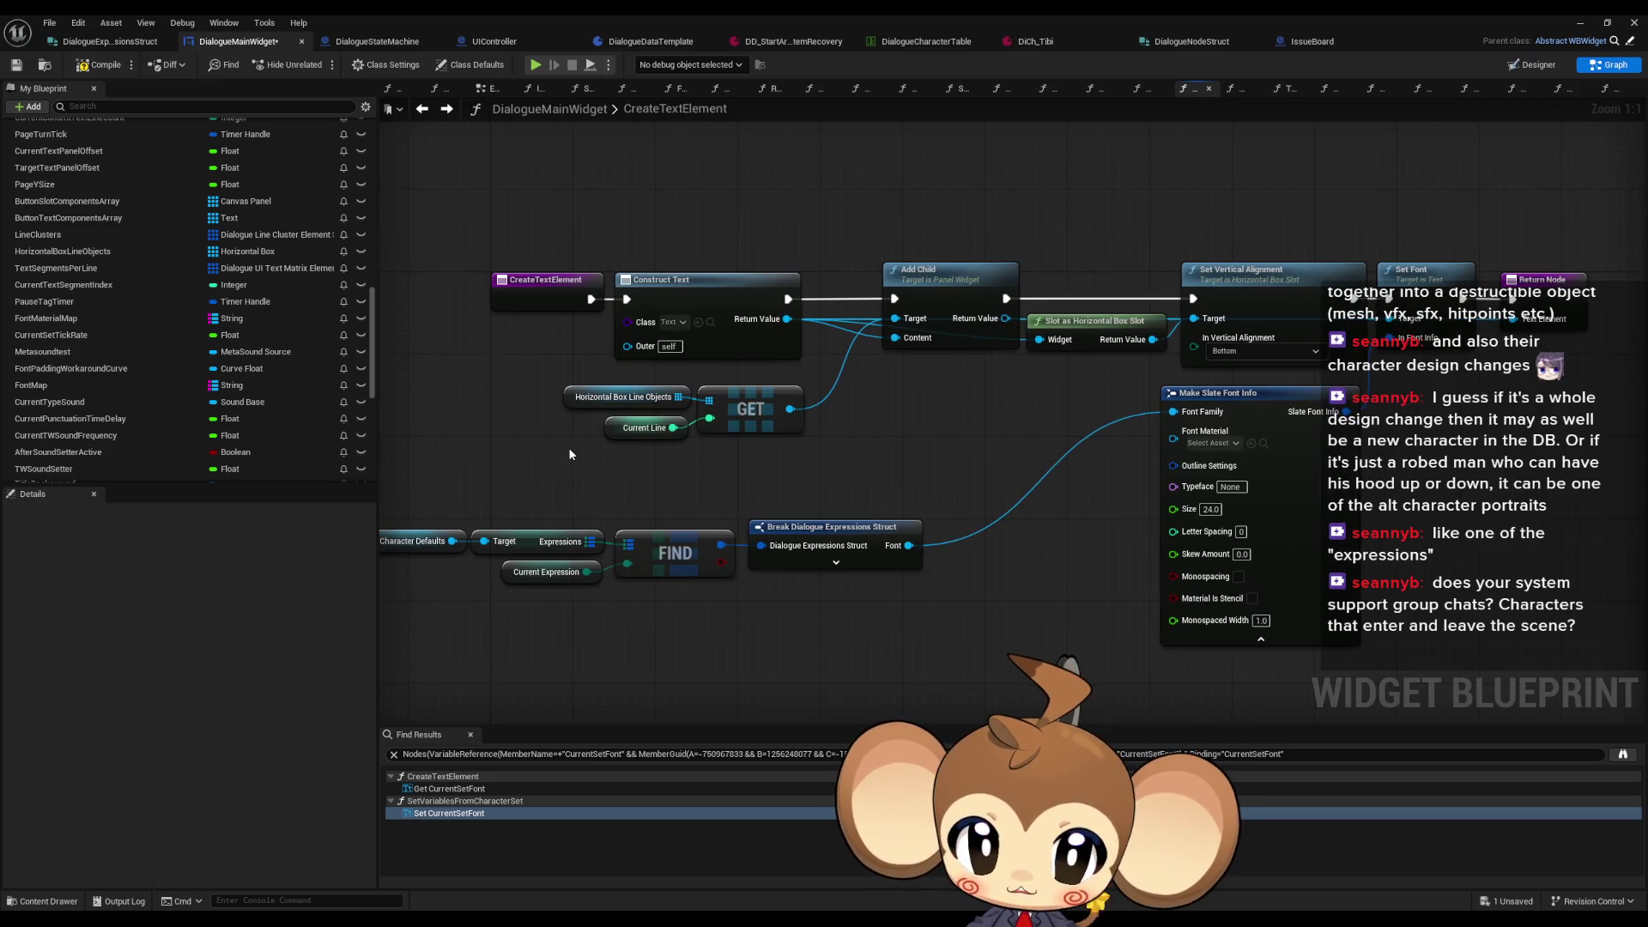
scroll(181, 348, "up", 10)
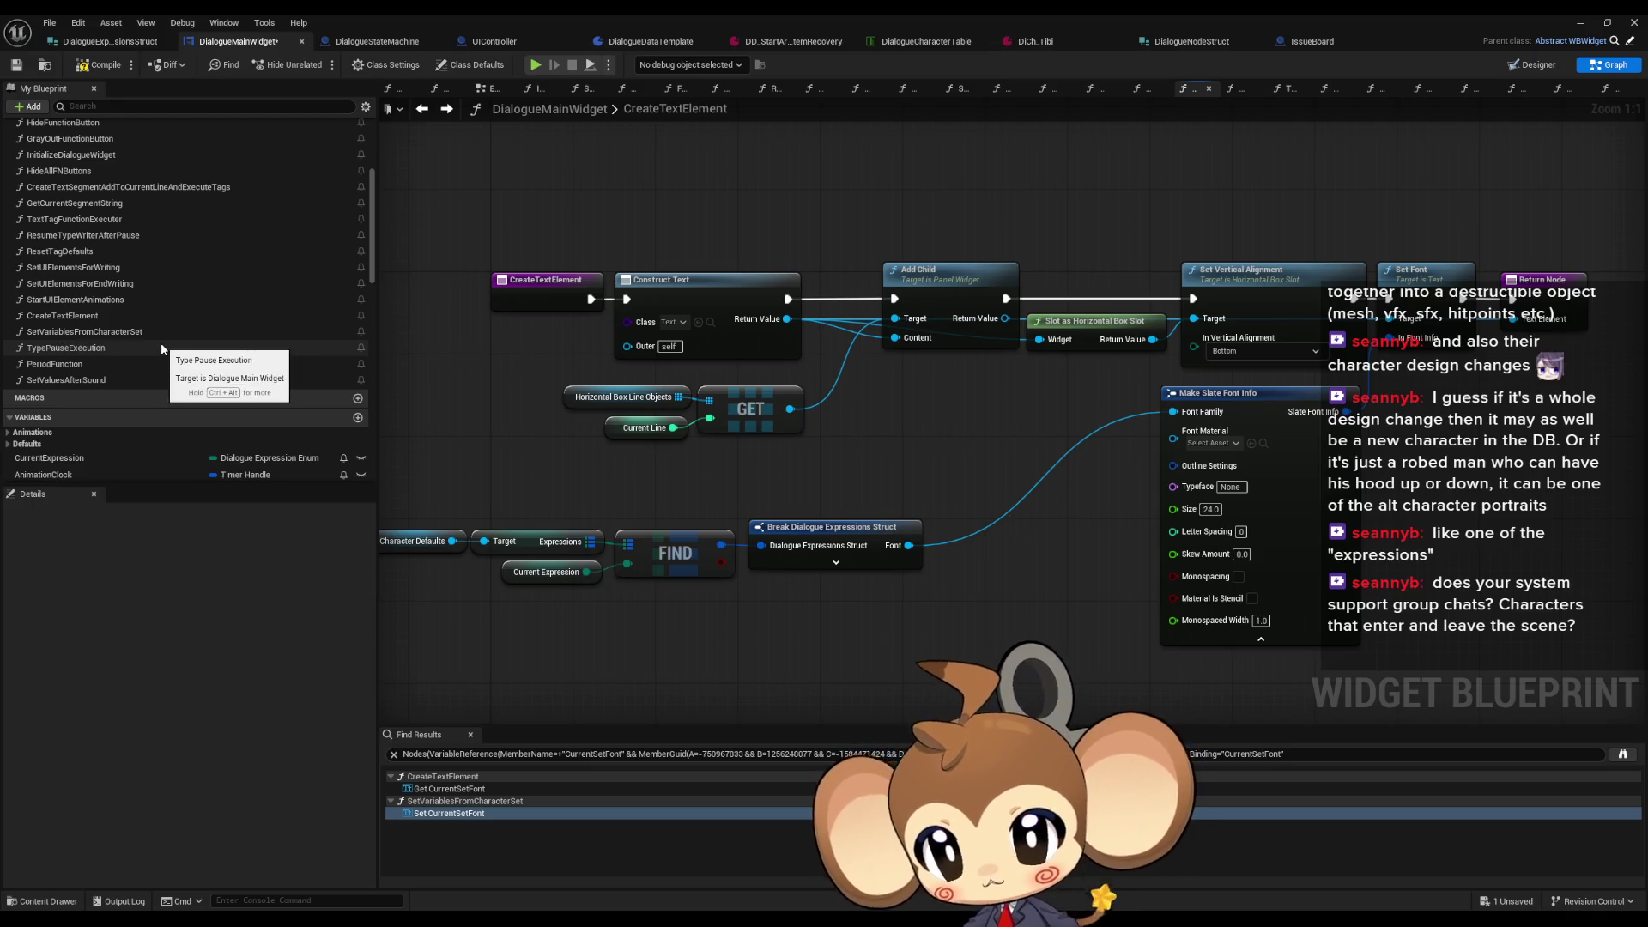
double_click(75, 251)
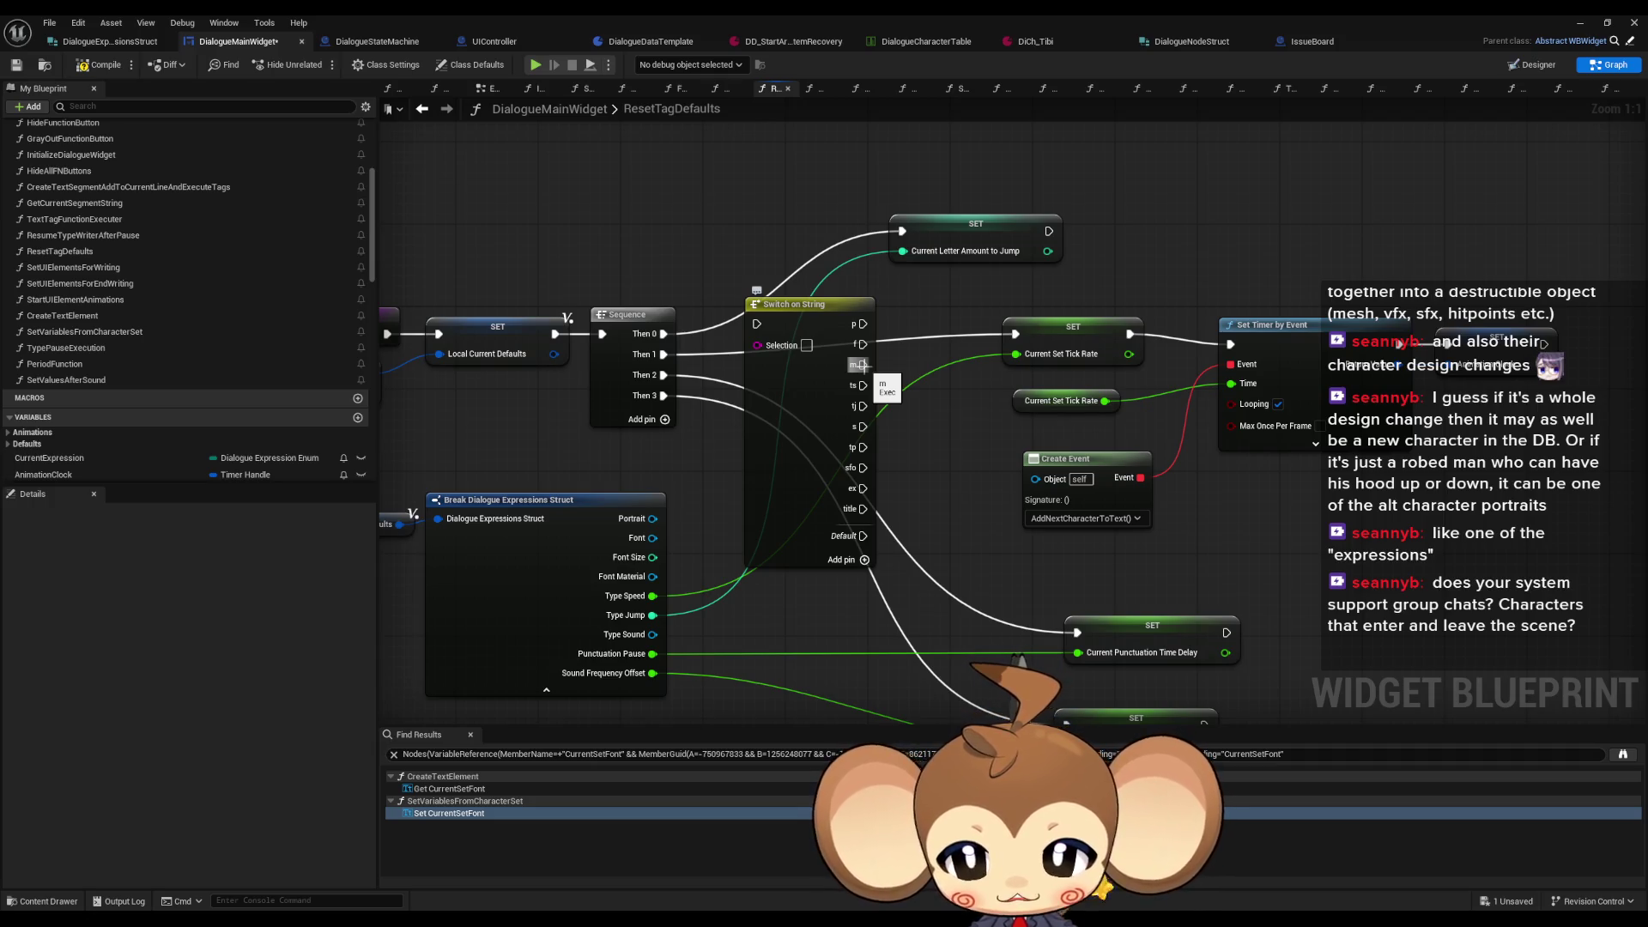
scroll(172, 343, "up", 2)
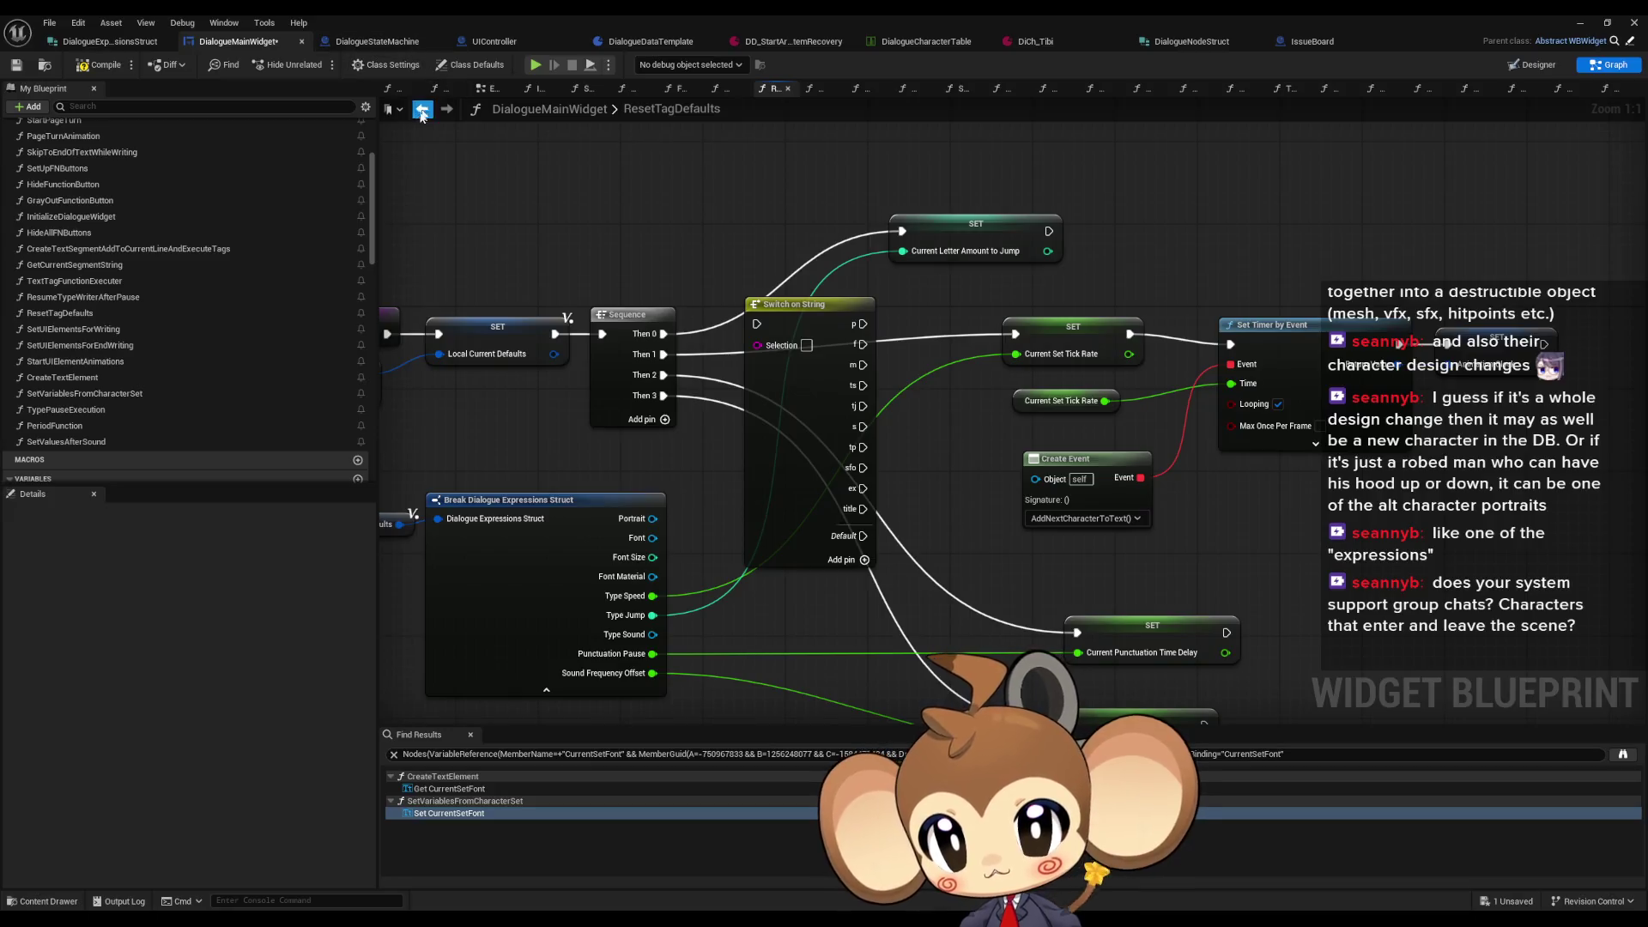
Step: Open CreateTextSegmentAddToCurrentLineAndExecuteTags, peek at CreateTextElement's Set Font node, then return
double_click(112, 248)
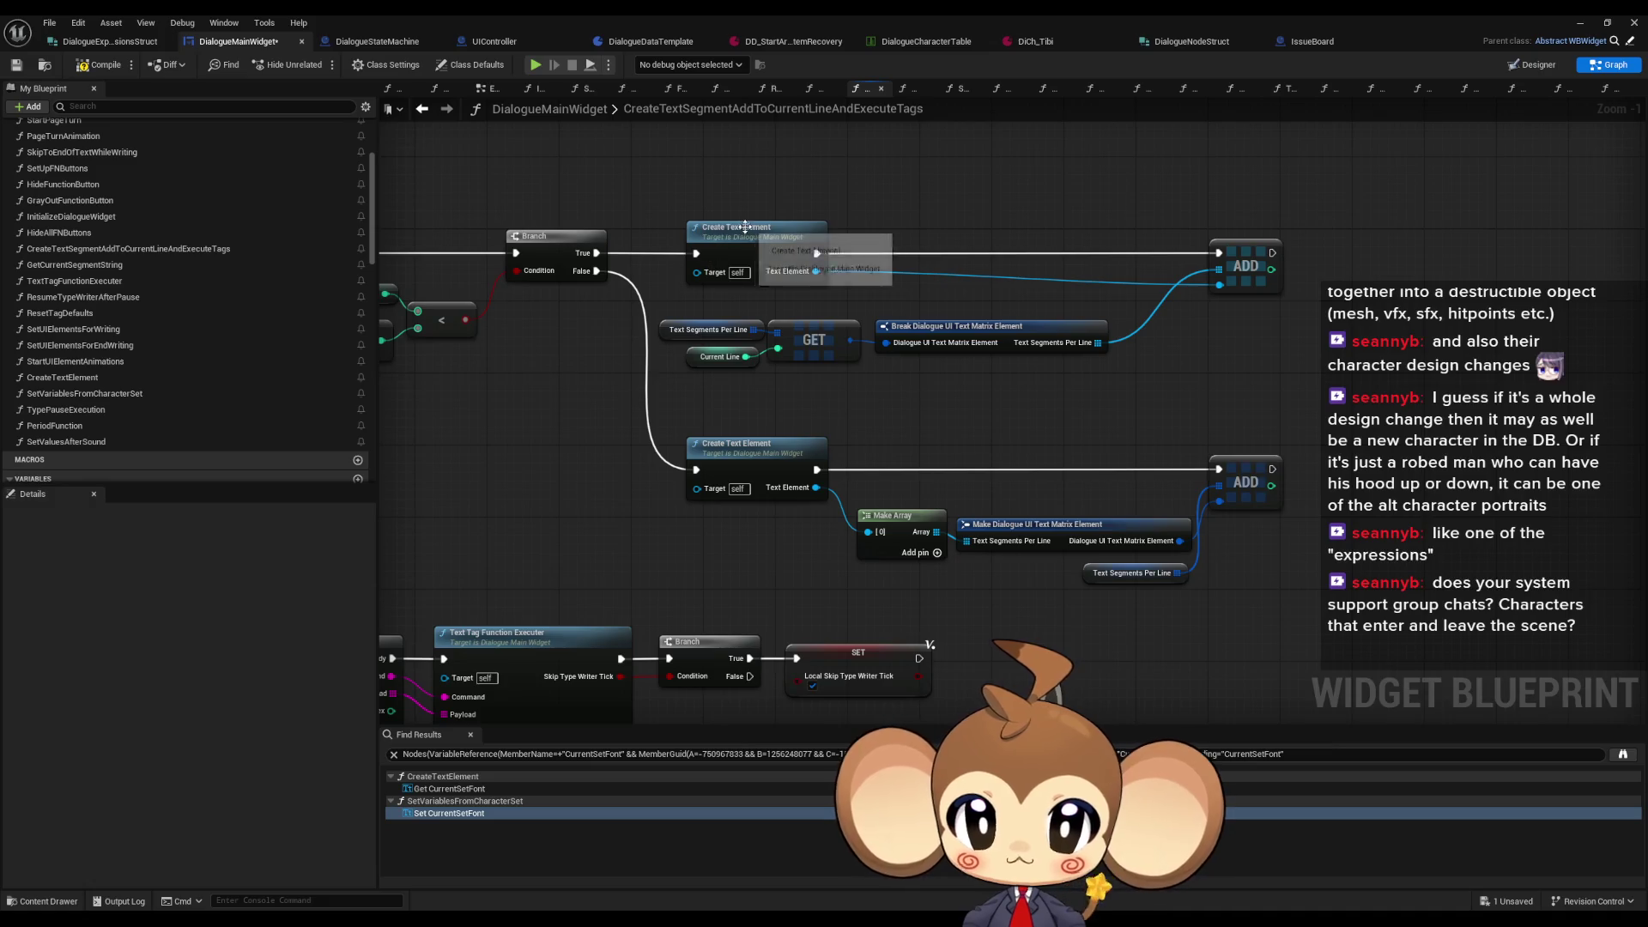
double_click(749, 243)
mouse_move(918, 230)
left_mouse_down()
mouse_move(953, 335)
mouse_move(927, 240)
left_mouse_up()
left_click_drag(1401, 203, 1428, 271)
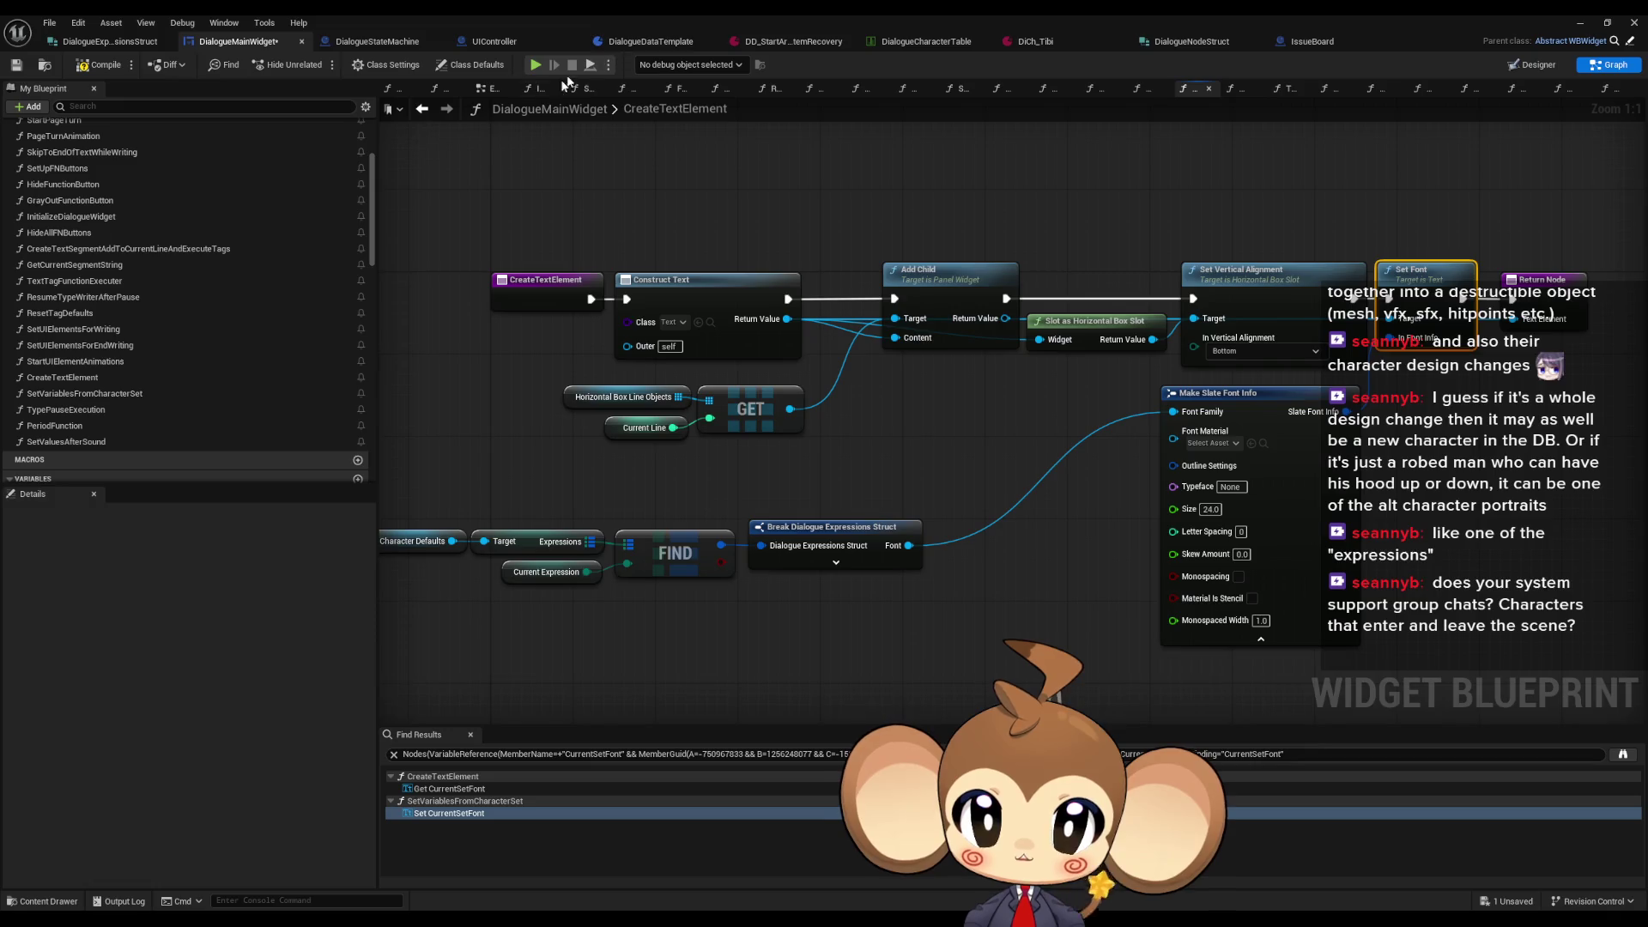
left_click(420, 110)
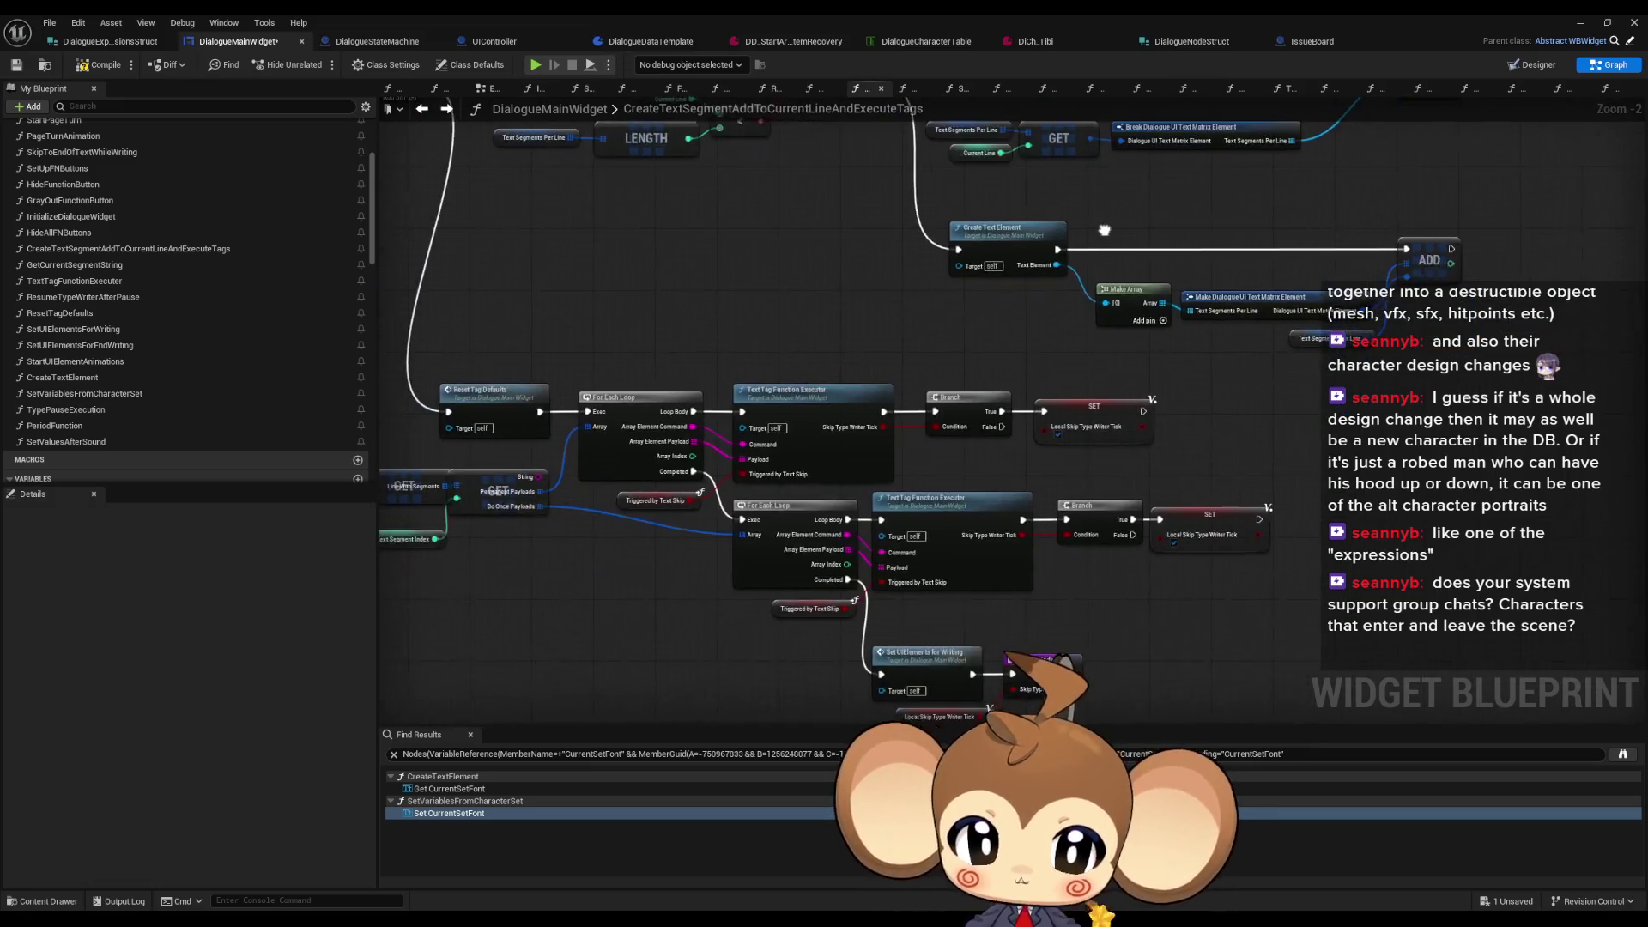
Step: Inspect the Text Tag Function Executer and Break Dialogue UI Text Matrix Element nodes, reaching the Set UIElements for Writing call
left_click(811, 389)
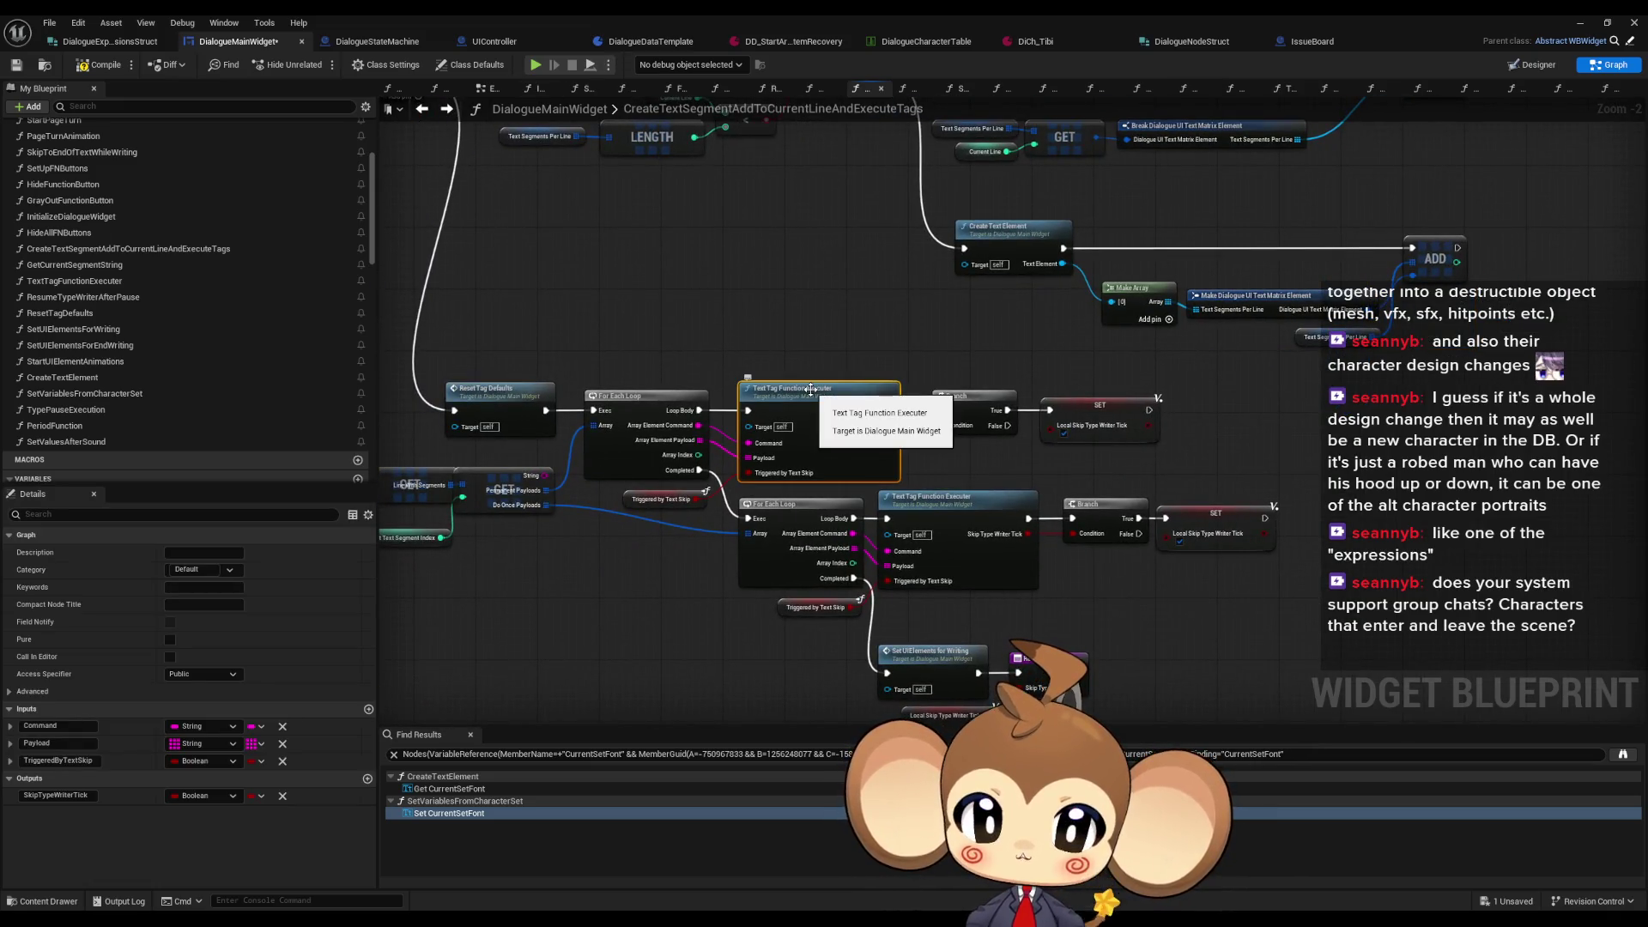
mouse_move(743, 314)
left_mouse_down()
mouse_move(1000, 533)
mouse_move(1116, 539)
mouse_move(660, 546)
left_mouse_up()
scroll(894, 292, "up", 2)
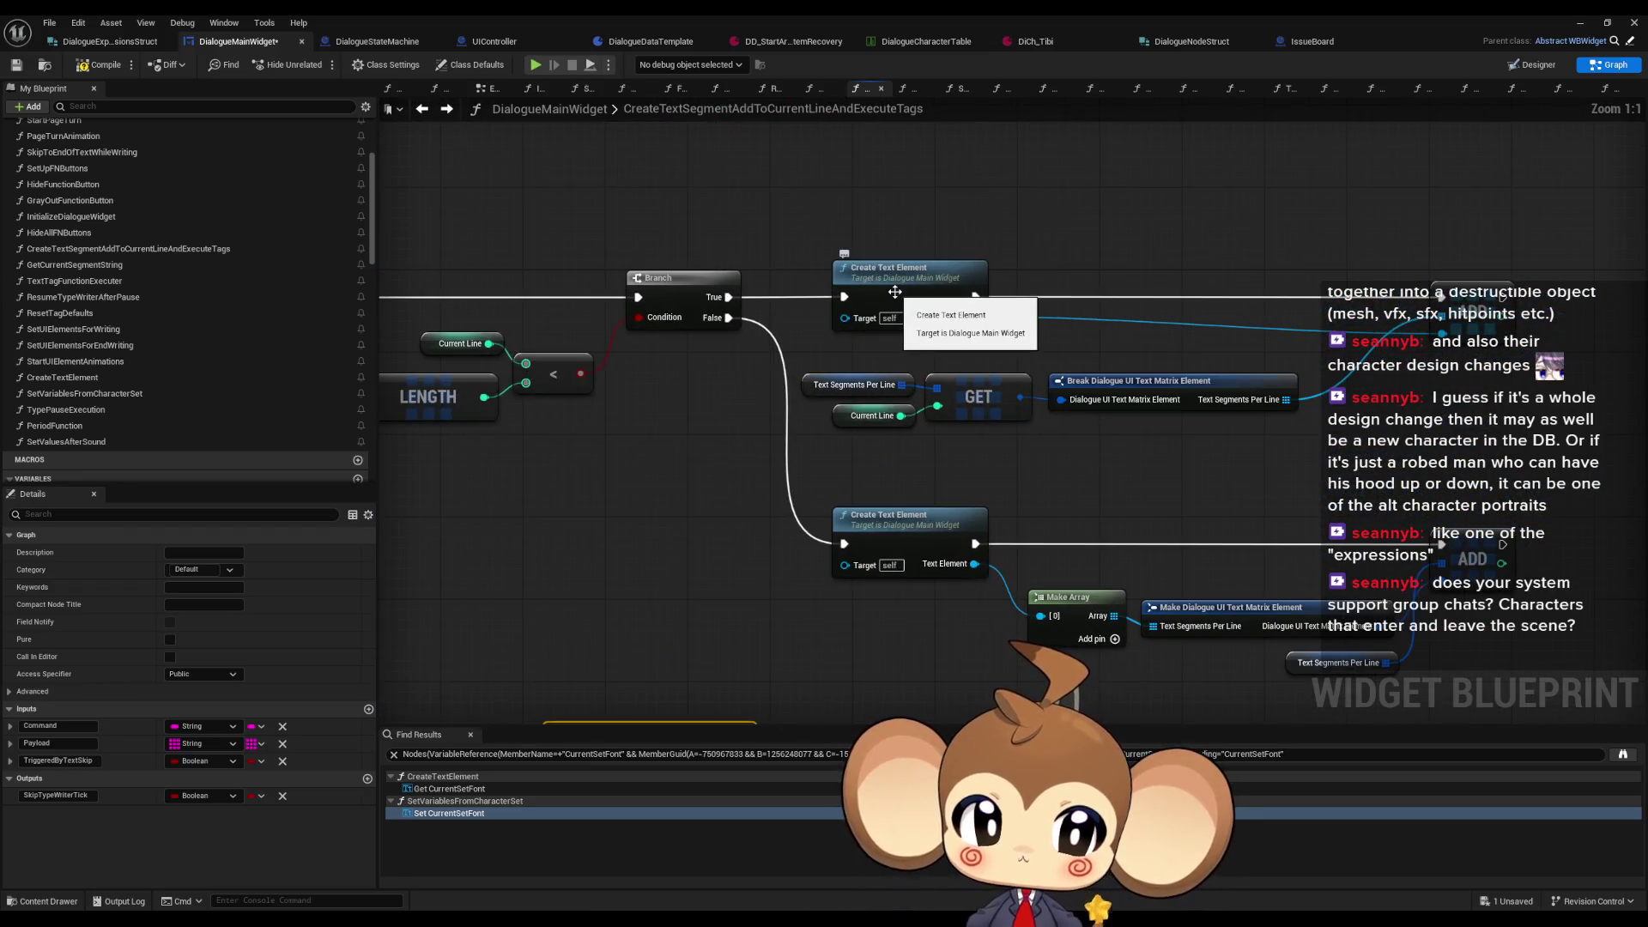
left_click(1167, 380)
left_click_drag(722, 483, 1198, 233)
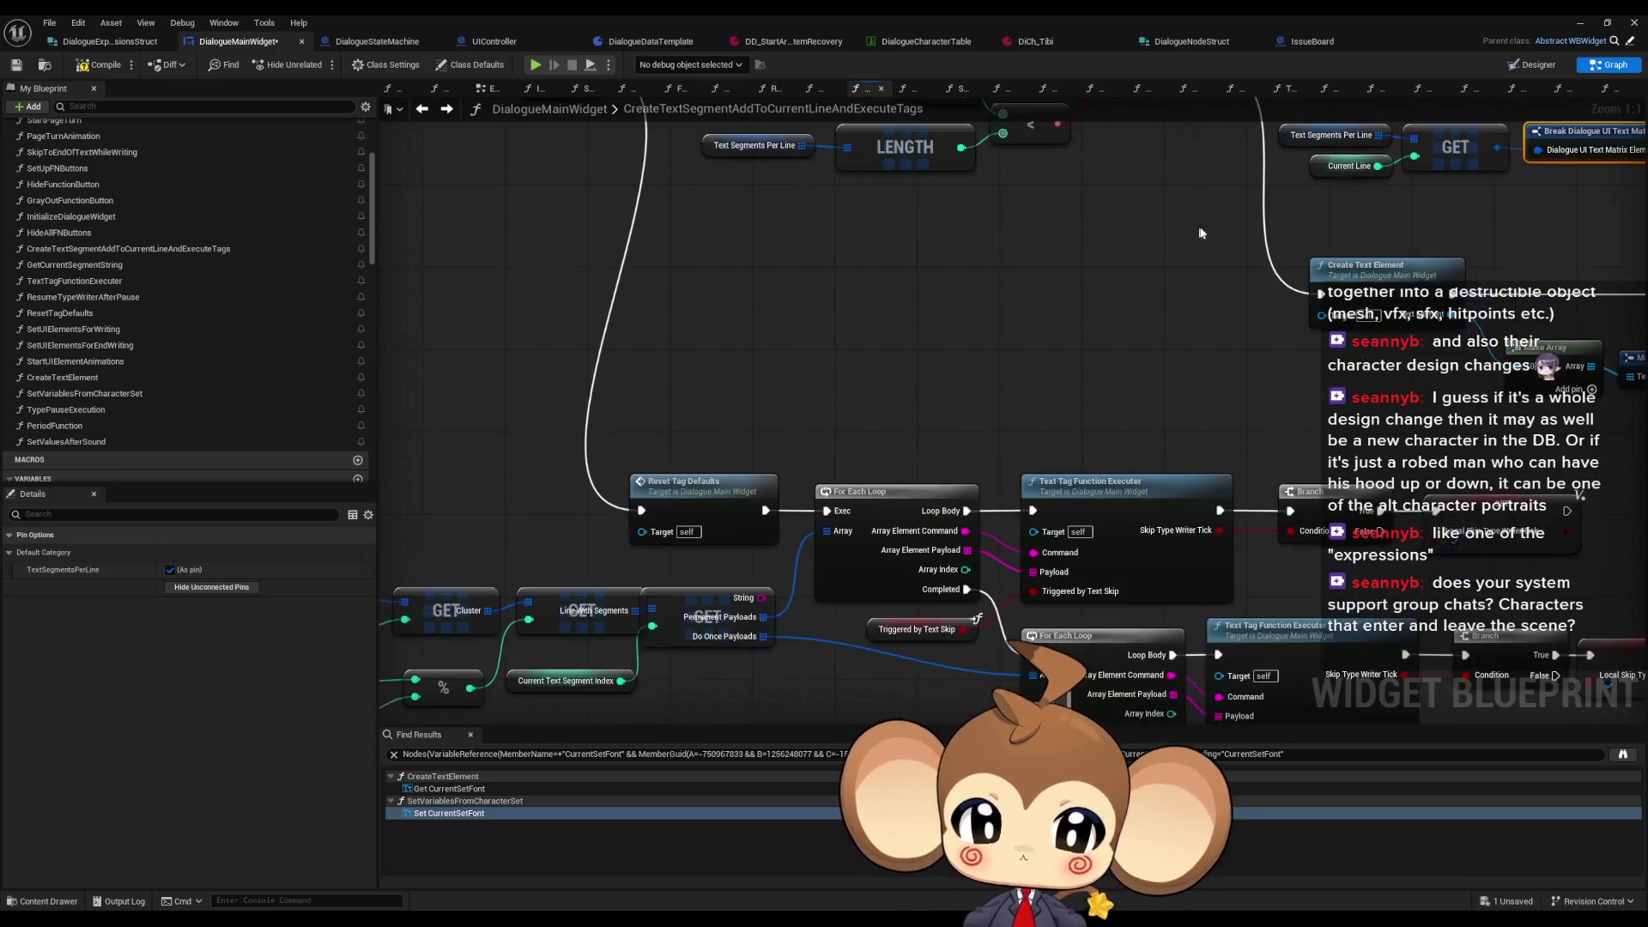
left_click_drag(684, 510, 588, 396)
left_click(1021, 375)
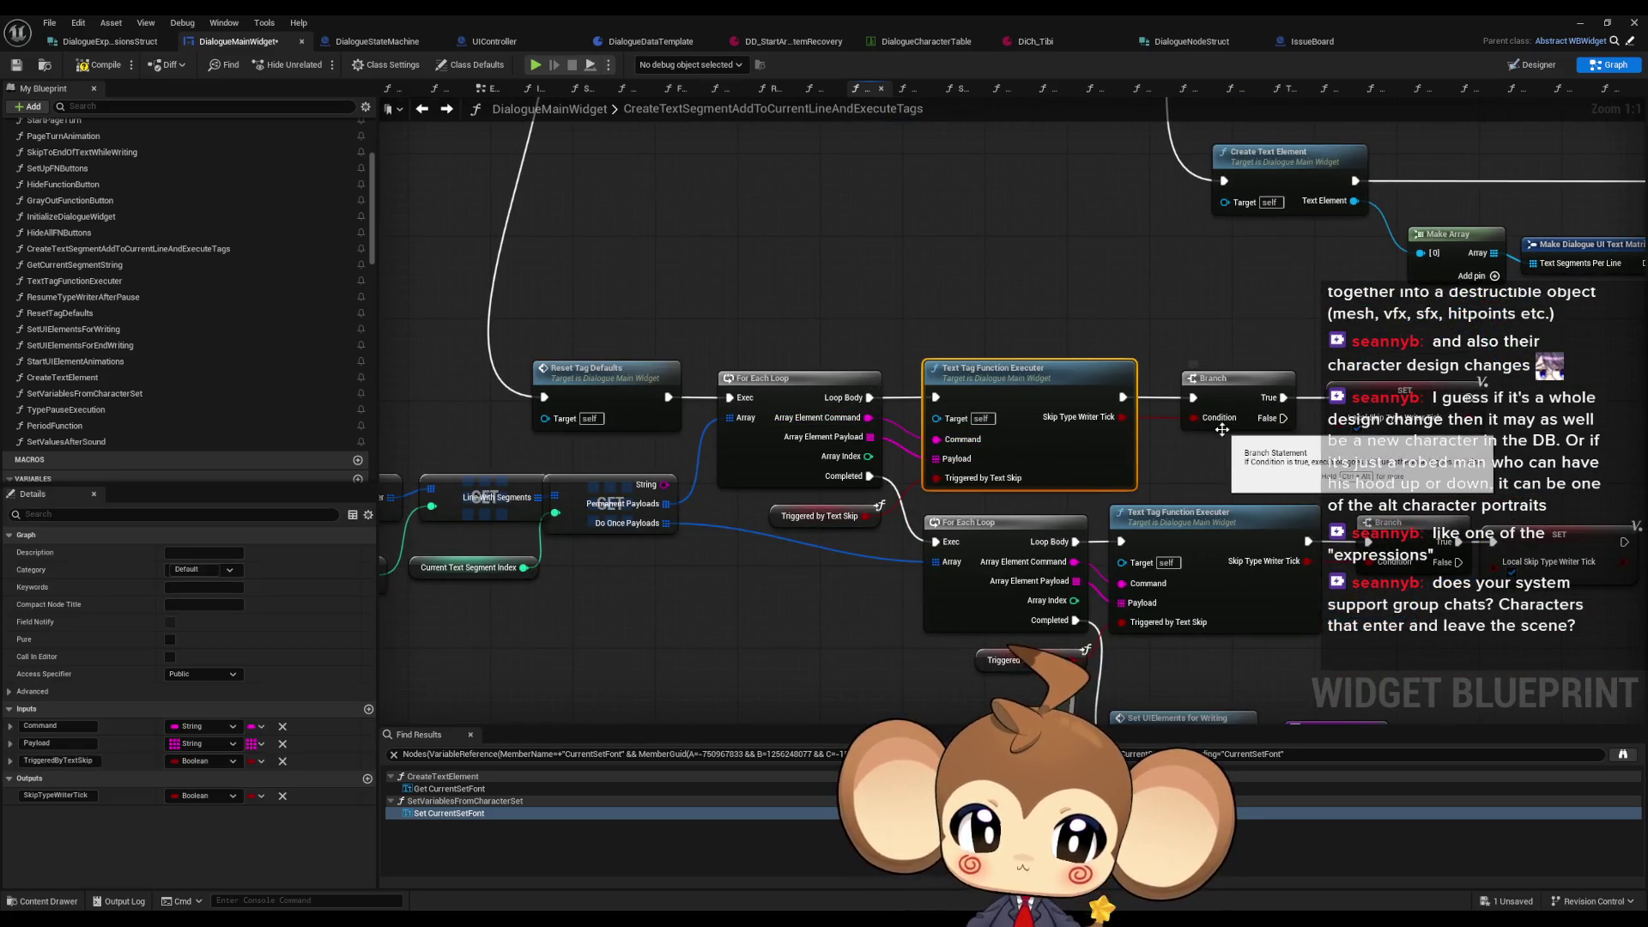
left_click_drag(1219, 429, 982, 200)
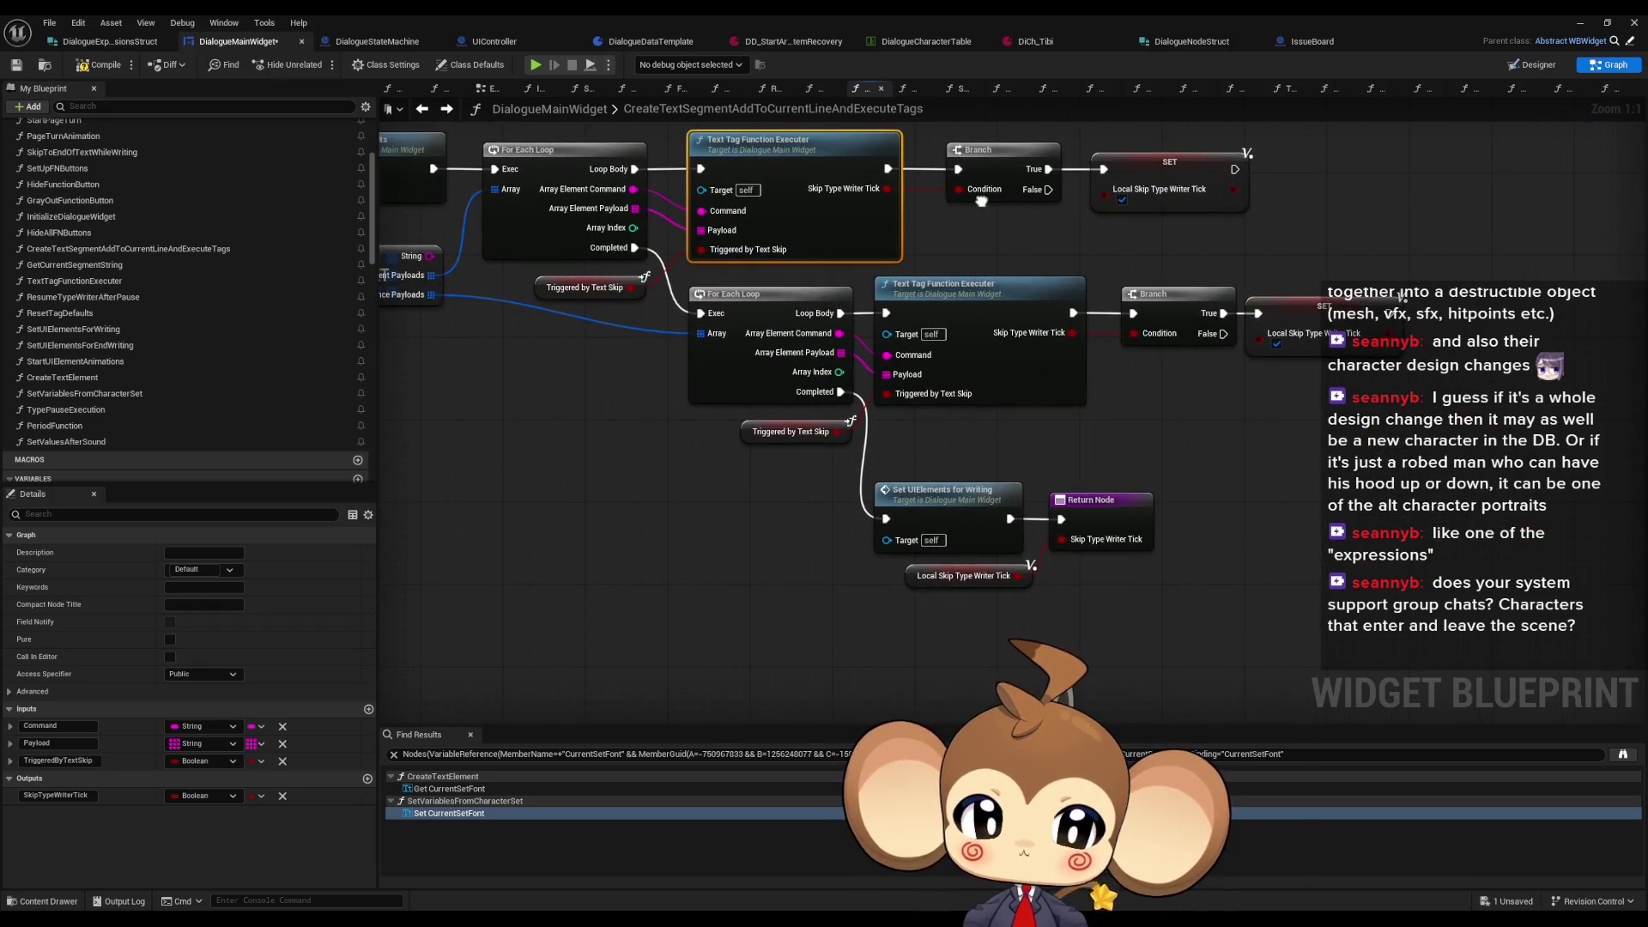
Step: Open the SetUIElementsForWriting function graph and look over its Set Horizontal Alignment setter
left_click(932, 491)
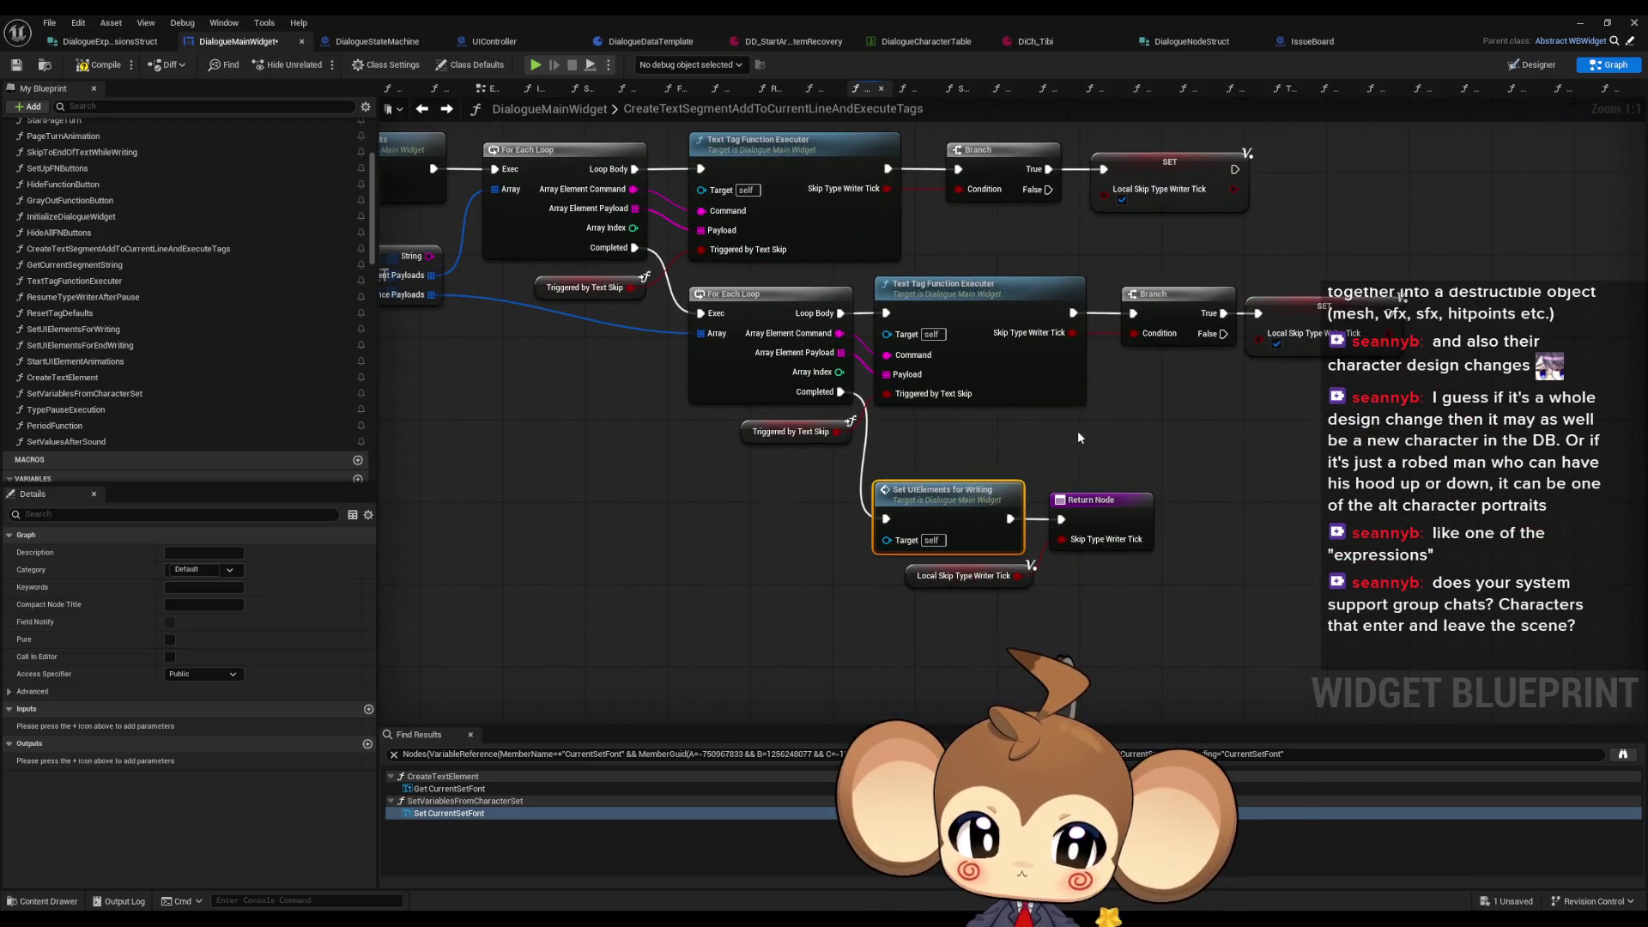
double_click(925, 493)
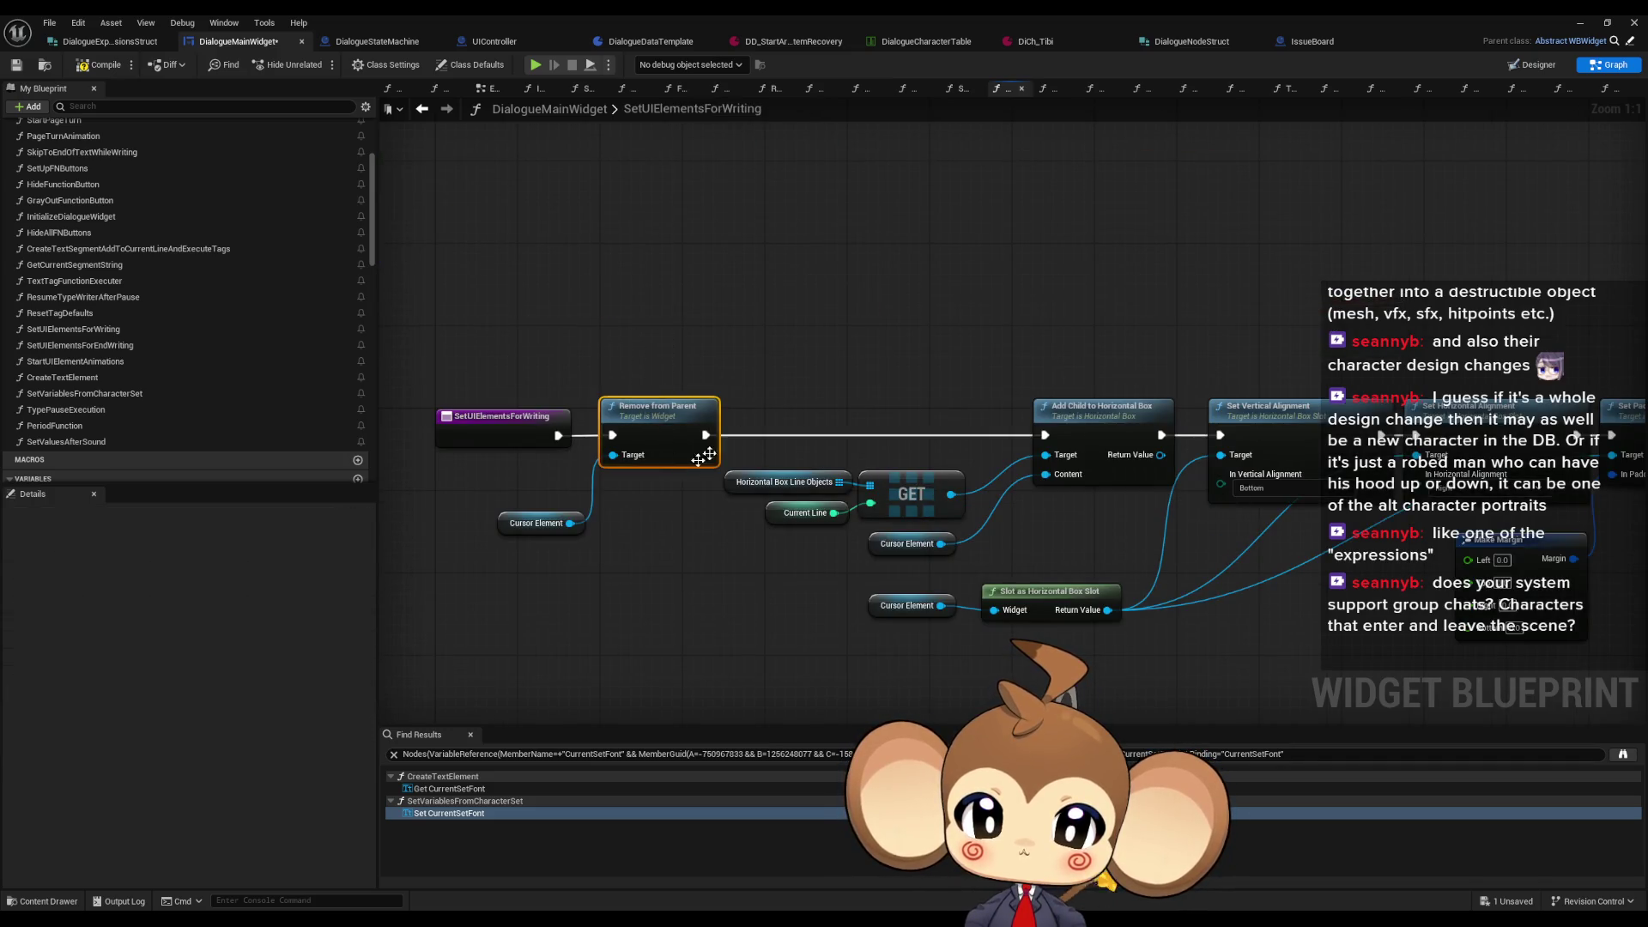
mouse_move(1286, 340)
left_mouse_down()
mouse_move(1318, 425)
mouse_move(1425, 412)
left_mouse_up()
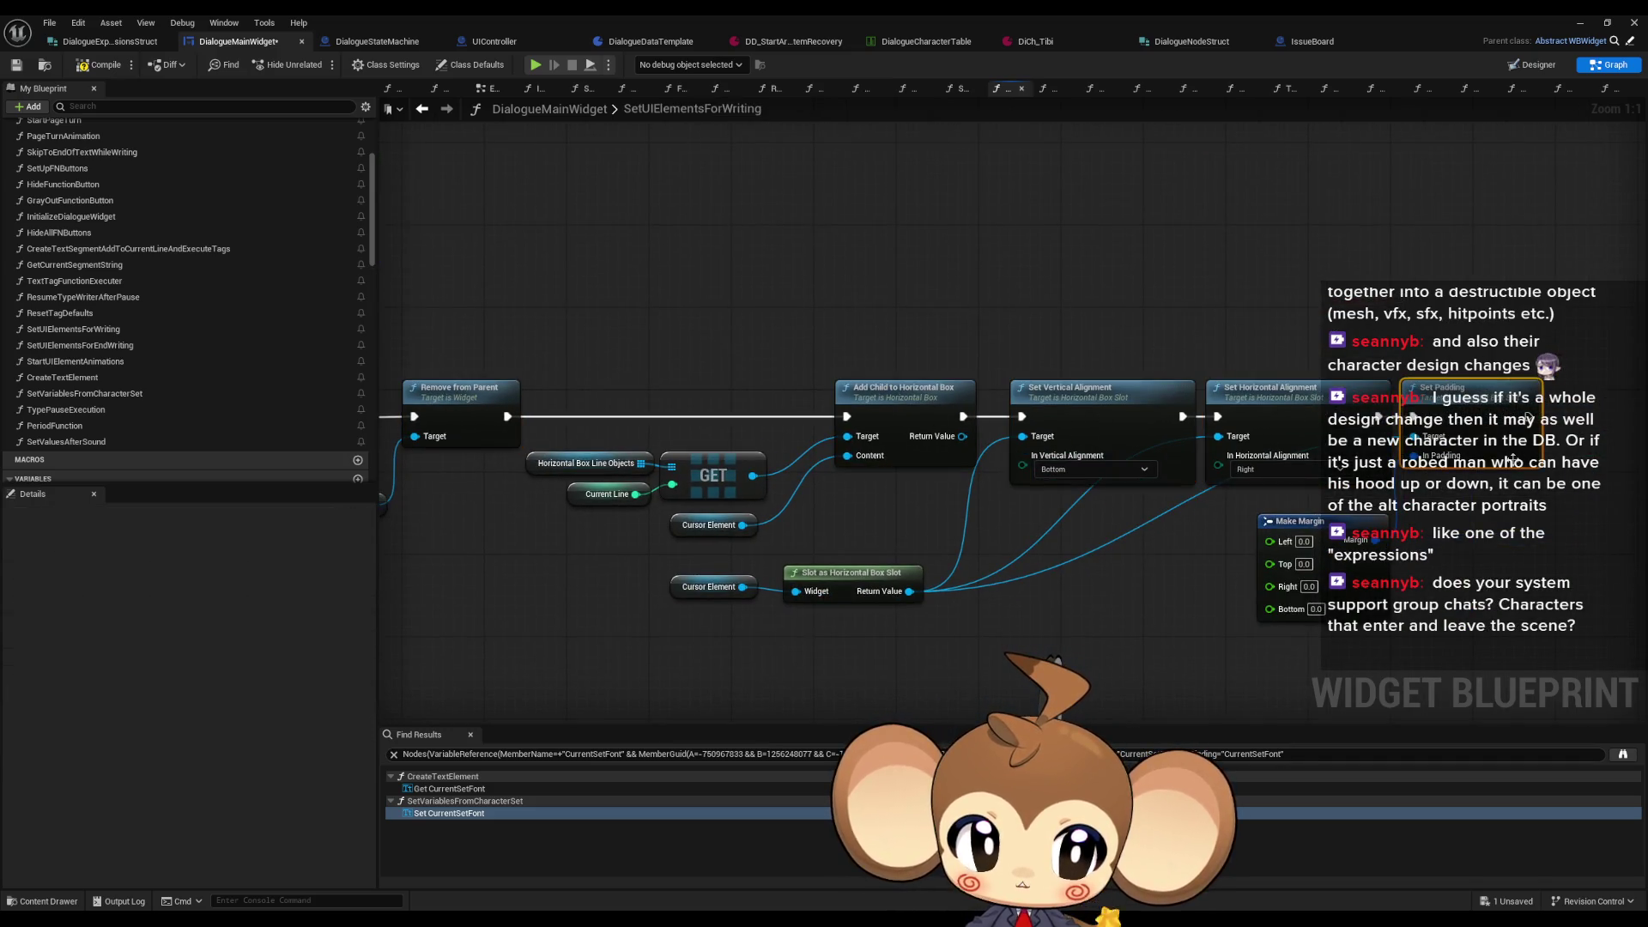
scroll(215, 268, "down", 5)
scroll(257, 266, "down", 3)
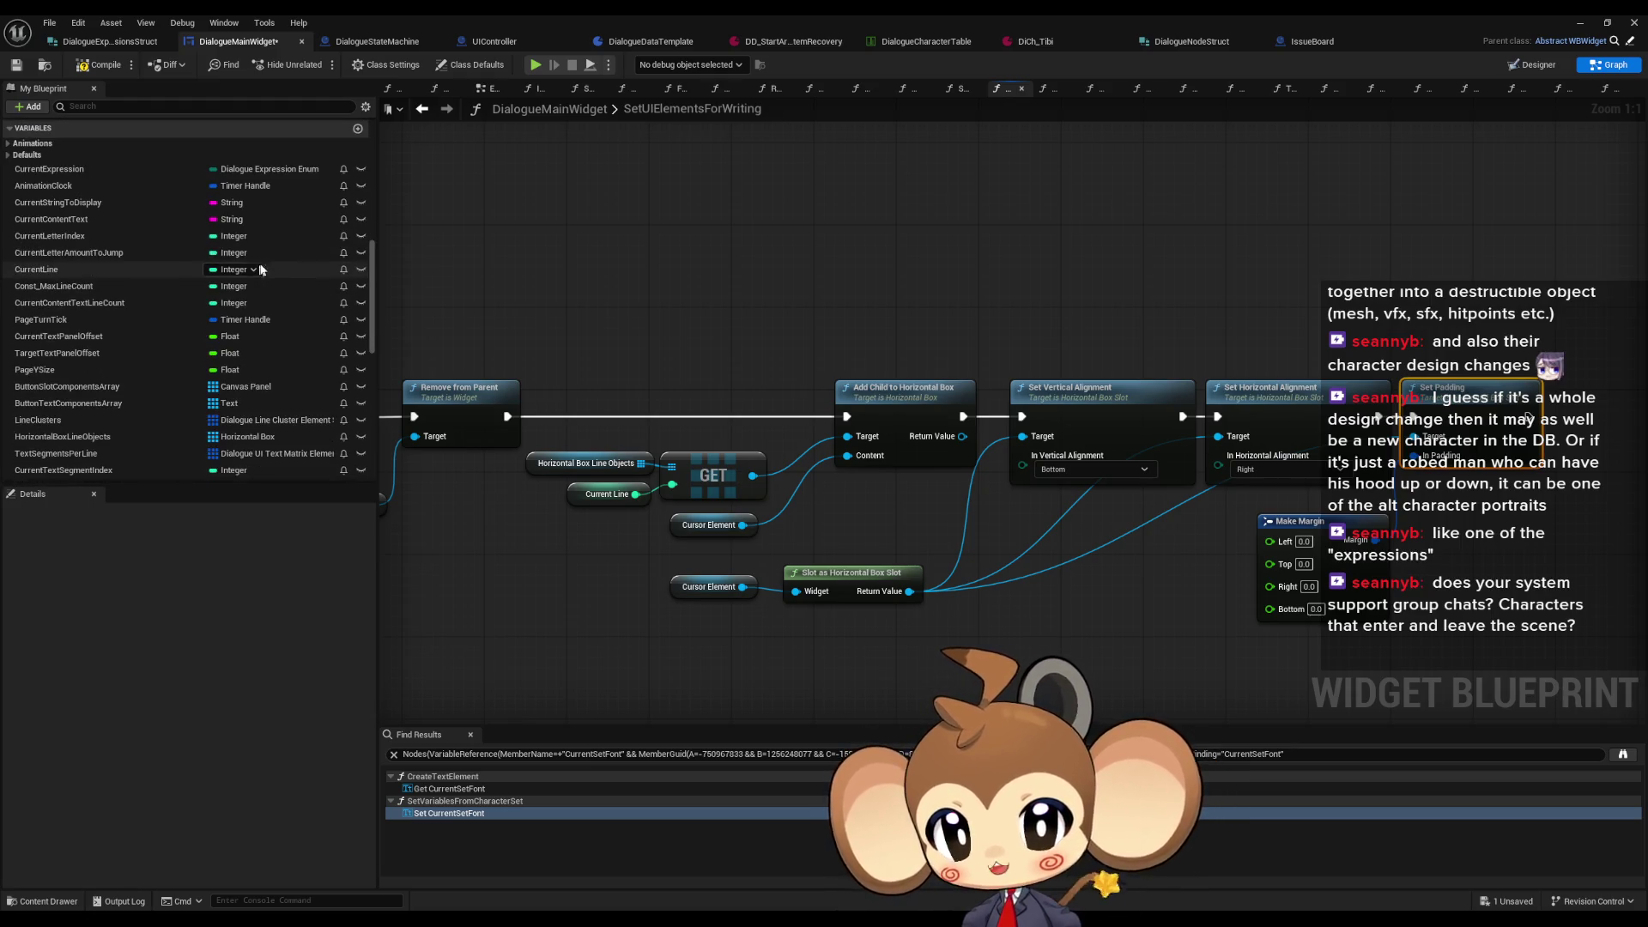
scroll(325, 247, "down", 2)
Step: Search the blueprint for 'mater' and jump to TextTagFunctionExecuter's Break/Make Slate Font Info Font Material pins
scroll(323, 240, "down", 3)
left_click(500, 753)
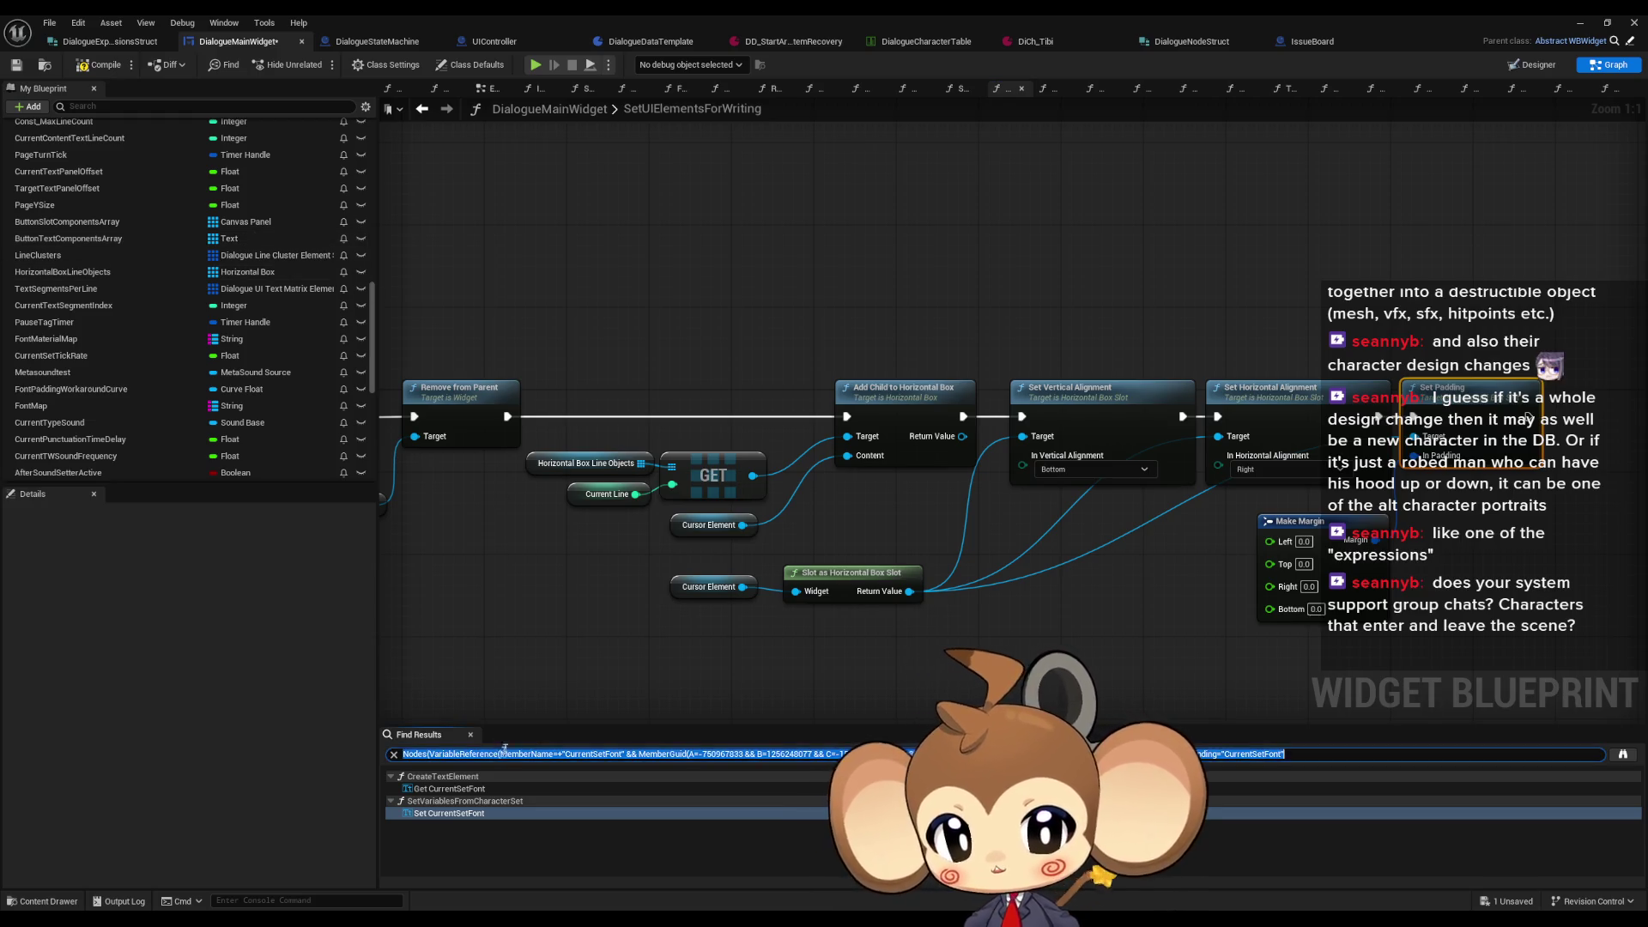
type("mater")
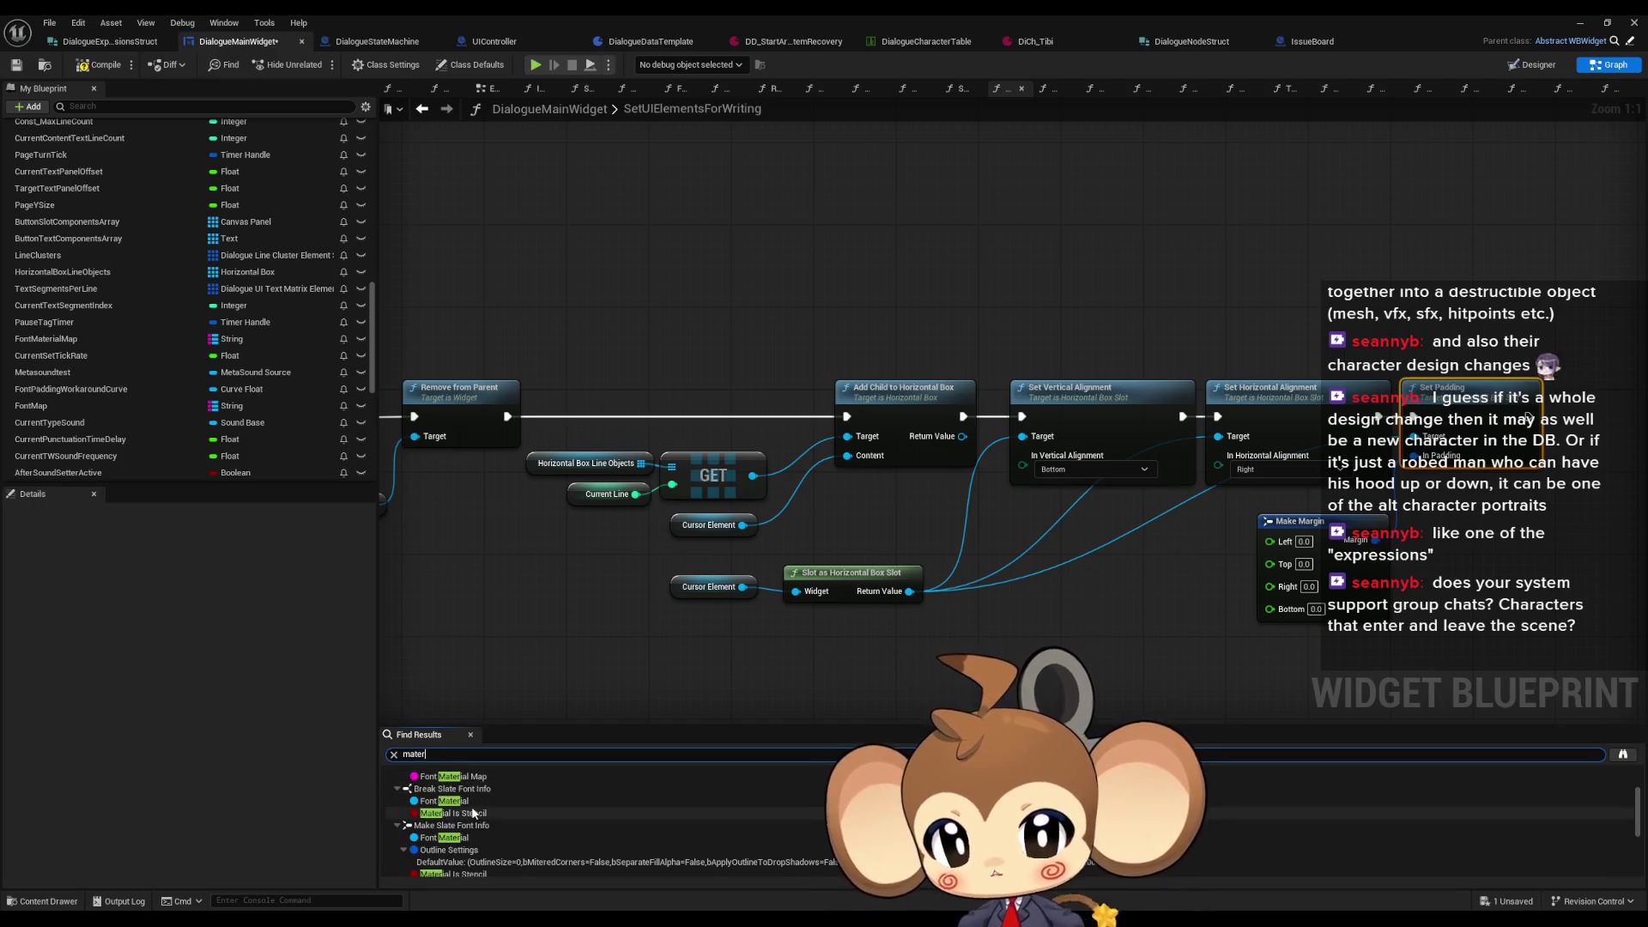
left_click(470, 801)
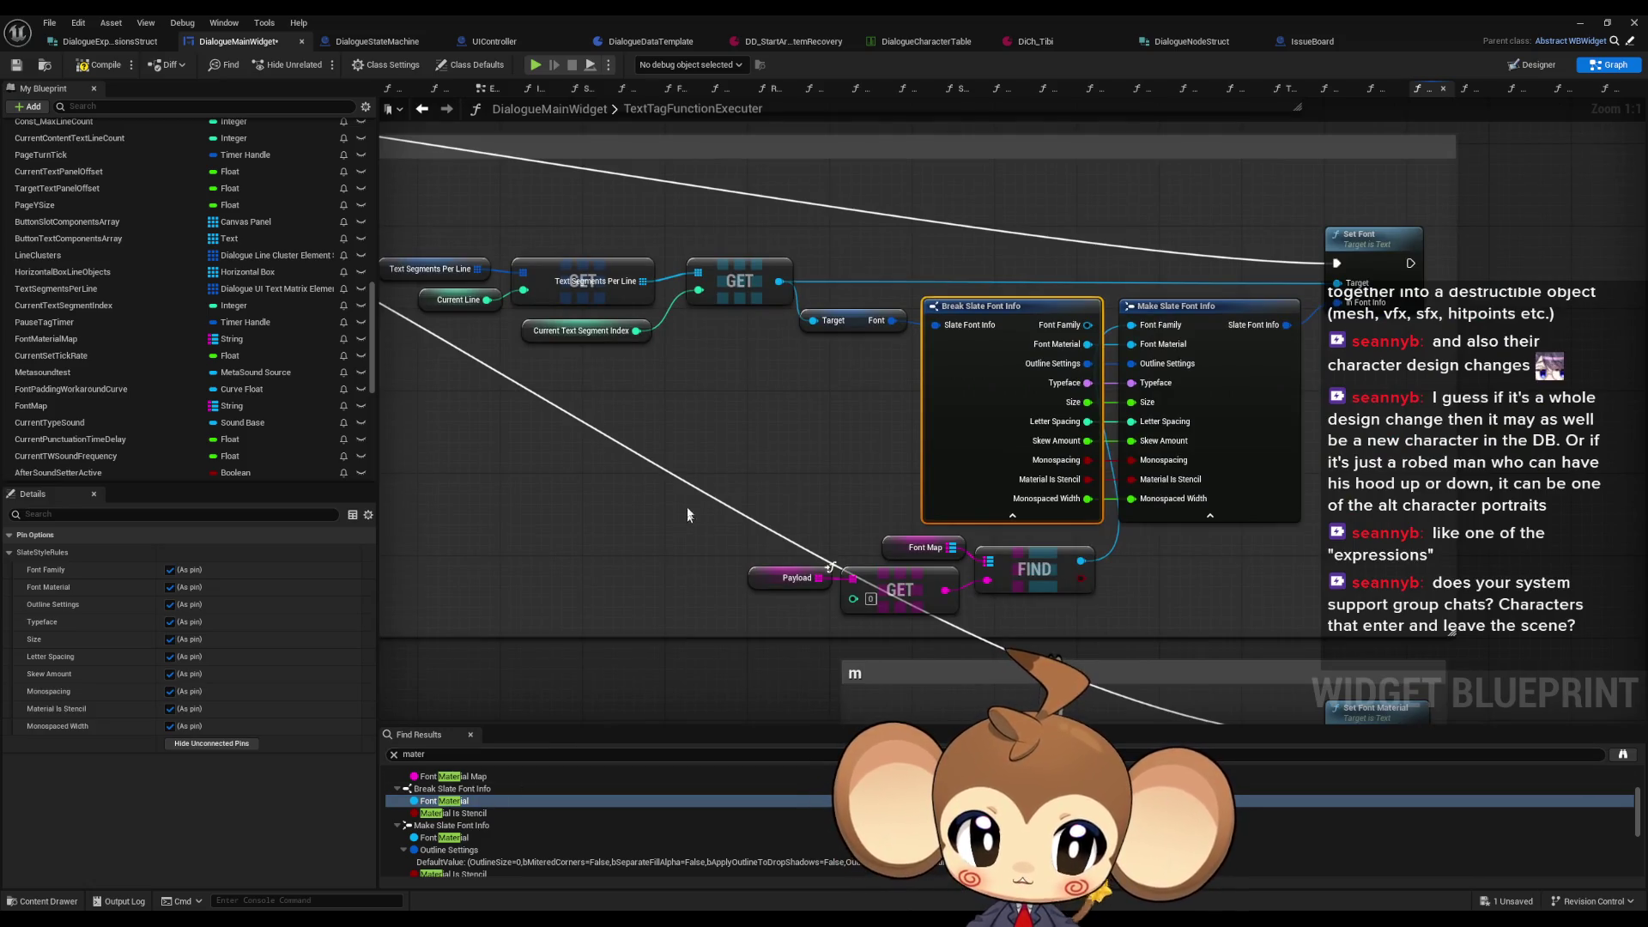
scroll(689, 457, "down", 3)
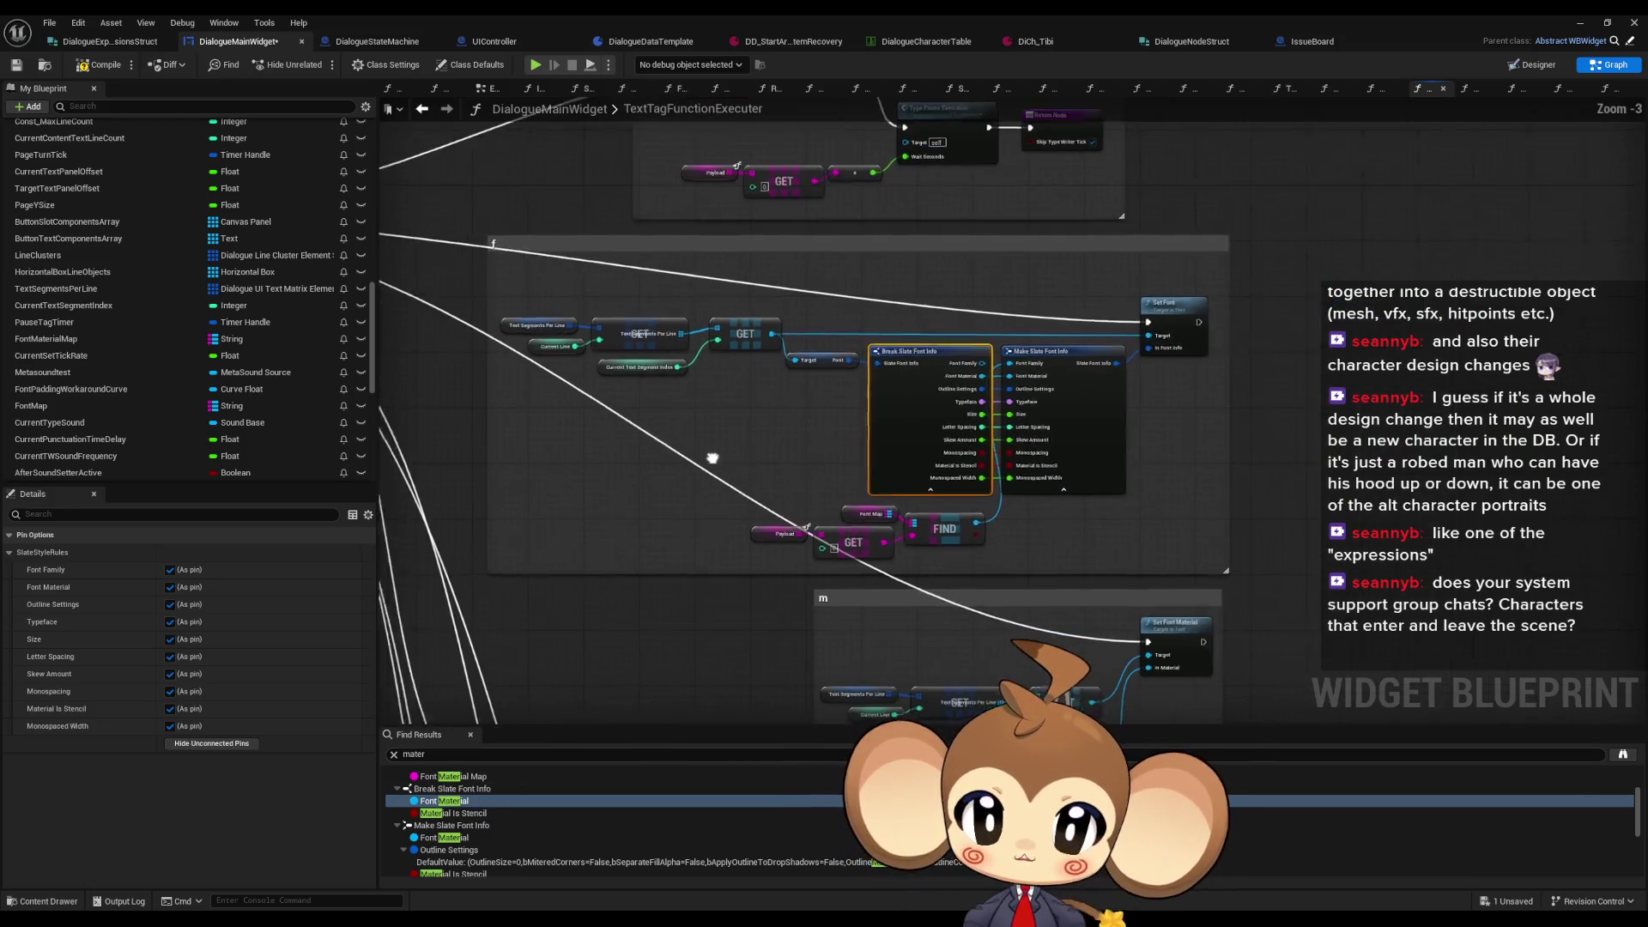
scroll(701, 374, "up", 3)
left_click(704, 336)
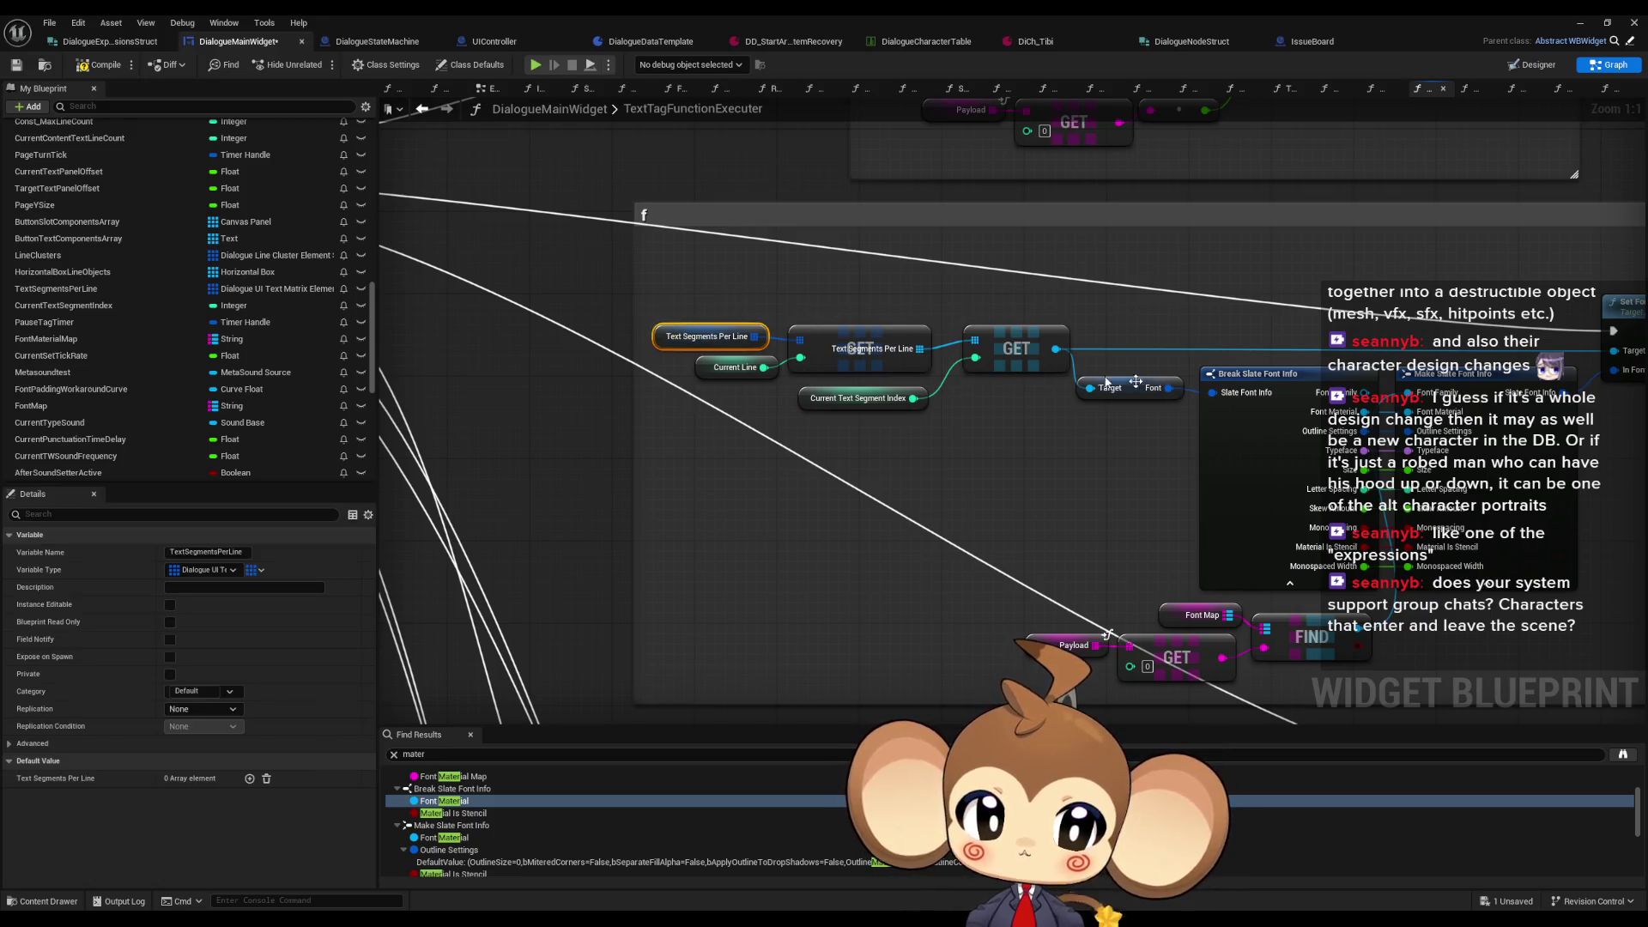
left_click_drag(1066, 372, 764, 370)
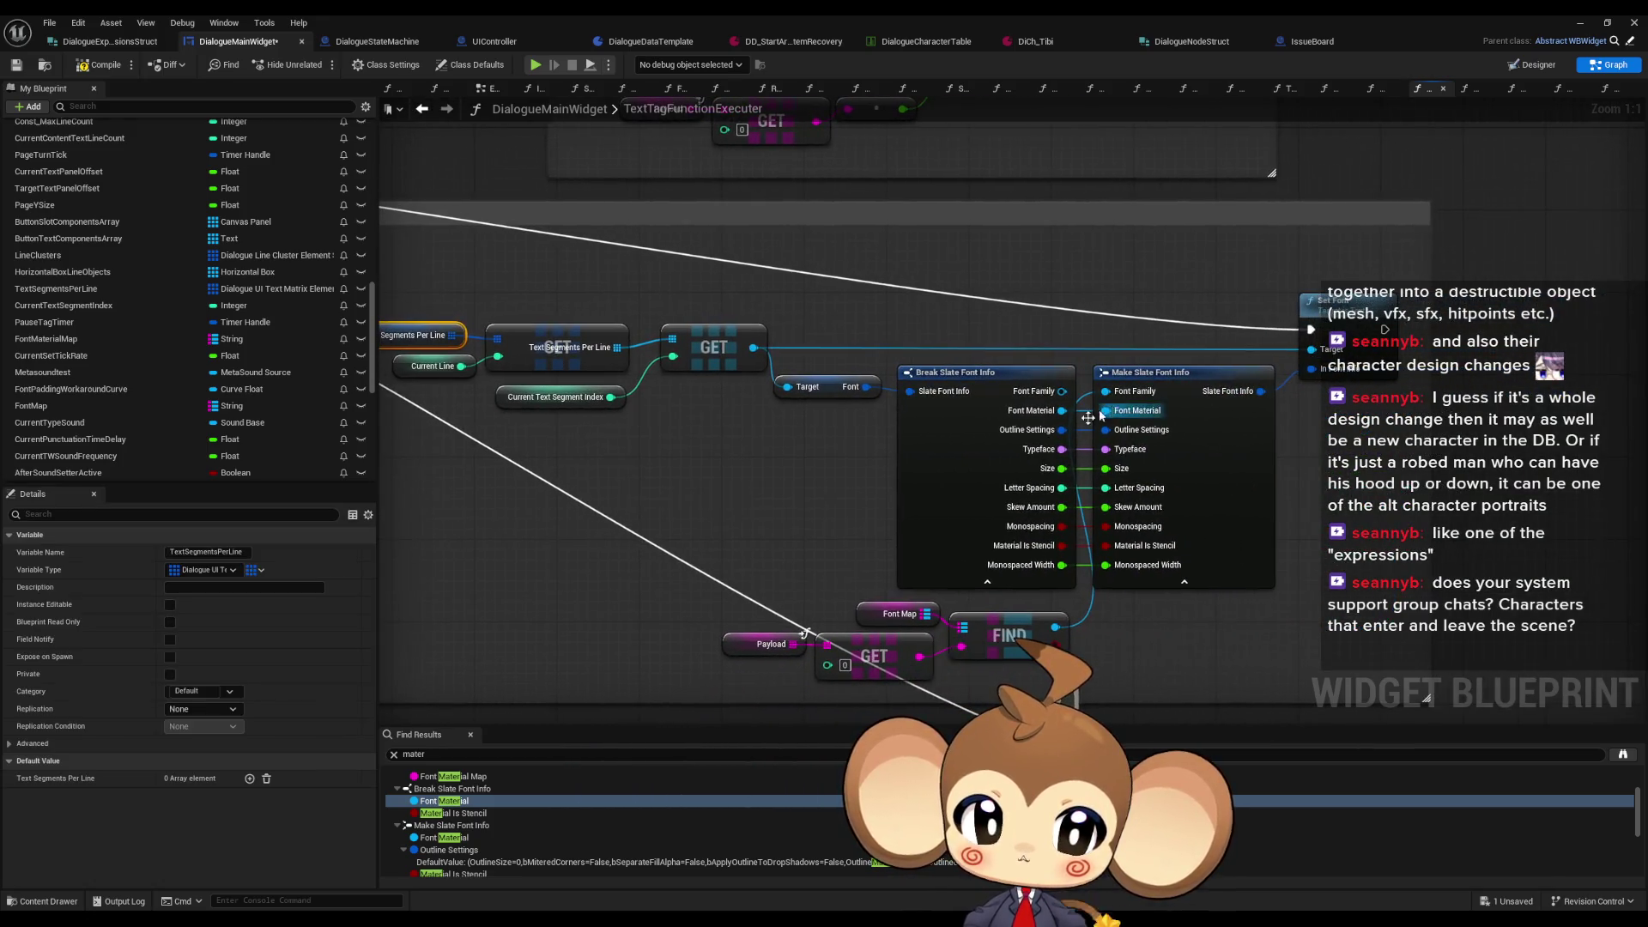
Step: Step through Font Material results on Make and Break Slate Font Info and in ResetTagDefaults
left_click(447, 838)
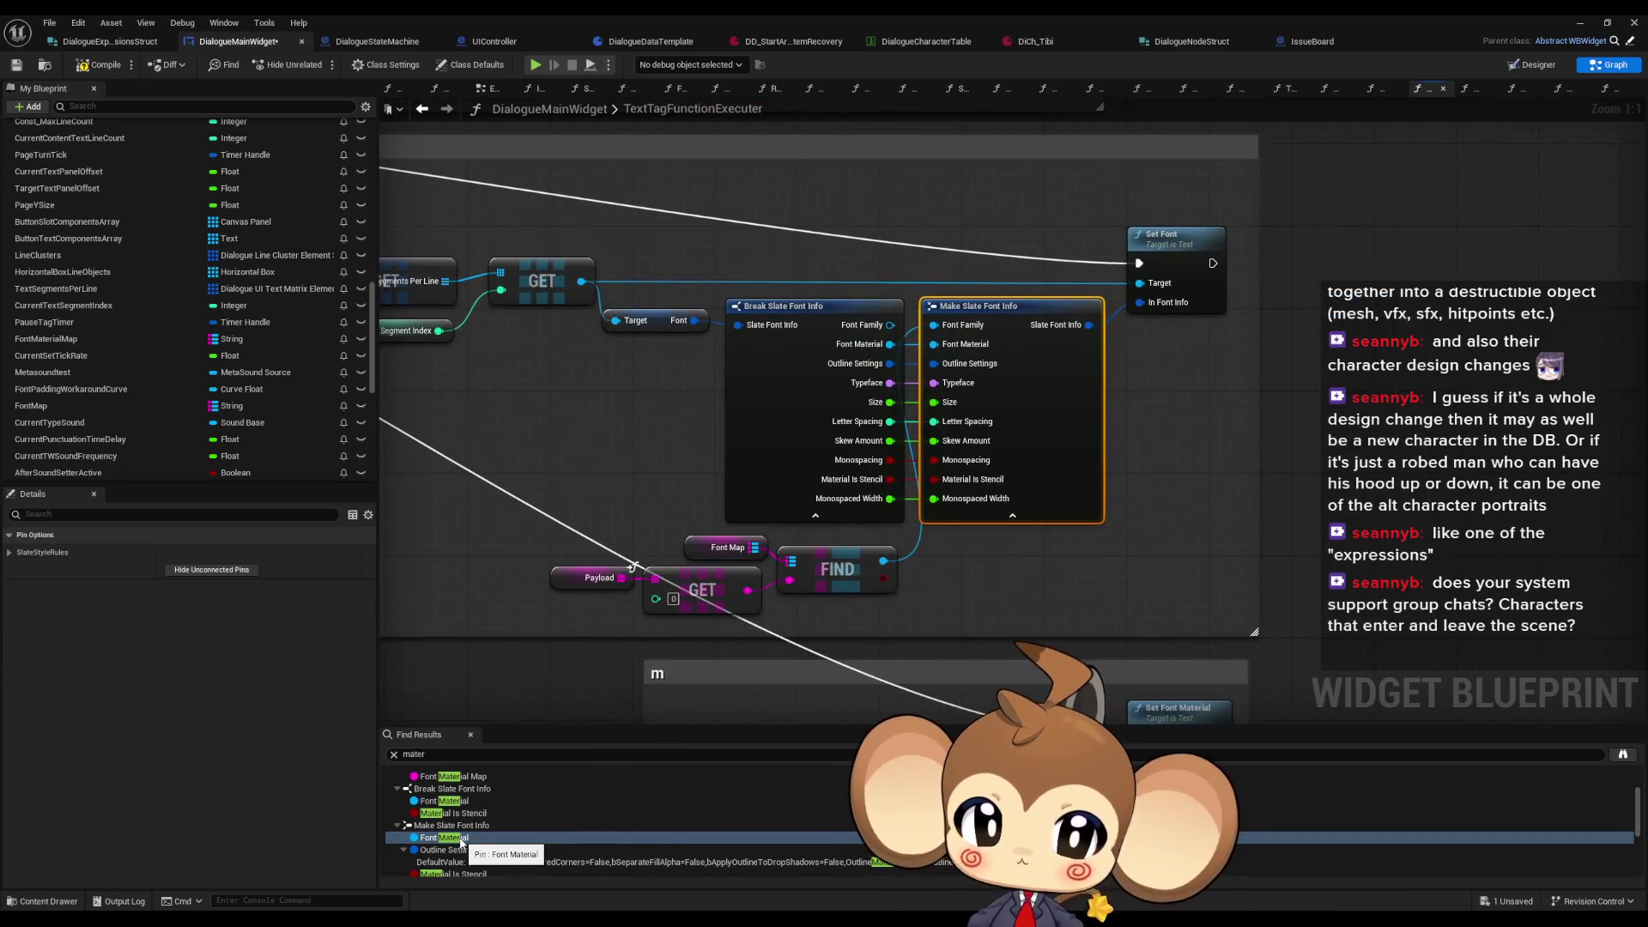
left_click(451, 801)
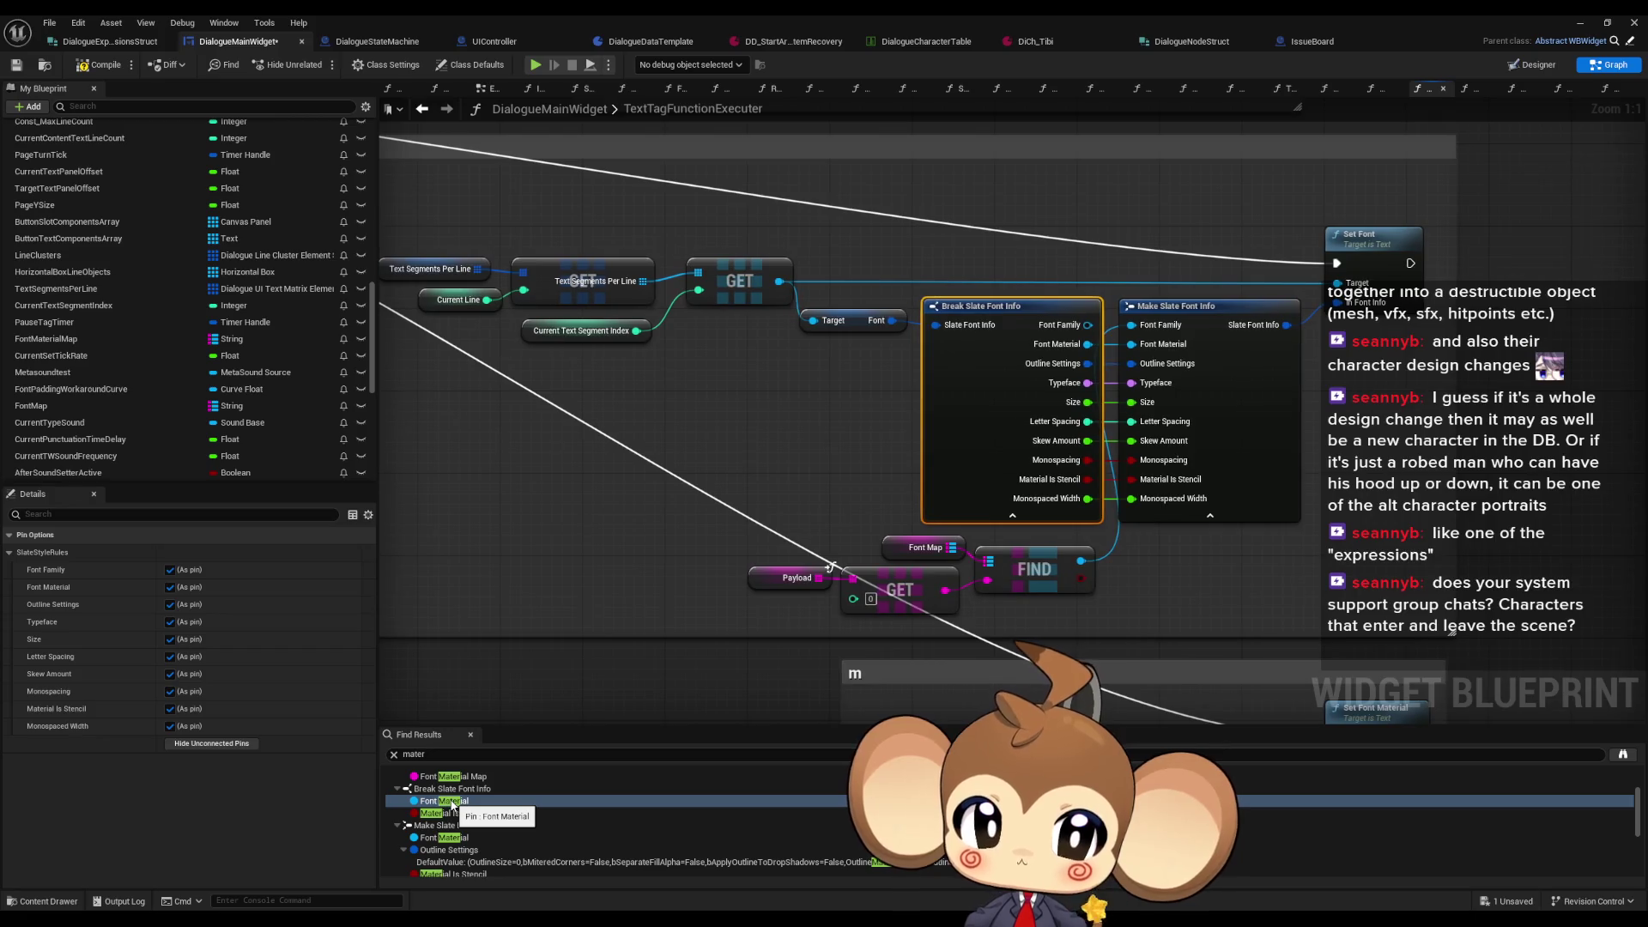
scroll(455, 815, "down", 3)
left_click(445, 829)
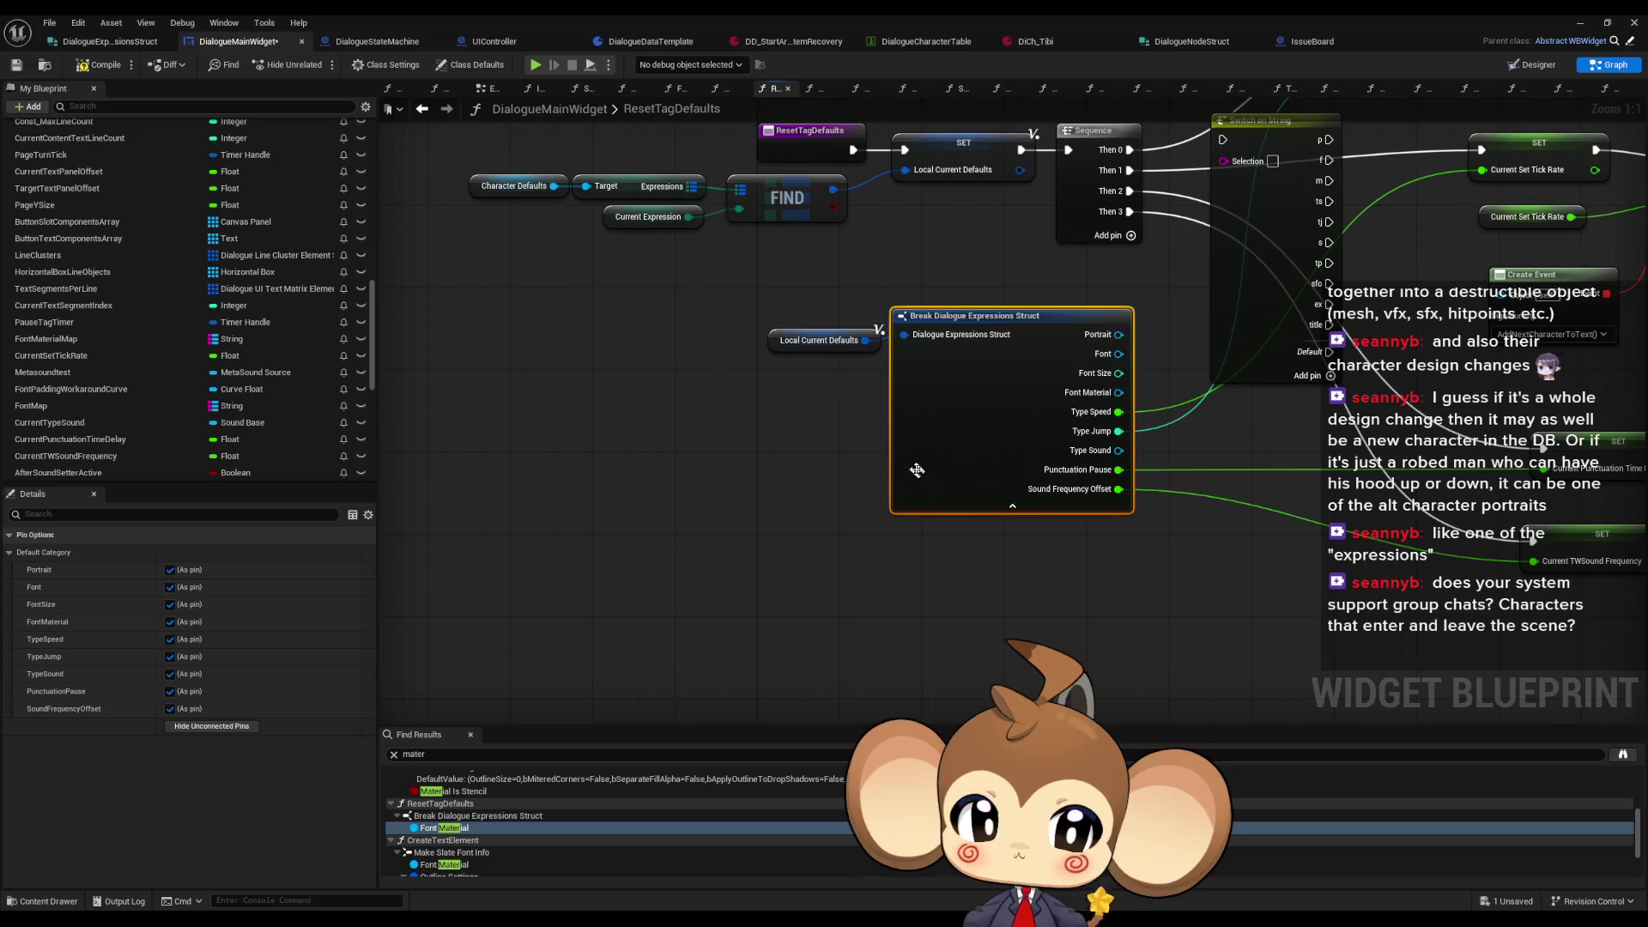
Step: Hide unconnected pins on the Break Slate Font Info and Make Slate Font Info nodes
left_click(210, 727)
left_click_drag(947, 401, 850, 441)
scroll(460, 826, "down", 2)
left_click(460, 823)
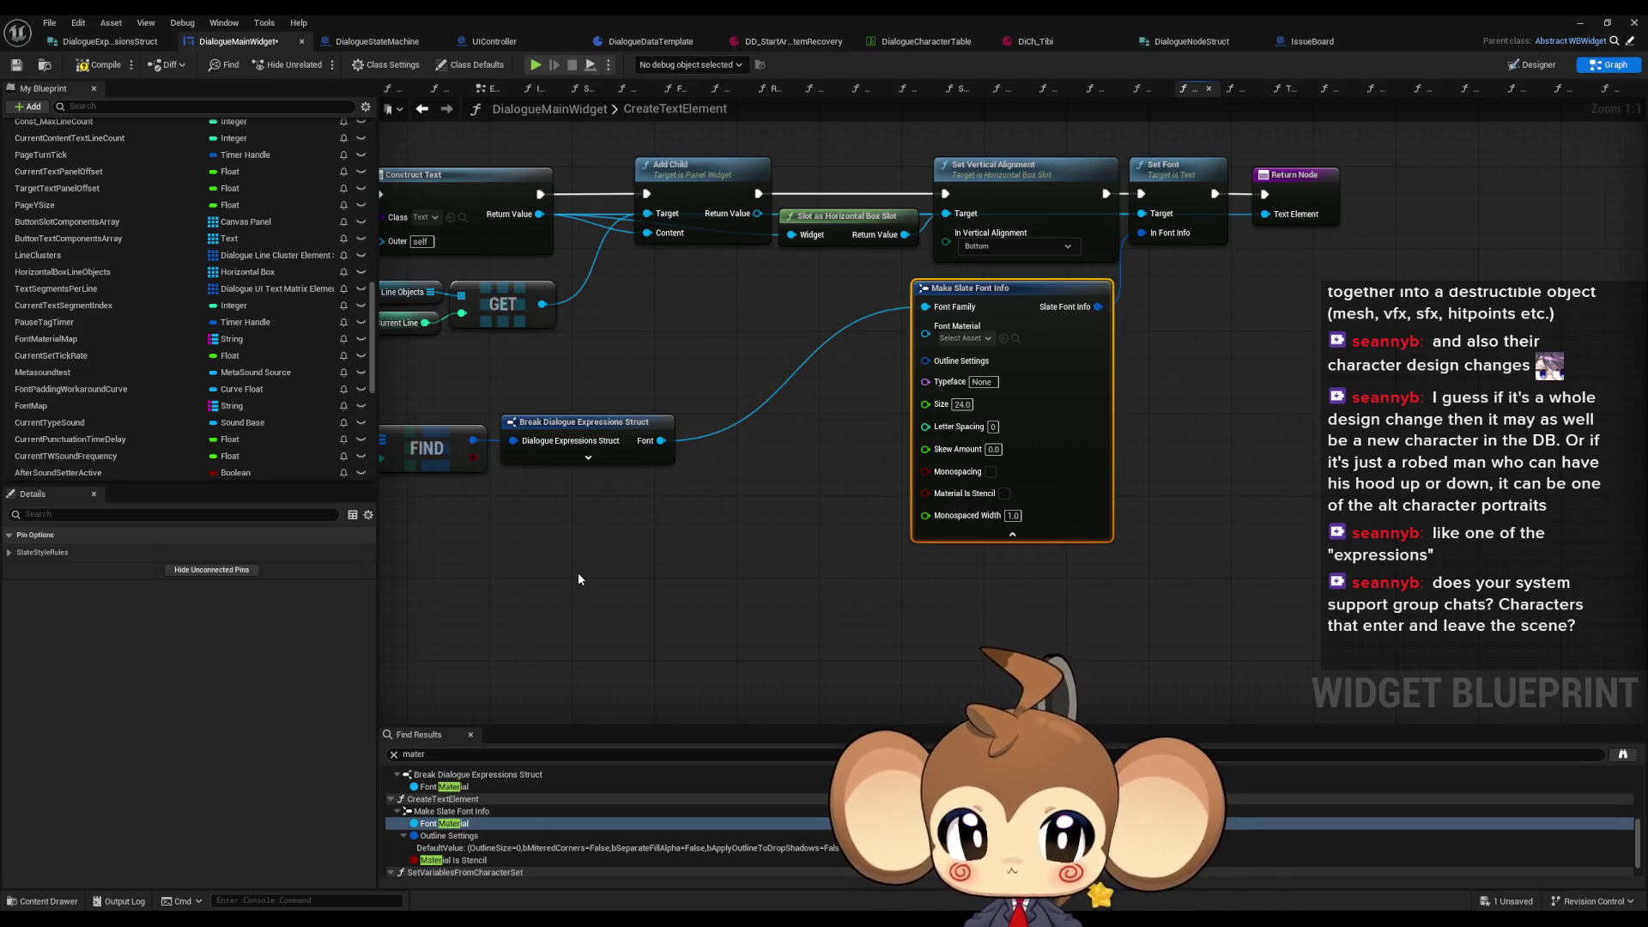
mouse_move(578, 573)
left_mouse_down()
mouse_move(1094, 619)
mouse_move(523, 607)
left_mouse_up()
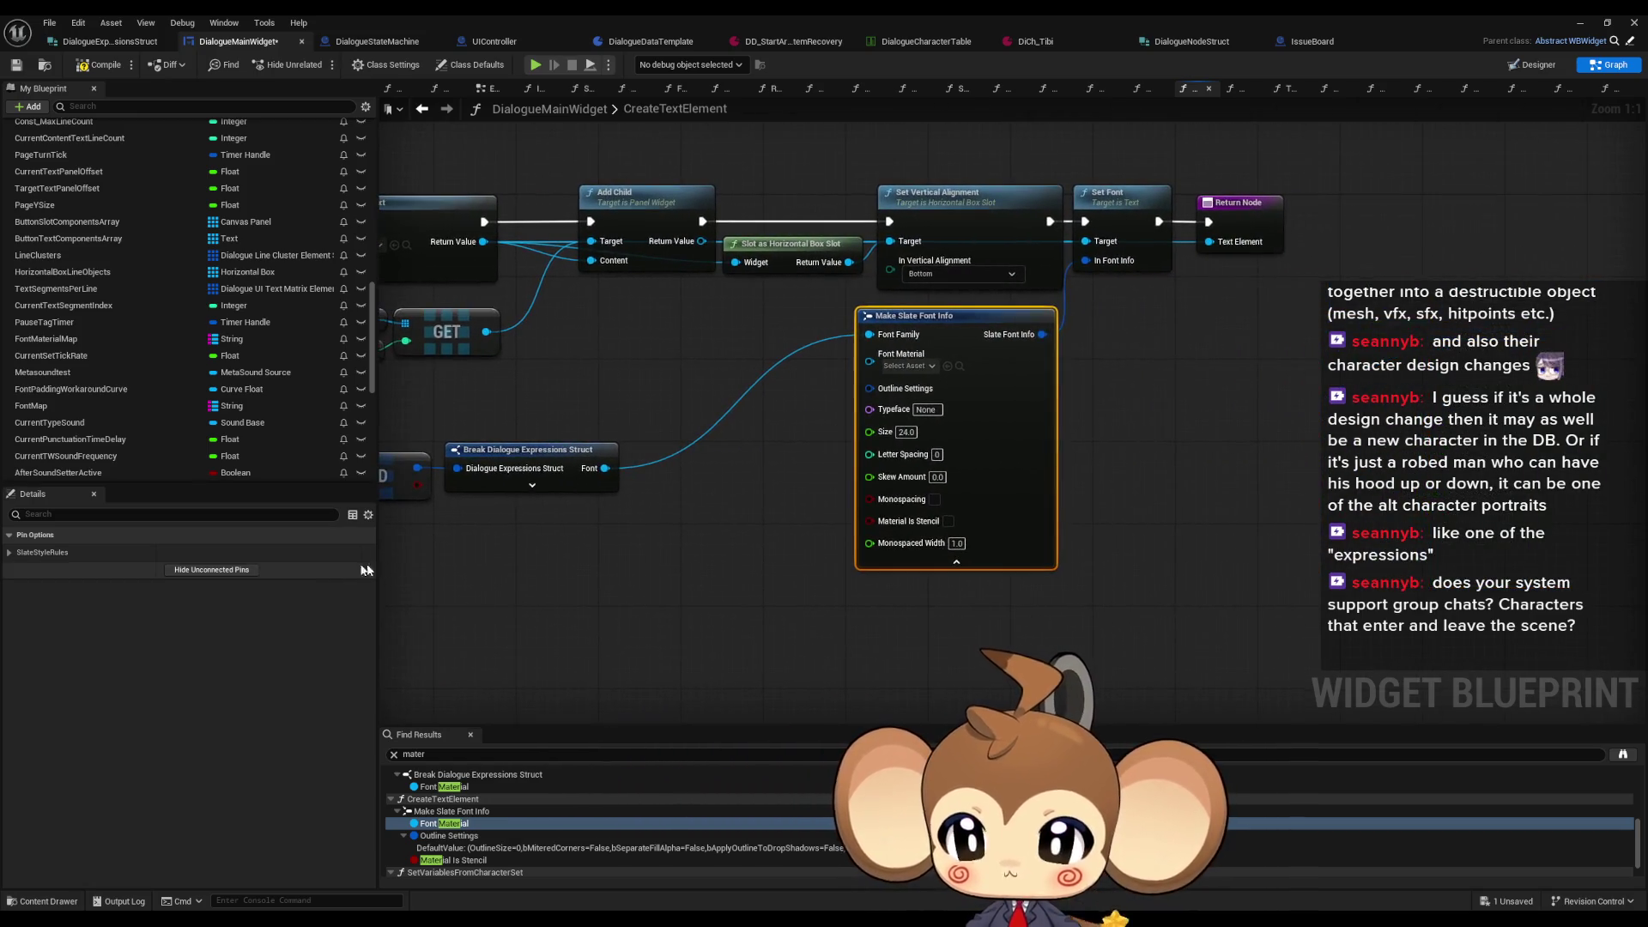
left_click(200, 571)
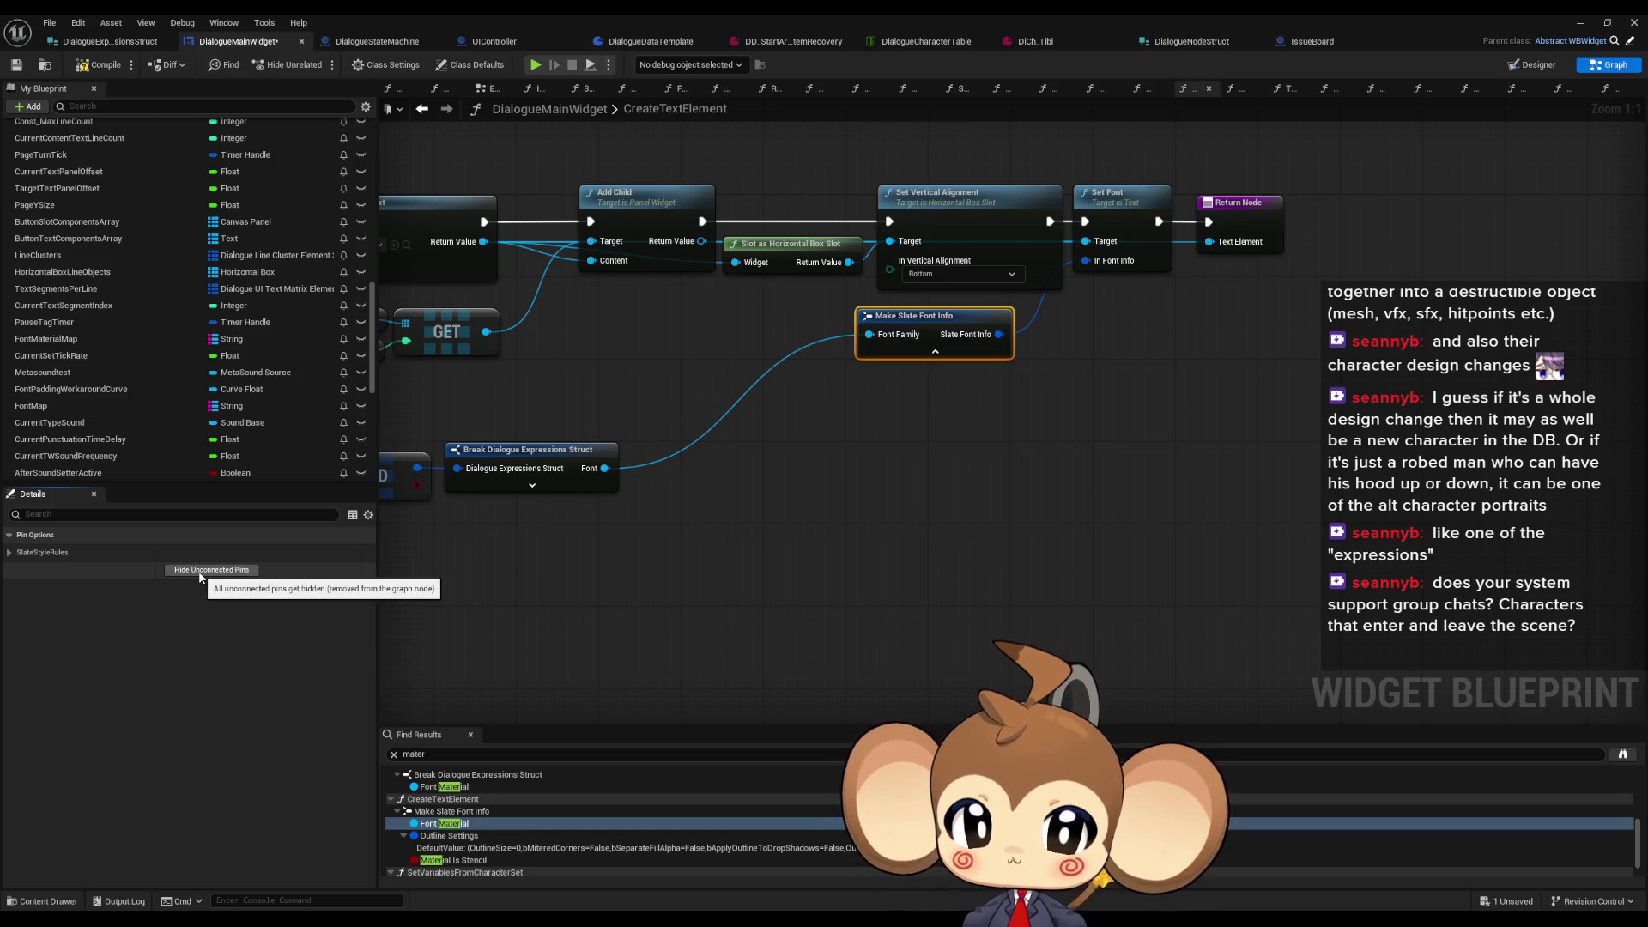
Step: Follow Font Material results through SetVariablesFromCharacterSet to the Set Font Material node's material input
scroll(515, 824, "down", 1)
double_click(452, 870)
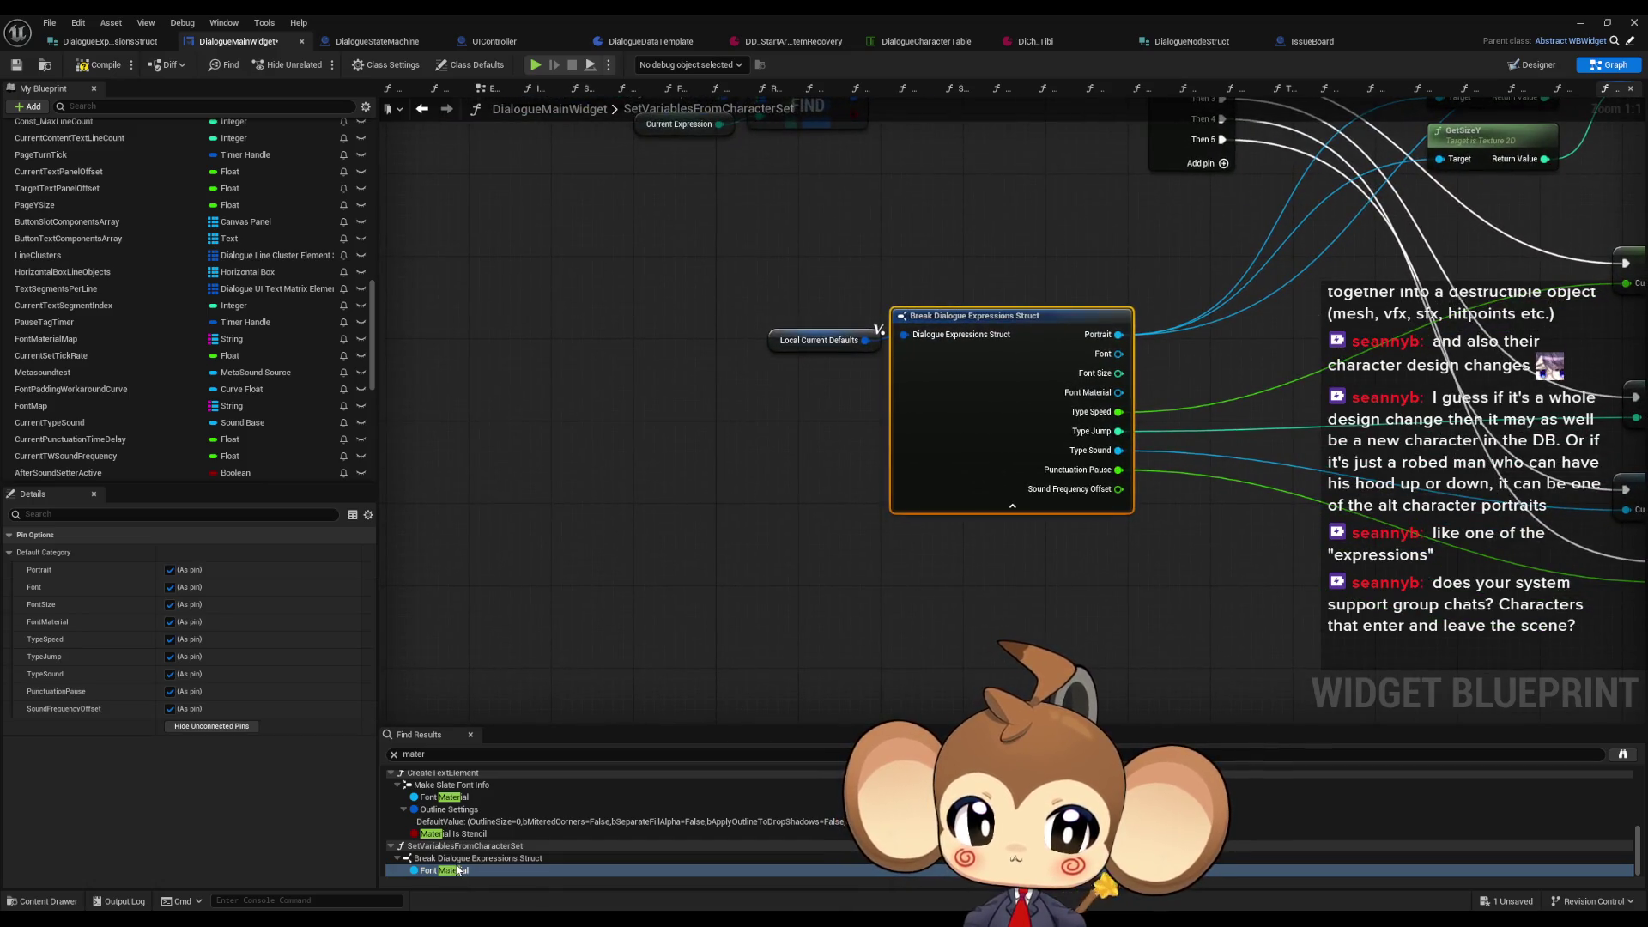
left_click_drag(1165, 508, 795, 651)
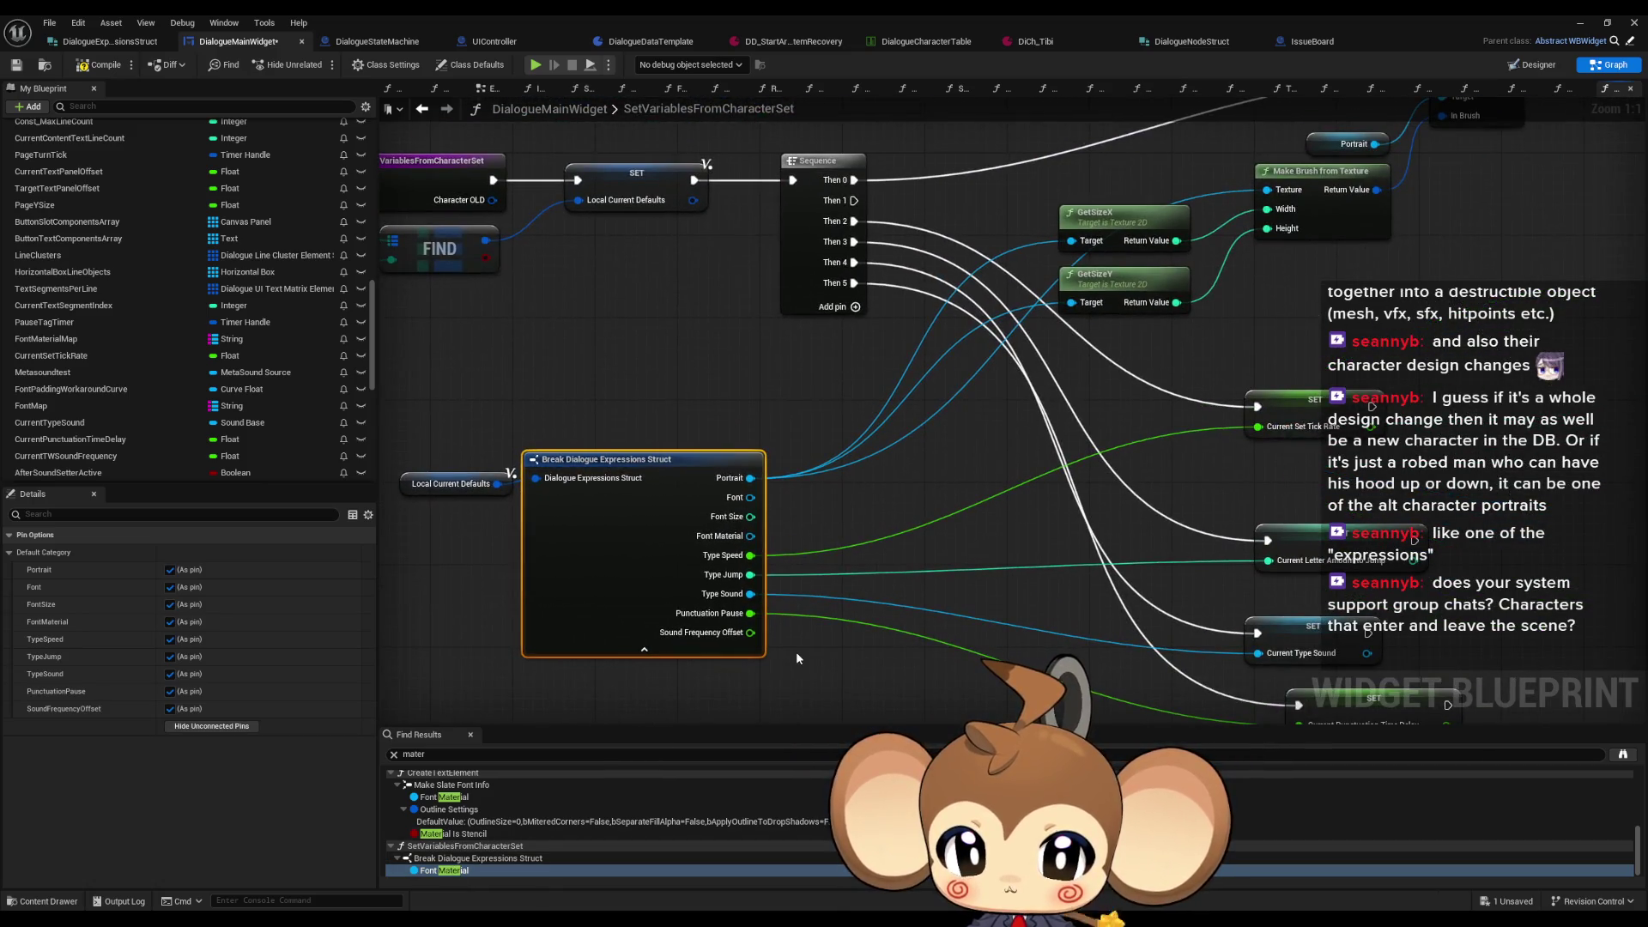
scroll(502, 836, "up", 5)
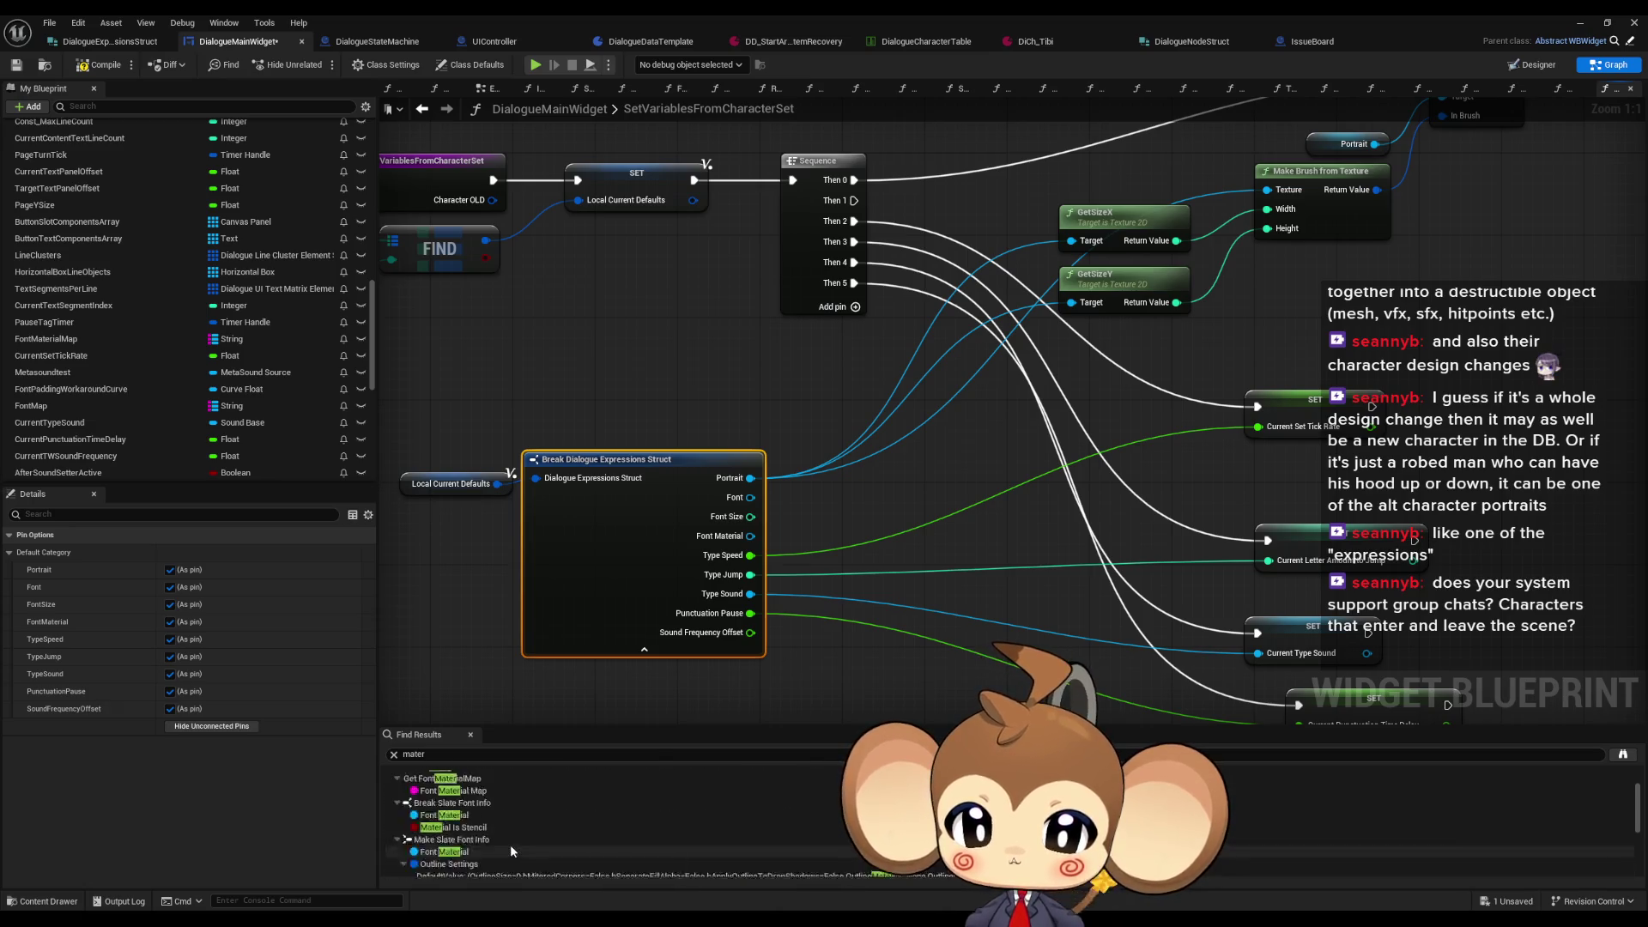
left_click(453, 814)
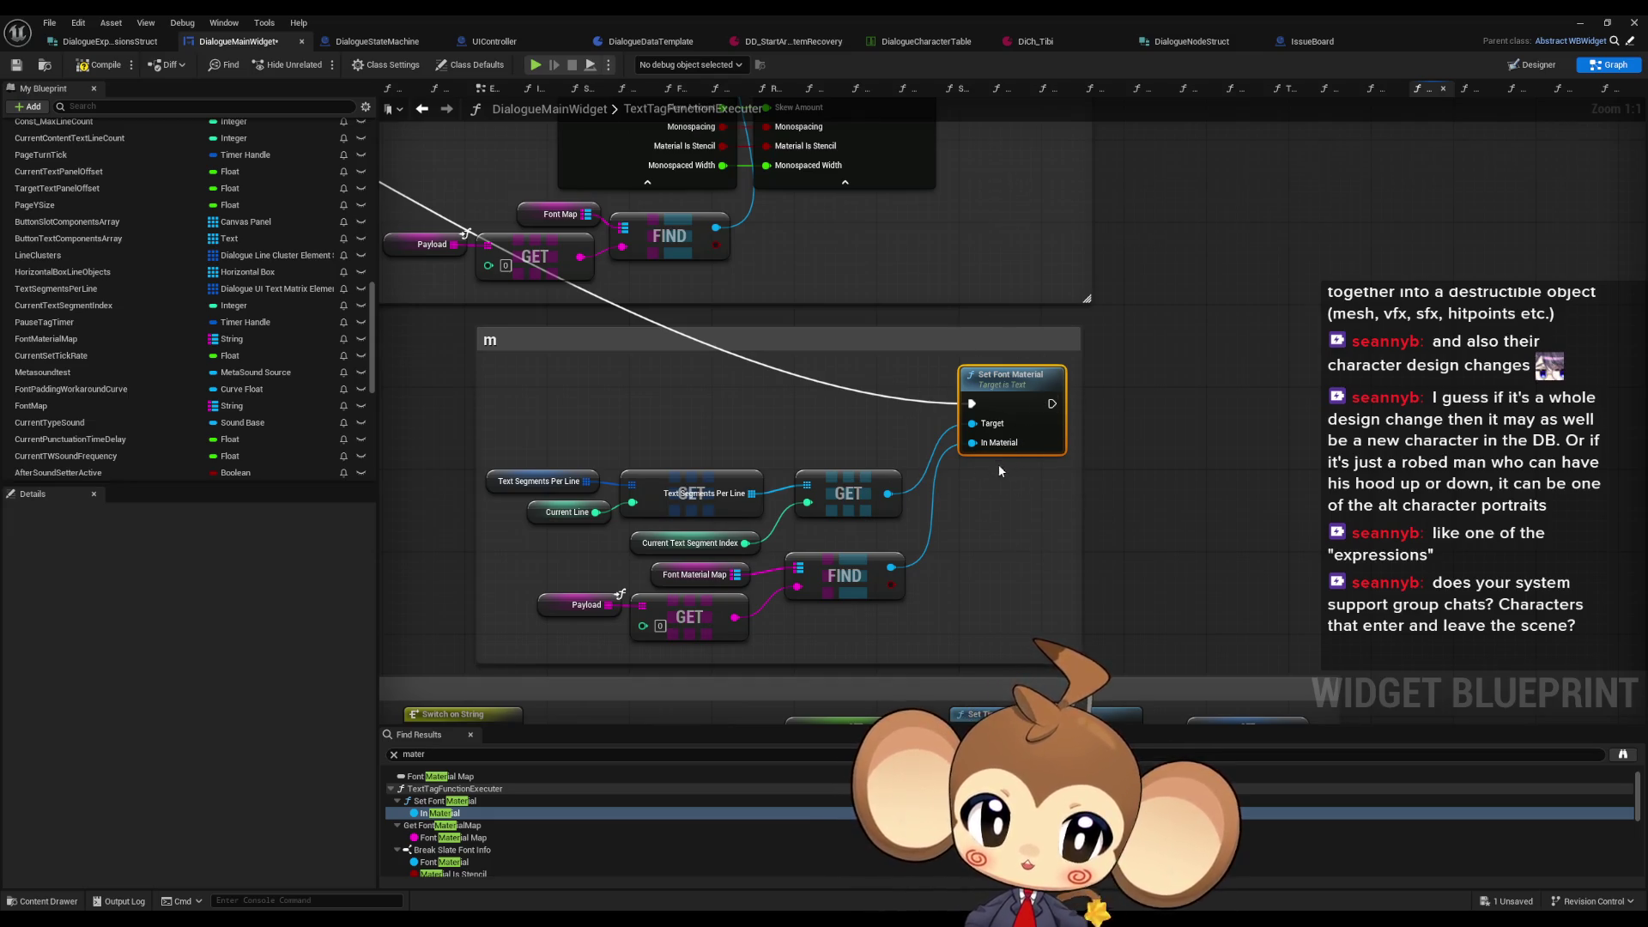
scroll(998, 461, "down", 7)
scroll(1036, 500, "up", 3)
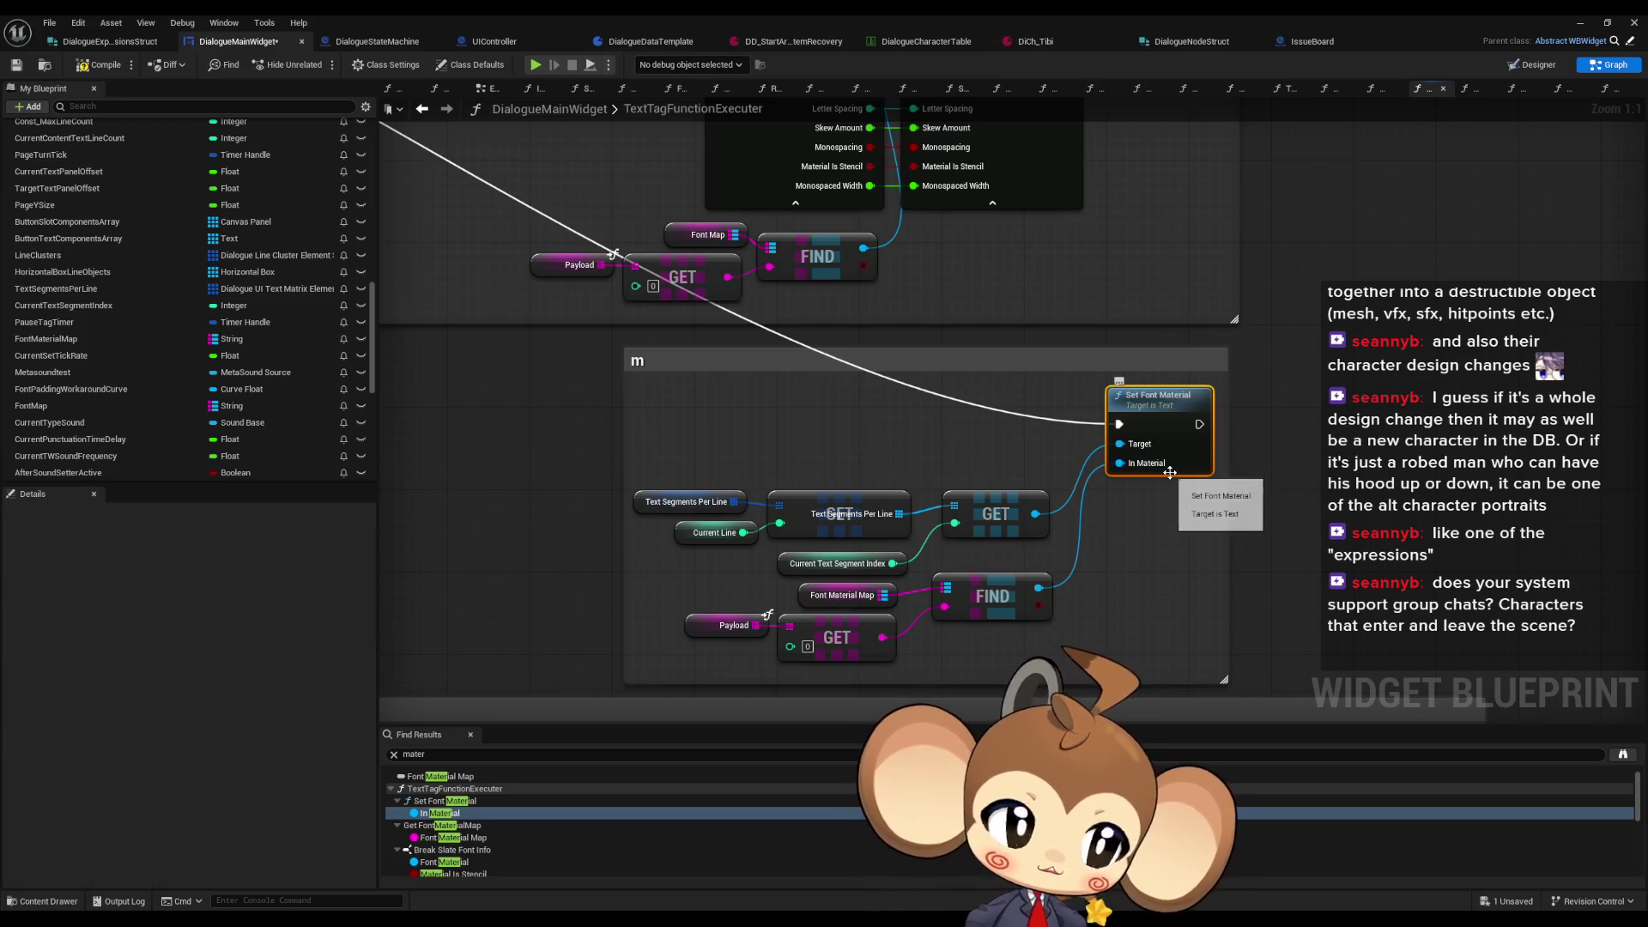
scroll(1167, 478, "down", 2)
scroll(1045, 481, "down", 3)
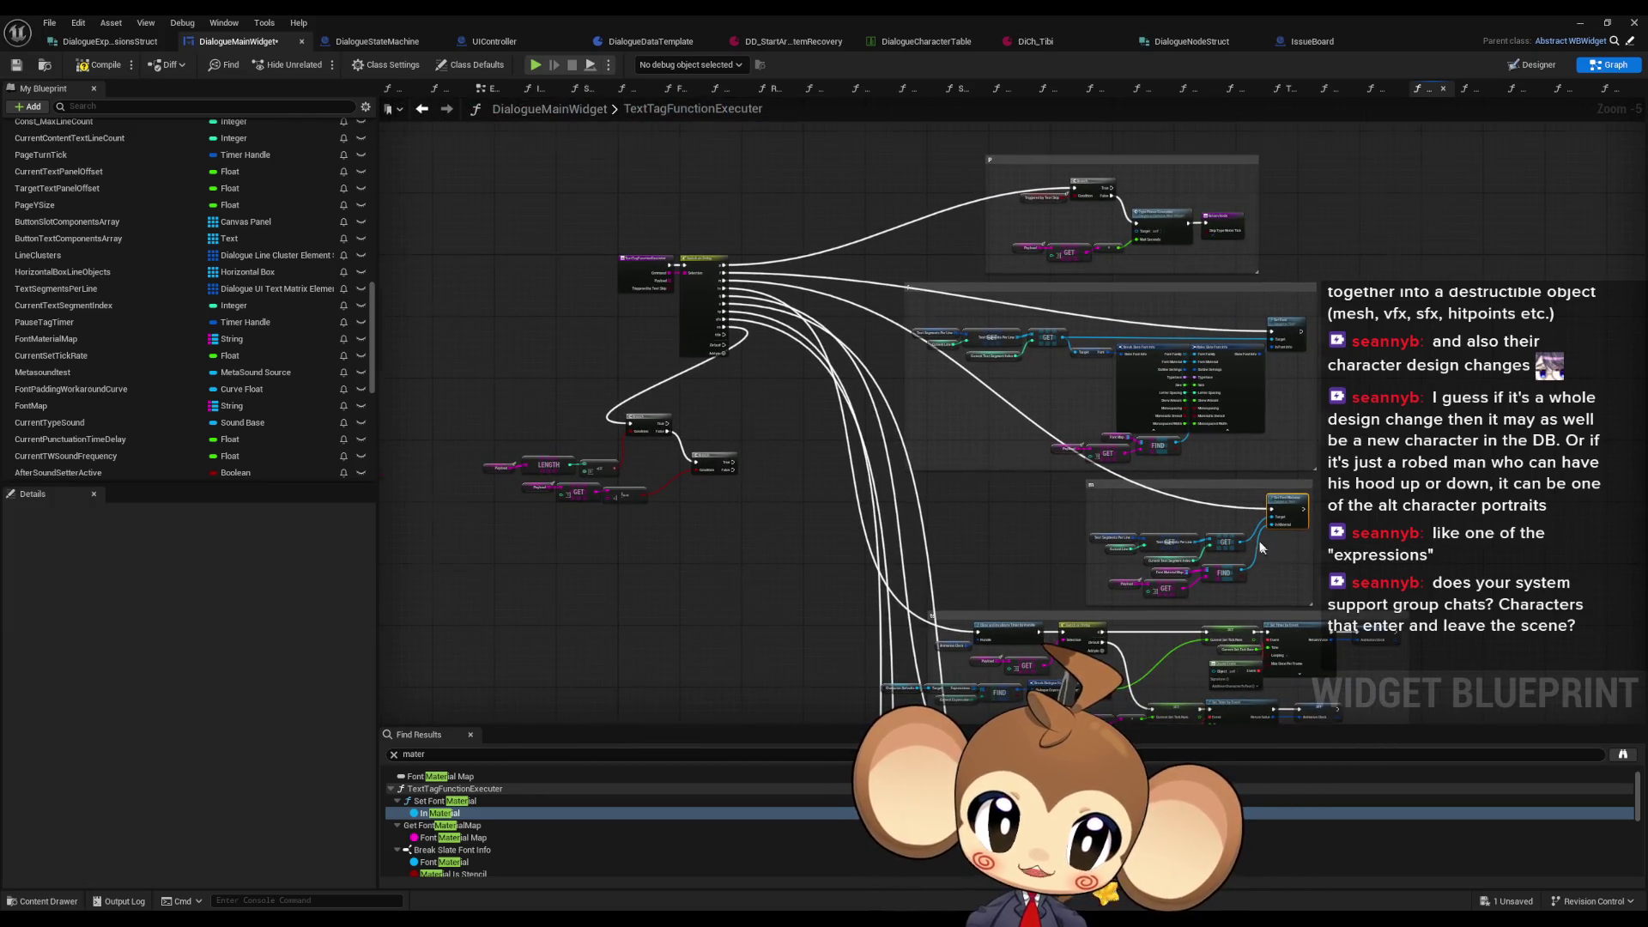
scroll(1150, 538, "up", 4)
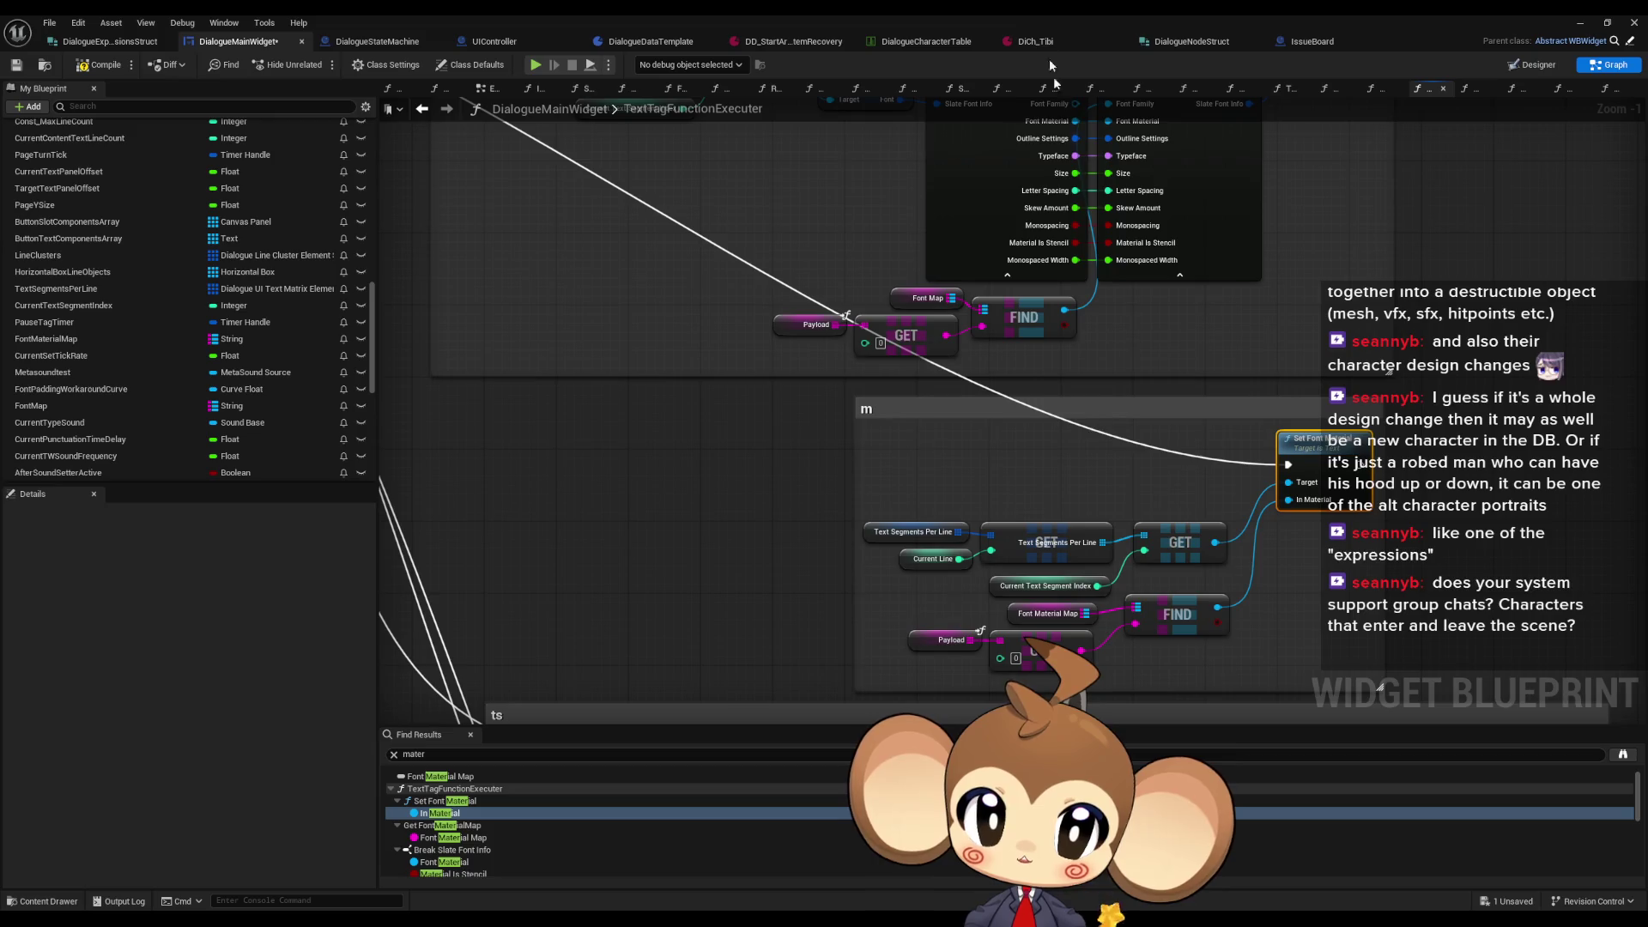
left_click(1033, 42)
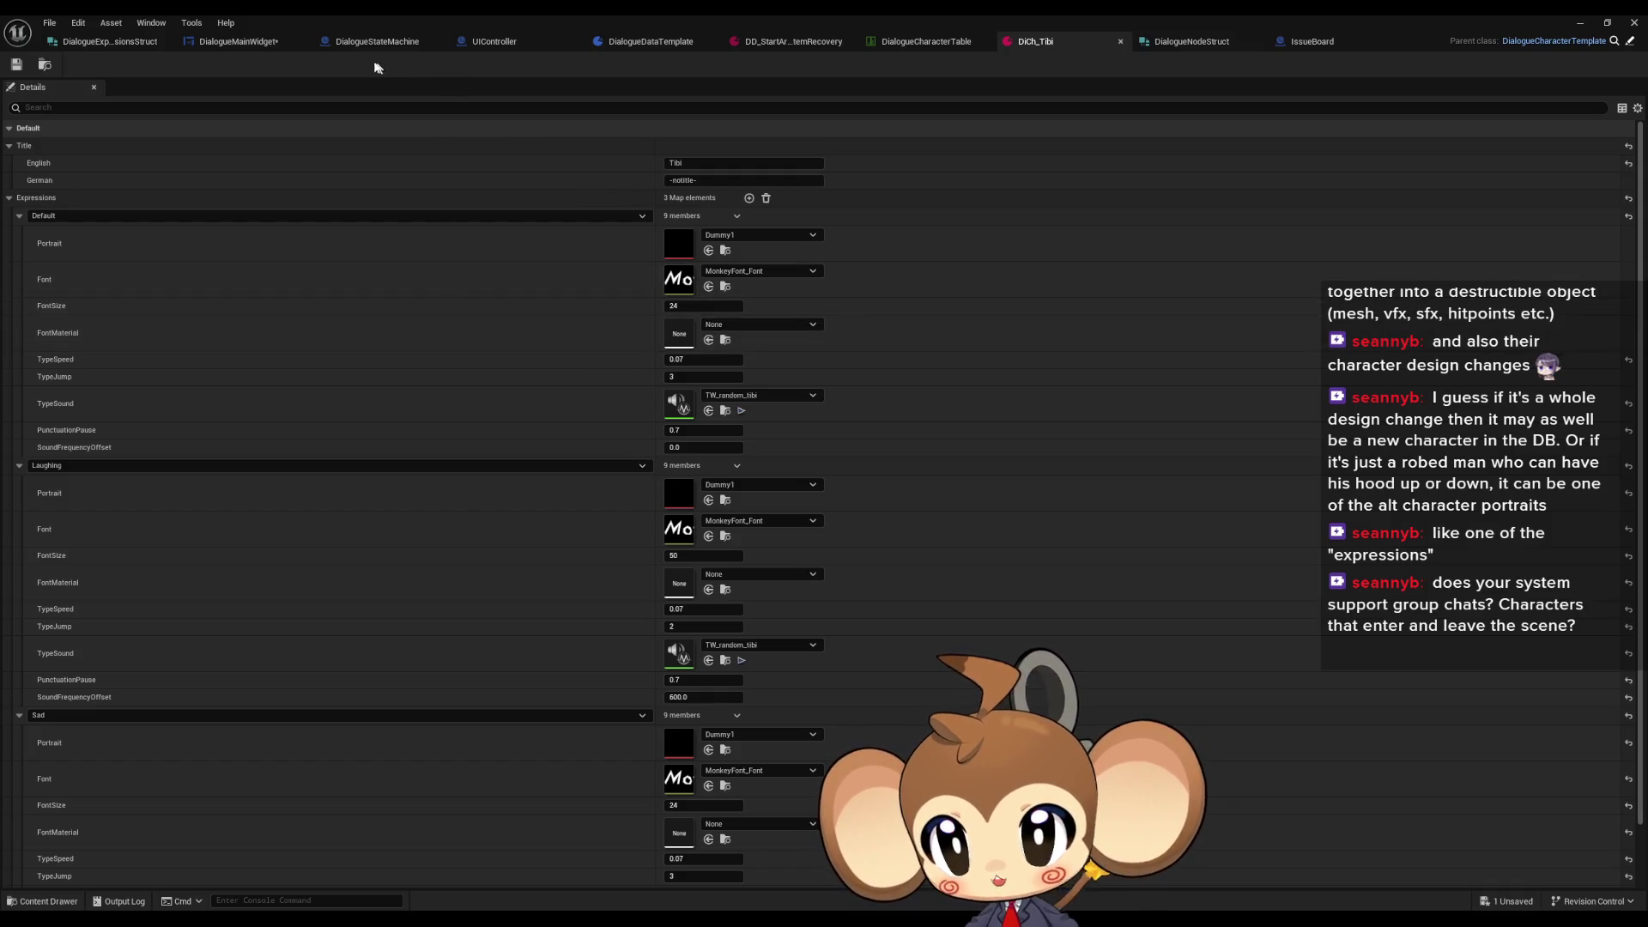
left_click(239, 41)
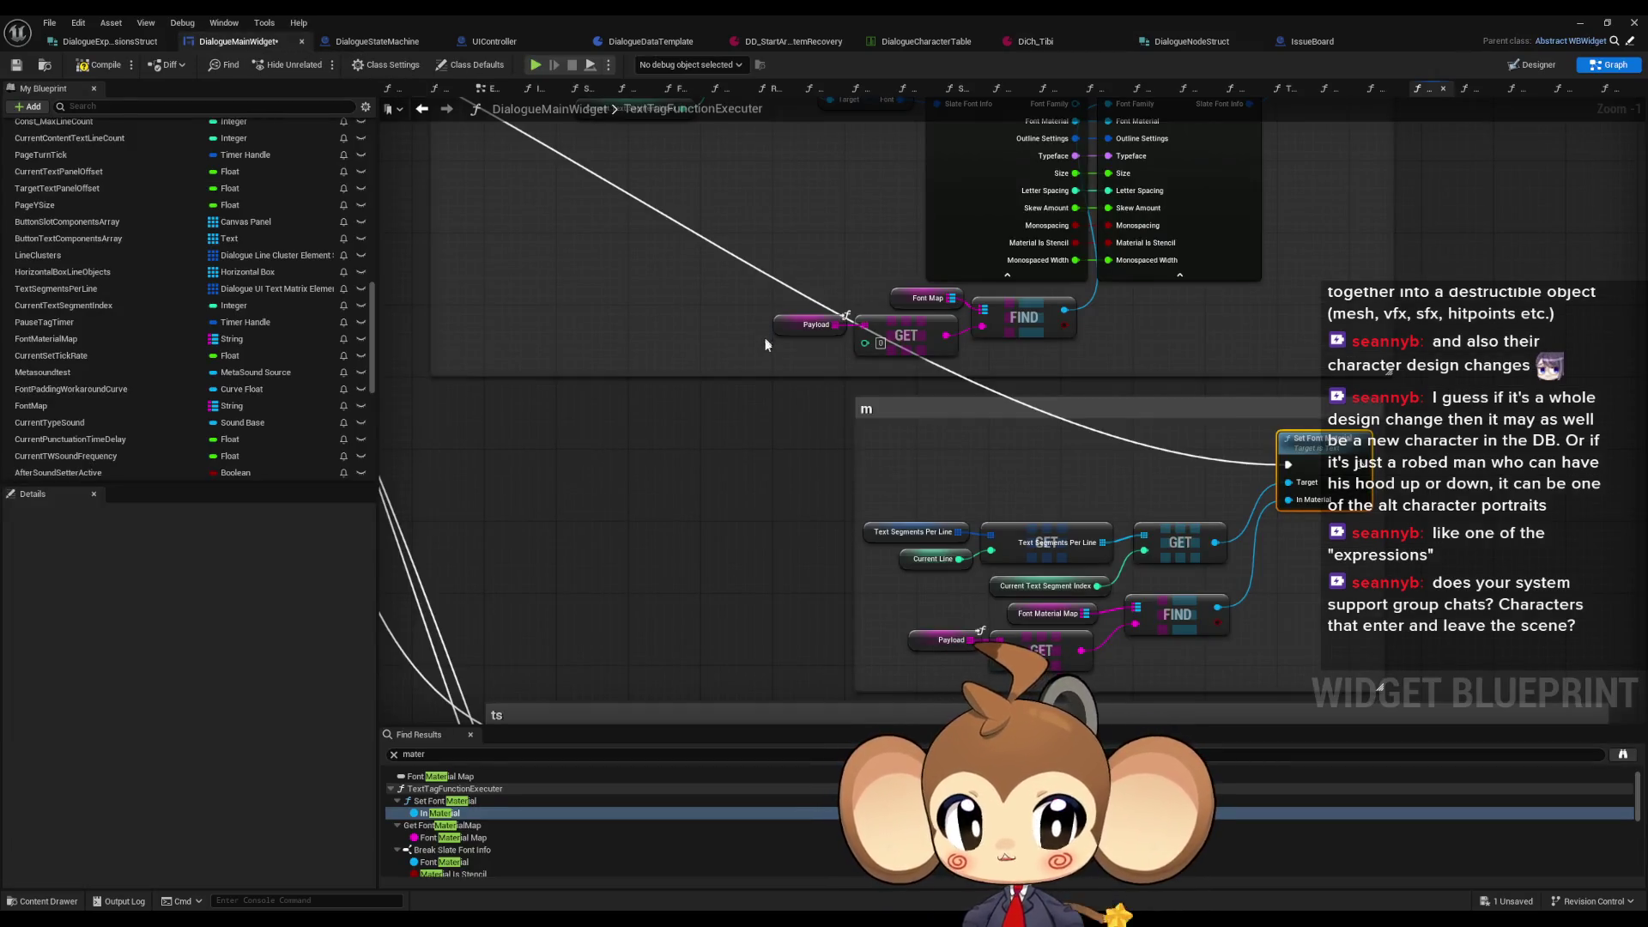
scroll(760, 393, "down", 2)
left_click_drag(723, 393, 879, 421)
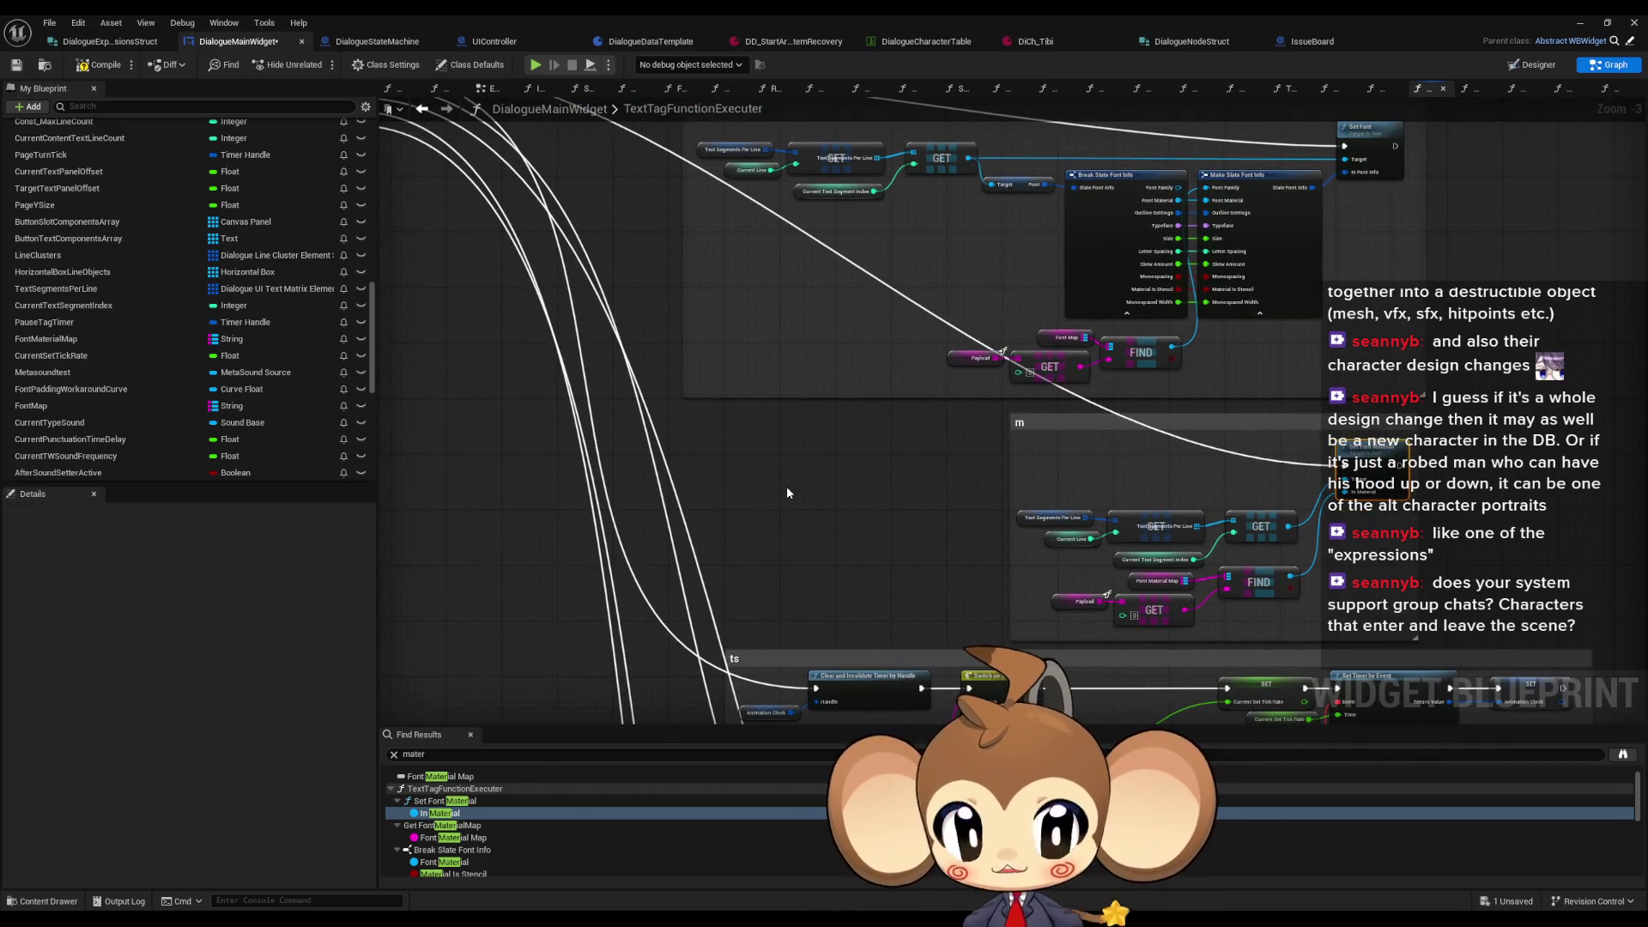
left_click_drag(786, 486, 866, 519)
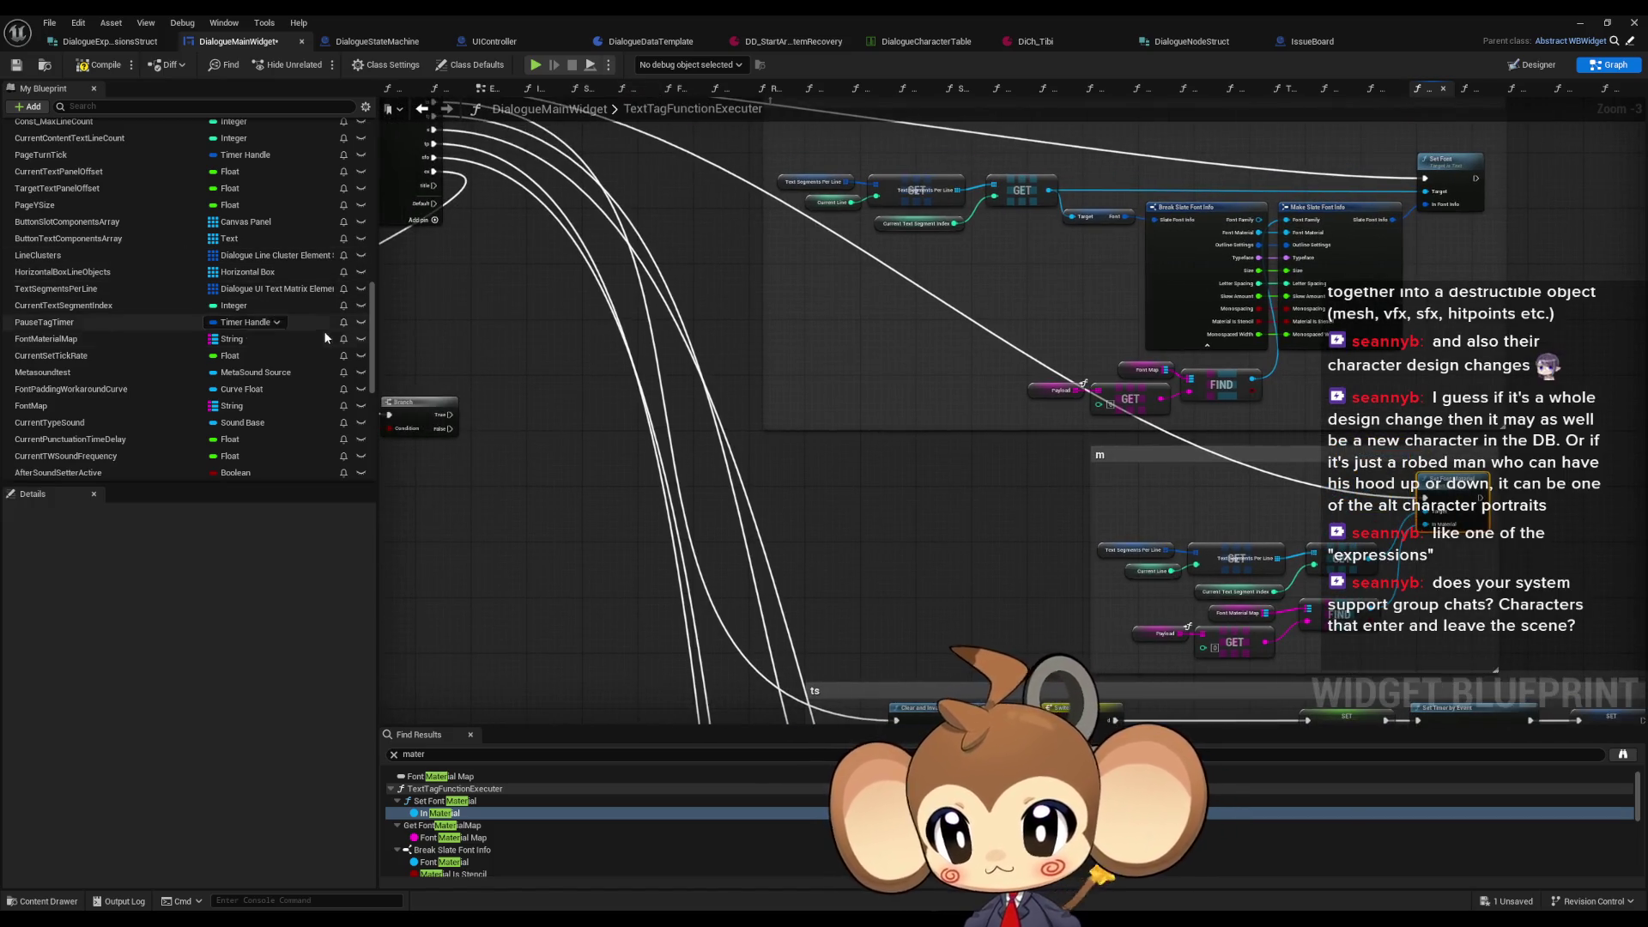
Step: Flip through CreateTextSegment…, TextTagFunctionExecuter and ResumeTypeWriterAfterPause, ending on ResetTagDefaults' Current Set Tick Rate setter
scroll(318, 333, "up", 10)
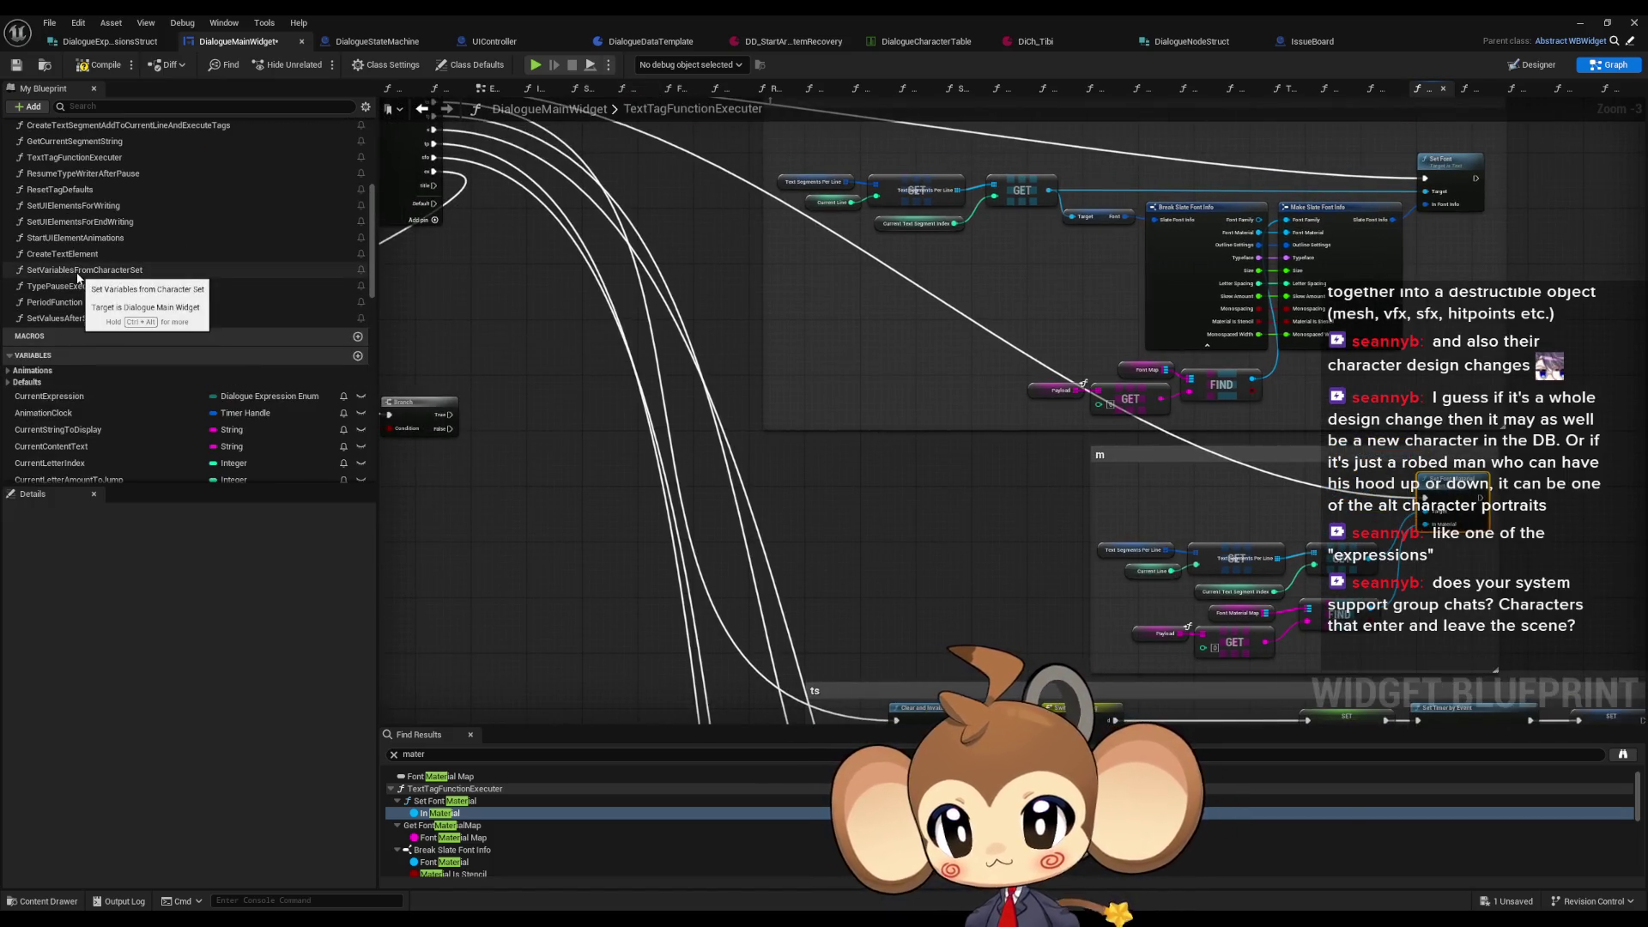
scroll(78, 277, "up", 3)
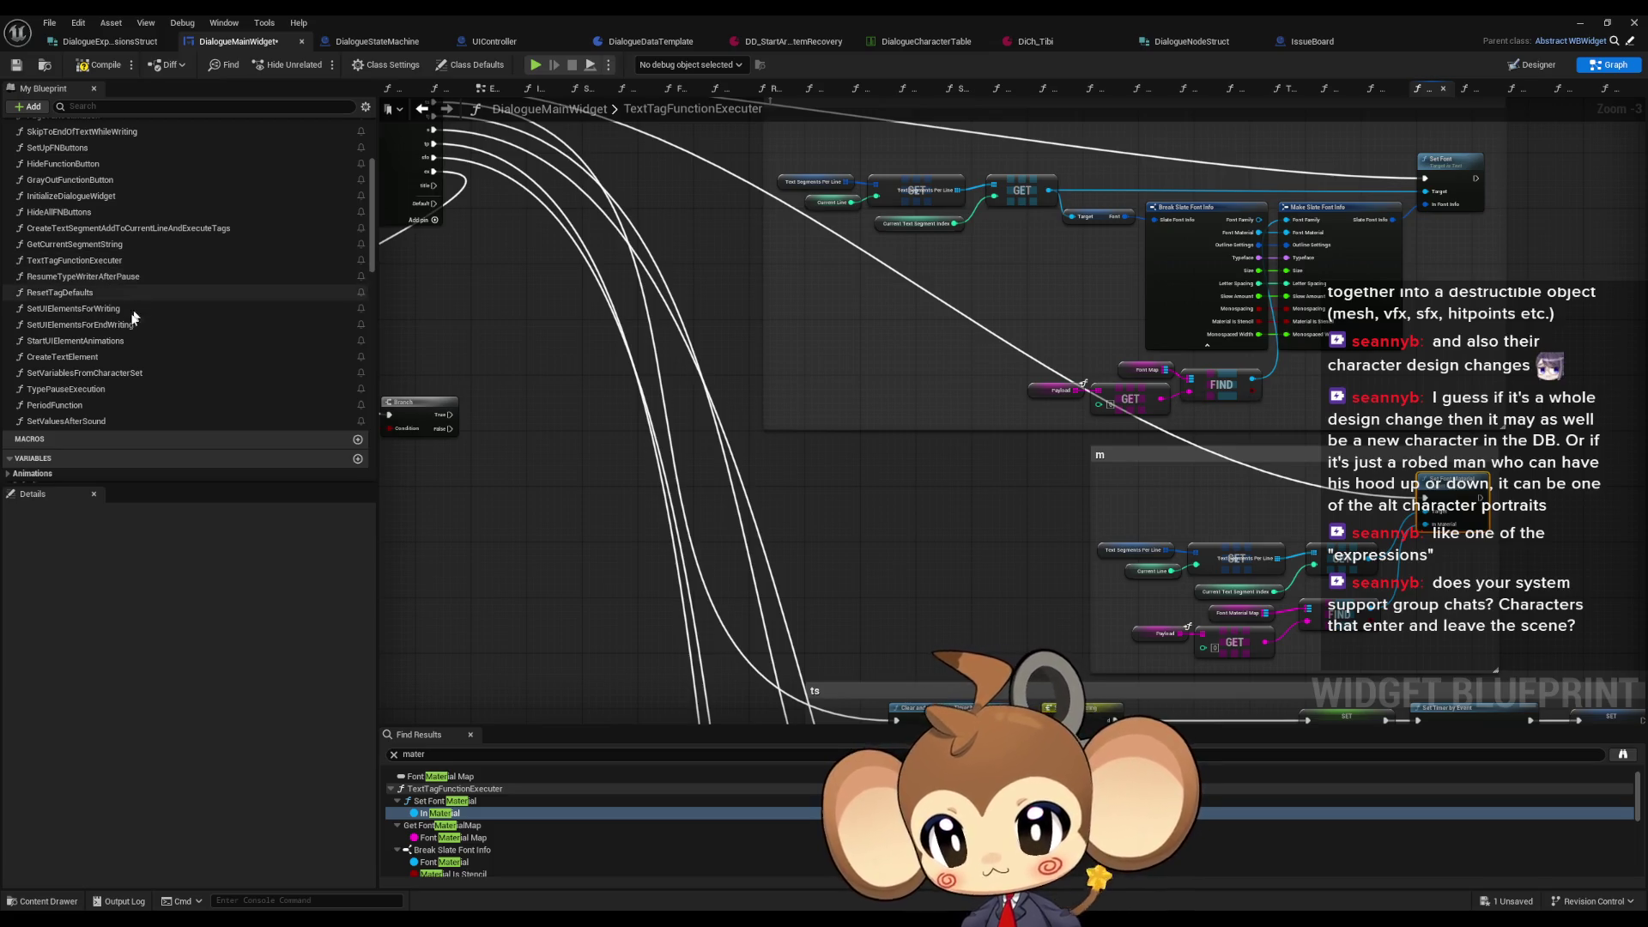
double_click(91, 230)
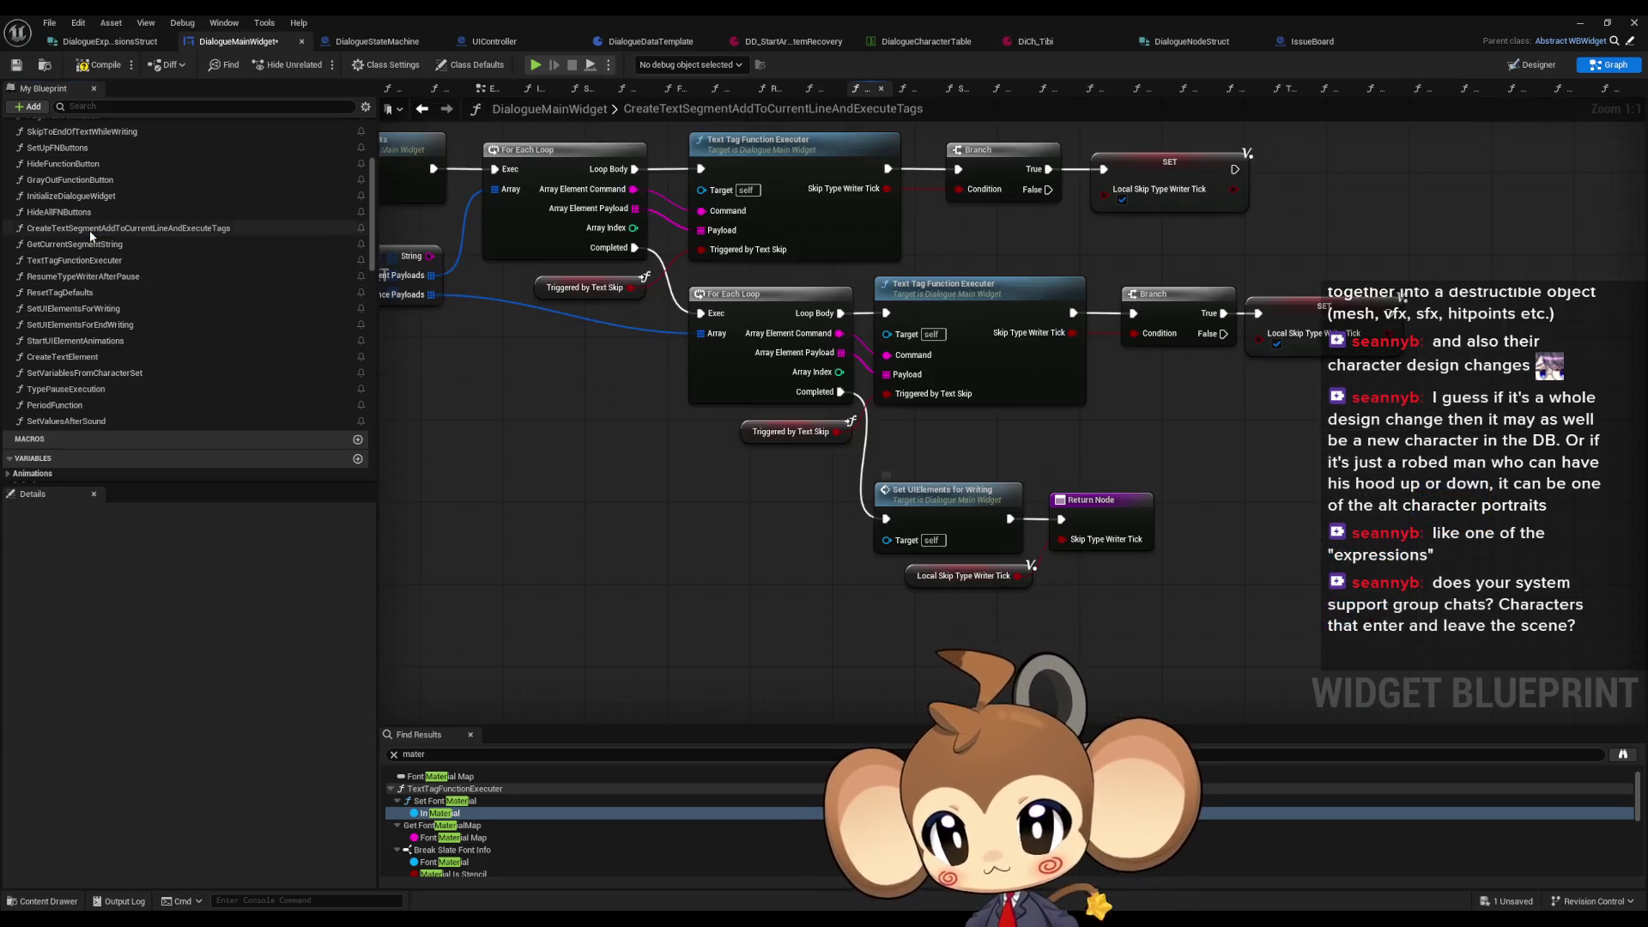
double_click(76, 263)
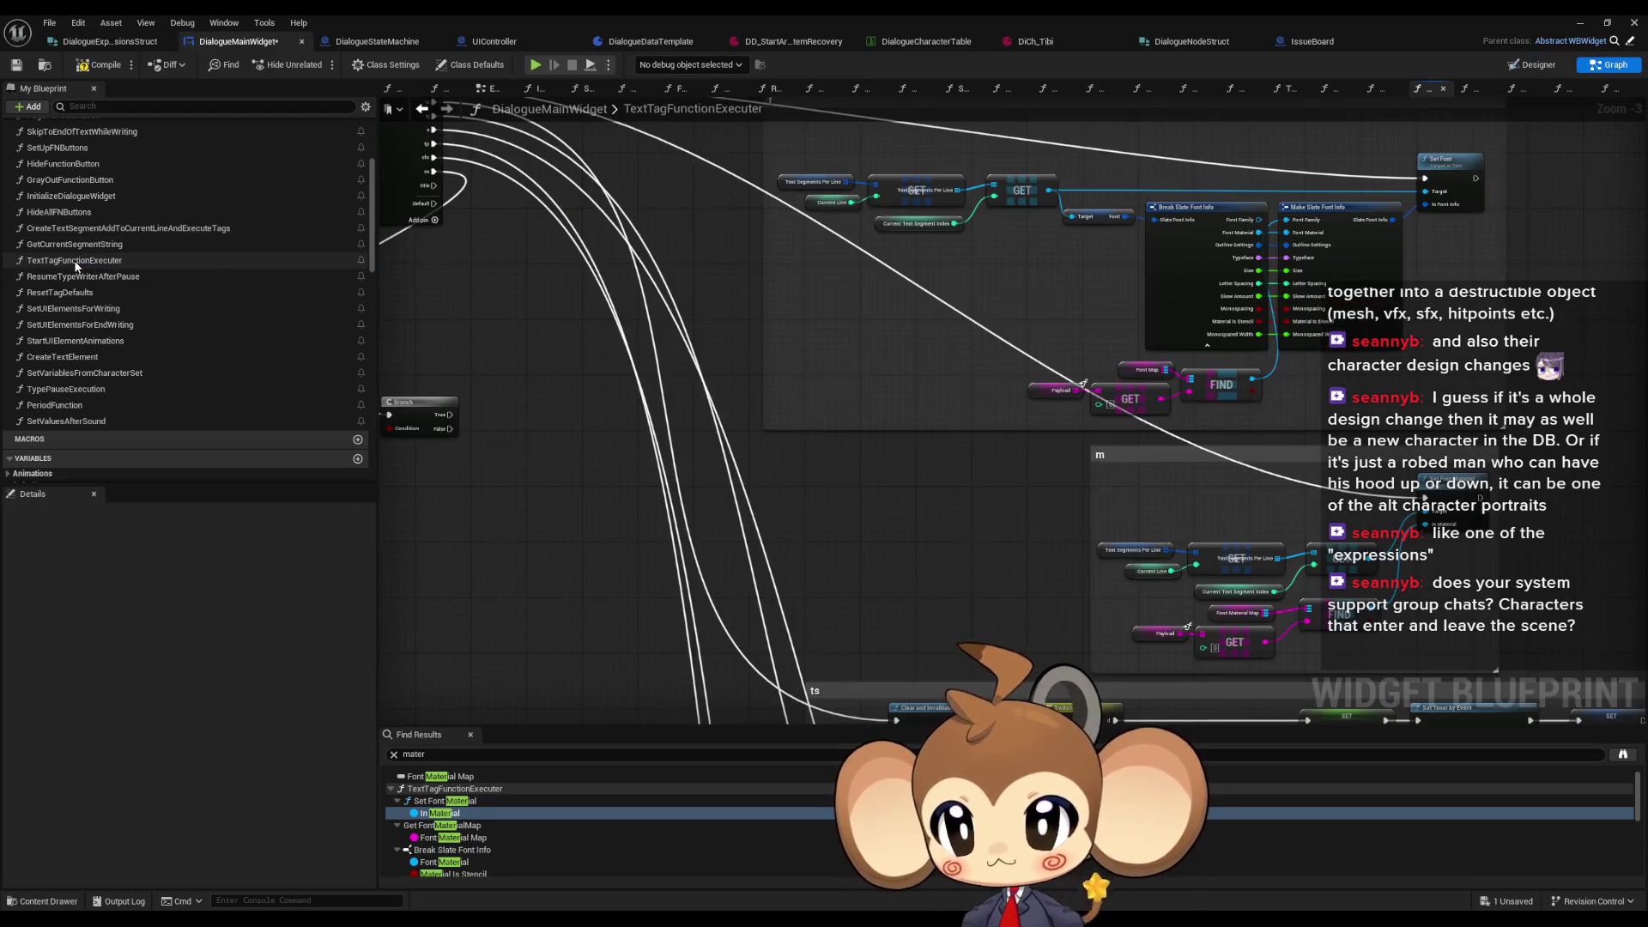
double_click(77, 277)
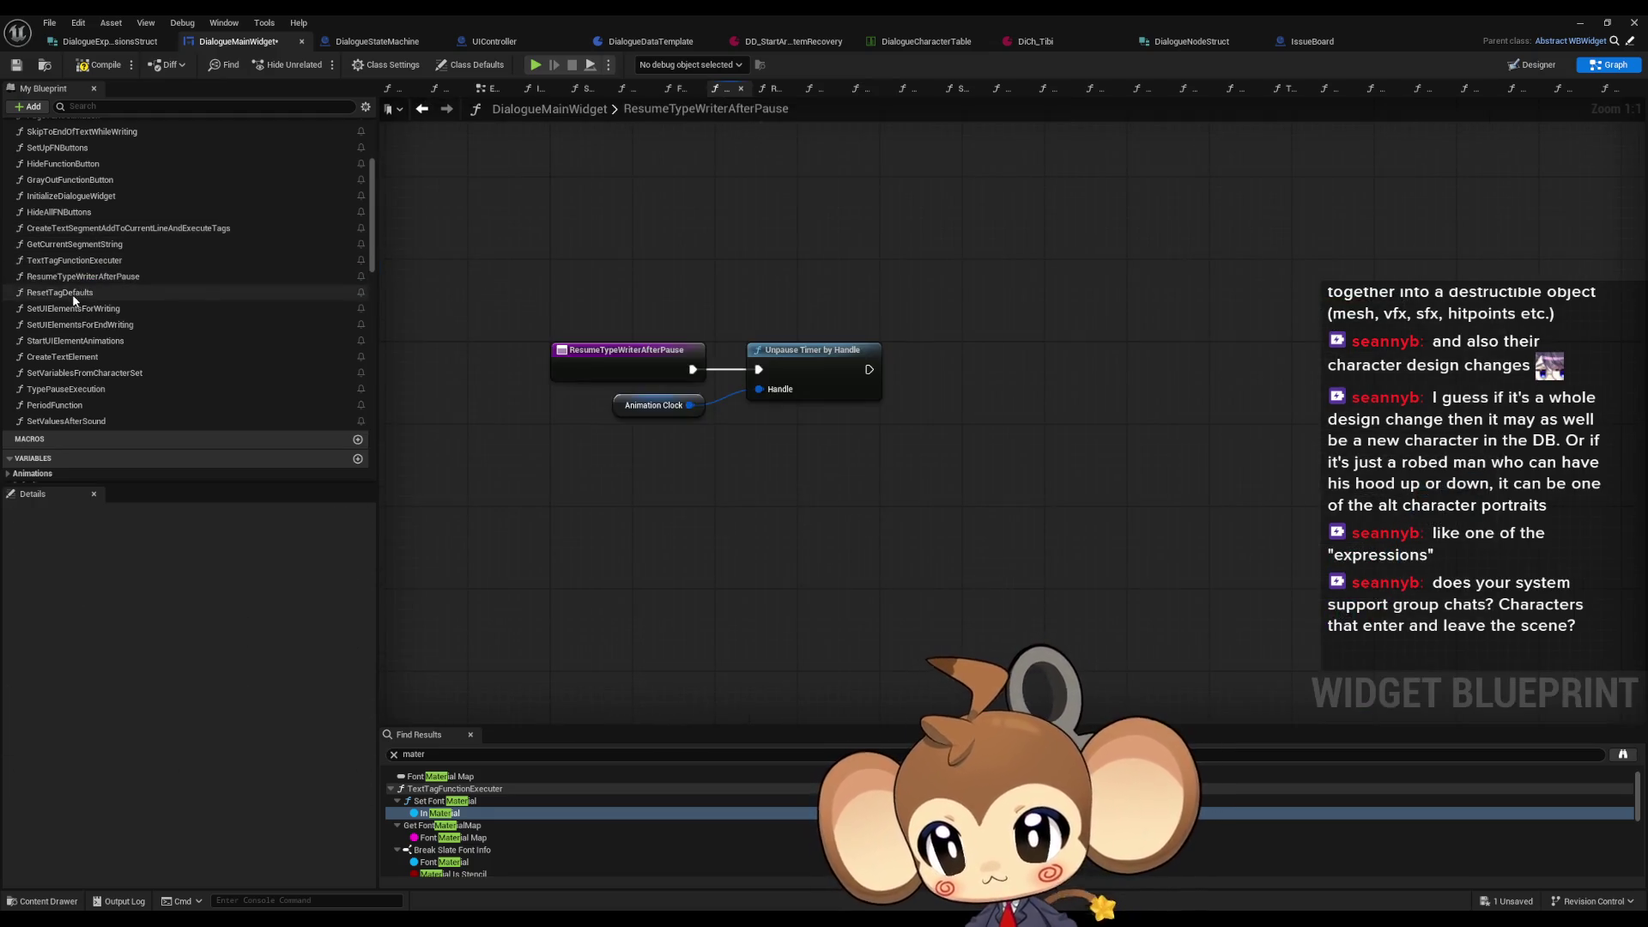
double_click(74, 294)
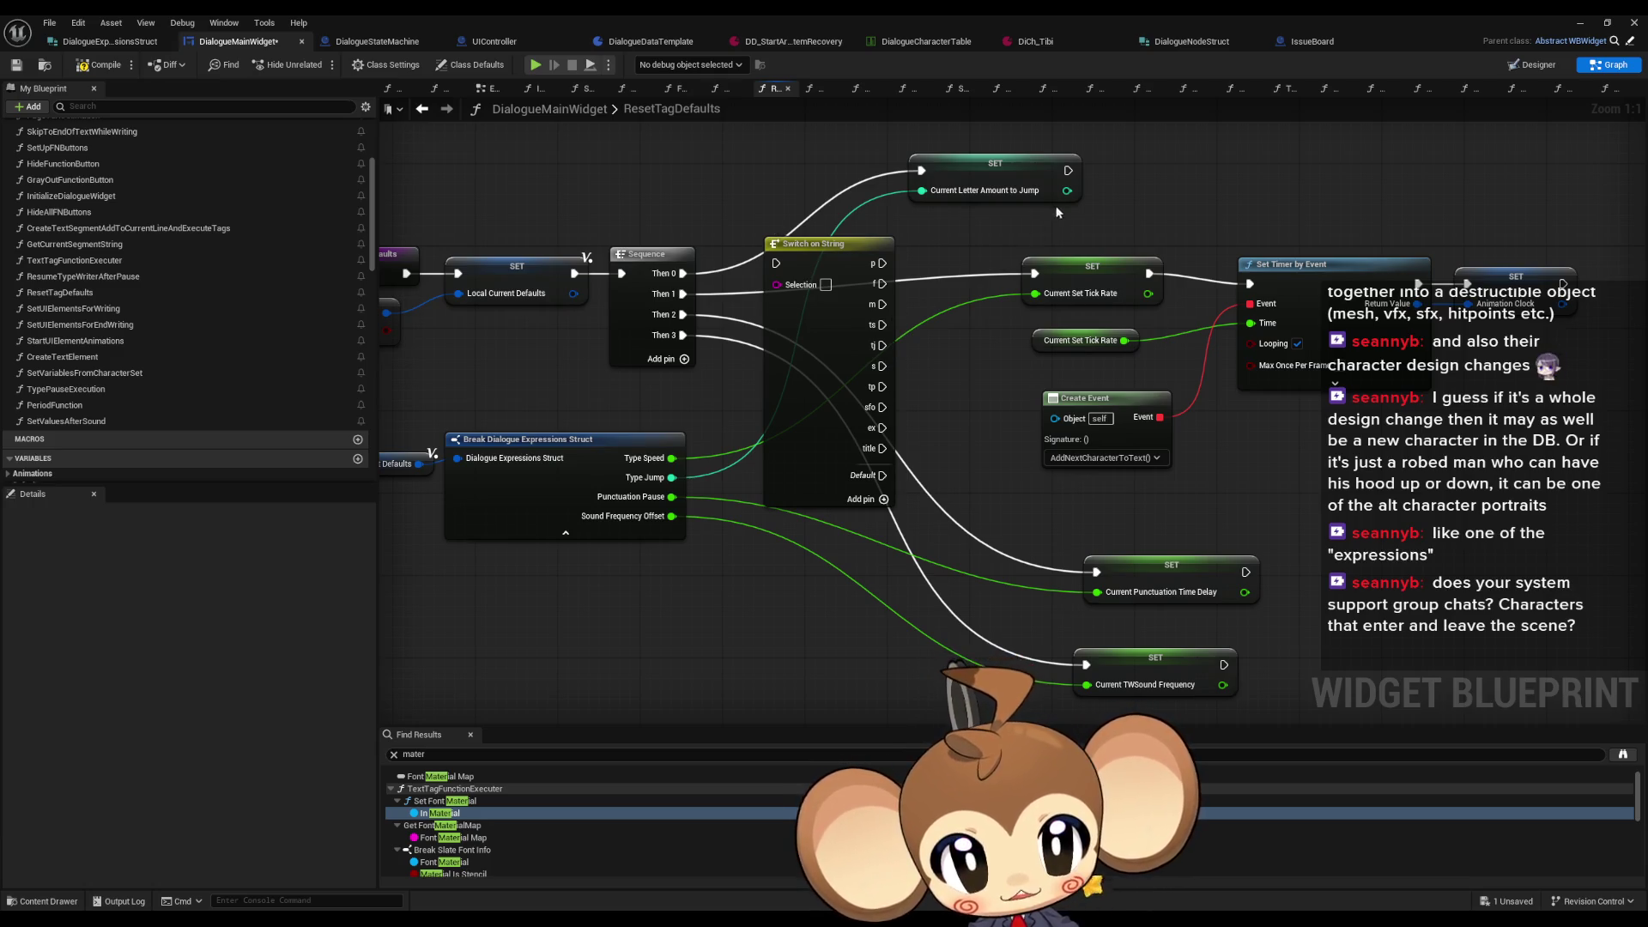
left_click(1092, 283)
Step: Search the blueprint for 'size', view the Slate Font Info size setter, then return to ResetTagDefaults
left_click(866, 378)
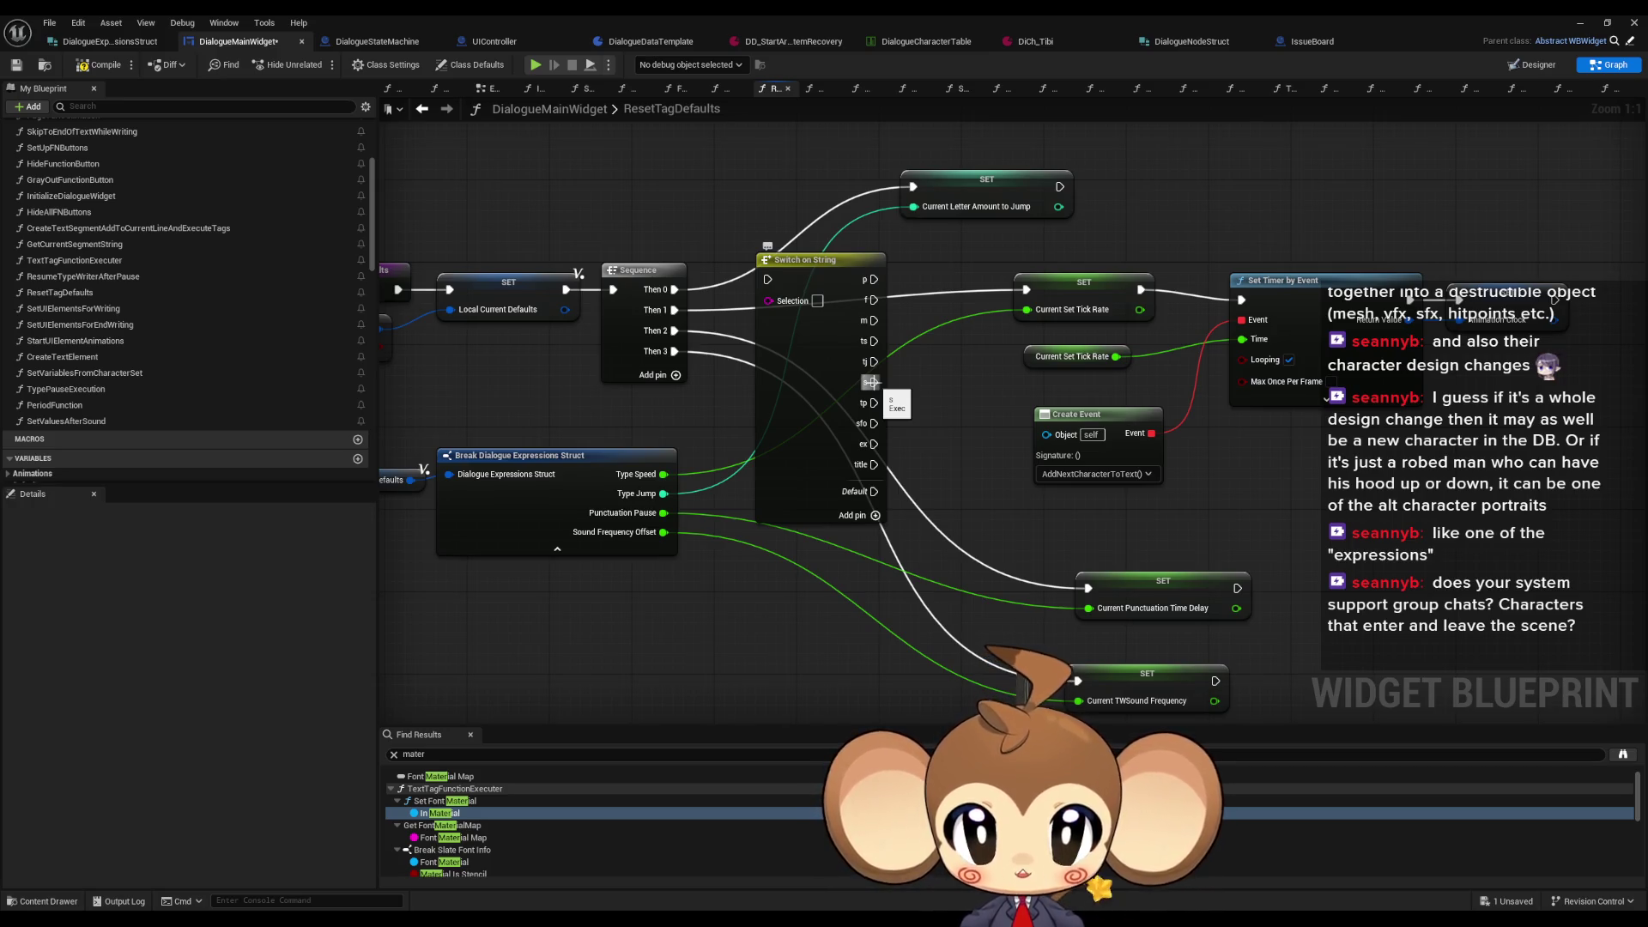
left_click(556, 755)
type("si")
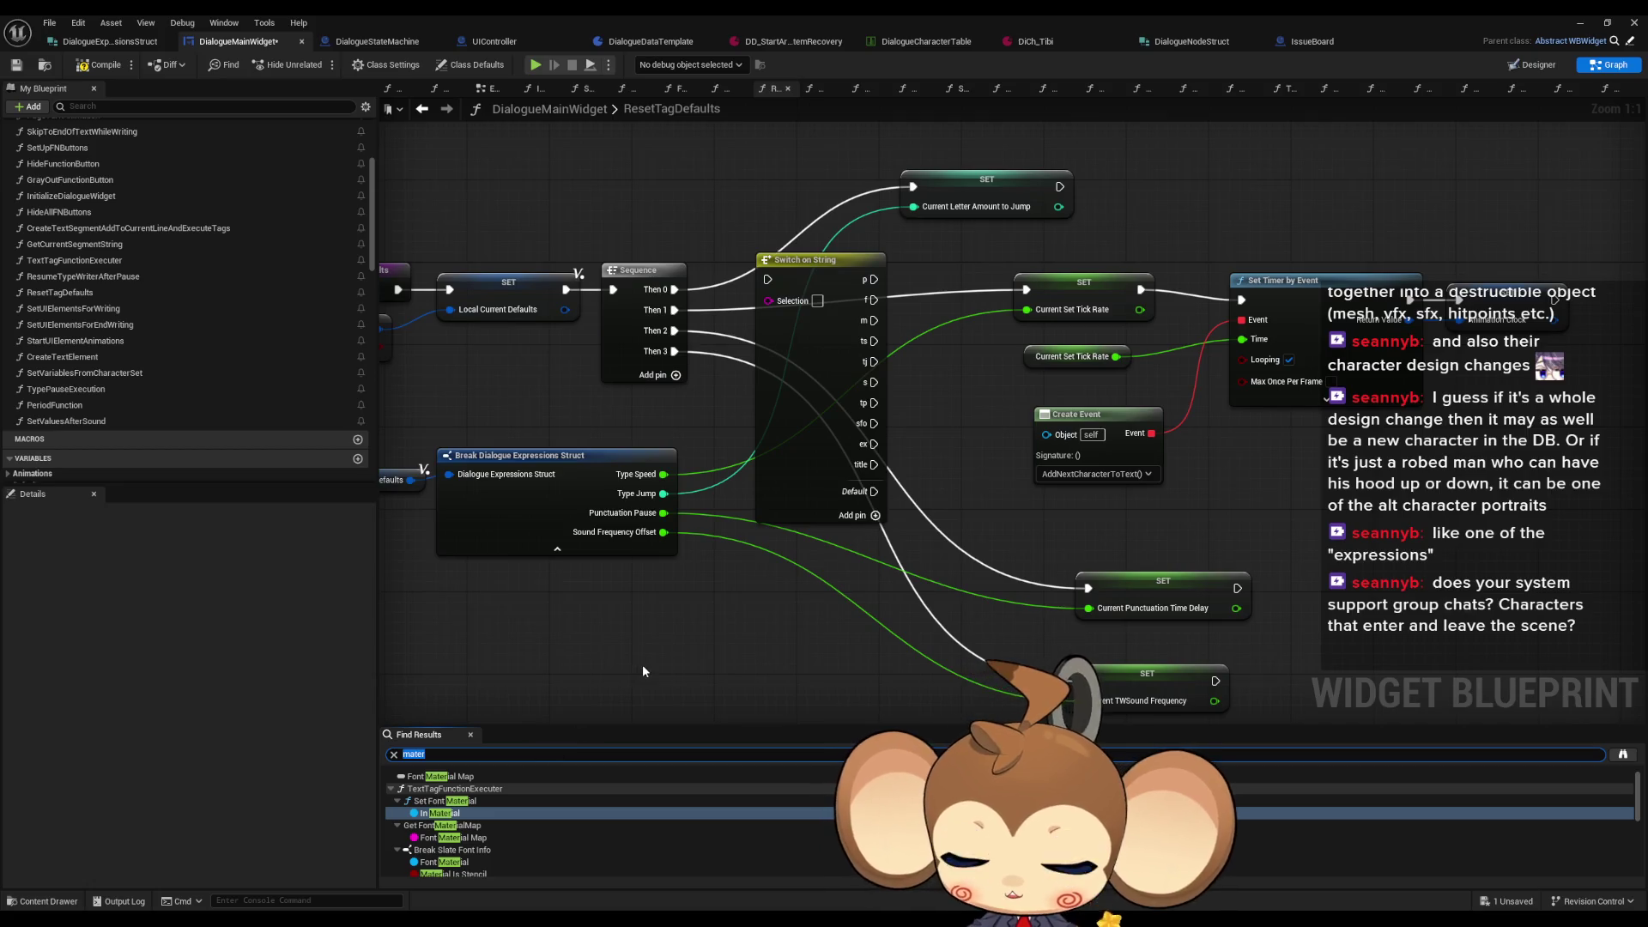
type("ze")
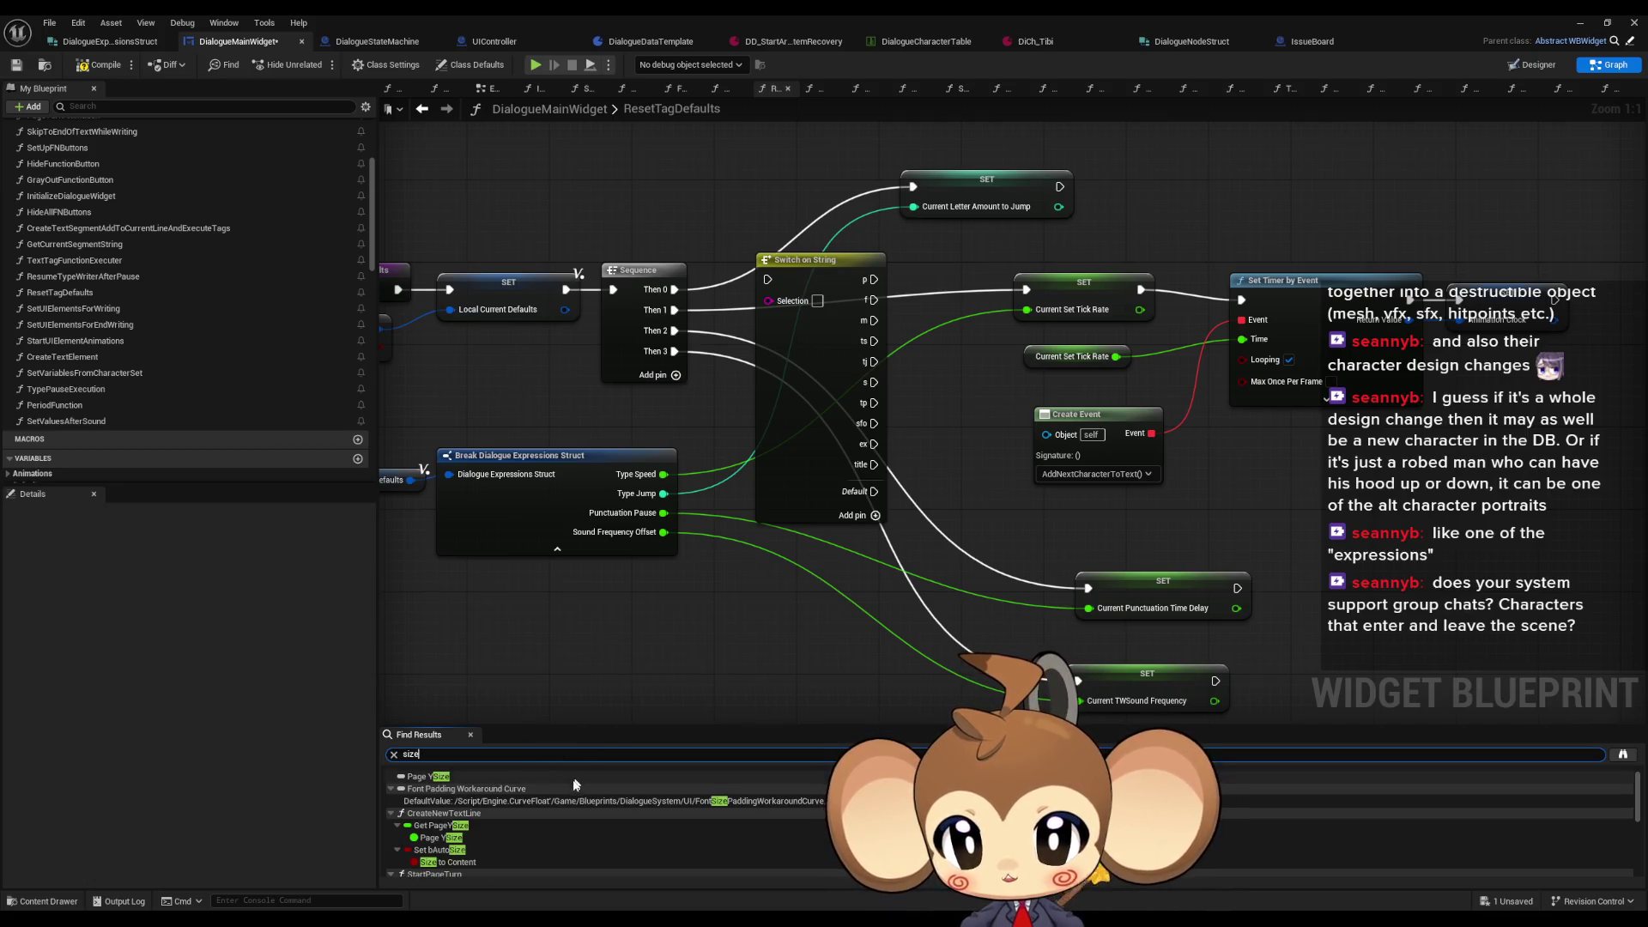
scroll(532, 831, "down", 8)
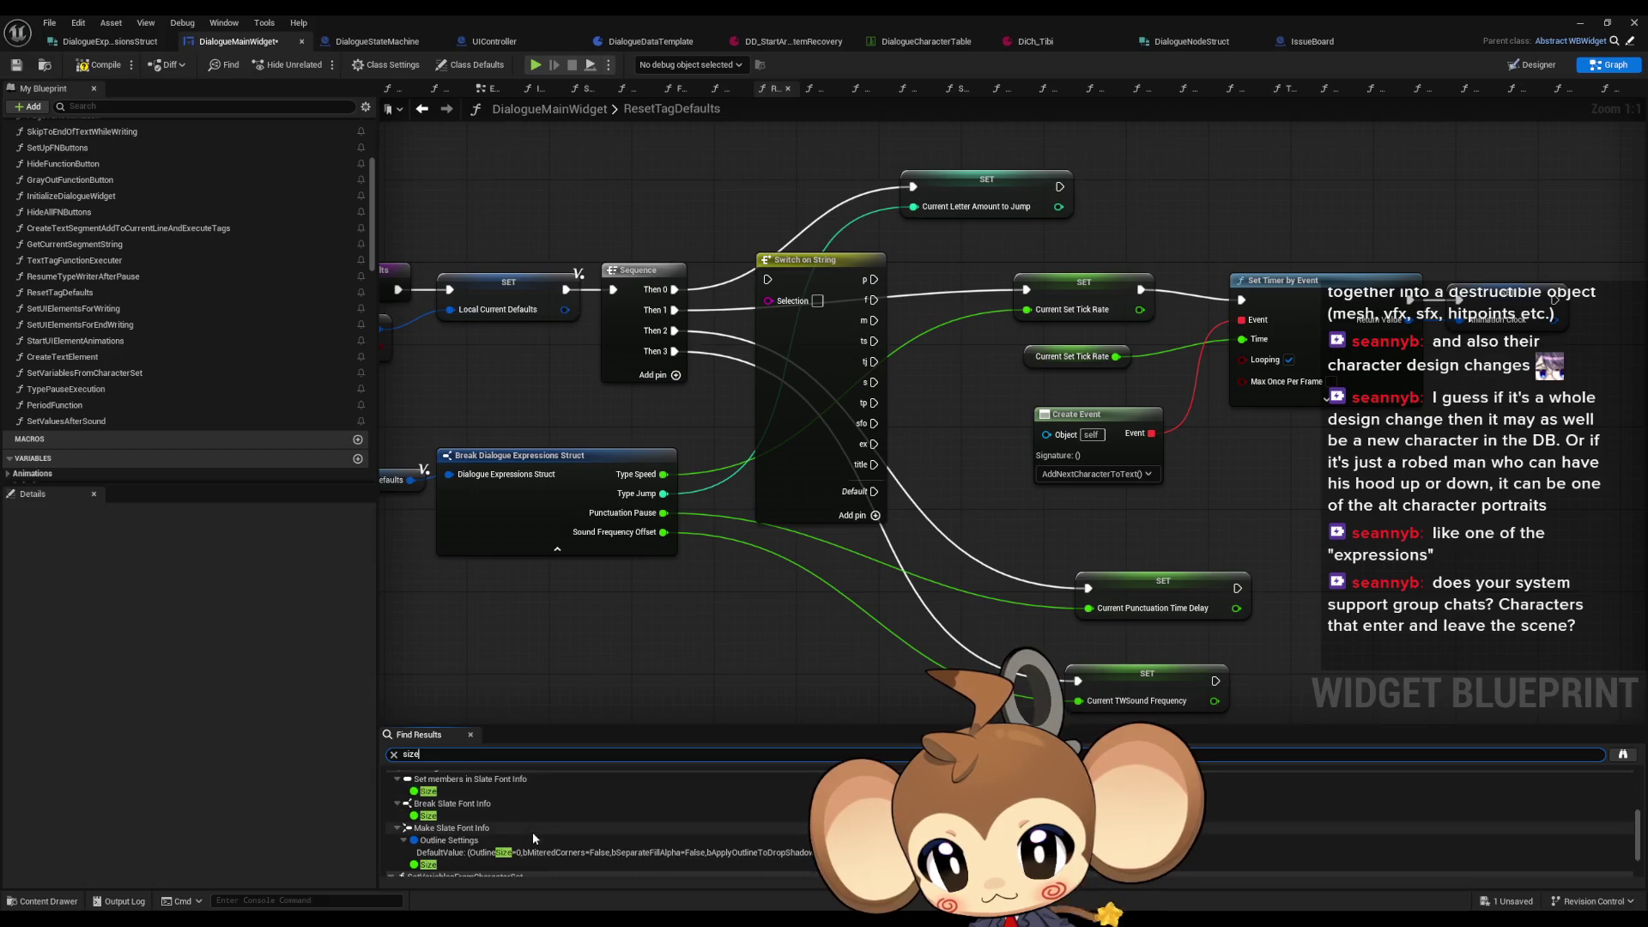
left_click(436, 791)
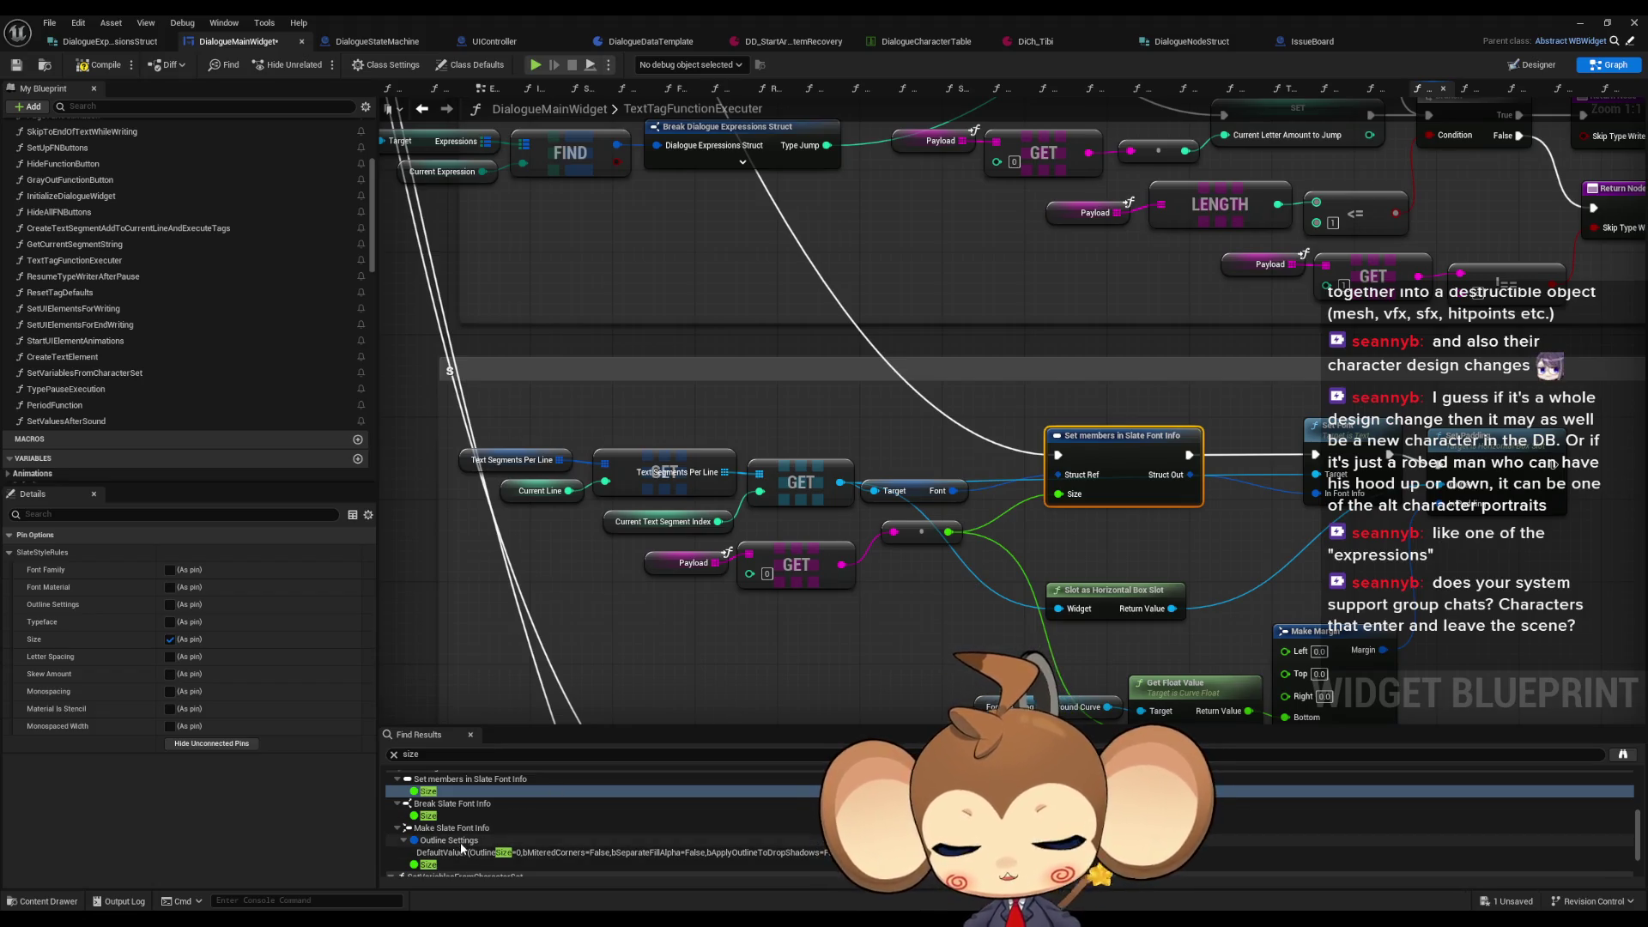
scroll(464, 845, "up", 5)
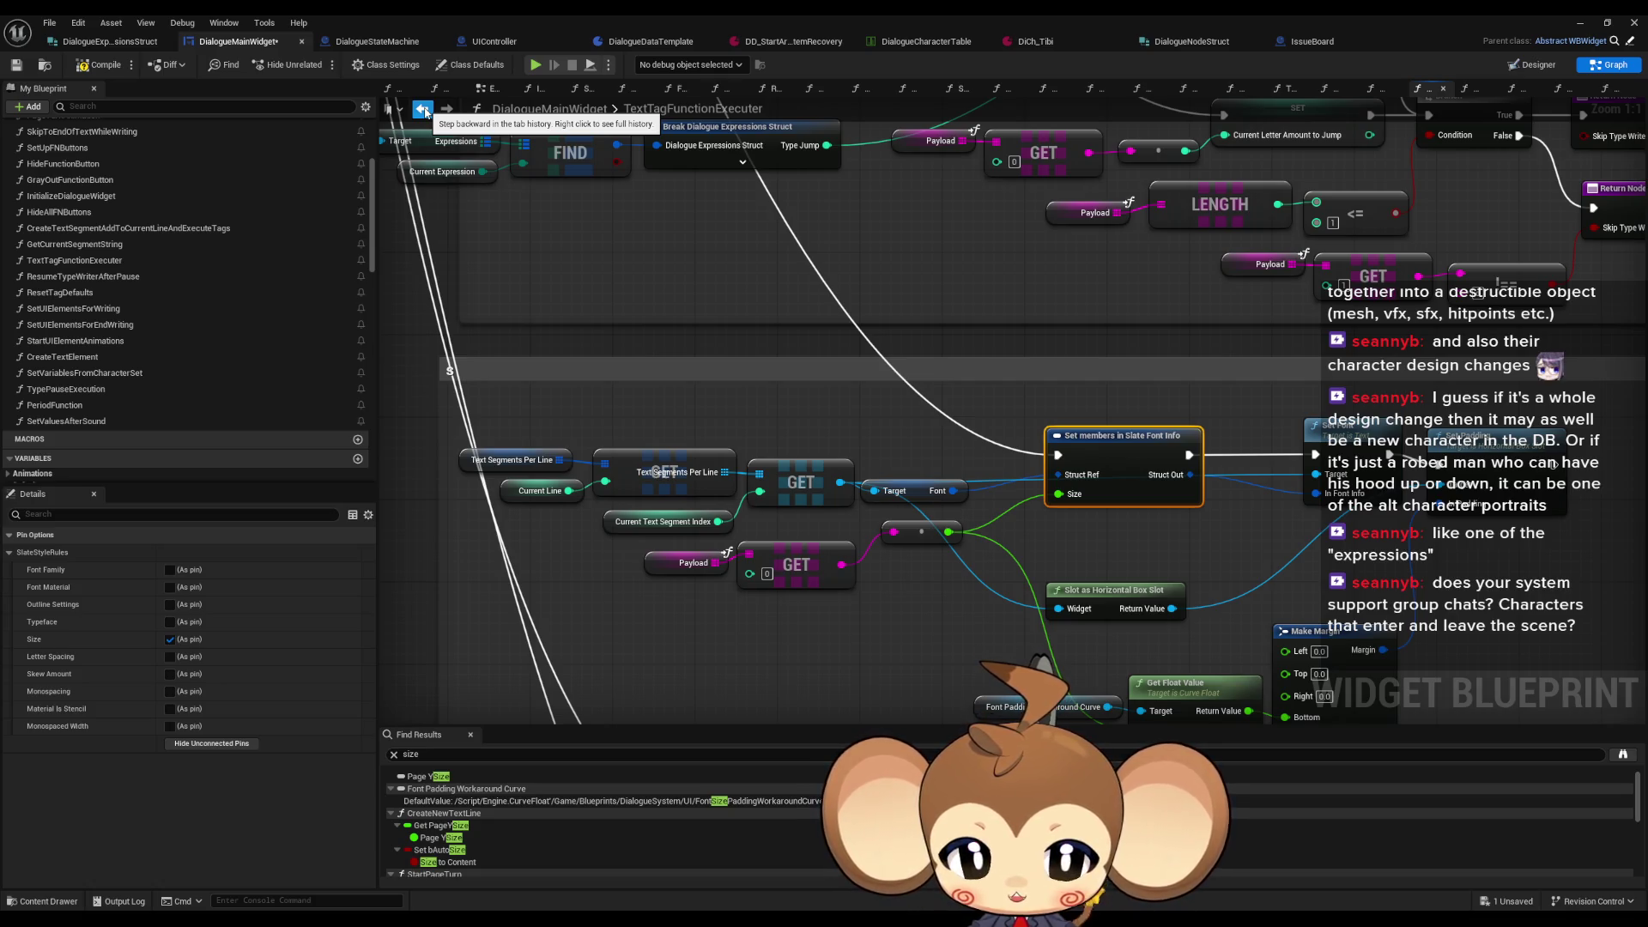
left_click(424, 109)
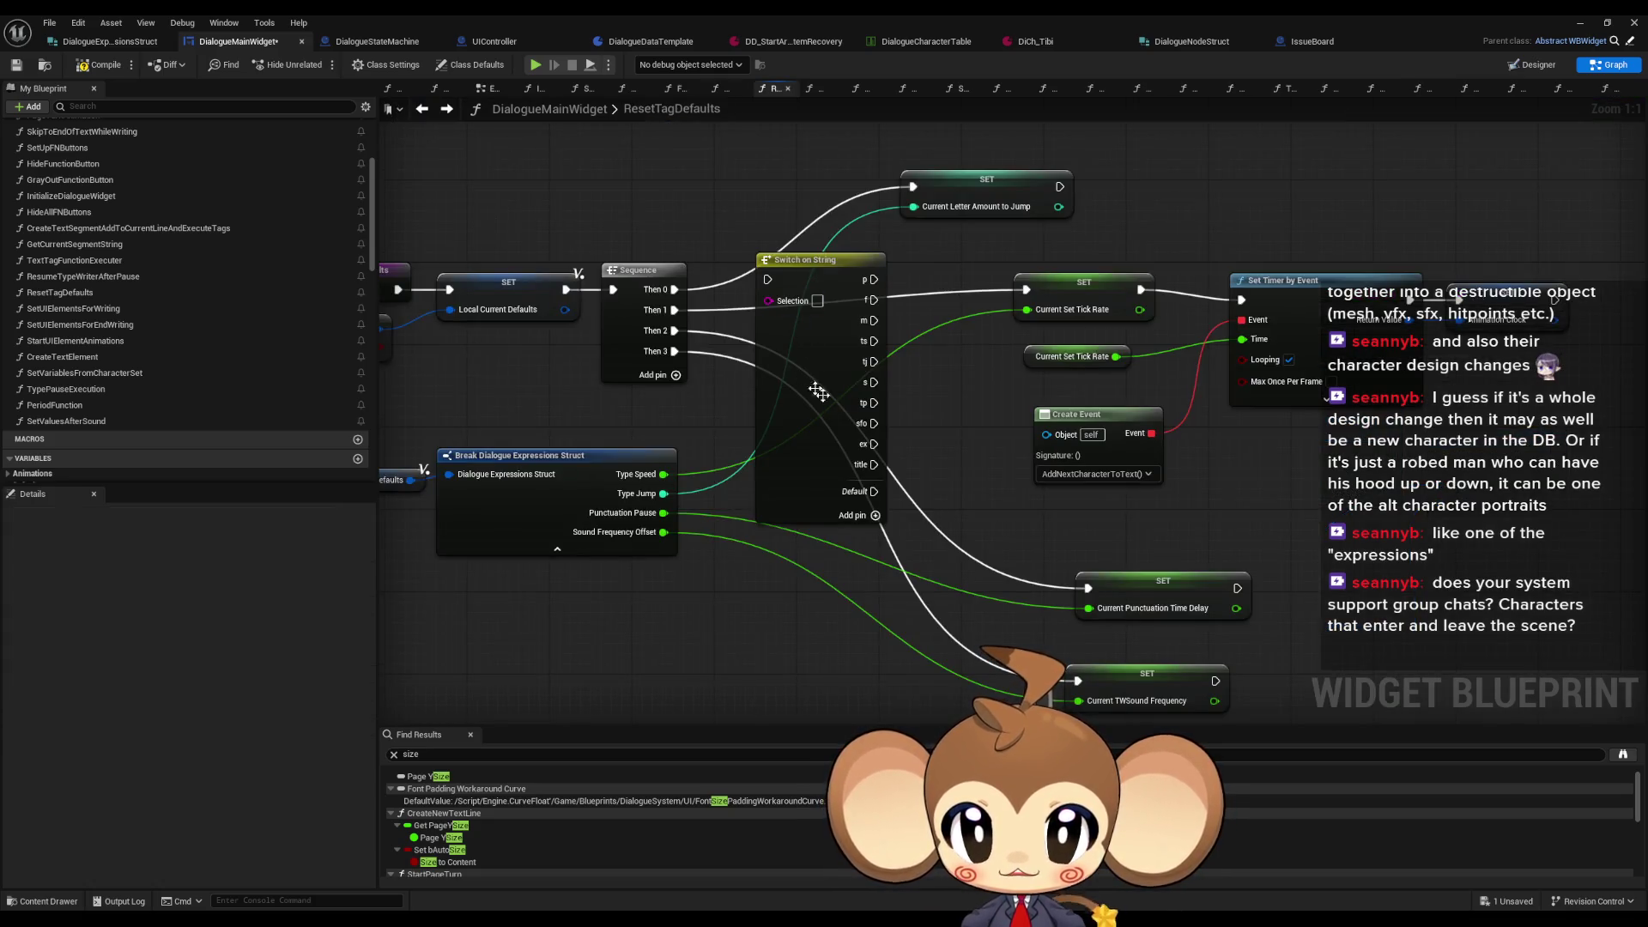
Step: Review ResetTagDefaults' timer and event nodes and TextTagFunctionExecuter's Current Punctuation Time Delay setter
mouse_move(884, 383)
left_mouse_down()
mouse_move(1194, 473)
mouse_move(1179, 476)
left_mouse_up()
mouse_move(1486, 548)
left_mouse_down()
mouse_move(1100, 417)
mouse_move(894, 420)
left_mouse_up()
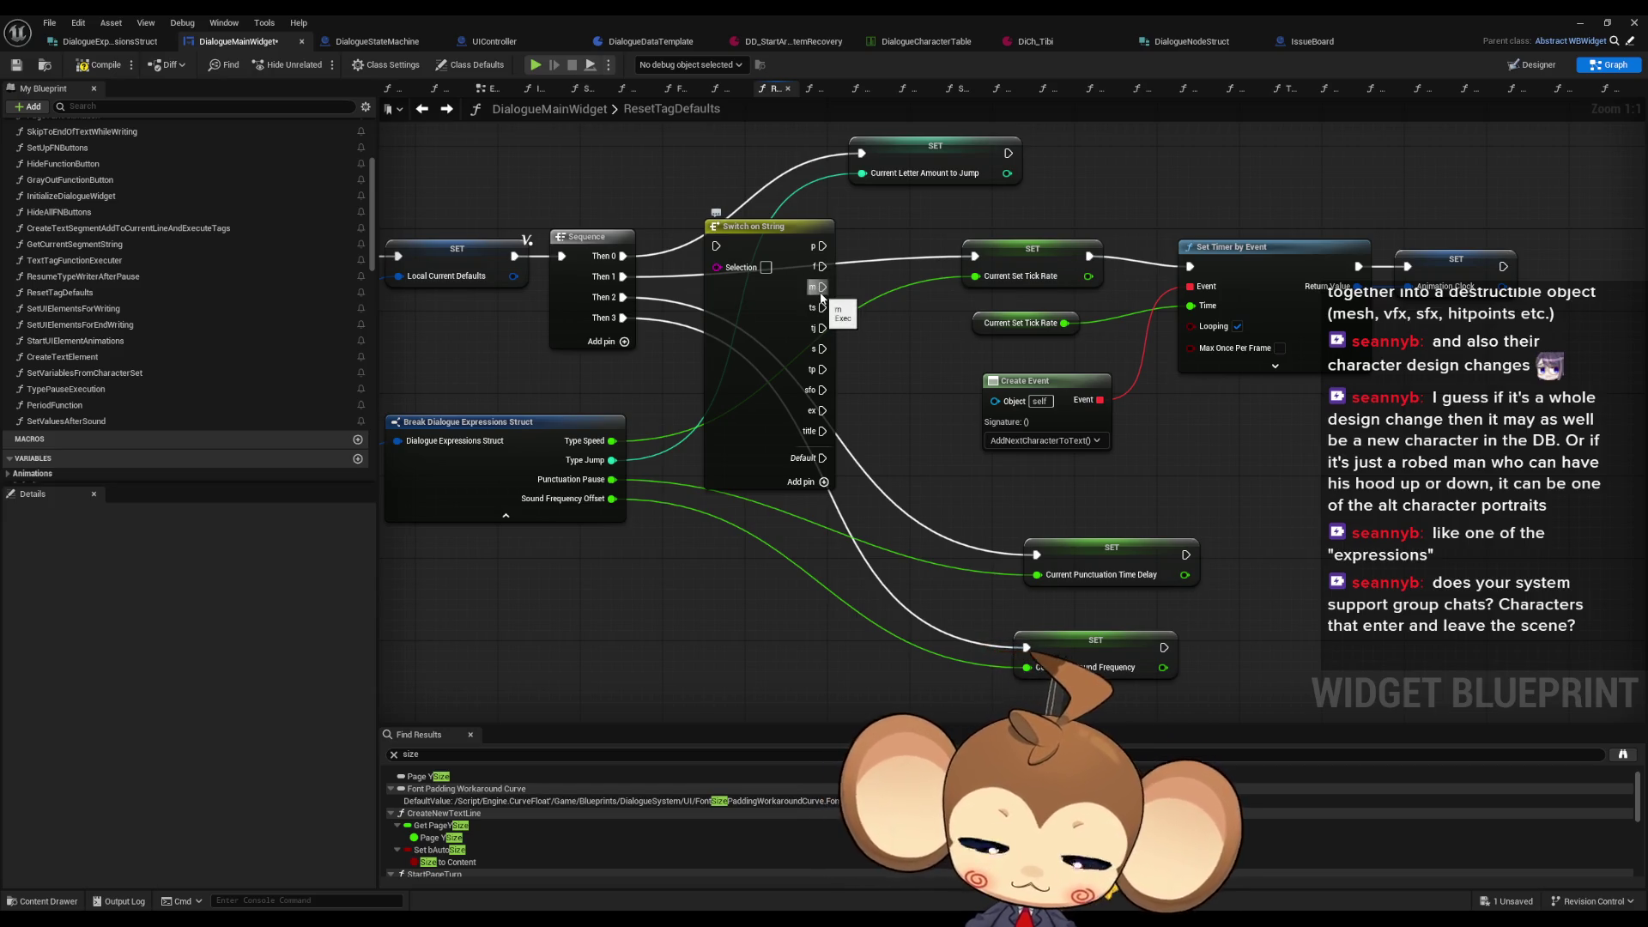
mouse_move(821, 296)
left_mouse_down()
mouse_move(803, 294)
mouse_move(822, 267)
left_mouse_up()
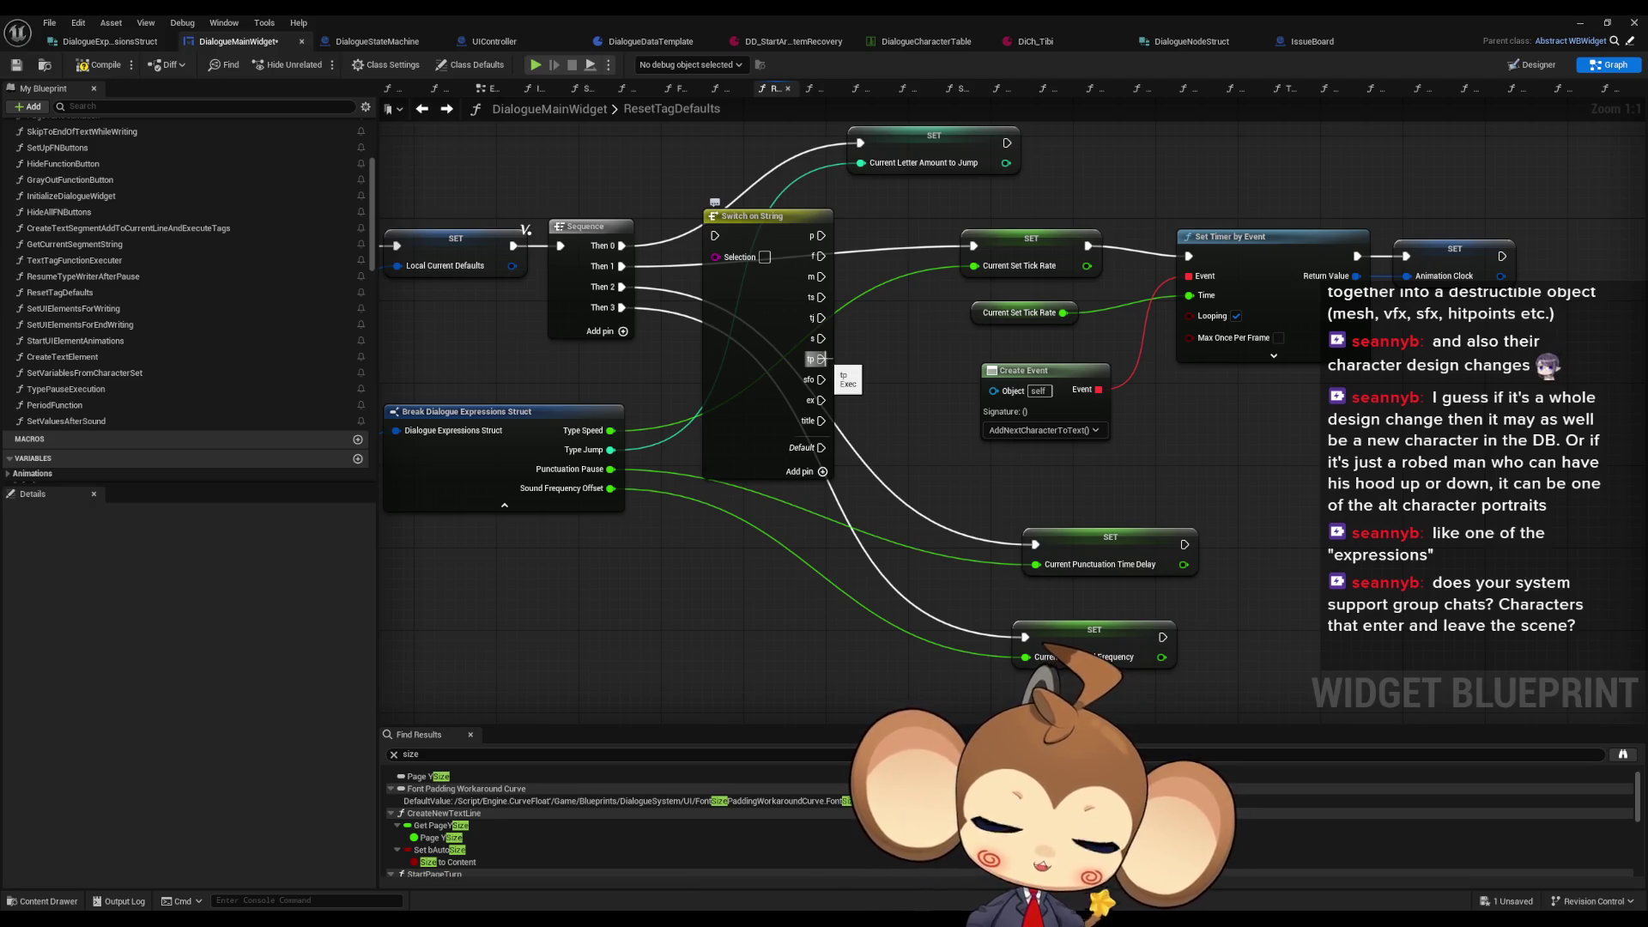
double_click(74, 260)
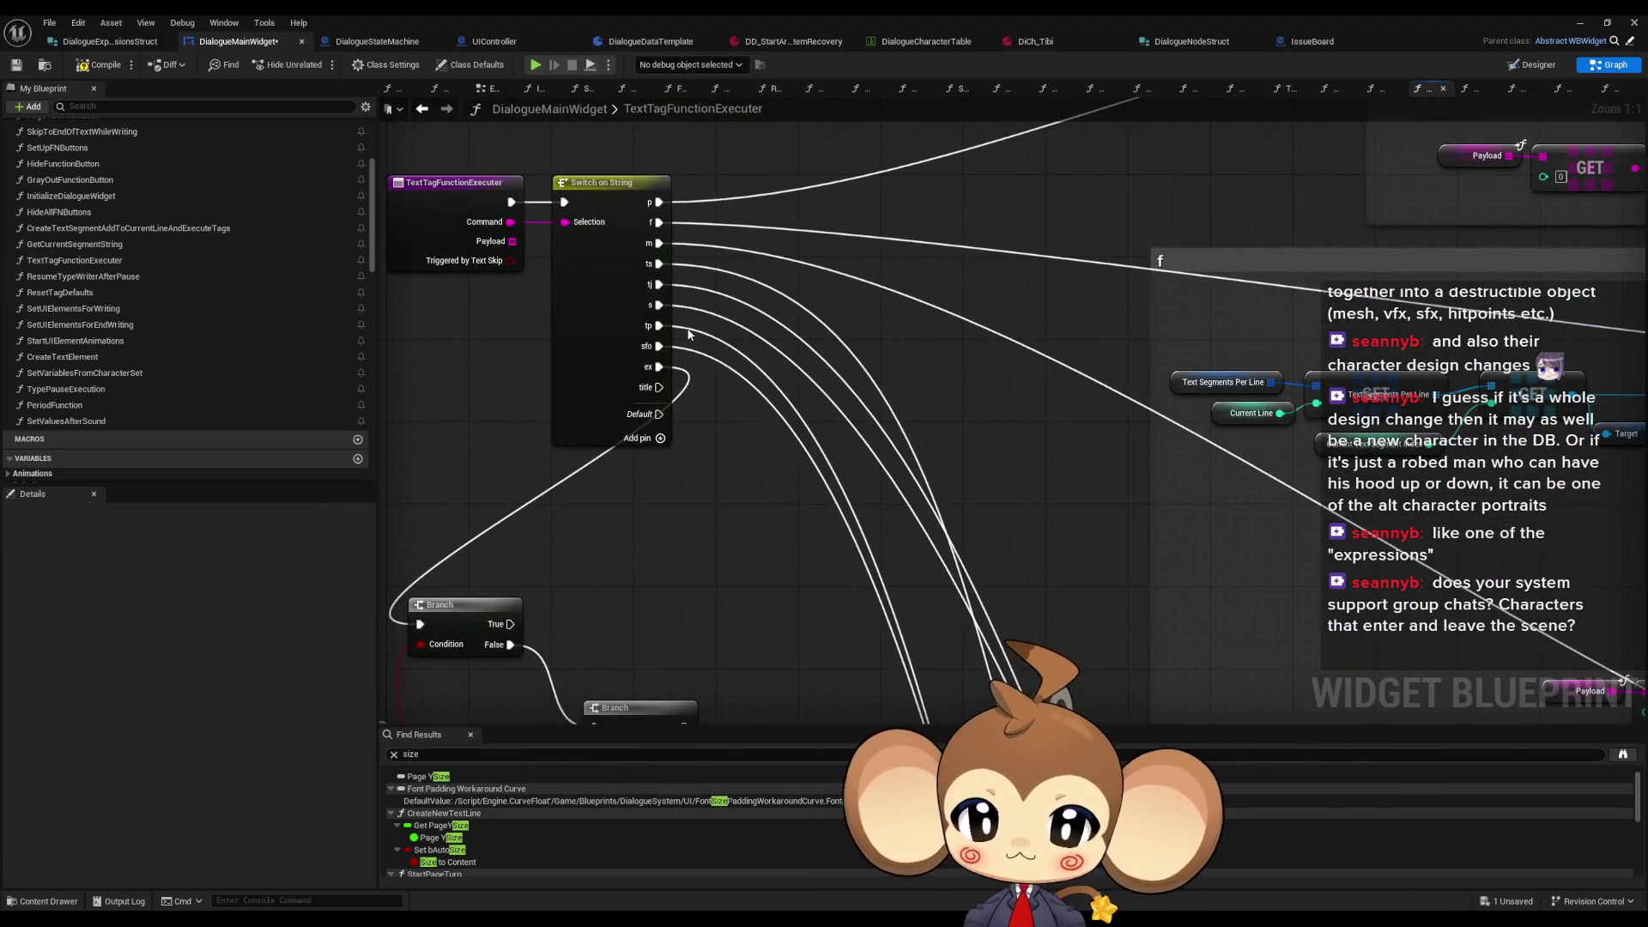
scroll(687, 332, "down", 6)
scroll(880, 543, "up", 4)
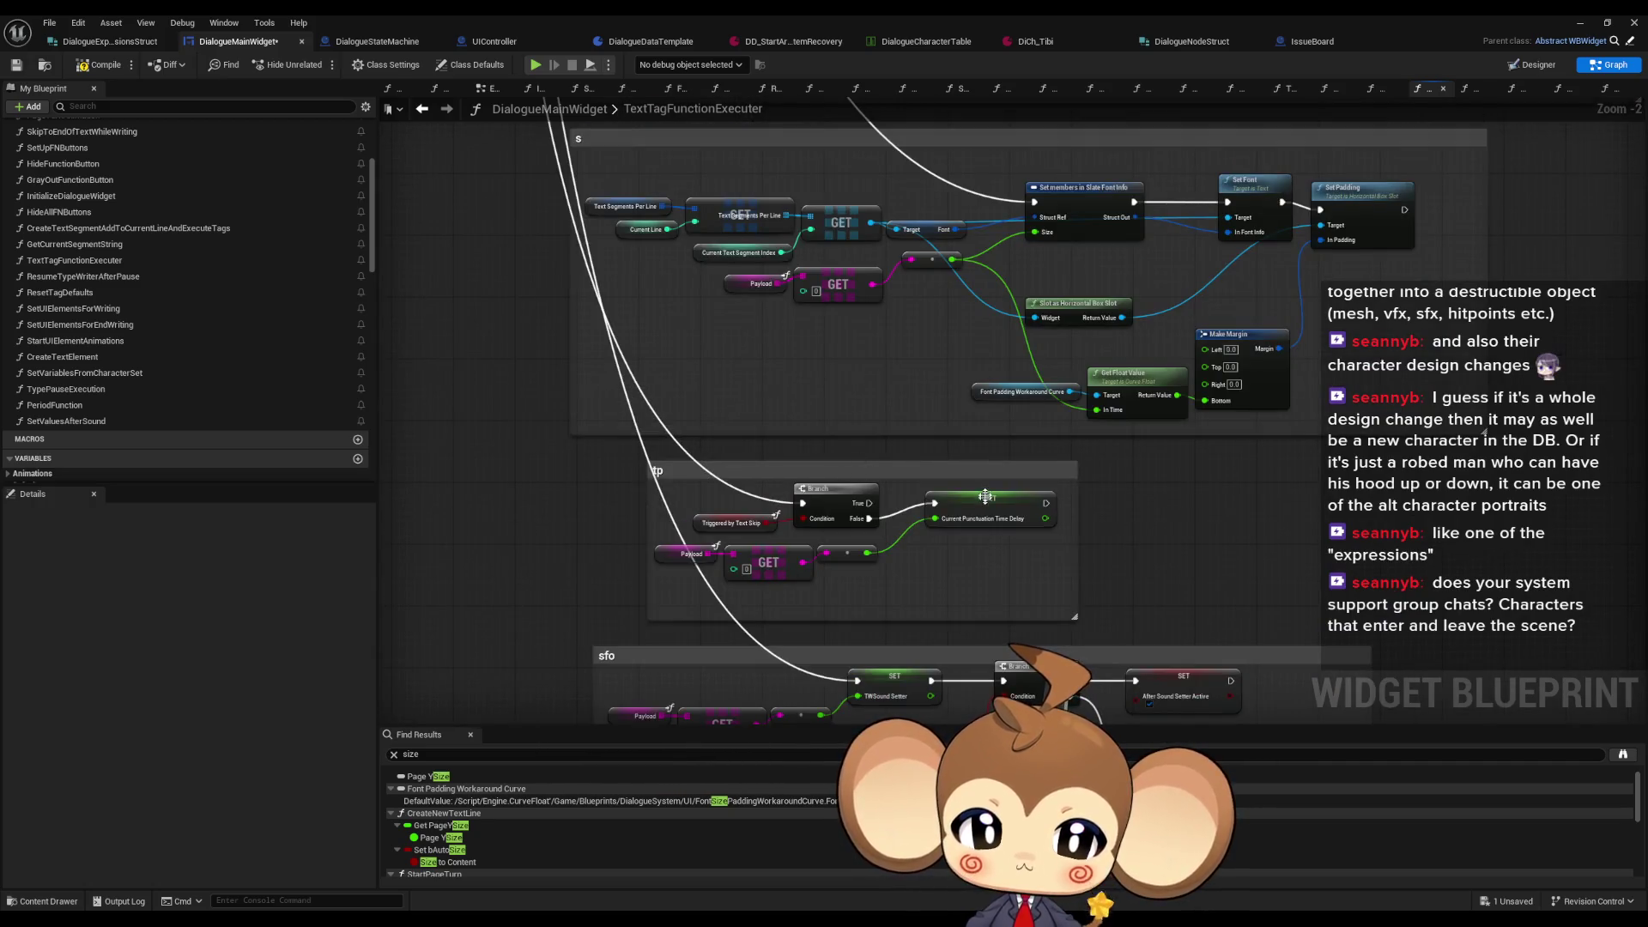
scroll(880, 542, "up", 2)
left_click(987, 510)
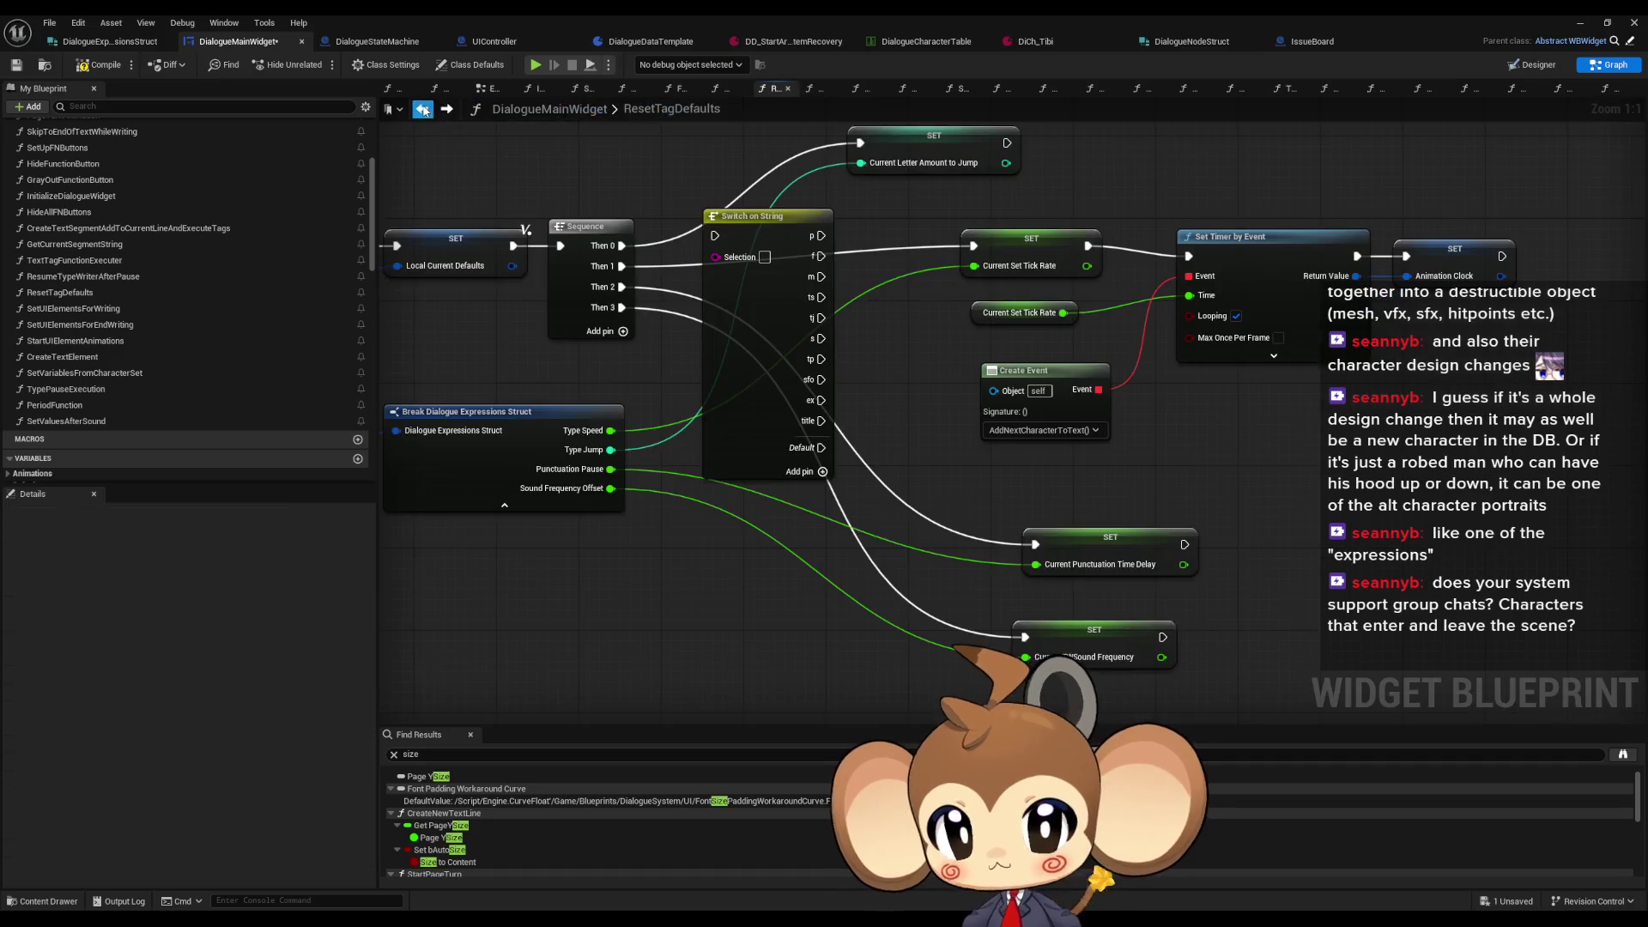
left_click(421, 108)
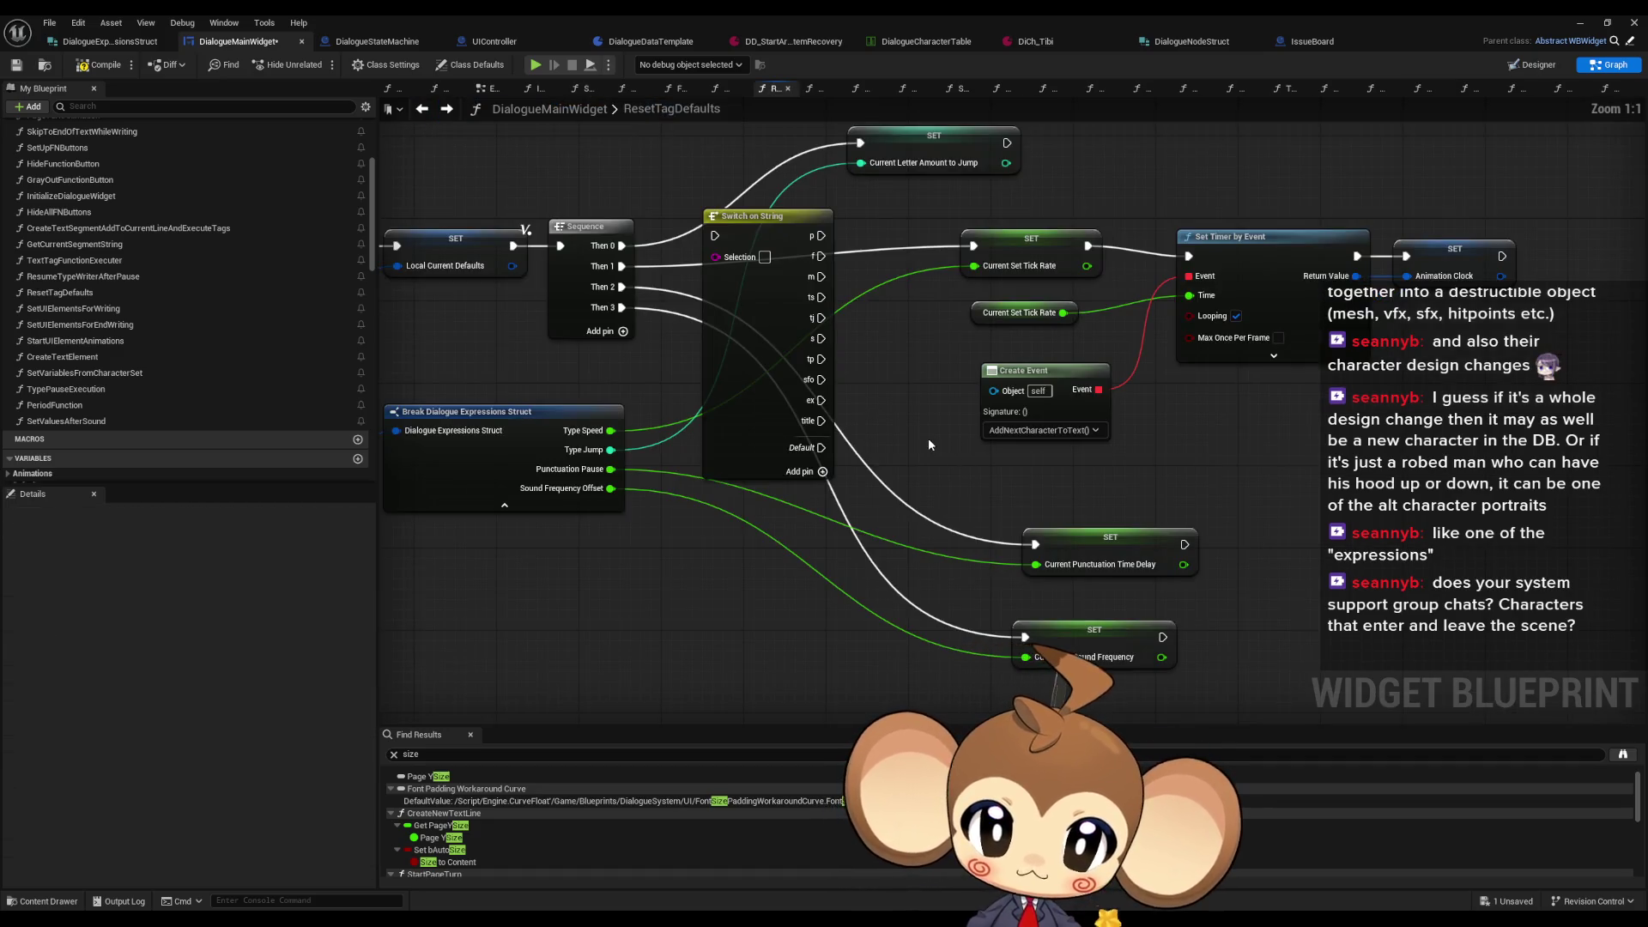
Step: Delete ResetTagDefaults' Switch on String node, then reopen the TextTagFunctionExecuter graph
left_click_drag(929, 438, 824, 390)
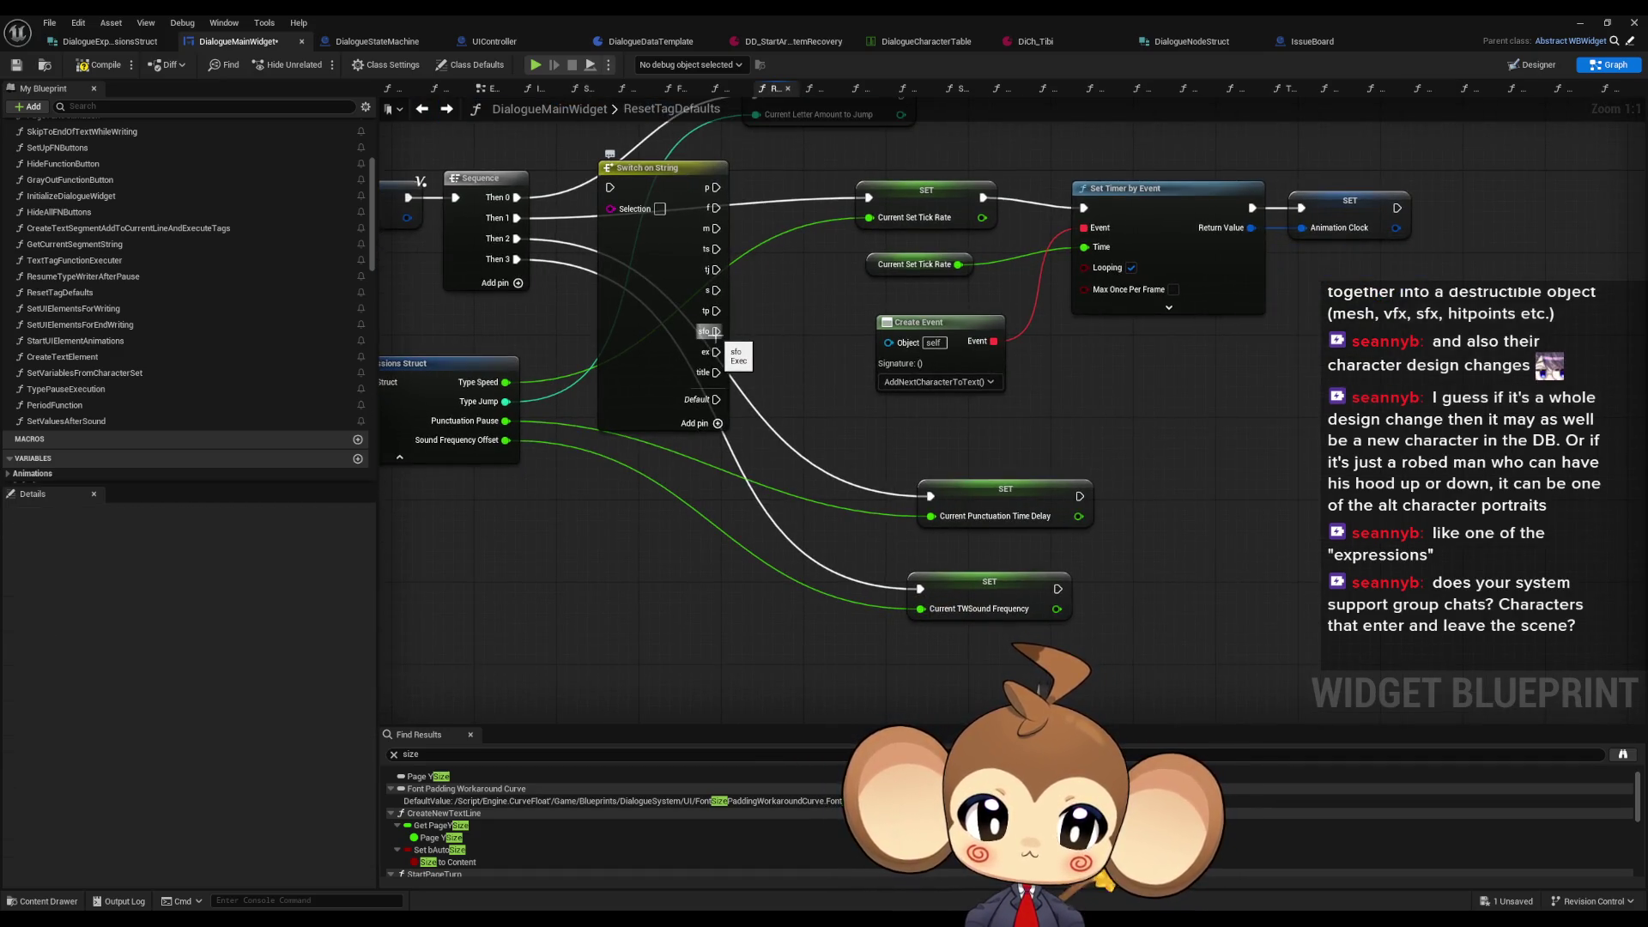
left_click_drag(823, 544, 929, 572)
left_click_drag(650, 348, 856, 389)
left_click(856, 390)
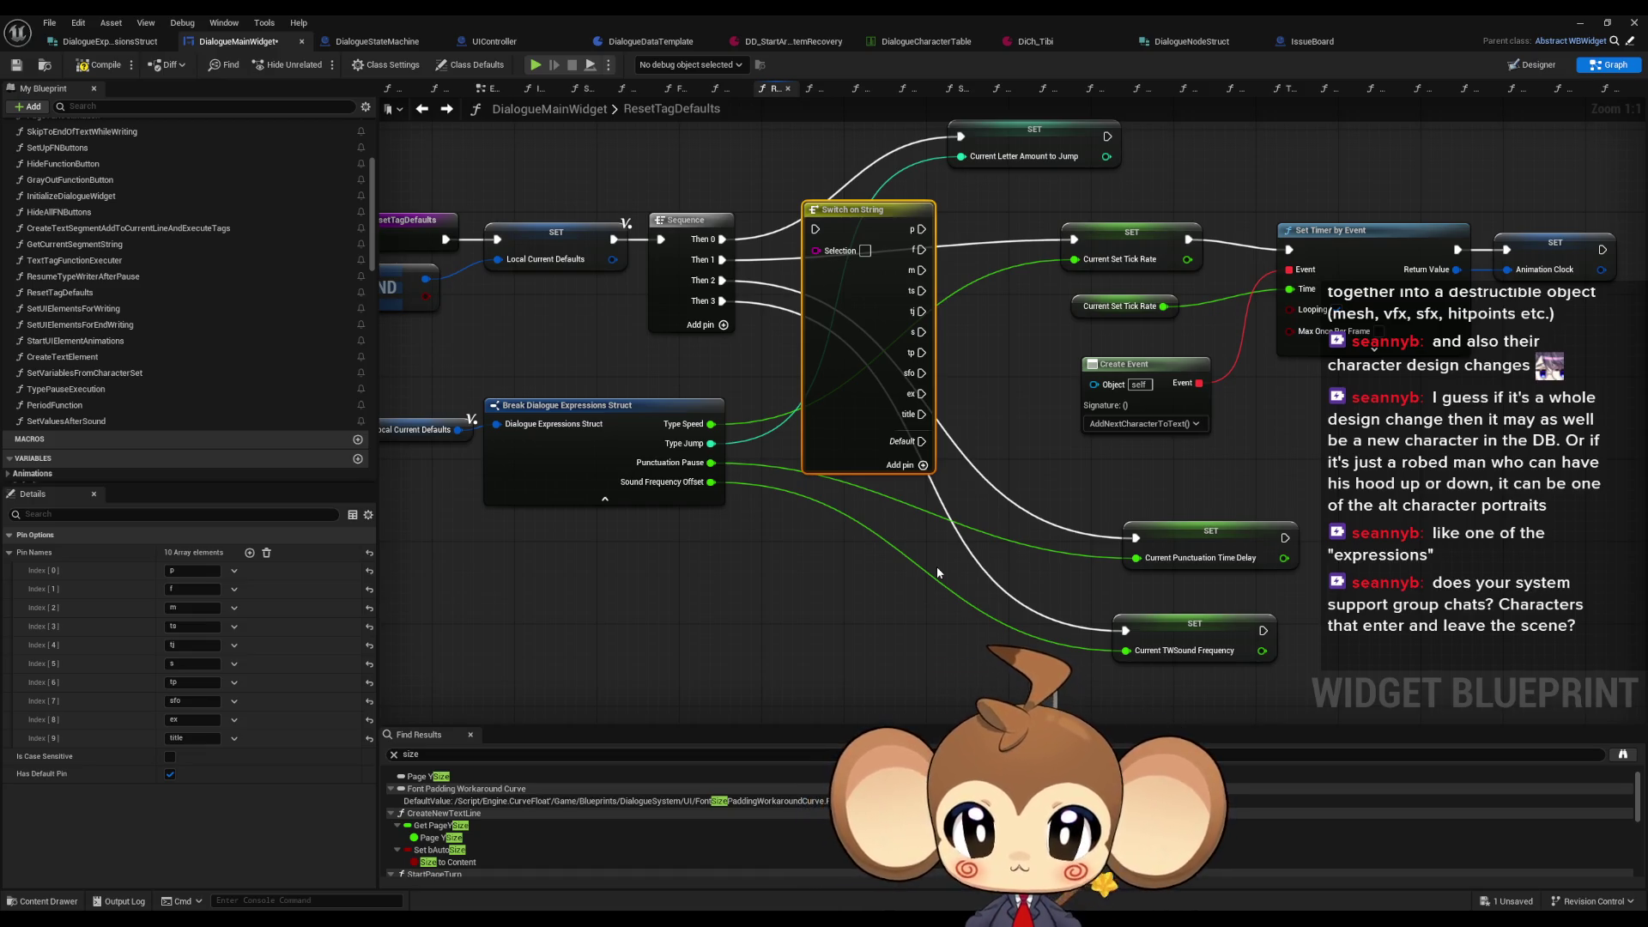
key("Delete")
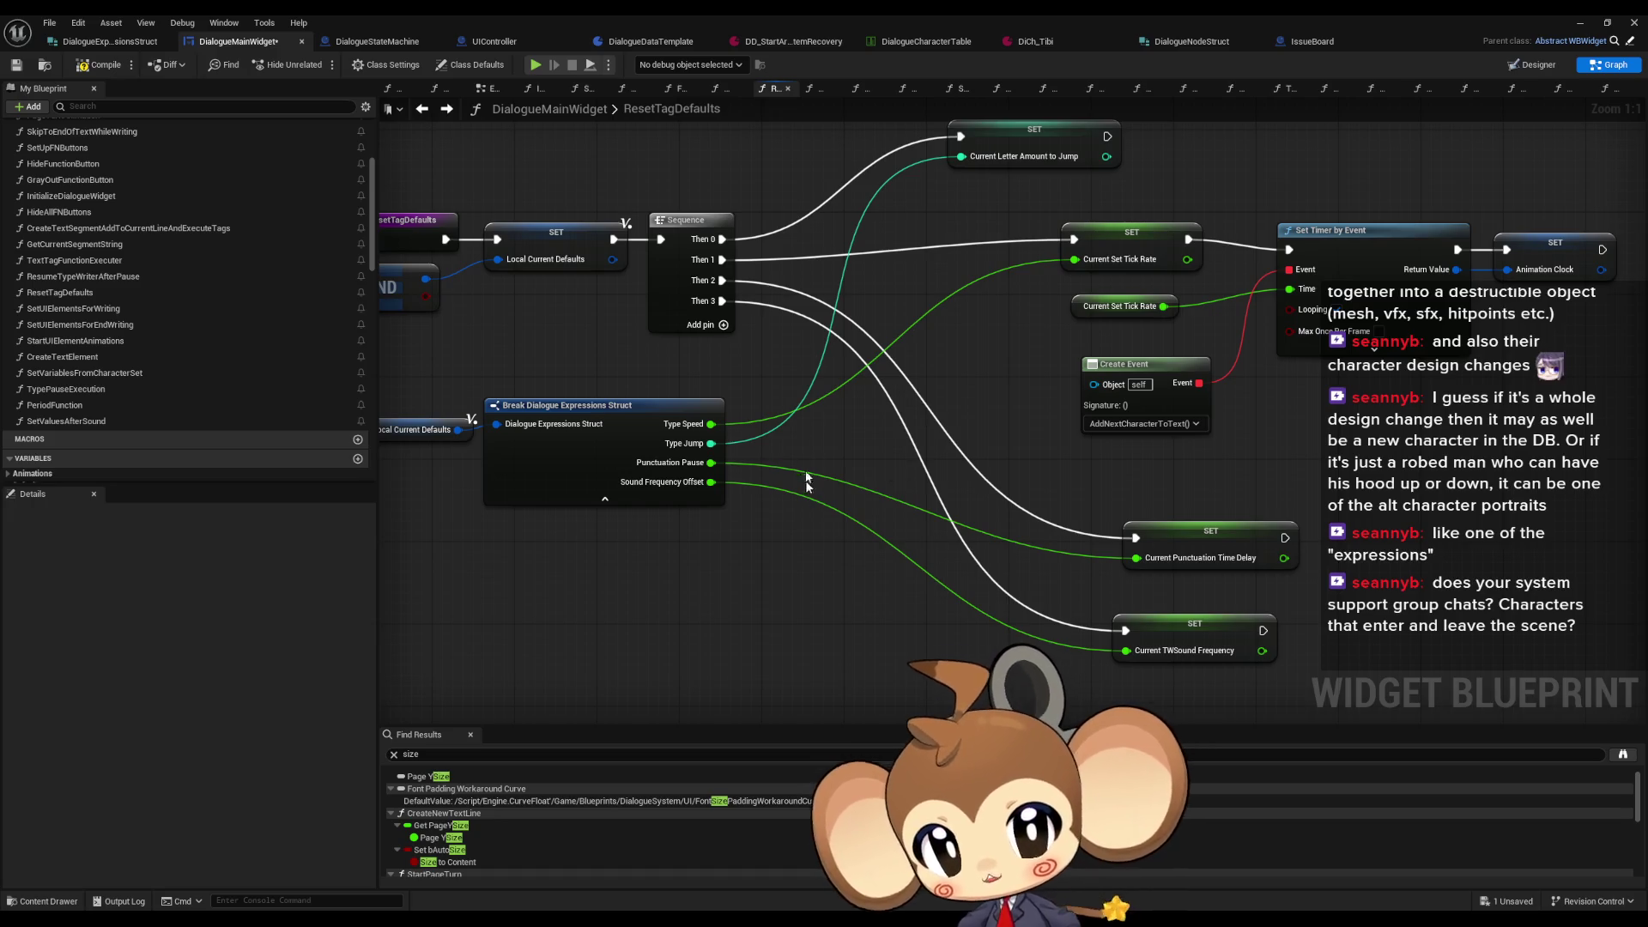
scroll(167, 342, "down", 1)
scroll(167, 338, "up", 2)
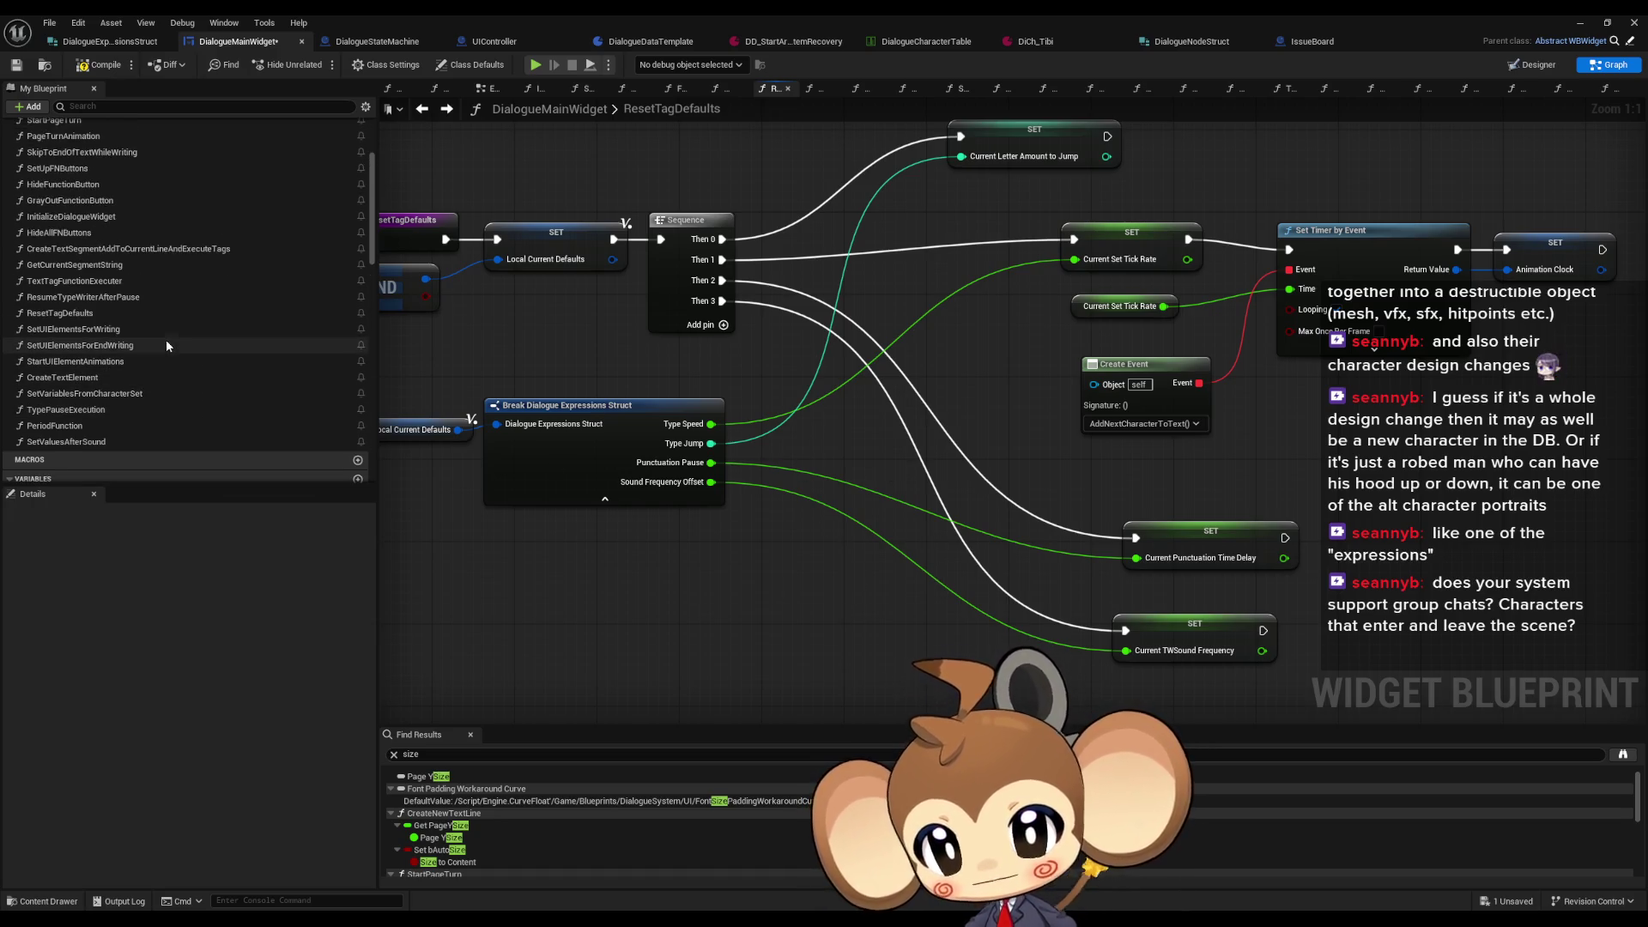
double_click(102, 282)
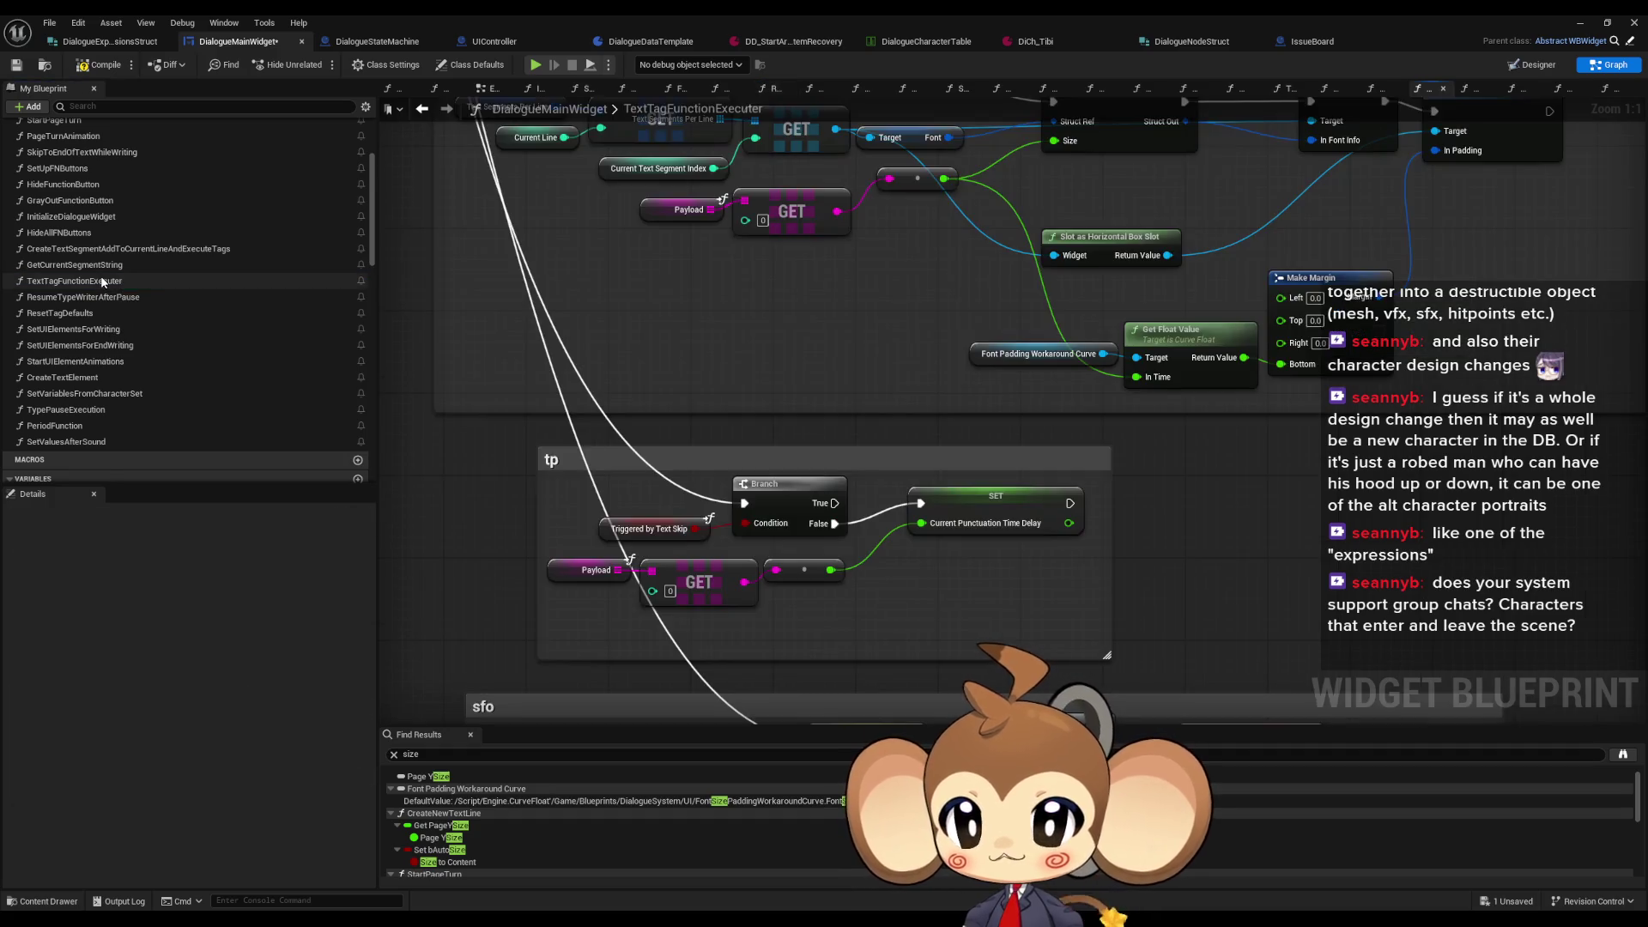
scroll(758, 421, "down", 7)
scroll(883, 539, "up", 5)
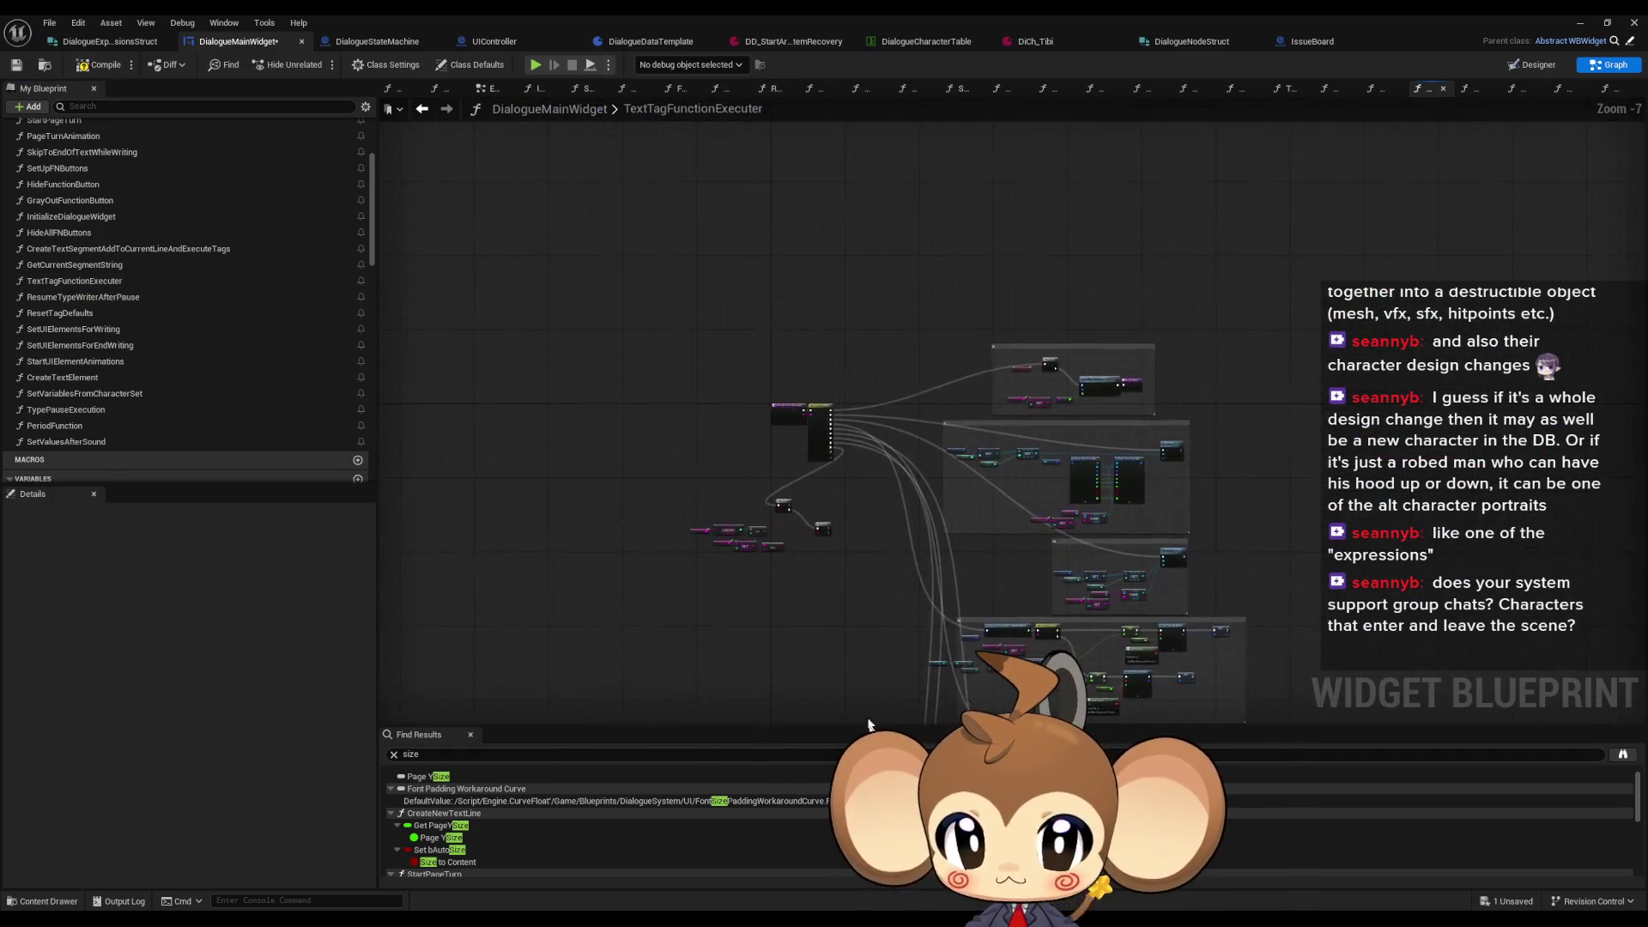
left_click_drag(975, 426, 801, 528)
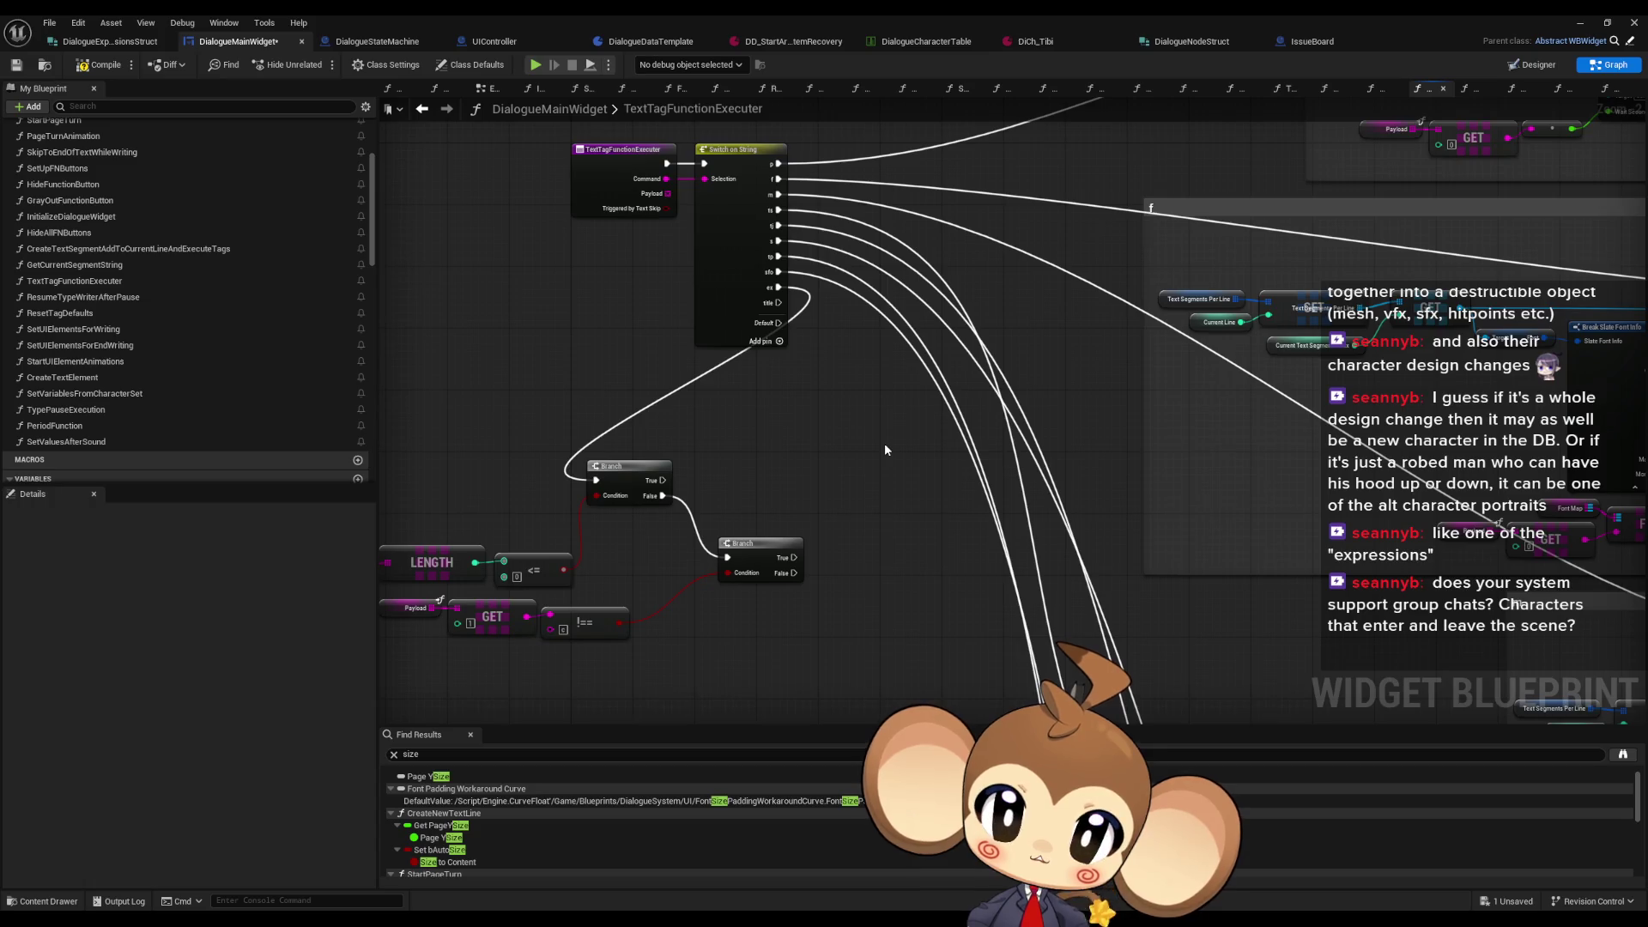
left_click_drag(1122, 375, 664, 387)
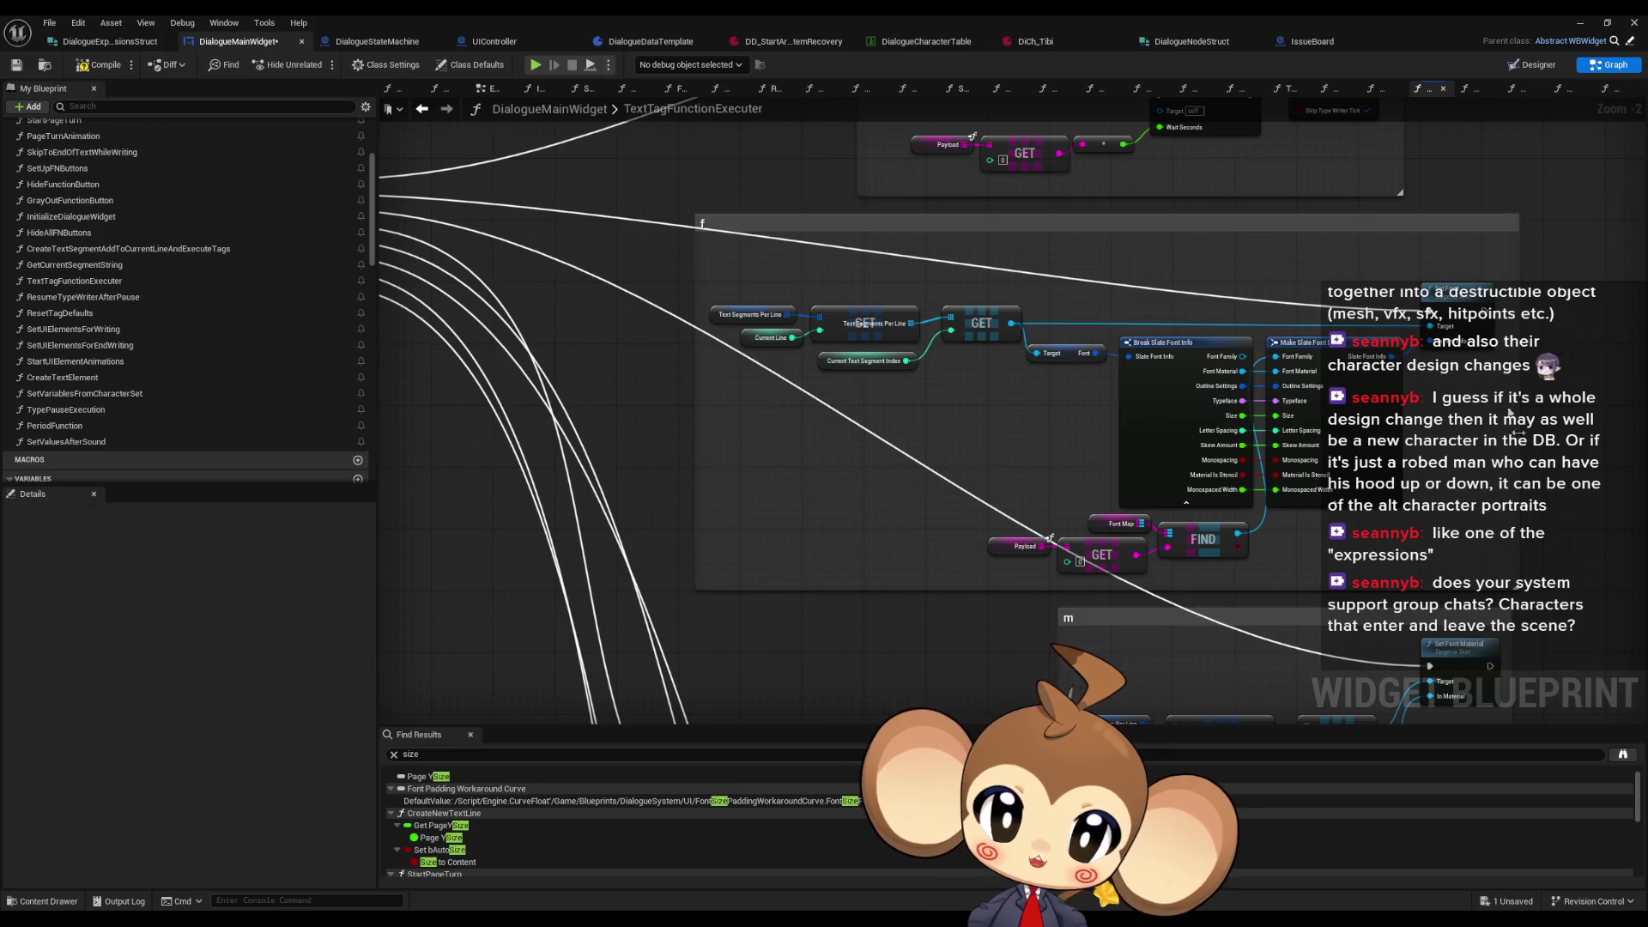
scroll(1064, 550, "down", 3)
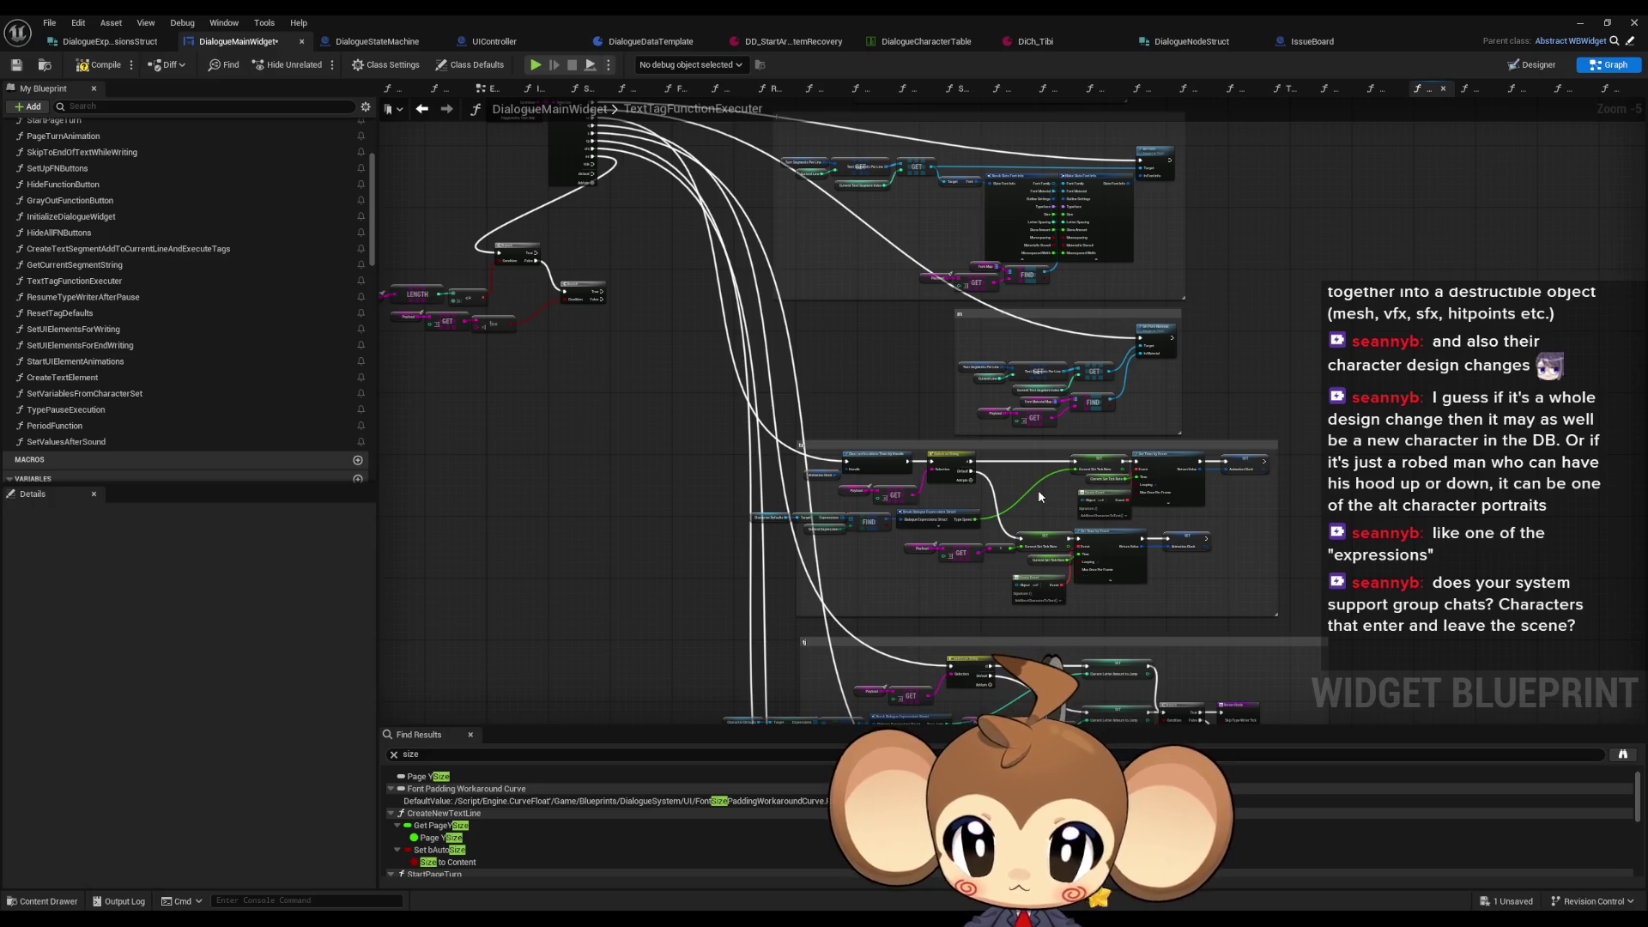
Step: Pan and zoom around TextTagFunctionExecuter's tag switch and Branch nodes
left_click_drag(1038, 496, 895, 458)
mouse_move(794, 417)
left_mouse_down()
mouse_move(773, 403)
mouse_move(850, 420)
left_mouse_up()
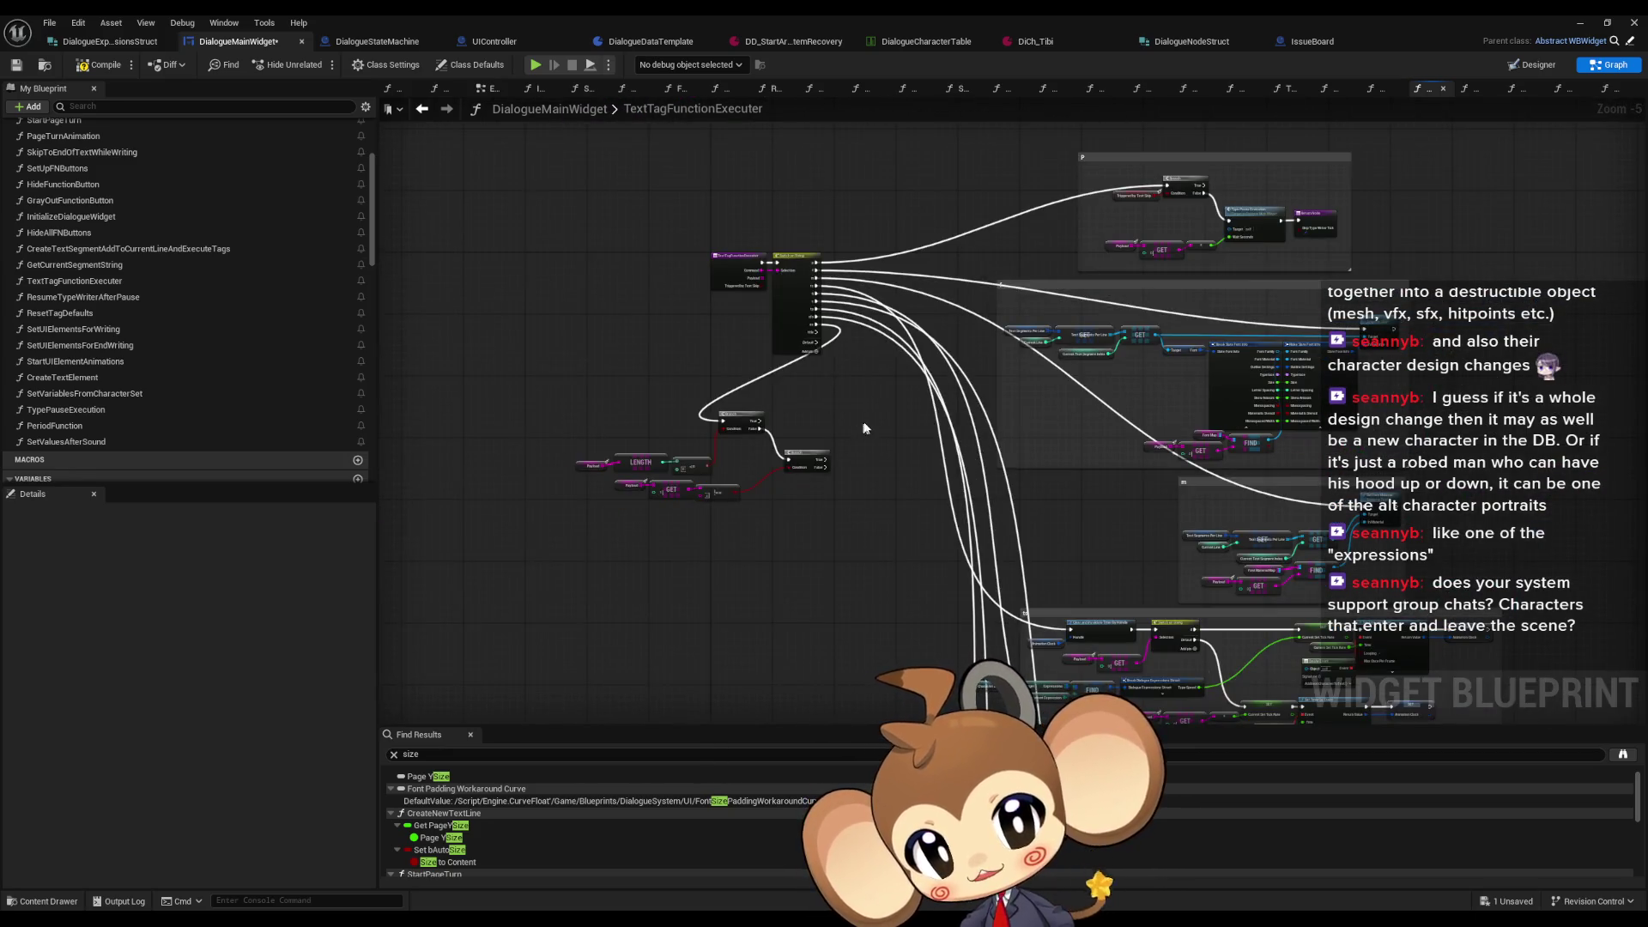
scroll(772, 481, "up", 3)
scroll(1038, 556, "up", 1)
scroll(1143, 488, "down", 1)
mouse_move(1143, 488)
left_mouse_down()
mouse_move(867, 467)
mouse_move(970, 480)
mouse_move(933, 476)
mouse_move(945, 576)
mouse_move(996, 419)
left_mouse_up()
scroll(933, 476, "up", 1)
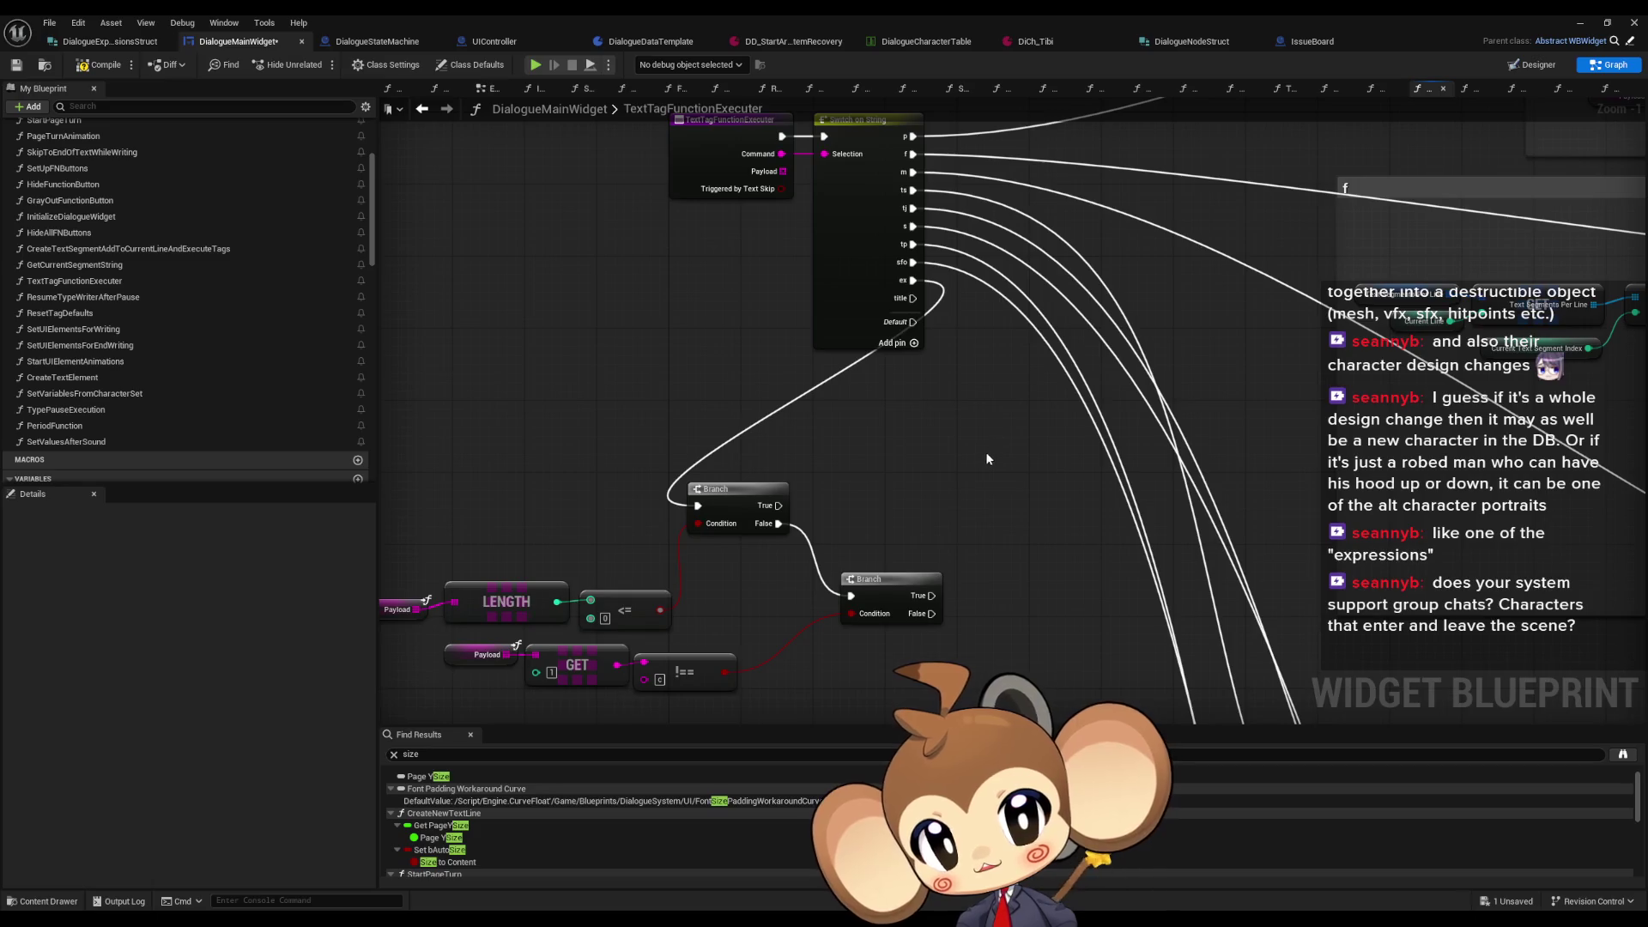
scroll(987, 447, "down", 2)
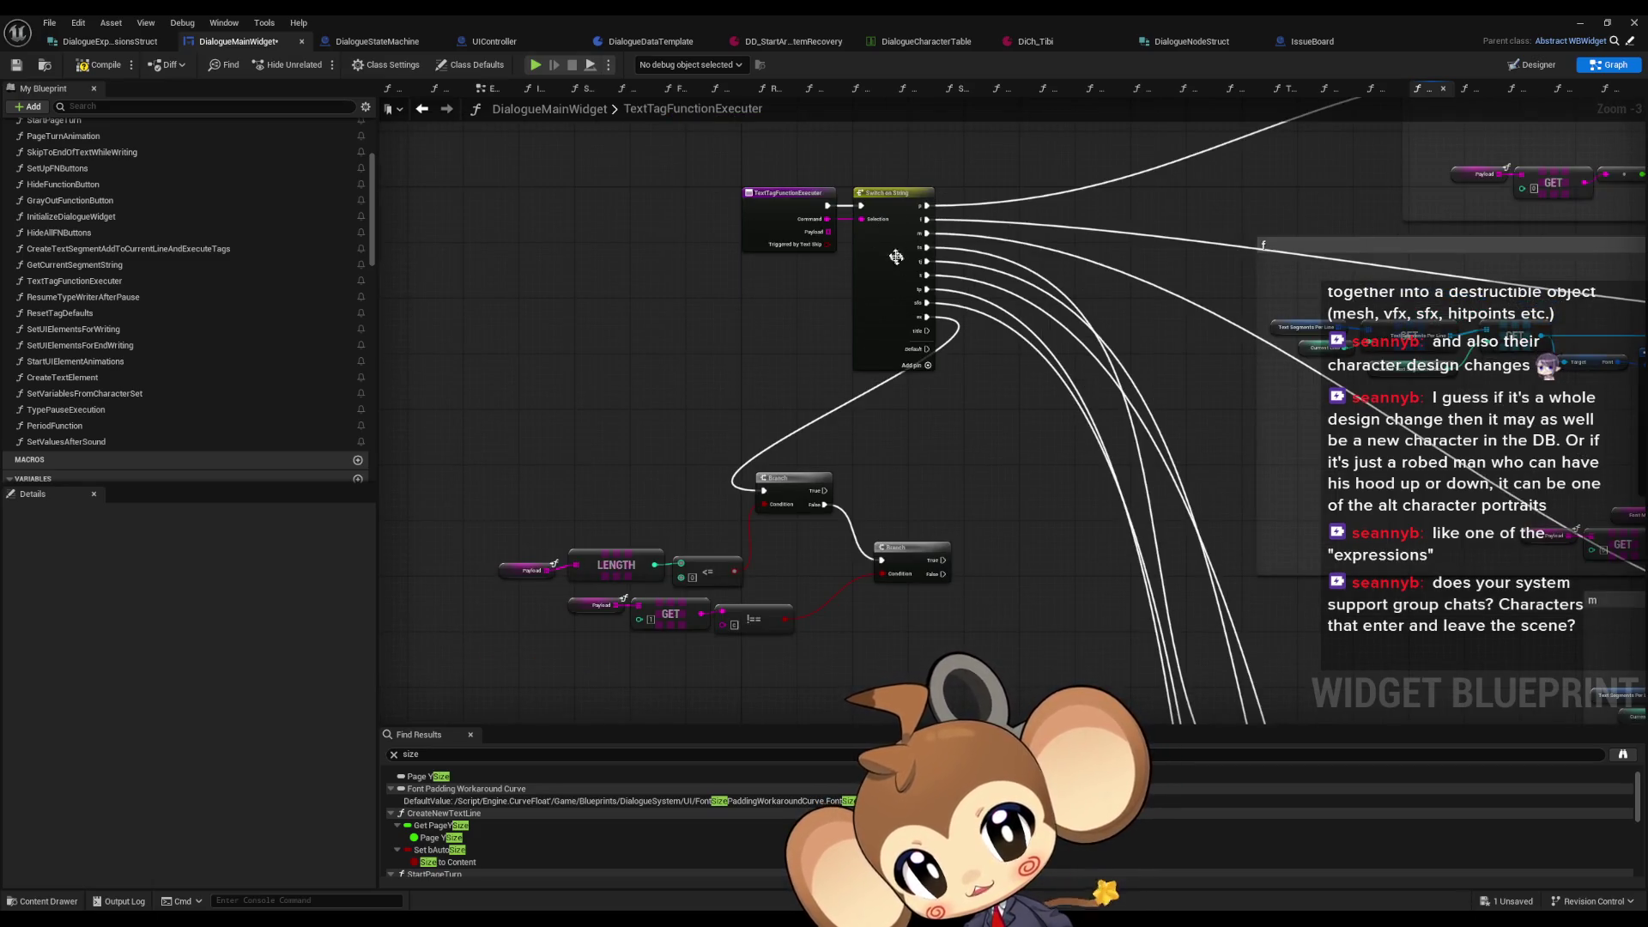
Step: Centre the Switch on String node and bring up TextTagFunctionExecuter's context menu in My Blueprint
left_click_drag(949, 442, 865, 443)
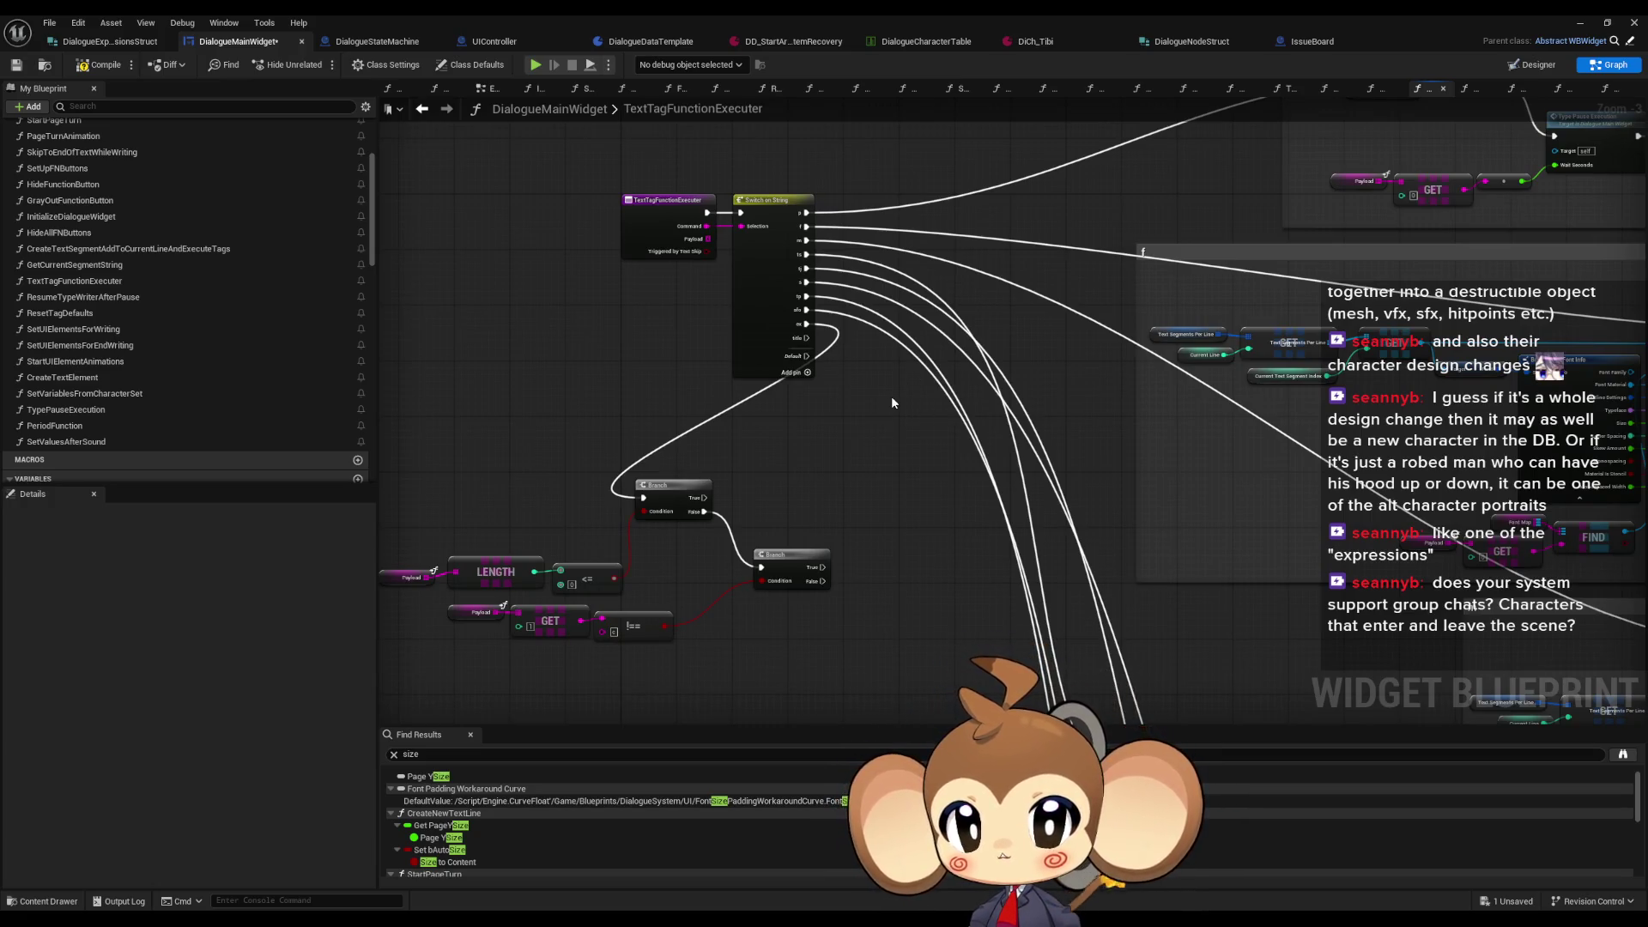
scroll(815, 412, "down", 2)
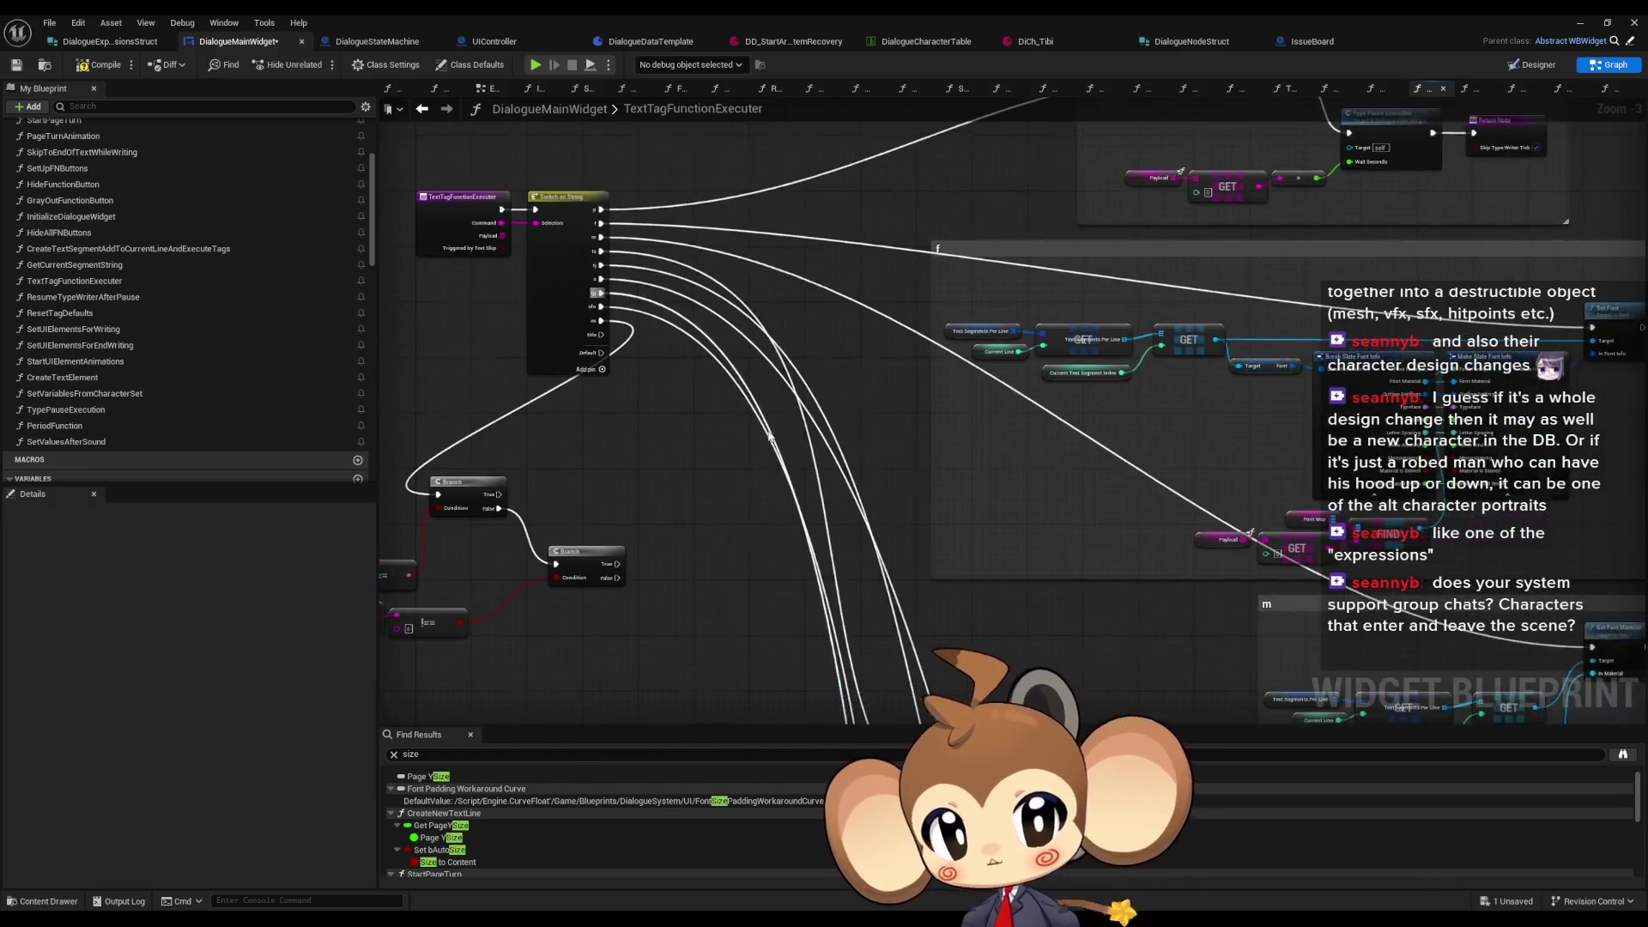
scroll(737, 426, "up", 2)
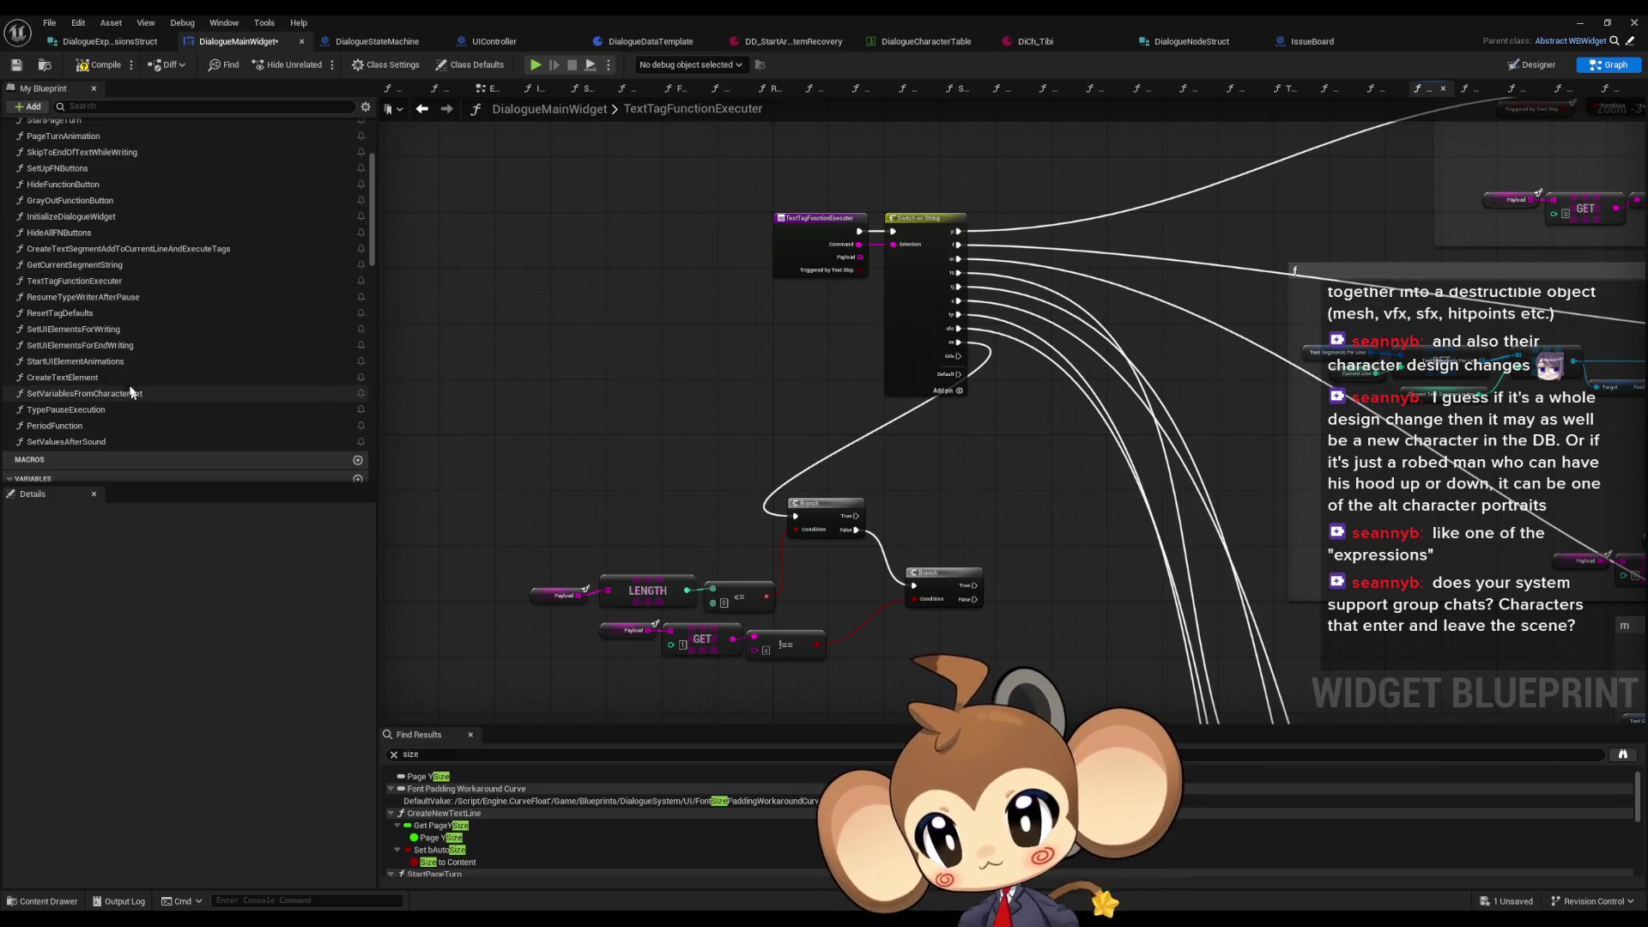
left_click(99, 287)
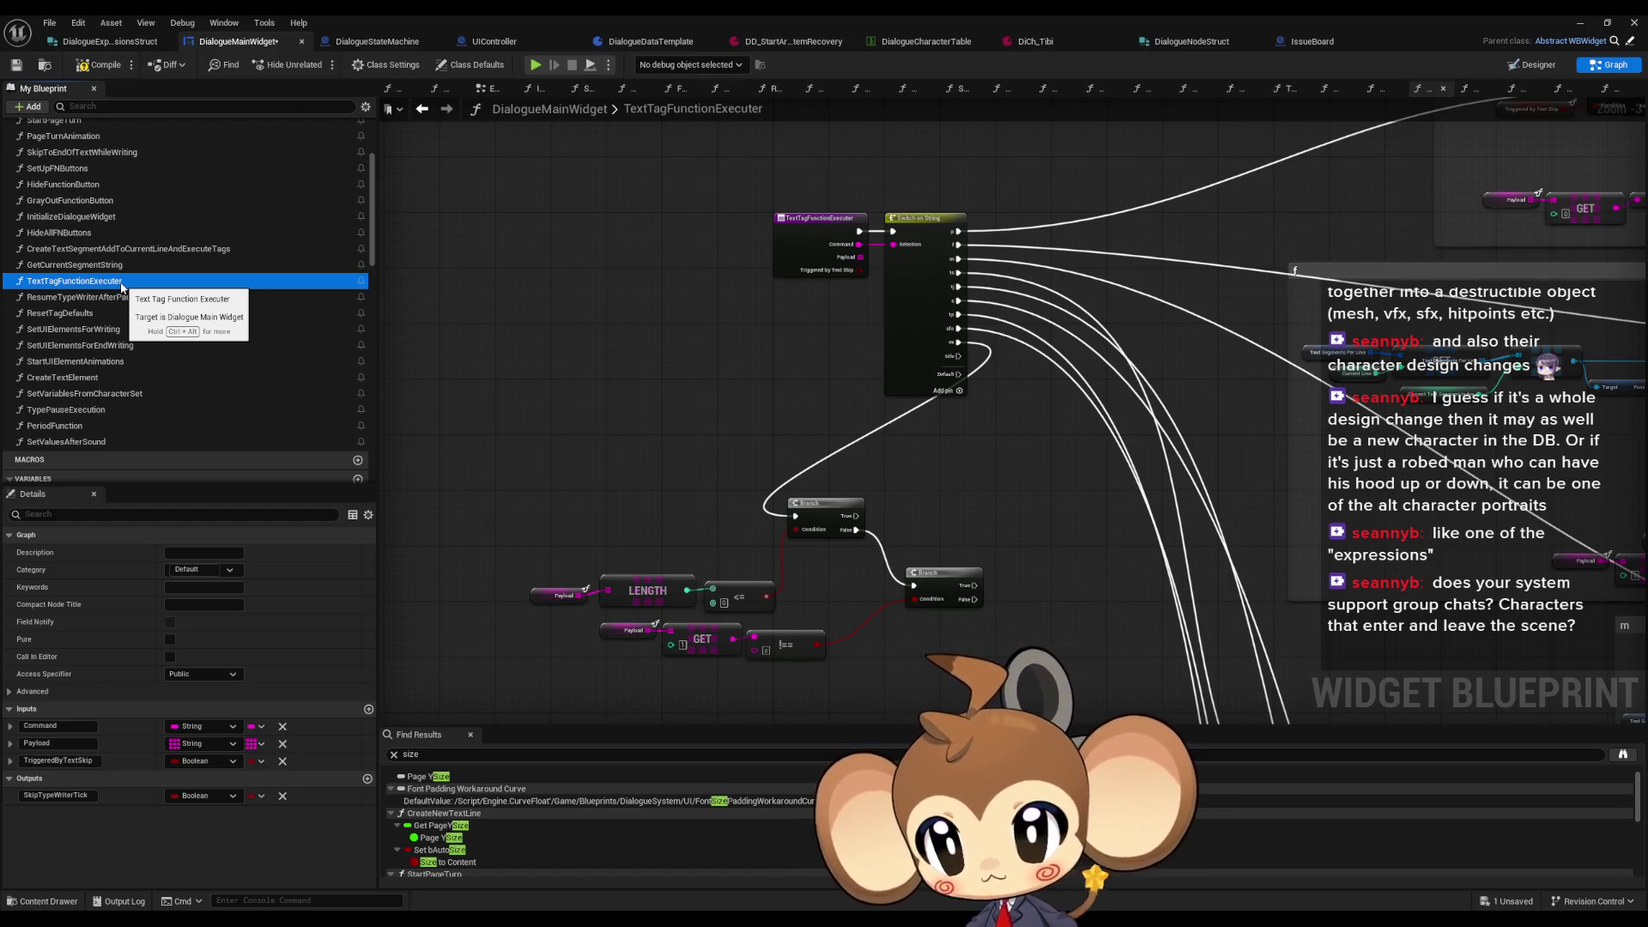
right_click(122, 286)
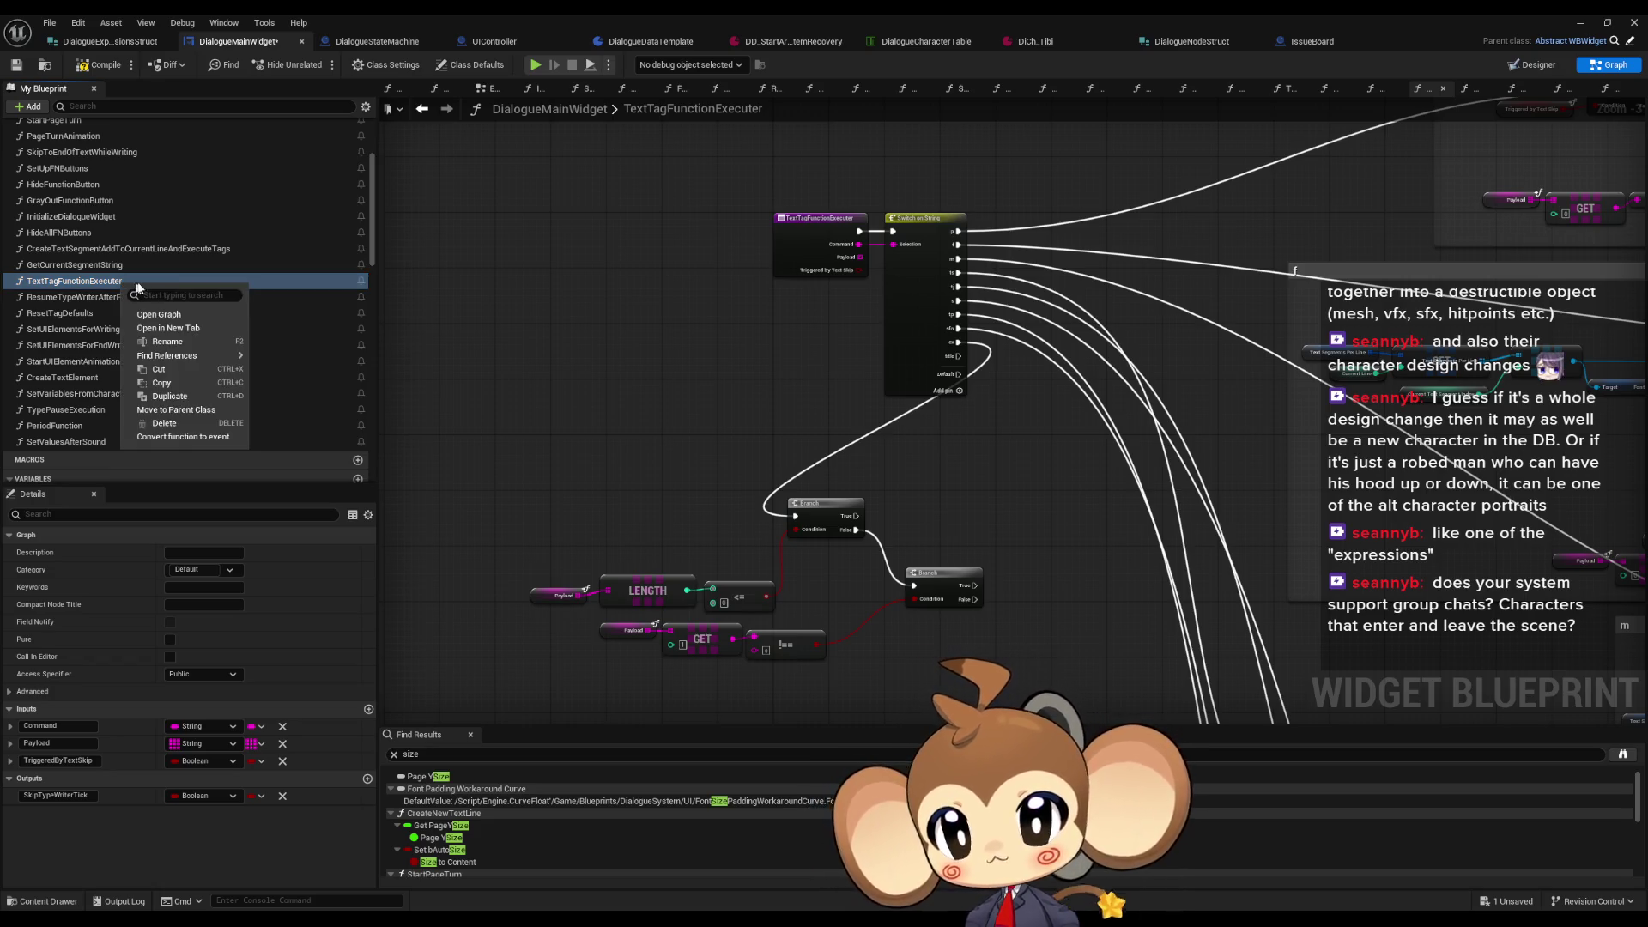
Step: Duplicate TextTagFunctionExecuter and name the copy SetFromExpressionTag
mouse_move(203, 358)
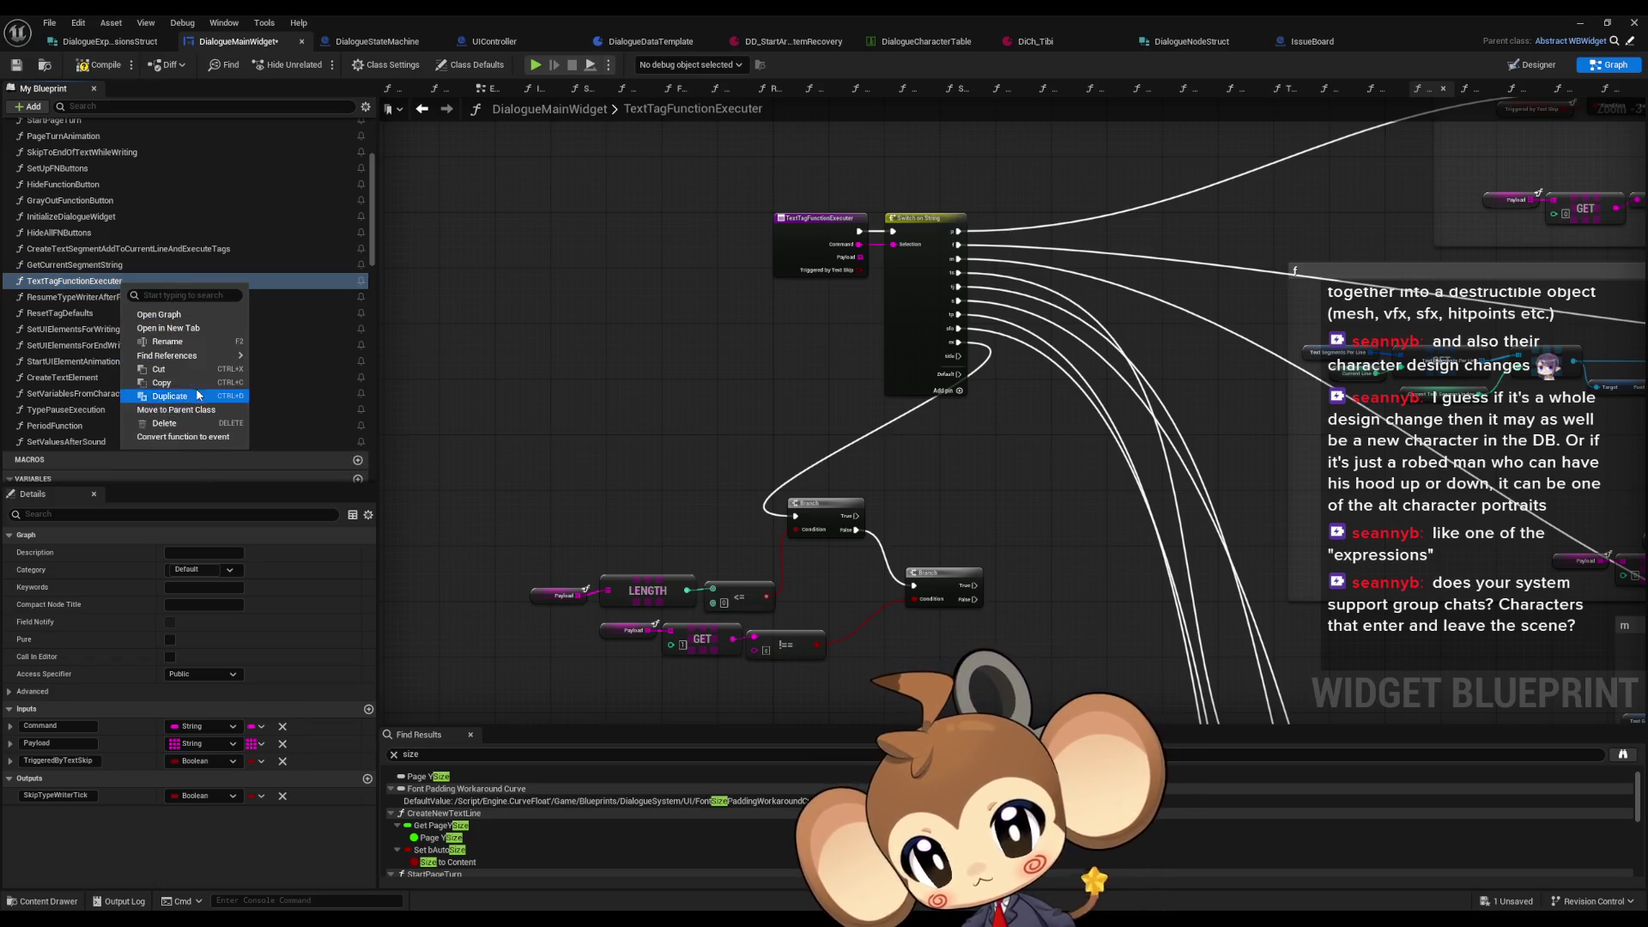
left_click(194, 396)
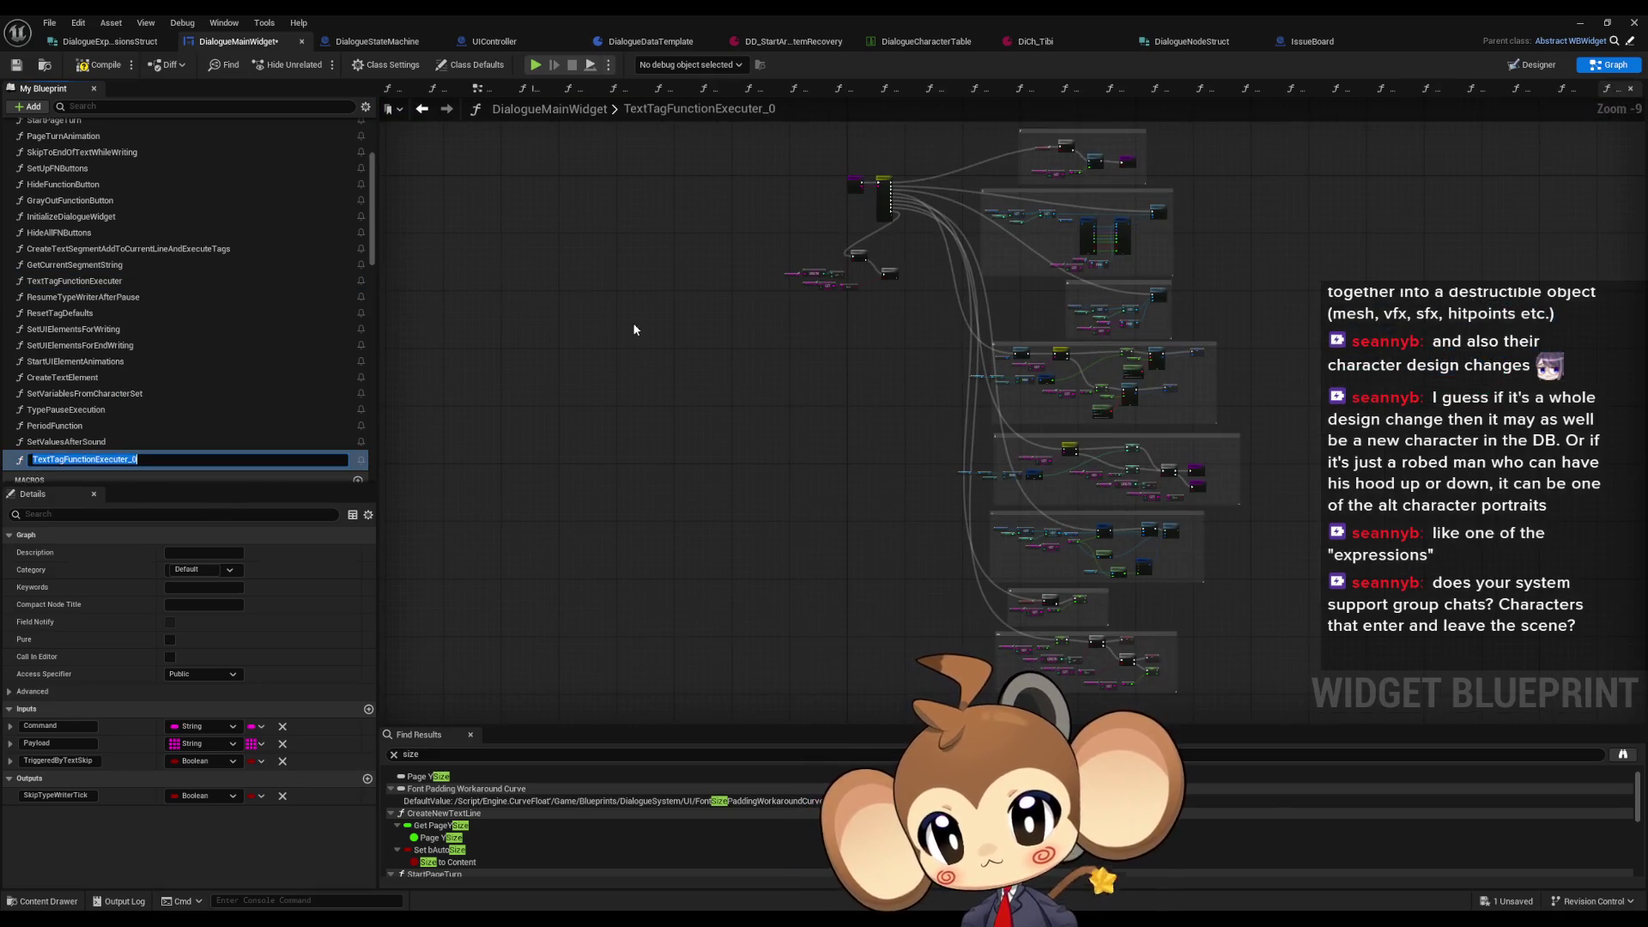
type("S")
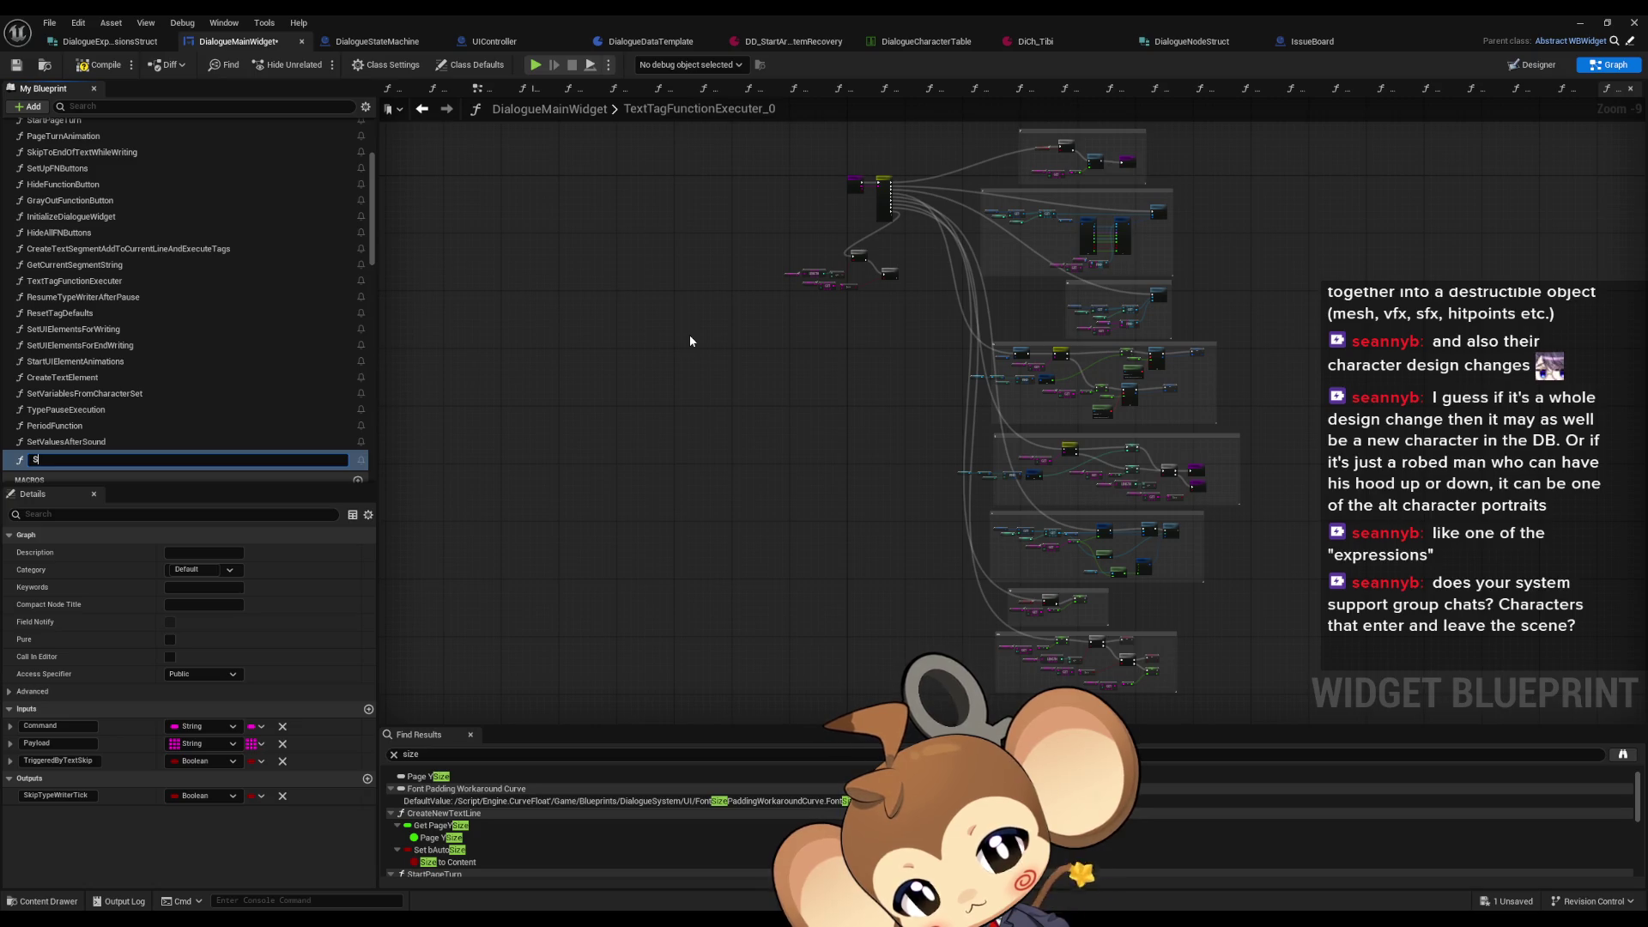
key("BackSpace")
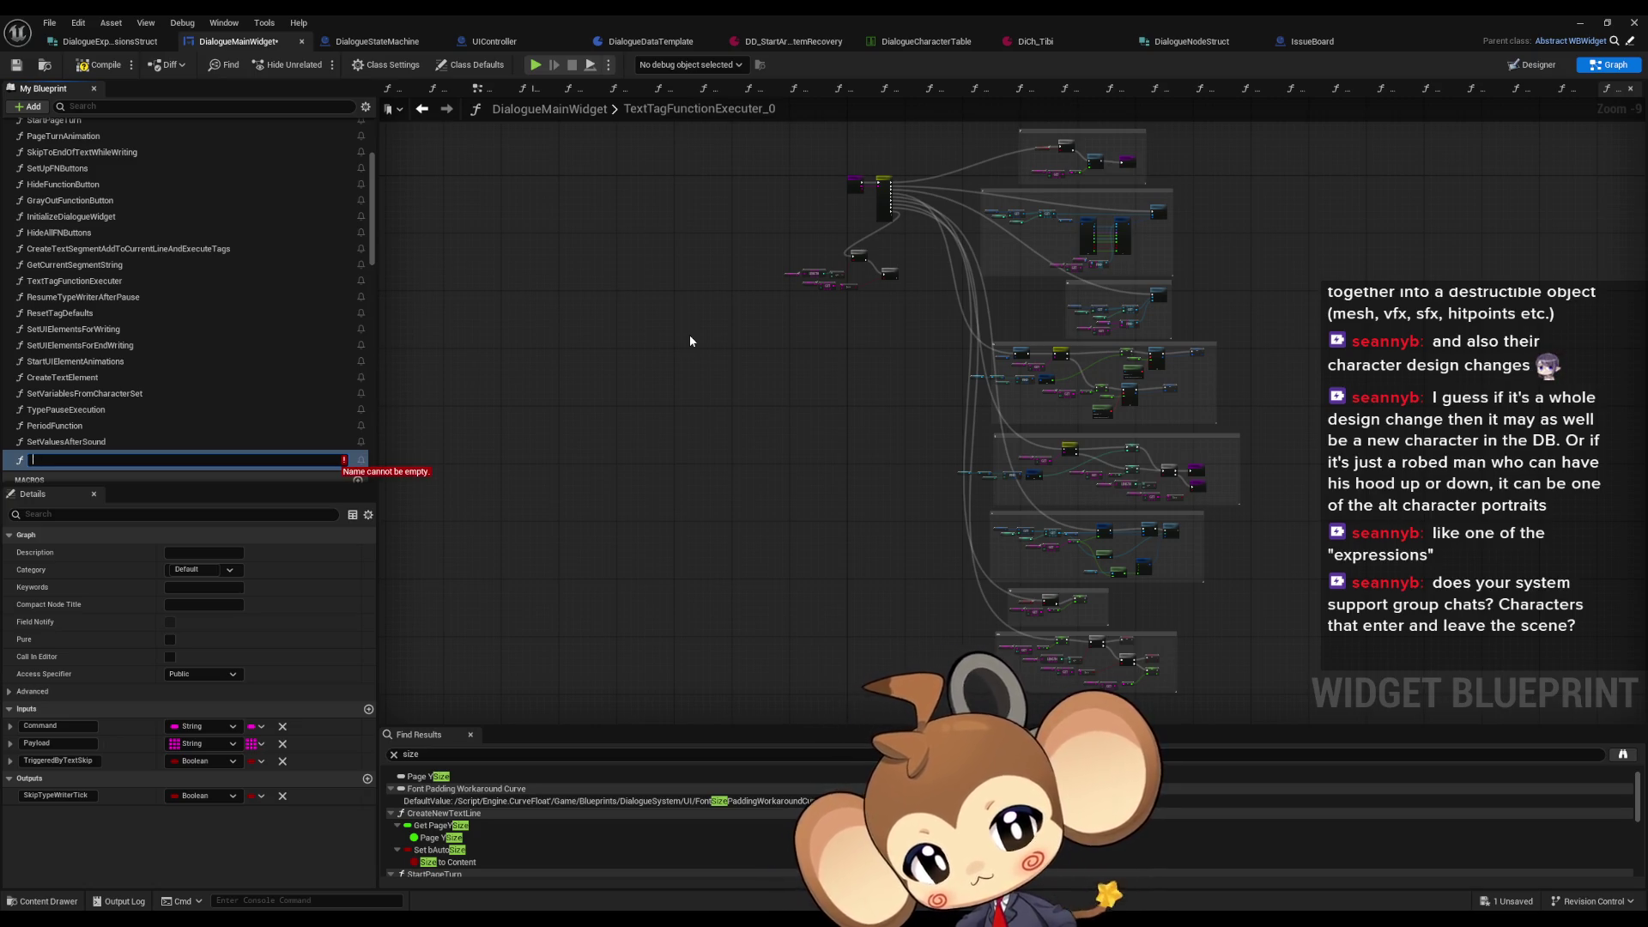
type("SetFromExpression")
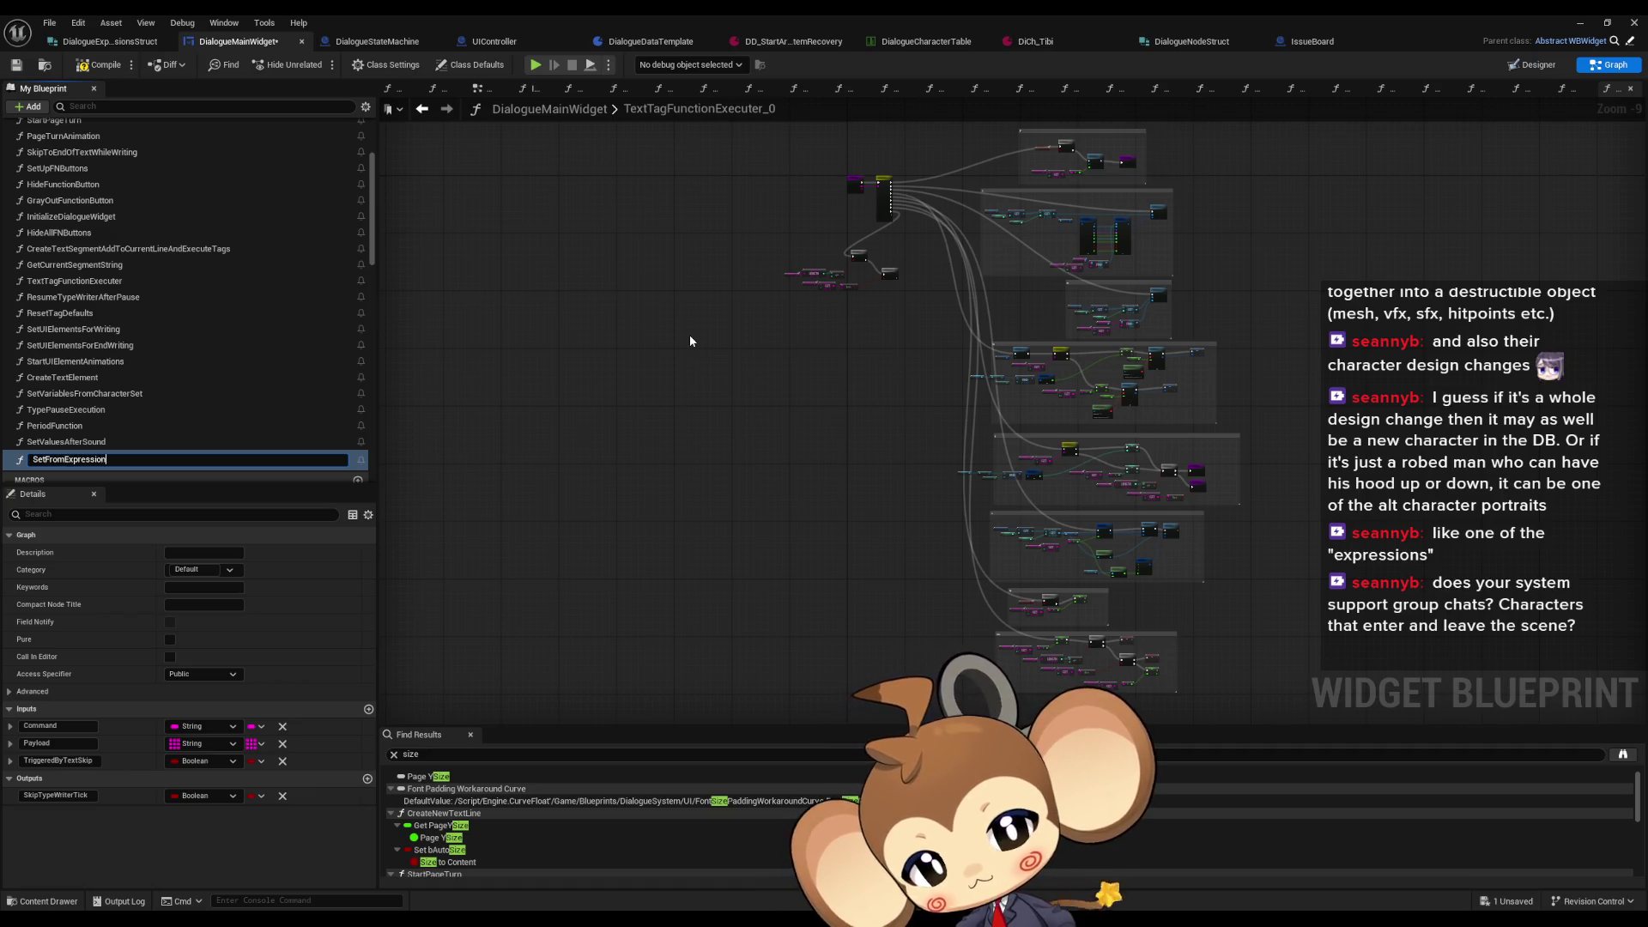
type("Tag")
key("Return")
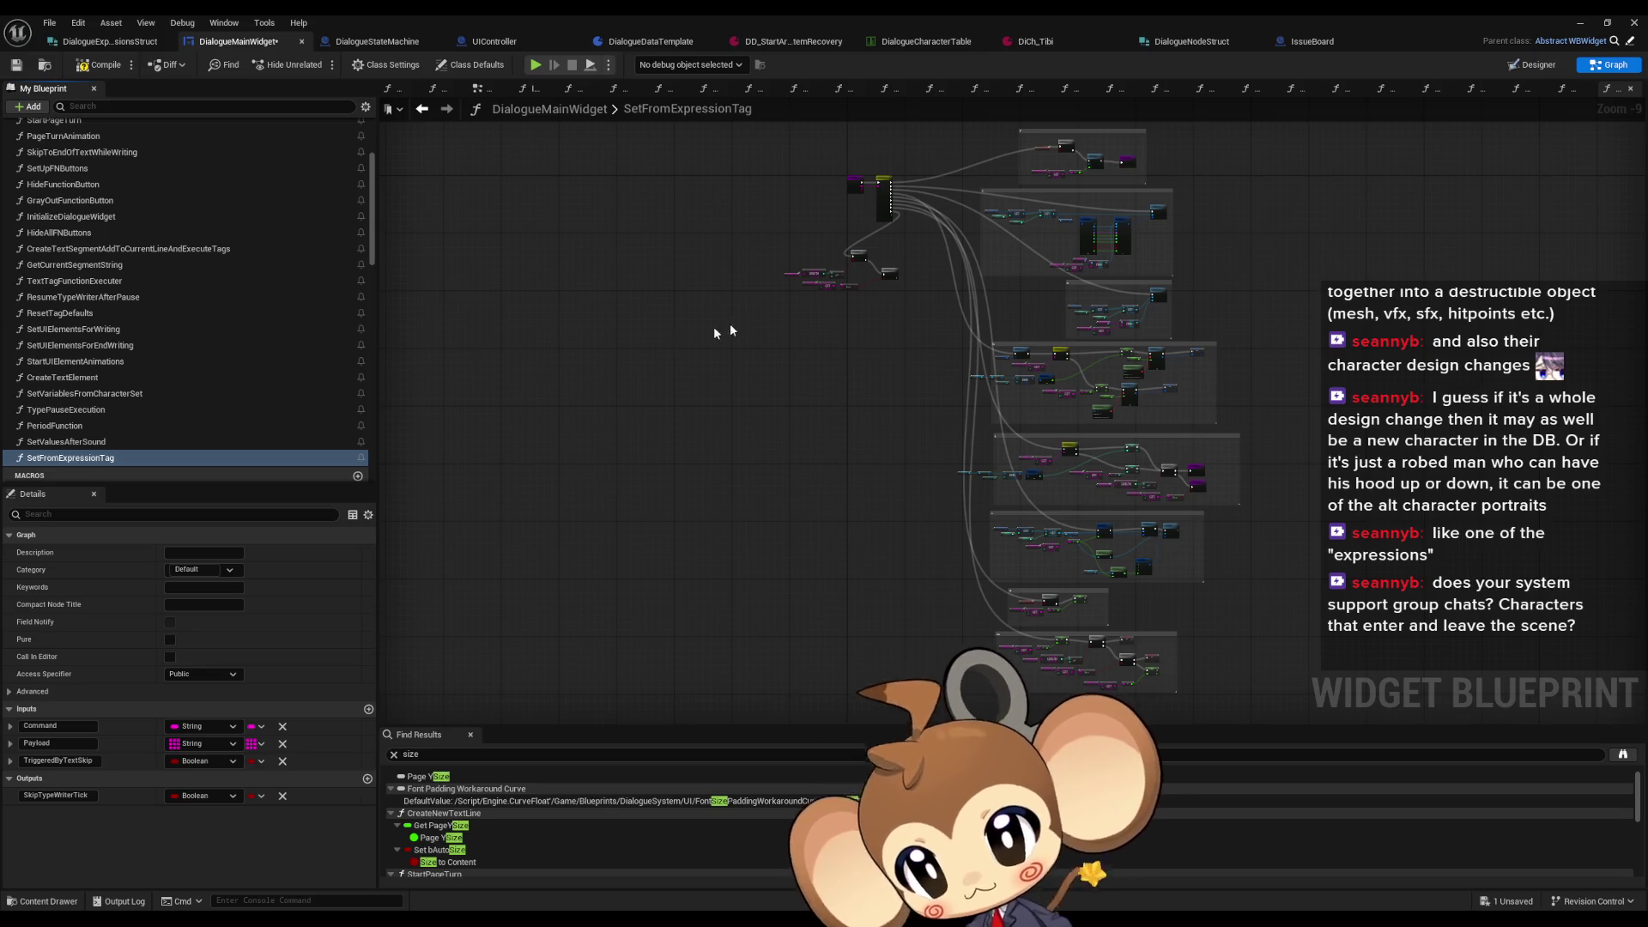
Step: Zoom in on SetFromExpressionTag's Switch on String node and select its entry node
scroll(867, 284, "up", 4)
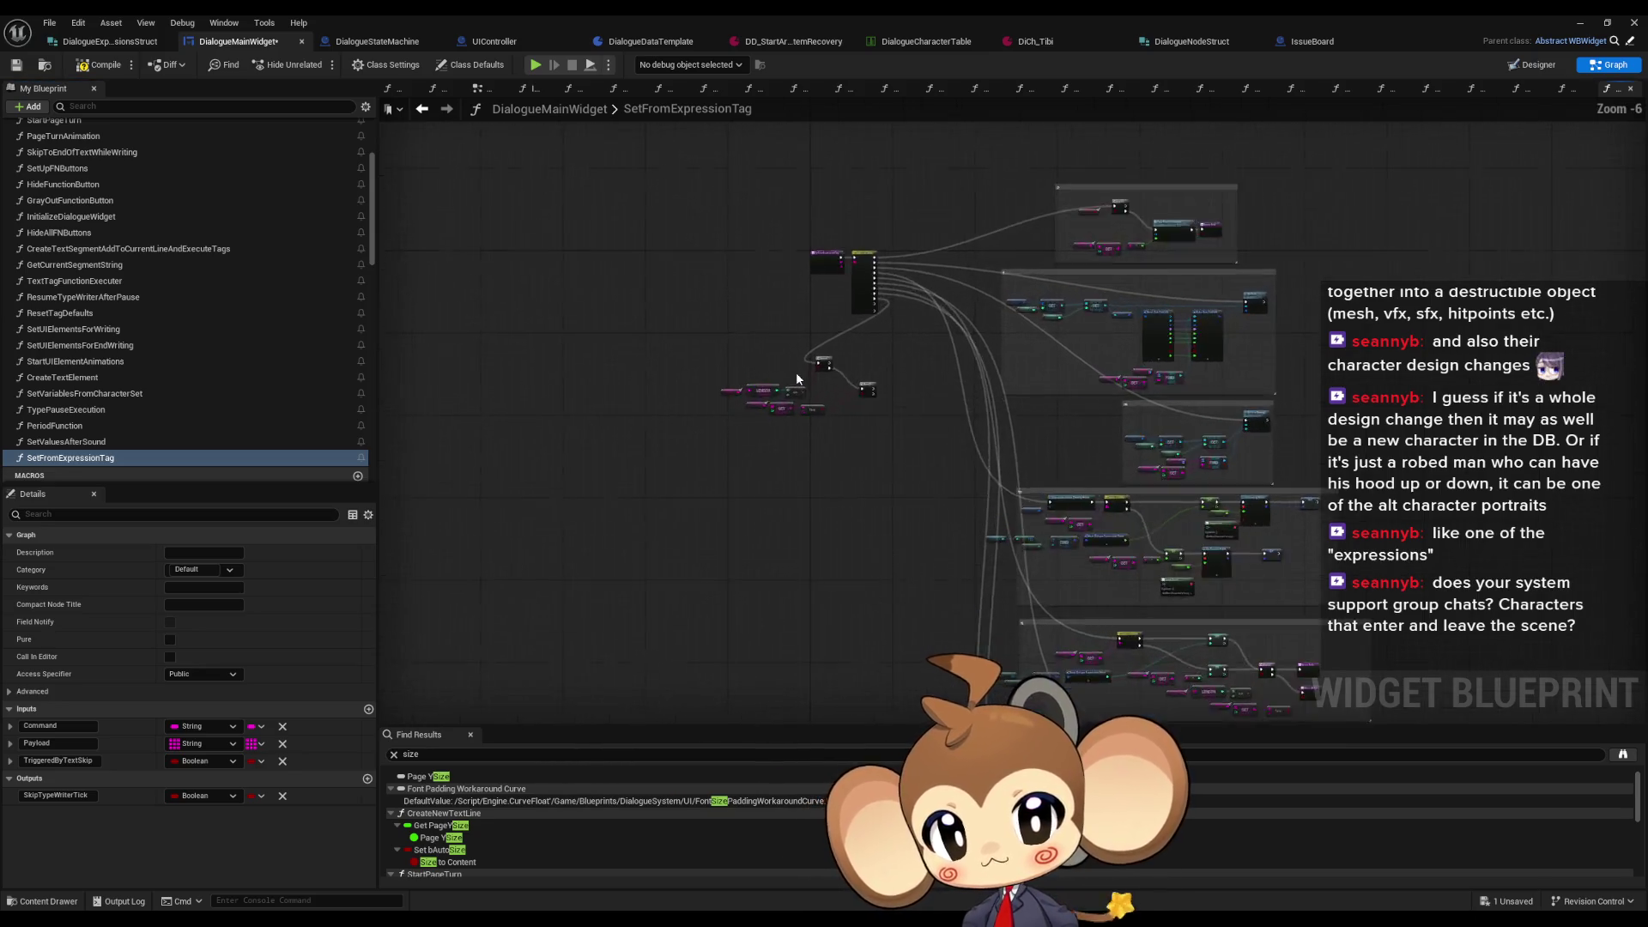
scroll(804, 375, "up", 4)
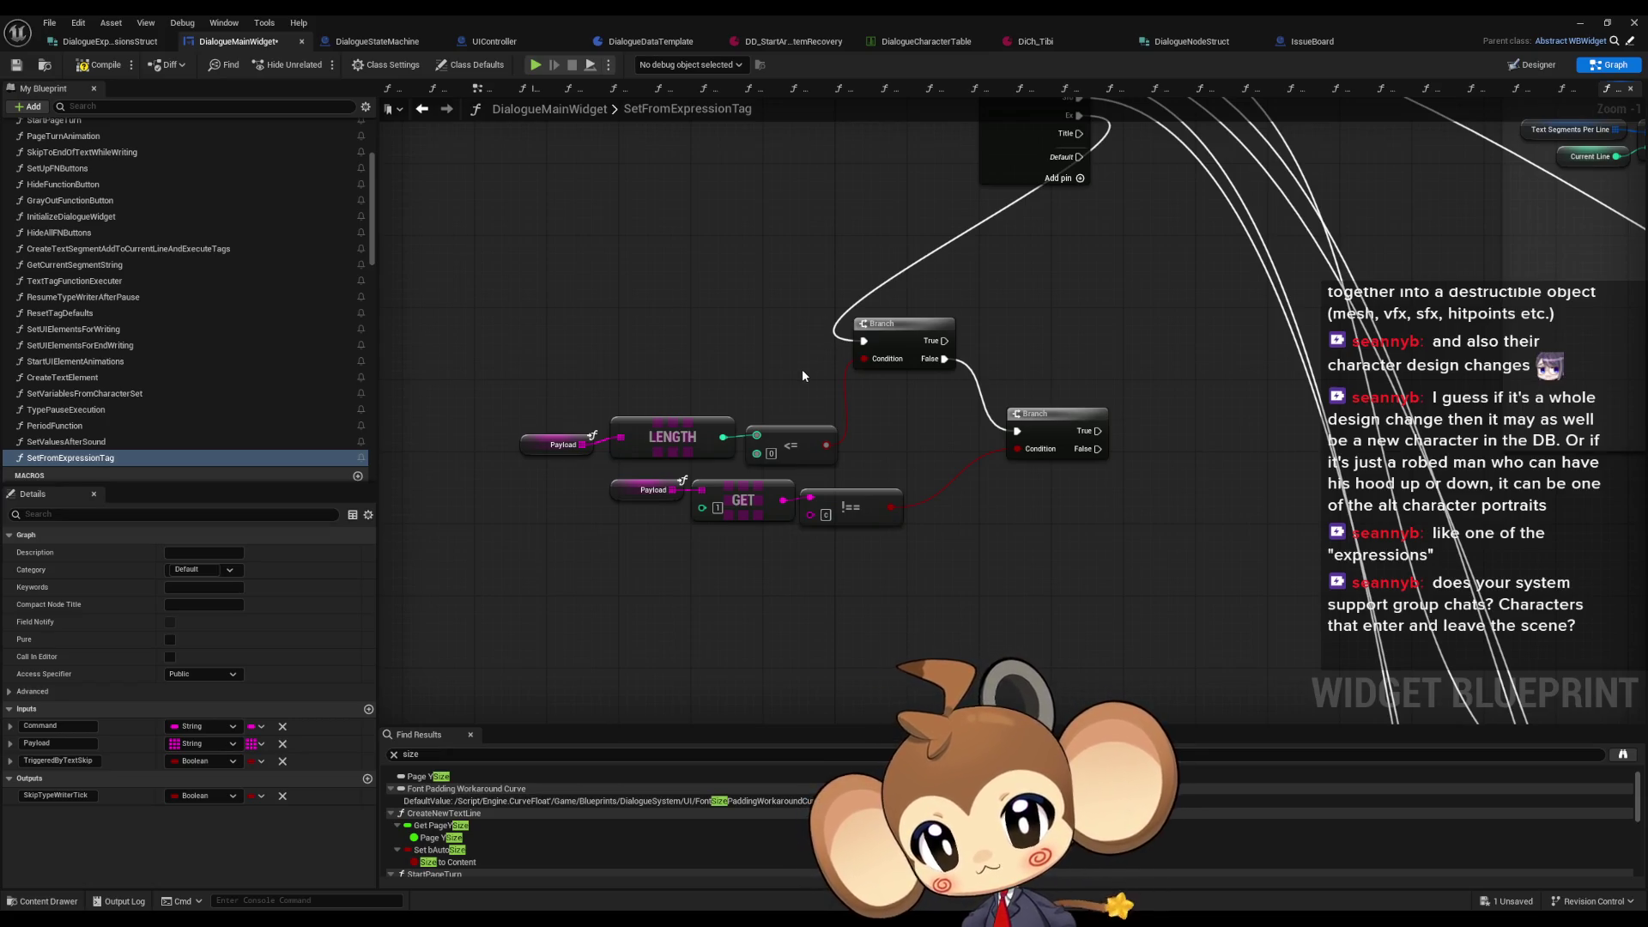
mouse_move(858, 397)
left_mouse_down()
mouse_move(737, 496)
mouse_move(904, 468)
left_mouse_up()
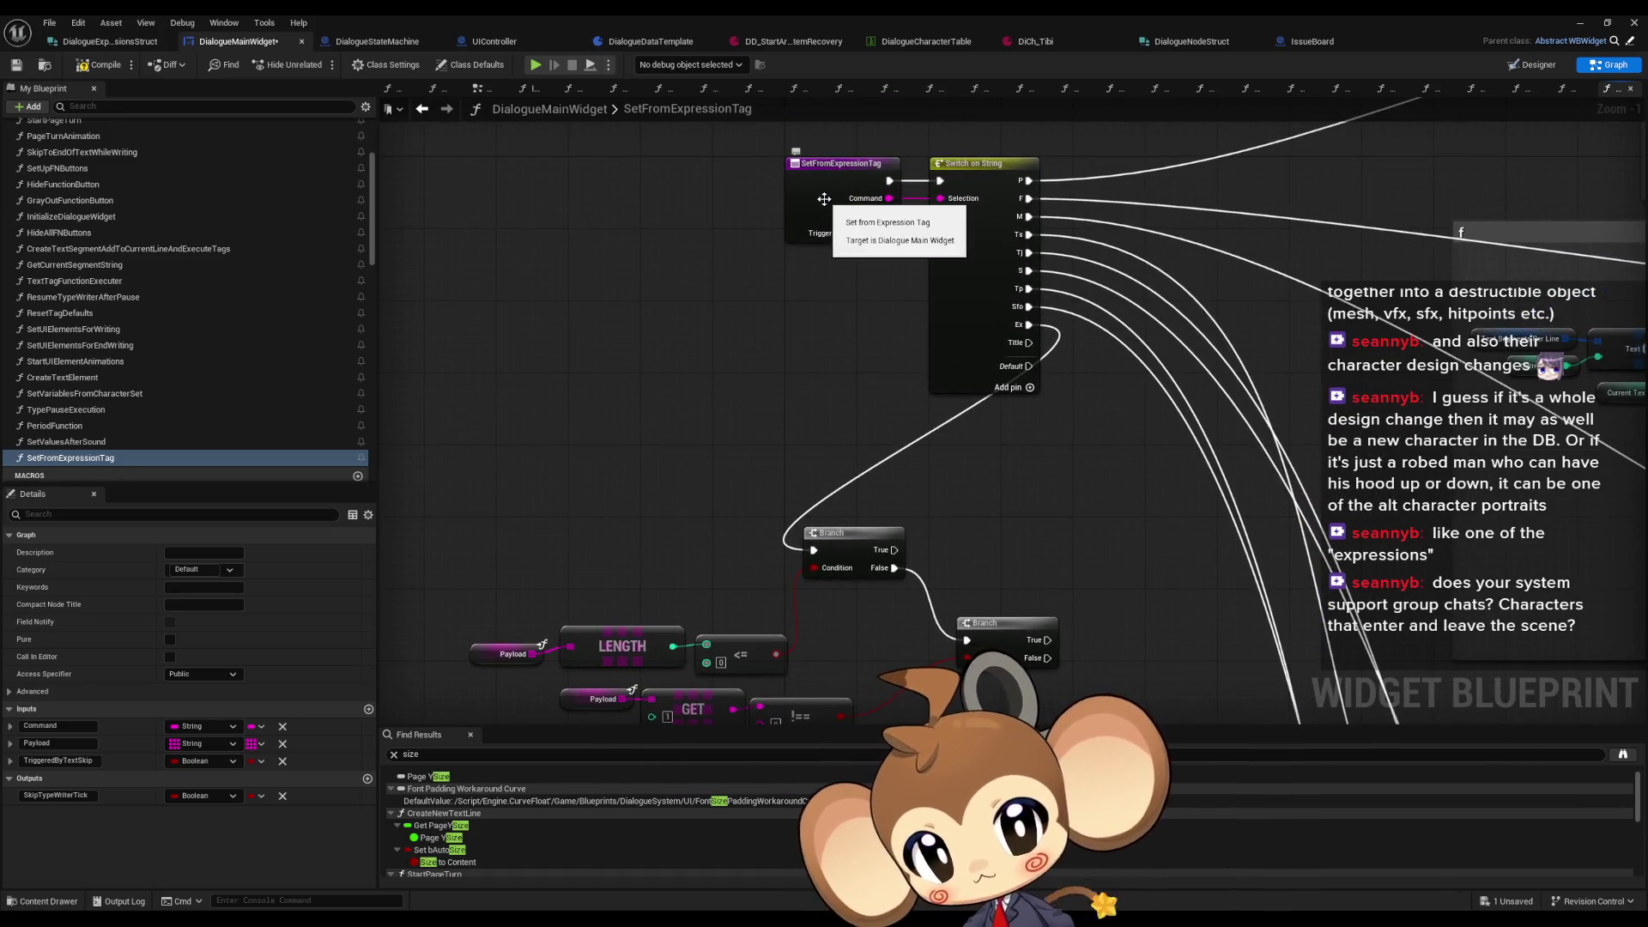
left_click(829, 202)
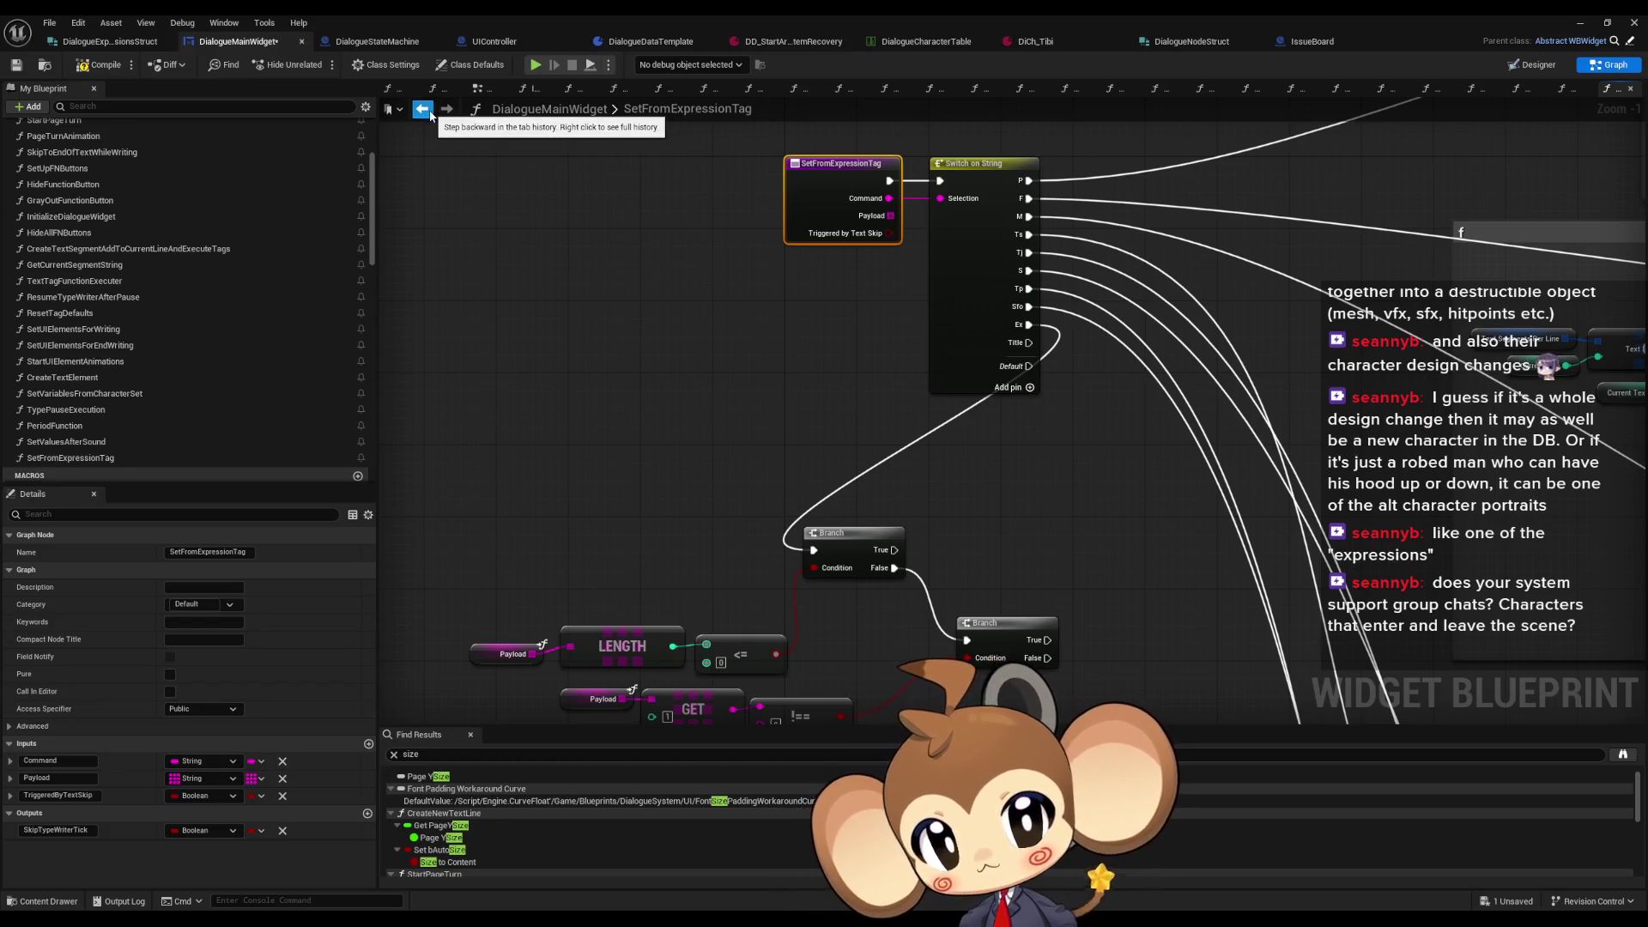
Step: Back in TextTagFunctionExecuter, place a Set From Expression Tag call beside the ex case's Payload Branch checks
left_click(422, 108)
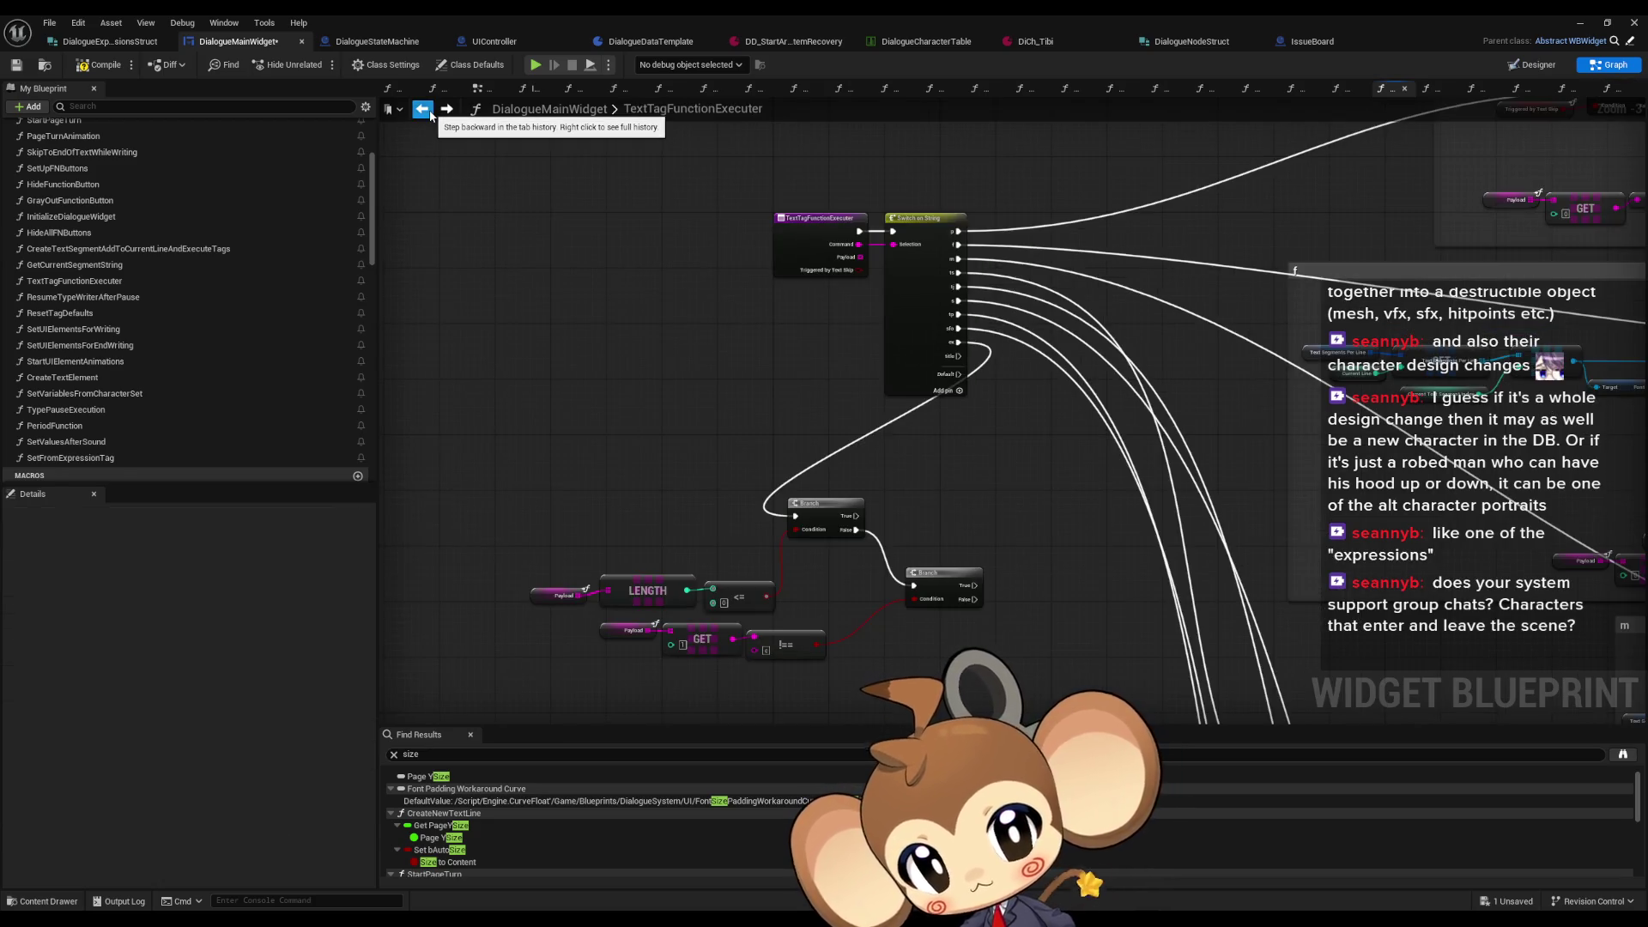
mouse_move(111, 454)
left_mouse_down()
mouse_move(764, 582)
mouse_move(961, 567)
left_mouse_up()
scroll(1139, 549, "up", 2)
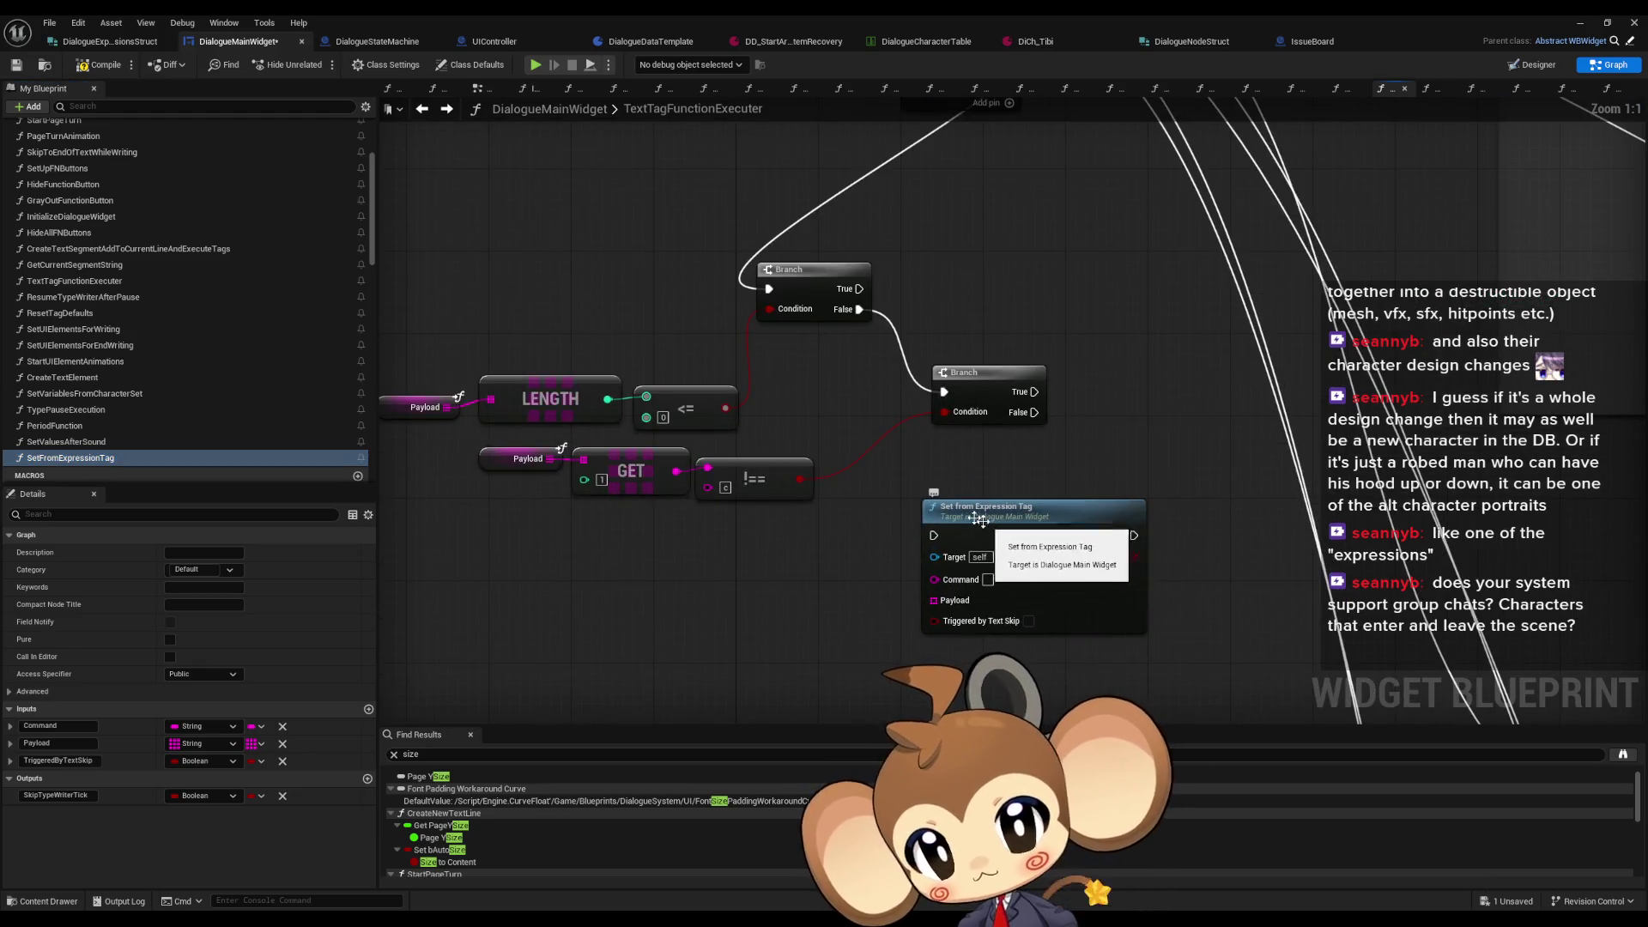
scroll(932, 515, "up", 1)
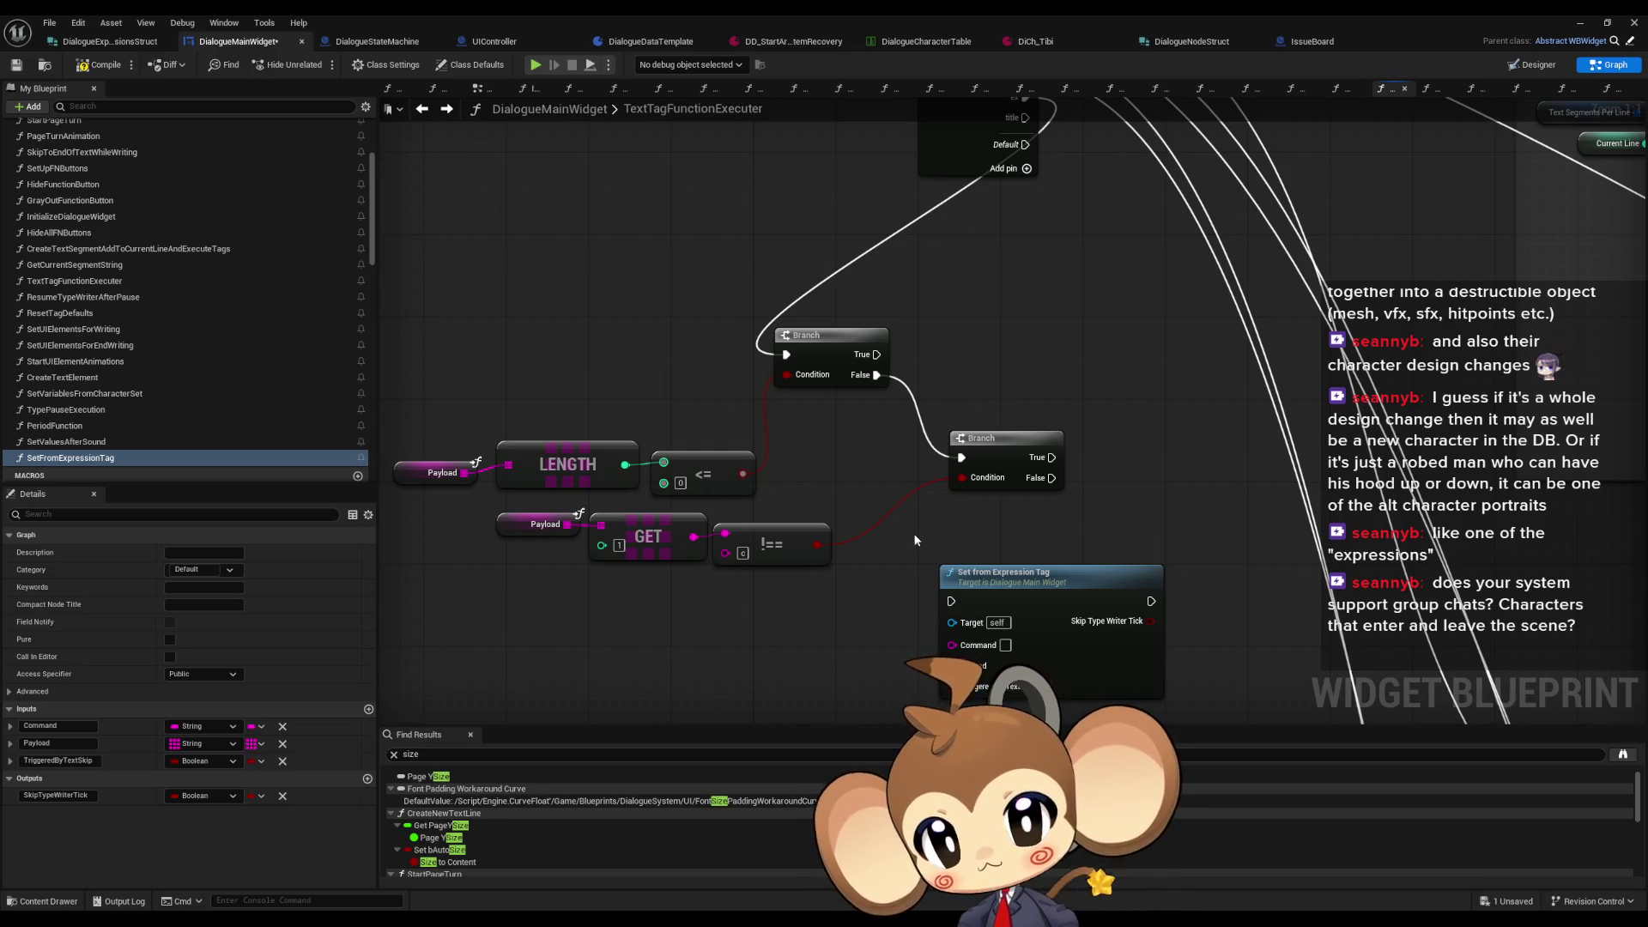
scroll(913, 538, "down", 7)
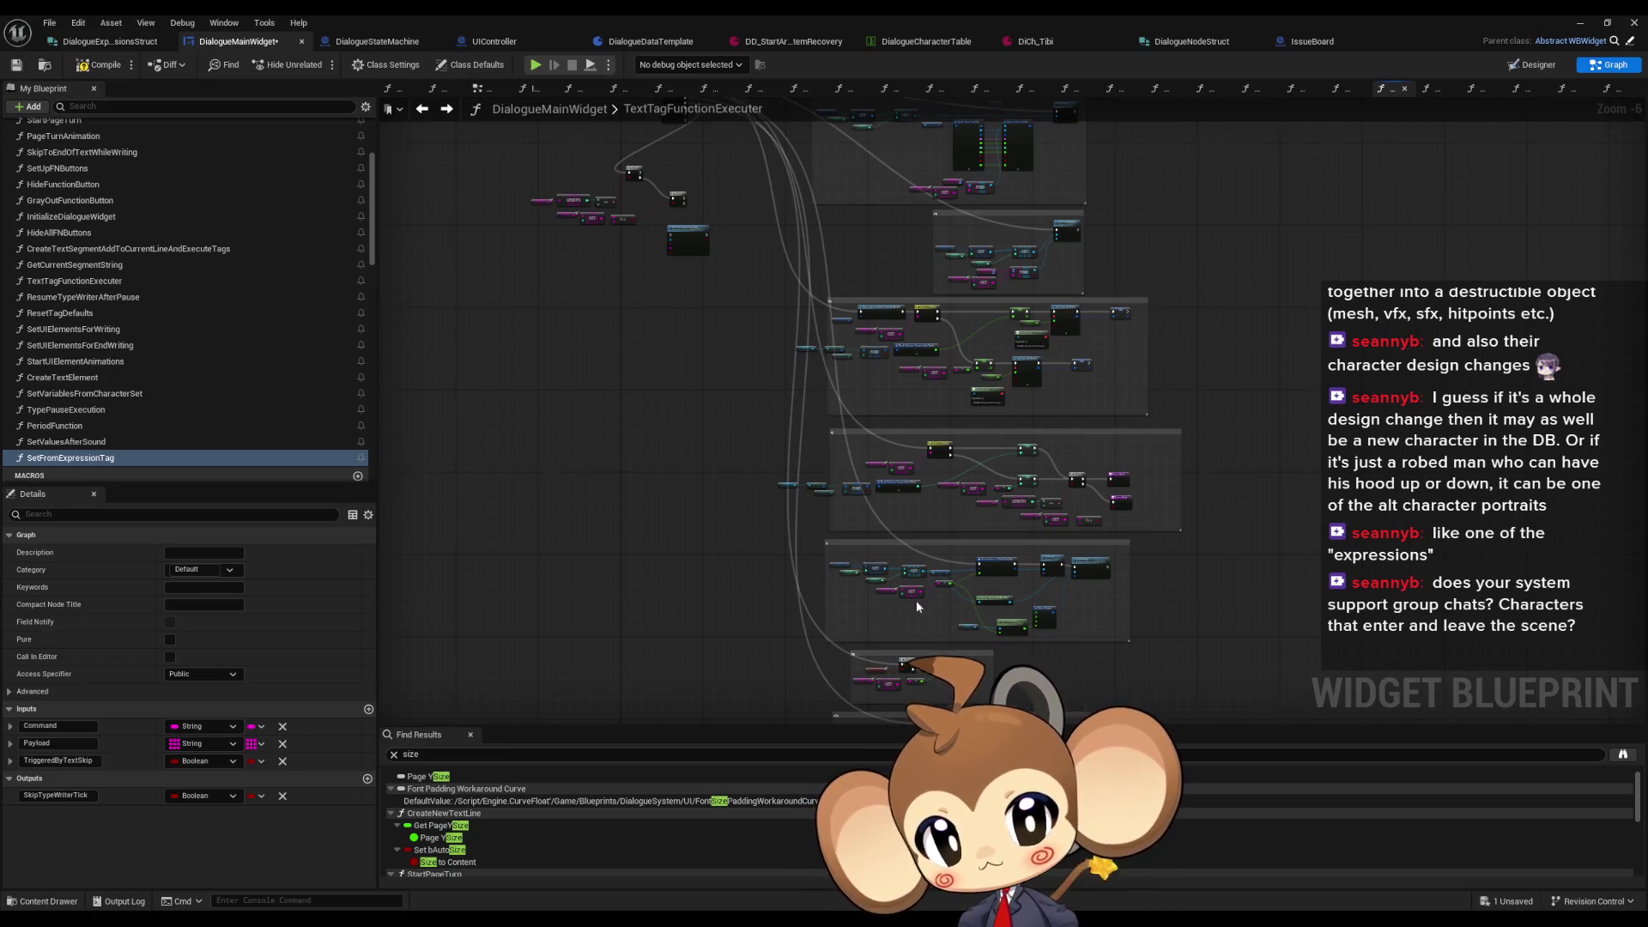
left_click_drag(913, 495, 908, 342)
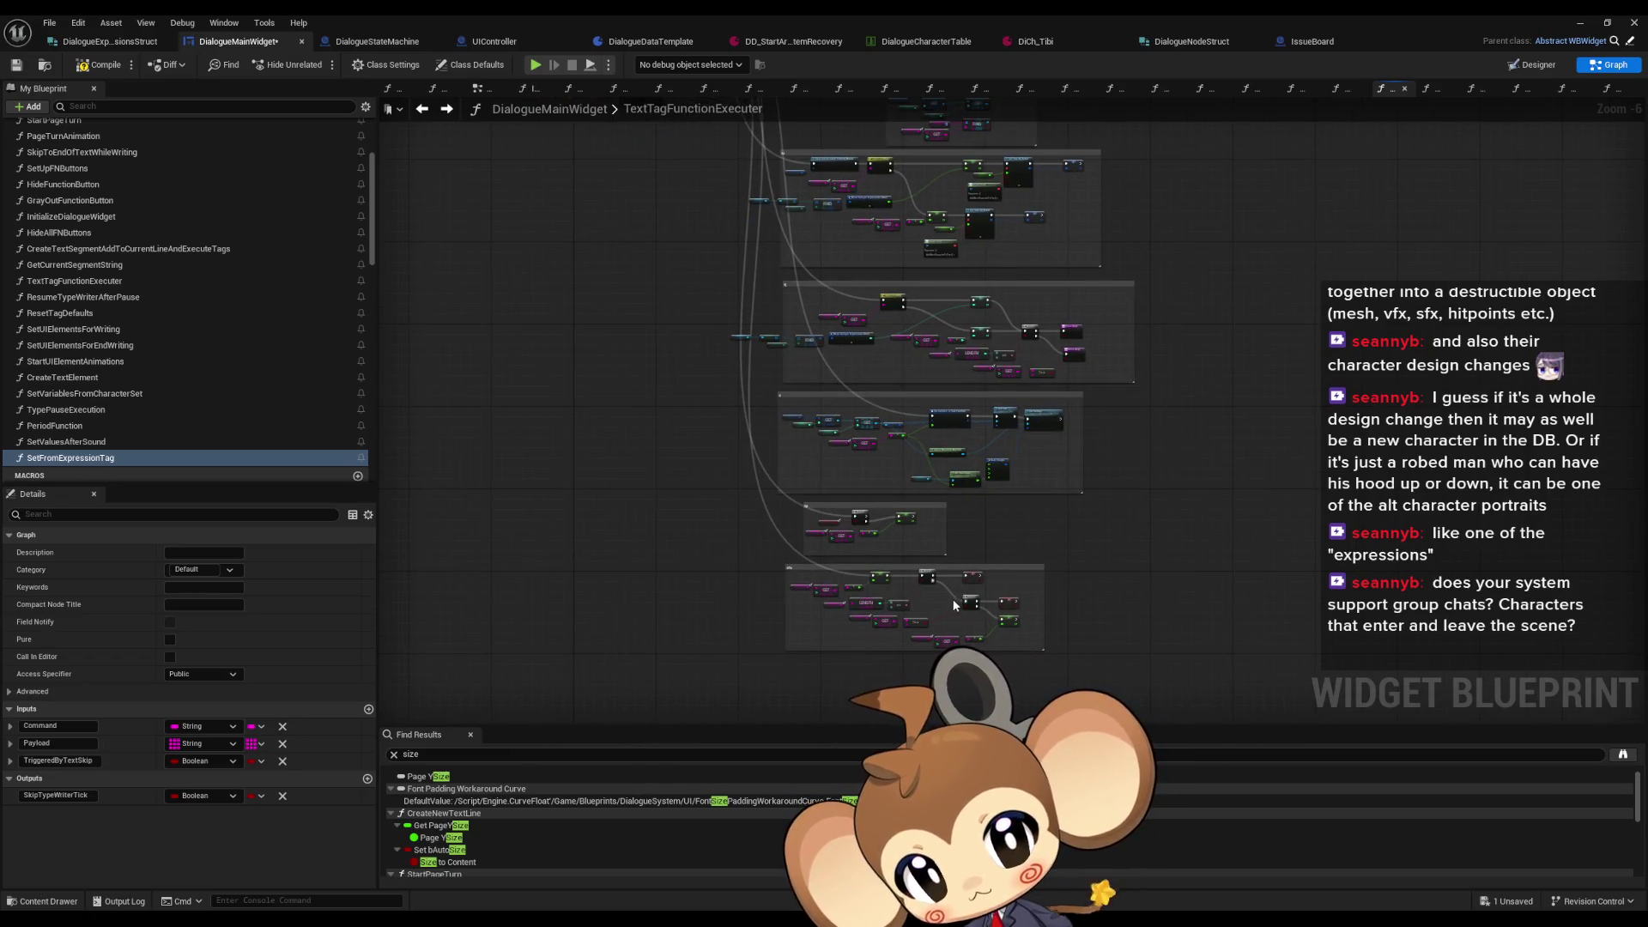
scroll(945, 595, "up", 7)
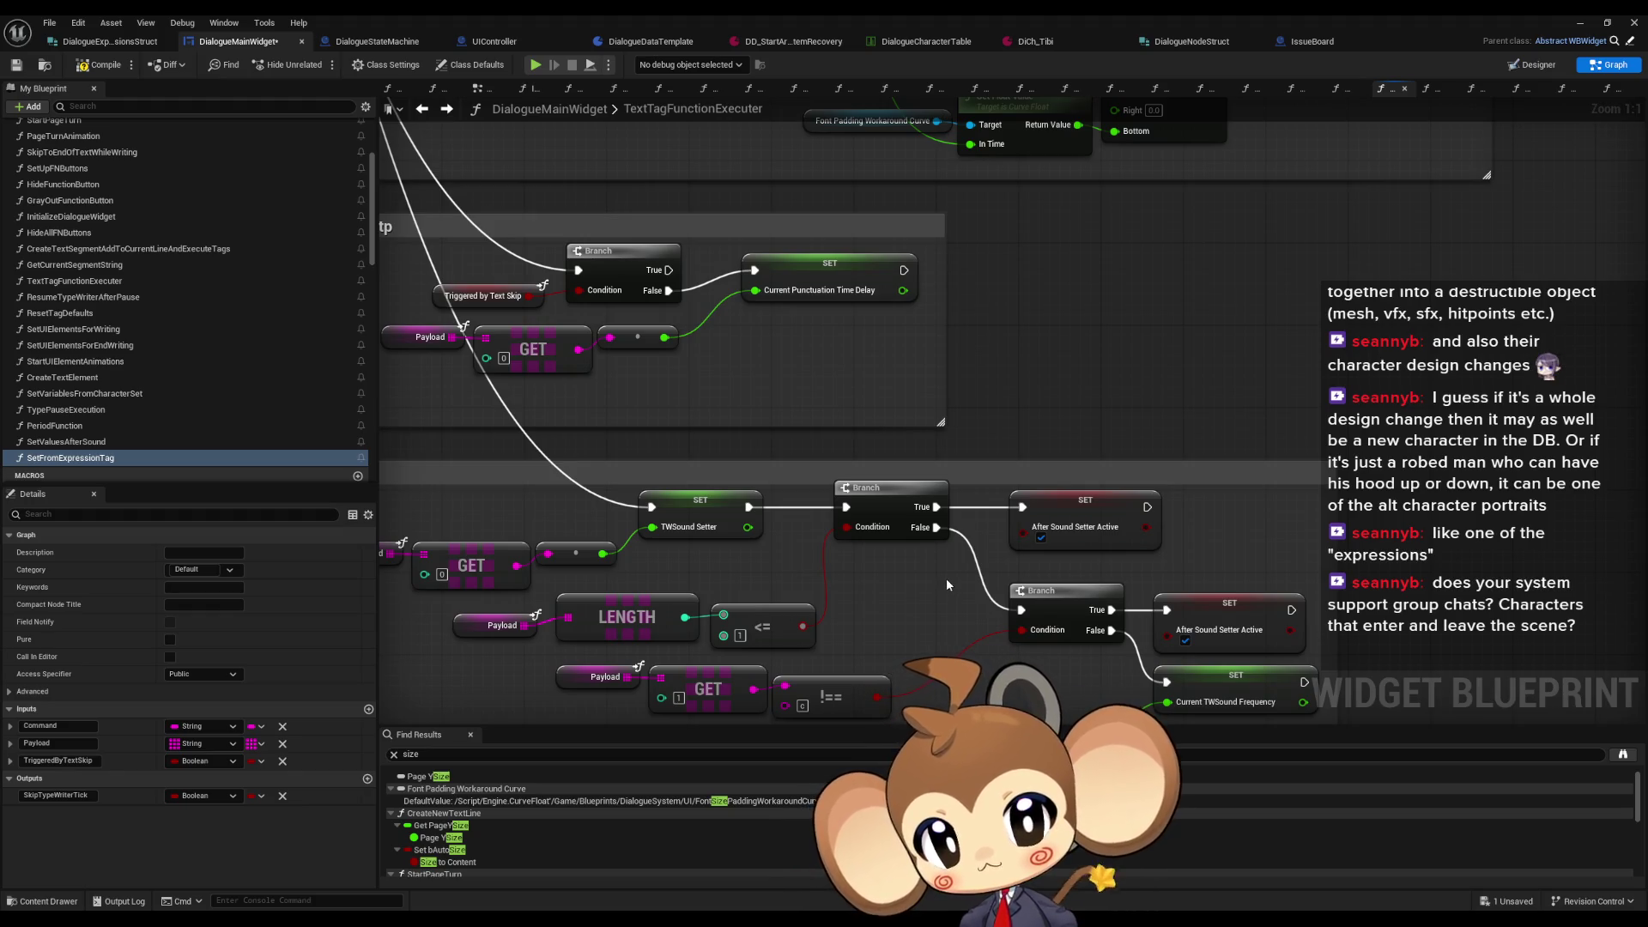
scroll(927, 549, "down", 4)
left_click_drag(934, 557, 927, 377)
scroll(856, 487, "up", 5)
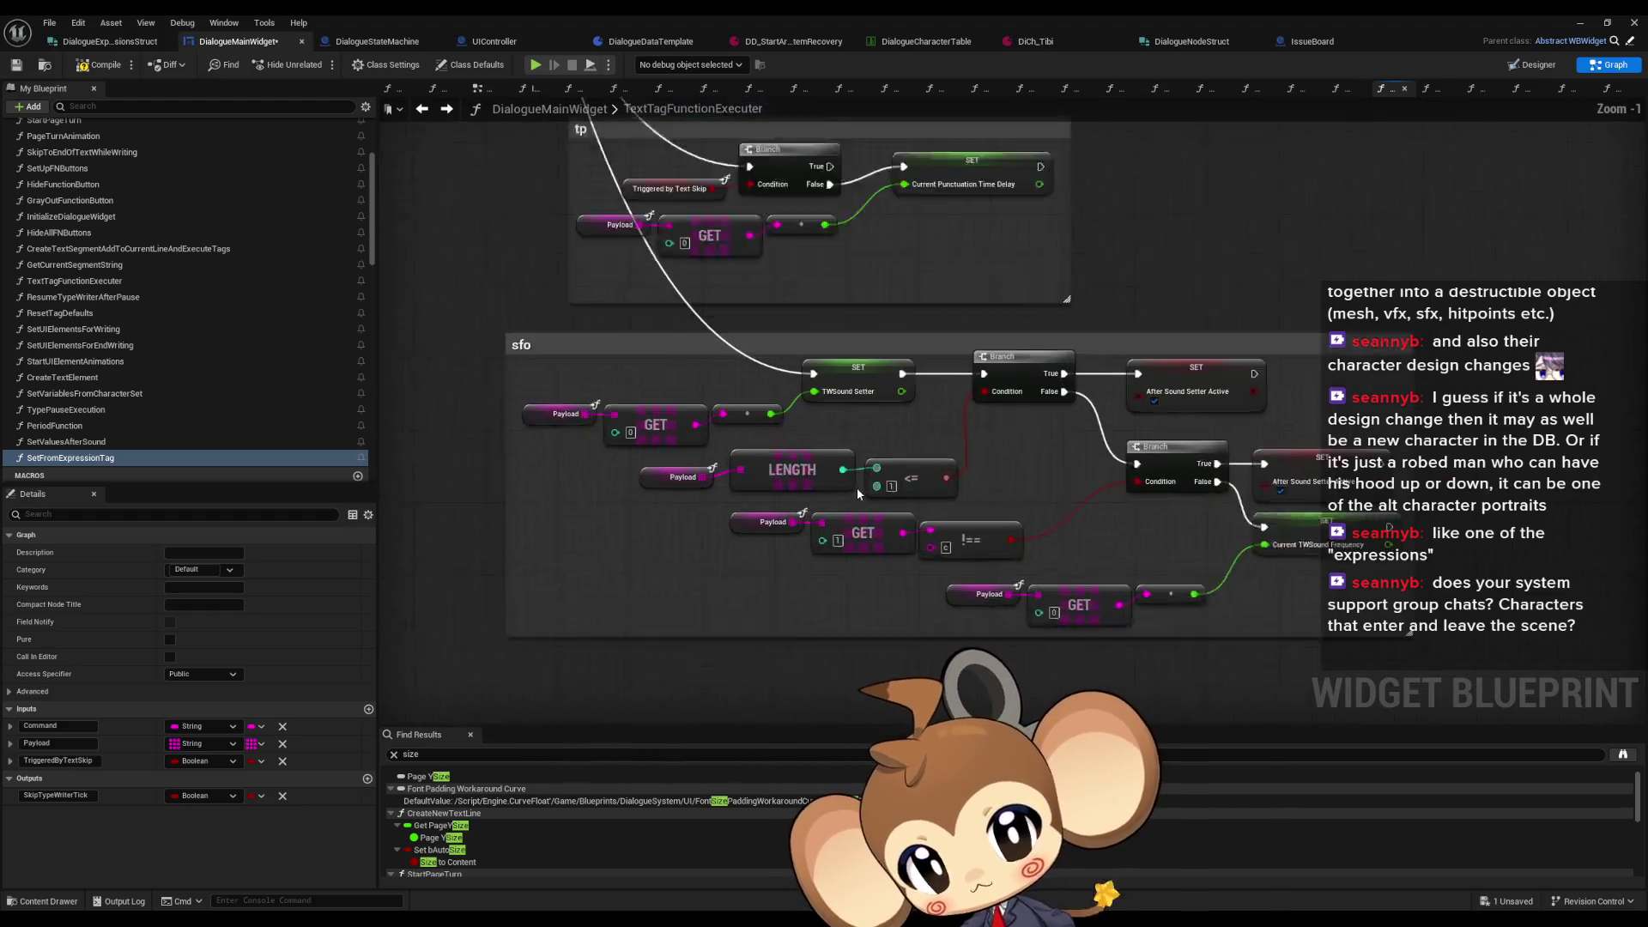
scroll(910, 419, "down", 7)
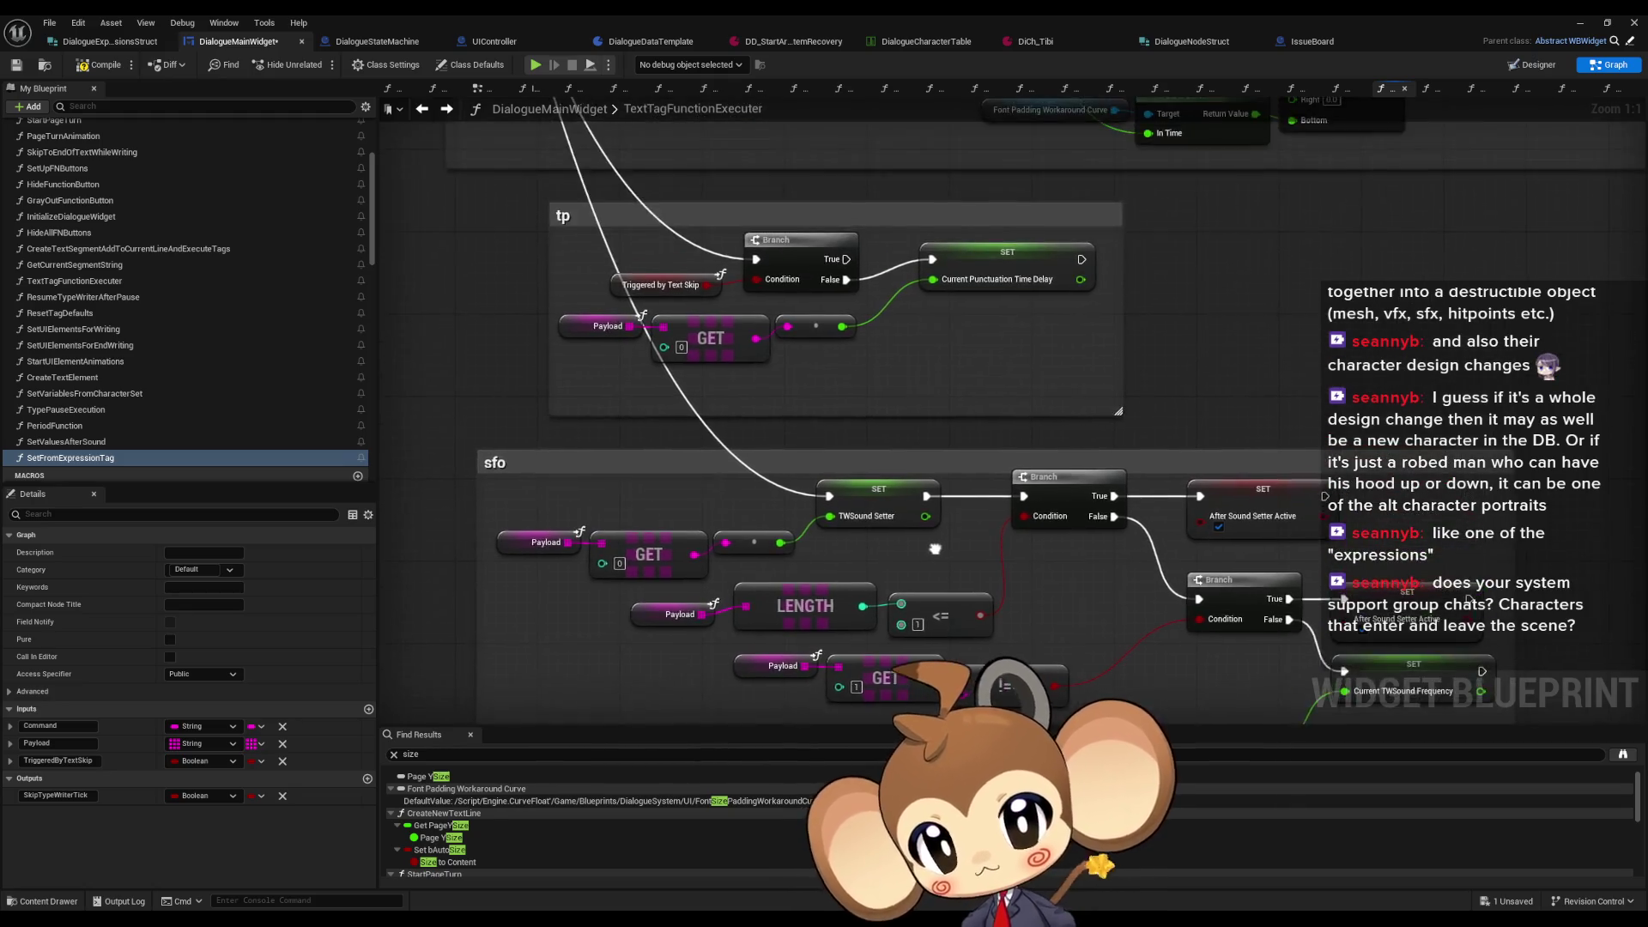
scroll(935, 496, "up", 7)
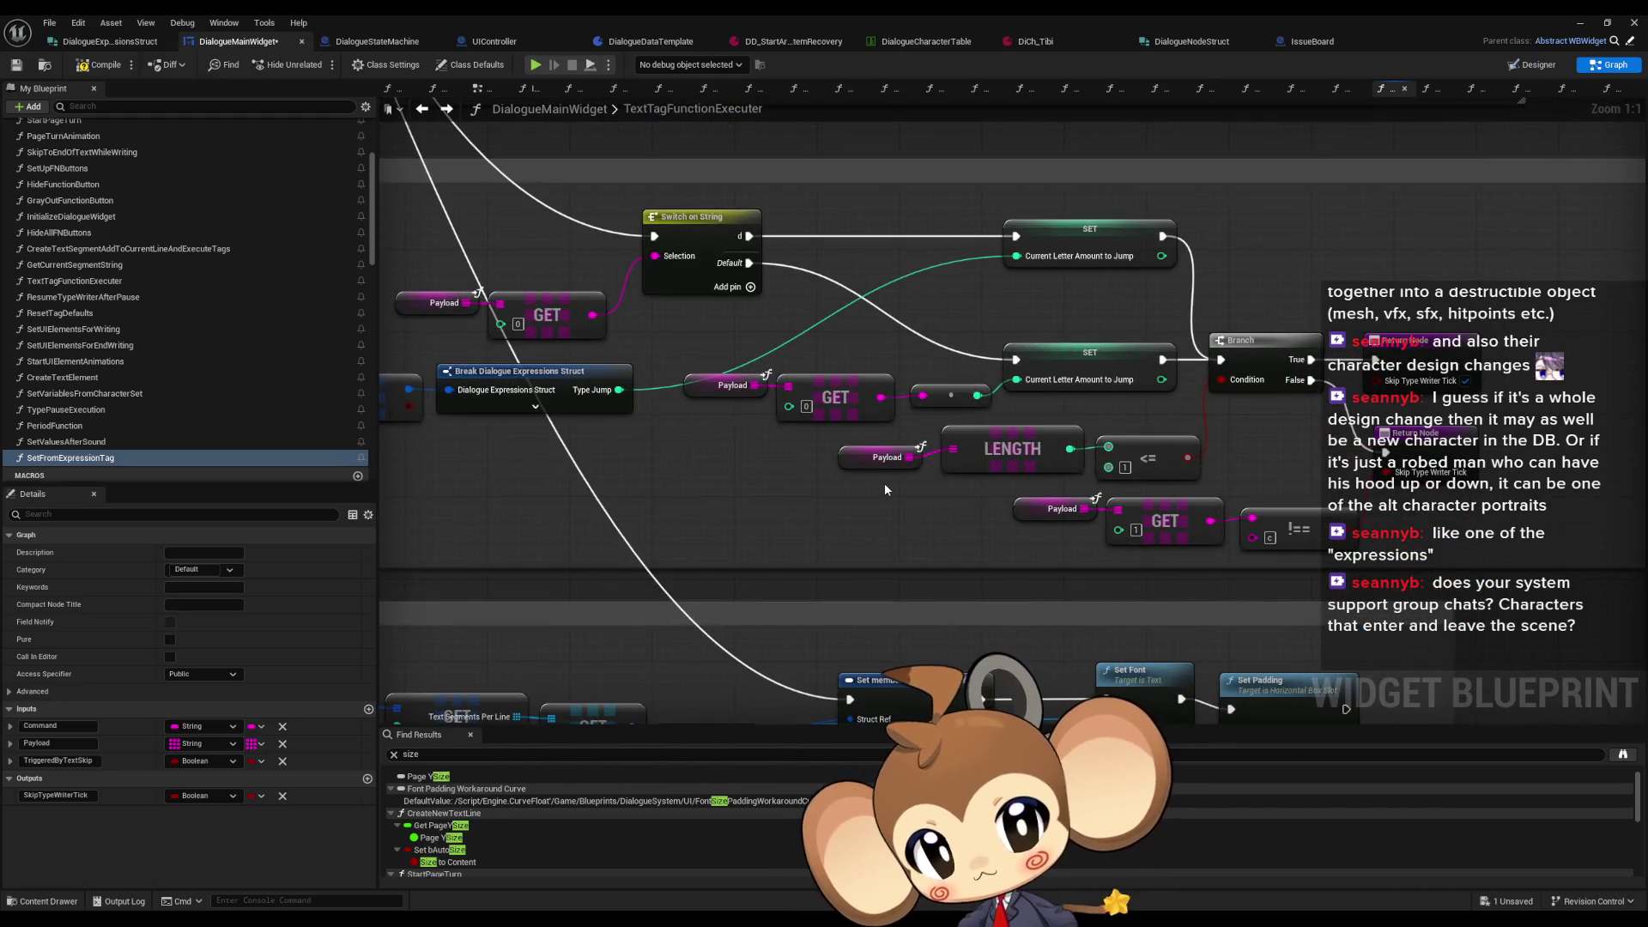
scroll(884, 482, "down", 6)
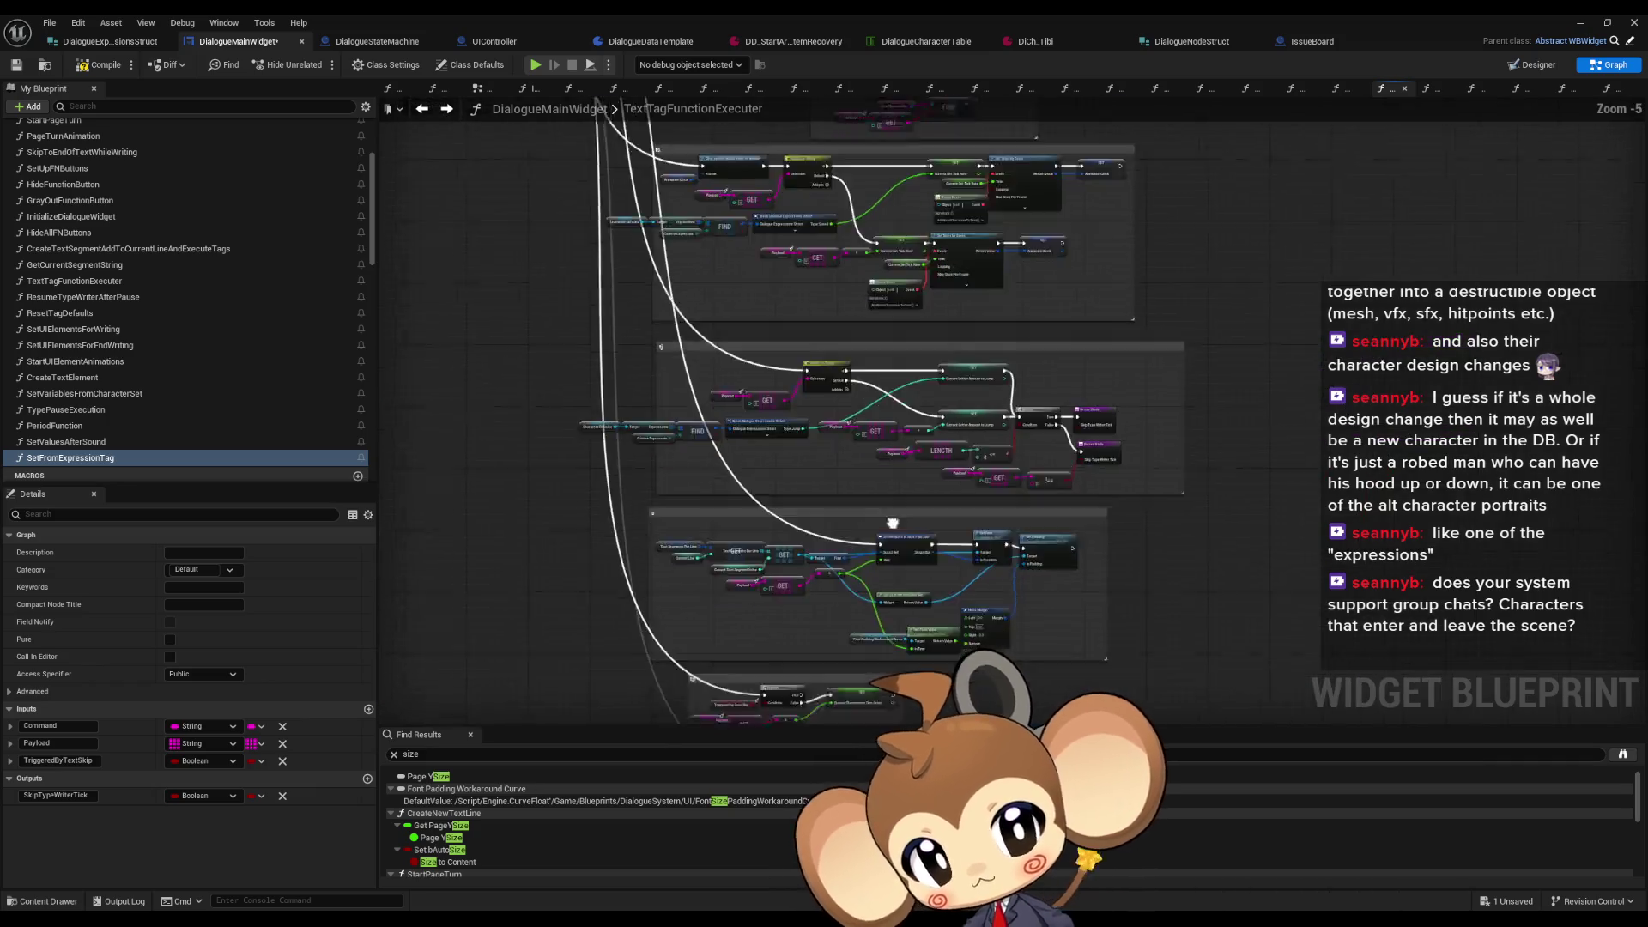
scroll(945, 650, "up", 6)
left_click_drag(944, 650, 1073, 489)
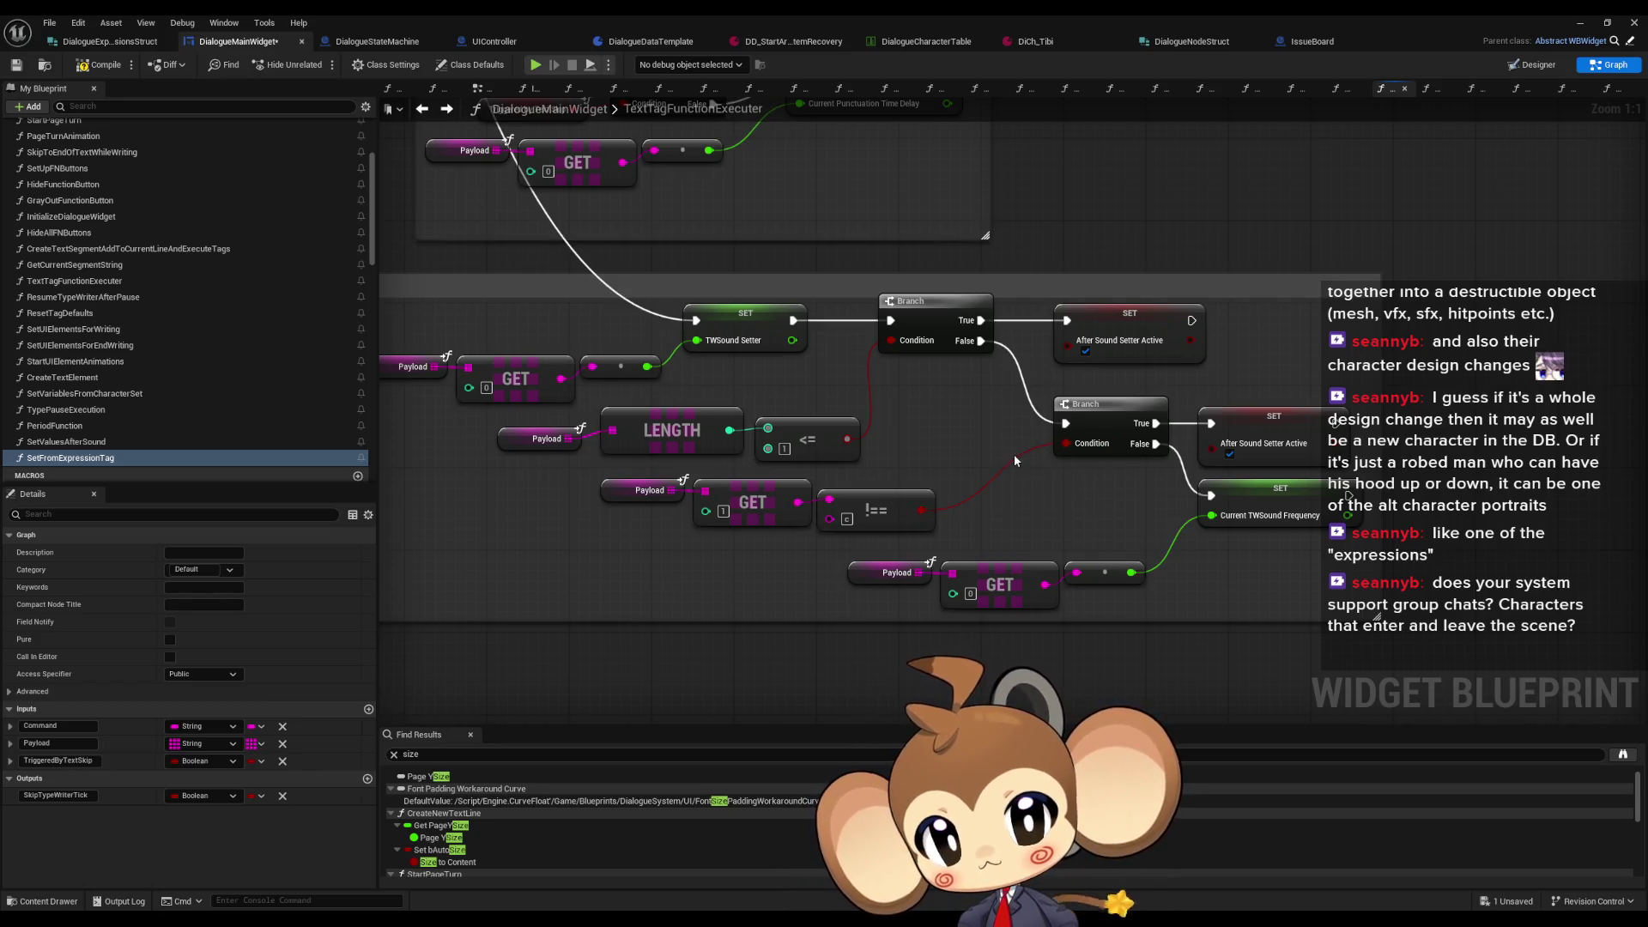
scroll(1017, 462, "down", 5)
scroll(1001, 382, "up", 4)
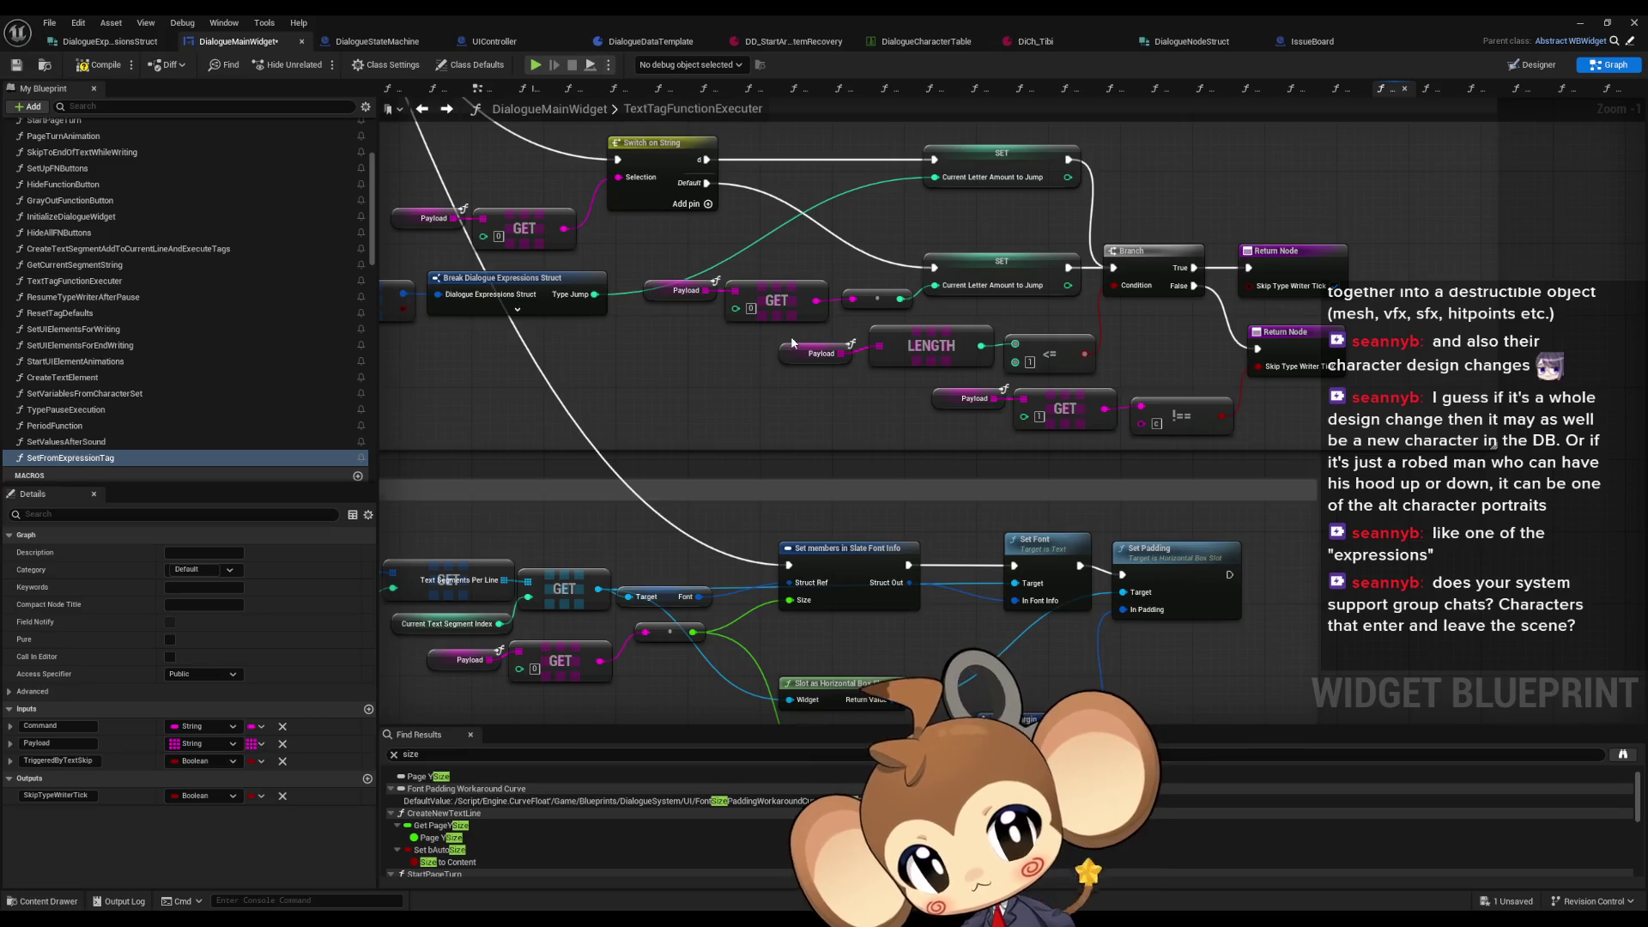
scroll(662, 273, "down", 8)
scroll(867, 512, "up", 9)
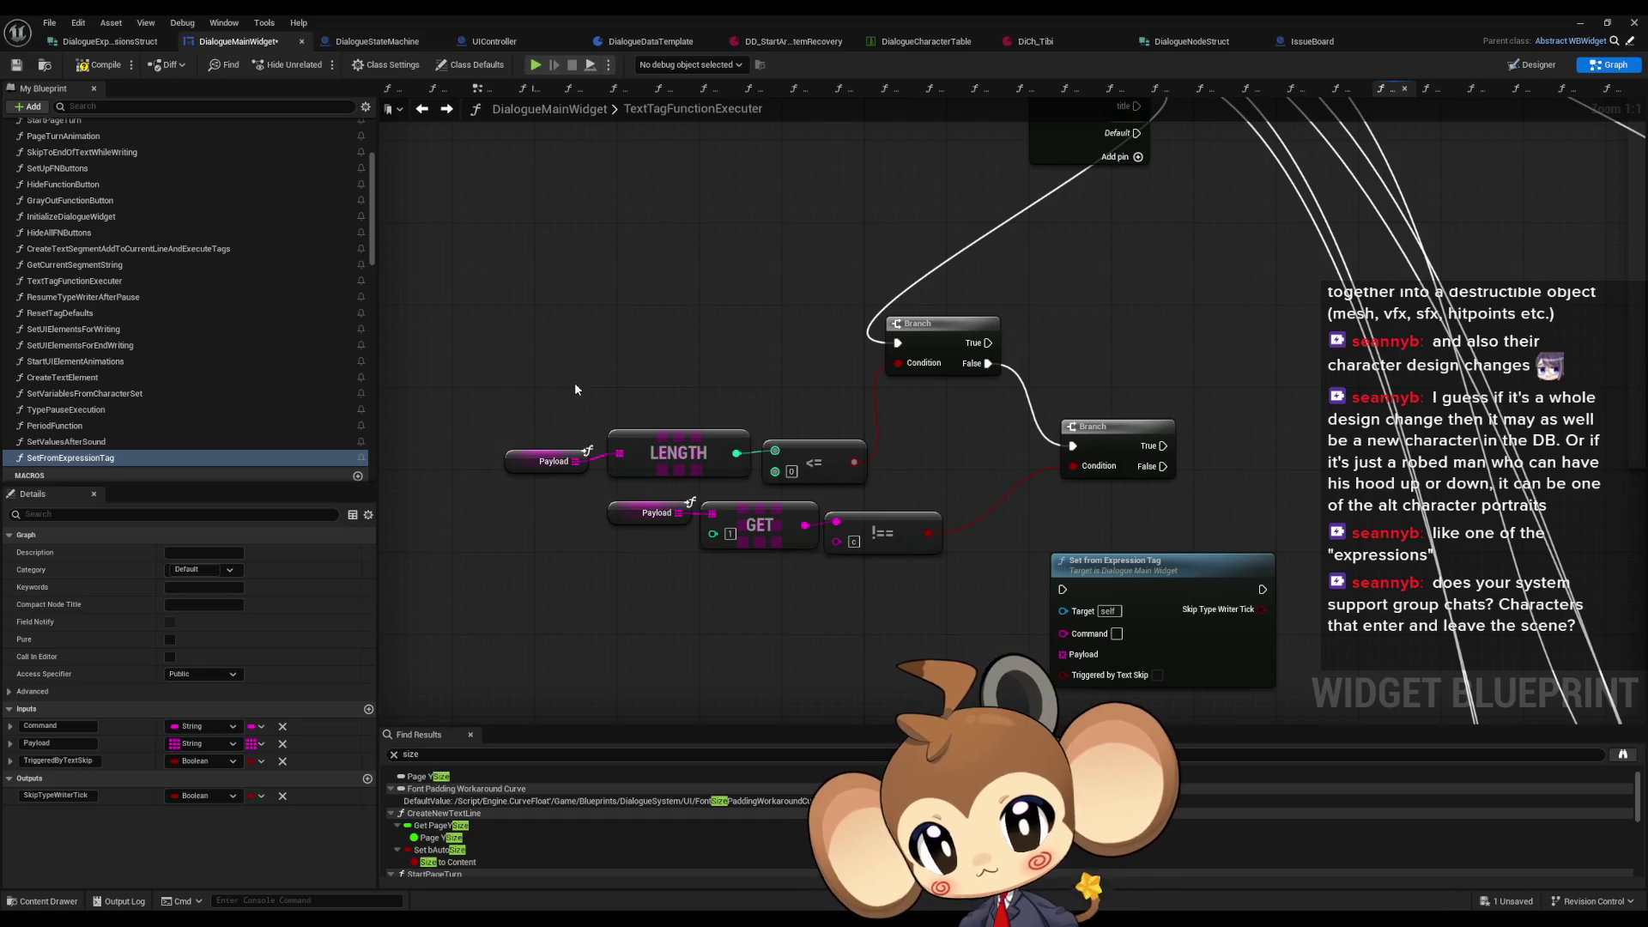
Step: Select the SetFromExpressionTag call and delete its Command input
scroll(584, 466, "down", 2)
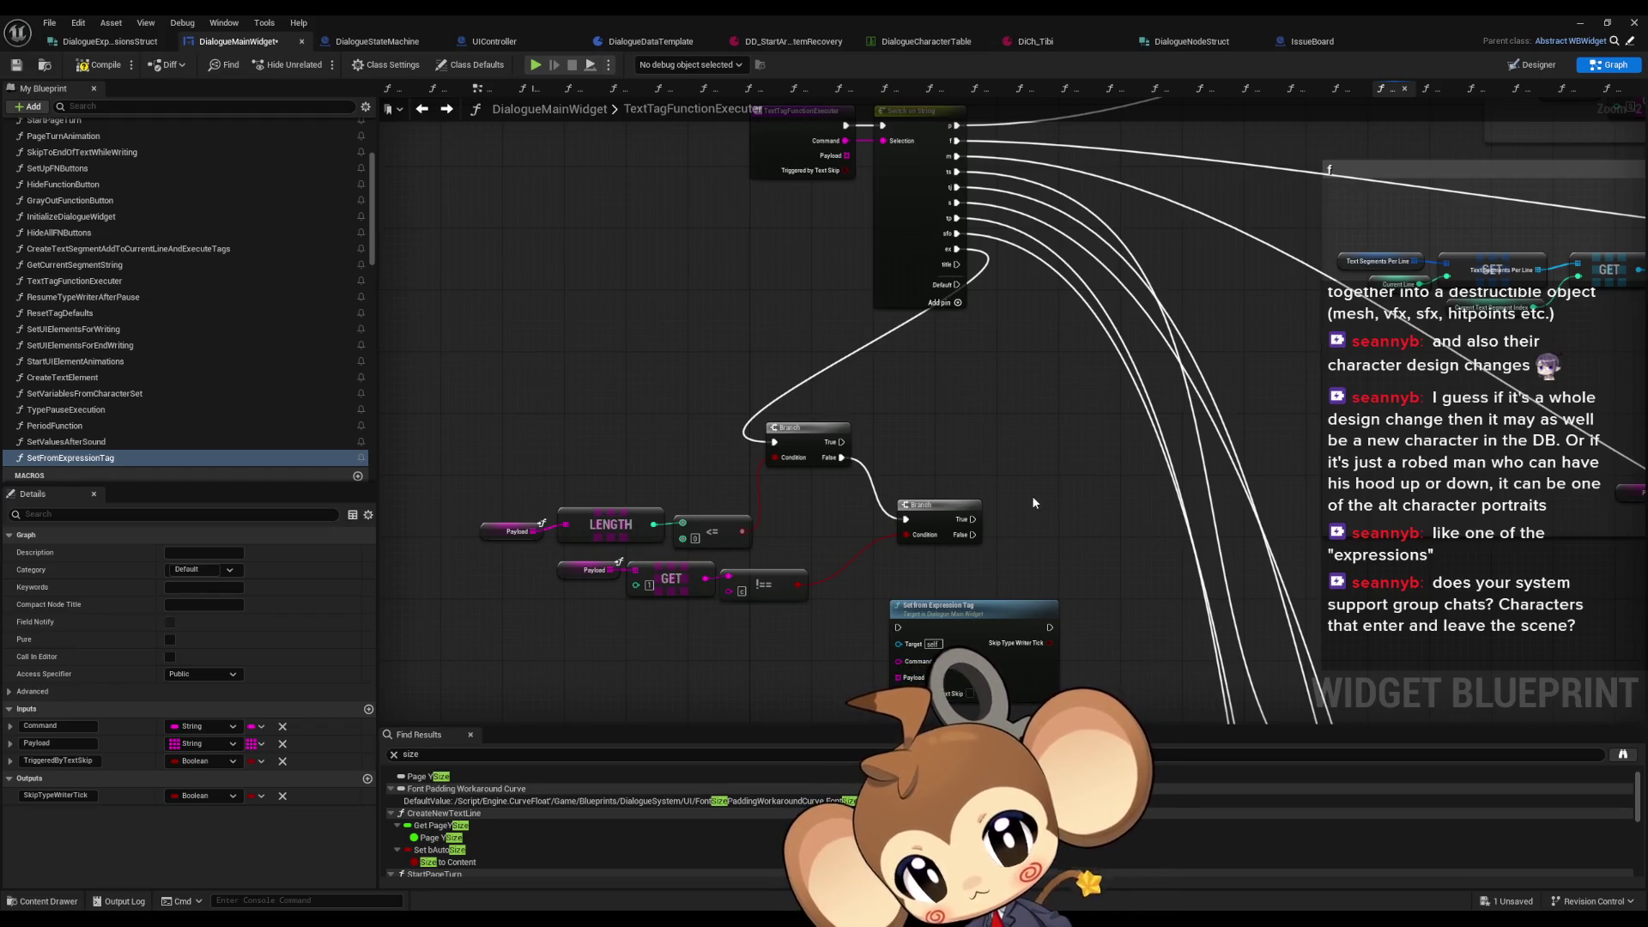
left_click_drag(1032, 497, 1029, 349)
scroll(1029, 349, "up", 2)
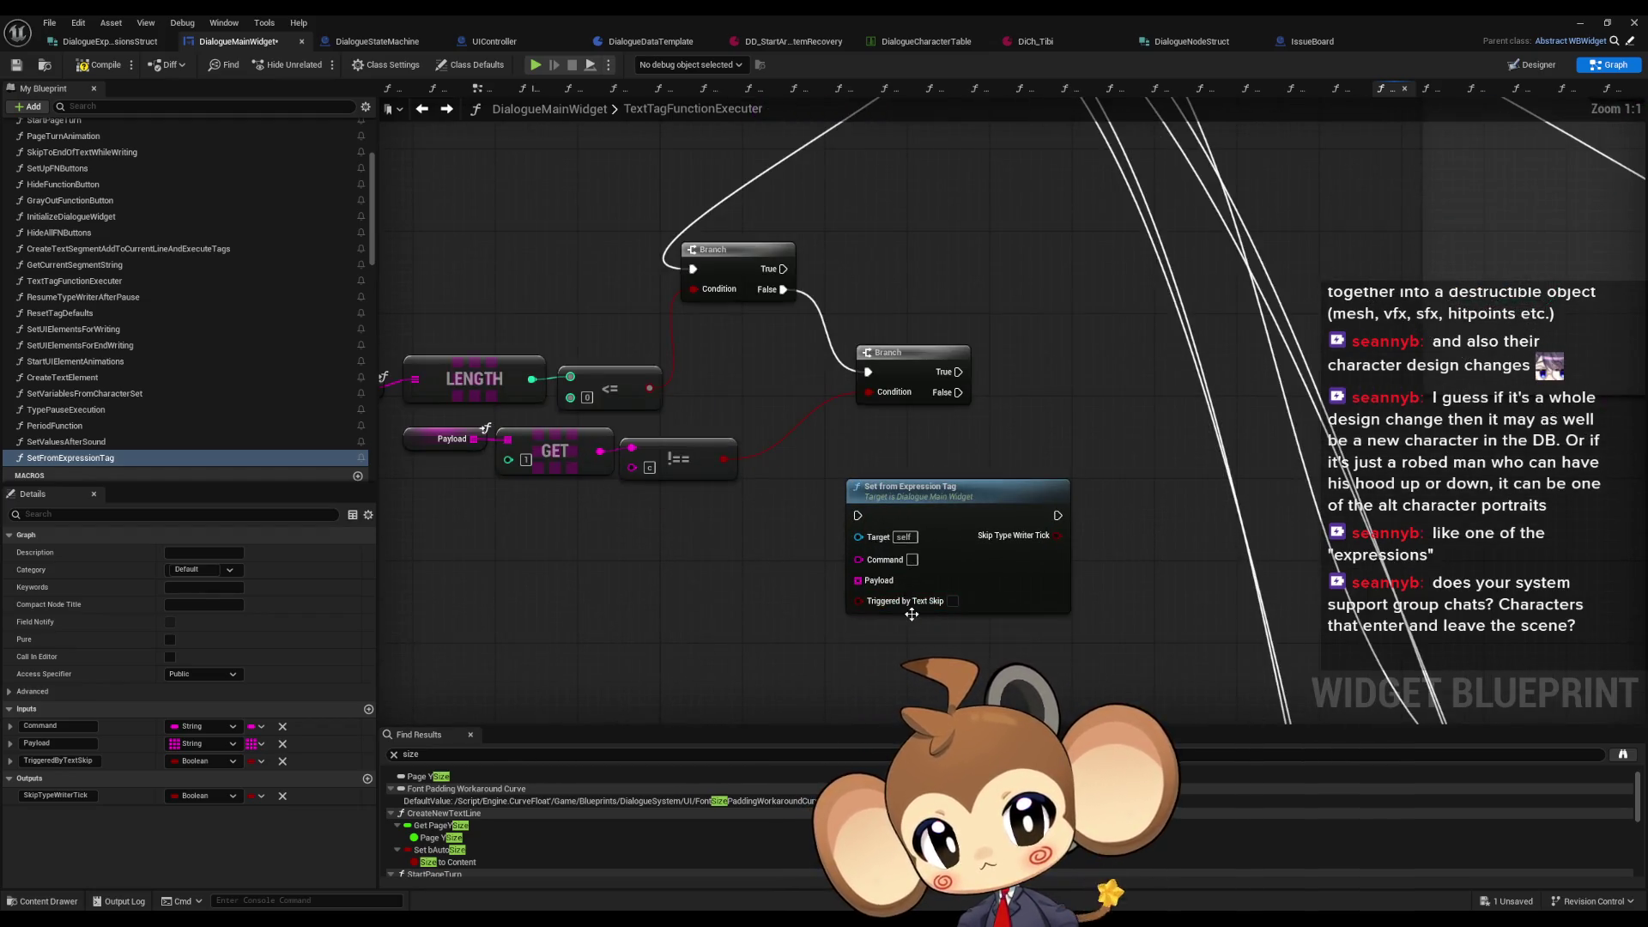
scroll(984, 370, "down", 1)
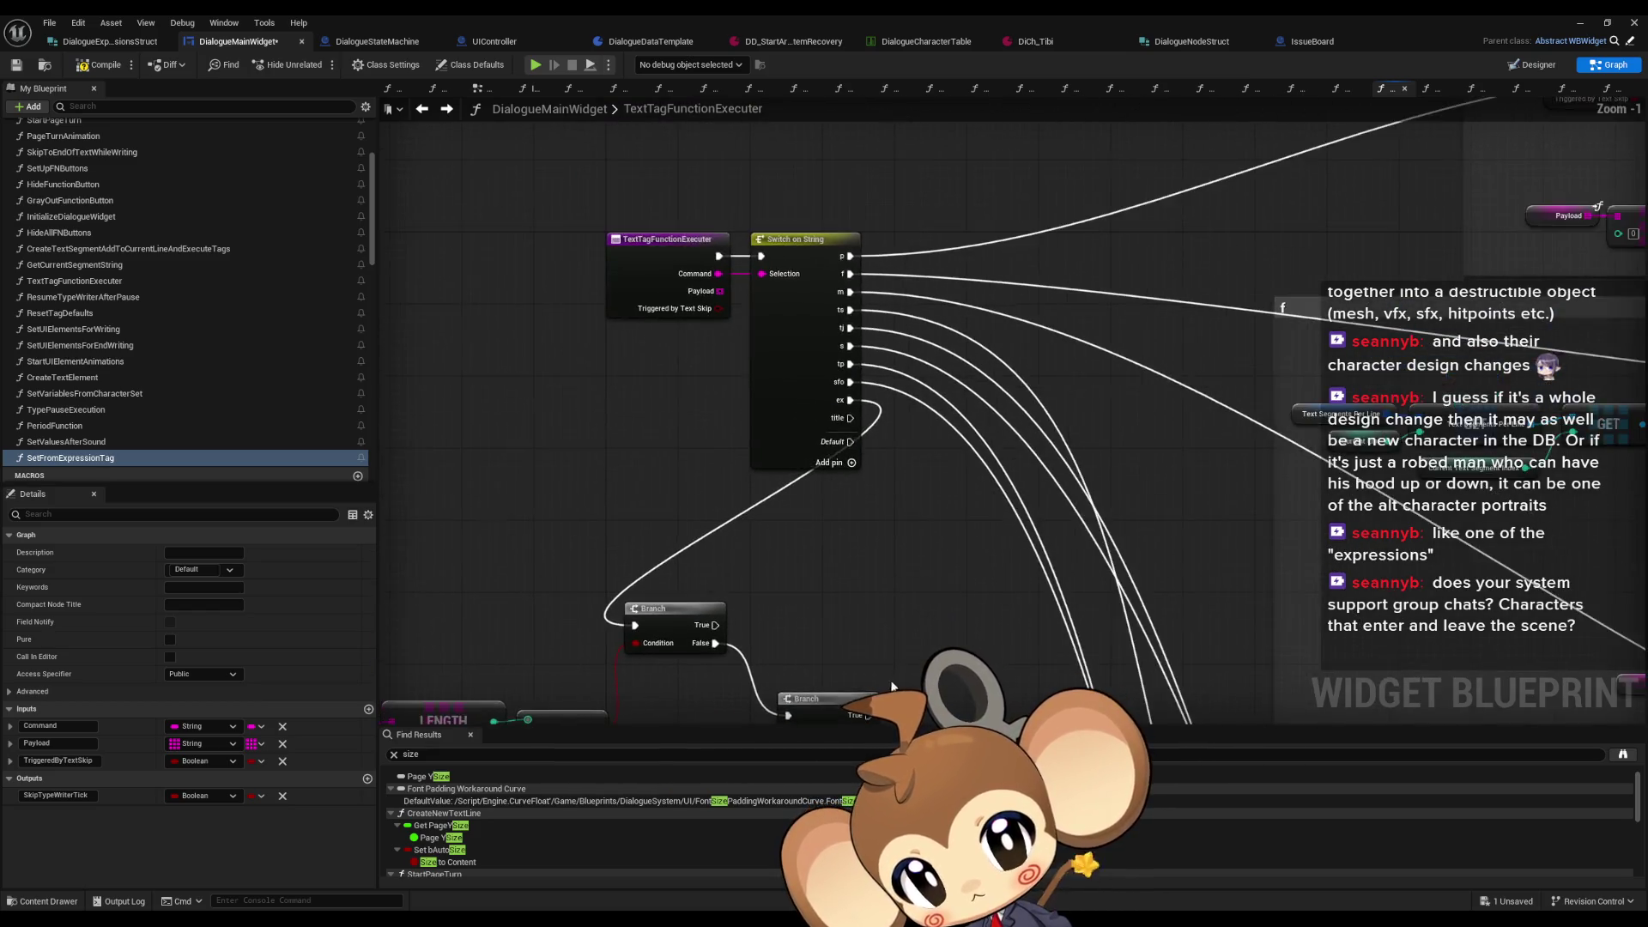
scroll(975, 546, "down", 2)
mouse_move(975, 546)
left_mouse_down()
mouse_move(848, 485)
mouse_move(841, 500)
left_mouse_up()
left_click(777, 592)
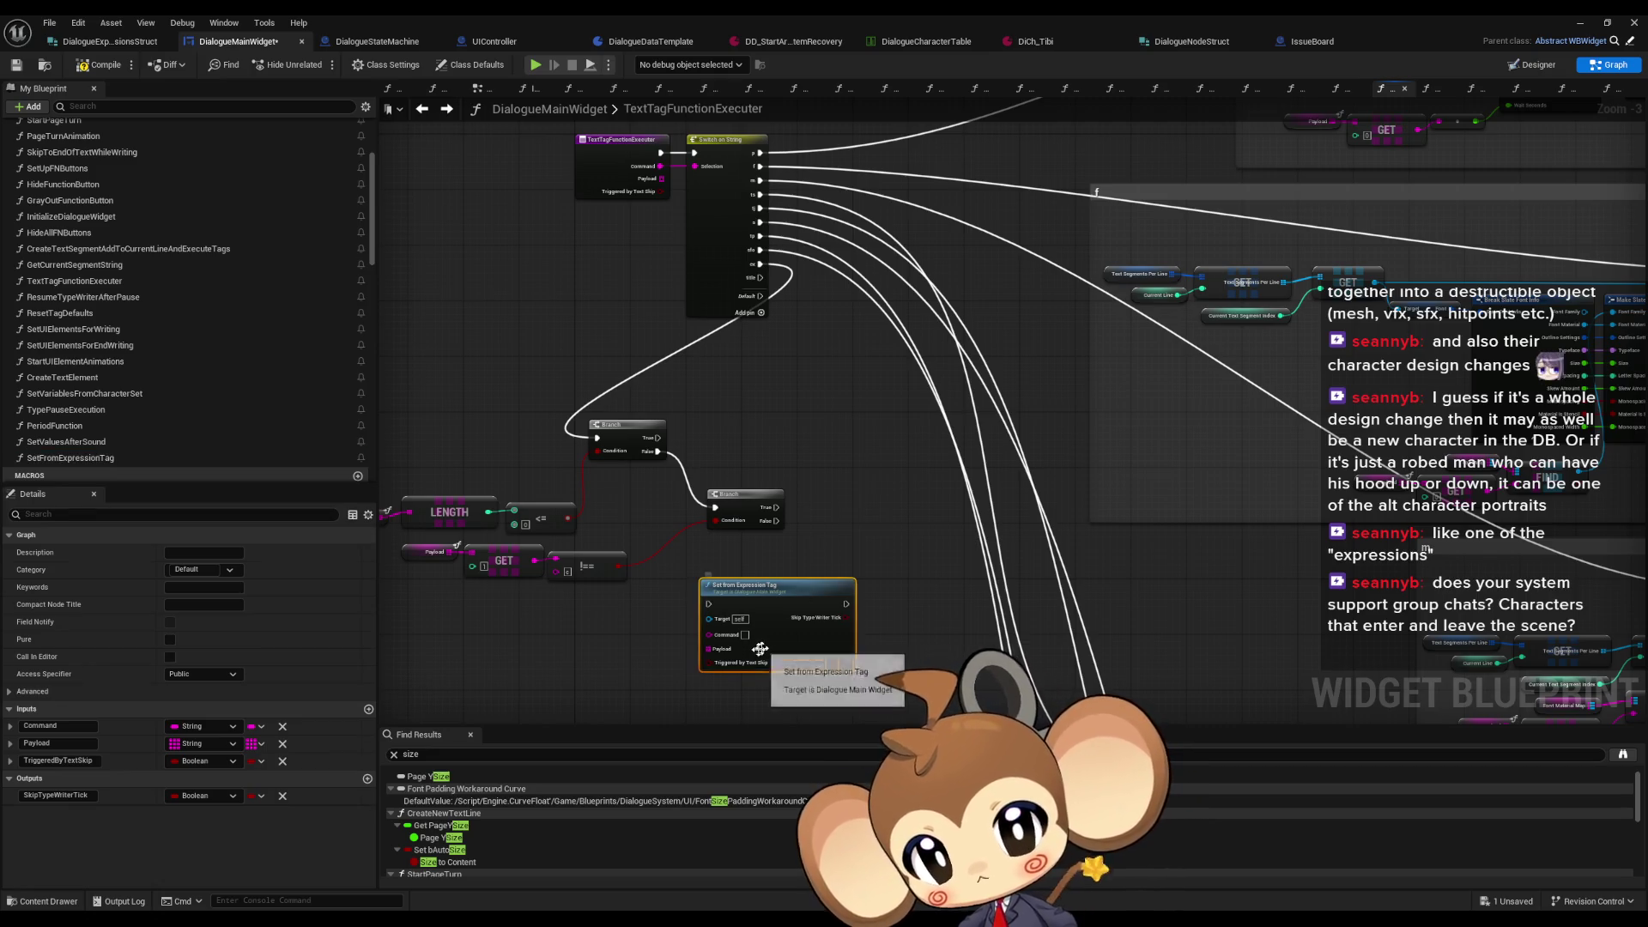
left_click(281, 727)
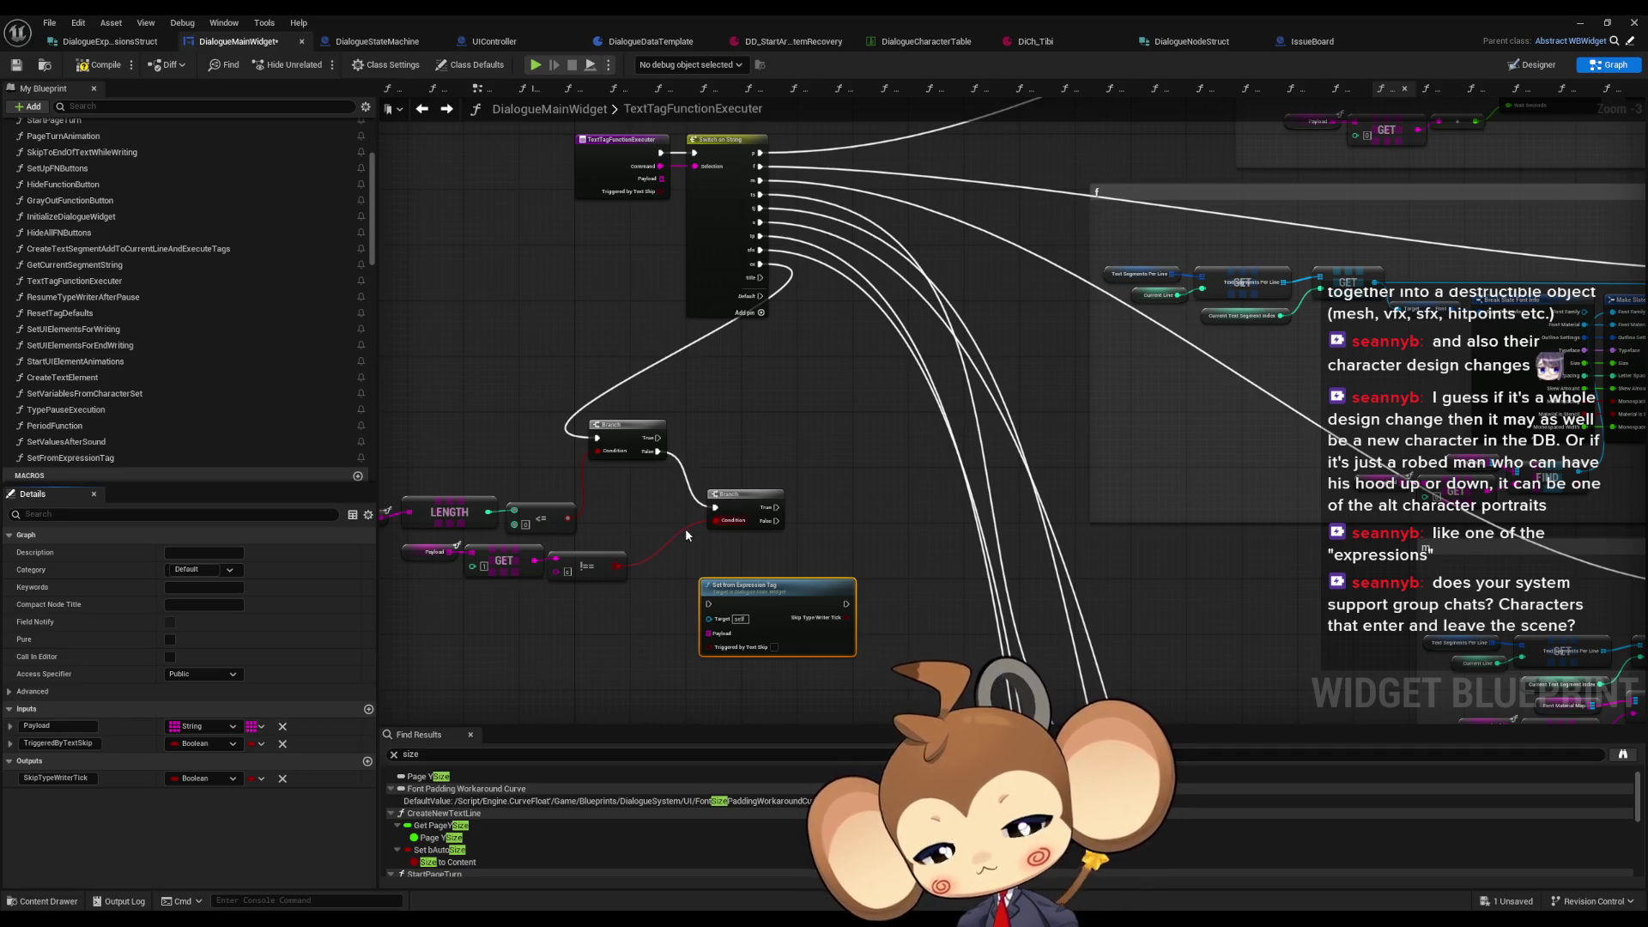
Step: Delete the SkipTypeWriterTick output from SetFromExpressionTag
scroll(685, 528, "up", 3)
mouse_move(666, 543)
left_mouse_down()
mouse_move(873, 413)
mouse_move(957, 429)
left_mouse_up()
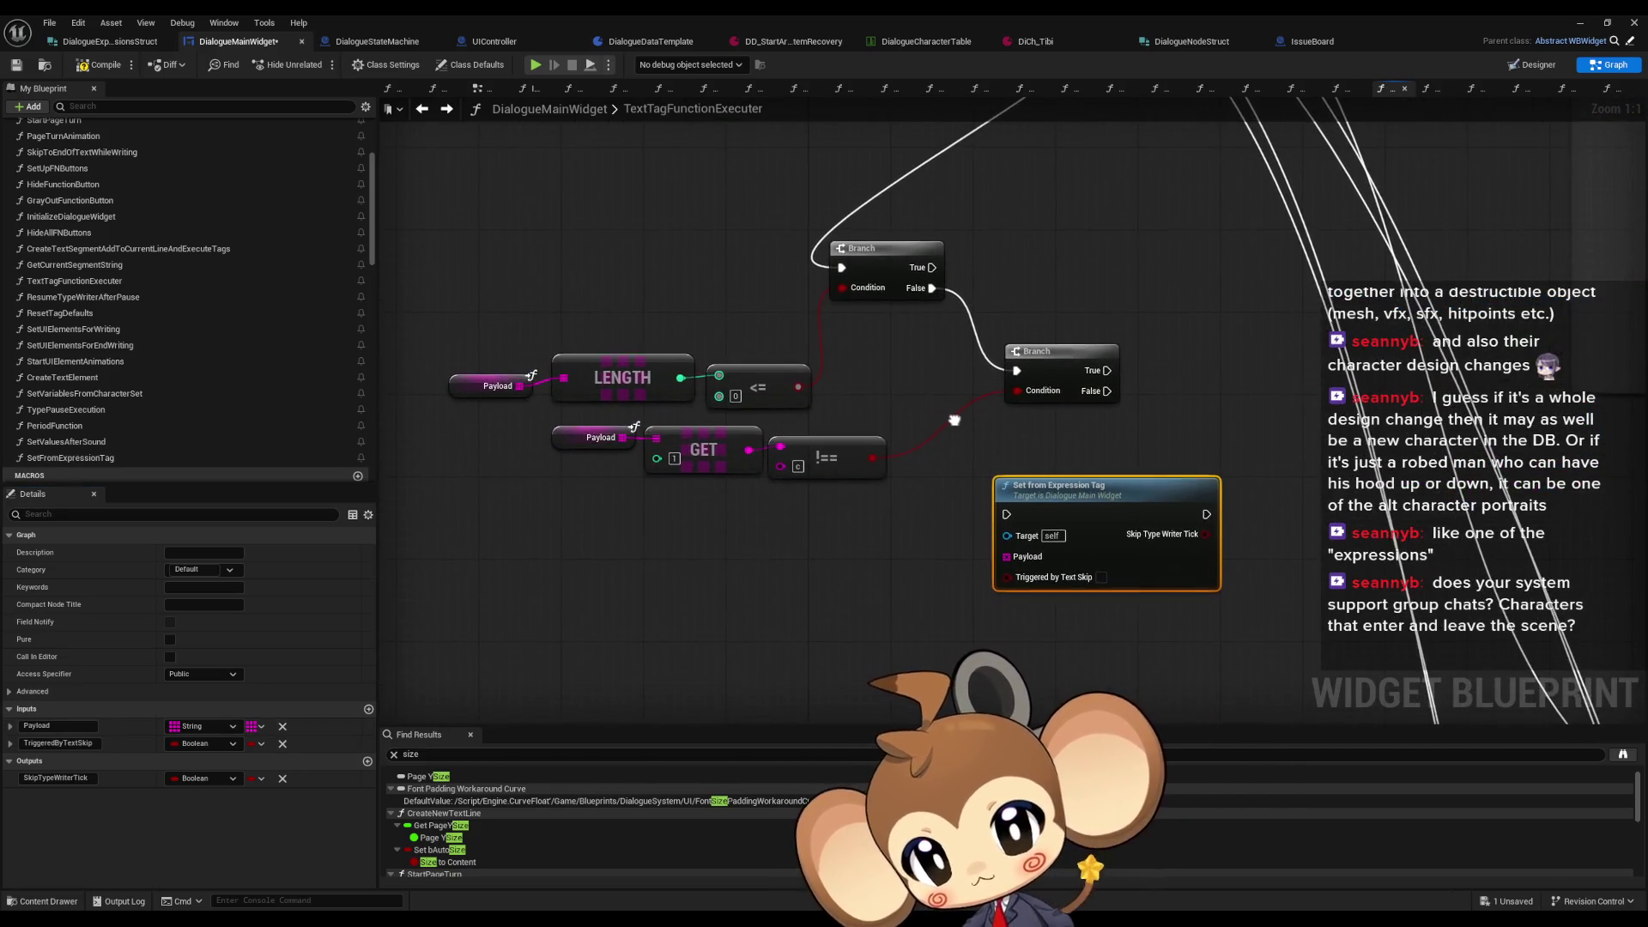
left_click(283, 780)
scroll(1172, 496, "down", 5)
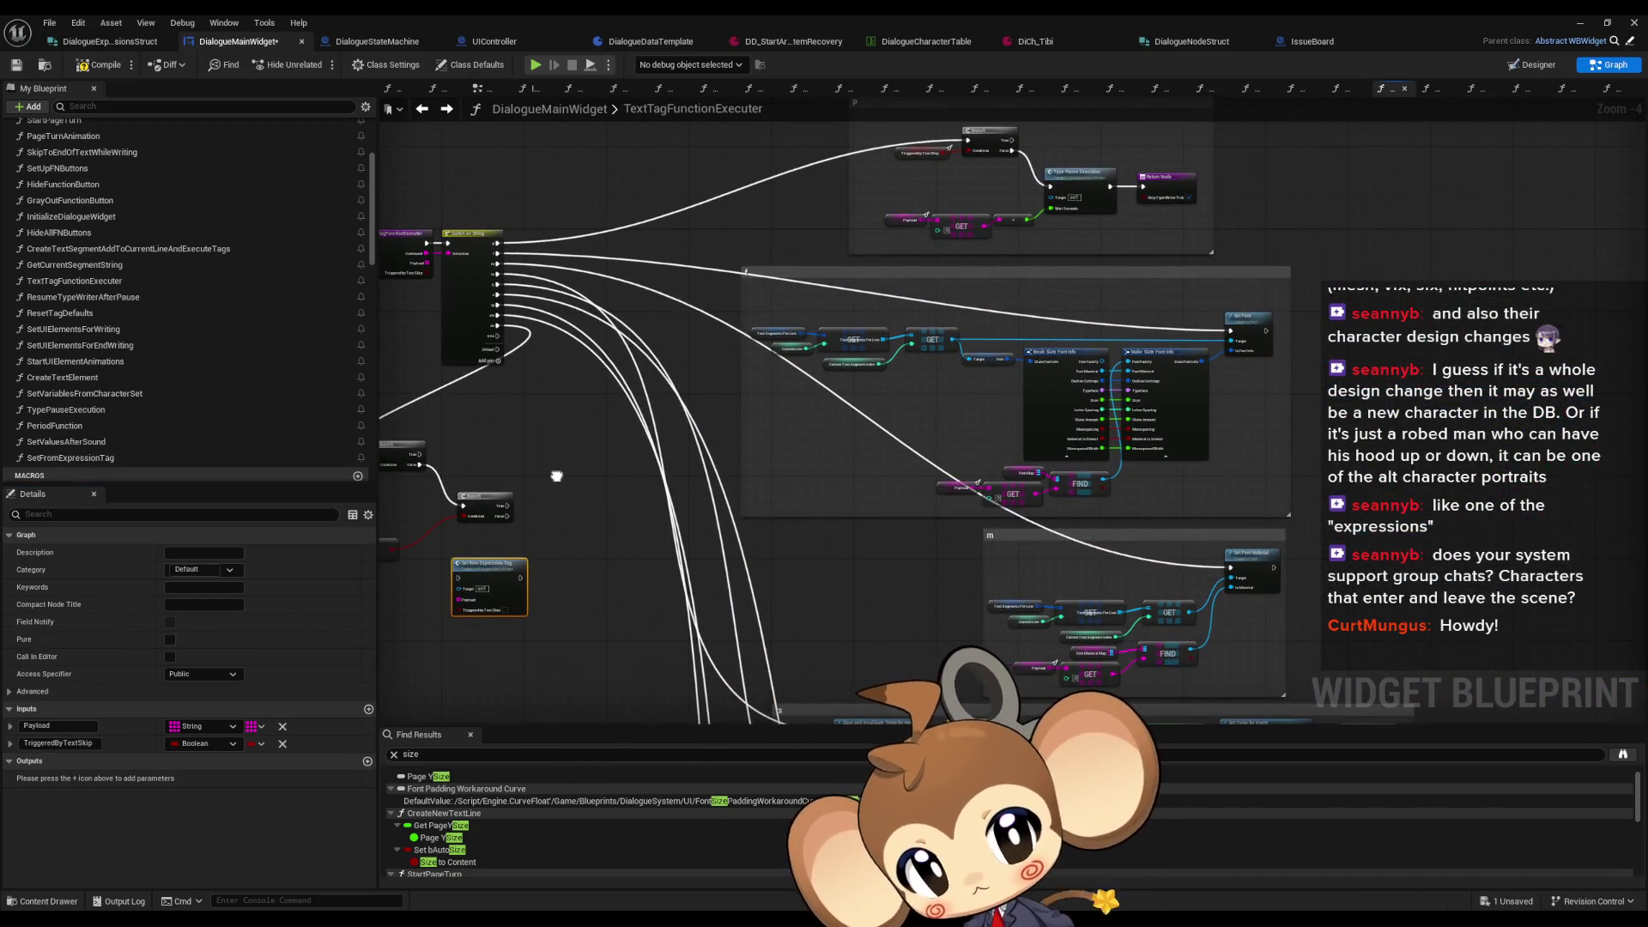
left_click_drag(556, 476, 431, 719)
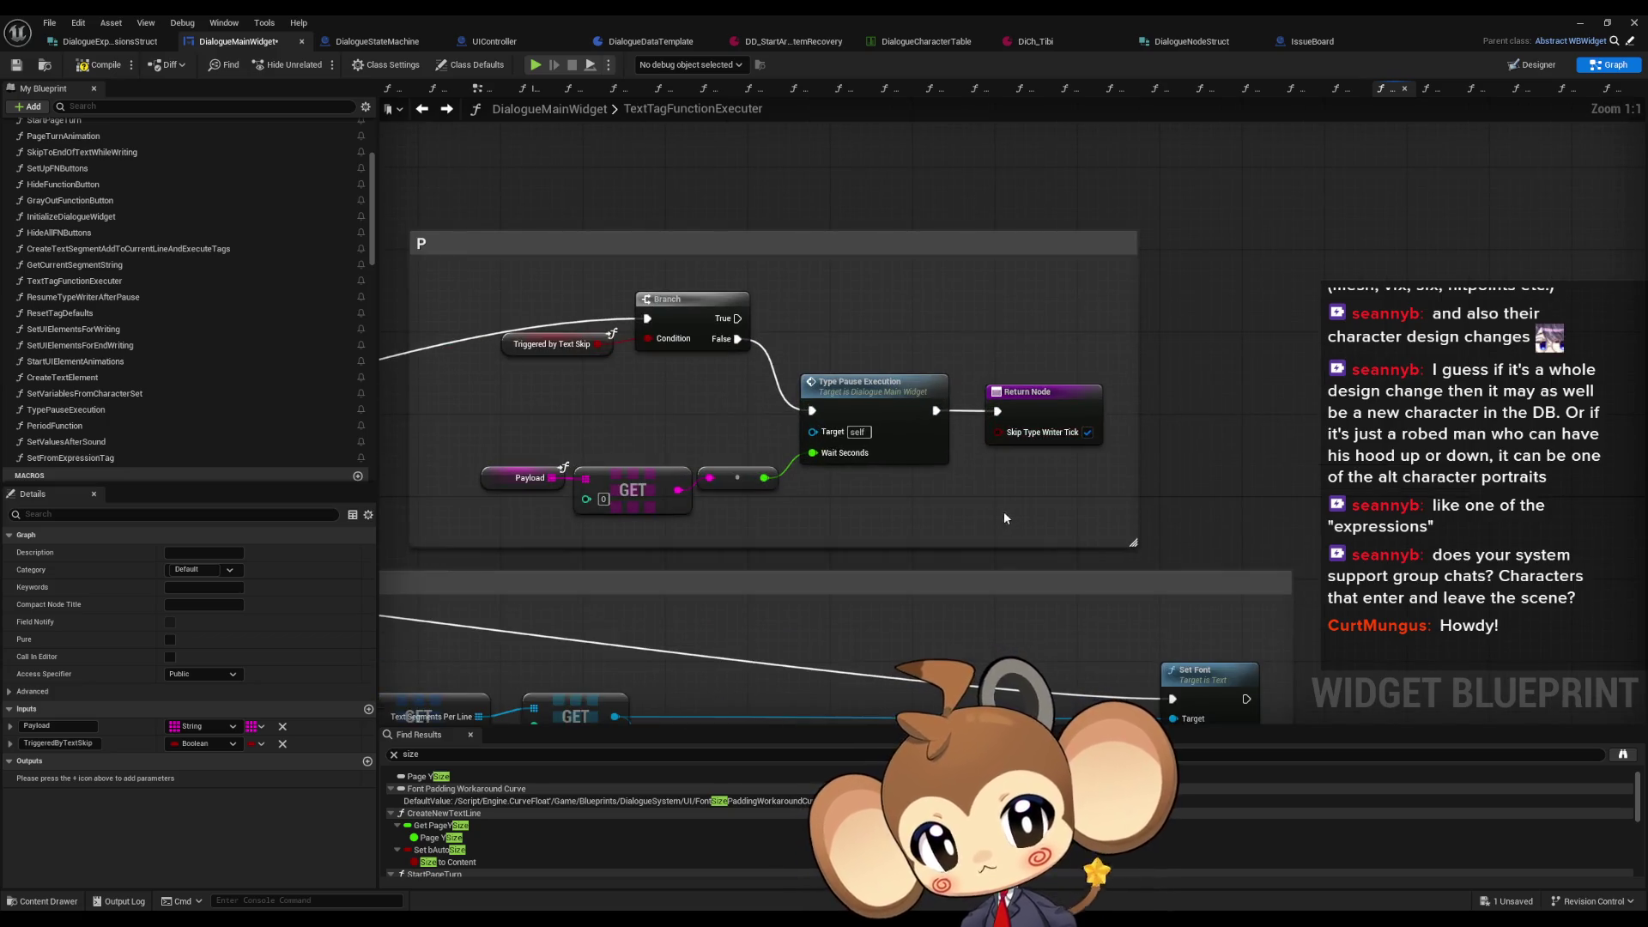
scroll(992, 520, "down", 5)
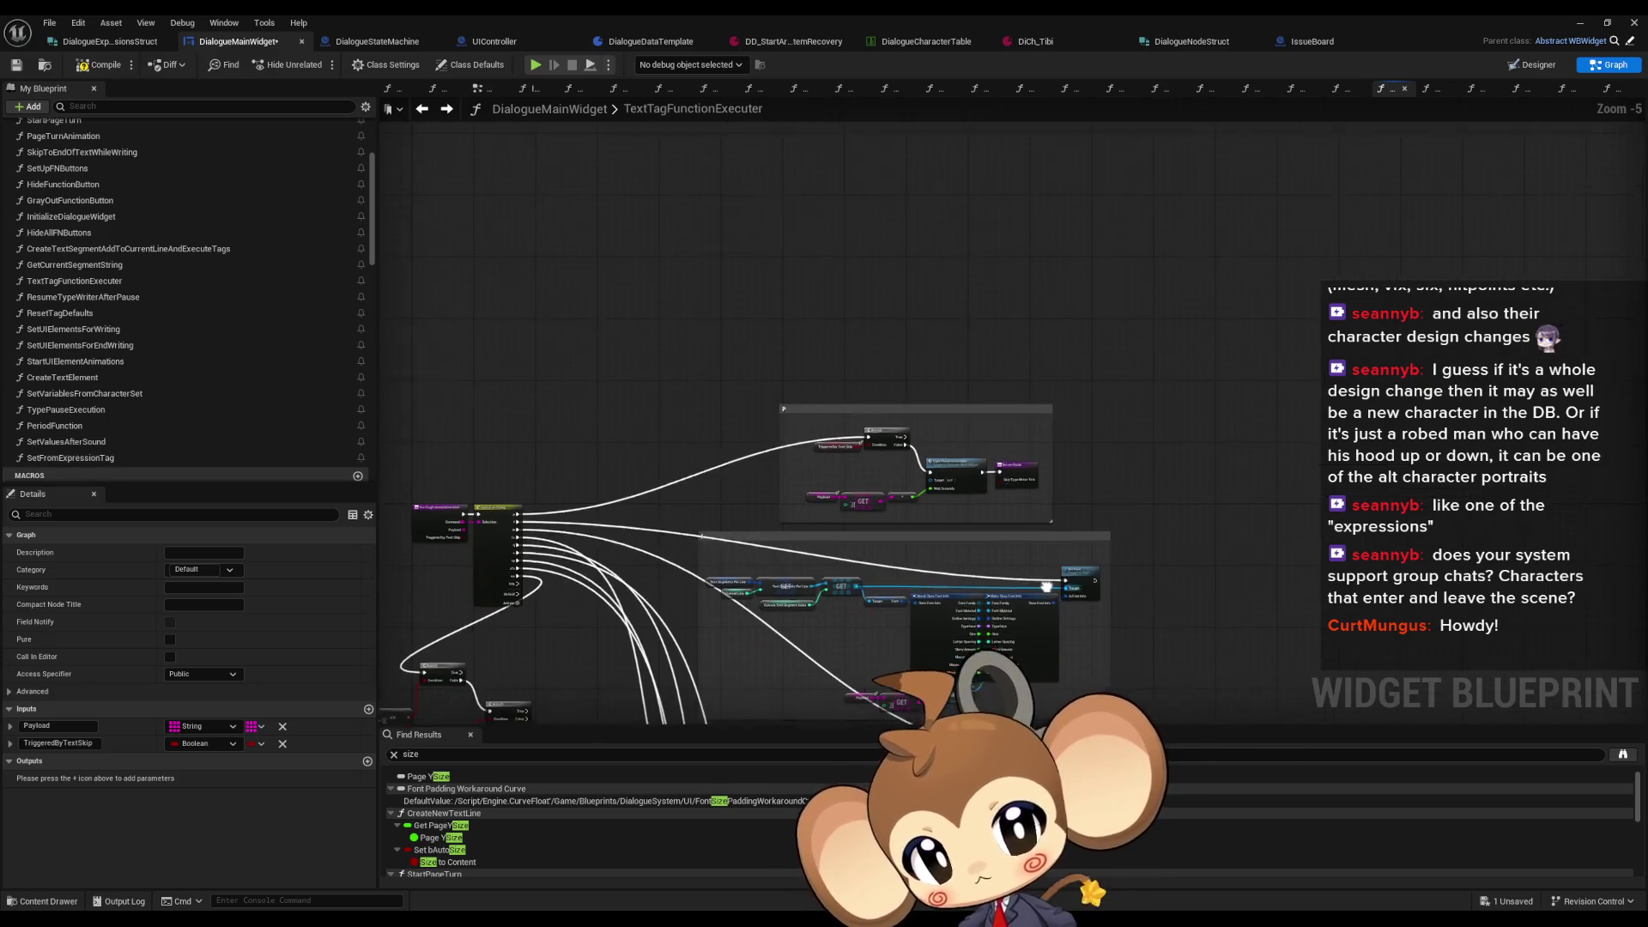
scroll(1012, 283, "up", 5)
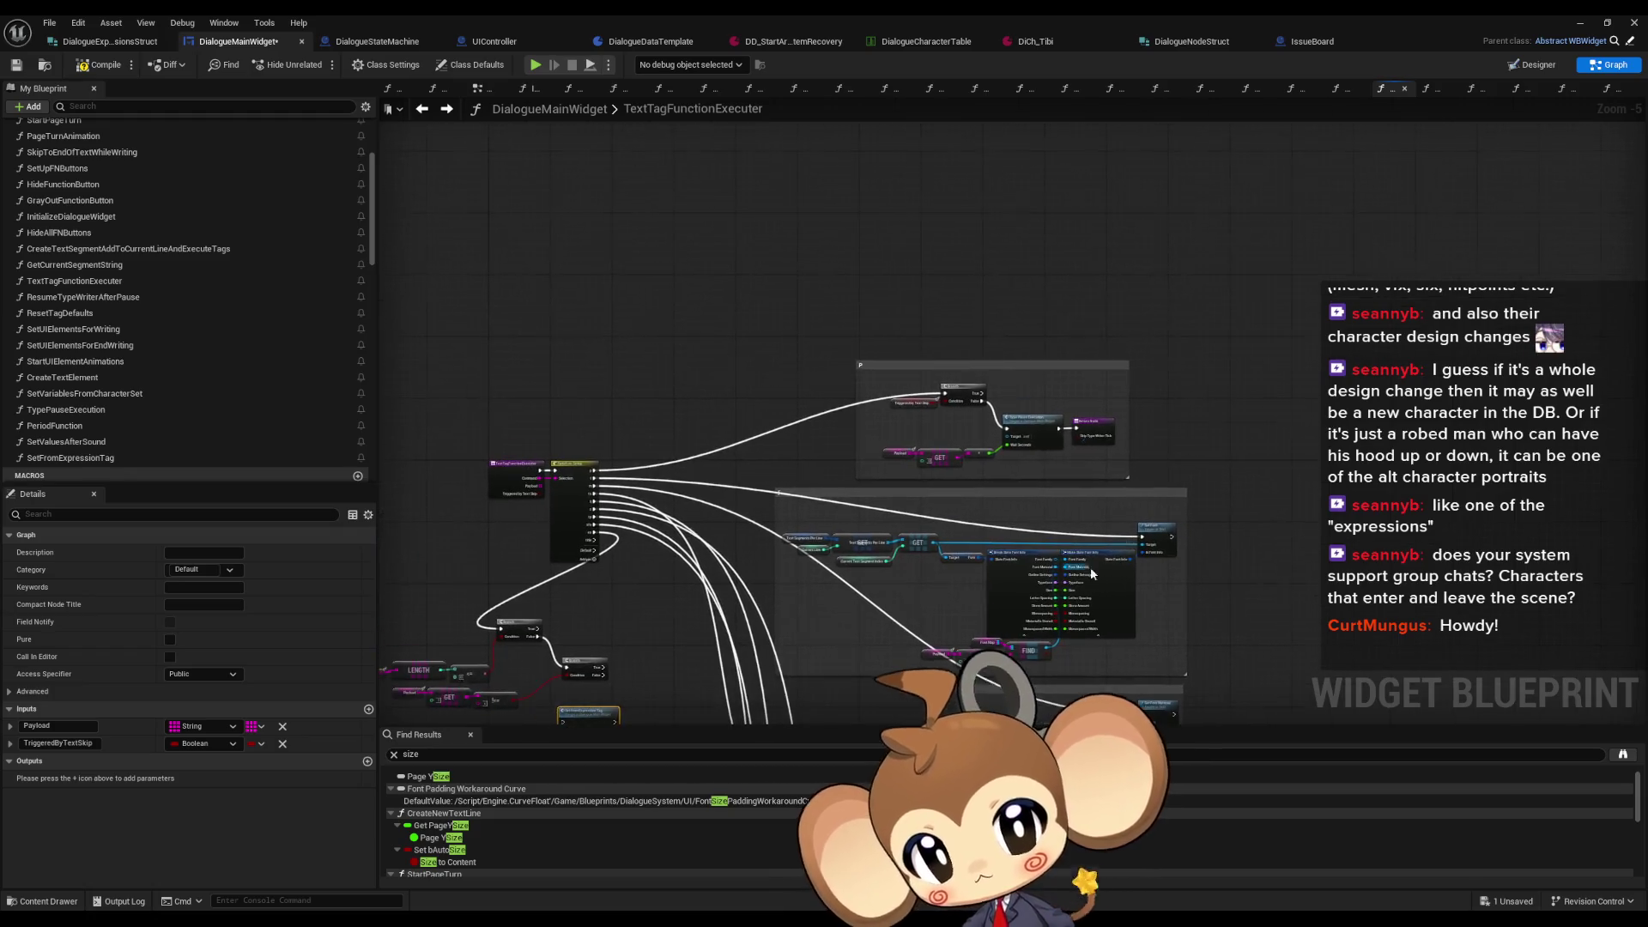
left_click_drag(1068, 549, 1136, 488)
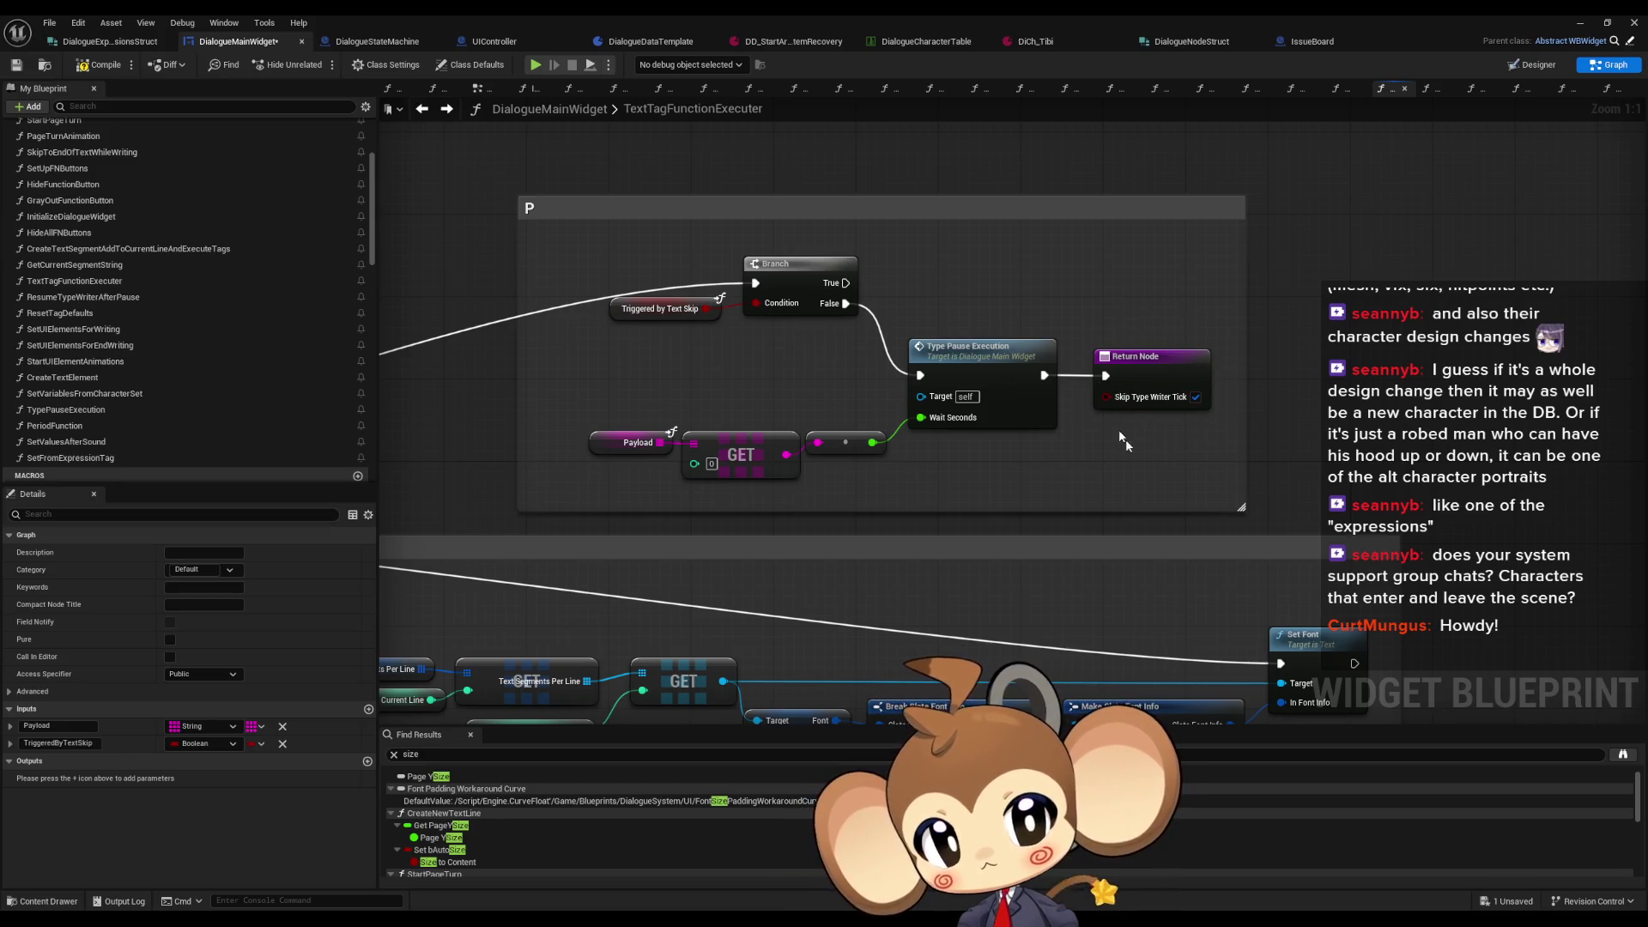
mouse_move(1171, 414)
left_mouse_down()
mouse_move(1557, 371)
mouse_move(1644, 314)
left_mouse_up()
scroll(1127, 431, "down", 5)
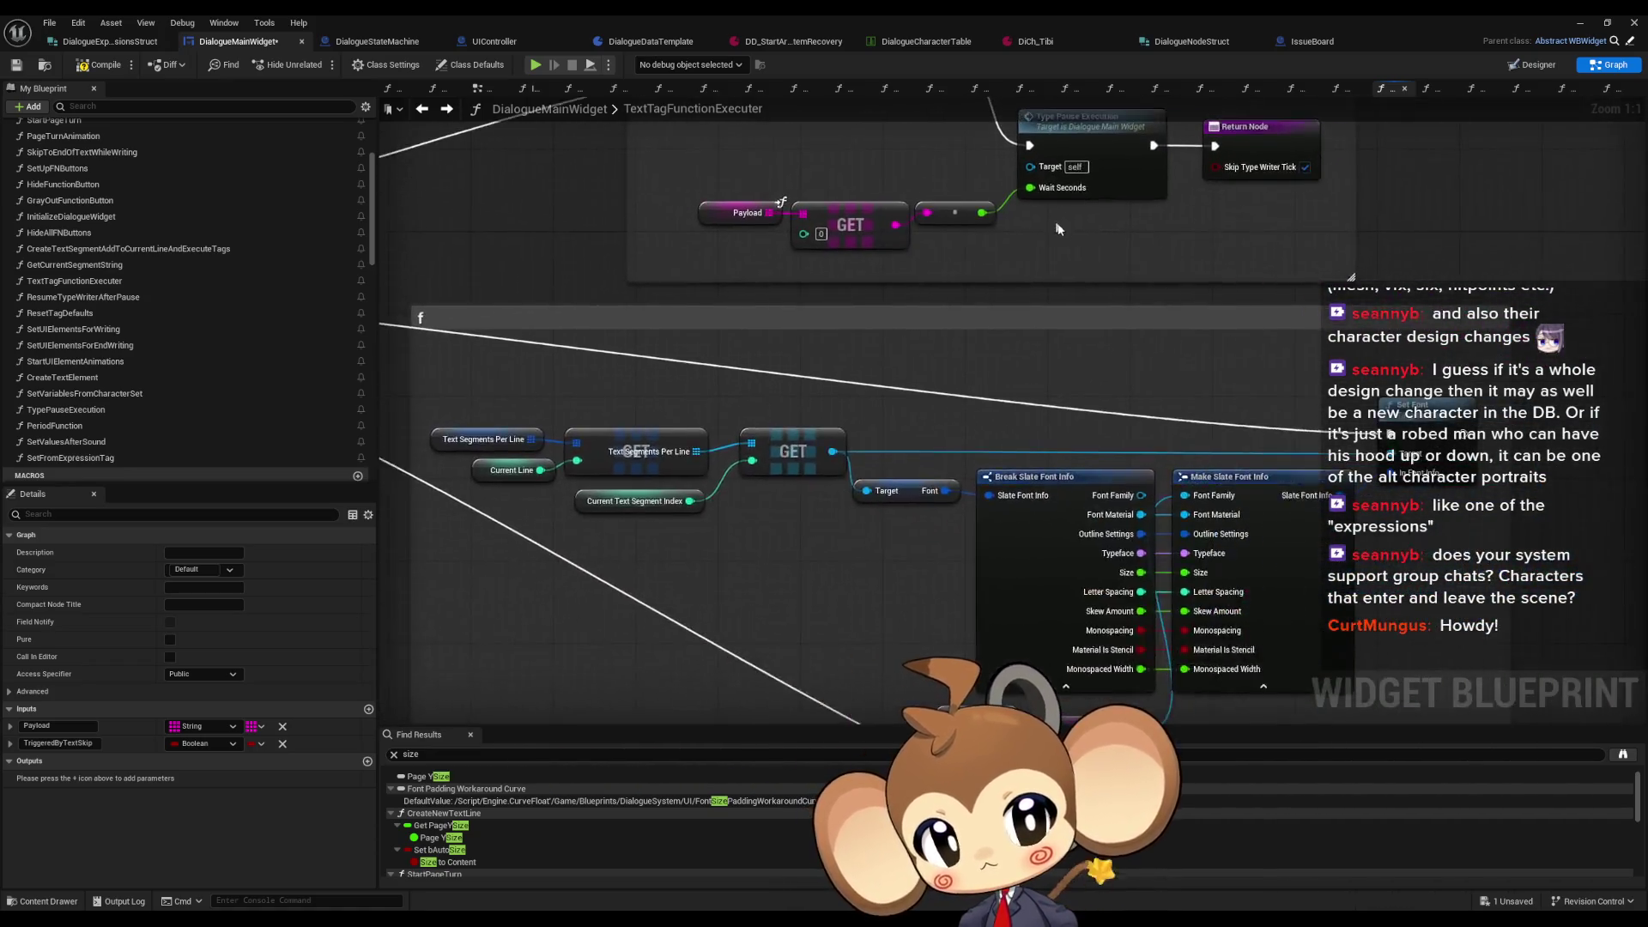
scroll(1127, 431, "up", 5)
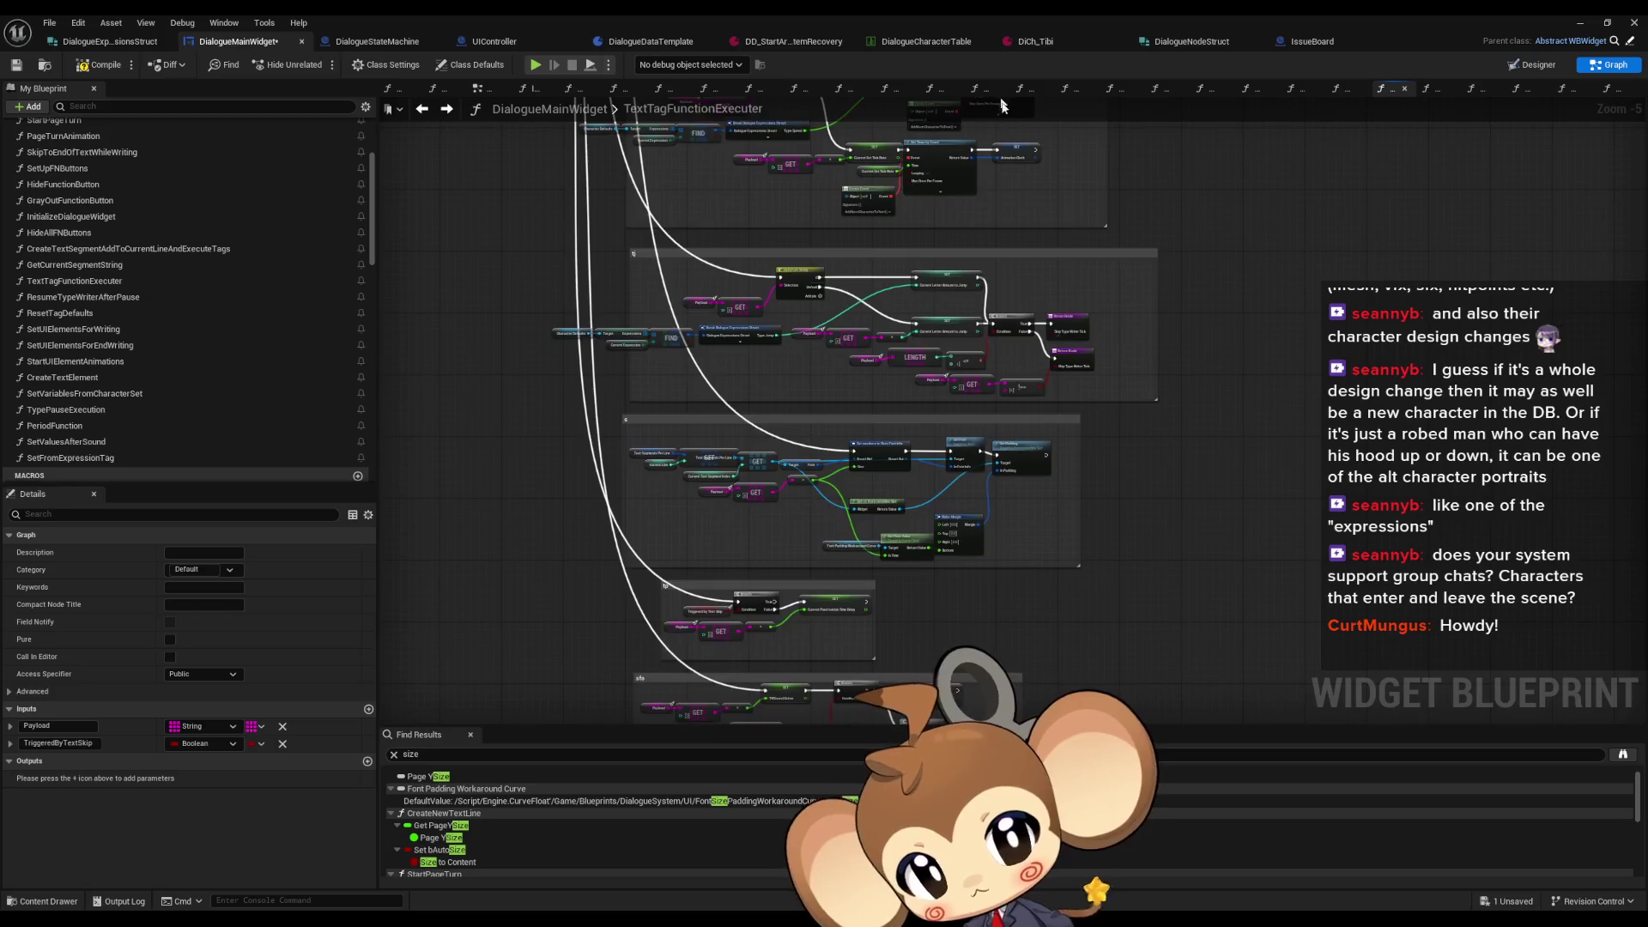
mouse_move(1120, 189)
left_mouse_down()
mouse_move(1575, 335)
mouse_move(1647, 305)
left_mouse_up()
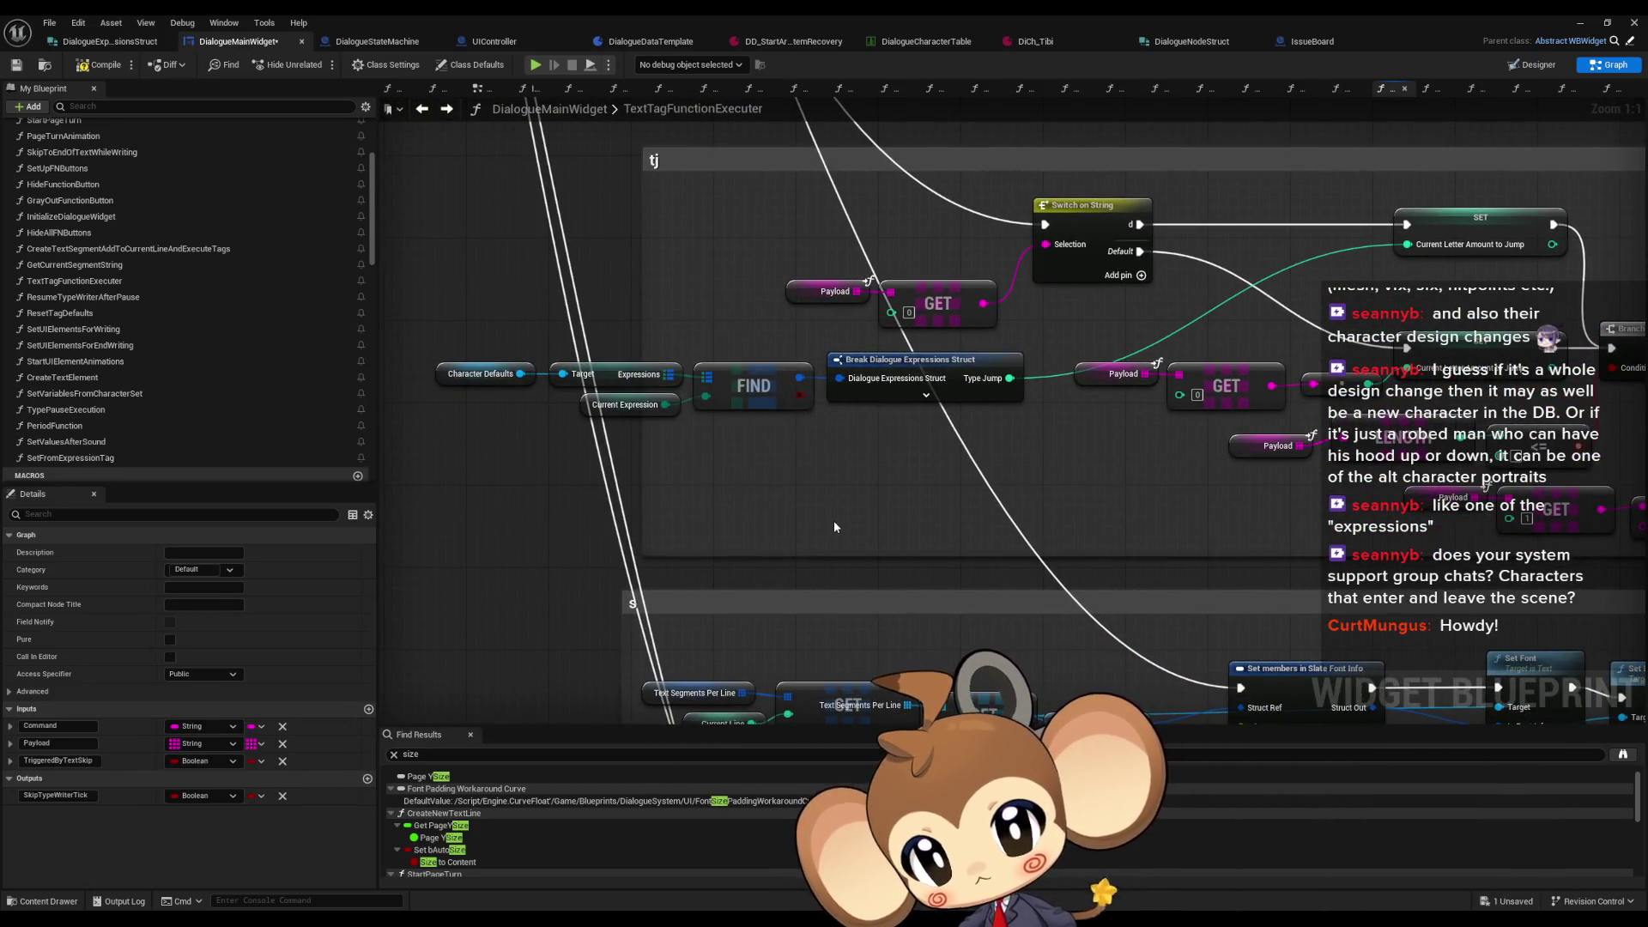
scroll(972, 317, "down", 4)
left_click_drag(973, 318, 1115, 659)
scroll(1116, 659, "down", 1)
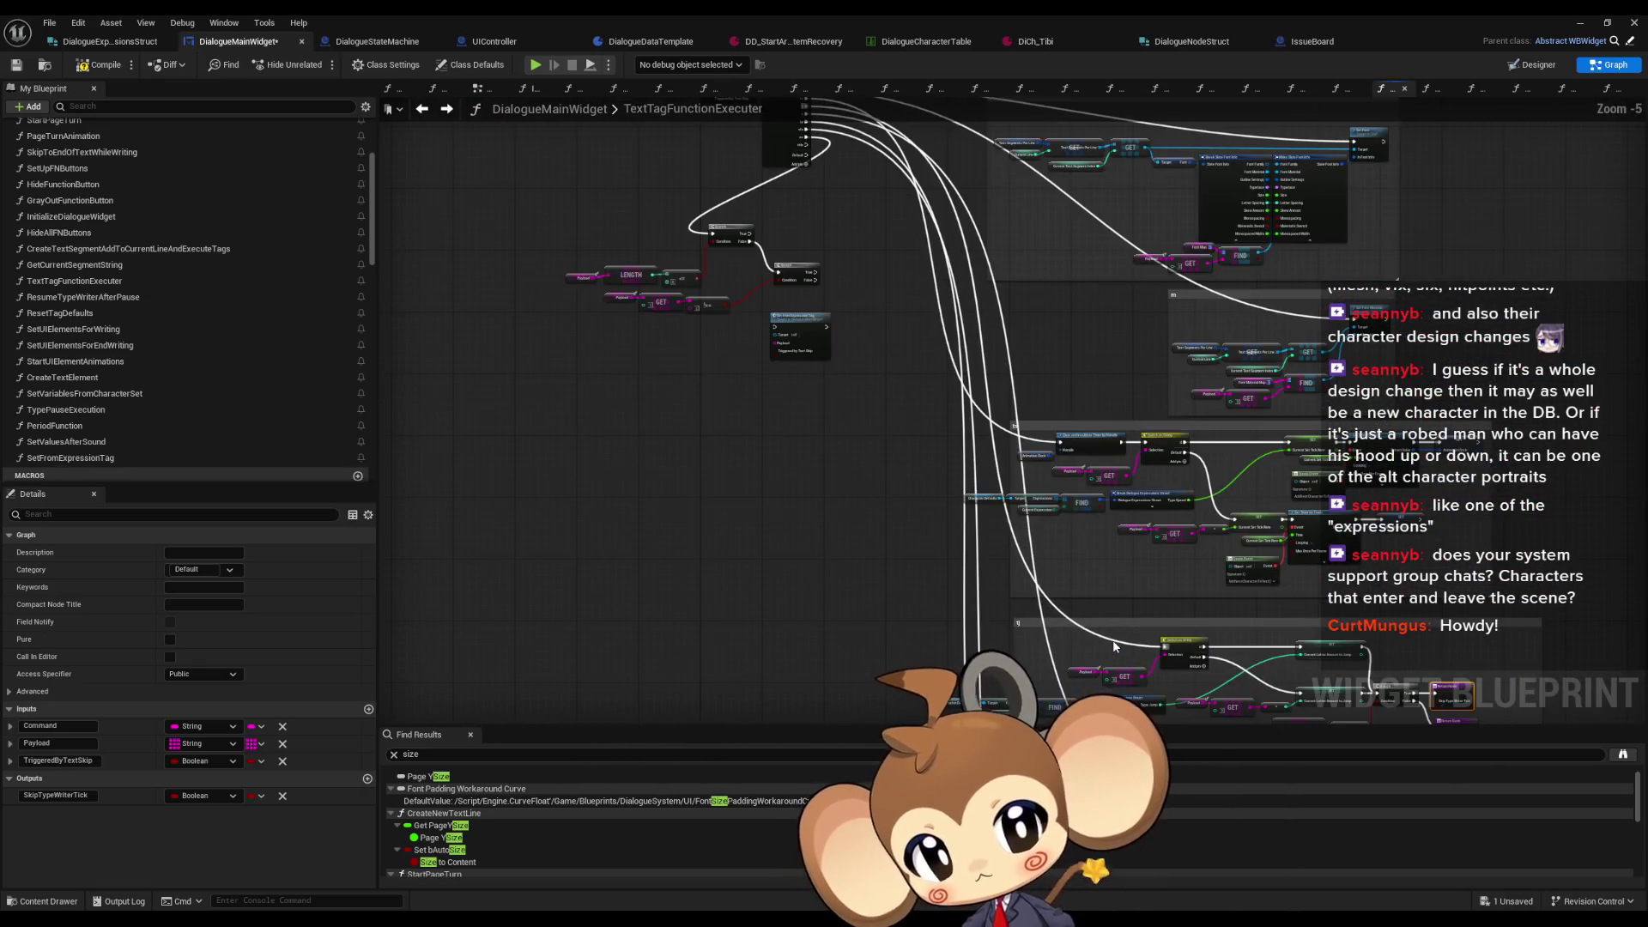
double_click(1114, 646)
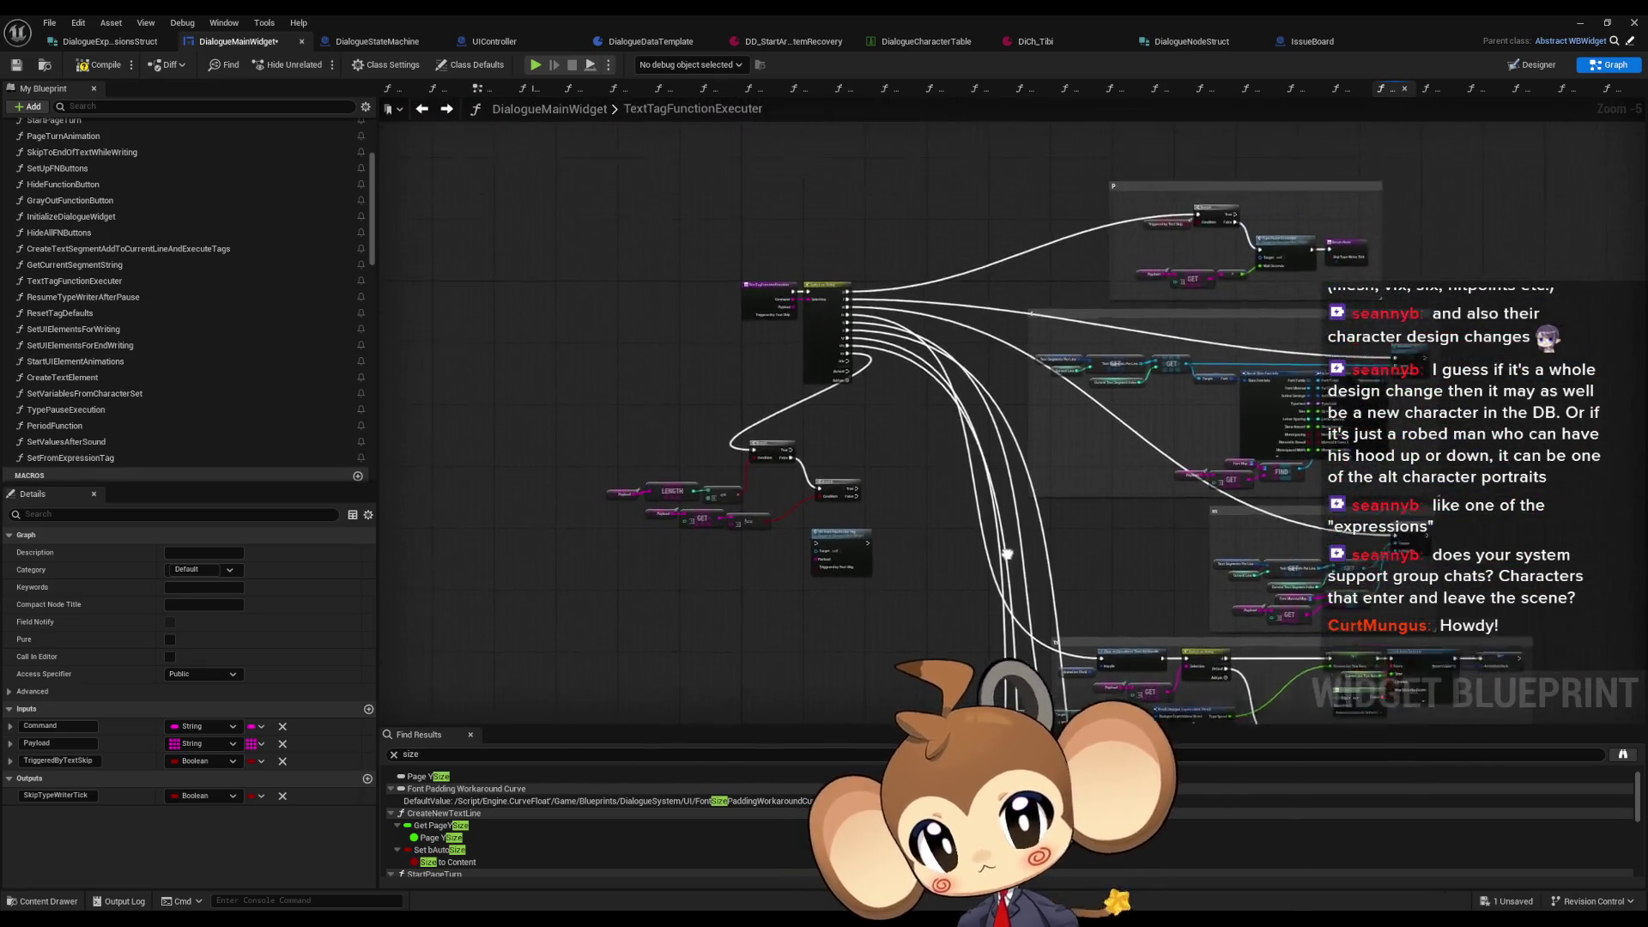
scroll(990, 505, "down", 4)
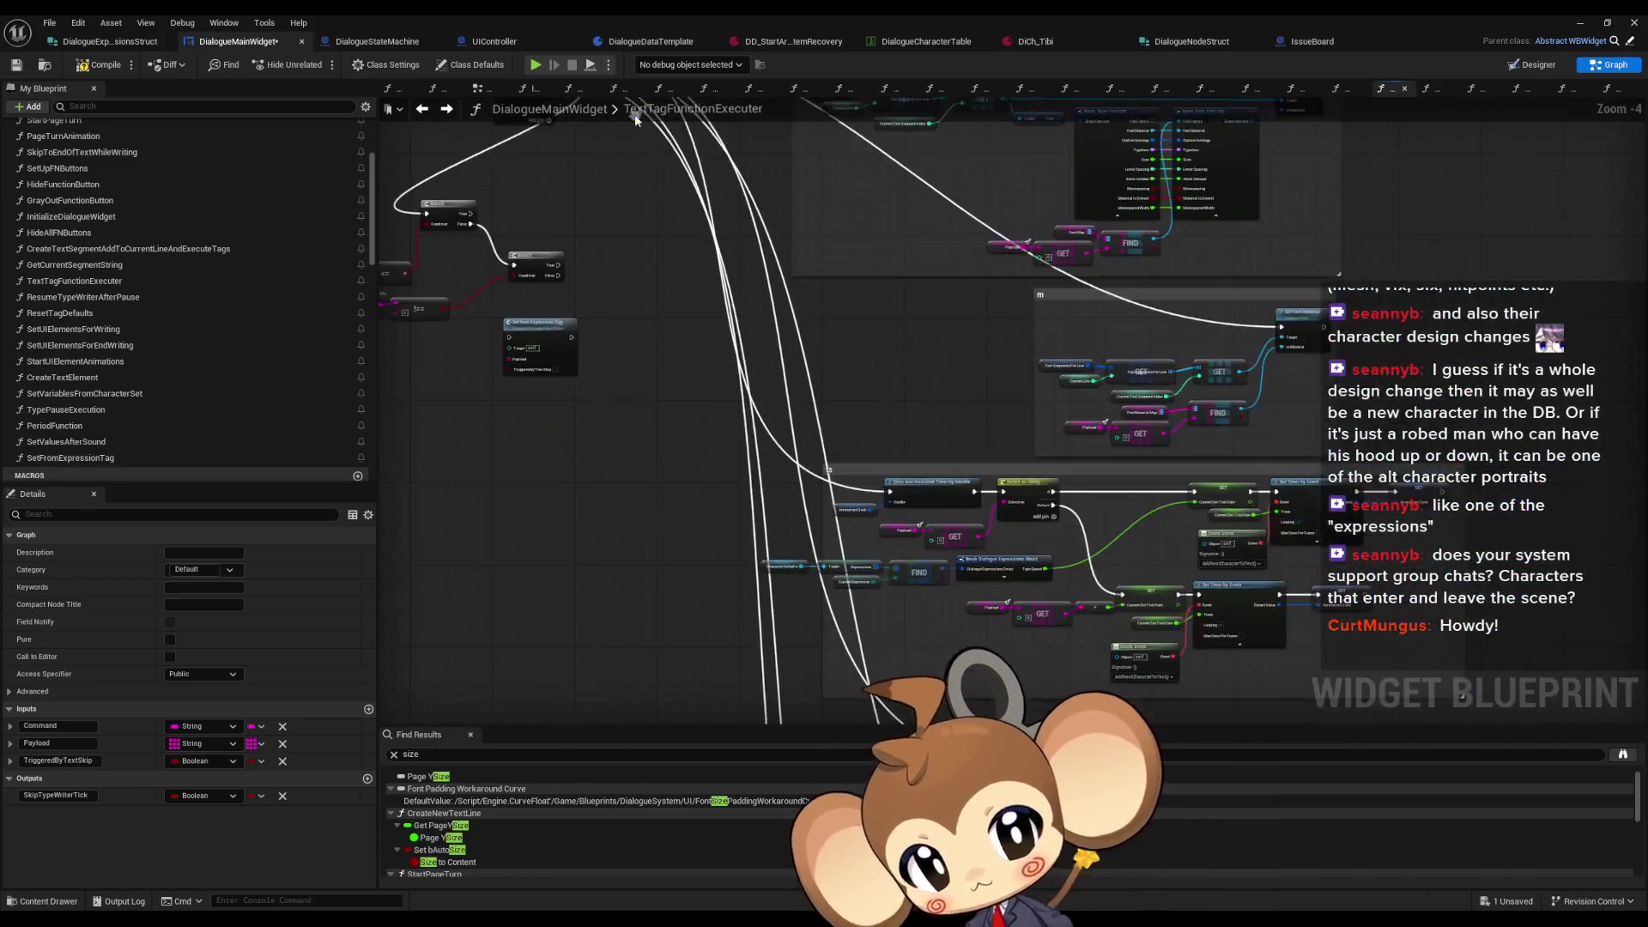
left_click(999, 575)
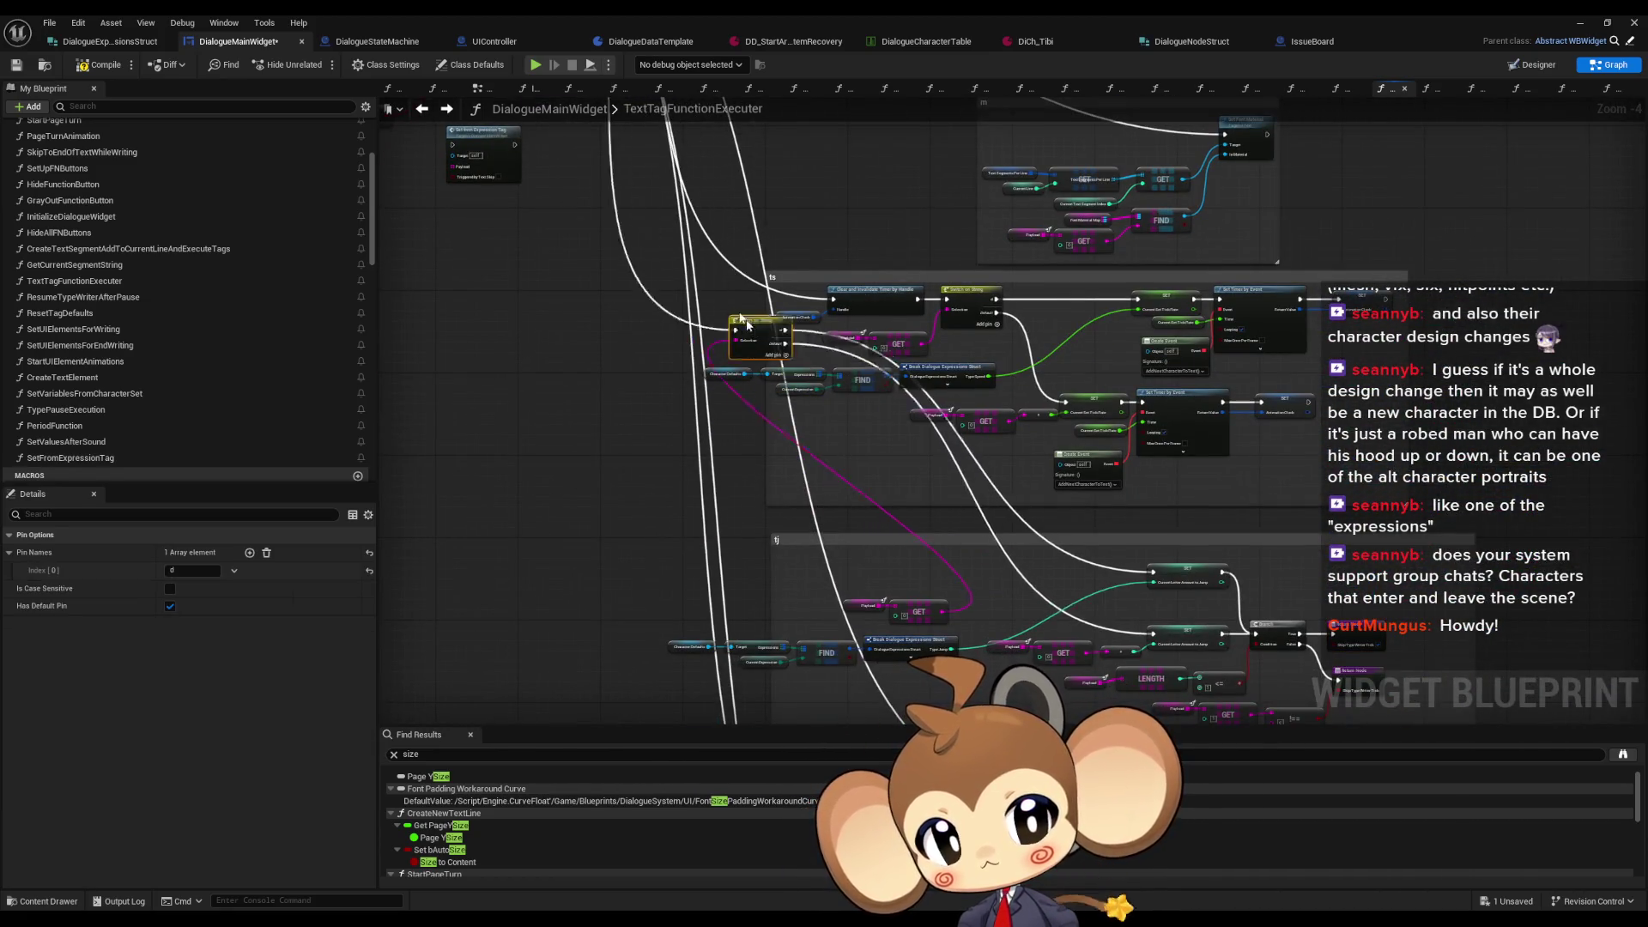
scroll(907, 610, "up", 2)
mouse_move(908, 609)
left_mouse_down()
mouse_move(859, 419)
mouse_move(845, 264)
mouse_move(876, 429)
left_mouse_up()
scroll(643, 468, "down", 4)
key("ctrl+z")
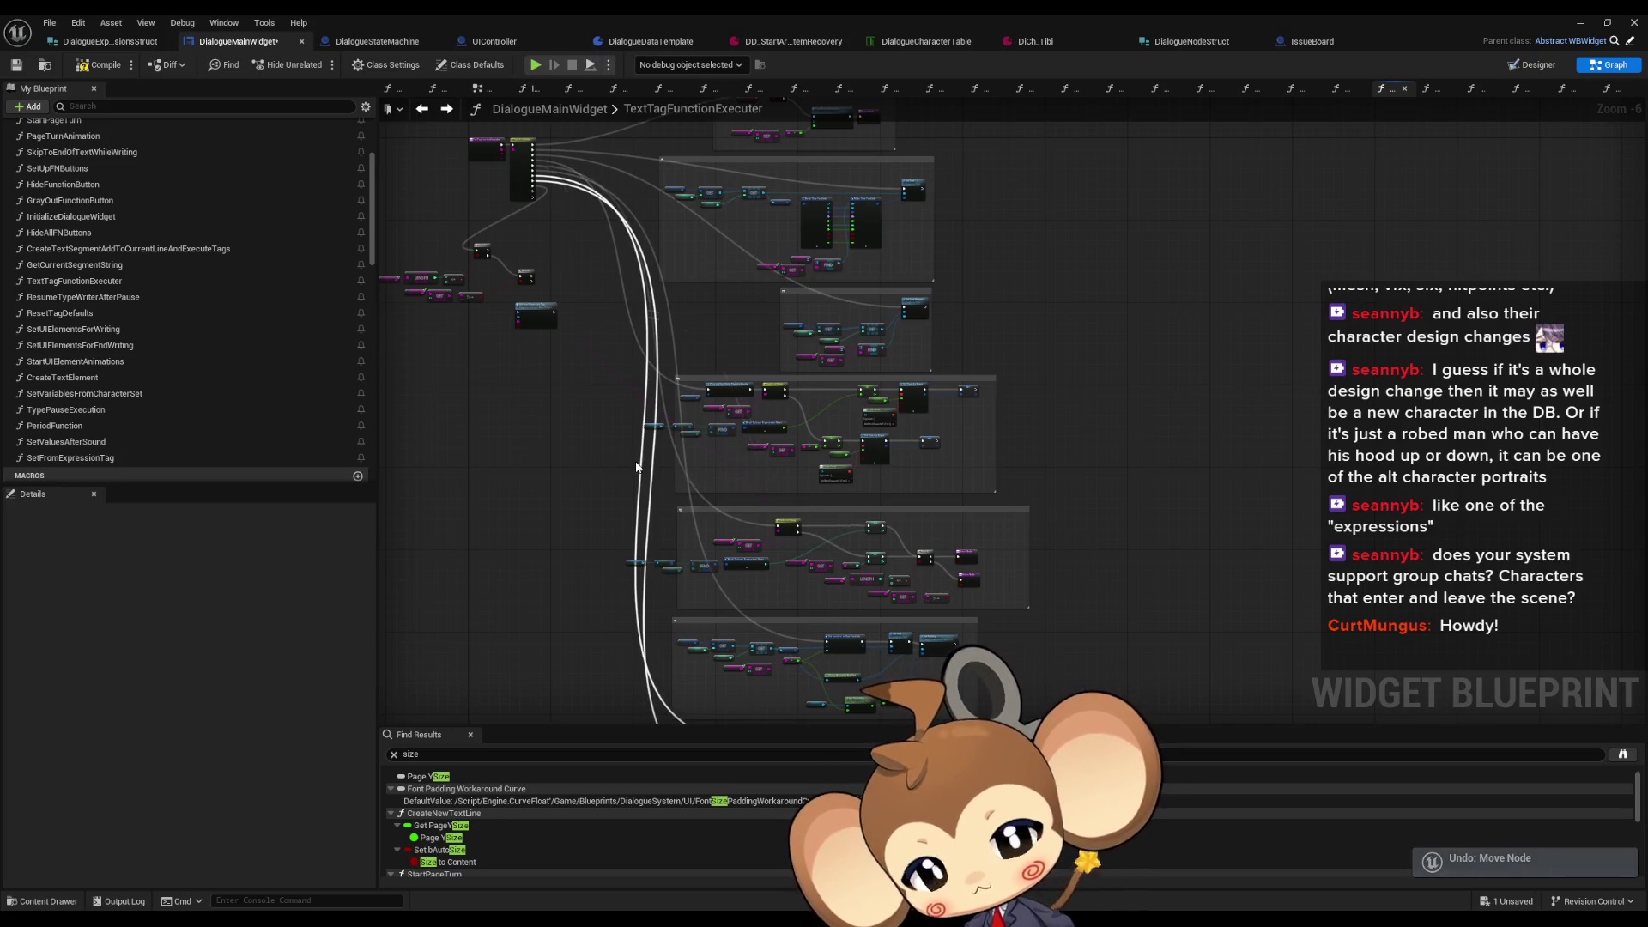
scroll(693, 464, "up", 5)
left_click(766, 520)
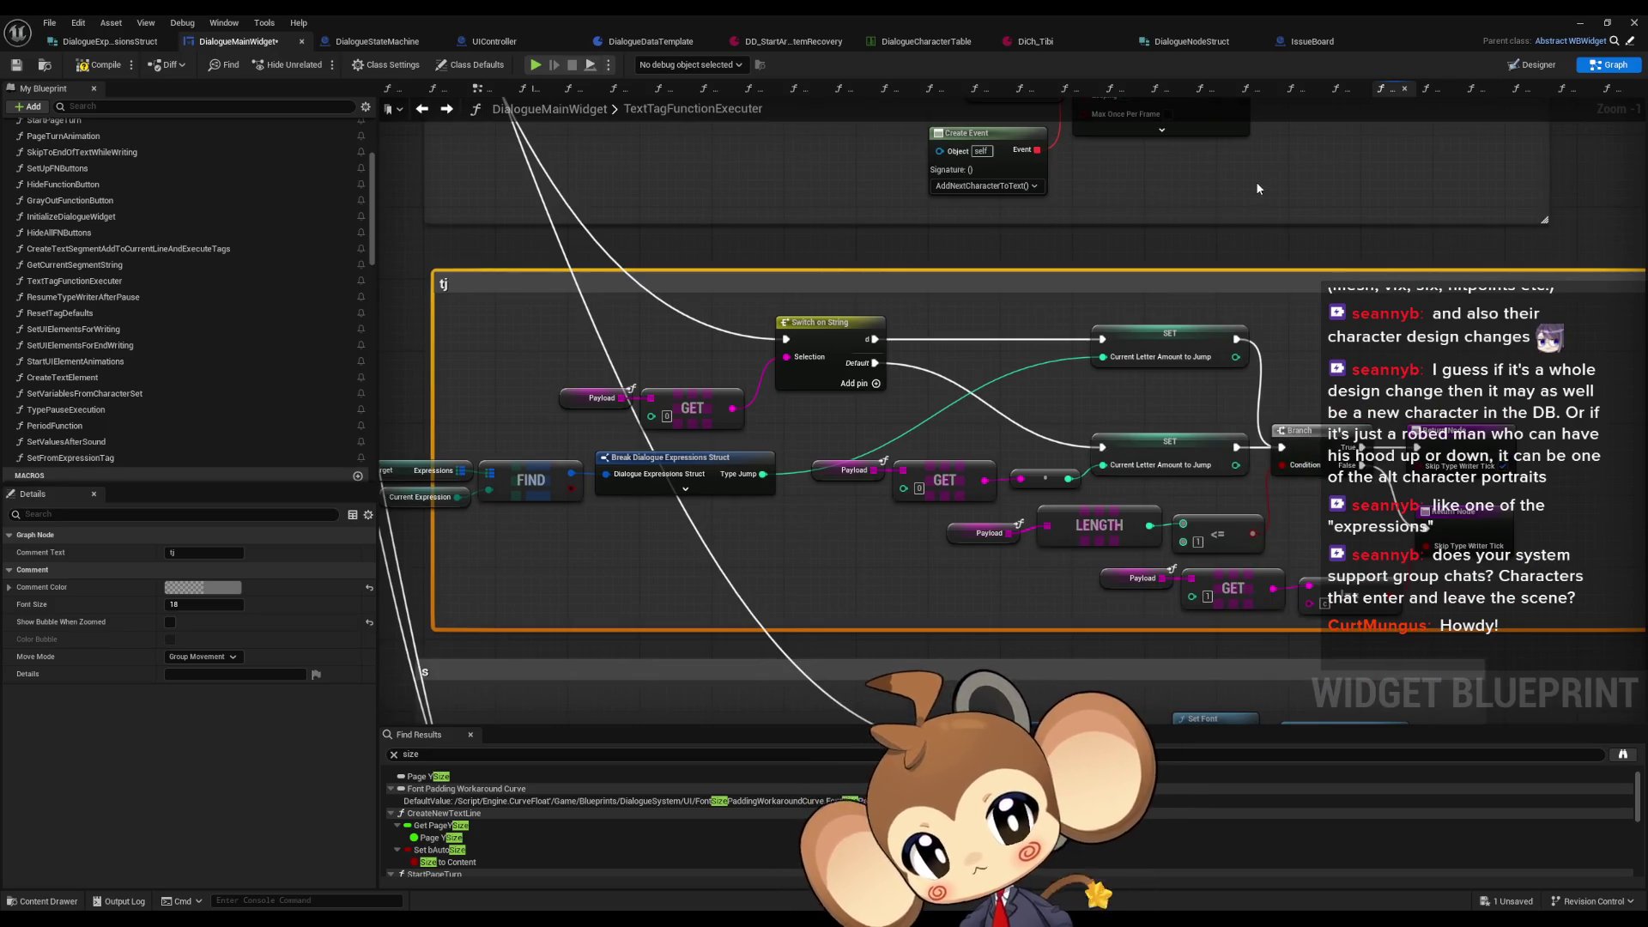
left_click(1228, 257)
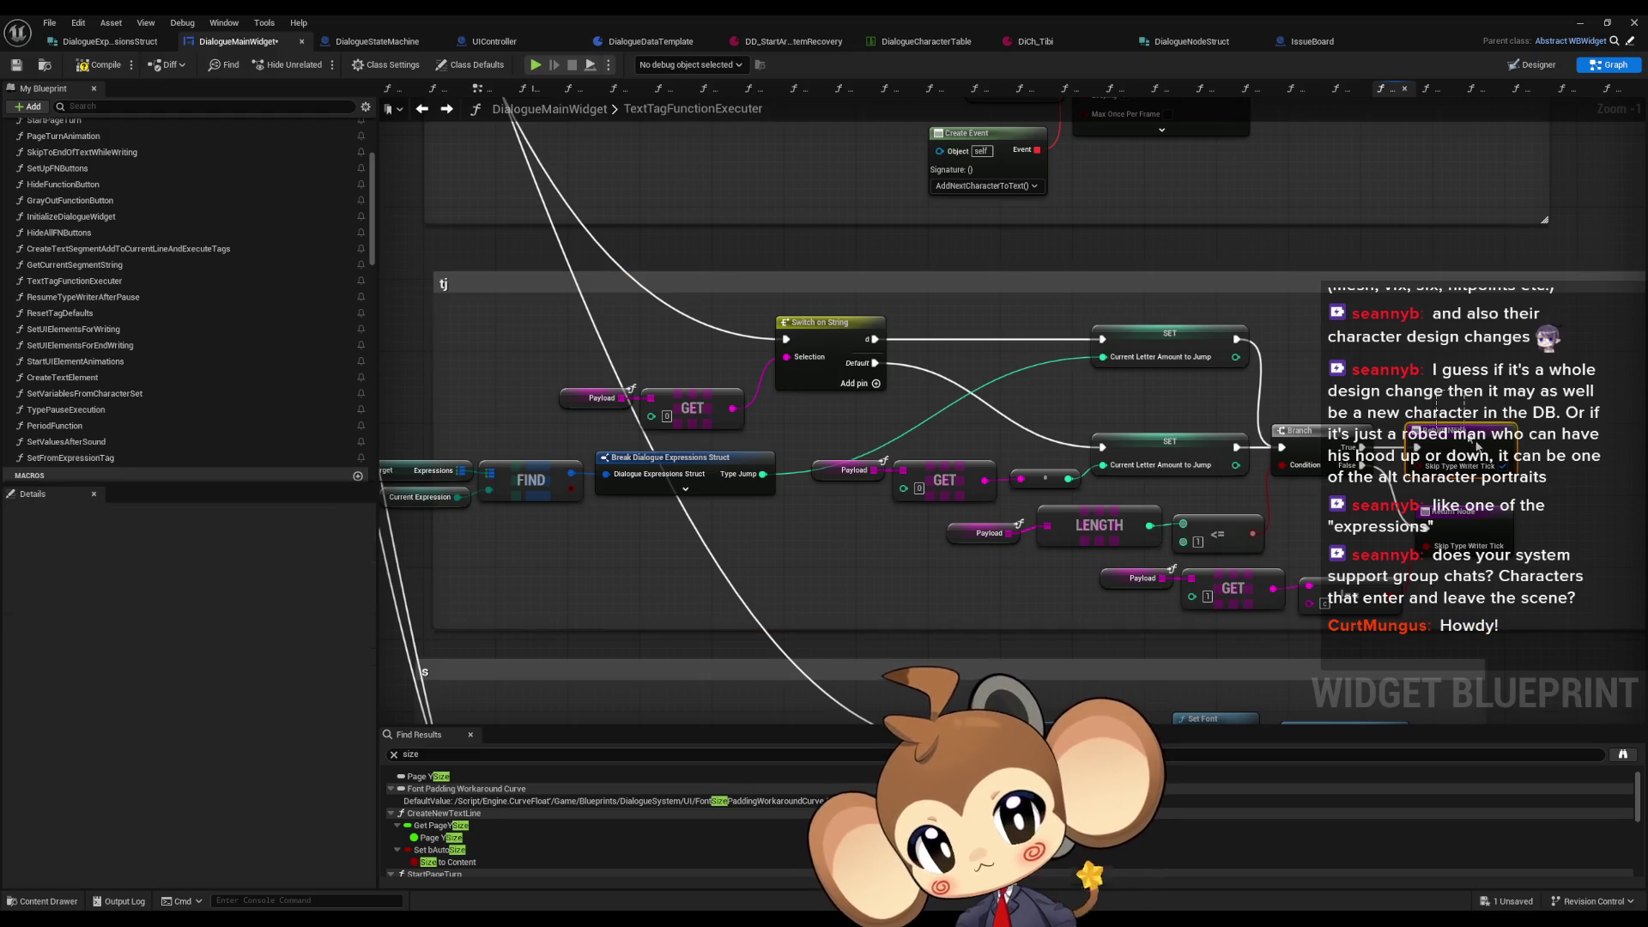
left_click(1456, 427)
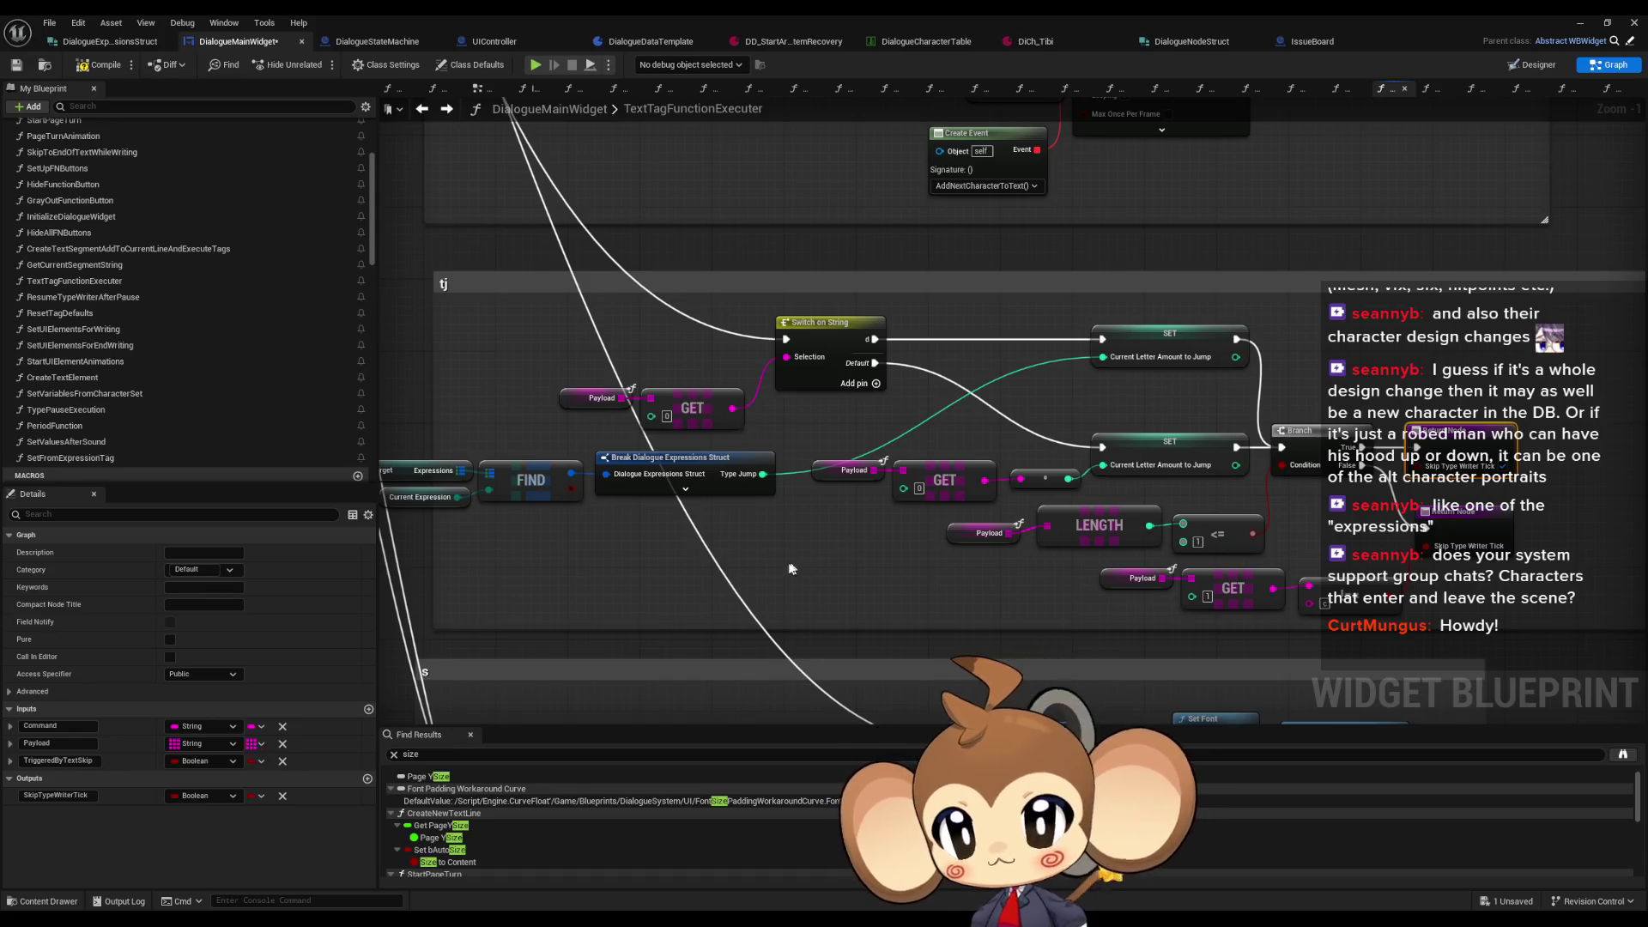
left_click(775, 570)
mouse_move(775, 570)
left_mouse_down()
mouse_move(785, 561)
mouse_move(786, 589)
mouse_move(934, 606)
mouse_move(965, 467)
mouse_move(945, 450)
left_mouse_up()
scroll(945, 450, "down", 2)
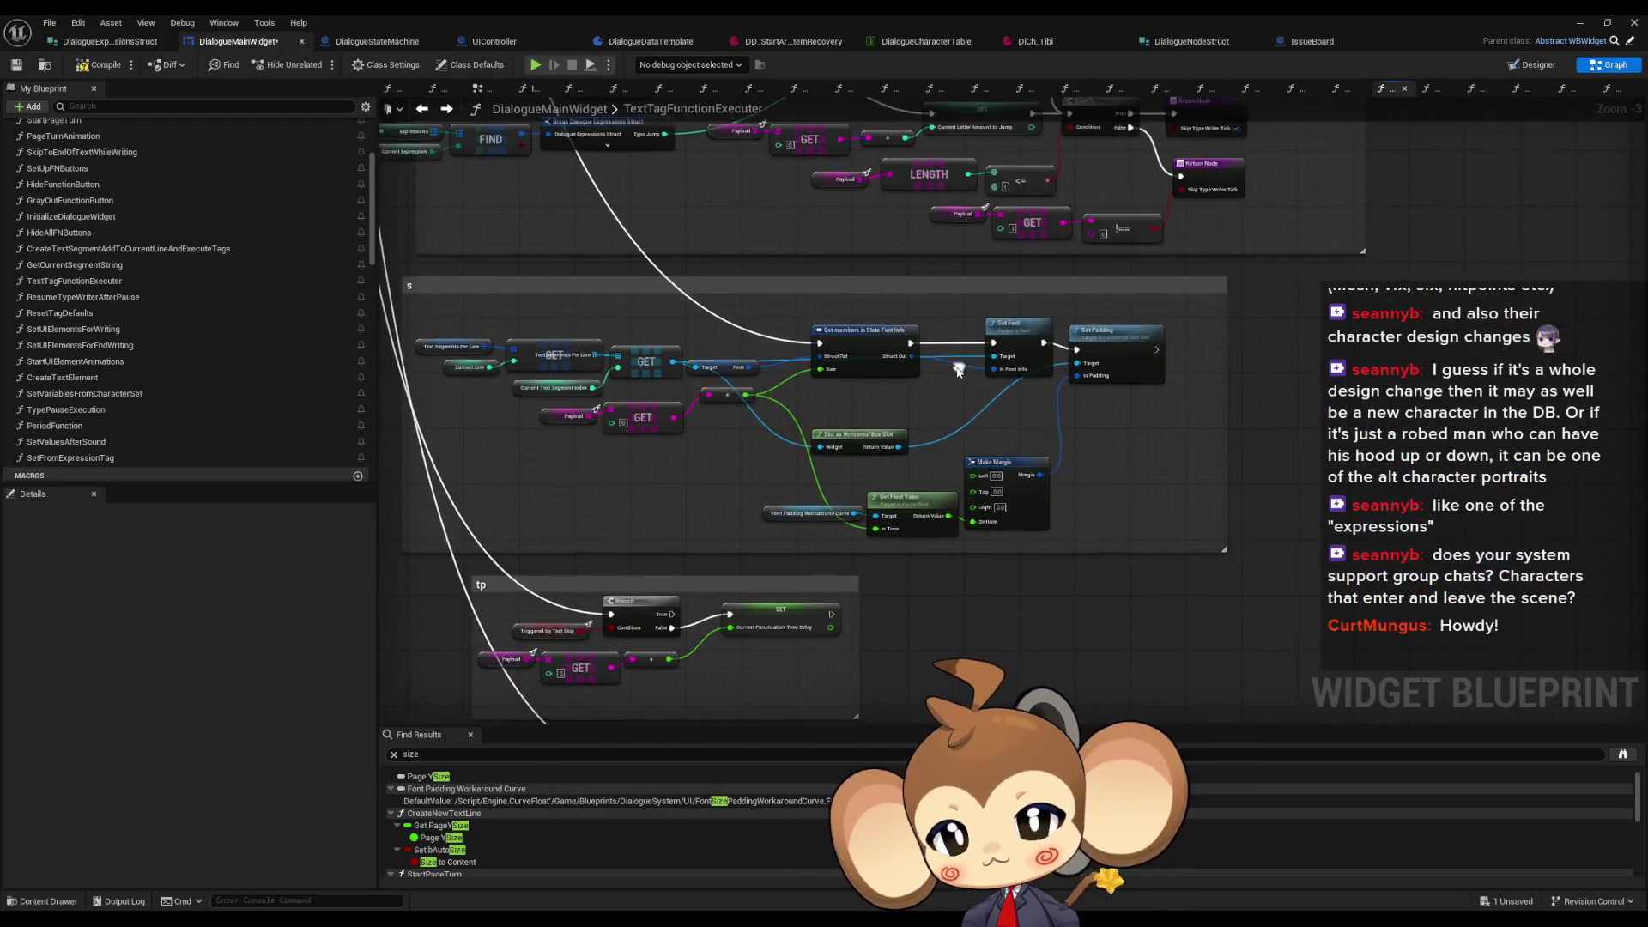
scroll(1030, 485, "down", 2)
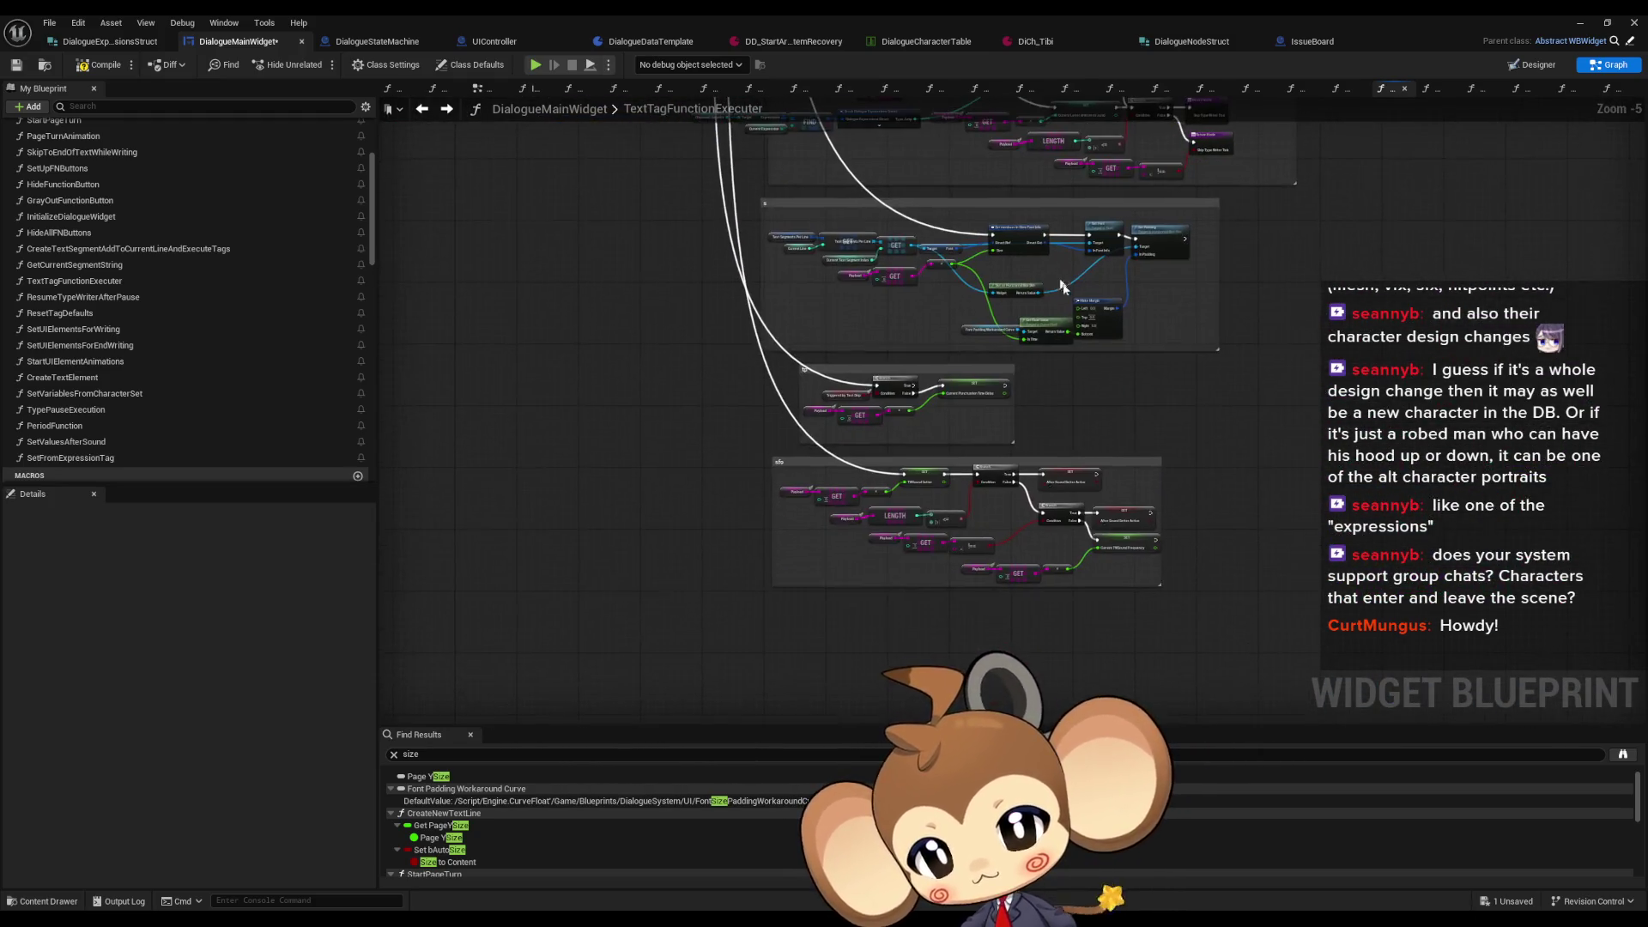
scroll(1174, 506, "up", 4)
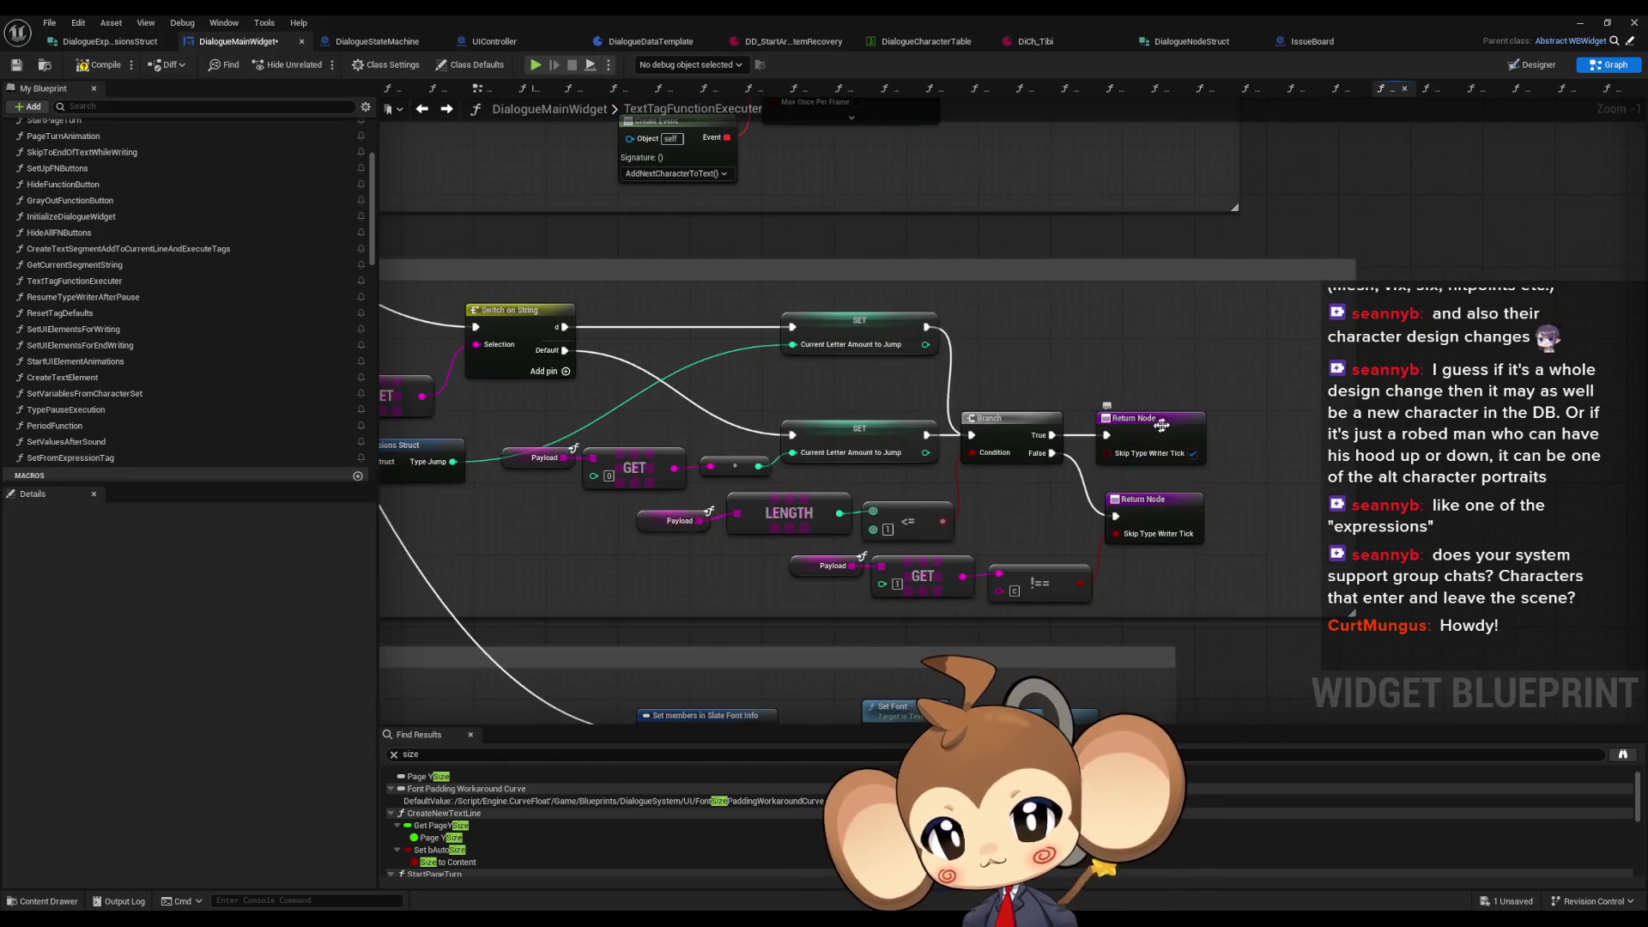
scroll(1164, 437, "down", 4)
scroll(263, 324, "up", 2)
scroll(262, 324, "up", 3)
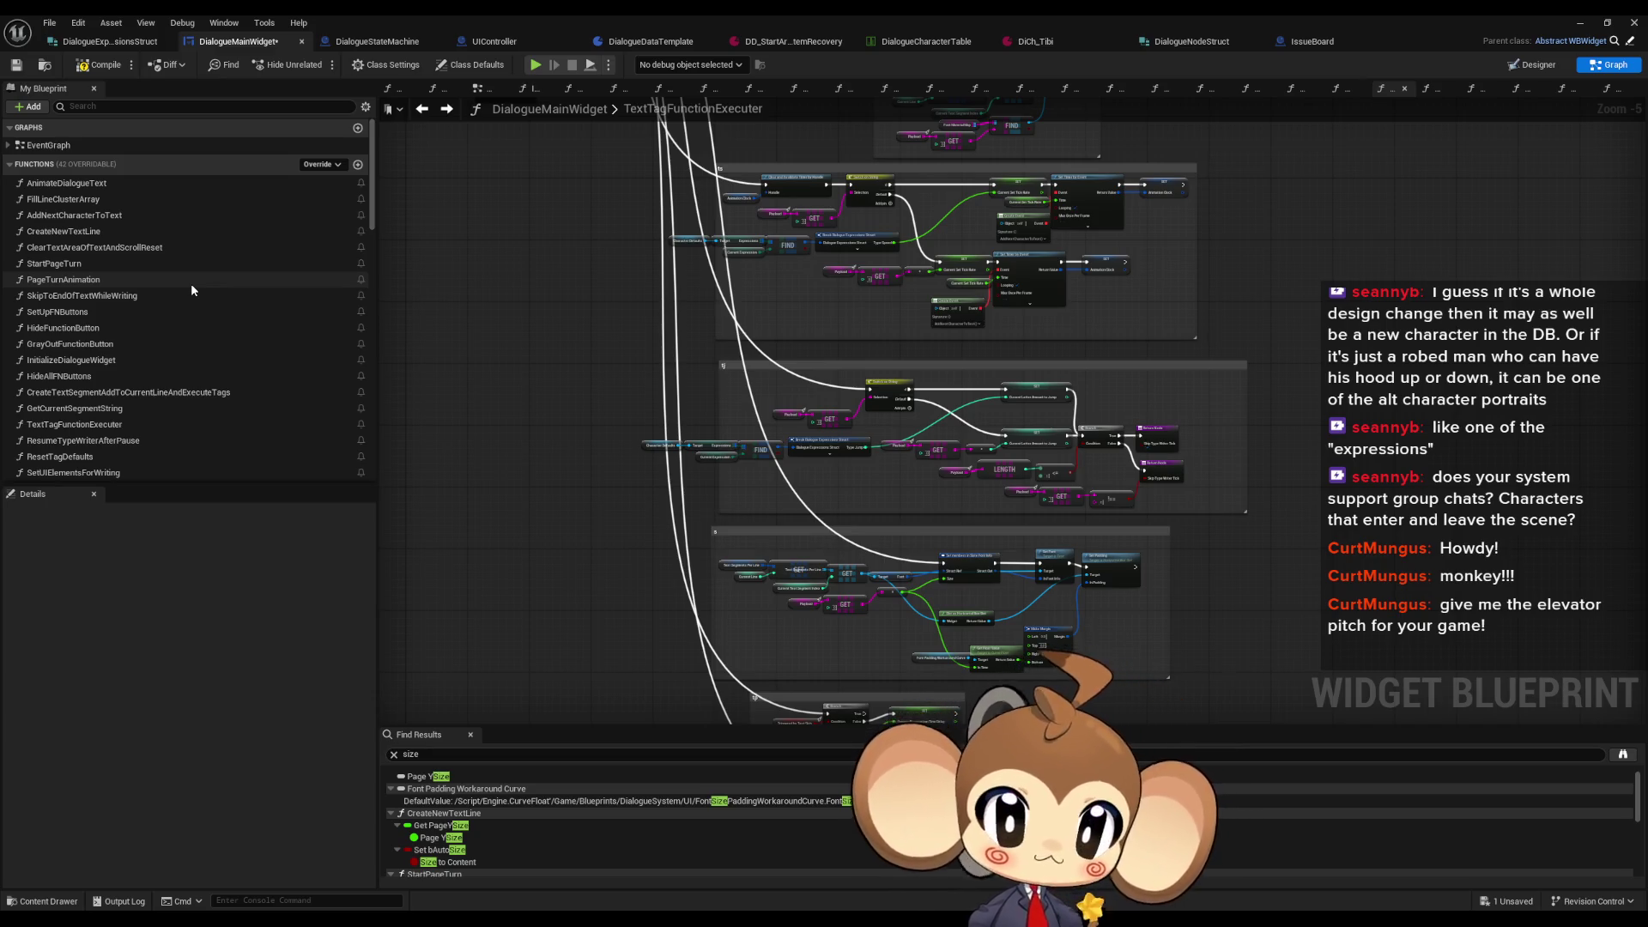
Step: Review the TextTagFunctionExecuter tj section, then minimize the DialogueMainWidget blueprint editor
mouse_move(569, 502)
left_mouse_down()
mouse_move(590, 467)
mouse_move(643, 438)
left_mouse_up()
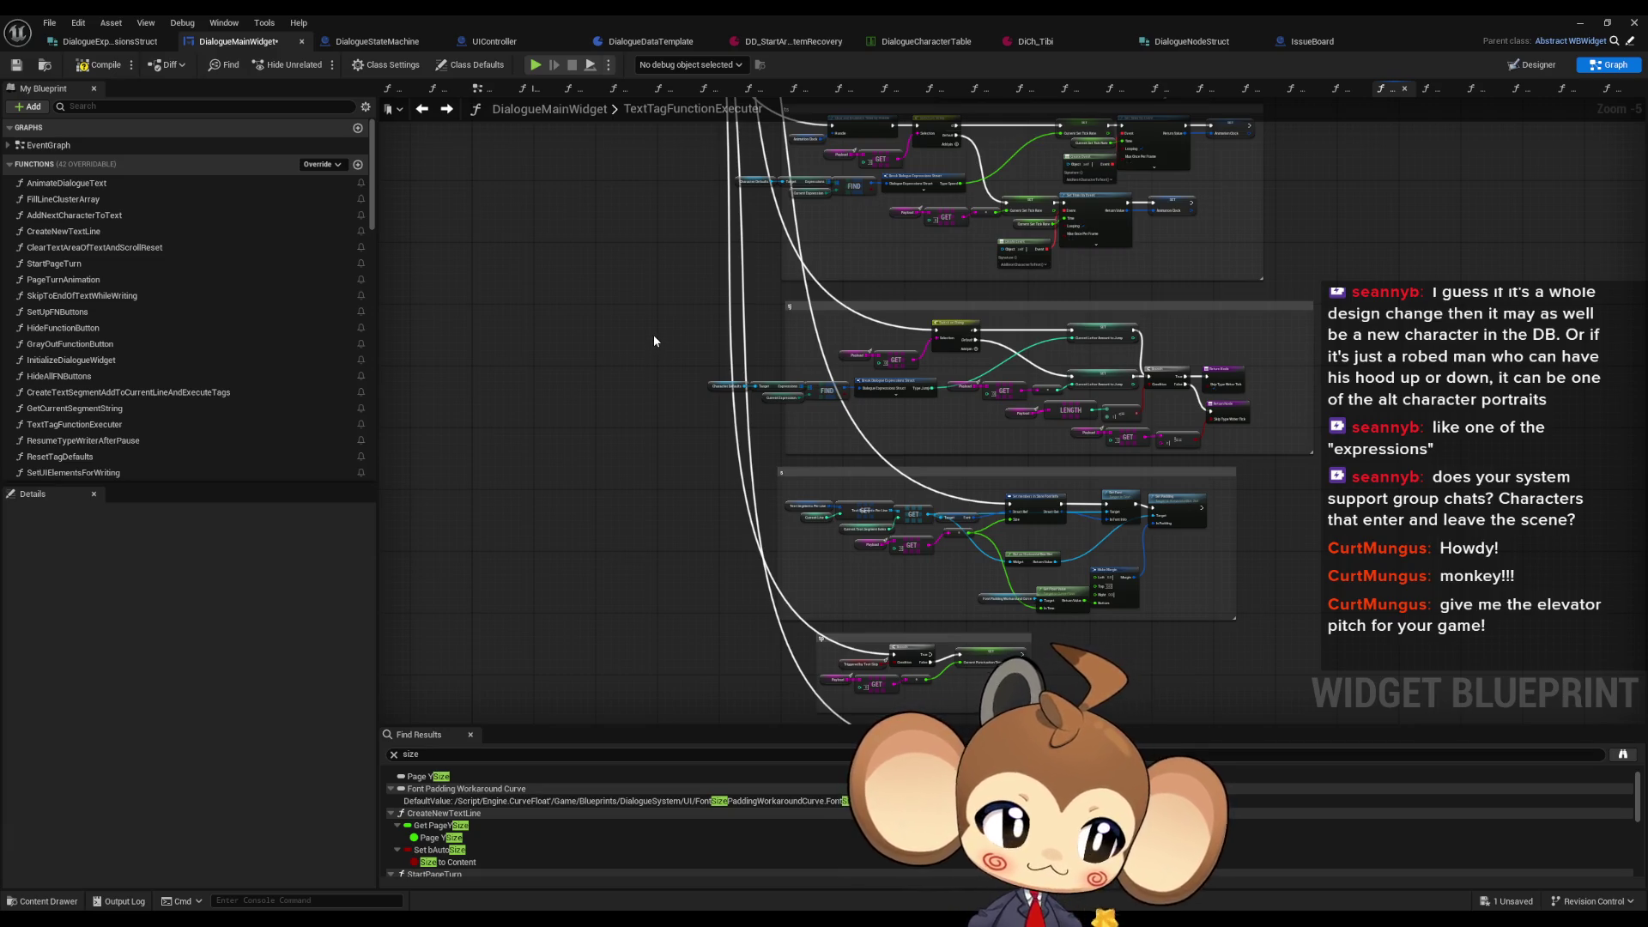
scroll(652, 339, "up", 1)
scroll(722, 315, "up", 1)
mouse_move(744, 336)
left_mouse_down()
mouse_move(718, 486)
mouse_move(676, 525)
left_mouse_up()
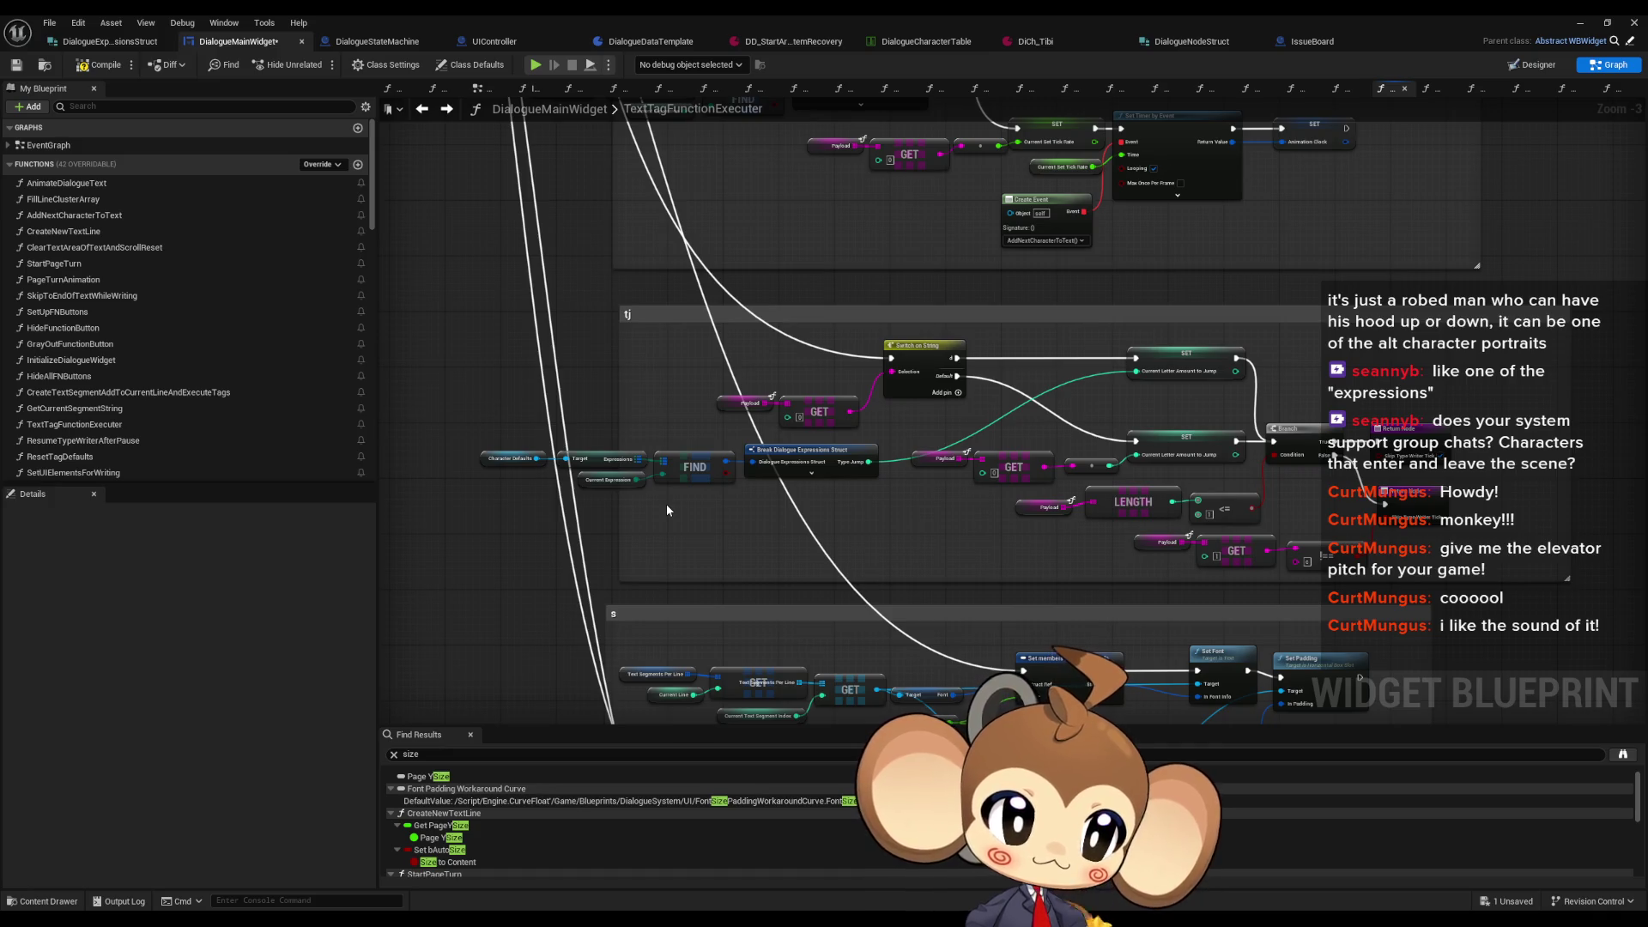
scroll(666, 510, "down", 2)
left_click_drag(666, 510, 769, 599)
mouse_move(702, 358)
left_mouse_down()
mouse_move(862, 615)
mouse_move(762, 486)
mouse_move(690, 427)
mouse_move(576, 240)
left_mouse_up()
scroll(762, 486, "down", 1)
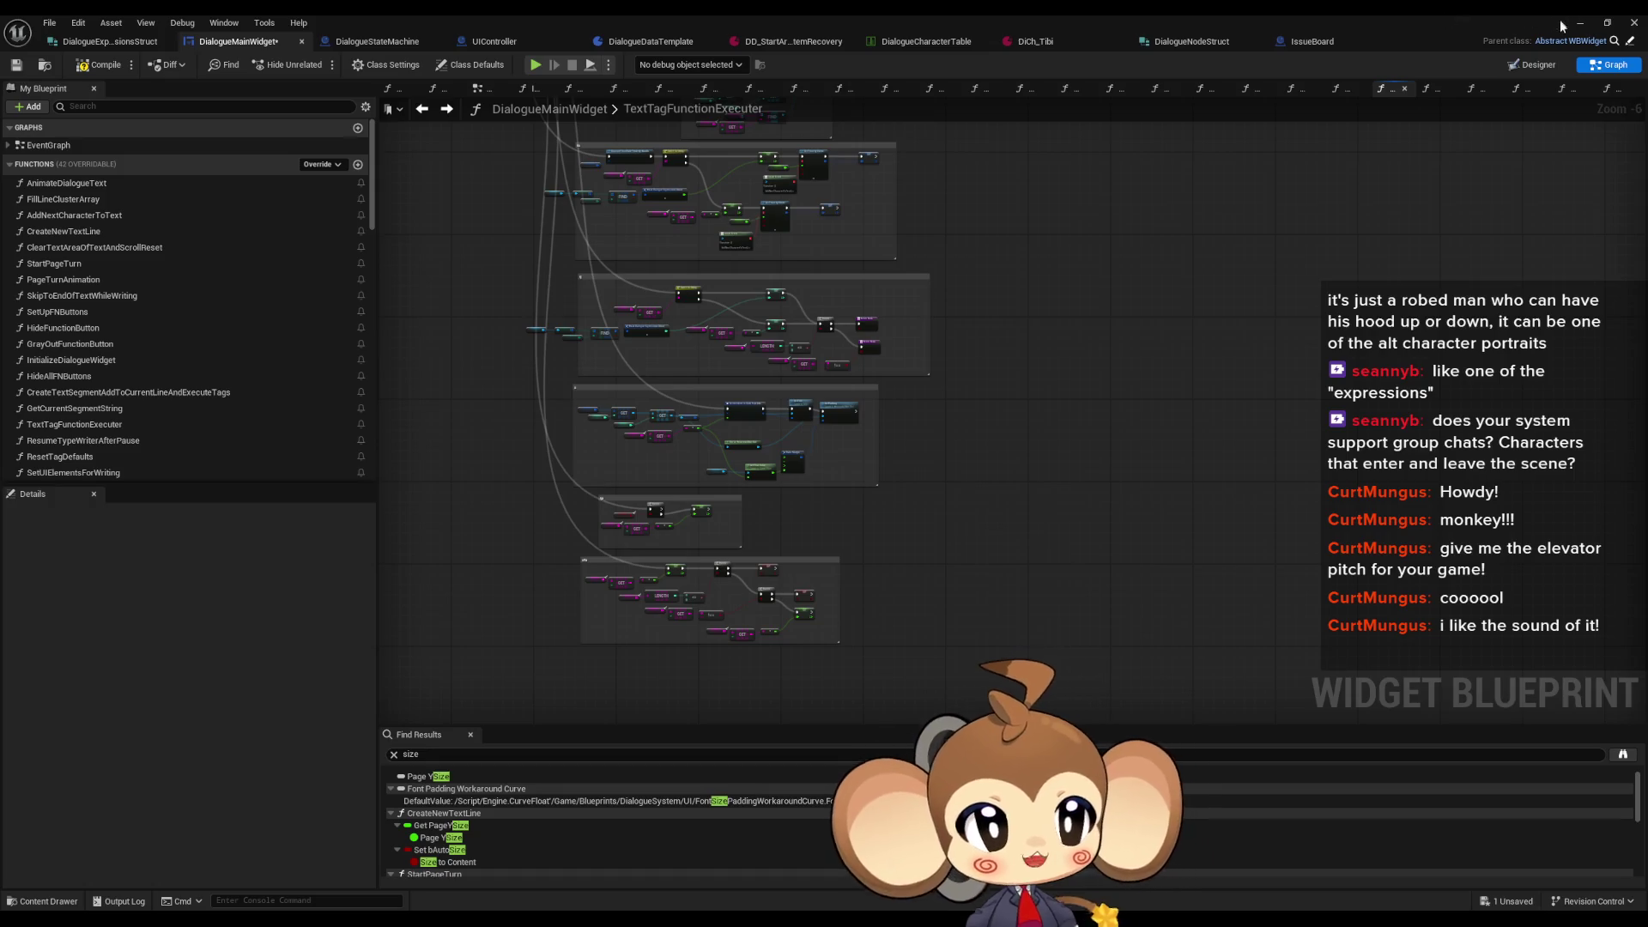
left_click(1579, 24)
Step: Play in the editor, get past the title screen and choose Load Game
left_click(319, 65)
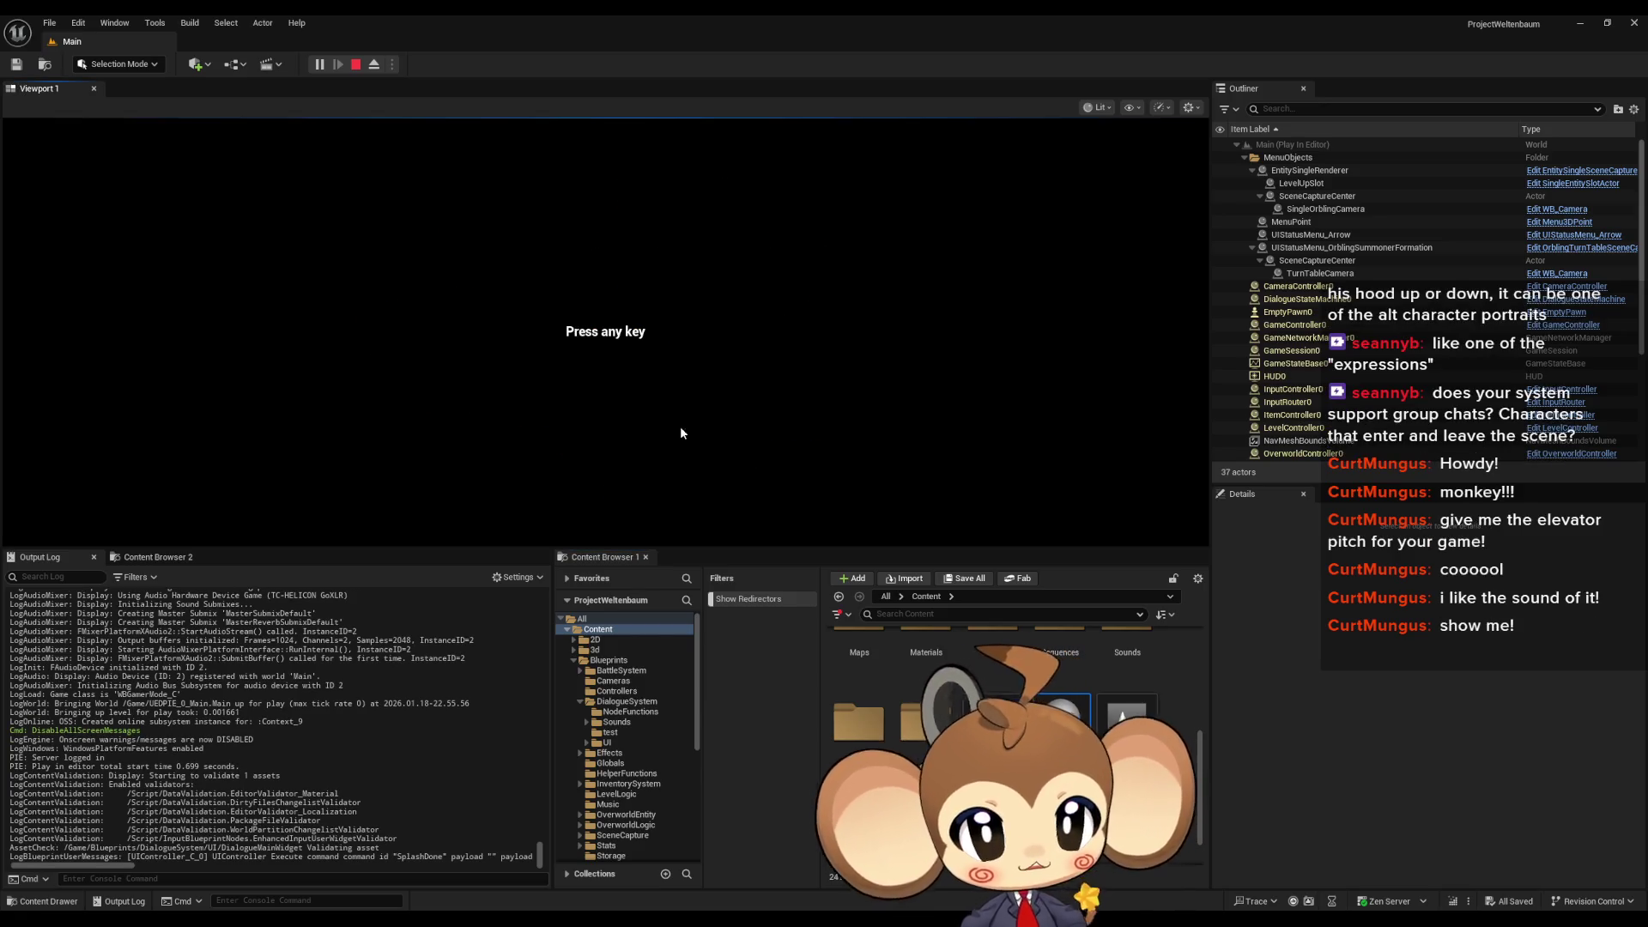
left_click(680, 426)
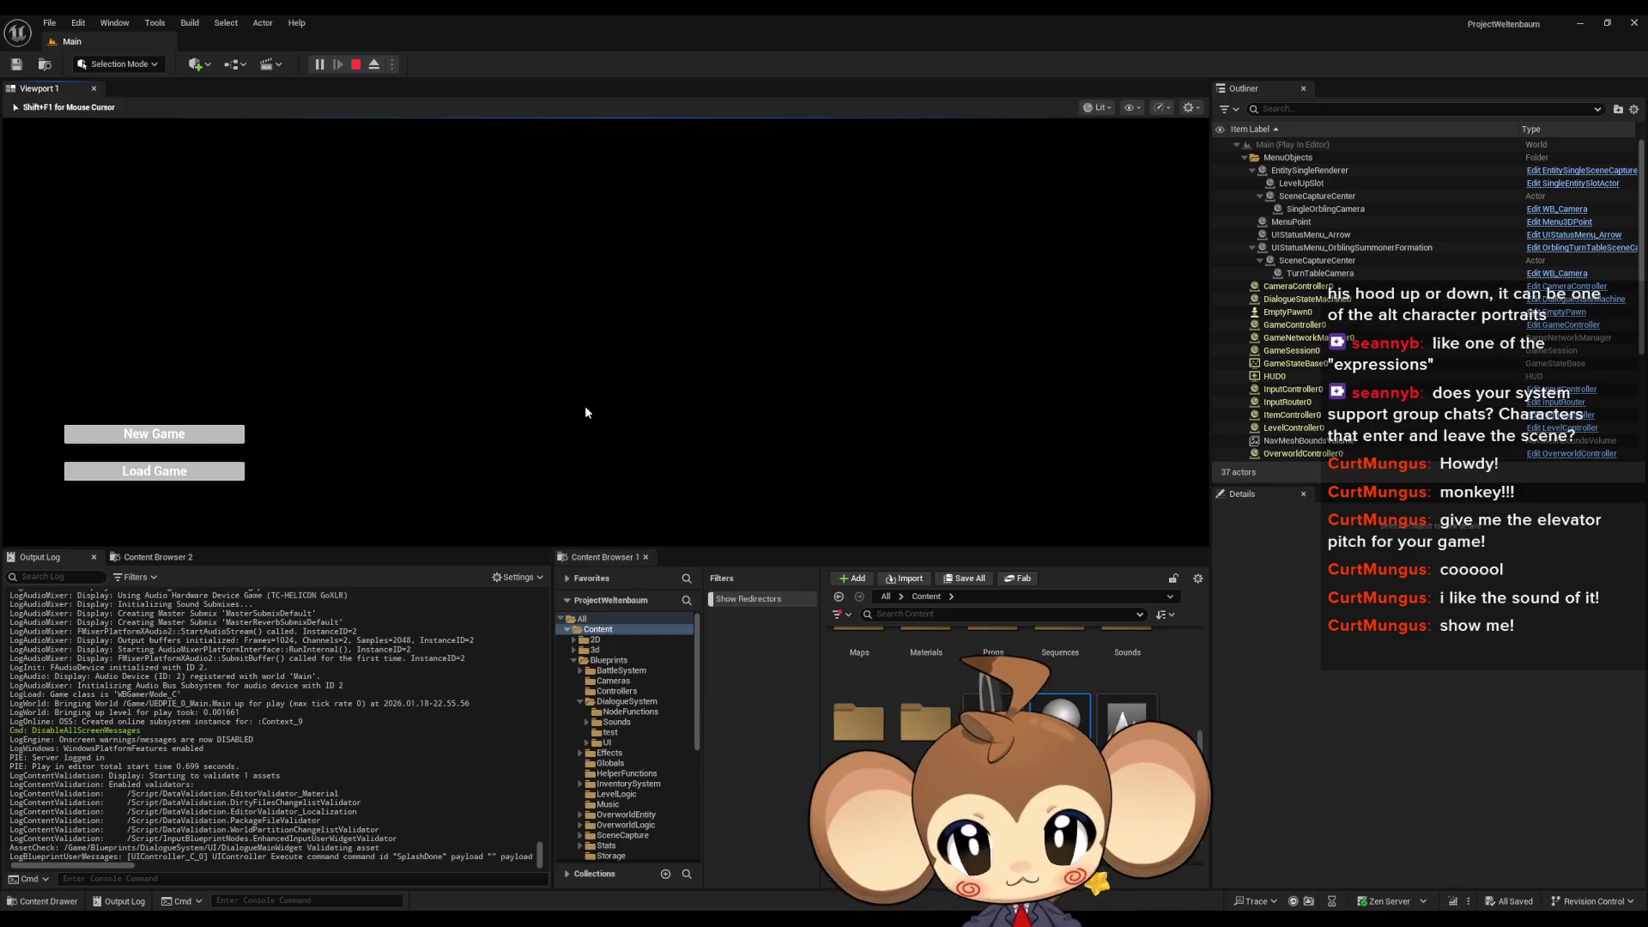
left_click(155, 471)
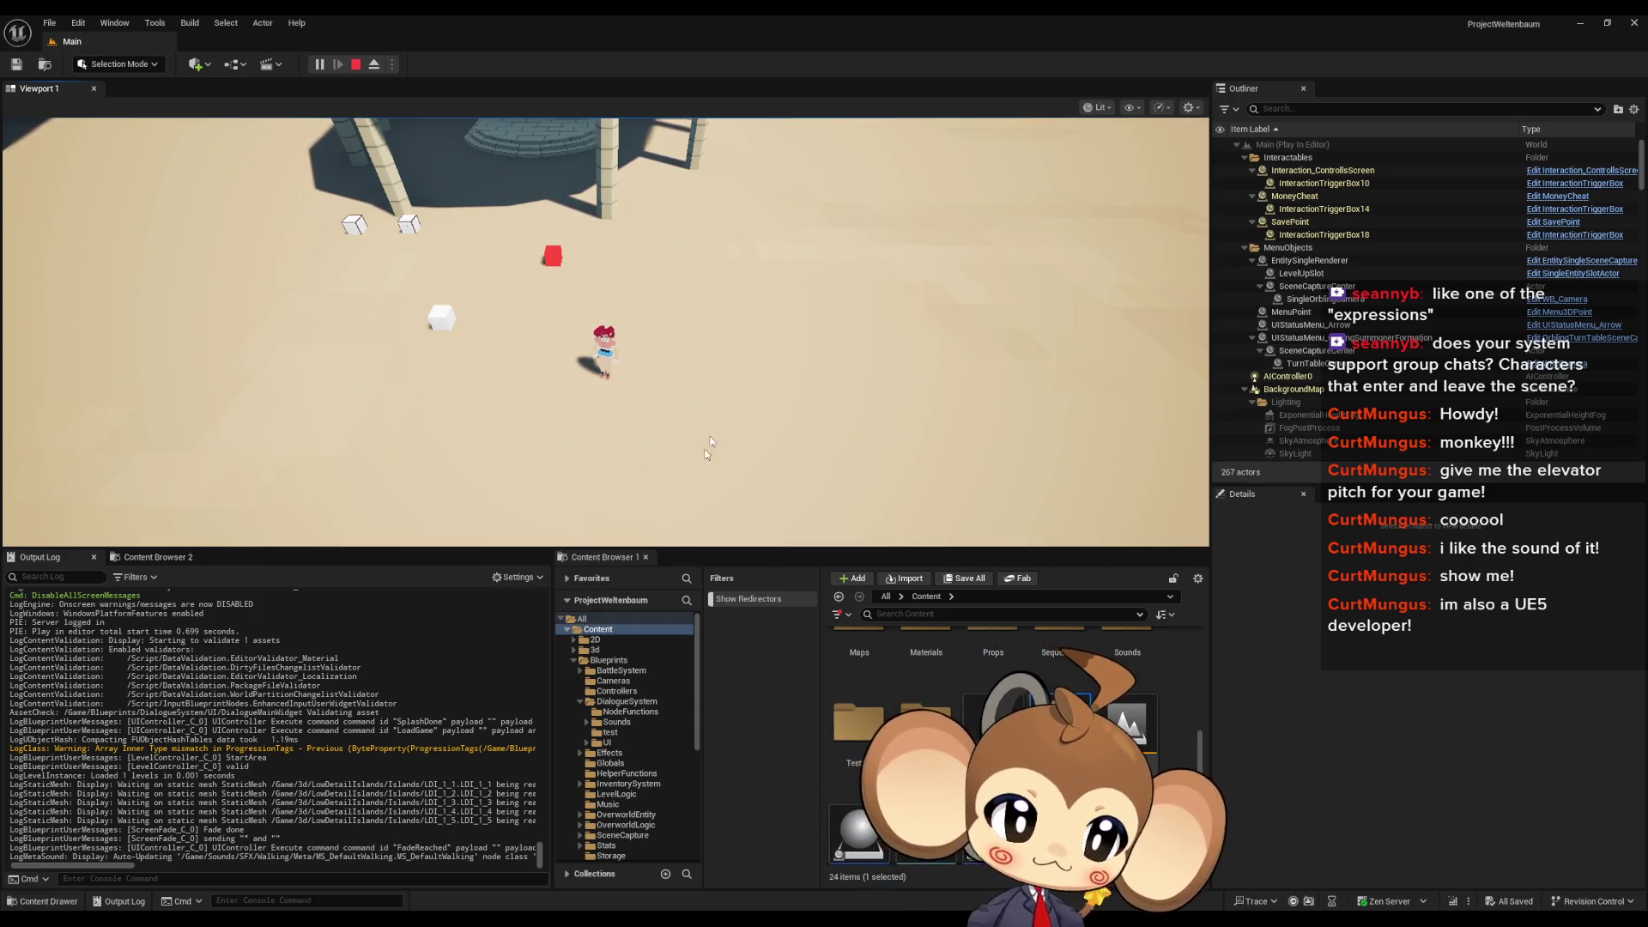
left_click(616, 356)
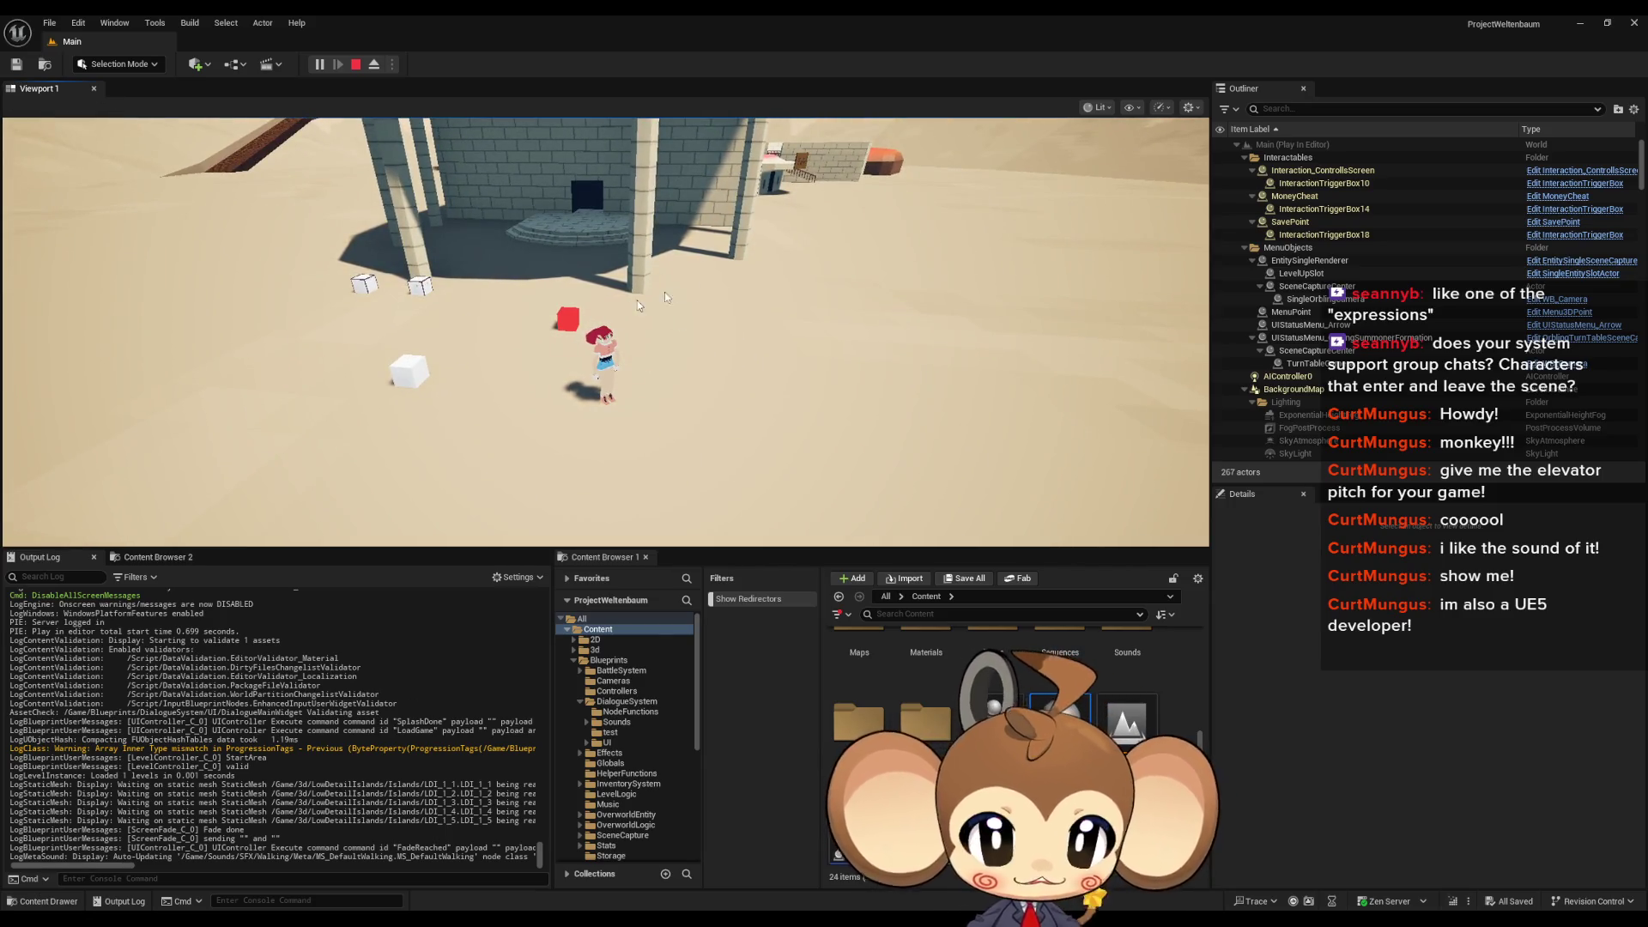
Step: Walk the character up the temple stairs, through the doorway and down the pit stairwell
key("w")
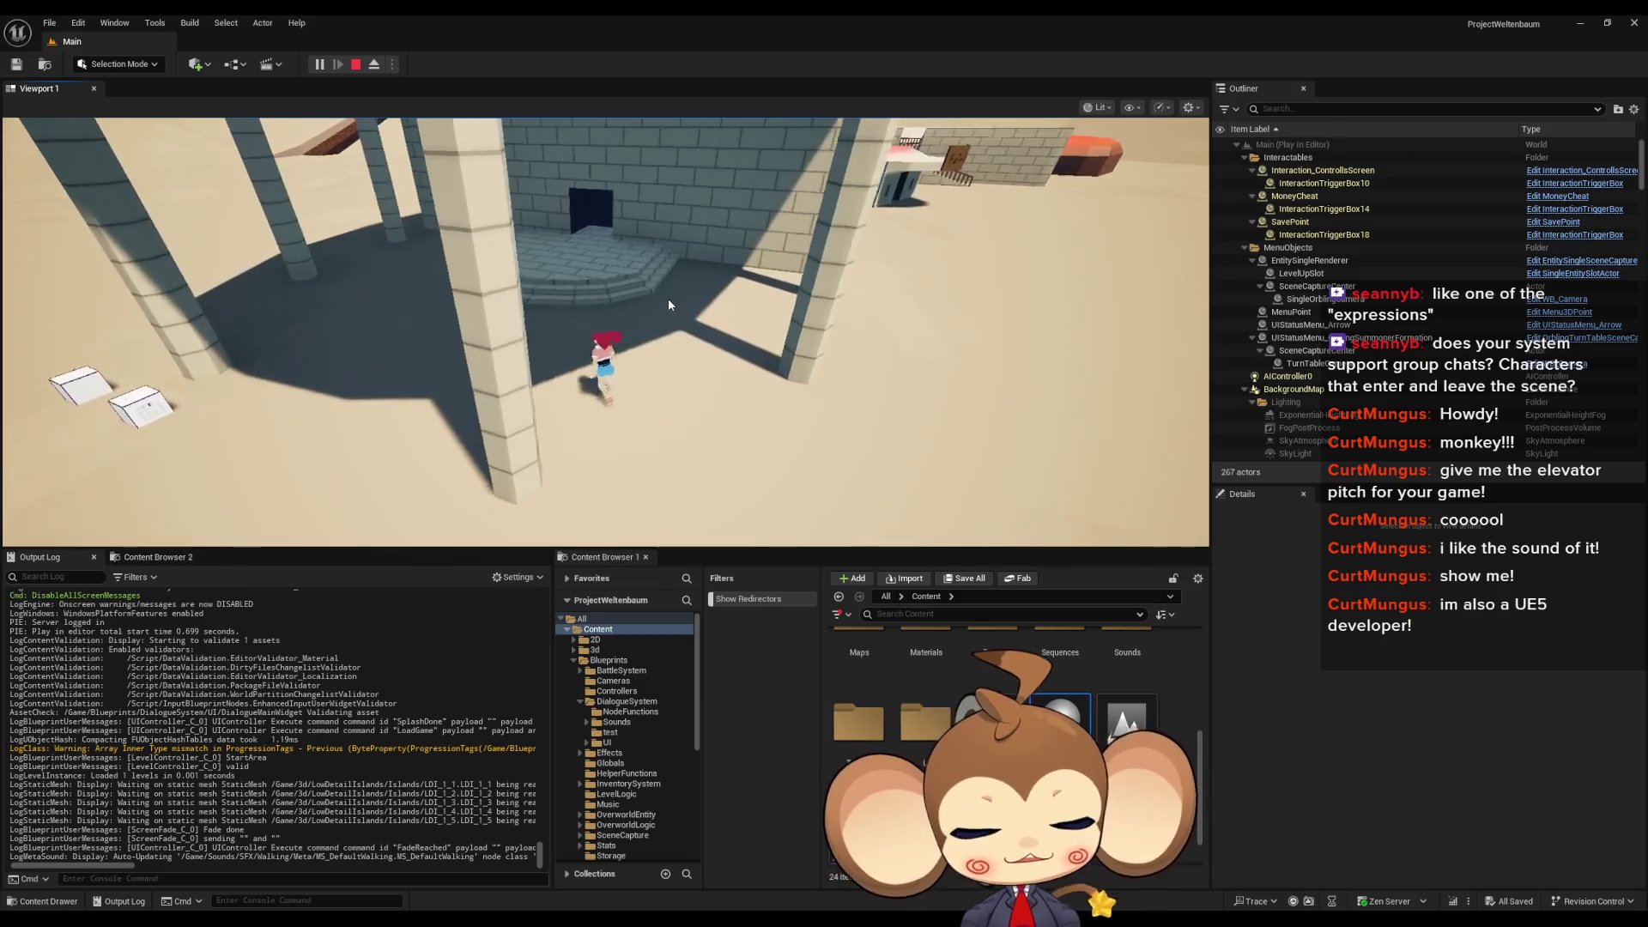
left_click(832, 245)
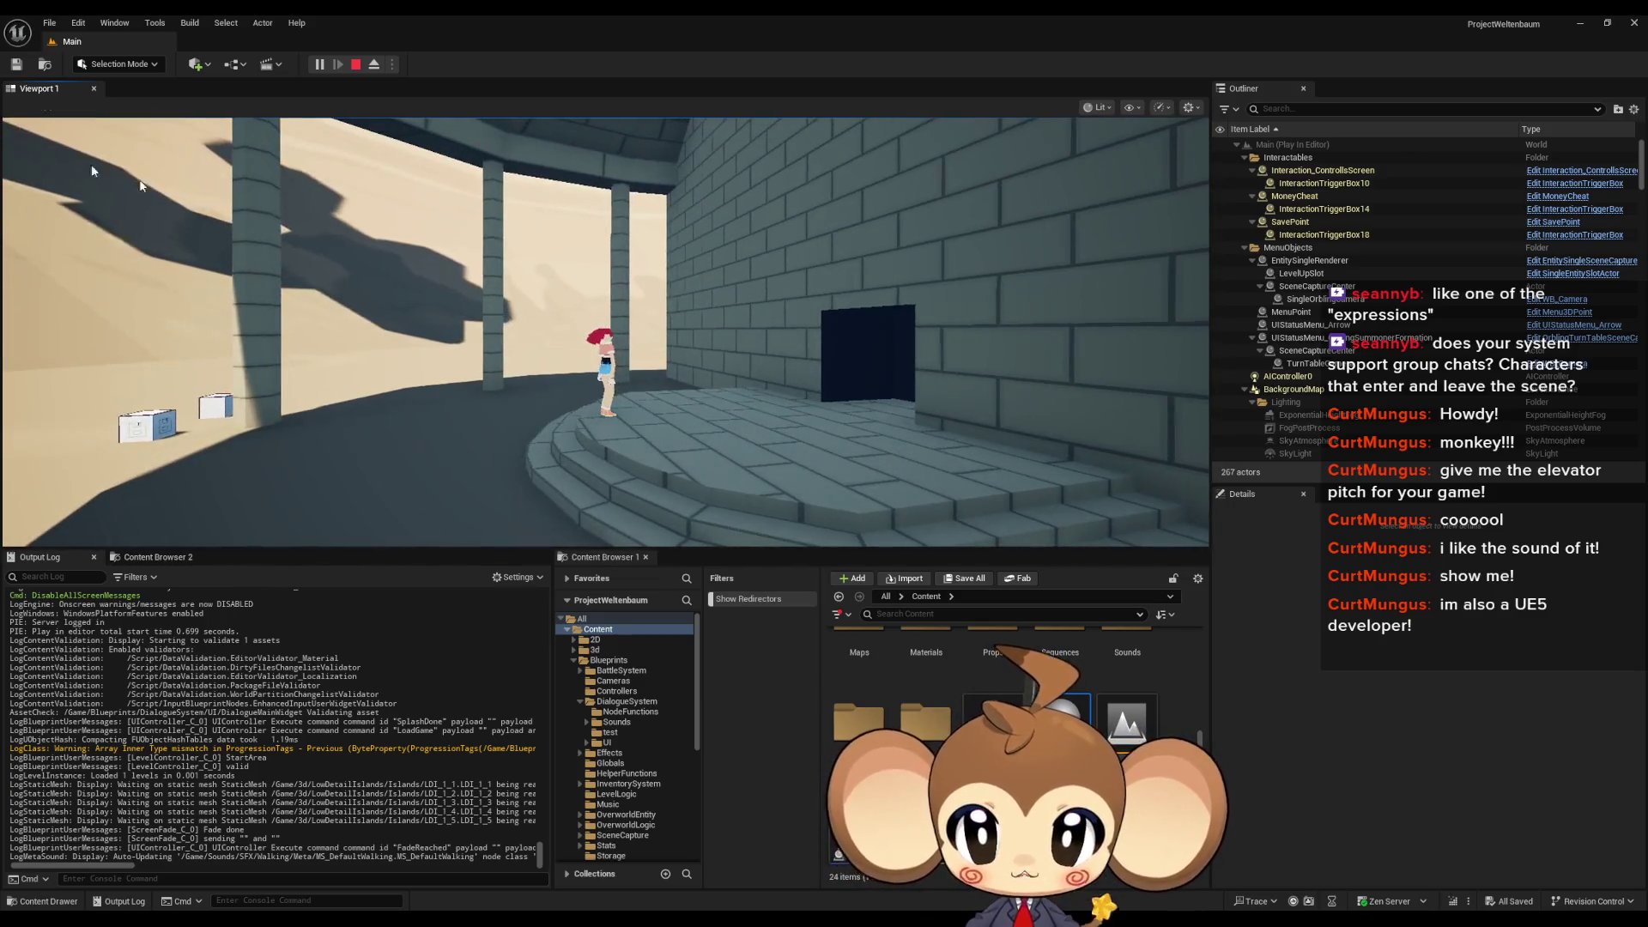
key("w")
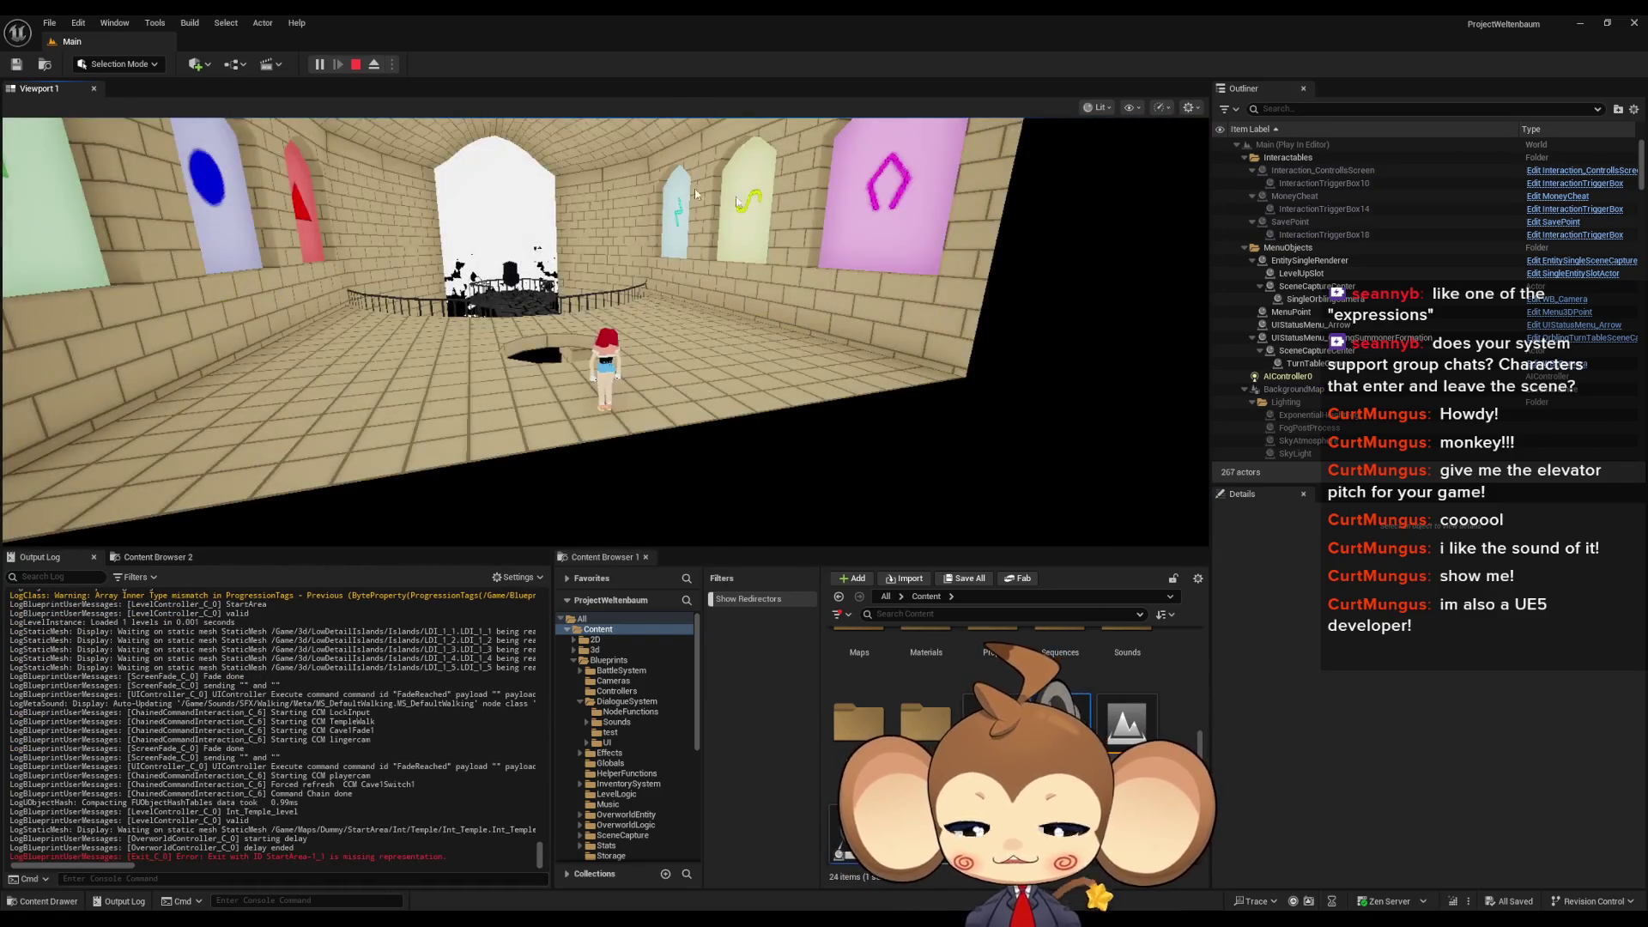
left_click(666, 187)
key("w")
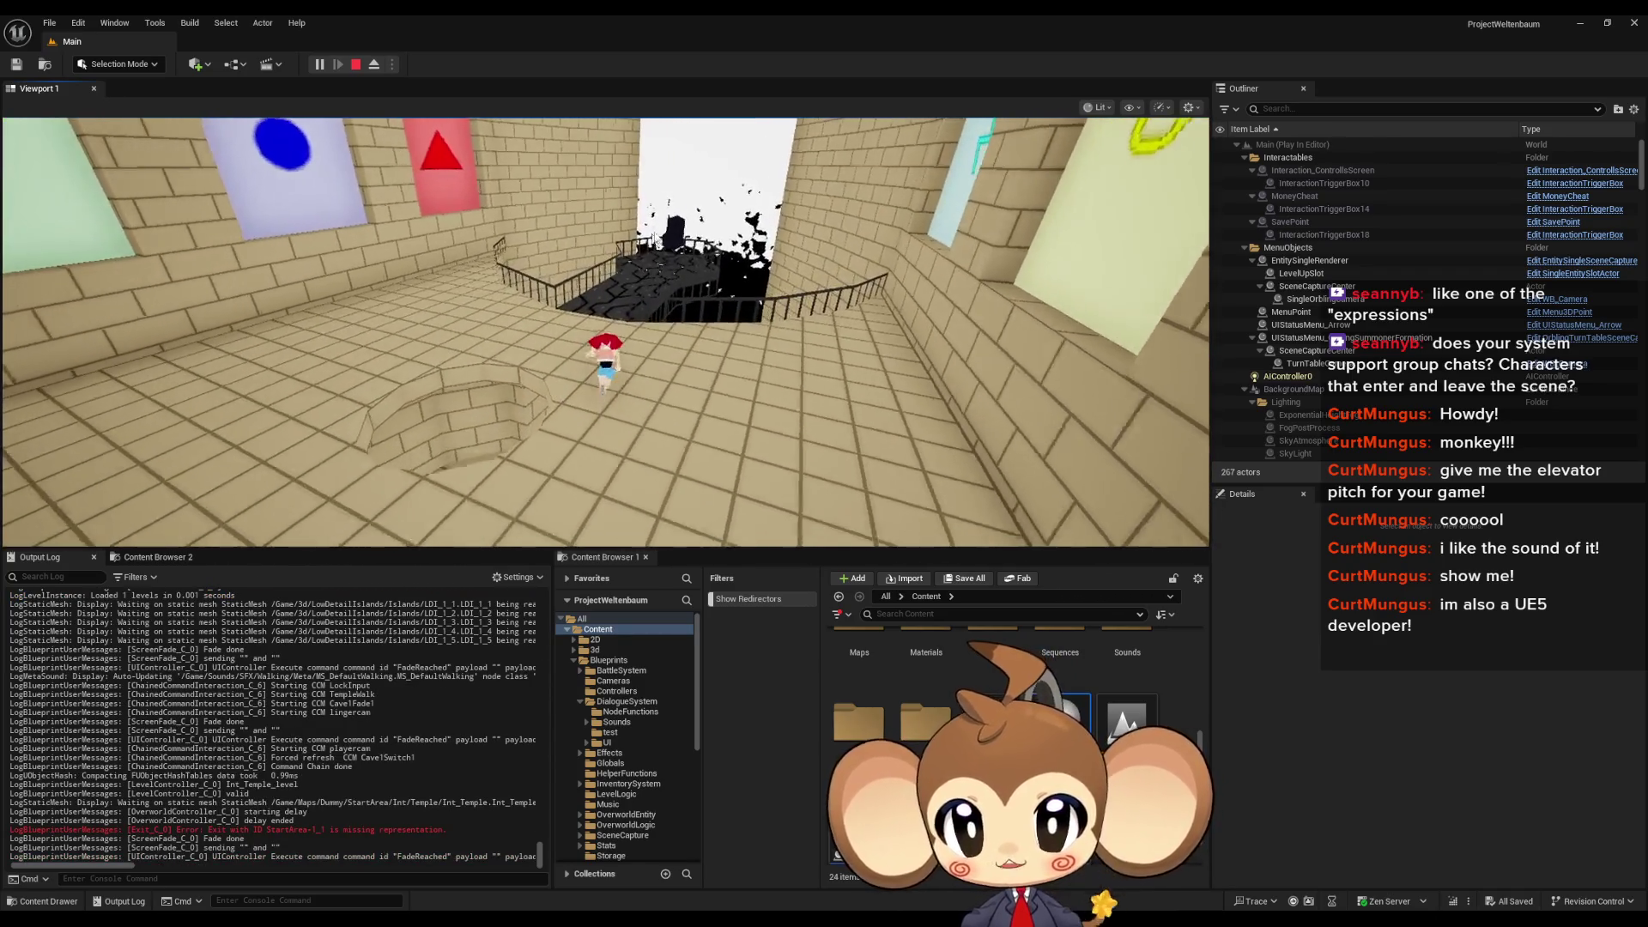
key("a")
left_click_drag(380, 402, 783, 461)
left_click(783, 460)
key("w")
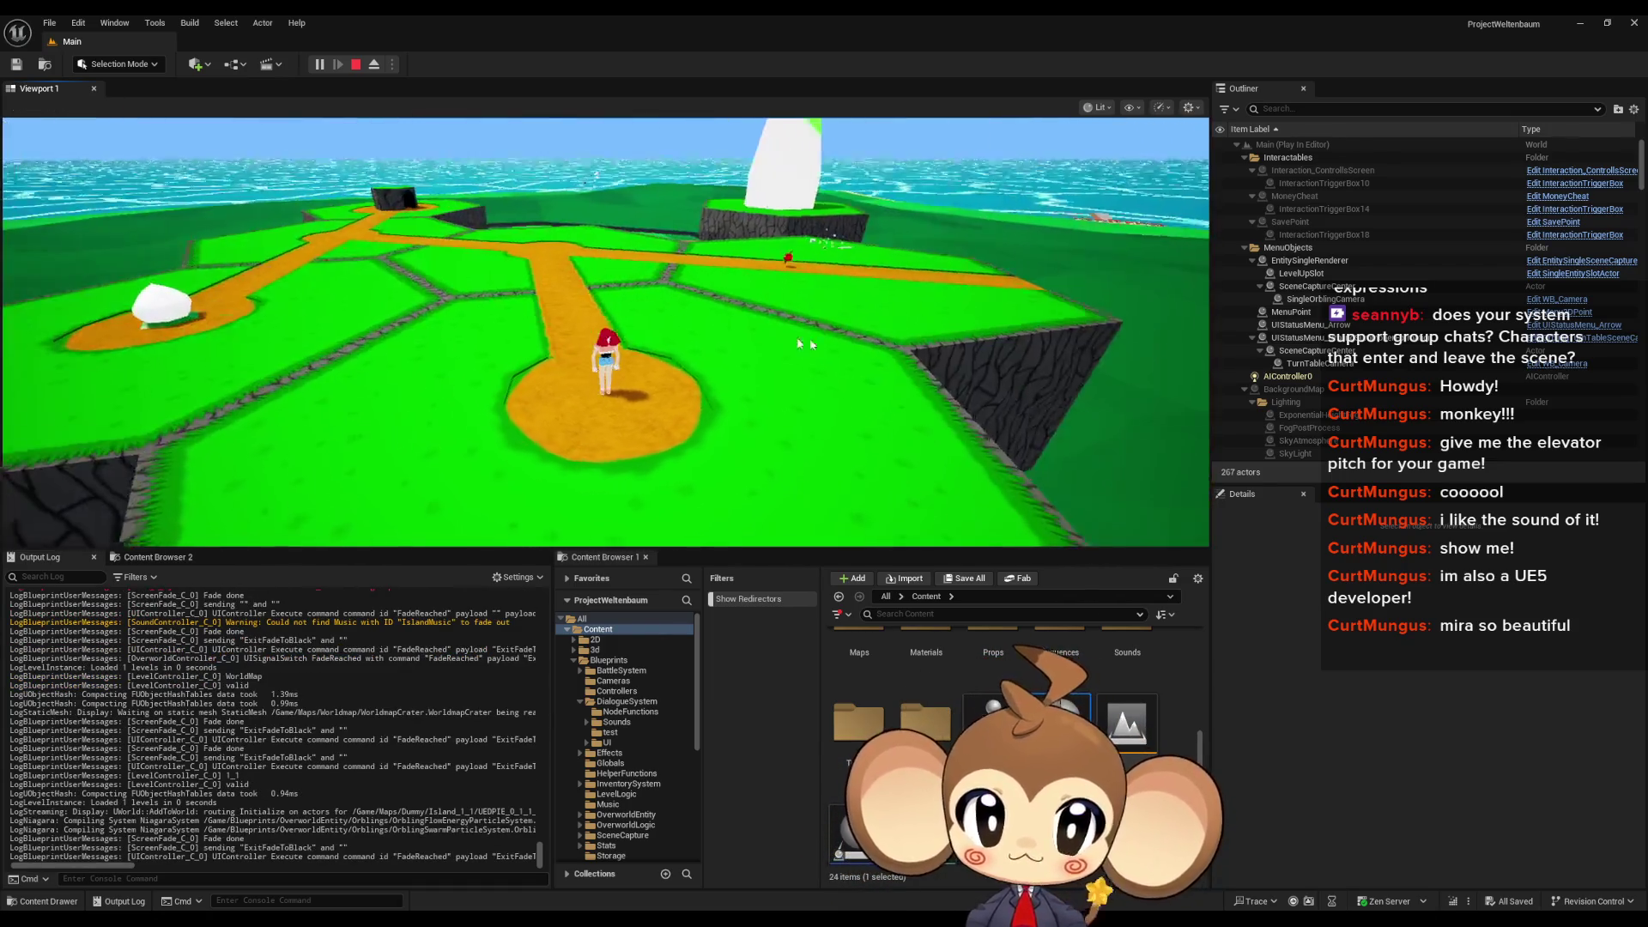
Step: Run along the island's dirt path toward the mountain and into the enemy
key("w")
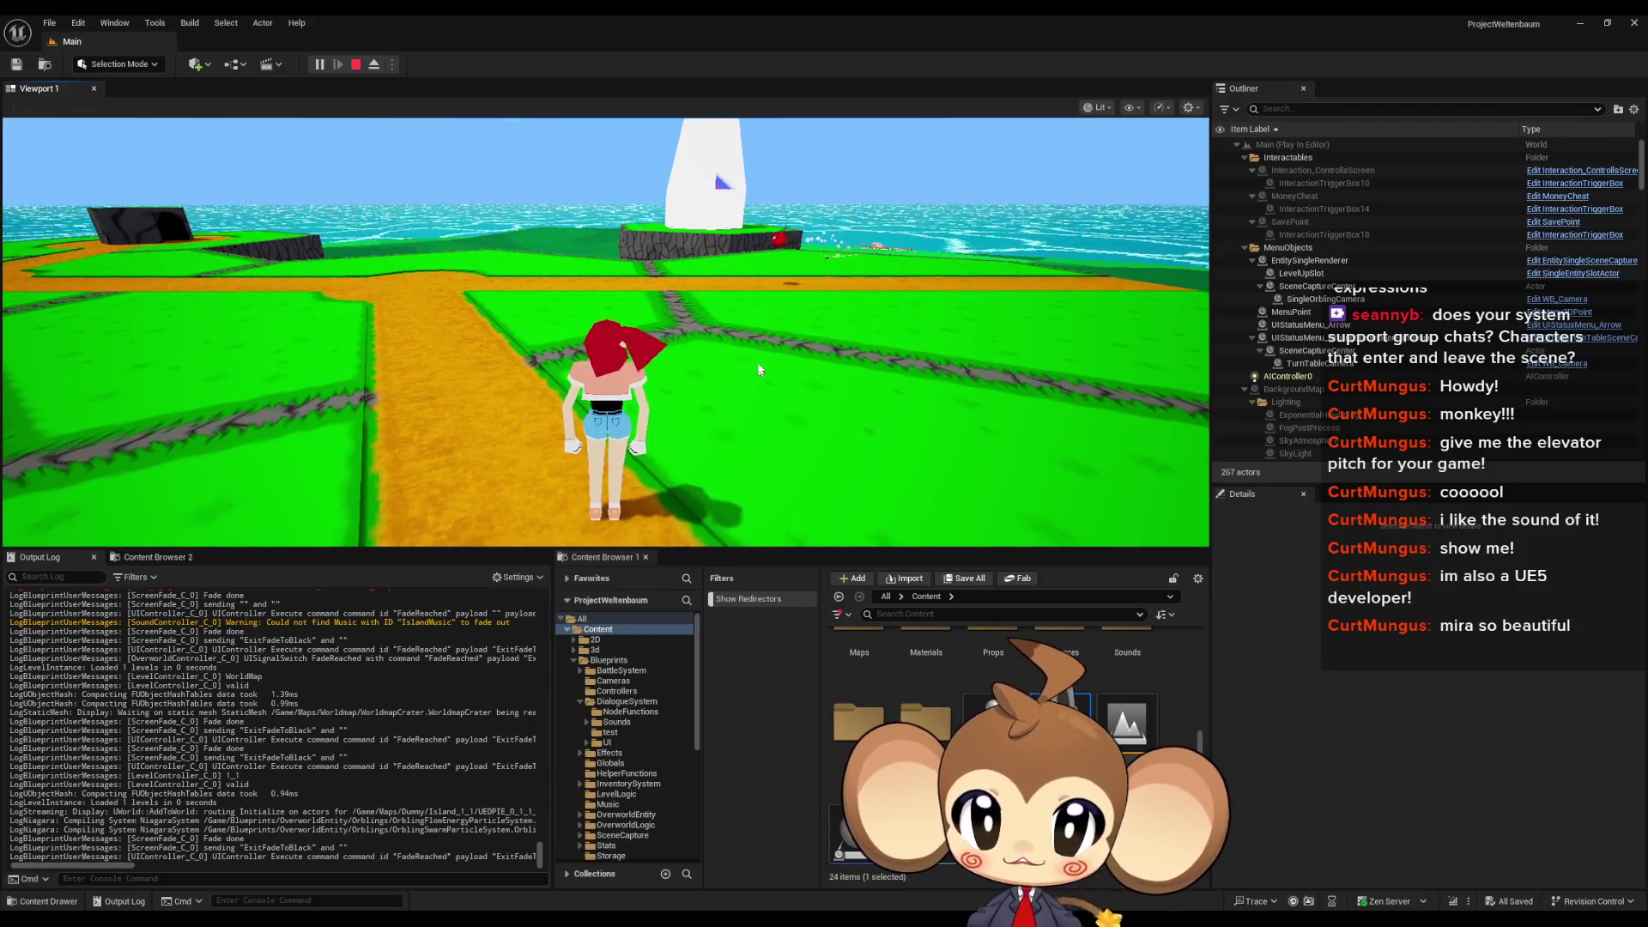
left_click(594, 211)
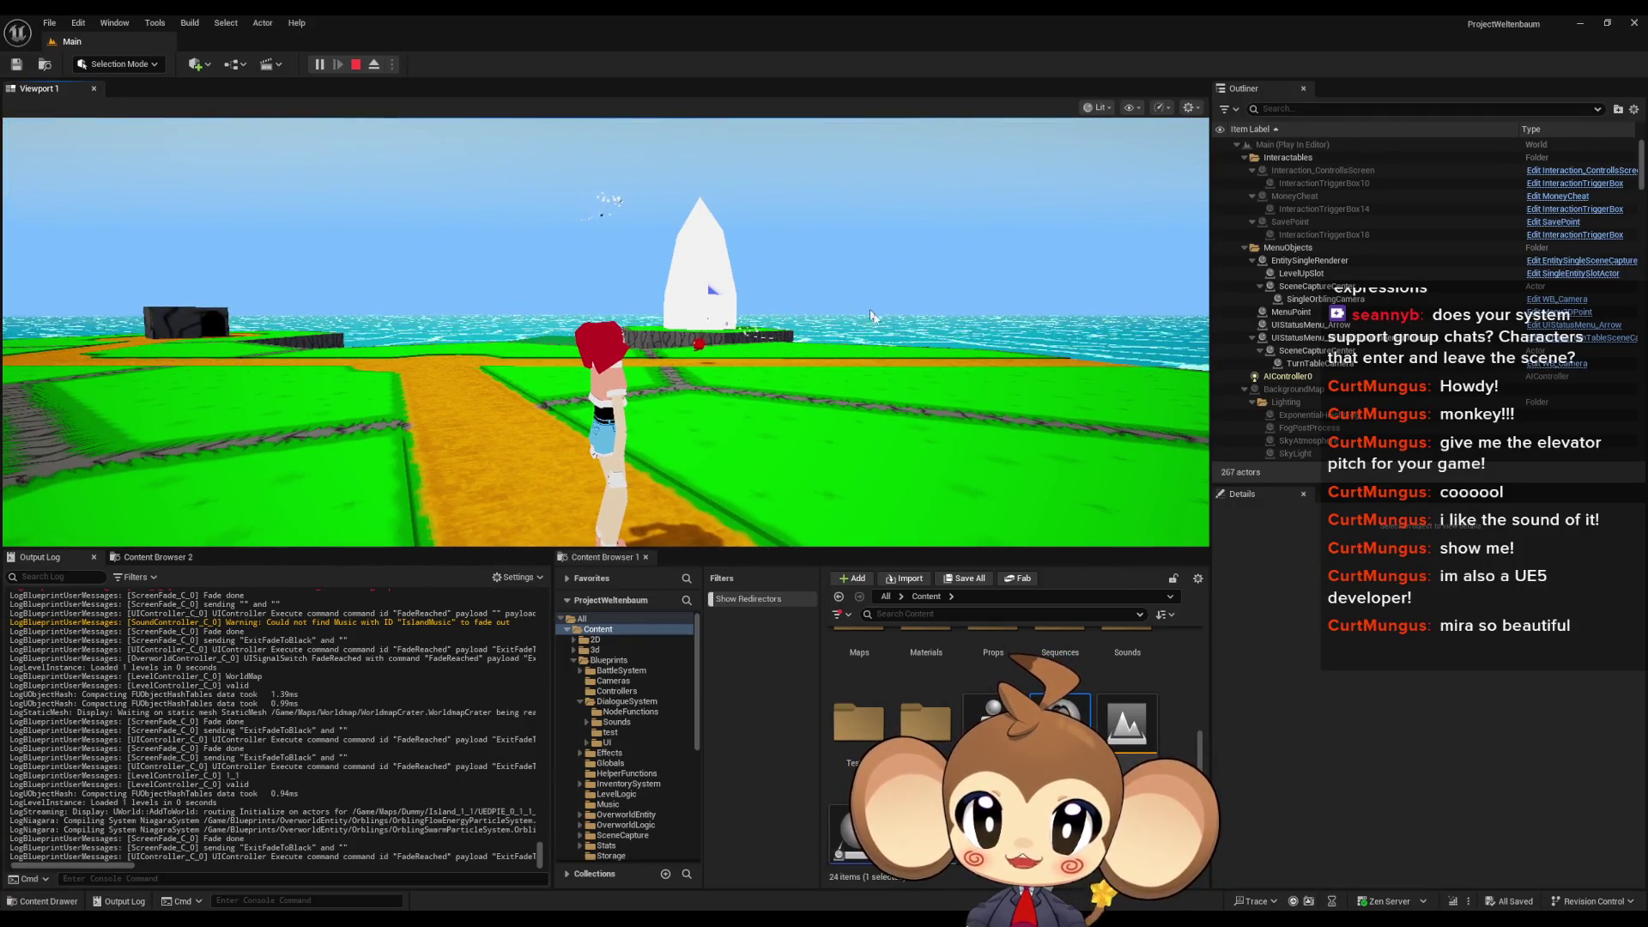
key("d")
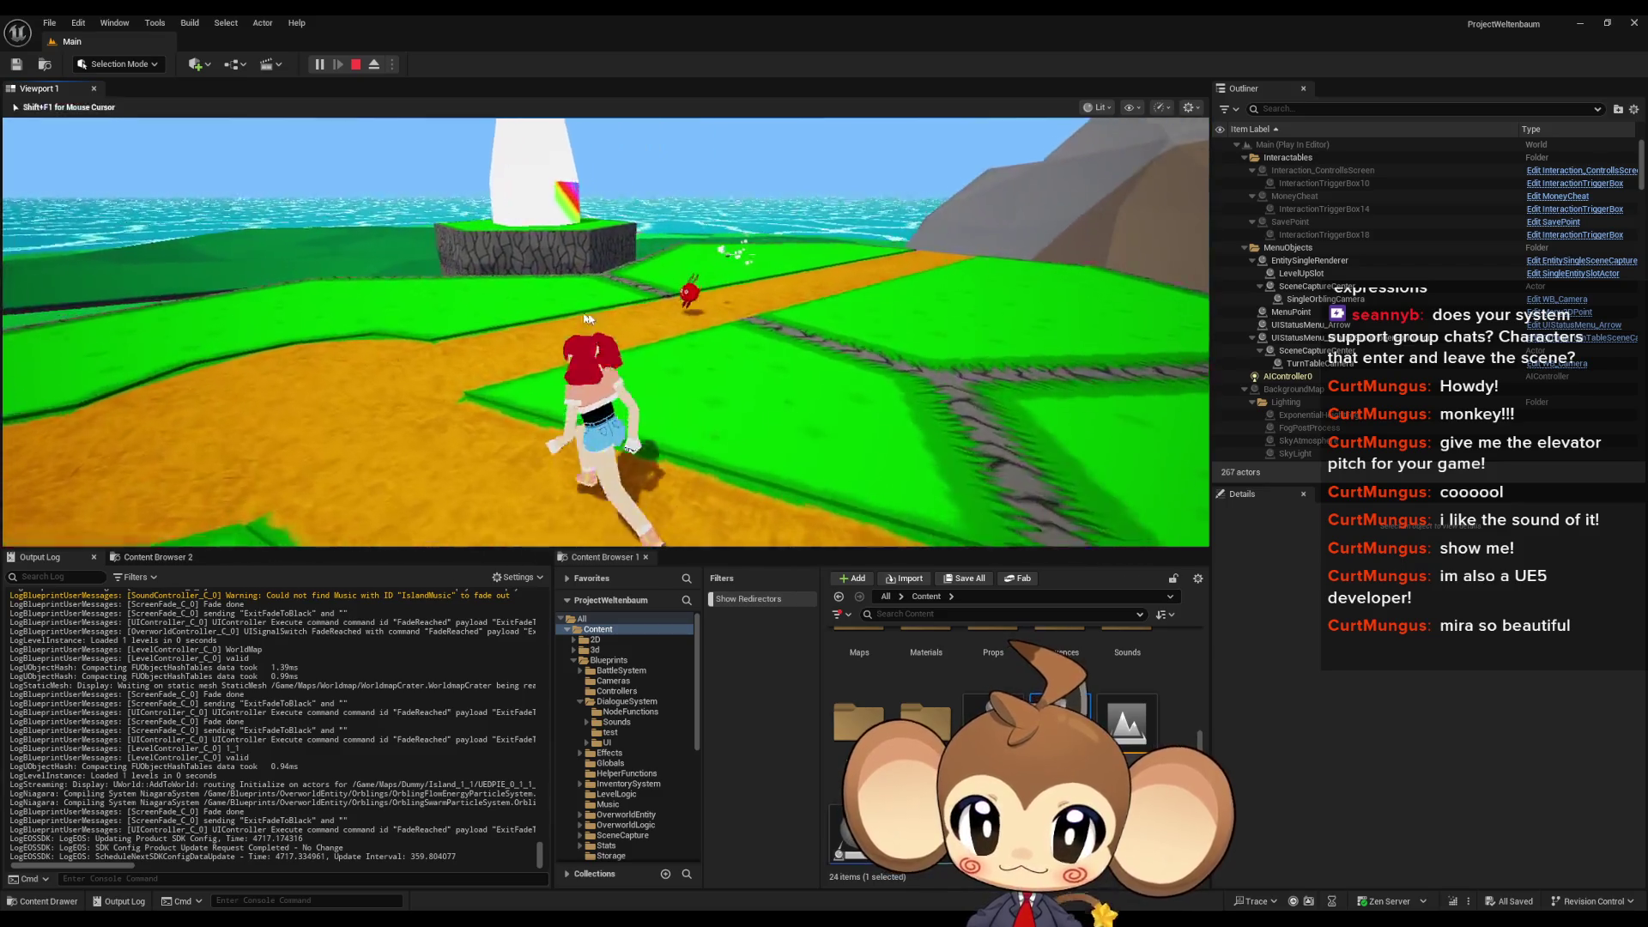
key("s")
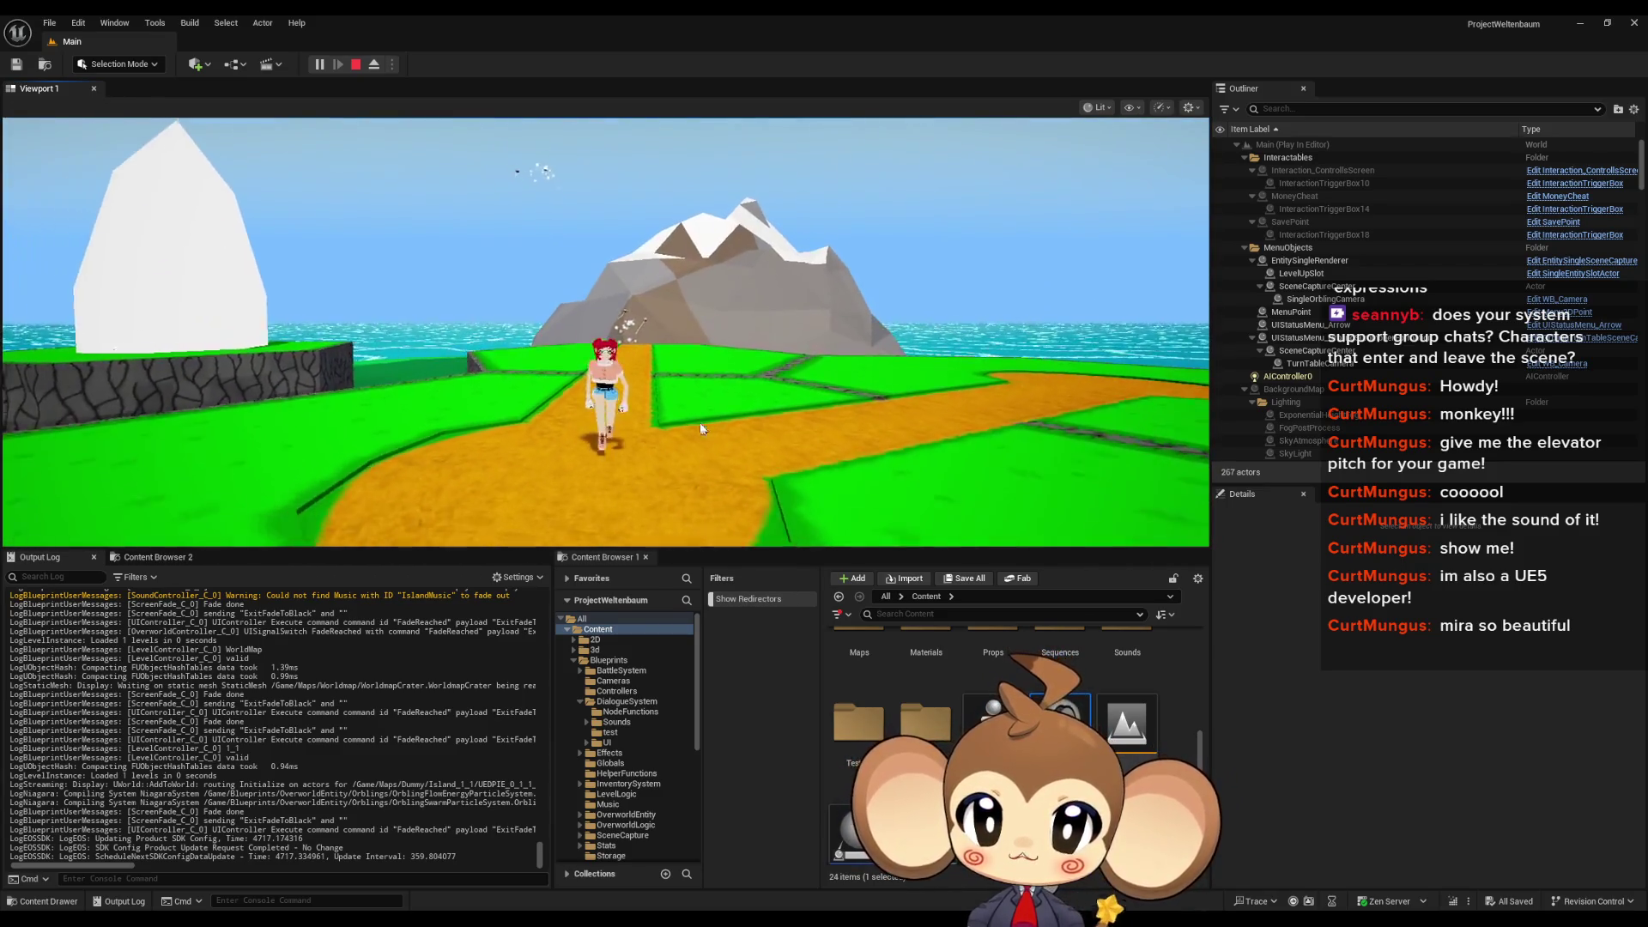
left_click(648, 343)
key("w")
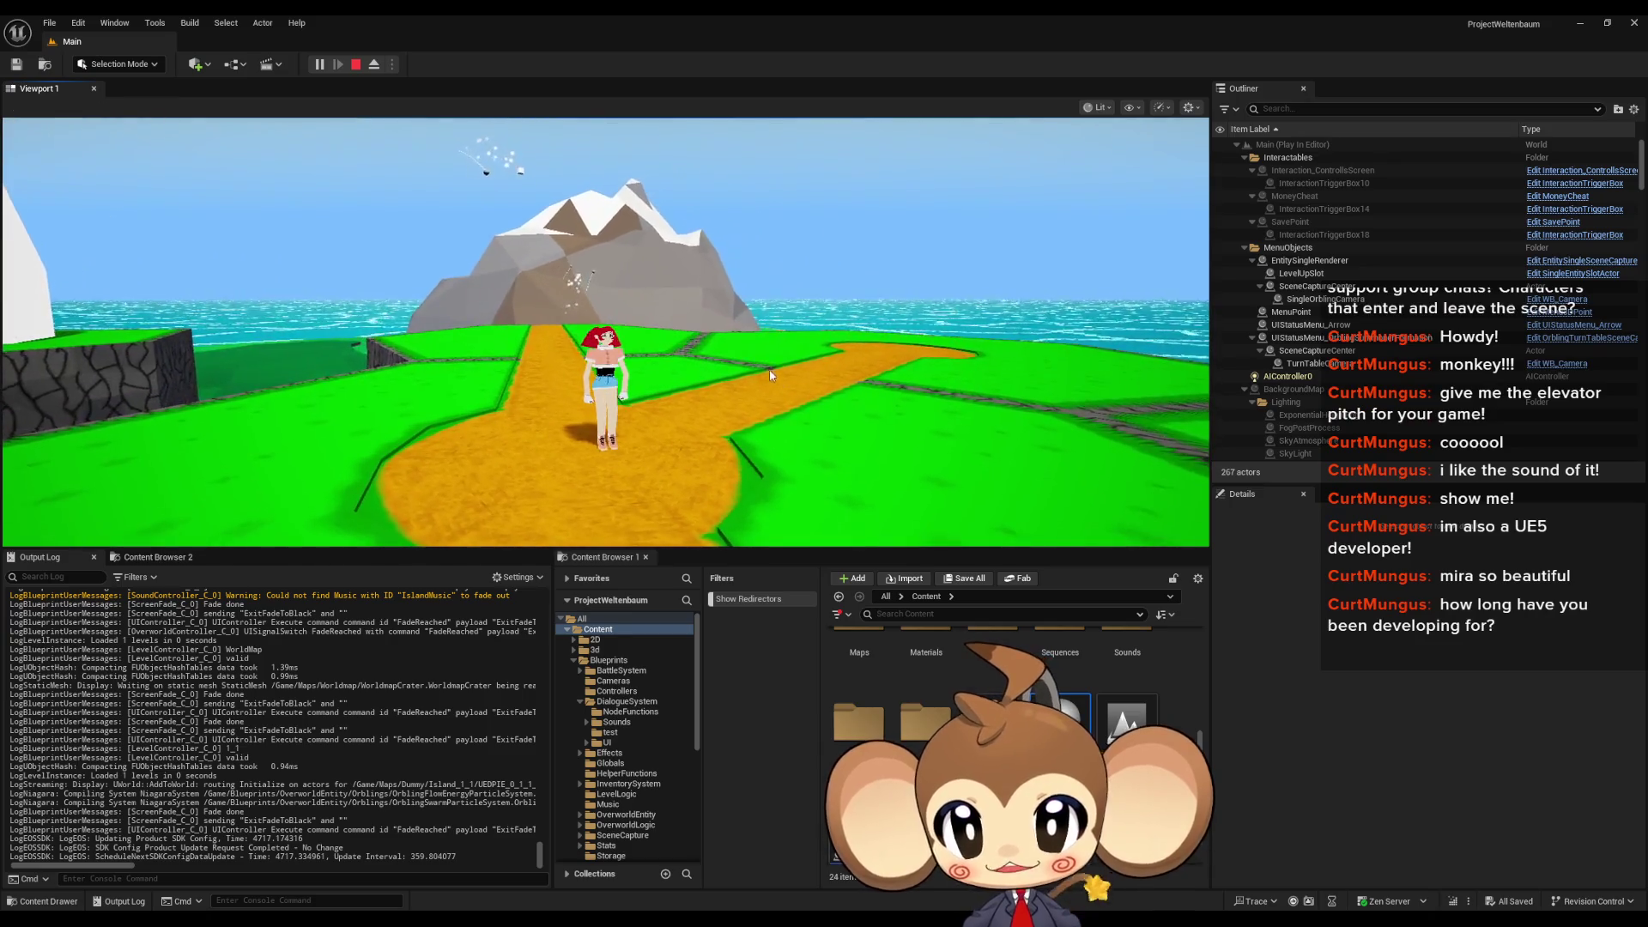
key("d")
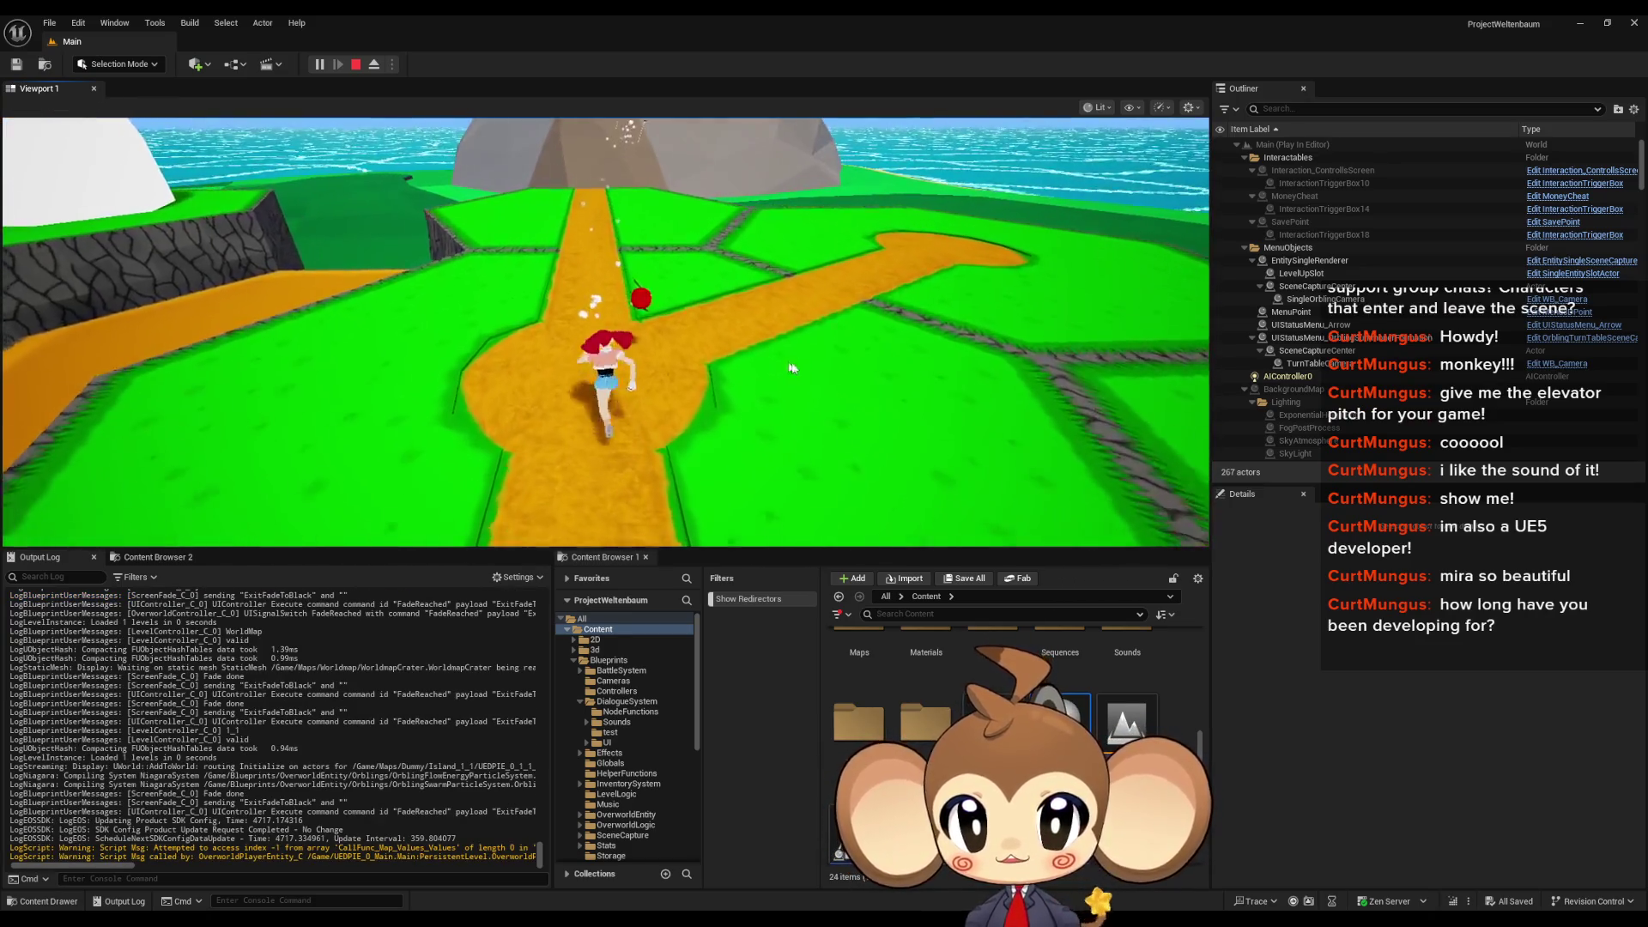
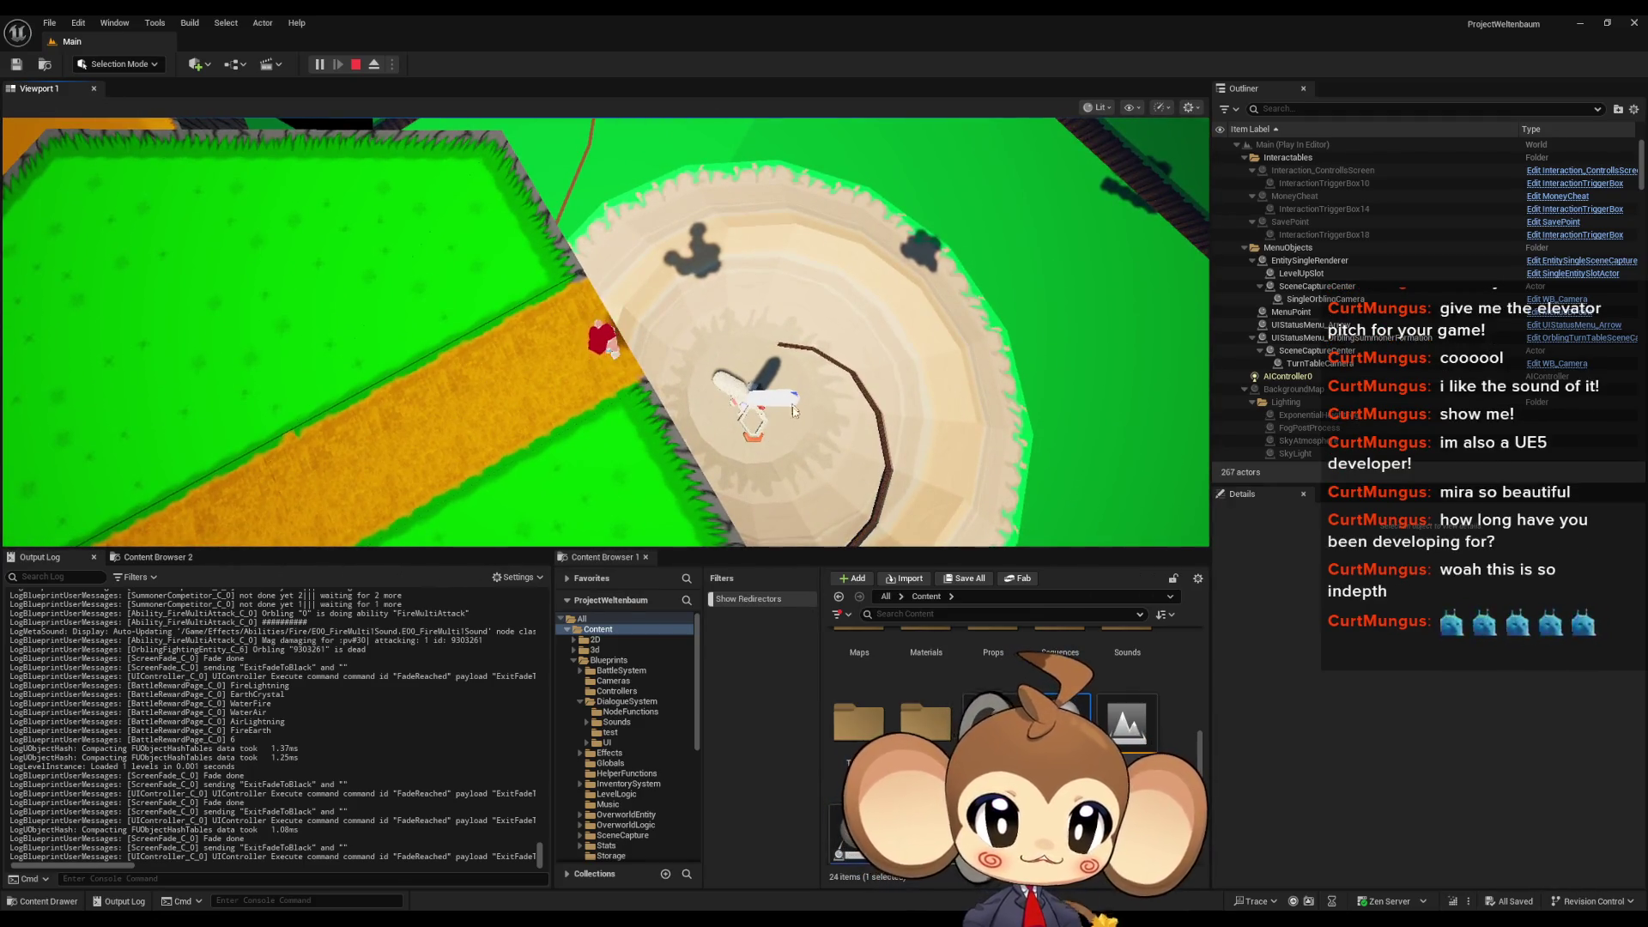
Step: Take camera control and walk the character along the orange path and through the cave room
left_click(754, 402)
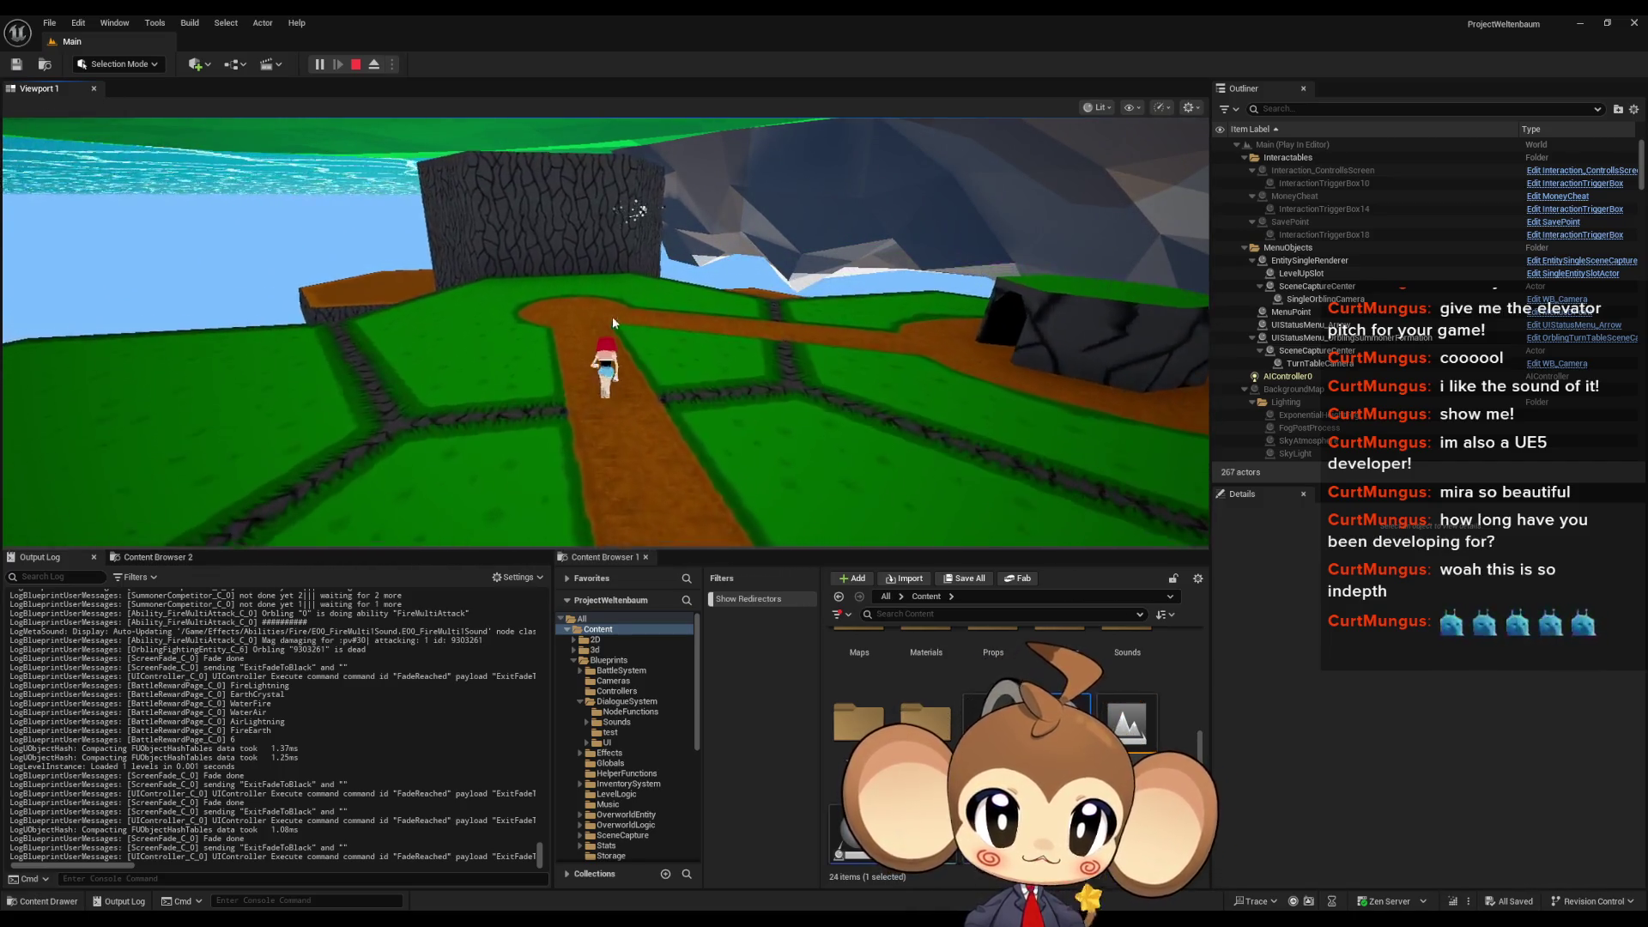
left_click(812, 352)
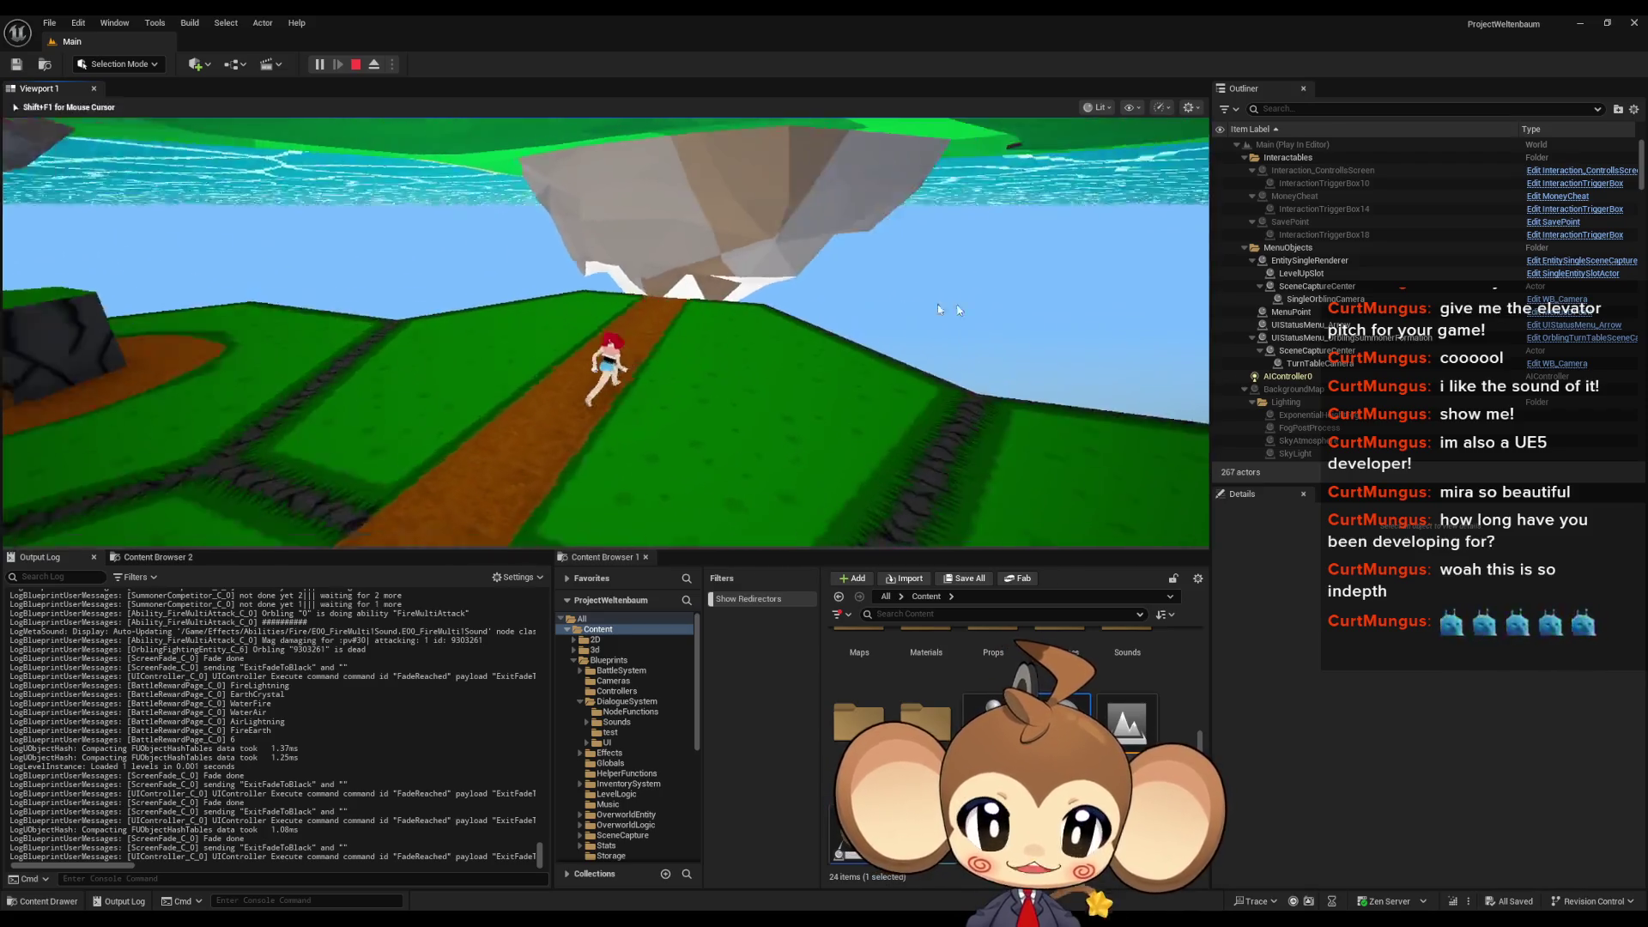
left_click(911, 306)
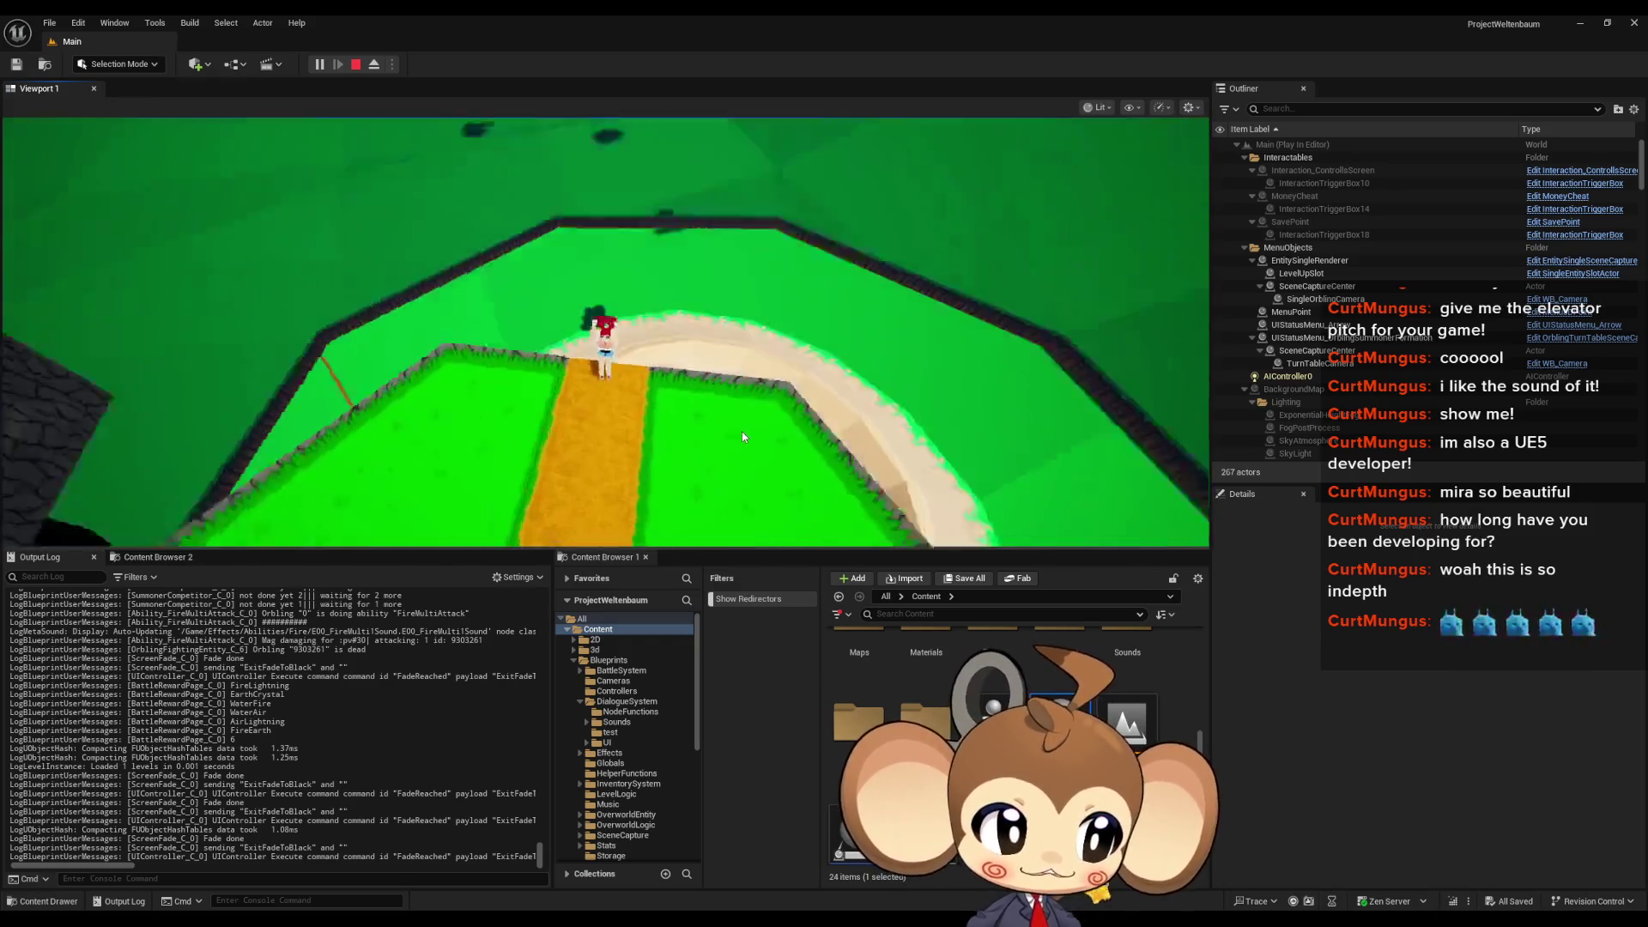
key("w")
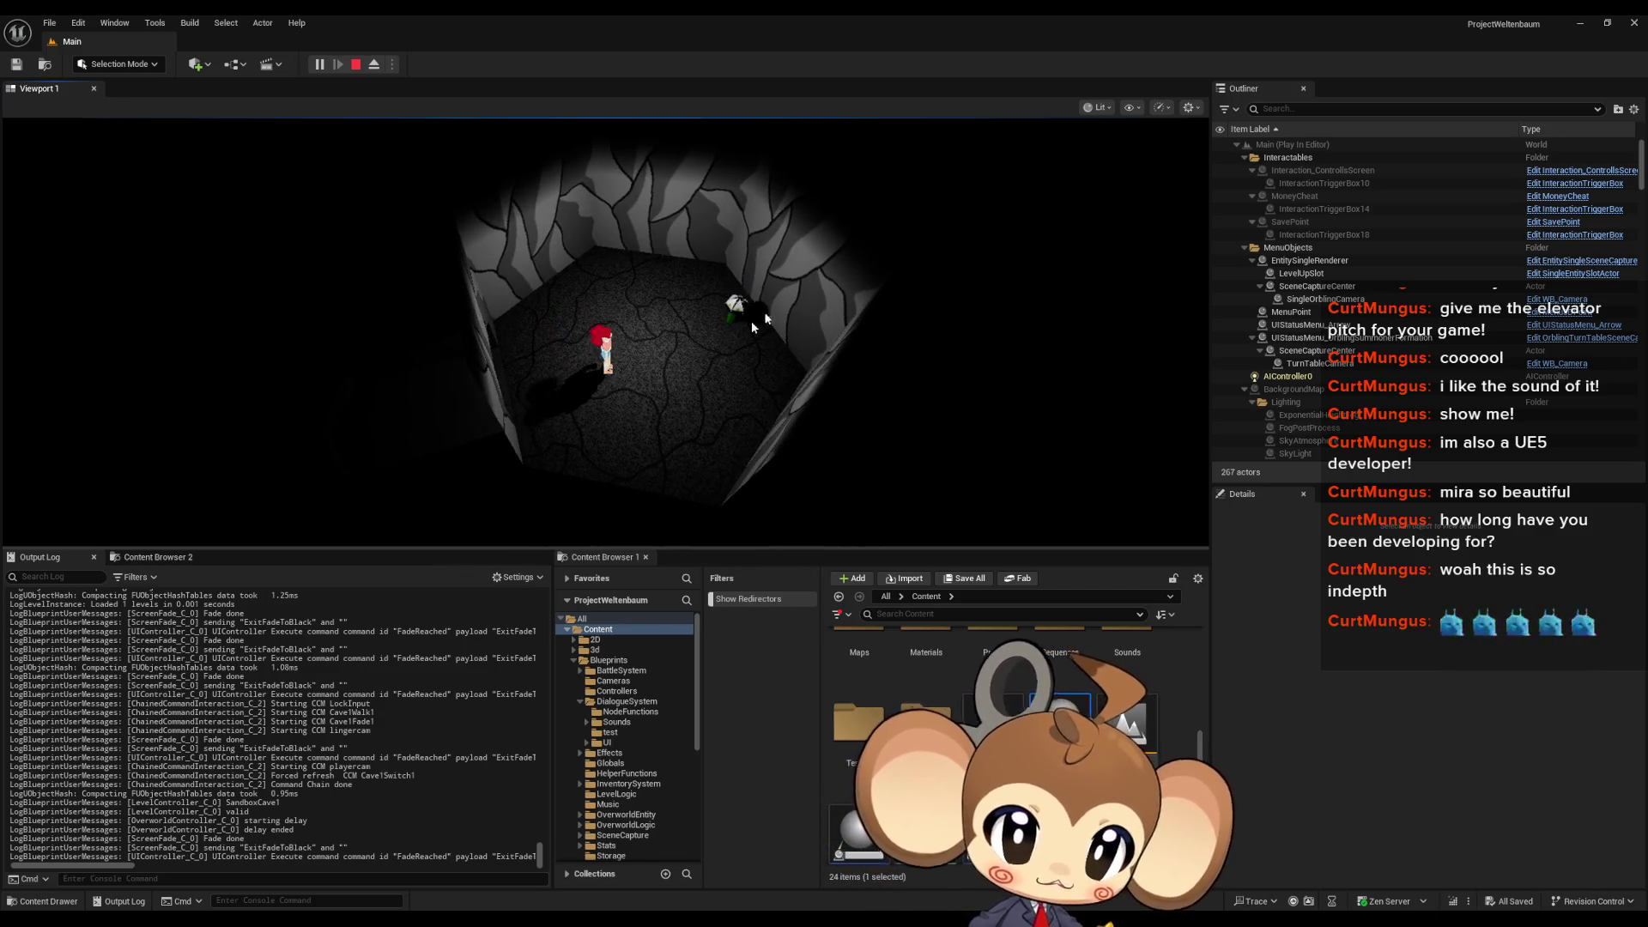
left_click(764, 358)
key("s")
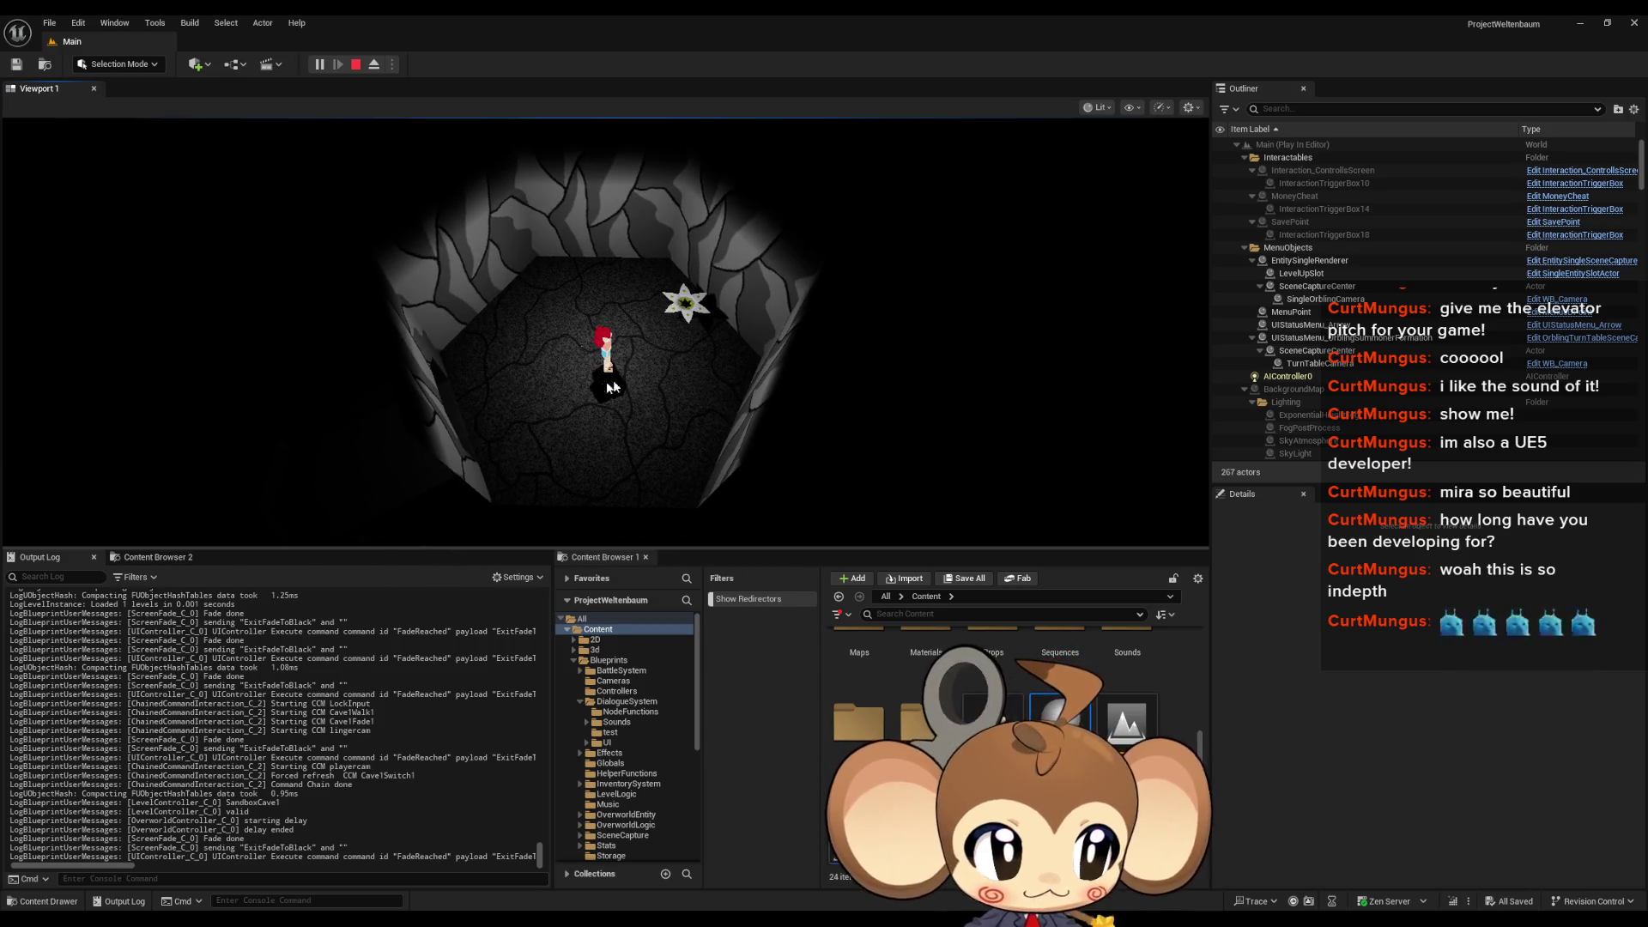
key("w")
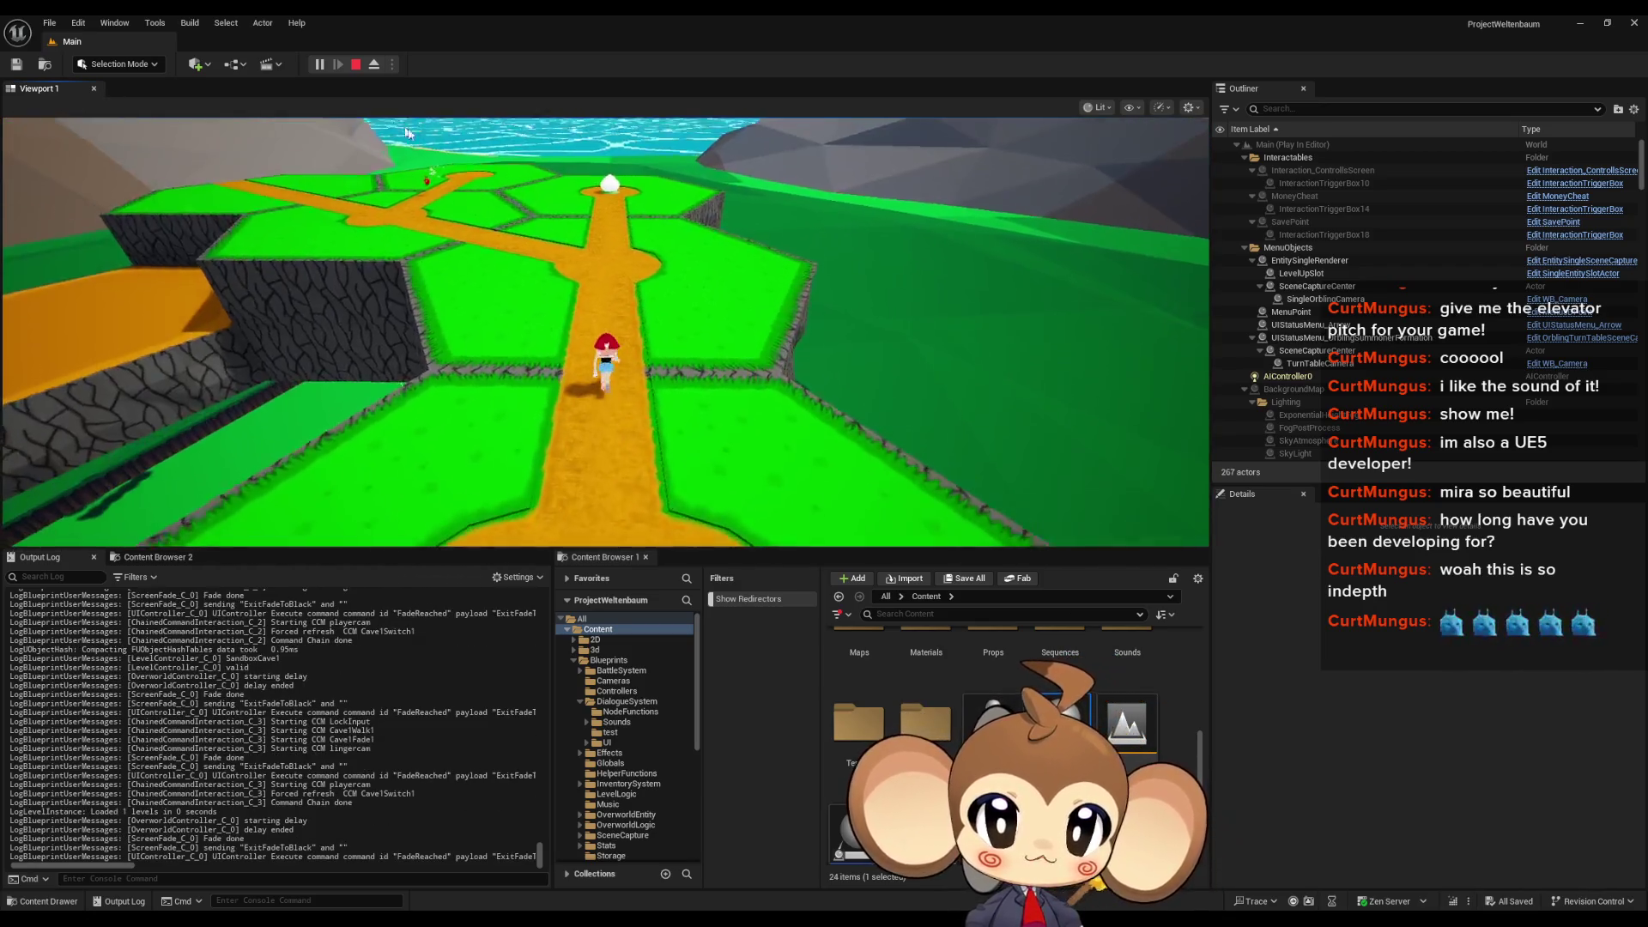
Step: Walk onto the flower pad and look along the winding path of floating islands
left_click(407, 133)
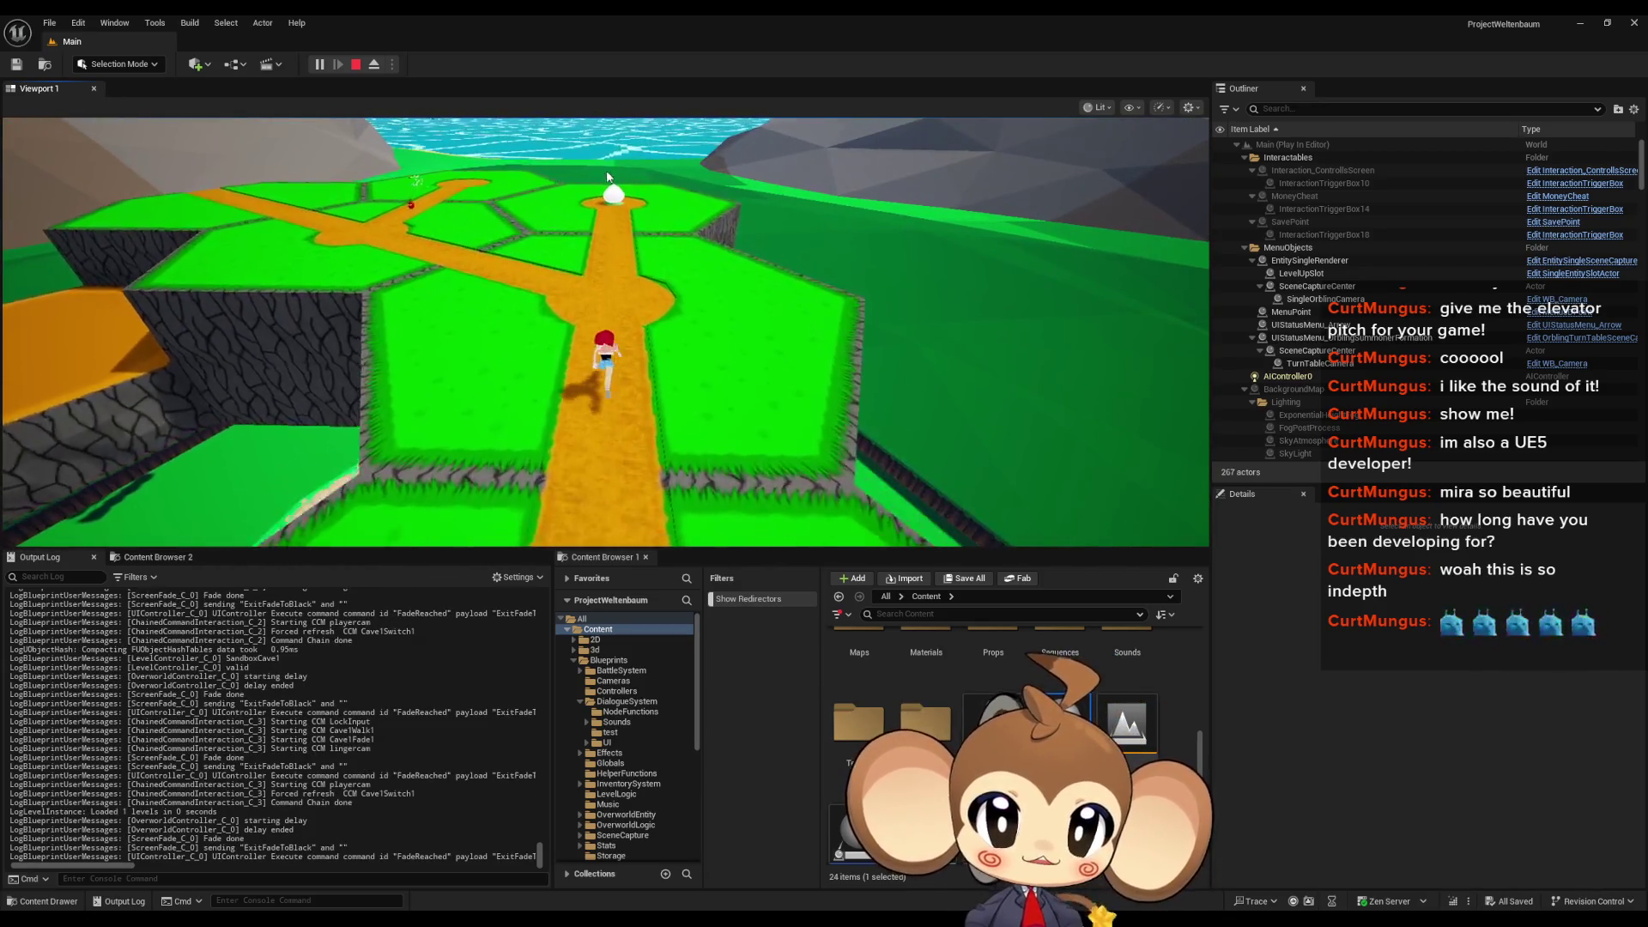
key("w")
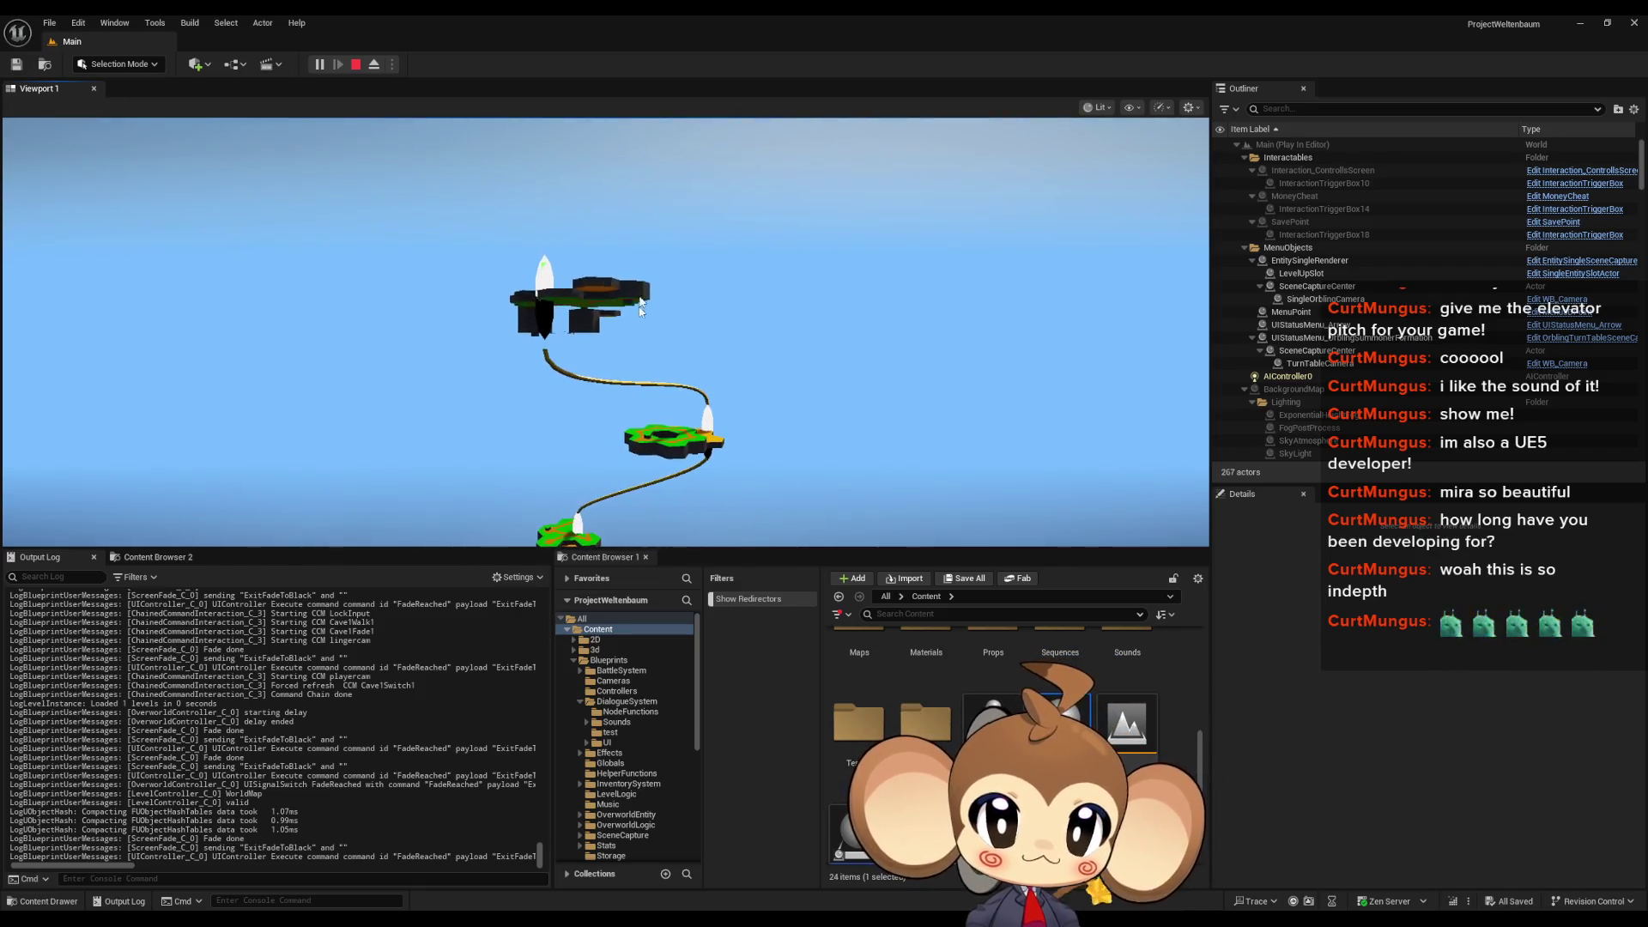
left_click(603, 279)
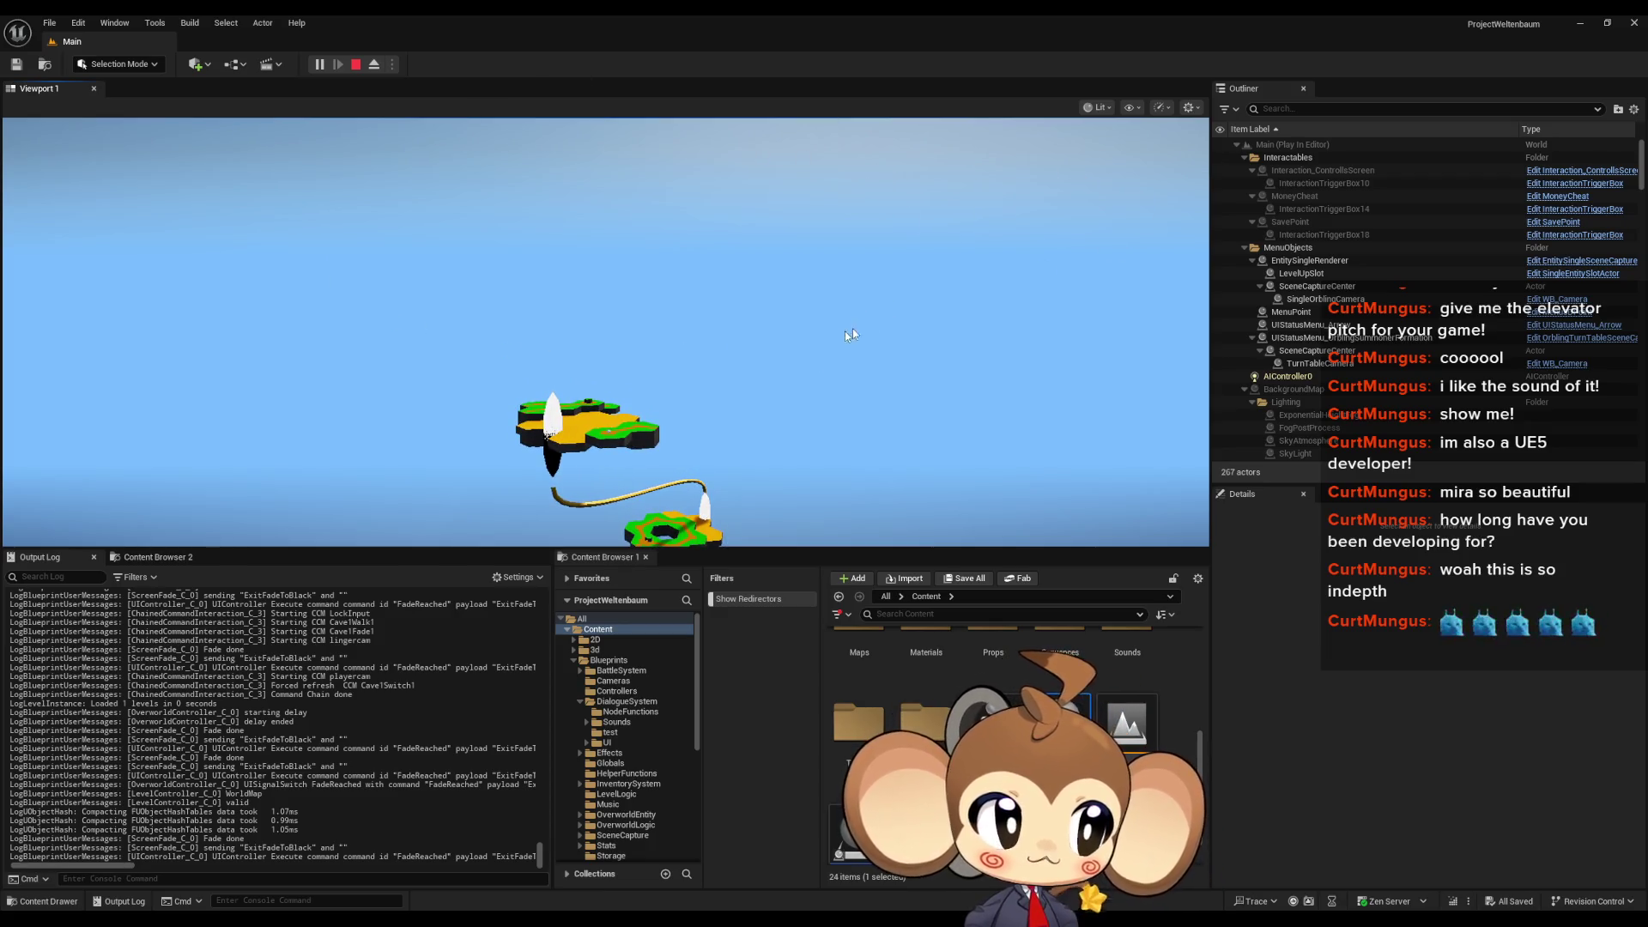
left_click(626, 364)
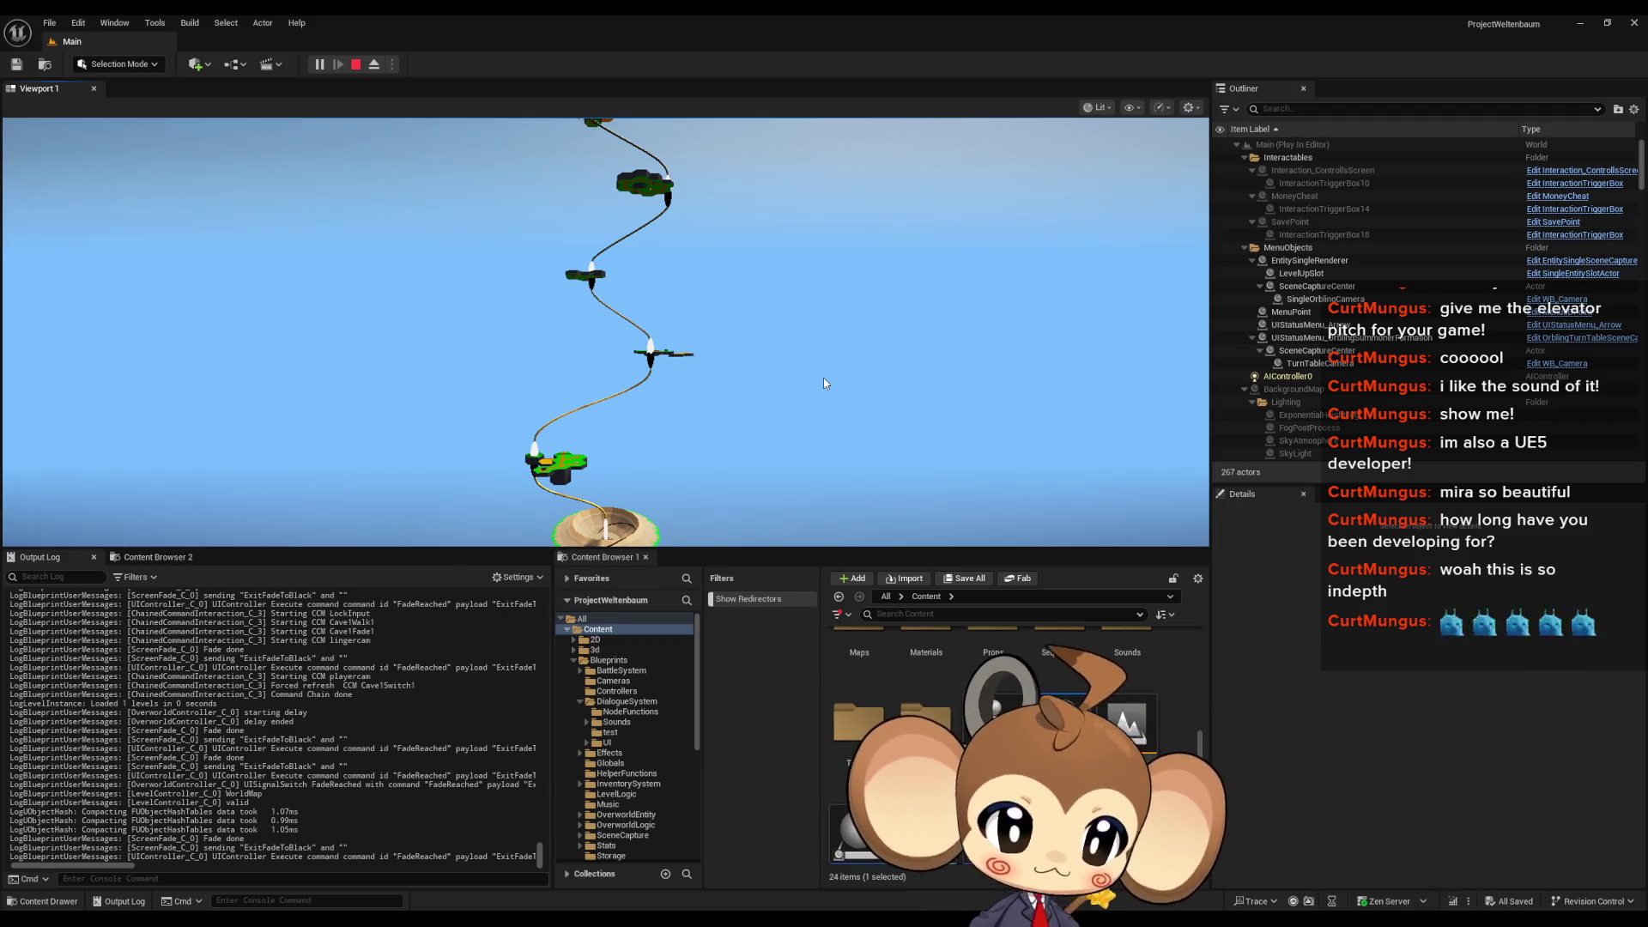
Step: Stop the Play-In-Editor session with Escape to go back to the Main level editor
key("Escape")
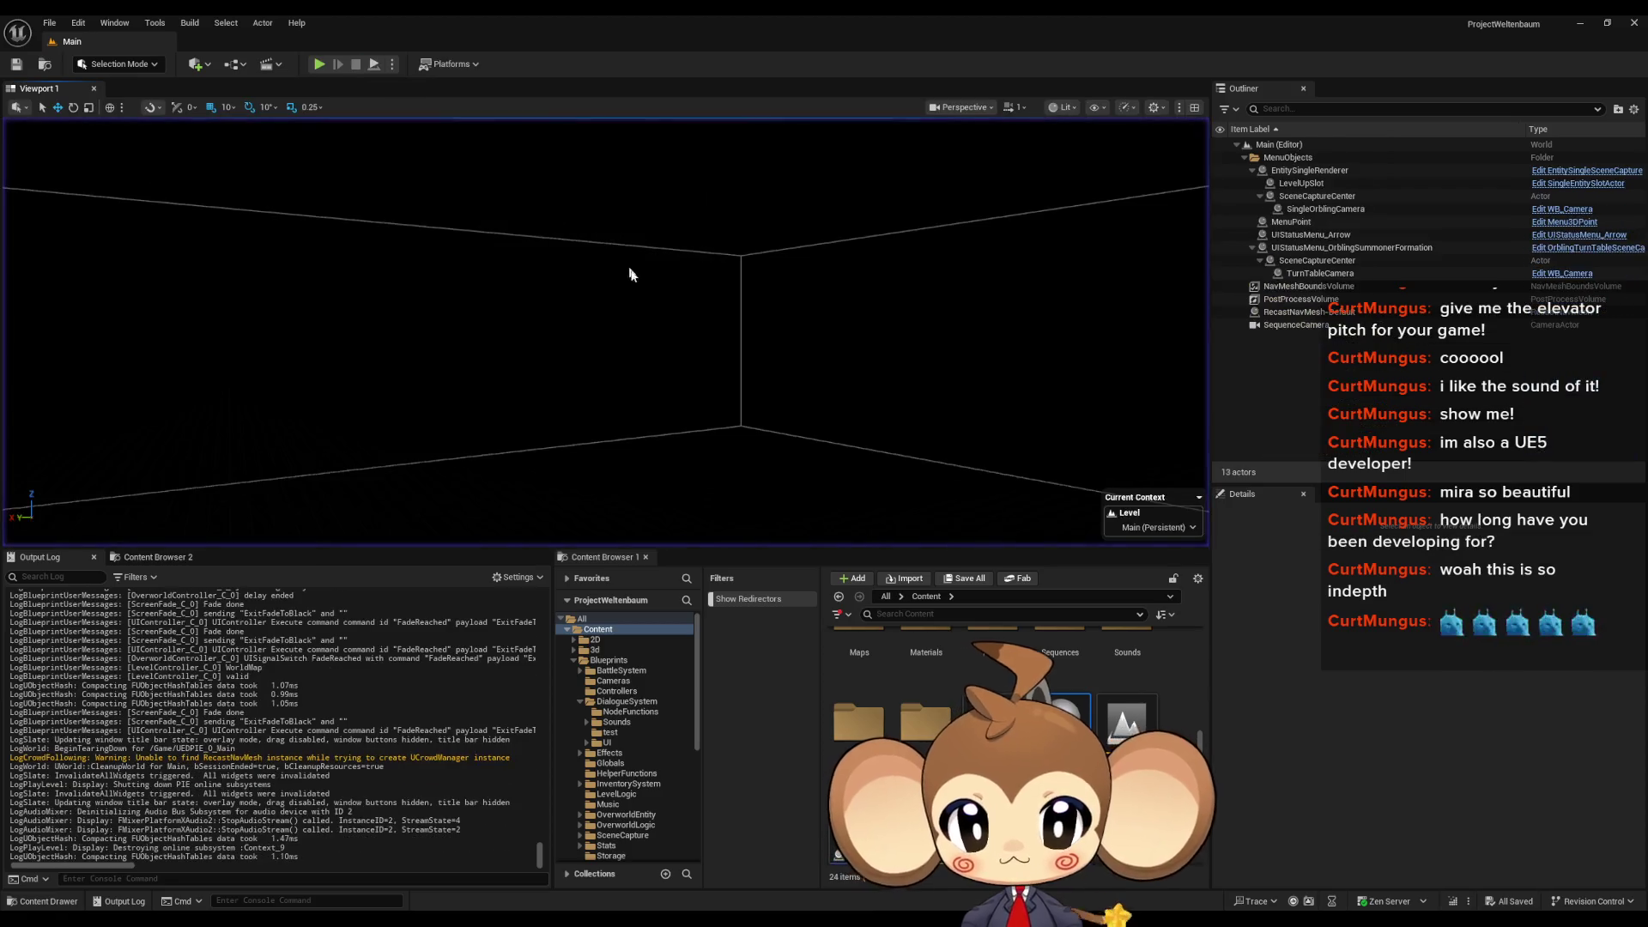
Step: Save the DialogueMainWidget blueprint and view more of the TextTagFunctionExecuter graph
mouse_move(760, 889)
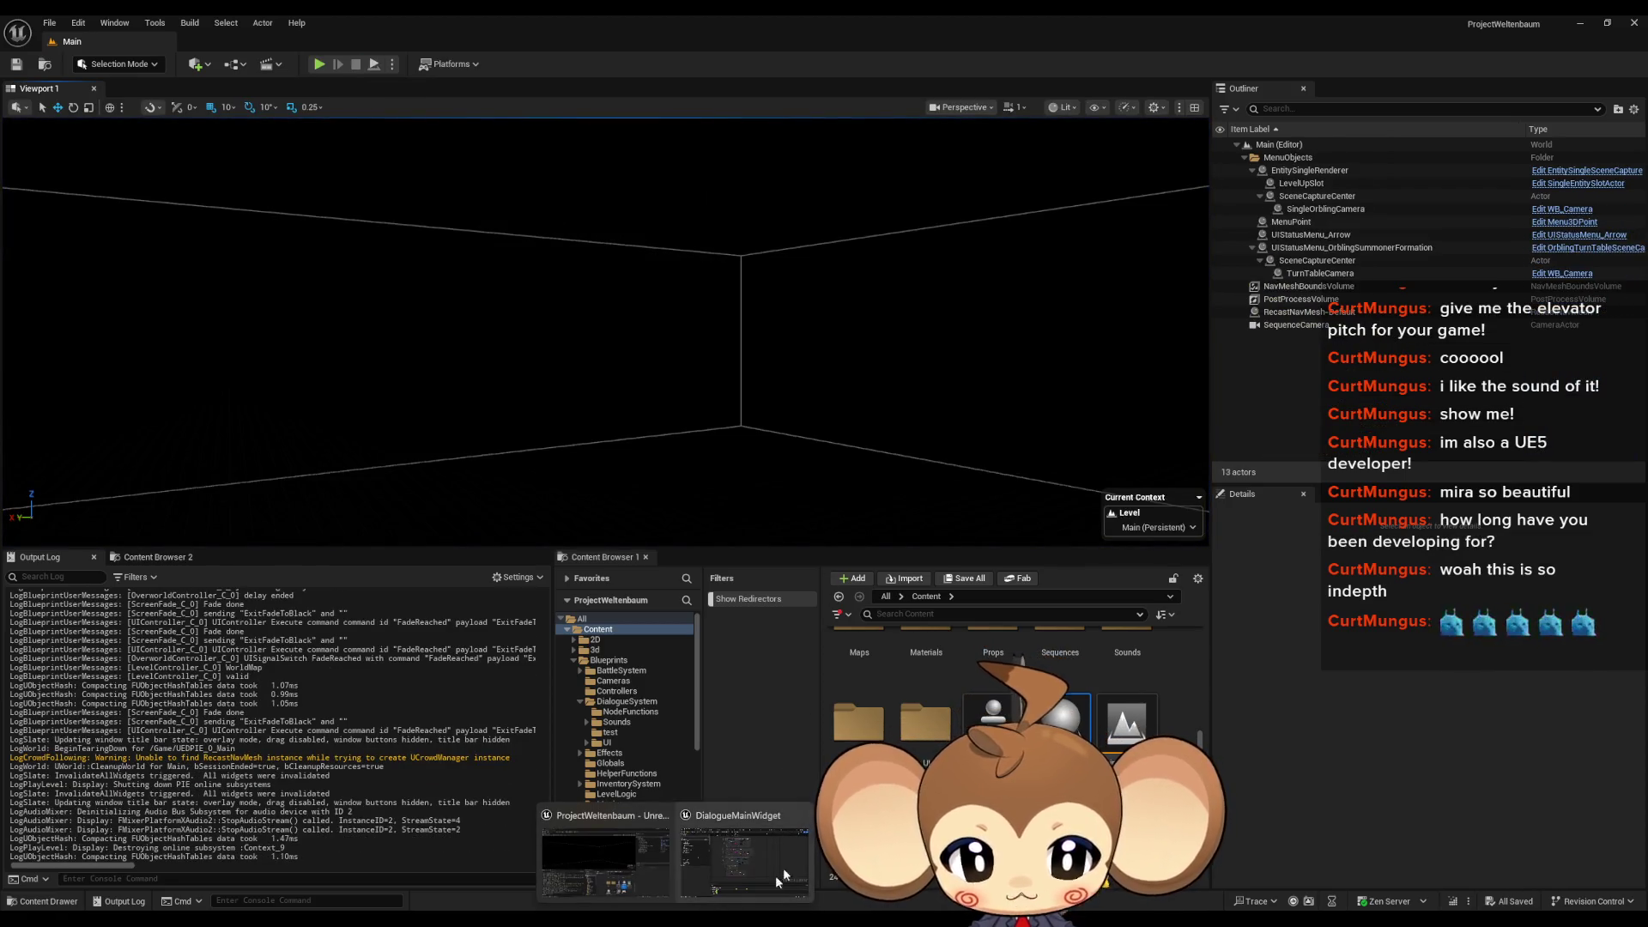
left_click(790, 857)
key("ctrl+s")
scroll(924, 586, "down", 2)
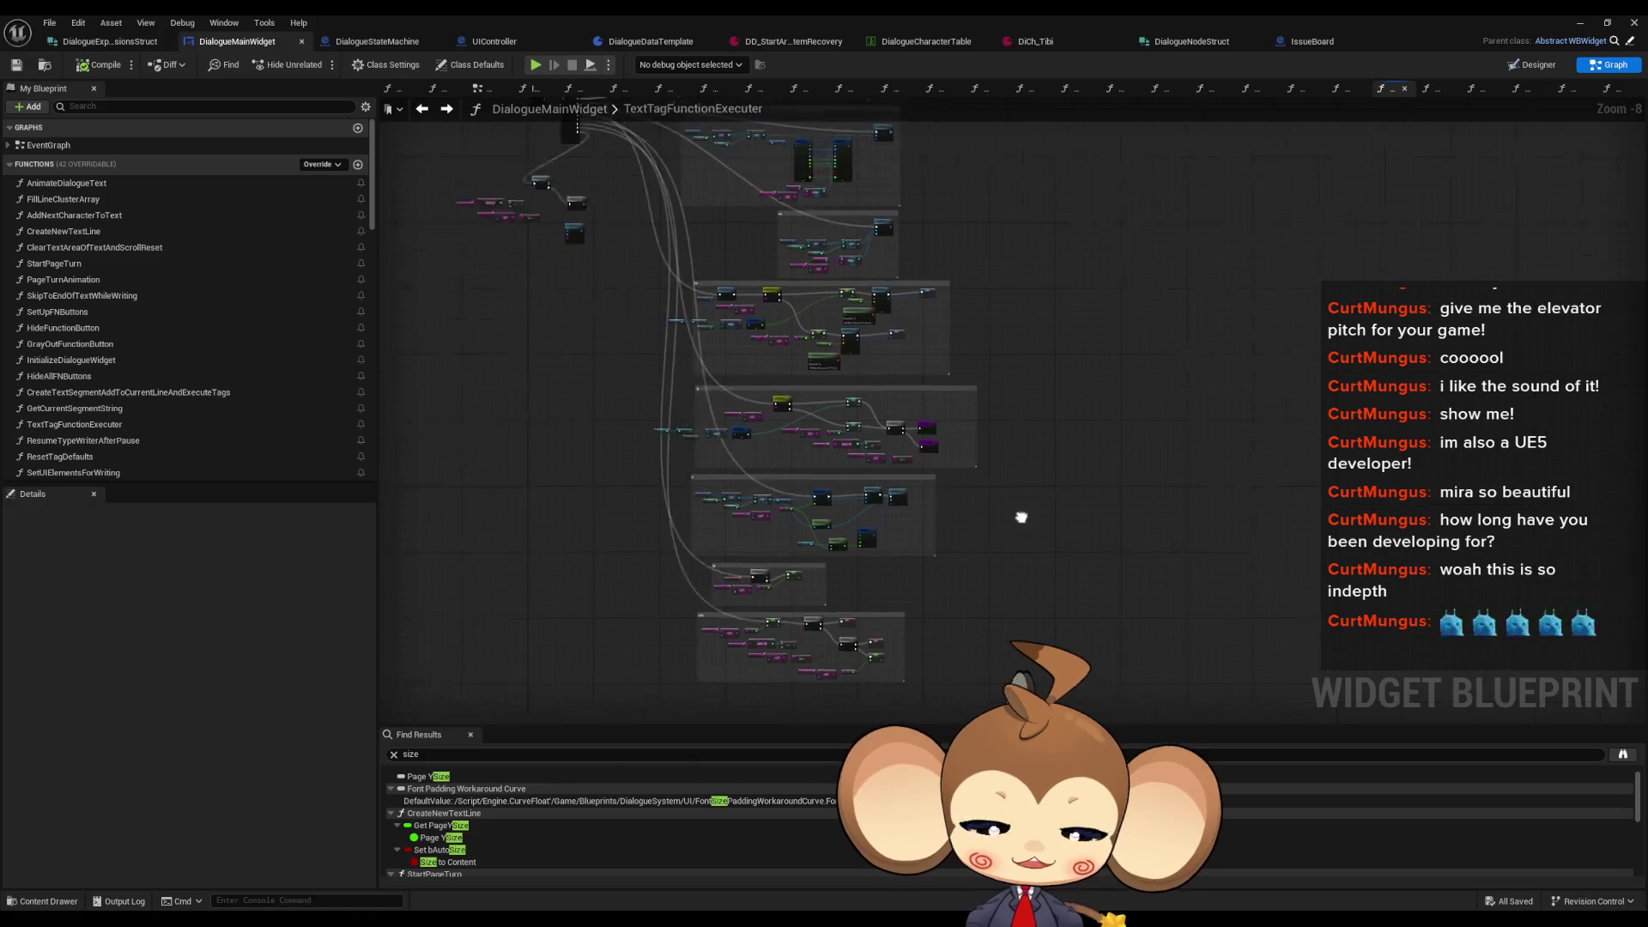
left_click_drag(1088, 654, 1159, 603)
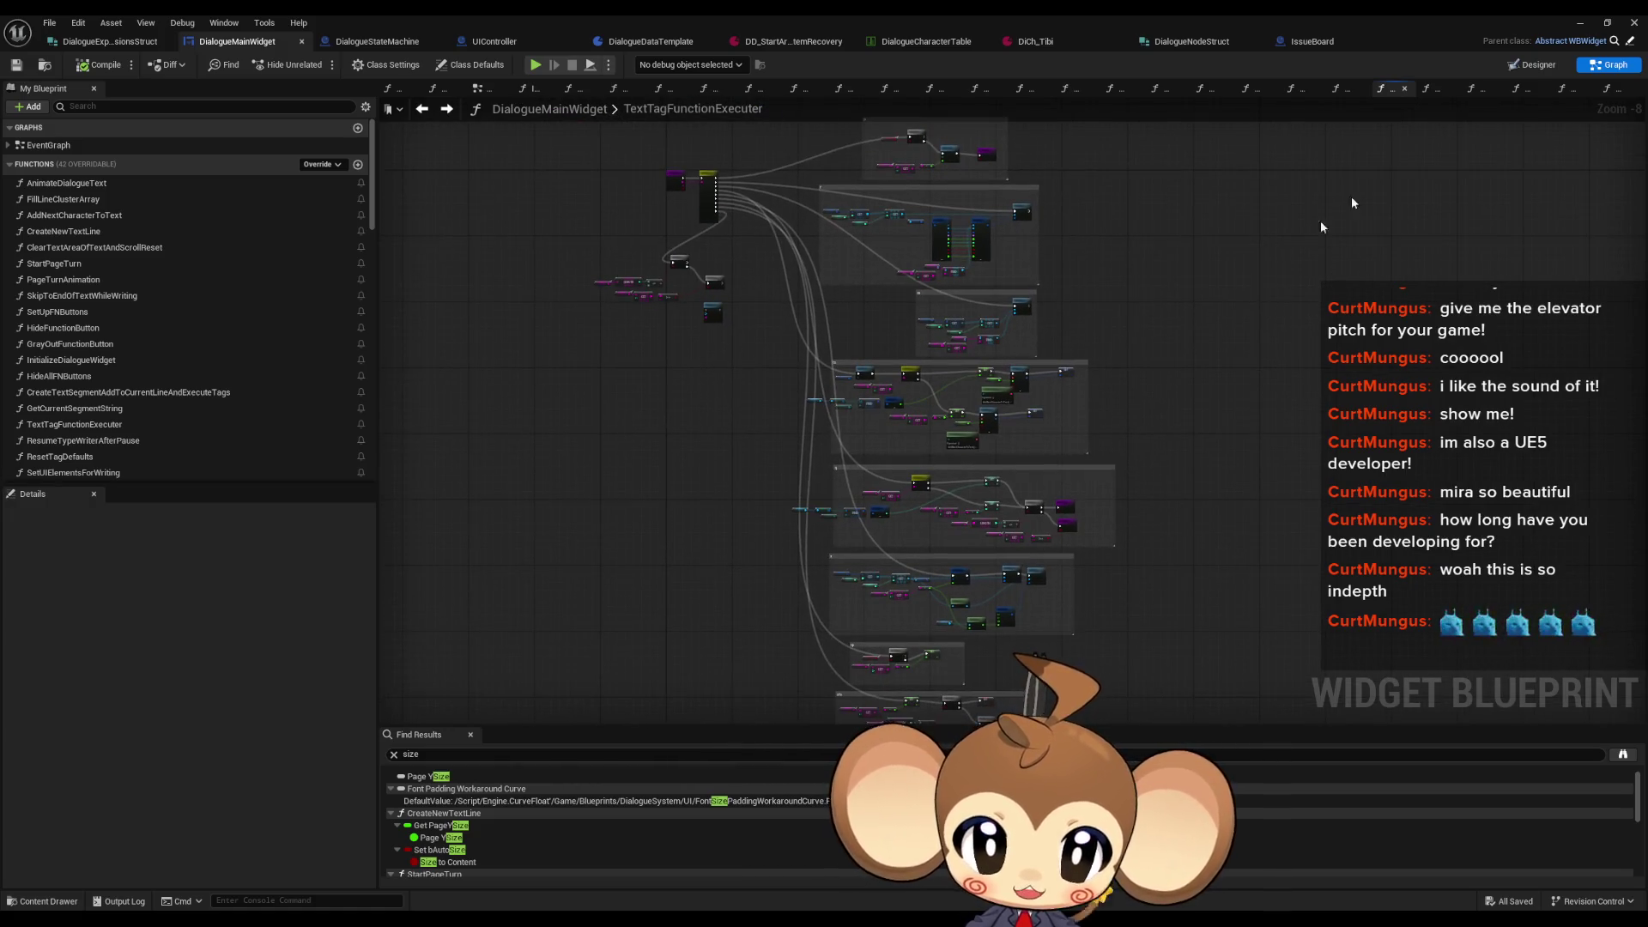
Step: Play the level, walk to Tibi, talk through the dialogue lines, then stop playing
left_click(1582, 24)
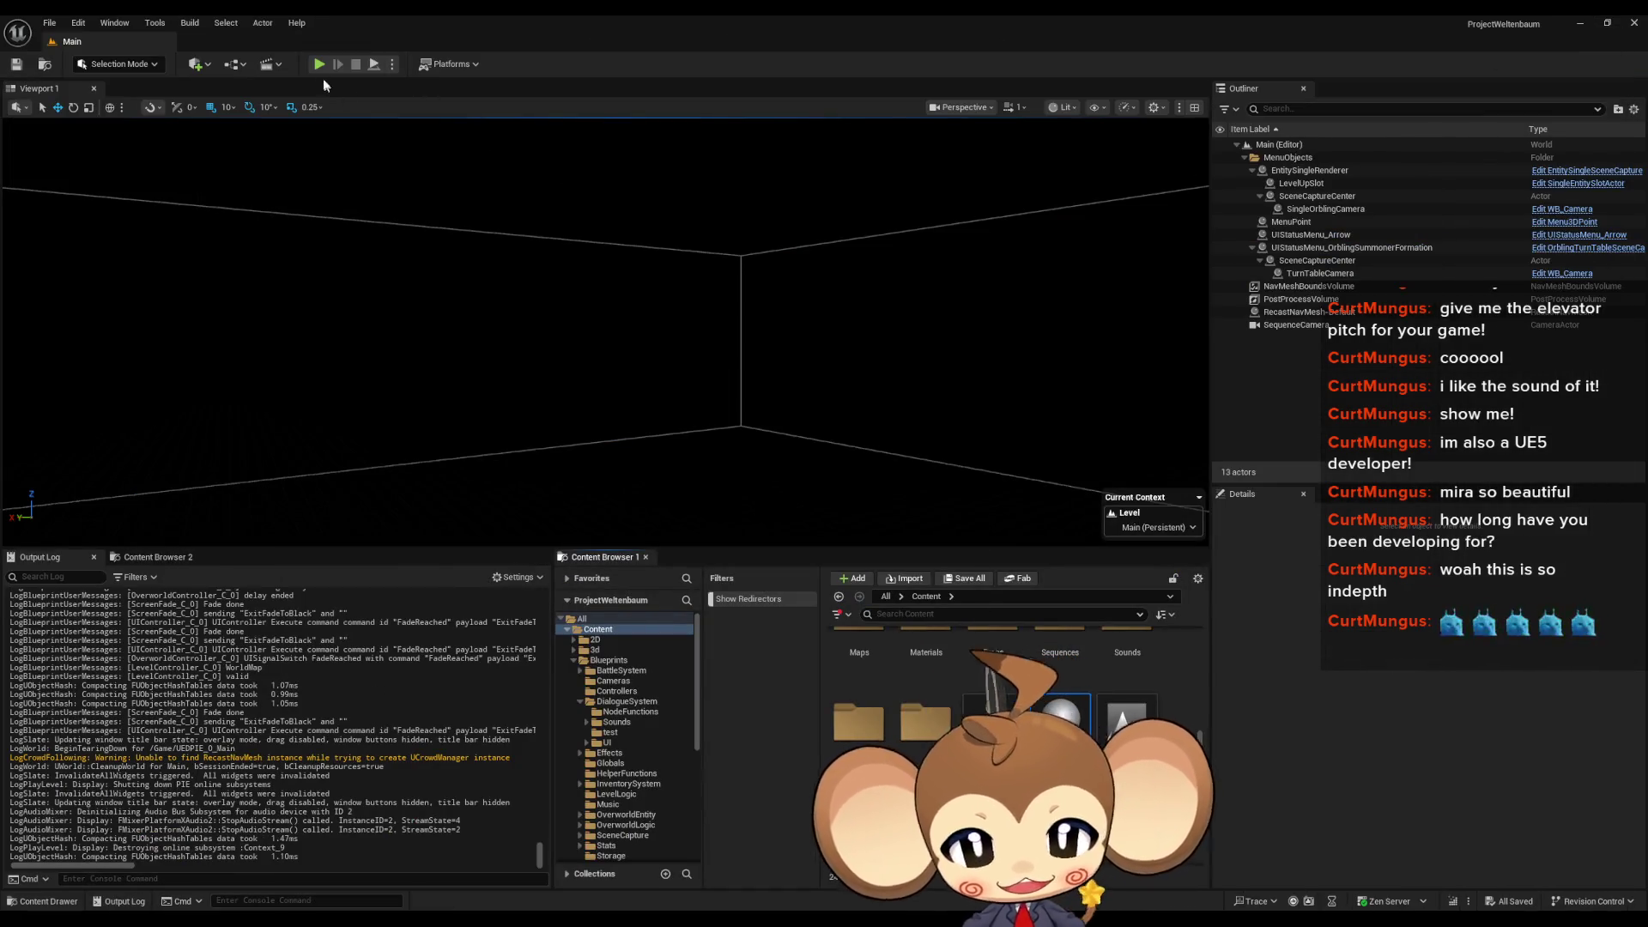
left_click(320, 64)
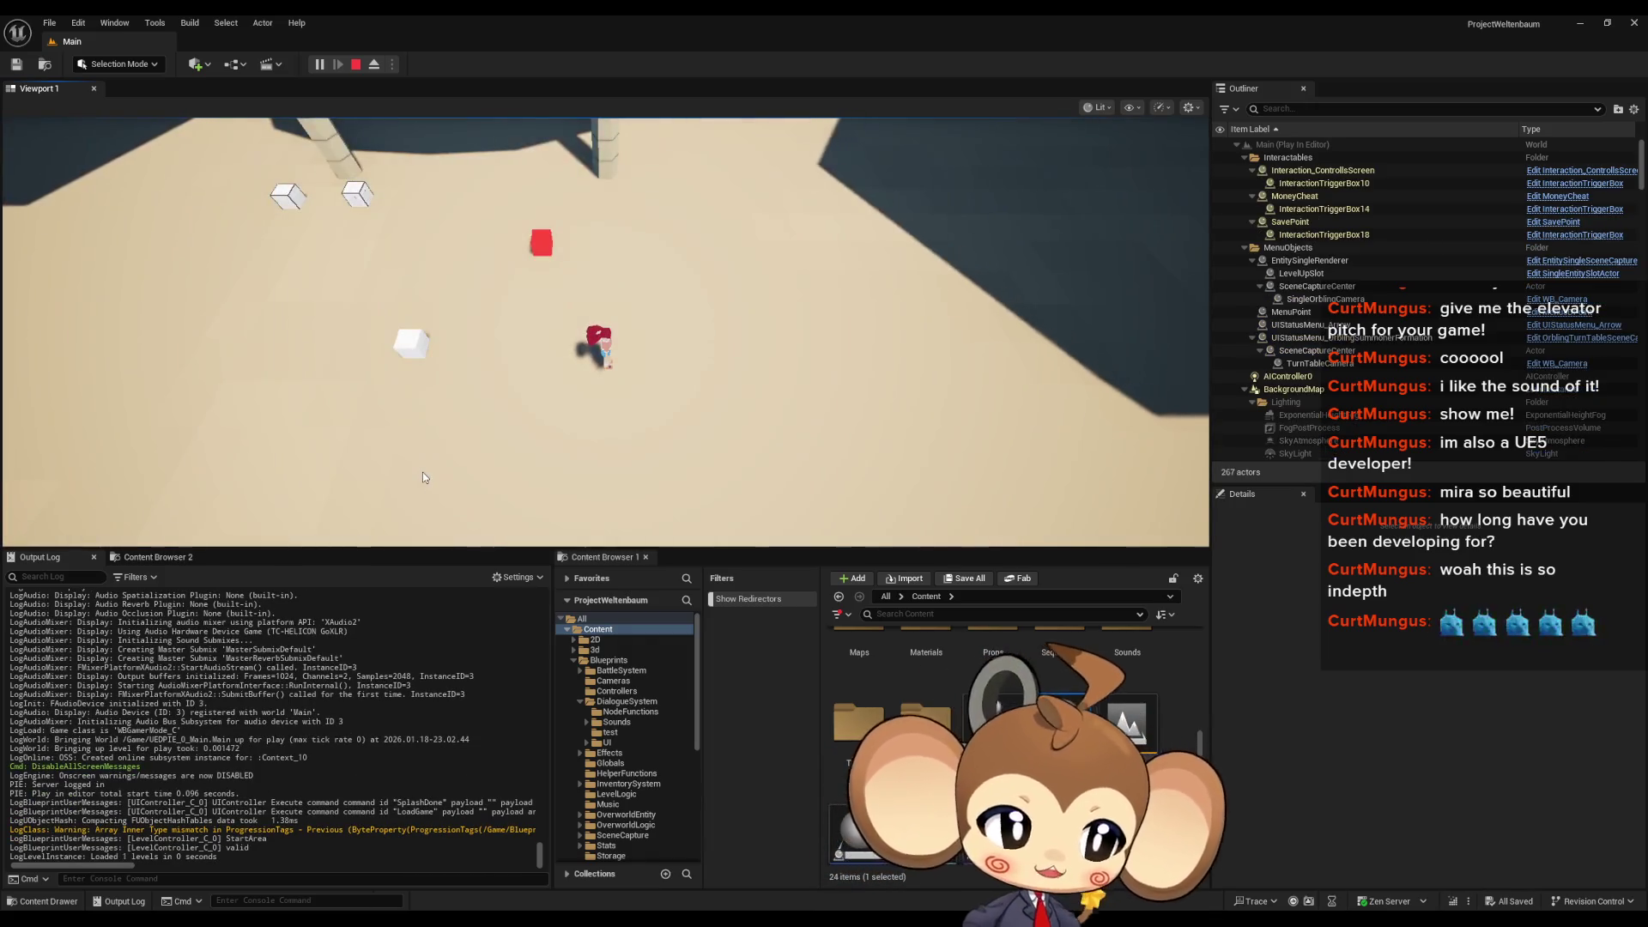
key("a")
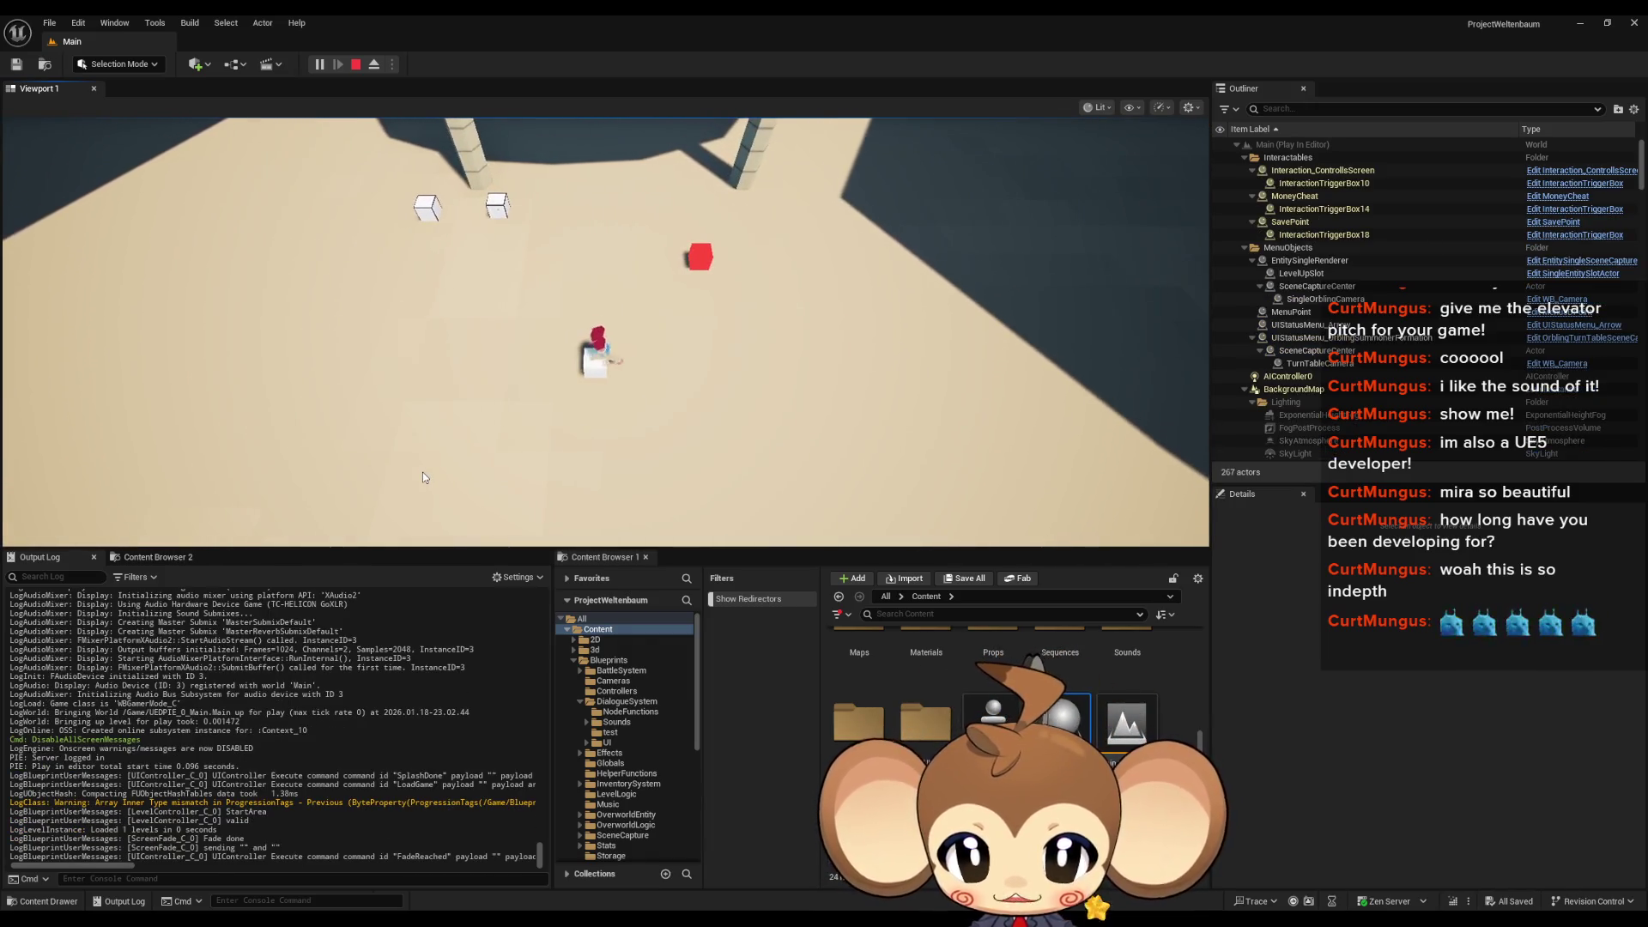
key("e")
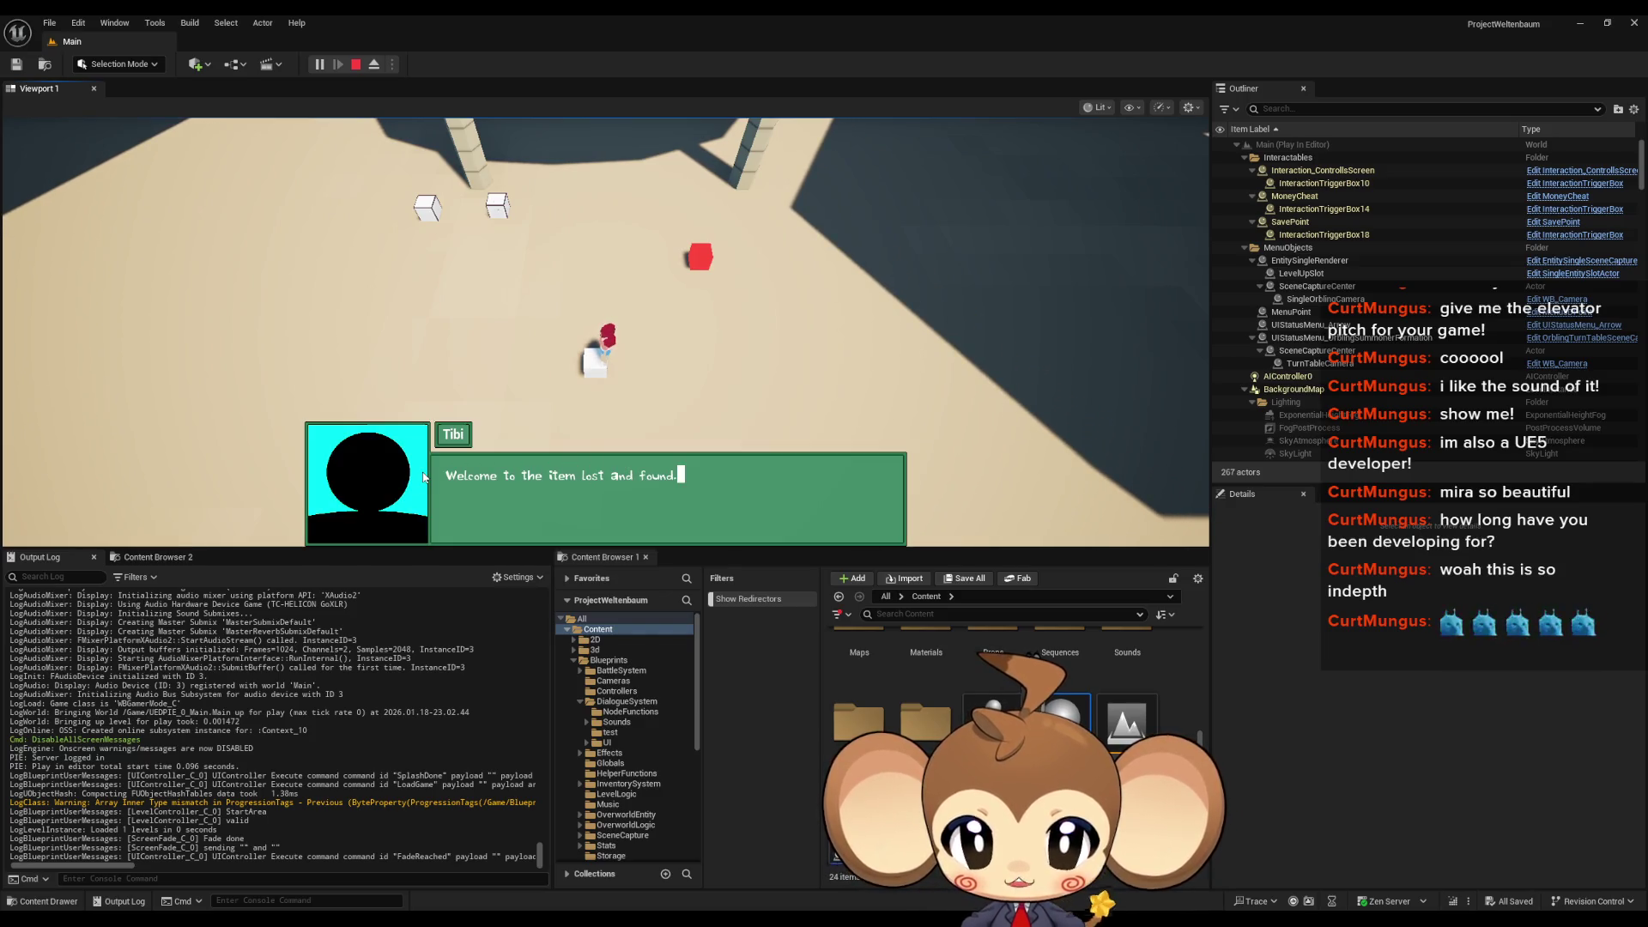
key("e")
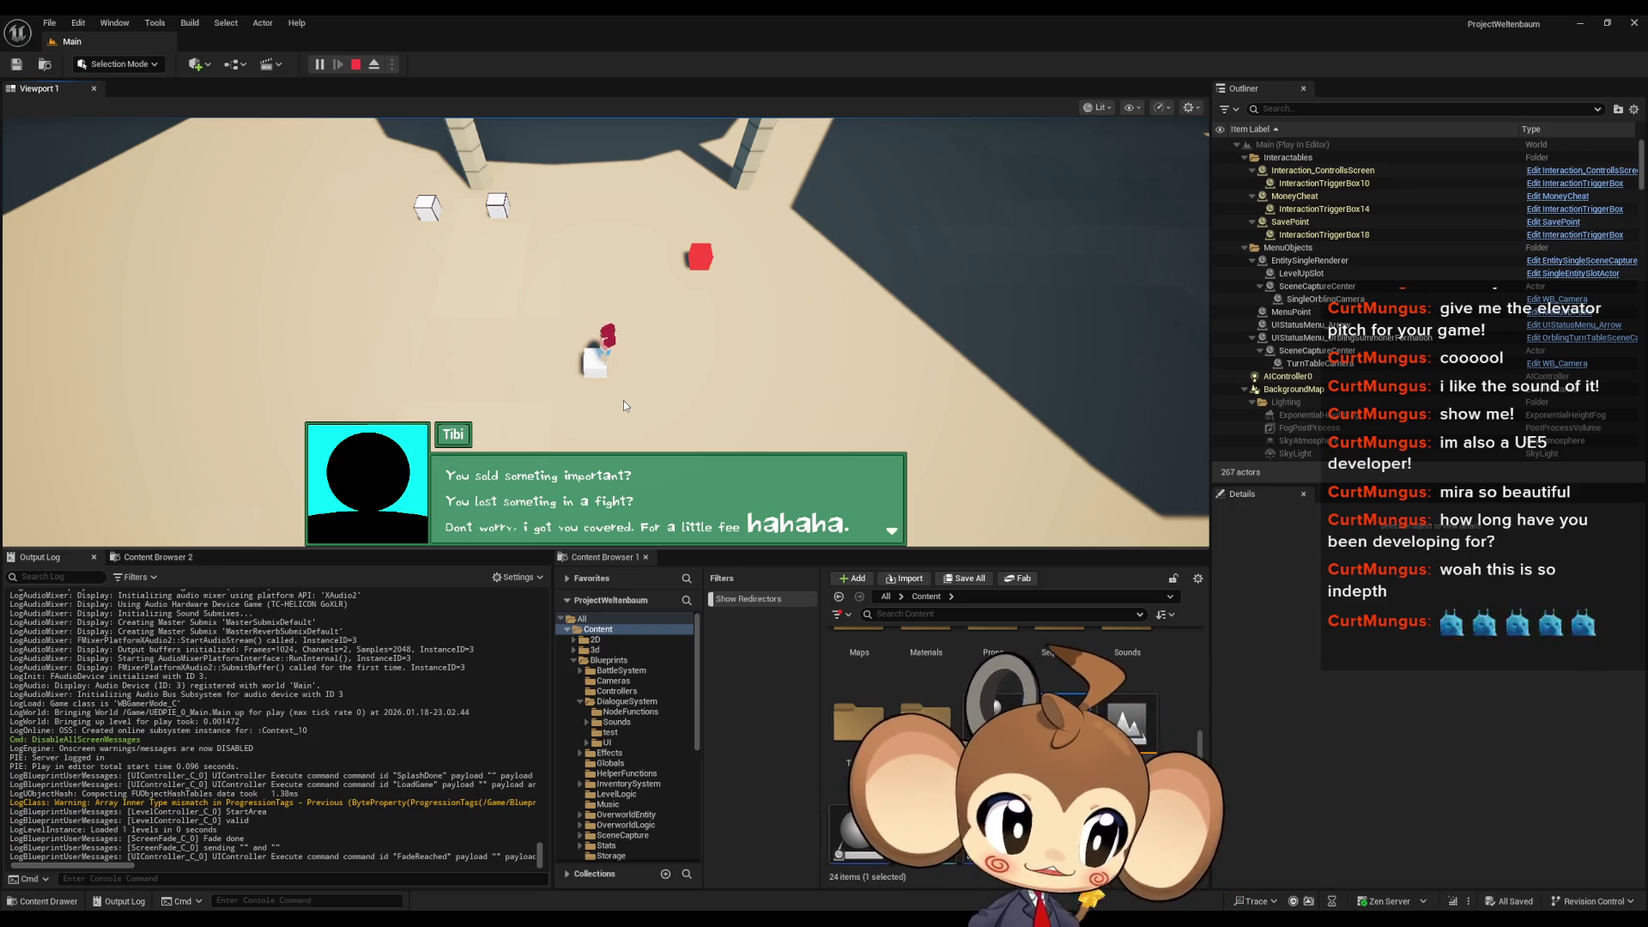
left_click(358, 64)
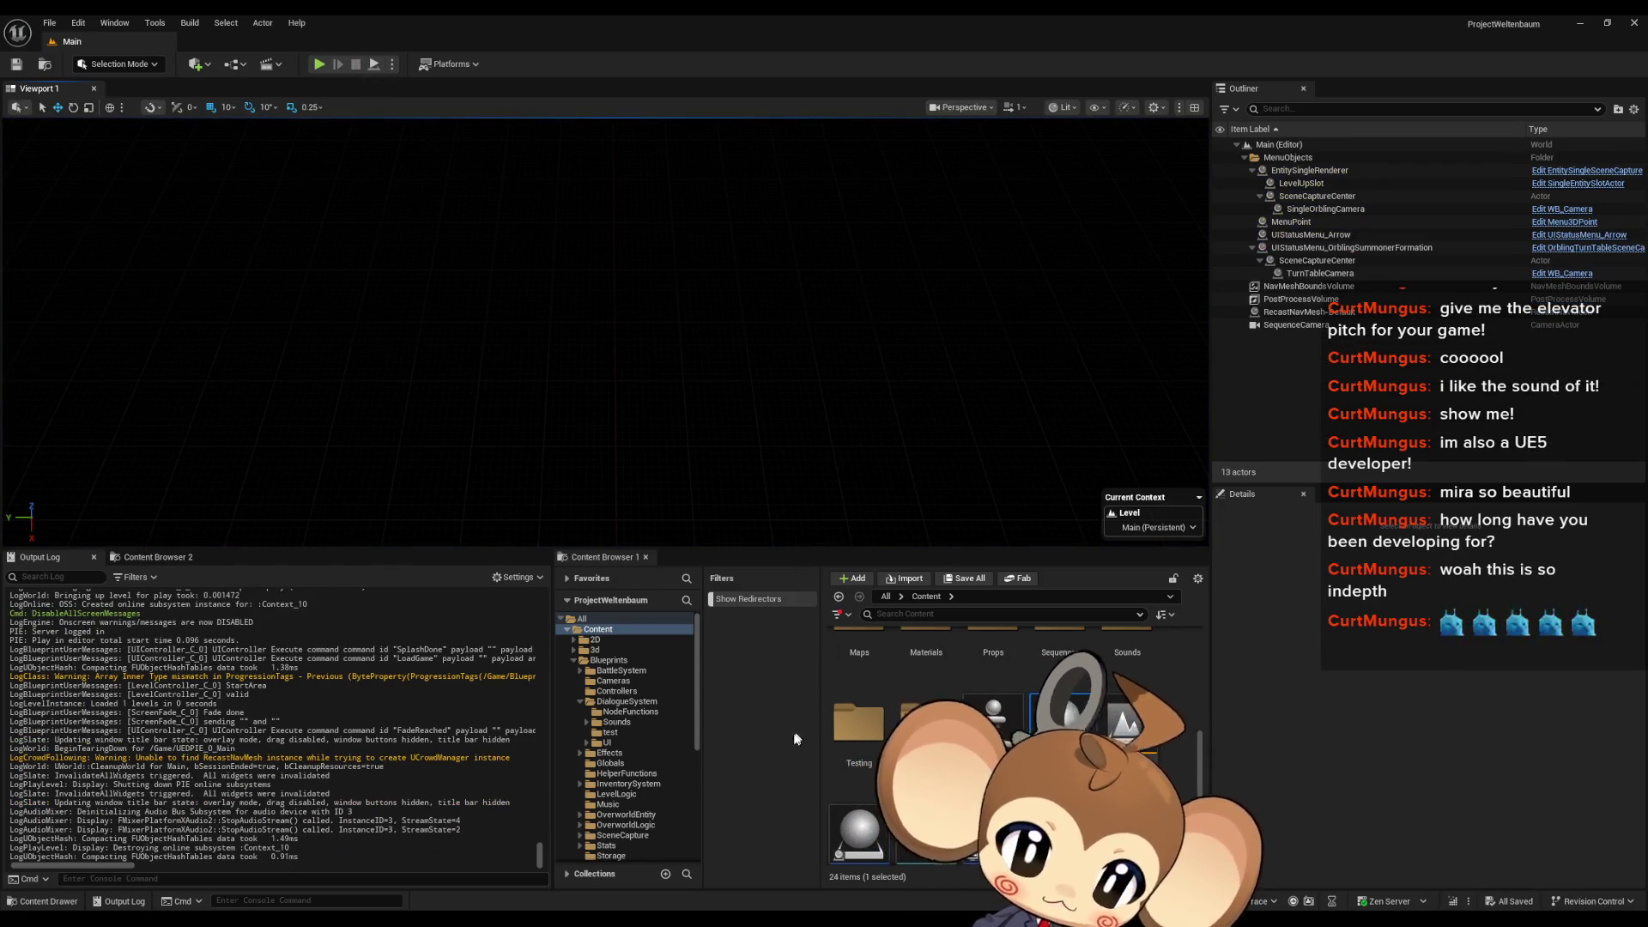
Step: Open the IssueBoard event graph and look over the Current Board, Milestone 3 and Dialogue comments
mouse_move(678, 919)
left_click(751, 883)
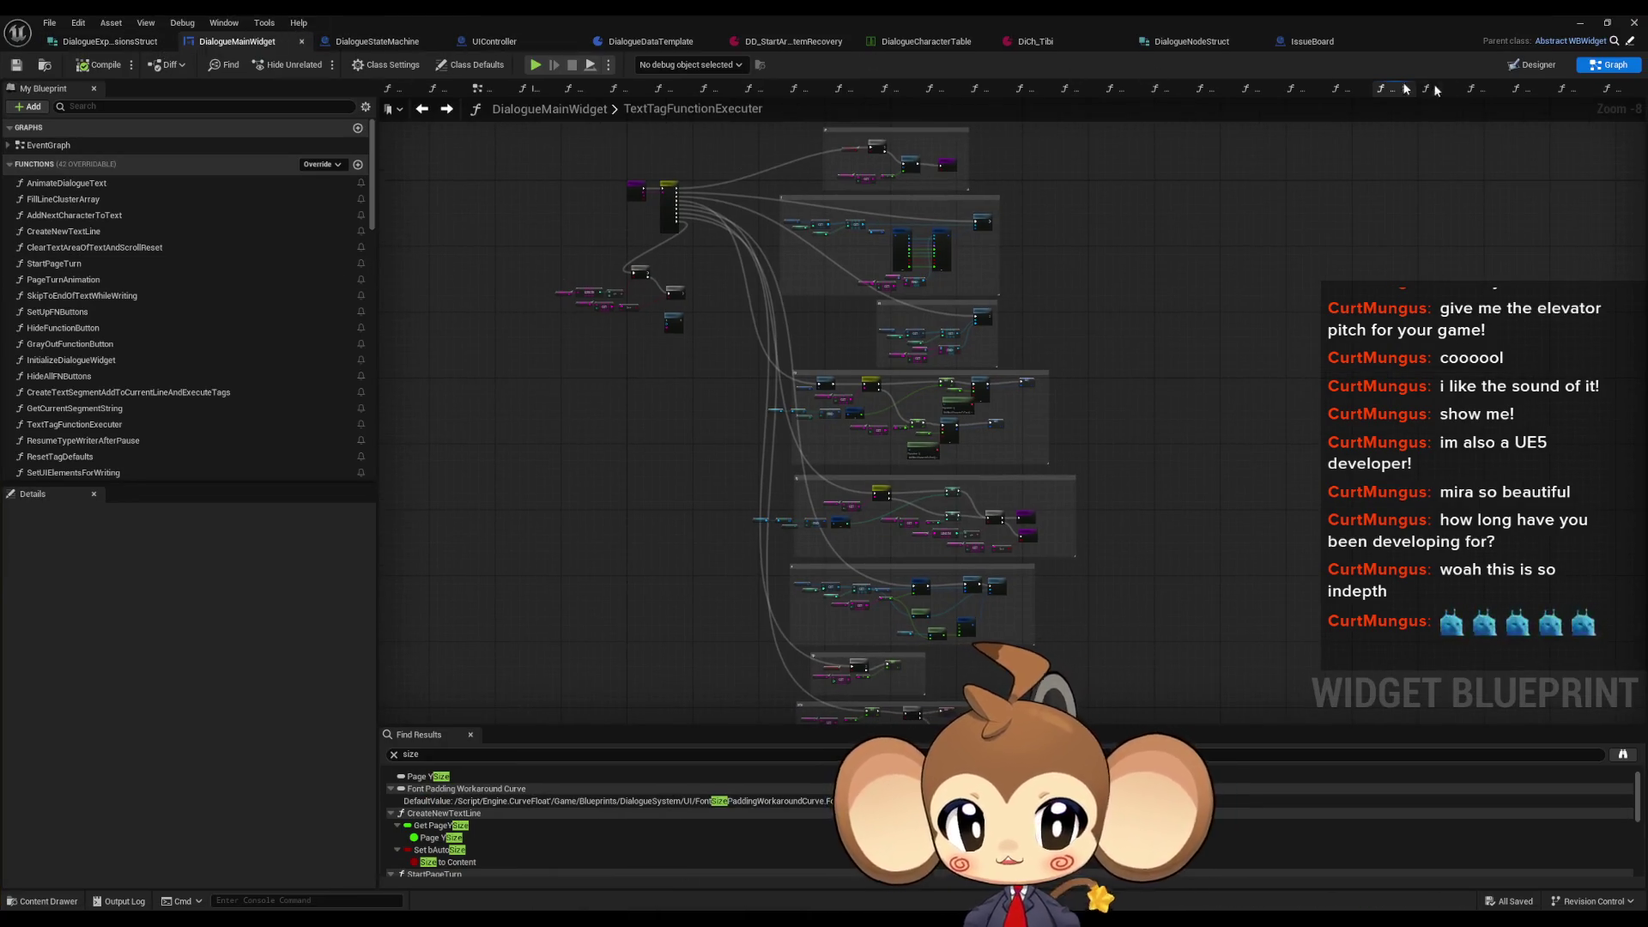
left_click(1312, 41)
left_click_drag(867, 445, 901, 718)
scroll(873, 348, "down", 3)
scroll(734, 512, "up", 2)
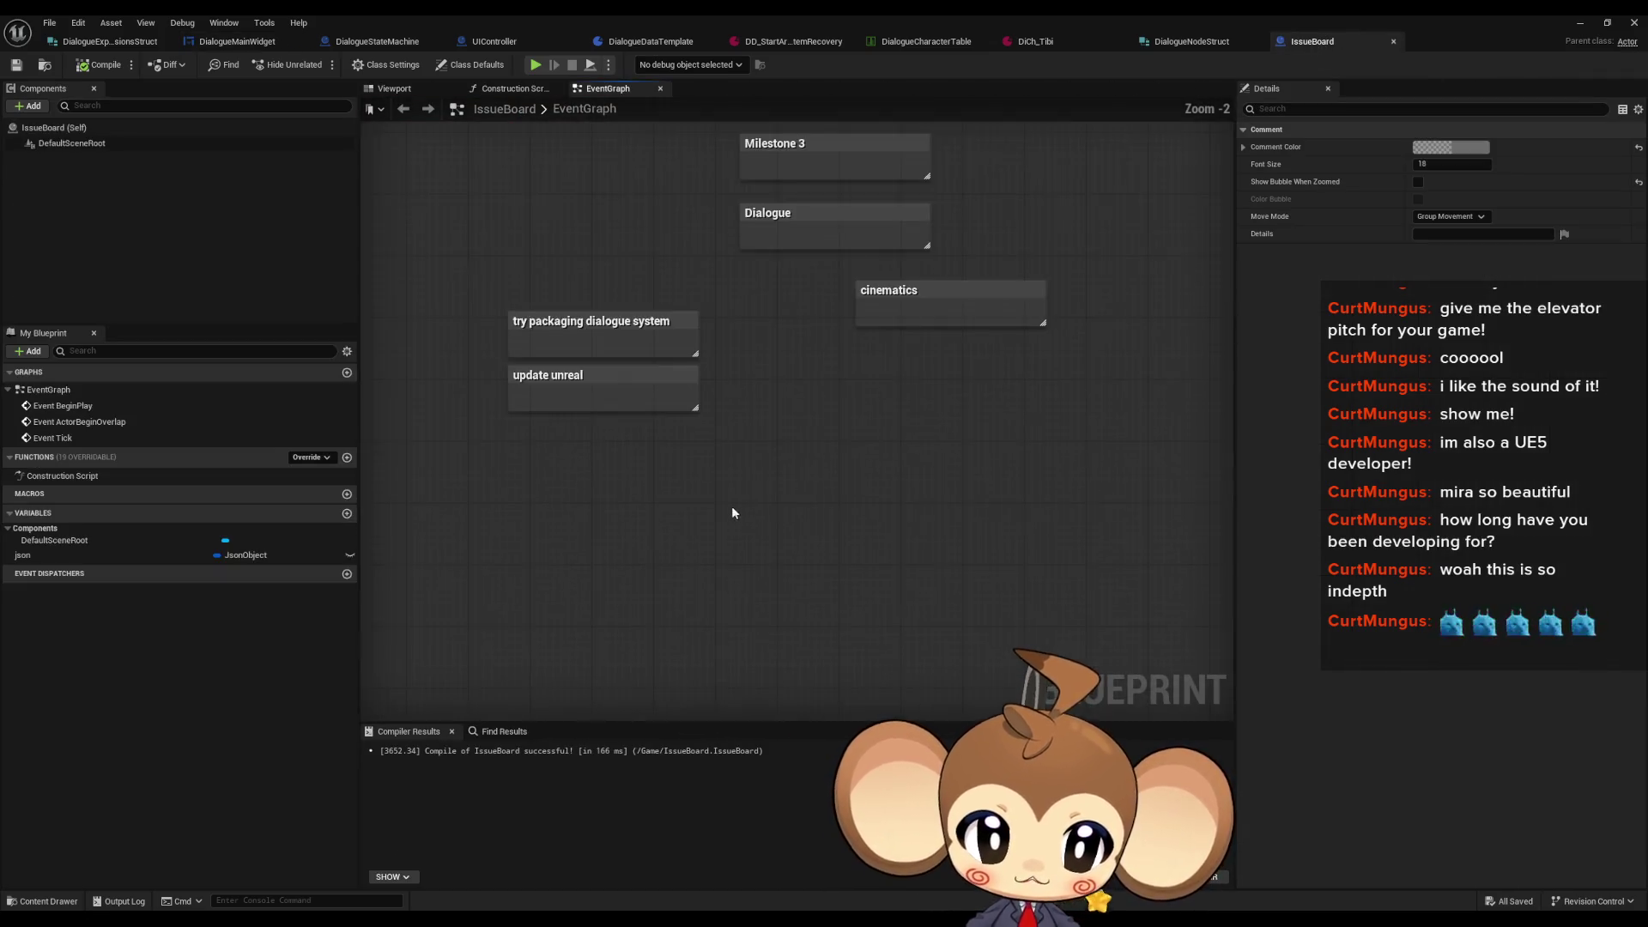
left_click_drag(685, 283, 970, 412)
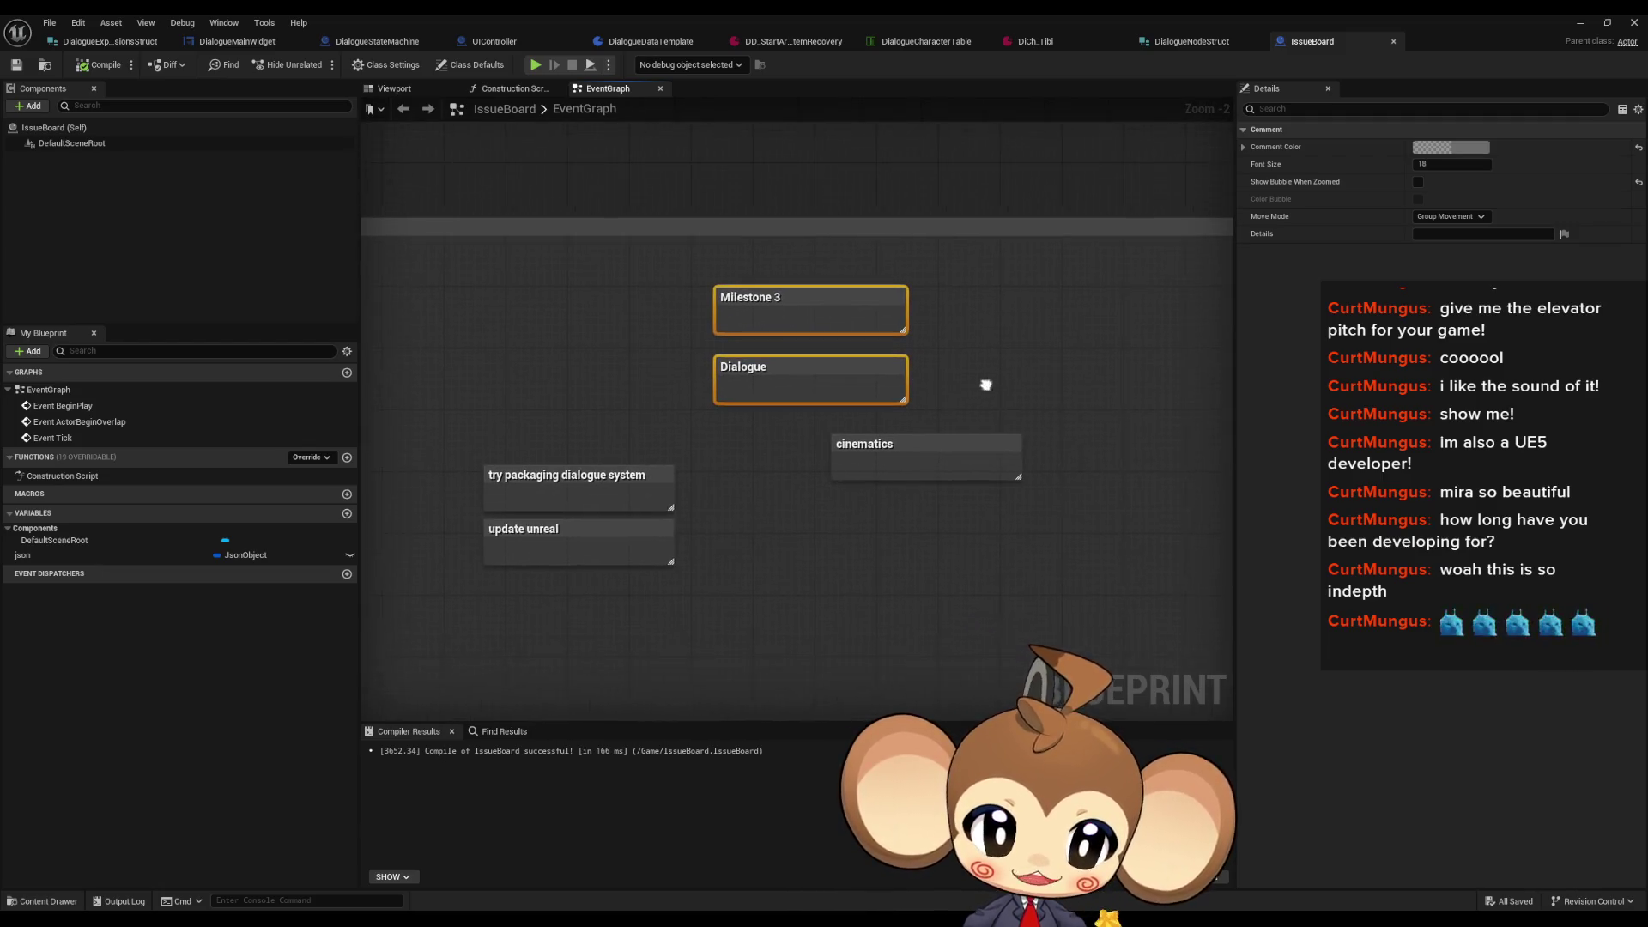
mouse_move(454, 477)
left_mouse_down()
mouse_move(540, 390)
mouse_move(839, 510)
mouse_move(855, 537)
left_mouse_up()
Step: Review the packaging, Milestone 4, battle and Current Board notes, then return to DialogueMainWidget
left_click(762, 557)
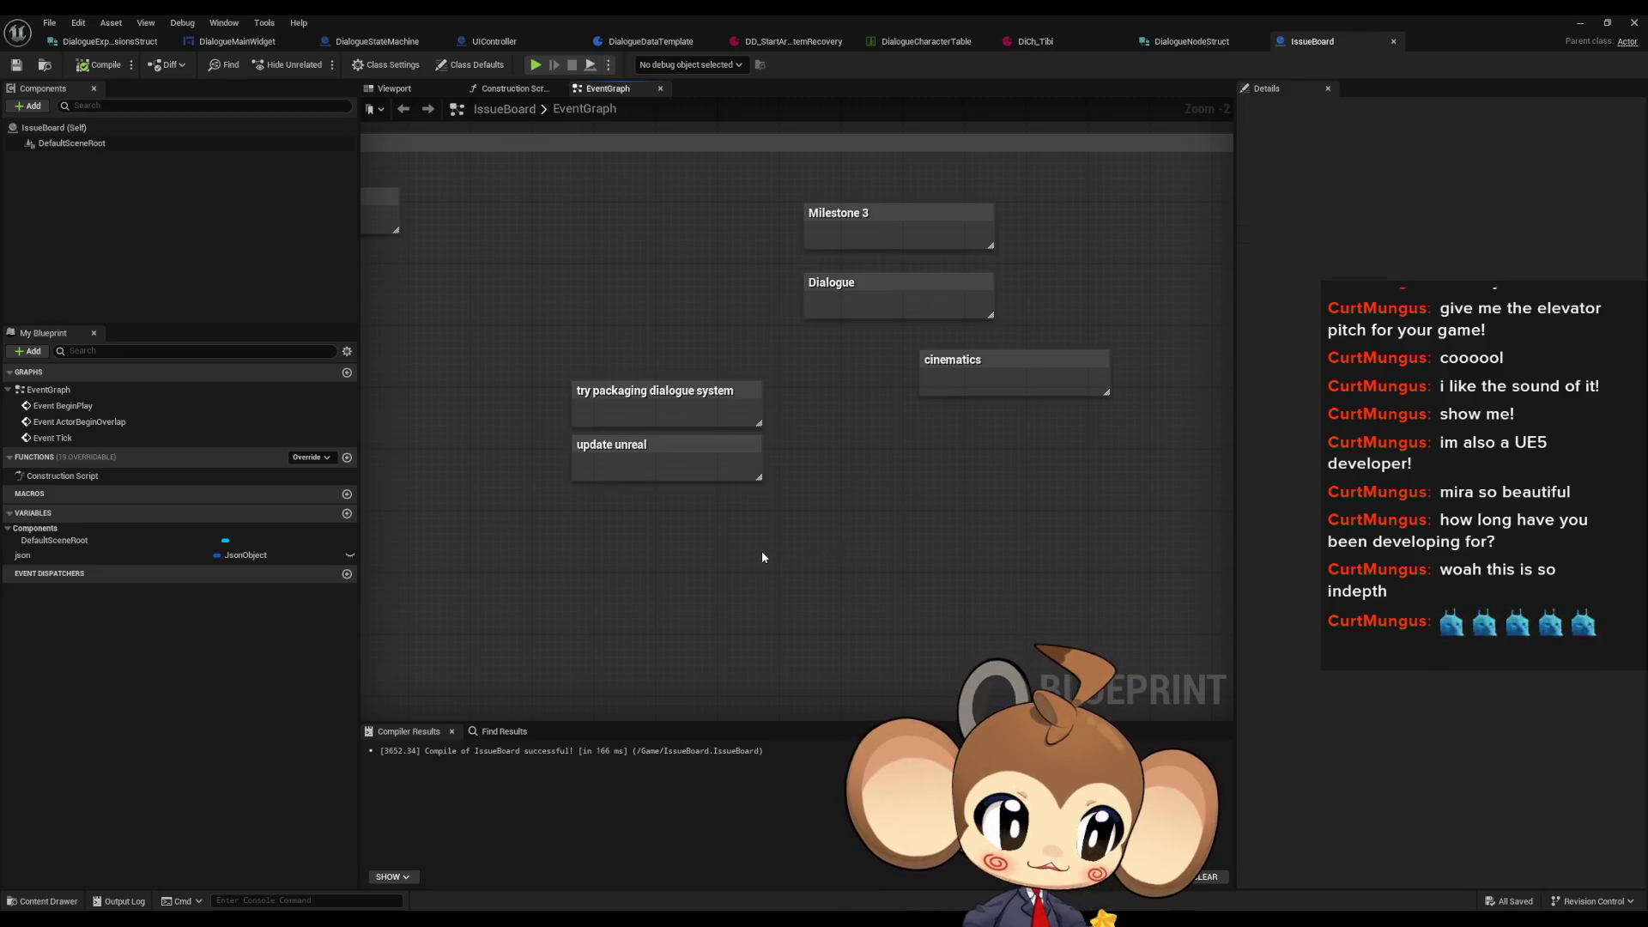
left_click_drag(549, 271, 768, 432)
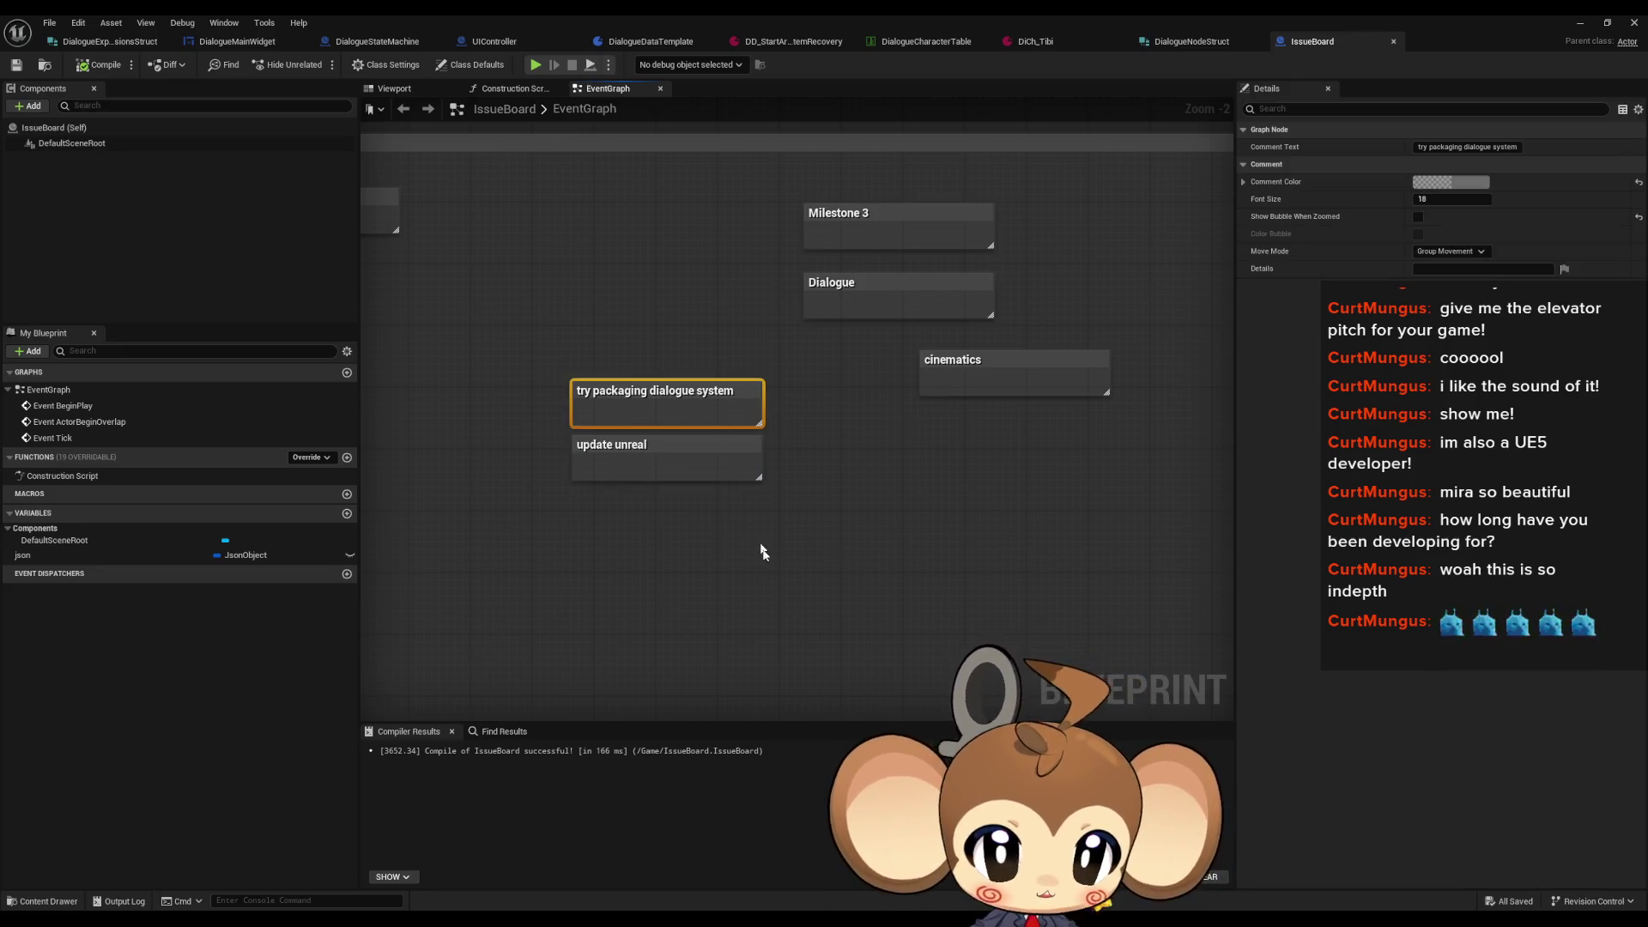
left_click(762, 567)
left_click_drag(676, 508, 782, 509)
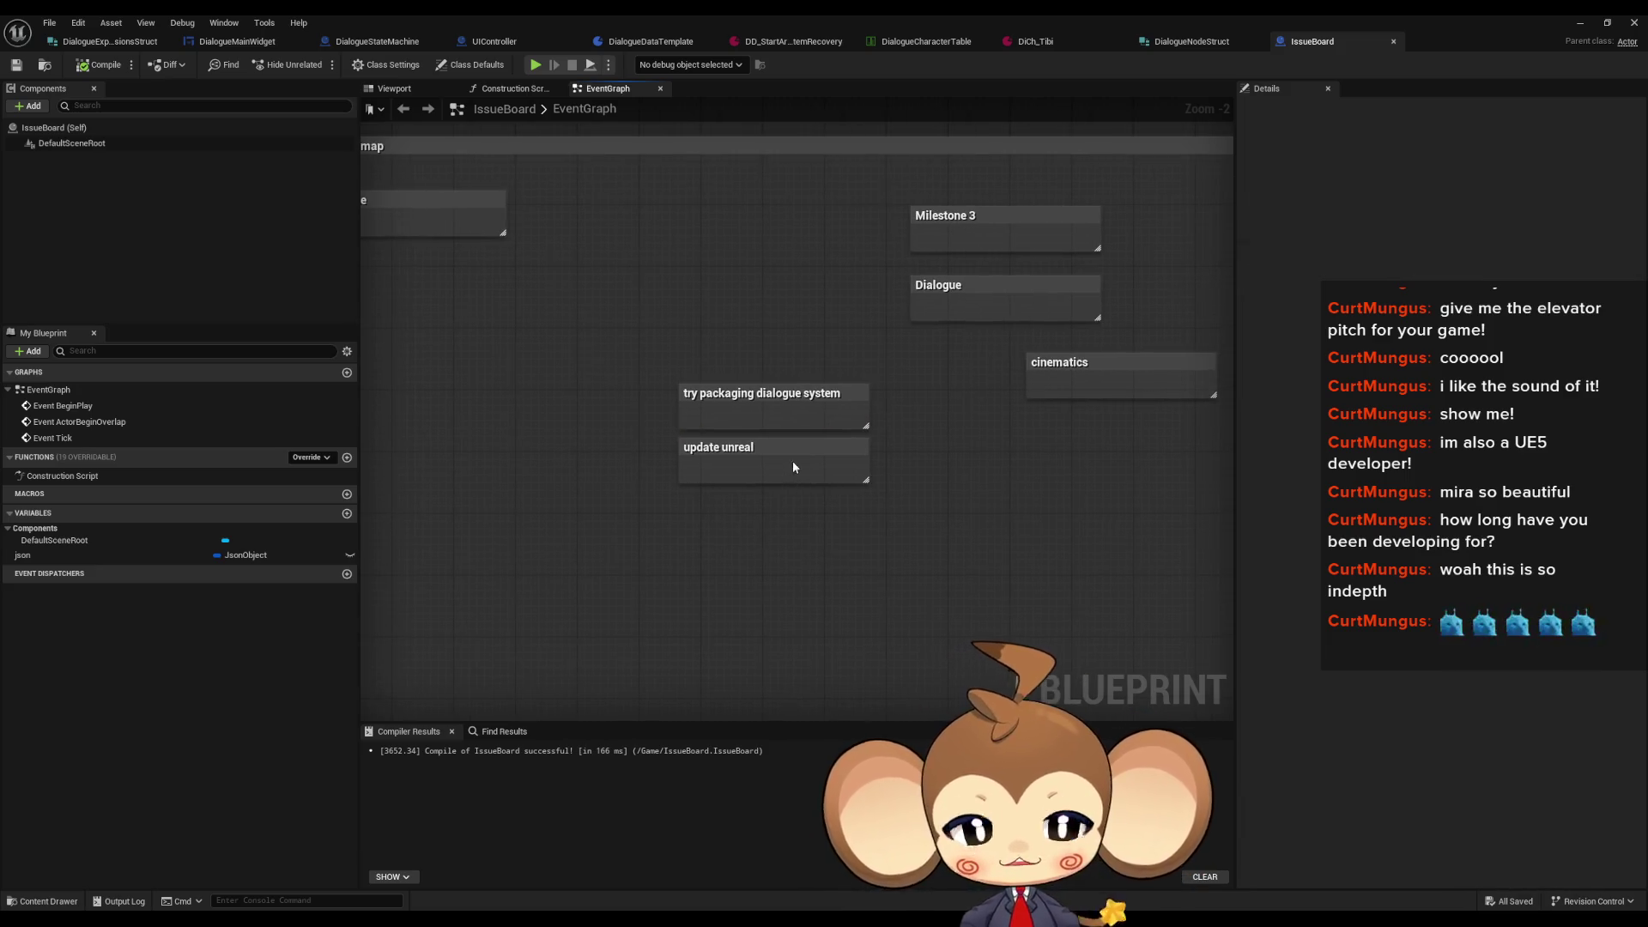
scroll(757, 466, "down", 2)
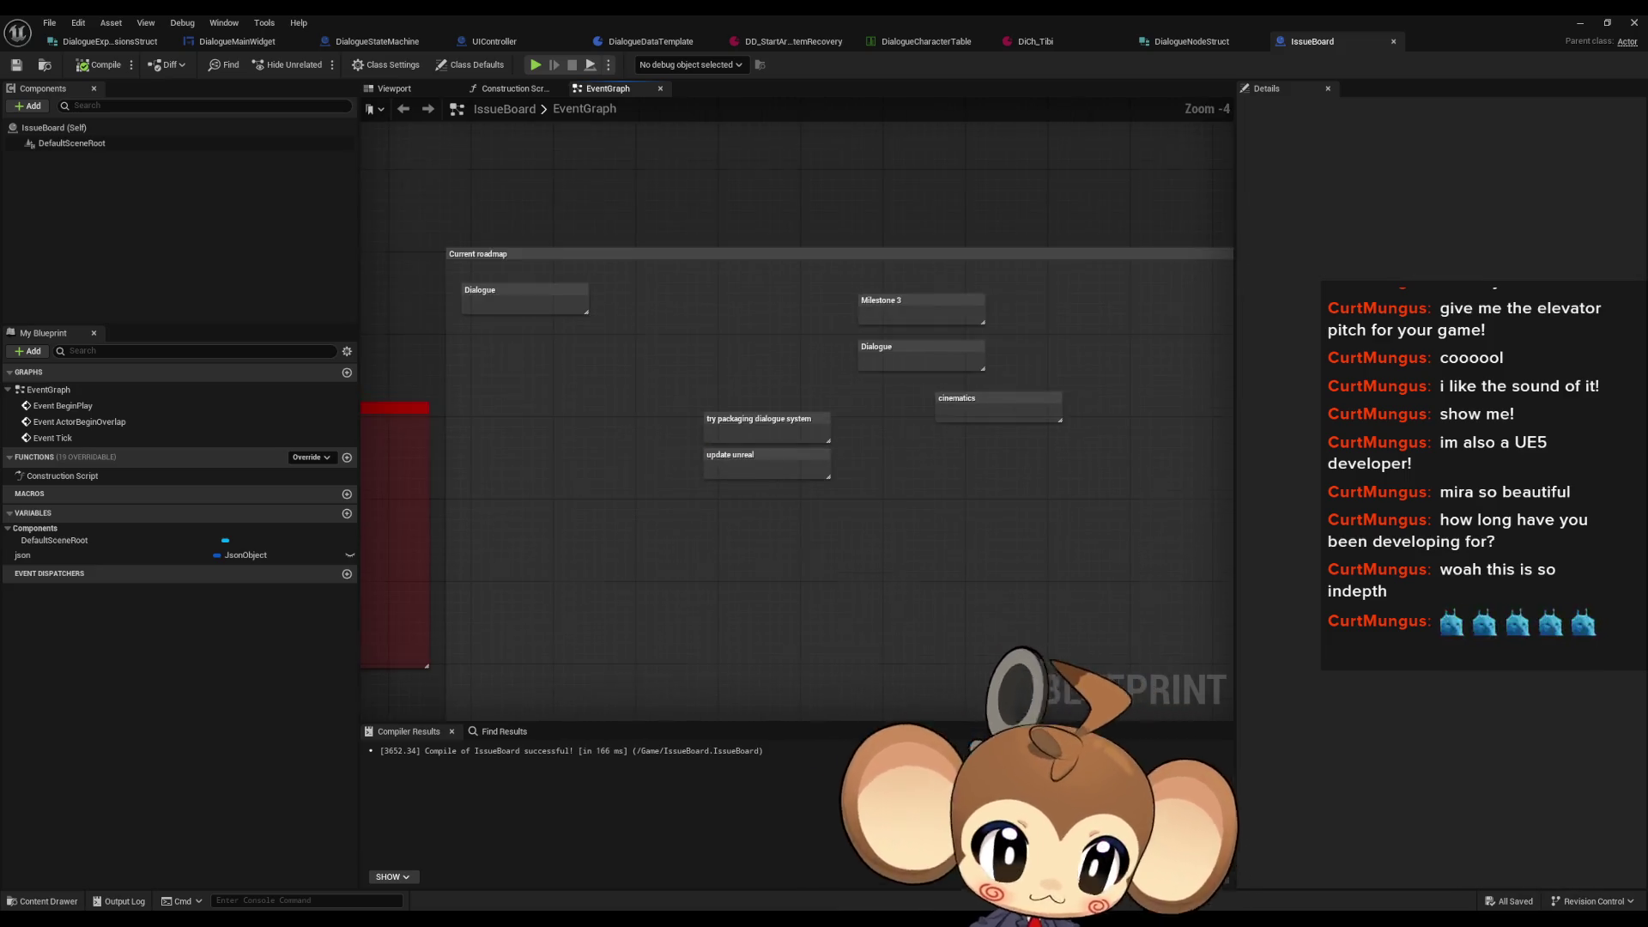
left_click_drag(807, 564, 777, 408)
left_click_drag(736, 218, 1068, 483)
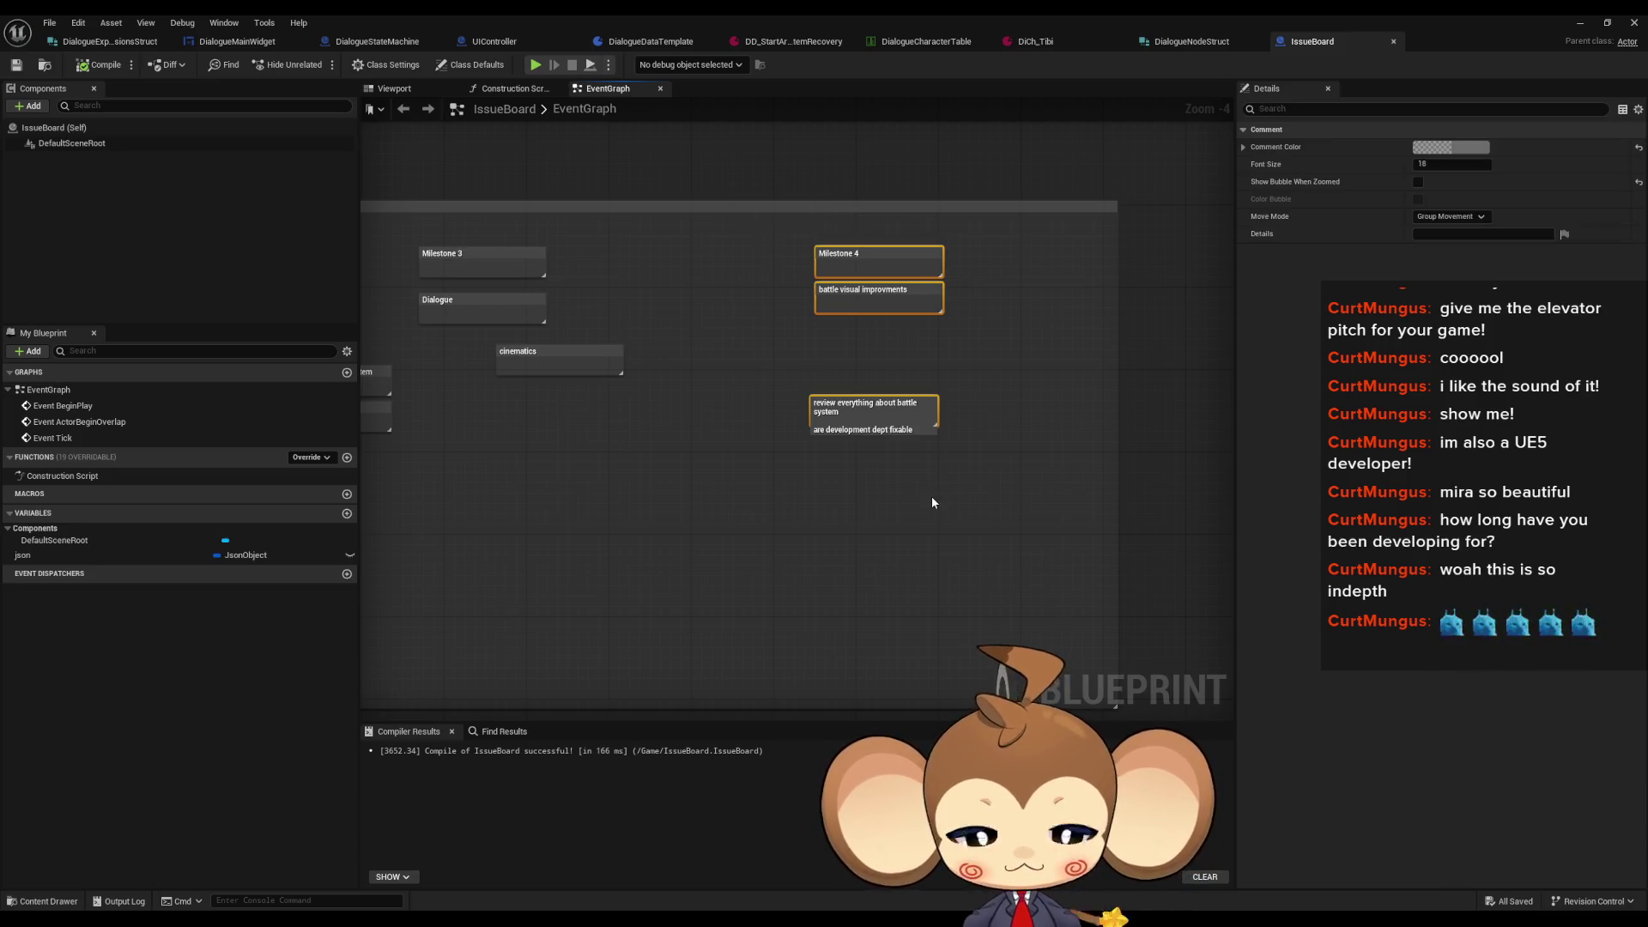
scroll(905, 517, "down", 1)
mouse_move(753, 555)
left_mouse_down()
mouse_move(982, 463)
mouse_move(892, 475)
left_mouse_up()
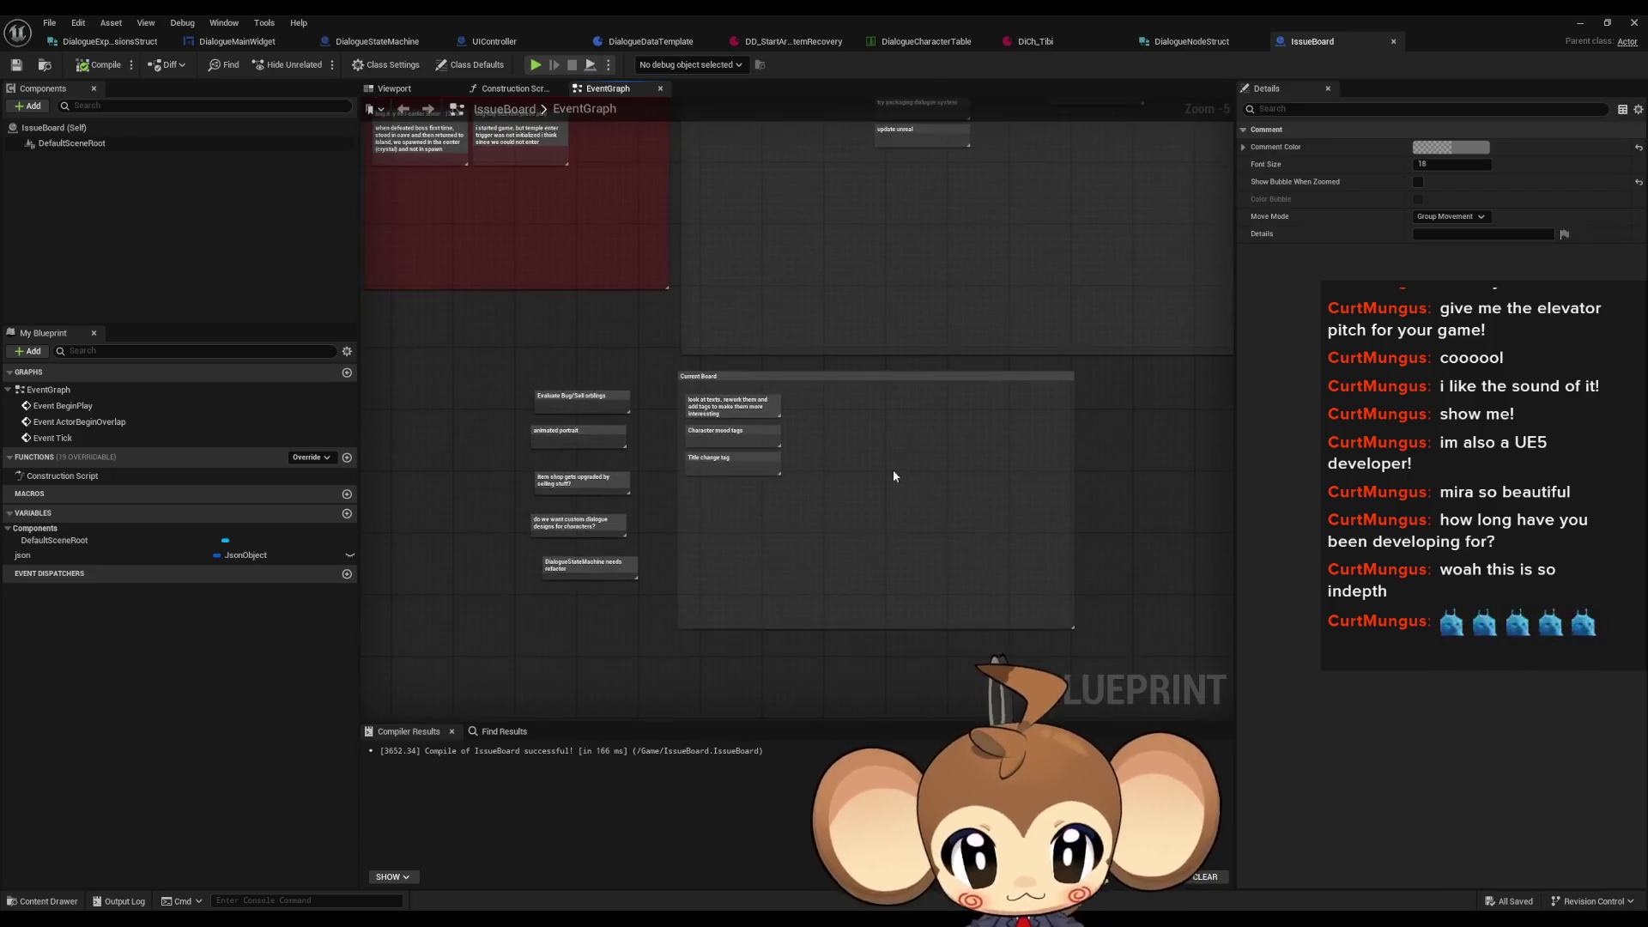
left_click(893, 475)
scroll(821, 488, "up", 2)
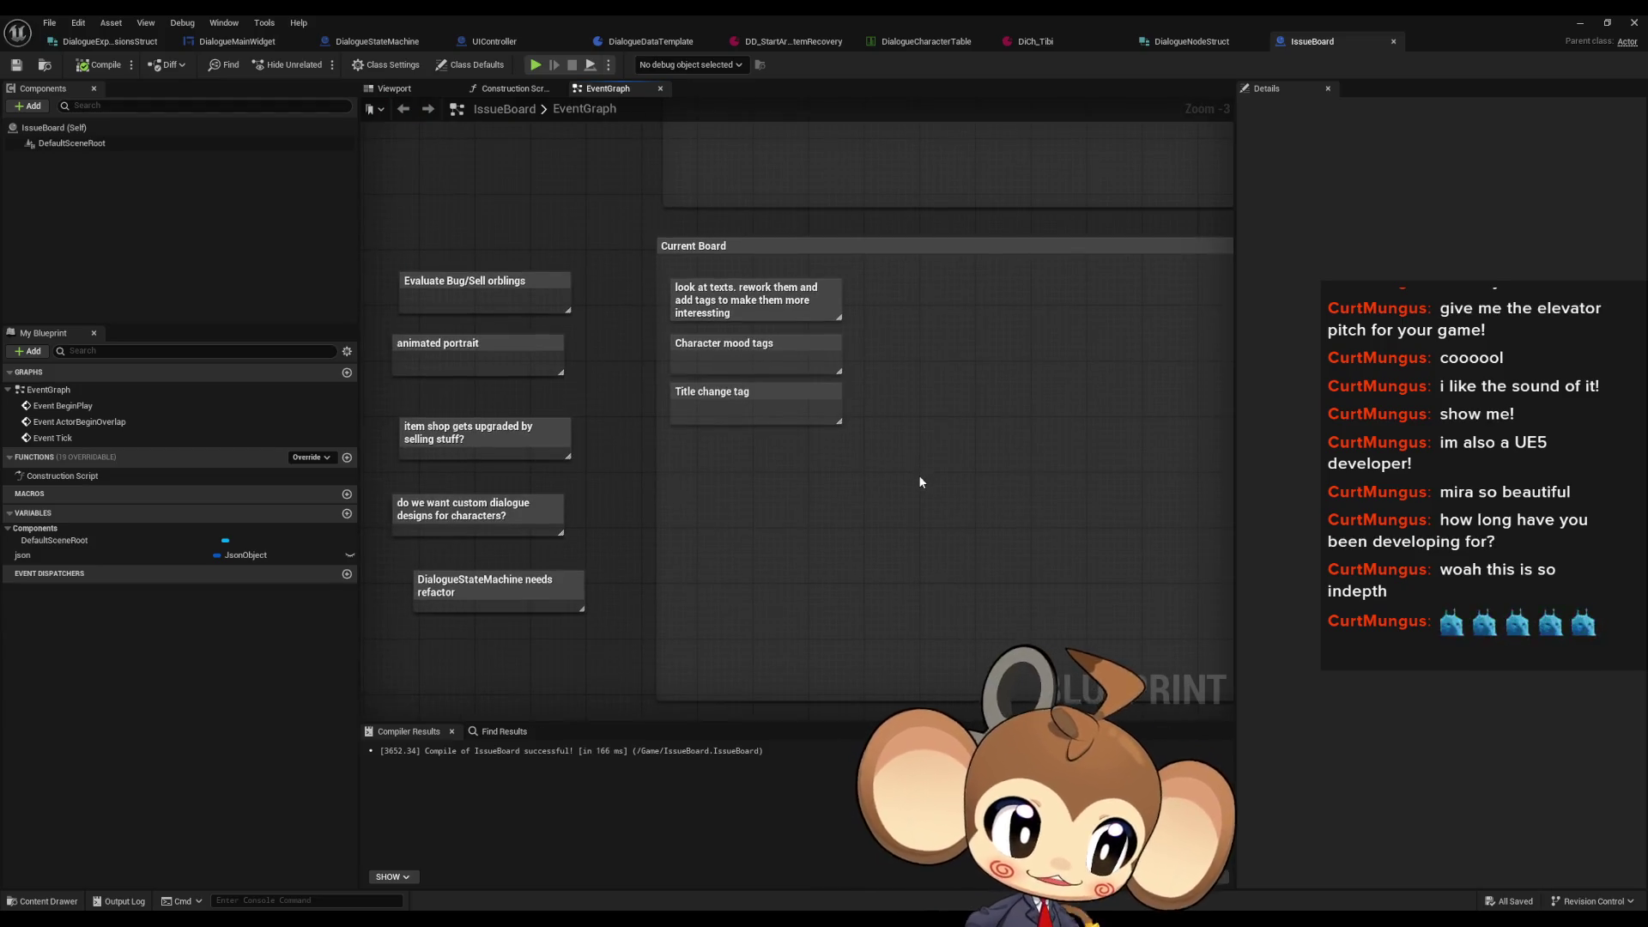
scroll(915, 477, "up", 2)
left_click_drag(915, 477, 975, 562)
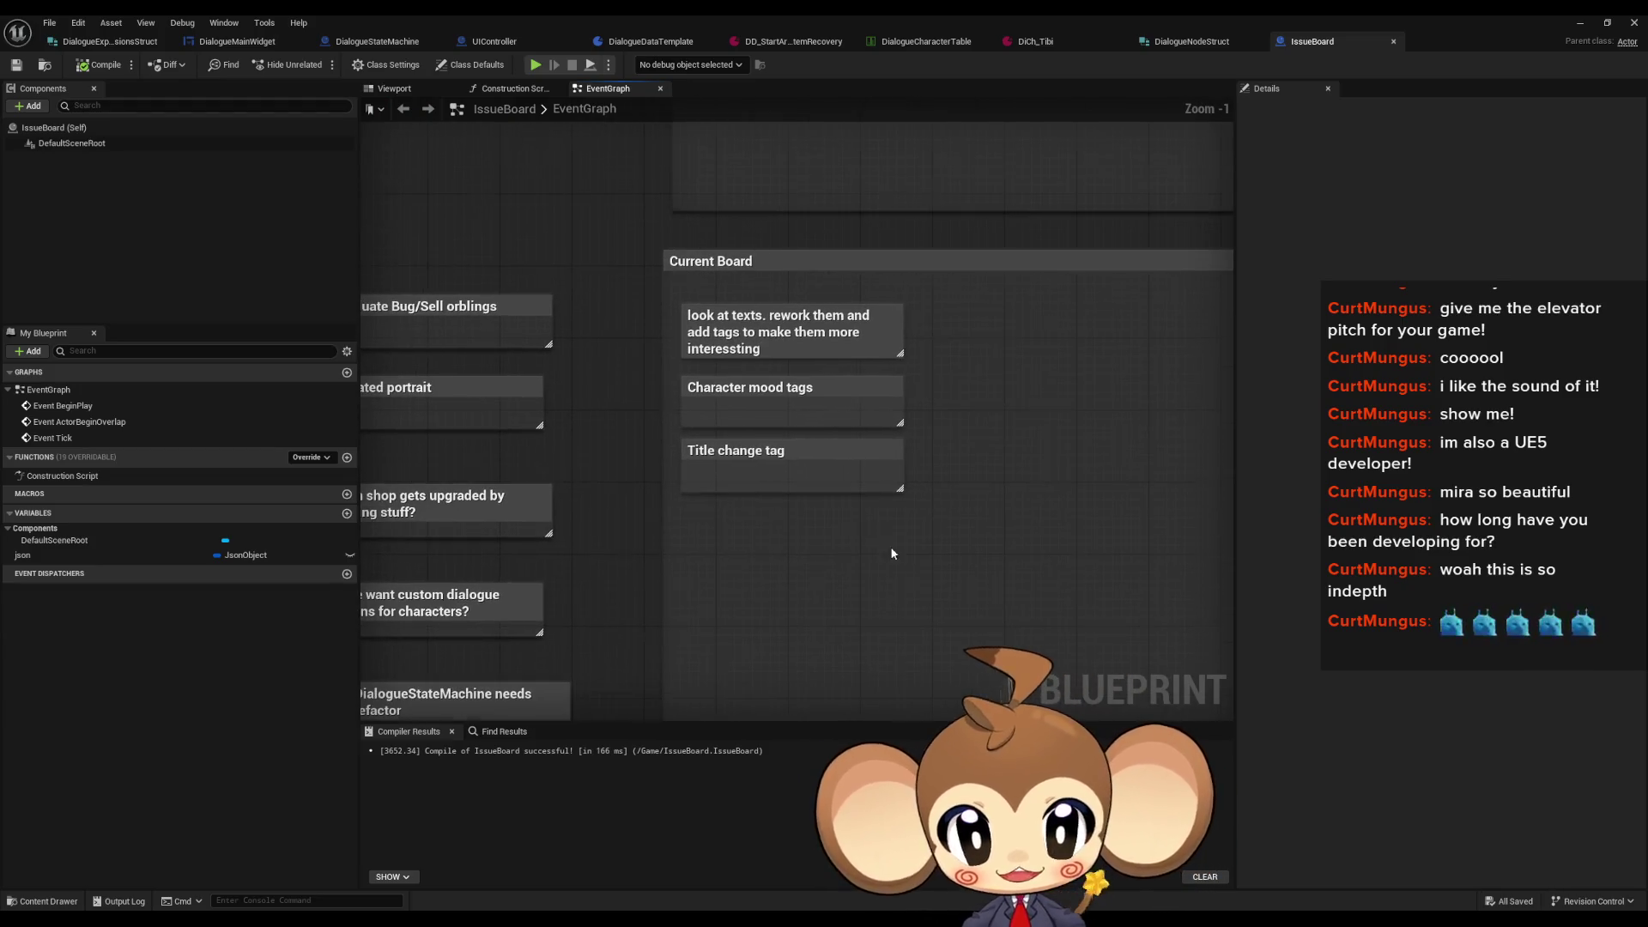
left_click(237, 41)
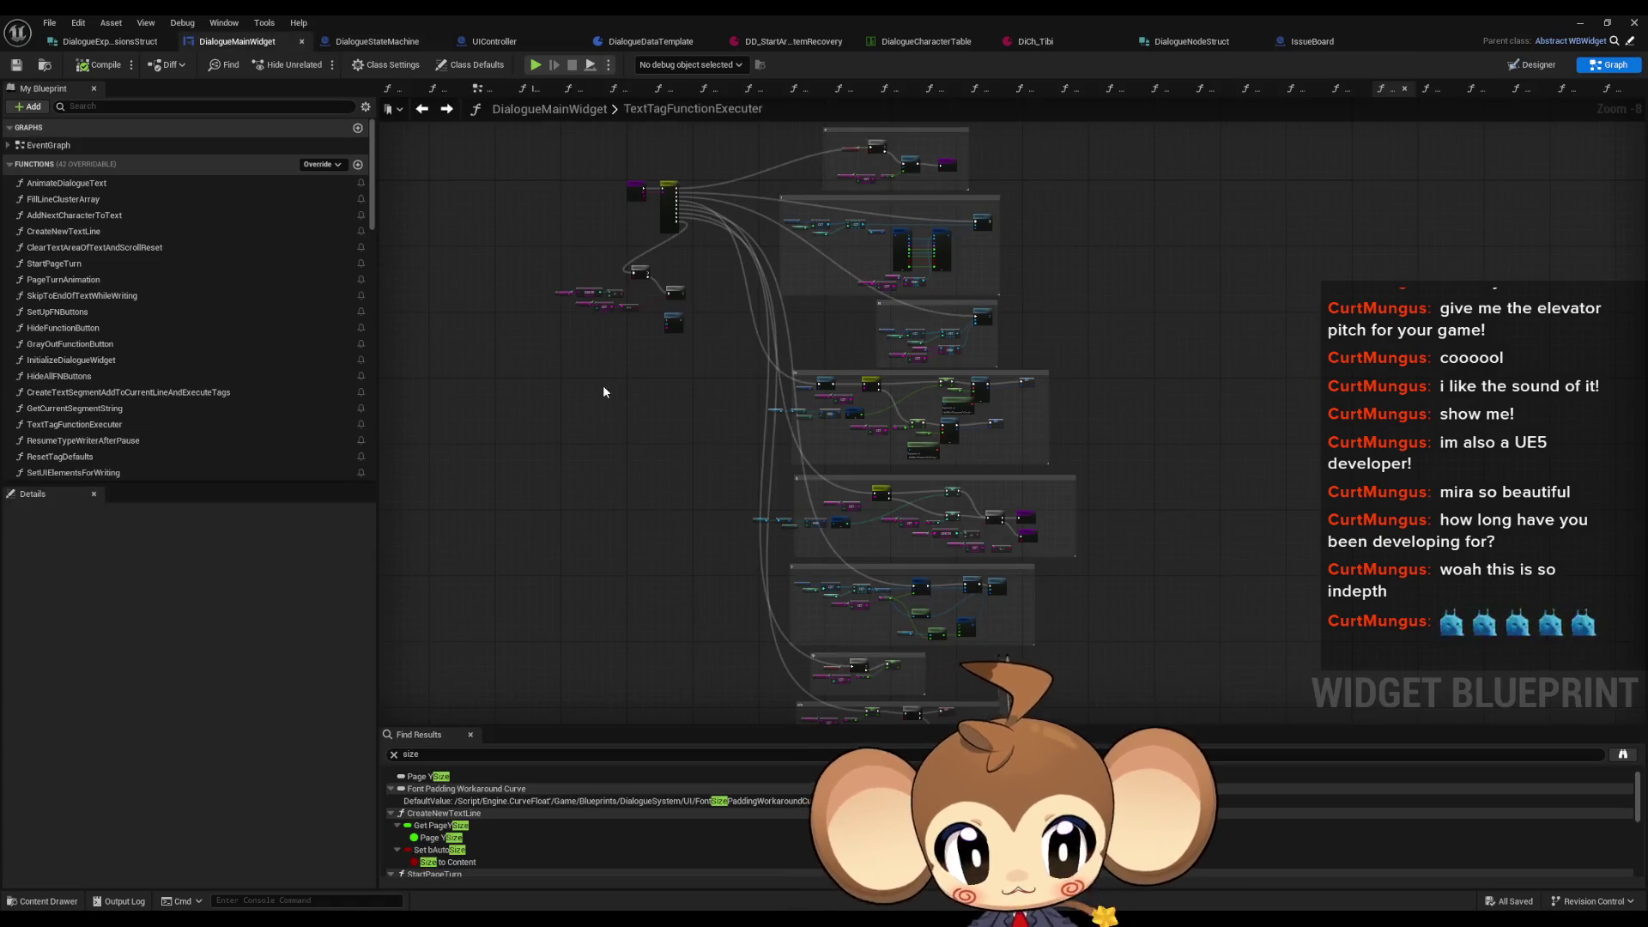
Step: Duplicate the Payload getter with copy and paste near the Set from Expression Tag node
scroll(638, 378, "up", 5)
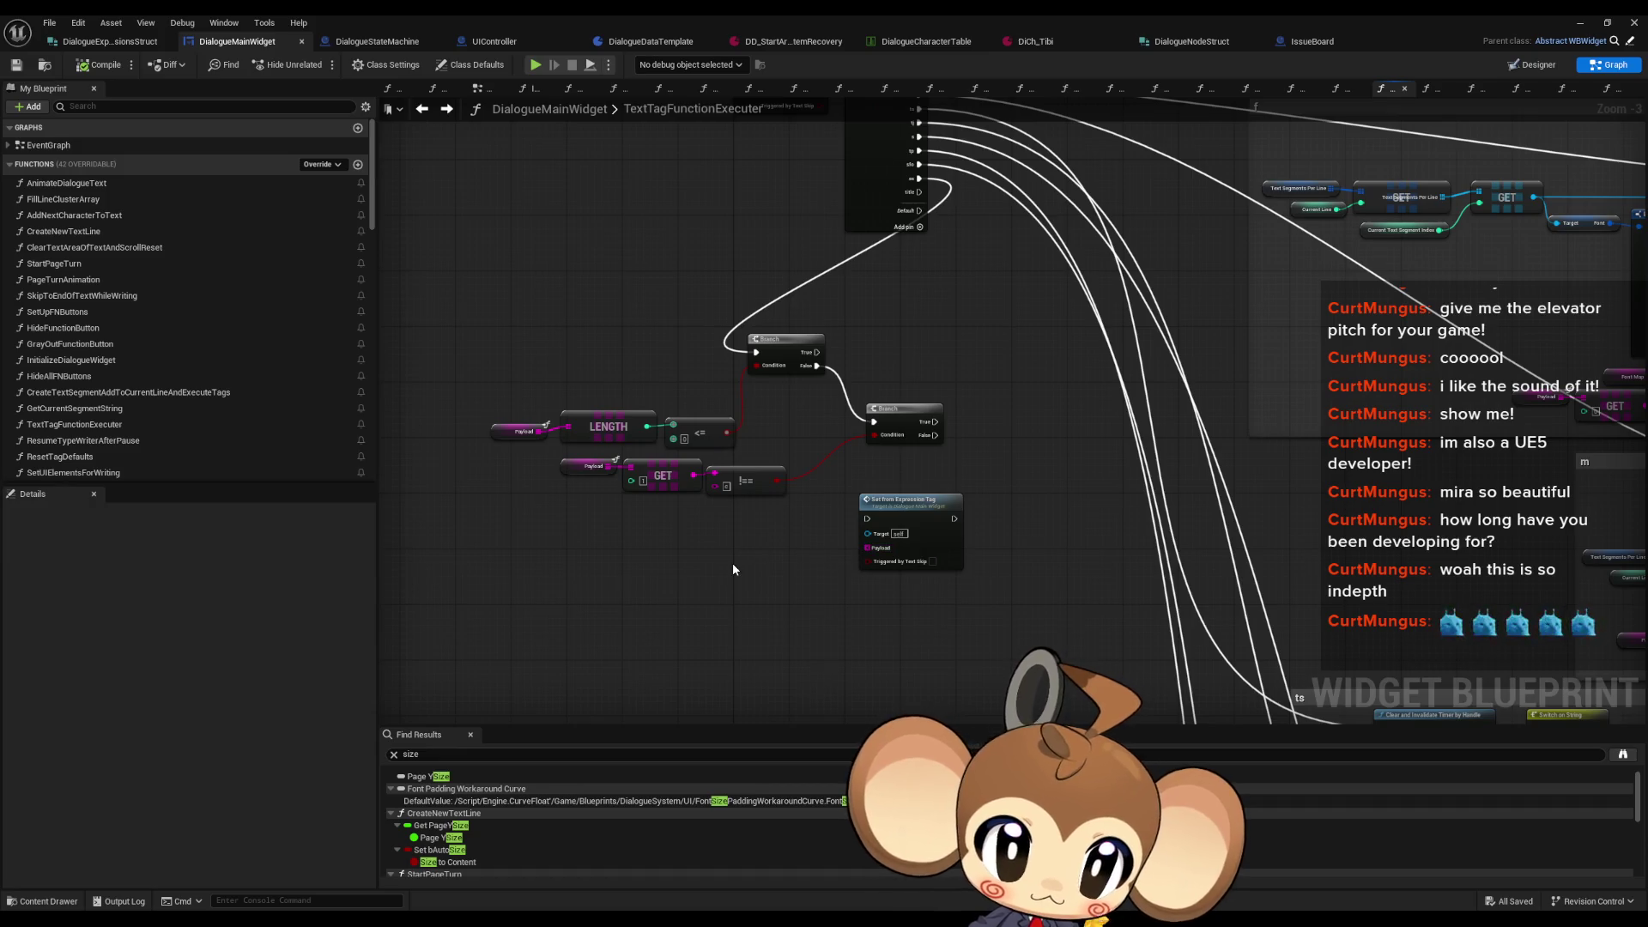
scroll(770, 567, "up", 1)
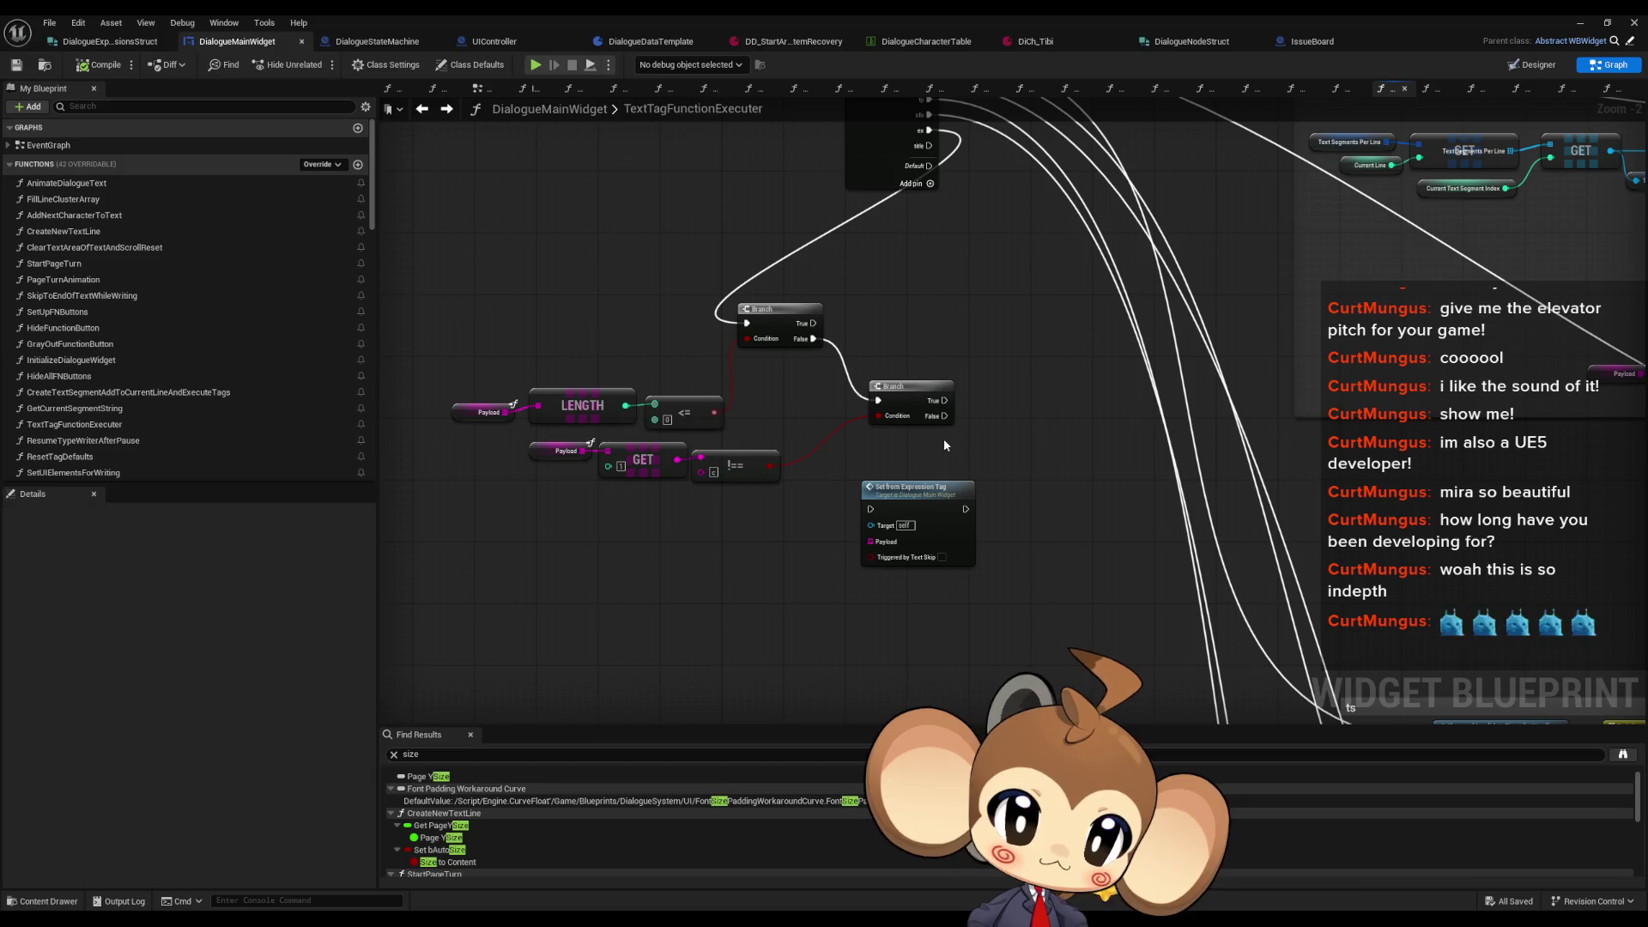
left_click(876, 528)
scroll(867, 543, "up", 2)
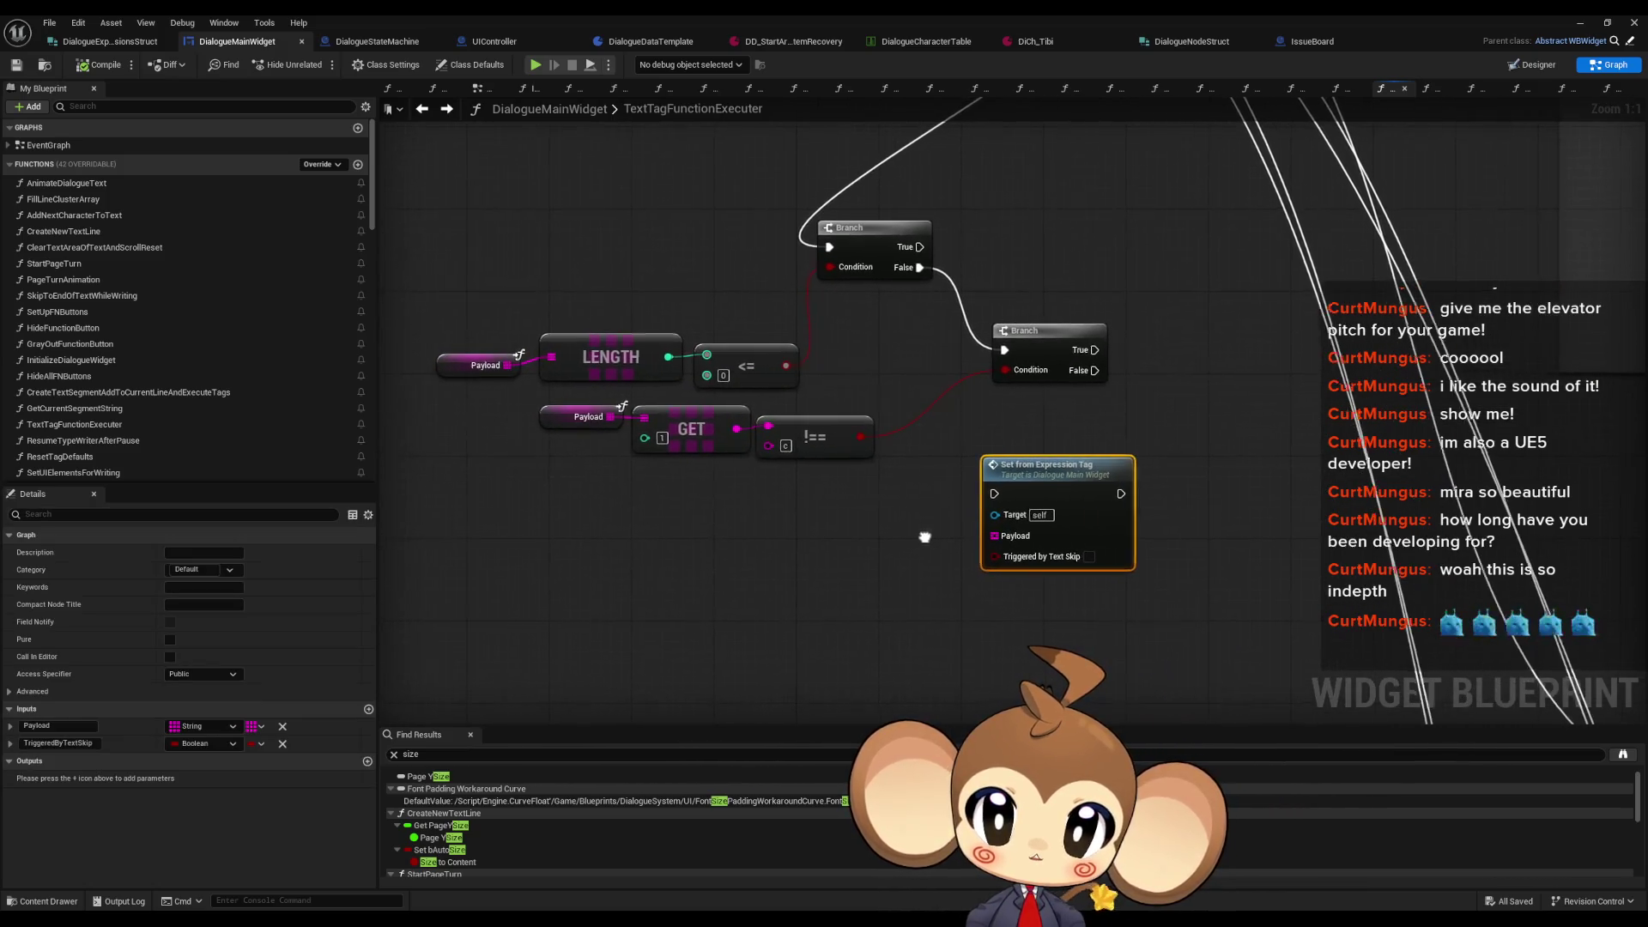
left_click(485, 365)
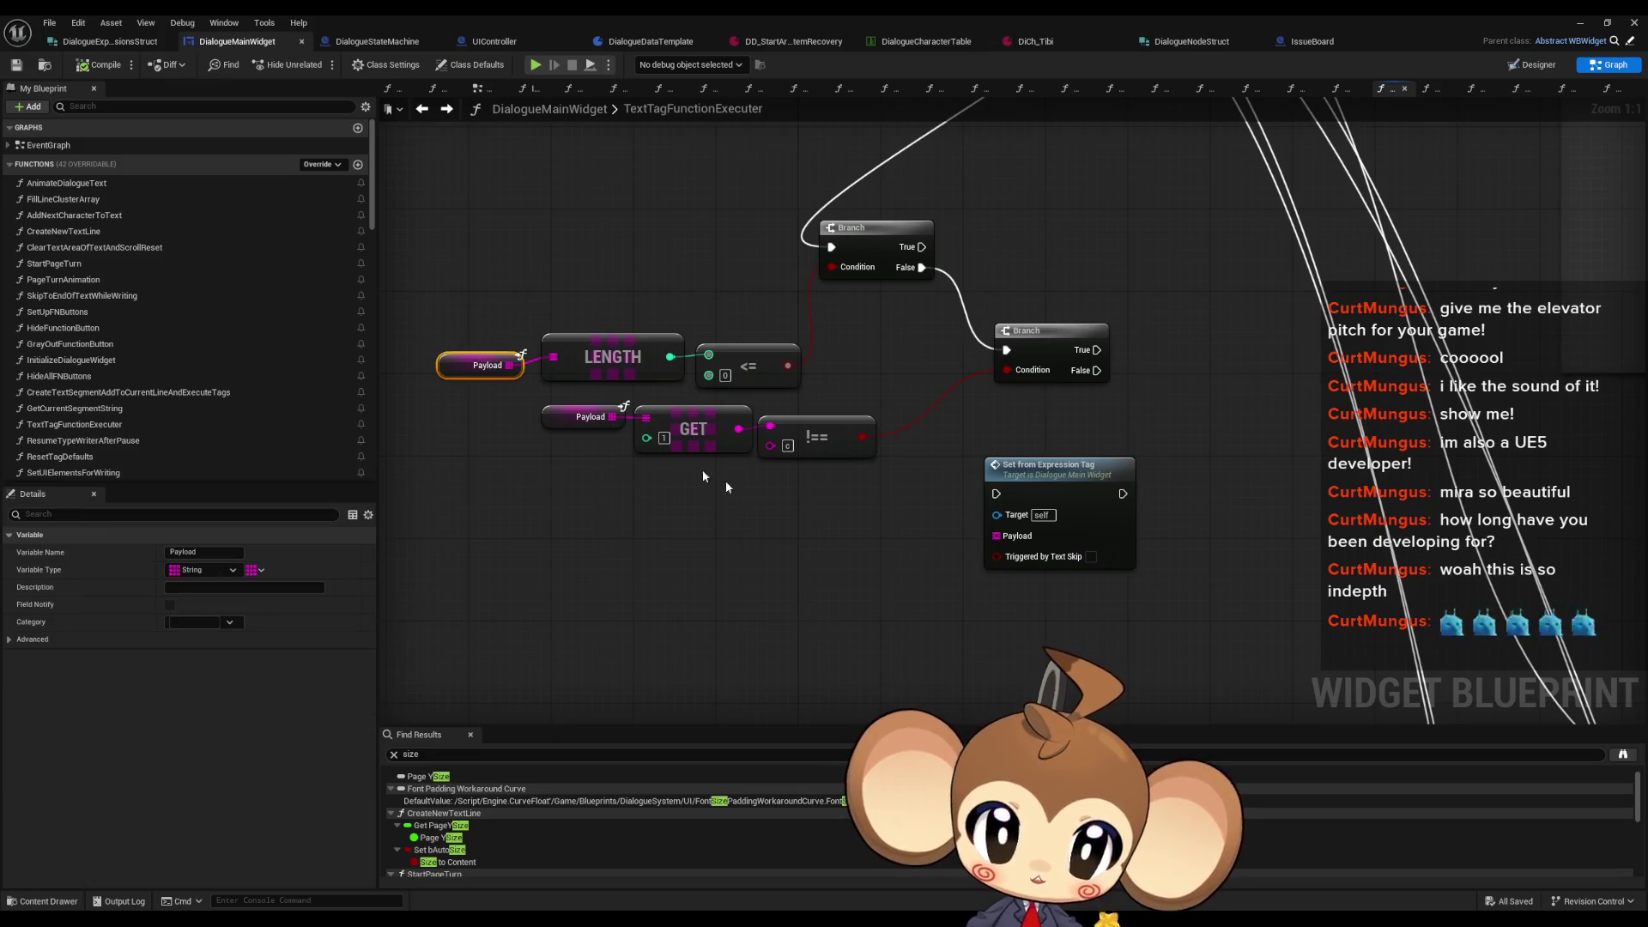
key("ctrl+c")
key("ctrl+v")
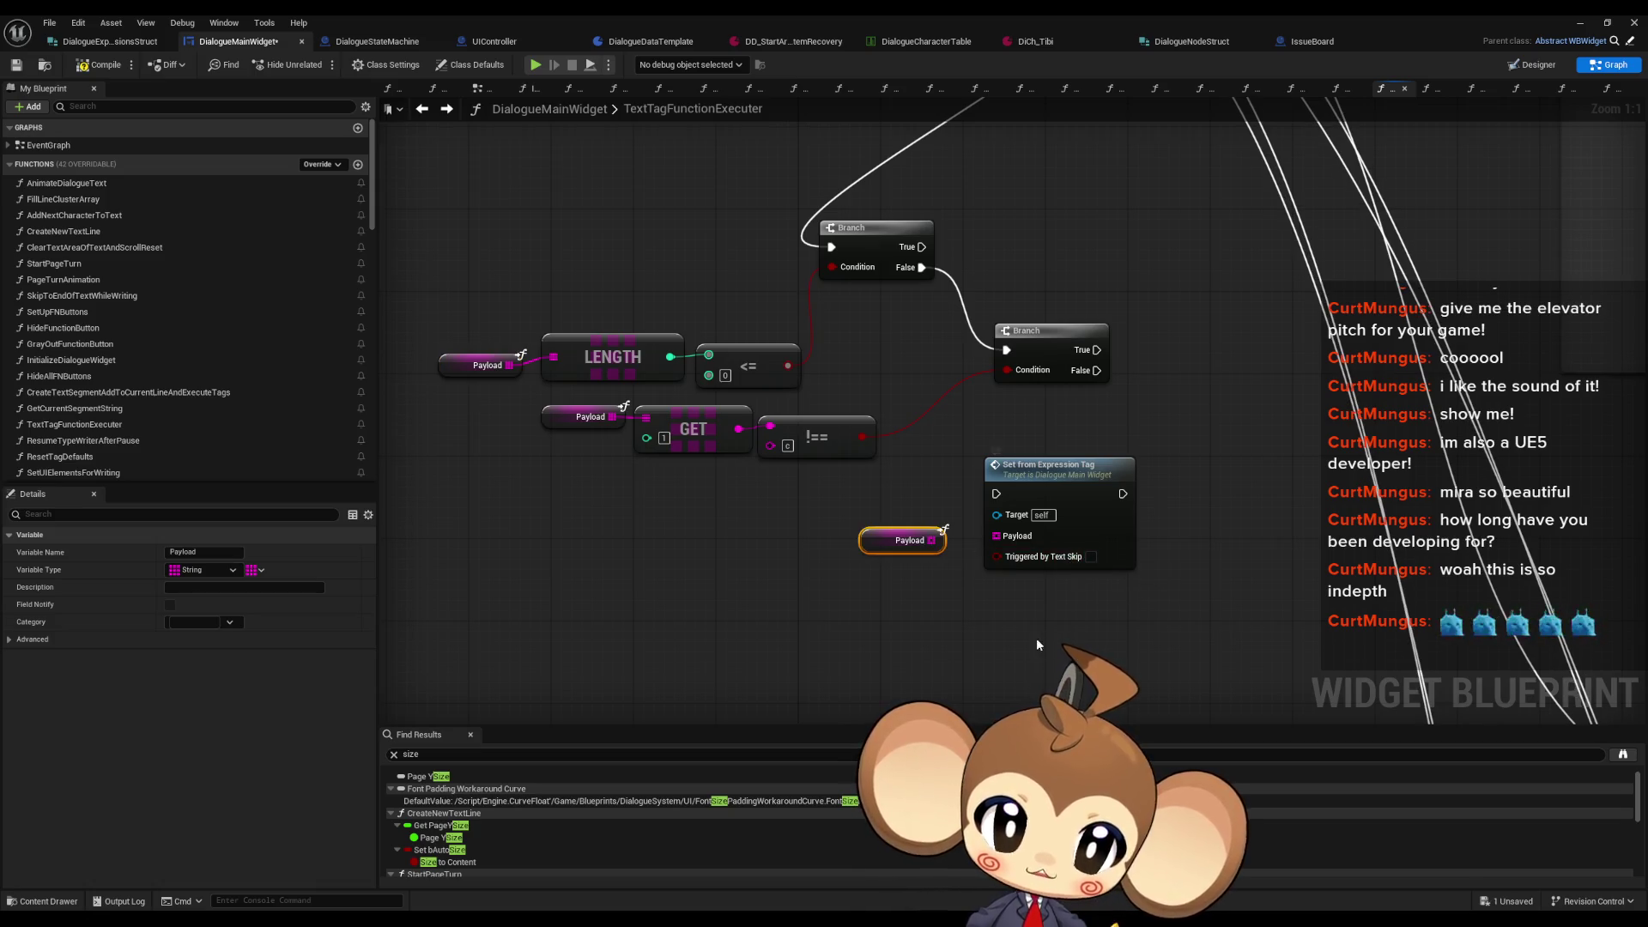
left_click_drag(1084, 621, 867, 634)
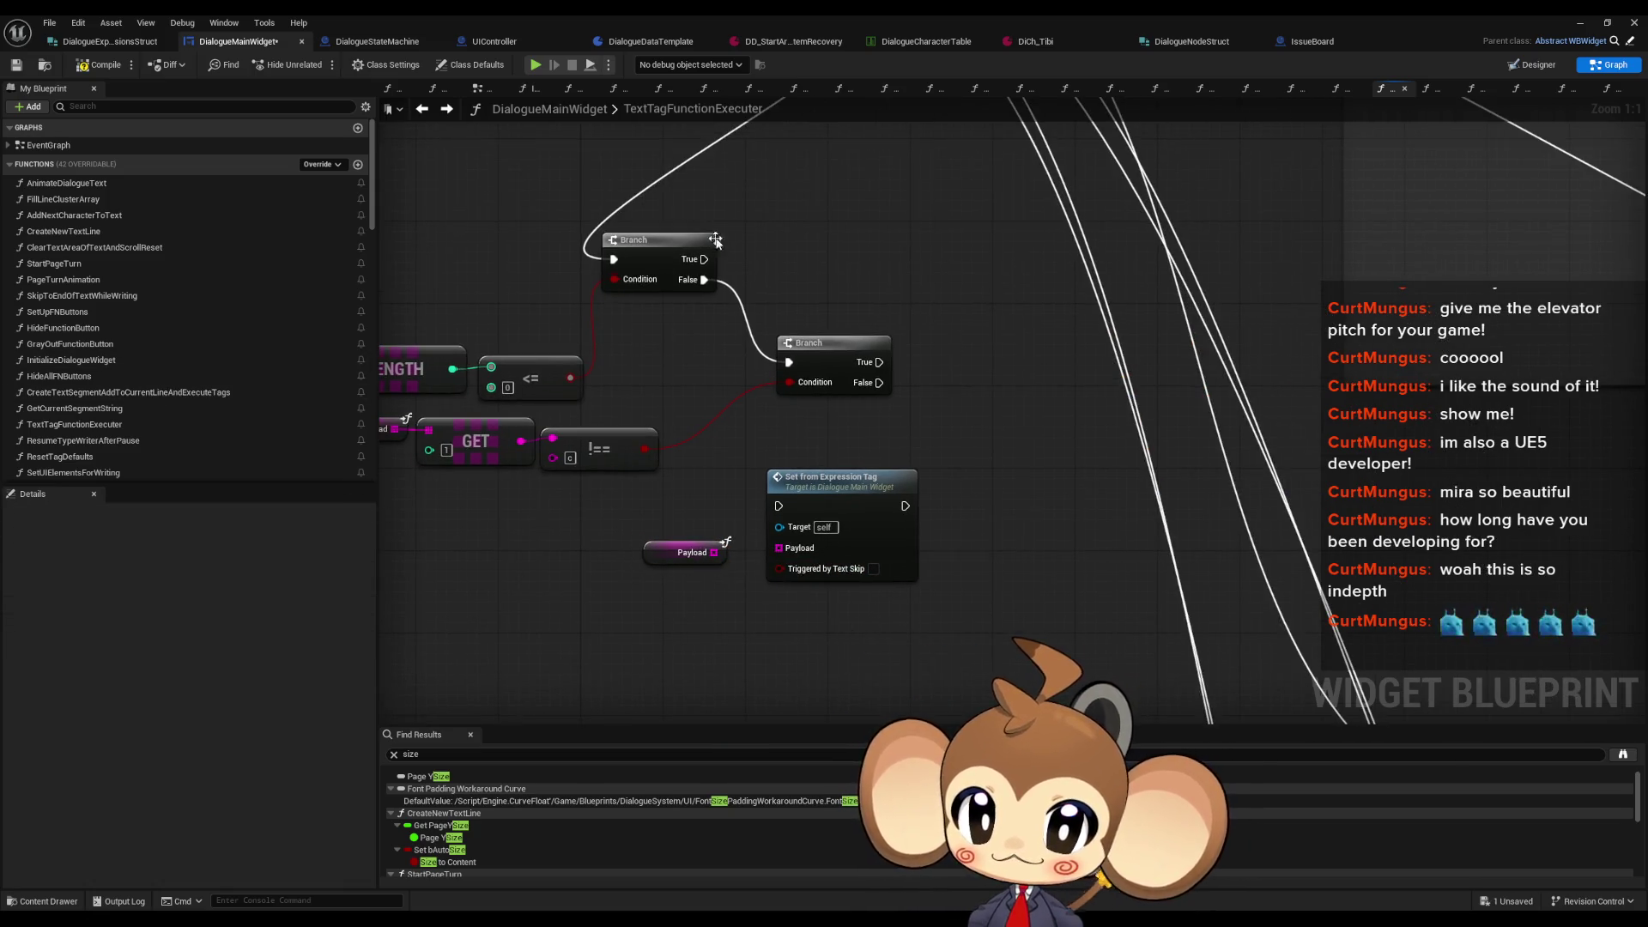
Step: Find references to TextTagFunctionExecuter and open its call in CreateTextSegmentAddToCurrentLineAndExecuteTags
double_click(74, 424)
right_click(783, 330)
mouse_move(850, 424)
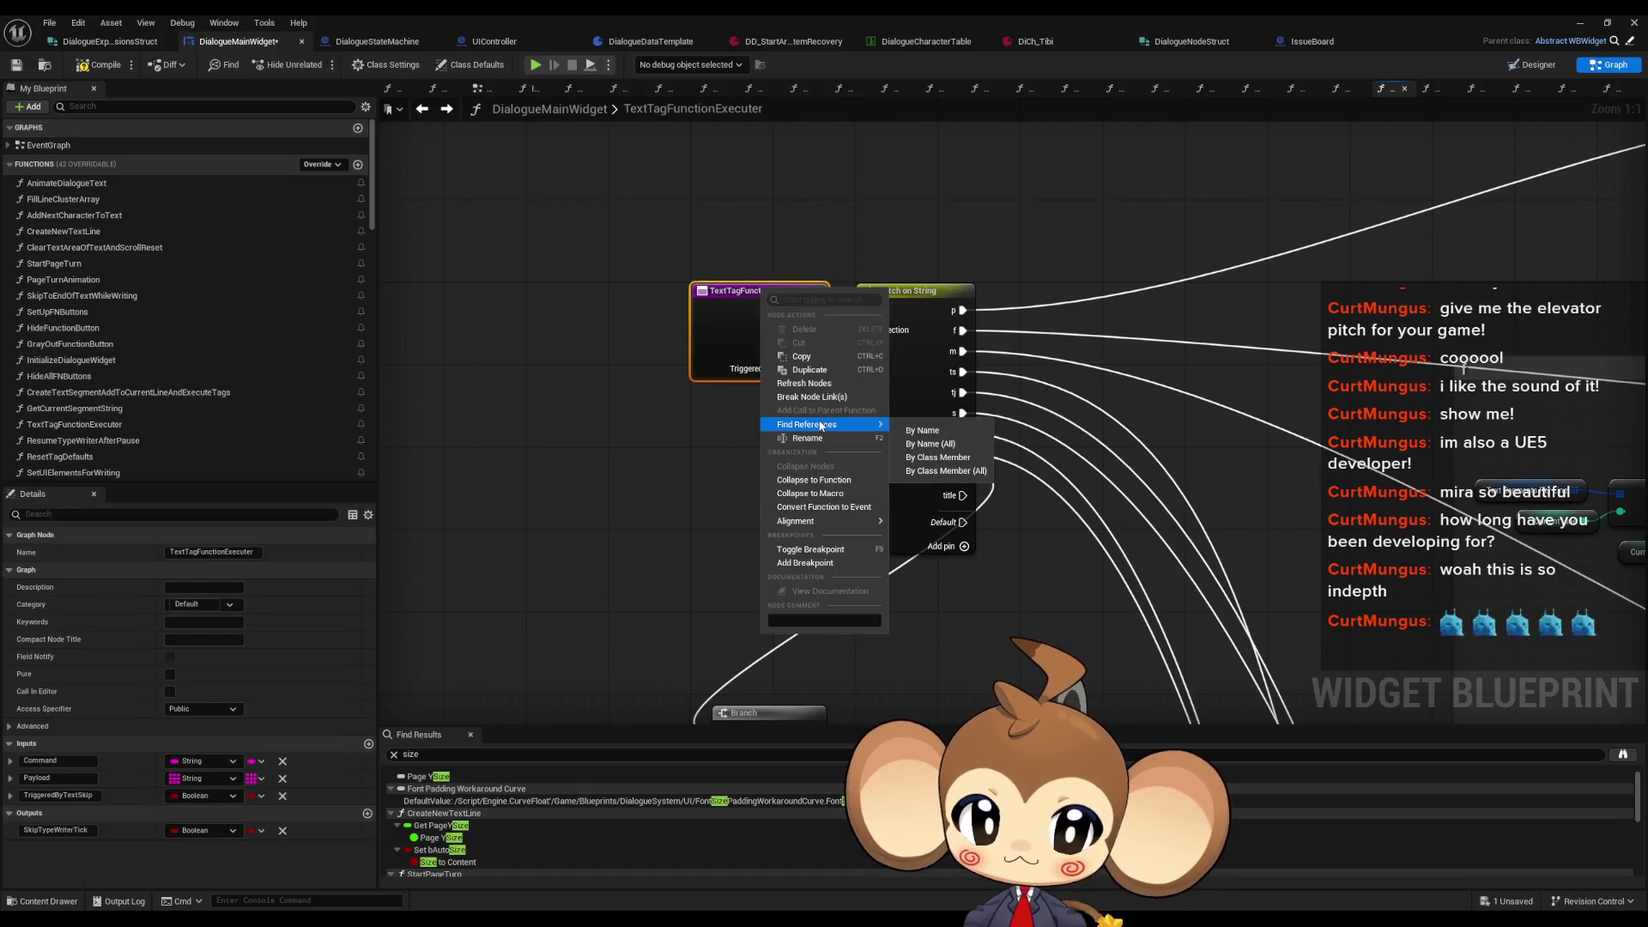
left_click(924, 471)
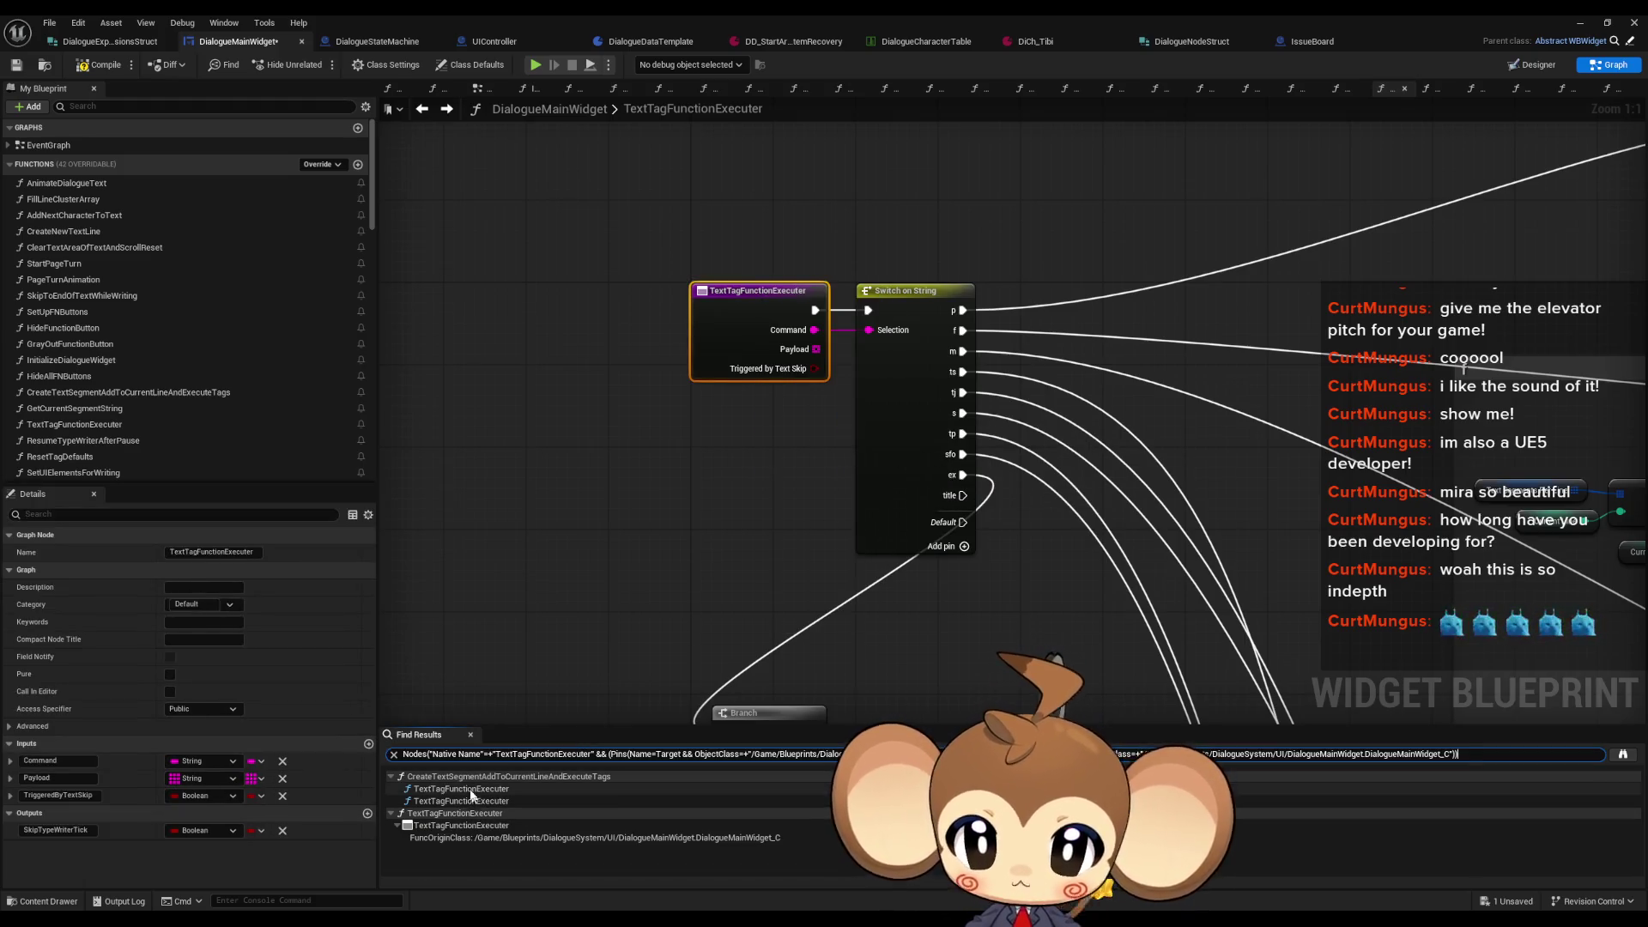
double_click(470, 791)
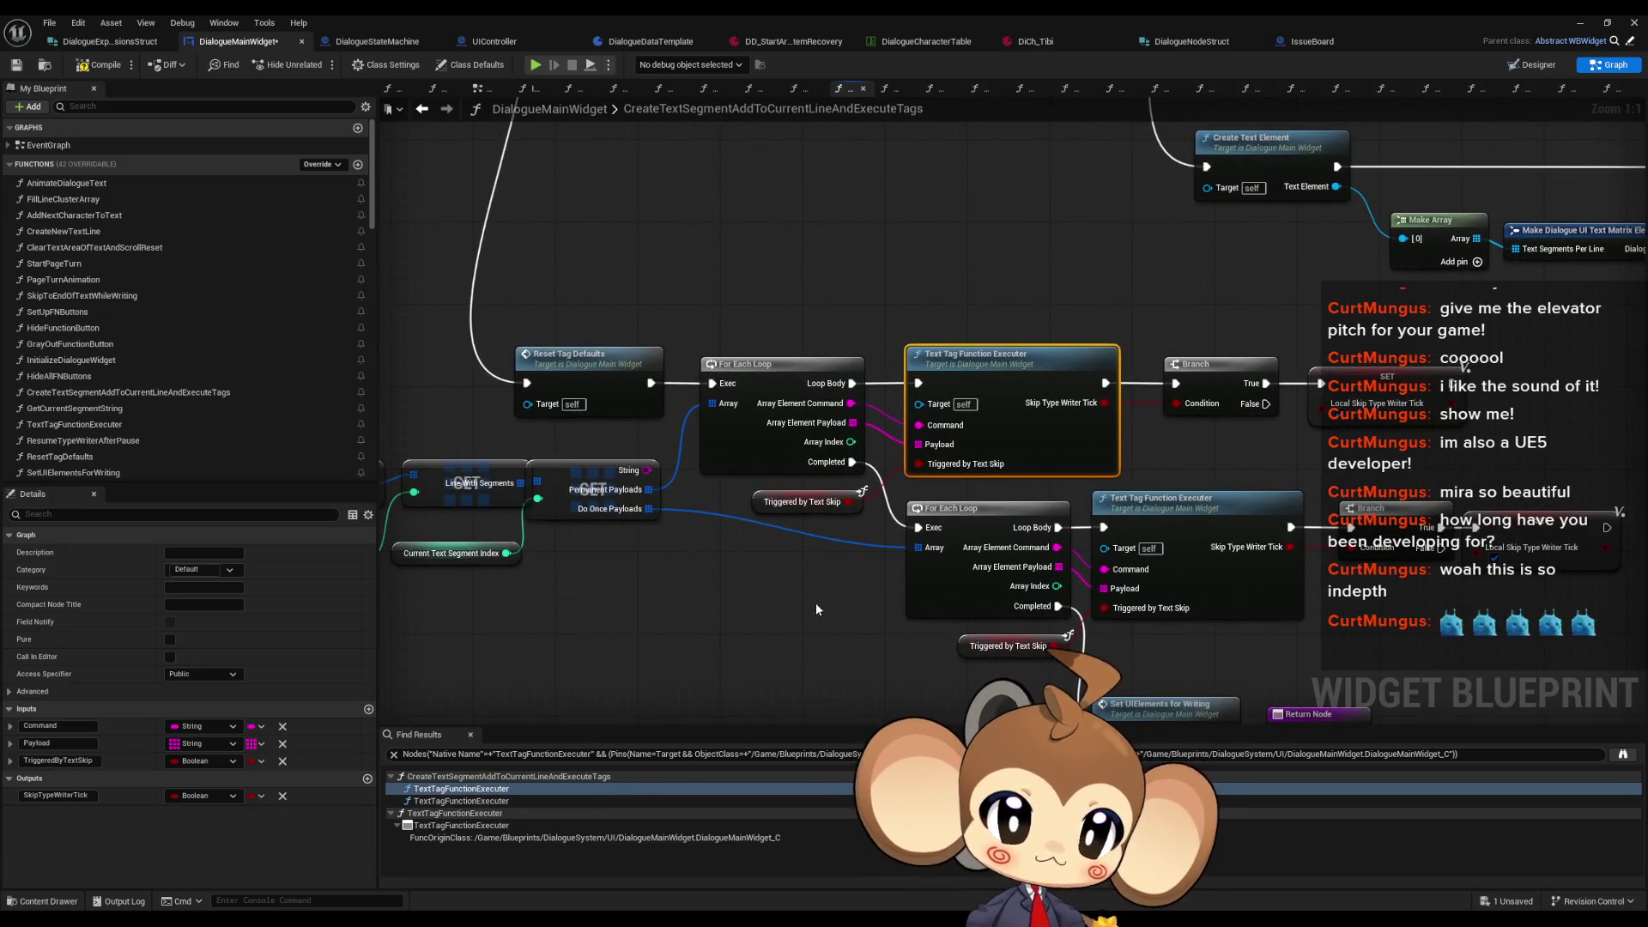
Step: Inspect the Local Skip Type Writer Tick SET and getter, the return node and the entry node
left_click_drag(1089, 446, 940, 427)
scroll(1095, 382, "up", 1)
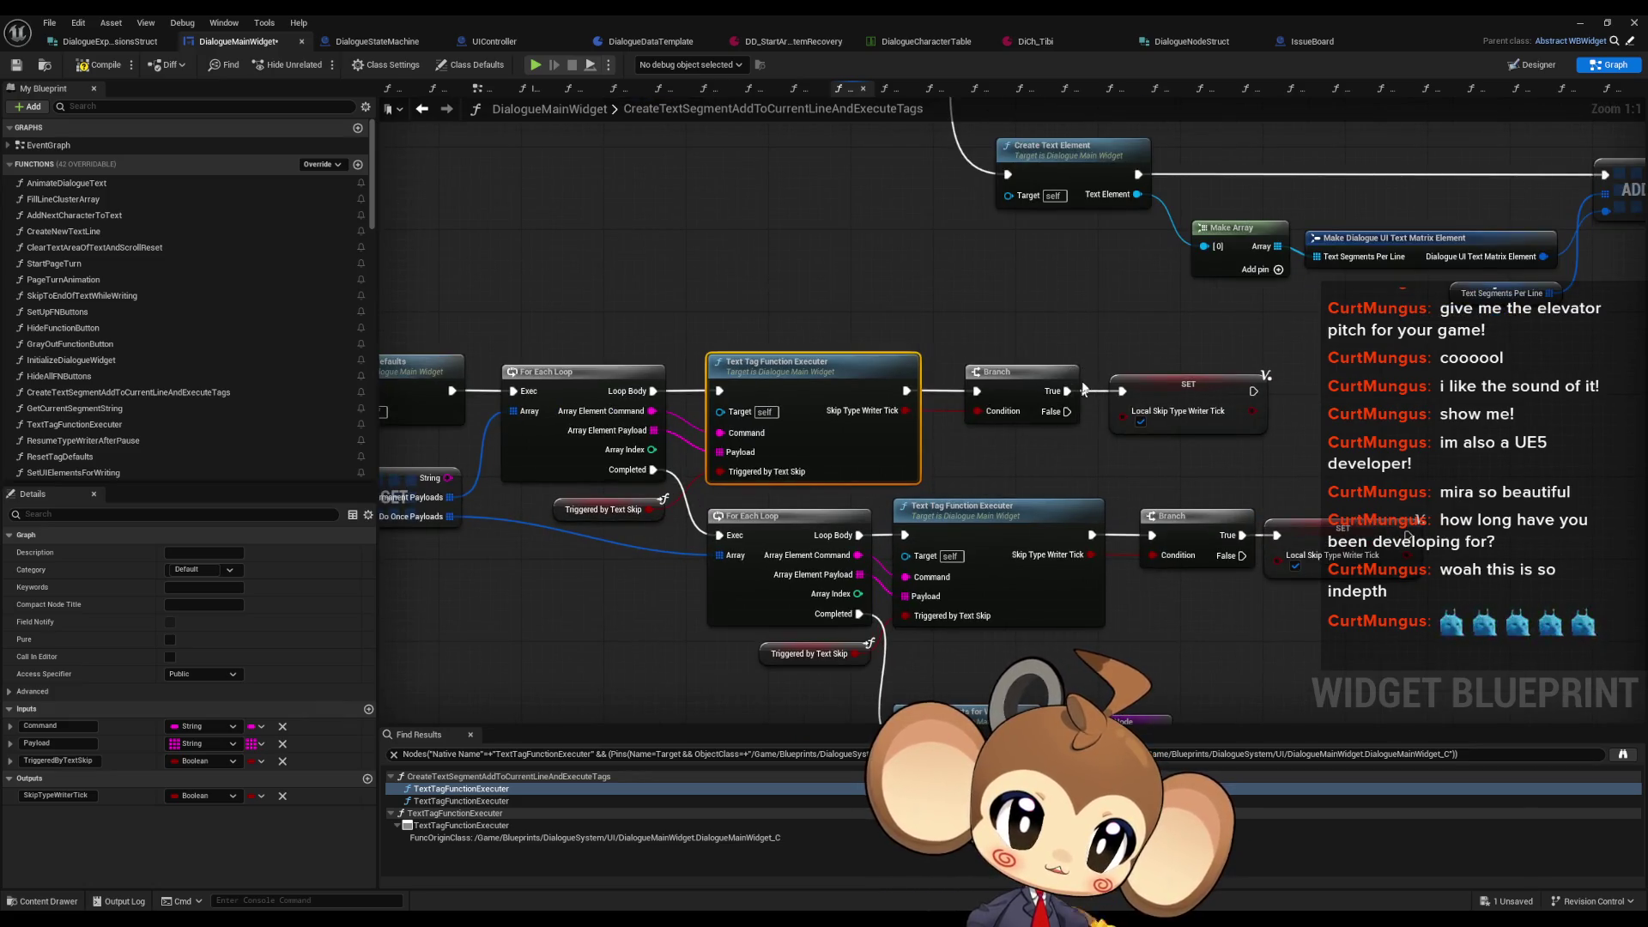
left_click(1171, 384)
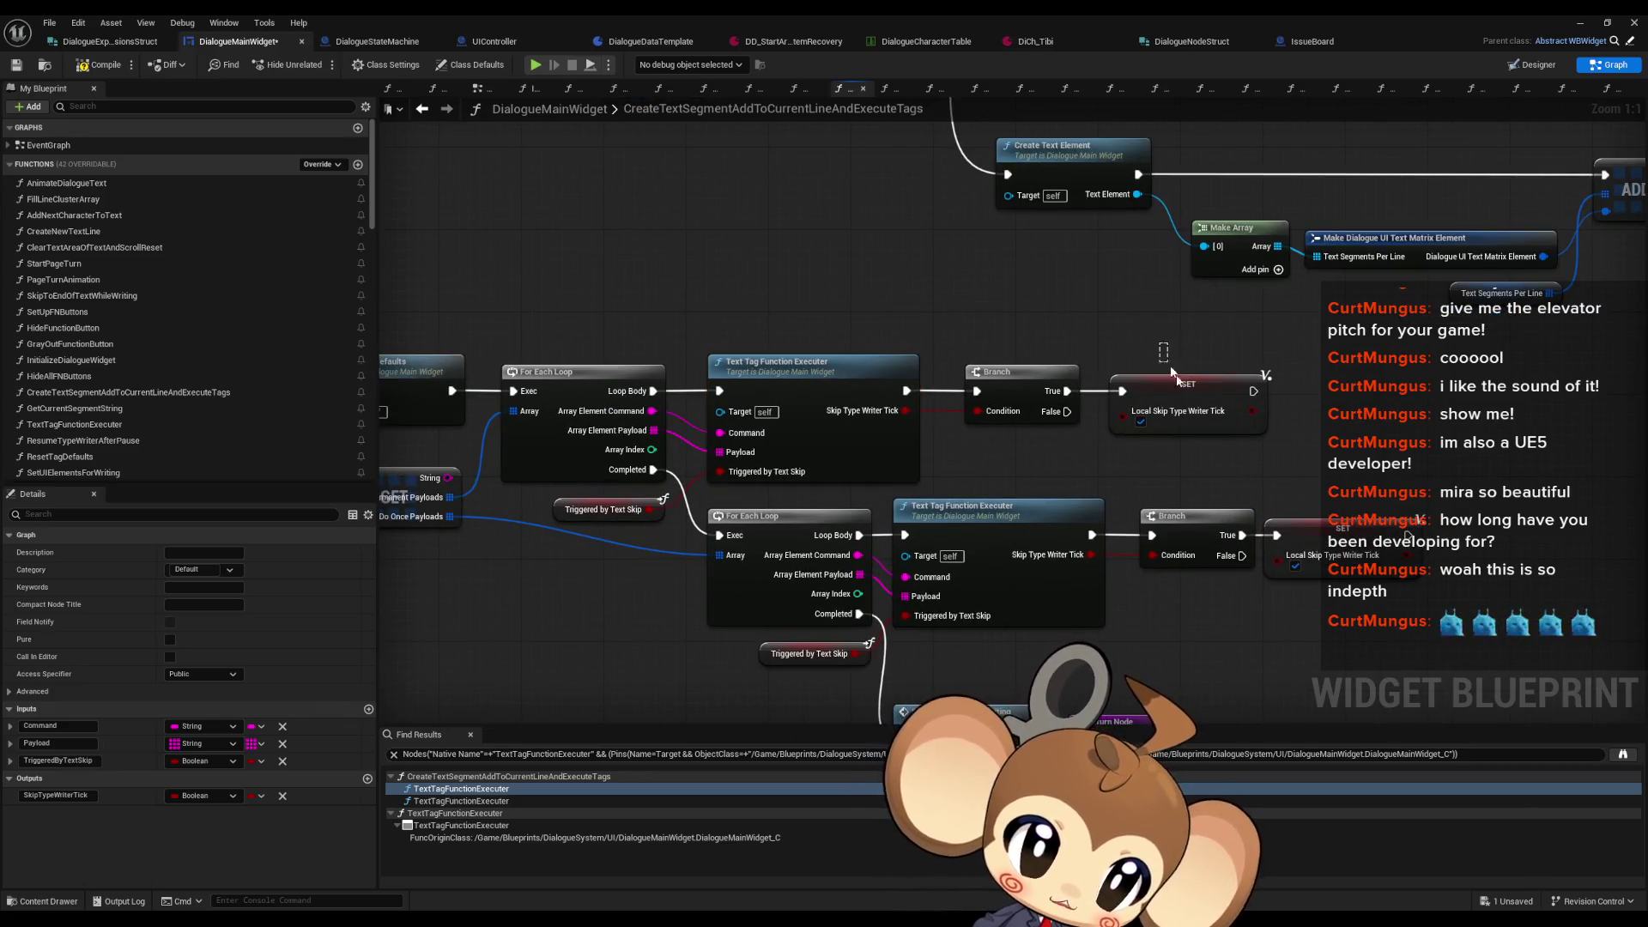
scroll(1240, 482, "down", 2)
scroll(1040, 399, "up", 2)
left_click(874, 529)
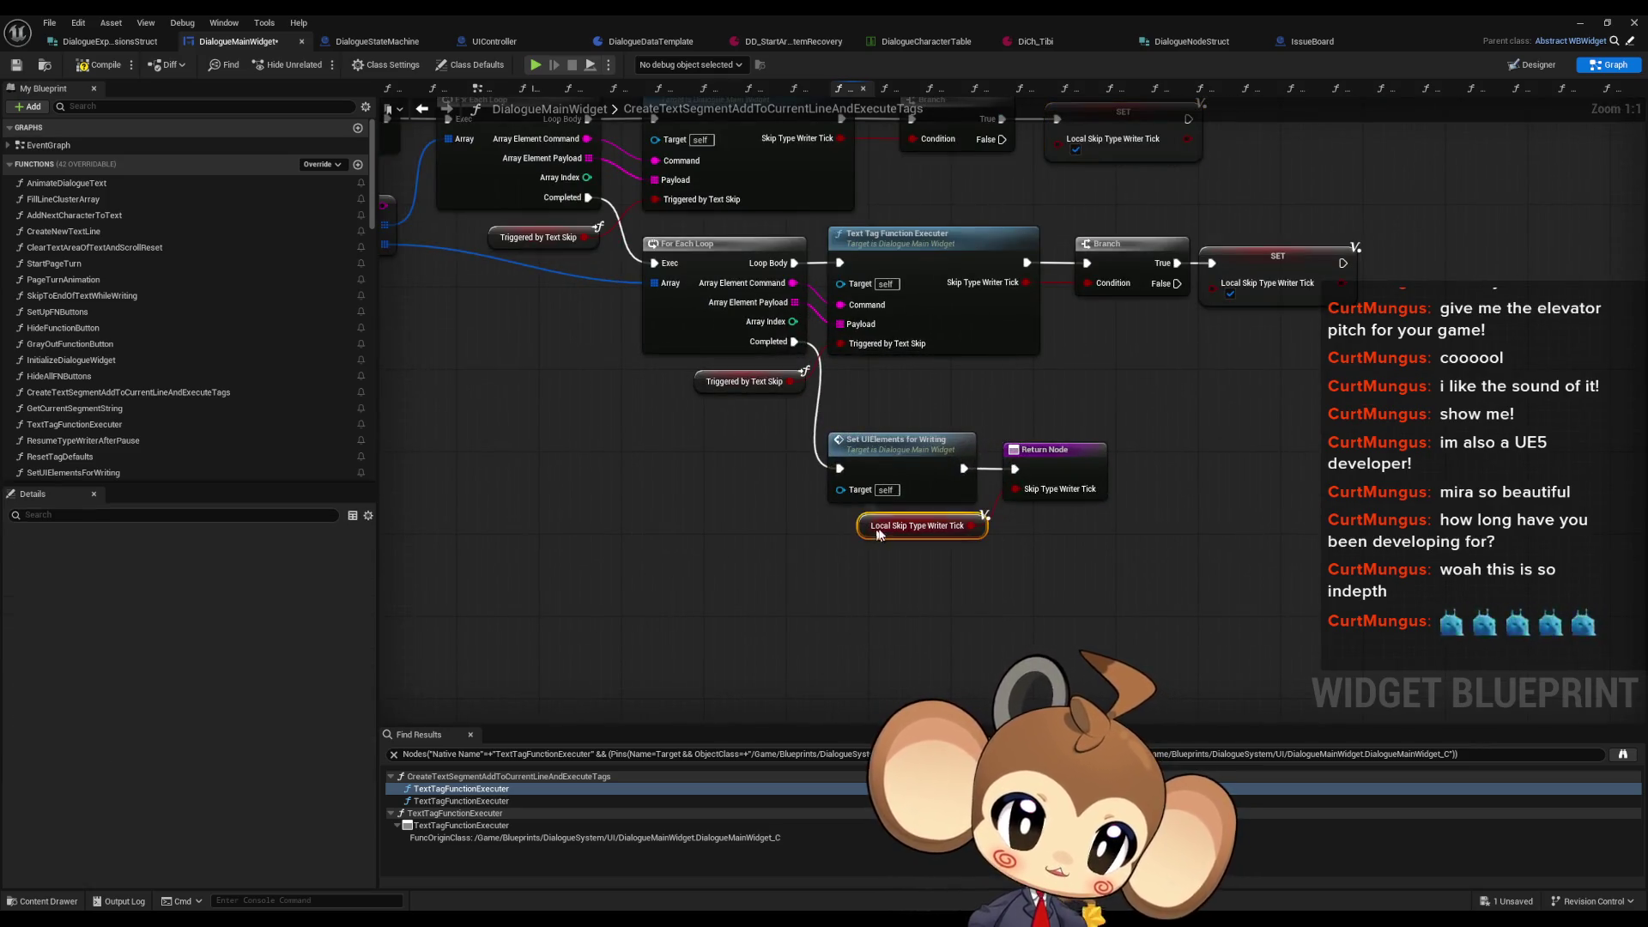
left_click(1080, 503)
scroll(1079, 512, "down", 6)
scroll(820, 300, "up", 6)
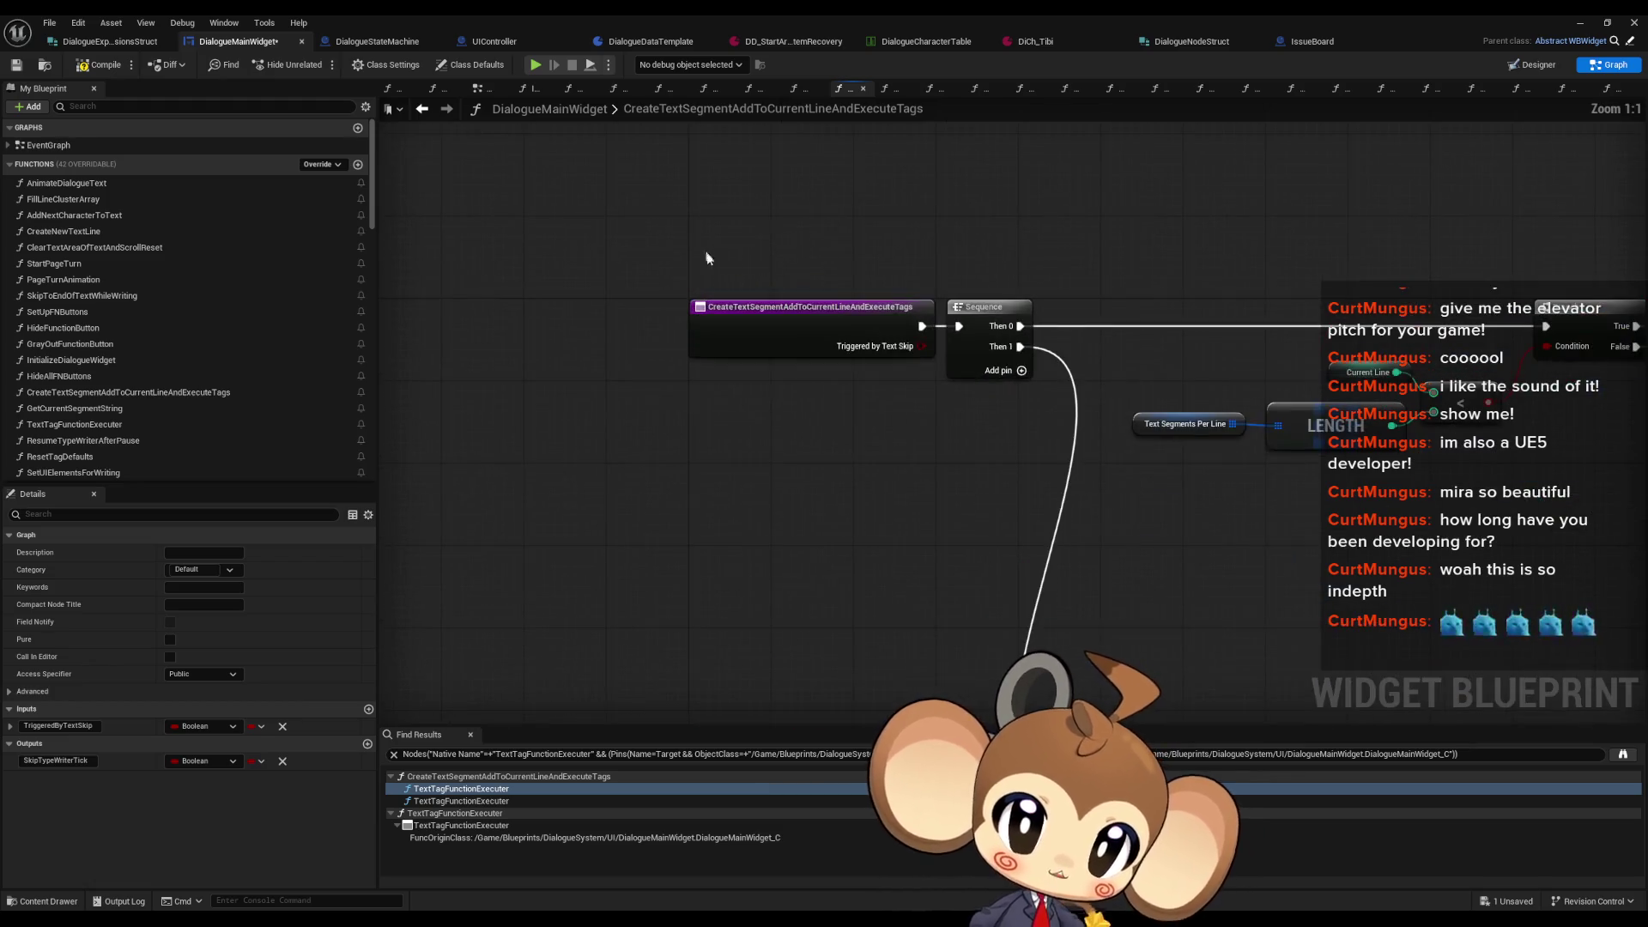
left_click(824, 335)
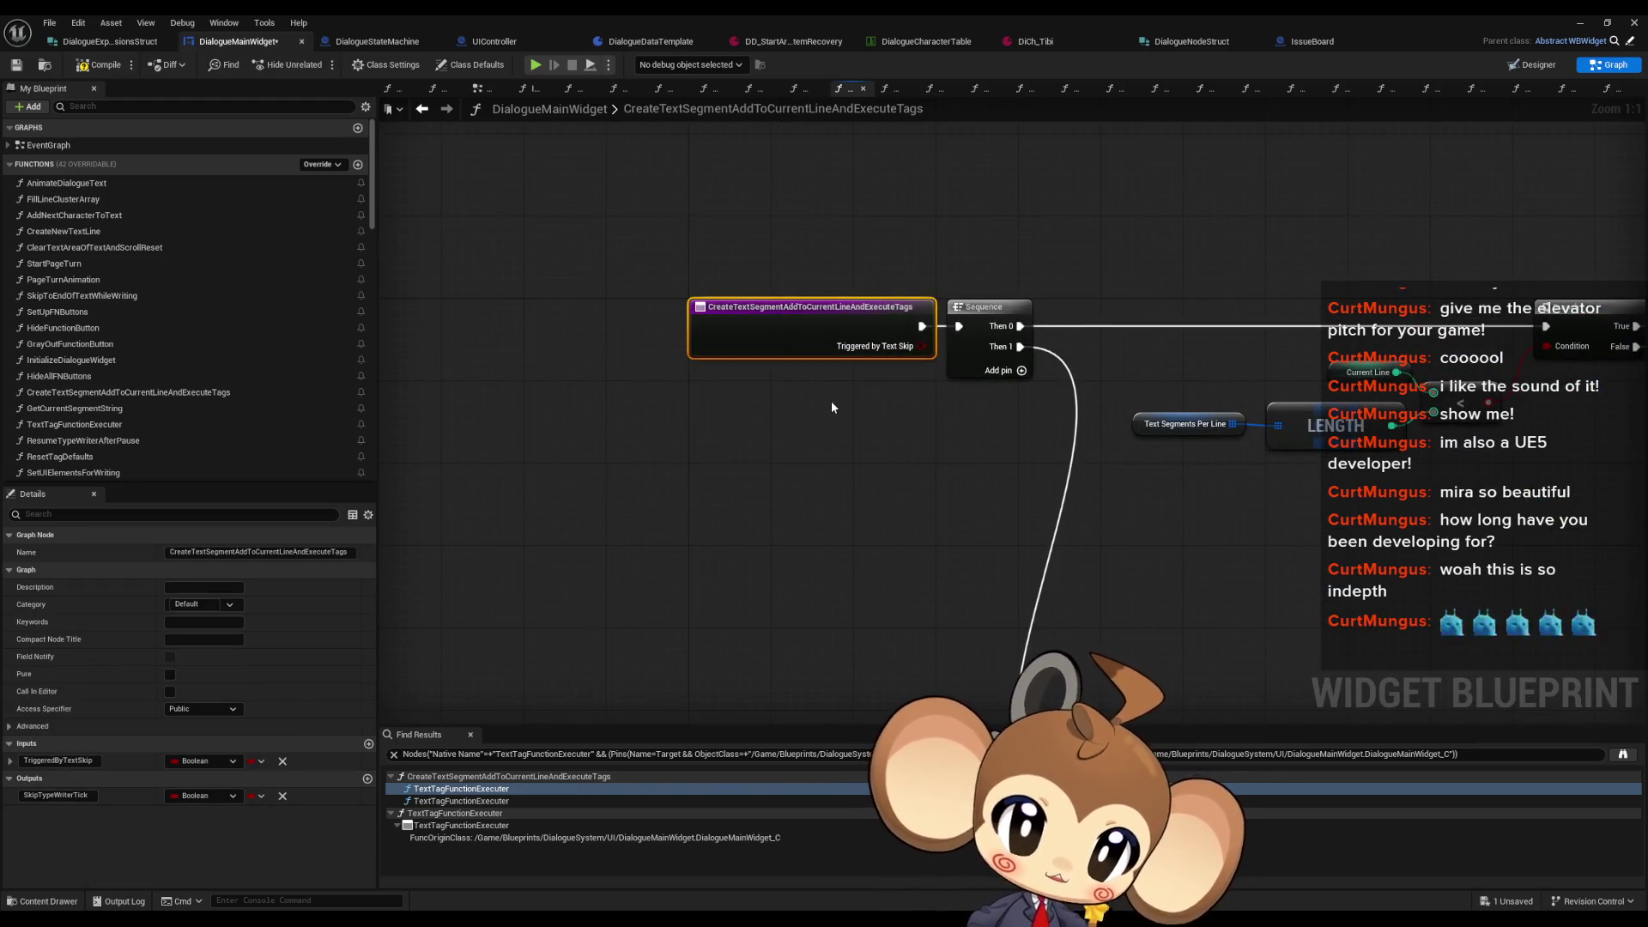
Step: Open AddNextCharacterToText and examine its text-segment call and Local Loope Break SET node
scroll(831, 400, "down", 4)
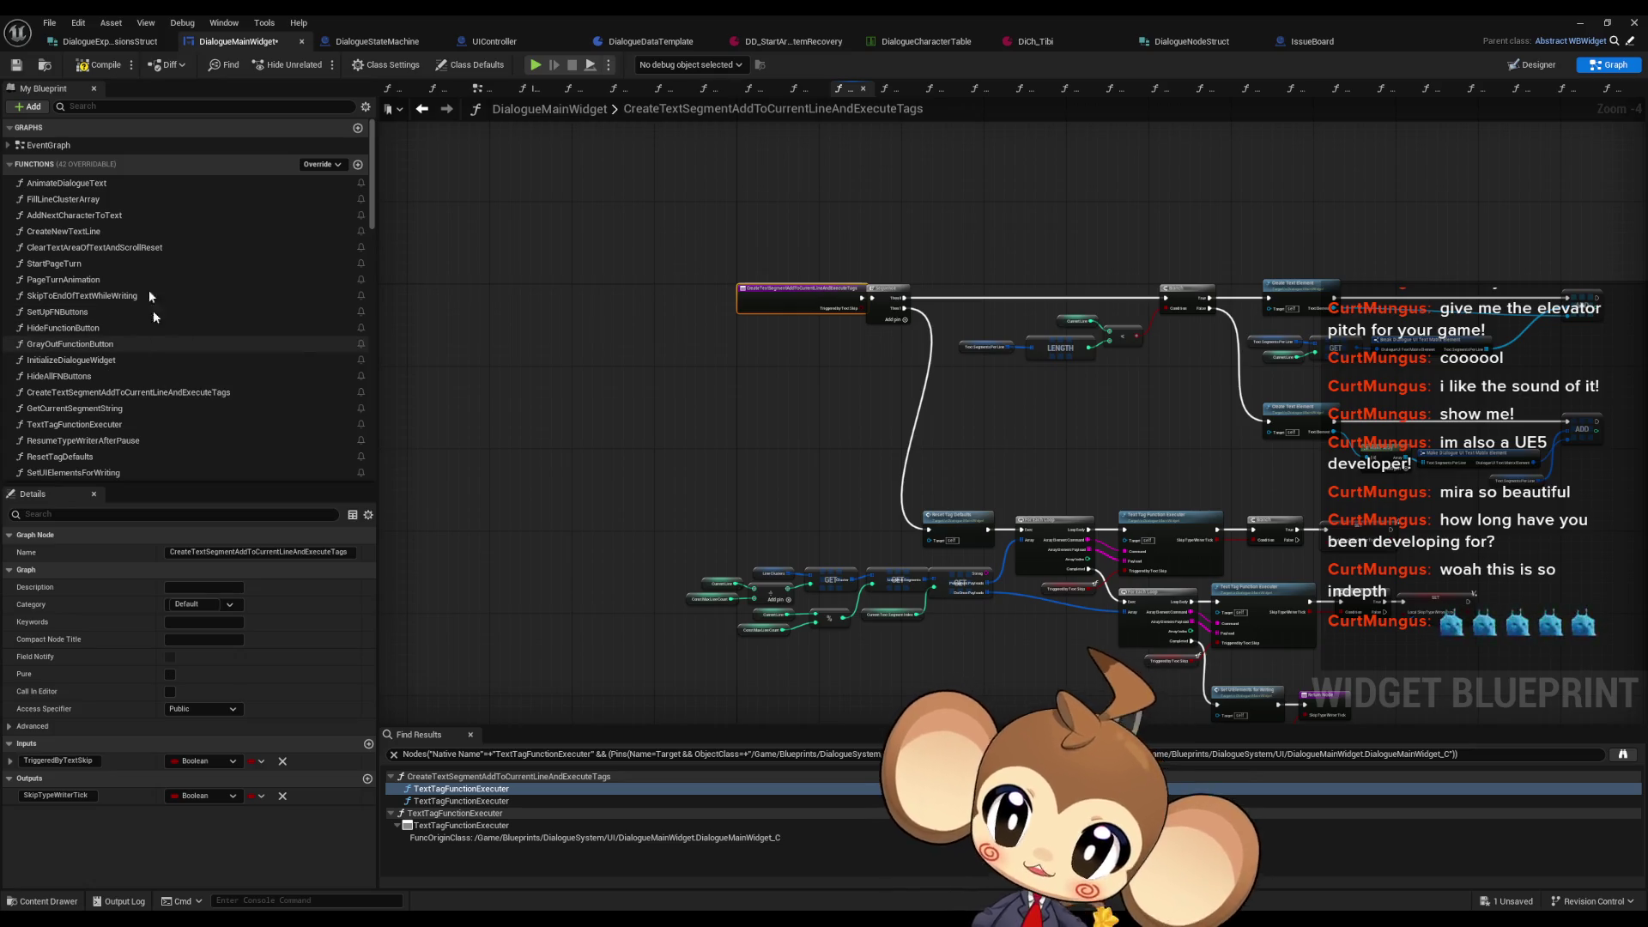
double_click(117, 216)
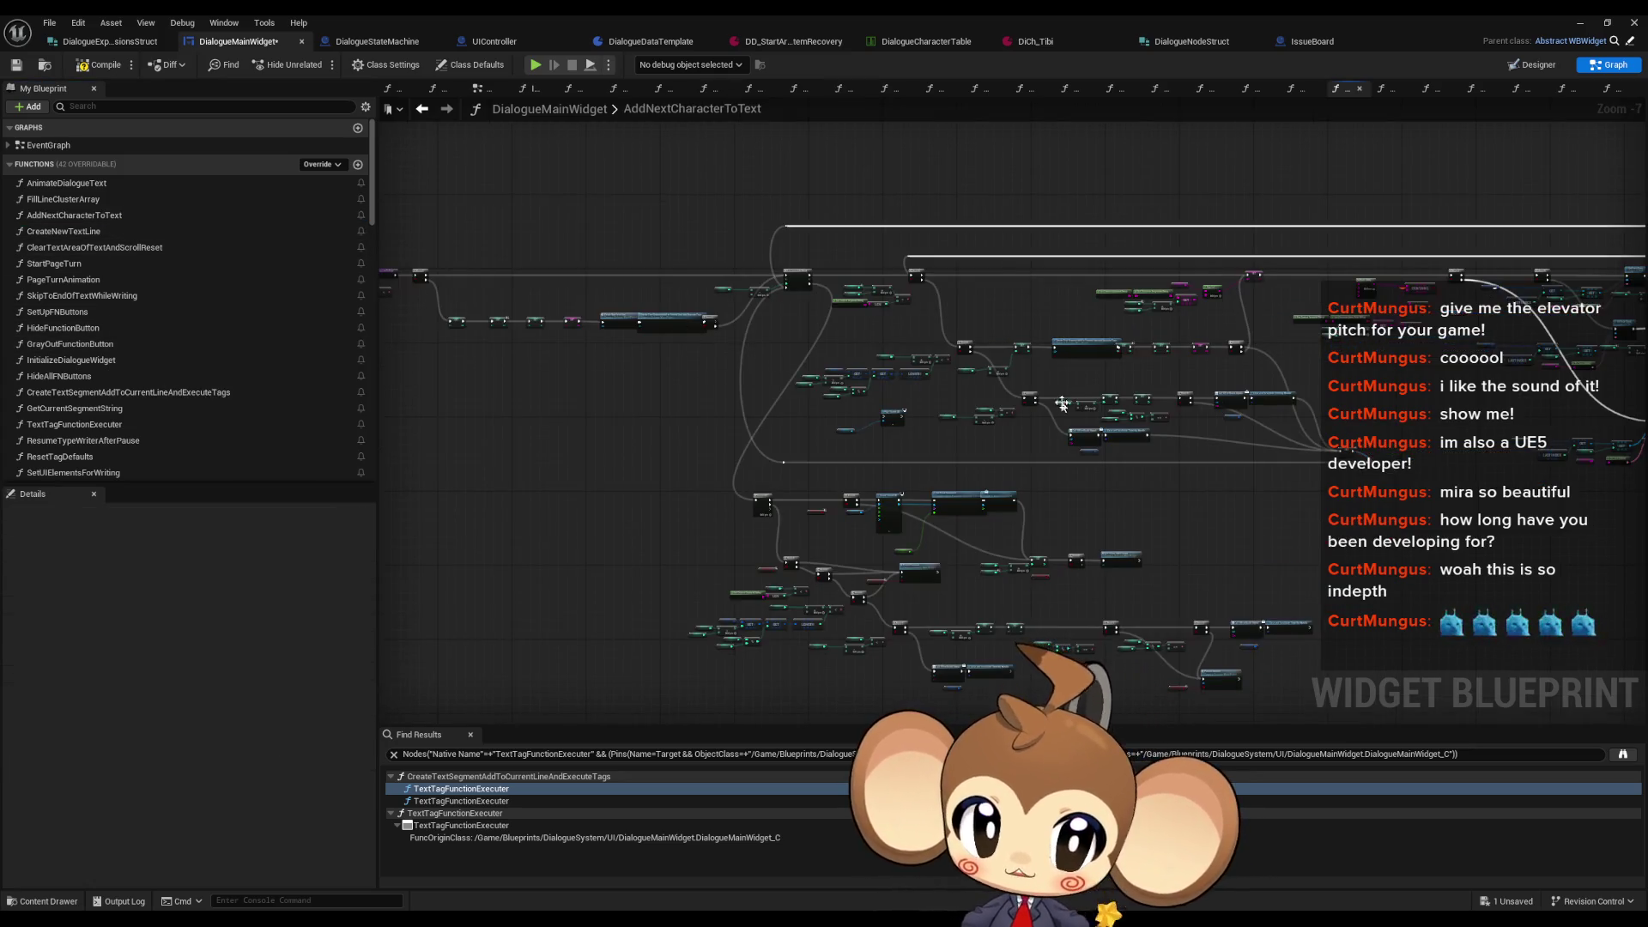
scroll(1008, 539, "up", 5)
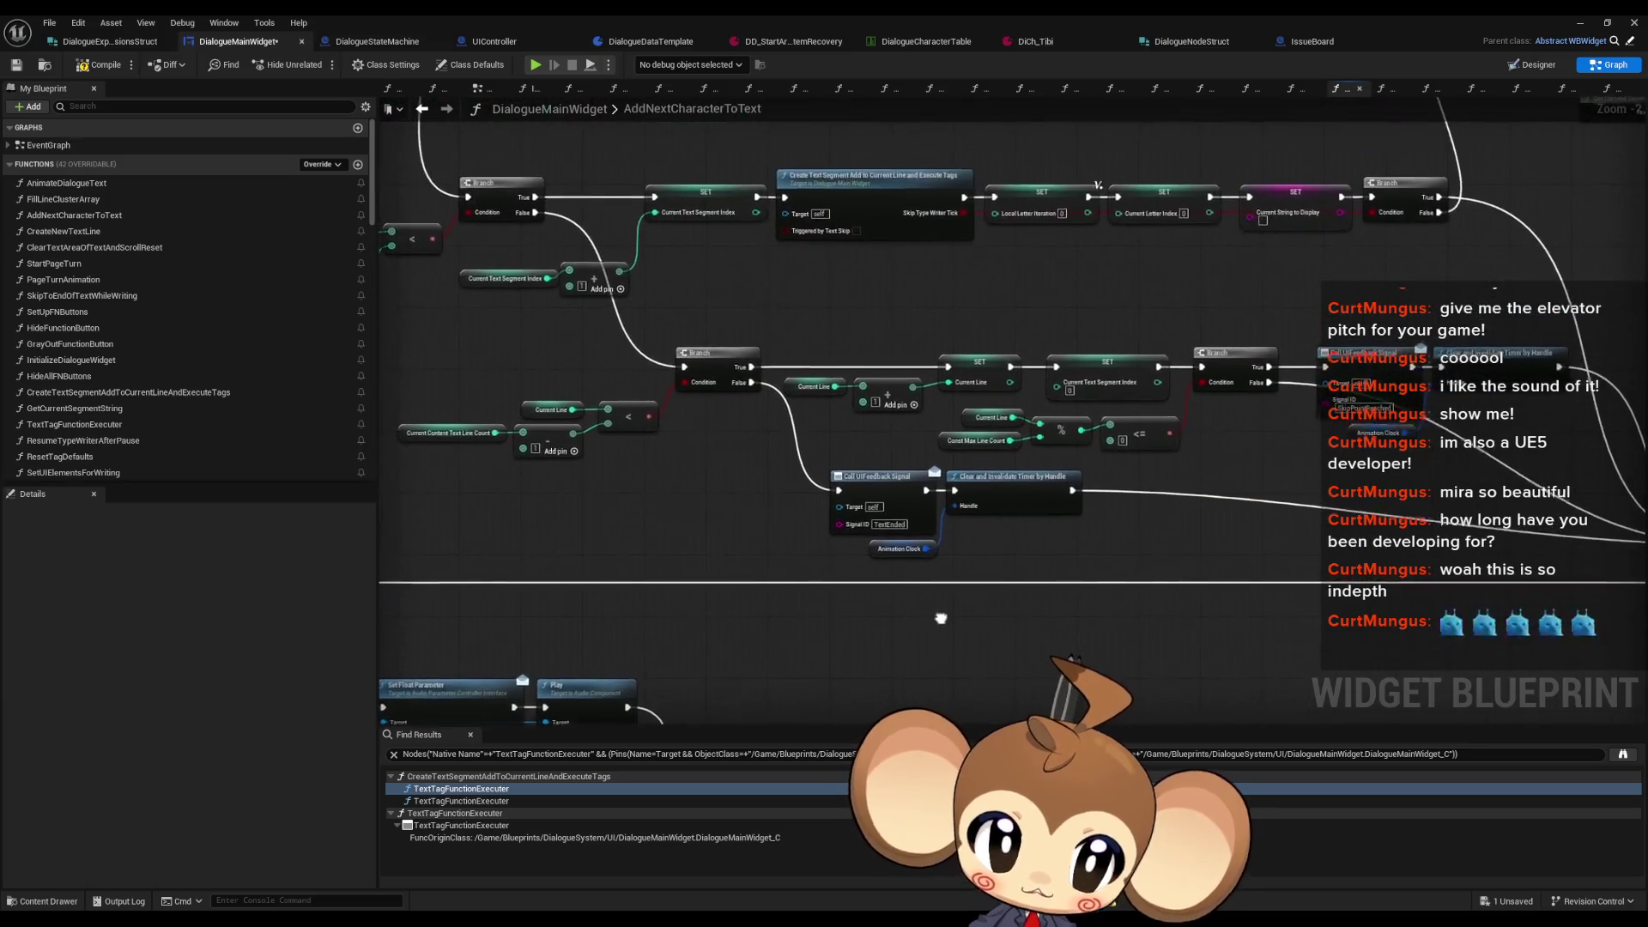
left_click(923, 184)
left_click_drag(924, 183, 779, 367)
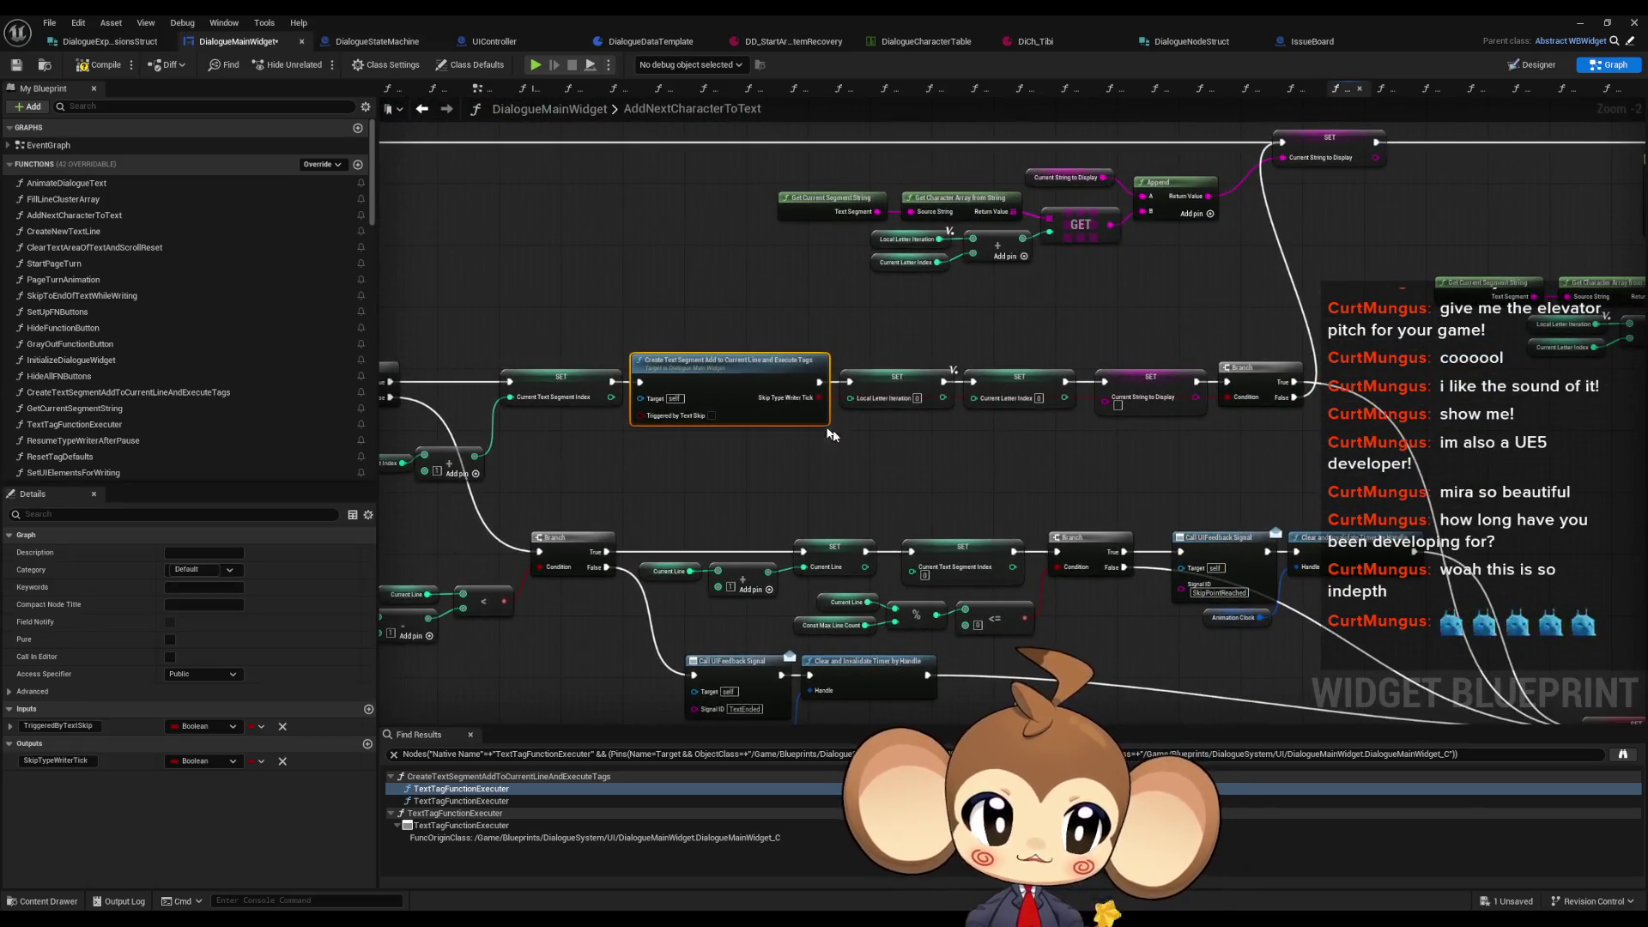
mouse_move(1058, 404)
left_mouse_down()
mouse_move(893, 442)
mouse_move(1099, 306)
left_mouse_up()
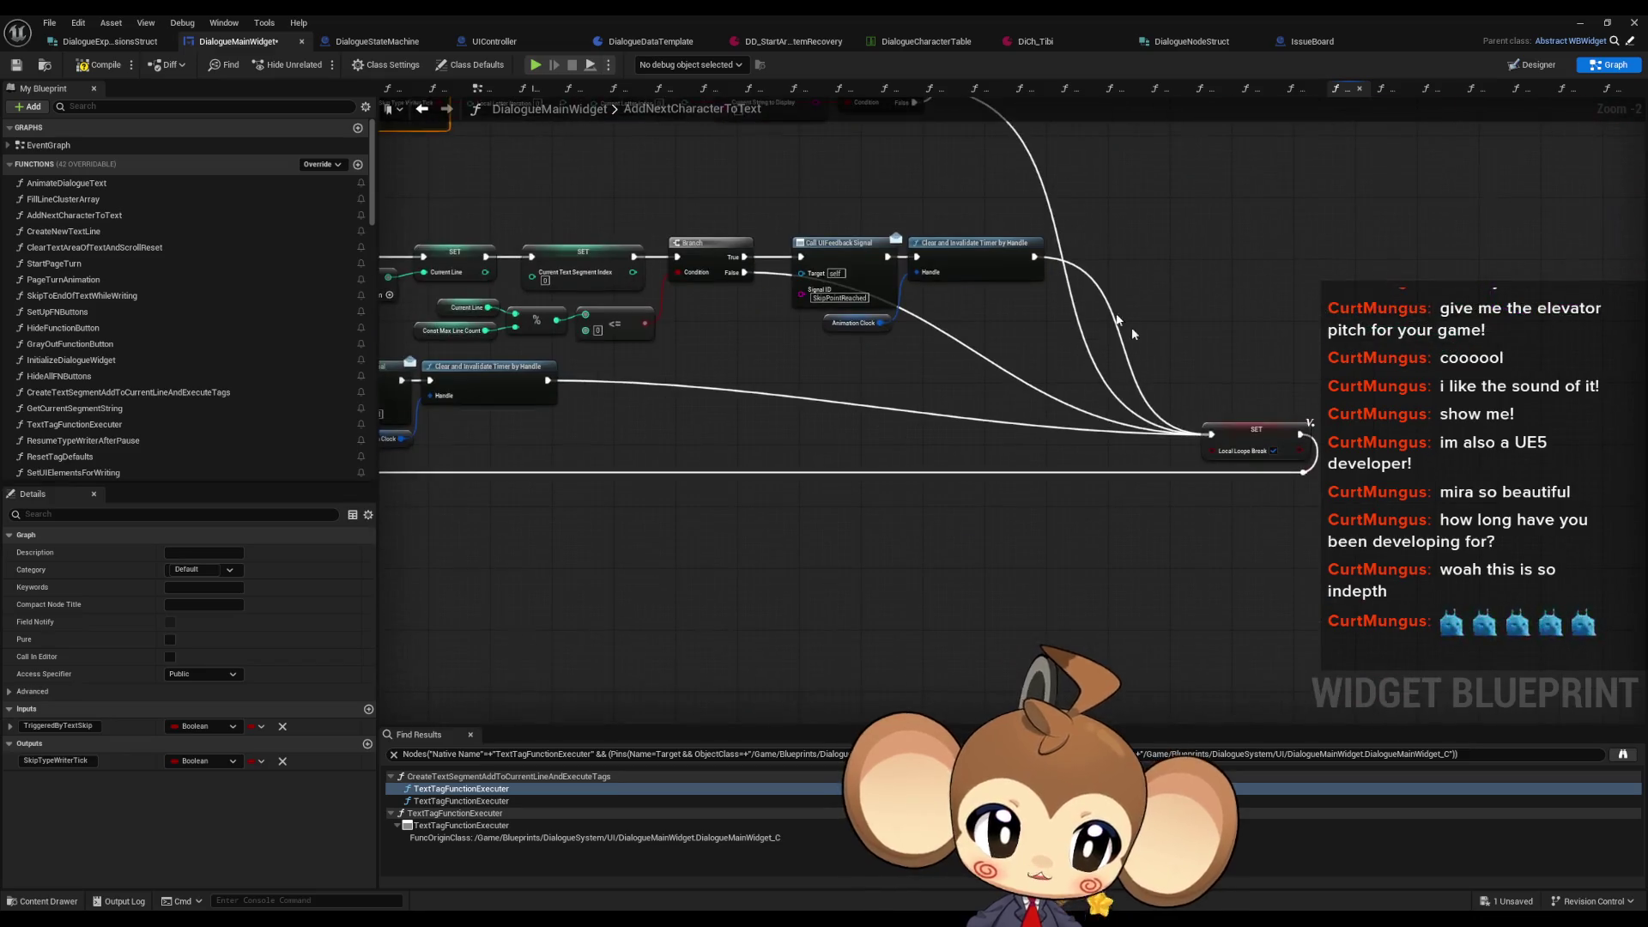
scroll(1248, 456, "down", 5)
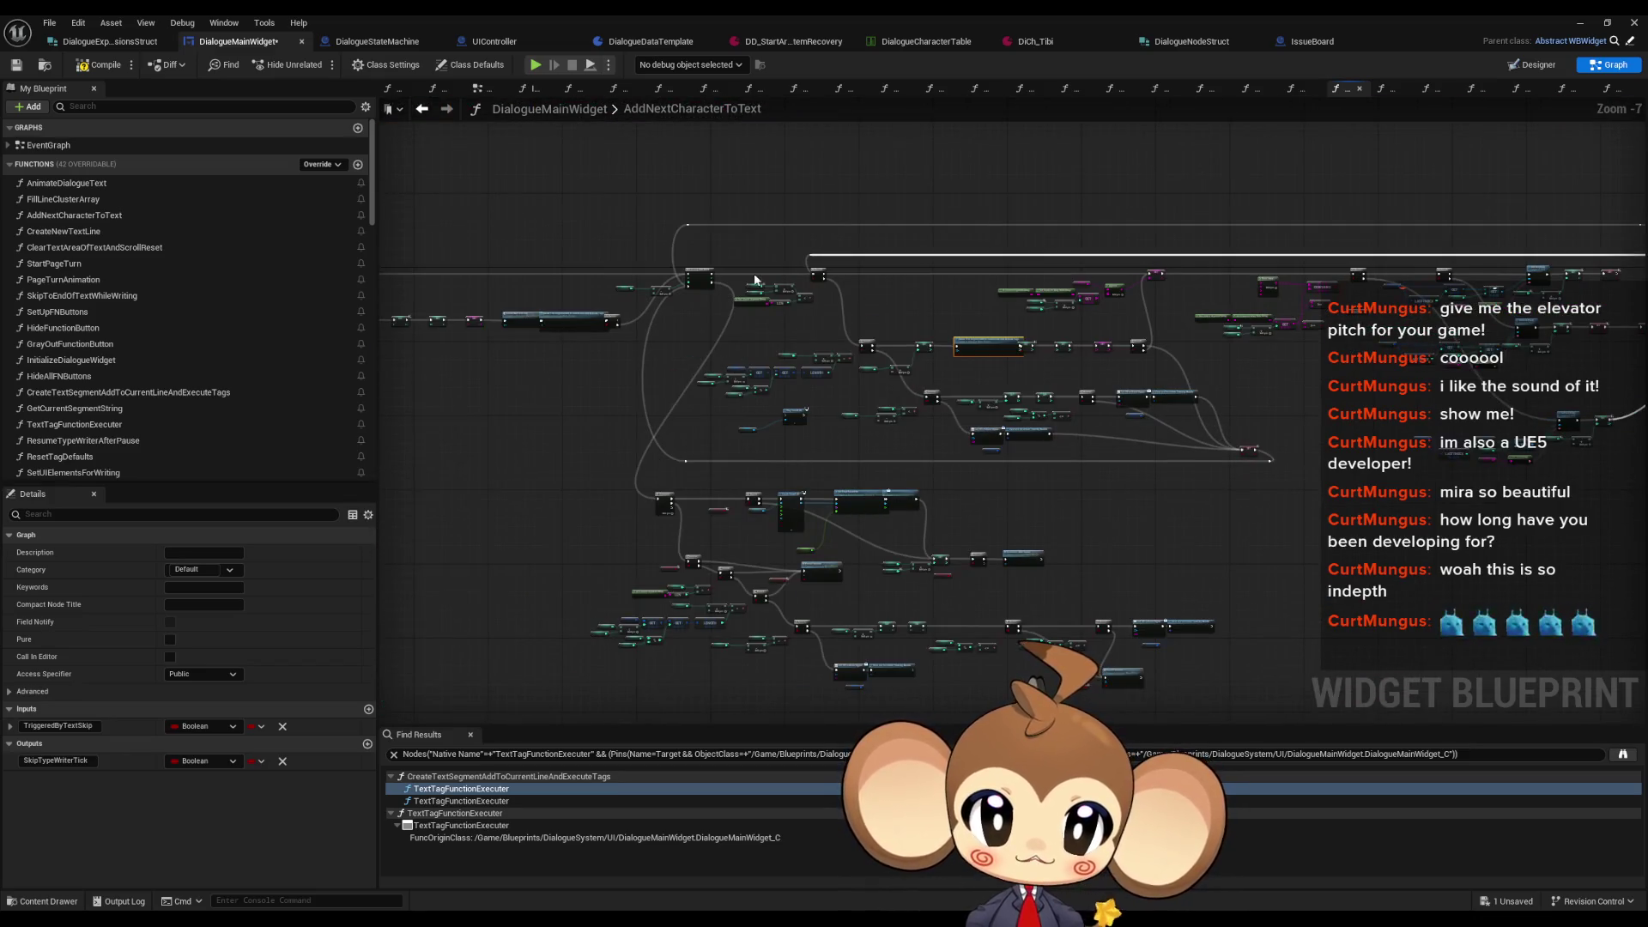
scroll(1145, 466, "up", 4)
left_click_drag(1198, 470, 1203, 534)
scroll(806, 327, "up", 3)
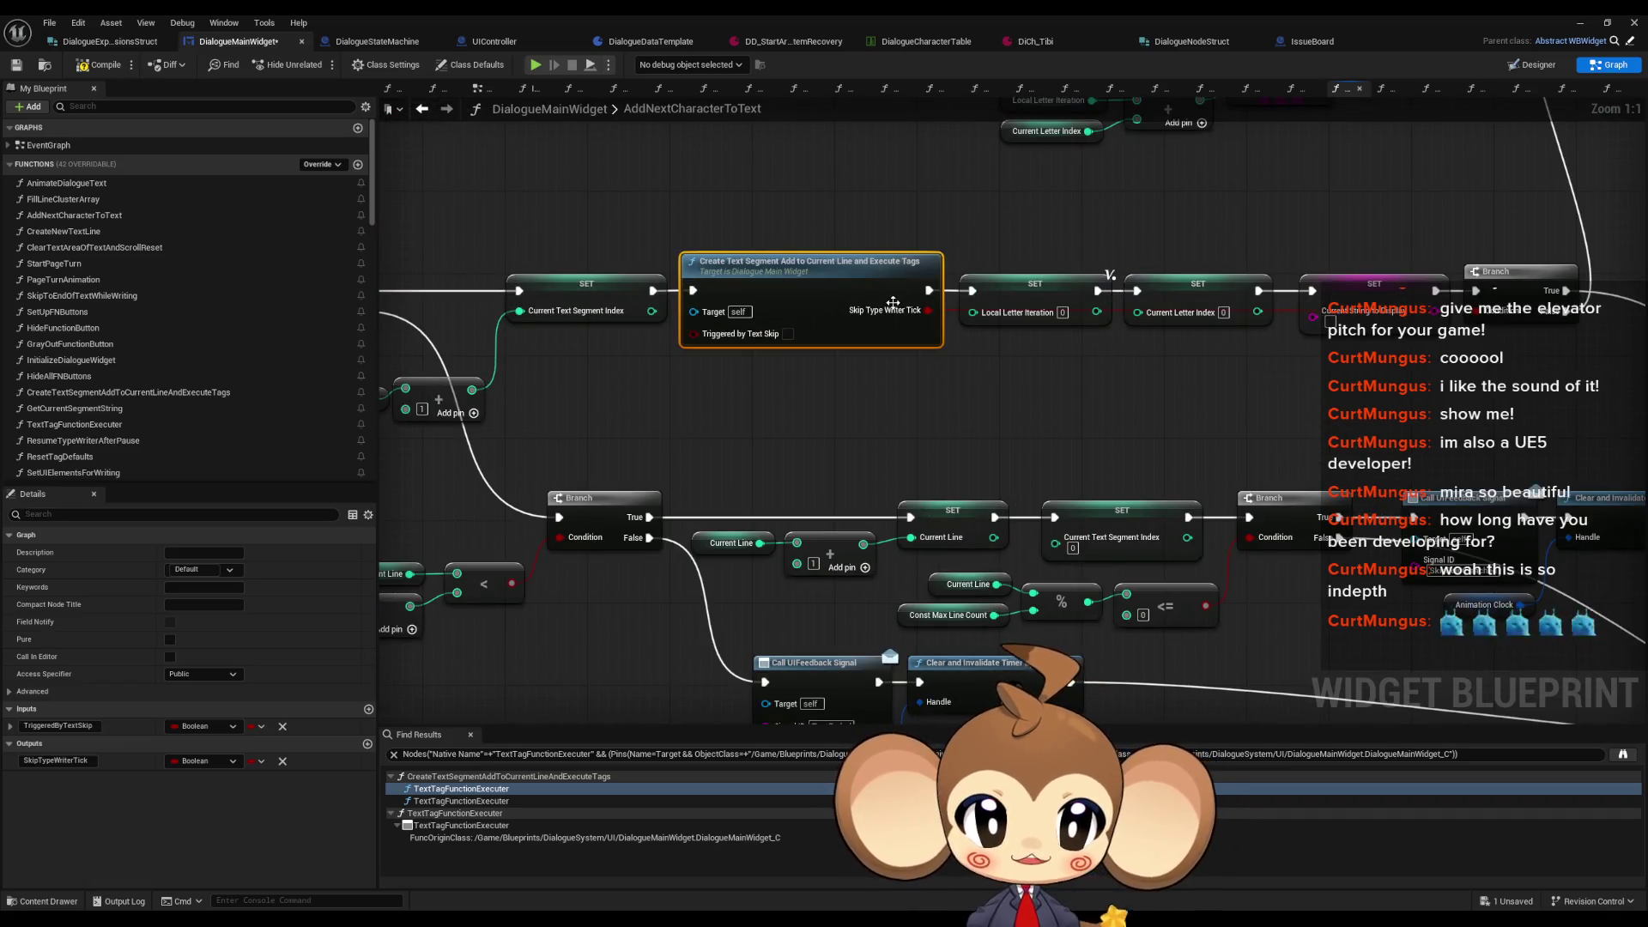
Step: Find all CreateTextSegmentAddToCurrentLineAndExecuteTags calls and jump to the second one in AddNextCharacterToText
right_click(825, 275)
left_click(966, 450)
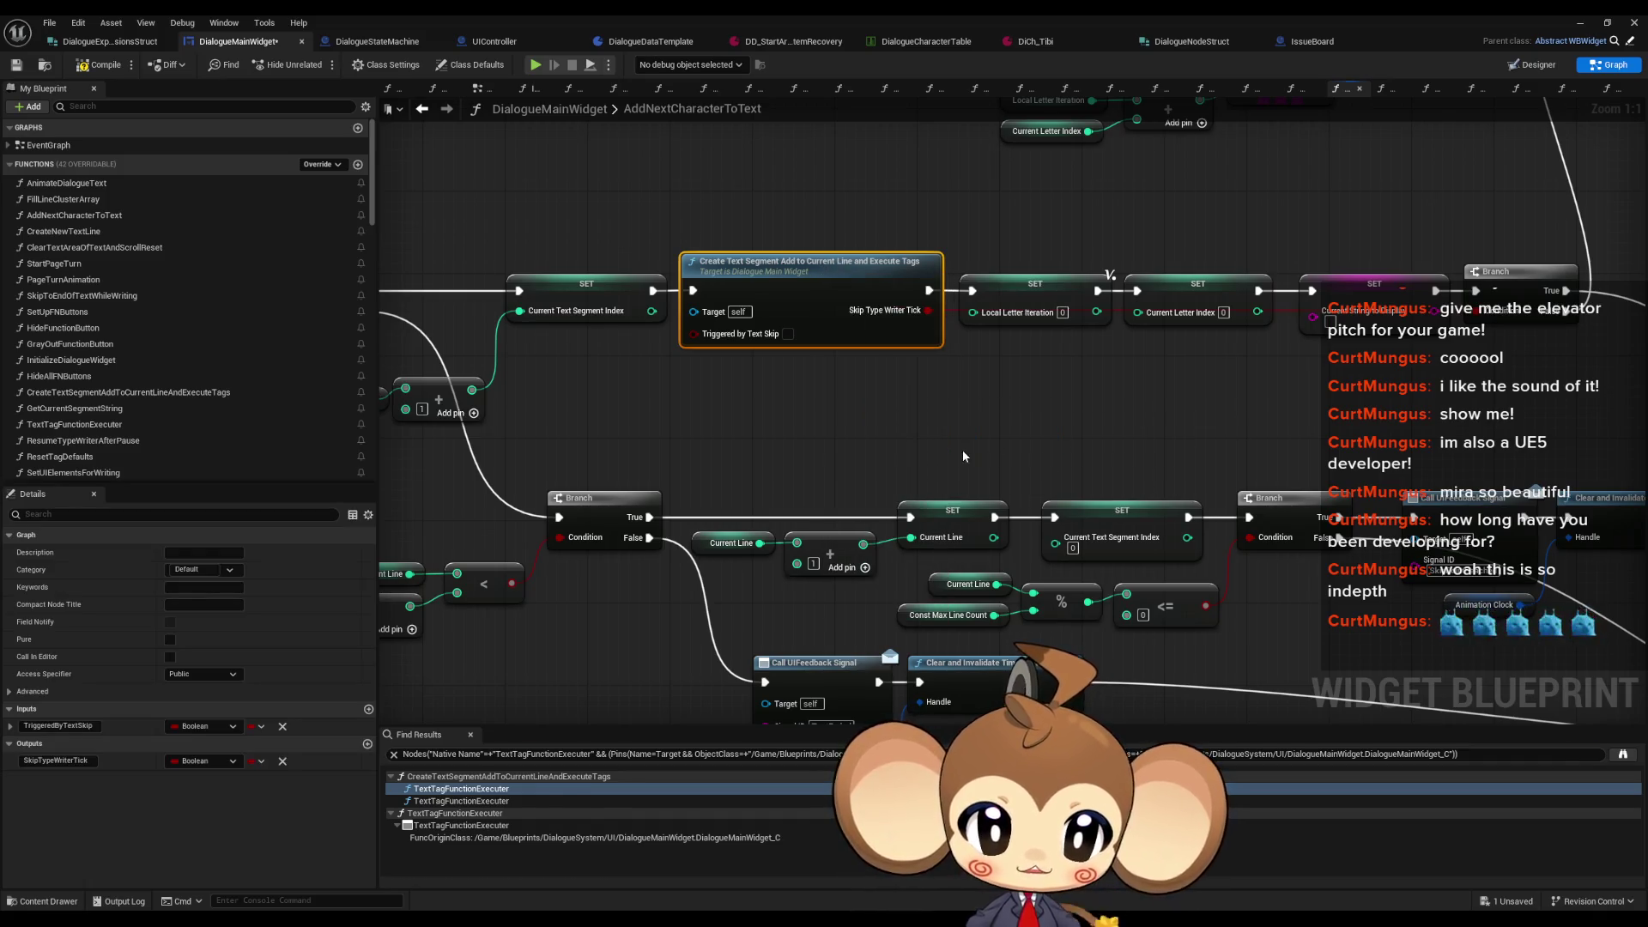
left_click(460, 801)
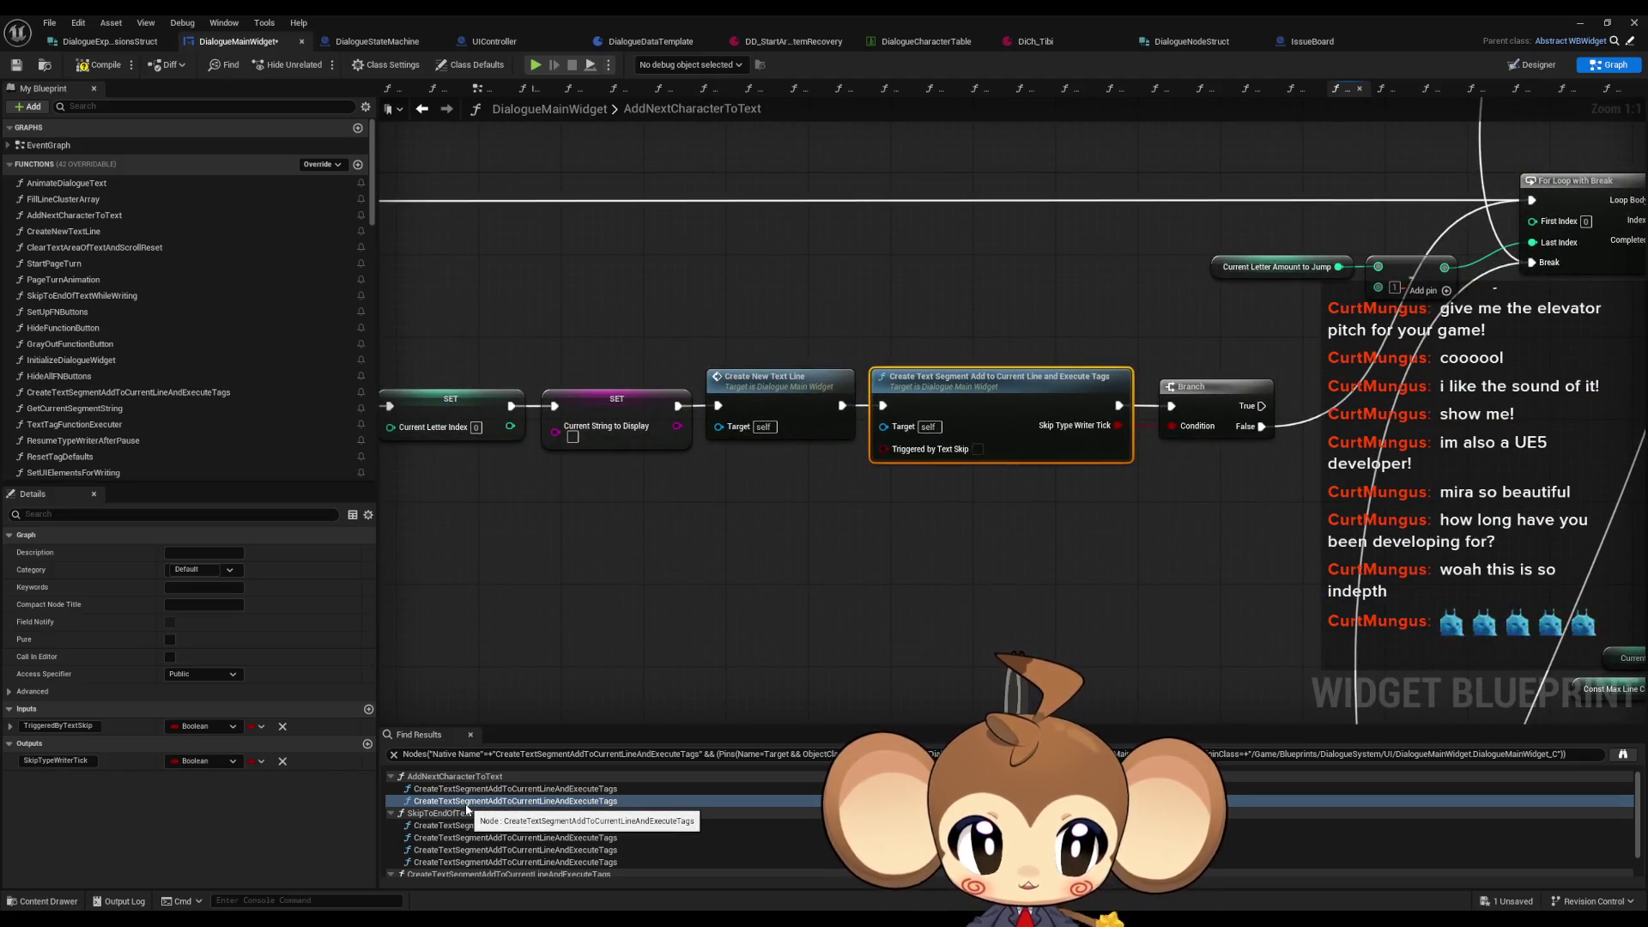
Step: Step through the four calls located in SkipToEndOfTextWhileWriting
left_click_drag(1269, 281, 864, 273)
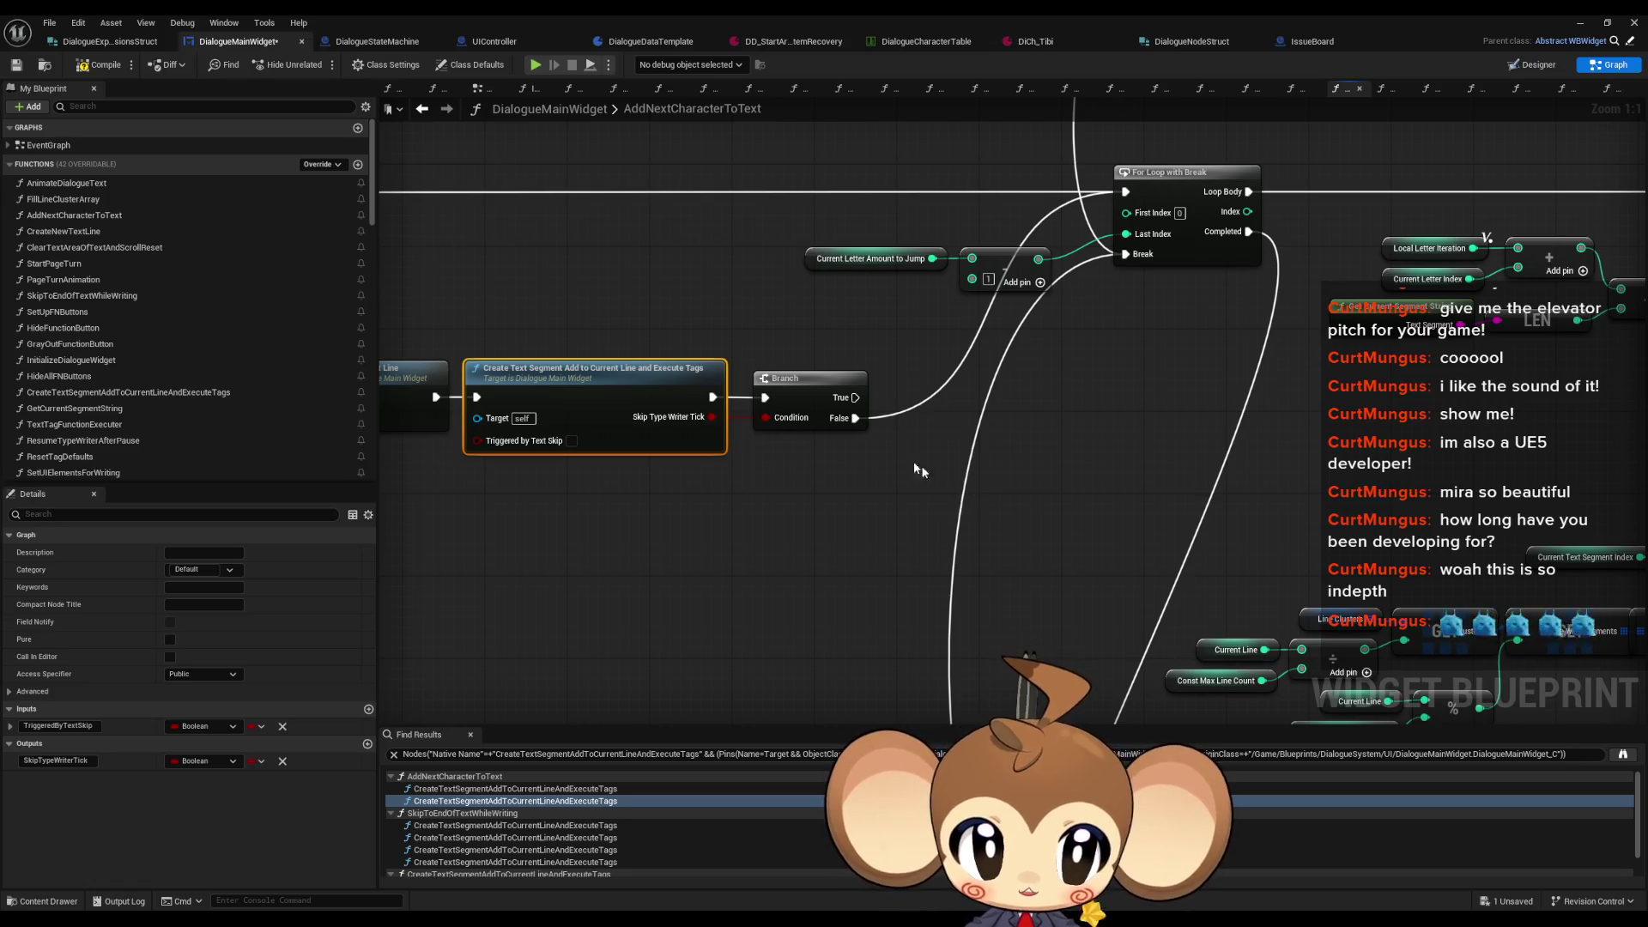
scroll(1169, 257, "down", 6)
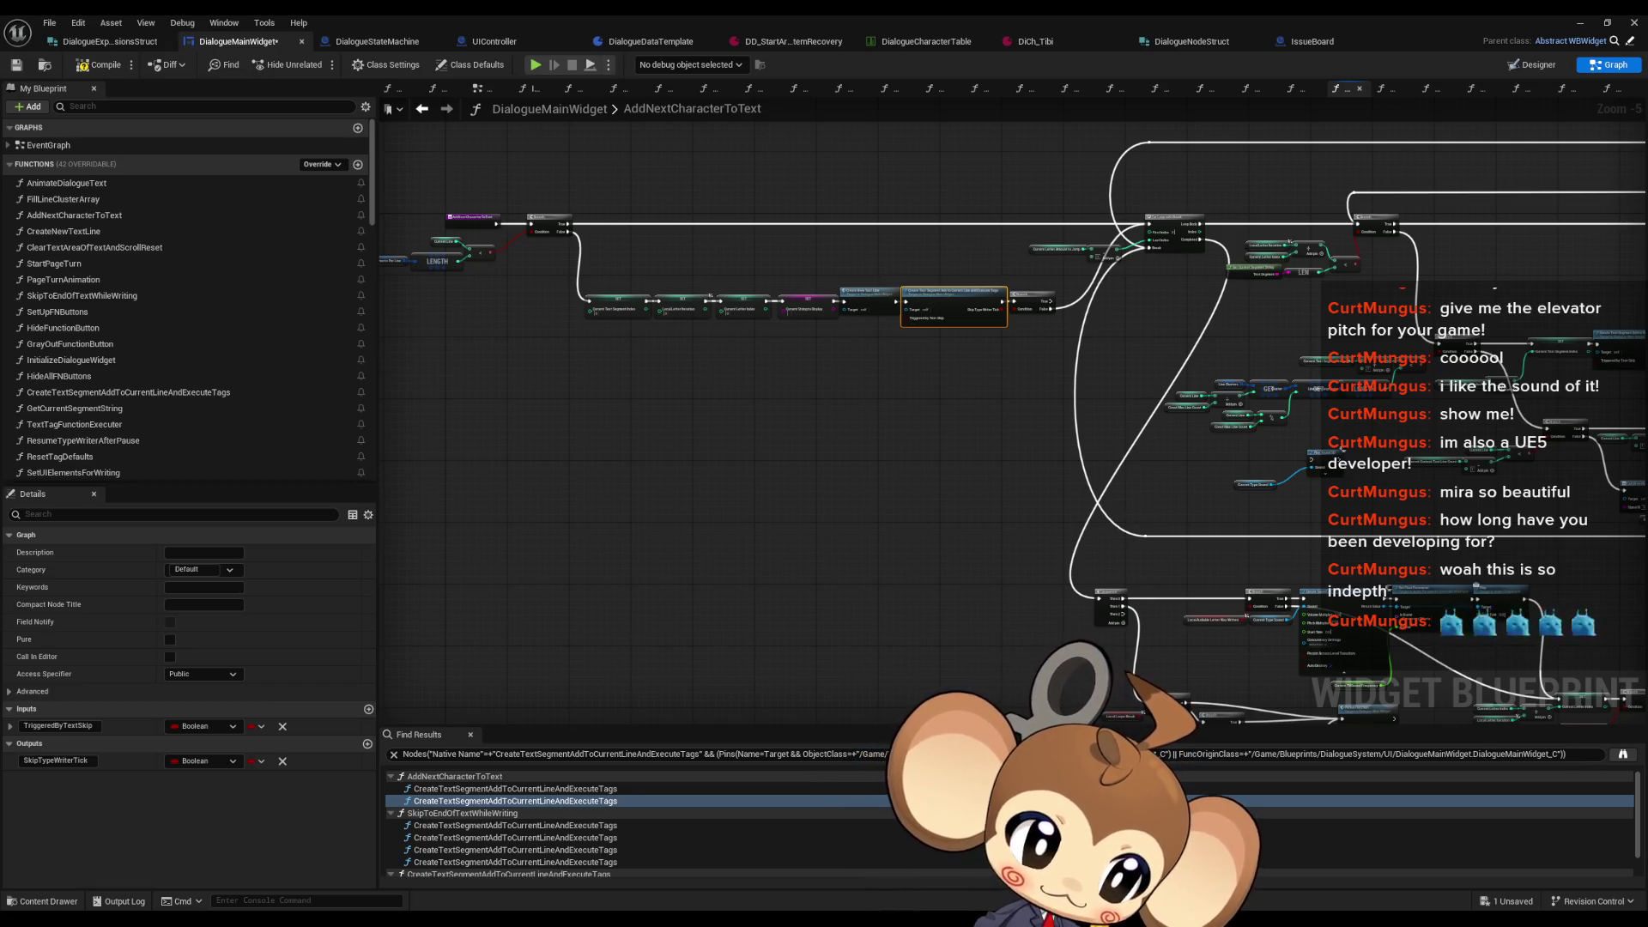
scroll(828, 467, "up", 5)
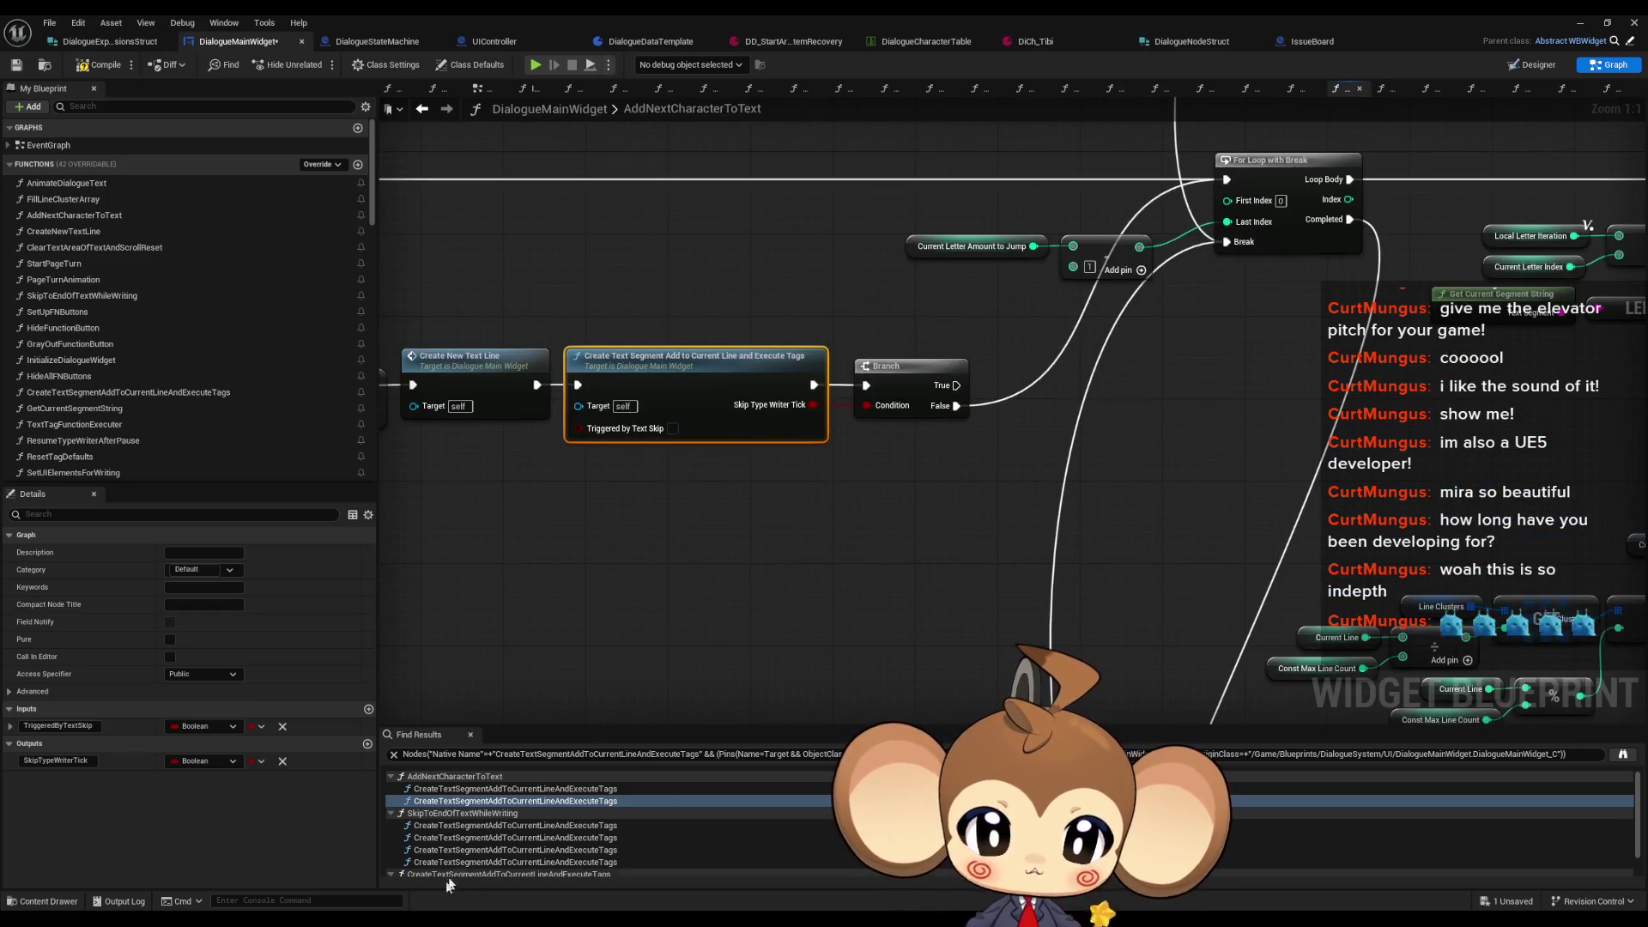
left_click(462, 825)
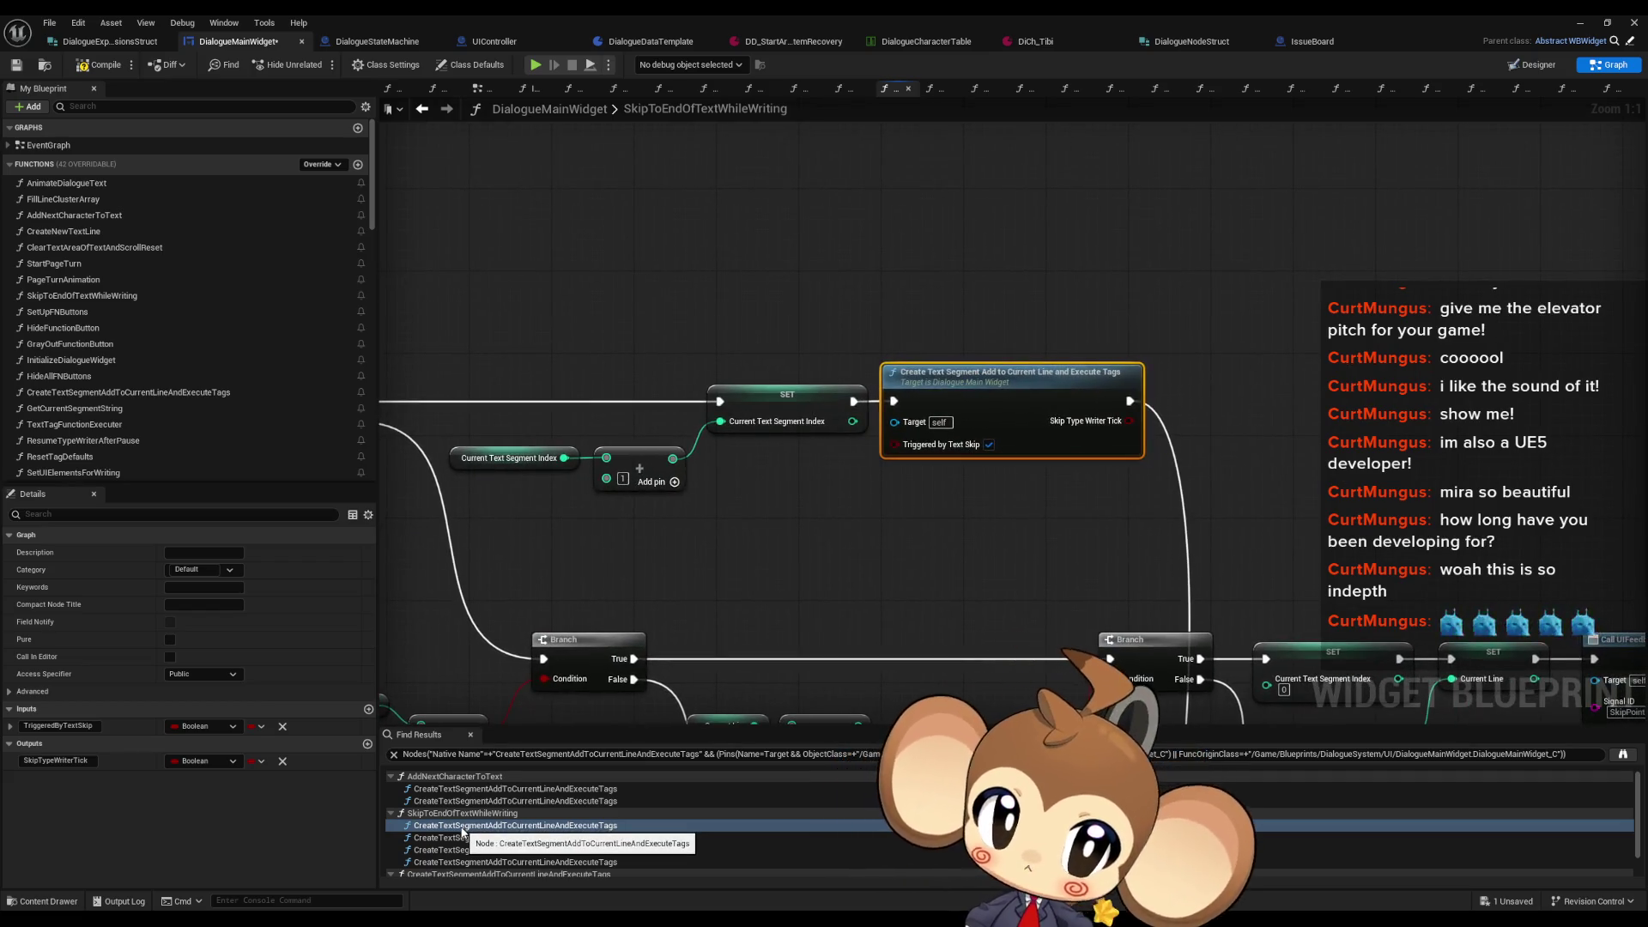
left_click(455, 838)
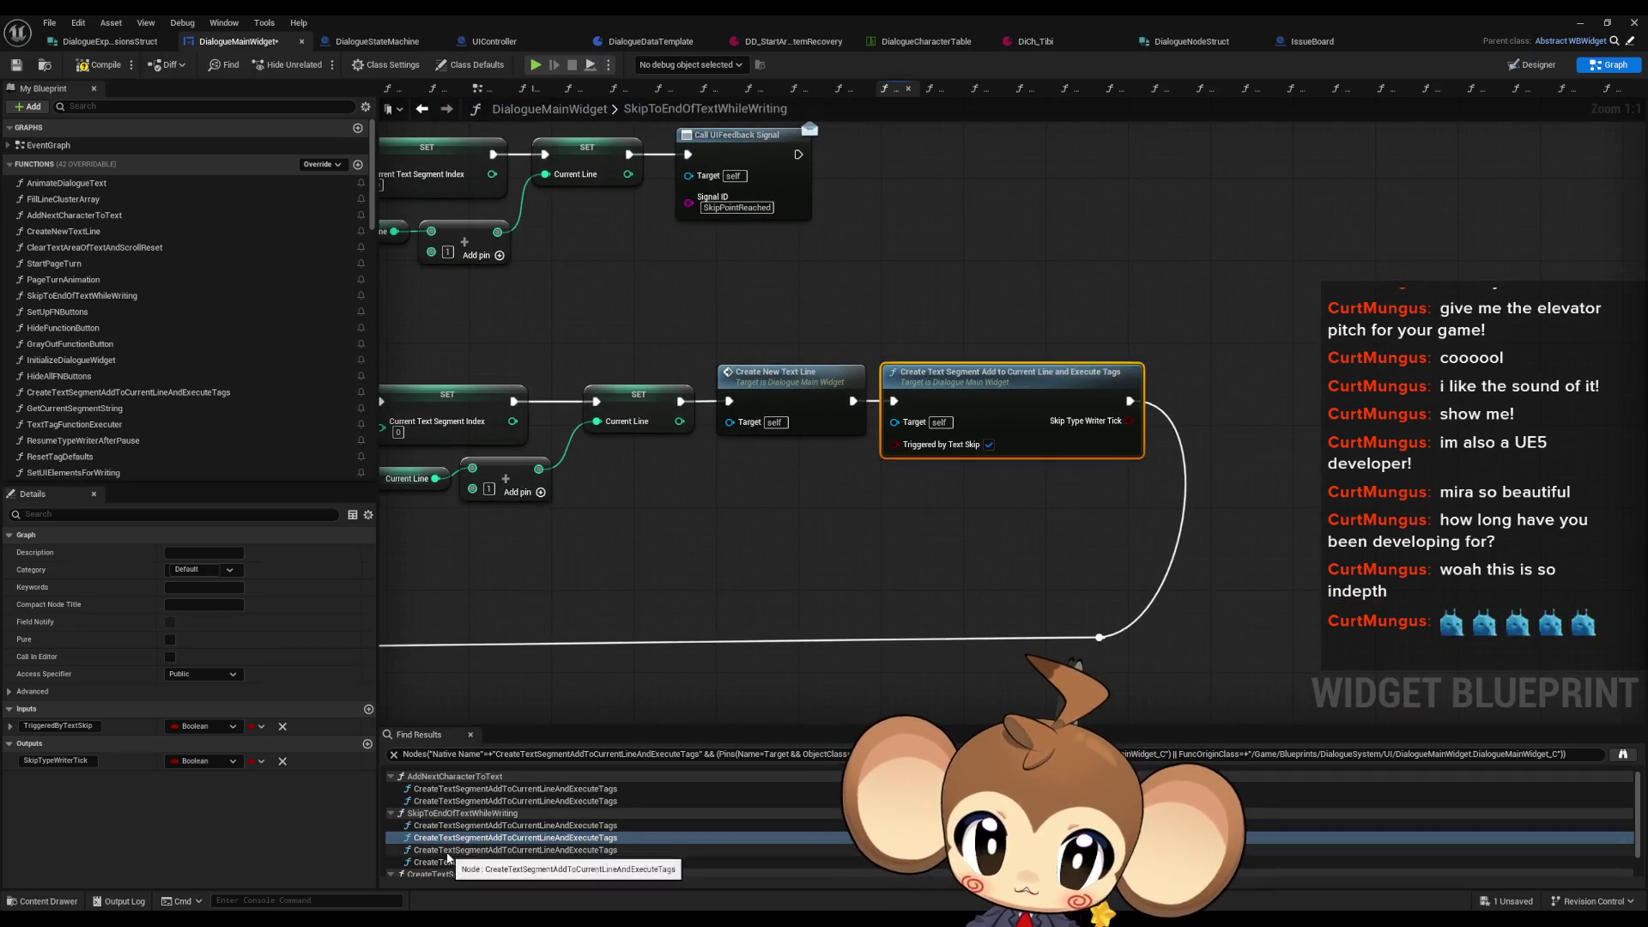
left_click(447, 850)
left_click(445, 862)
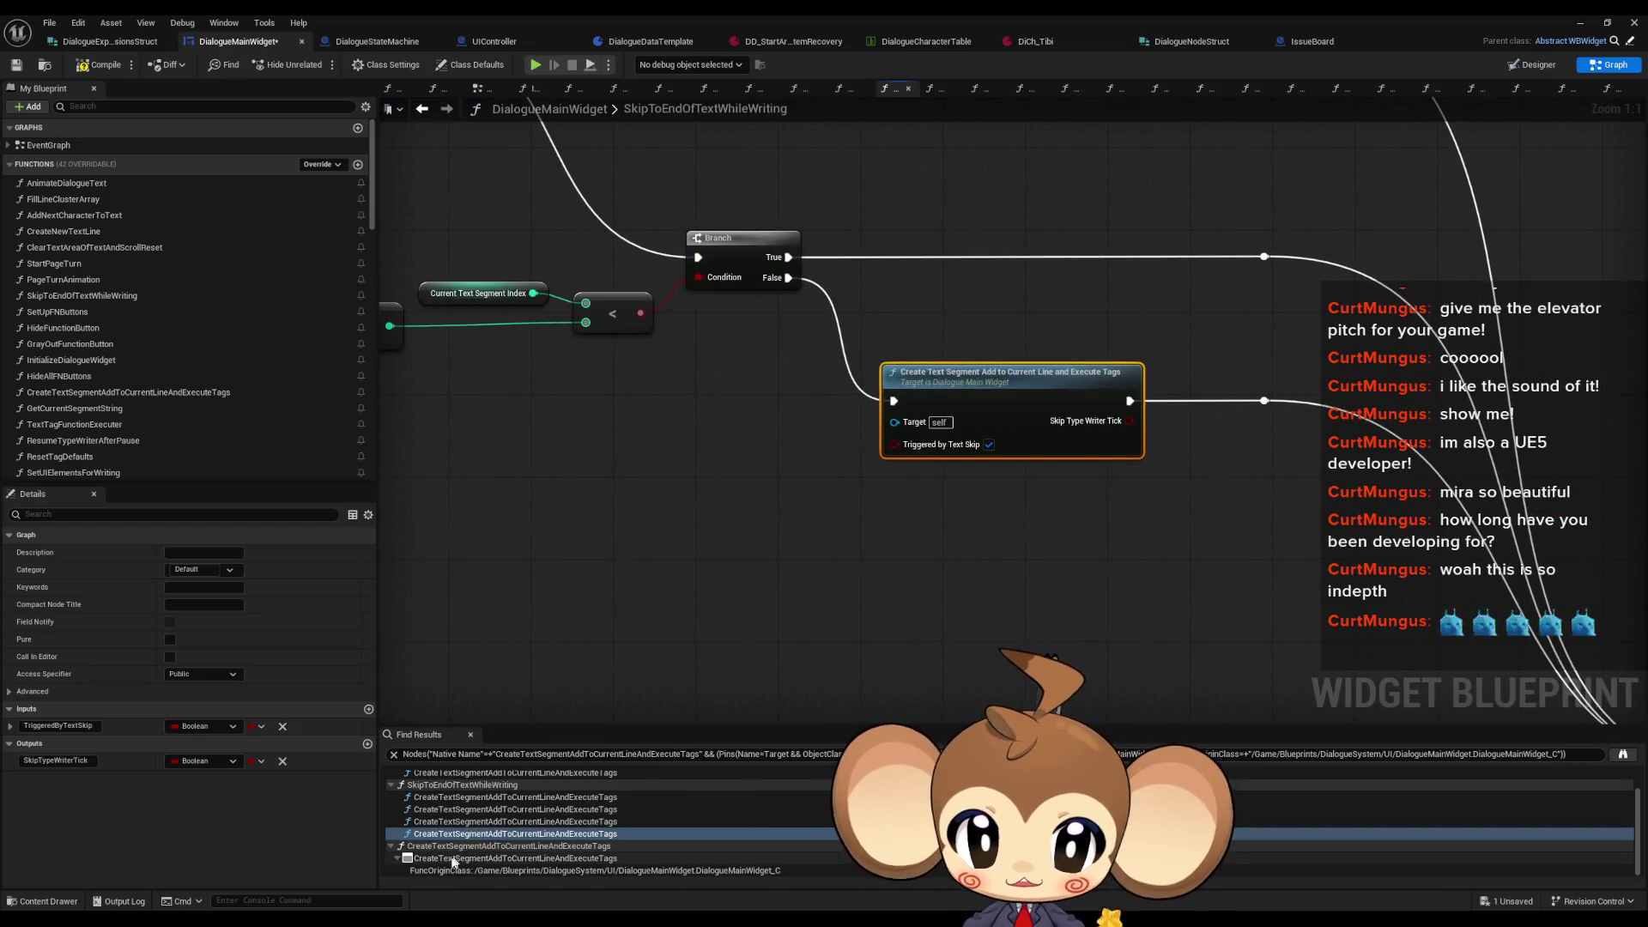
Step: Jump to the first found call and open the CreateTextSegmentAddToCurrentLineAndExecuteTags function
left_click(444, 790)
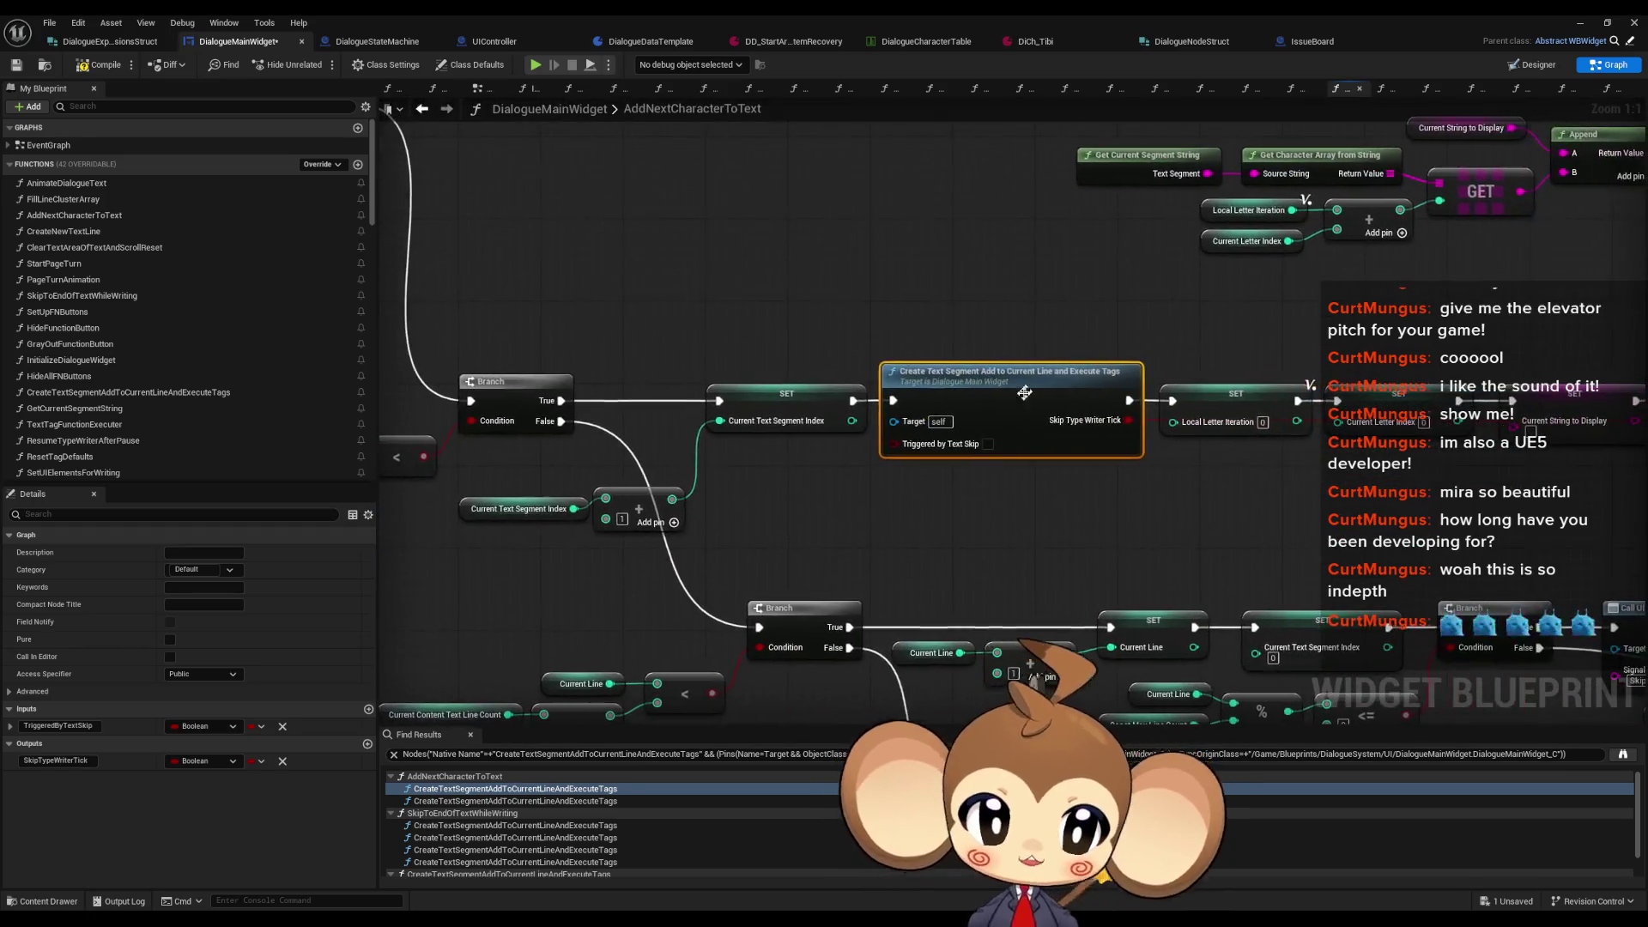
double_click(1023, 398)
scroll(1053, 544, "up", 2)
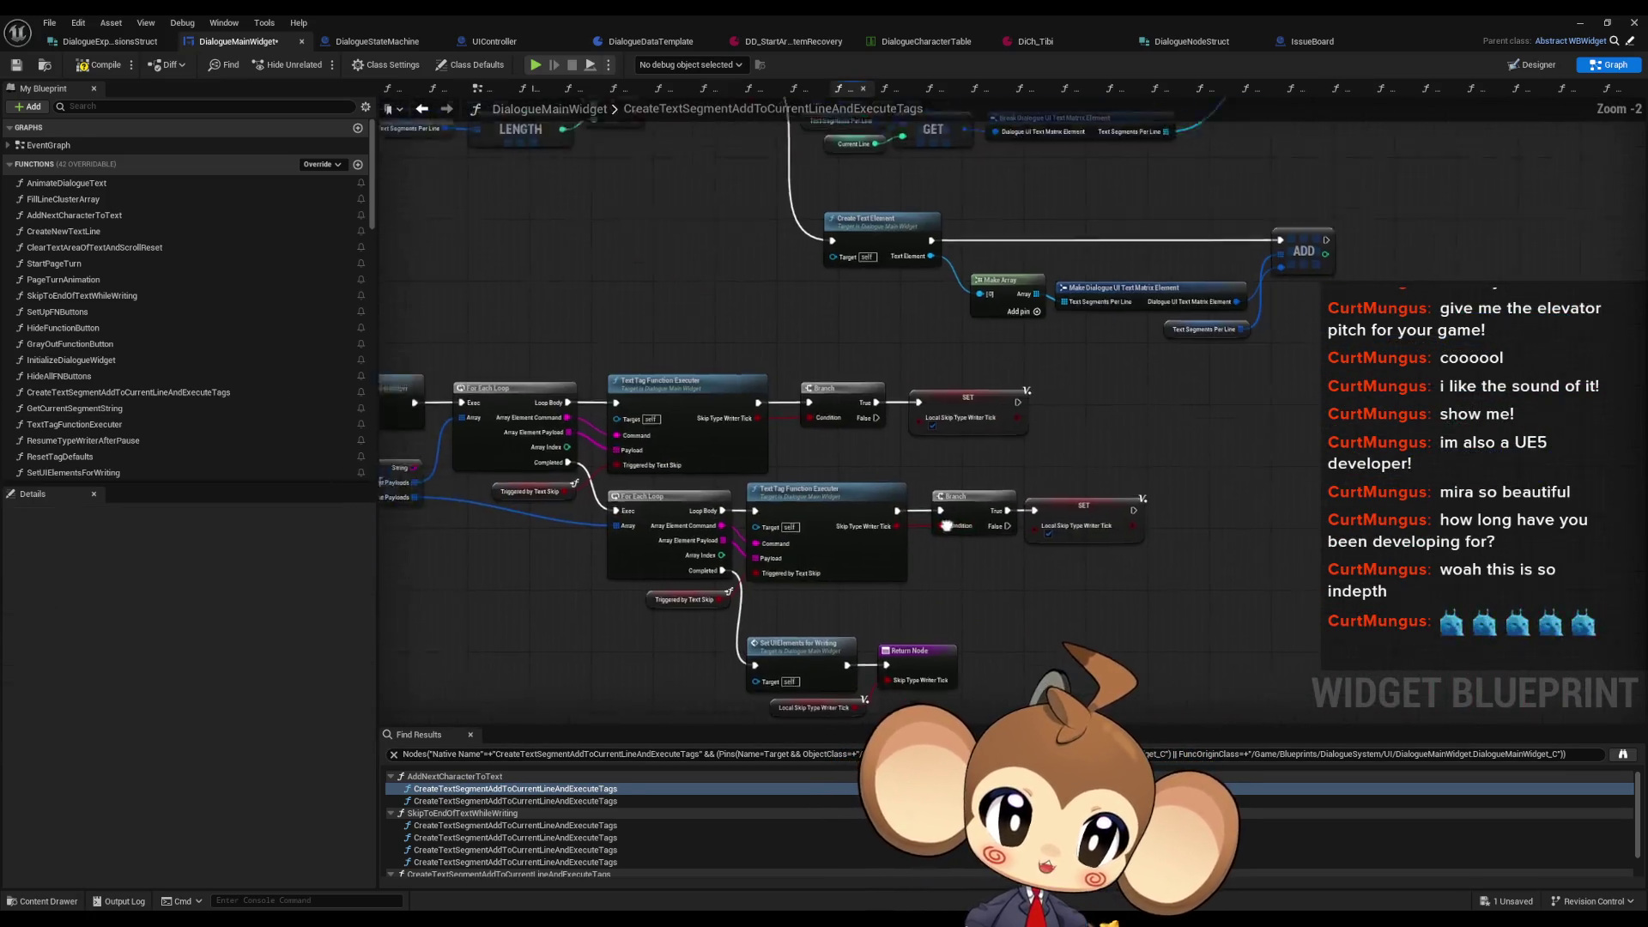
Step: Rename the entry node's SkipTypeWriterTick output to SkipTypeWriterLoop
left_click_drag(551, 196, 684, 357)
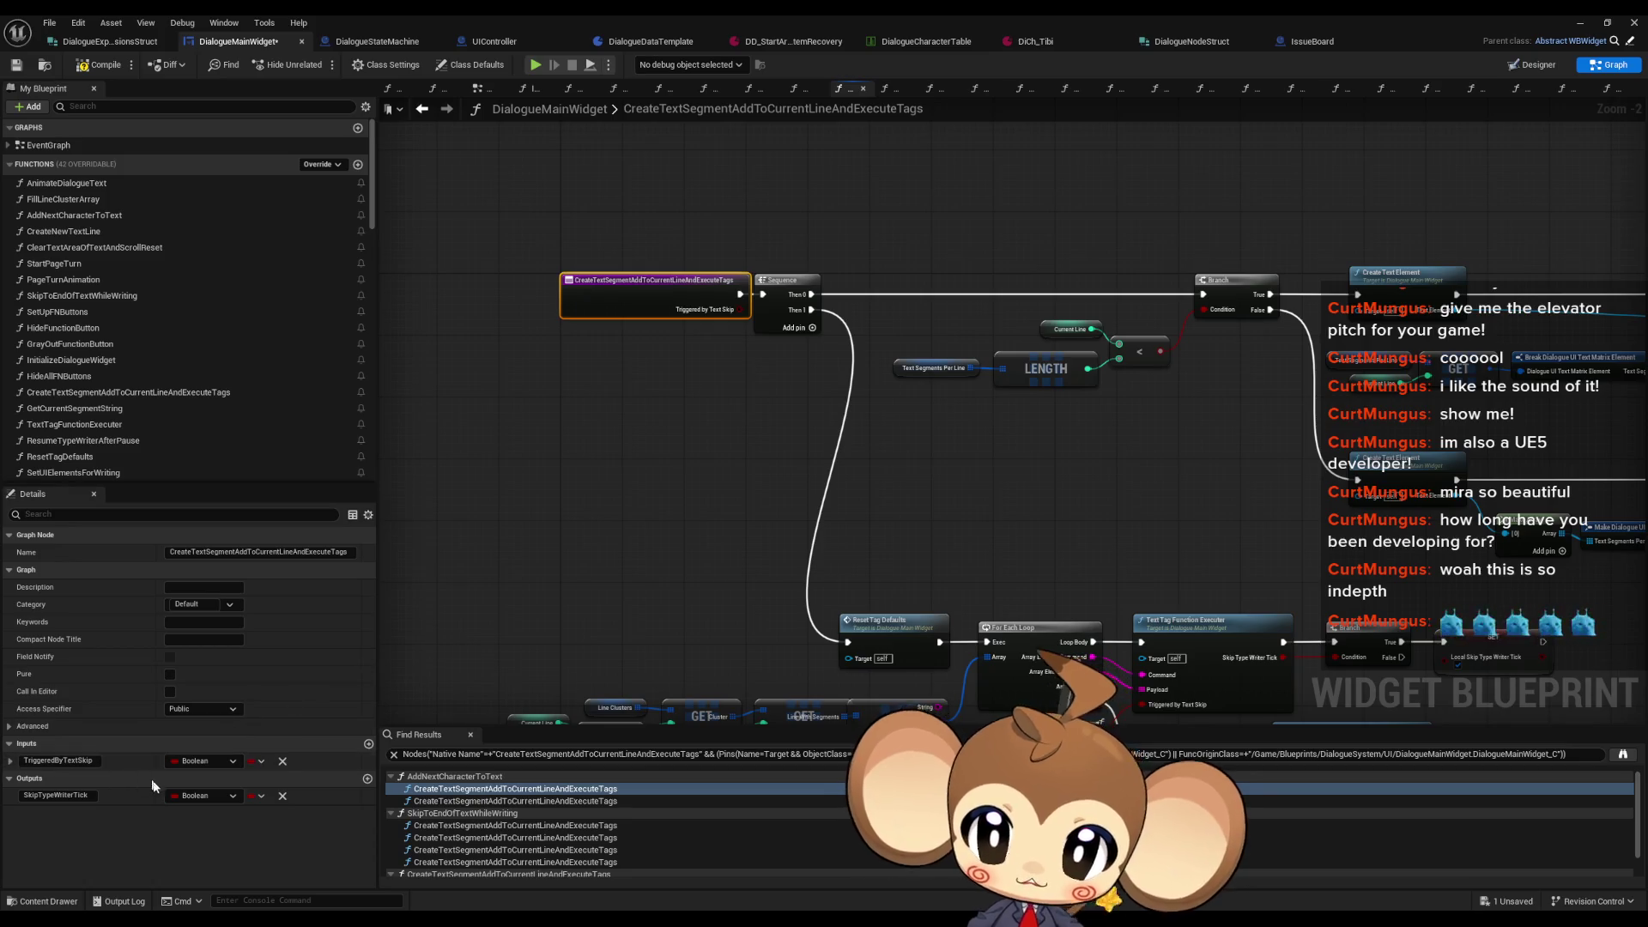
left_click(45, 794)
left_click_drag(74, 796, 166, 805)
type("Loop")
key("Return")
left_click(663, 359)
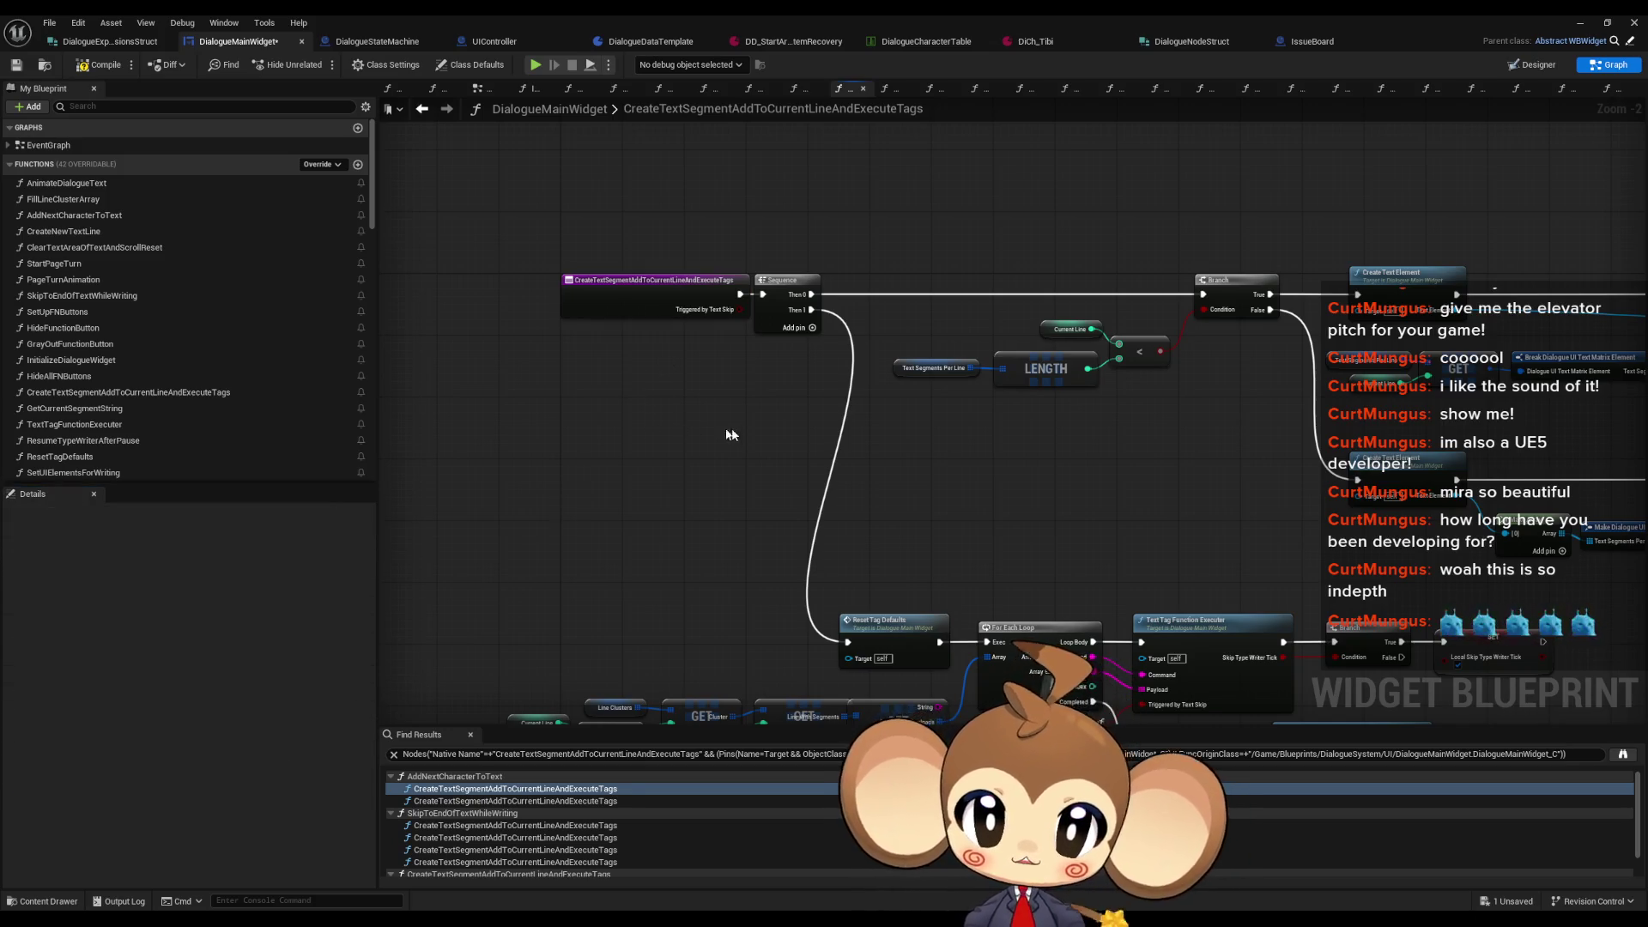
Step: Inspect the Triggered by Text Skip variable, both Local Skip Type Writer Tick SETs and the Return Node
scroll(823, 459, "down", 3)
scroll(798, 418, "up", 4)
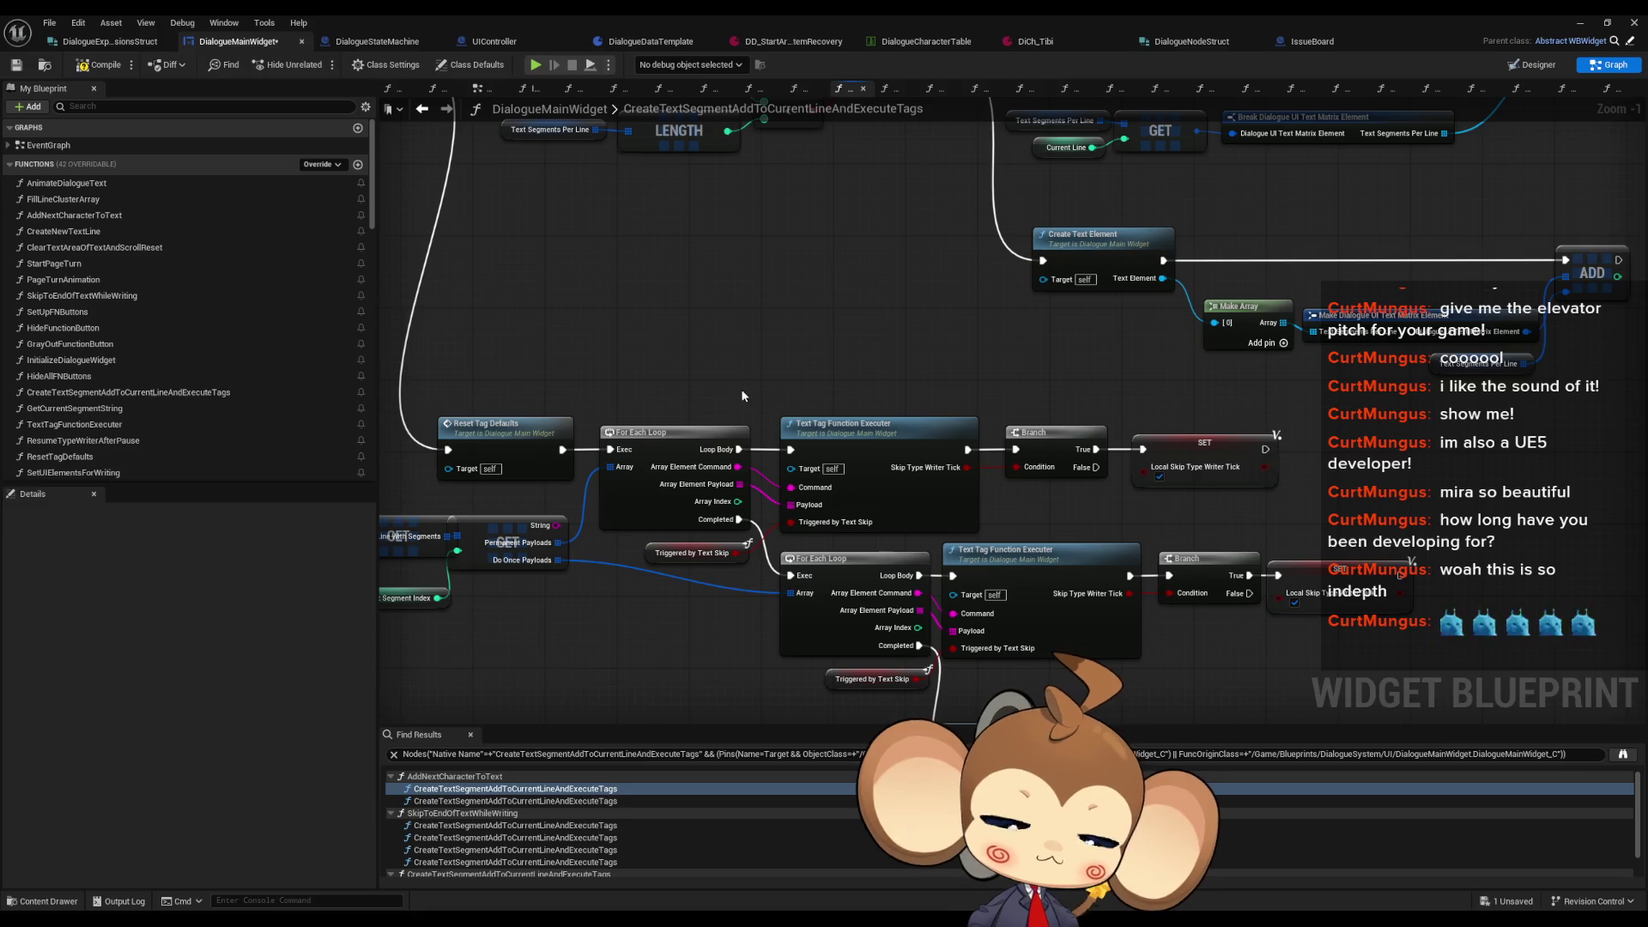
left_click(692, 553)
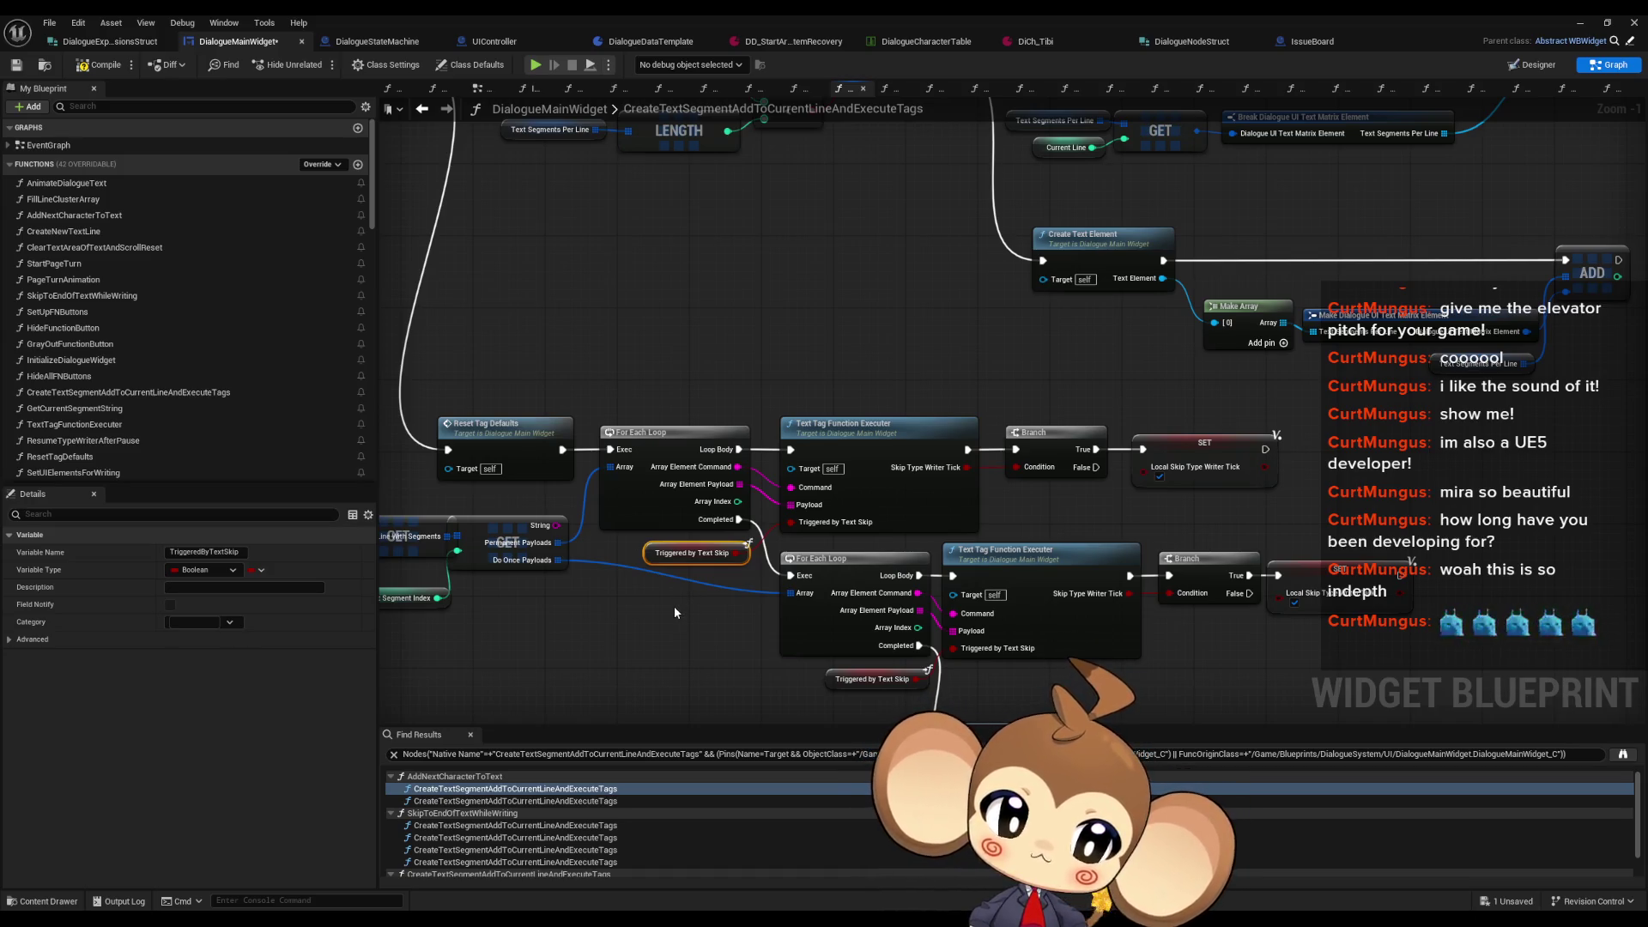
left_click(1204, 455)
left_click_drag(1305, 485, 1116, 342)
left_click(1184, 443)
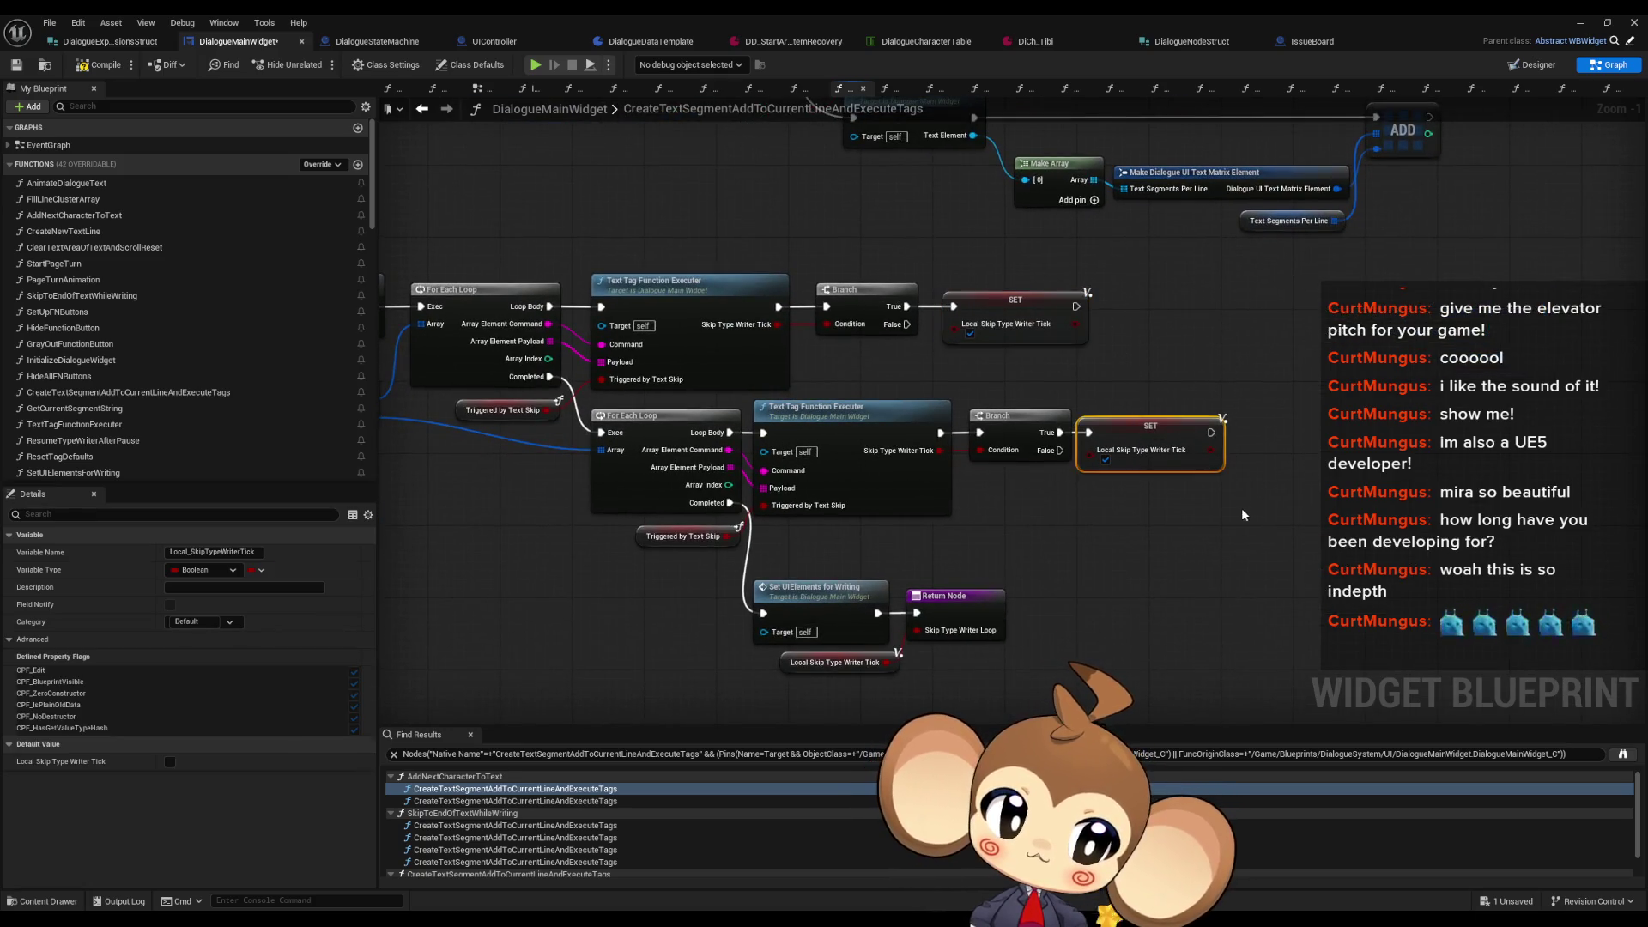
left_click_drag(1006, 521, 1271, 435)
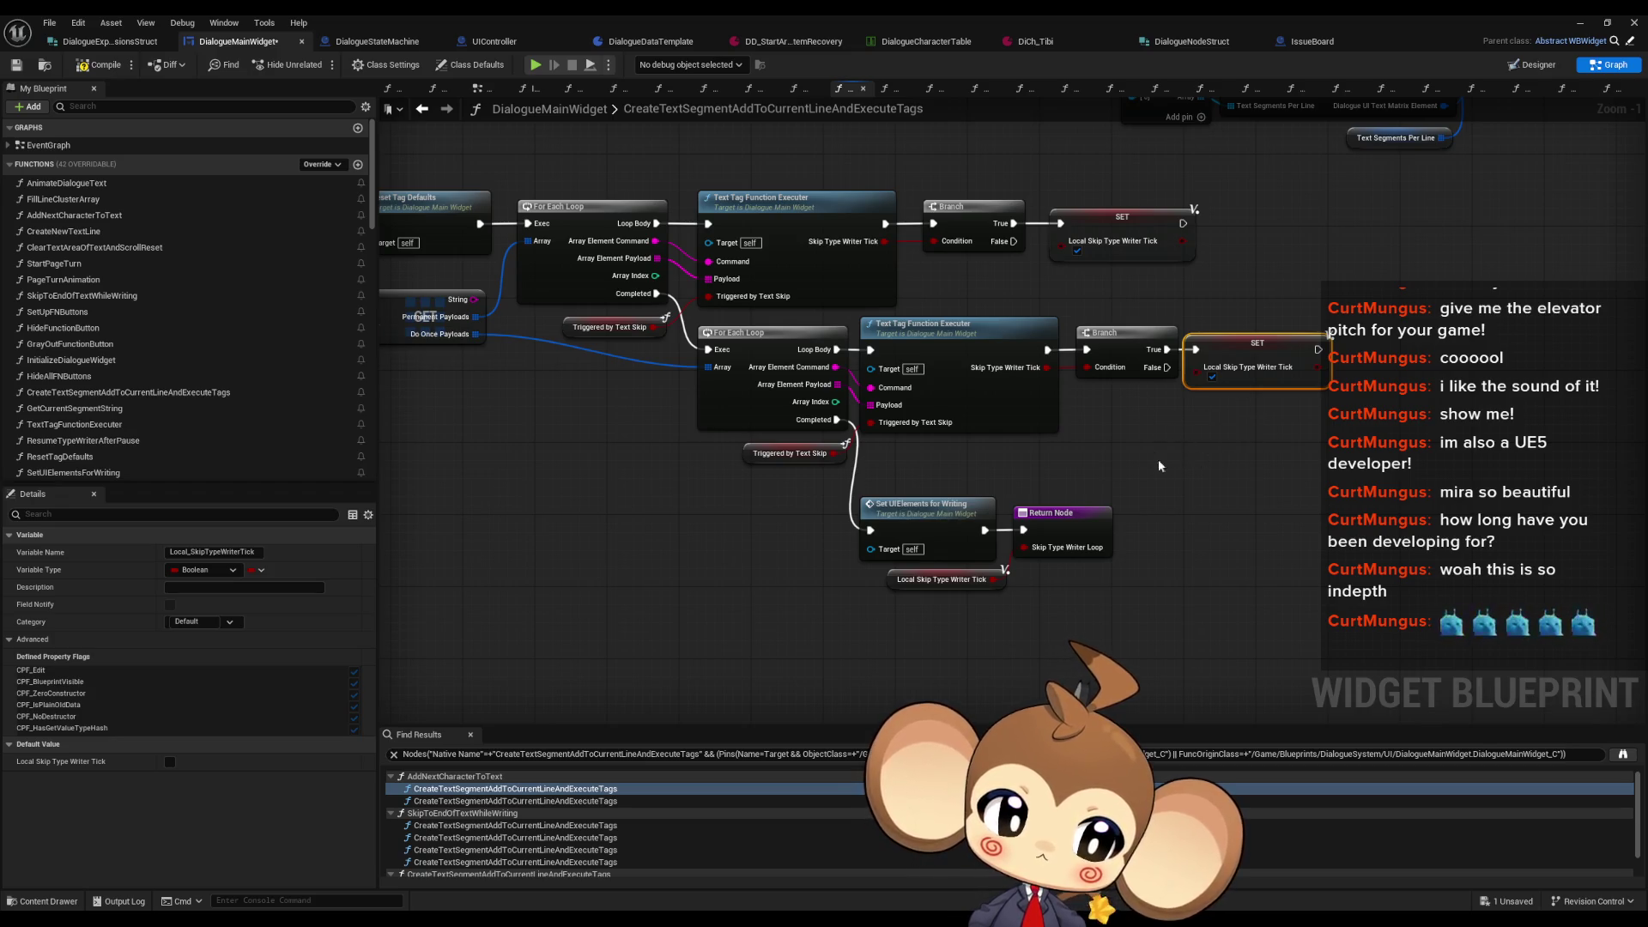
left_click_drag(1187, 415, 1002, 379)
Step: Wire the lower Text Tag Function Executer directly into its SET and delete the lower Branch
mouse_move(934, 329)
left_mouse_down()
mouse_move(1077, 245)
mouse_move(1043, 257)
left_mouse_up()
left_click_drag(1015, 320, 1207, 451)
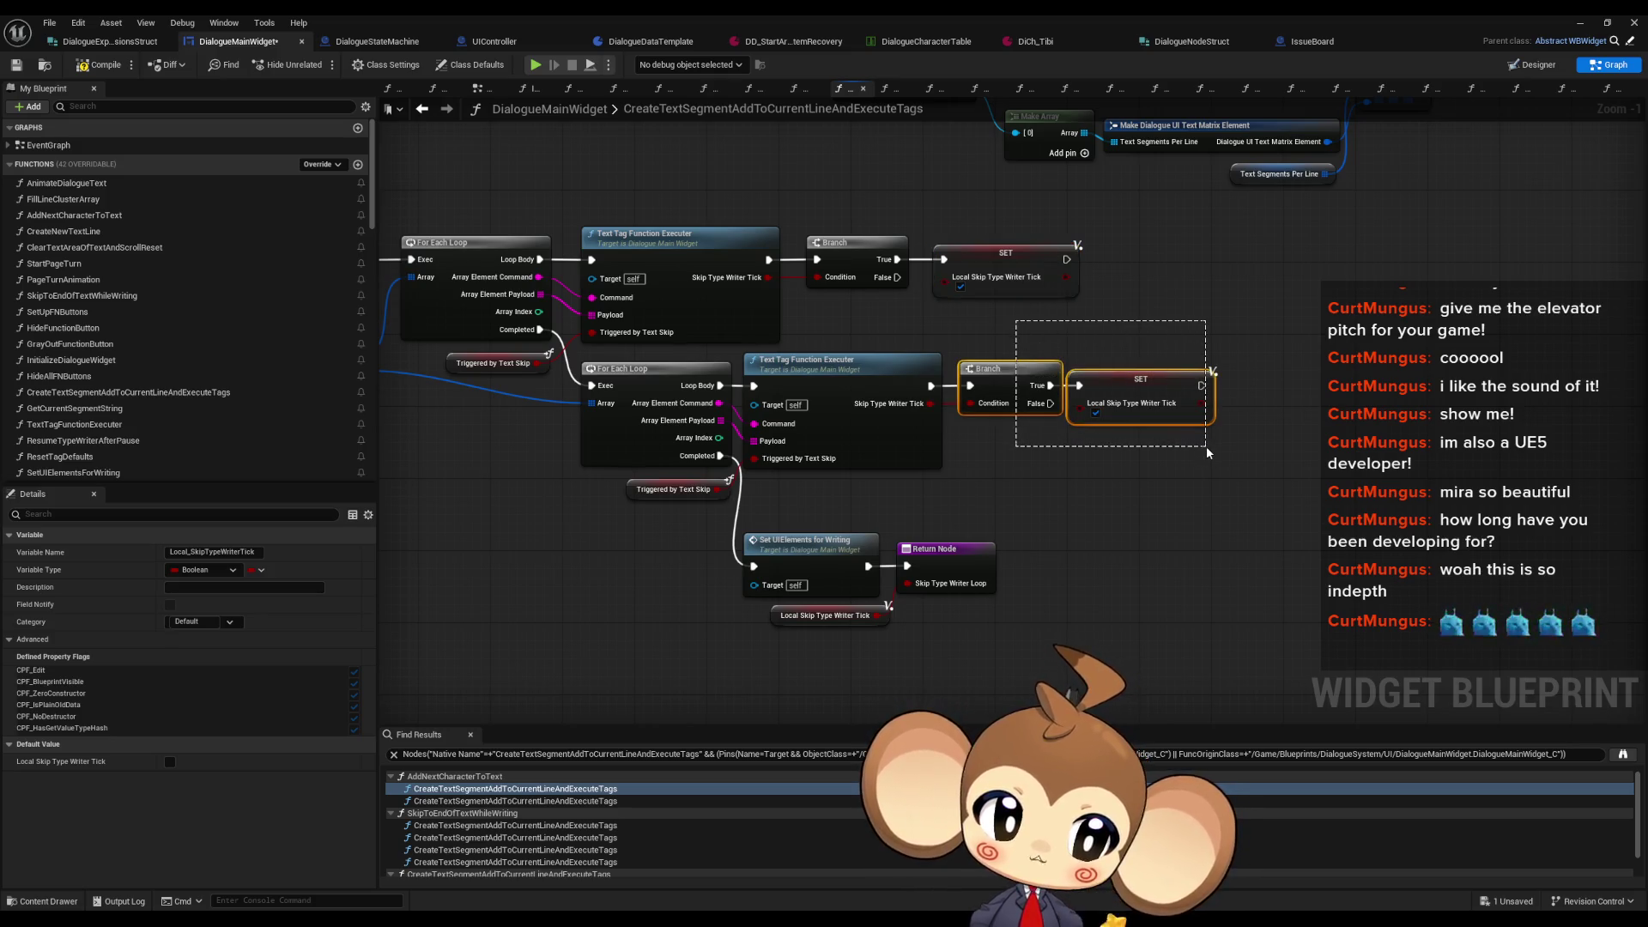
left_click_drag(1207, 451, 1207, 451)
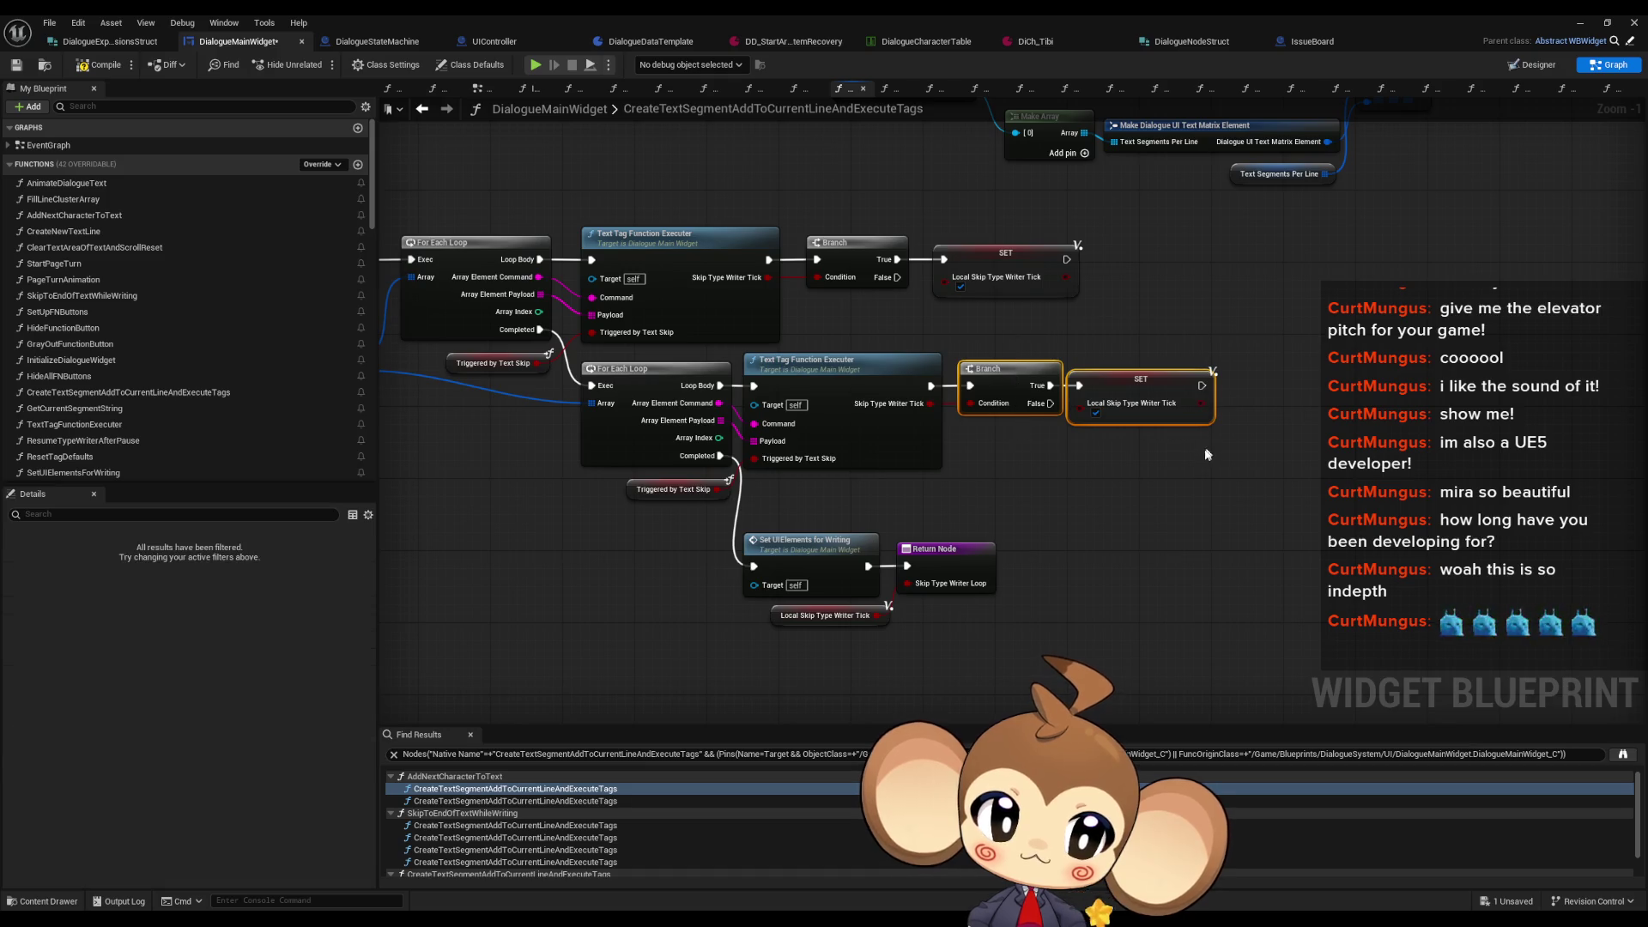
left_click(881, 367)
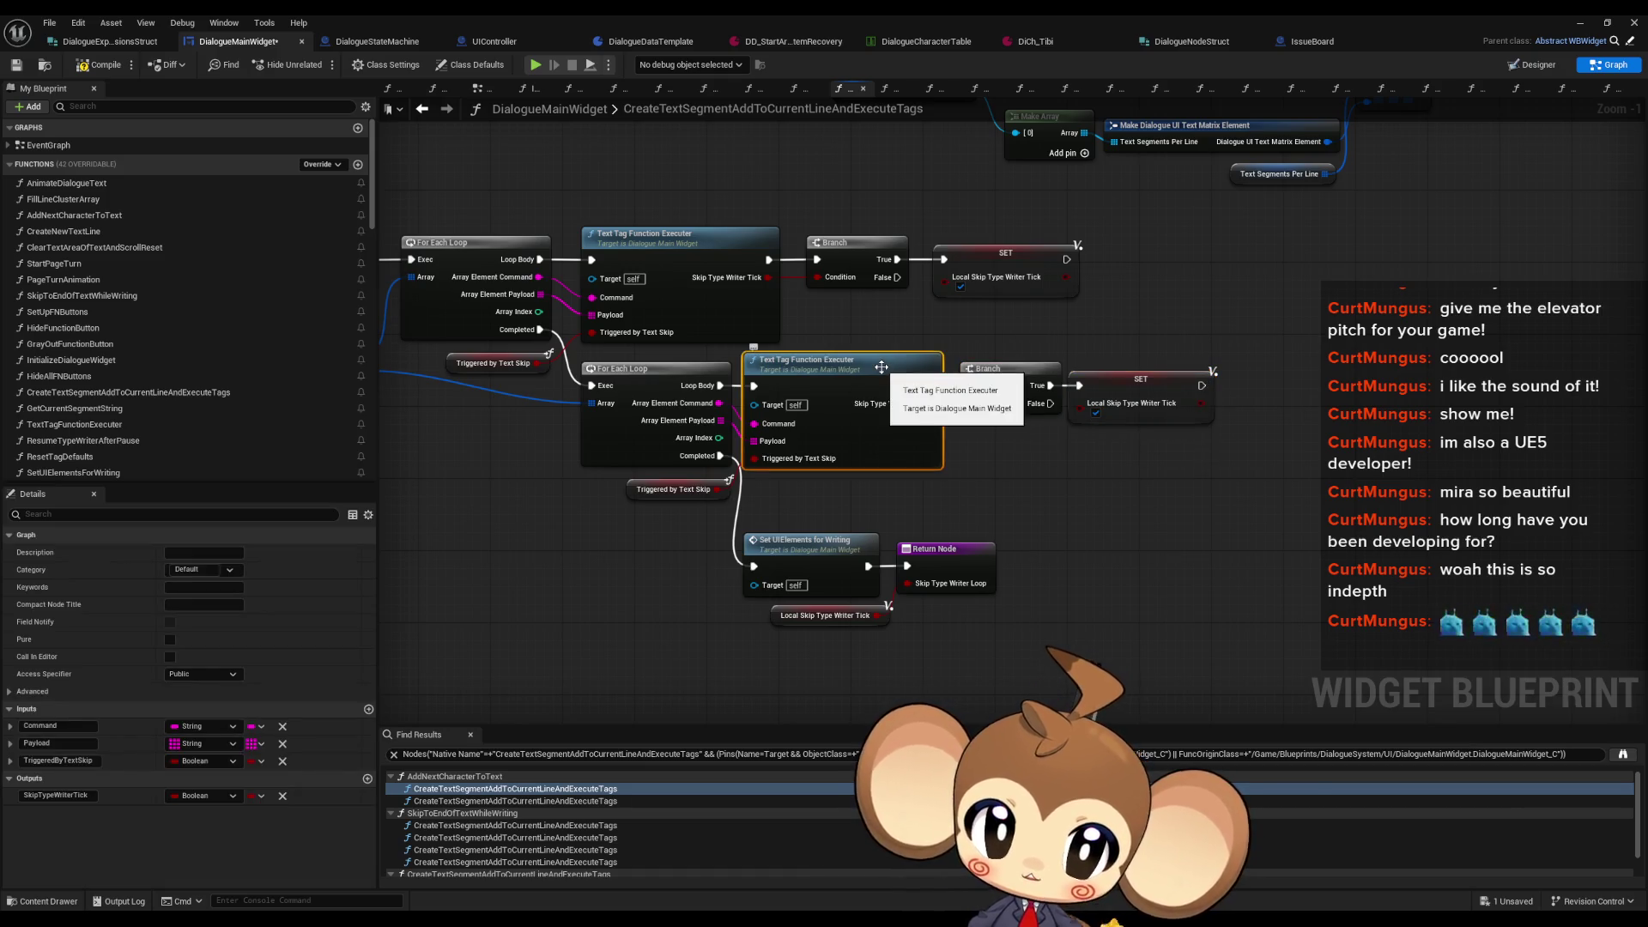
scroll(974, 414, "up", 1)
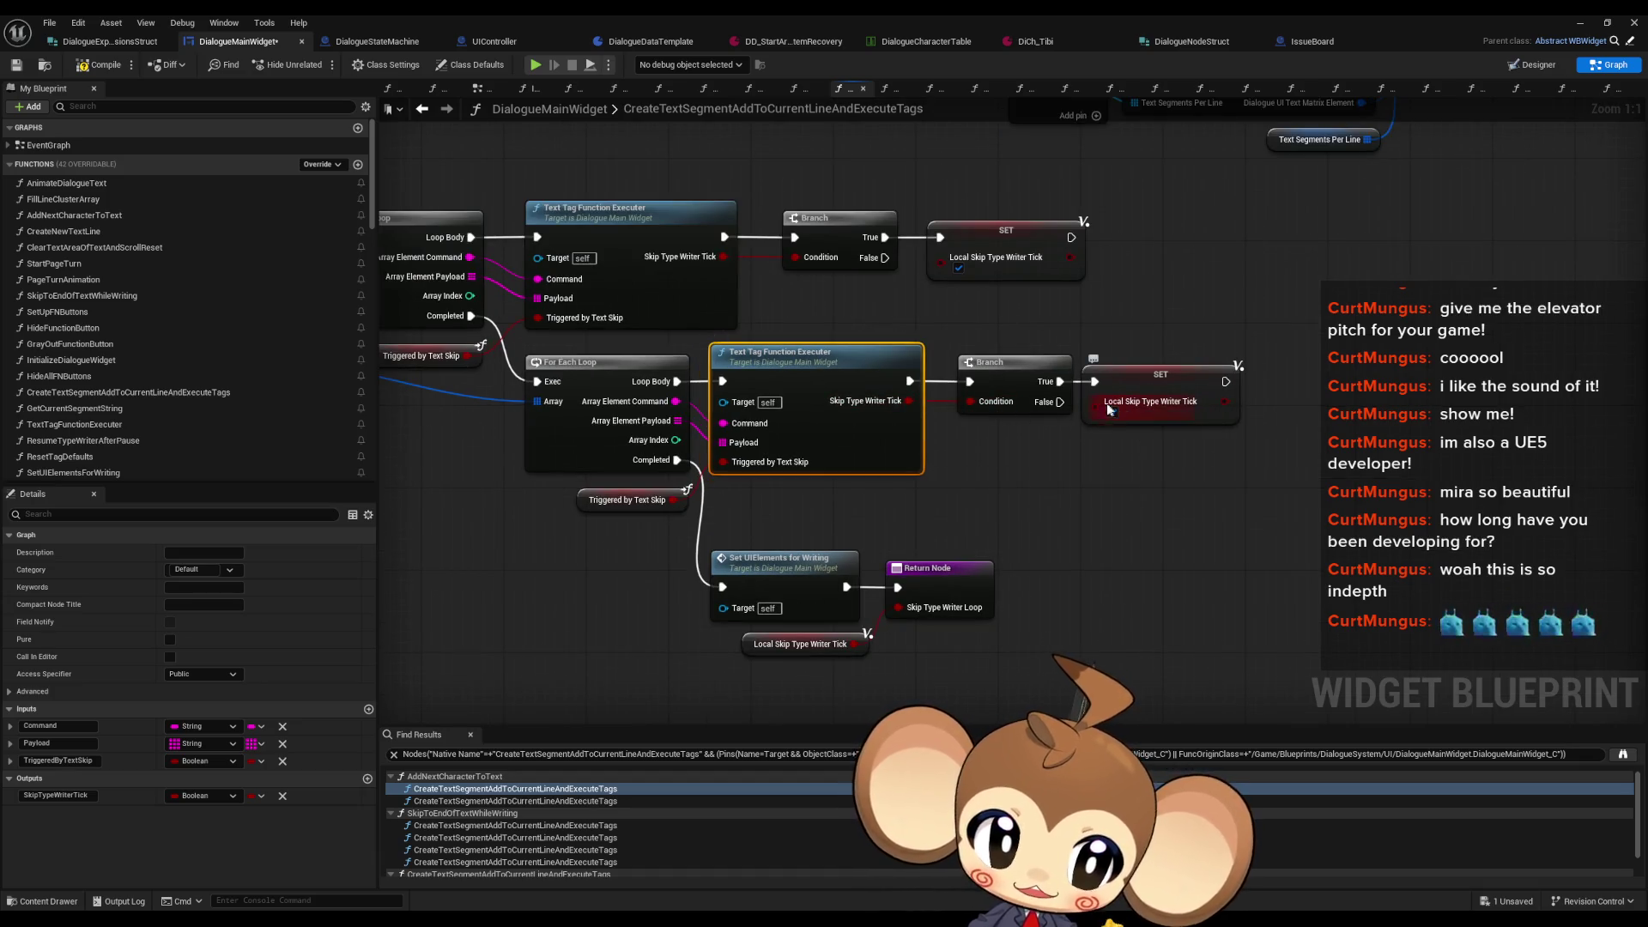
left_click_drag(1003, 438, 1042, 500)
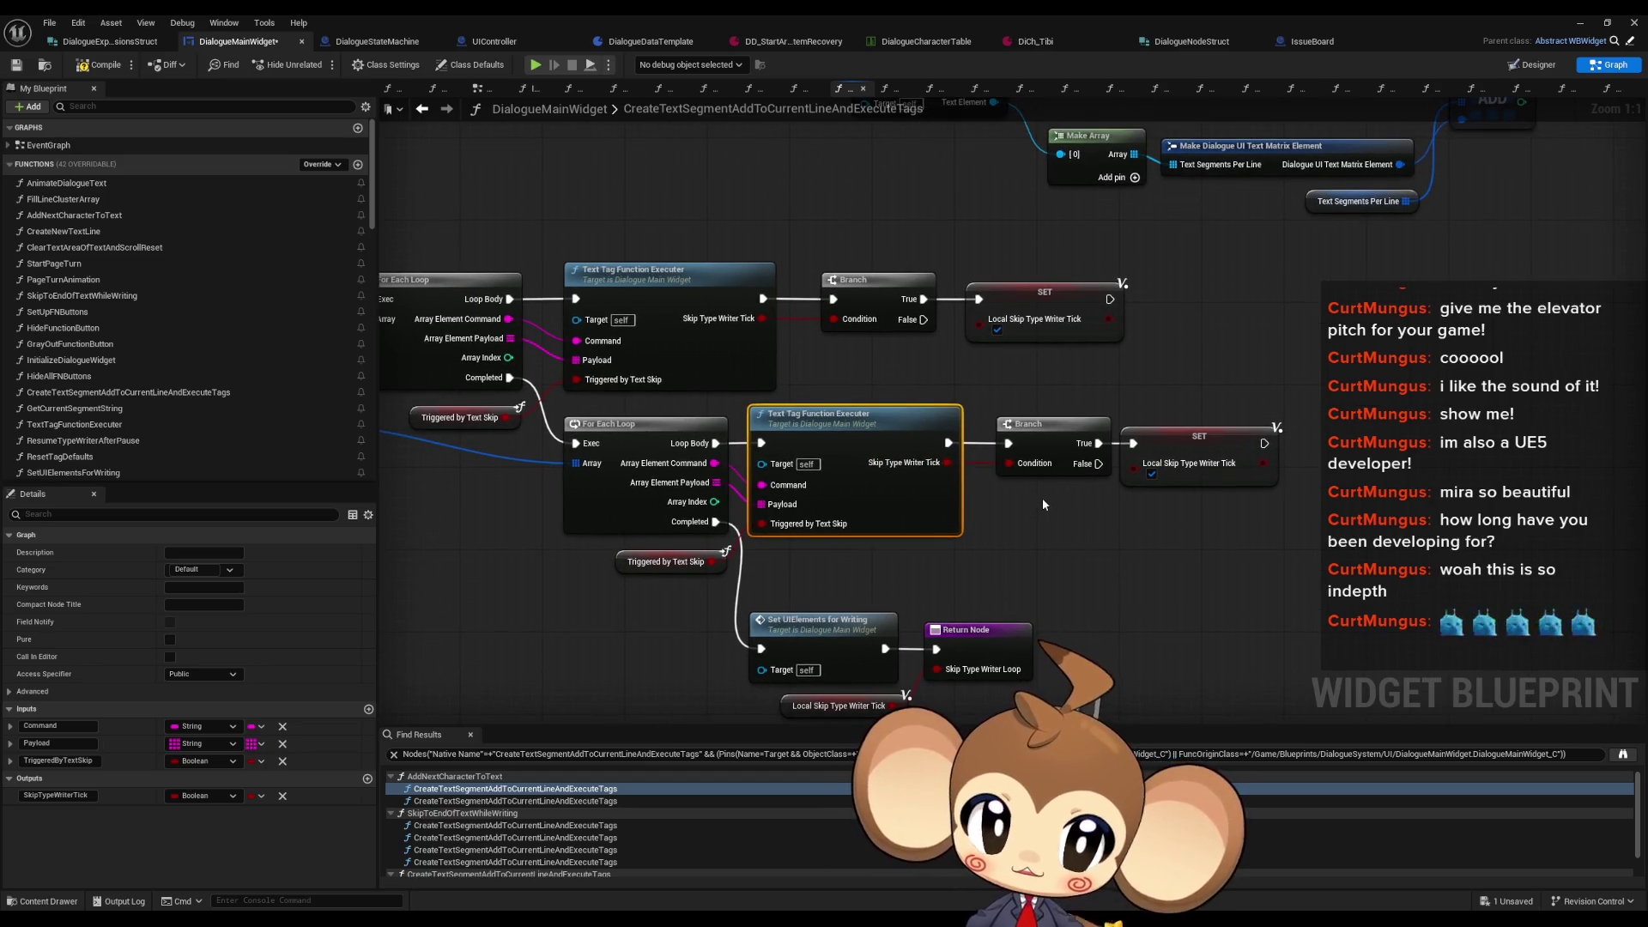
left_click_drag(947, 463, 1149, 472)
left_click_drag(1133, 443, 948, 443)
left_click(1030, 424)
key("Delete")
left_click_drag(1176, 438, 1053, 439)
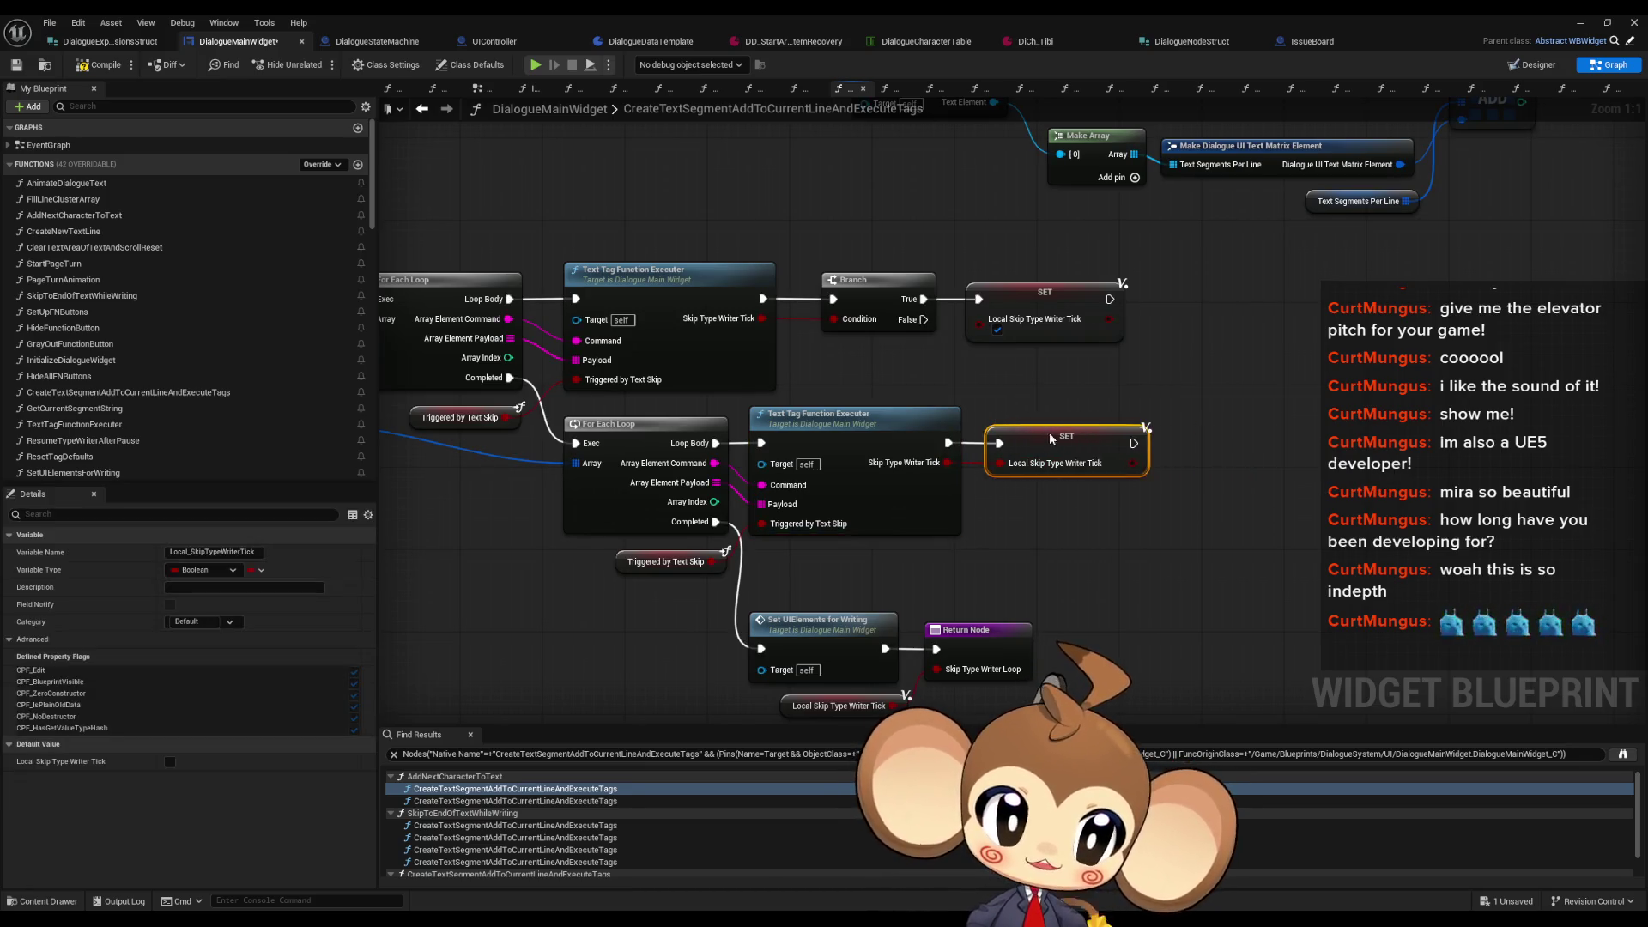
Step: Wire the upper executer straight into its SET and delete the upper Branch
left_click_drag(980, 320, 761, 319)
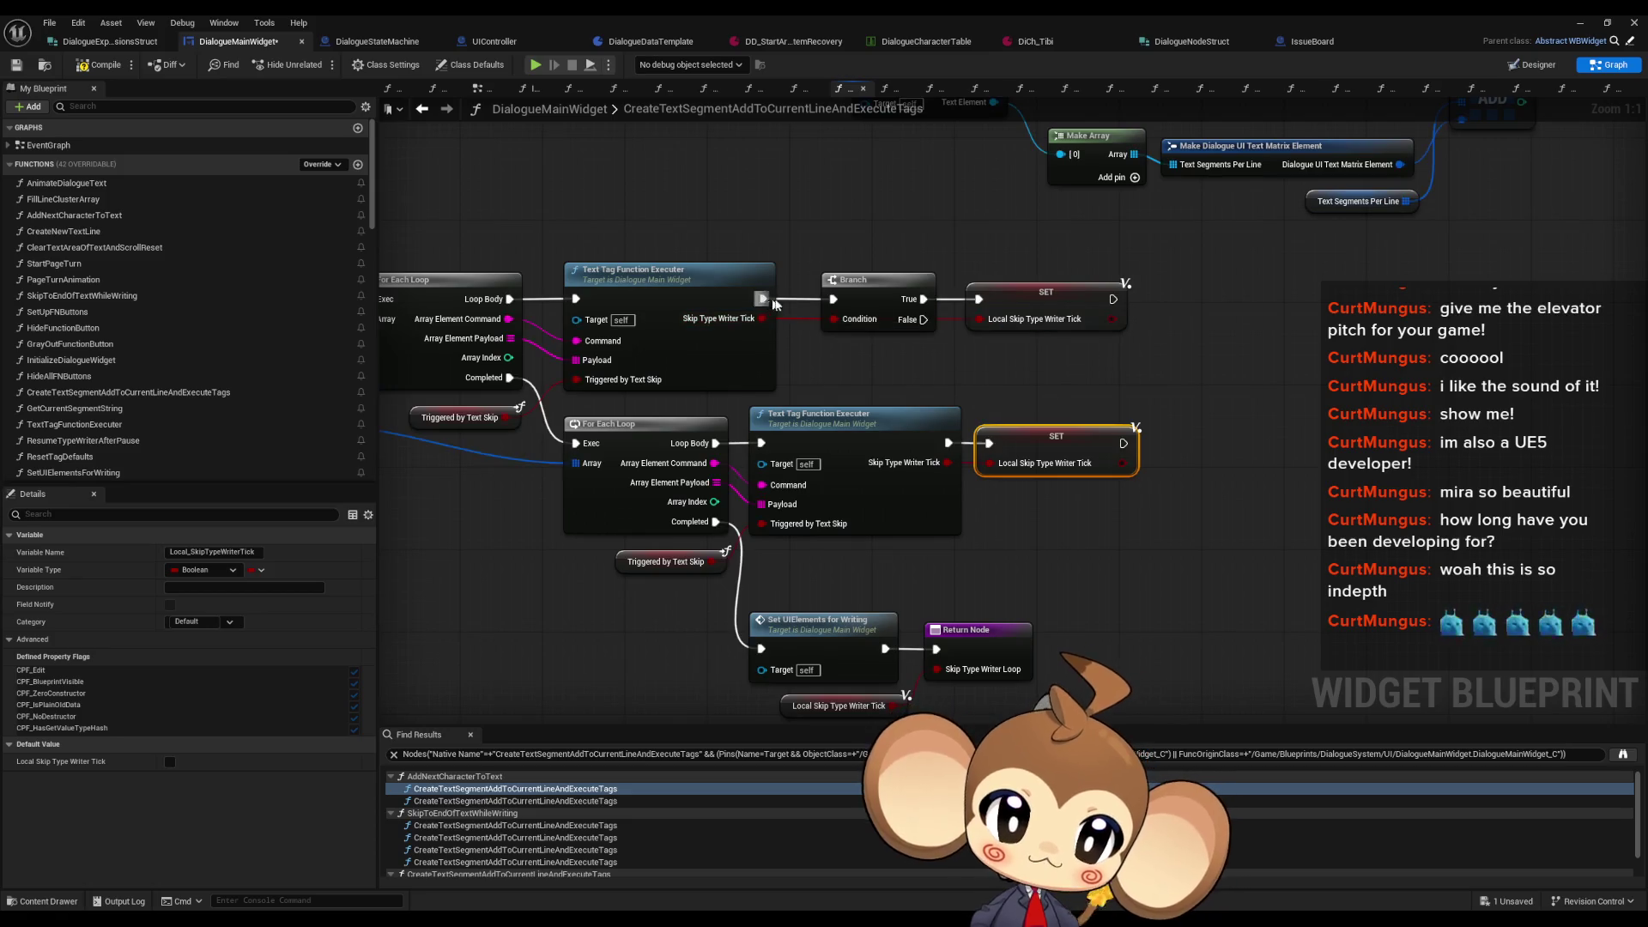
left_click(876, 281)
key("Delete")
left_click_drag(1030, 302, 874, 302)
left_click(687, 236)
left_click_drag(680, 279, 820, 307)
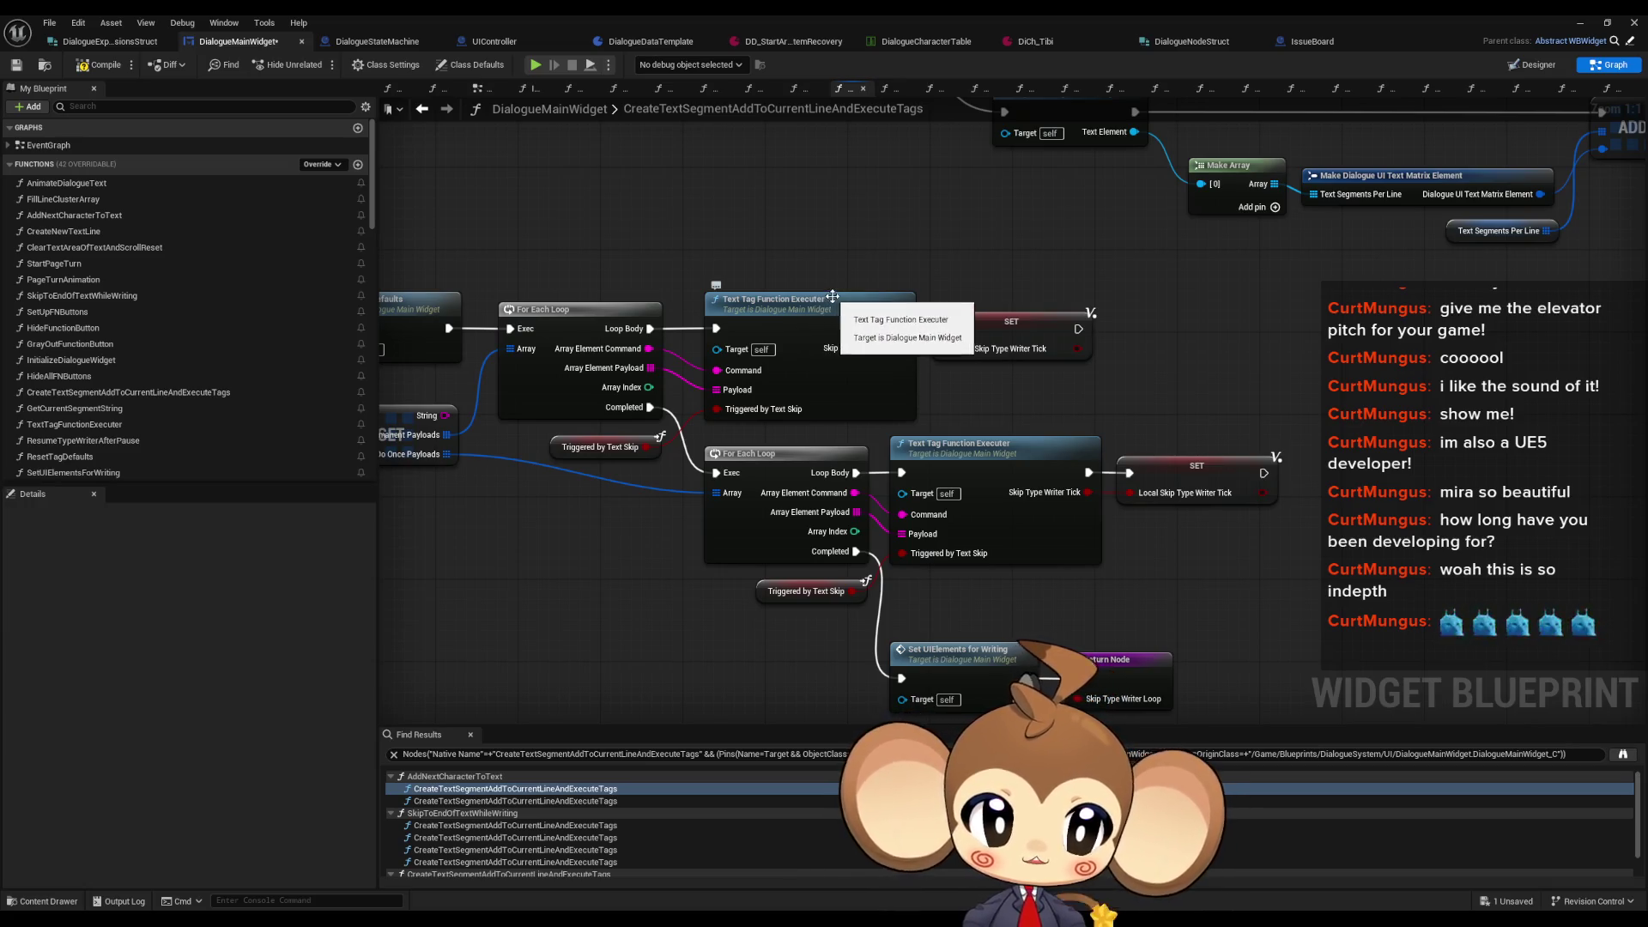
Step: Open the TextTagFunctionExecuter graph briefly, then return to the previous function
double_click(816, 298)
scroll(945, 360, "down", 5)
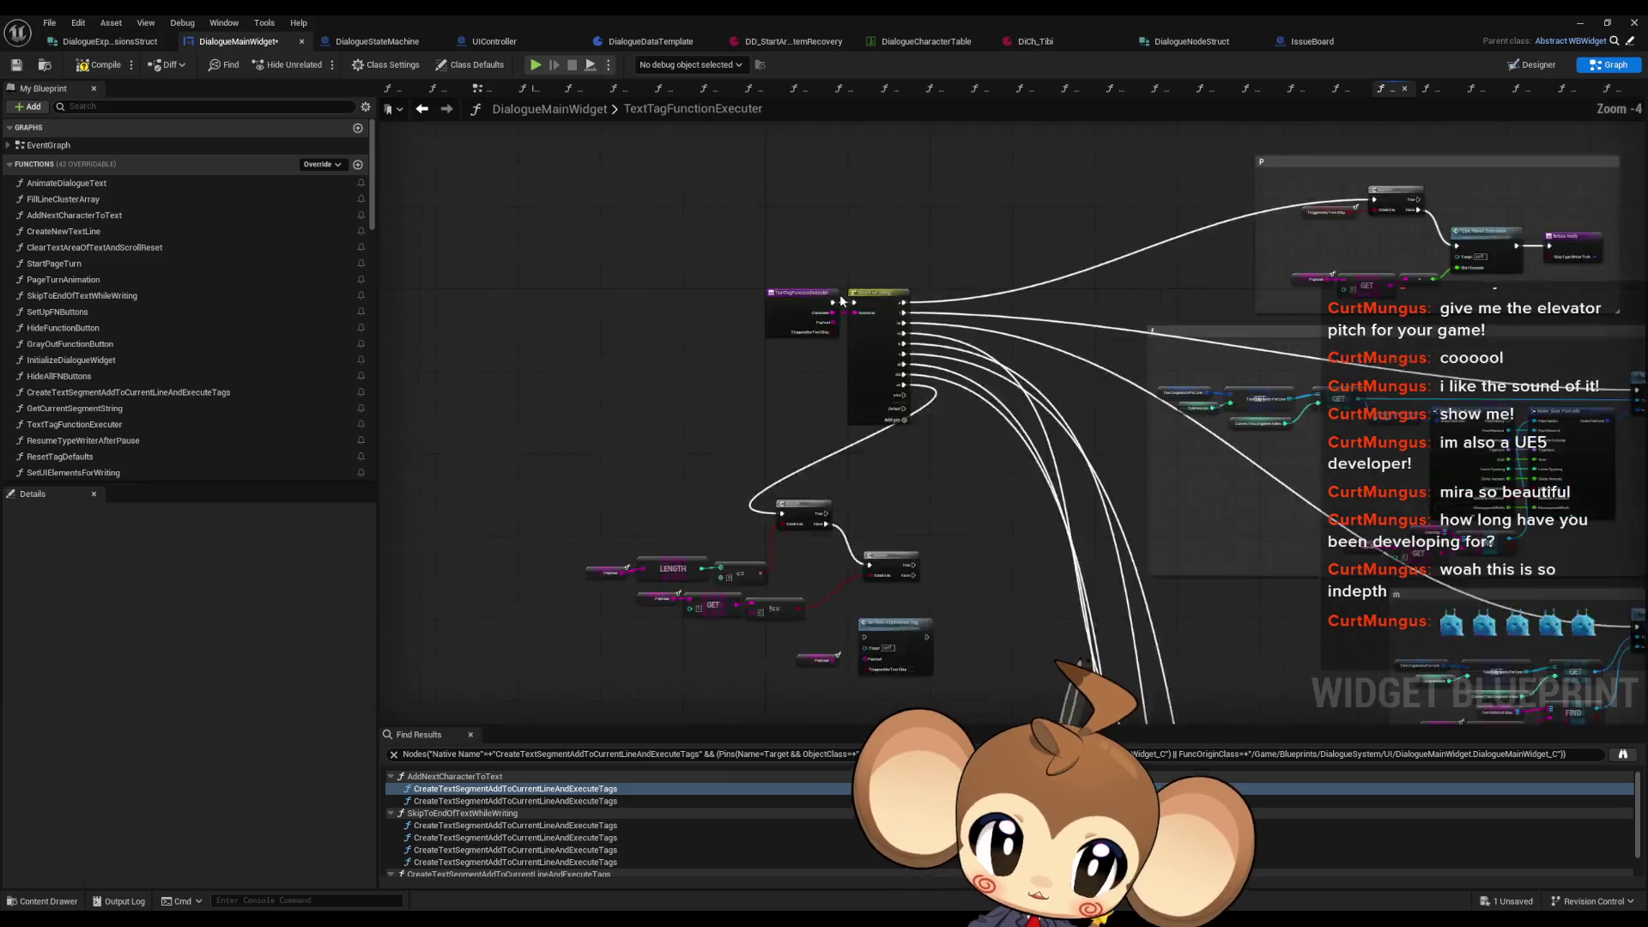
left_click(424, 107)
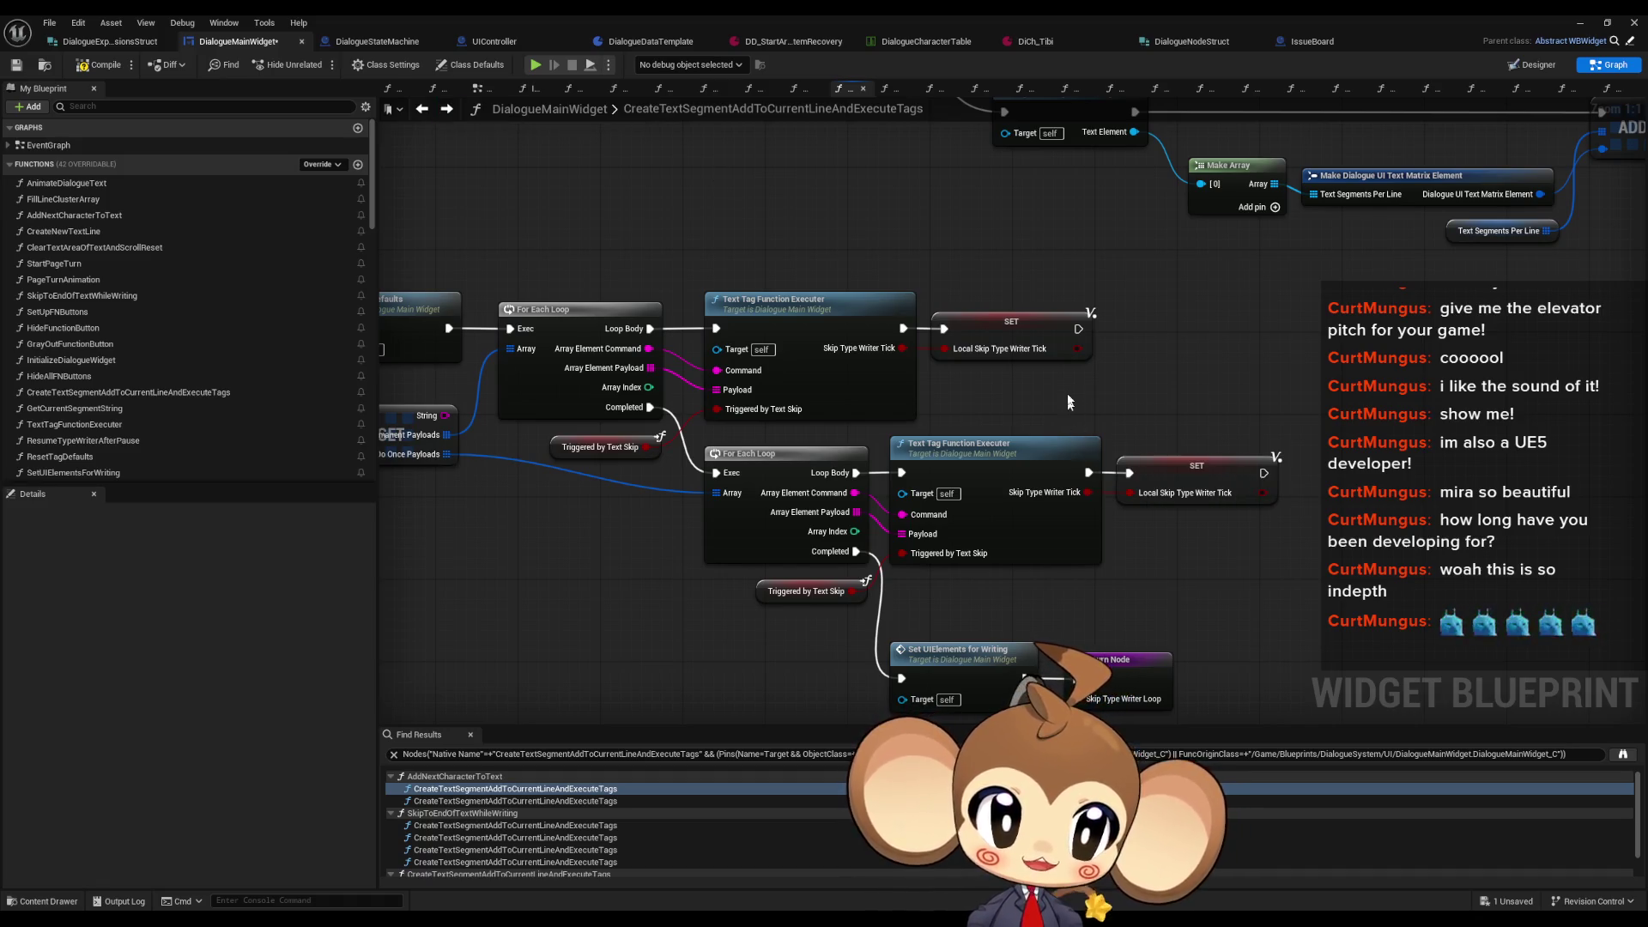
Step: Undo twice to restore both Branch nodes, then reopen the TextTagFunctionExecuter graph
key("ctrl+z")
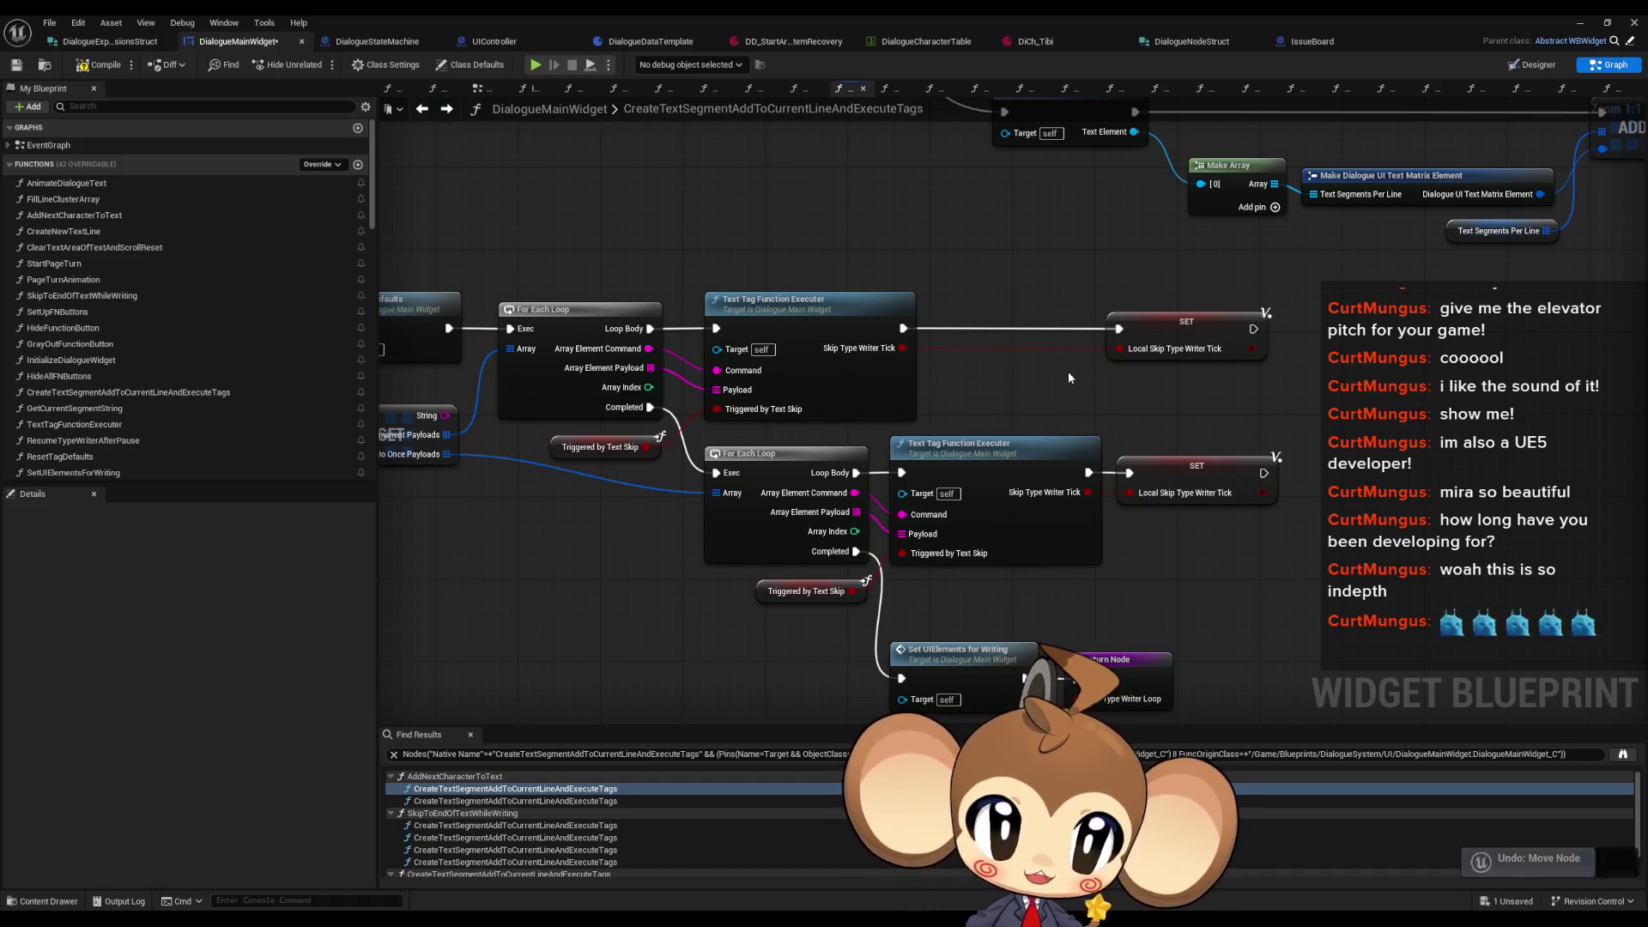
key("ctrl+z")
key("ctrl+z")
key("ctrl+z")
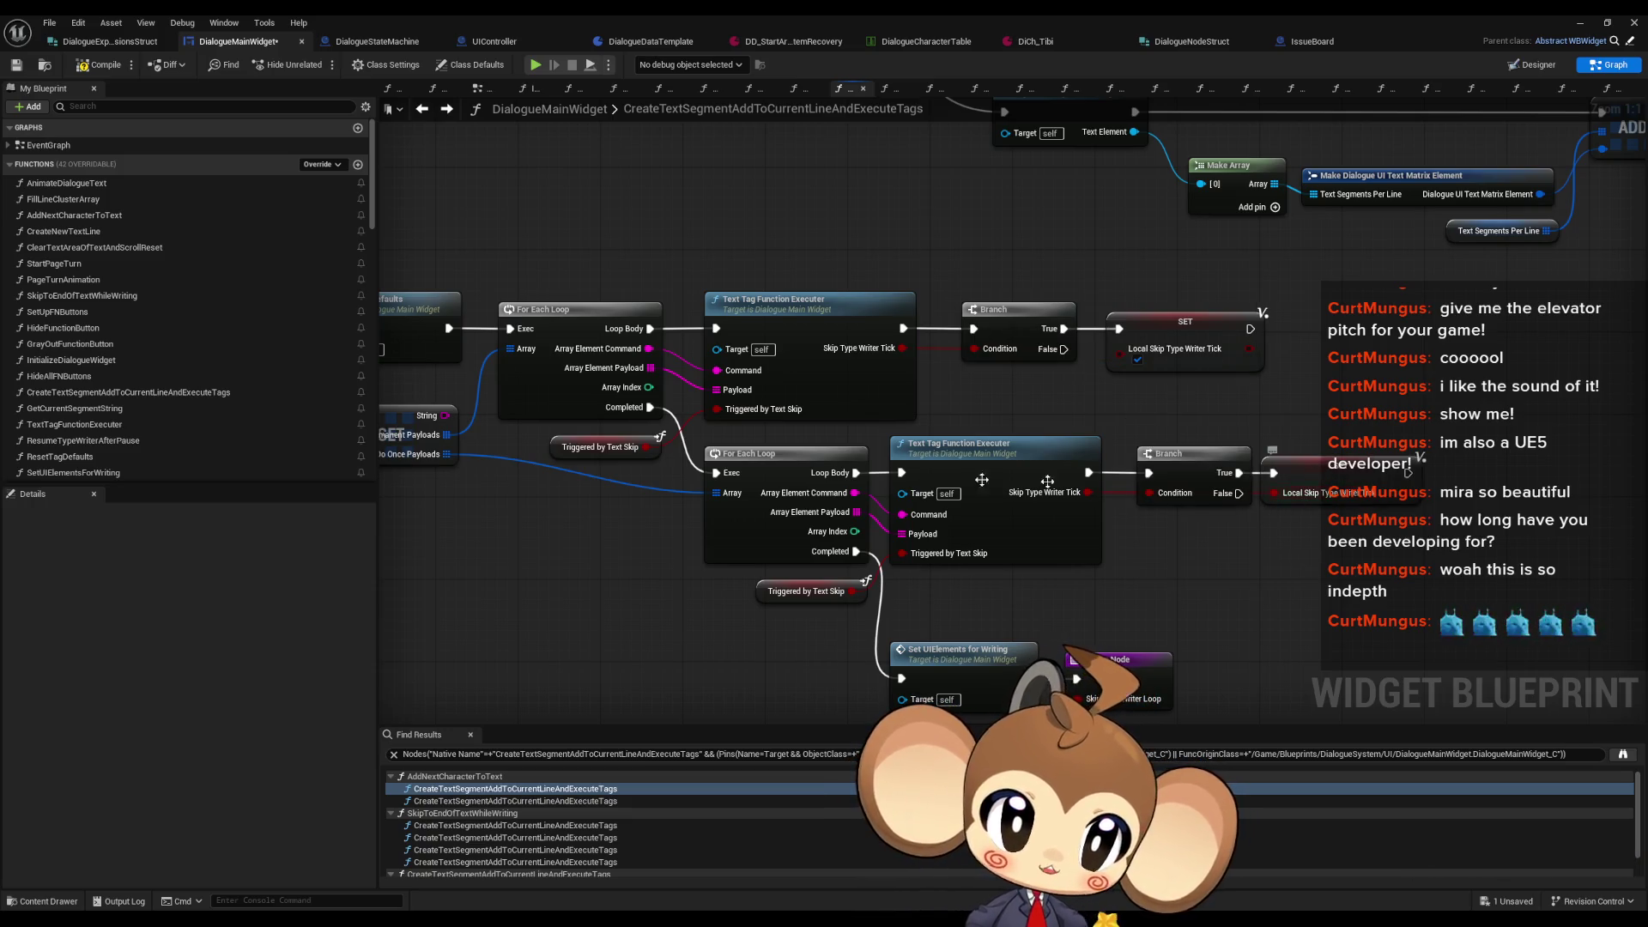
left_click_drag(1259, 563, 1311, 527)
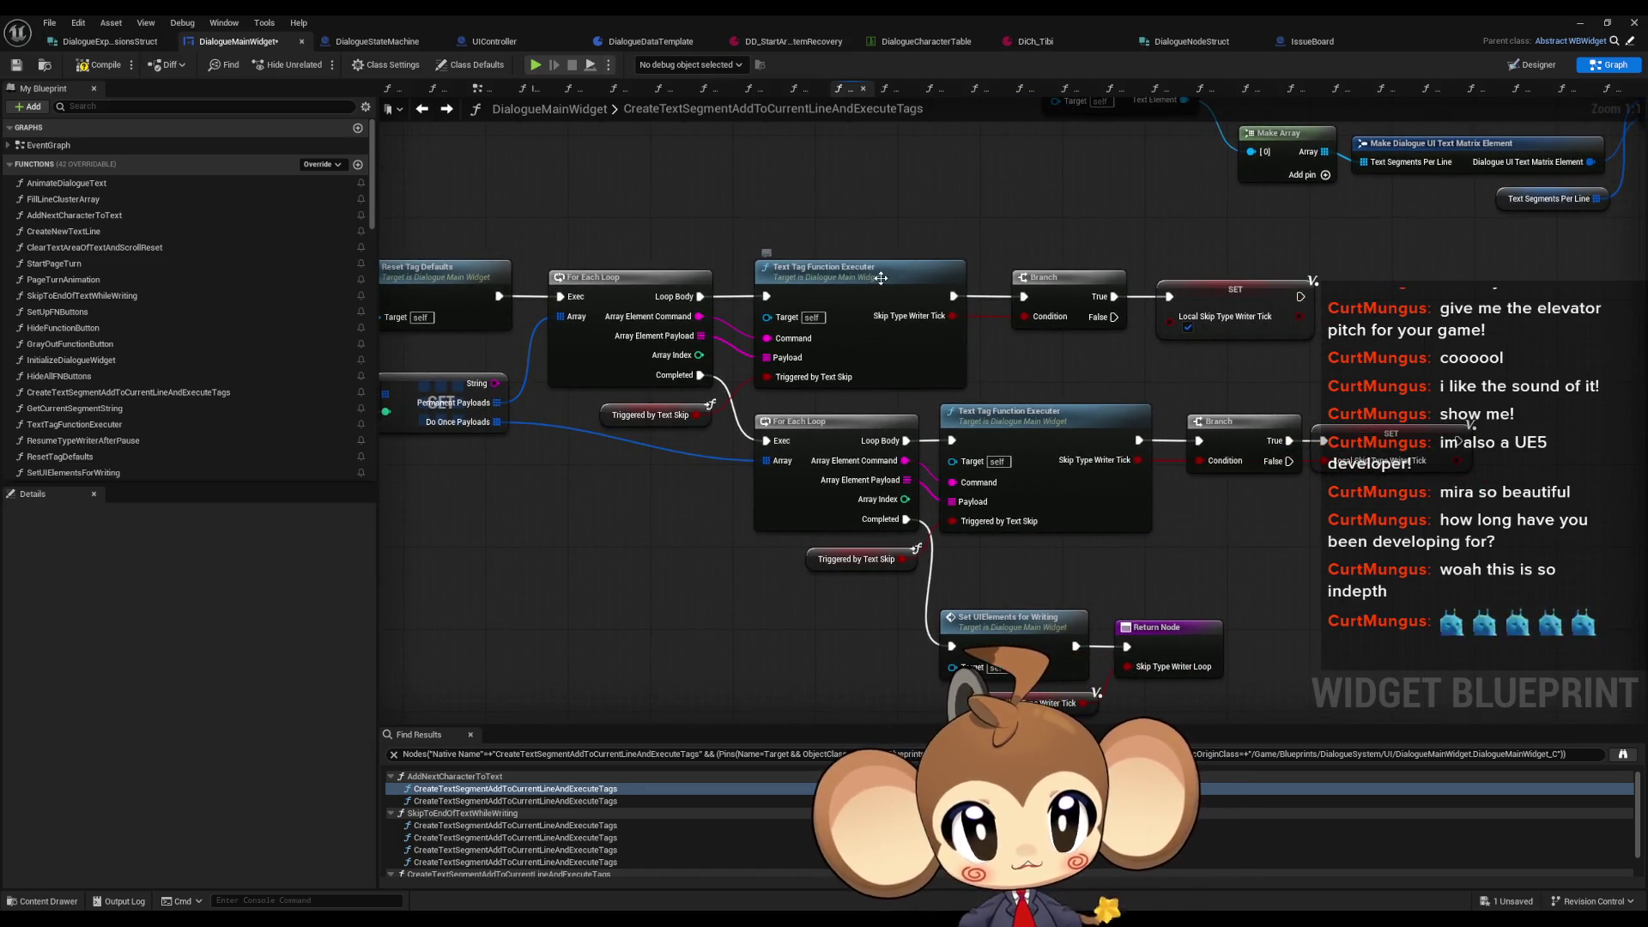
double_click(881, 277)
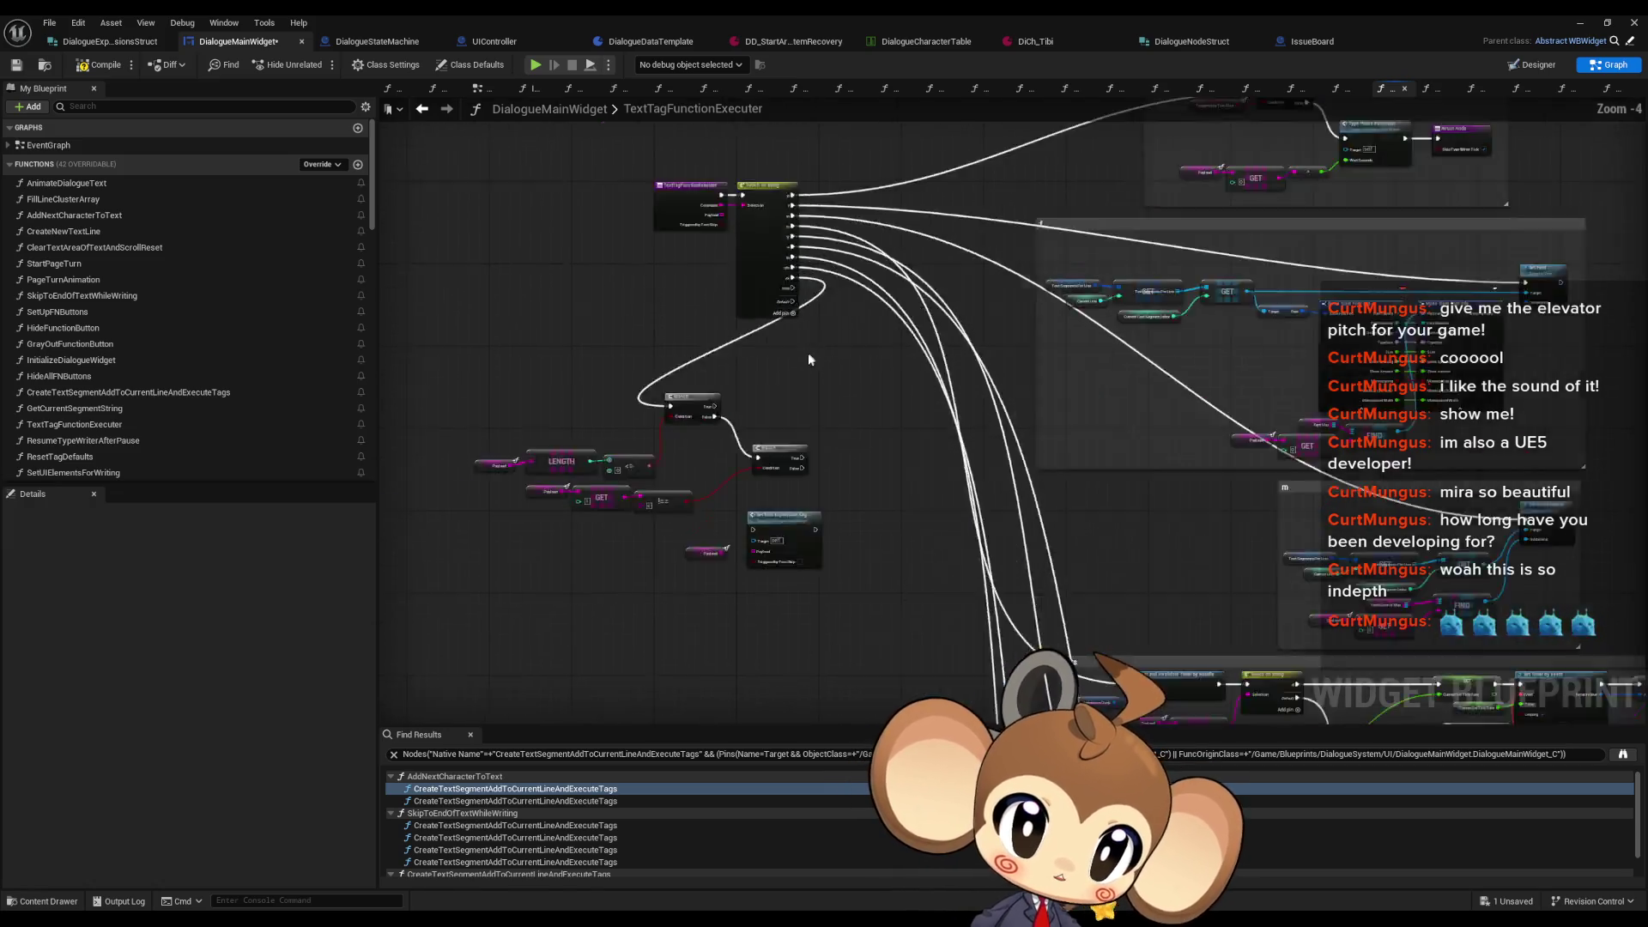
scroll(809, 358, "up", 3)
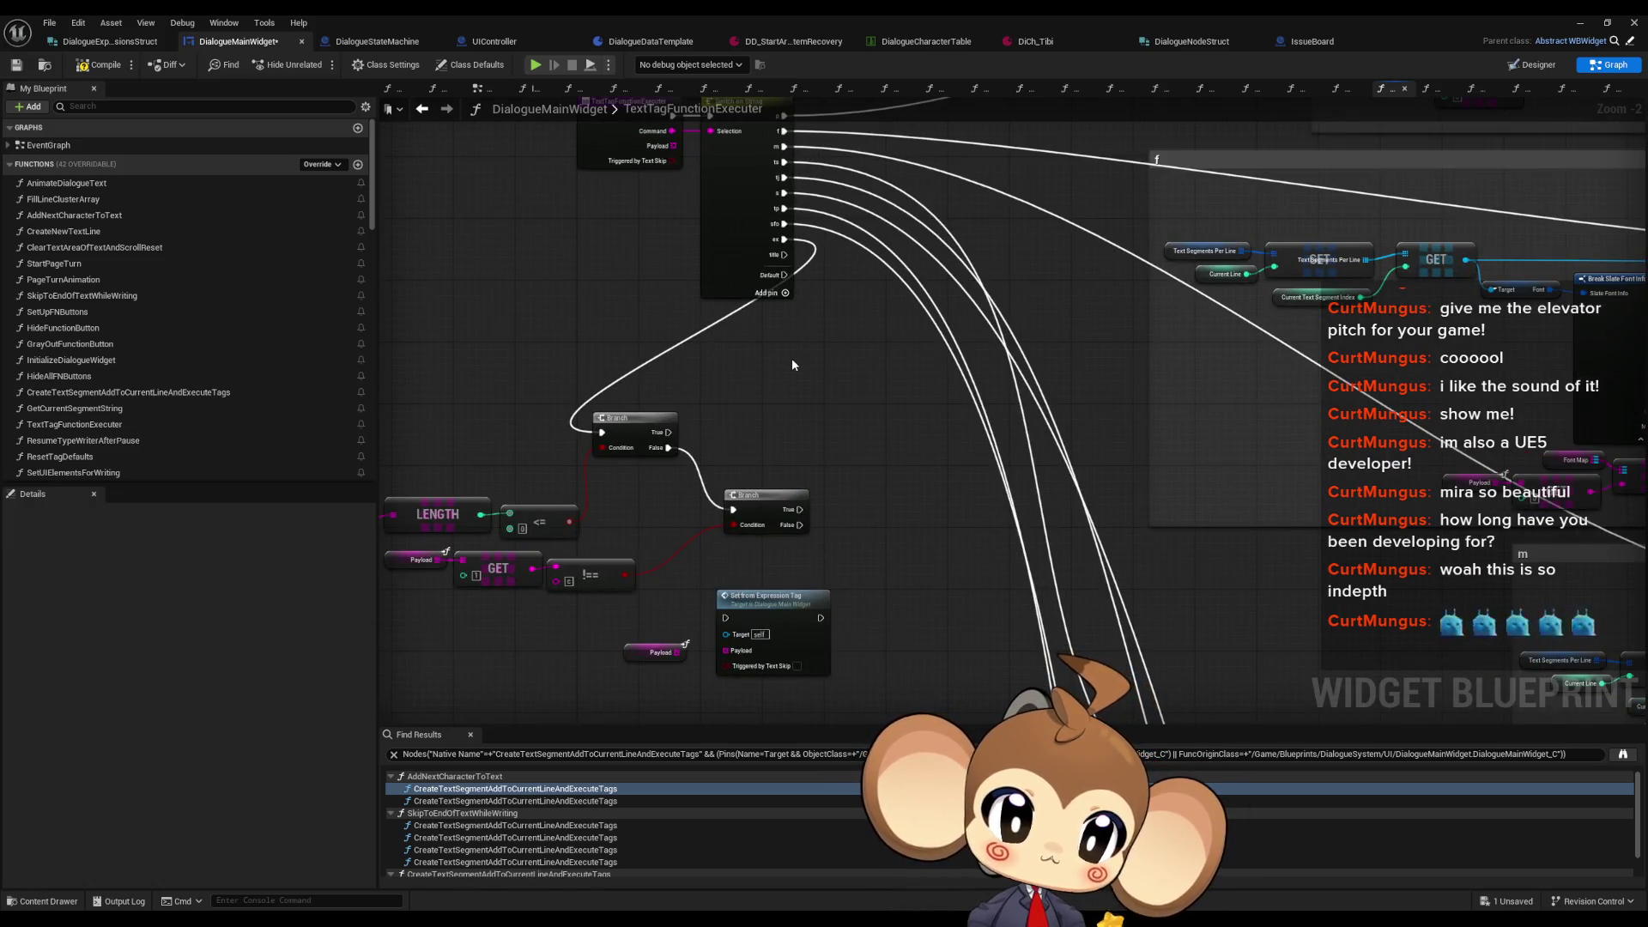
mouse_move(791, 364)
left_mouse_down()
mouse_move(810, 399)
mouse_move(878, 391)
left_mouse_up()
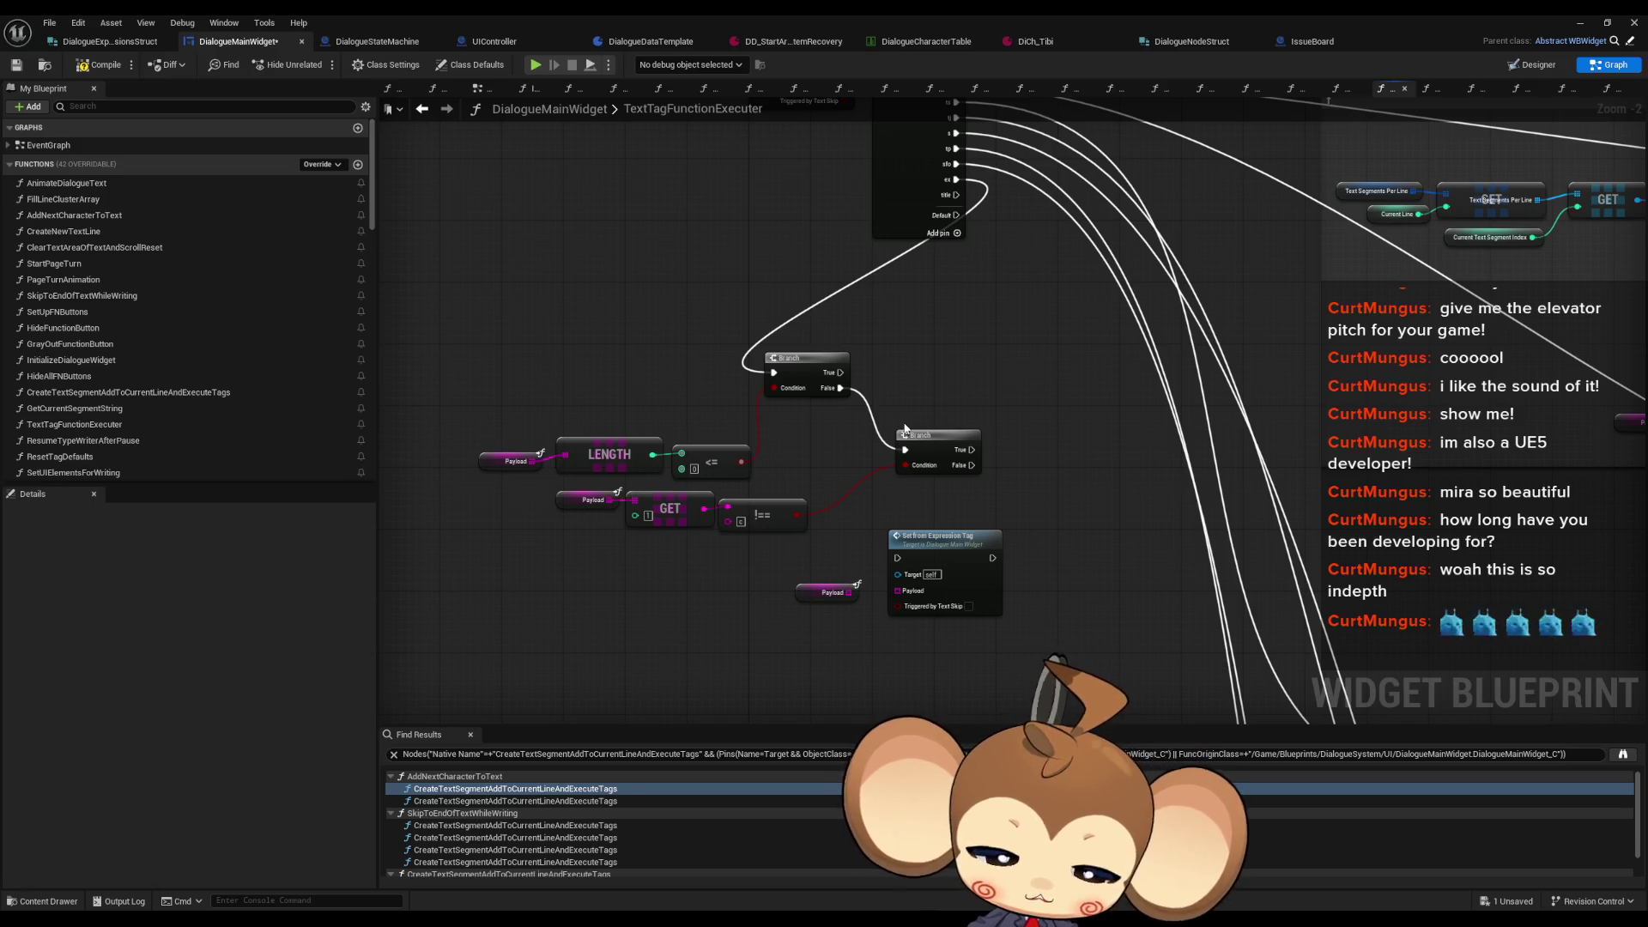
scroll(857, 527, "down", 5)
scroll(887, 484, "up", 3)
scroll(1048, 380, "up", 2)
left_click(1038, 271)
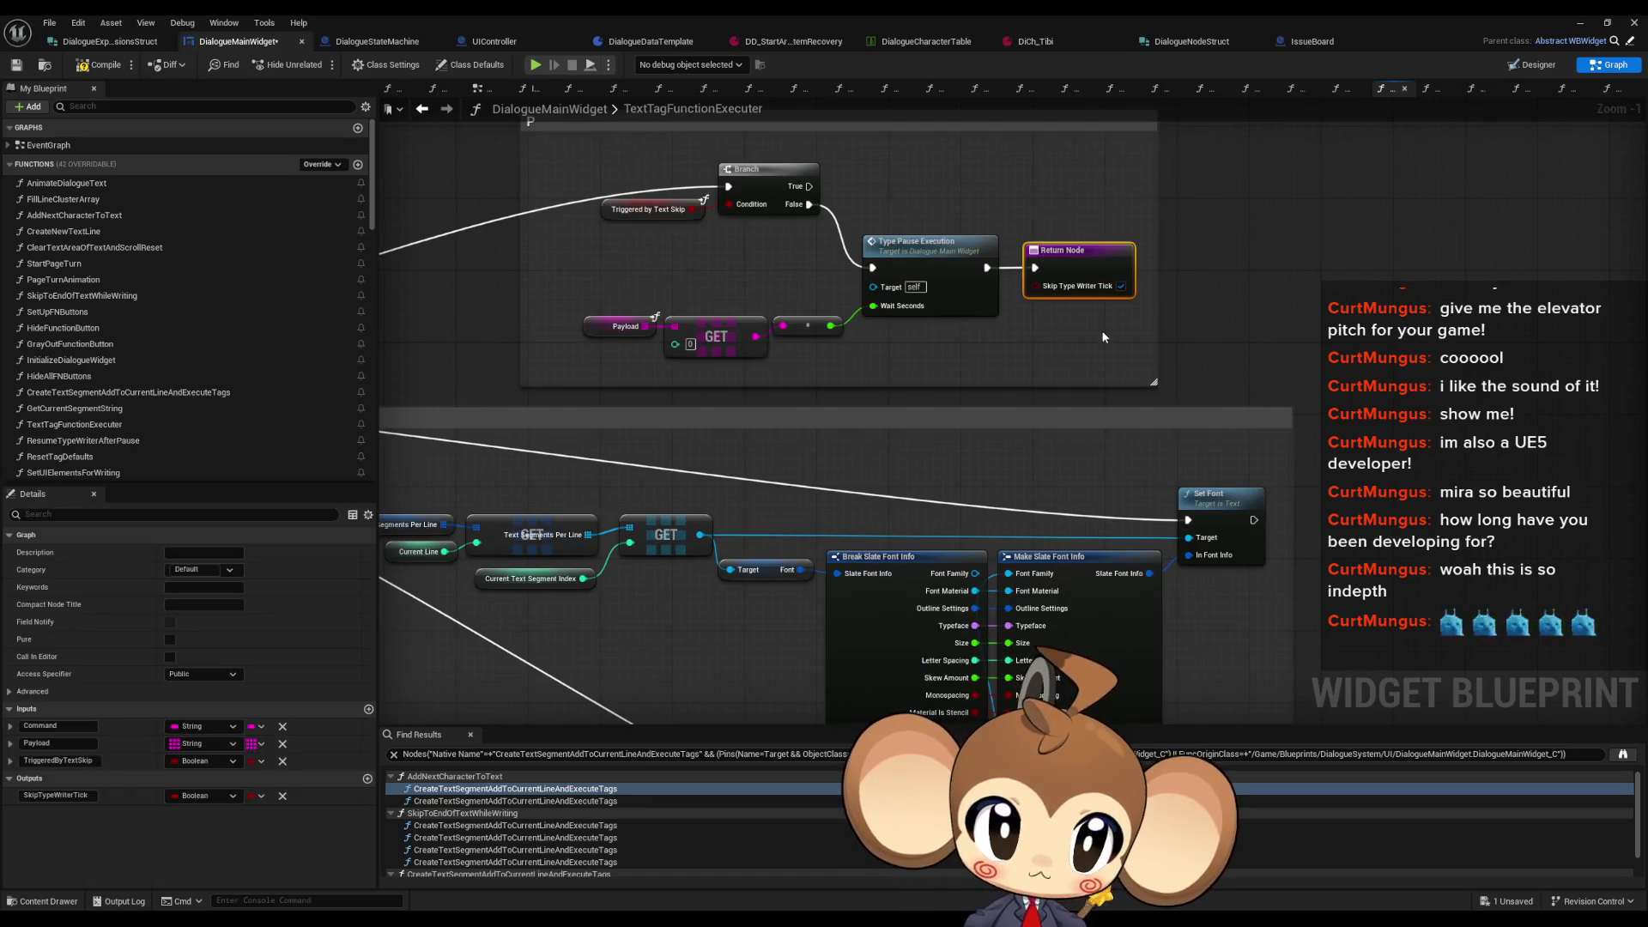
scroll(941, 395, "down", 1)
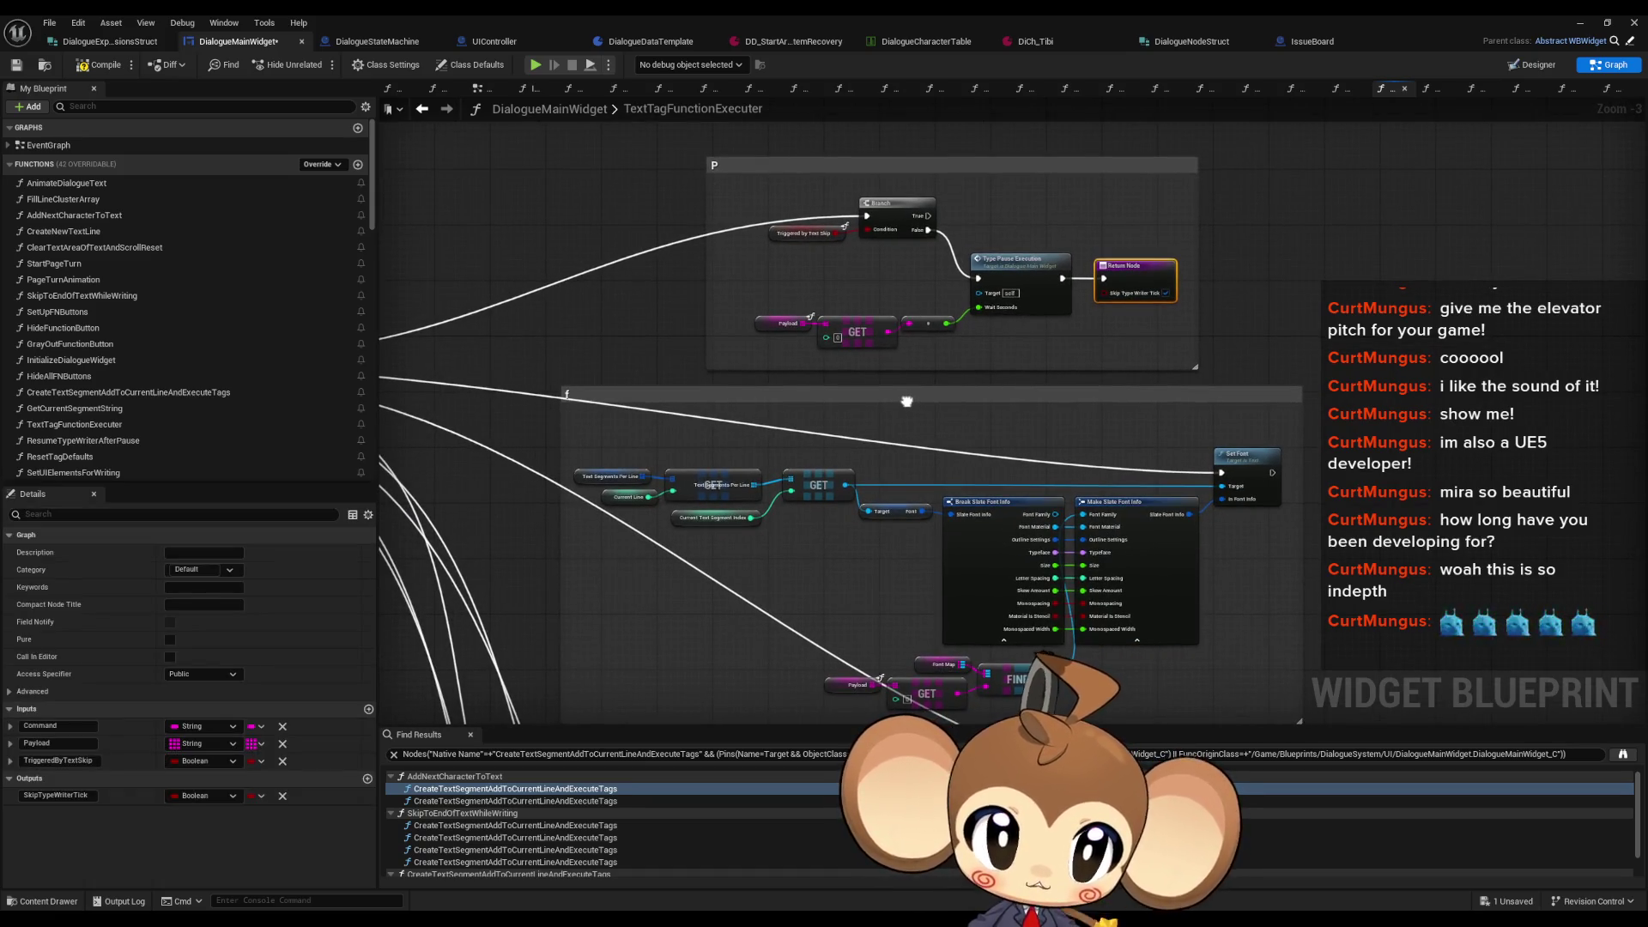
scroll(1013, 524, "down", 4)
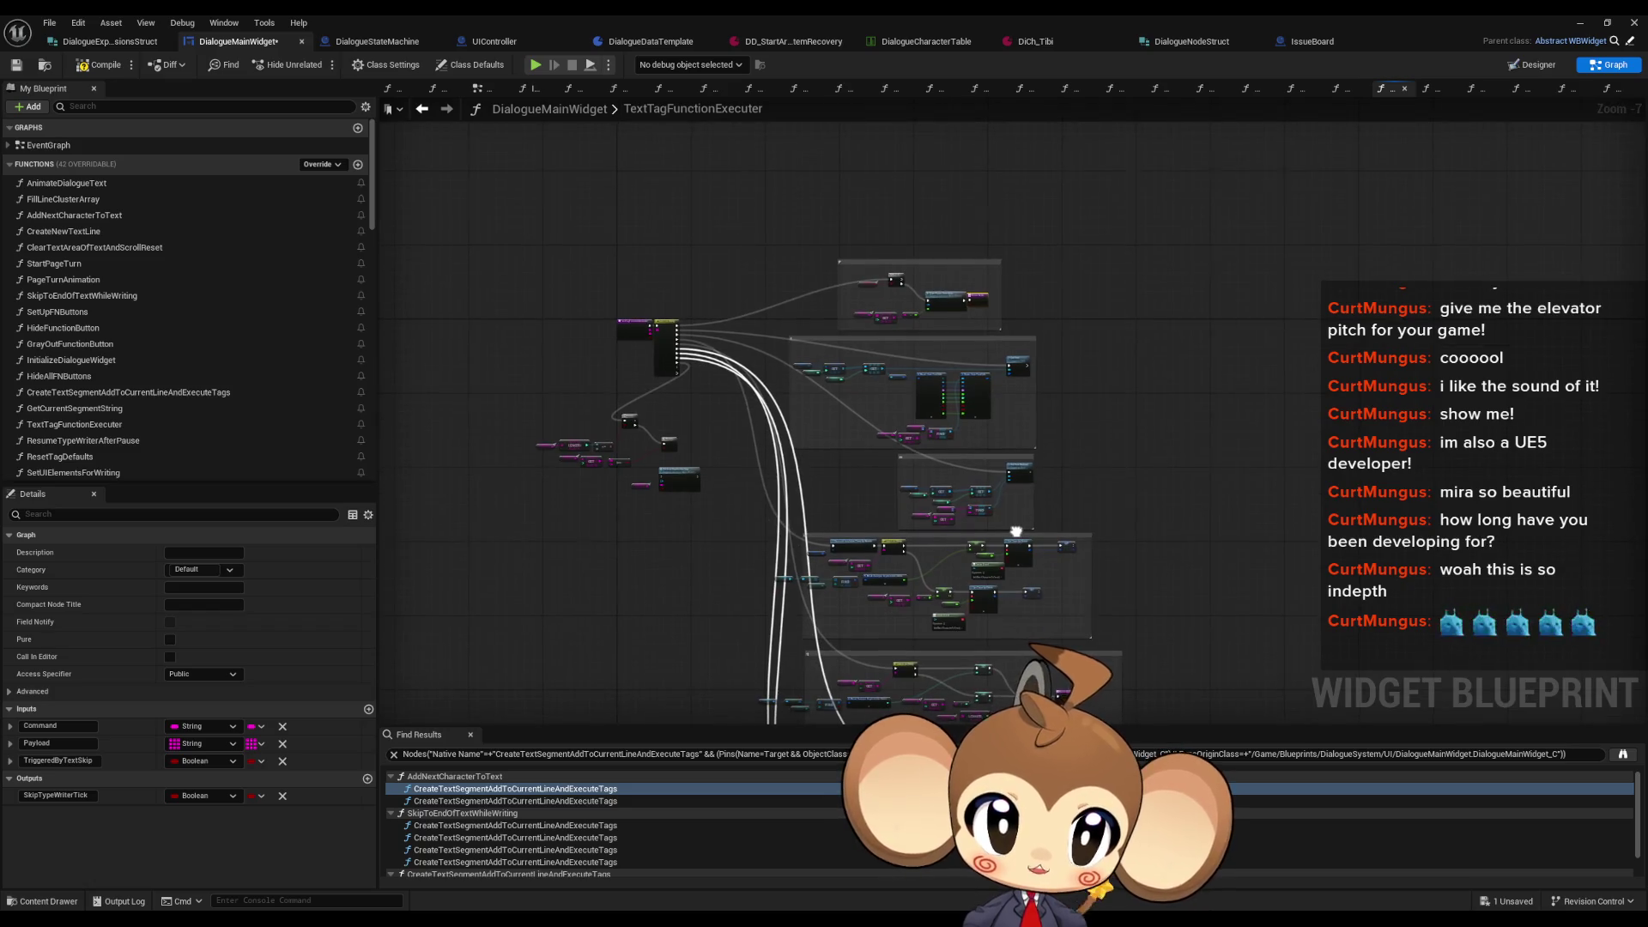
scroll(1018, 473, "up", 5)
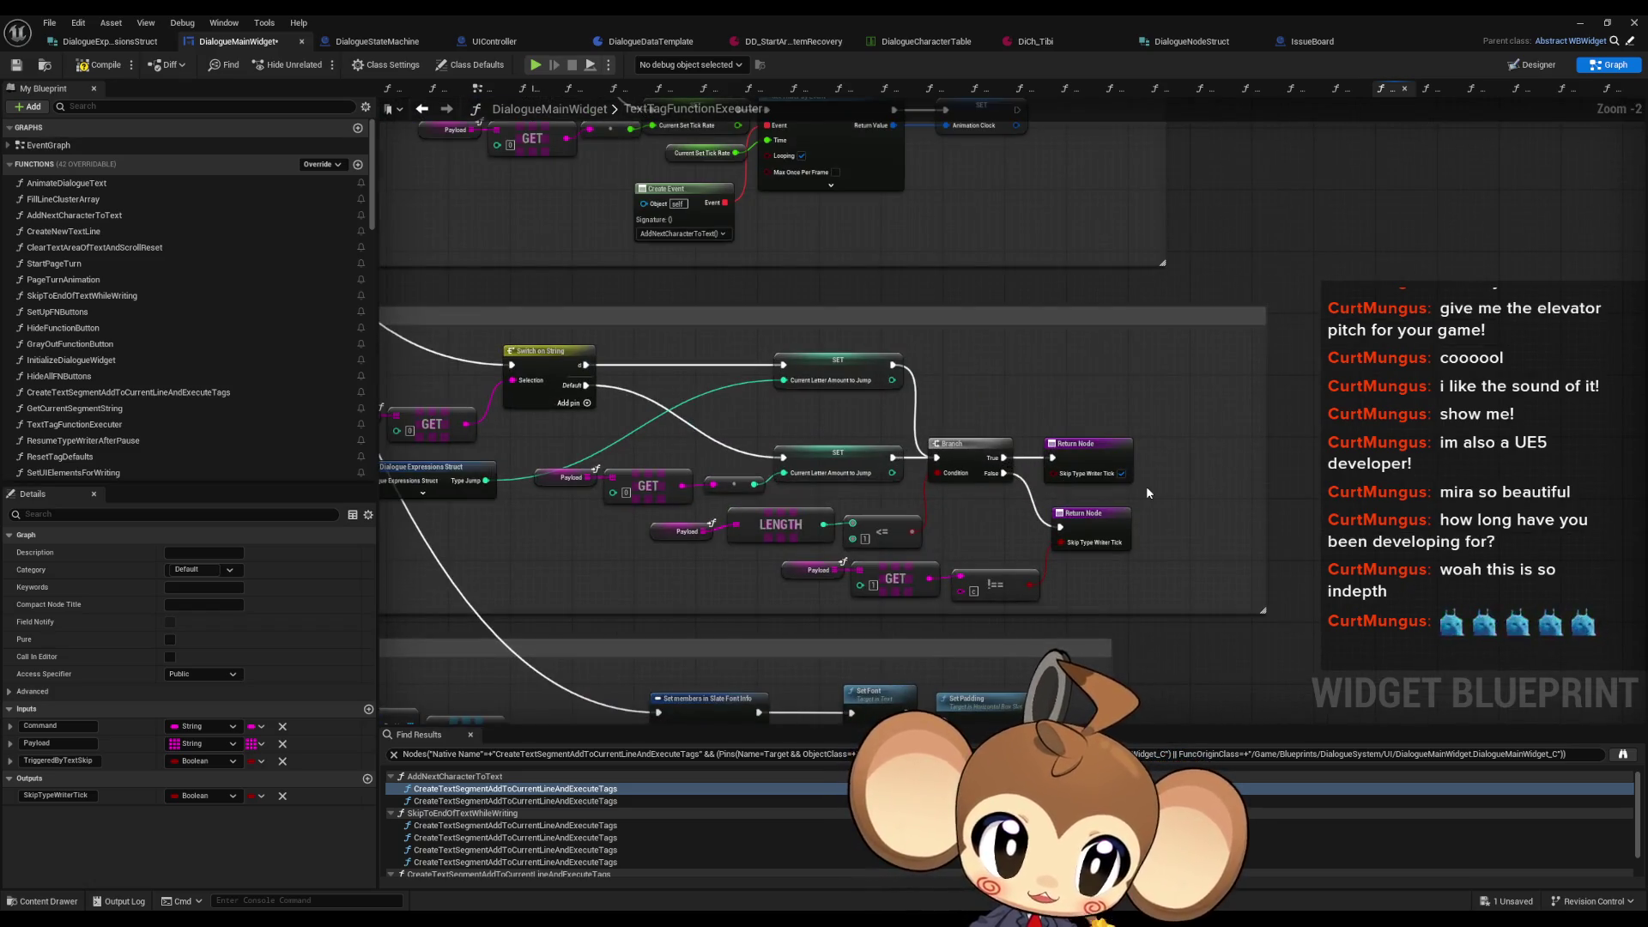
left_click_drag(1041, 489, 1149, 463)
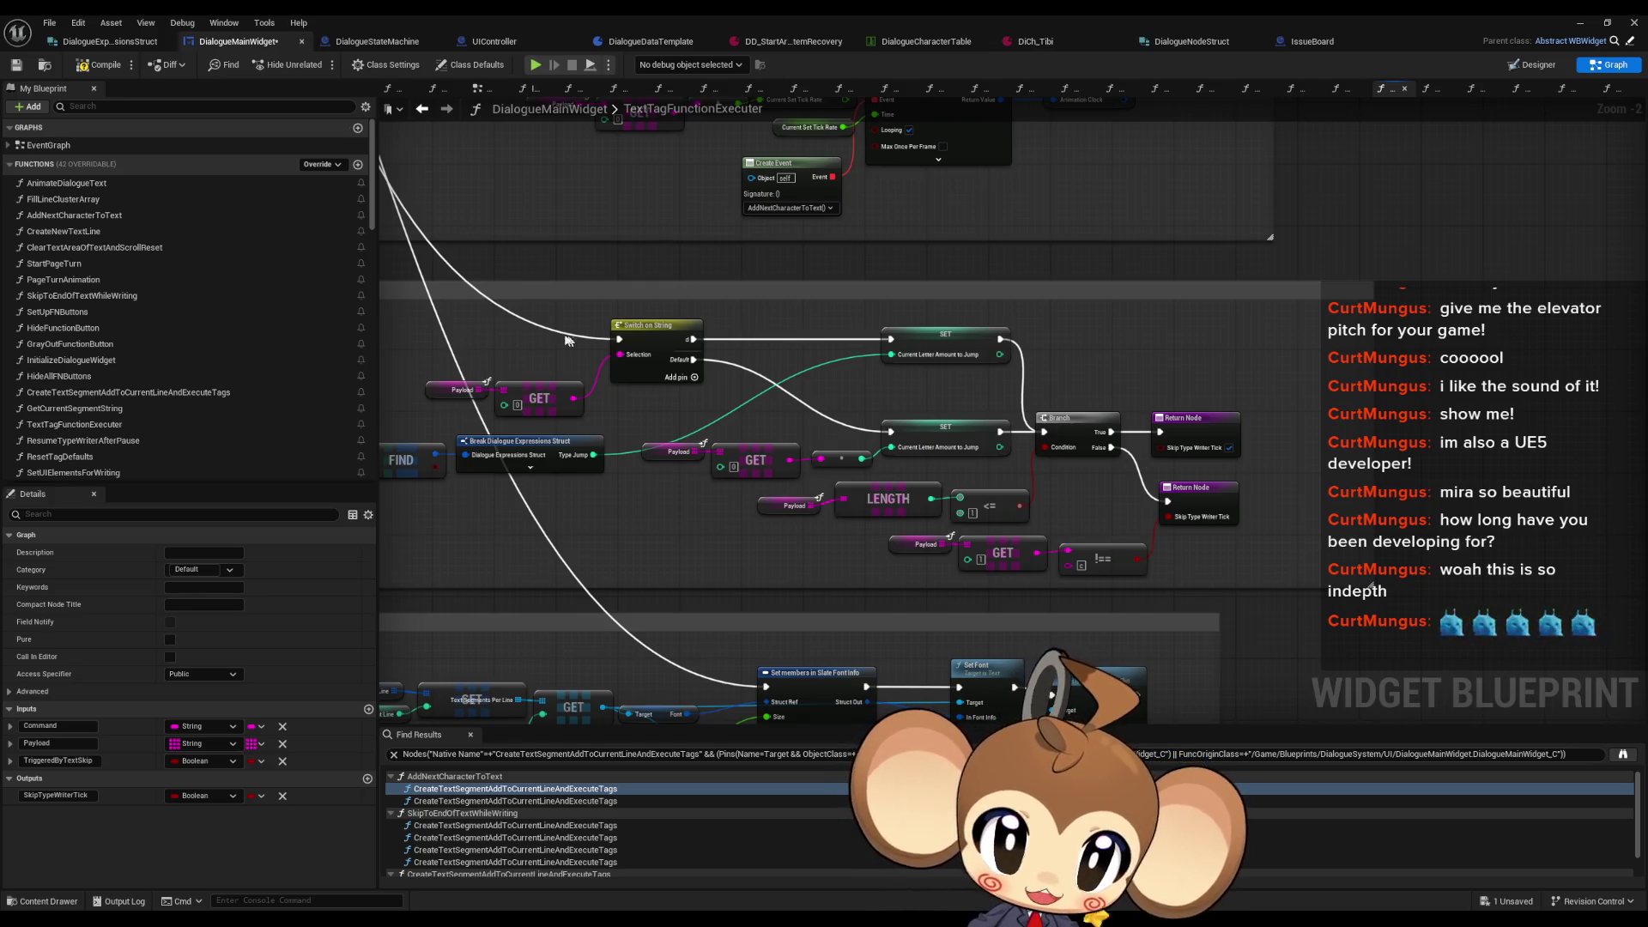
scroll(588, 340, "down", 3)
left_click(1043, 309)
mouse_move(972, 297)
left_mouse_down()
mouse_move(887, 518)
mouse_move(707, 476)
left_mouse_up()
scroll(1097, 509, "up", 4)
scroll(919, 448, "up", 1)
left_click(1141, 502)
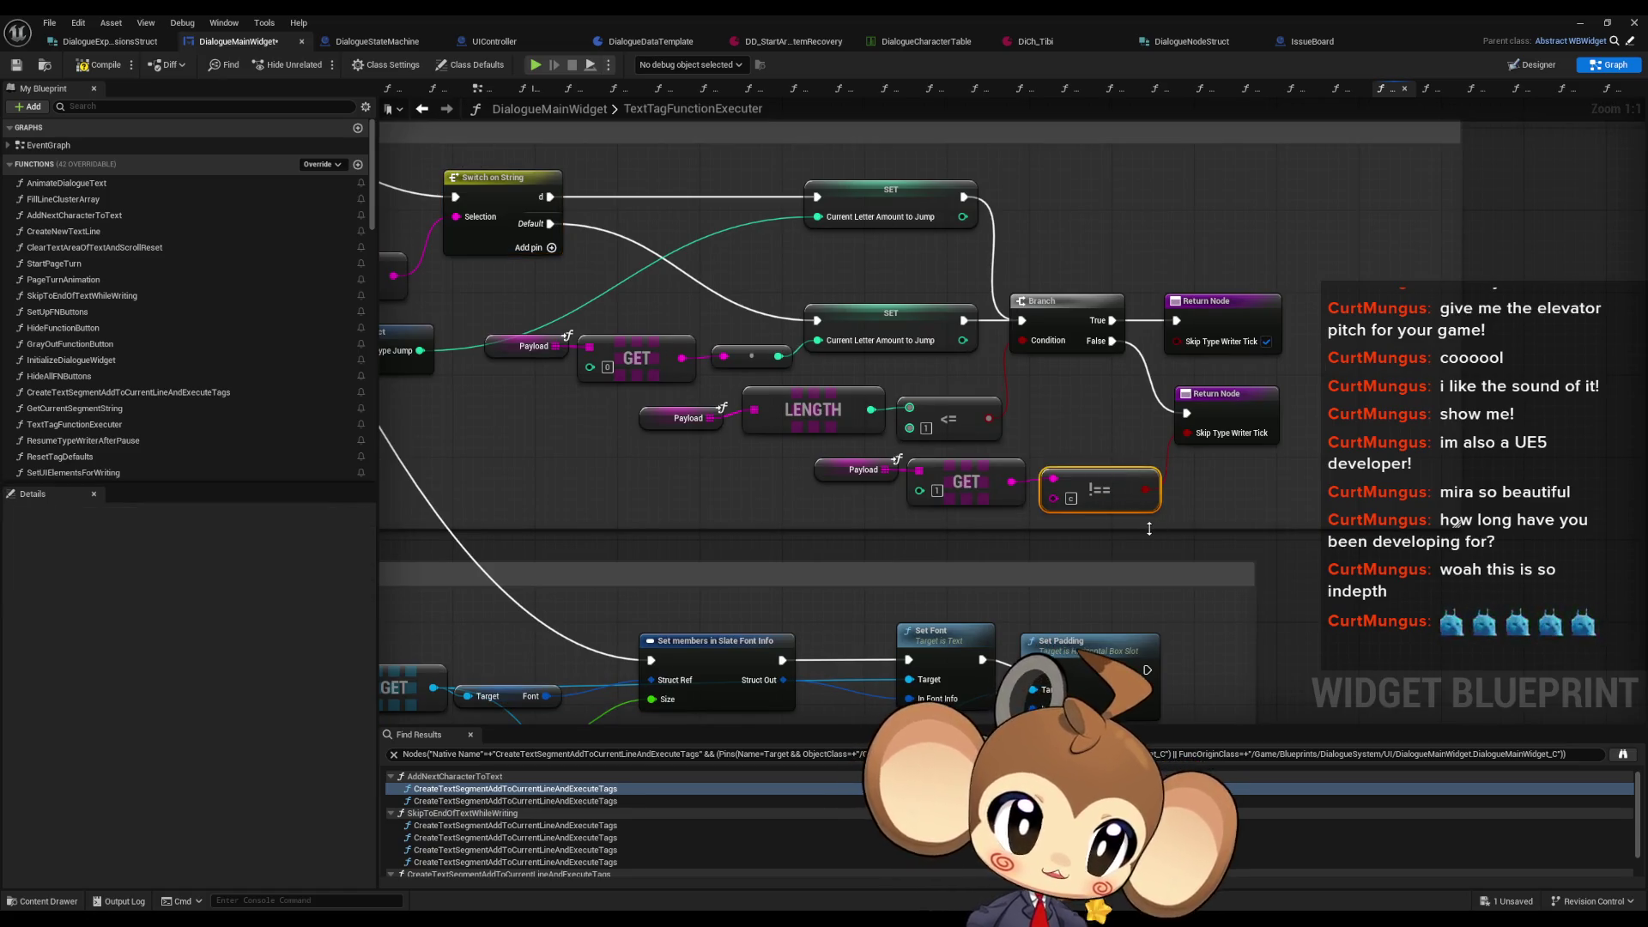
scroll(1149, 529, "down", 5)
mouse_move(1097, 377)
left_mouse_down()
mouse_move(1048, 372)
mouse_move(972, 510)
left_mouse_up()
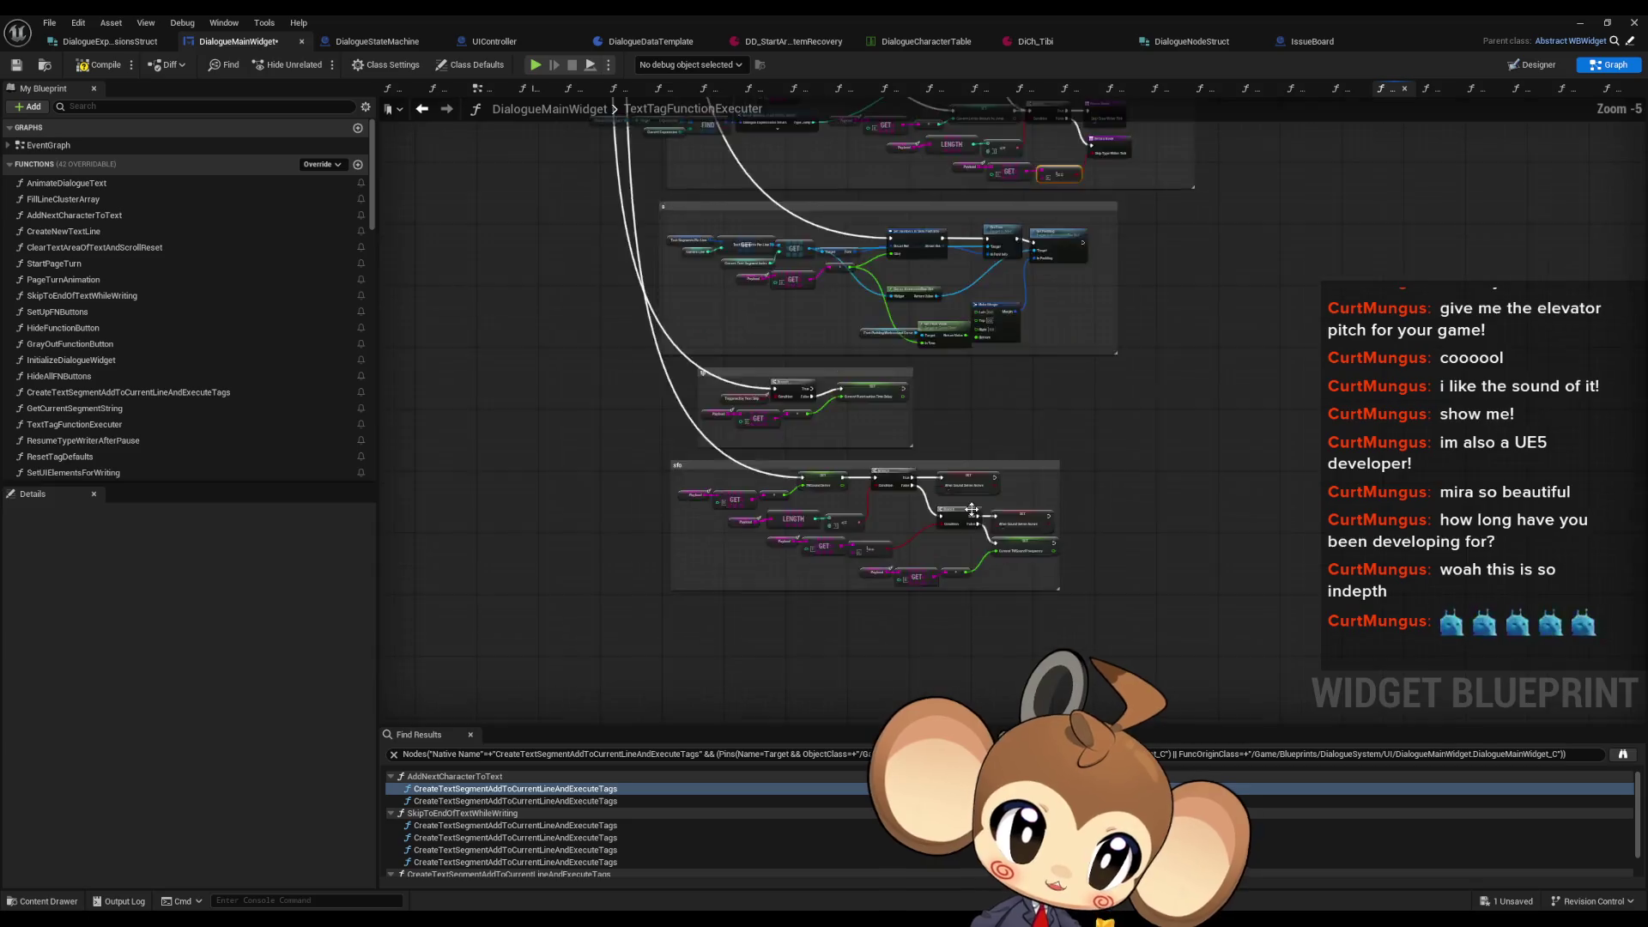
scroll(971, 510, "up", 3)
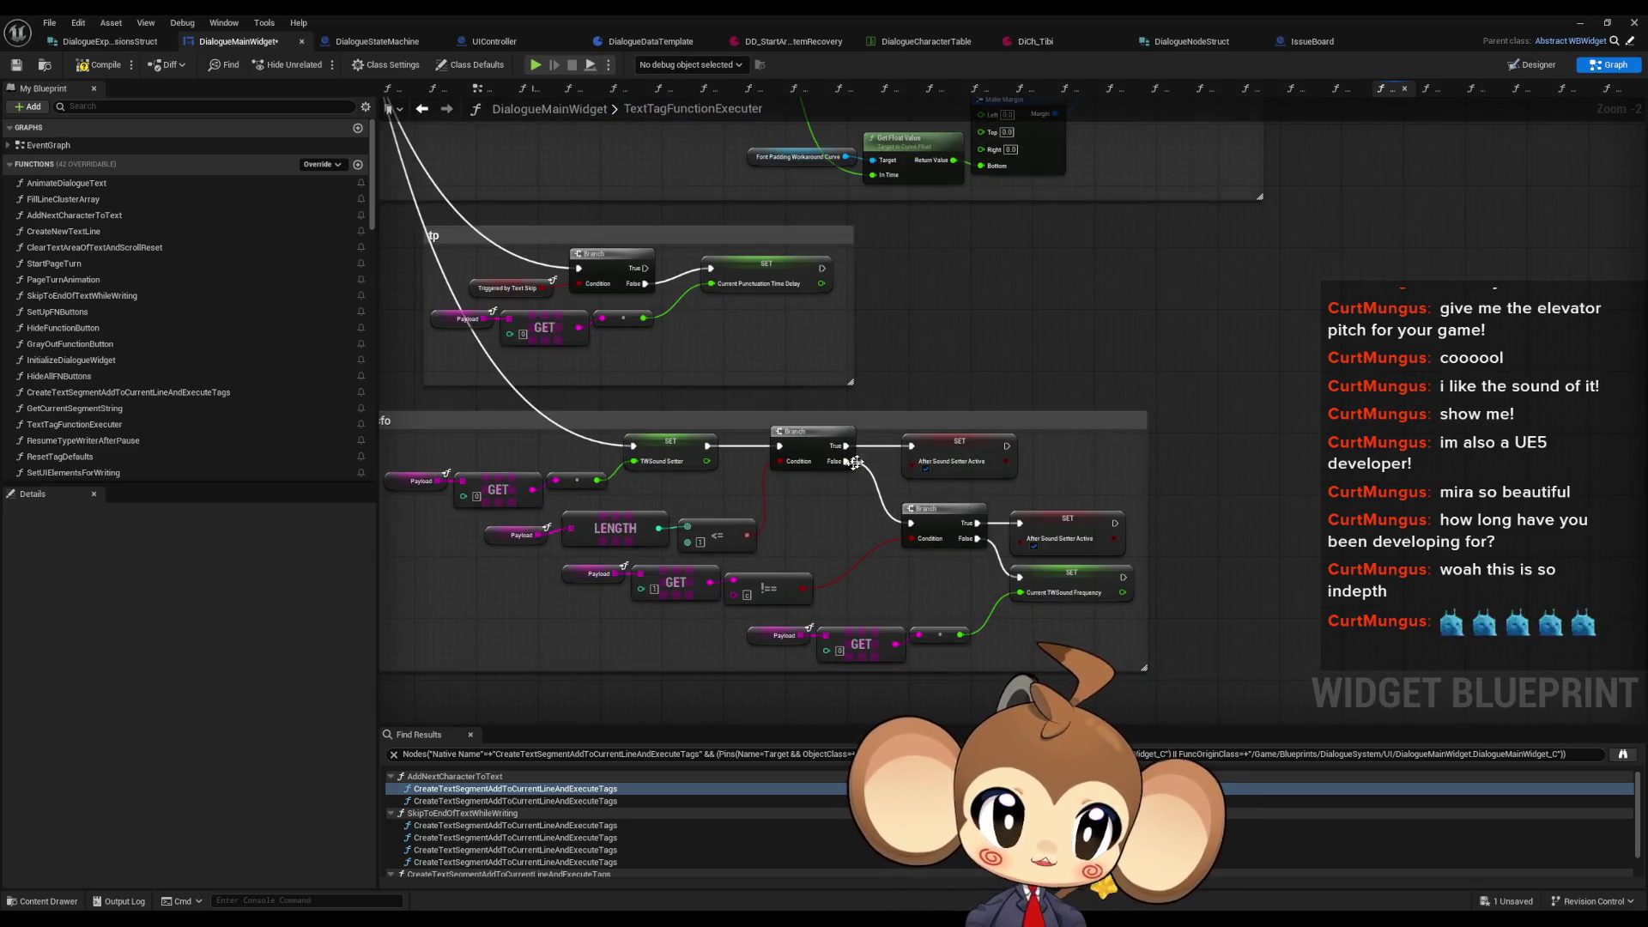
scroll(955, 478, "up", 2)
left_click(1023, 477)
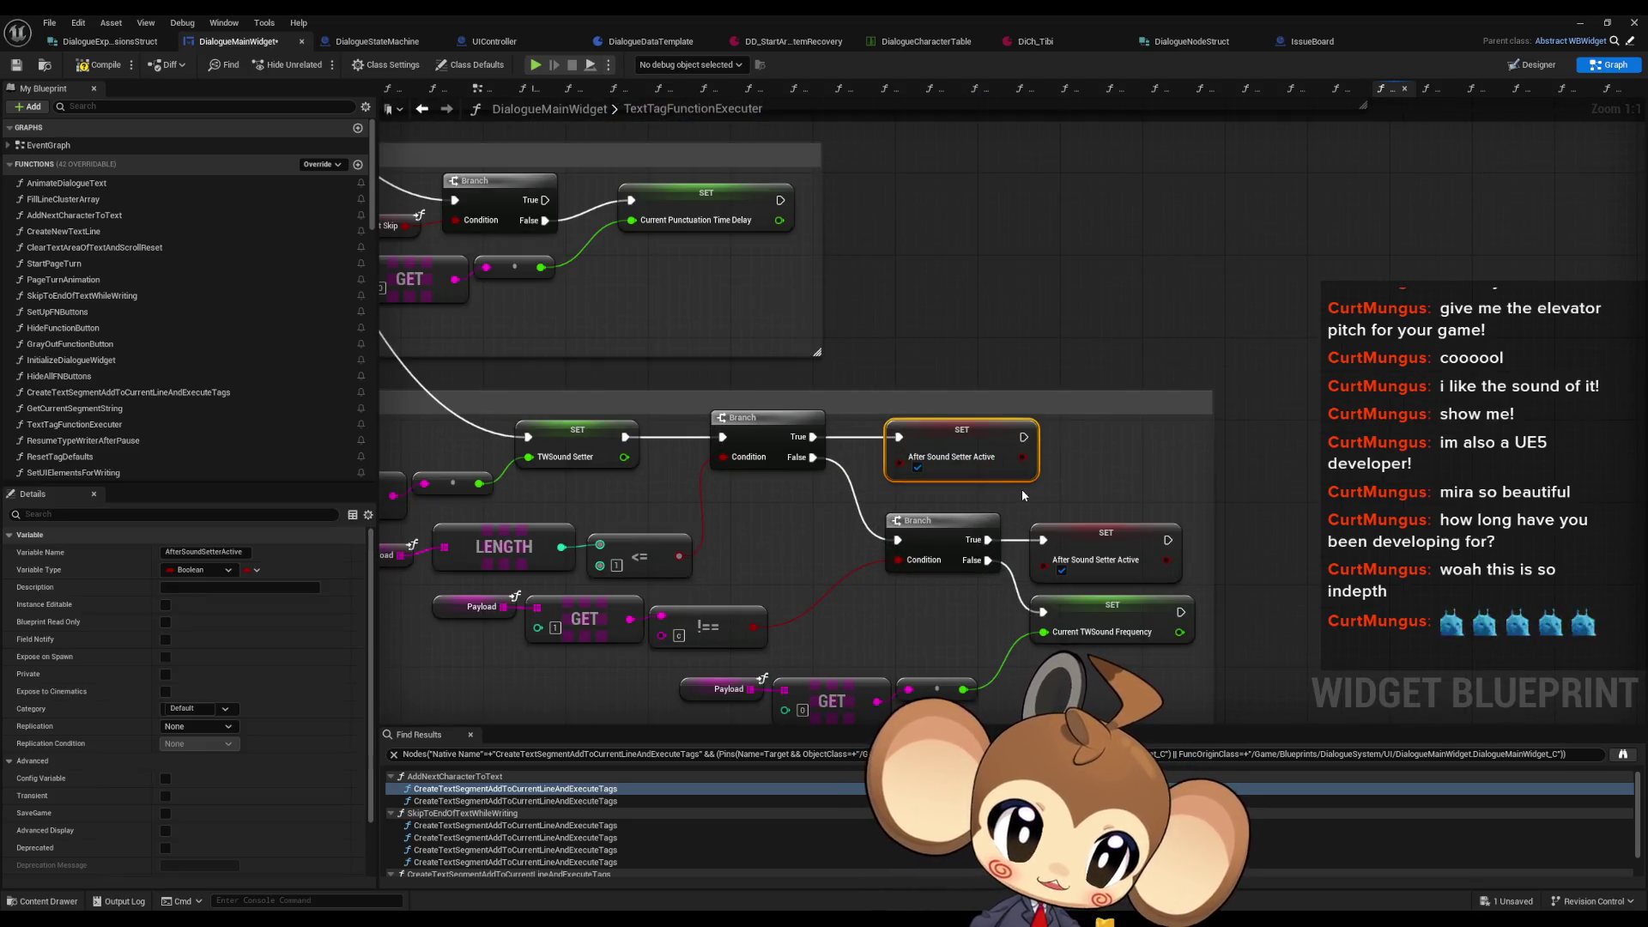
scroll(1023, 484, "down", 5)
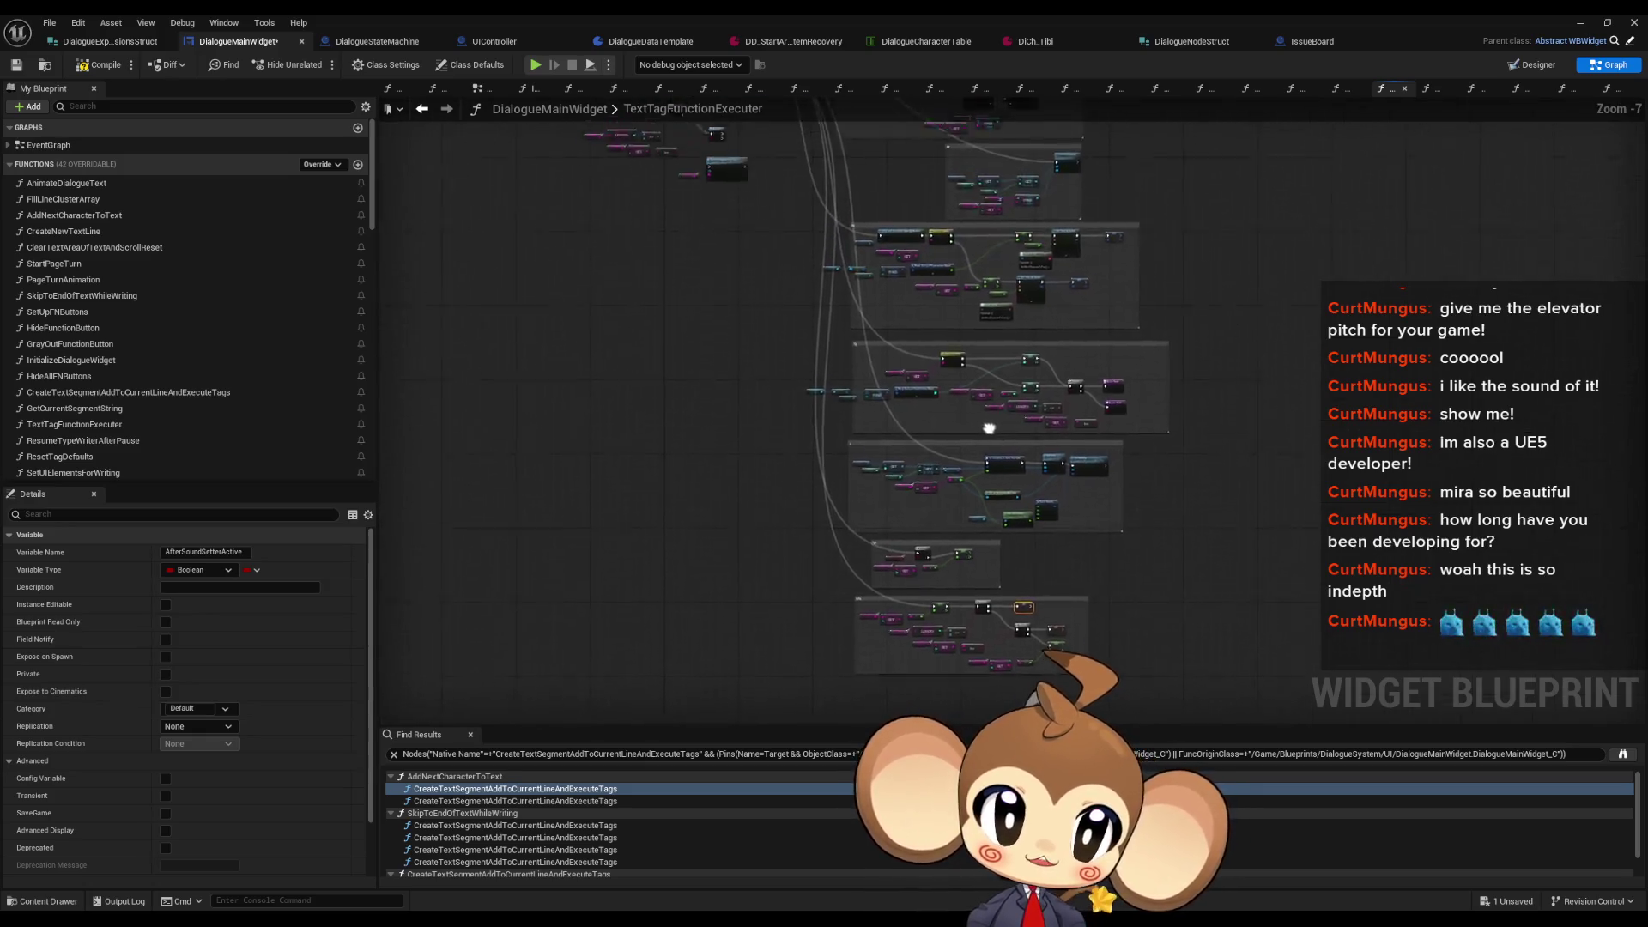
scroll(860, 522, "up", 4)
left_click(755, 333)
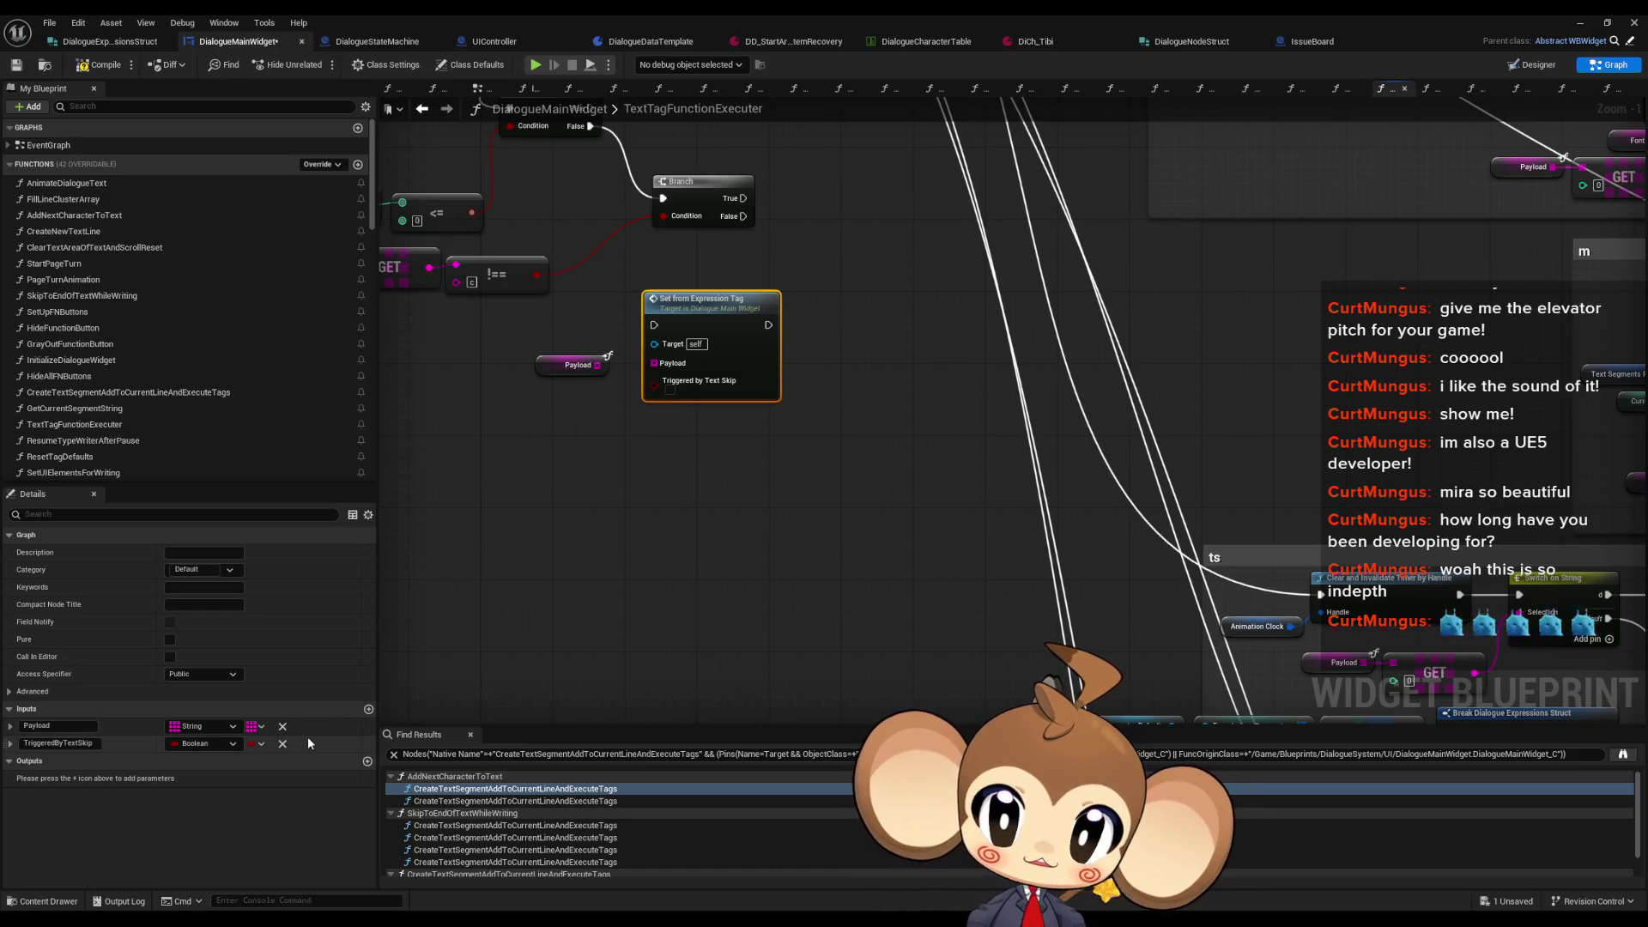
Step: Add a new output named SkipTypeWriterTick to Set from Expression Tag
scroll(579, 601, "down", 3)
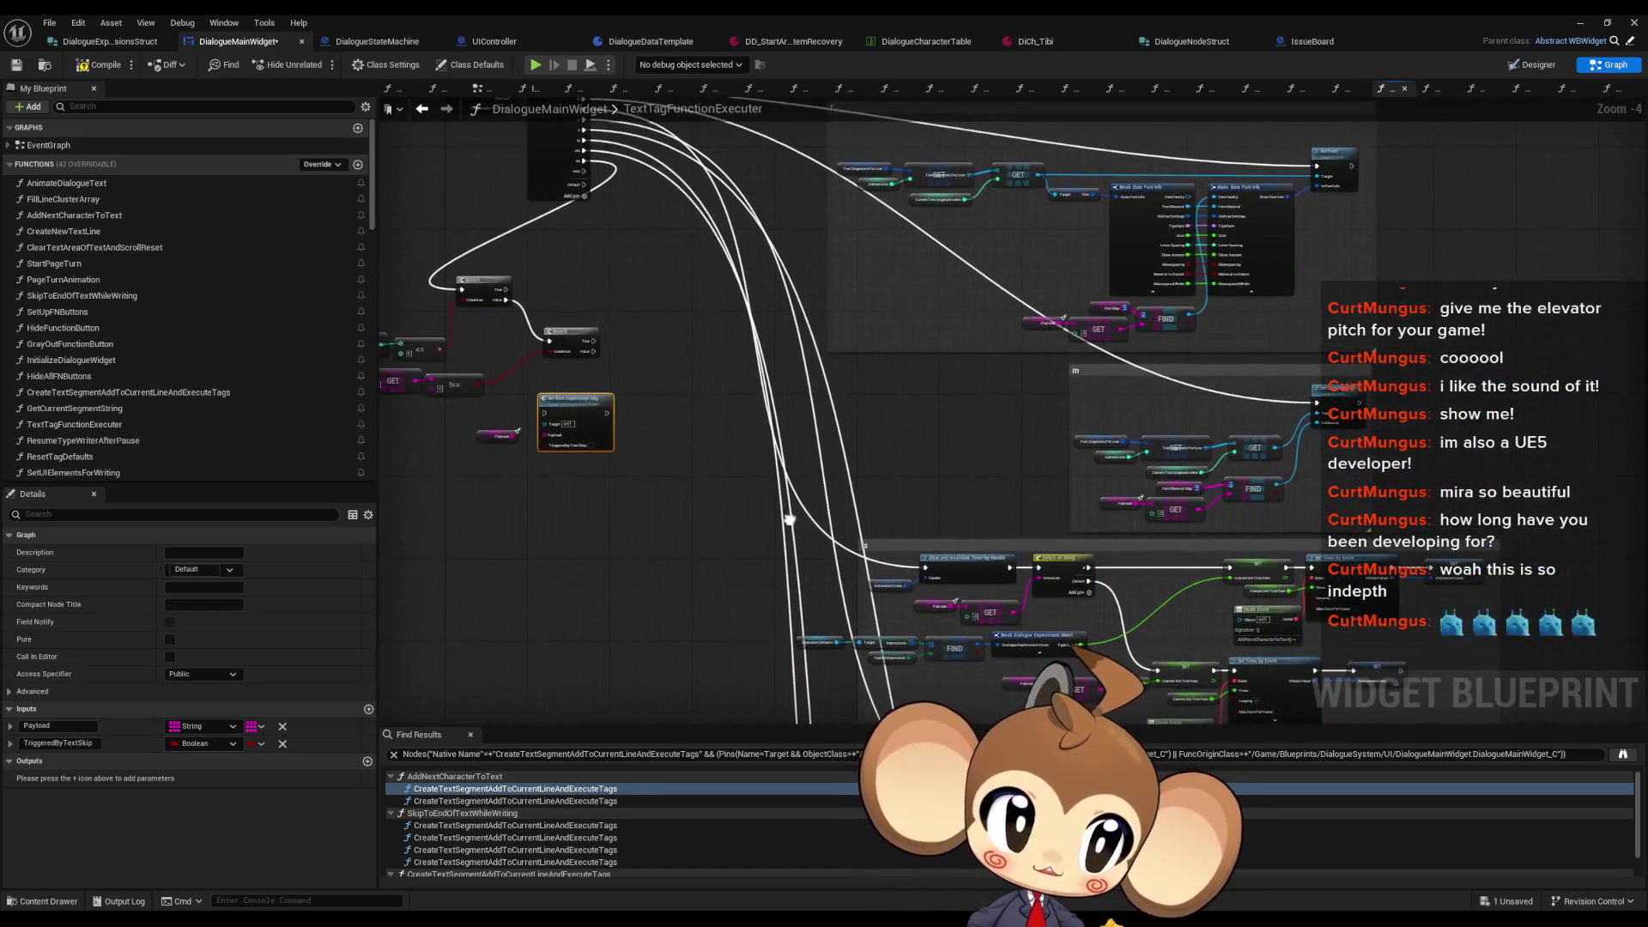
scroll(788, 521, "up", 5)
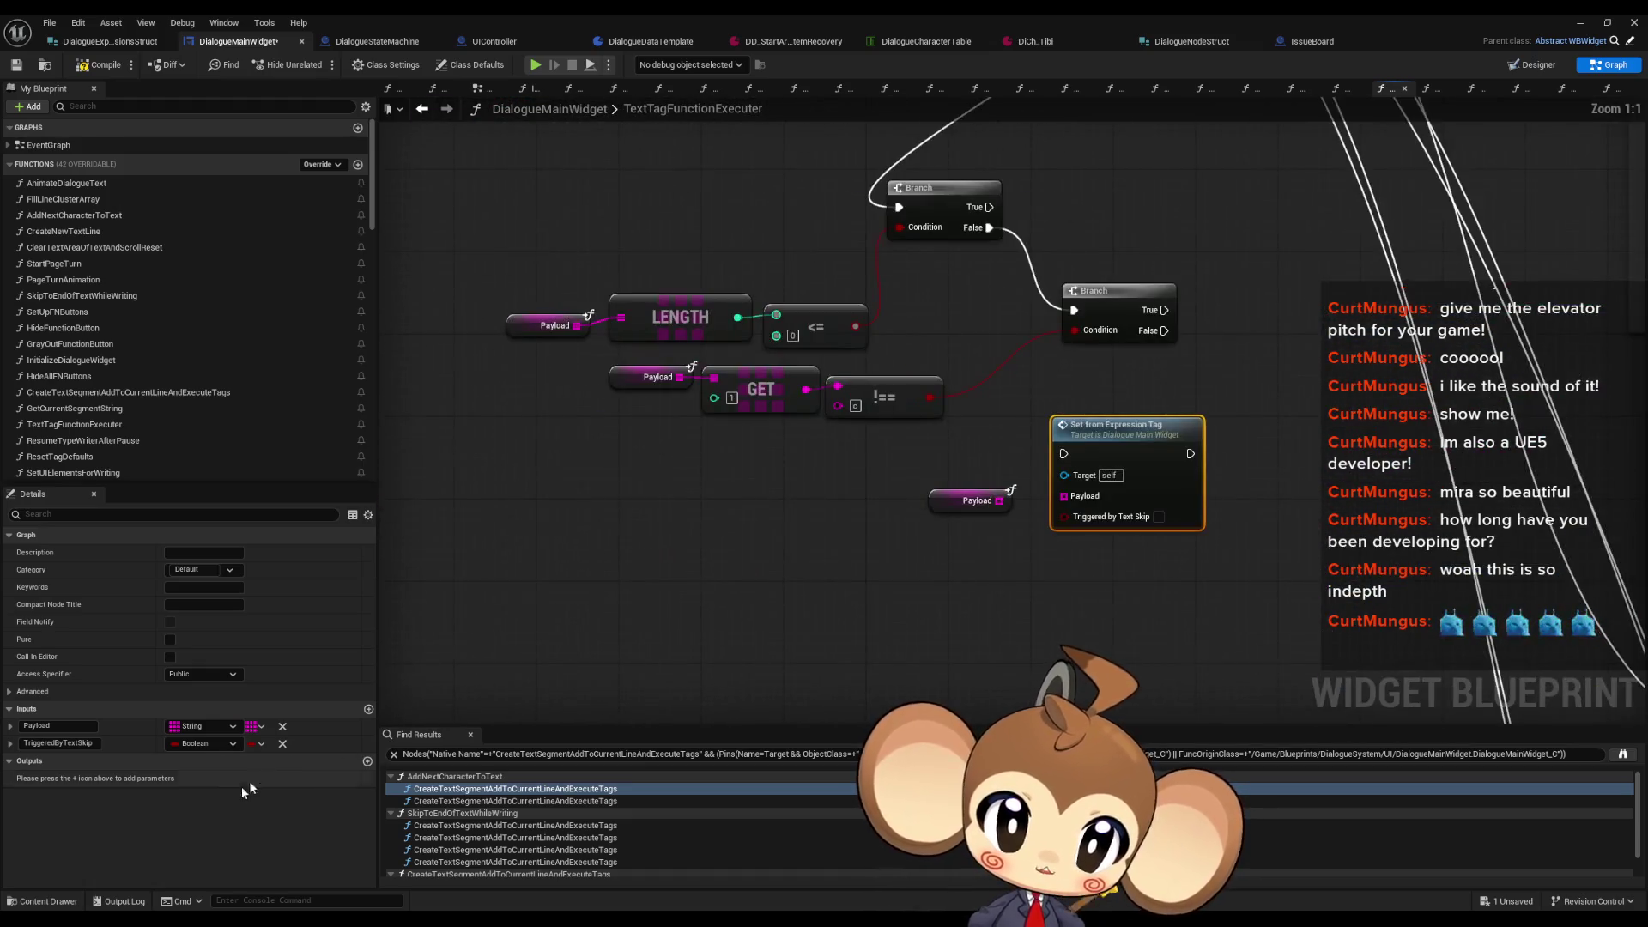
left_click(368, 761)
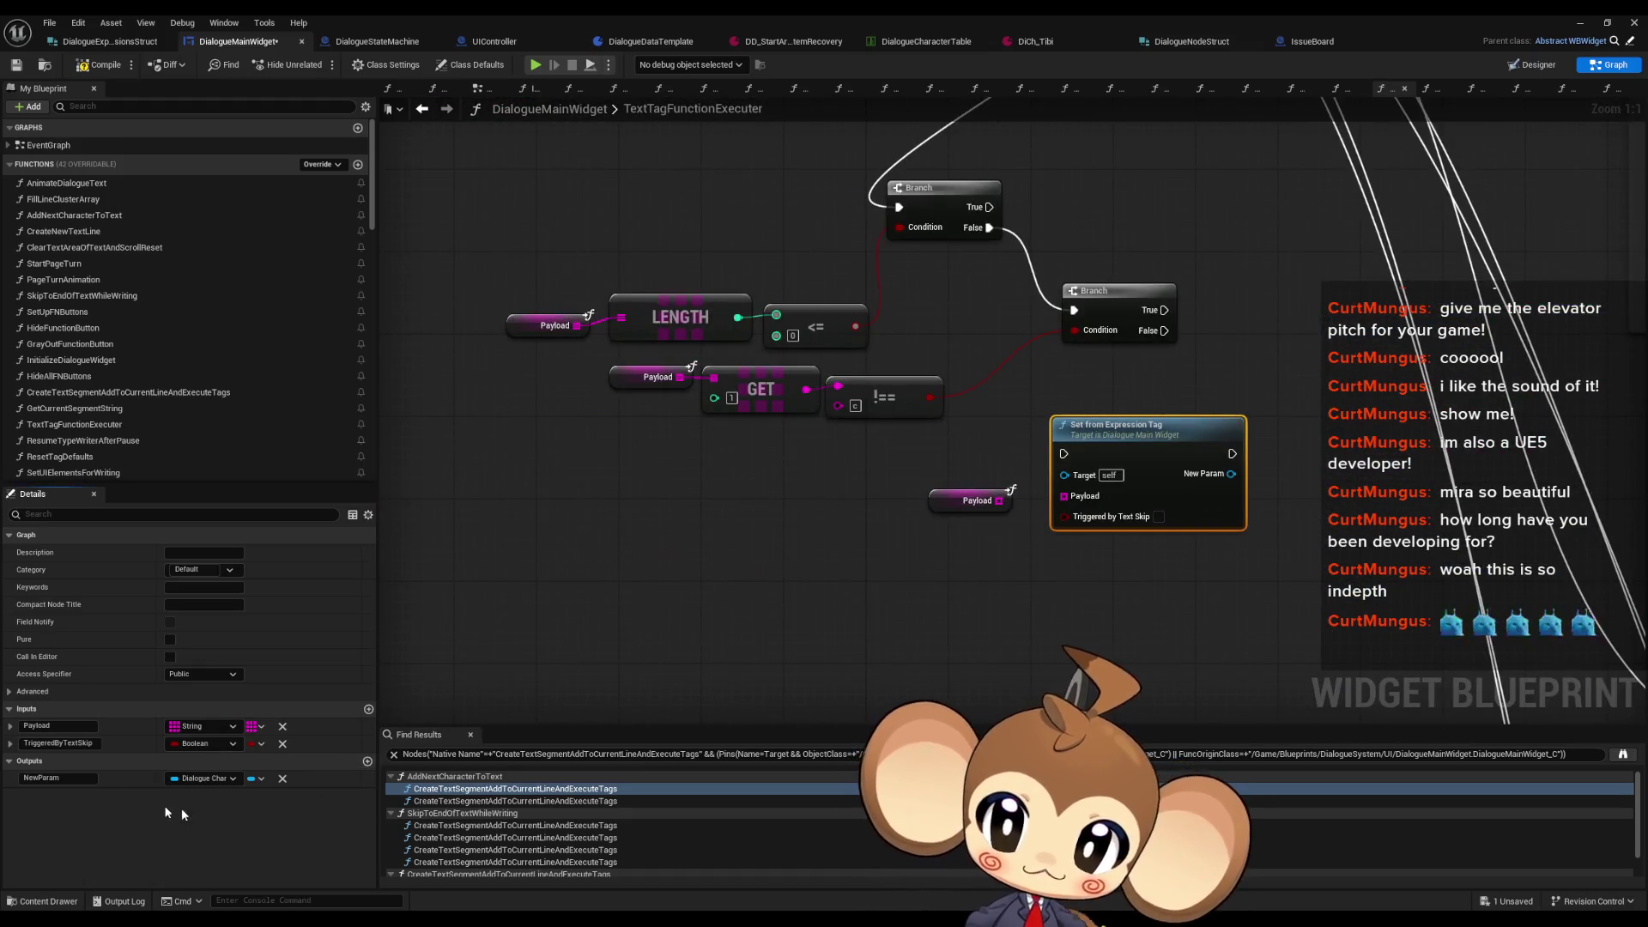
scroll(657, 641, "down", 3)
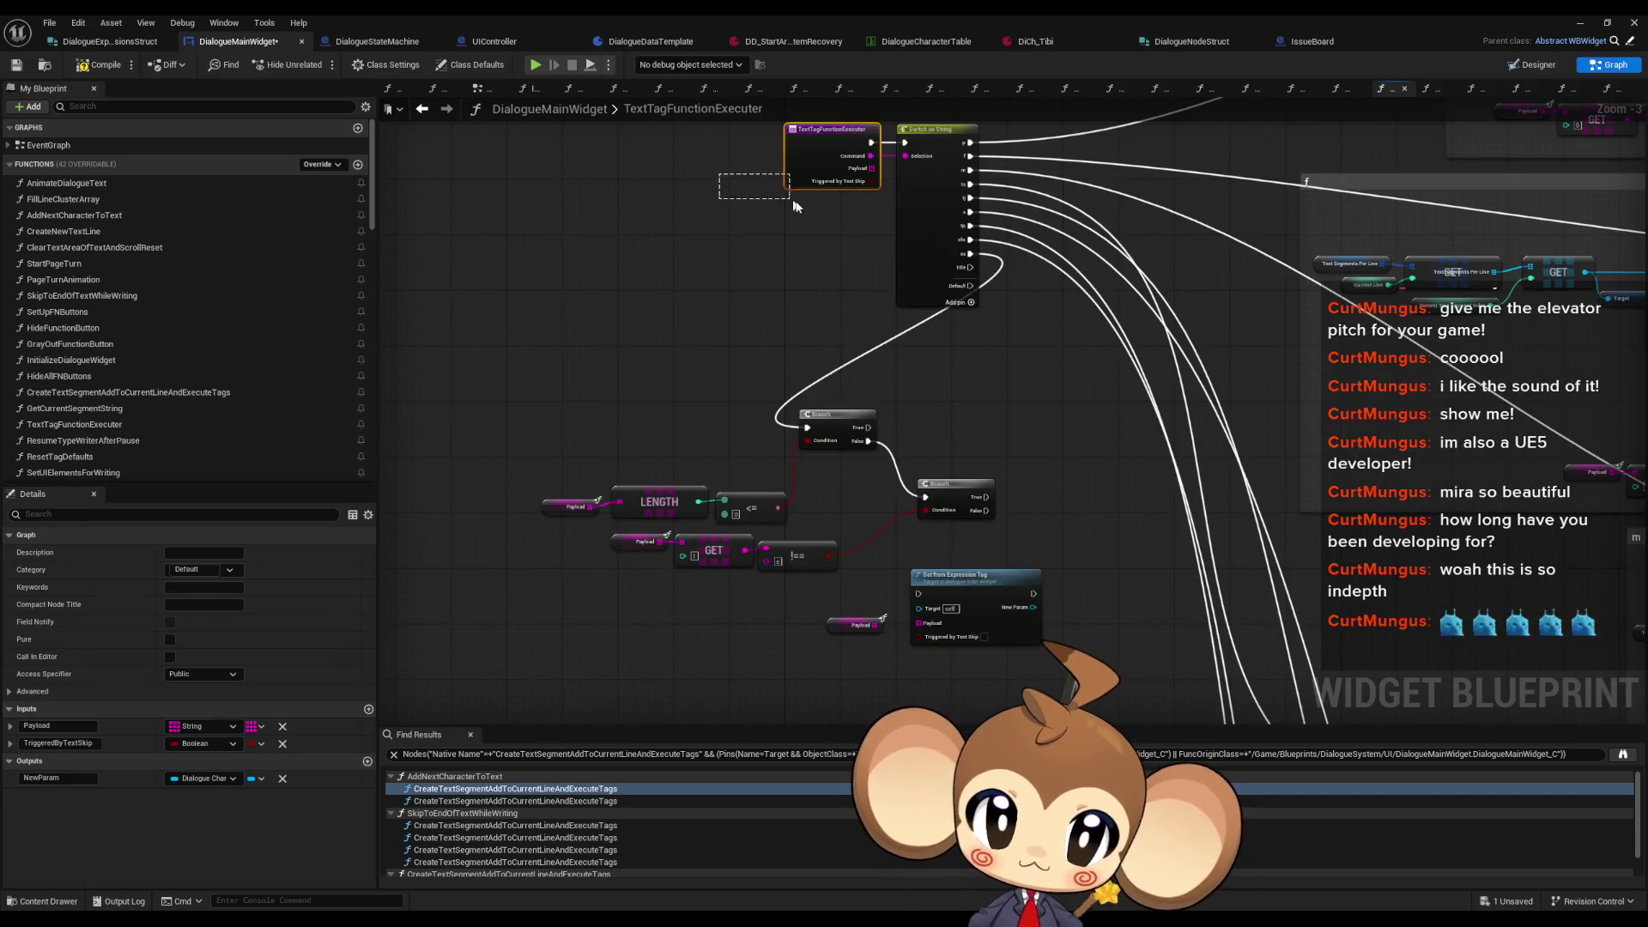
left_click(803, 172)
left_click(60, 829)
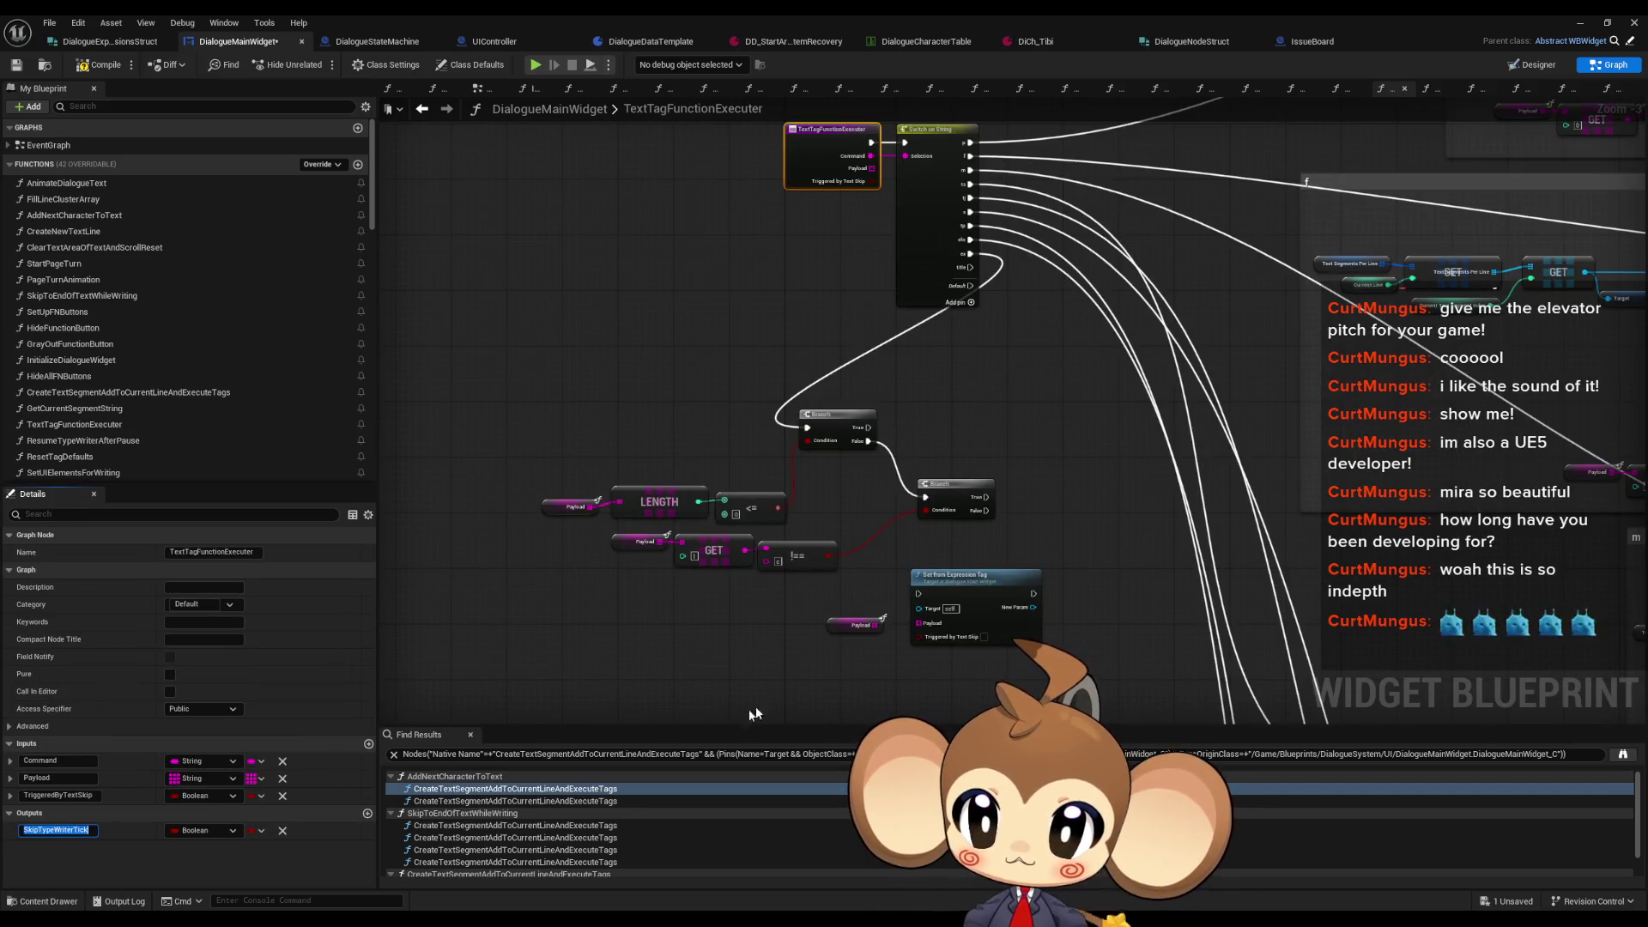
Step: Make the SkipTypeWriterTick output a Boolean and reposition the Set from Expression Tag node
left_click(1033, 535)
left_click_drag(966, 636, 897, 671)
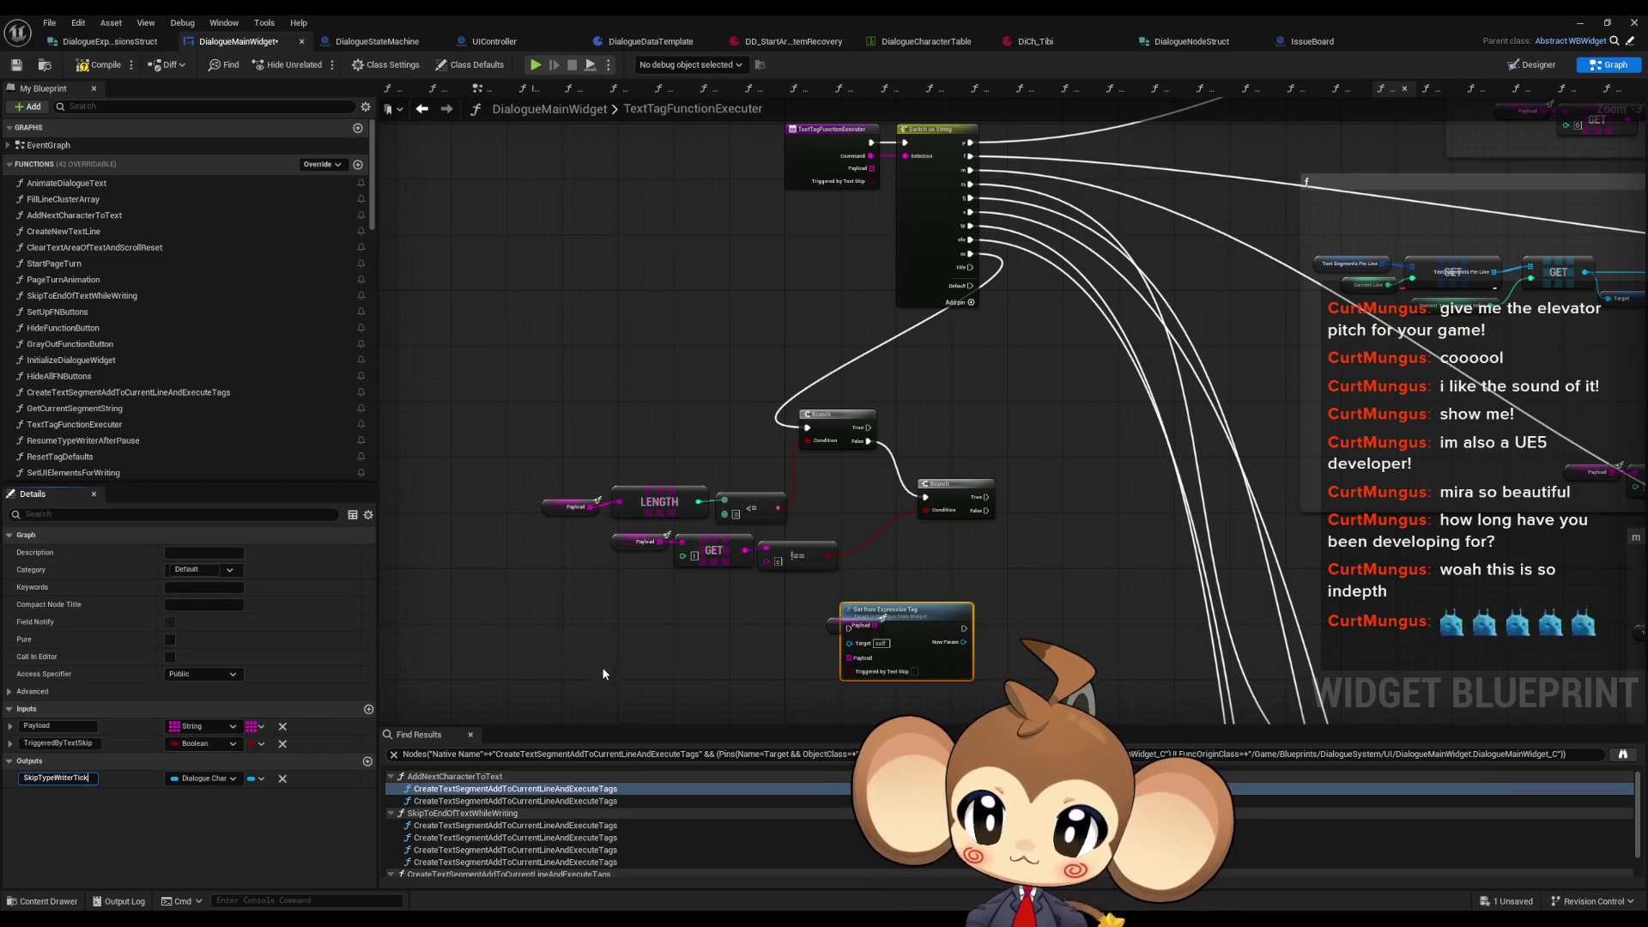
left_click(204, 777)
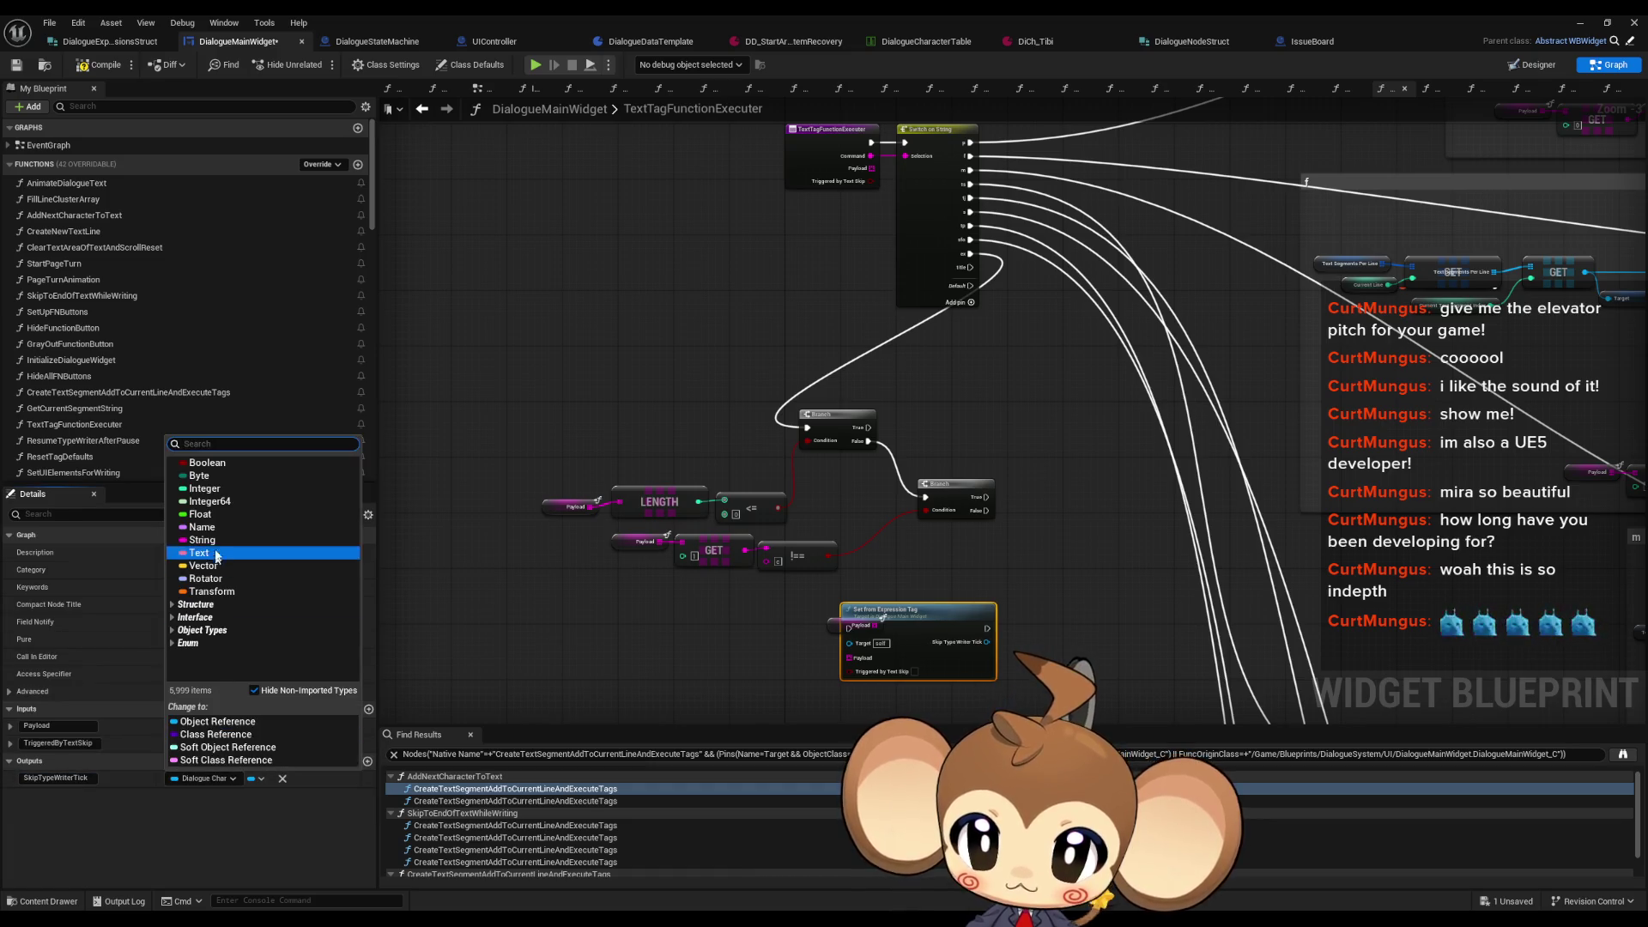
left_click(204, 463)
mouse_move(939, 621)
left_mouse_down()
mouse_move(1006, 584)
mouse_move(898, 491)
left_mouse_up()
left_click(1016, 539)
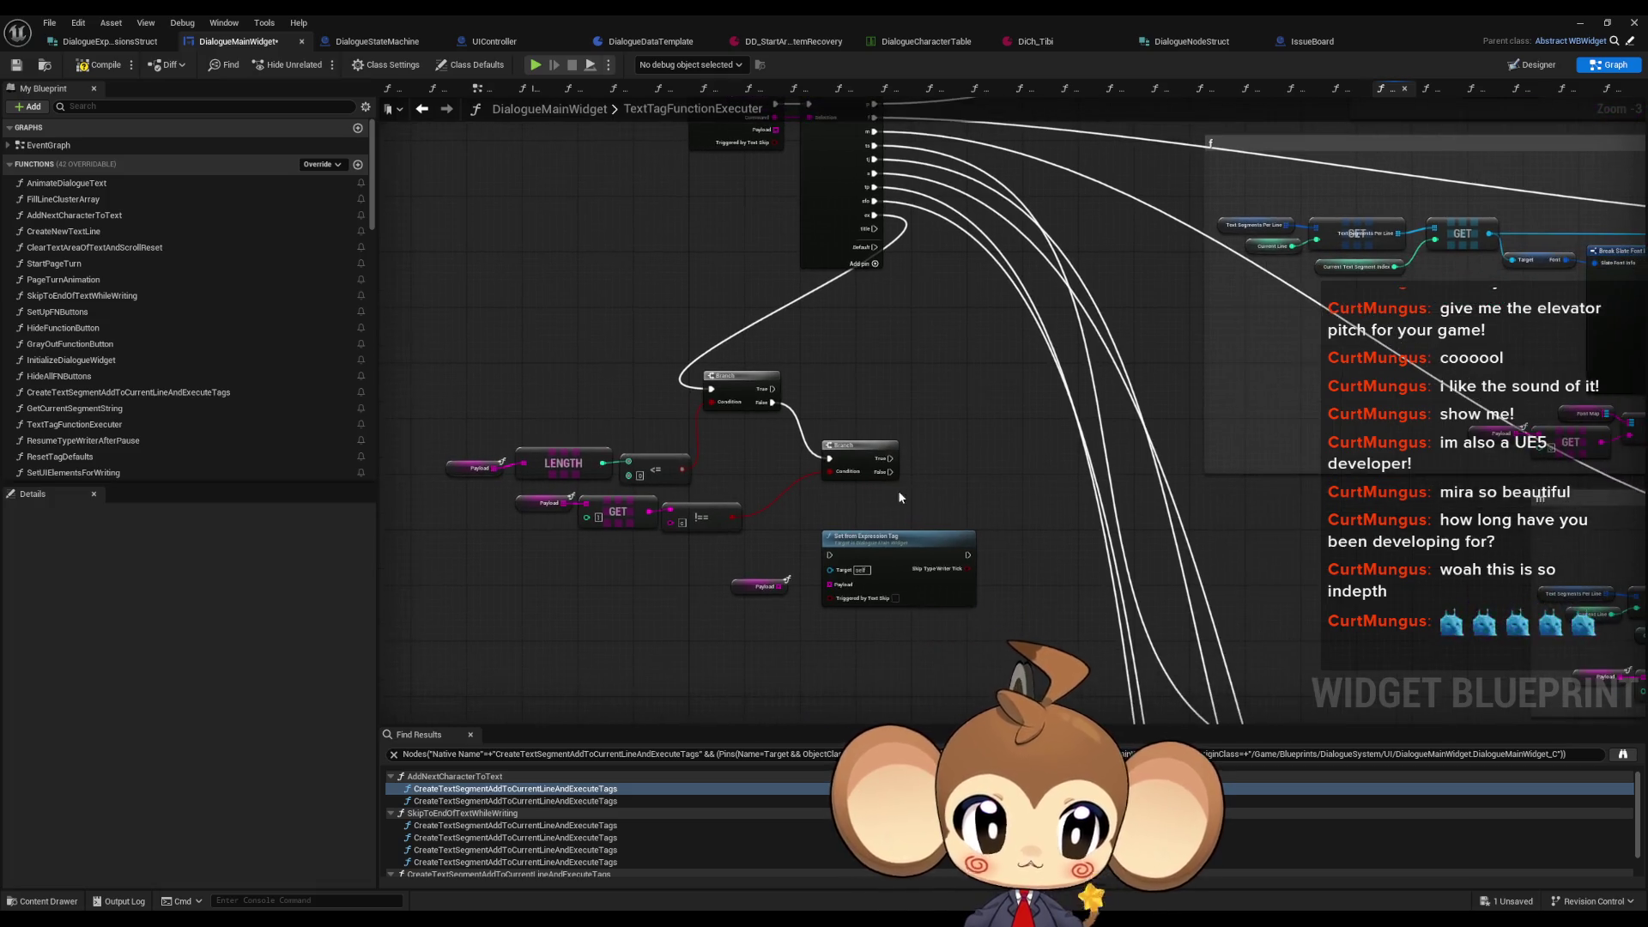
scroll(893, 481, "down", 3)
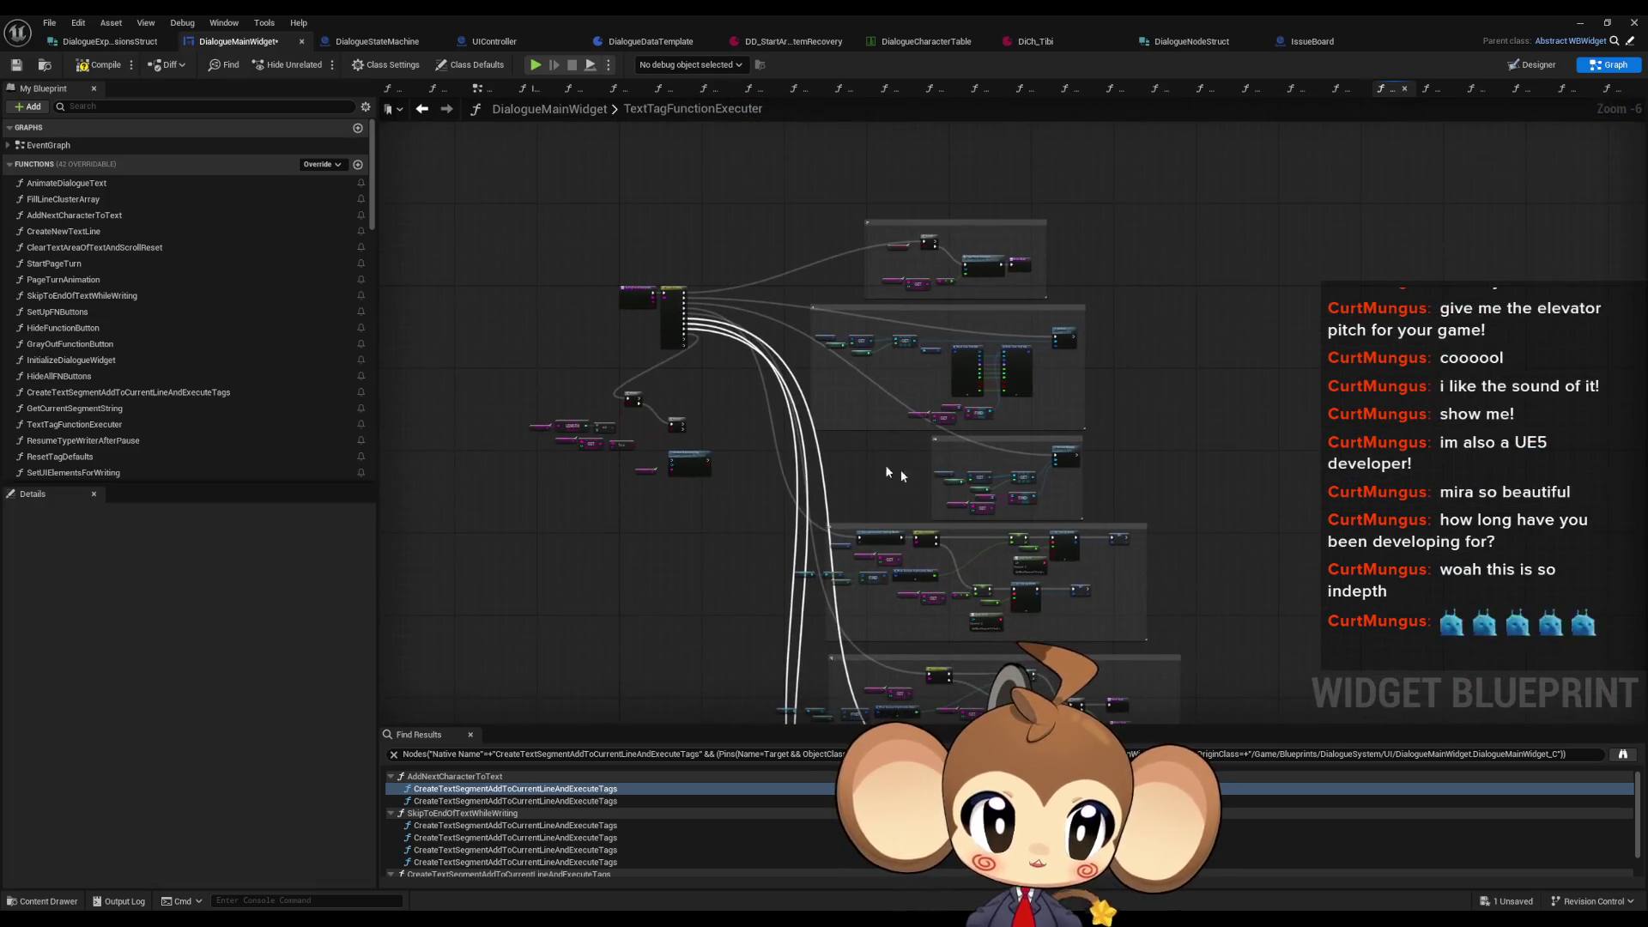
Step: Wire the Payload getter into the Payload input of the Set from Expression Tag call
scroll(1108, 459, "up", 4)
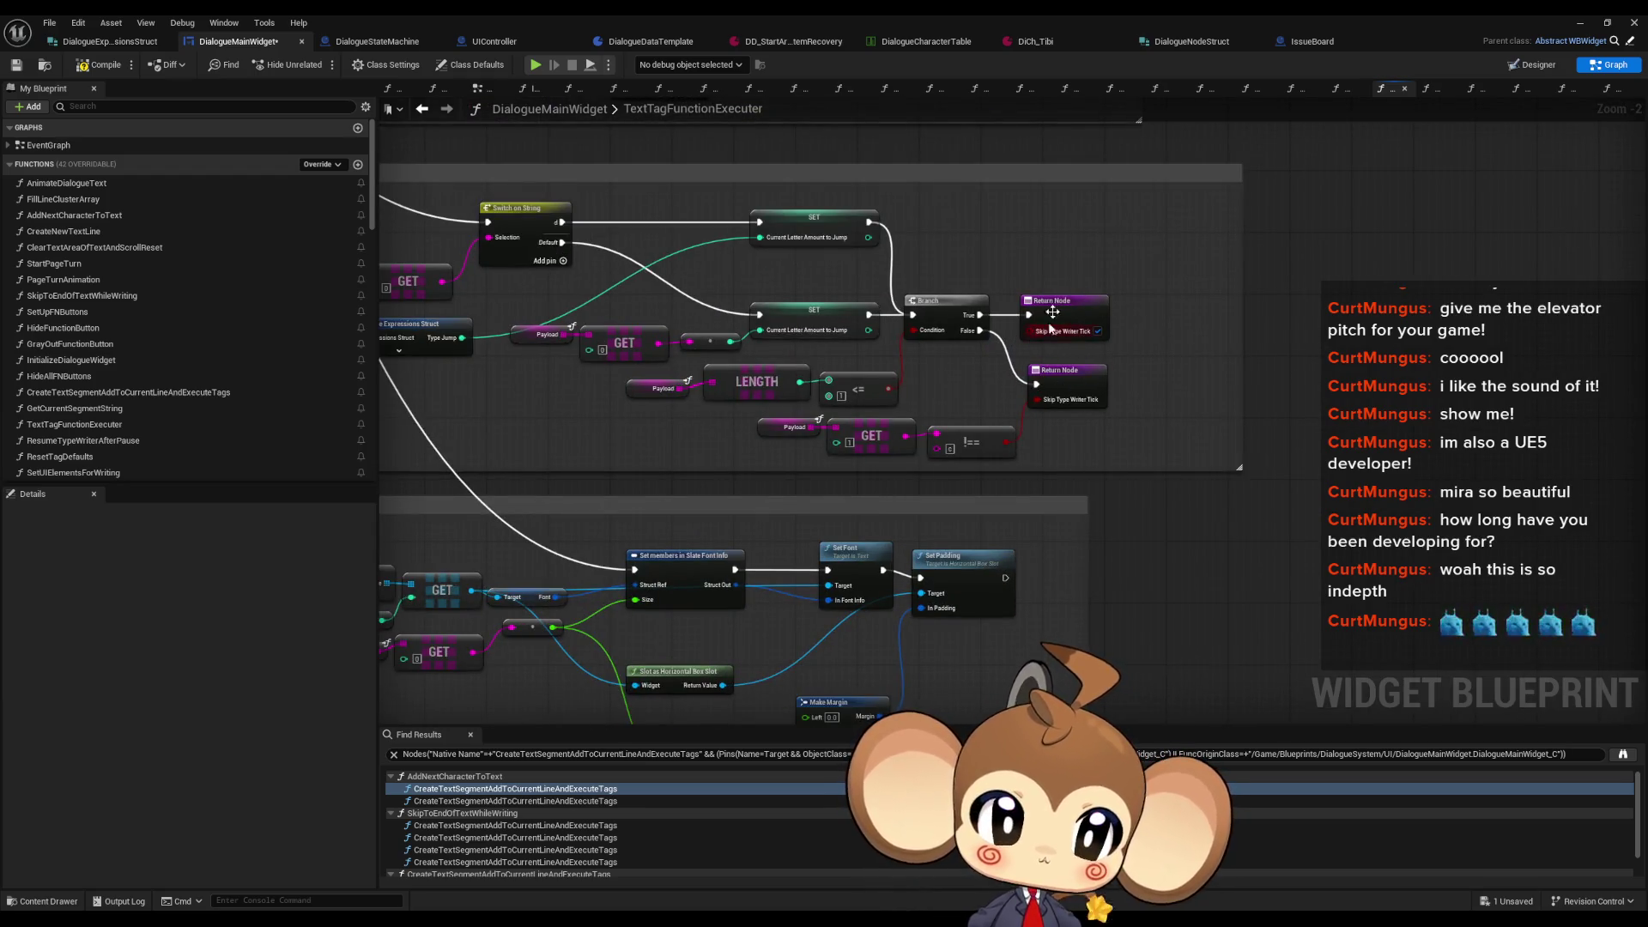
scroll(1105, 330, "down", 4)
scroll(698, 361, "up", 6)
left_click_drag(746, 456, 853, 440)
mouse_move(736, 459)
left_mouse_down()
mouse_move(766, 448)
mouse_move(743, 454)
left_mouse_up()
left_click(884, 501)
scroll(873, 519, "down", 5)
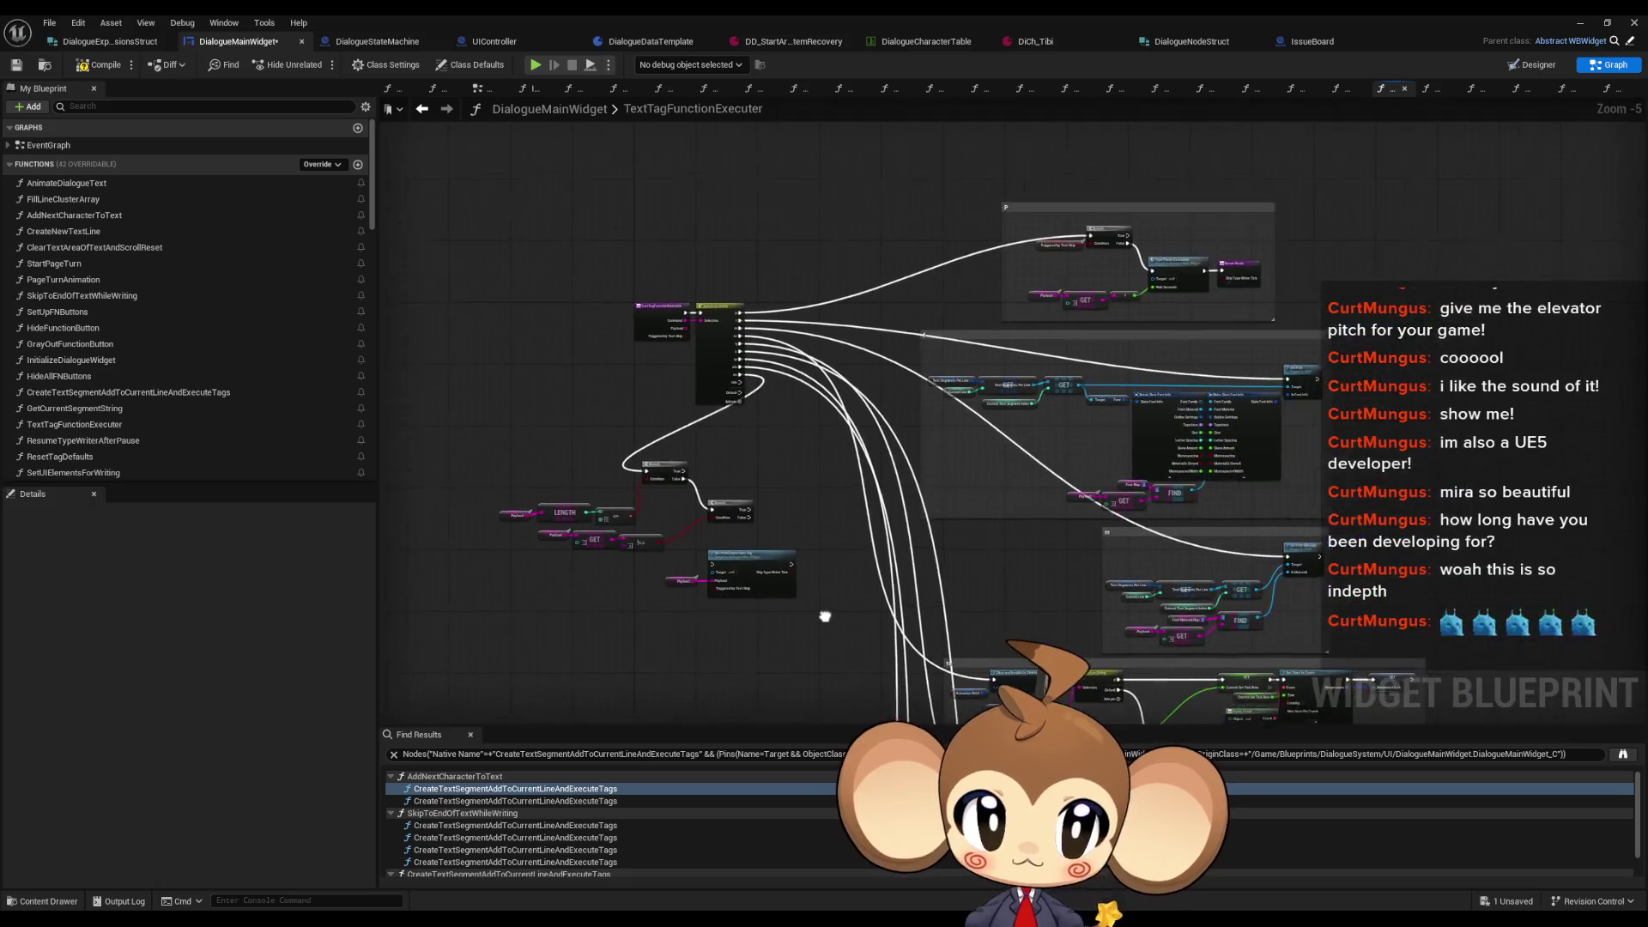
scroll(663, 340, "up", 4)
scroll(711, 335, "down", 4)
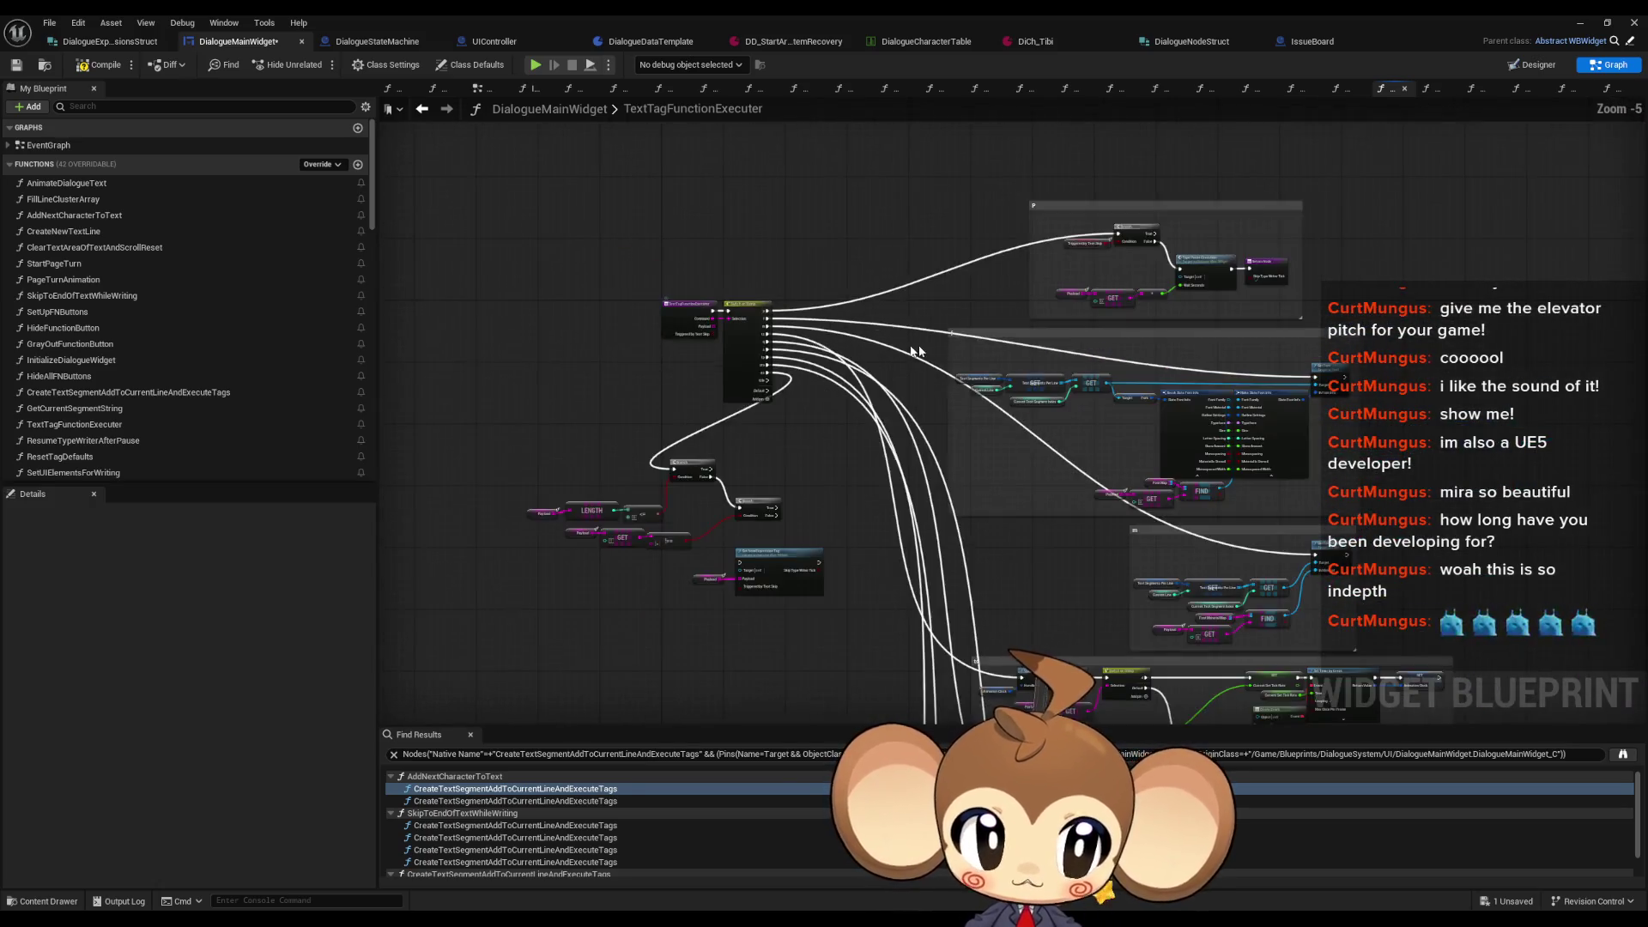
scroll(798, 286, "up", 5)
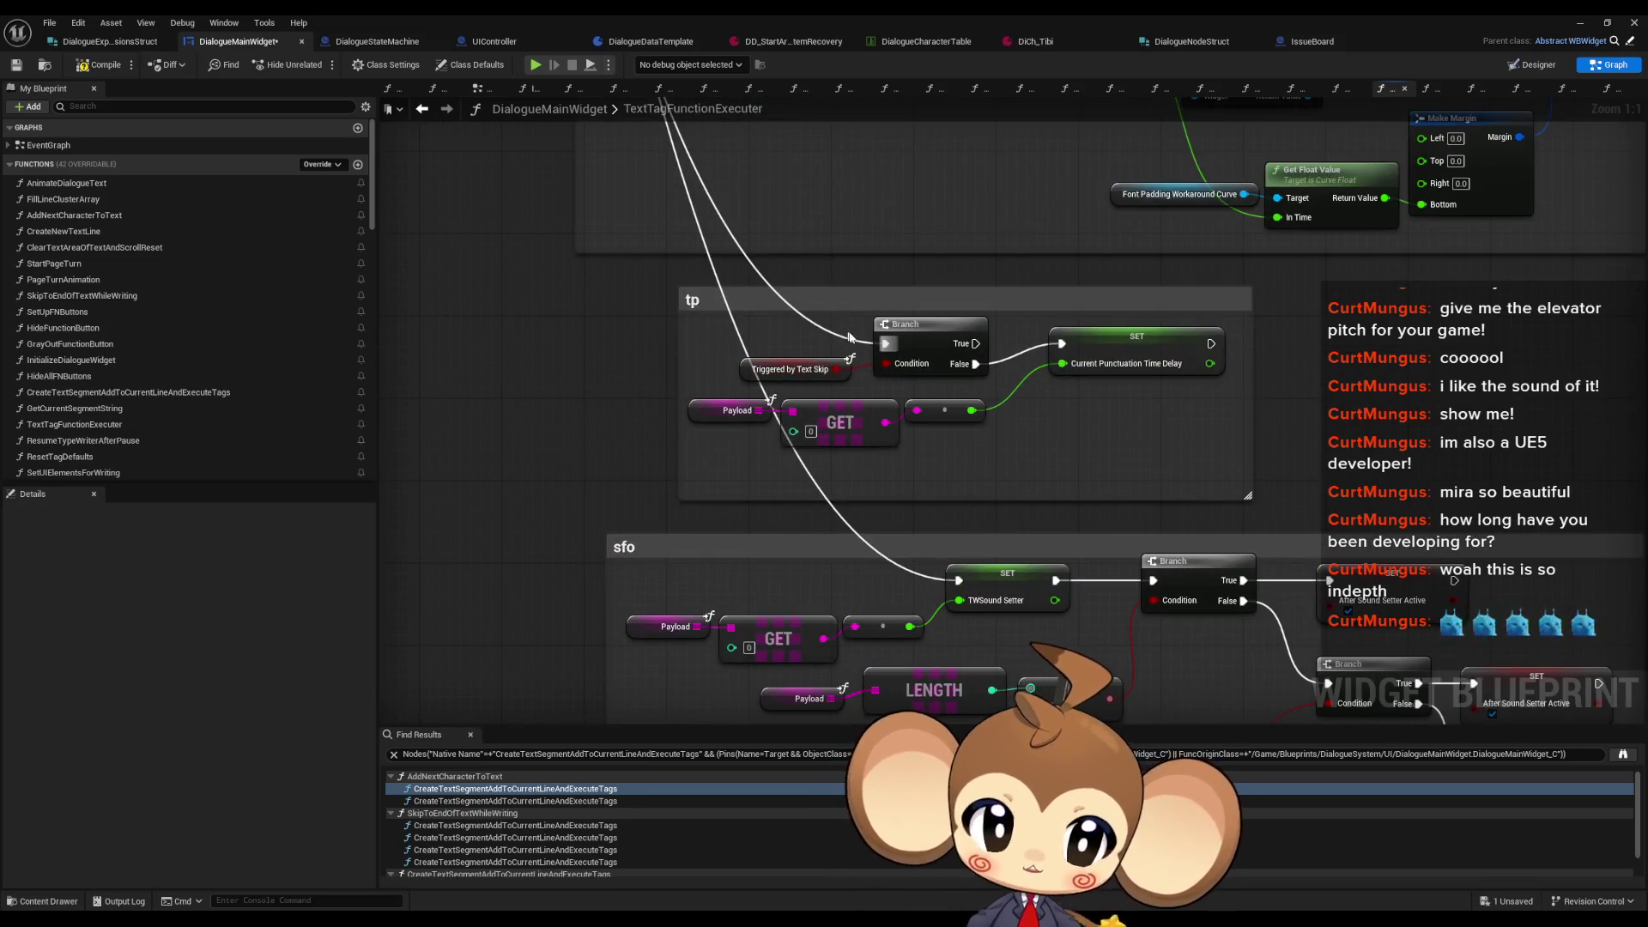
scroll(772, 399, "down", 5)
scroll(791, 570, "up", 4)
scroll(791, 518, "up", 1)
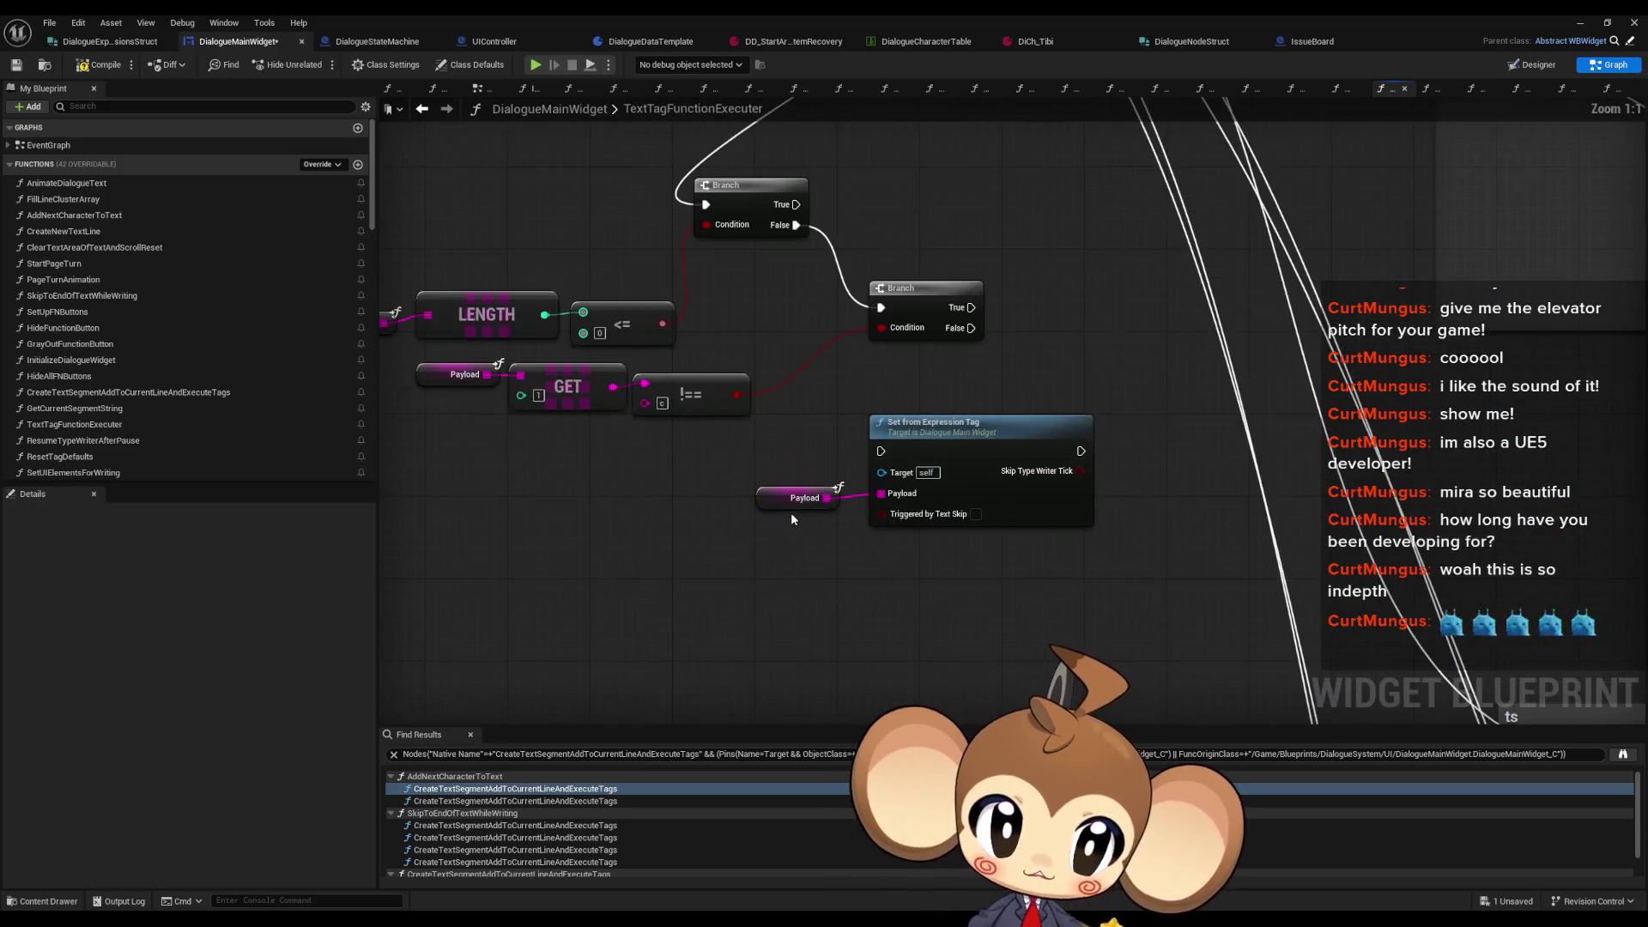
left_click_drag(772, 497, 782, 497)
Step: Open the Set from Expression Tag function's own graph
left_click(983, 435)
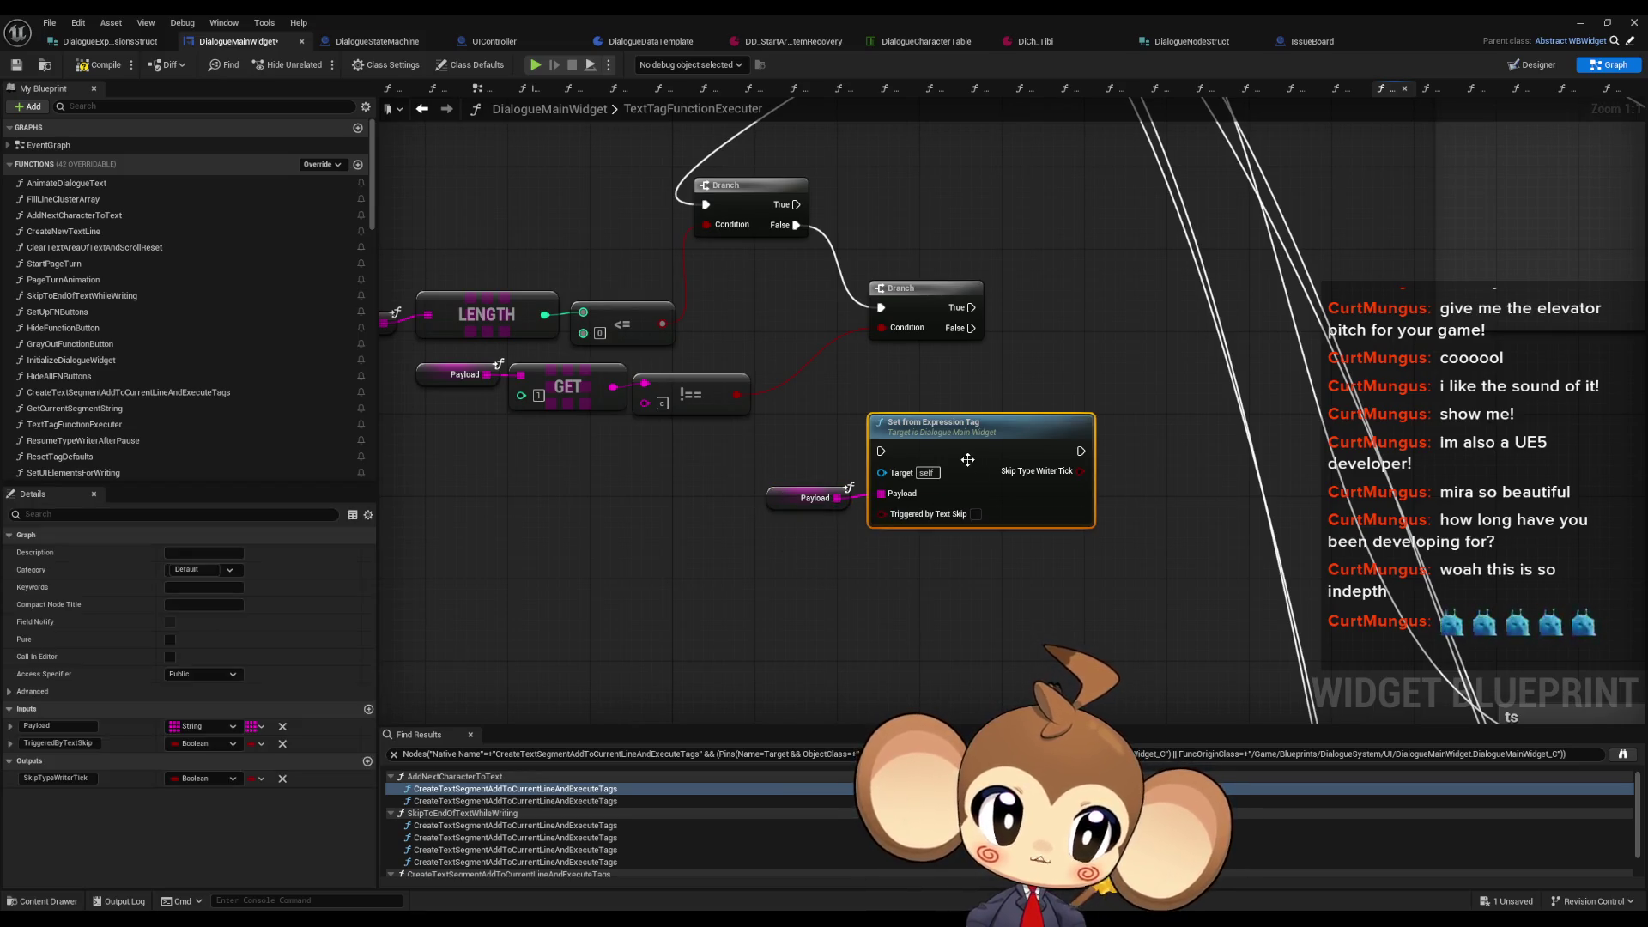
double_click(983, 435)
scroll(852, 384, "down", 5)
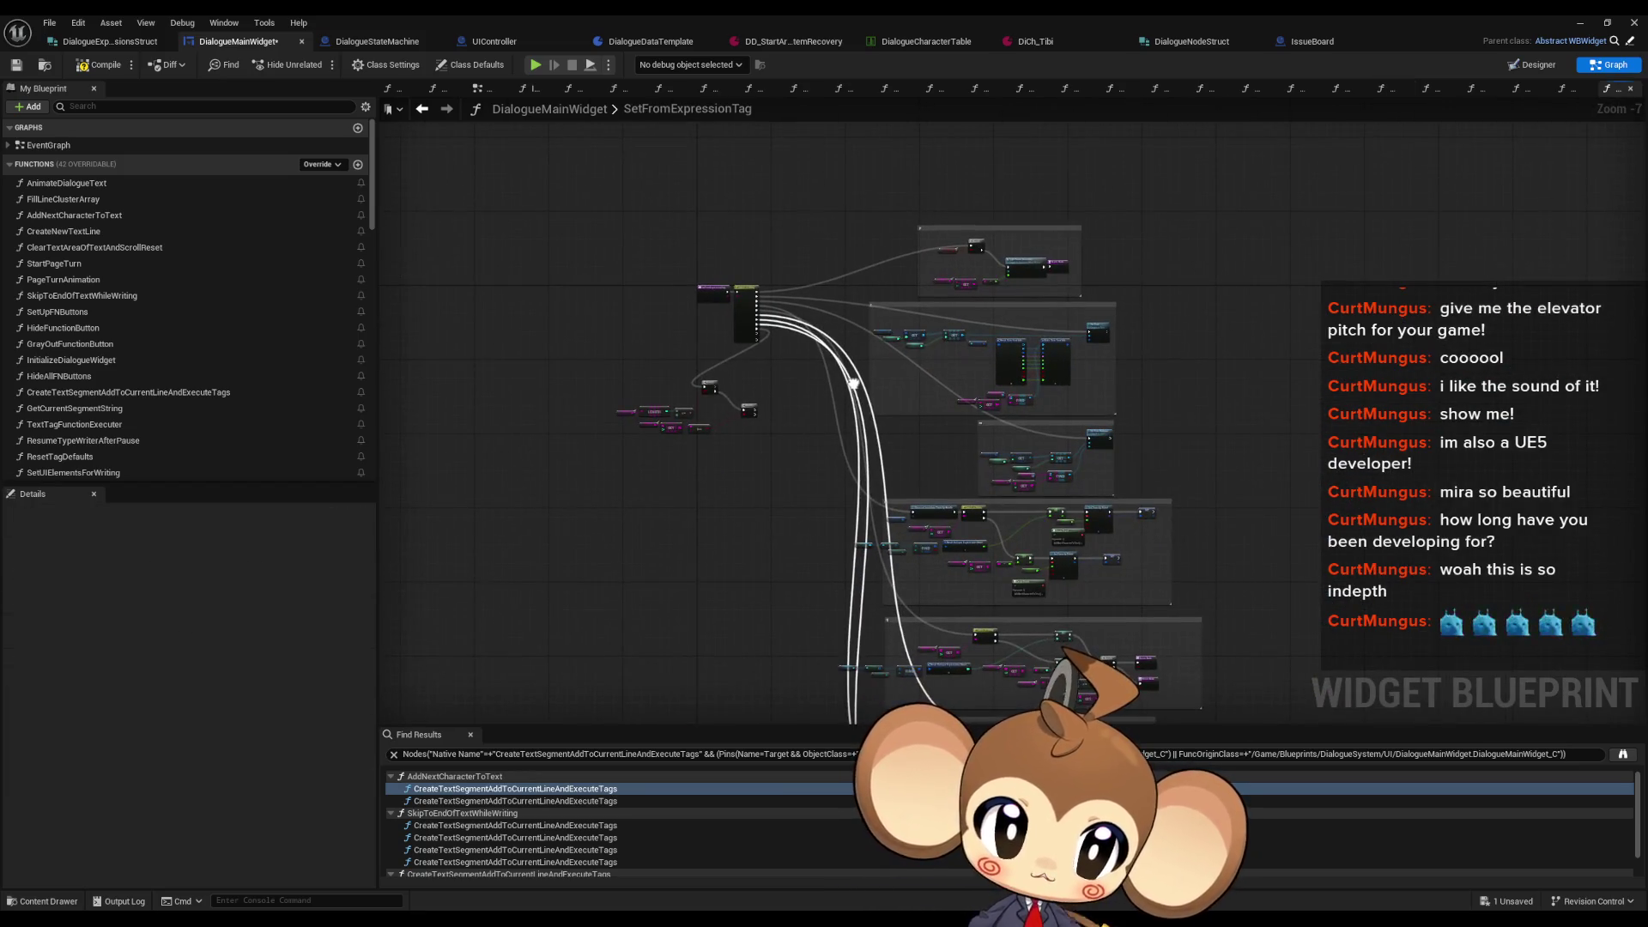
Step: Inspect the Switch on String pin names in the SetFromExpressionTag graph
scroll(852, 383, "up", 7)
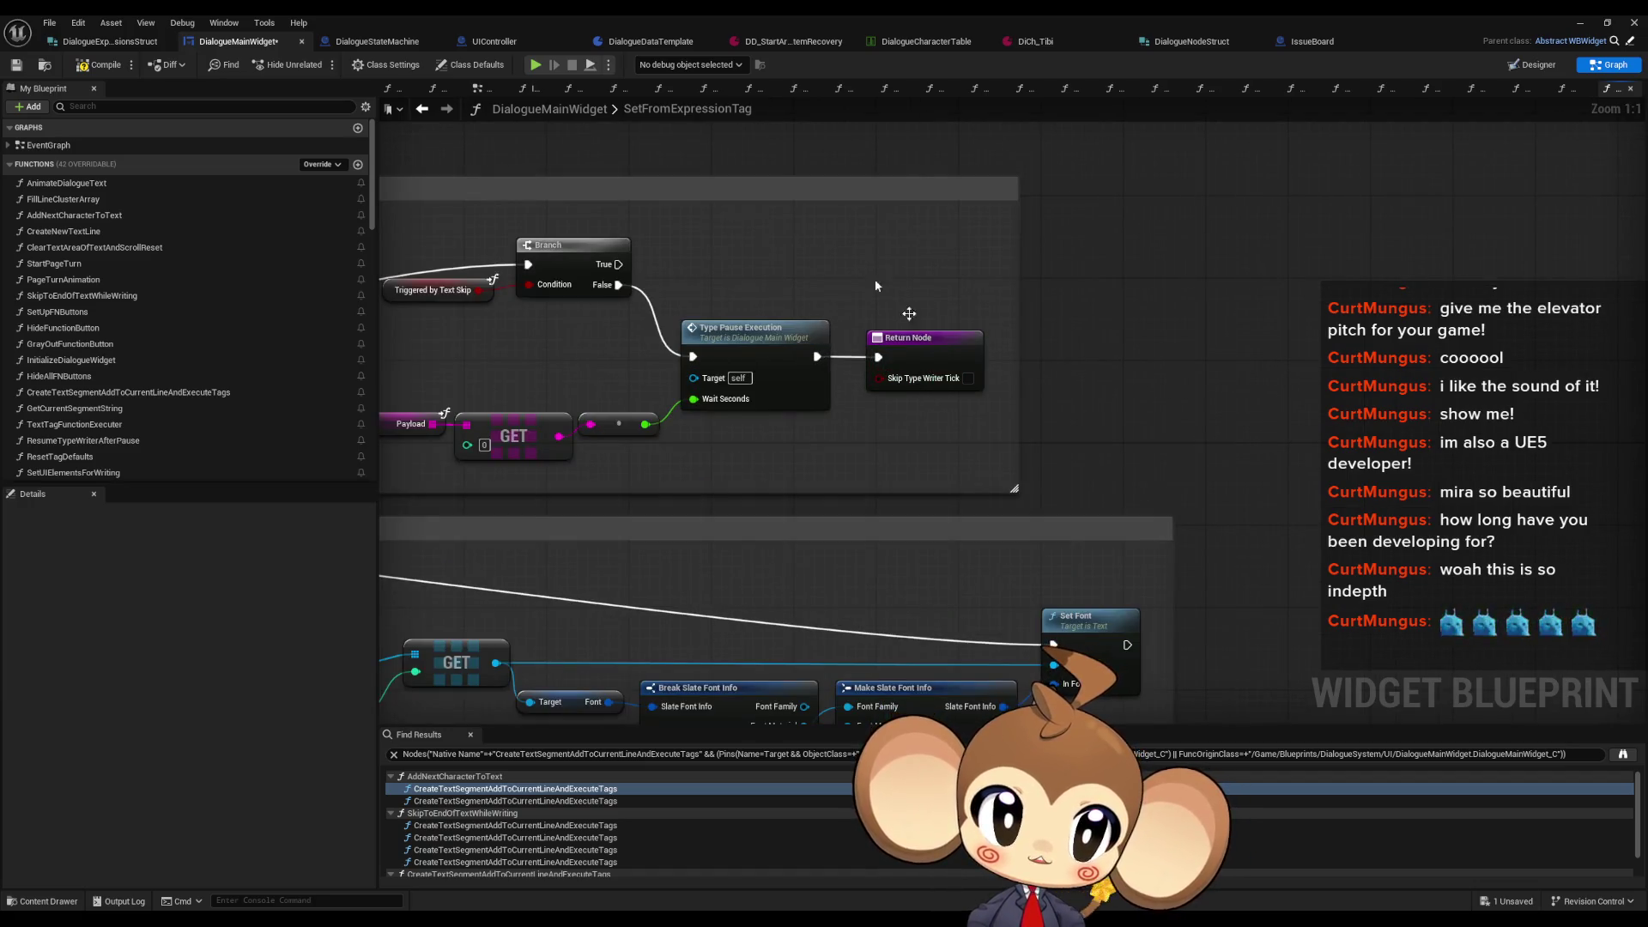
left_click(422, 108)
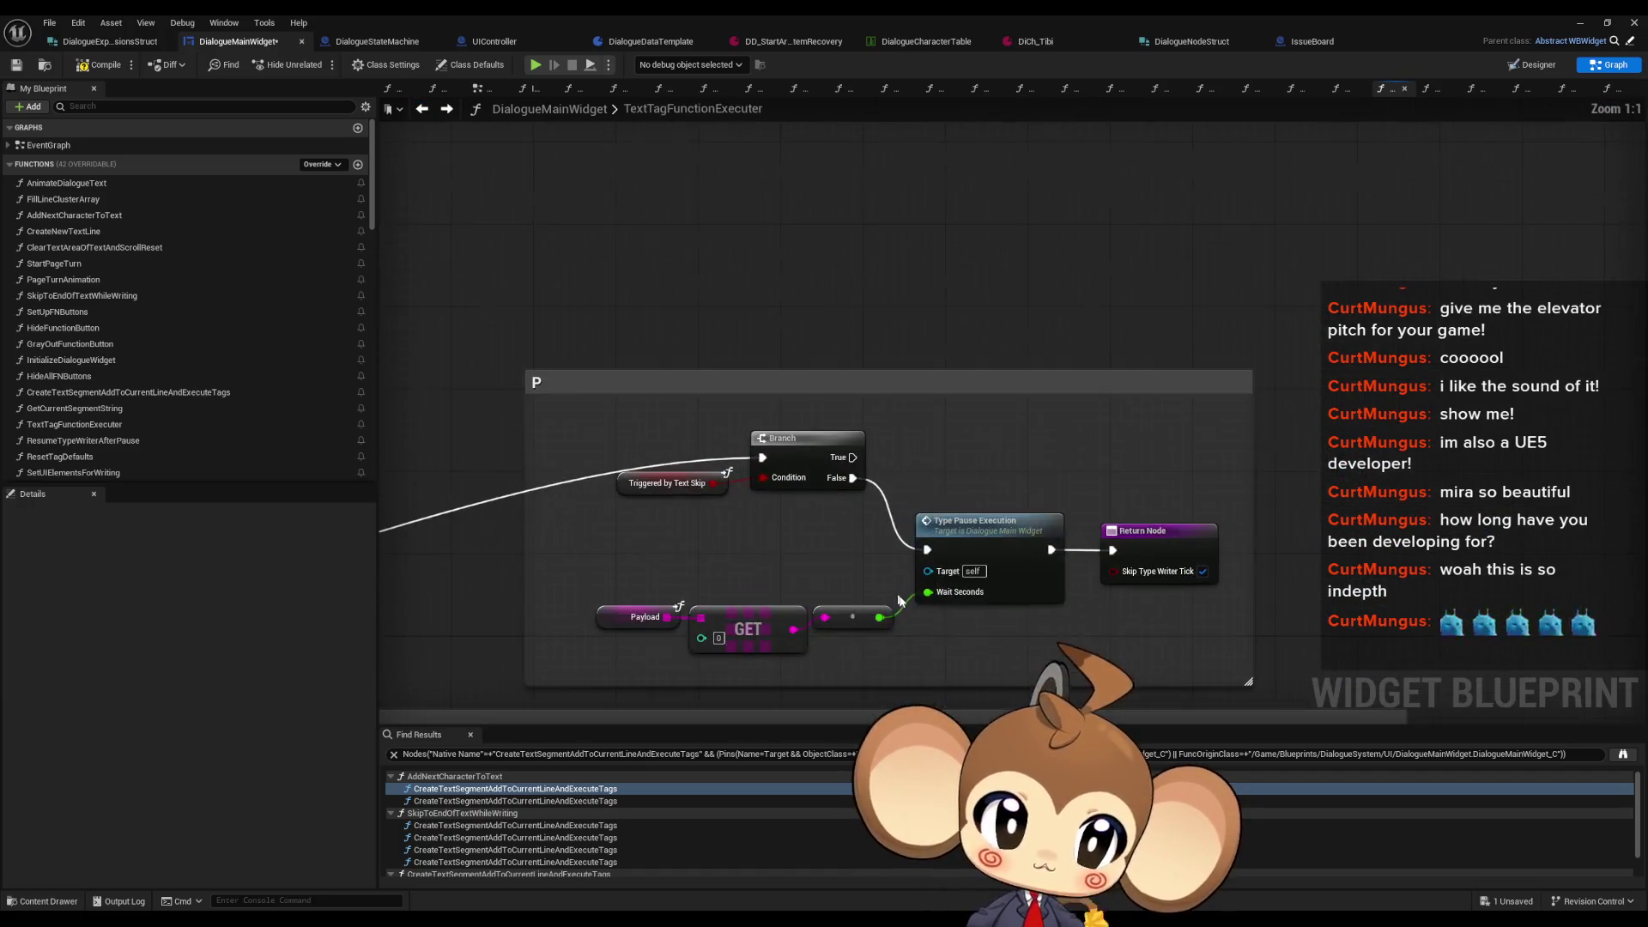
left_click(447, 109)
left_click(447, 110)
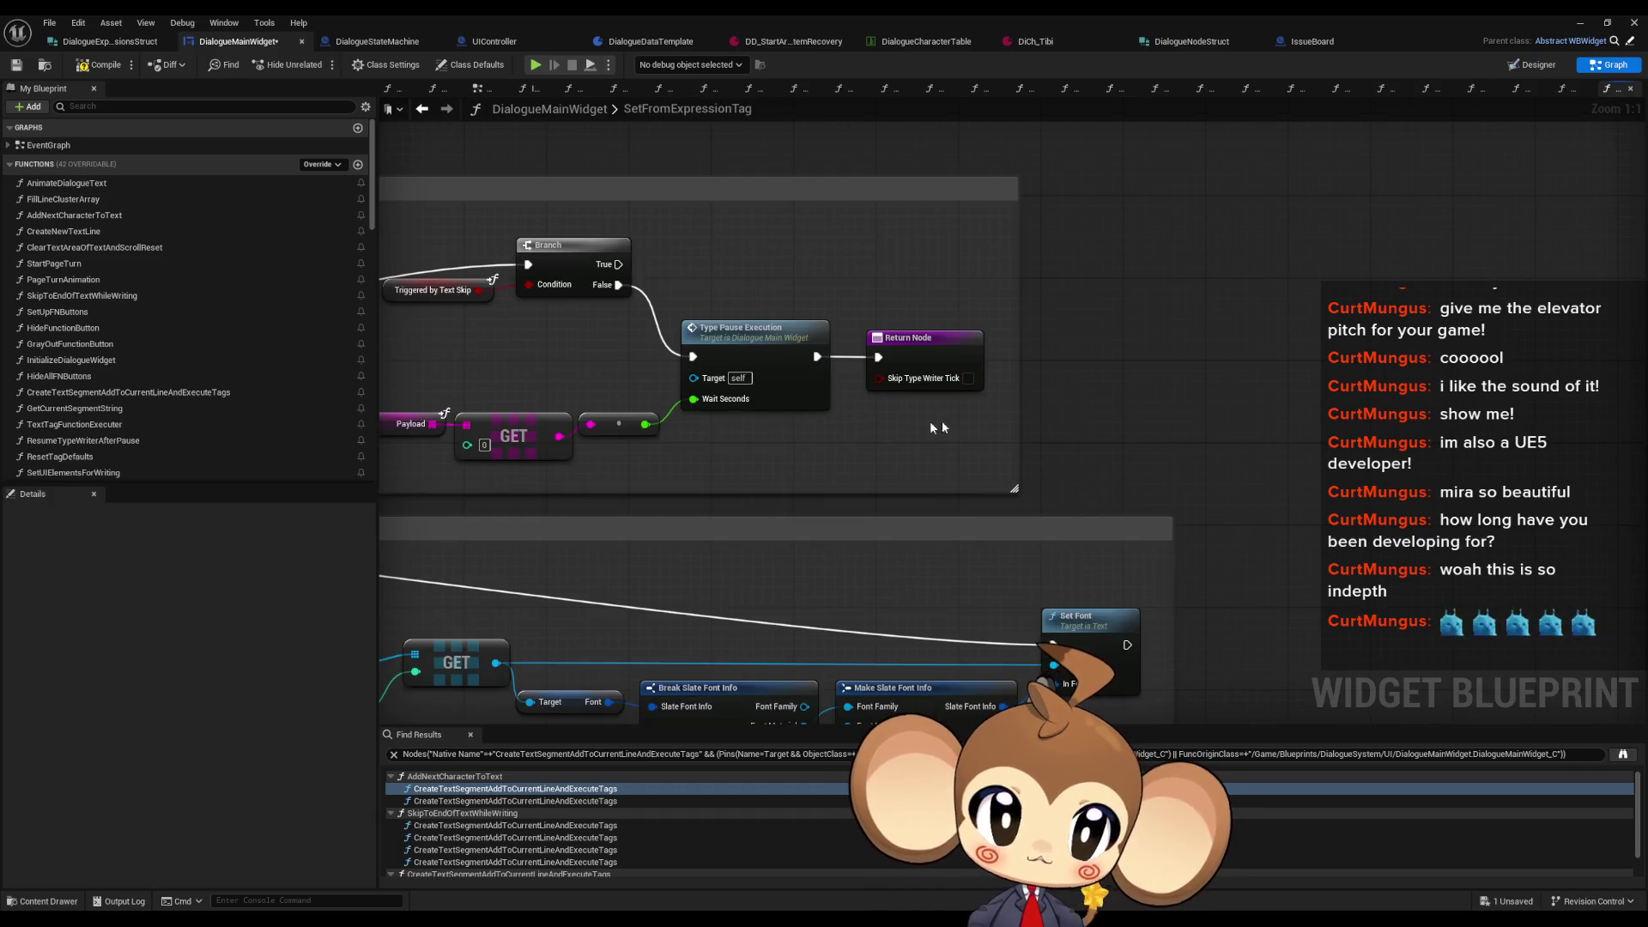
scroll(948, 425, "down", 4)
left_click(646, 503)
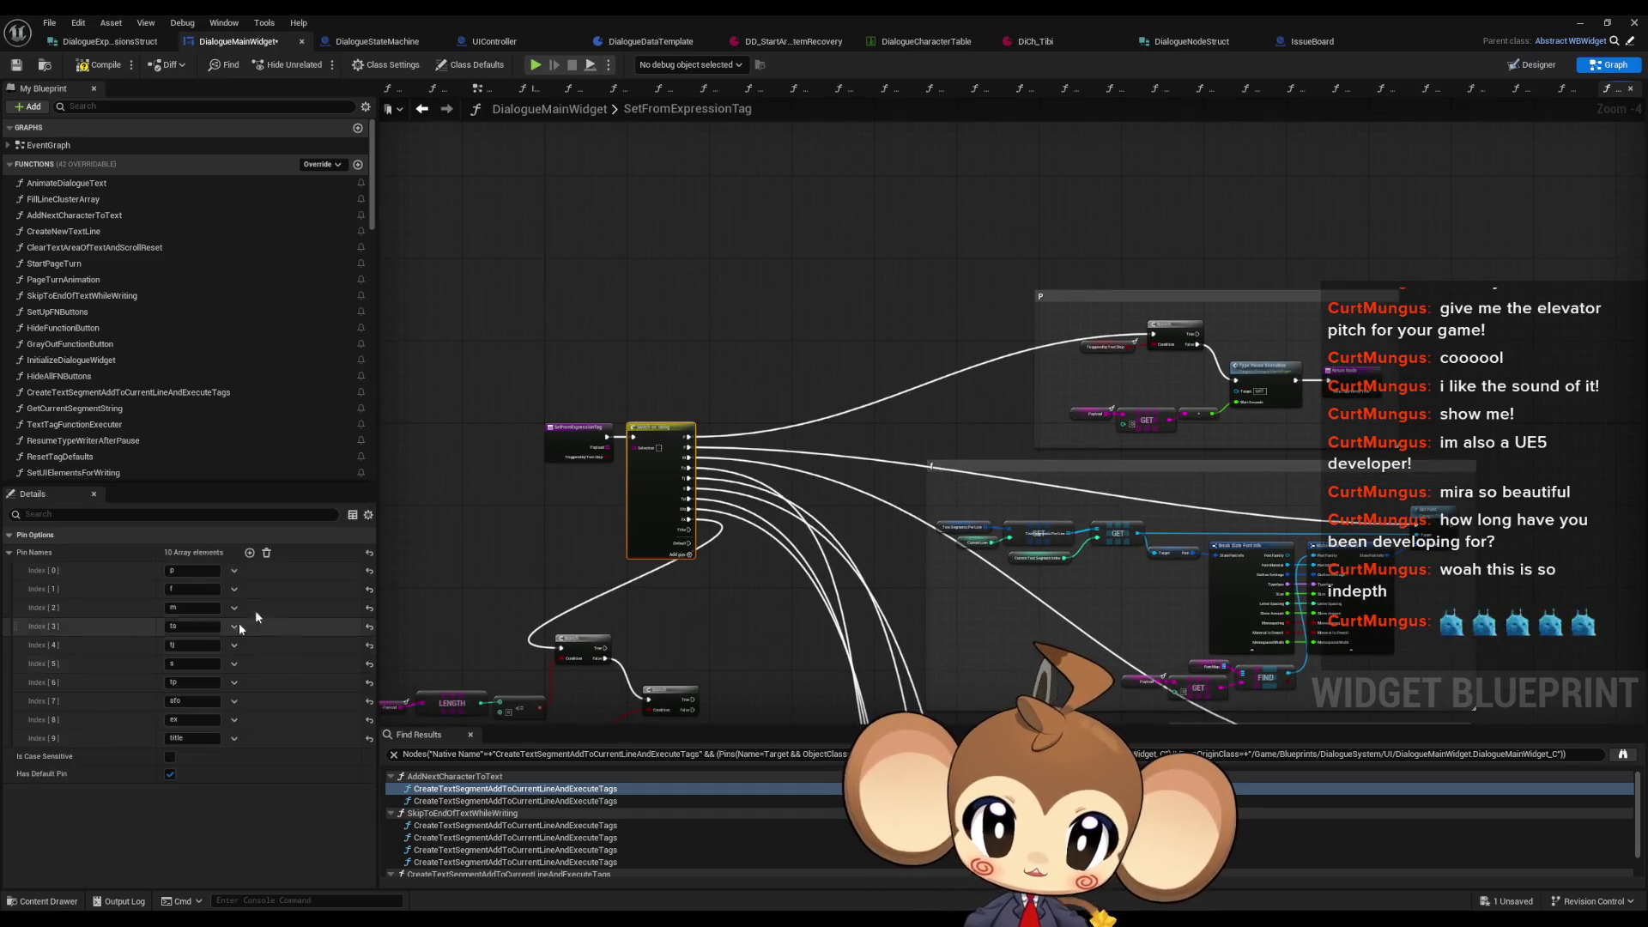
left_click(234, 571)
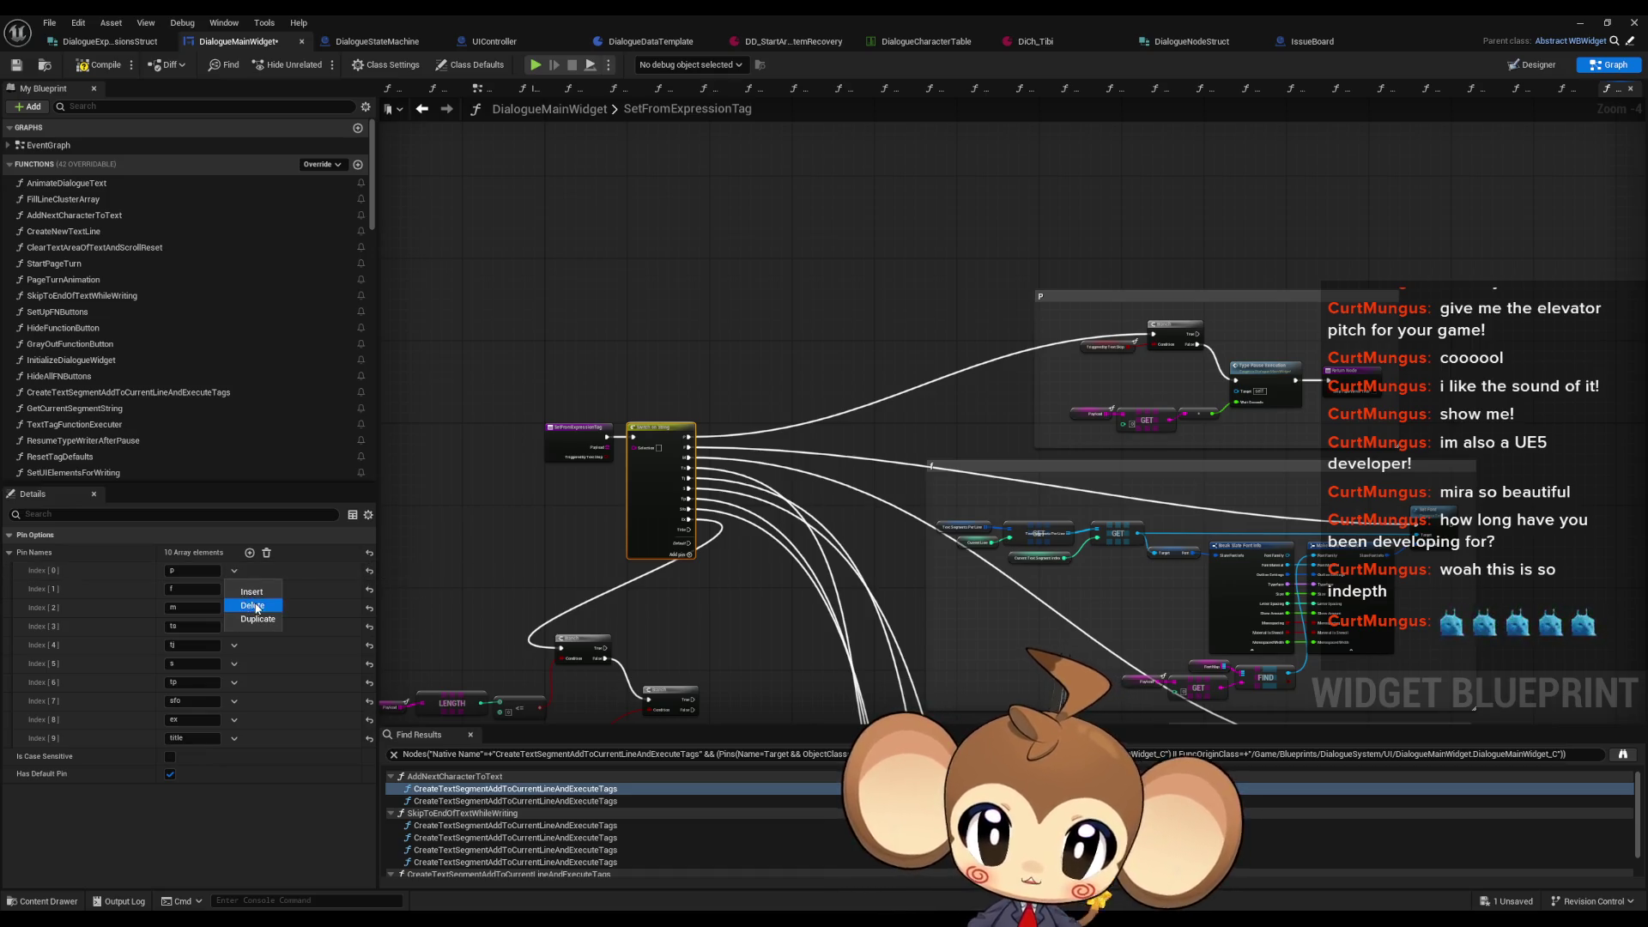
left_click(986, 300)
left_click_drag(986, 299, 711, 269)
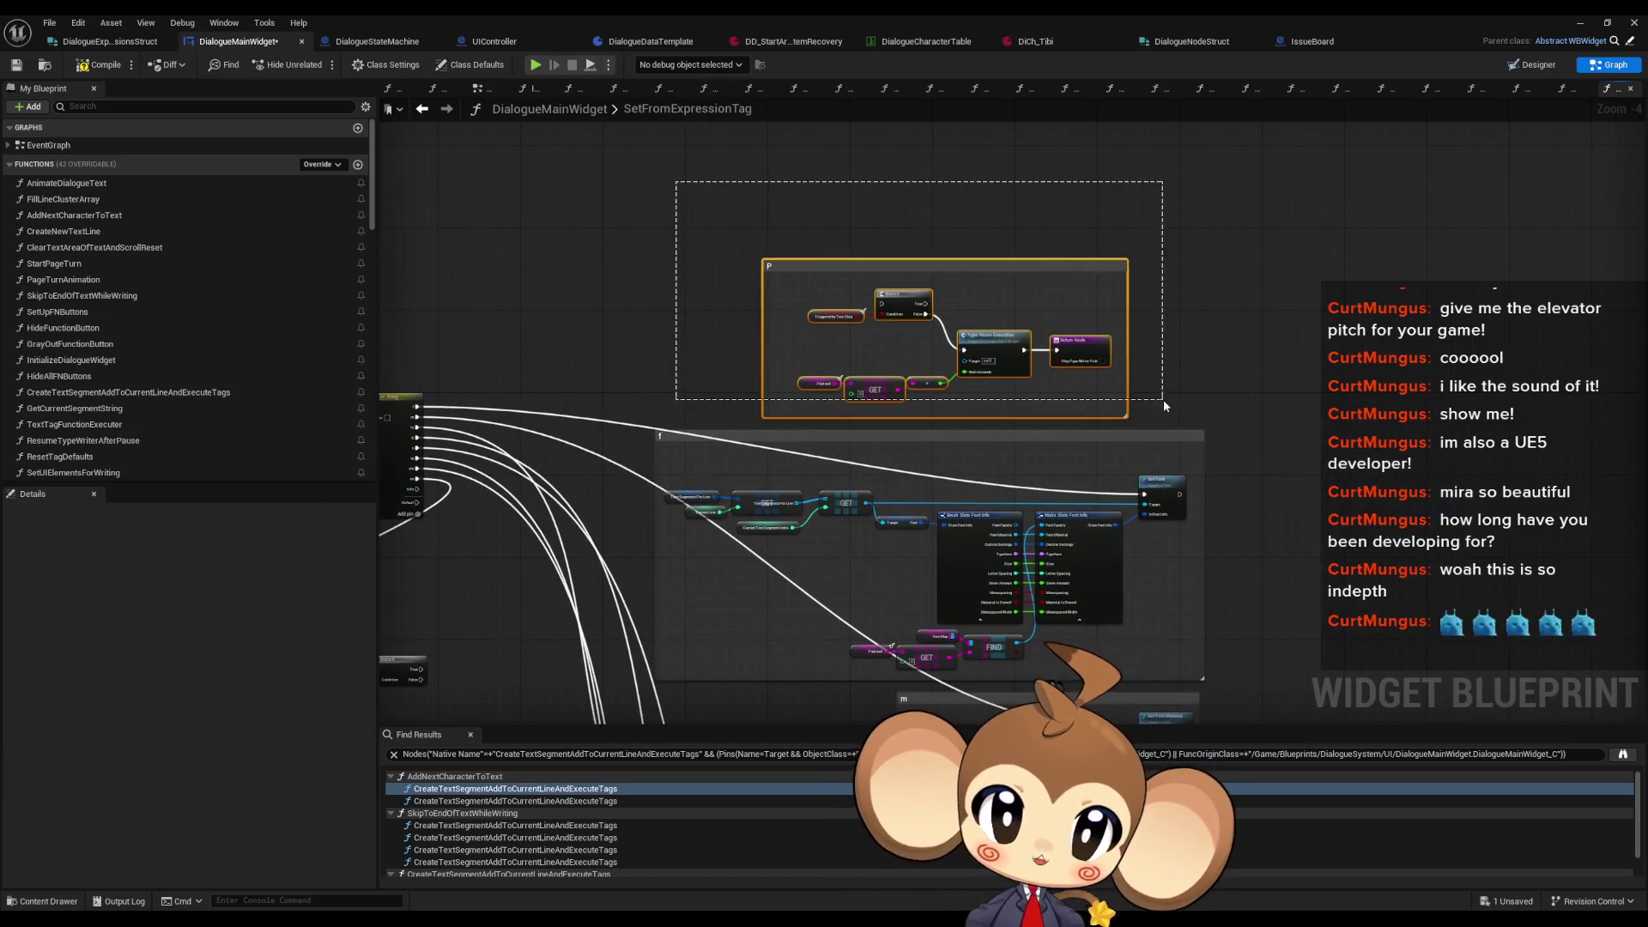
scroll(1097, 554, "down", 2)
scroll(1097, 553, "up", 7)
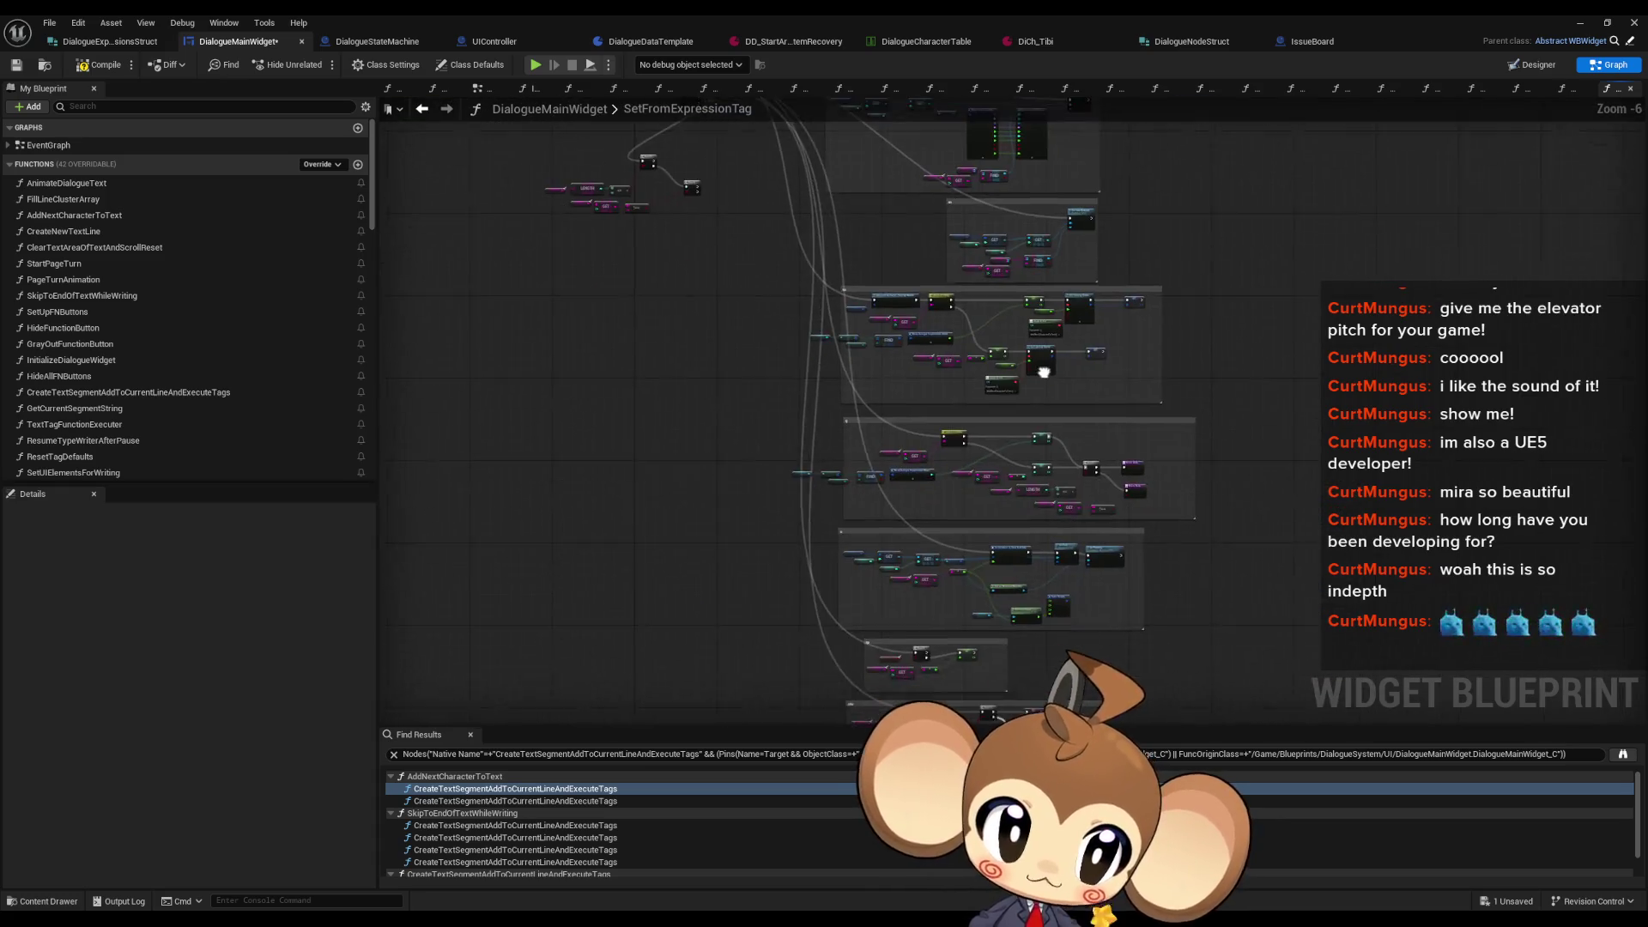
Step: Make the upper return node pass Skip Type Writer Tick as true
left_click(1008, 392)
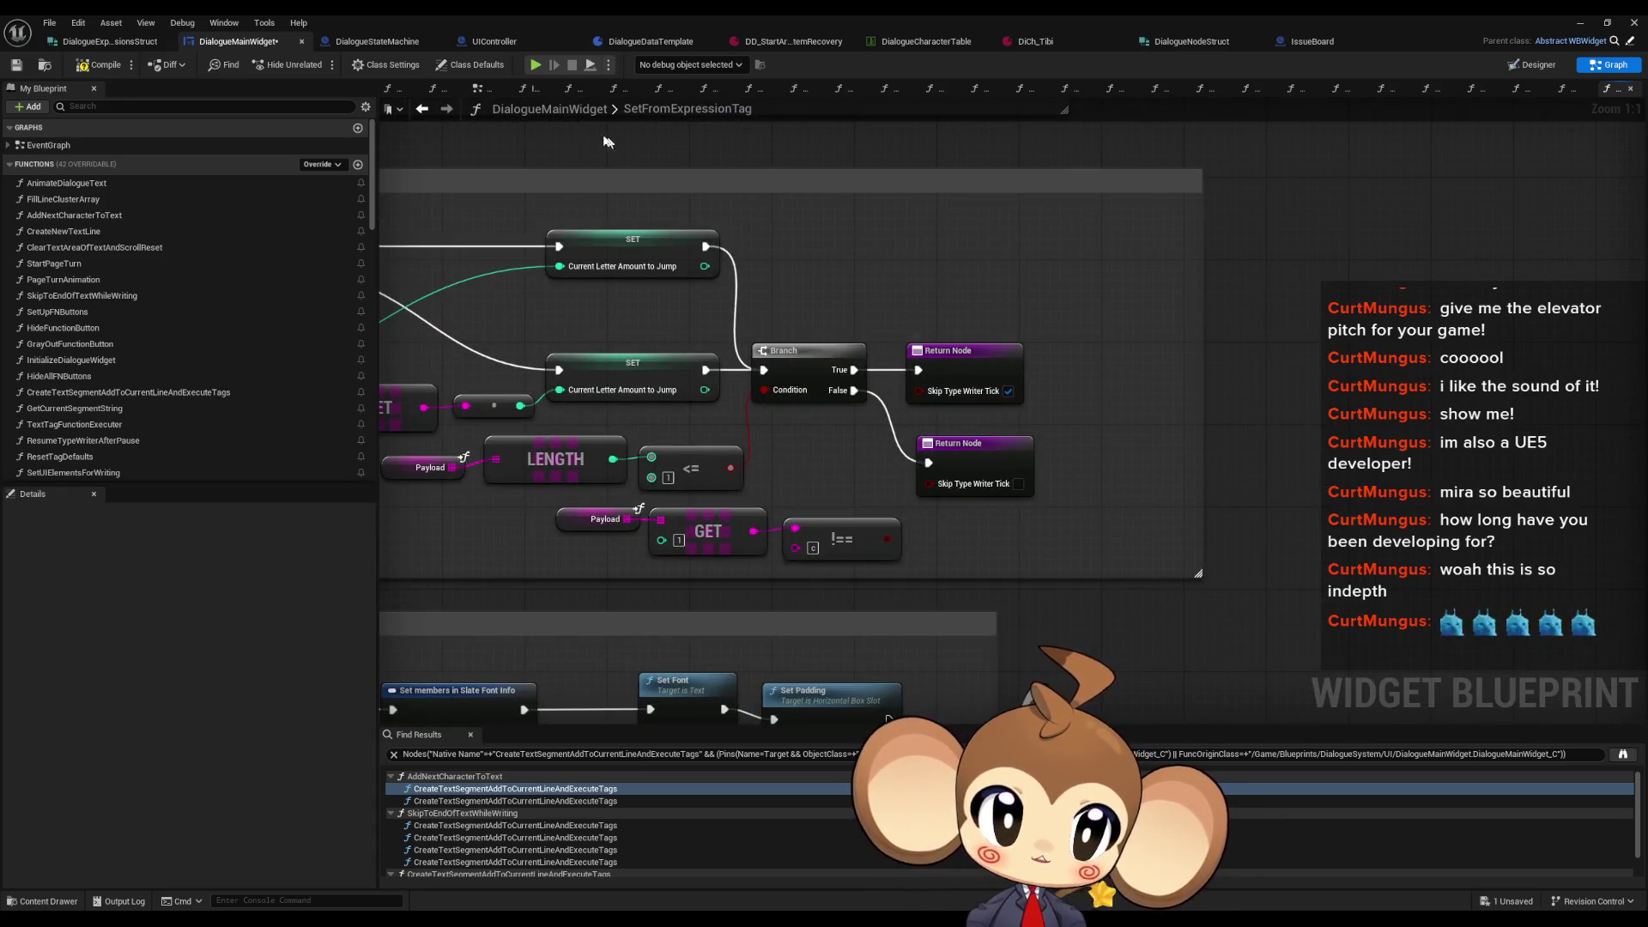
left_click(422, 108)
scroll(885, 371, "down", 3)
scroll(886, 371, "up", 7)
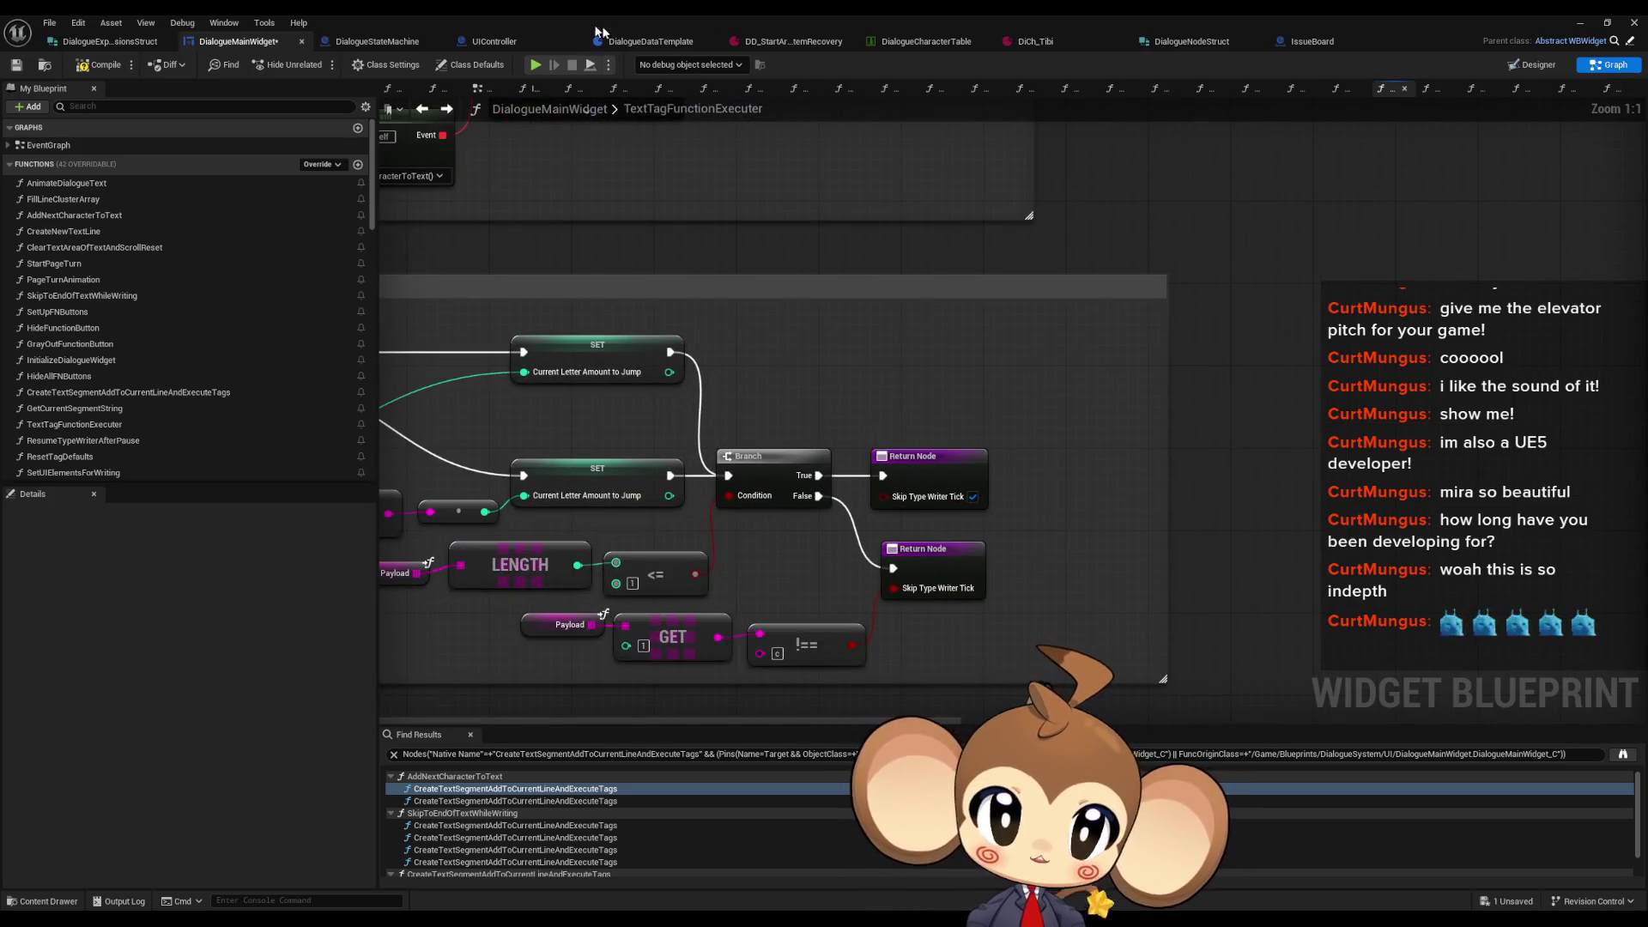
left_click(447, 108)
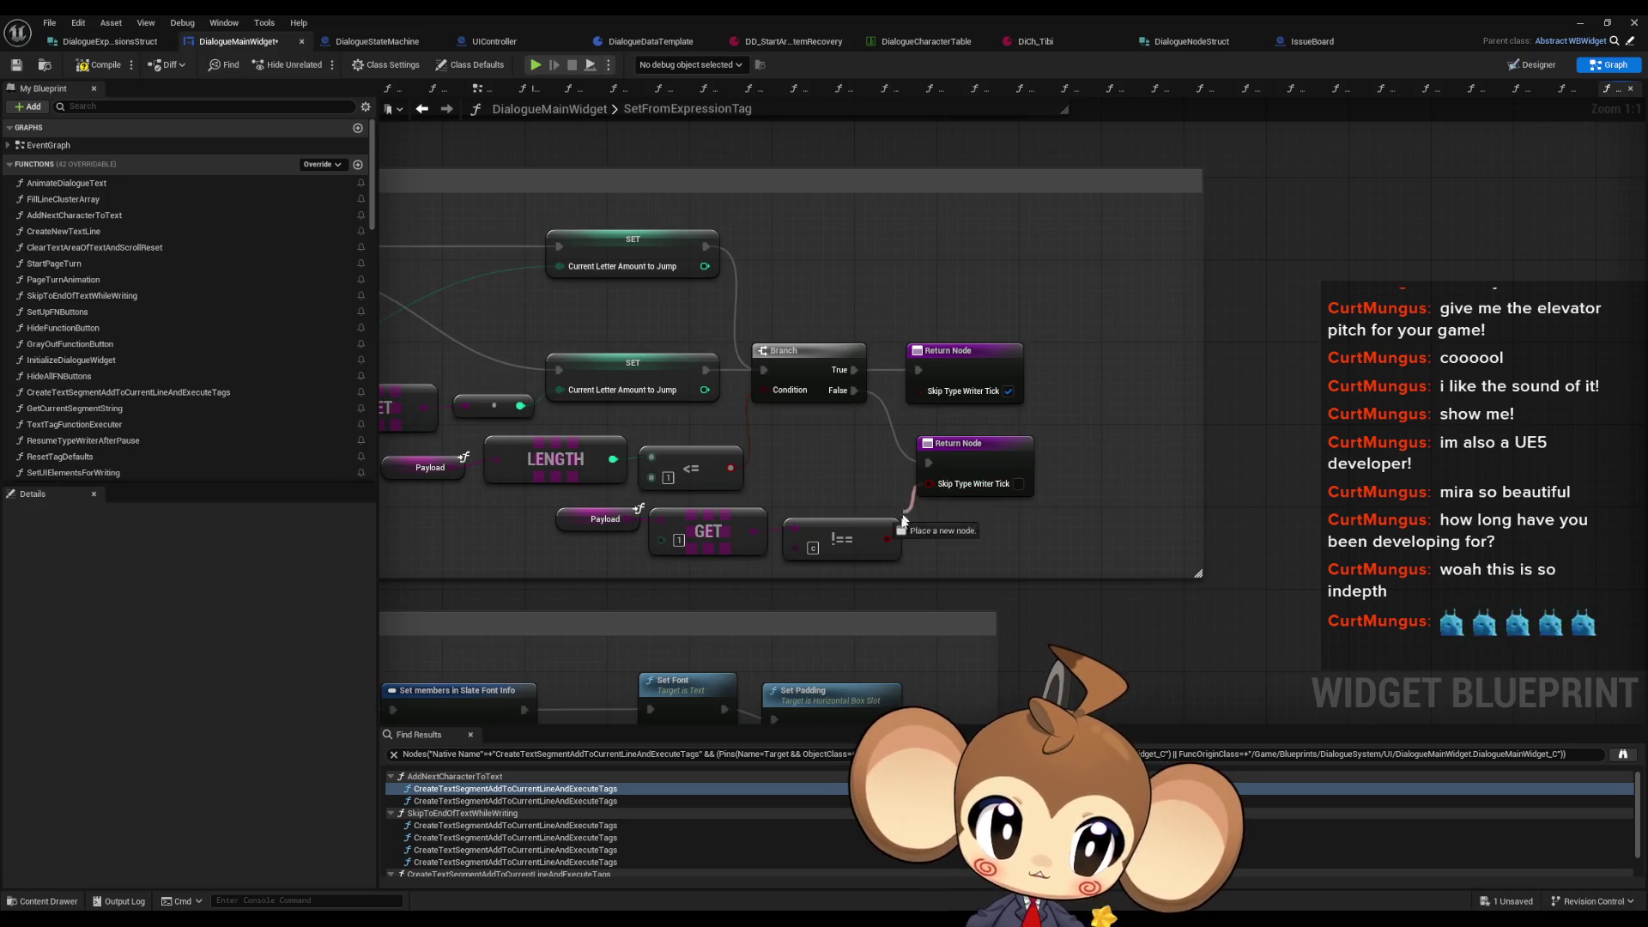
scroll(1097, 494, "down", 7)
left_click_drag(1035, 666, 1024, 502)
scroll(925, 536, "up", 5)
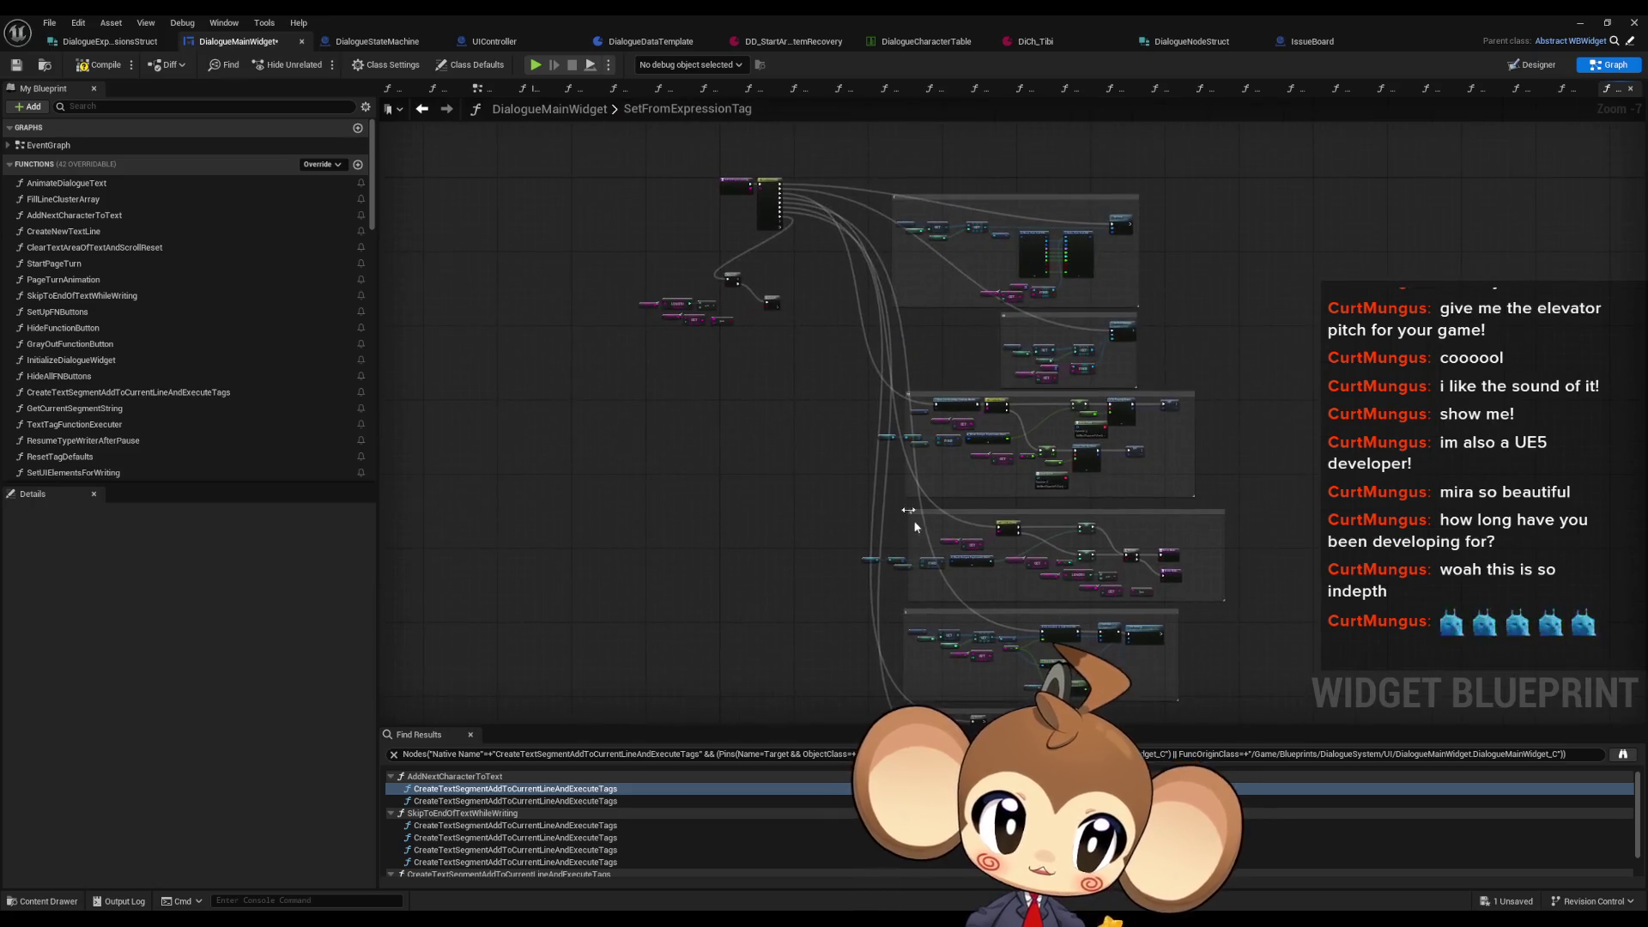
left_click_drag(944, 558, 918, 671)
Step: Delete the ex and title entries from the Switch on String pin names
left_click(928, 171)
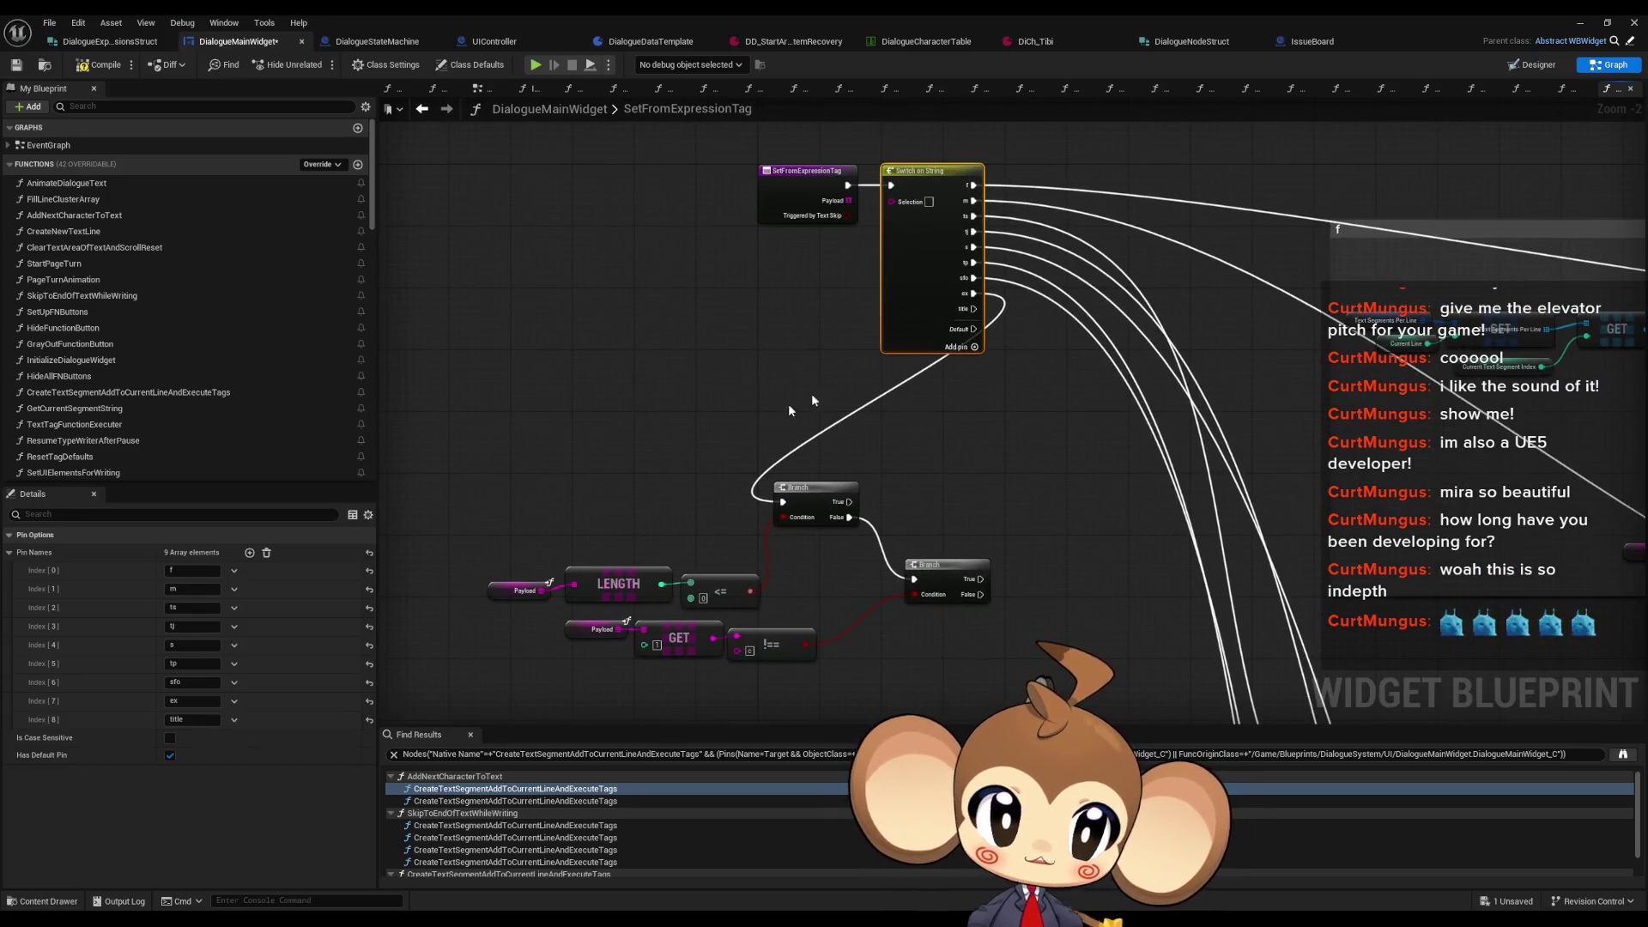
left_click(234, 720)
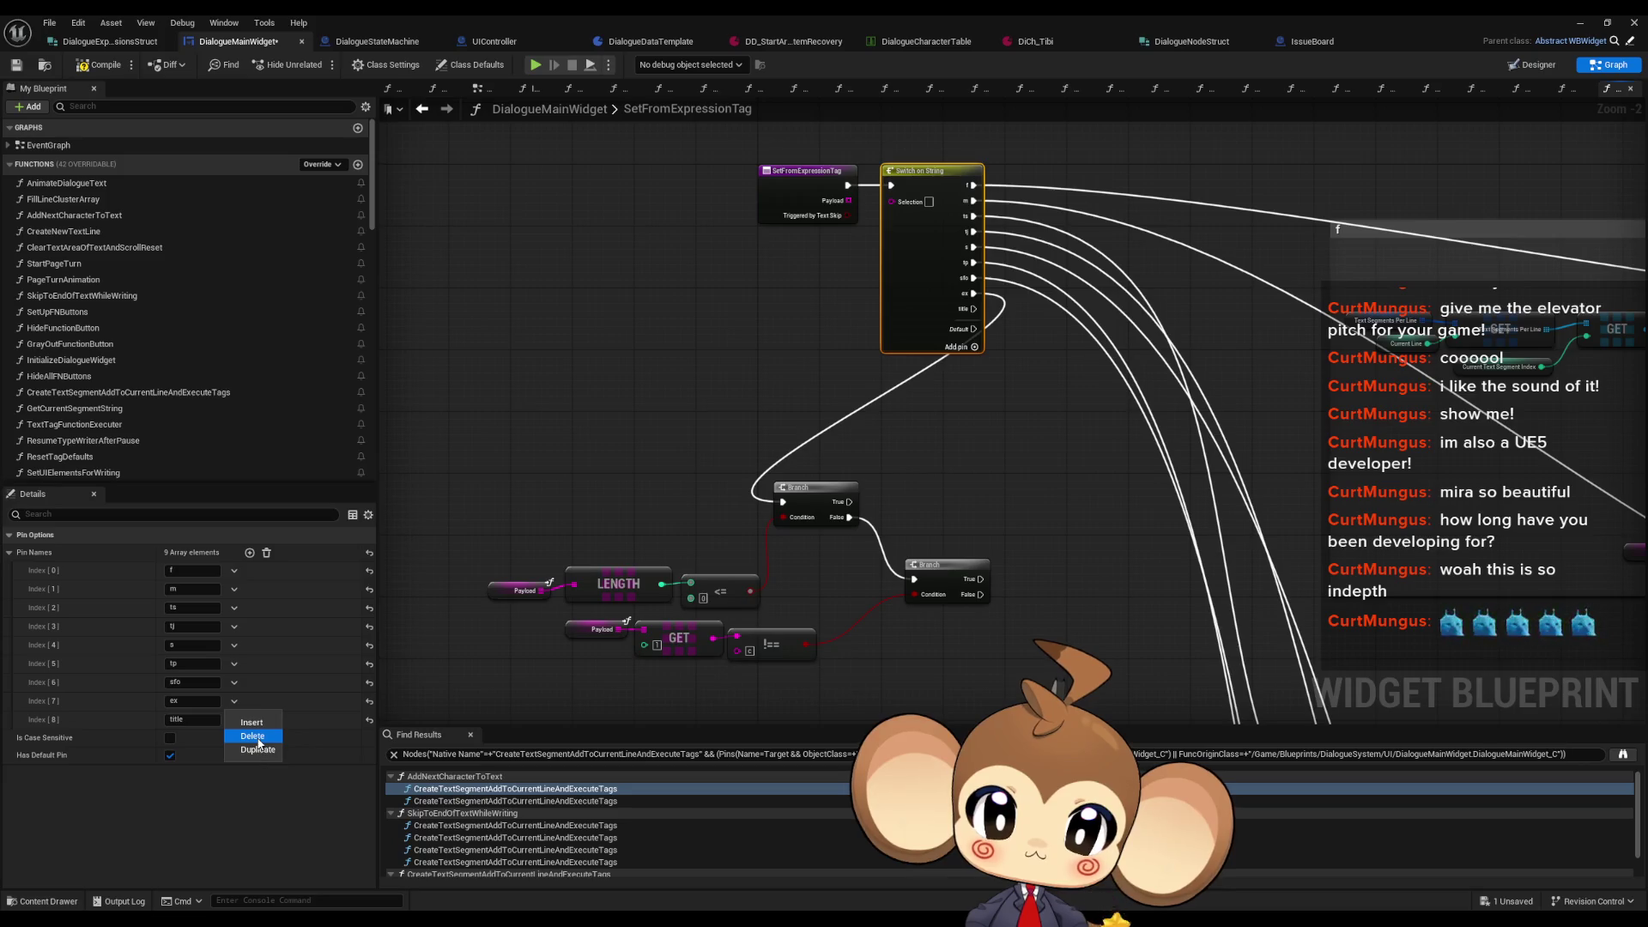
left_click(254, 737)
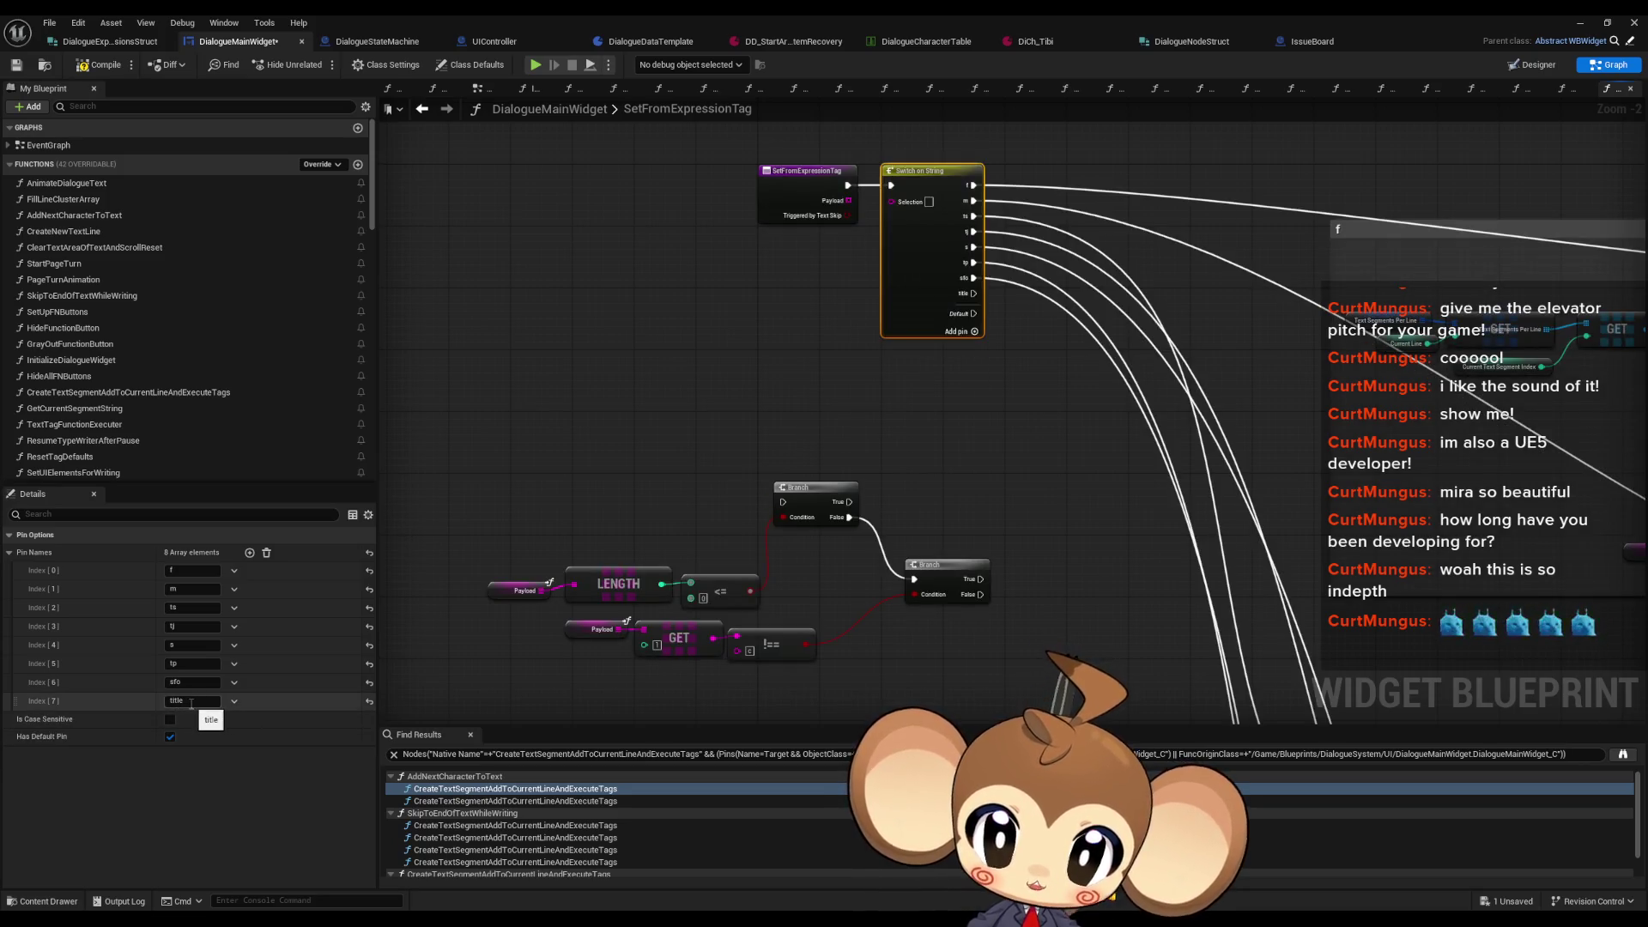
left_click(234, 701)
left_click(254, 736)
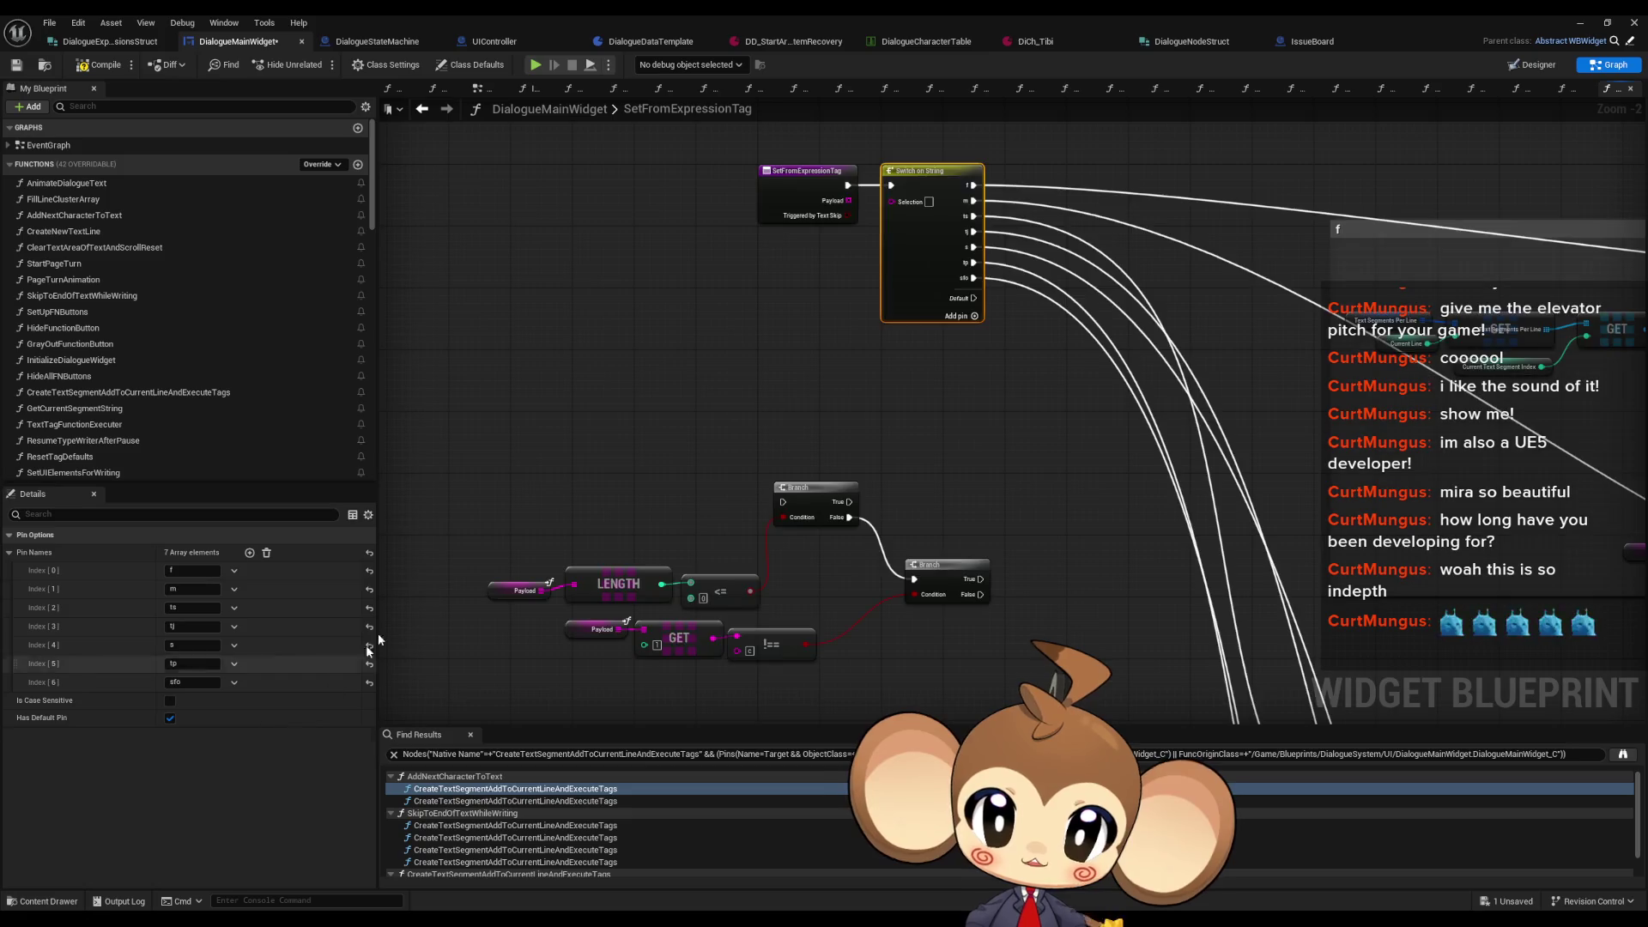
Step: Move the Branch and LENGTH check nodes up-right and reframe on the tag handlers
left_click_drag(491, 450, 988, 663)
left_click_drag(963, 577, 1031, 549)
left_click(960, 386)
mouse_move(959, 386)
left_mouse_down()
mouse_move(702, 446)
mouse_move(406, 449)
mouse_move(680, 459)
left_mouse_up()
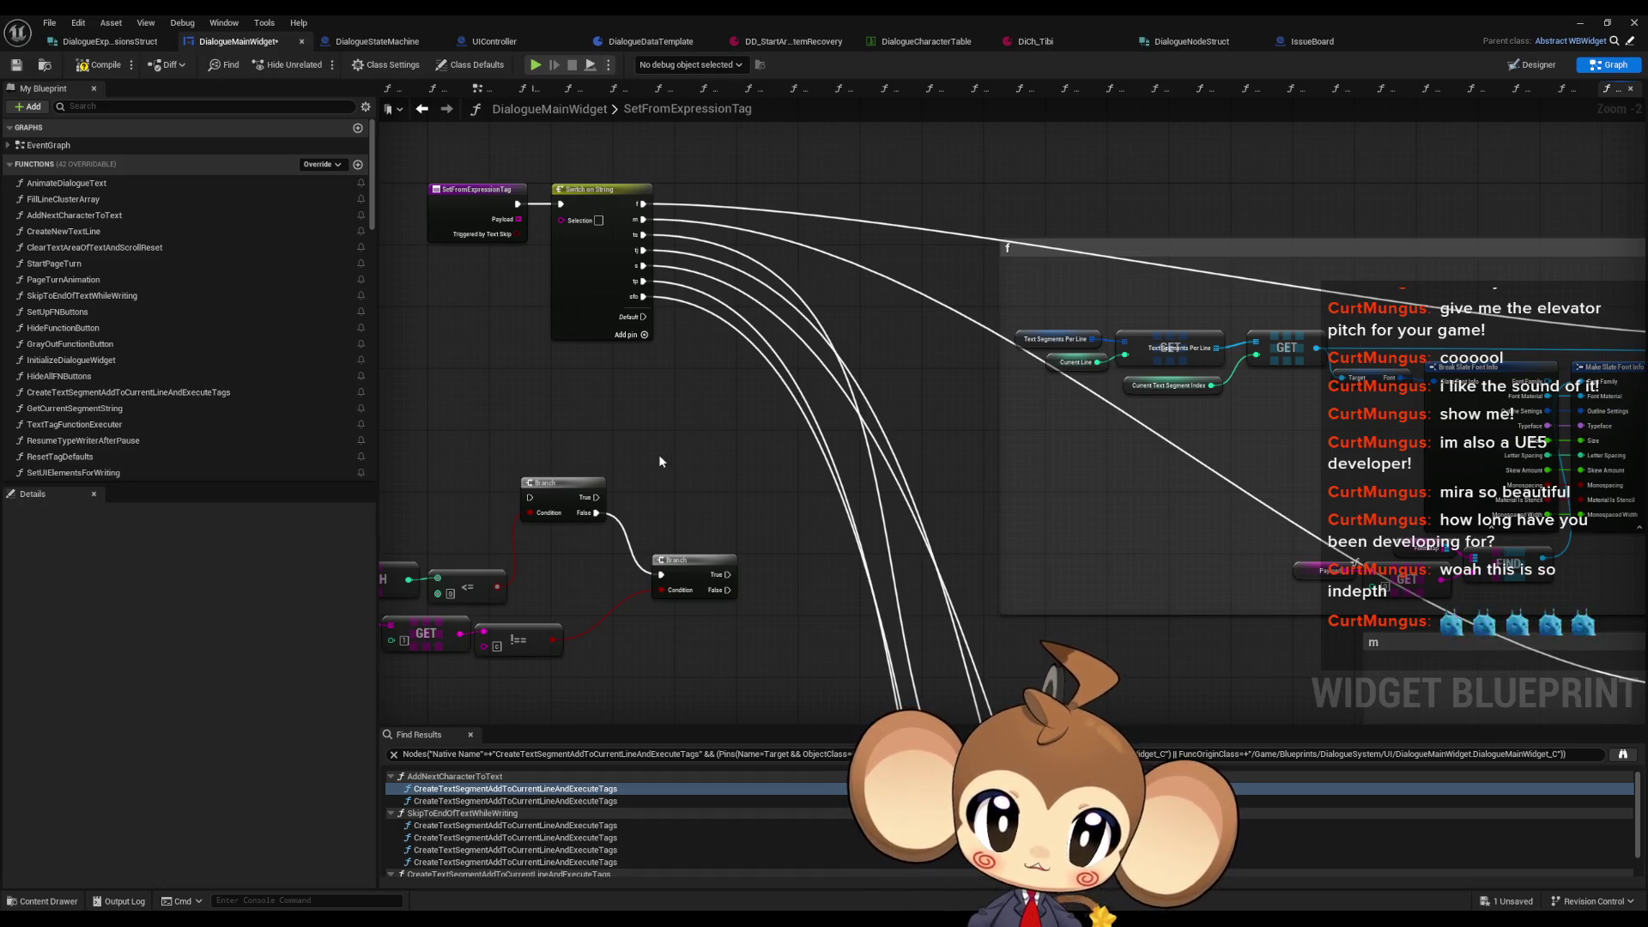
left_click_drag(513, 259, 574, 262)
Step: Add a Sequence node off SetFromExpressionTag's execution pin
left_click(667, 309)
mouse_move(704, 441)
left_mouse_down()
mouse_move(565, 422)
mouse_move(797, 512)
left_mouse_up()
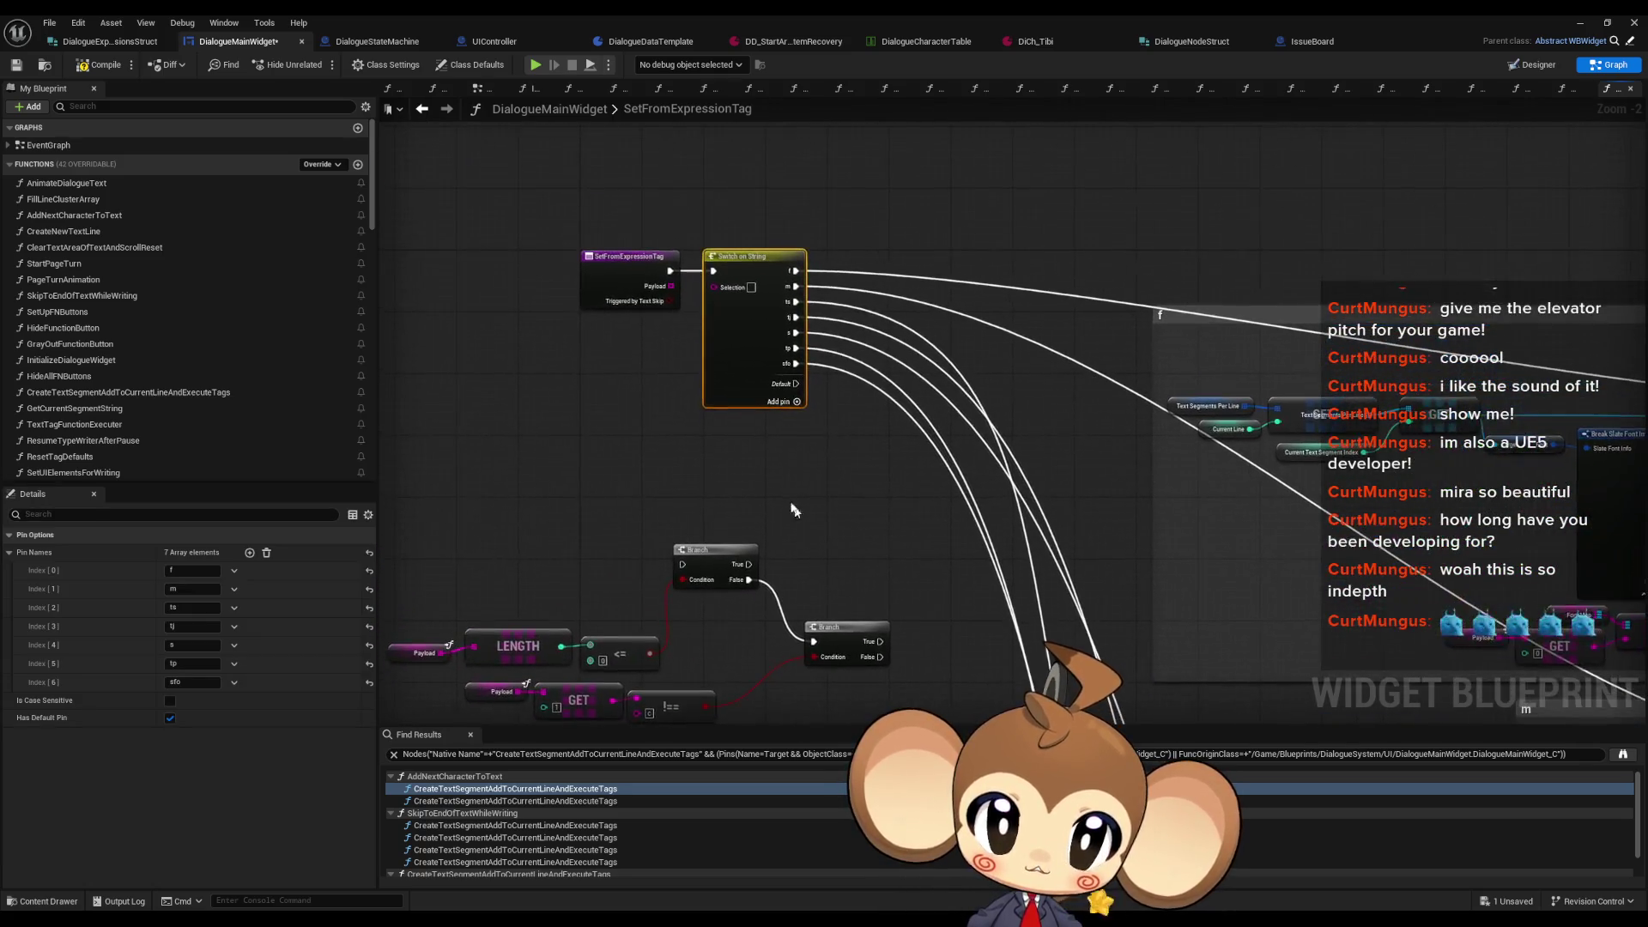
left_click_drag(675, 272, 891, 200)
type("seq")
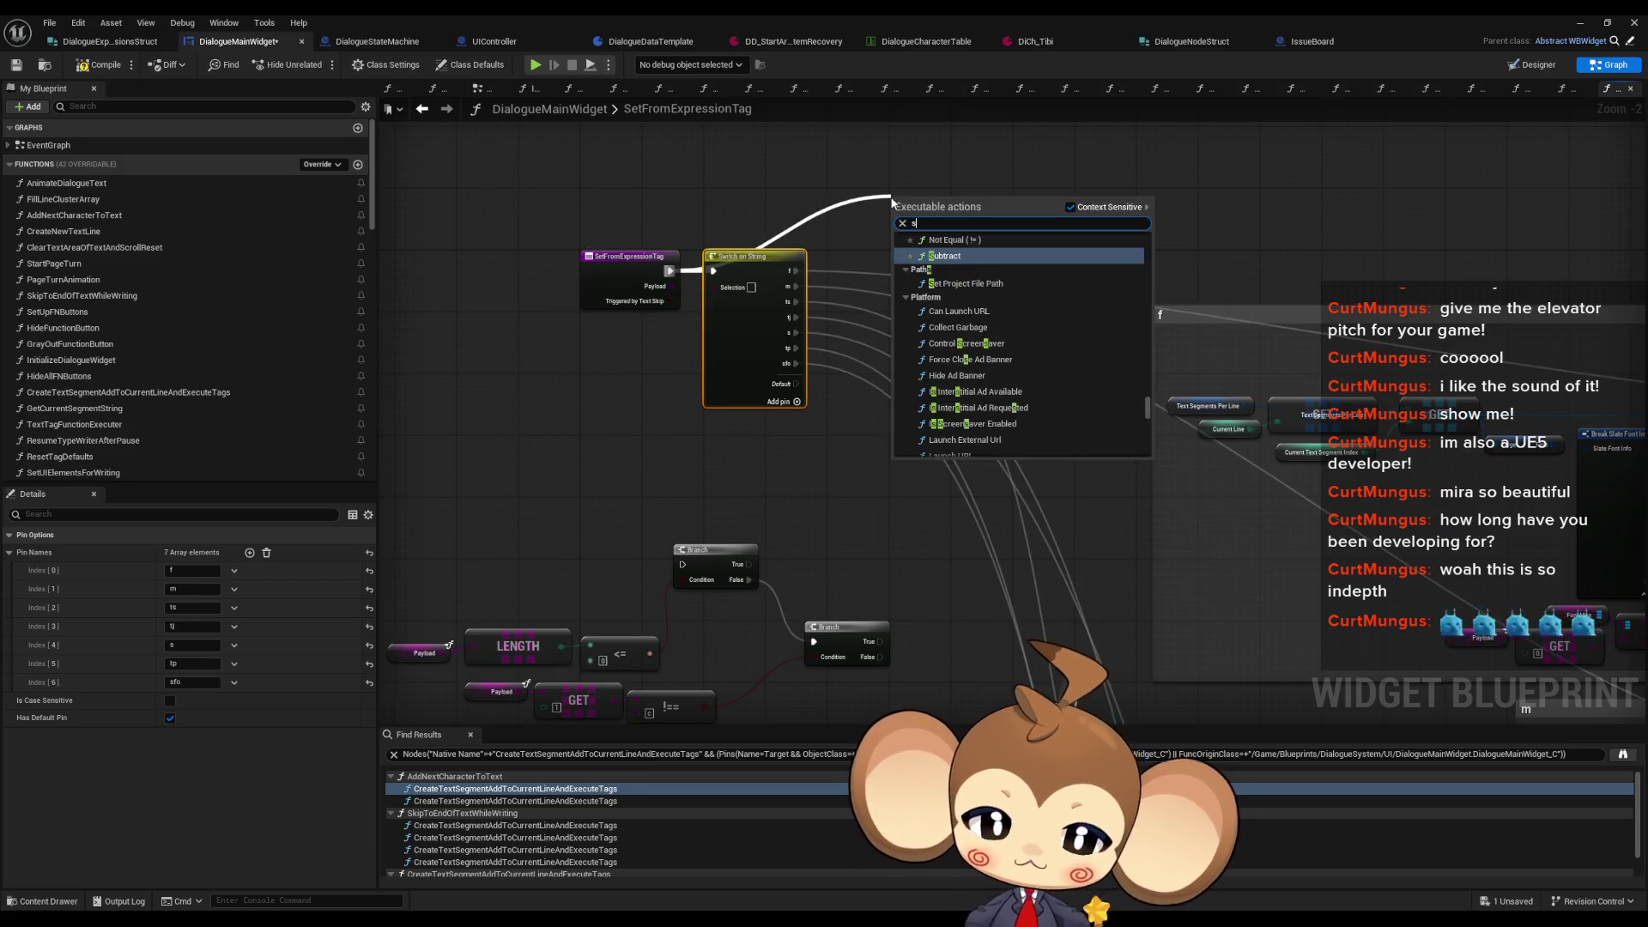
key("Return")
left_click_drag(931, 233, 919, 340)
Step: Wire Then 0 to the first tag handler and extend the Sequence to Then 6
mouse_move(1024, 331)
left_mouse_down()
mouse_move(745, 339)
mouse_move(1536, 411)
left_mouse_up()
left_click_drag(652, 376, 857, 362)
mouse_move(721, 325)
left_mouse_down()
mouse_move(713, 409)
mouse_move(673, 450)
left_mouse_up()
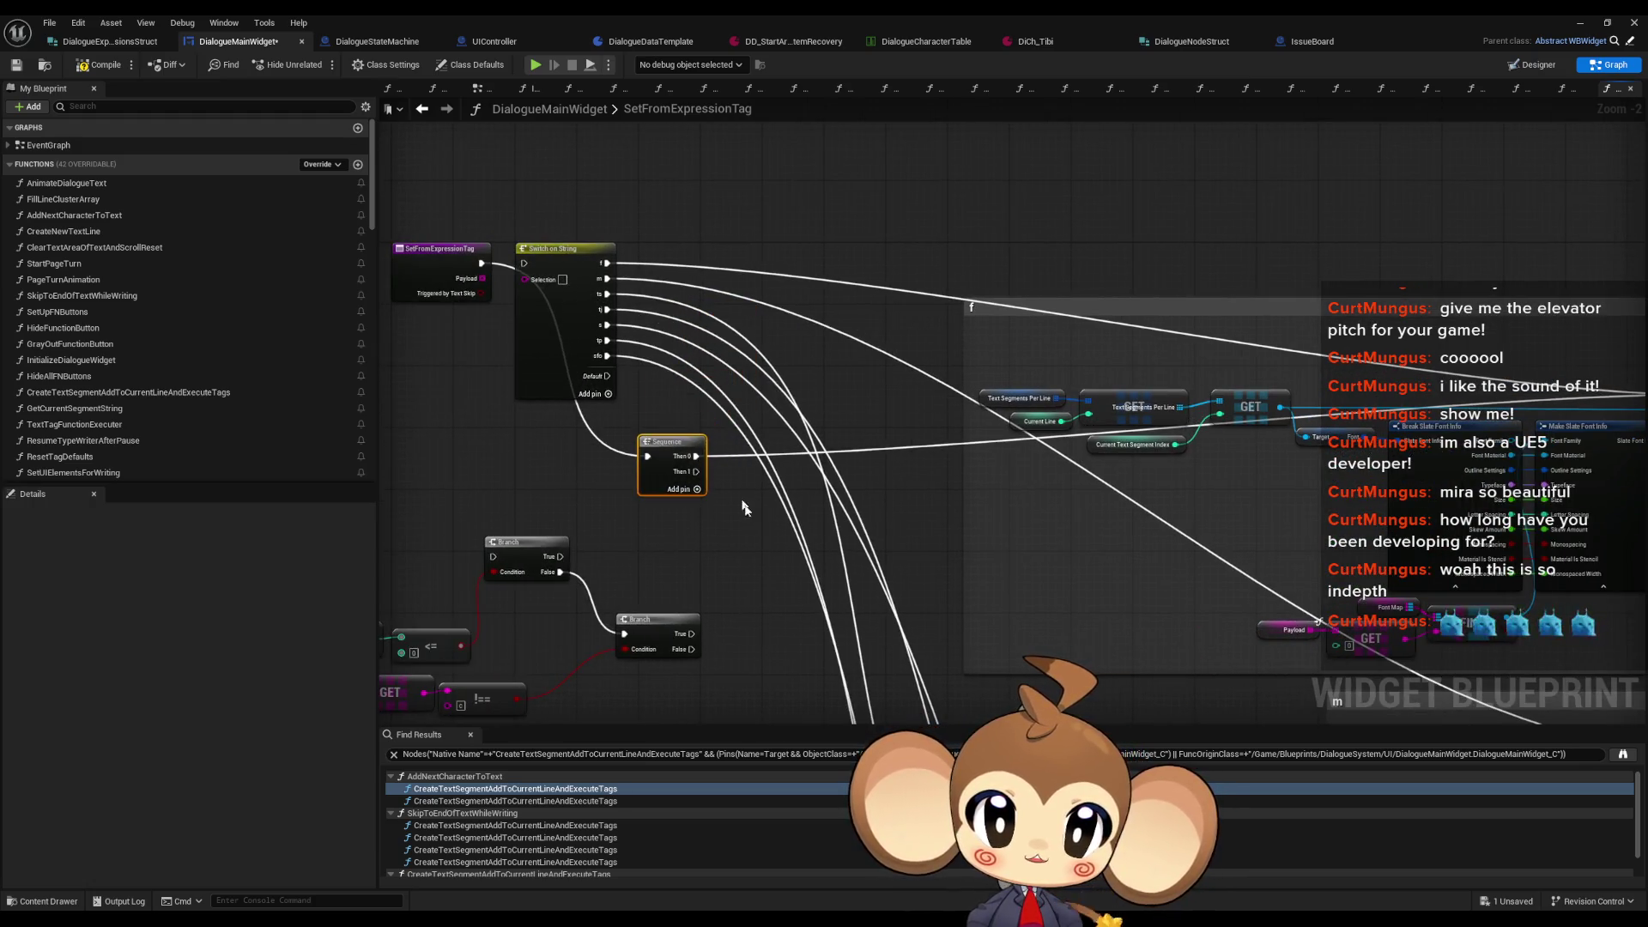
left_click(697, 489)
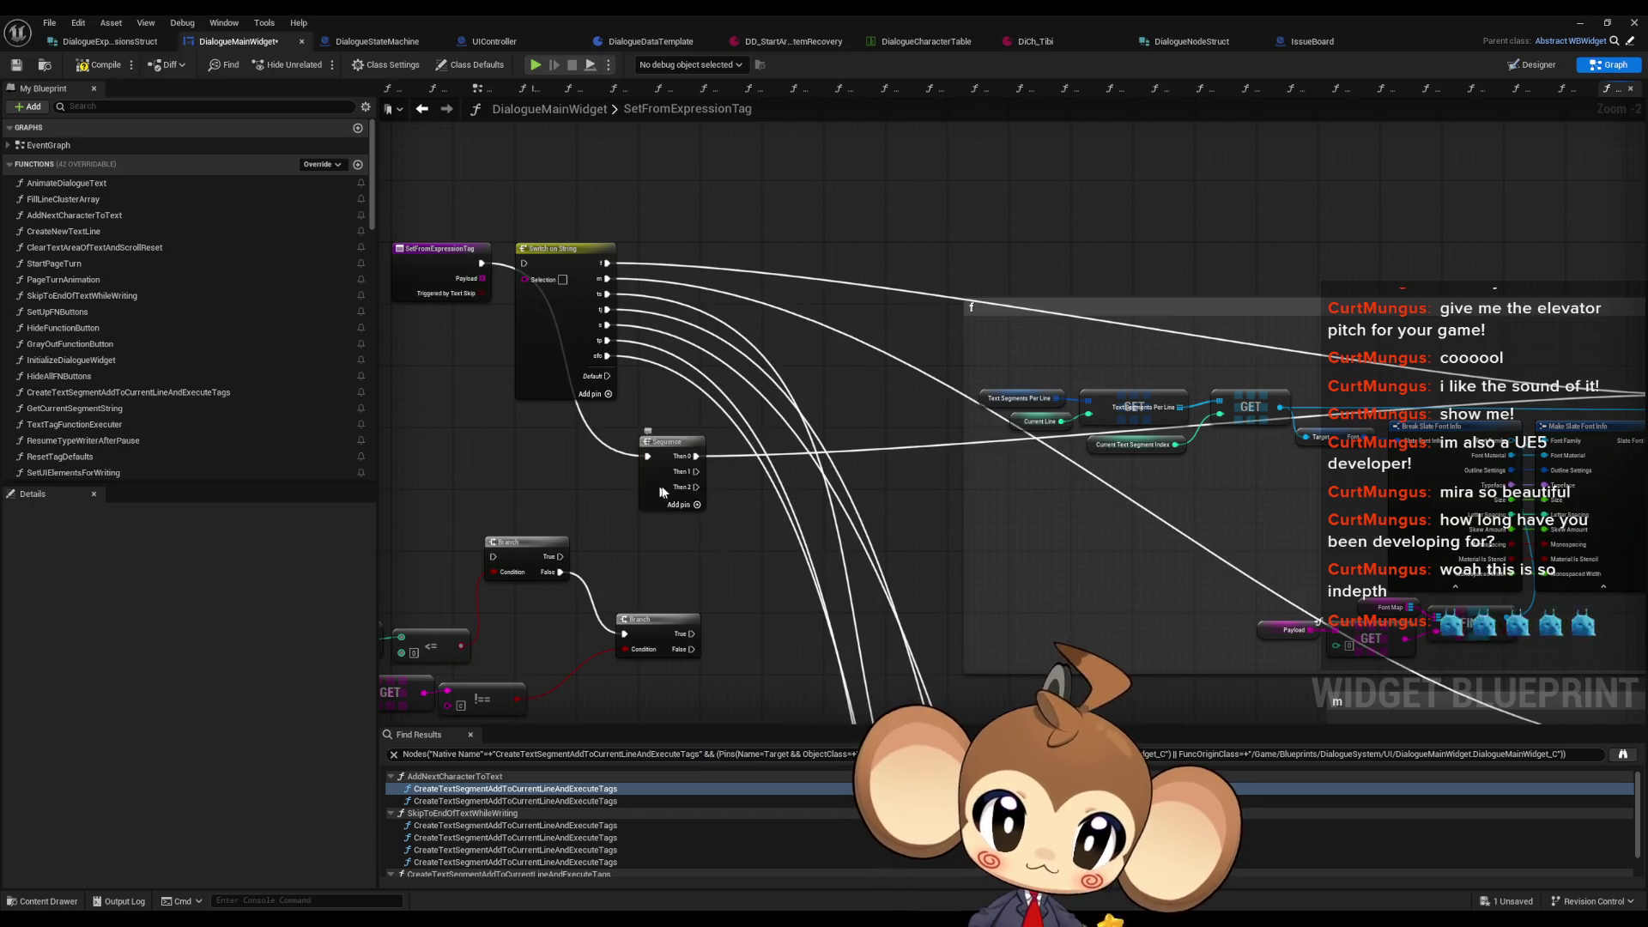
left_click_drag(659, 491, 728, 492)
left_click(766, 505)
left_click(768, 521)
left_click(768, 537)
left_click(767, 552)
Step: Wire a Sequence output into the Set Font Material handler
mouse_move(735, 515)
left_mouse_down()
mouse_move(692, 353)
mouse_move(1048, 595)
mouse_move(672, 496)
left_mouse_up()
left_click_drag(656, 464, 1397, 483)
scroll(1236, 333, "down", 5)
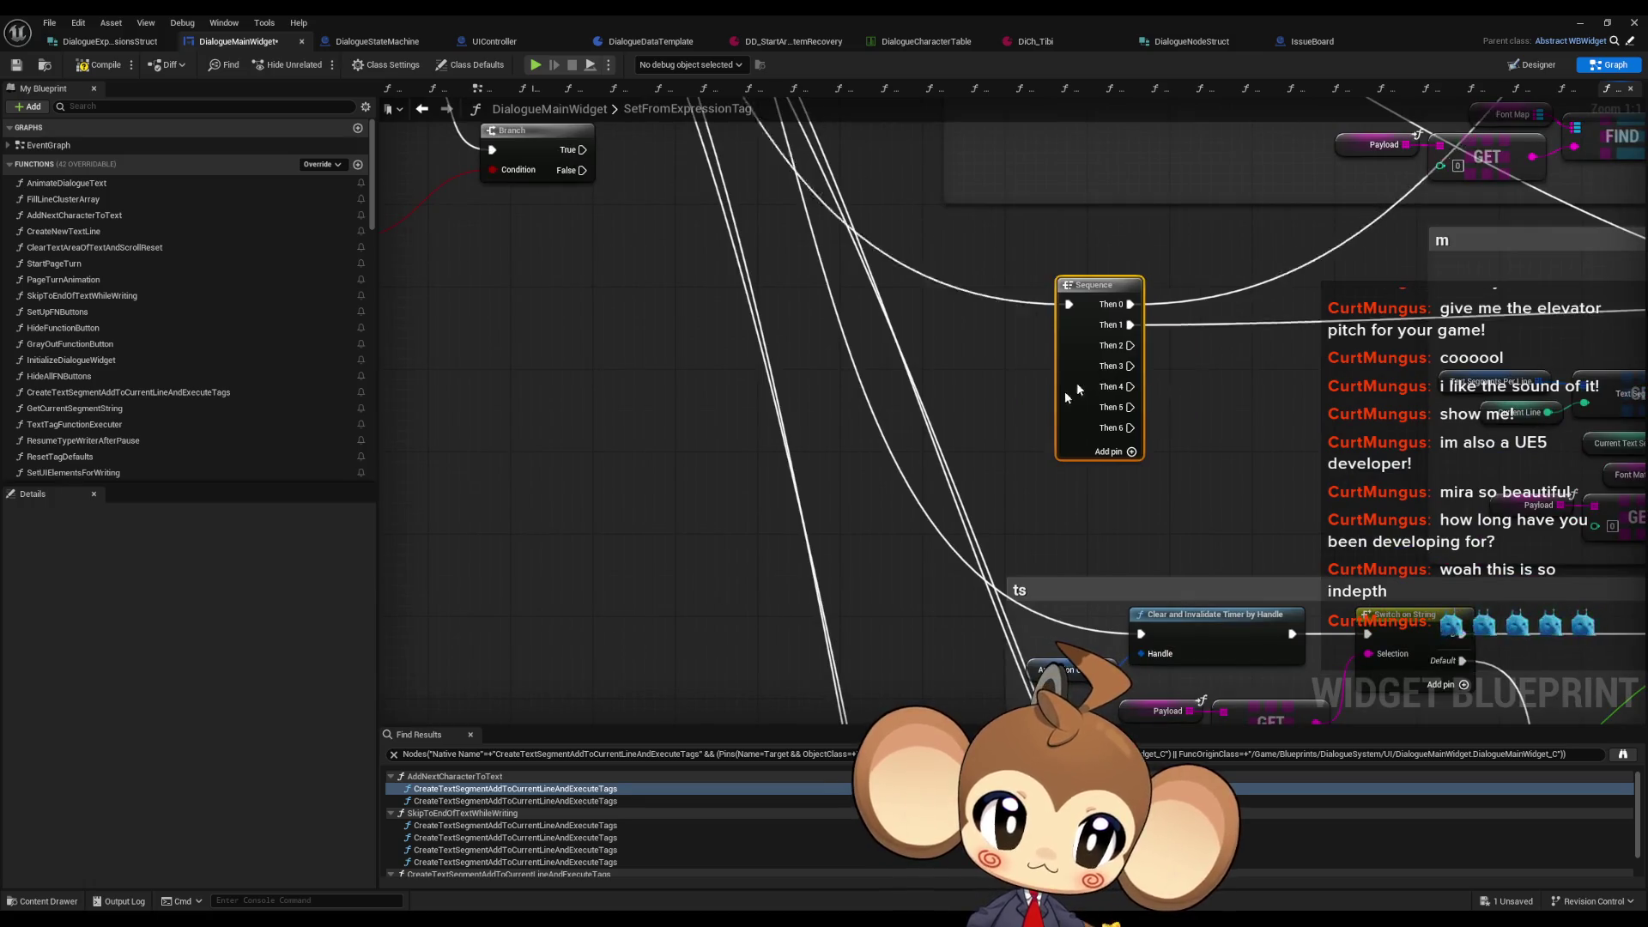
scroll(931, 438, "up", 5)
scroll(932, 438, "down", 4)
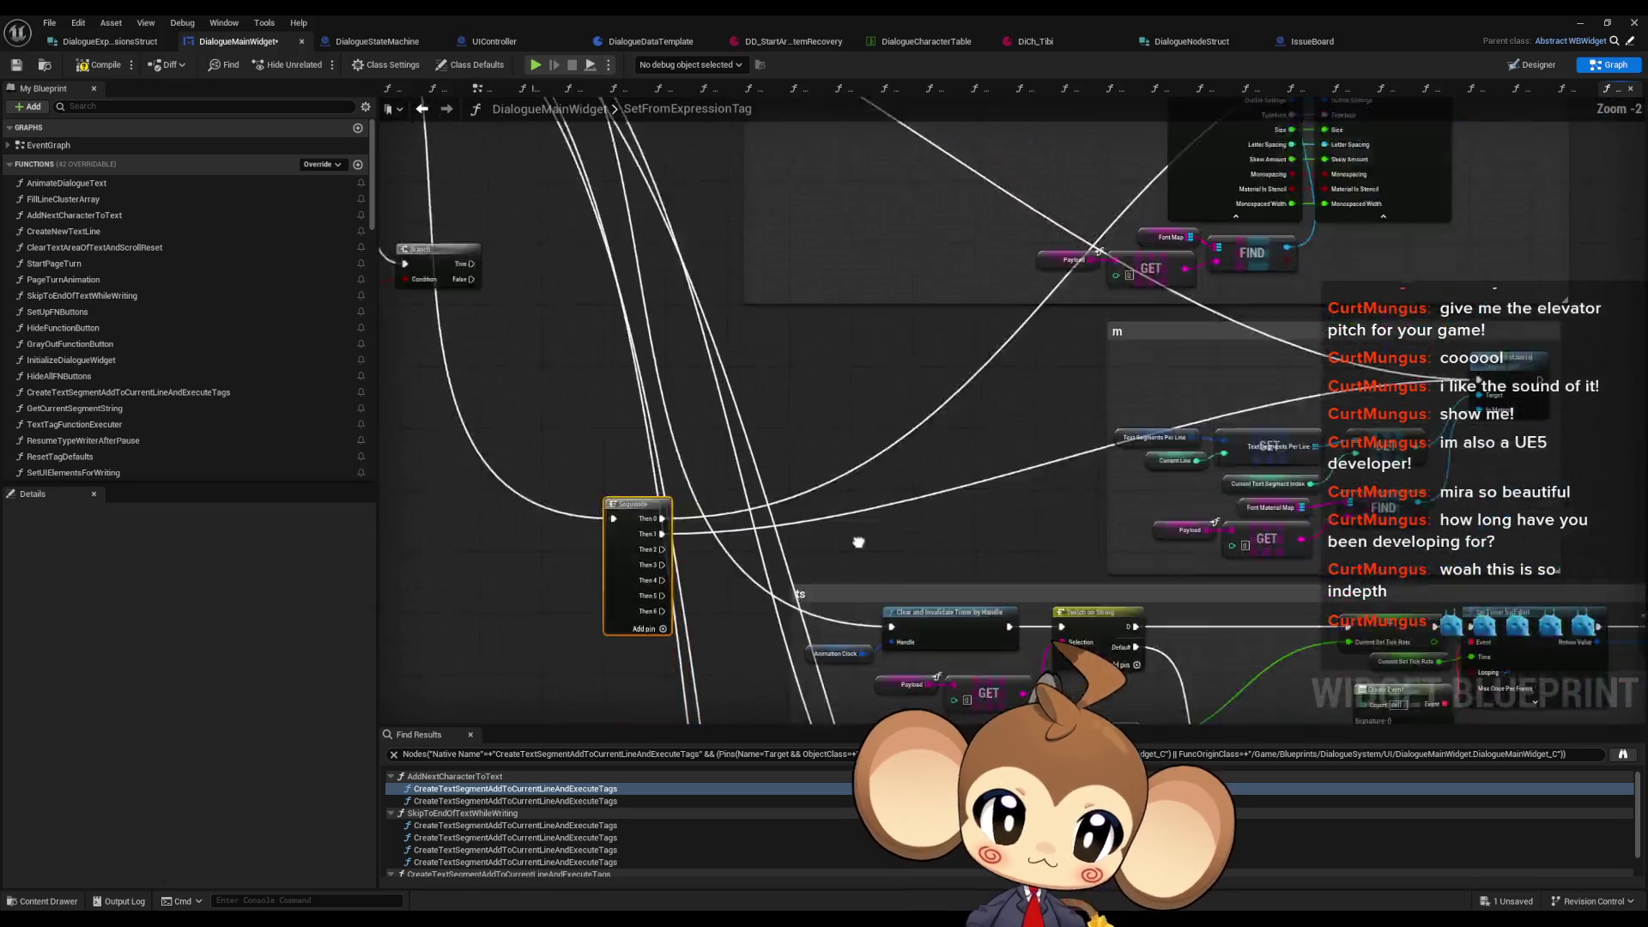
scroll(614, 399, "up", 2)
Step: Wire Then 2 to the ts timer clear, Then 3 to tj switch, Then 4 to font setter
mouse_move(617, 381)
left_mouse_down()
mouse_move(784, 415)
mouse_move(849, 458)
left_mouse_up()
mouse_move(751, 212)
left_mouse_down()
mouse_move(647, 422)
mouse_move(729, 570)
left_mouse_up()
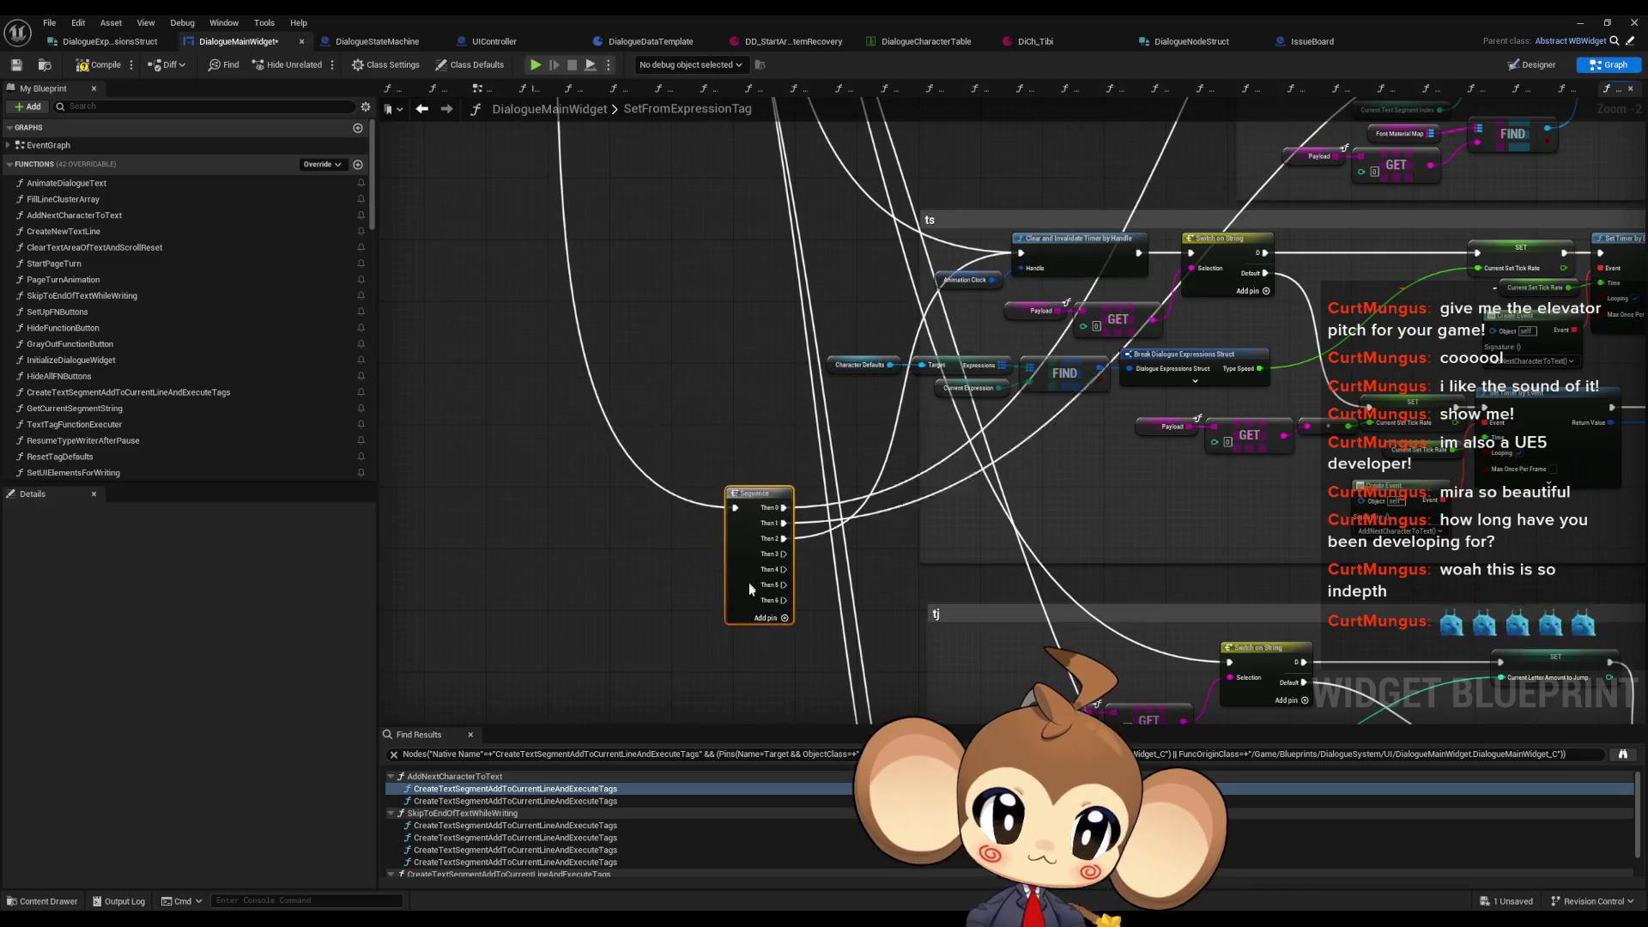
left_click_drag(1189, 425, 743, 332)
left_click_drag(845, 397, 702, 248)
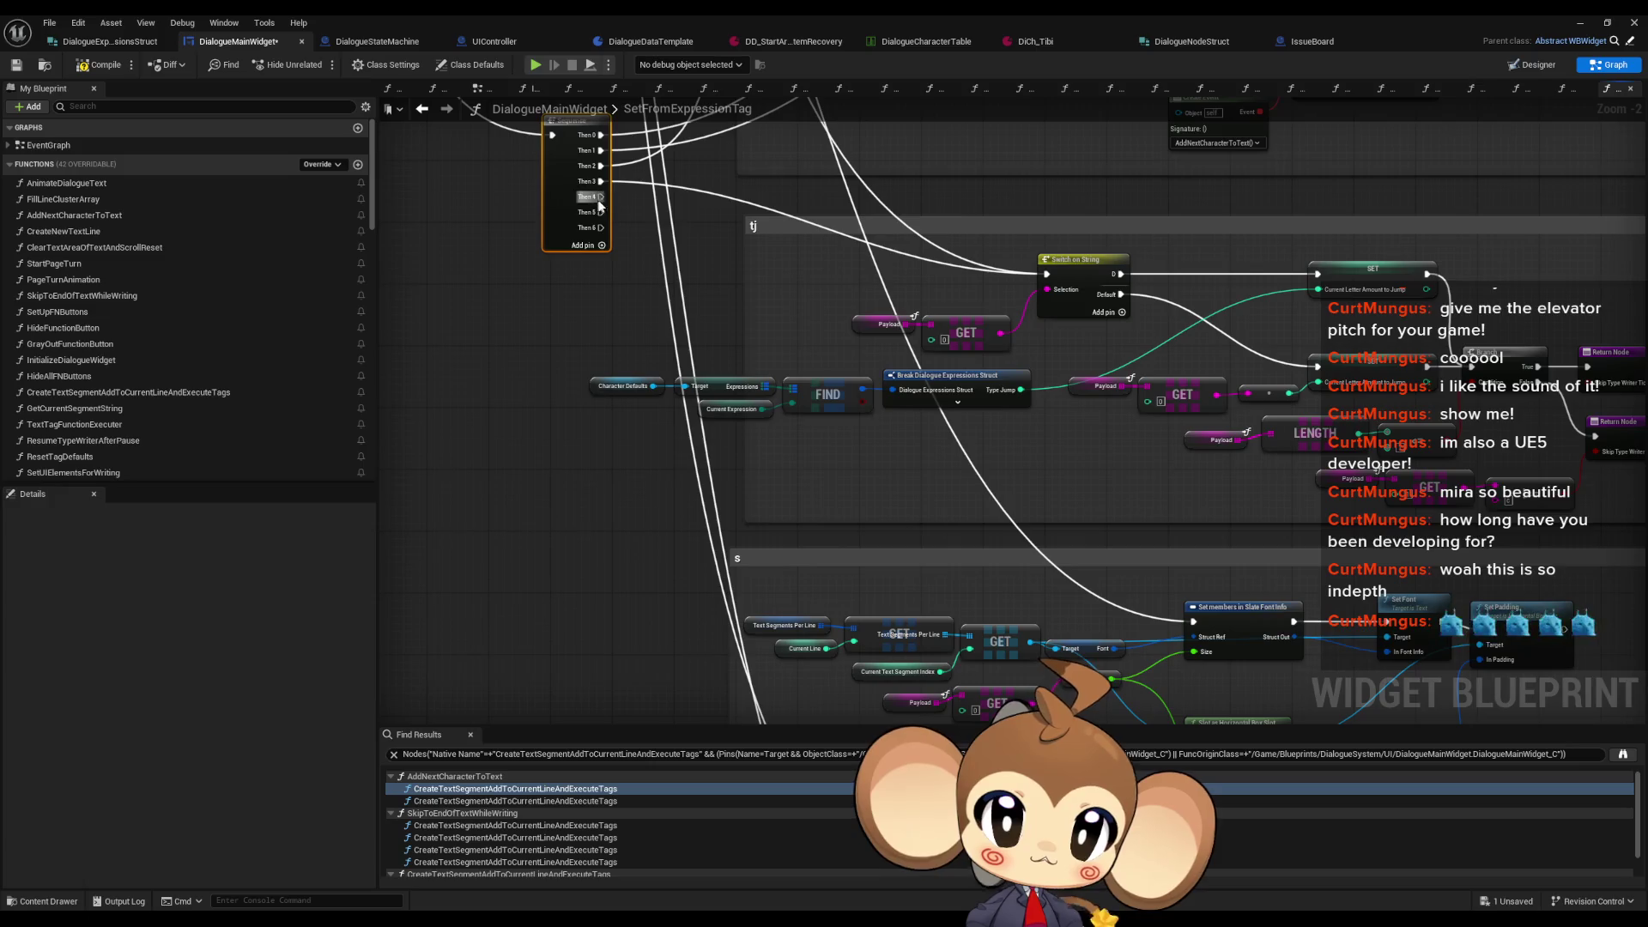
mouse_move(598, 196)
left_mouse_down()
mouse_move(1106, 510)
mouse_move(1195, 621)
left_mouse_up()
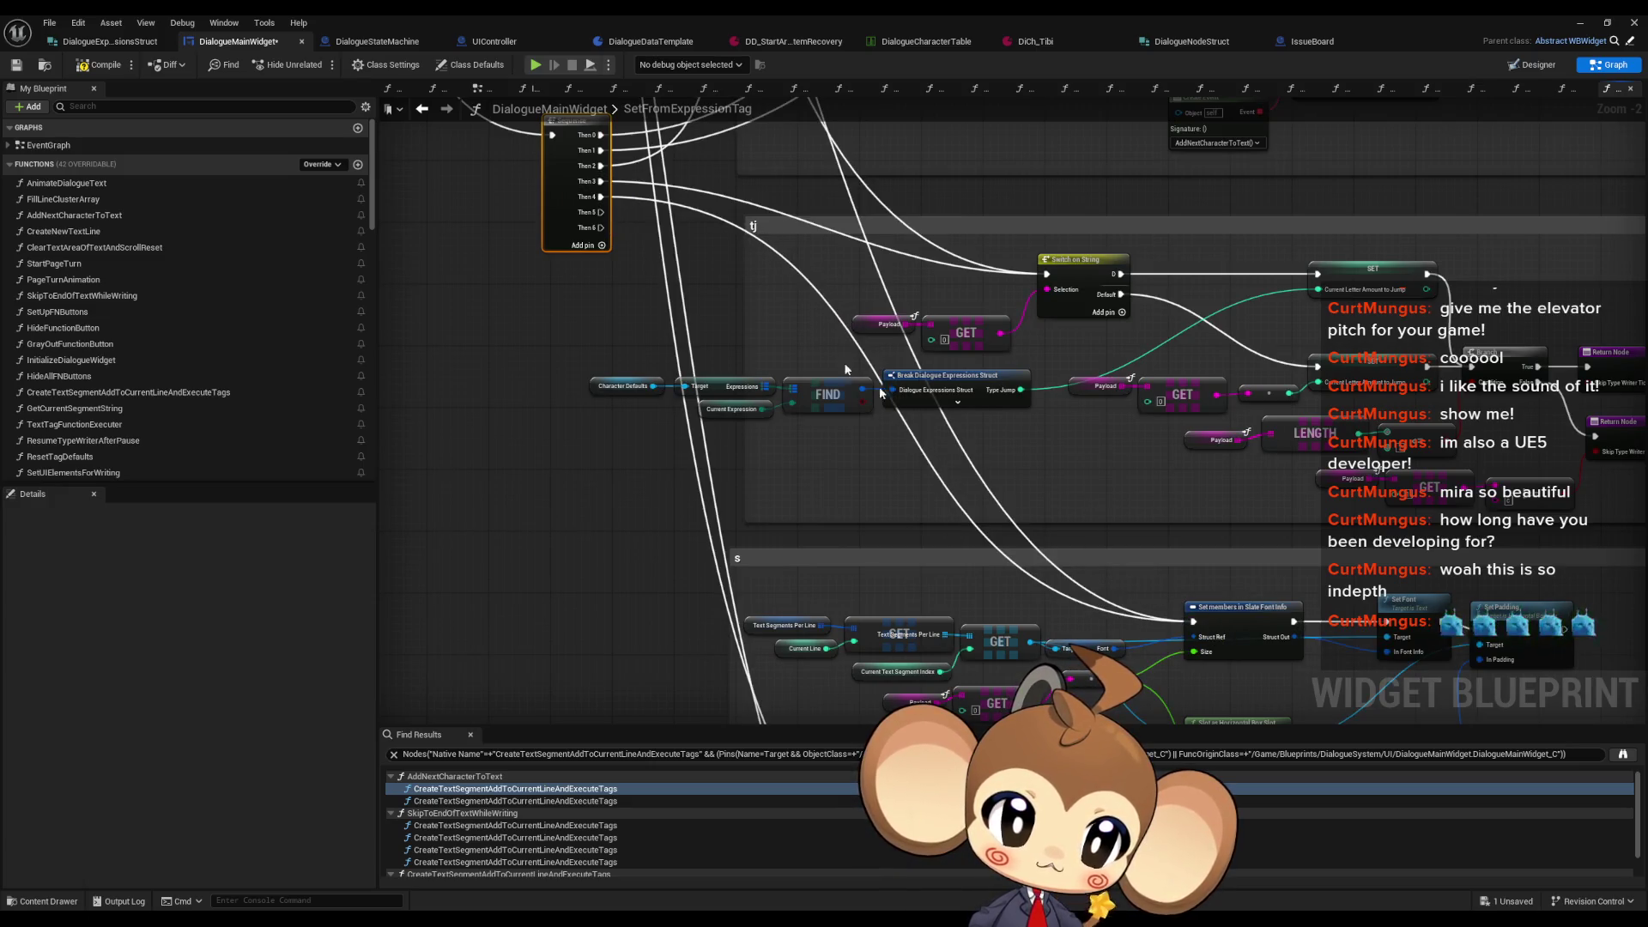
mouse_move(570, 192)
left_mouse_down()
mouse_move(494, 531)
mouse_move(558, 198)
mouse_move(599, 320)
mouse_move(649, 615)
mouse_move(661, 430)
left_mouse_up()
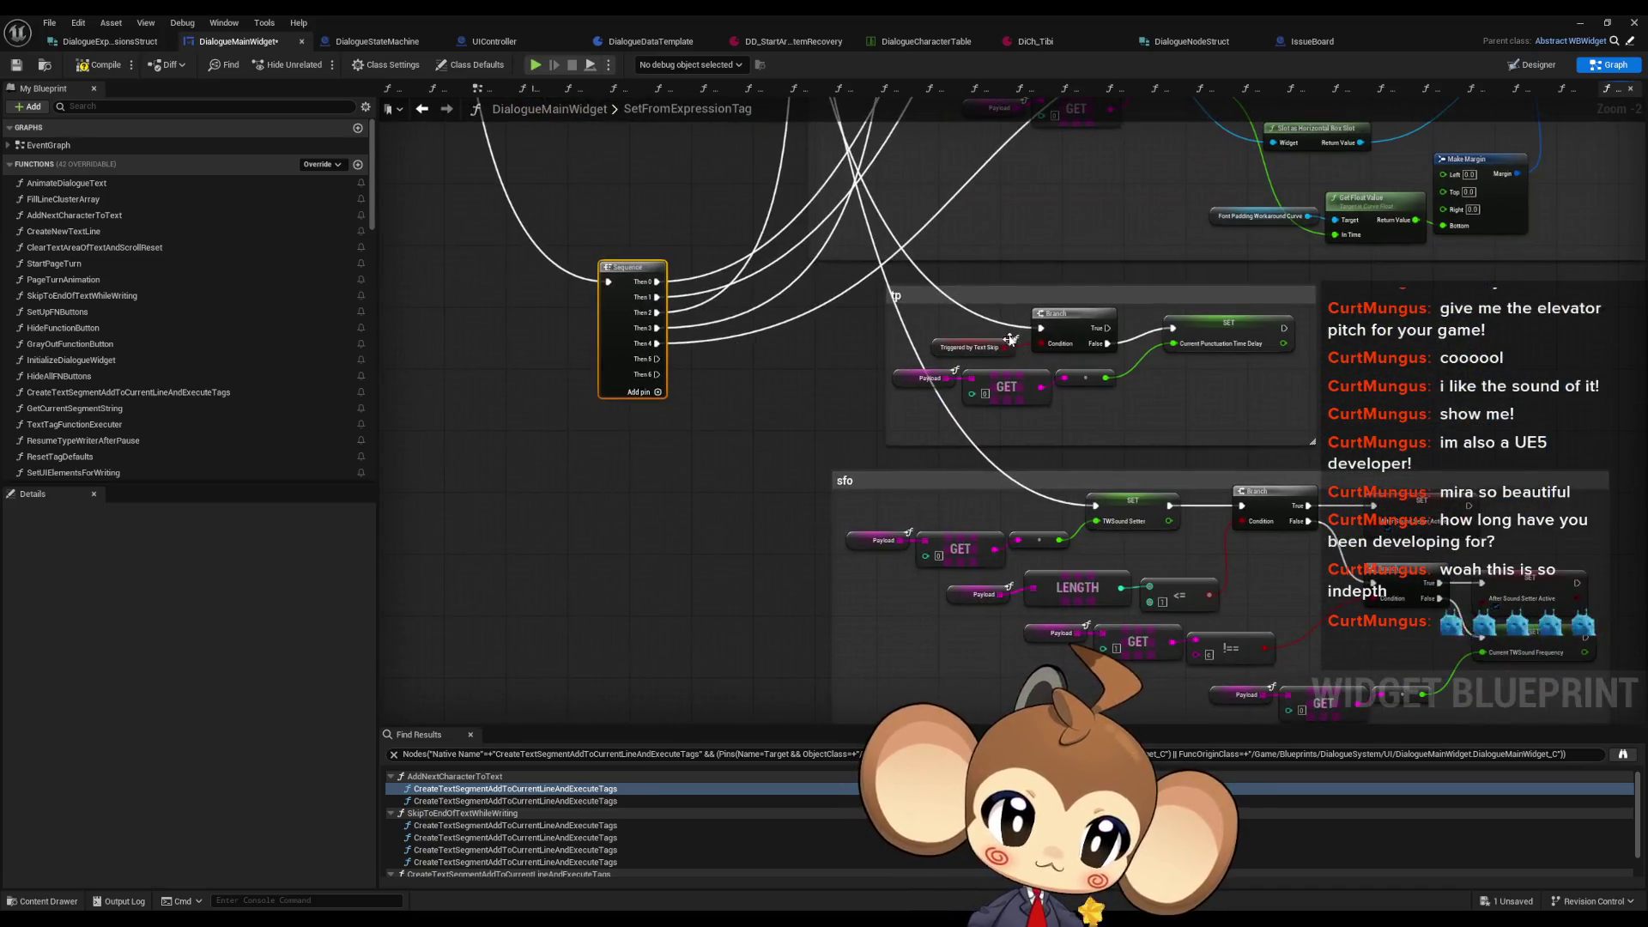
Step: Wire Sequence Then 5 into the tp Branch and move the Switch on String node top-left
mouse_move(1041, 329)
left_mouse_down()
mouse_move(656, 359)
mouse_move(1092, 505)
left_mouse_up()
scroll(992, 503, "down", 4)
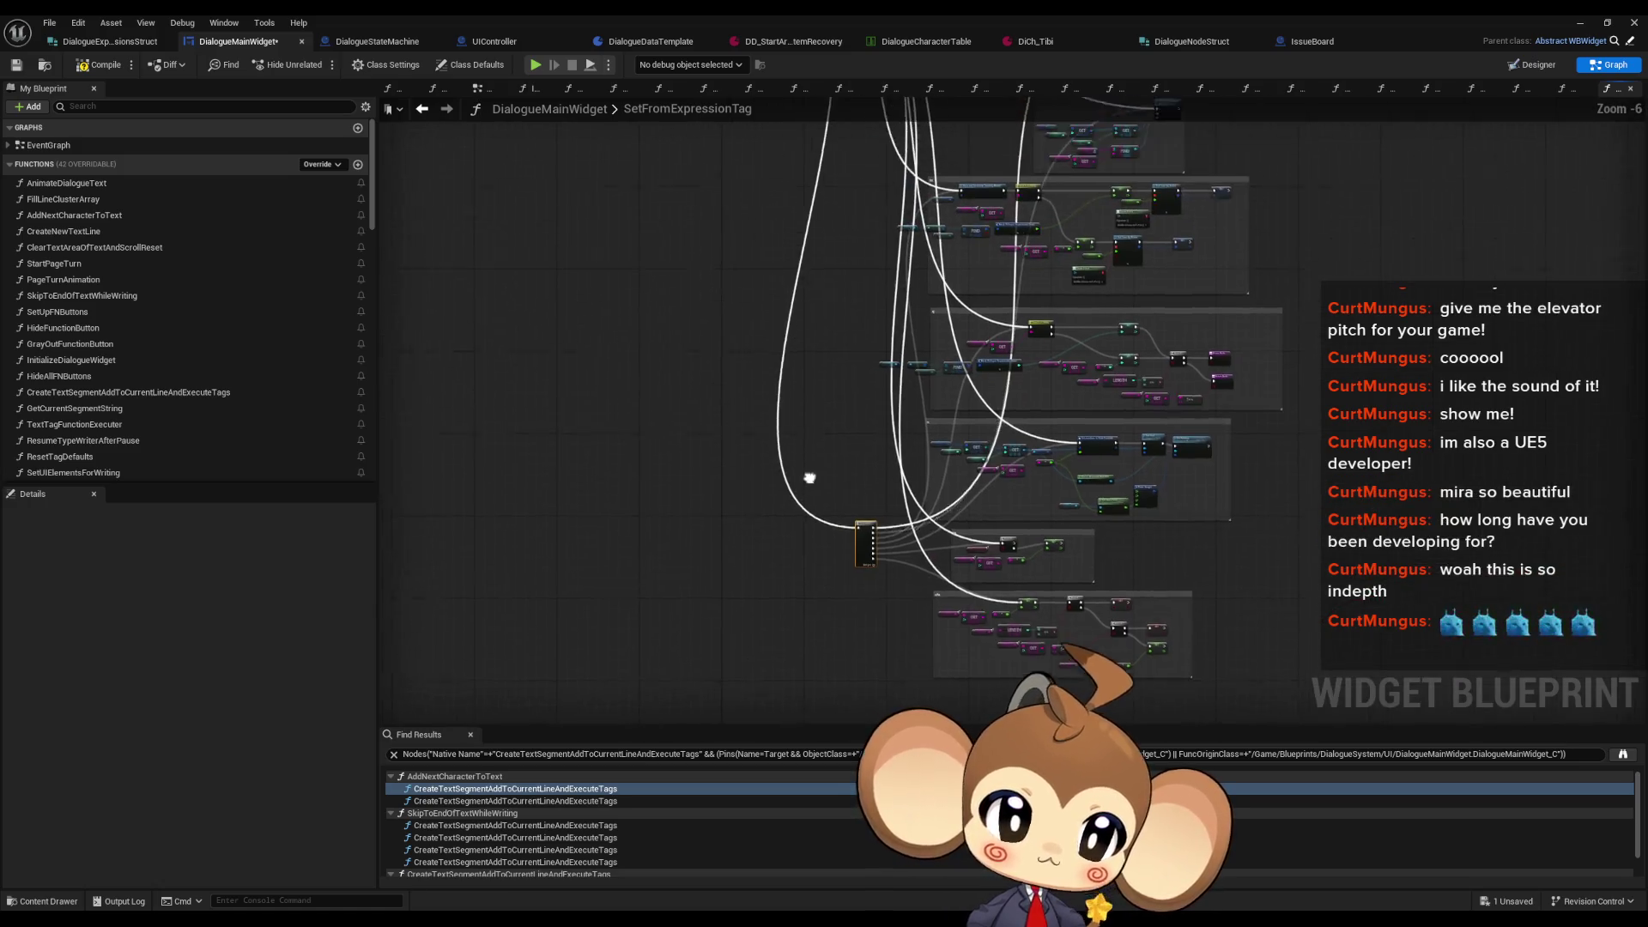
scroll(795, 245, "up", 3)
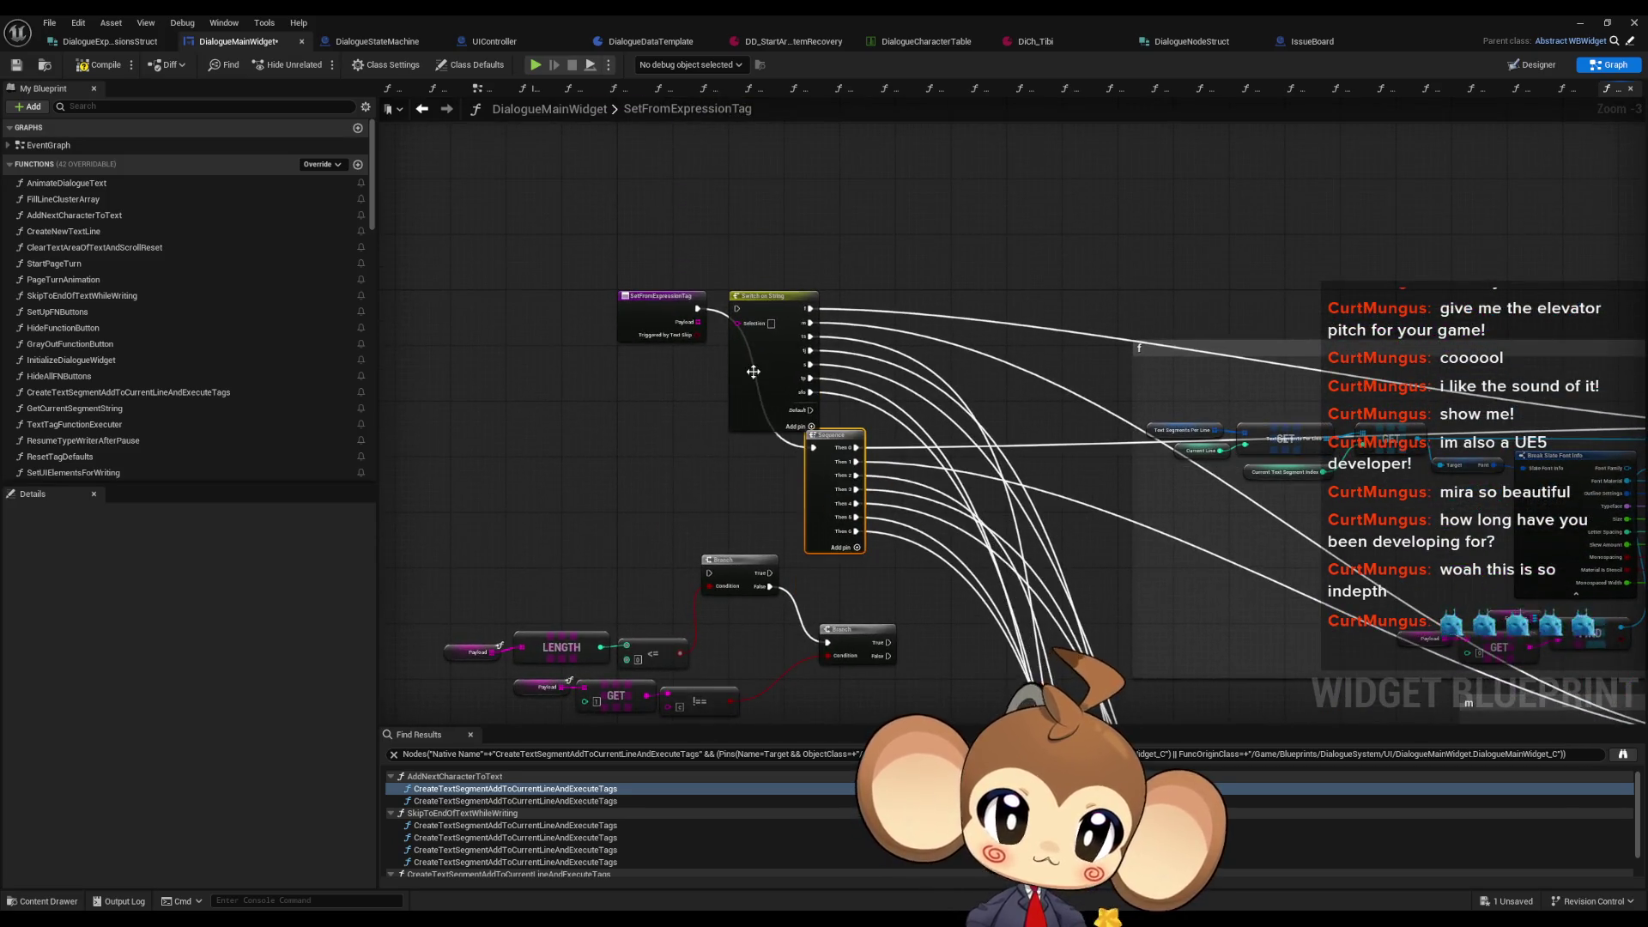
left_click(869, 326)
scroll(915, 311, "down", 4)
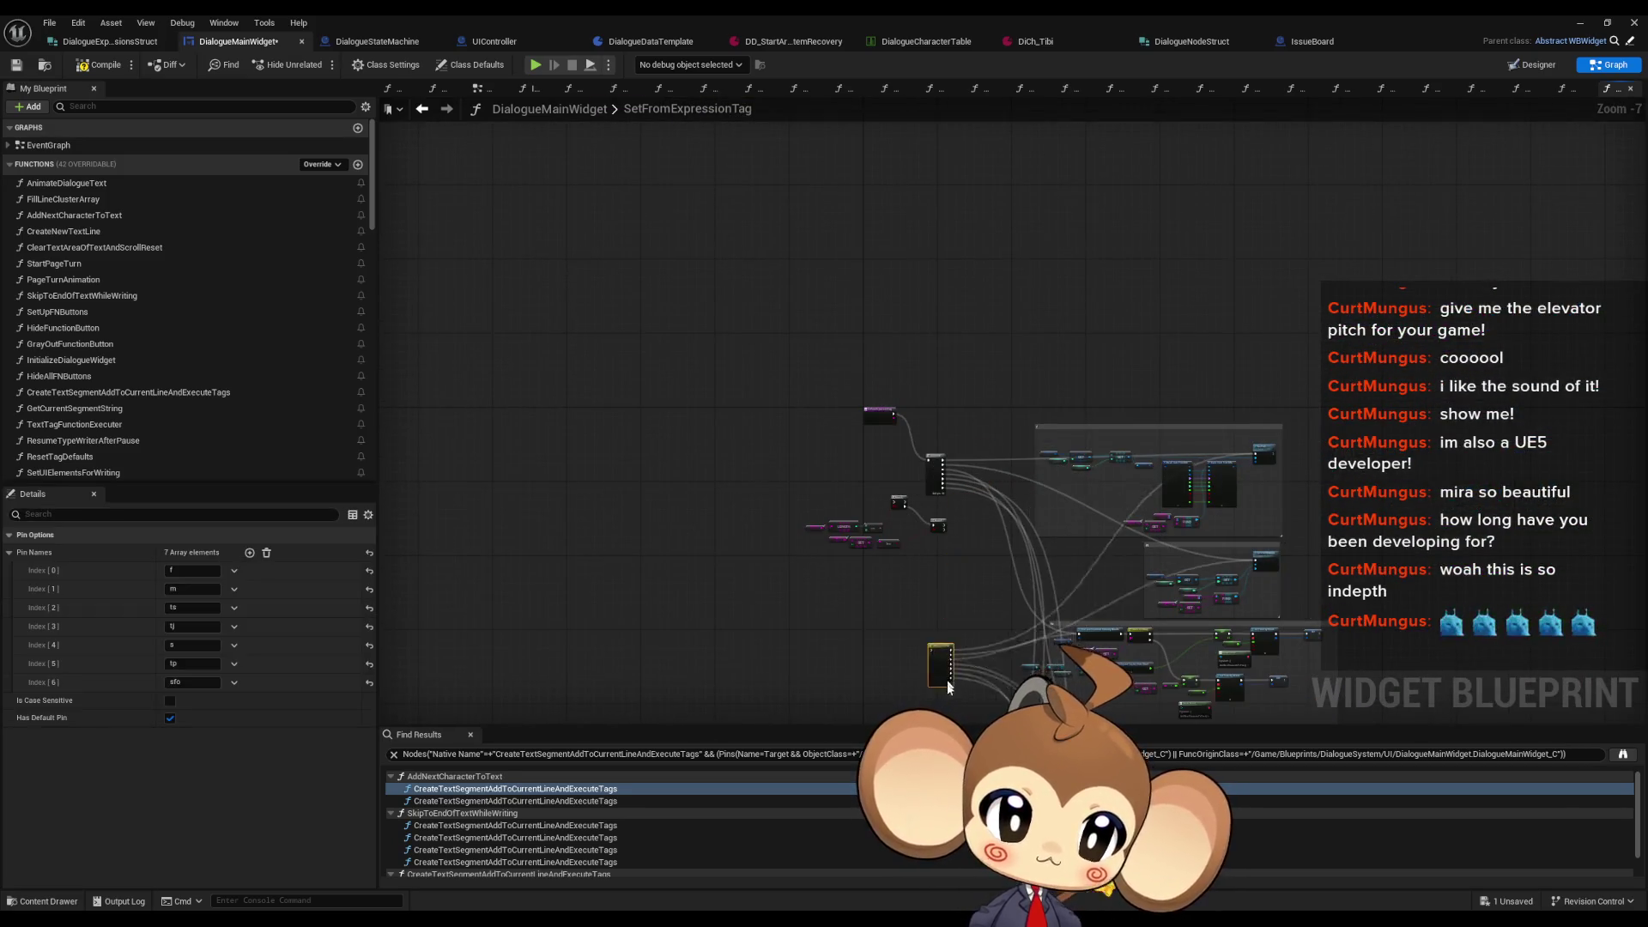
scroll(915, 311, "up", 4)
mouse_move(871, 224)
left_mouse_down()
mouse_move(918, 592)
mouse_move(738, 178)
mouse_move(716, 468)
mouse_move(652, 442)
mouse_move(694, 450)
left_mouse_up()
scroll(770, 489, "up", 3)
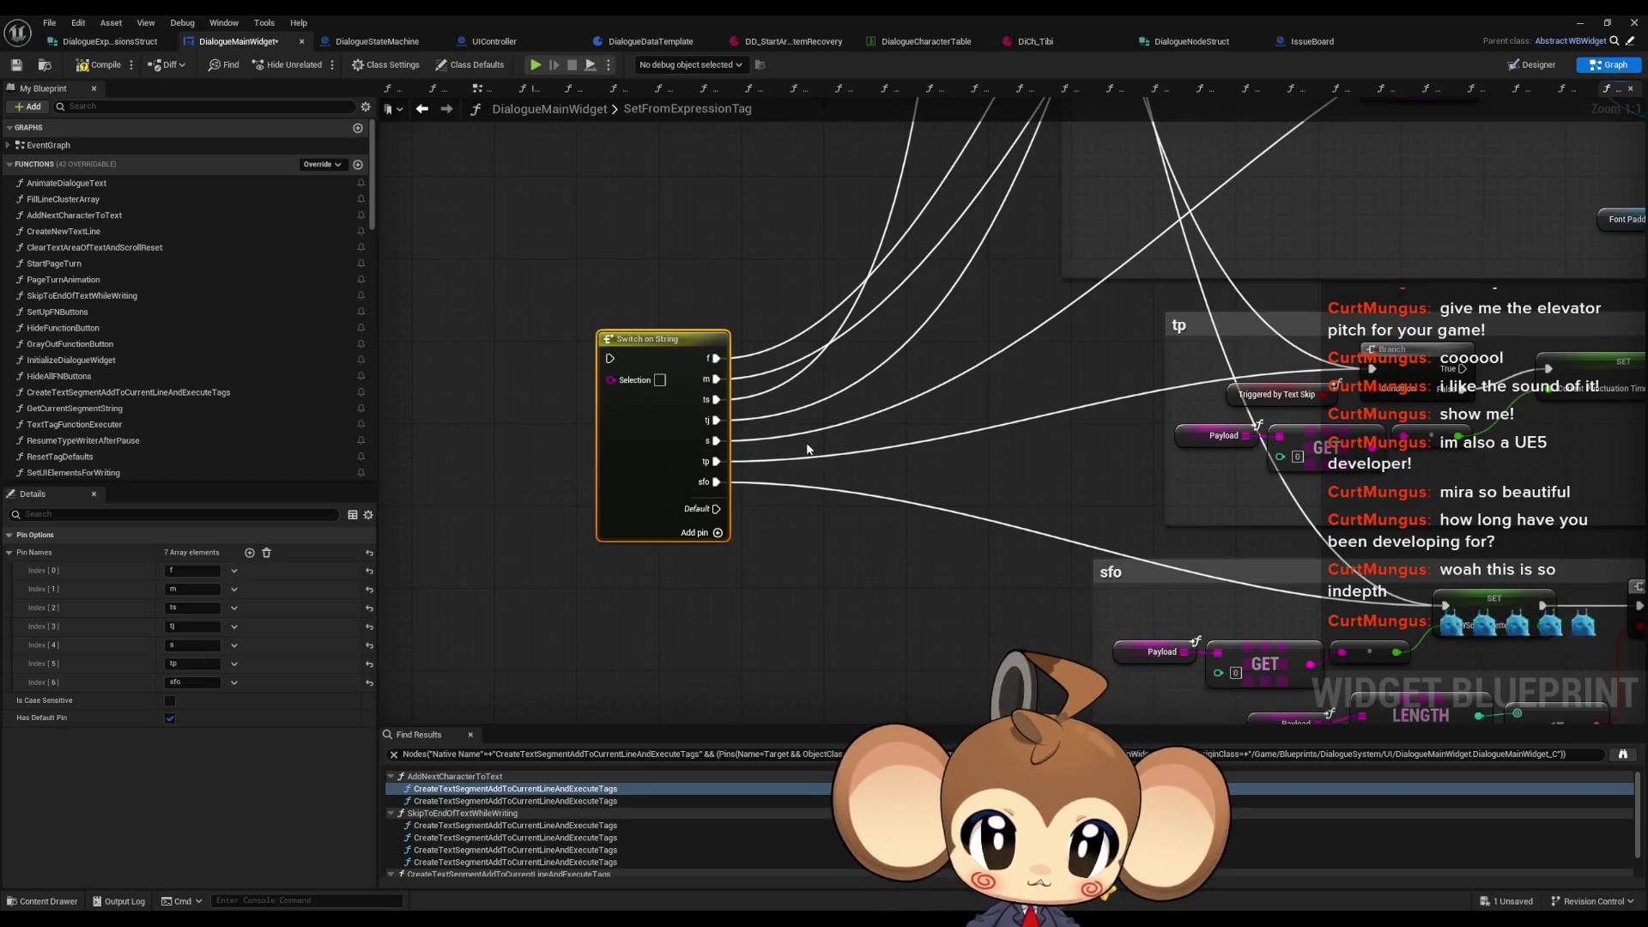
scroll(807, 449, "down", 2)
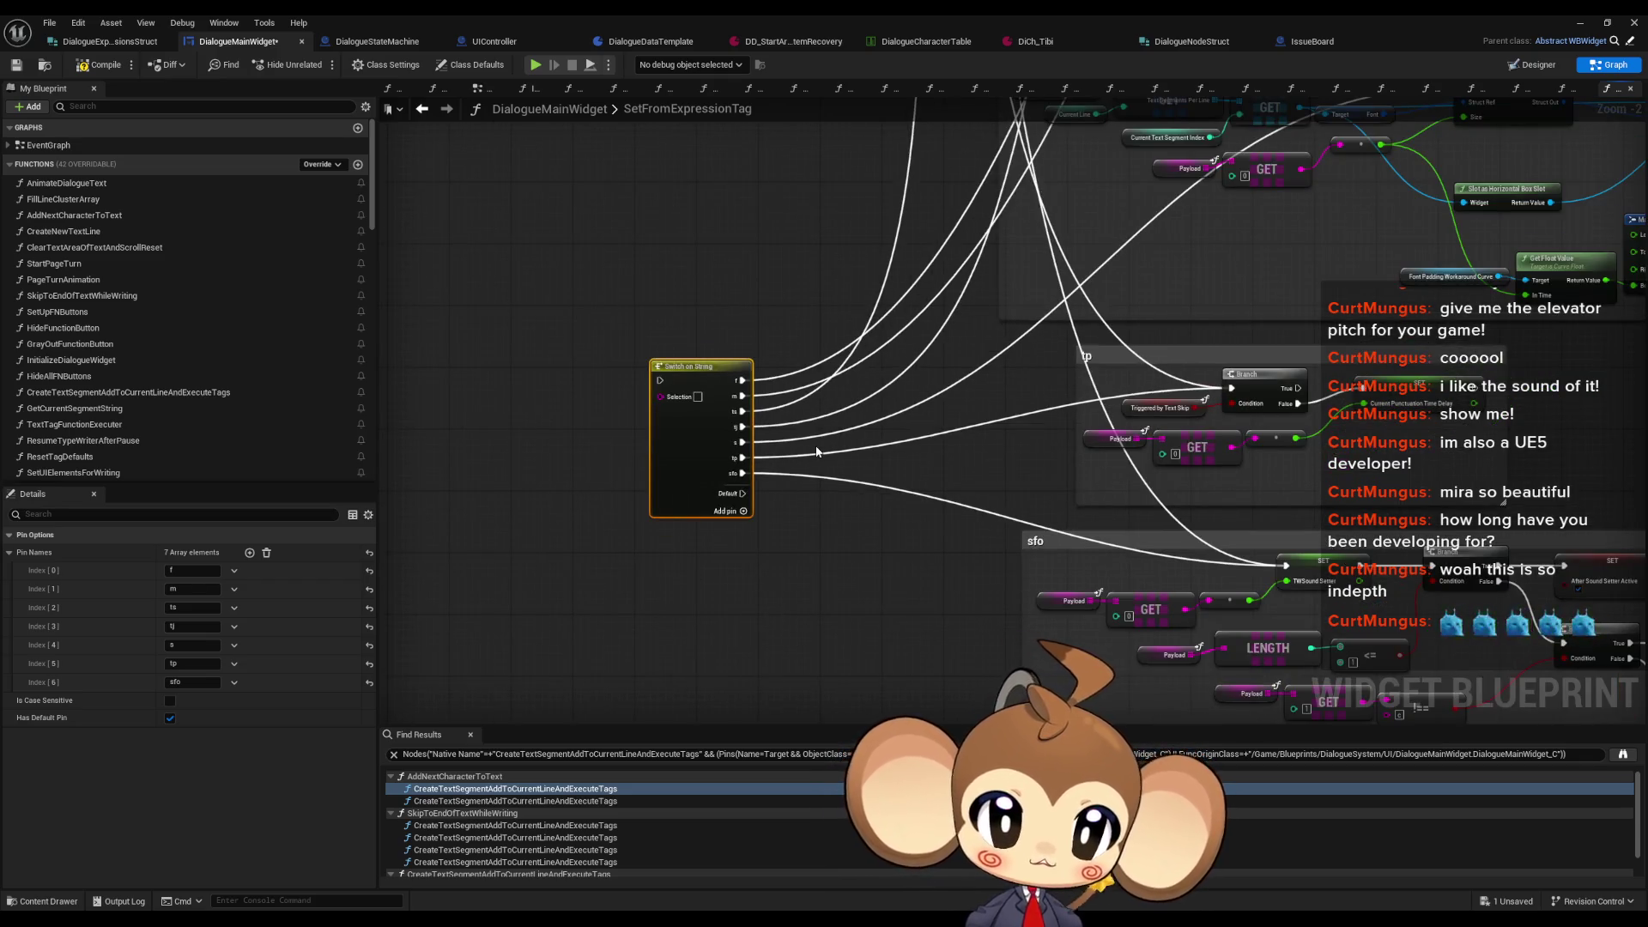
scroll(816, 451, "down", 4)
scroll(879, 376, "up", 4)
Step: Place the Sequence node right beside SetFromExpressionTag
mouse_move(879, 376)
left_mouse_down()
mouse_move(845, 220)
mouse_move(805, 218)
left_mouse_up()
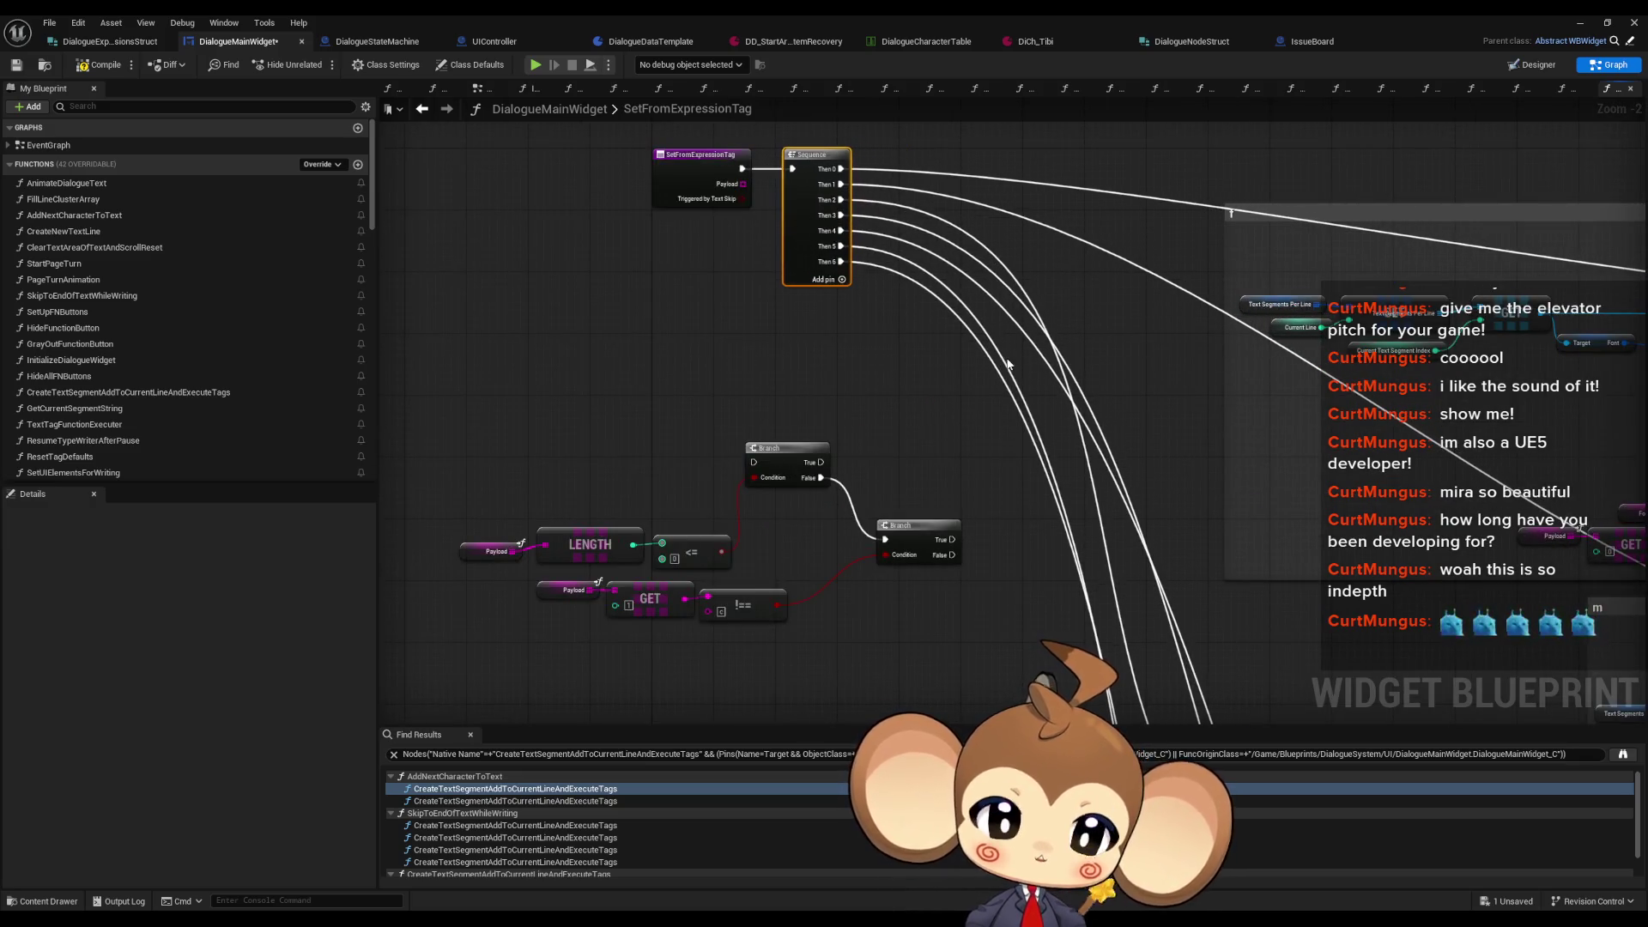
left_click_drag(690, 370, 711, 371)
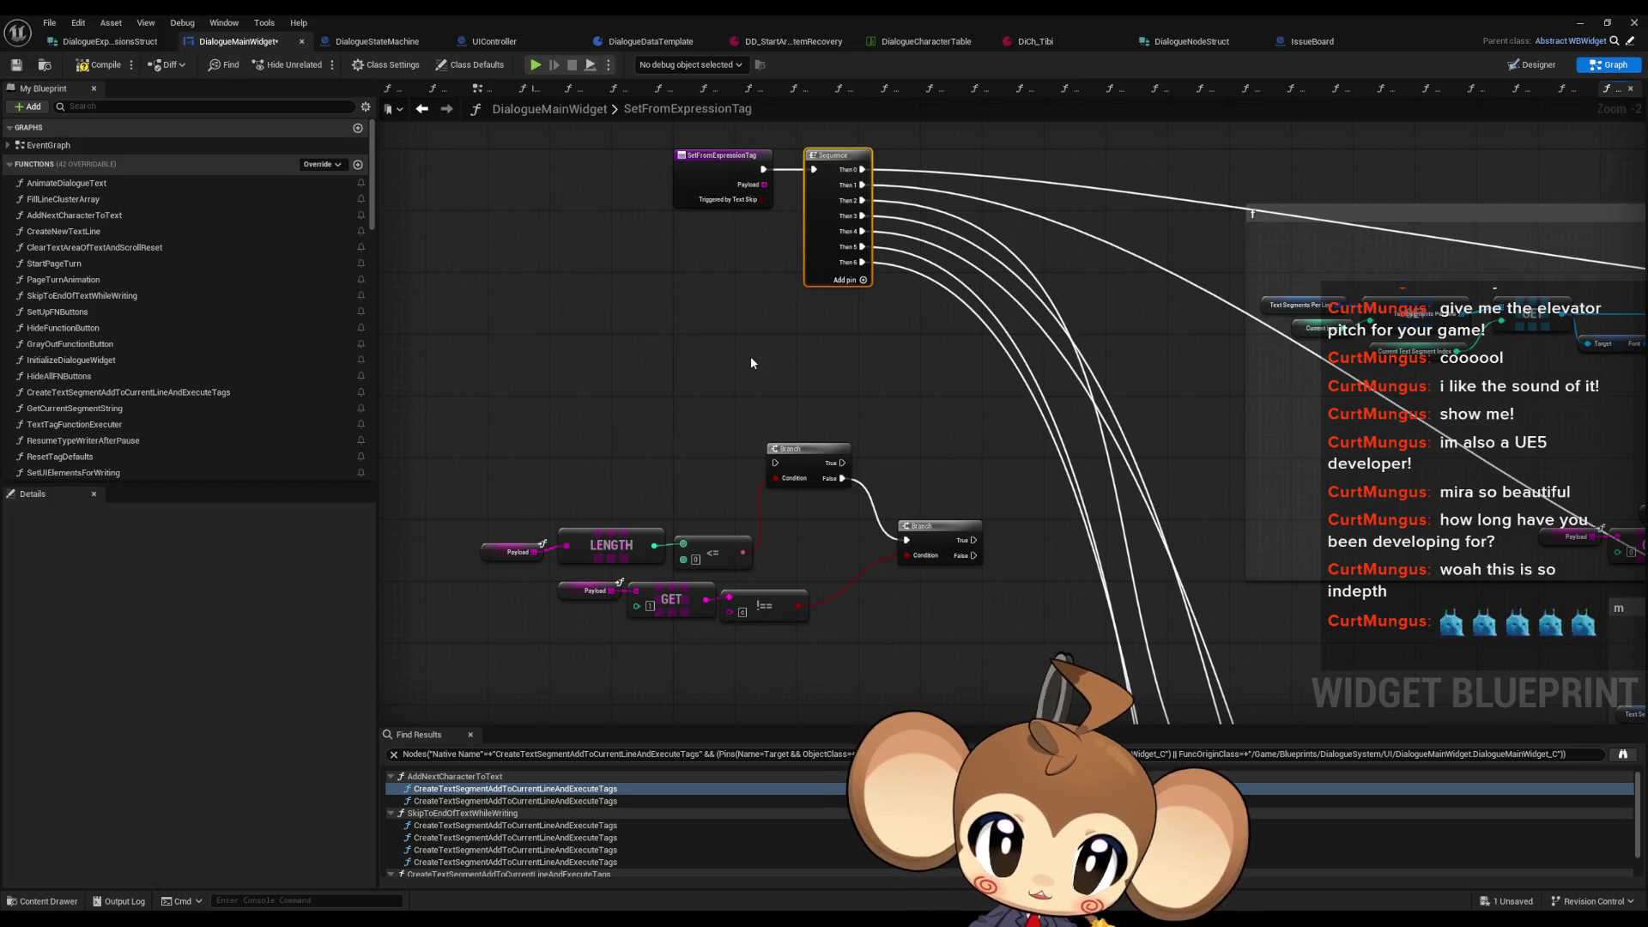
scroll(750, 358, "down", 3)
scroll(1085, 497, "up", 5)
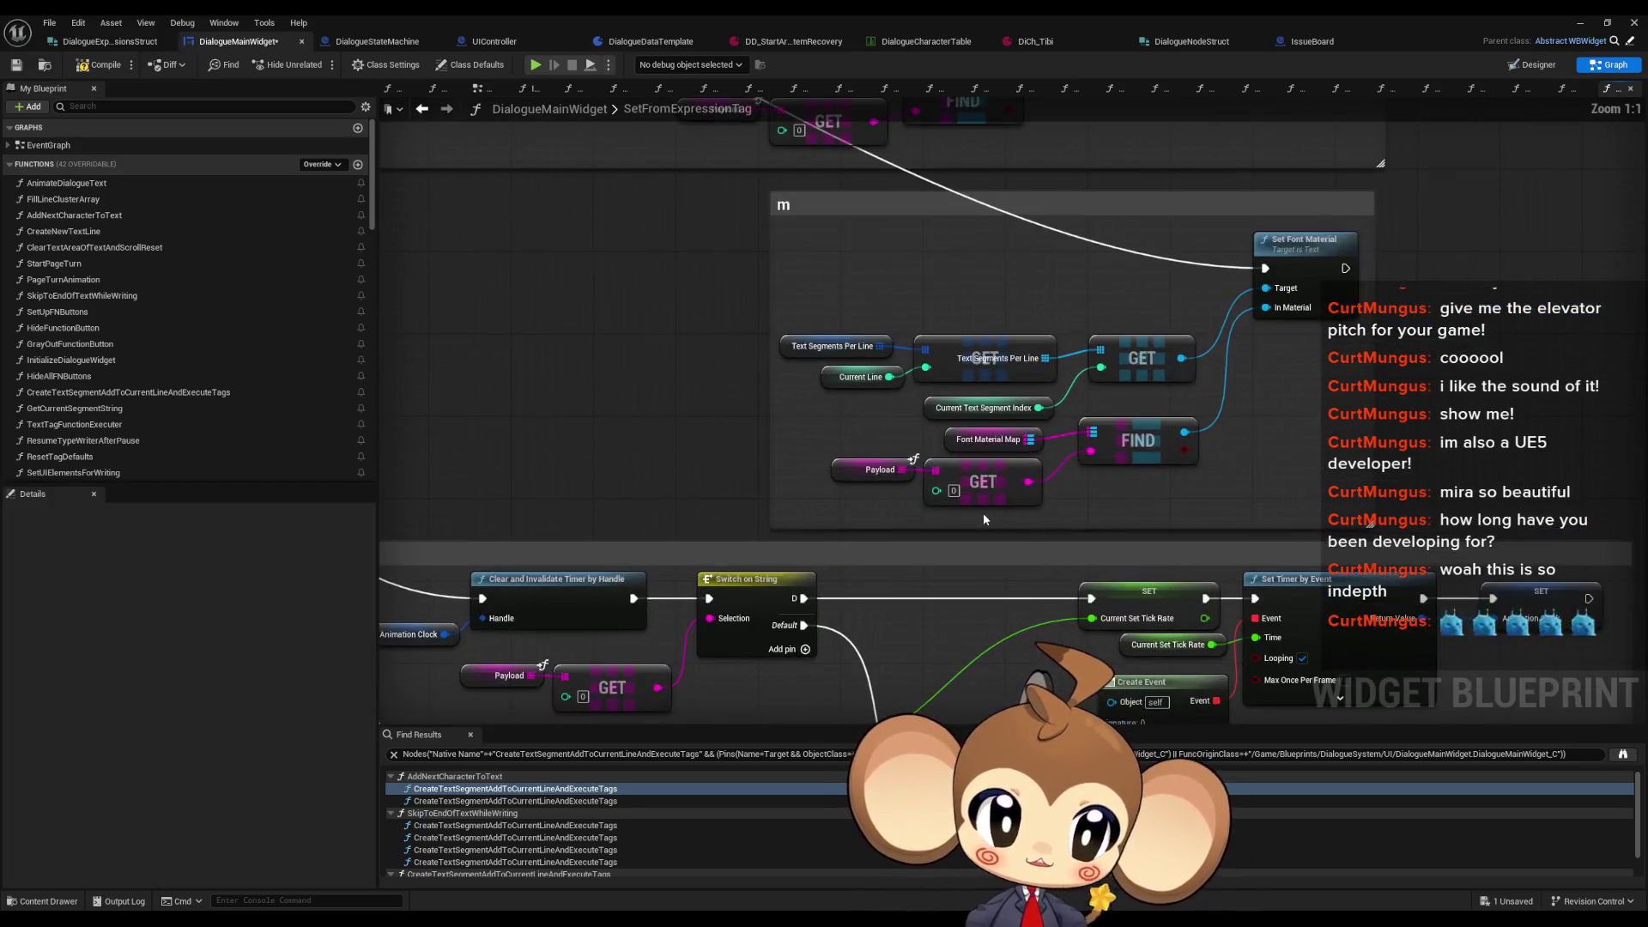
left_click(1296, 271)
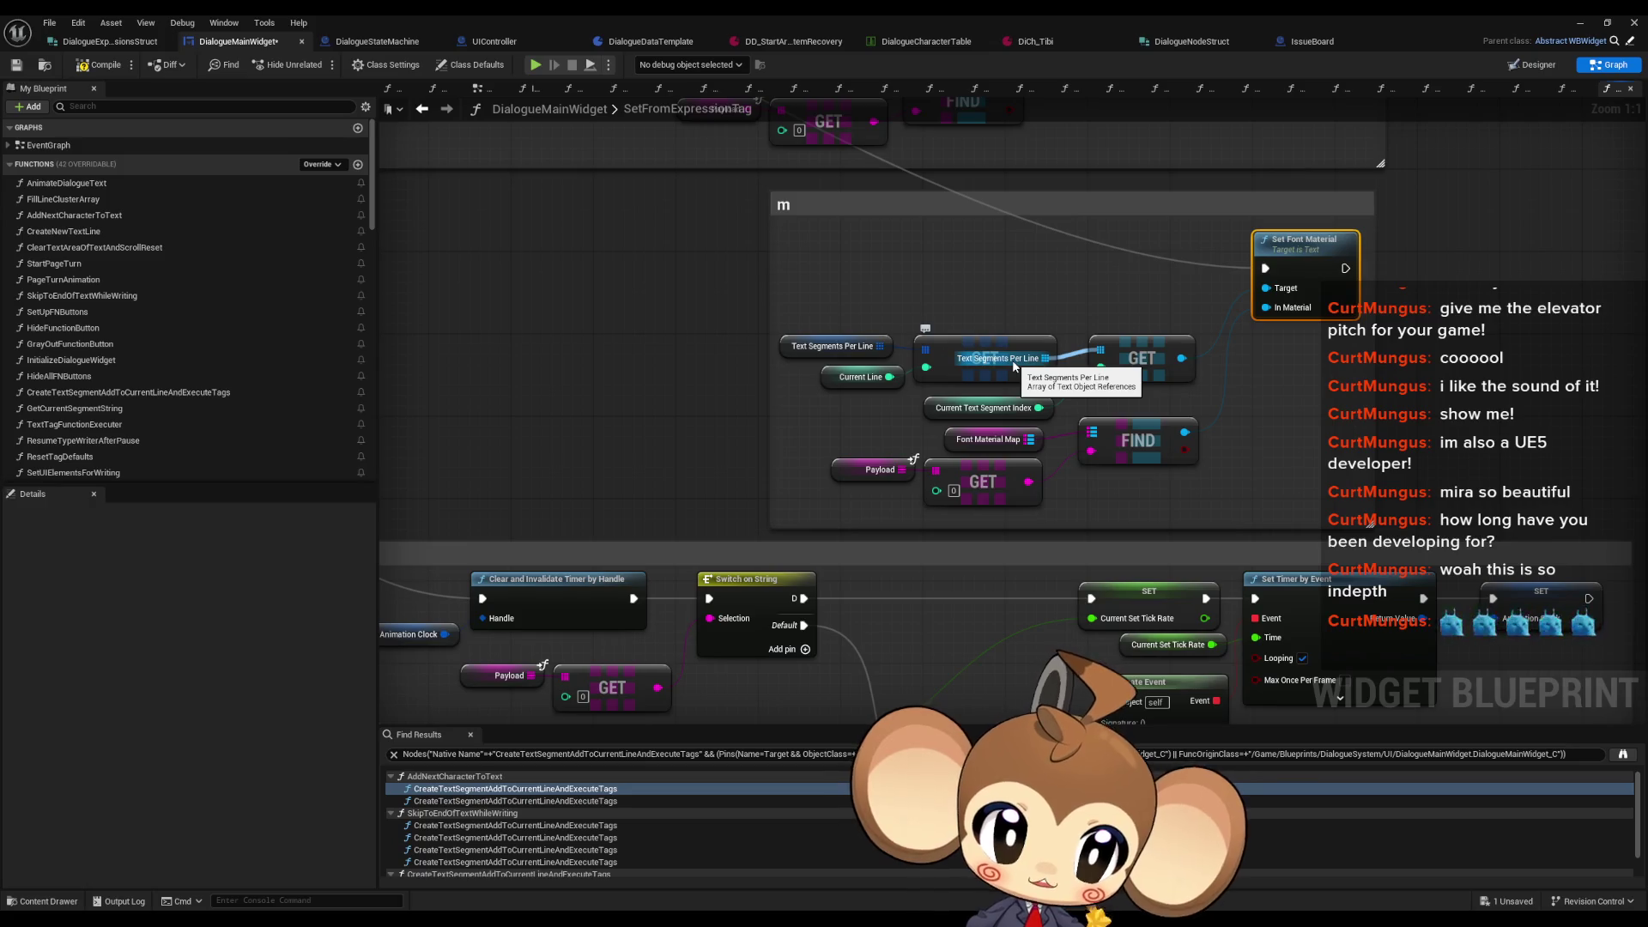
scroll(290, 414, "down", 10)
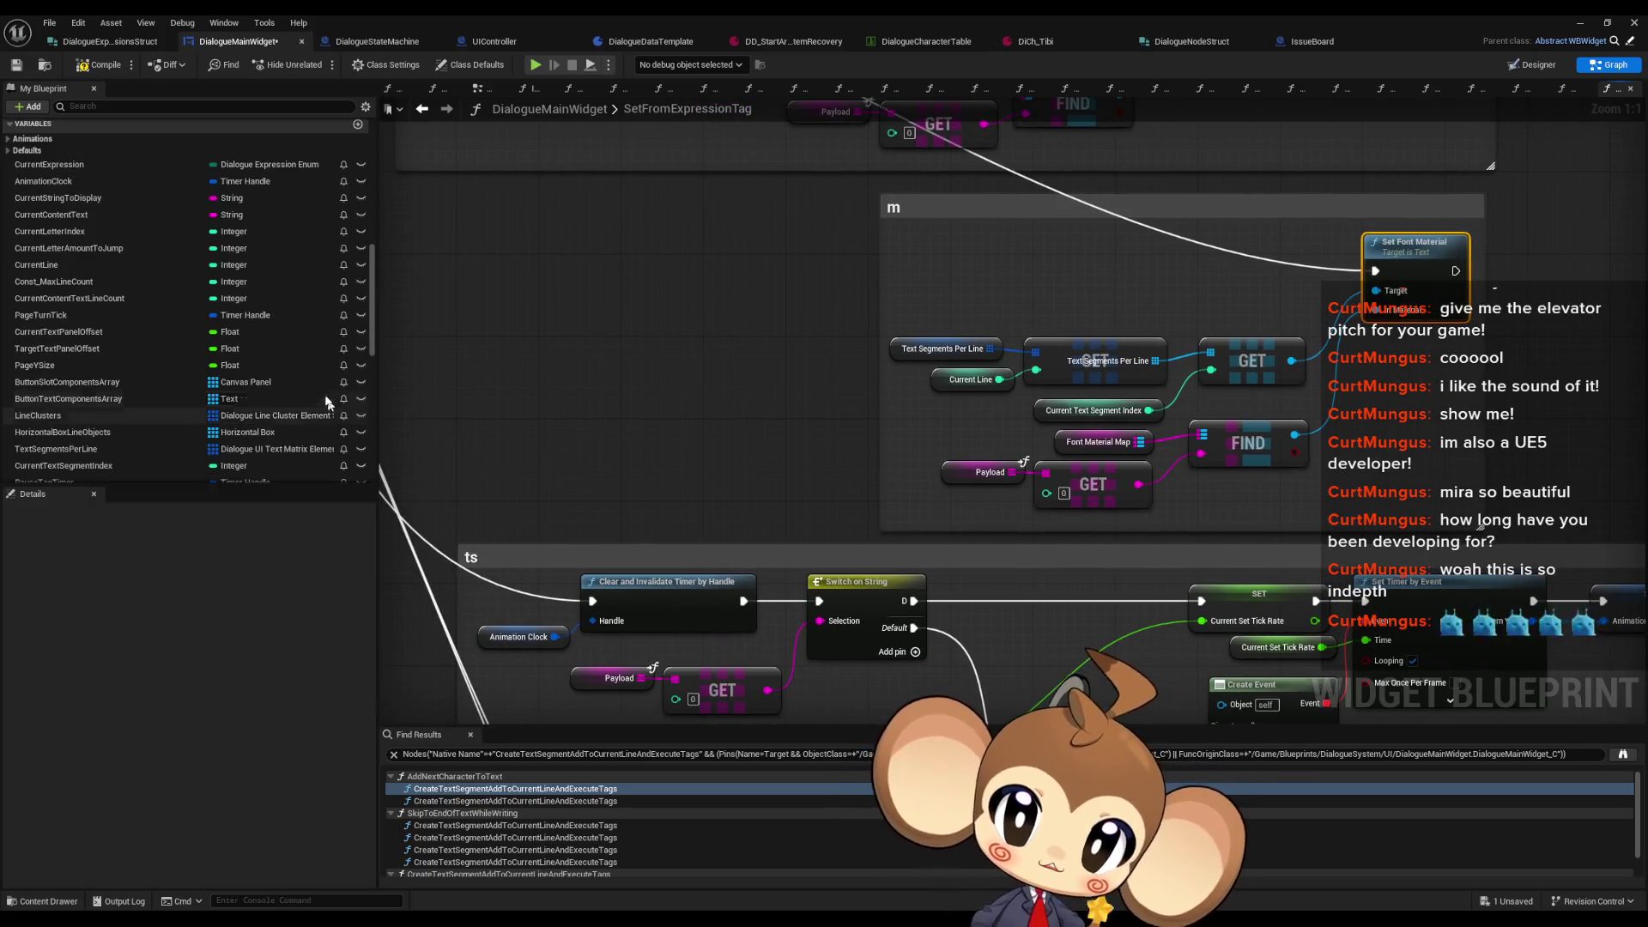
scroll(328, 404, "up", 2)
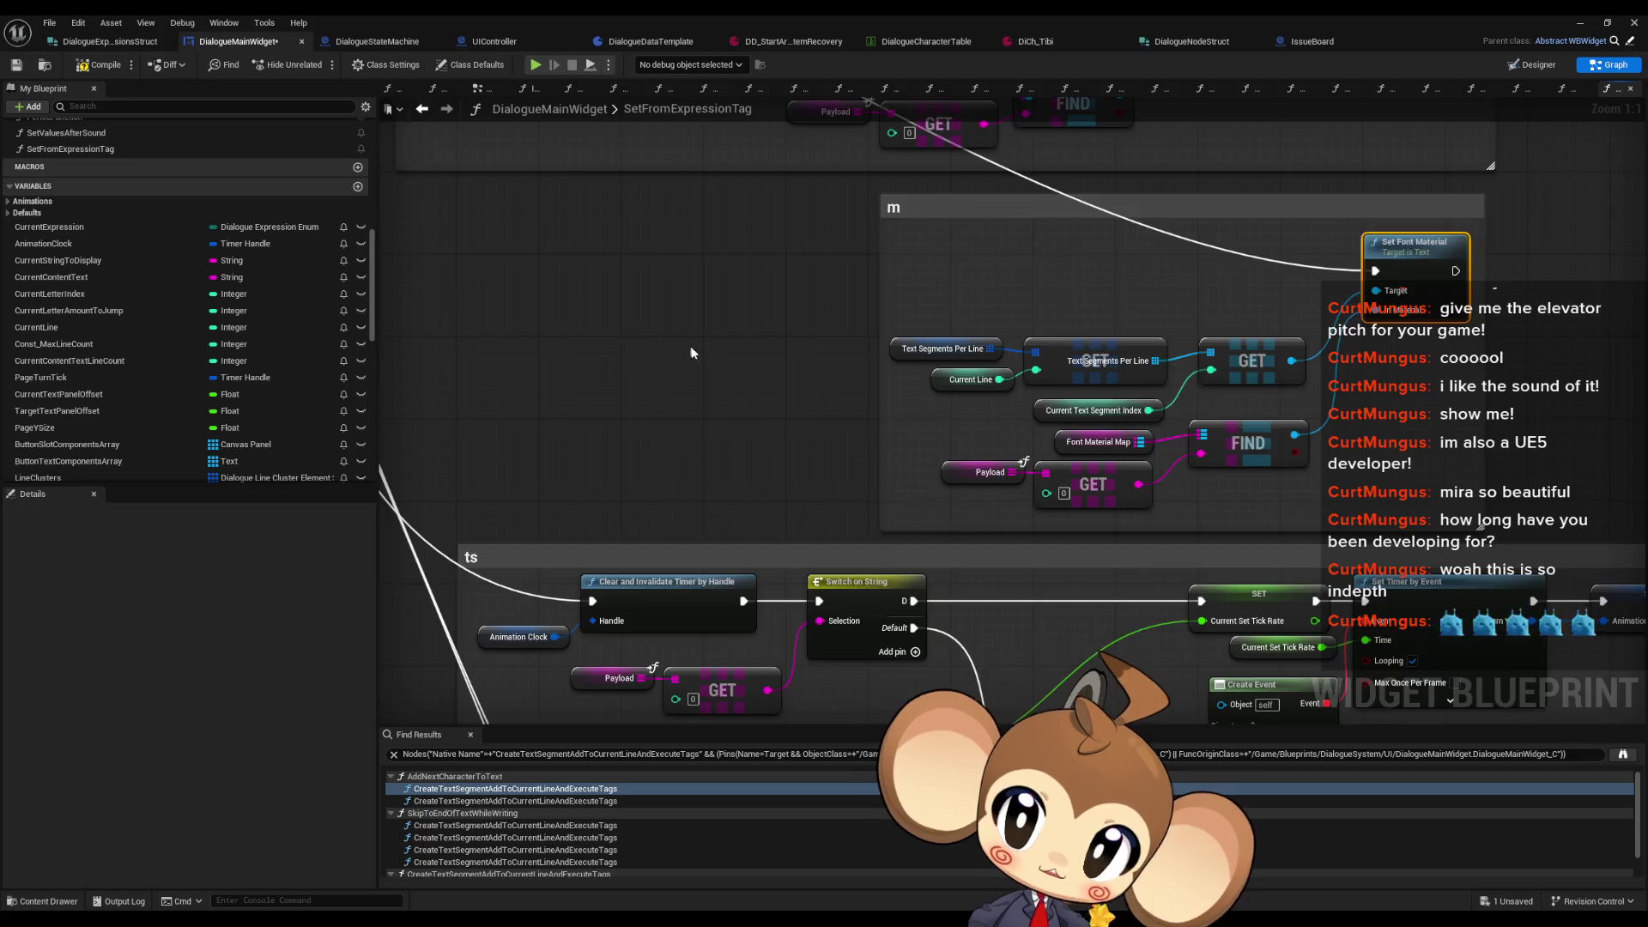
scroll(685, 348, "down", 6)
scroll(129, 326, "up", 3)
Step: Add CurrentExpression and Character Defaults getters to the graph
mouse_move(99, 321)
left_mouse_down()
mouse_move(589, 326)
mouse_move(536, 317)
left_mouse_up()
left_click(566, 330)
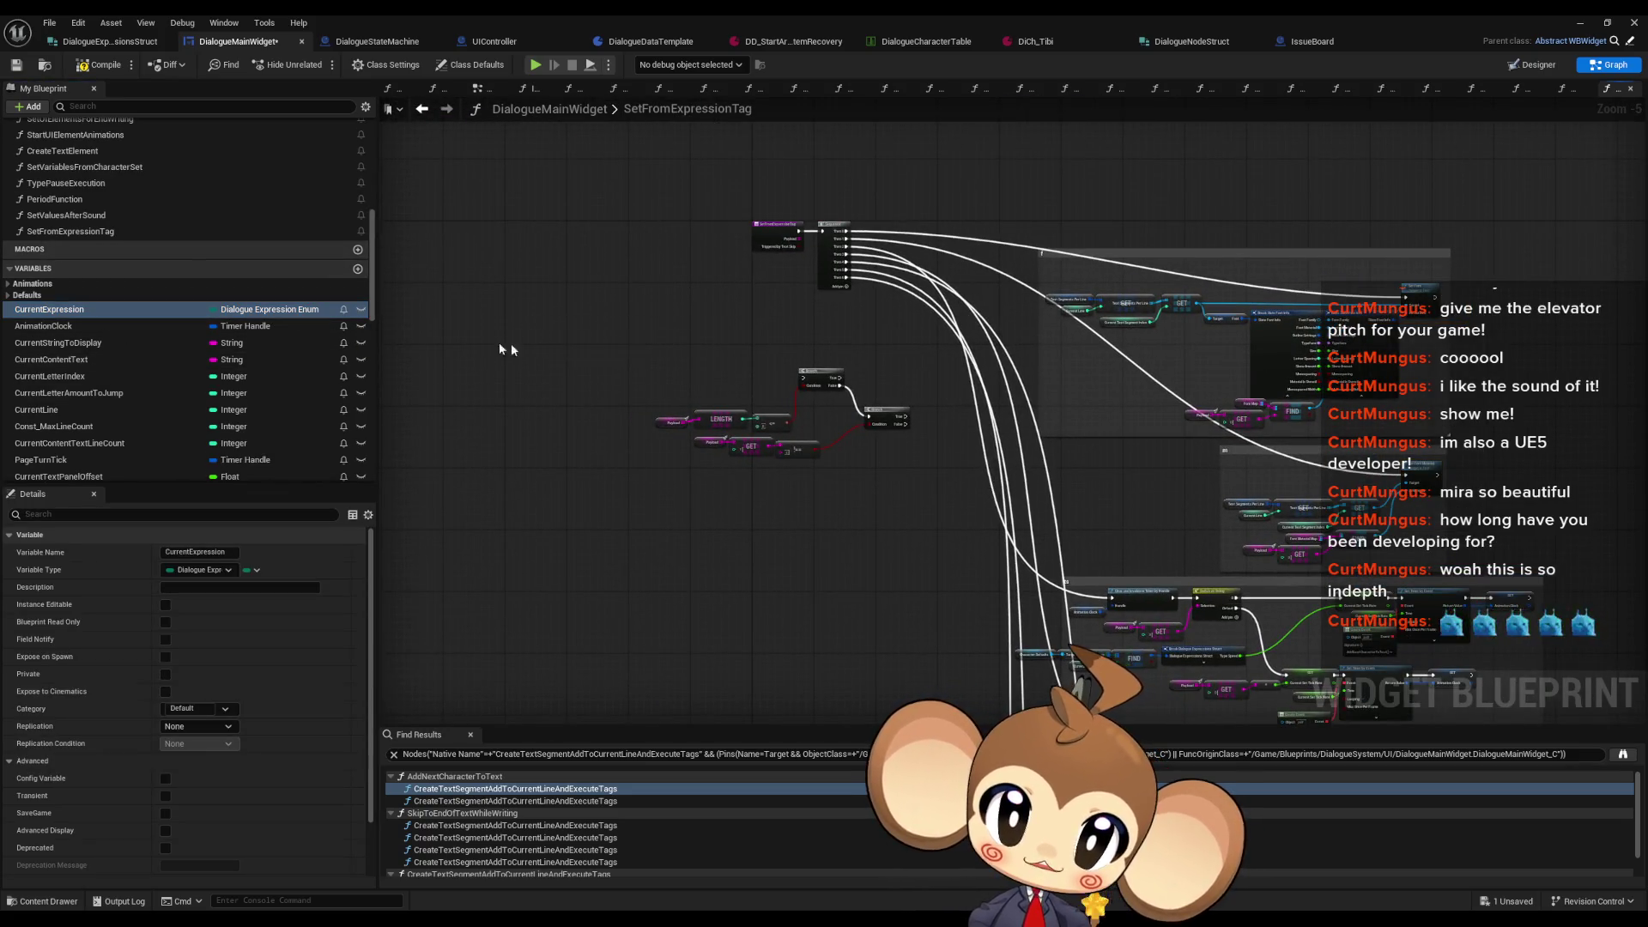
left_click(63, 333)
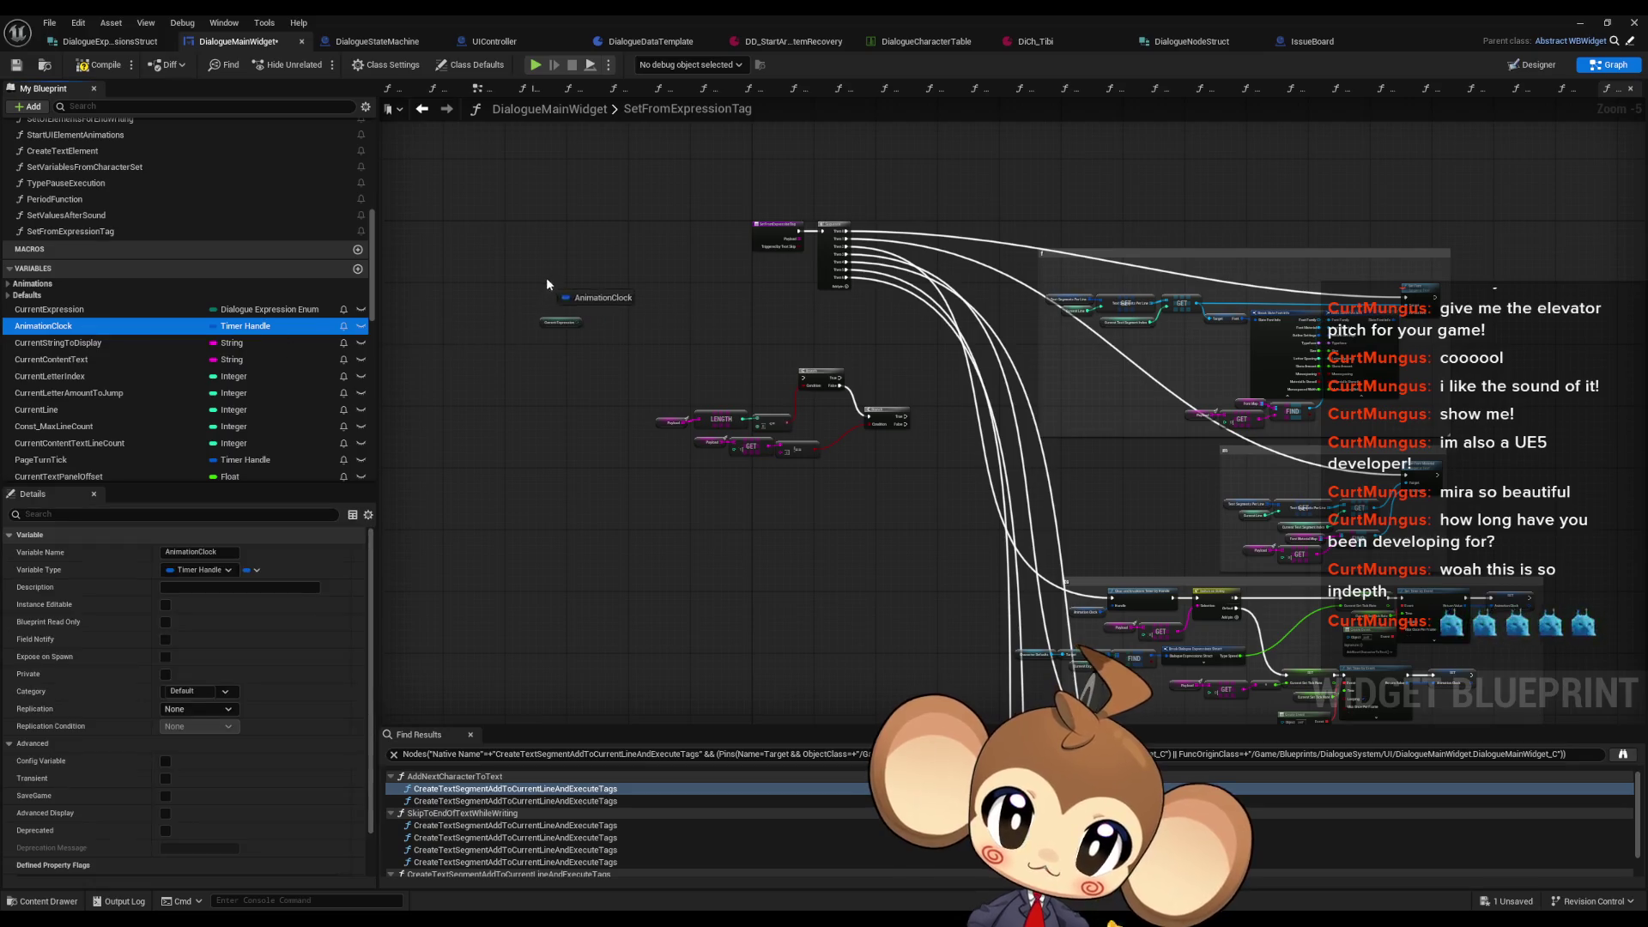
left_click(8, 295)
left_click_drag(54, 309, 558, 313)
scroll(558, 313, "up", 6)
Step: Find an entry in Character Defaults' Expressions map and store it in a new local variable
left_click_drag(575, 255, 650, 268)
type("expressions")
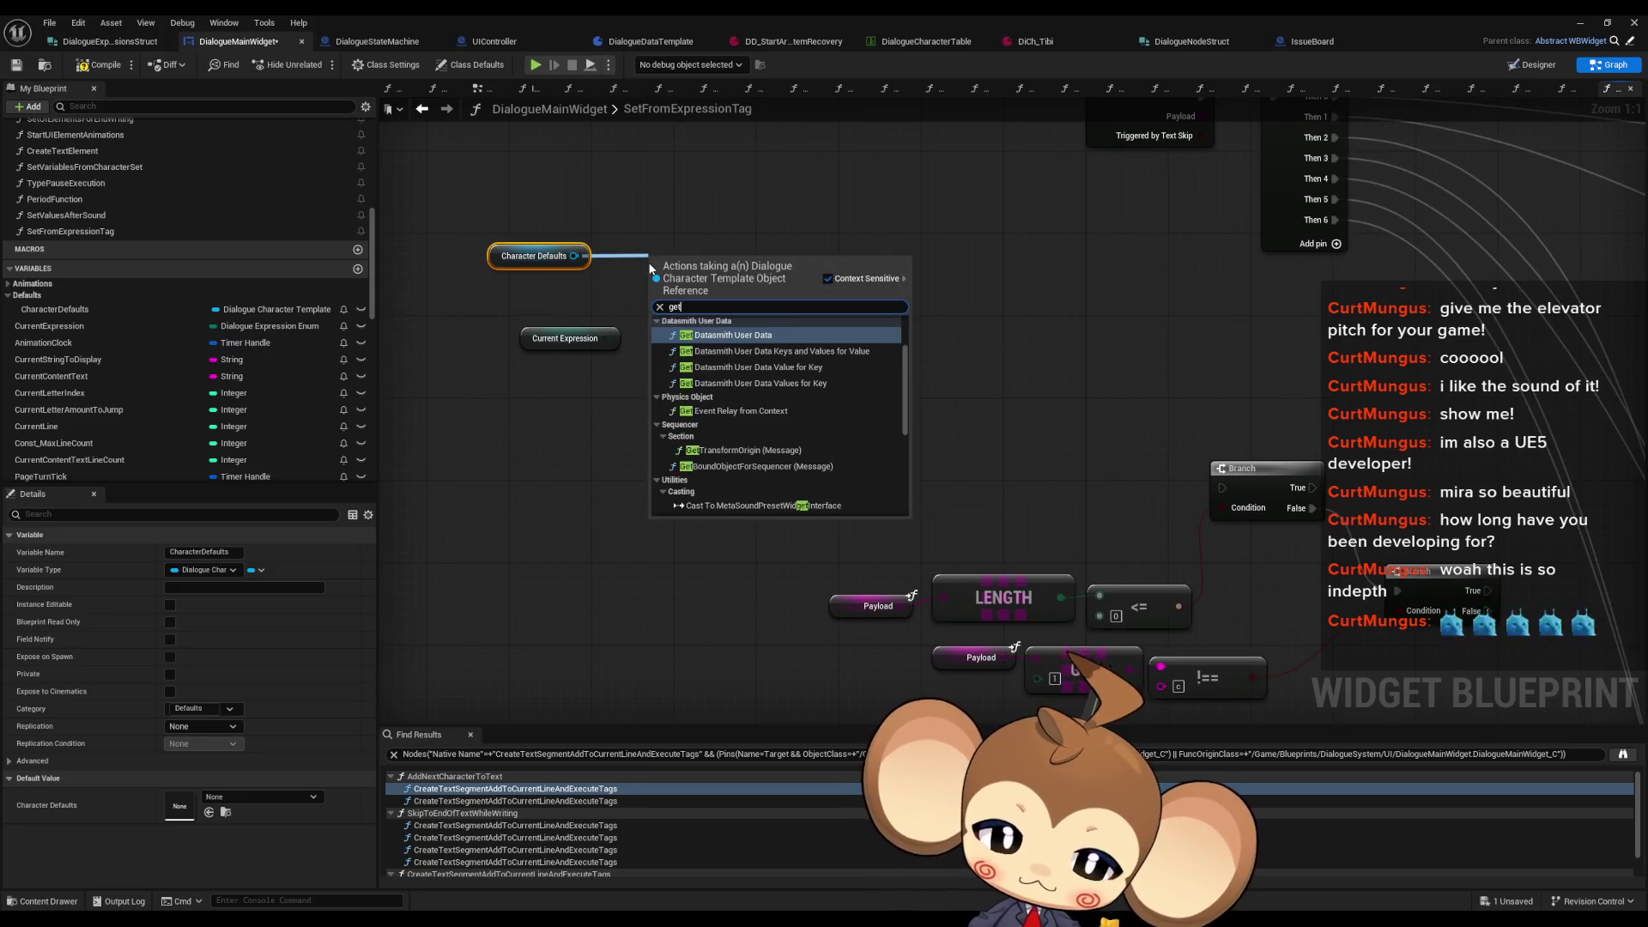
key("Return")
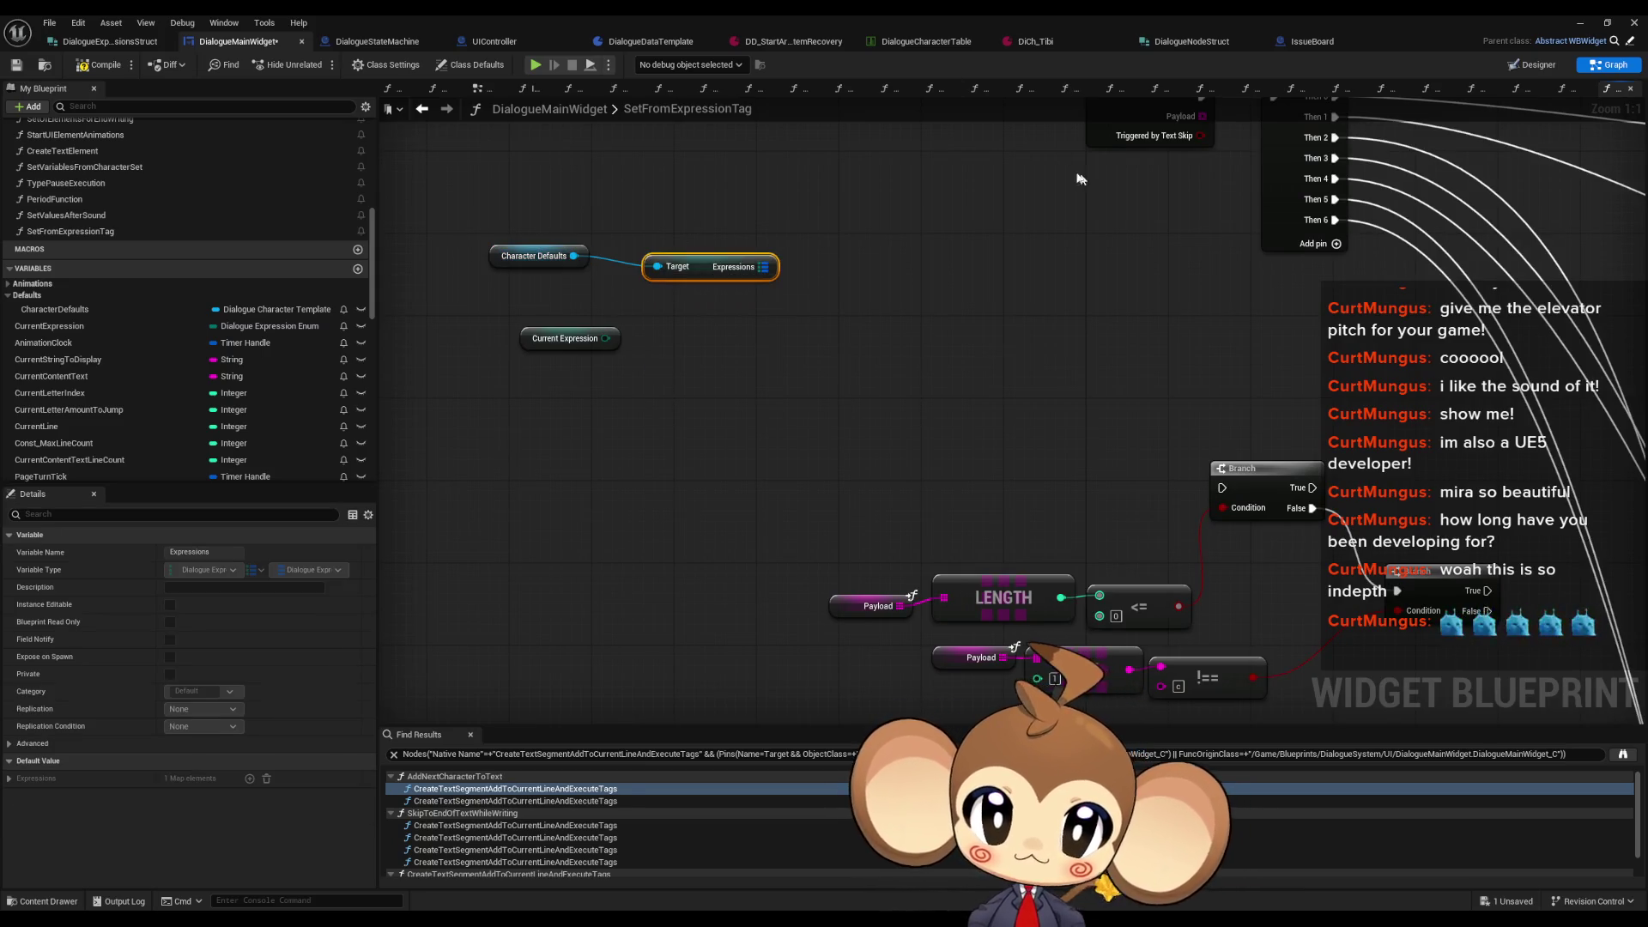
mouse_move(762, 267)
left_mouse_down()
mouse_move(840, 267)
mouse_move(606, 338)
mouse_move(766, 335)
left_mouse_up()
type("find")
key("Return")
type("local po")
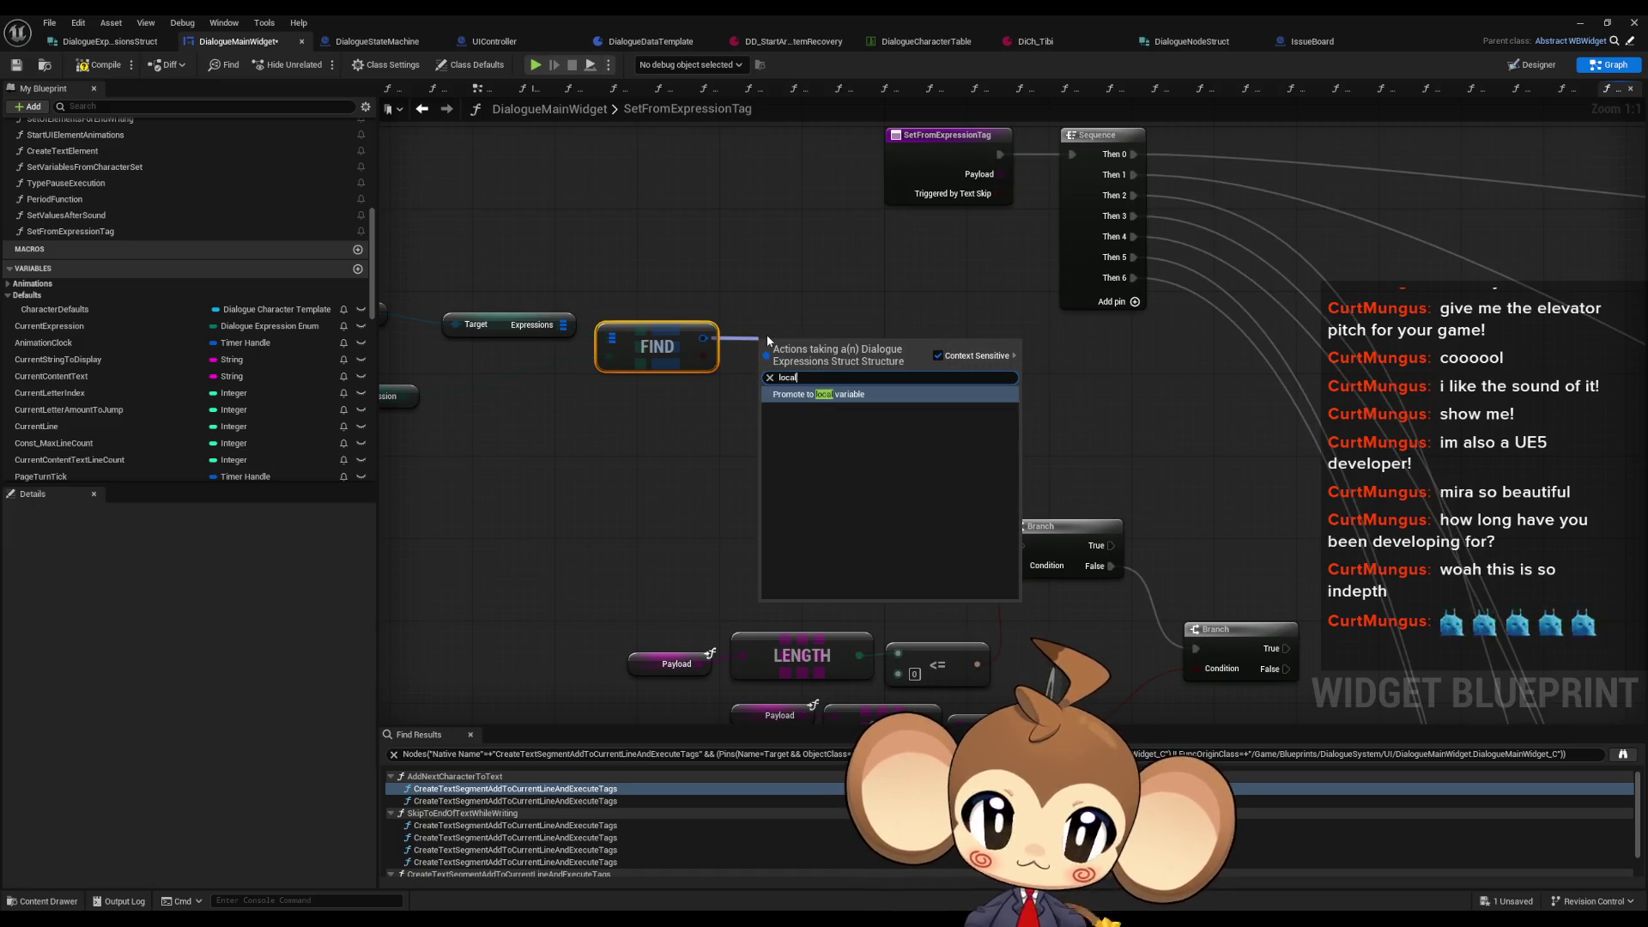
key("Return")
type("Local_Defaul")
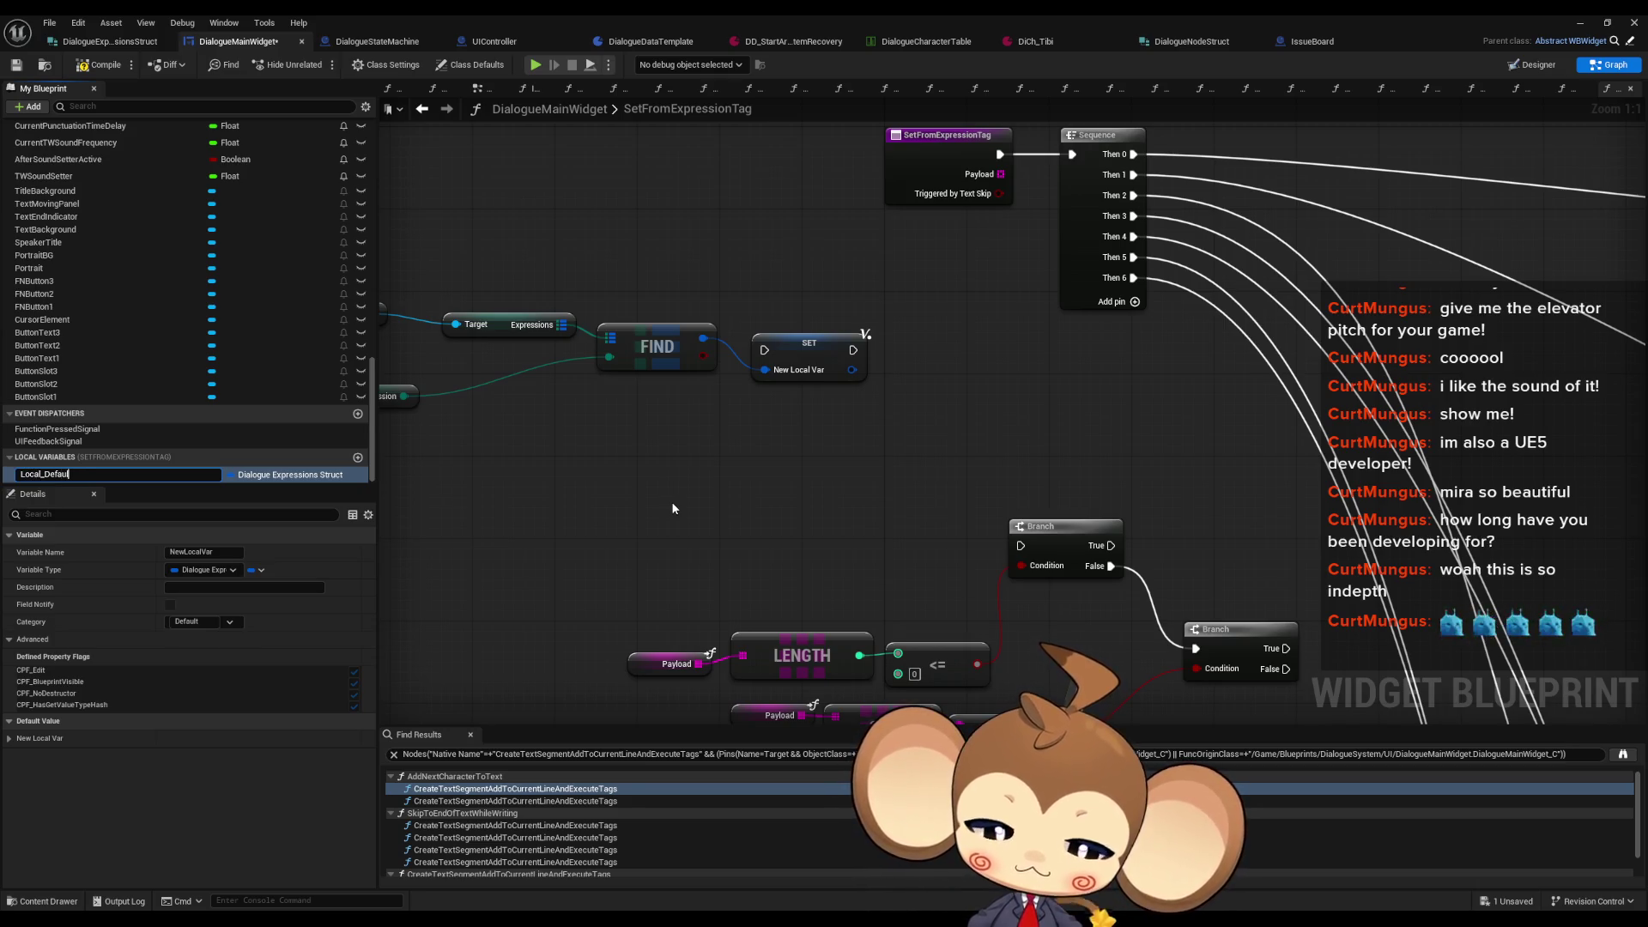
Step: Rename the local variable to Local_ExpressionValues
type("ts")
key("Return")
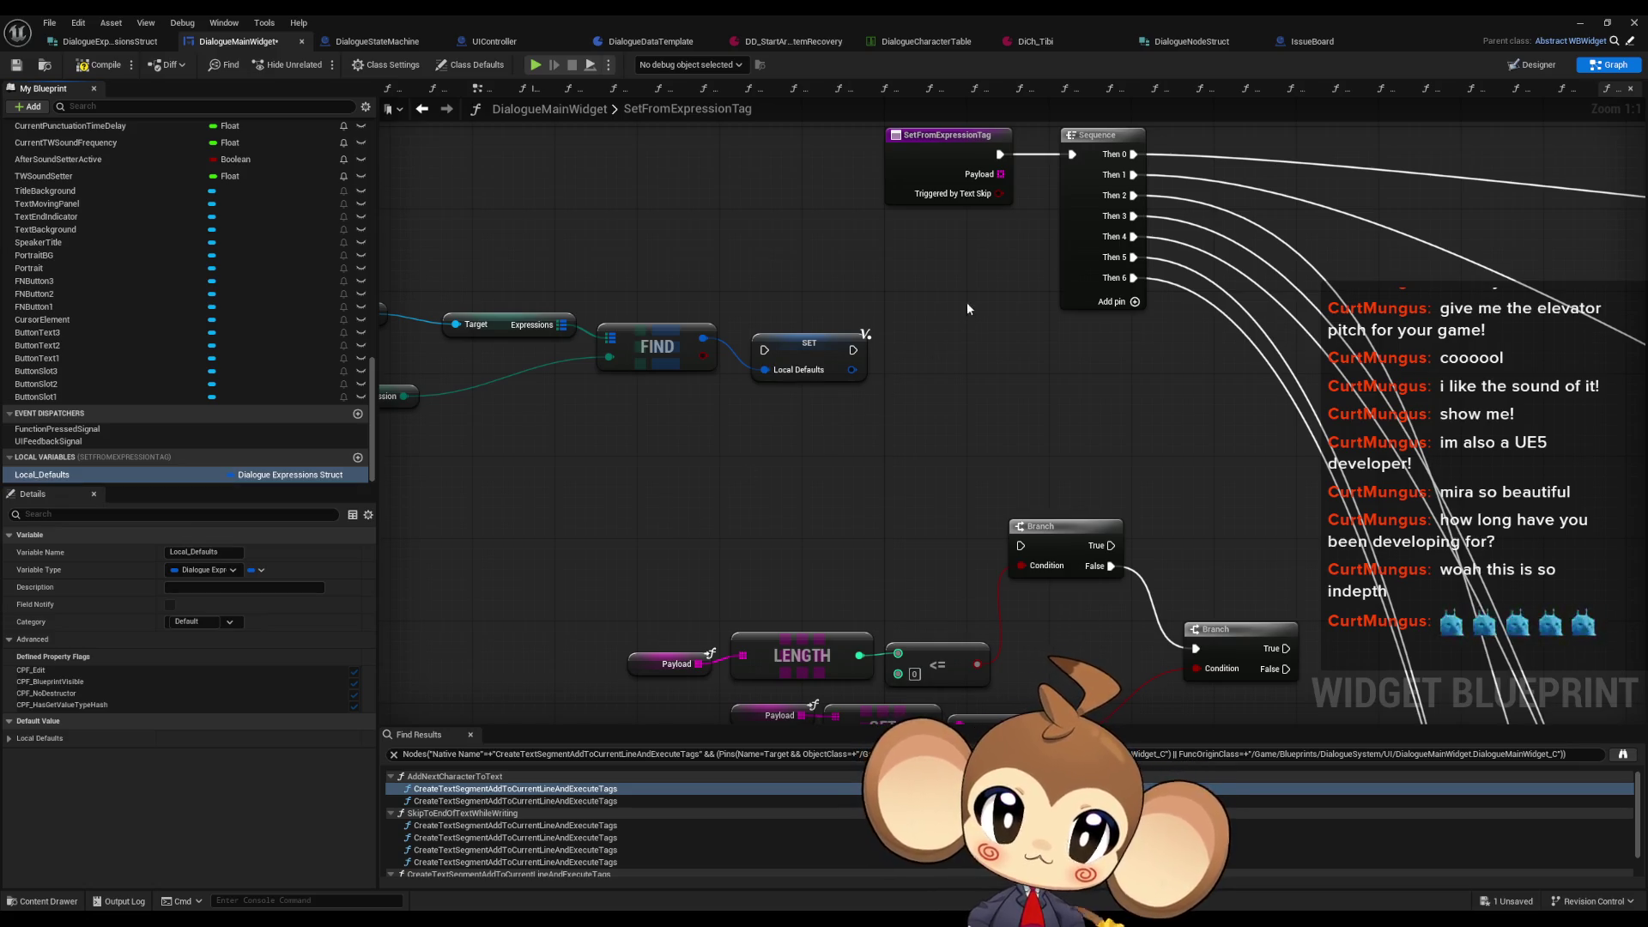
left_click_drag(966, 302, 942, 360)
left_click(749, 379)
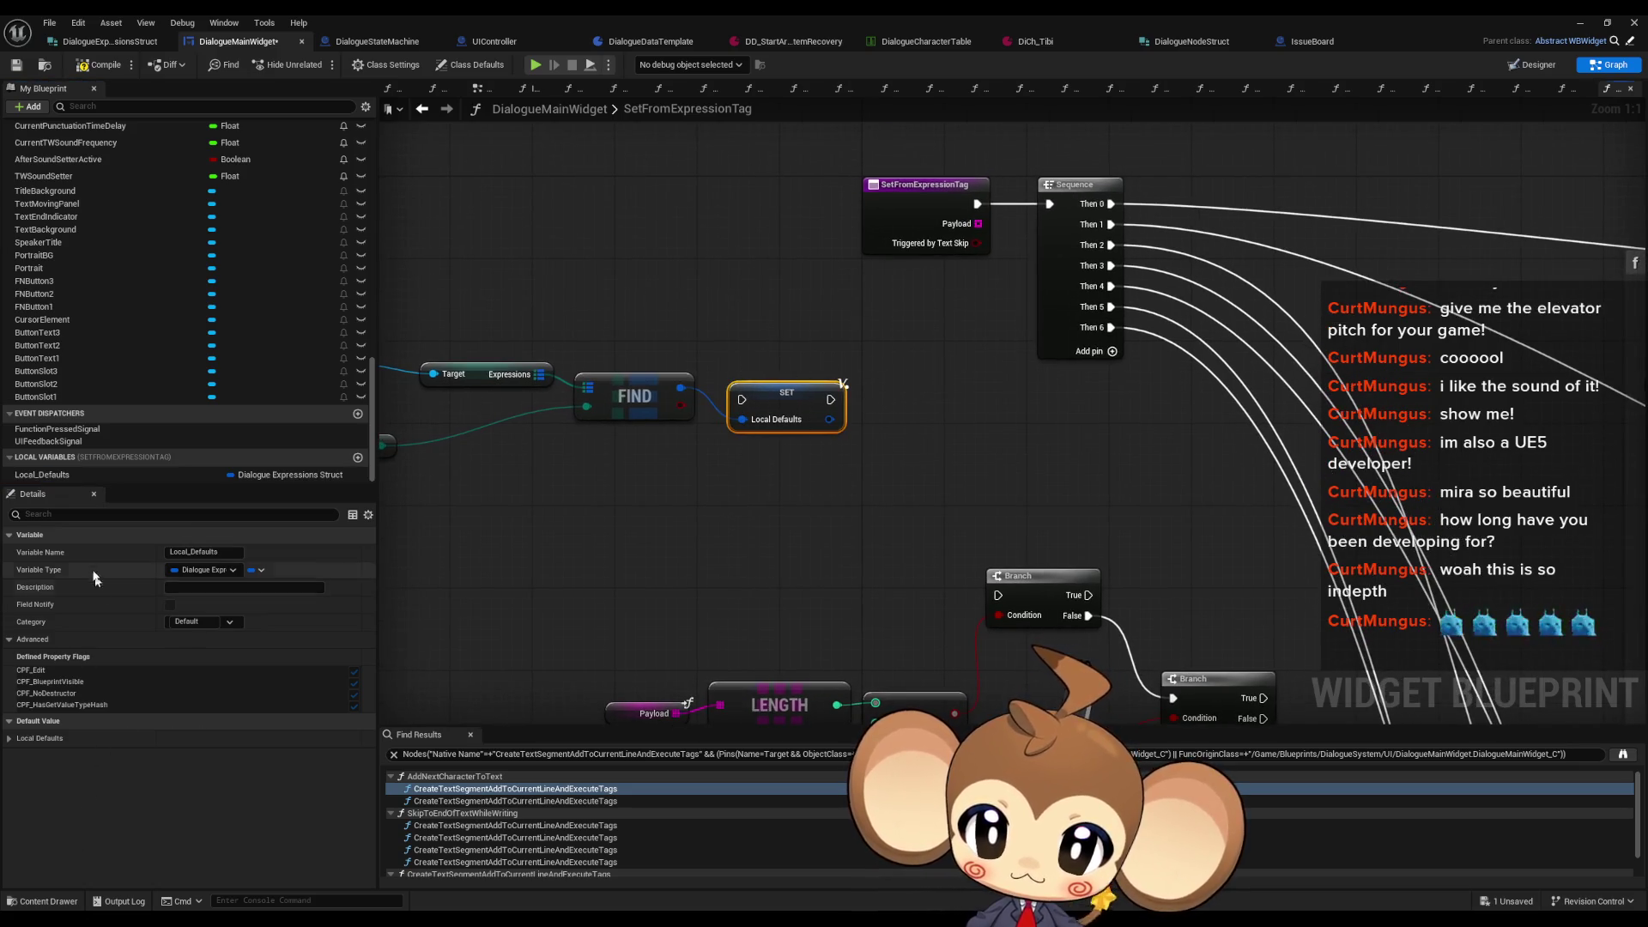
double_click(126, 474)
type("ExpressionValue")
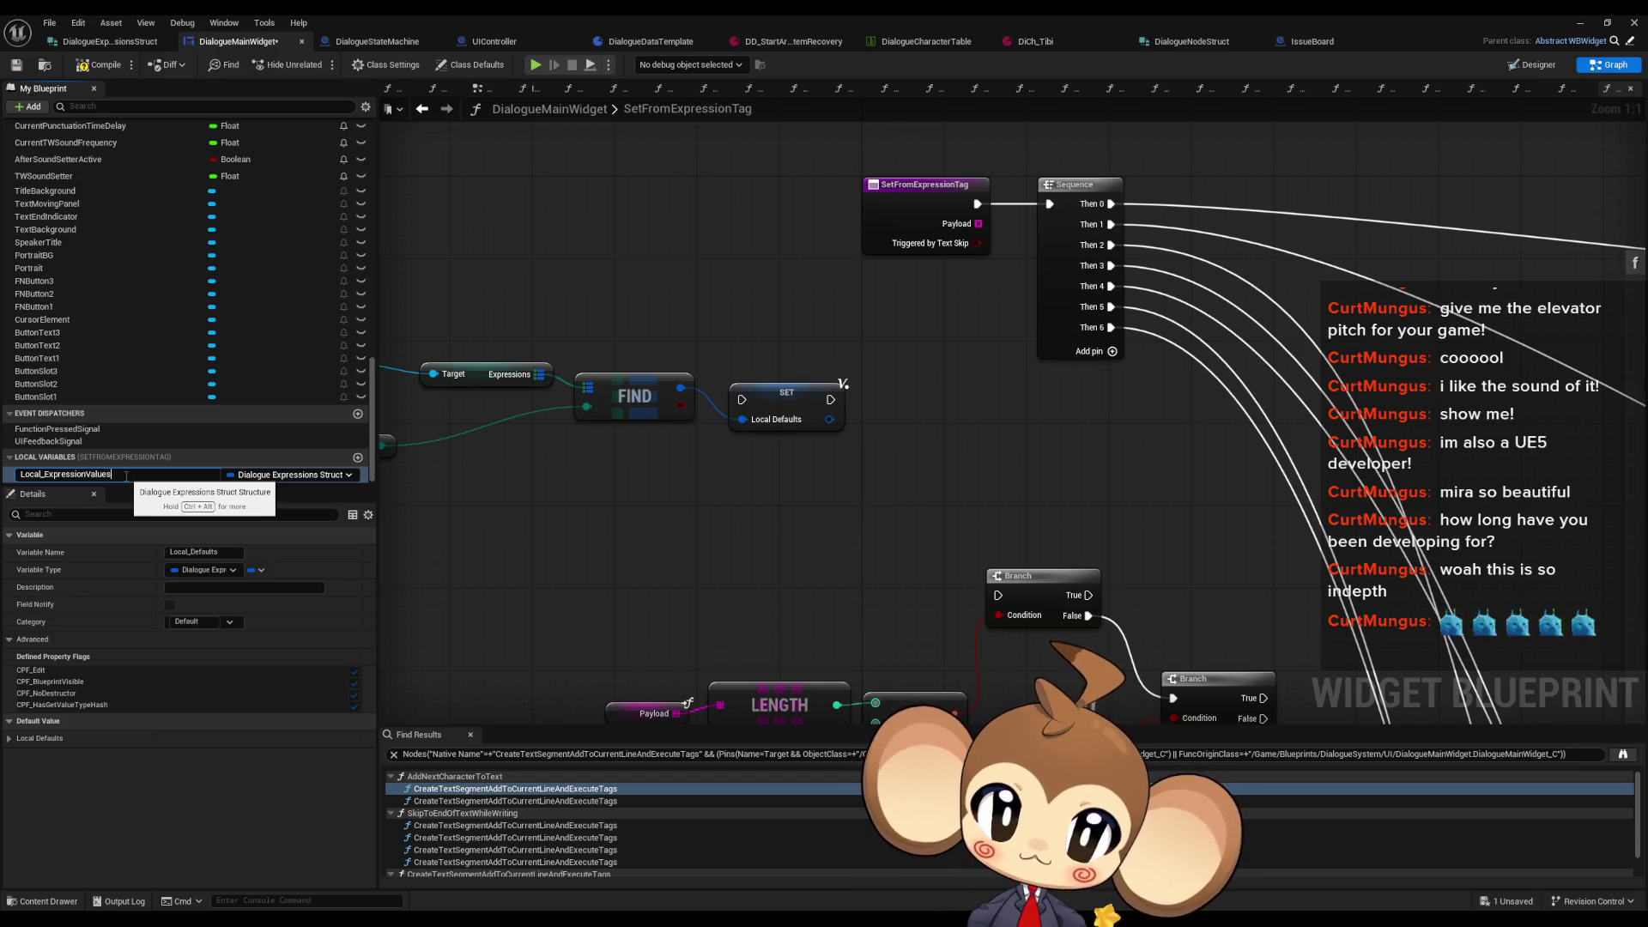
key("Return")
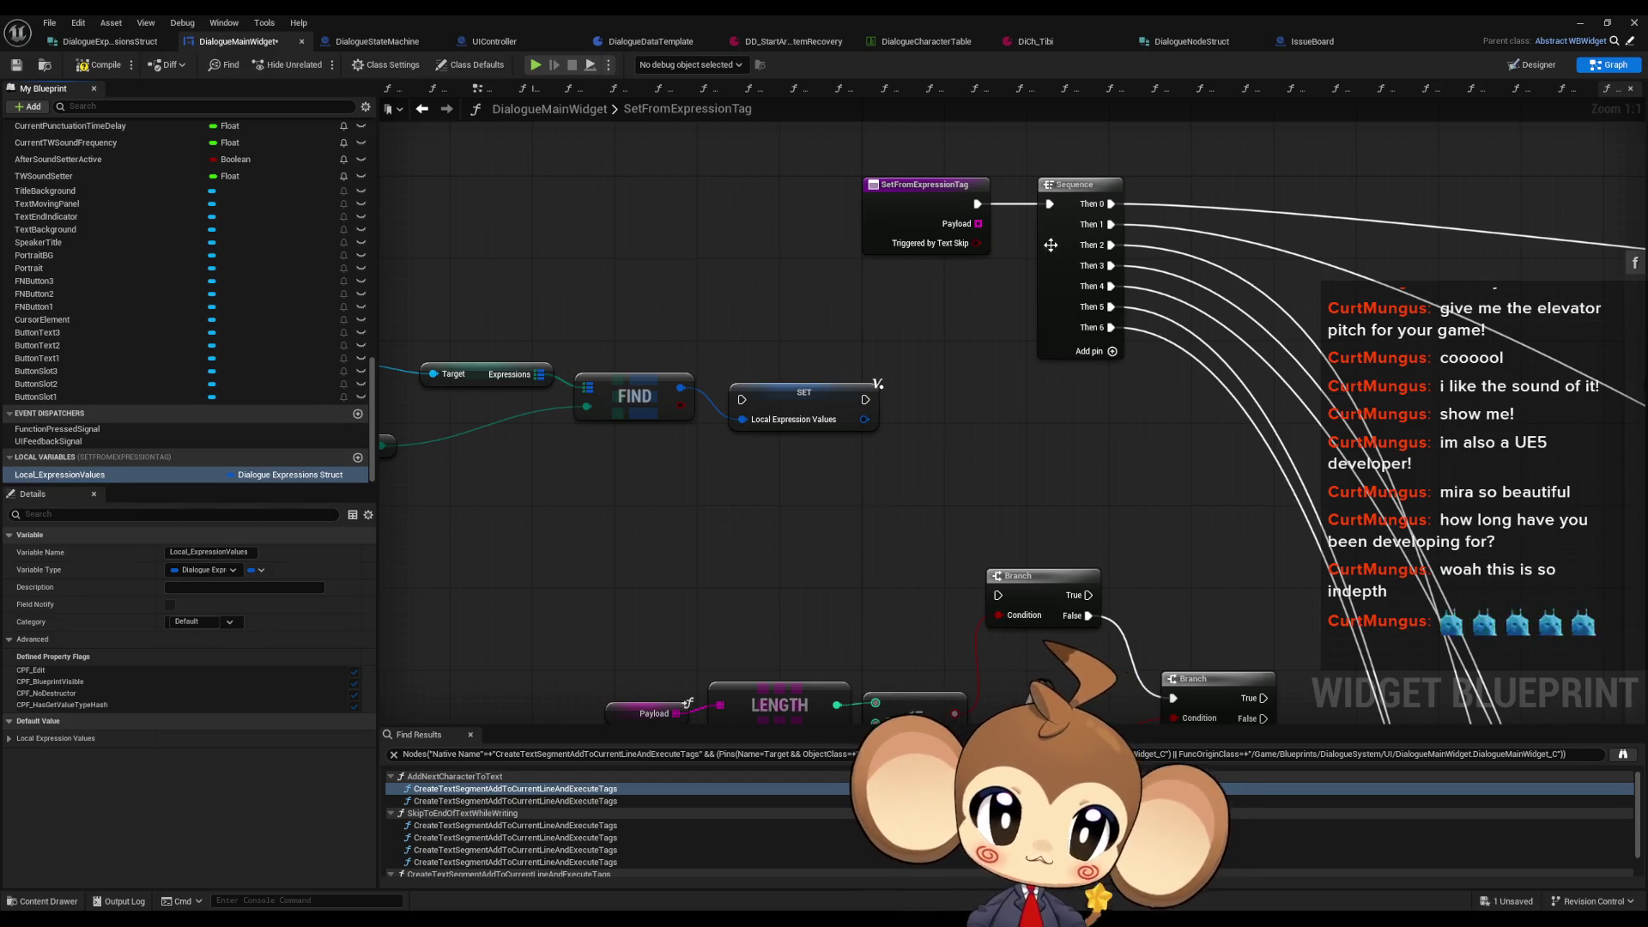
Step: Run SetFromExpressionTag through the SET into the Sequence and add a Local_ExpressionValues getter
left_click_drag(1049, 205, 864, 399)
left_click_drag(742, 400, 977, 204)
mouse_move(958, 455)
left_mouse_down()
mouse_move(893, 401)
mouse_move(1159, 448)
mouse_move(949, 431)
left_mouse_up()
left_click_drag(85, 474, 1043, 430)
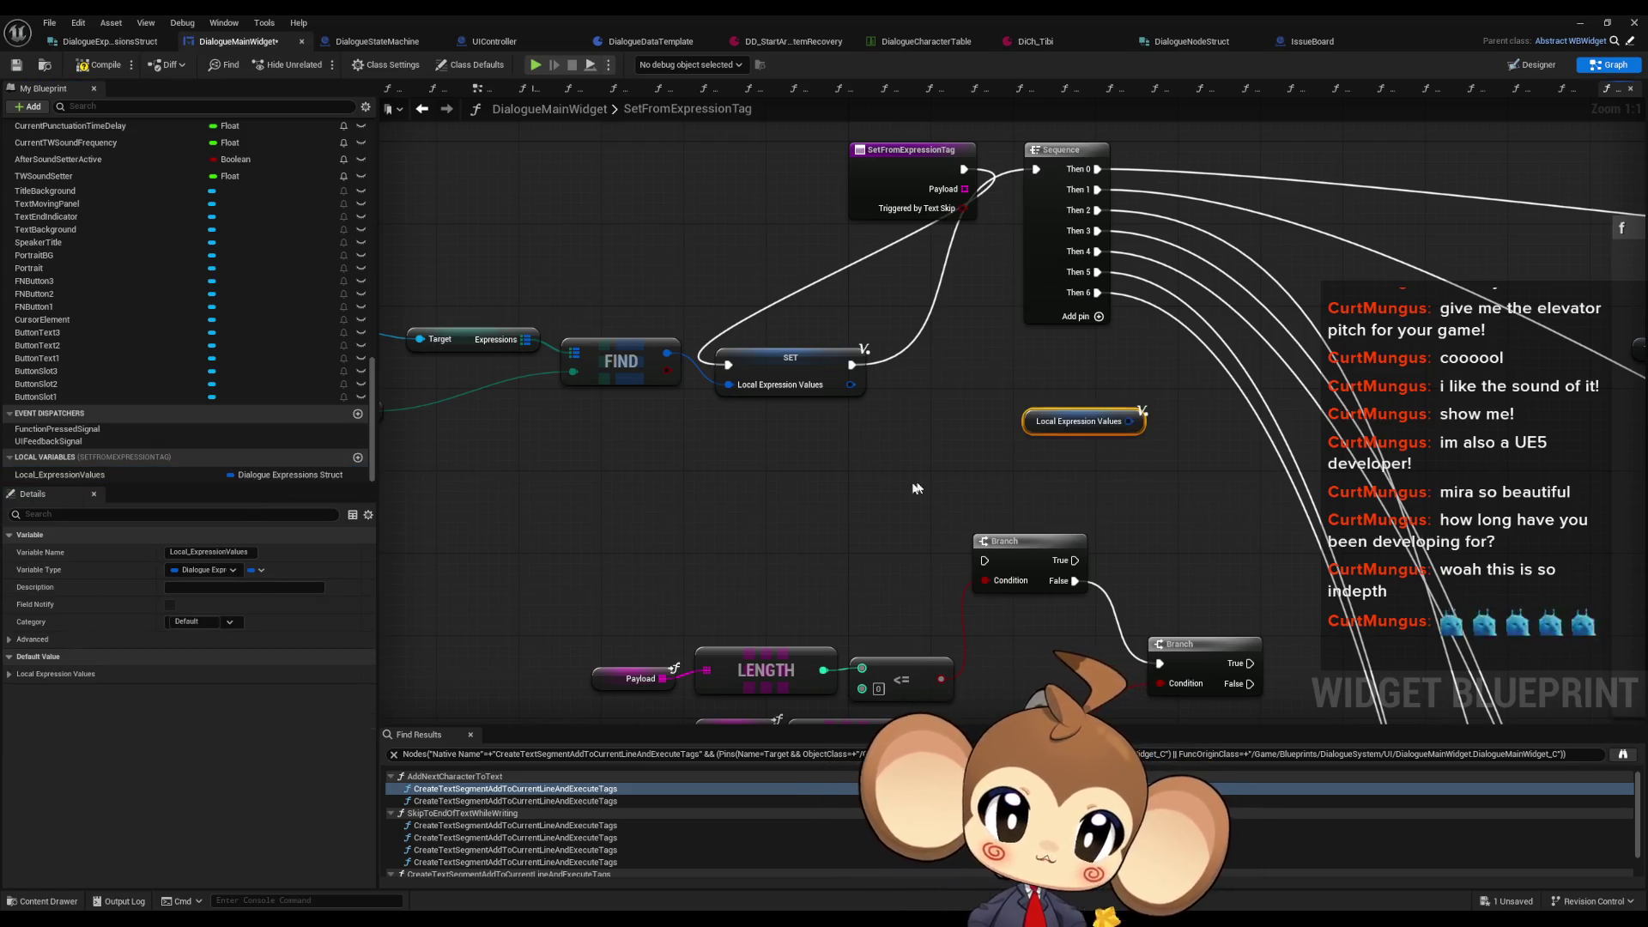
scroll(946, 483, "down", 1)
left_click_drag(706, 463, 783, 450)
mouse_move(601, 419)
left_mouse_down()
mouse_move(712, 392)
mouse_move(709, 455)
mouse_move(700, 407)
left_mouse_up()
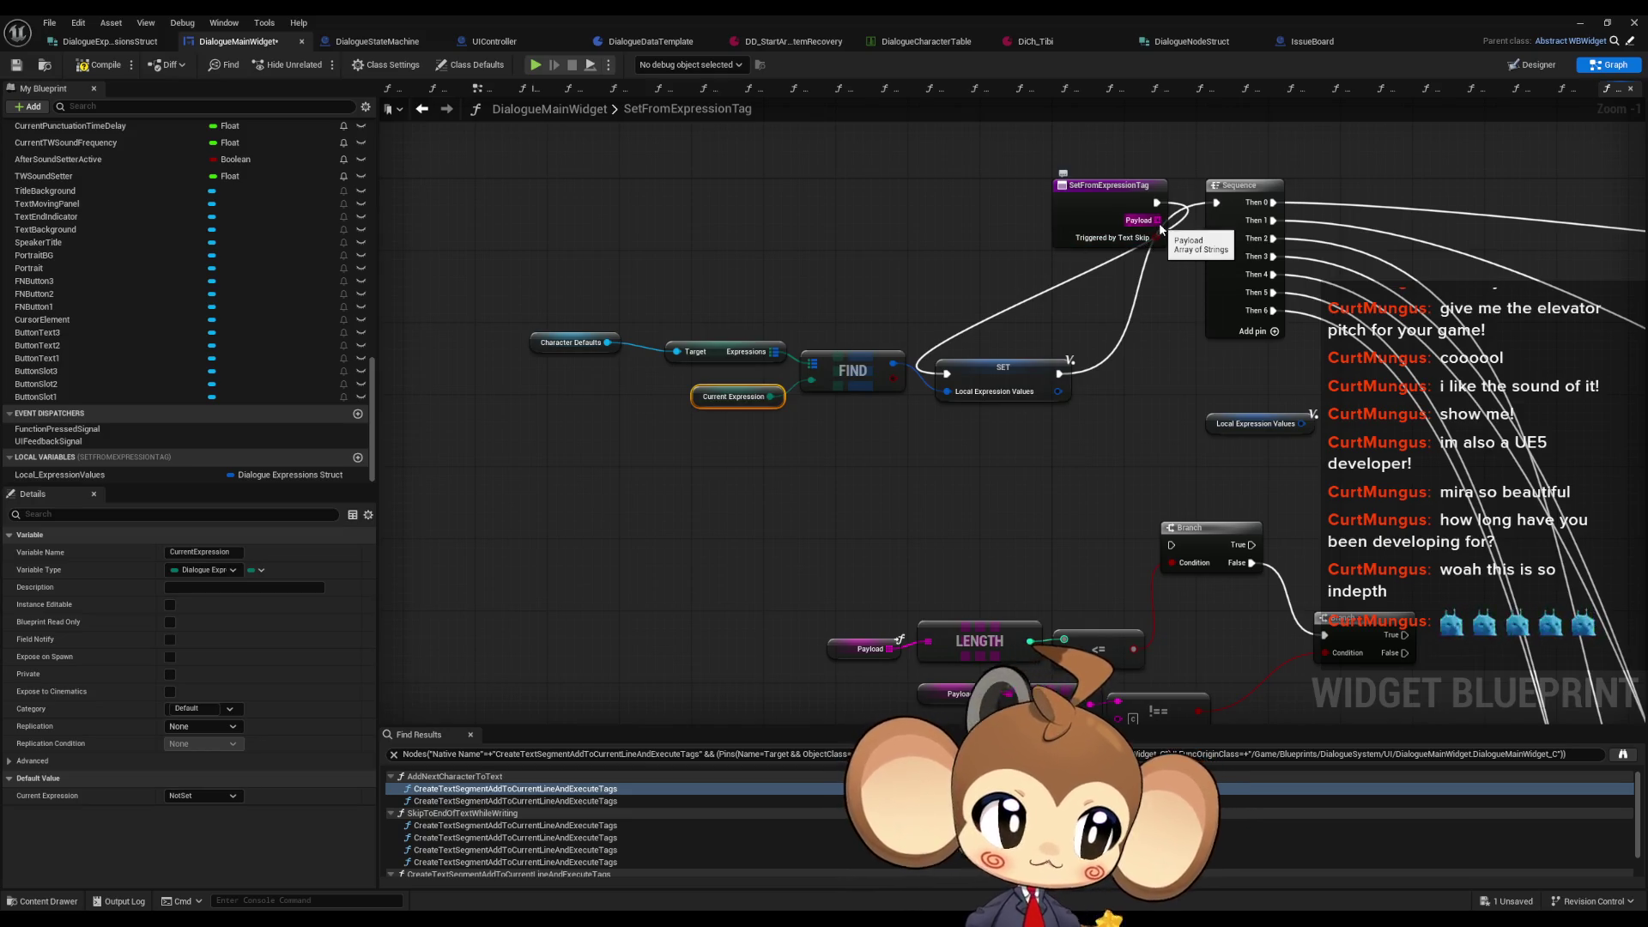
Step: Set the comparison node's B value to 1
left_click_drag(1168, 220, 1047, 139)
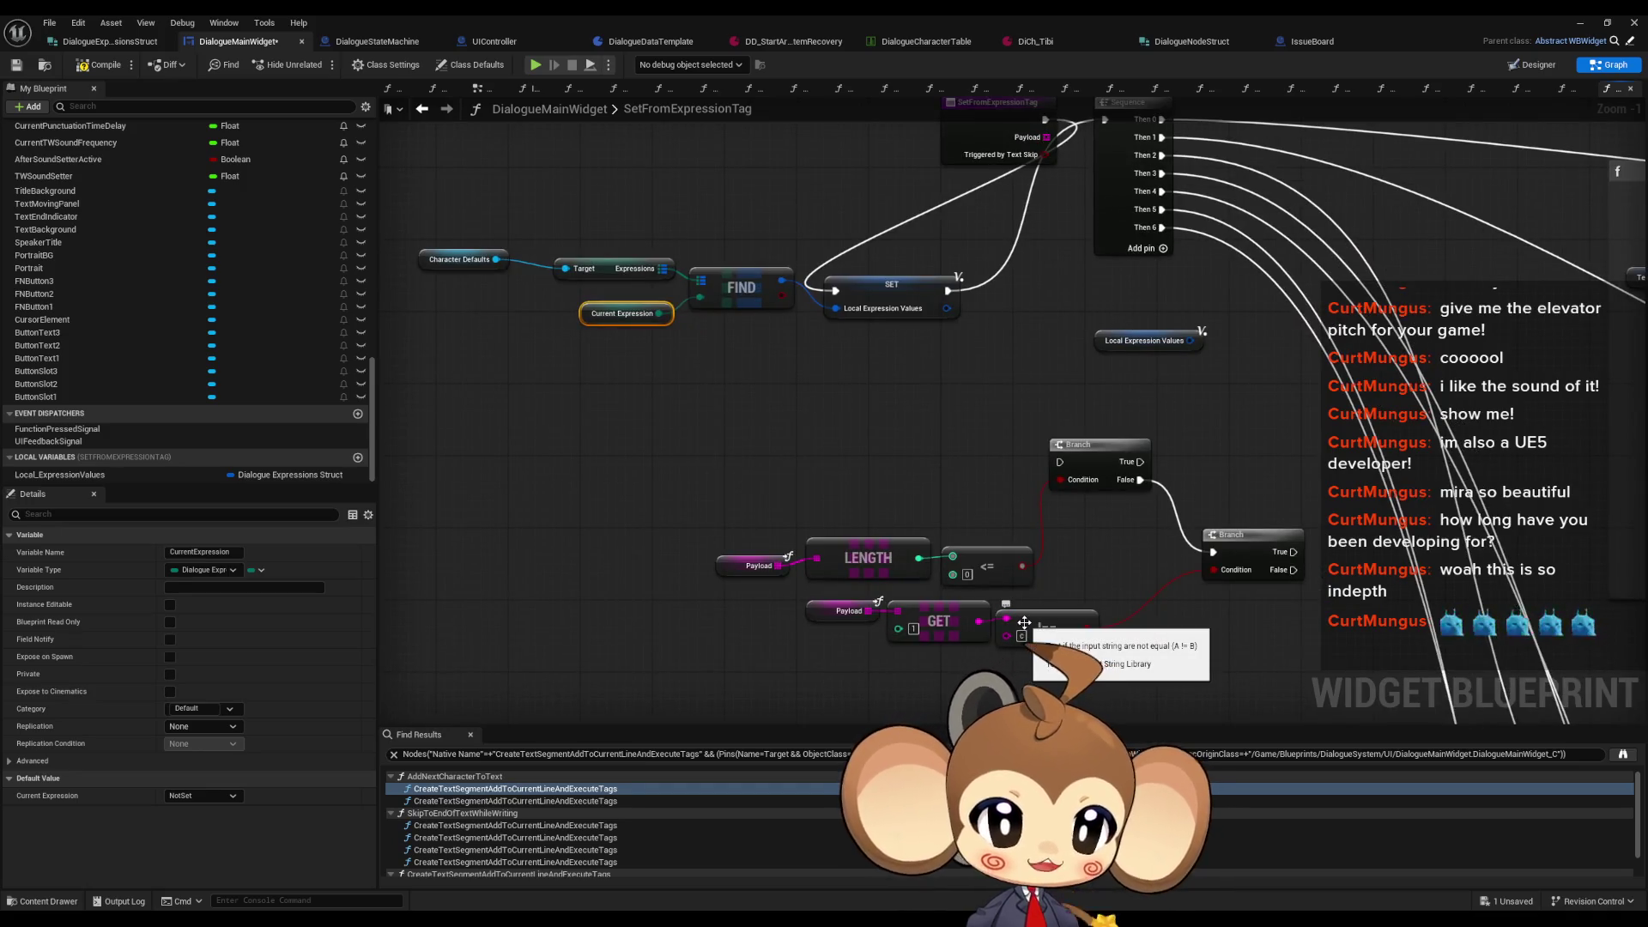
left_click(967, 574)
type("1")
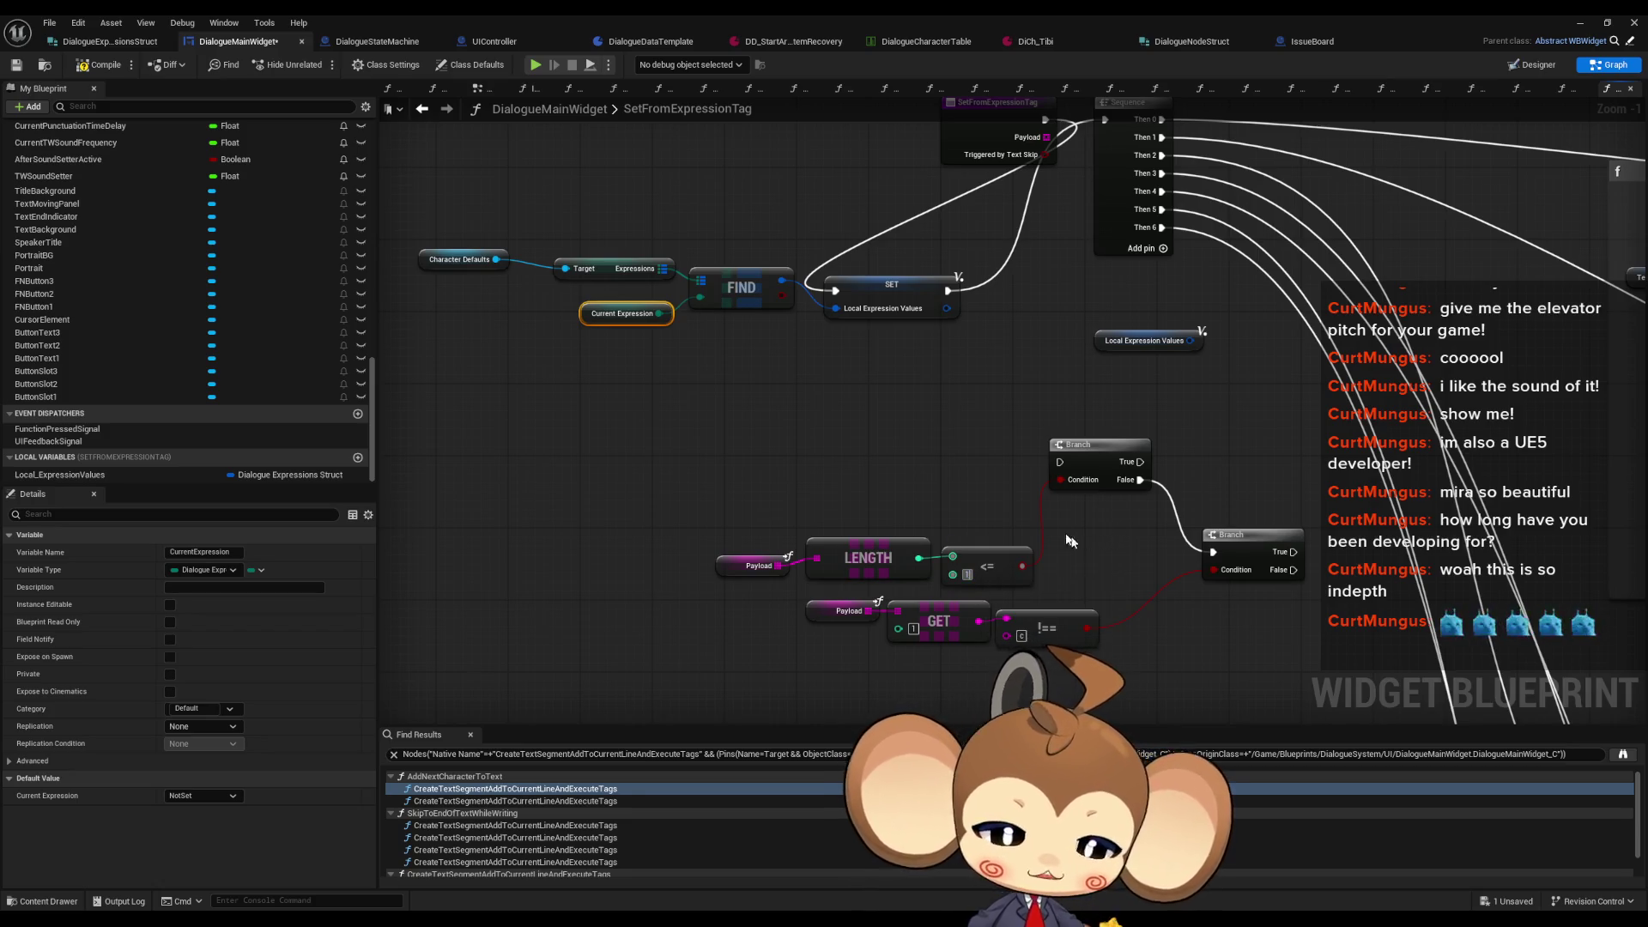
left_click(975, 477)
left_click_drag(975, 477, 987, 548)
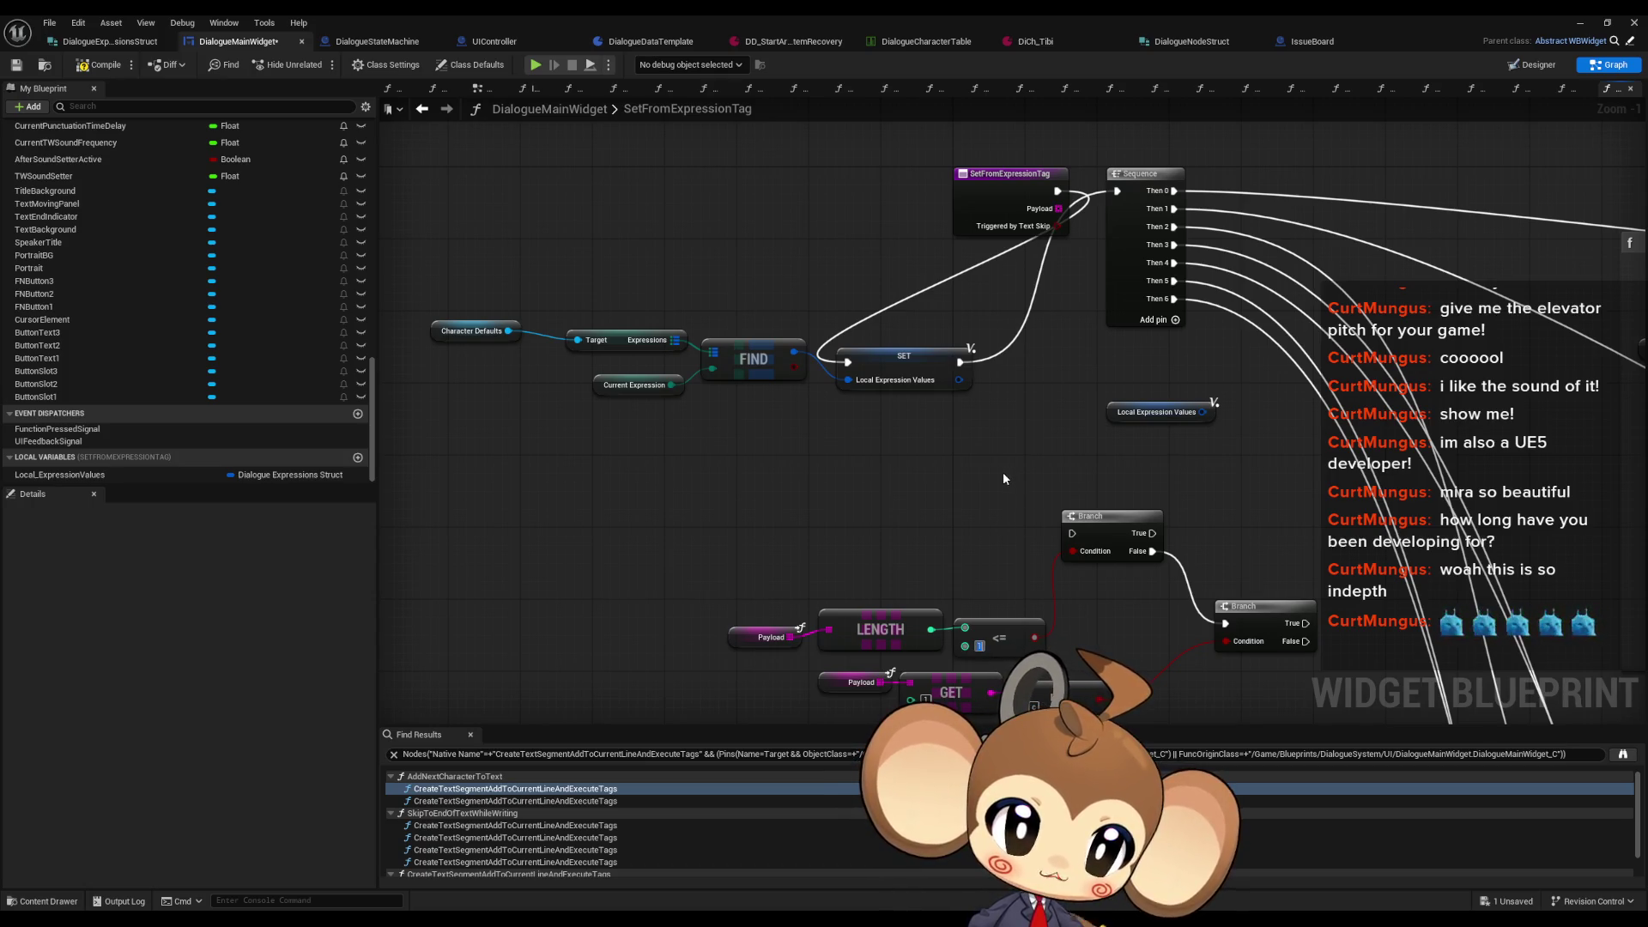
Step: Move the Local Expression Values getter right, up beside the FIND lookup
left_click_drag(1001, 472, 996, 396)
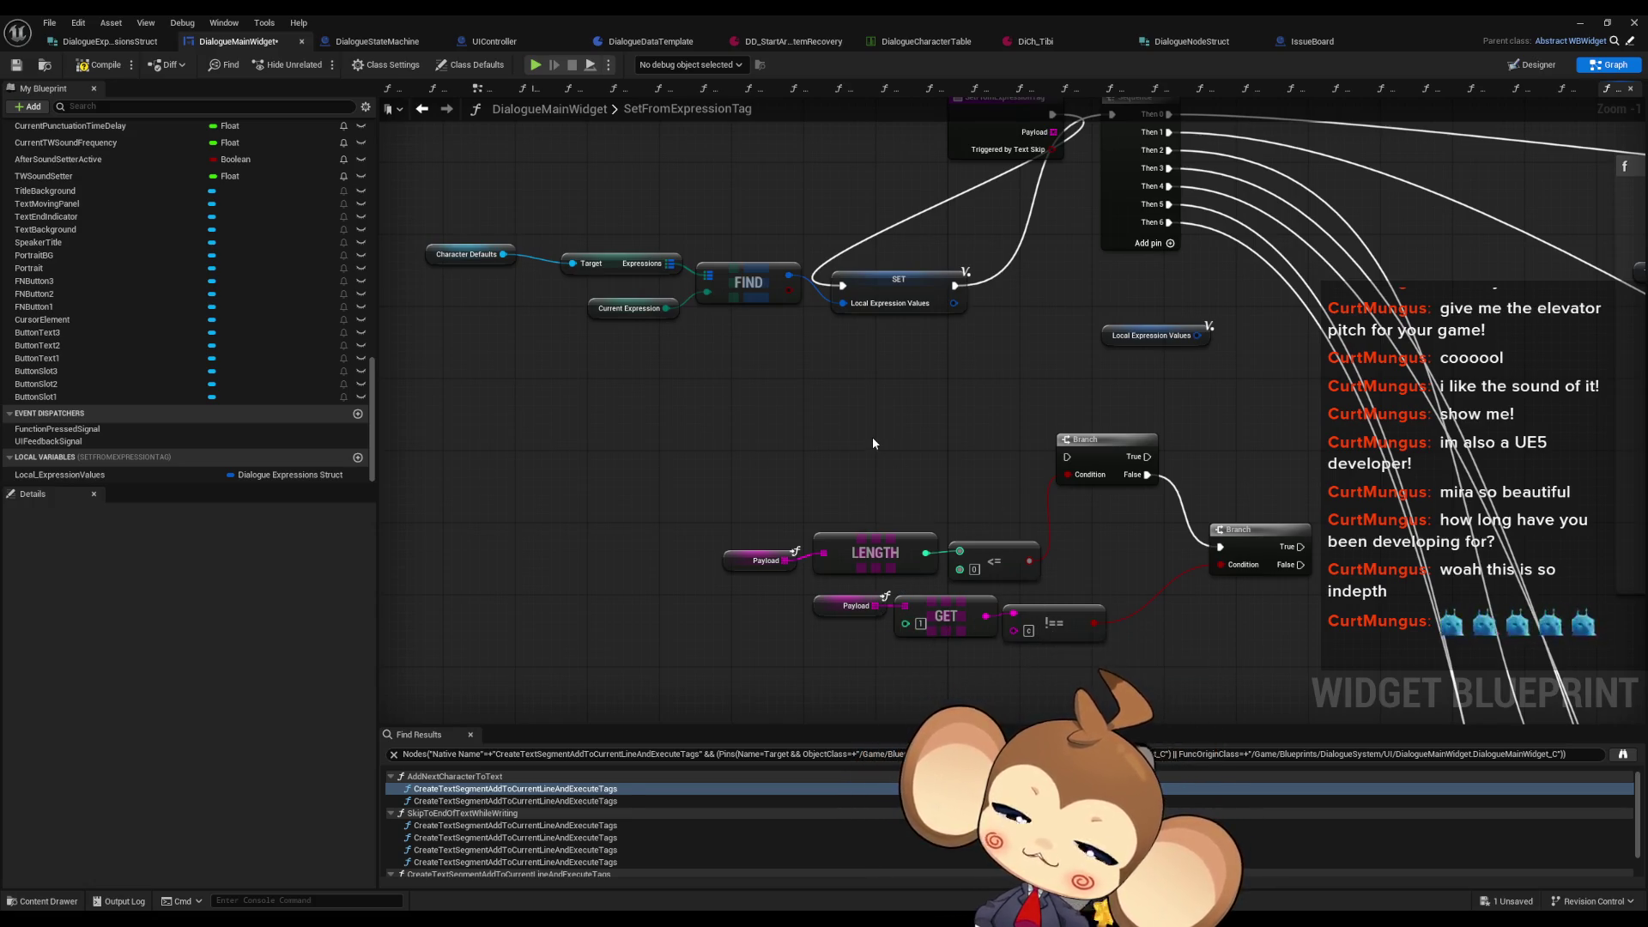
mouse_move(883, 438)
left_mouse_down()
mouse_move(910, 554)
mouse_move(942, 551)
left_mouse_up()
scroll(942, 550, "down", 5)
scroll(942, 329, "up", 5)
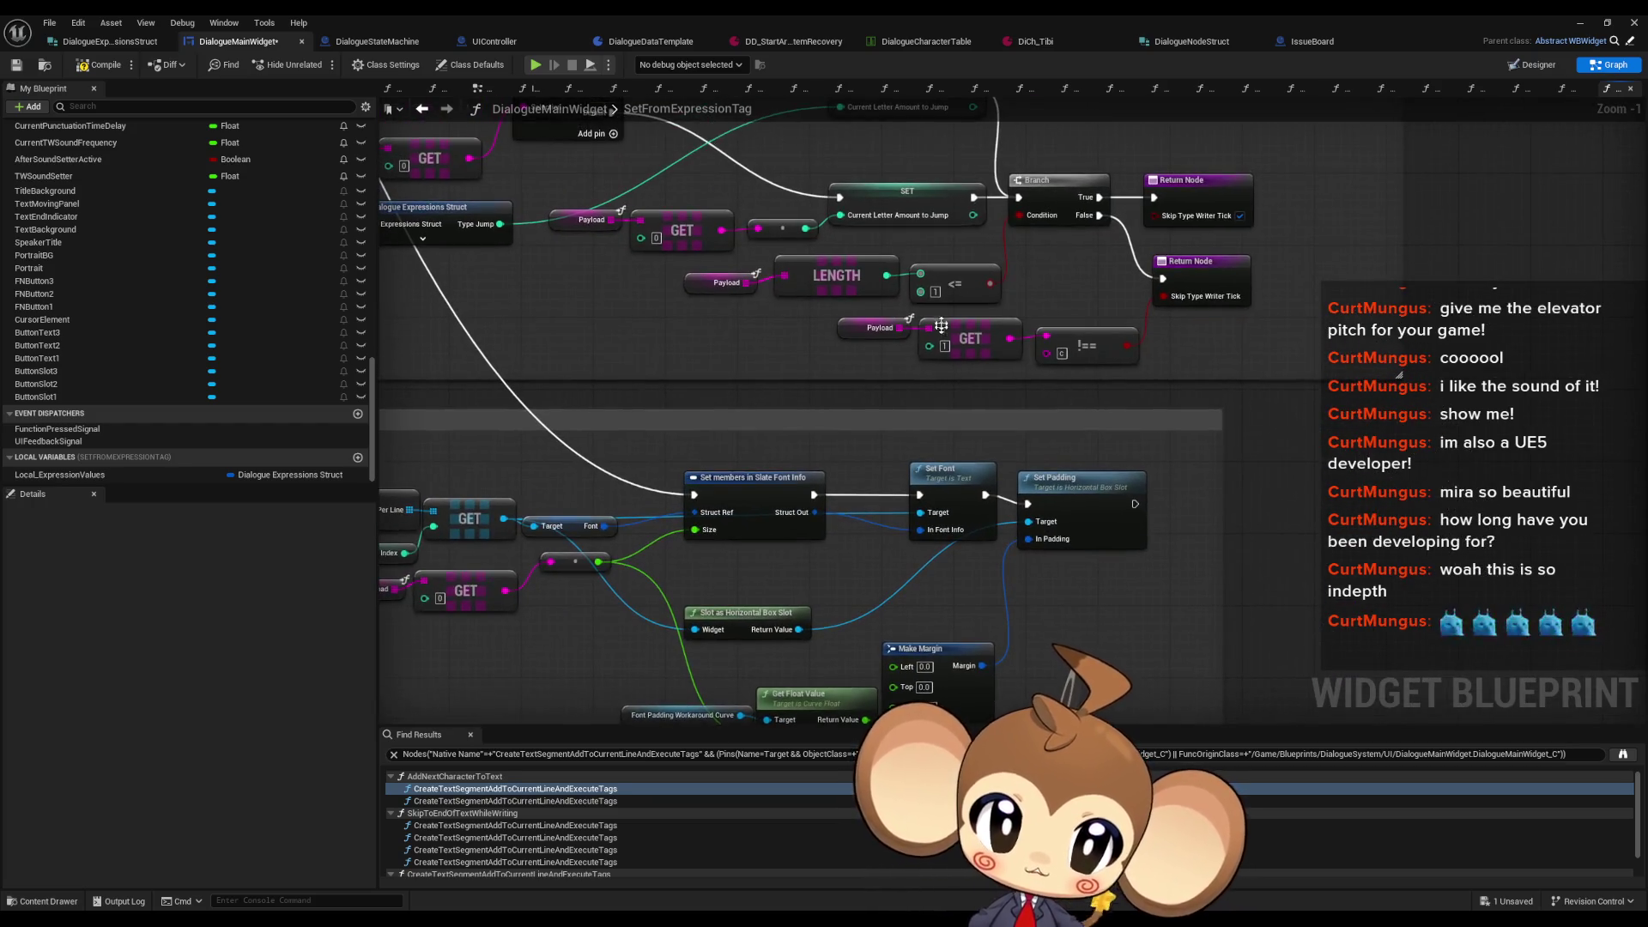
scroll(943, 329, "down", 3)
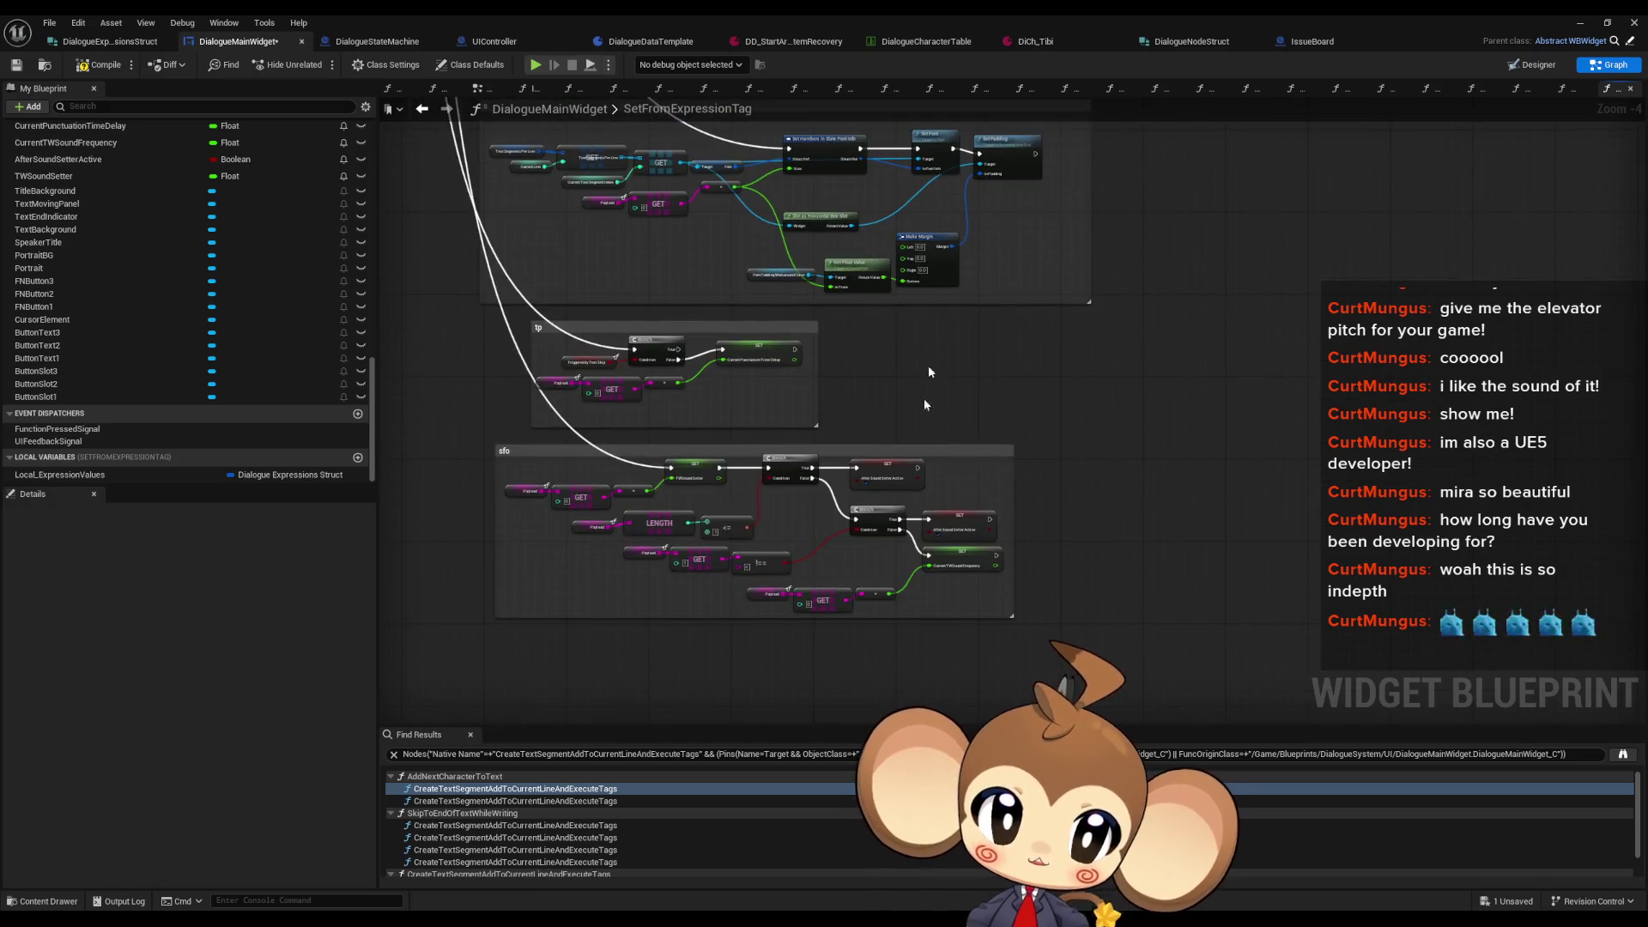
scroll(755, 549, "up", 3)
scroll(775, 416, "down", 6)
scroll(822, 474, "up", 6)
mouse_move(901, 509)
left_mouse_down()
mouse_move(640, 535)
mouse_move(485, 530)
mouse_move(1145, 503)
mouse_move(1156, 517)
left_mouse_up()
Step: Add a GET (a copy) node on the Payload array and place it left
mouse_move(1002, 278)
left_mouse_down()
mouse_move(764, 467)
mouse_move(621, 526)
left_mouse_up()
type("get")
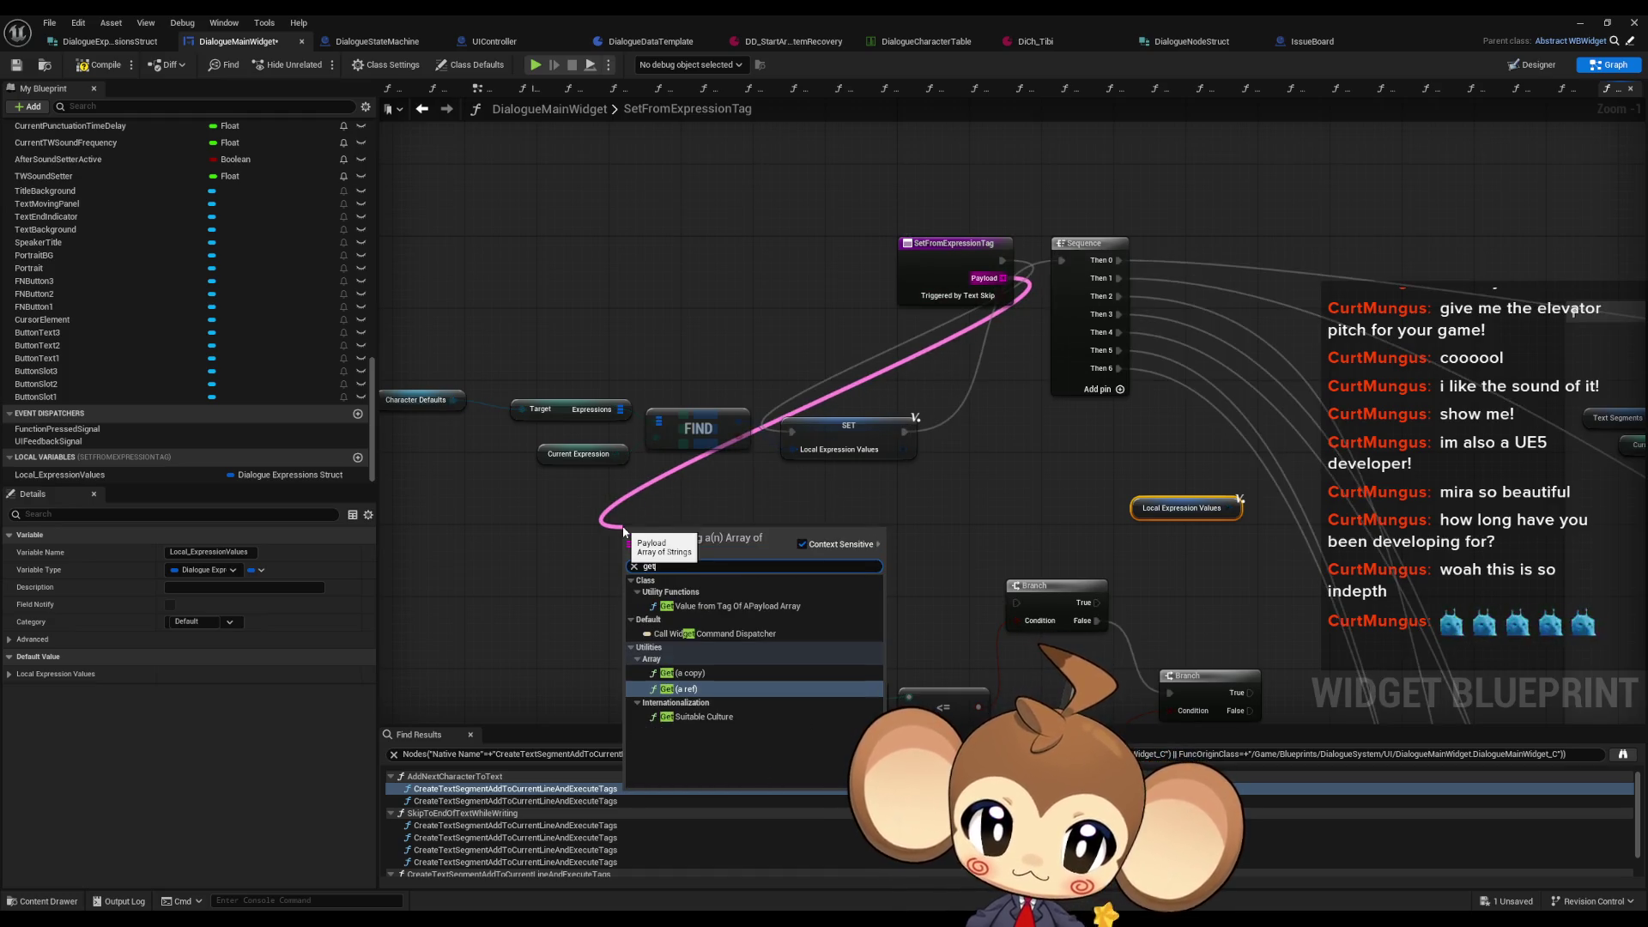
left_click(682, 673)
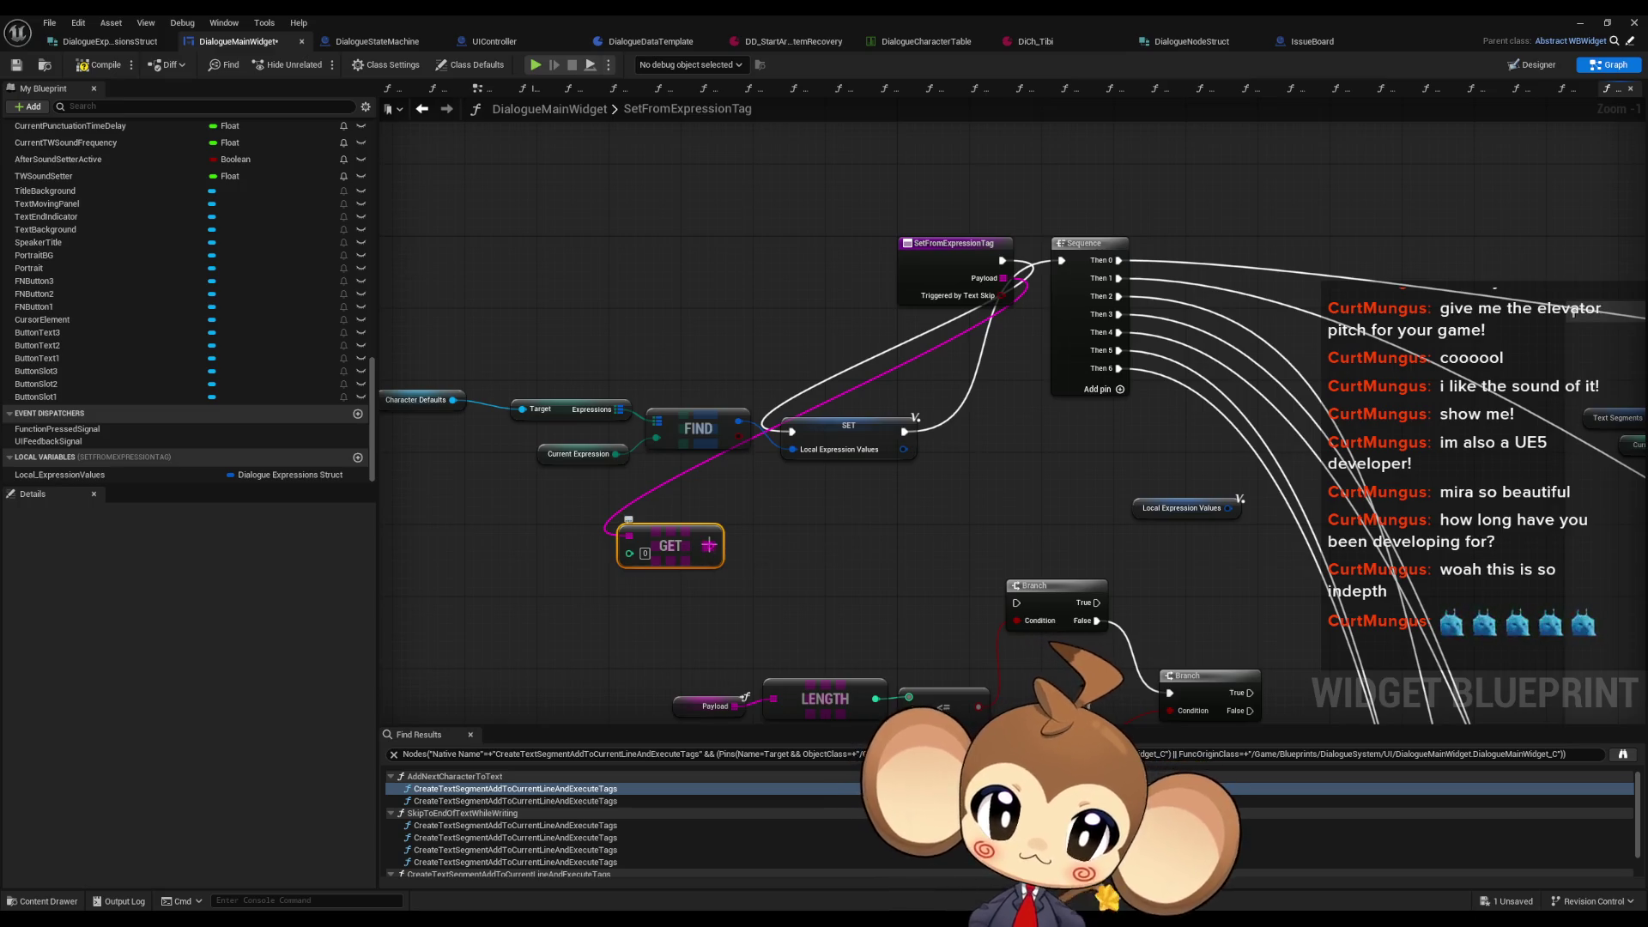
left_click_drag(682, 550, 577, 549)
scroll(584, 491, "up", 1)
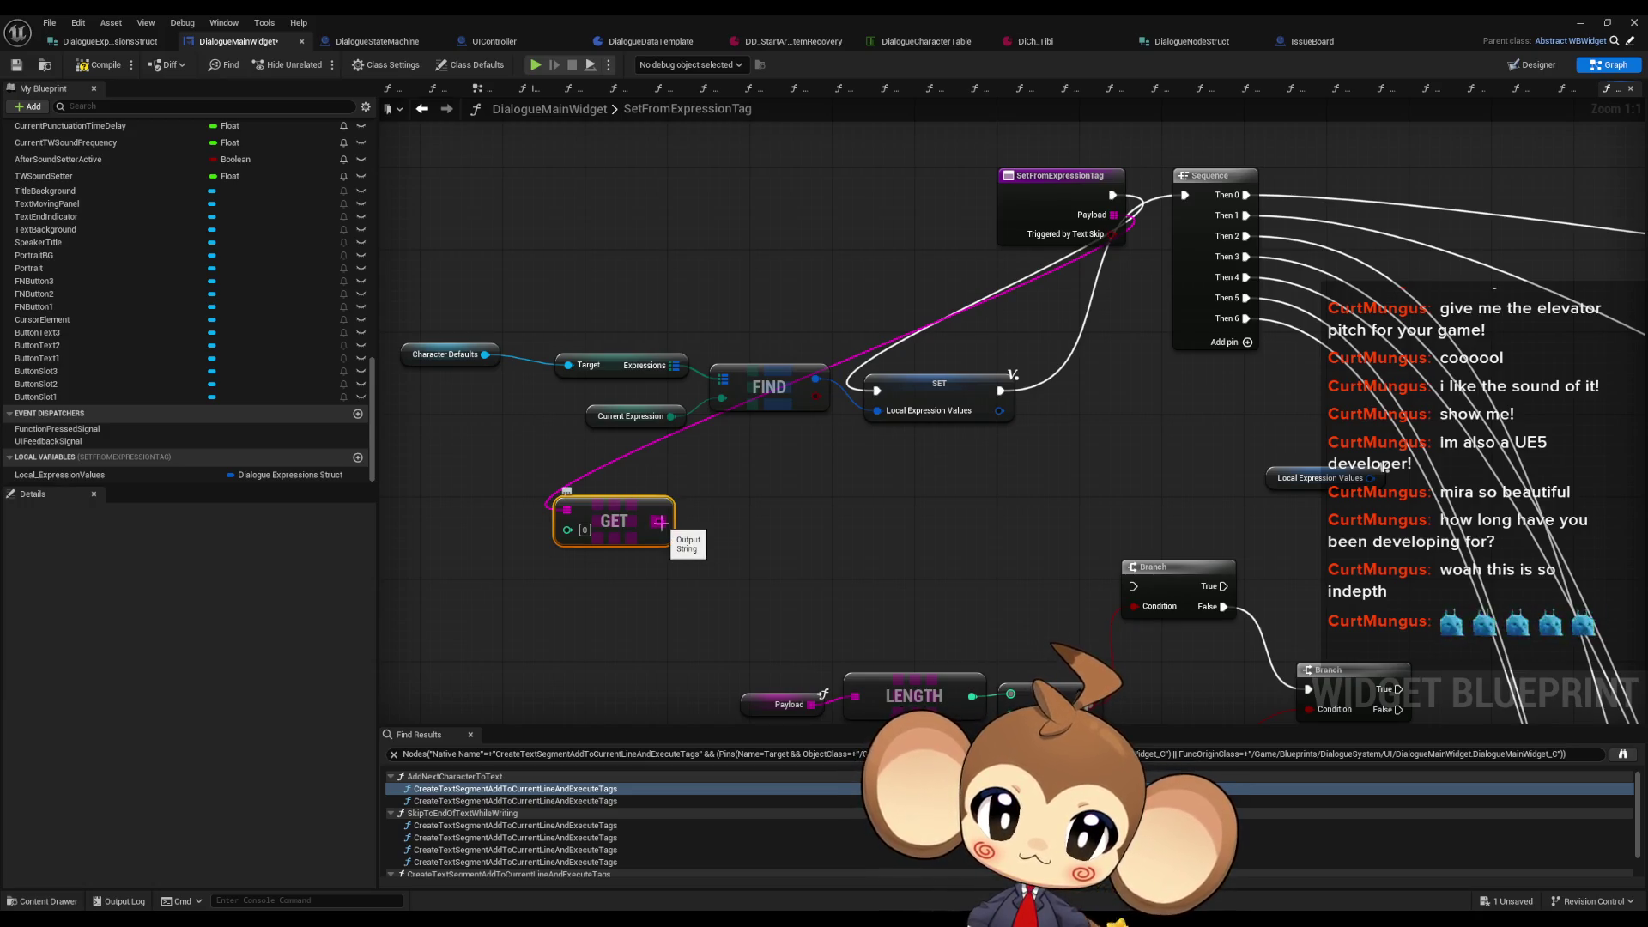
left_click_drag(659, 522, 761, 522)
type("str")
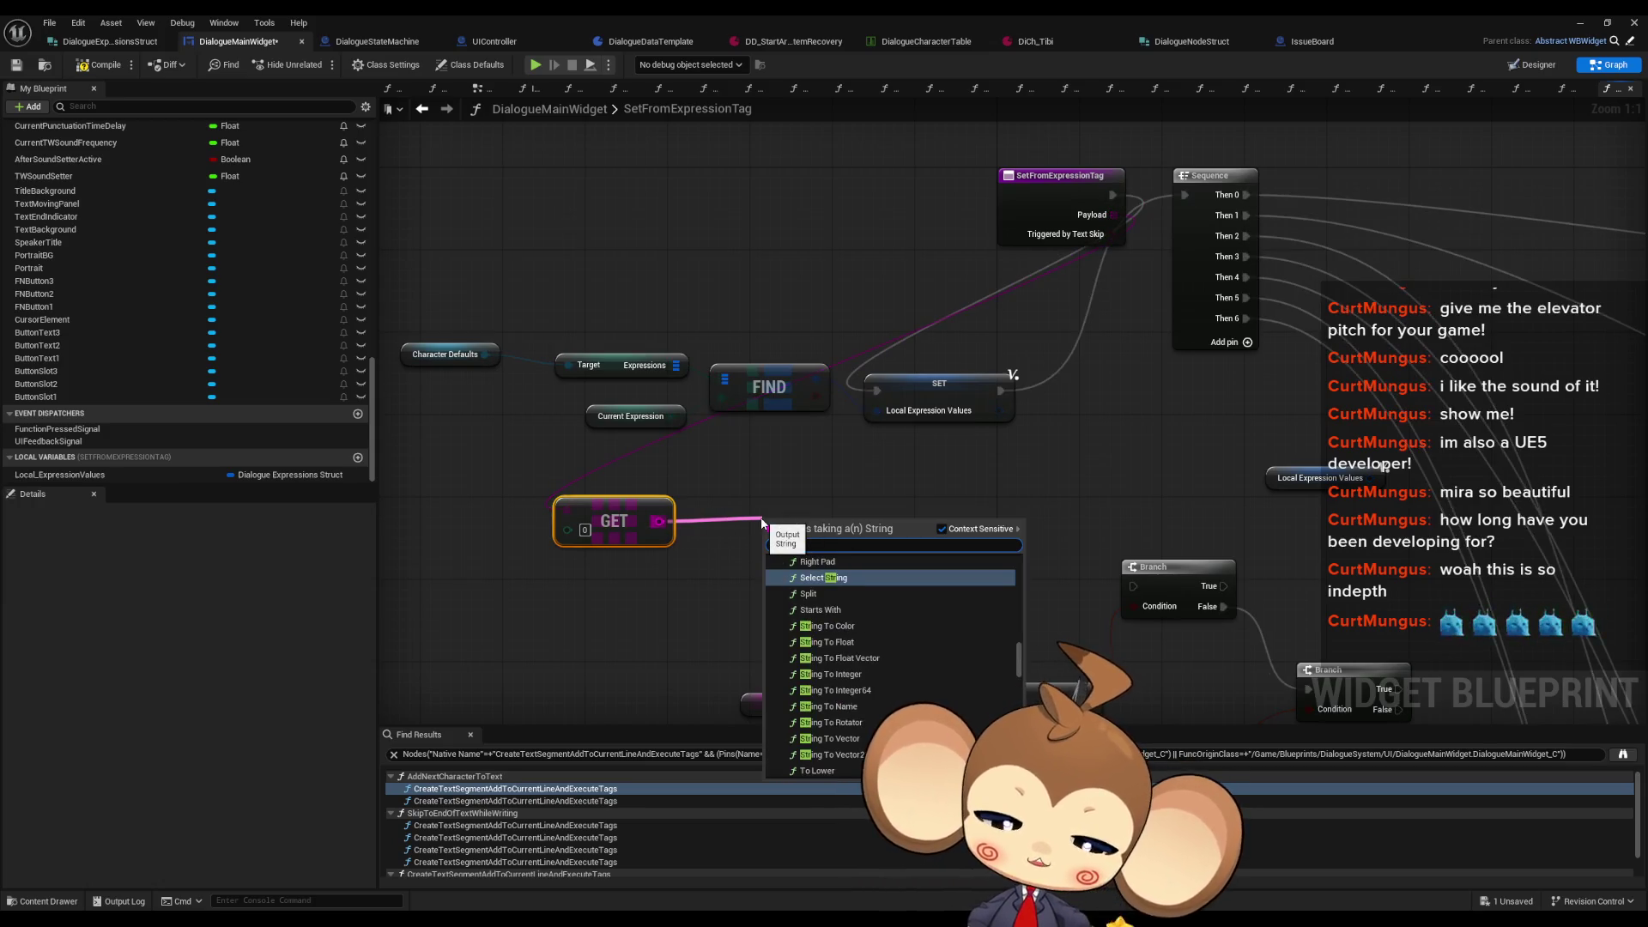
type("ing to exp")
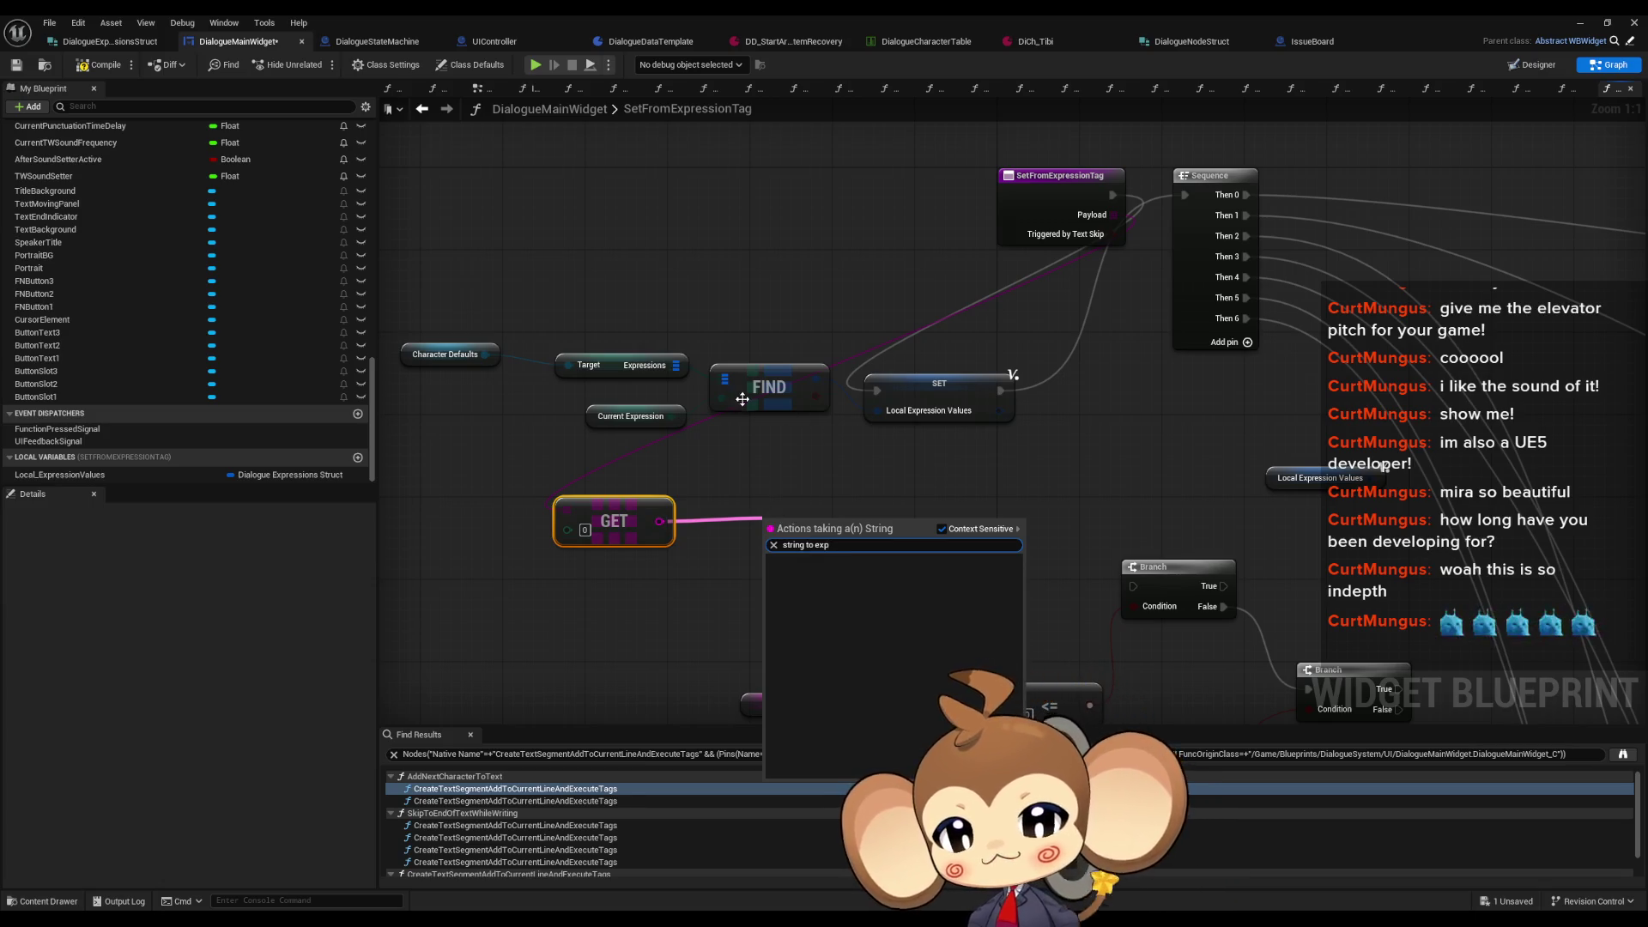
left_click(732, 452)
Step: Duplicate the Current Expression getter and convert it with an Enum to String node
left_click(592, 422)
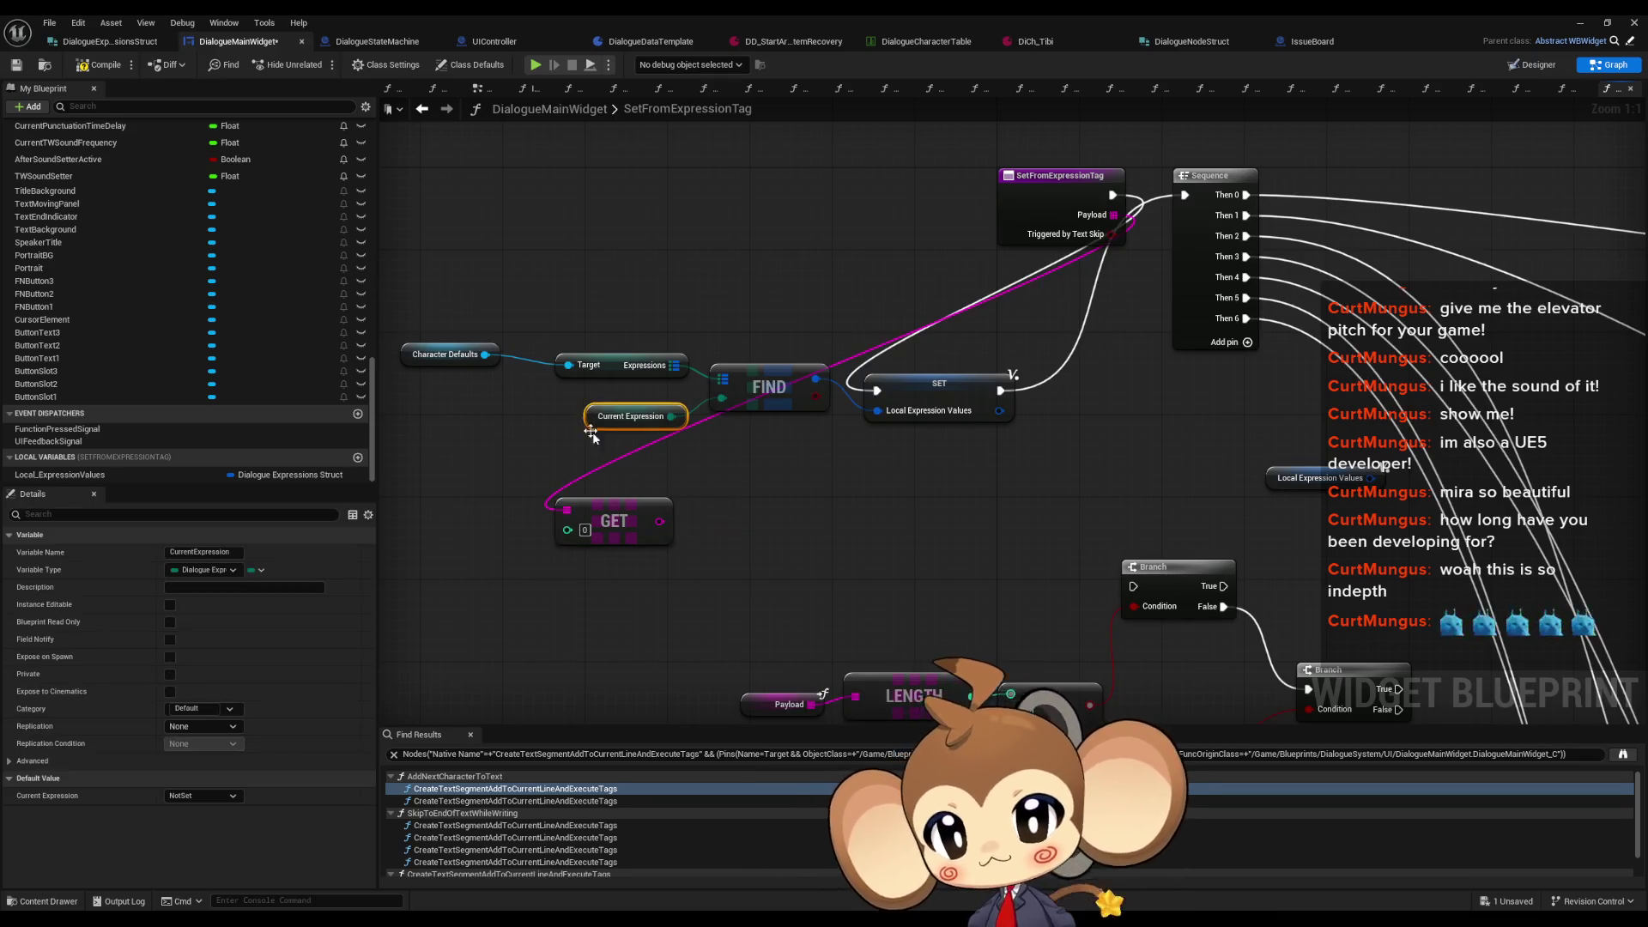
key("ctrl+c")
key("ctrl+v")
left_click_drag(602, 511, 645, 513)
type("get")
key("BackSpace")
key("BackSpace")
key("BackSpace")
type("str")
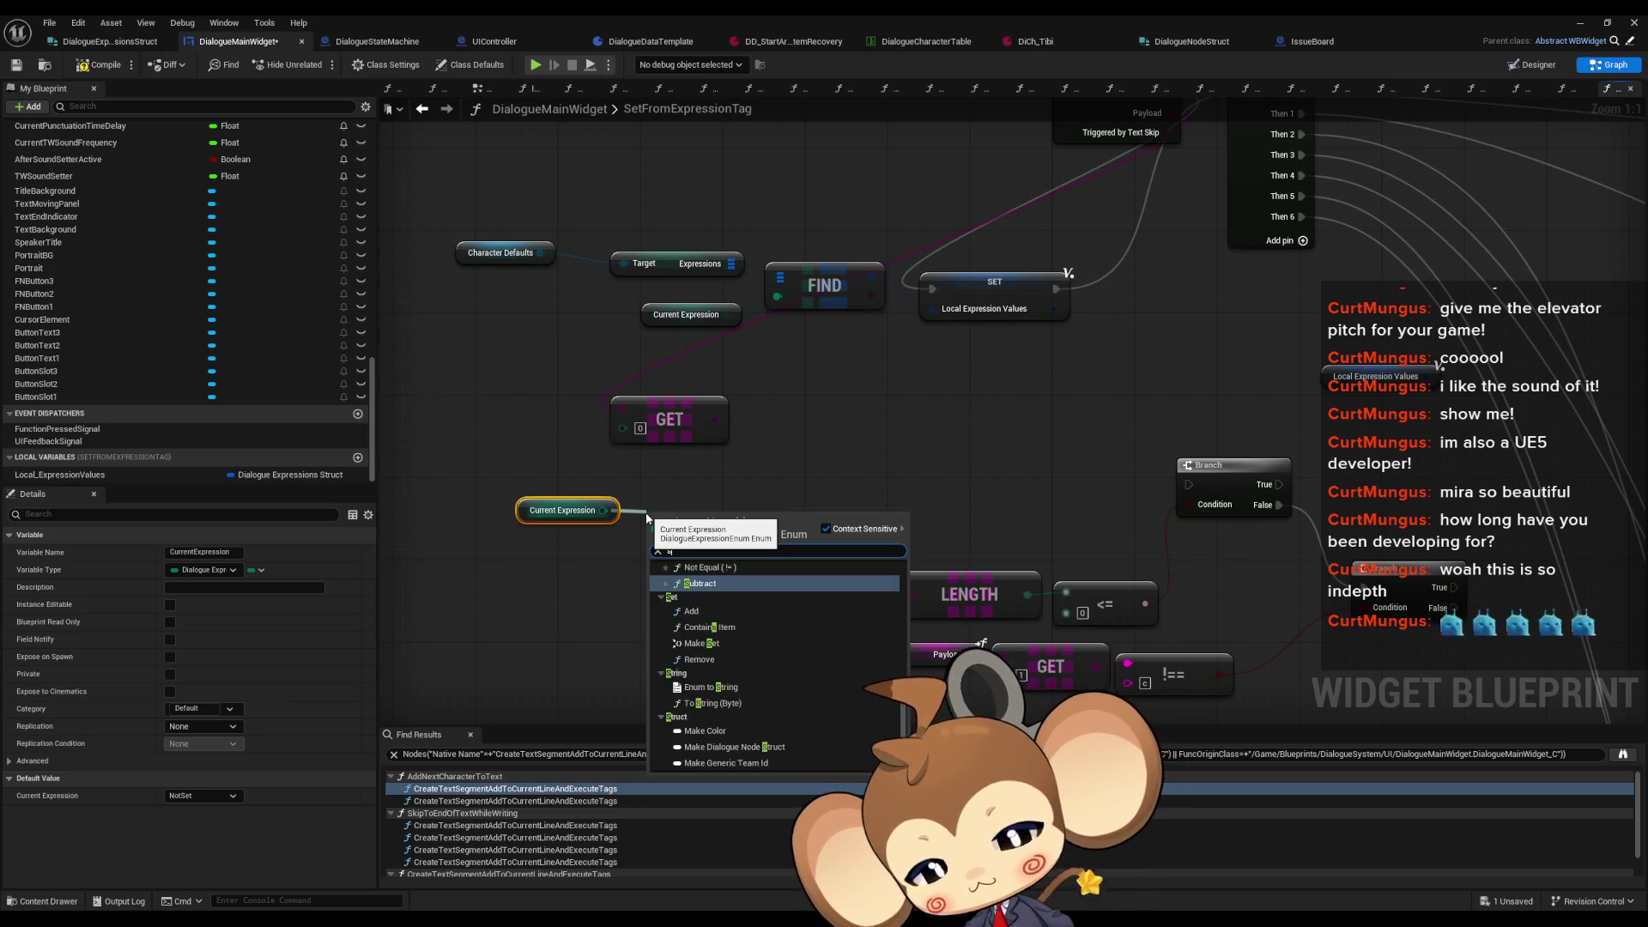
key("Return")
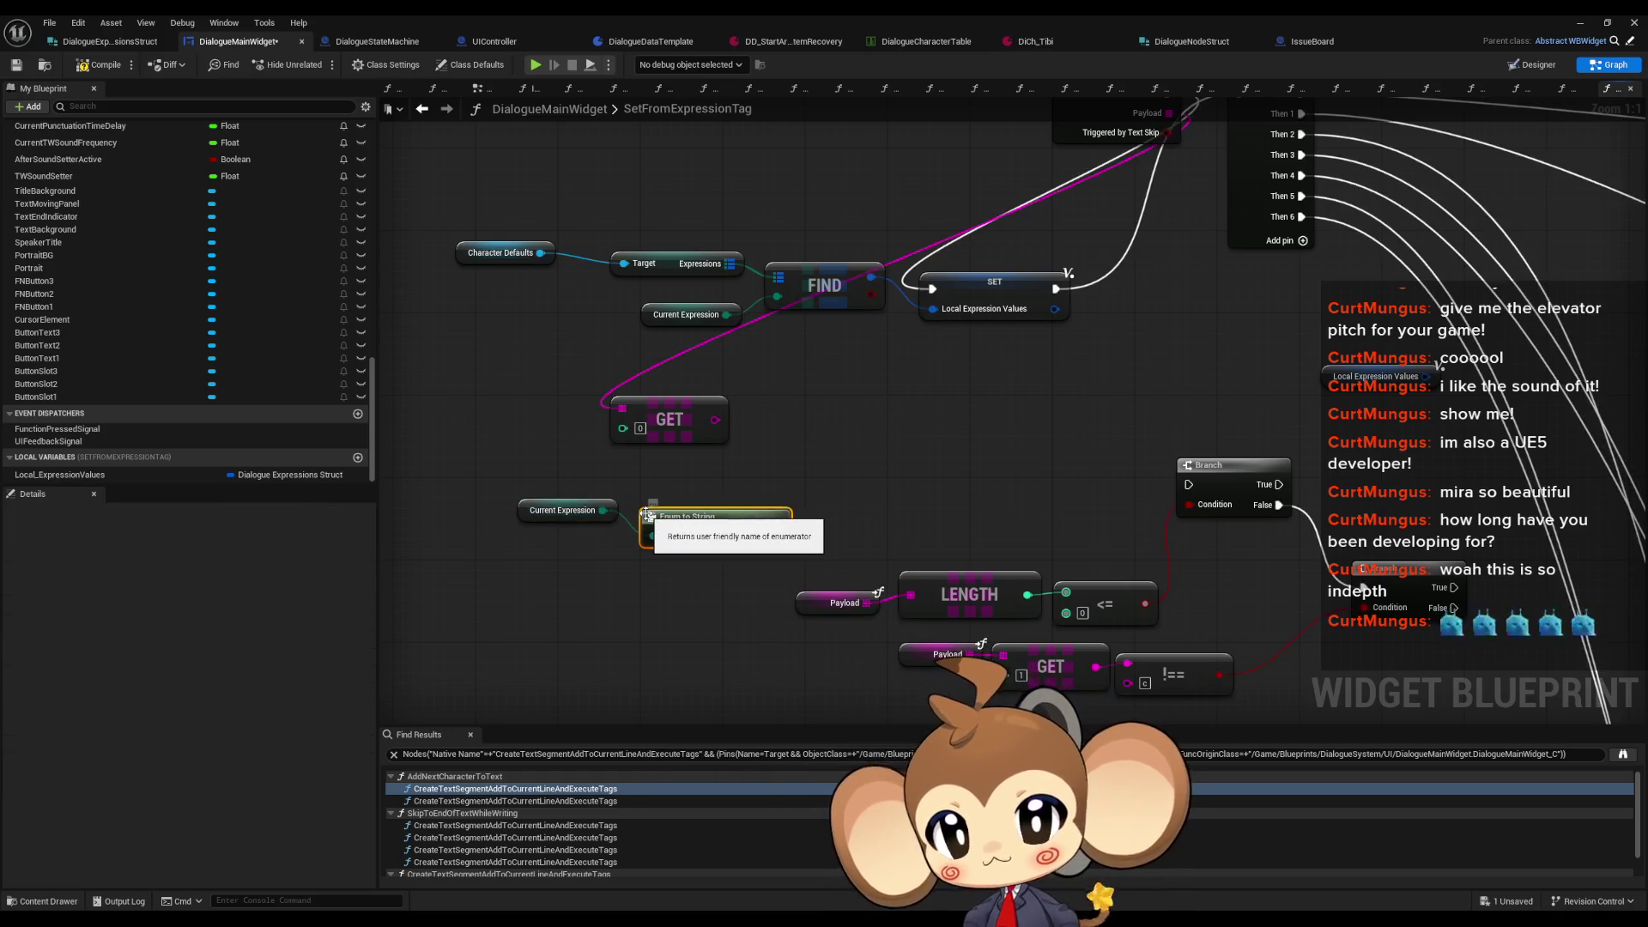
Step: Shift the Current Expression getter and Enum to String node left together
left_click_drag(698, 521, 690, 492)
left_click(705, 494, "ctrl")
left_click_drag(554, 507, 403, 519)
mouse_move(710, 592)
left_mouse_down()
mouse_move(743, 599)
mouse_move(729, 619)
mouse_move(718, 589)
left_mouse_up()
left_click(743, 599)
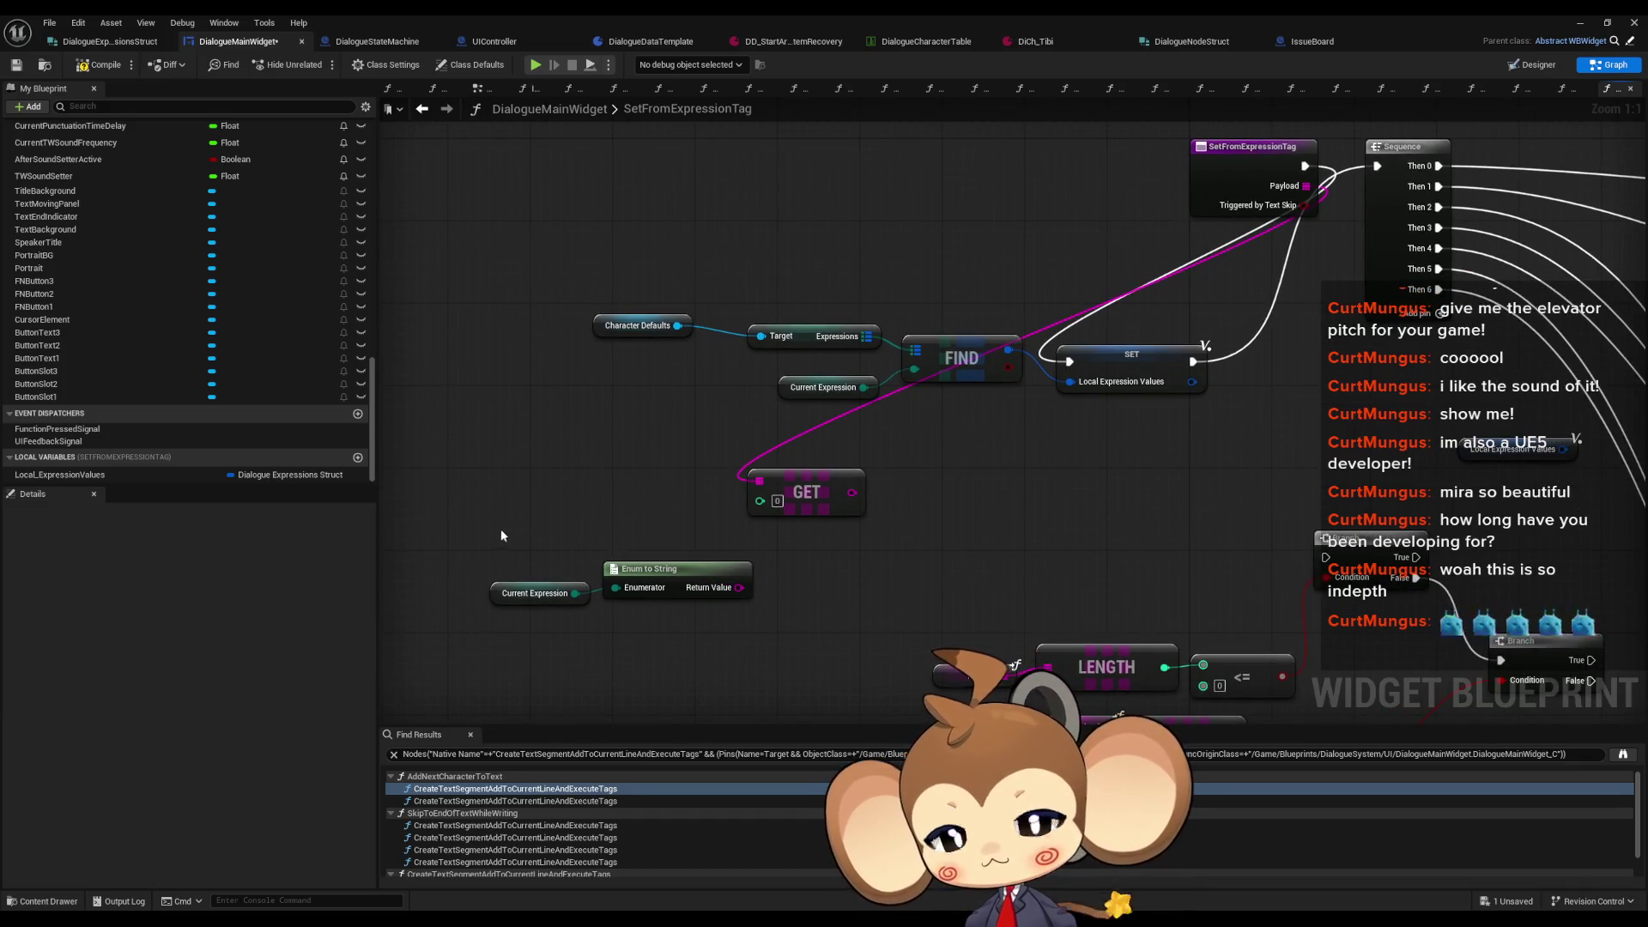
left_click(537, 593)
Step: Add a Switch on DialogueExpressionEnum fed by another Current Expression getter
key("ctrl+c")
key("ctrl+v")
type("for")
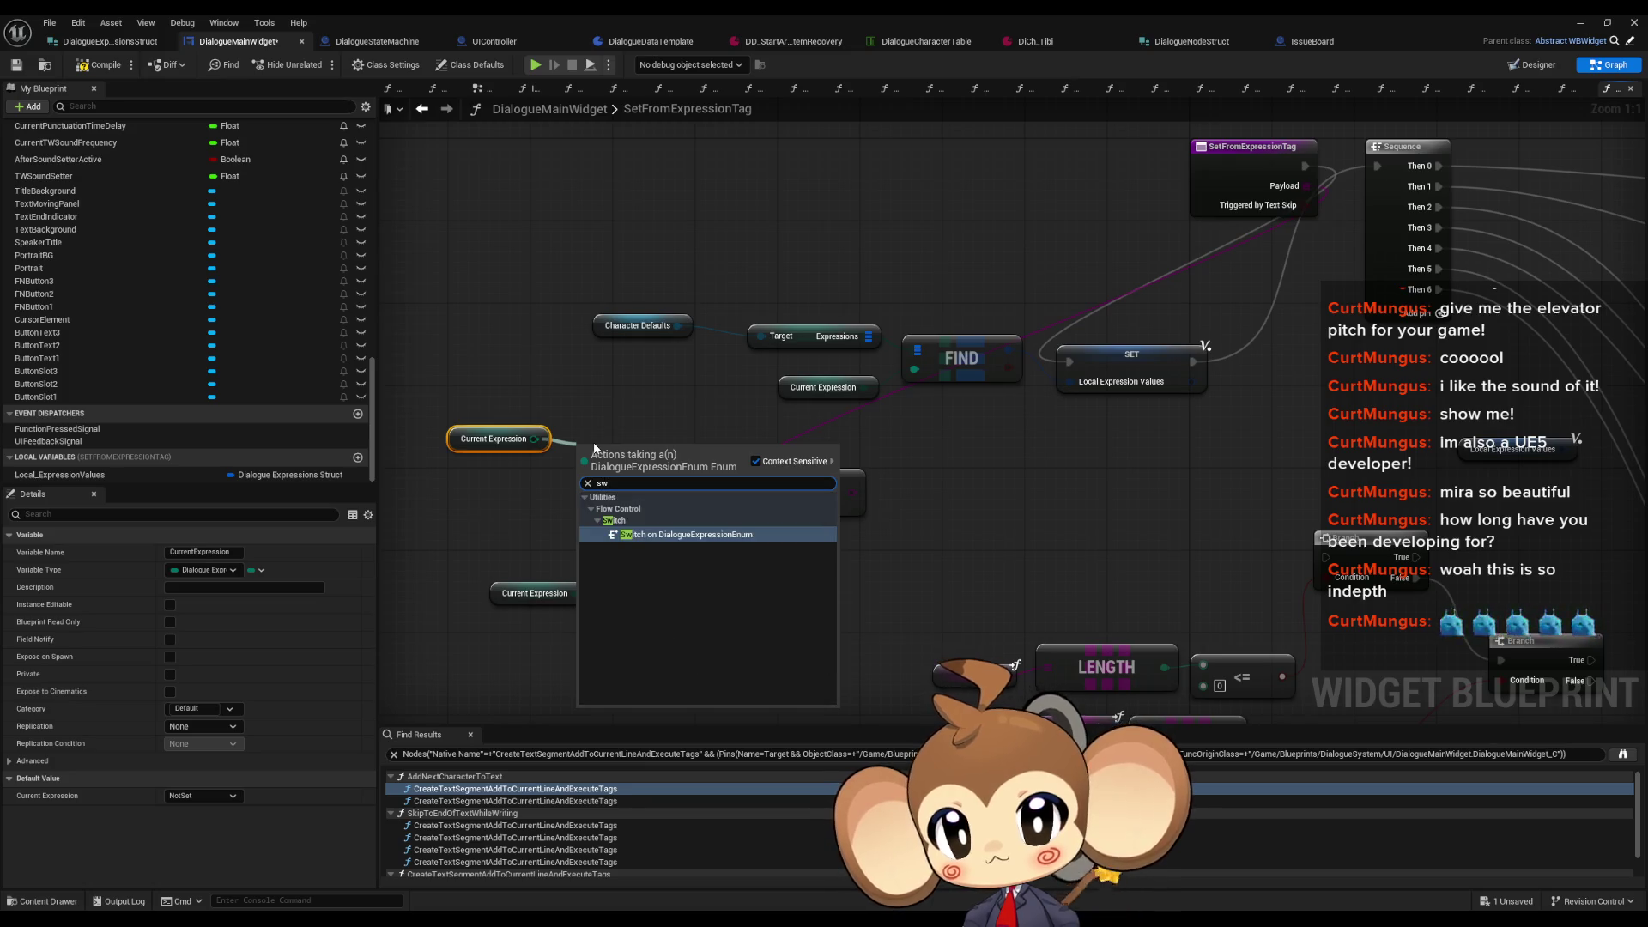
key("Return")
left_click_drag(592, 442, 581, 379)
left_click(494, 439, "ctrl")
left_click_drag(590, 455, 458, 445)
left_click(578, 575)
mouse_move(575, 593)
left_mouse_down()
mouse_move(754, 534)
mouse_move(626, 545)
mouse_move(670, 557)
left_mouse_up()
Step: Add a Get number of entries node for DialogueExpressionEnum
type("bite")
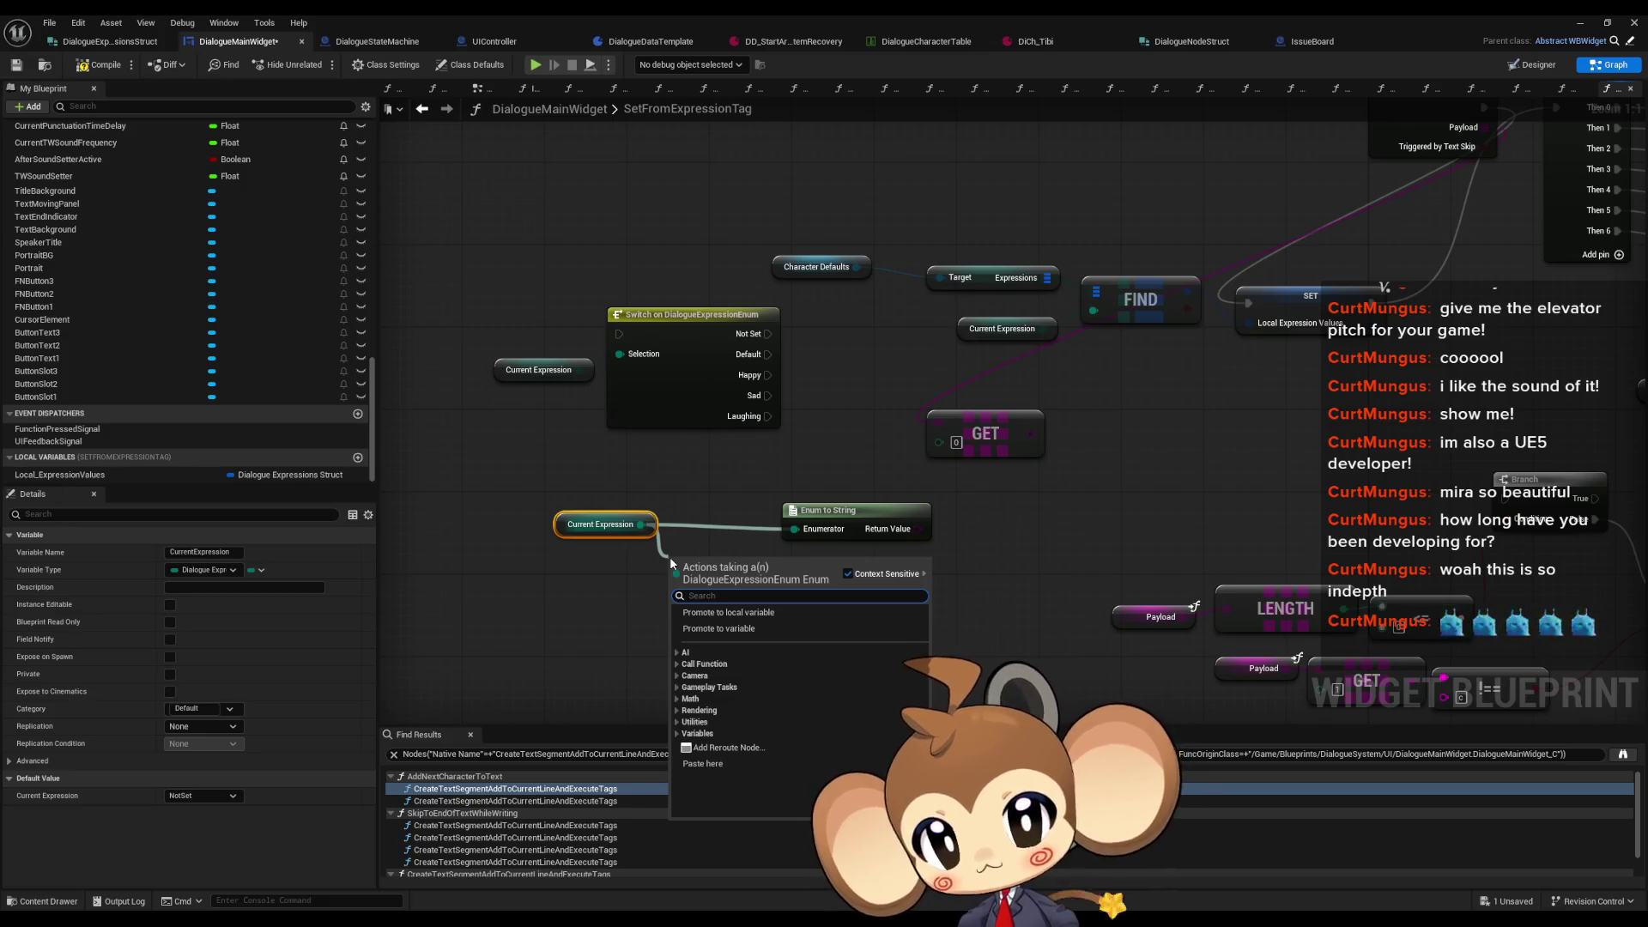
left_click(750, 482)
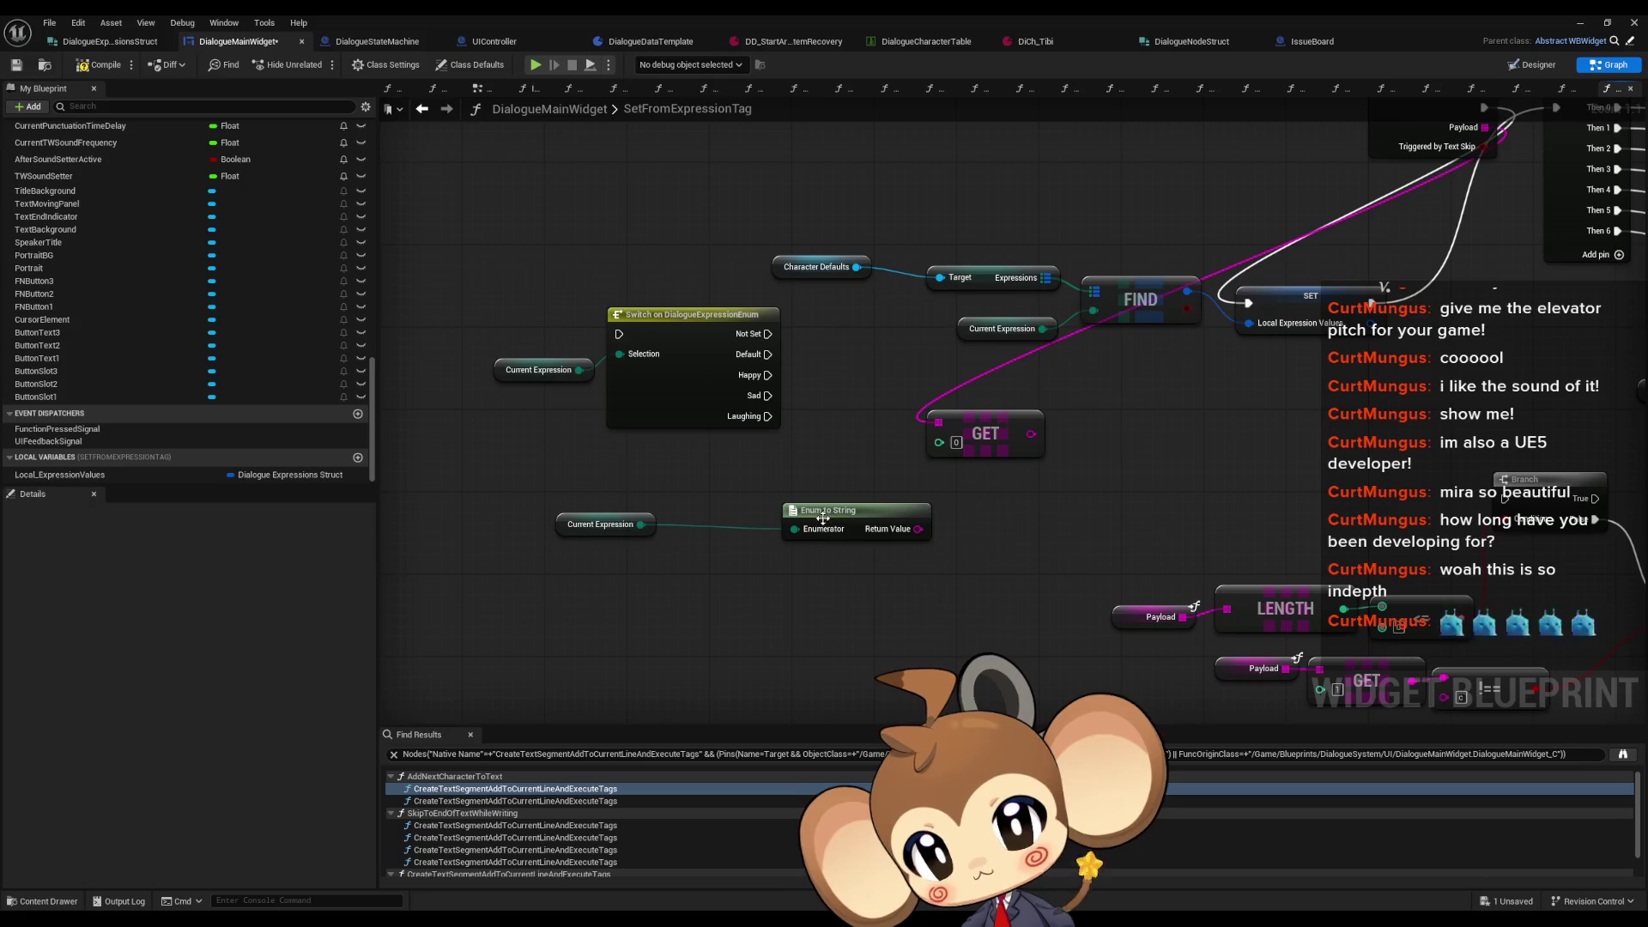
right_click(650, 592)
type("express")
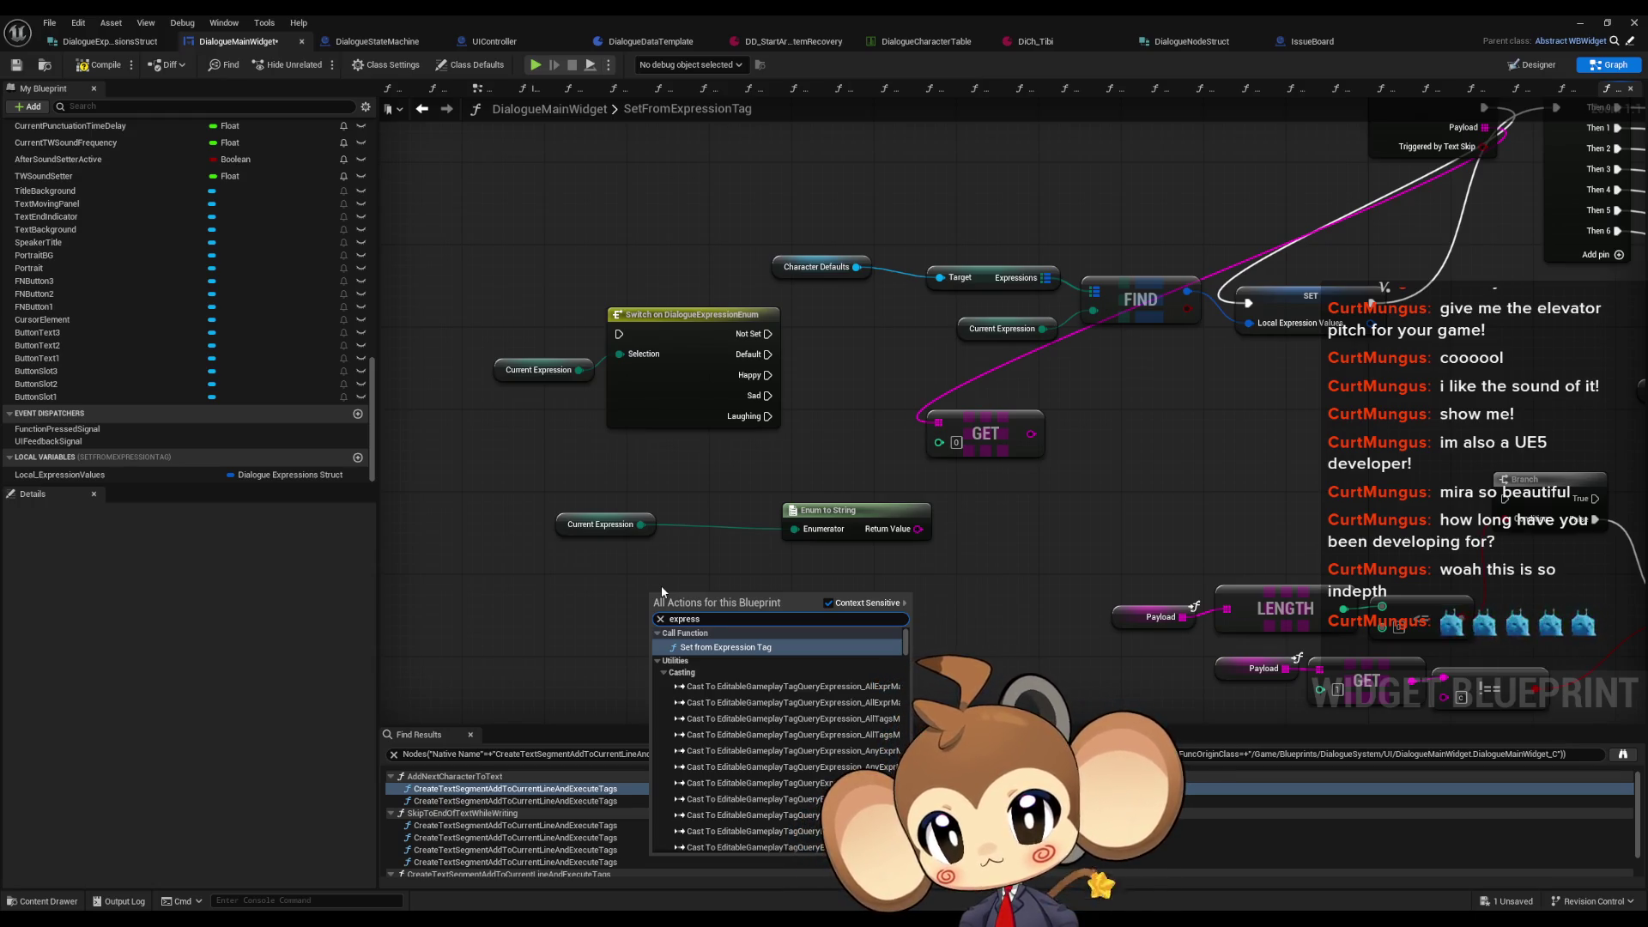
type(" enum")
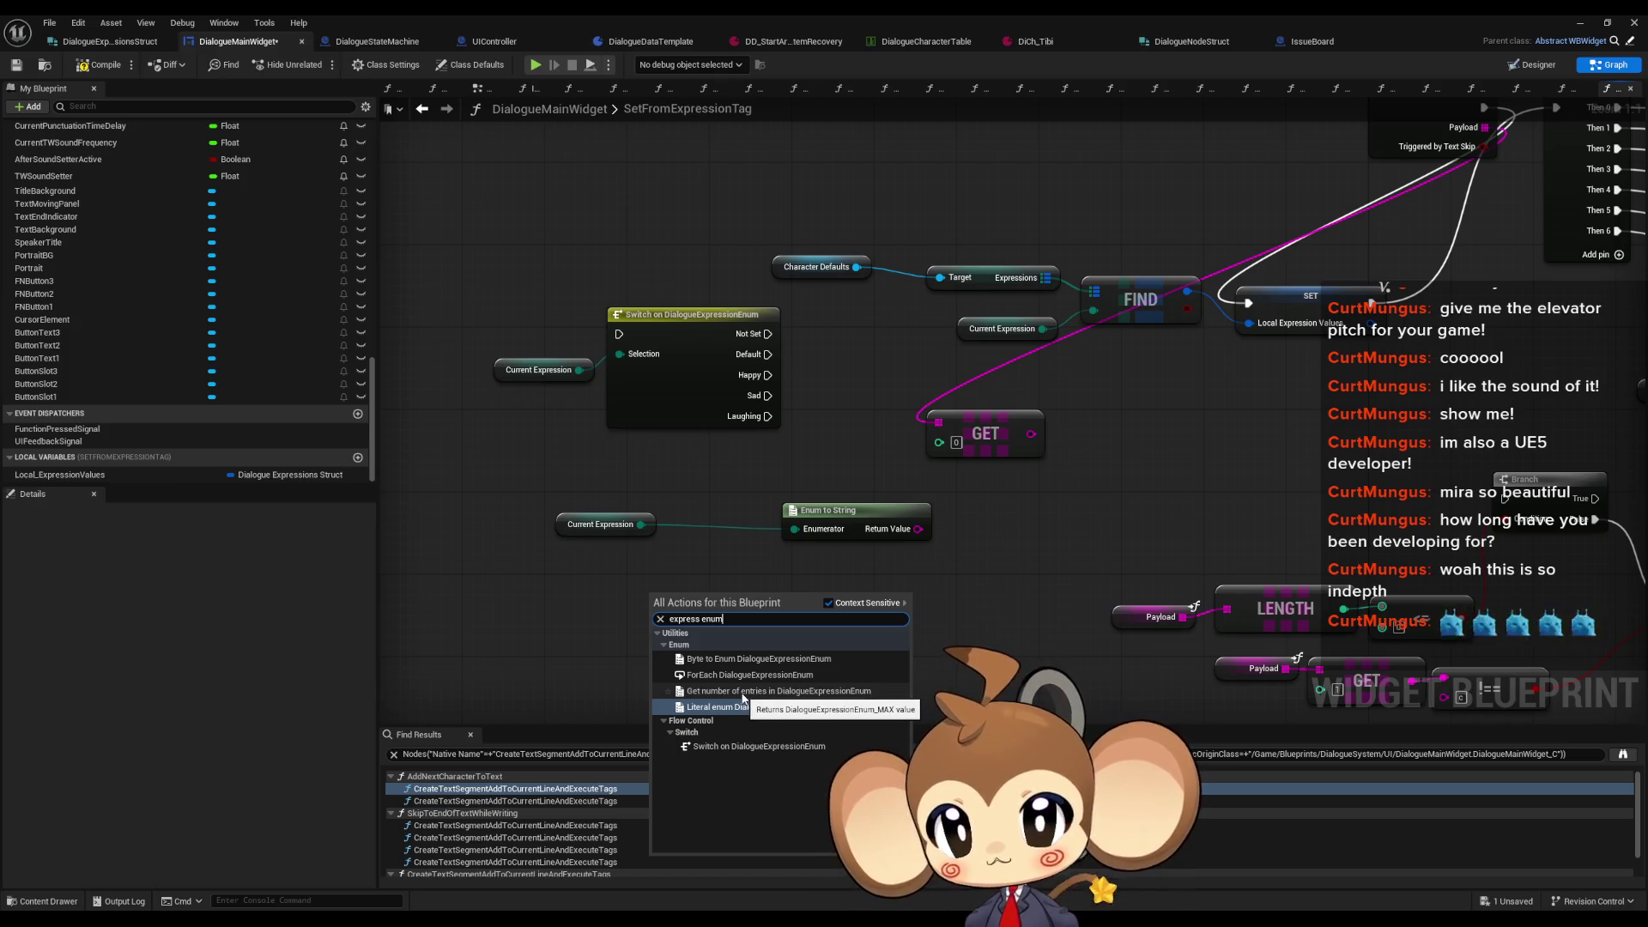
left_click(743, 694)
left_click_drag(736, 597, 582, 620)
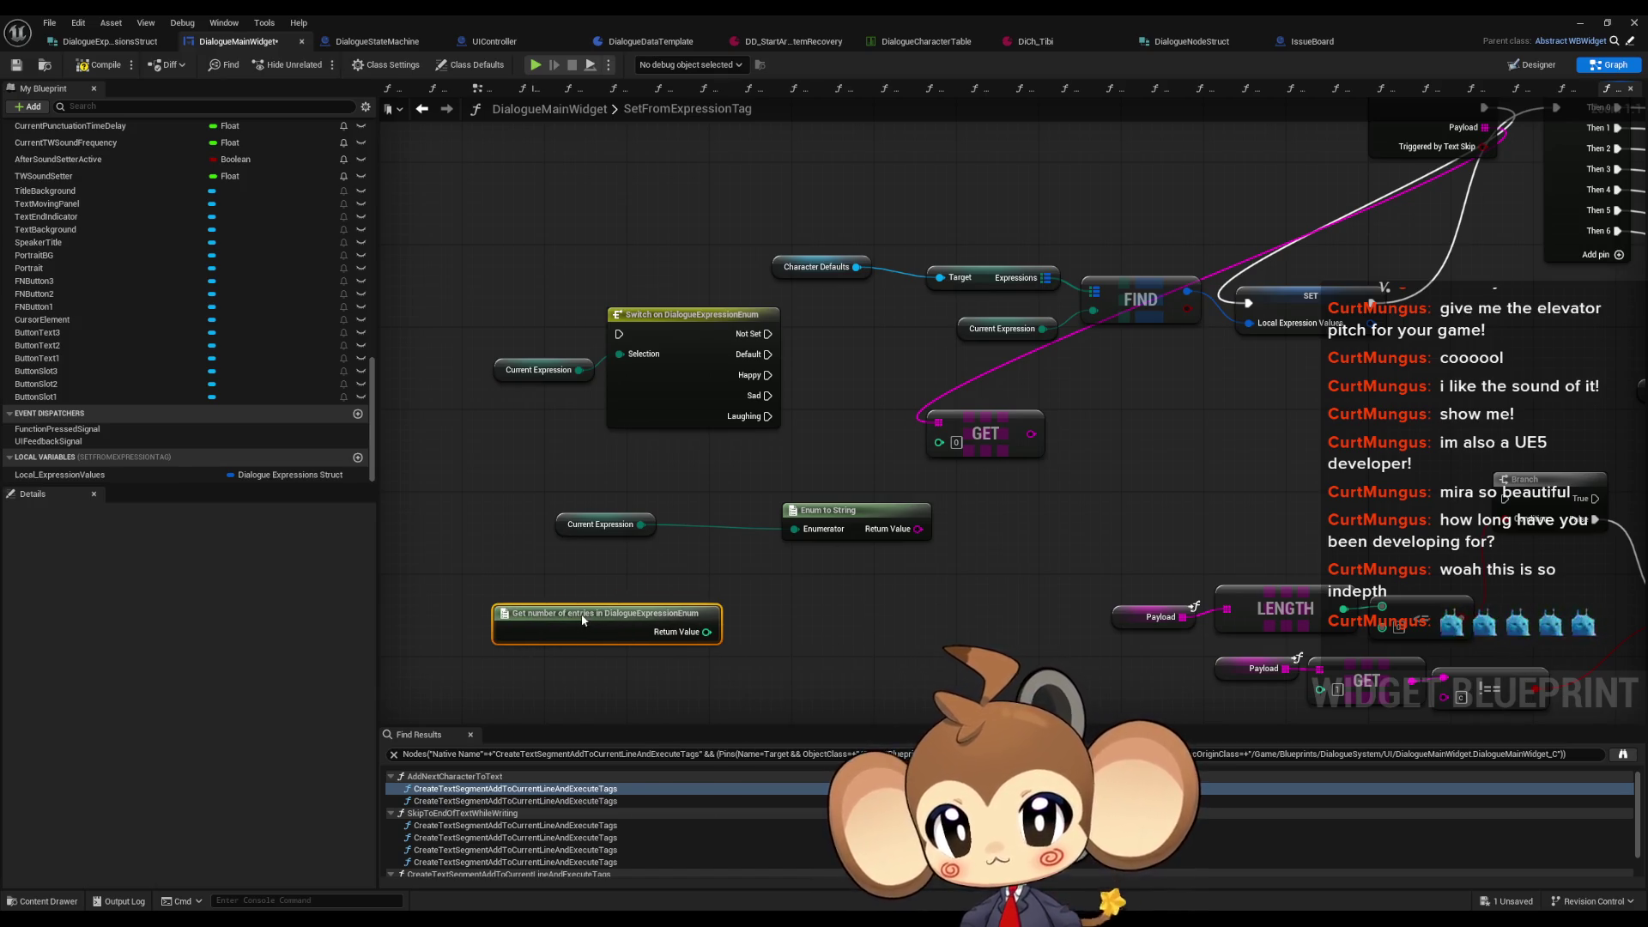
left_click_drag(726, 682, 740, 566)
Step: Place a Byte to Enum node for DialogueExpressionEnum, lower and to the right
right_click(688, 568)
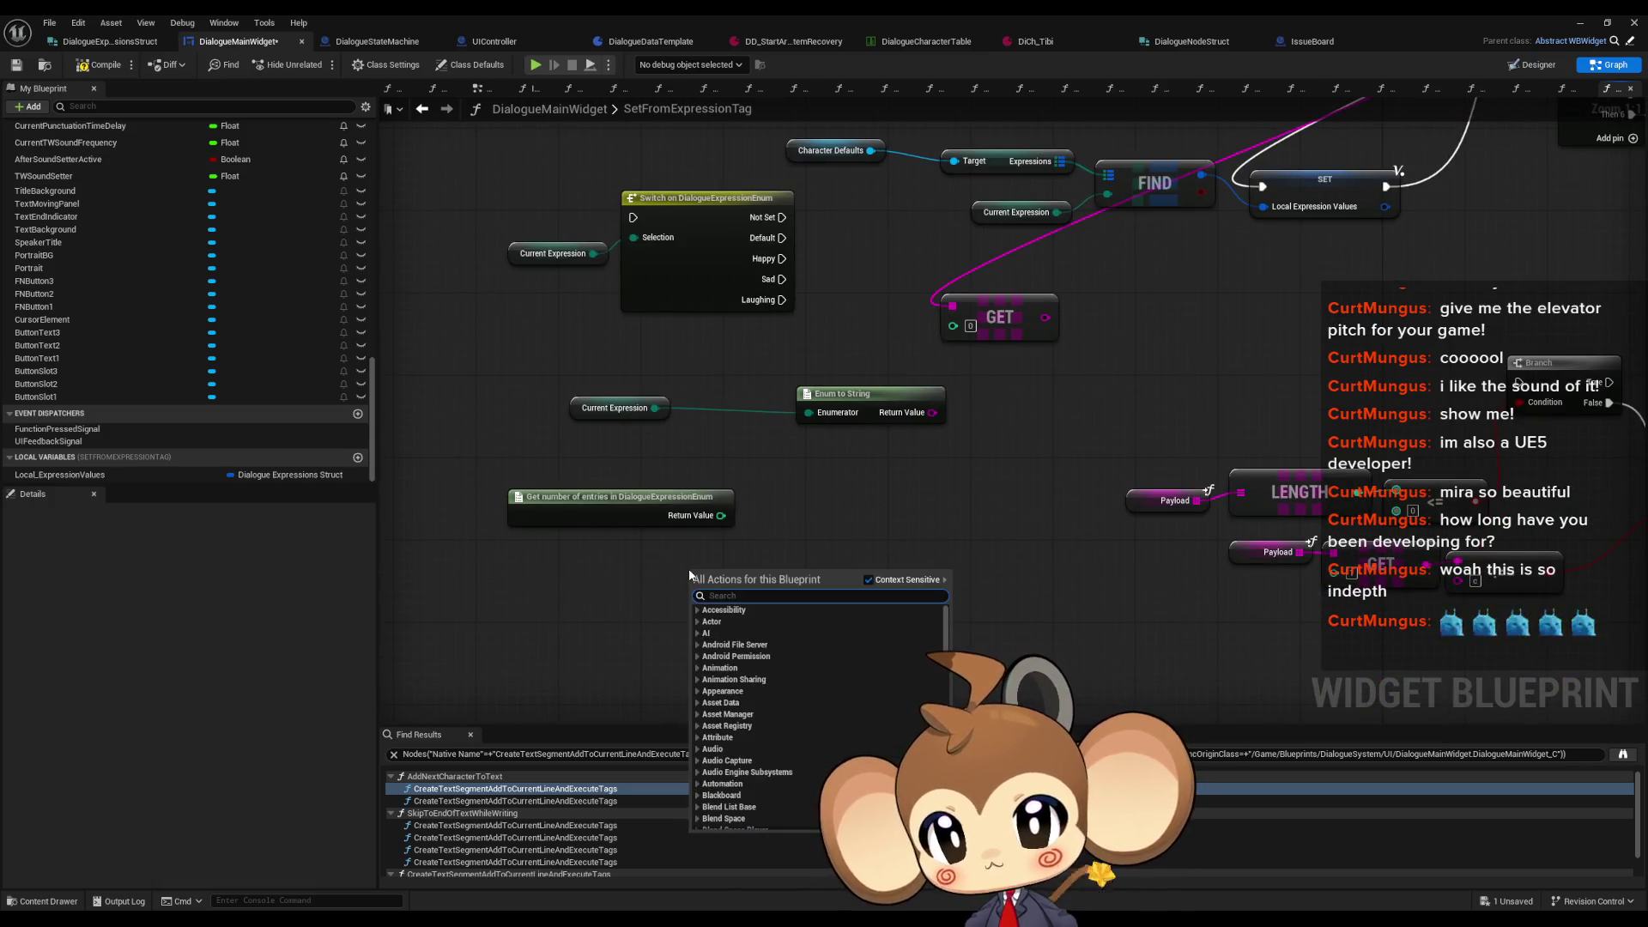
type("expre")
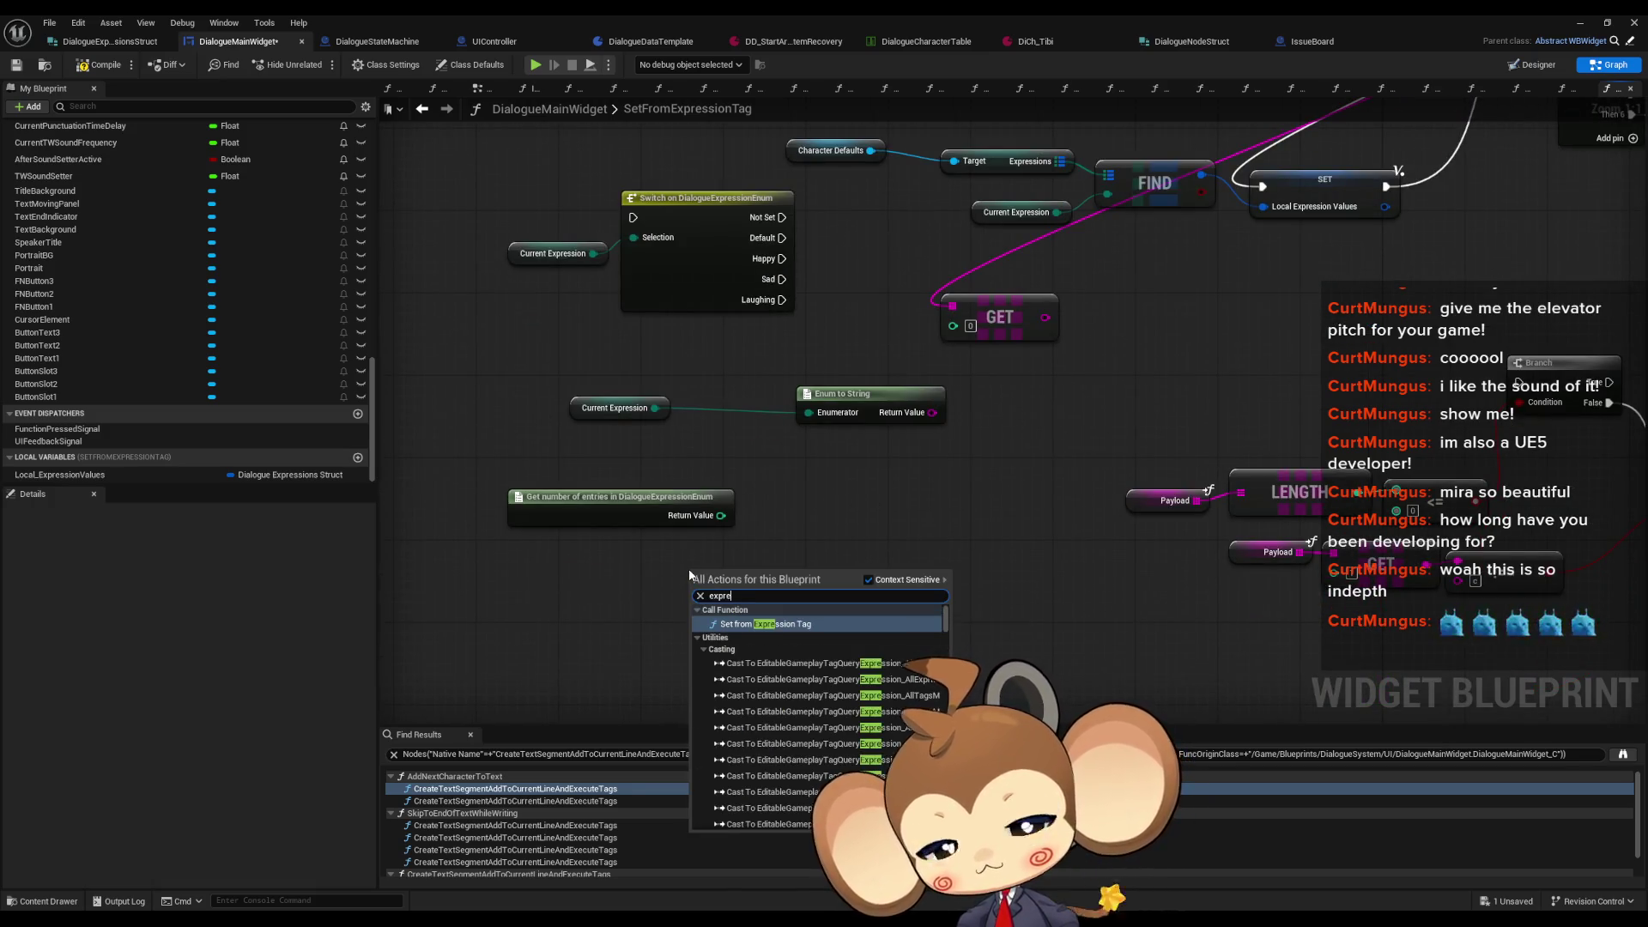
type("ss enuz")
key("BackSpace")
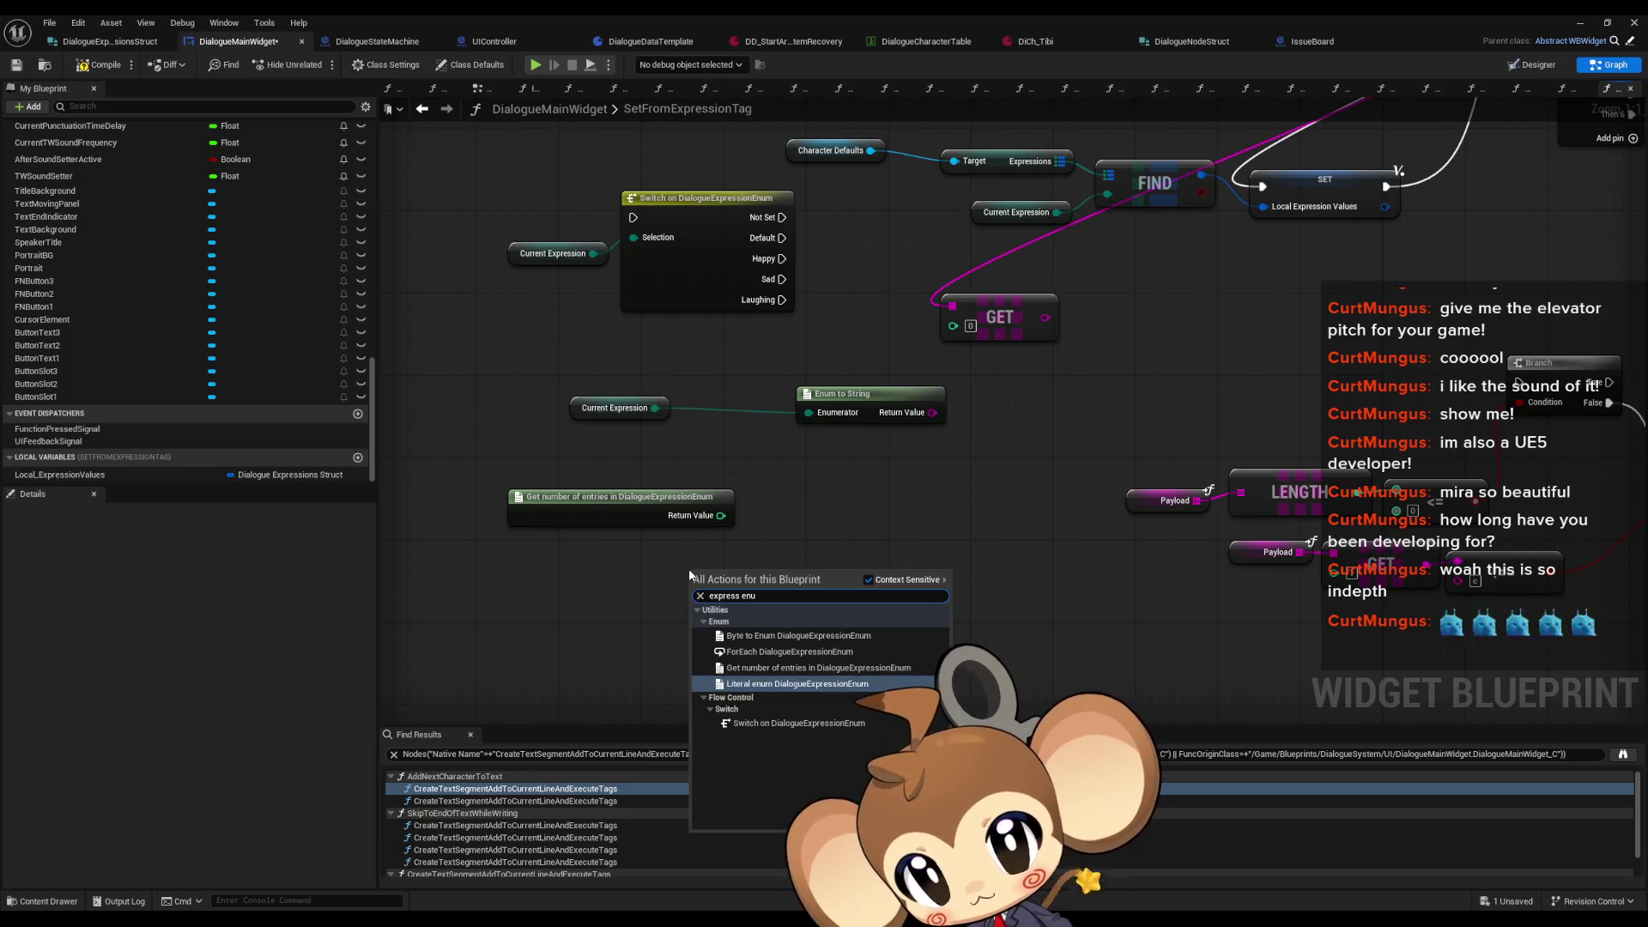
key("Up")
key("Up")
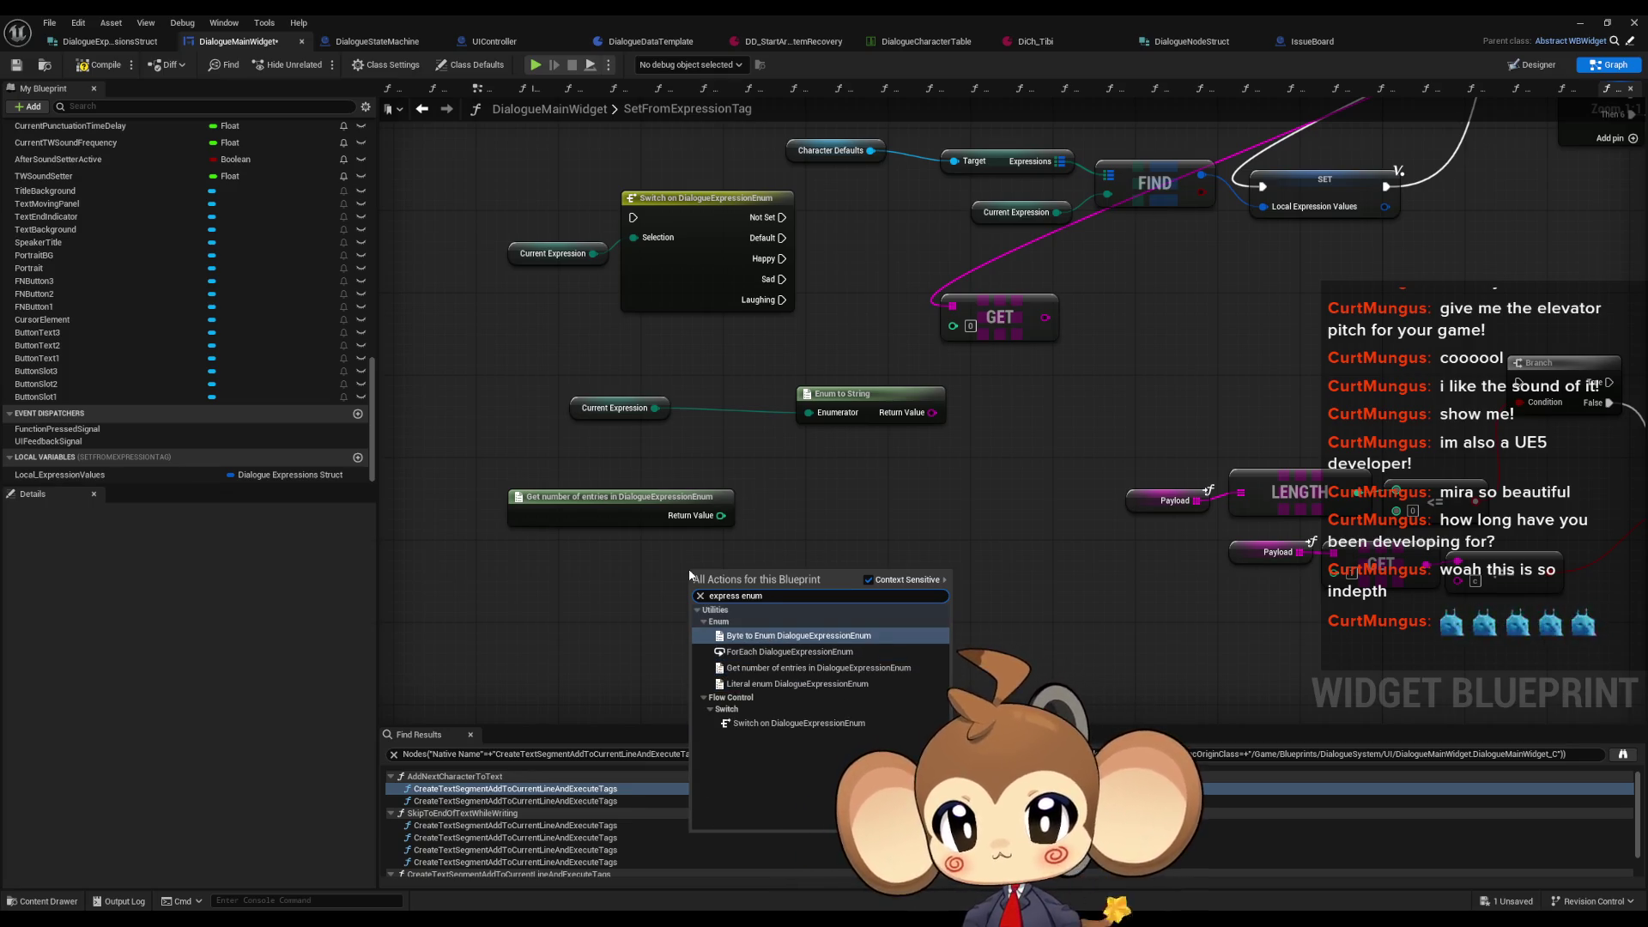
key("Down")
key("Up")
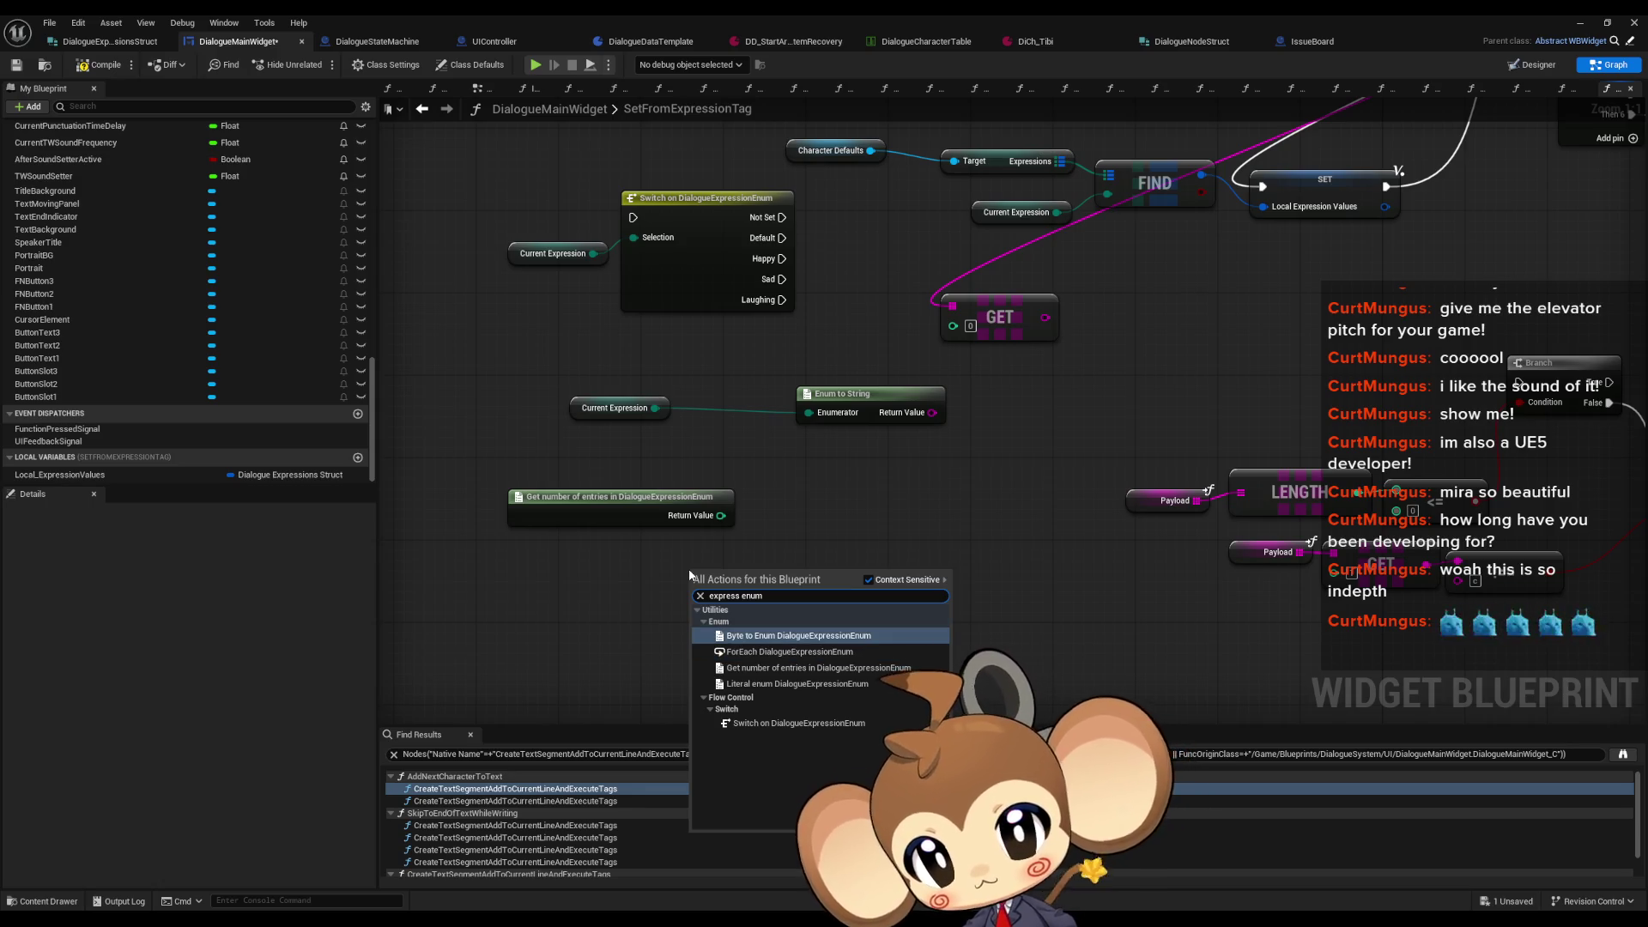
key("Return")
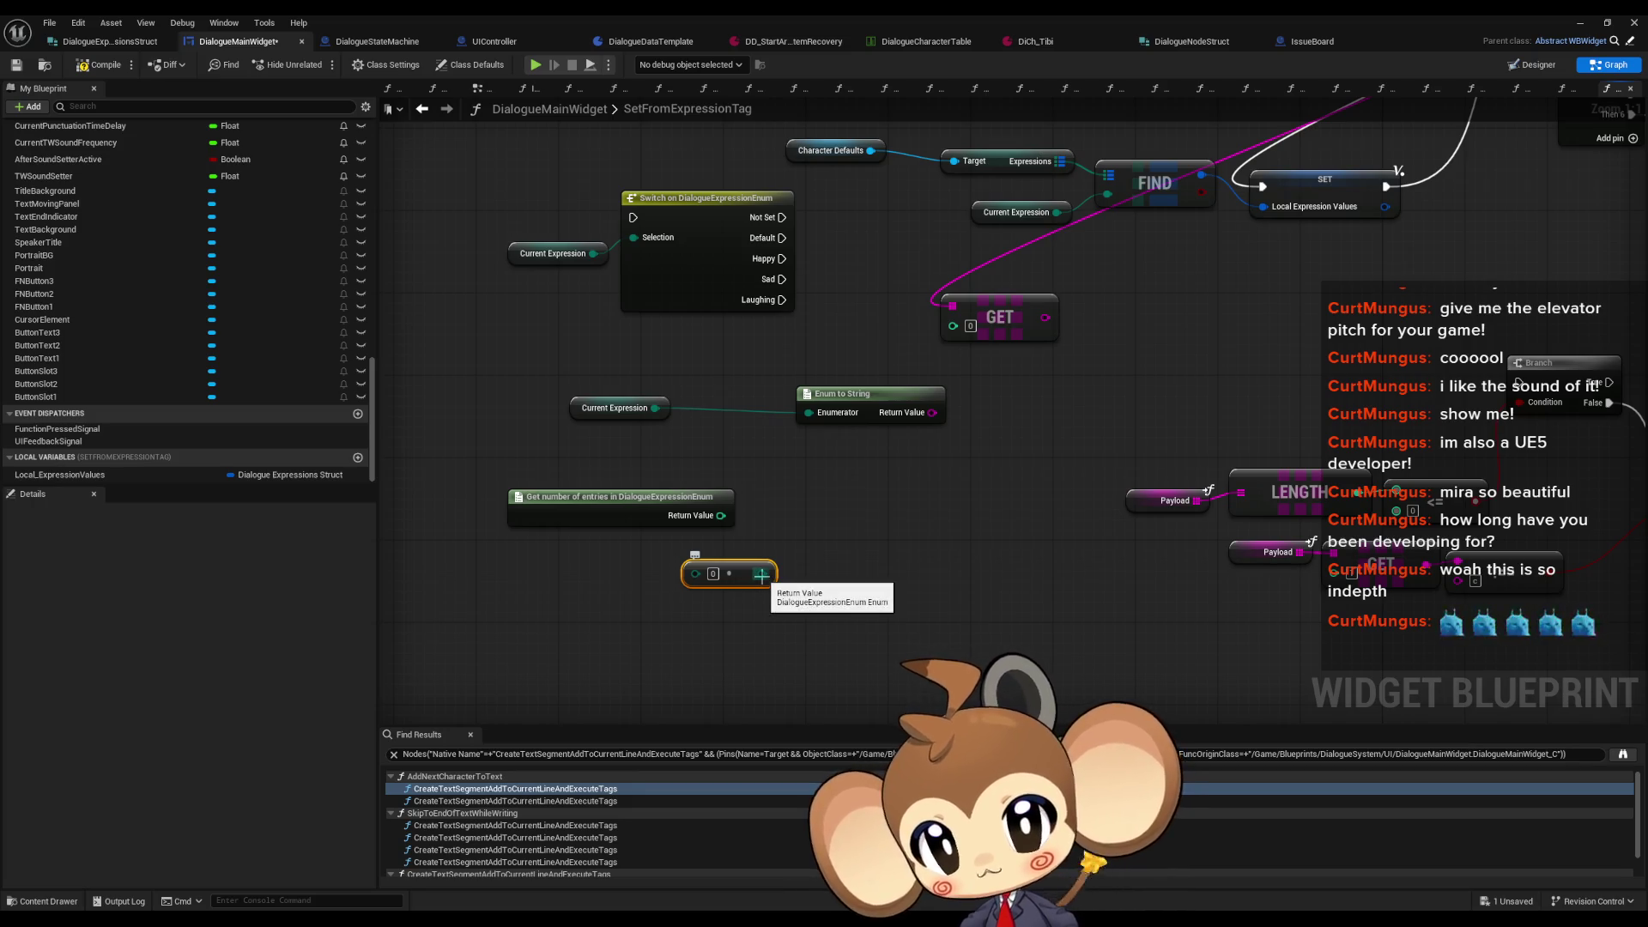
mouse_move(747, 574)
left_mouse_down()
mouse_move(867, 626)
mouse_move(953, 615)
left_mouse_up()
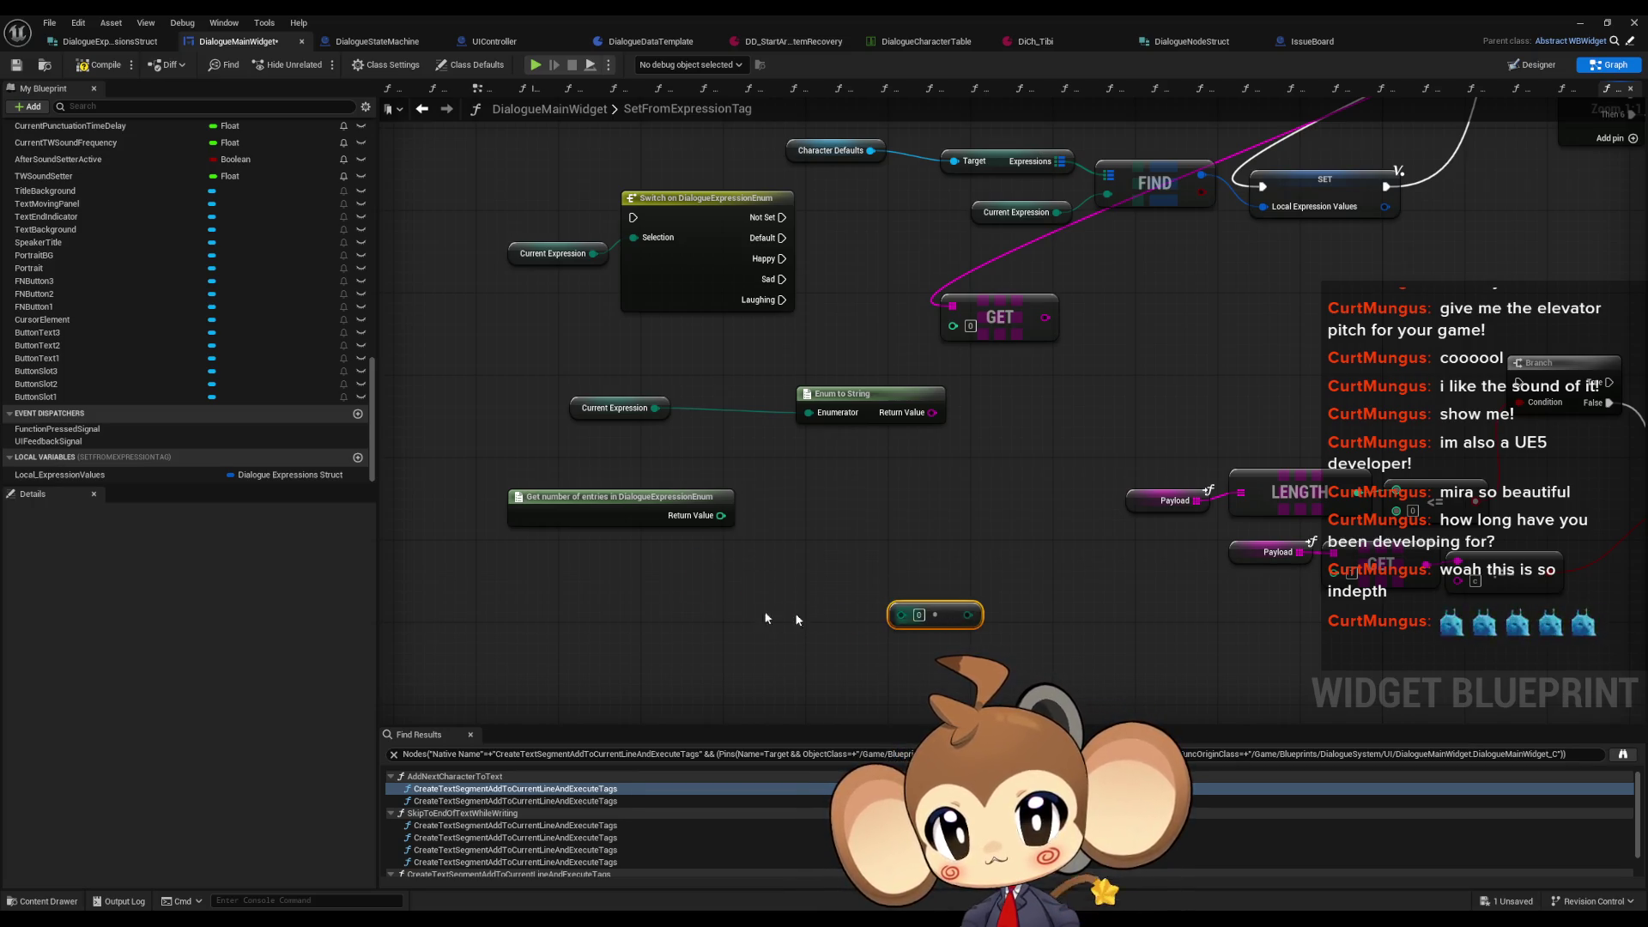
Step: Add a For Loop node, discarding a mistakenly placed For Each Loop
right_click(645, 603)
type("for lo")
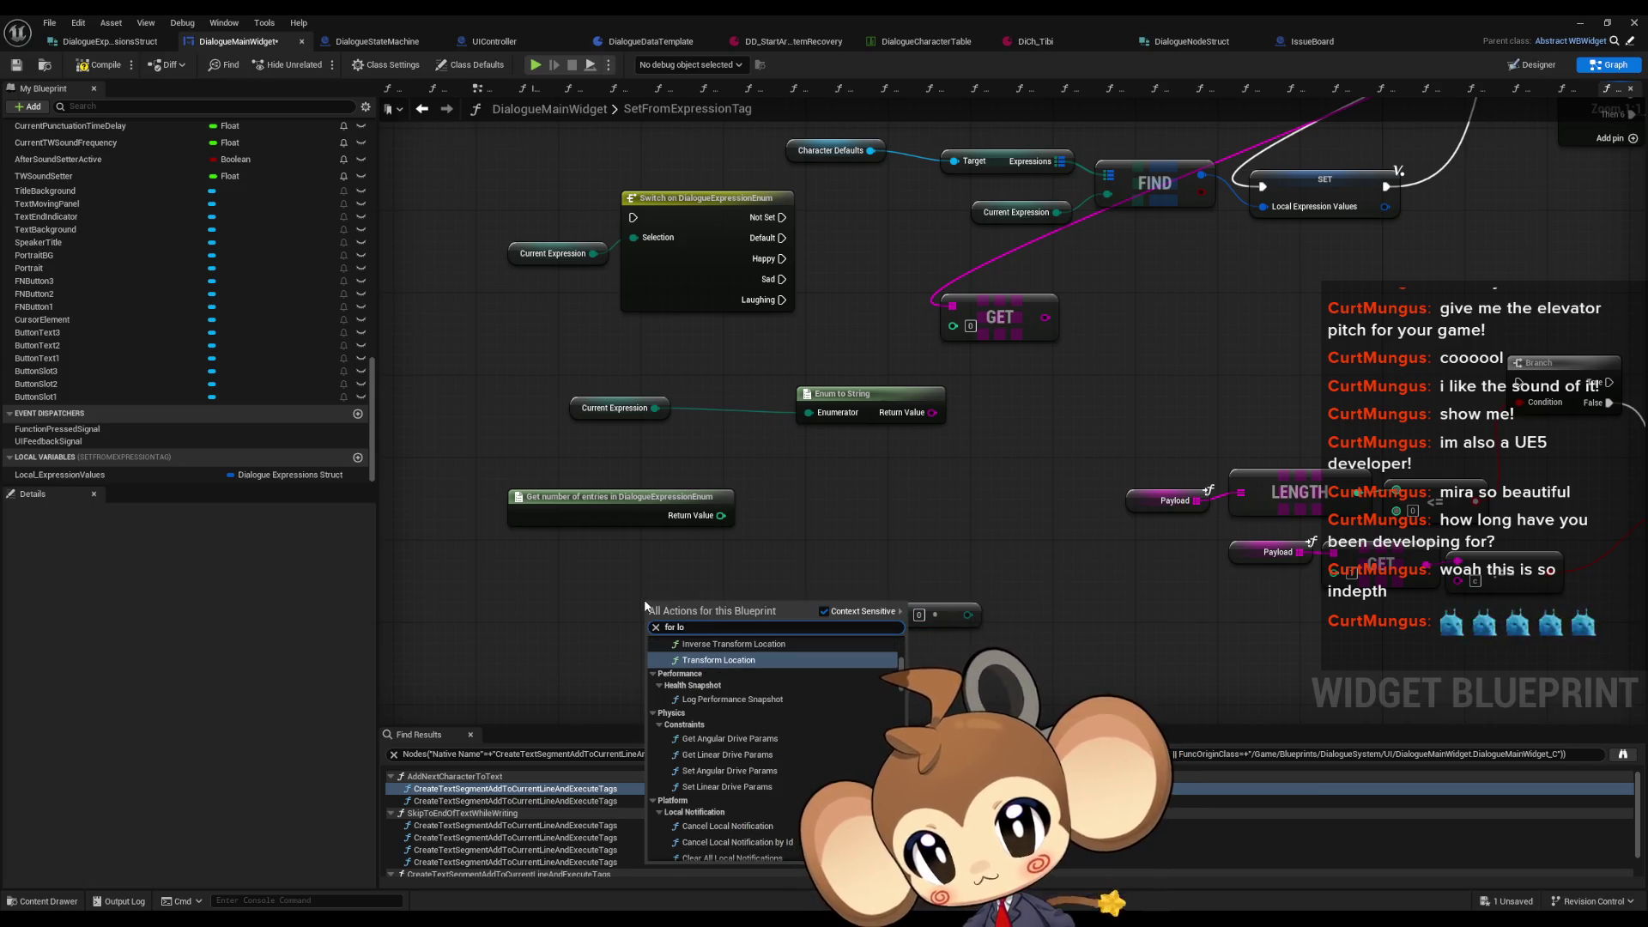
type("op")
key("Return")
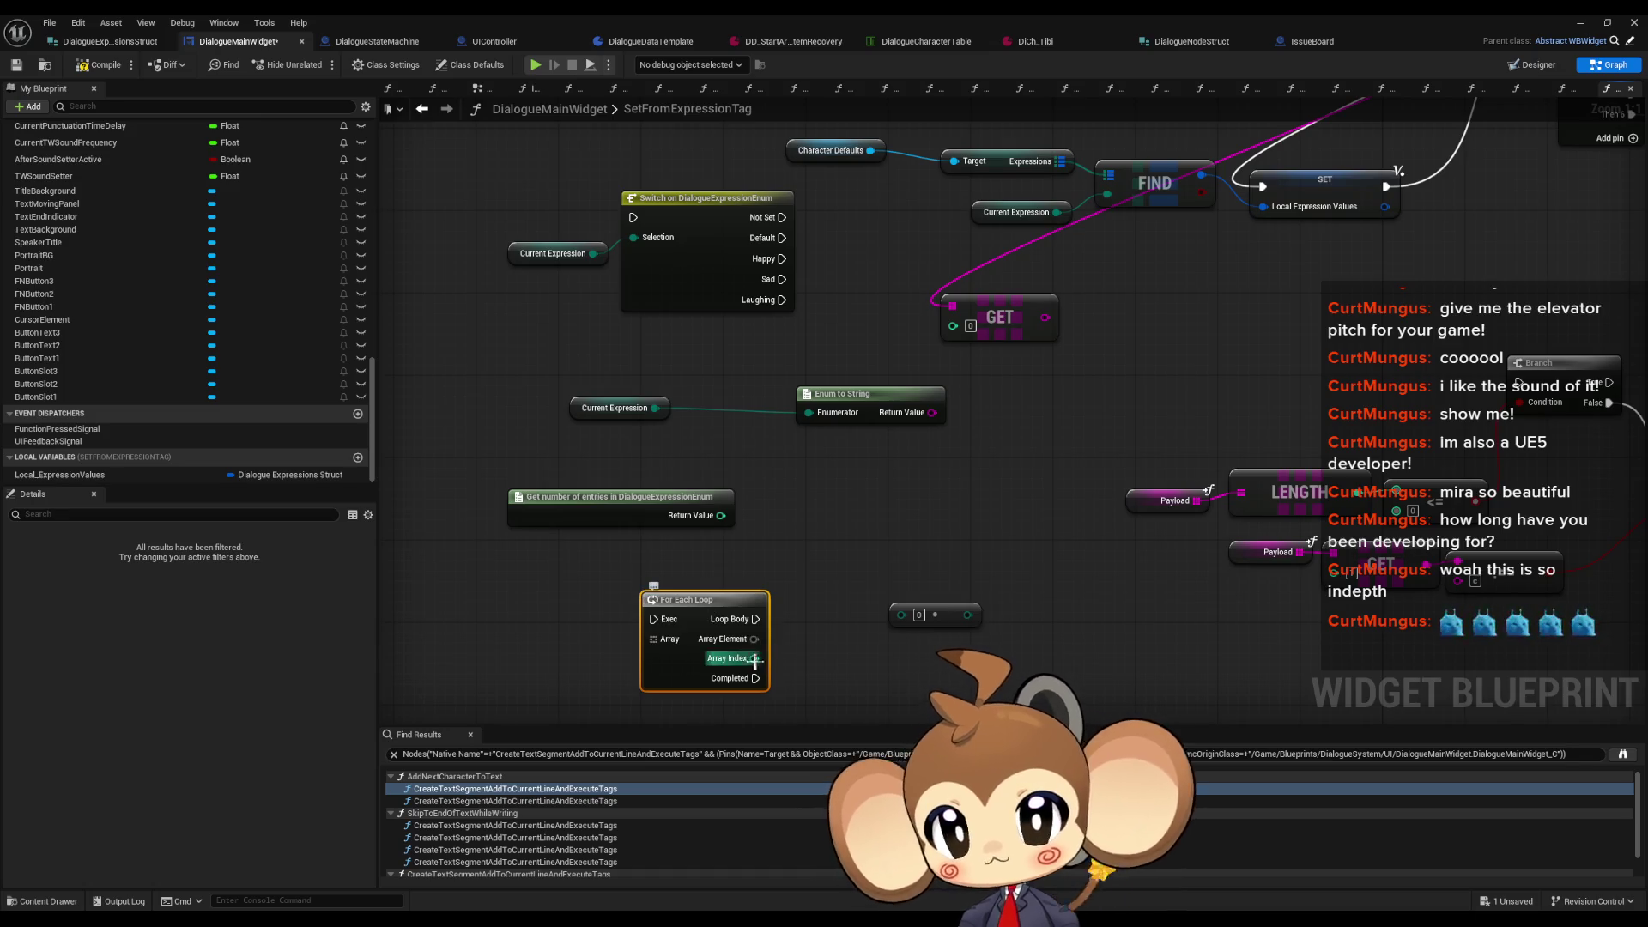
mouse_move(694, 637)
left_mouse_down()
mouse_move(772, 605)
mouse_move(713, 624)
left_mouse_up()
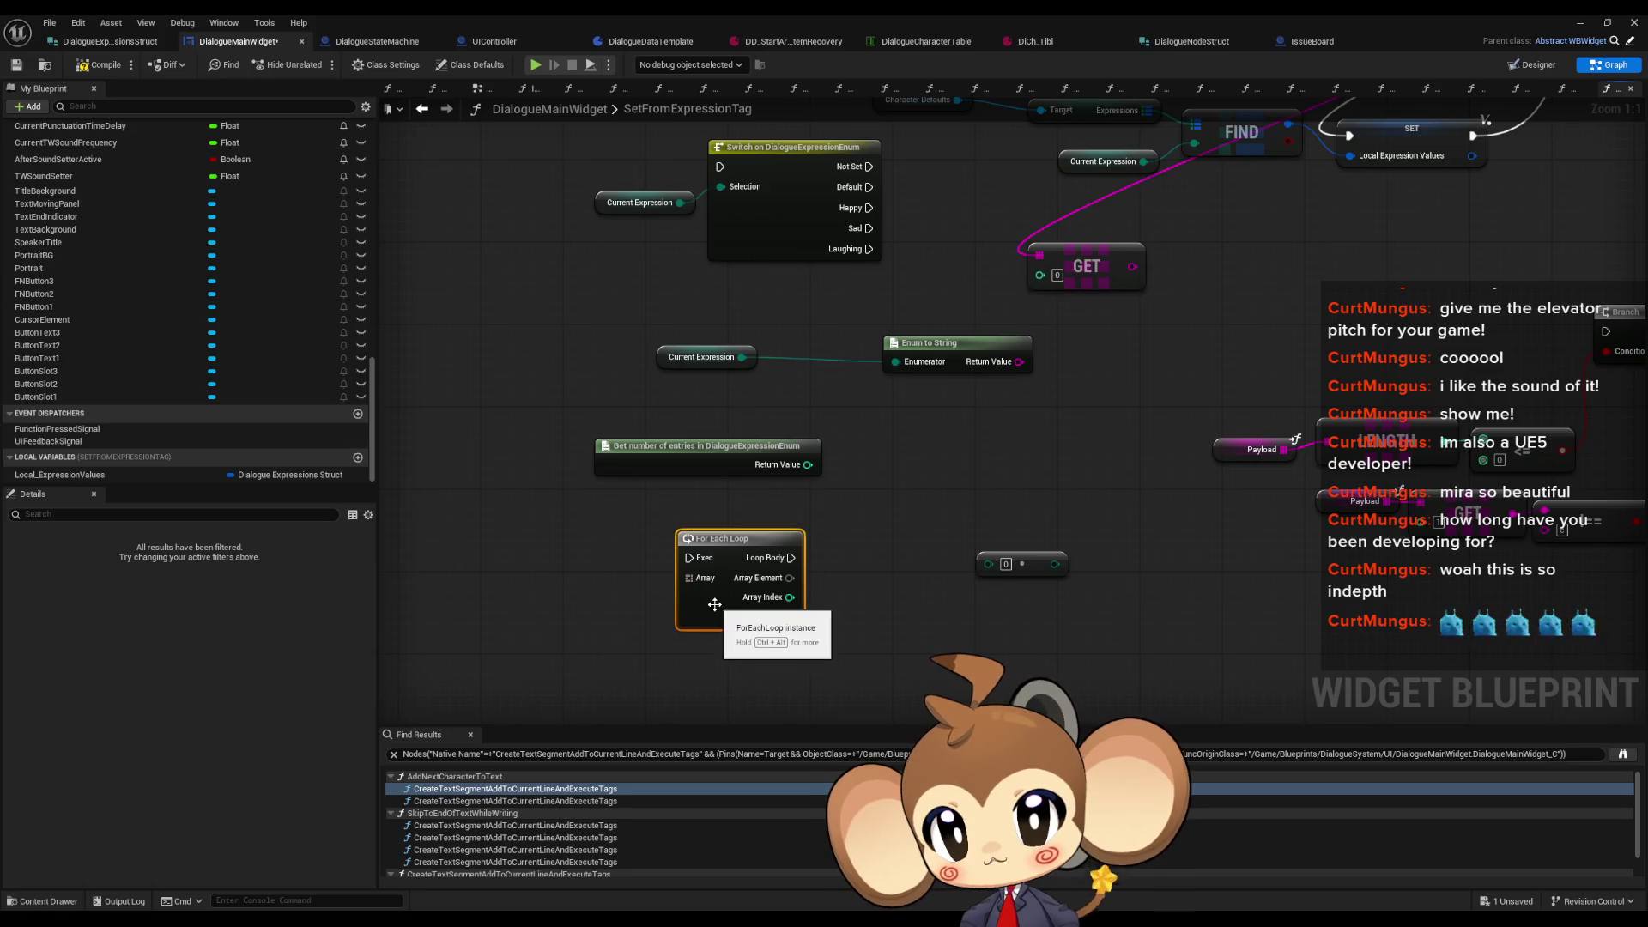
key("Delete")
right_click(721, 560)
type("for loo")
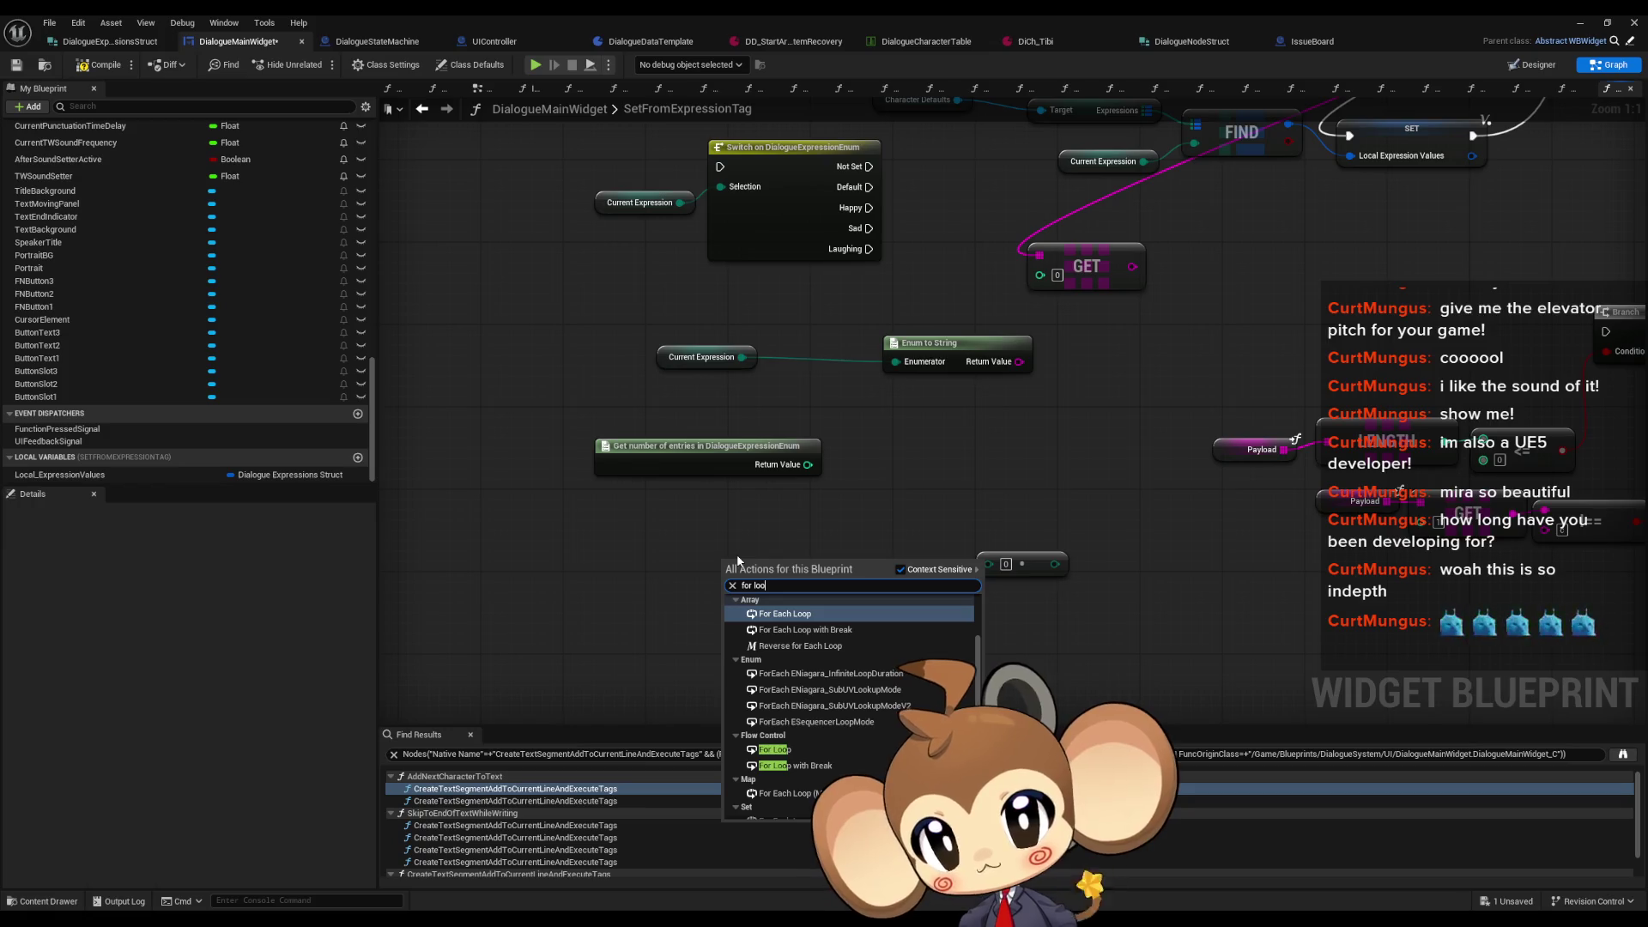
type("p")
key("Down")
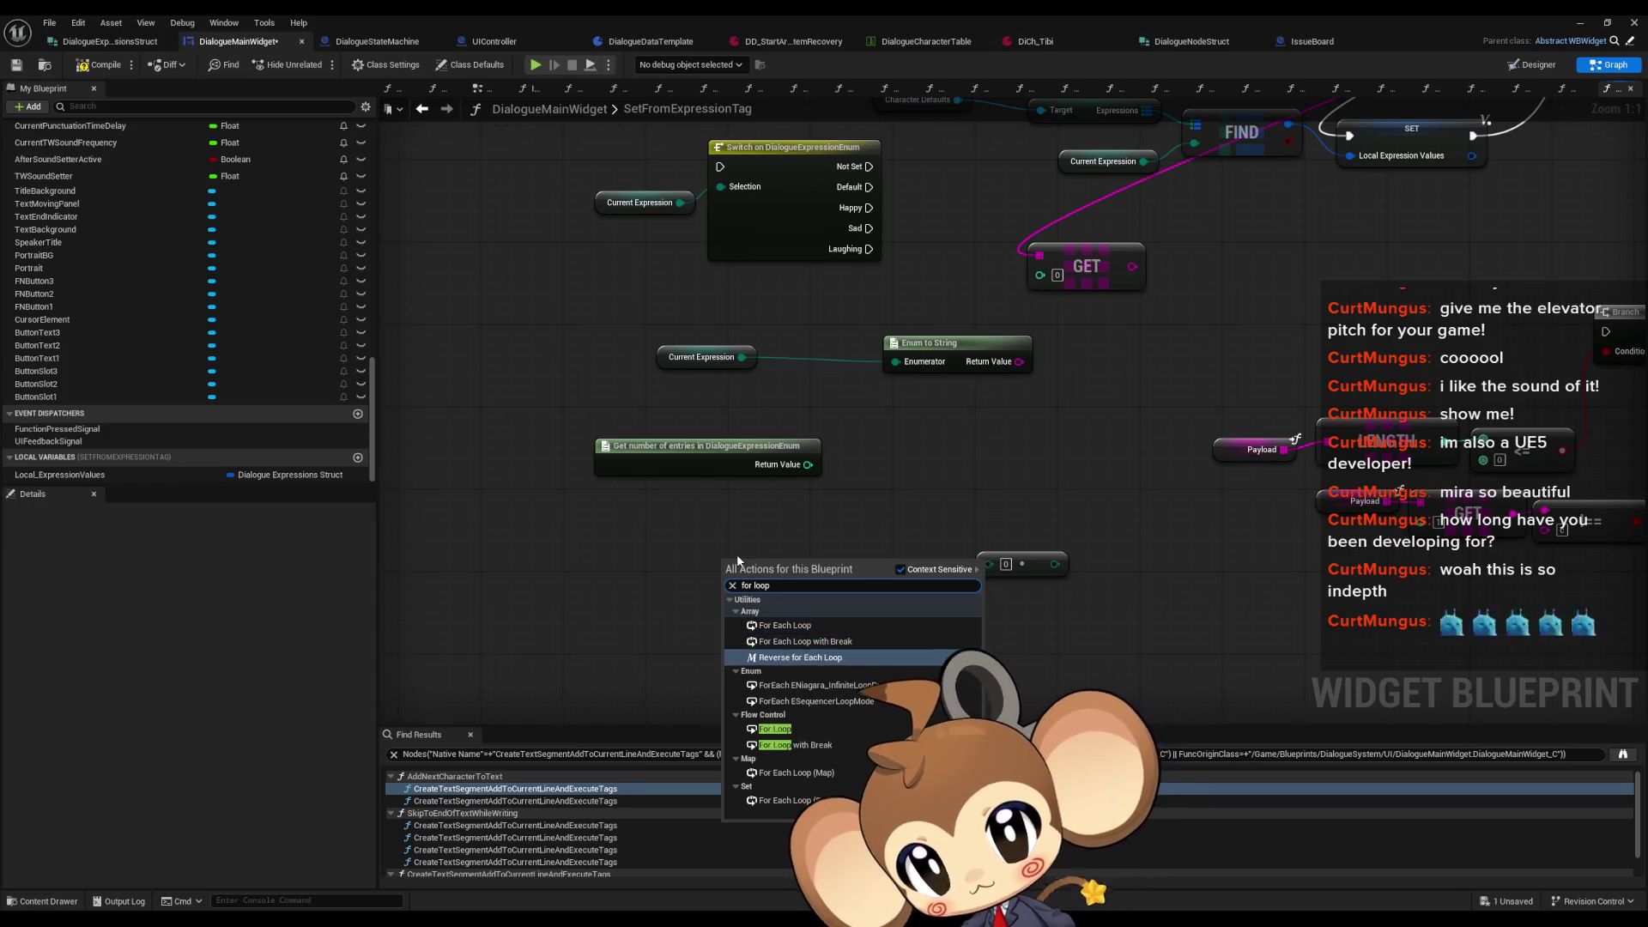
key("Escape")
key("ctrl+v")
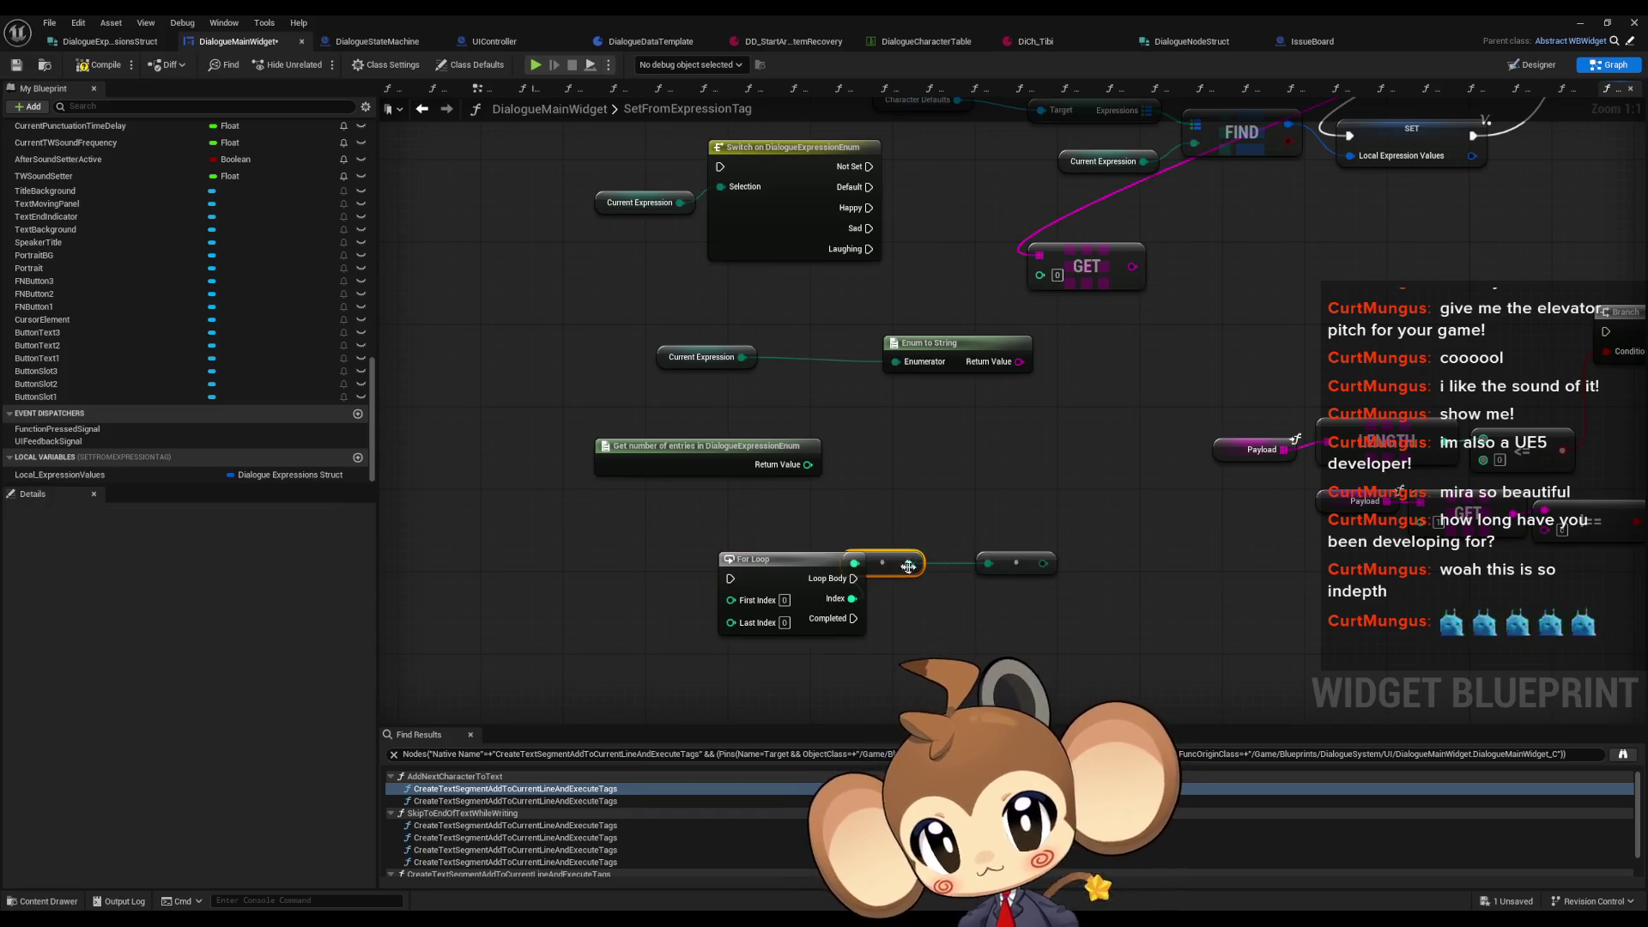
Step: Line up the conversion nodes after the For Loop's Index output
left_click_drag(885, 568, 926, 615)
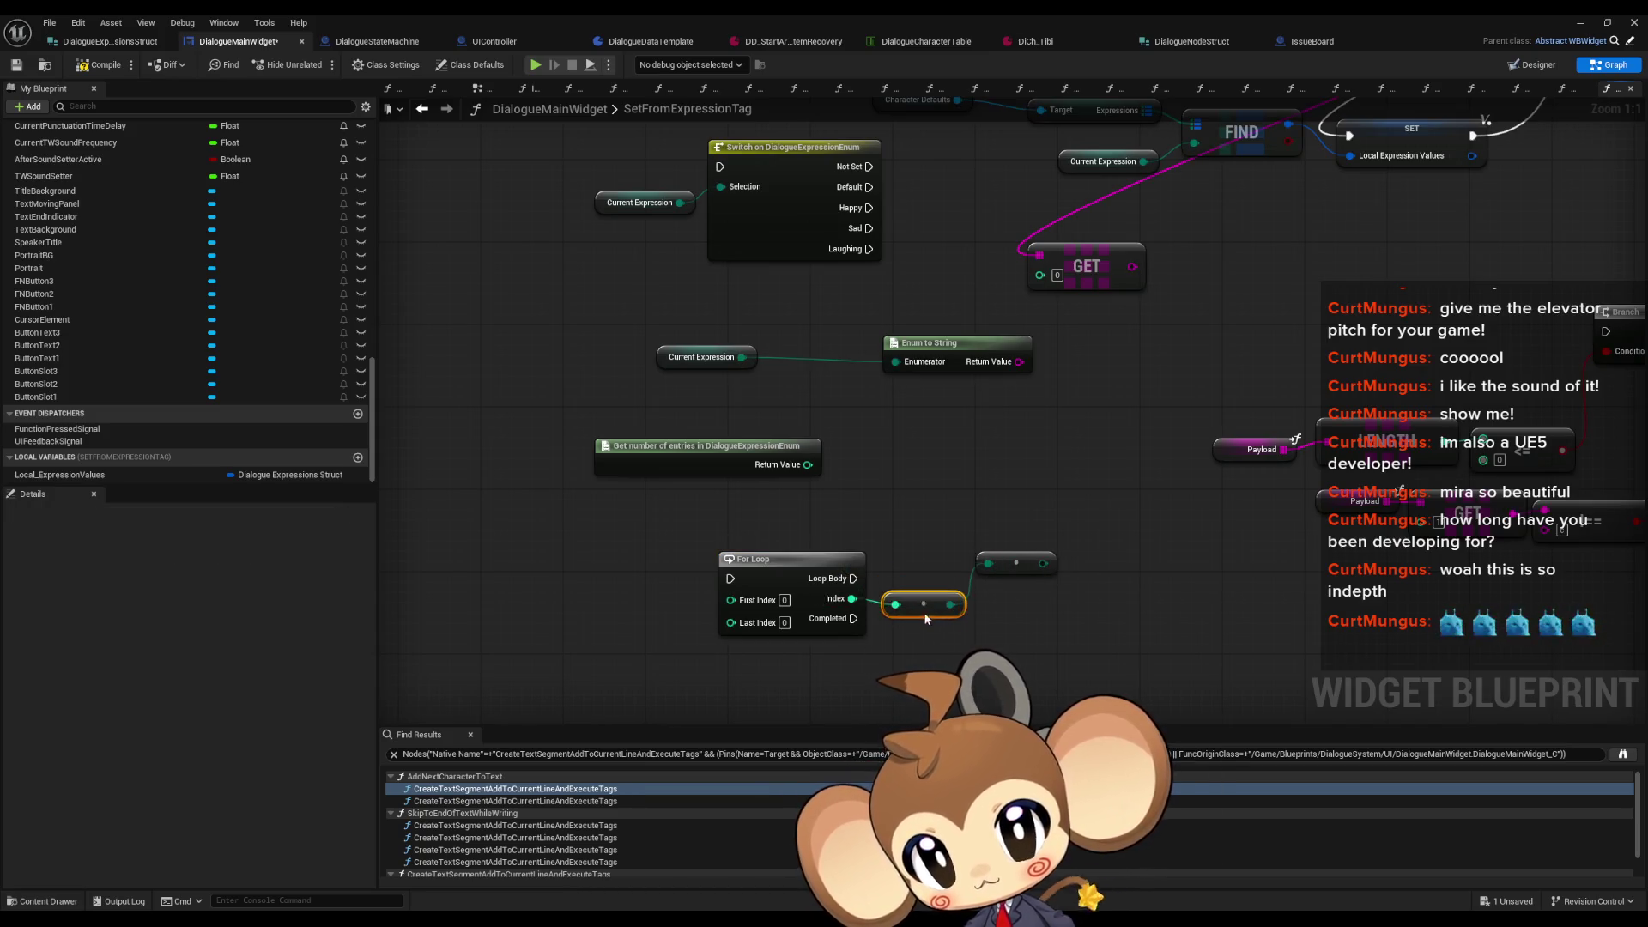
left_click_drag(1016, 563, 1006, 613)
left_click(1006, 559)
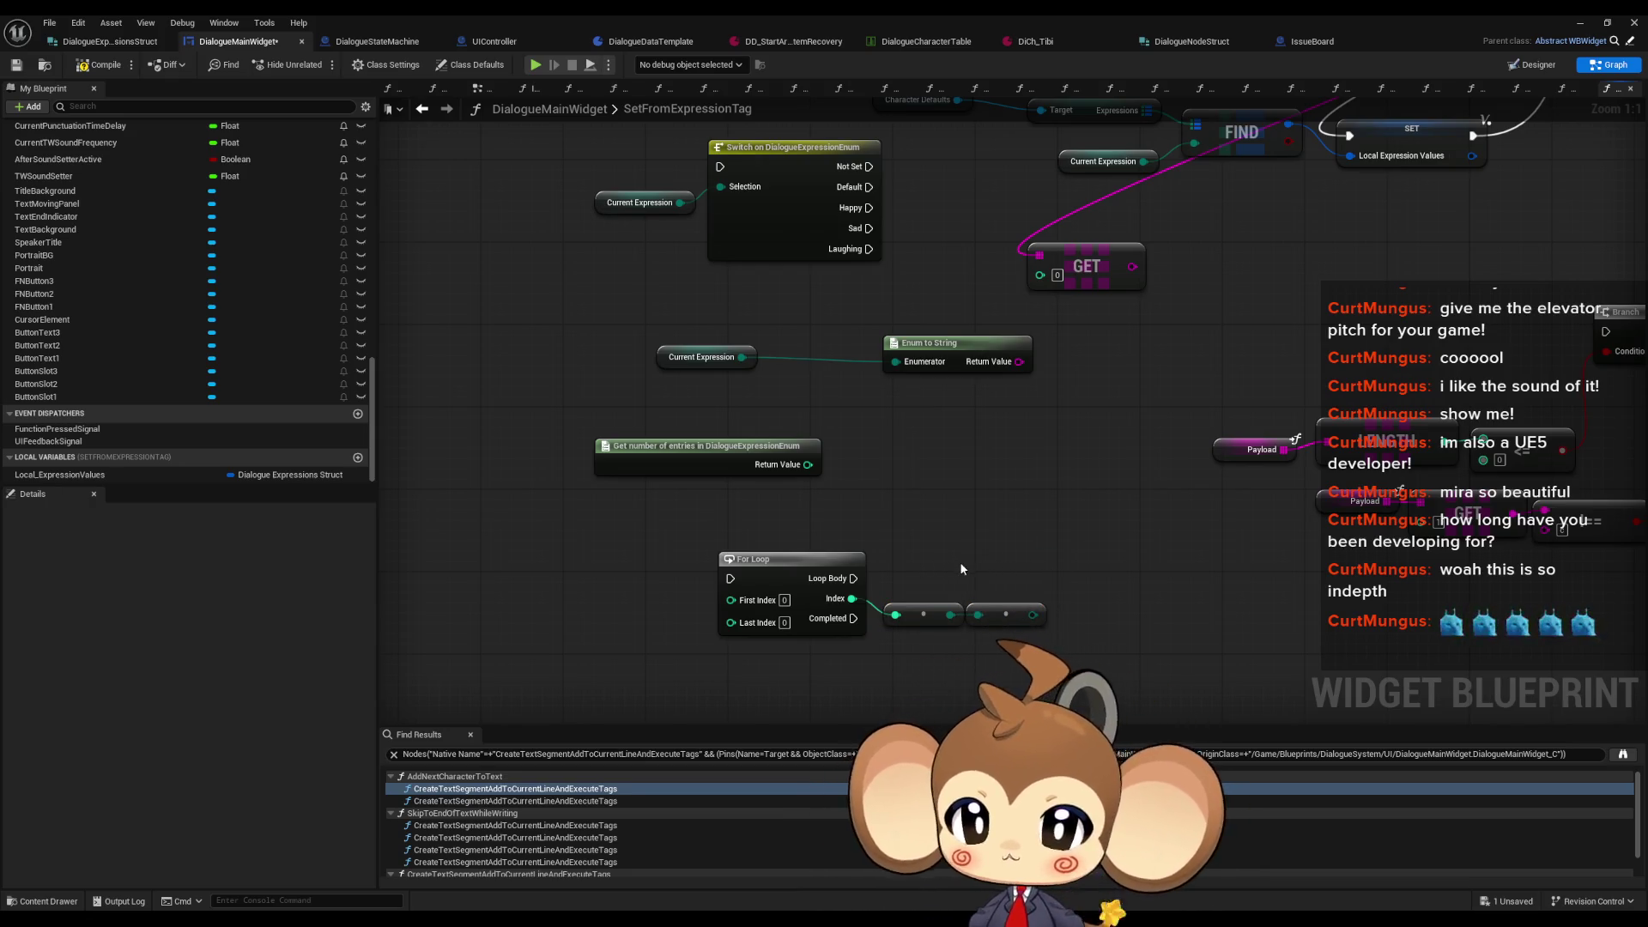
mouse_move(804, 550)
left_mouse_down()
mouse_move(939, 665)
mouse_move(919, 620)
mouse_move(761, 593)
left_mouse_up()
left_click(878, 549)
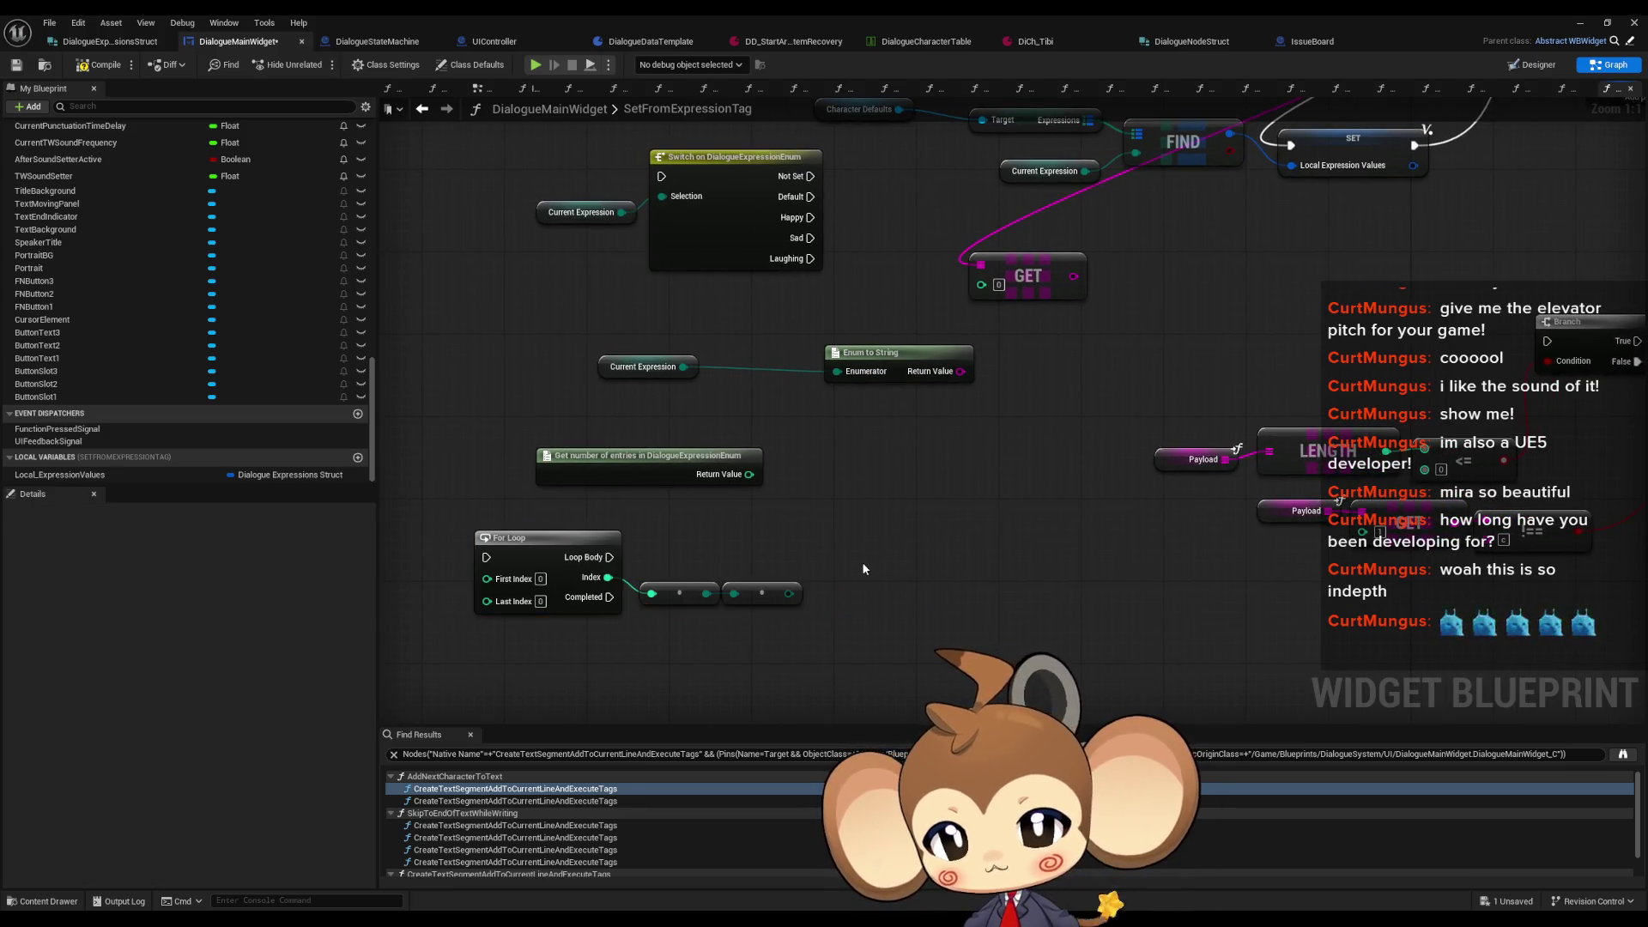
Step: Zoom out and marquee-select the enum entry count, For Loop and reroute nodes
scroll(875, 637, "down", 3)
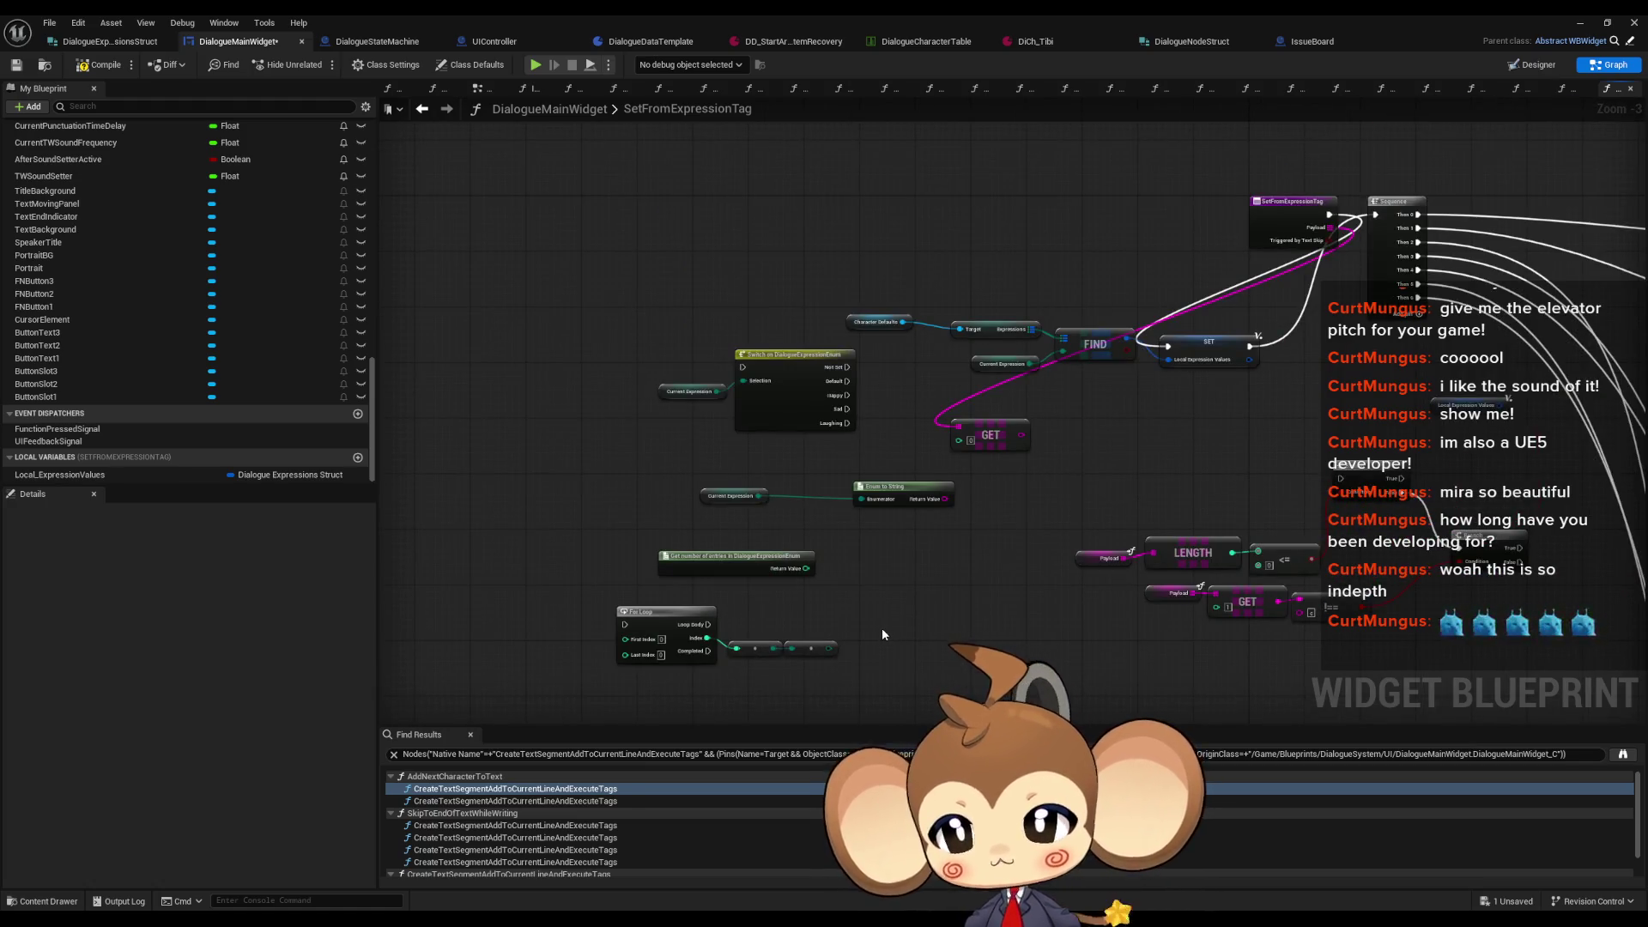
scroll(882, 627, "up", 2)
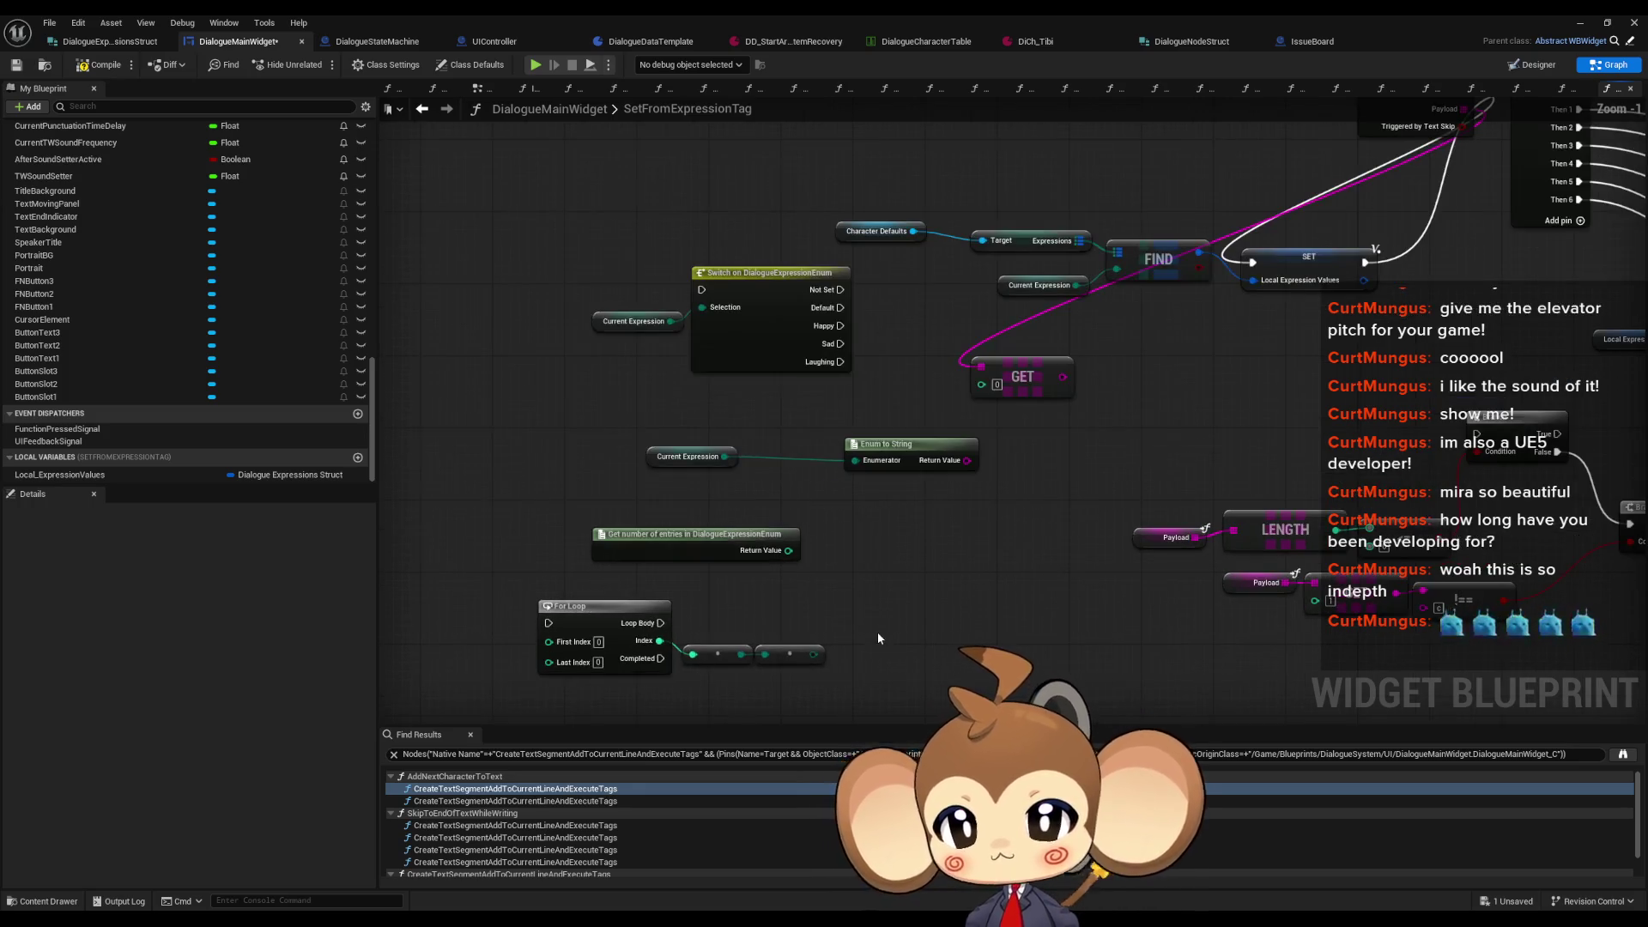
scroll(120, 277, "up", 1)
scroll(120, 276, "up", 10)
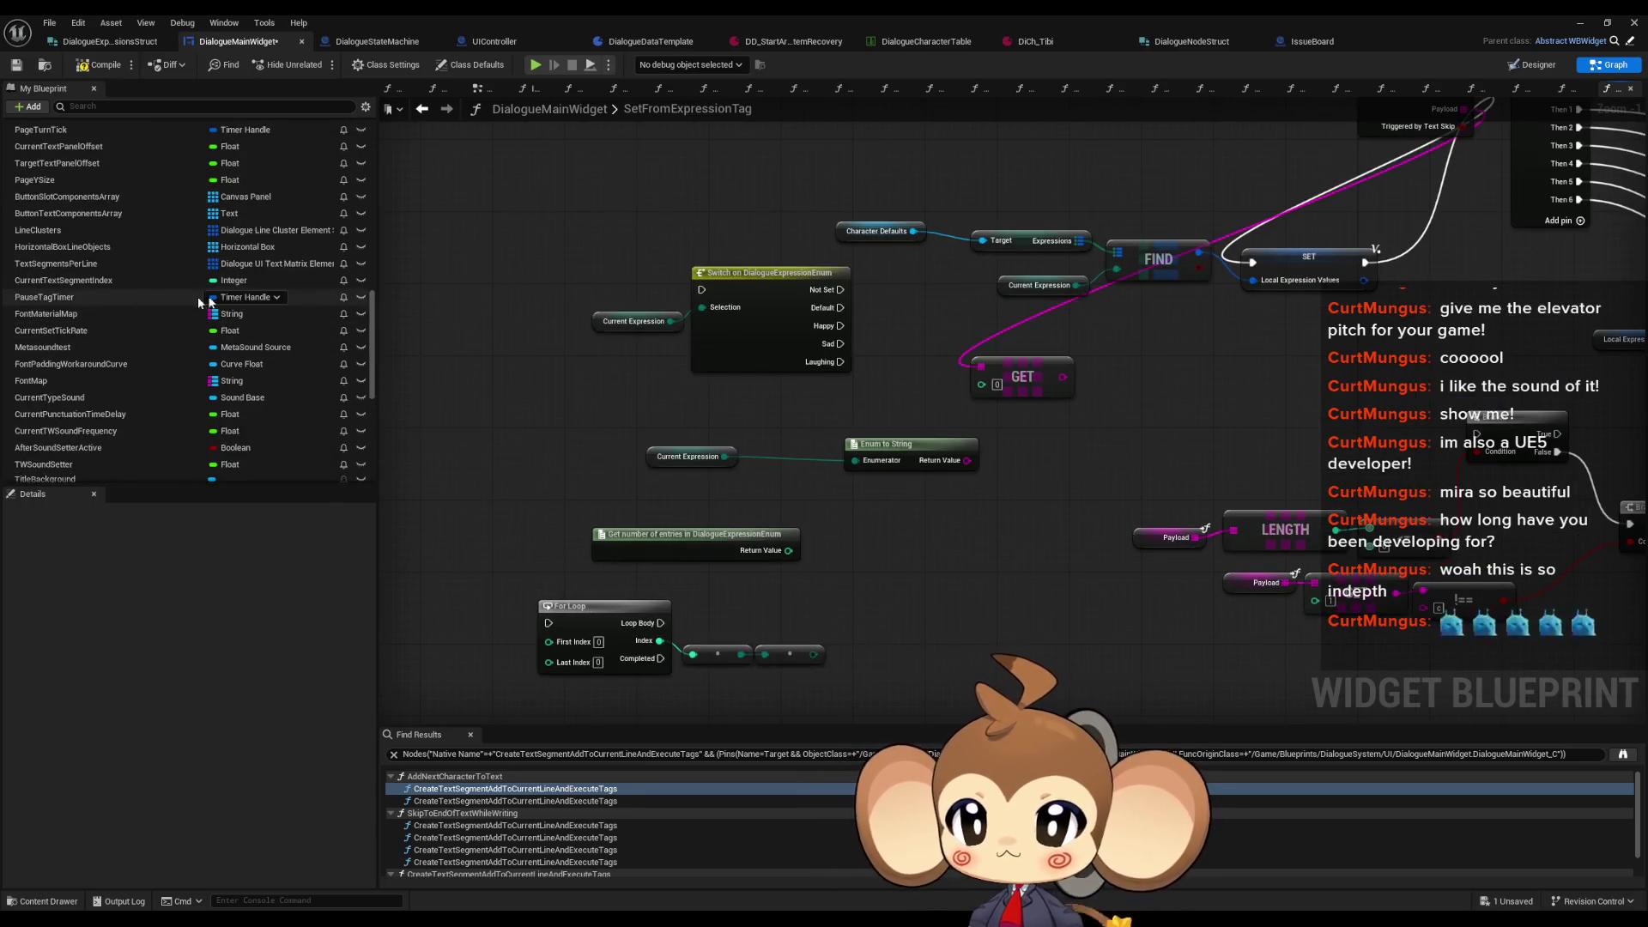
scroll(290, 327, "up", 4)
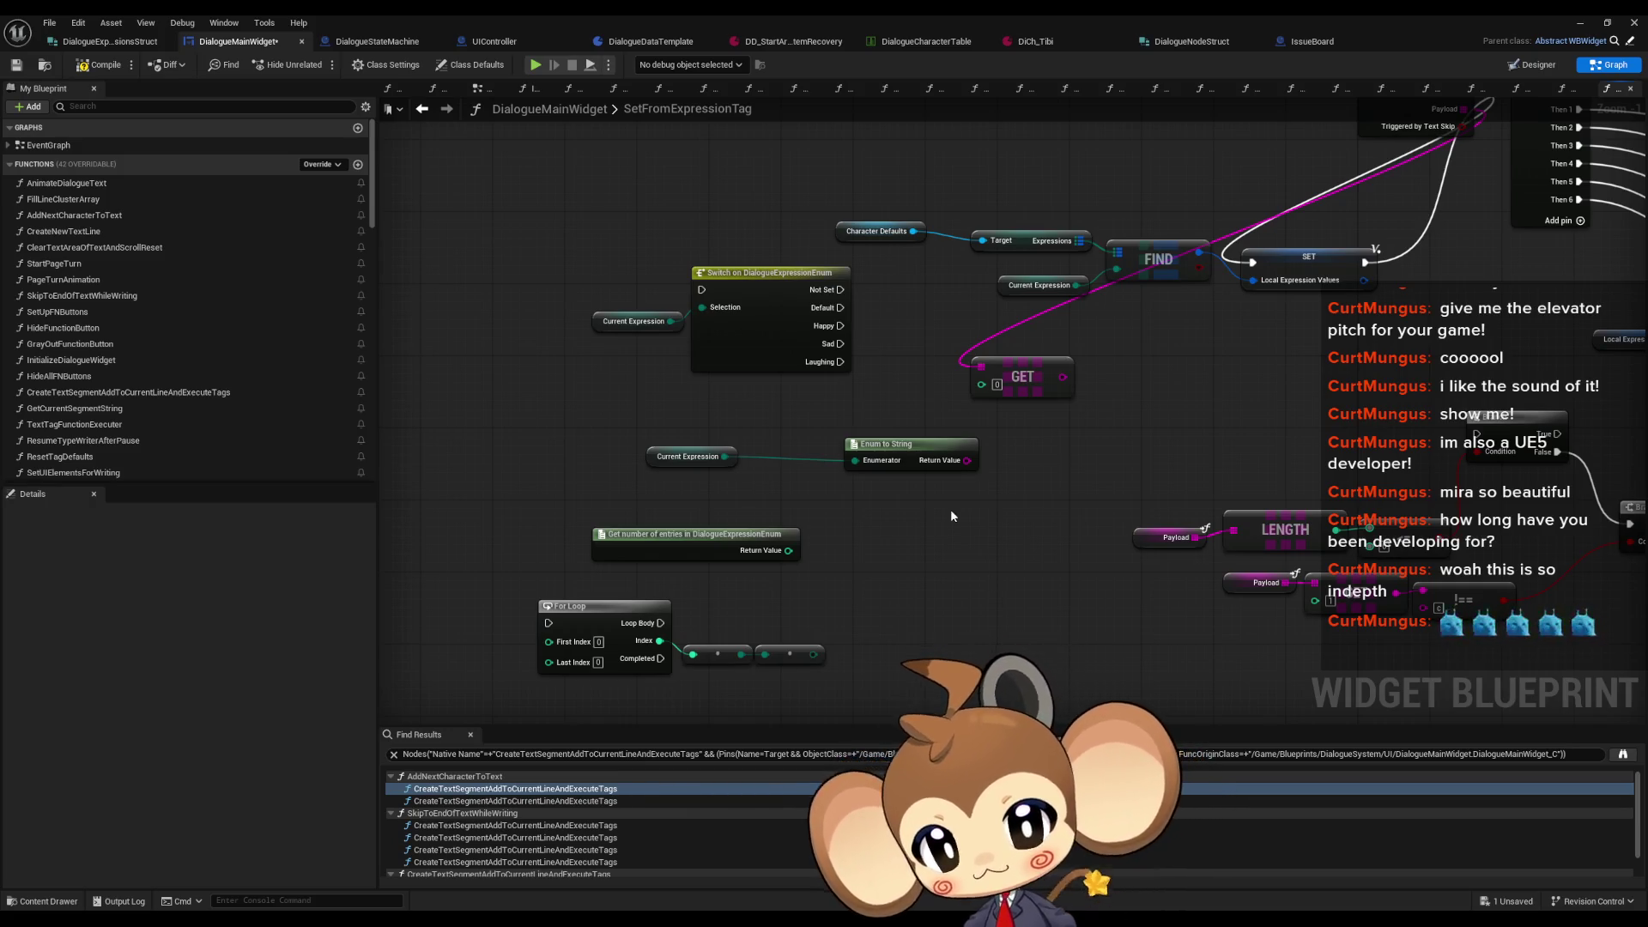
left_click_drag(531, 526, 838, 688)
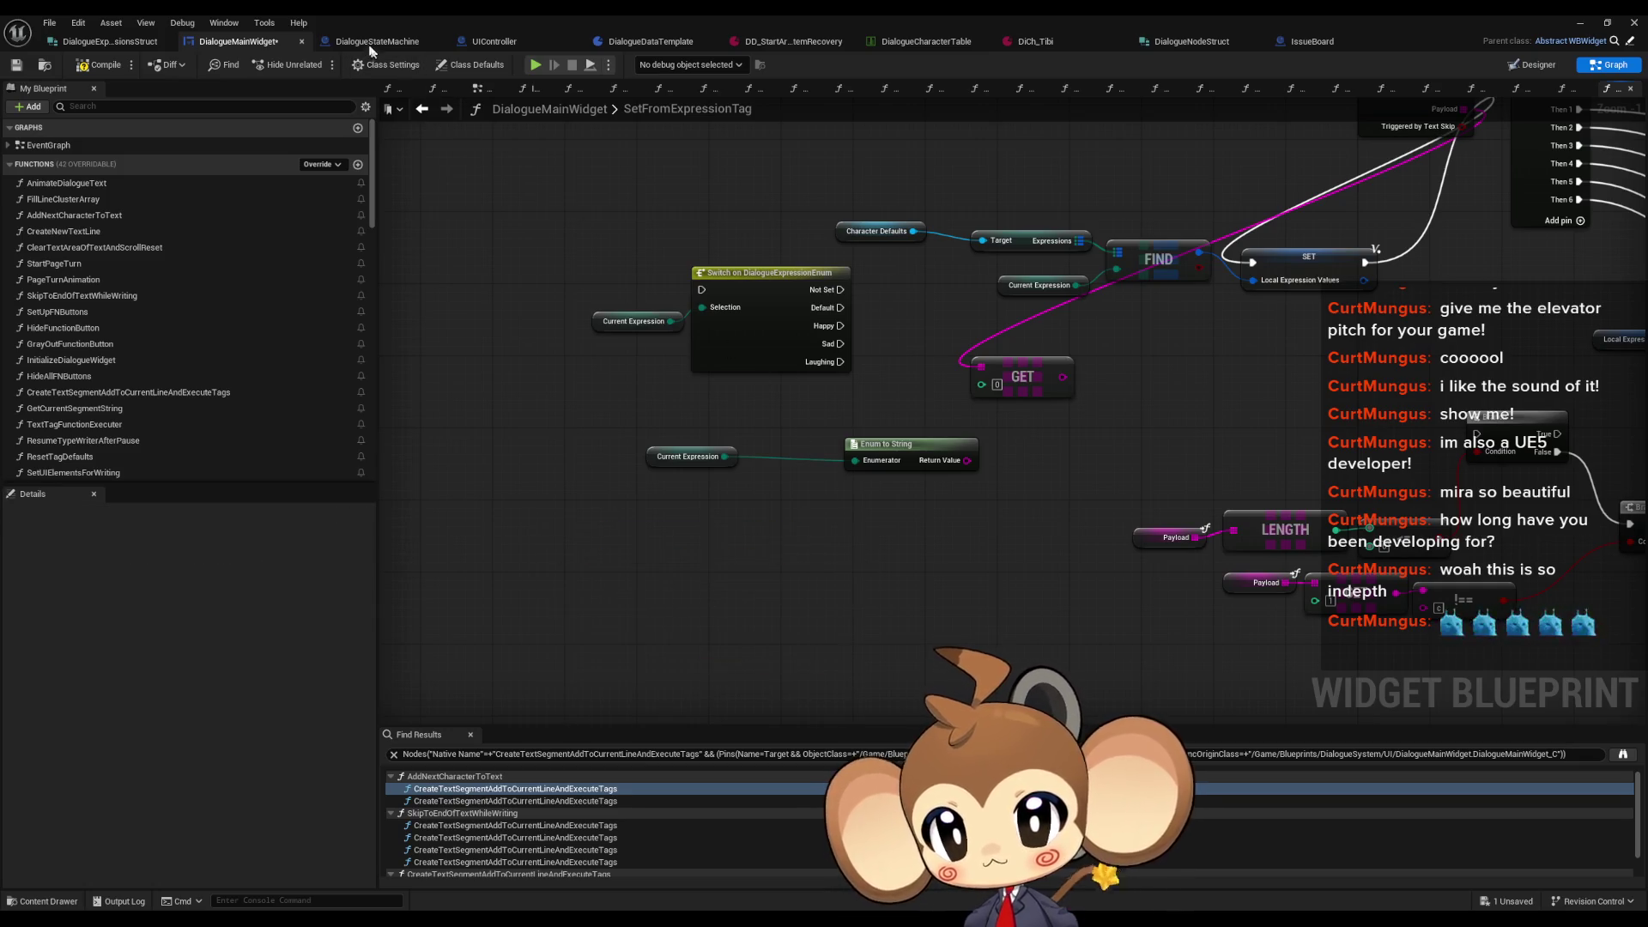
Step: Add a CreateExpressionLookup function to DialogueStateMachine and paste the loop nodes into it
left_click(370, 45)
scroll(264, 439, "up", 2)
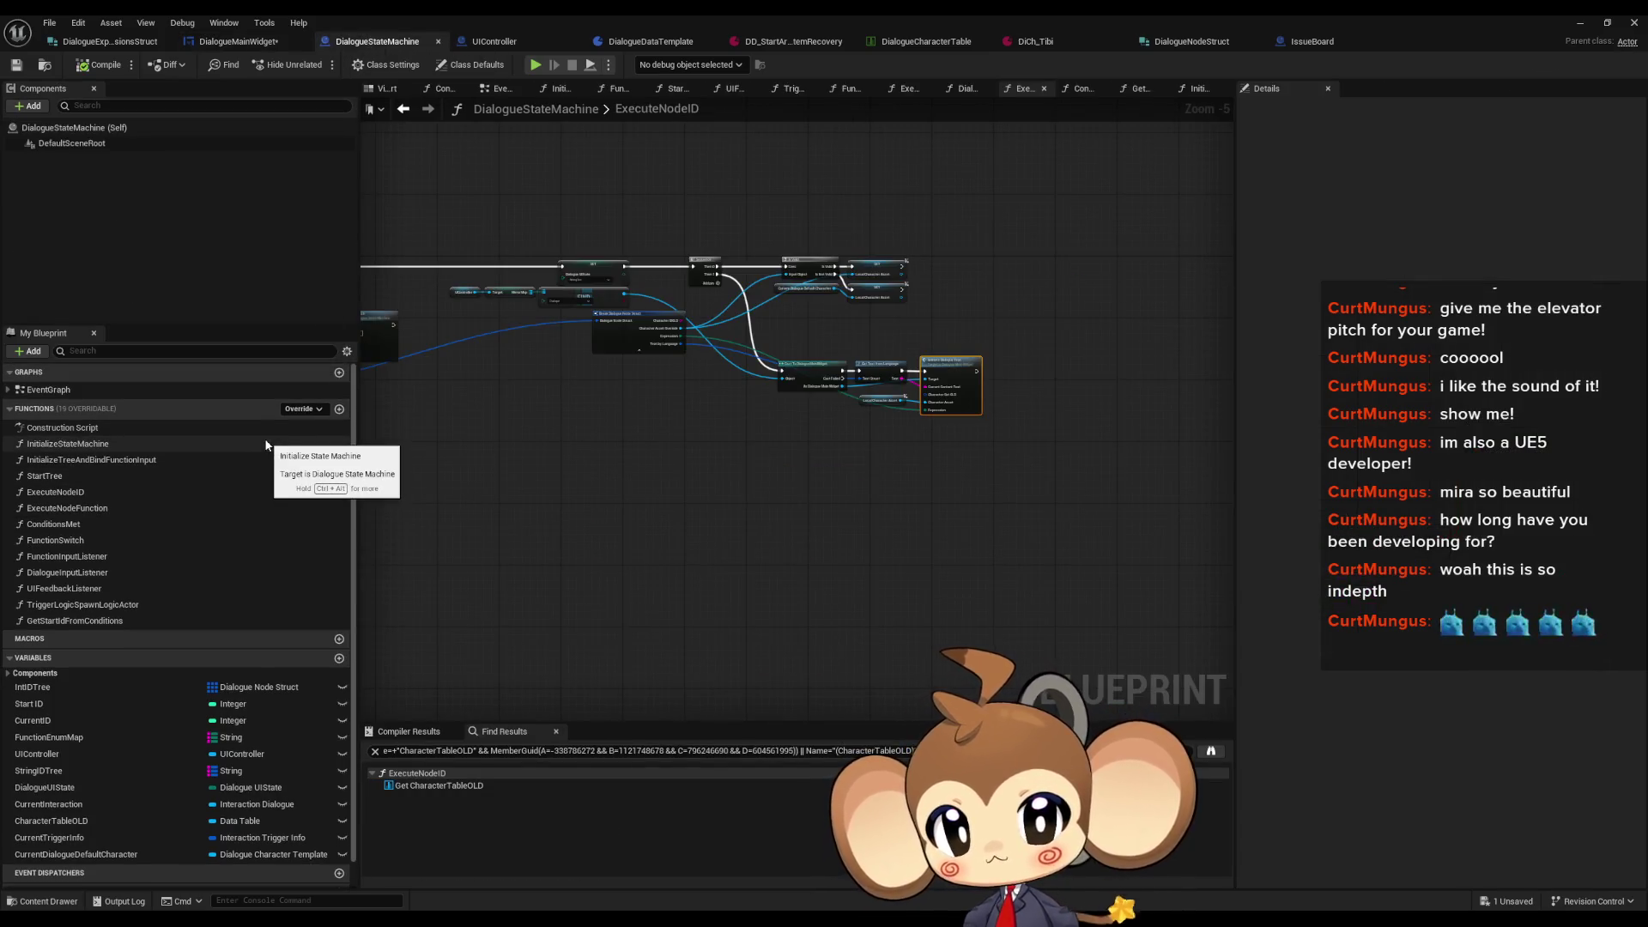
left_click(340, 409)
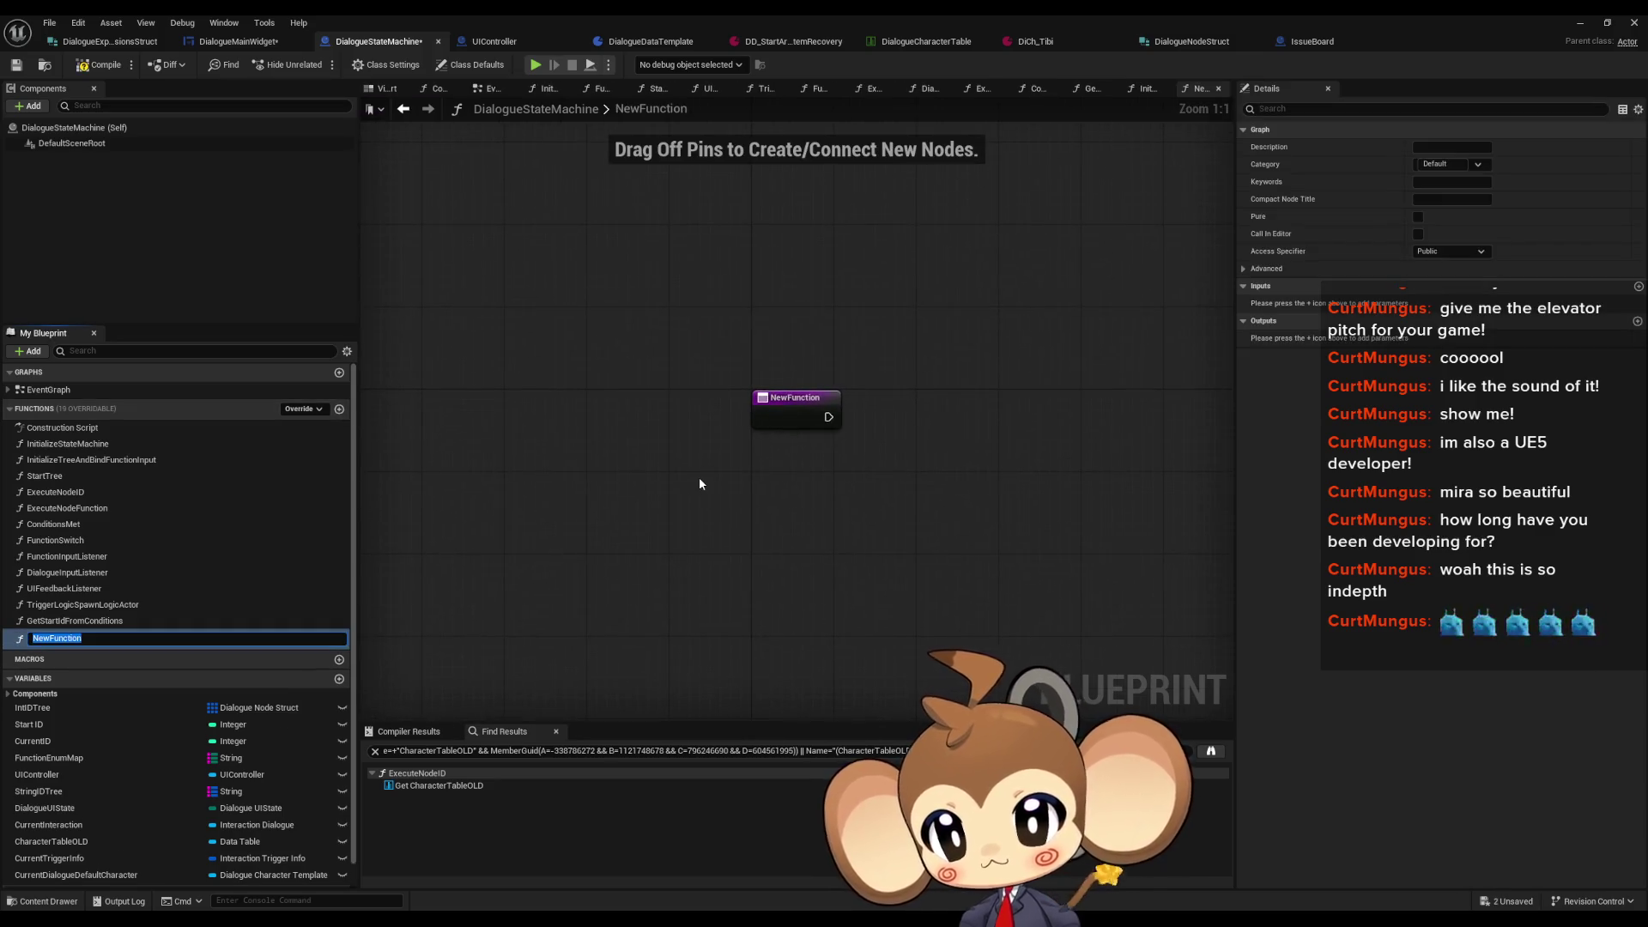
type("CreateExpr")
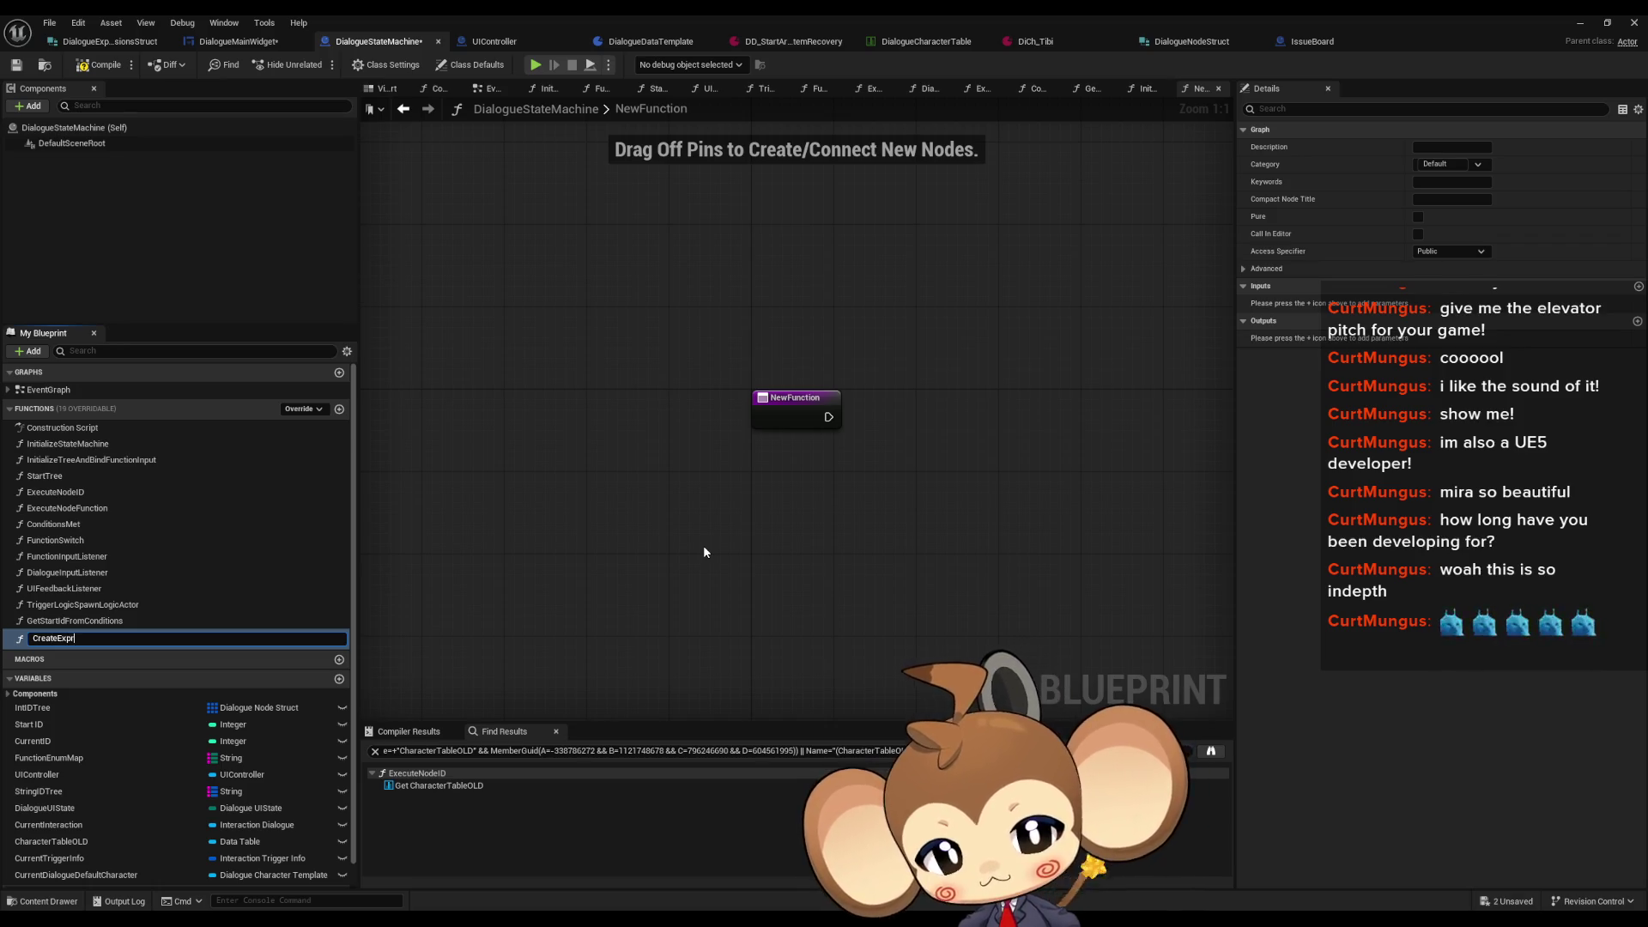
type("ession")
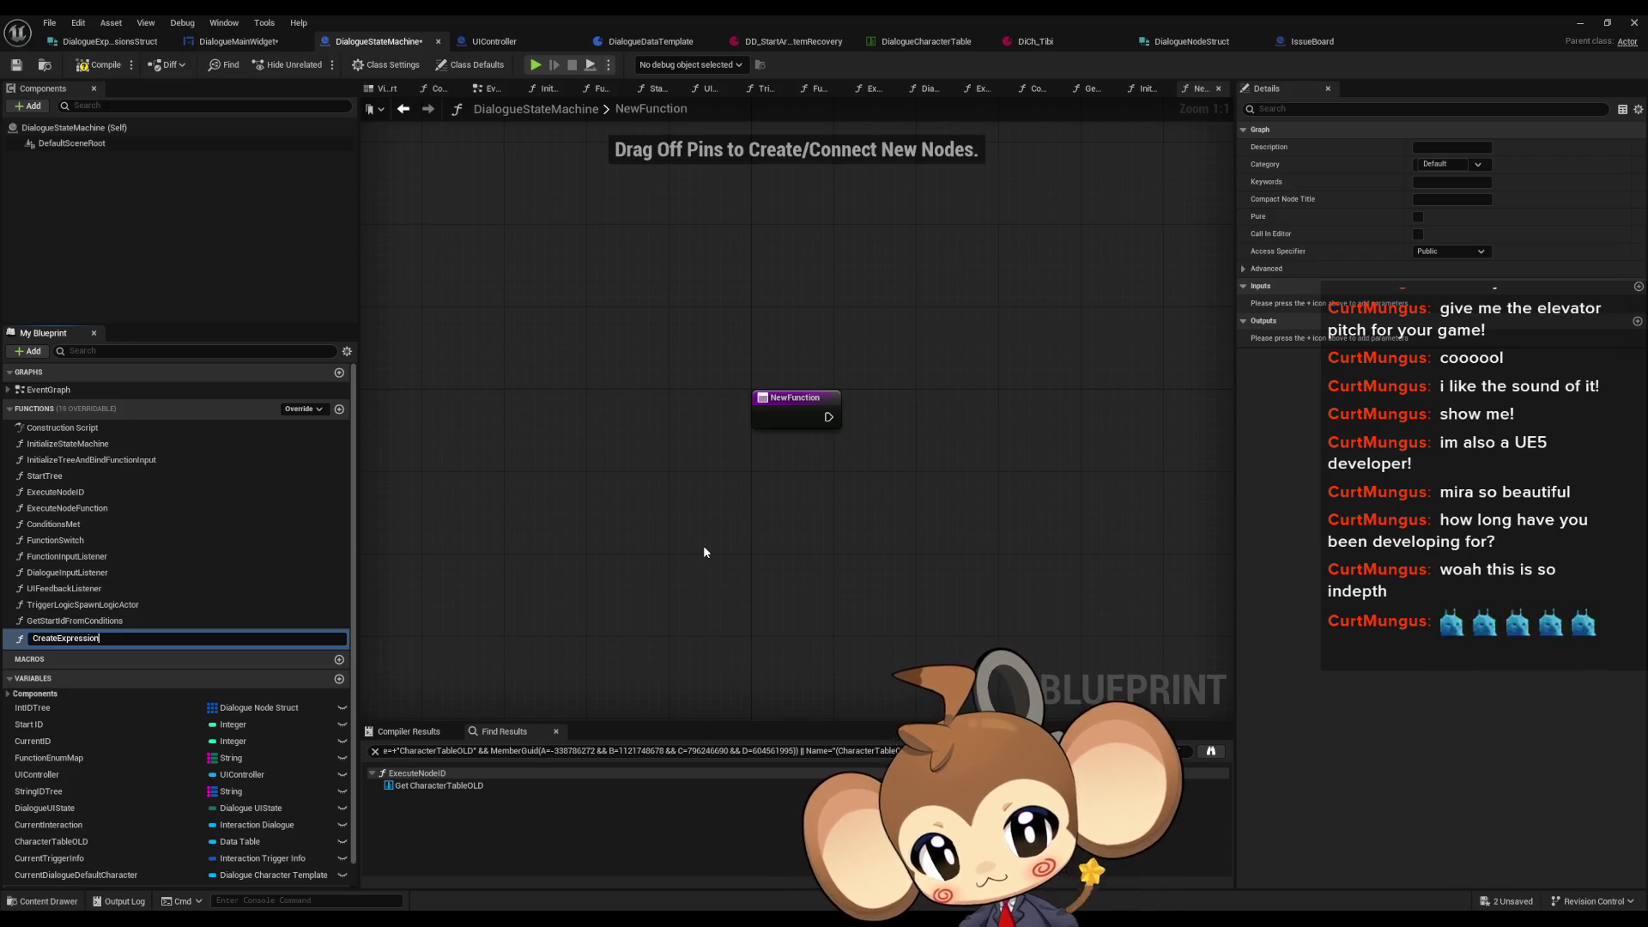
key("BackSpace")
type("Li")
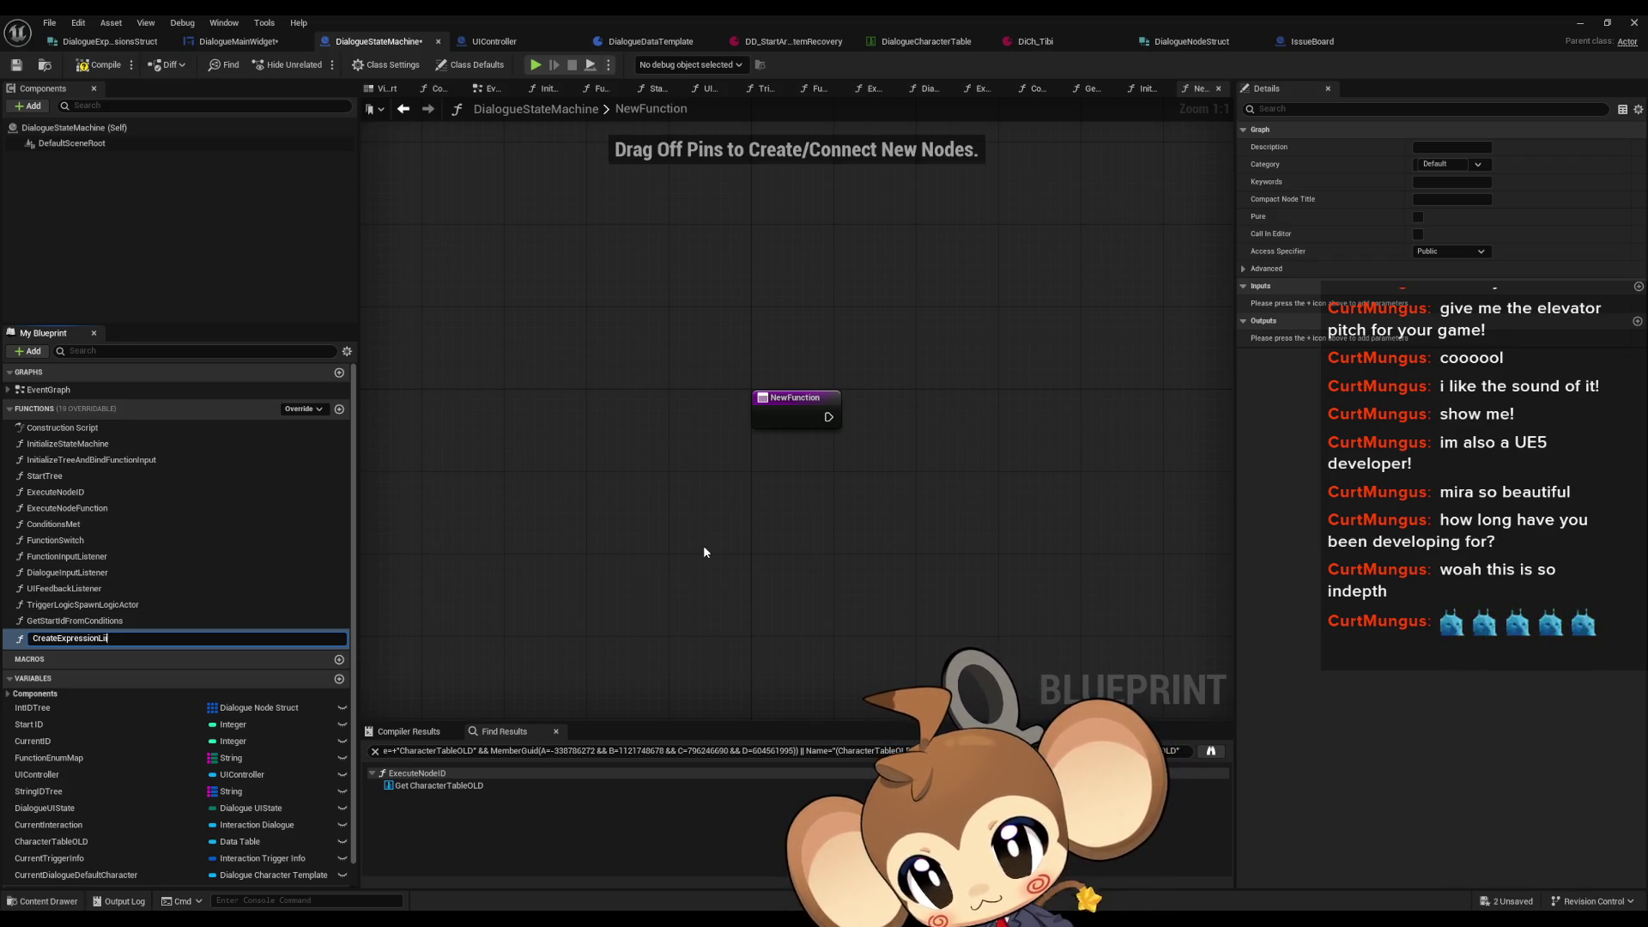
key("BackSpace")
type("ookup")
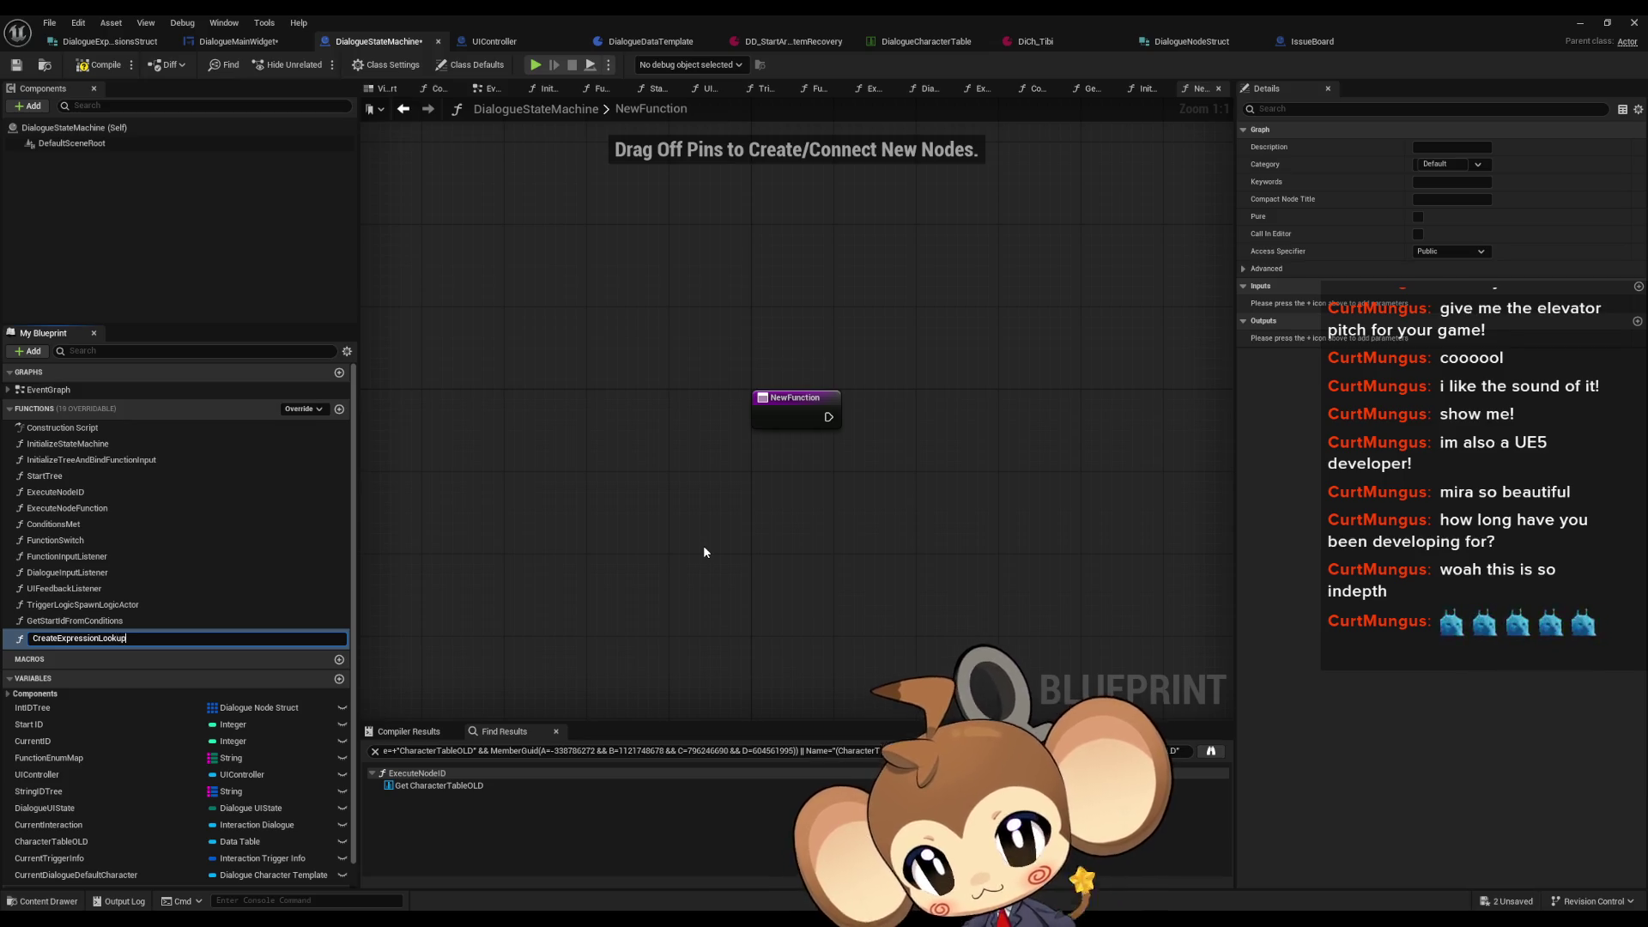
key("Return")
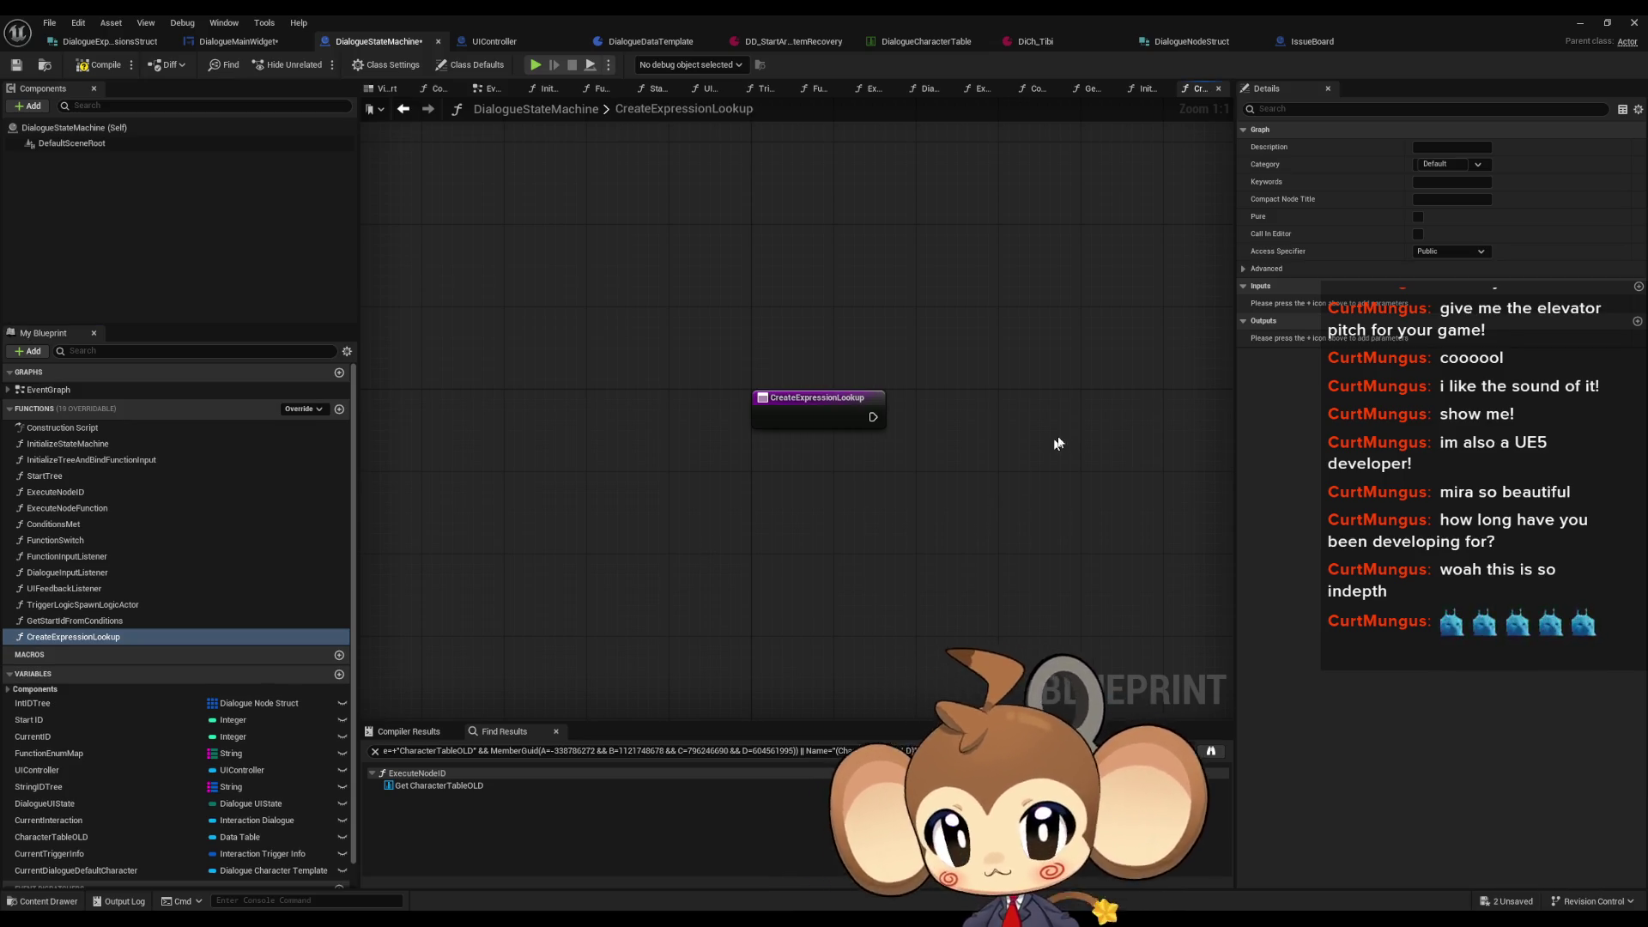
key("ctrl+v")
Step: Add an Enum to String node for the expression value beside the loop nodes
left_click_drag(1034, 420, 1064, 381)
key("Home")
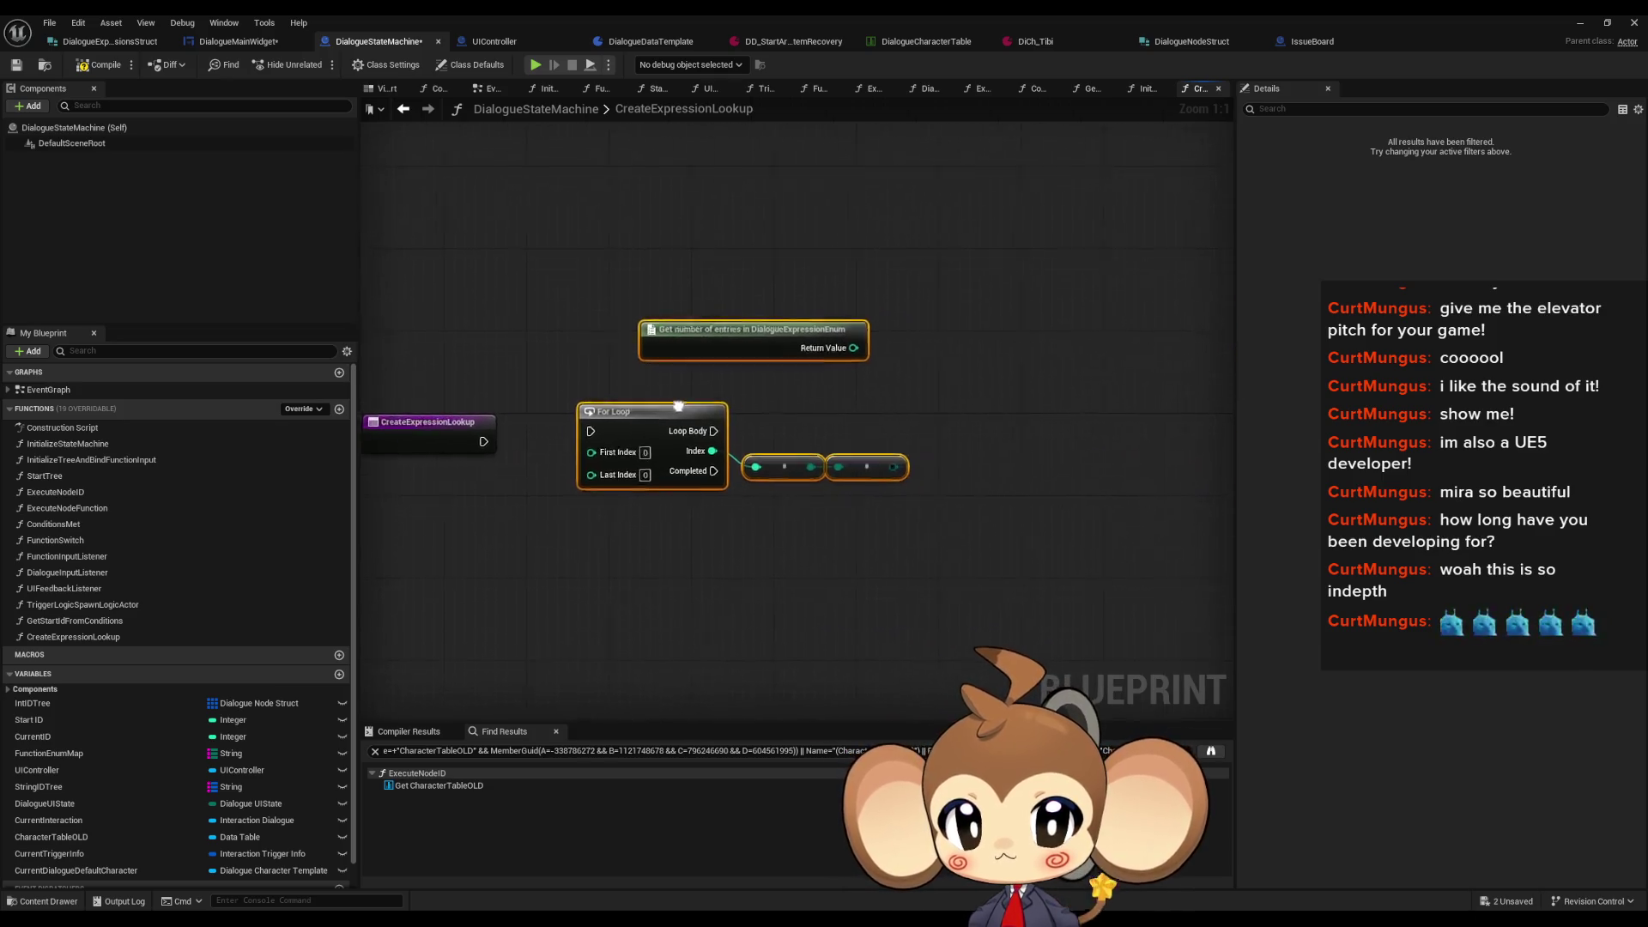
left_click(904, 463)
left_click_drag(892, 464, 973, 446)
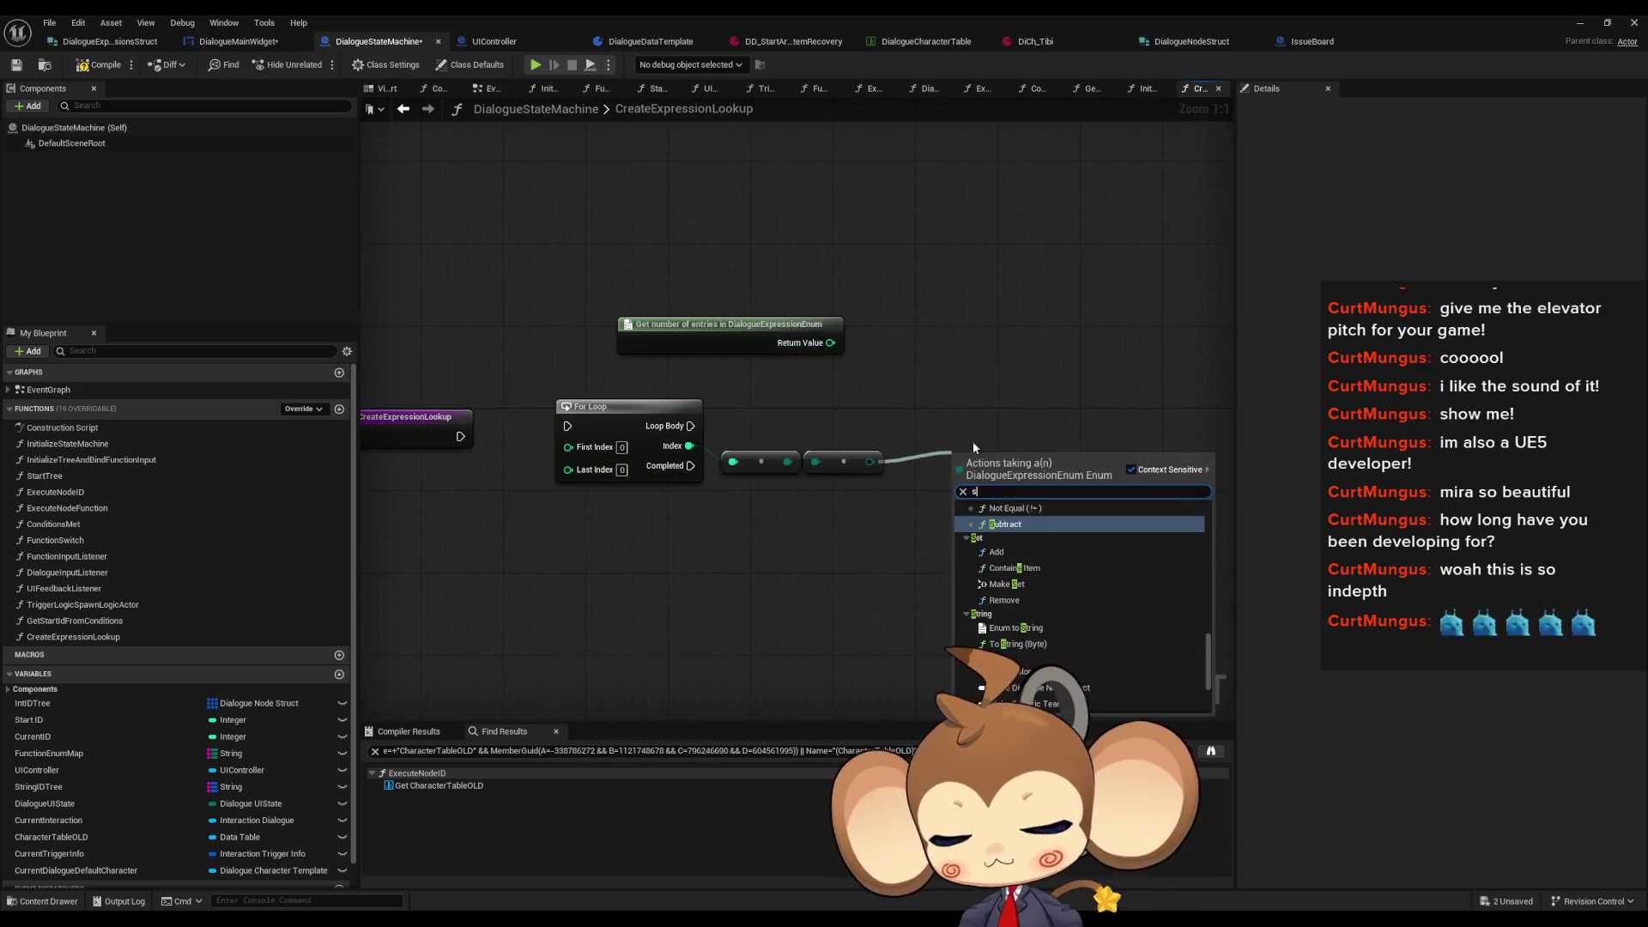
type("string")
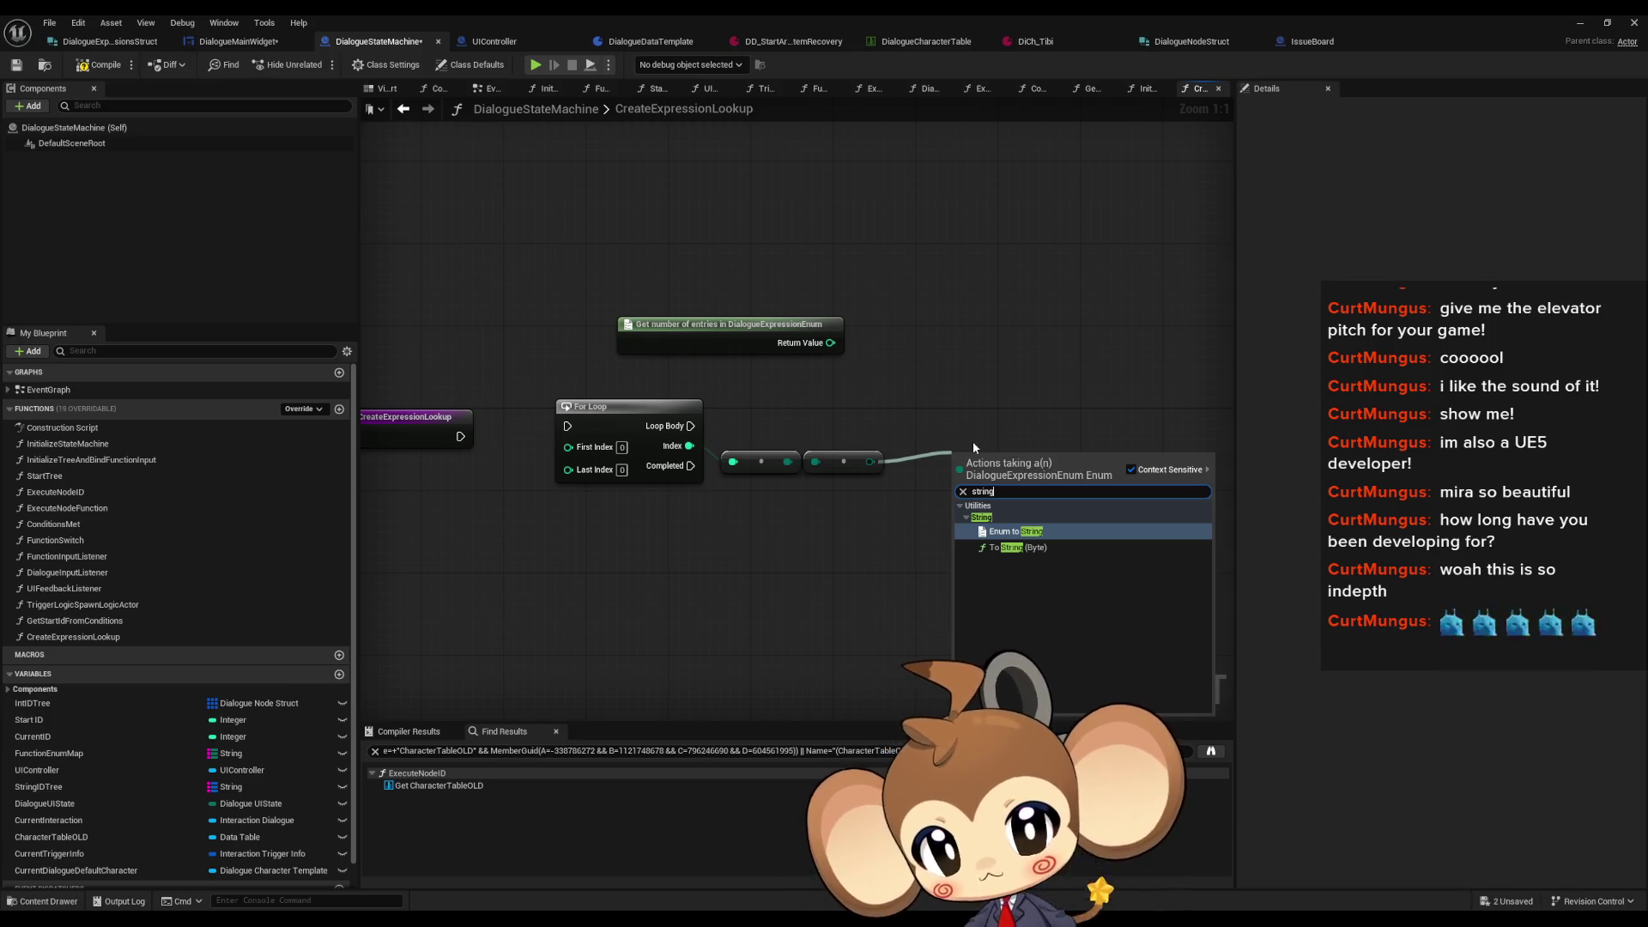
key("Return")
left_click_drag(1012, 462, 963, 445)
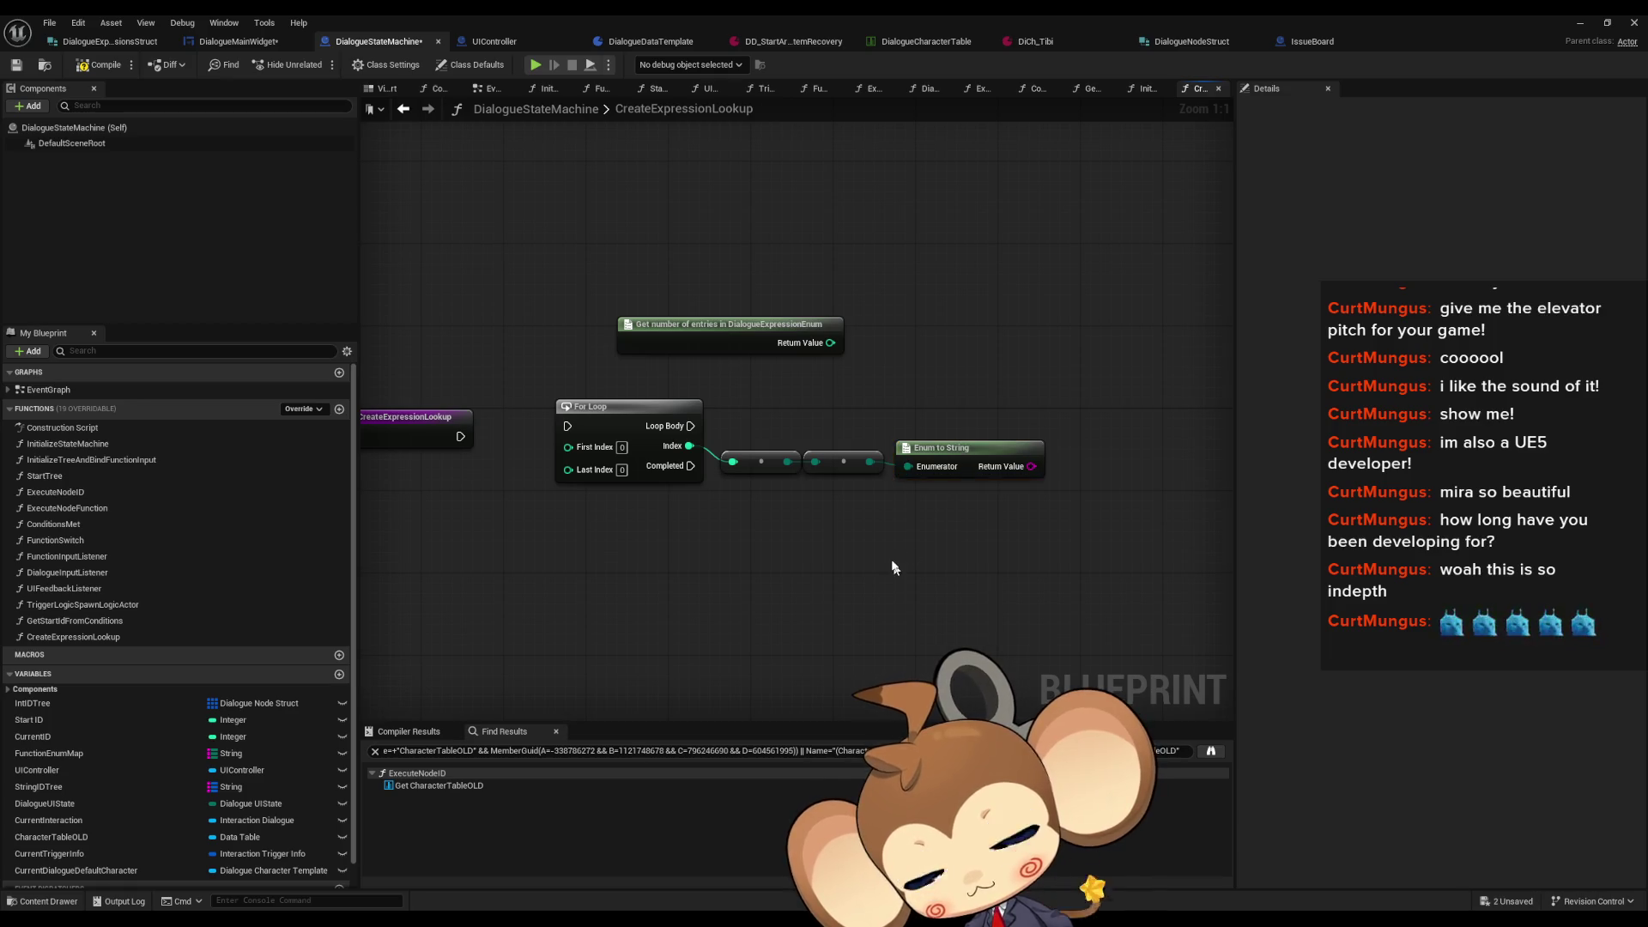
Step: Feed the enum entry count minus 1 into Last Index and connect the function start to the For Loop
mouse_move(740, 343)
left_mouse_down()
mouse_move(555, 607)
mouse_move(490, 559)
mouse_move(545, 511)
mouse_move(699, 512)
left_mouse_up()
type("-")
key("Return")
left_click(710, 538)
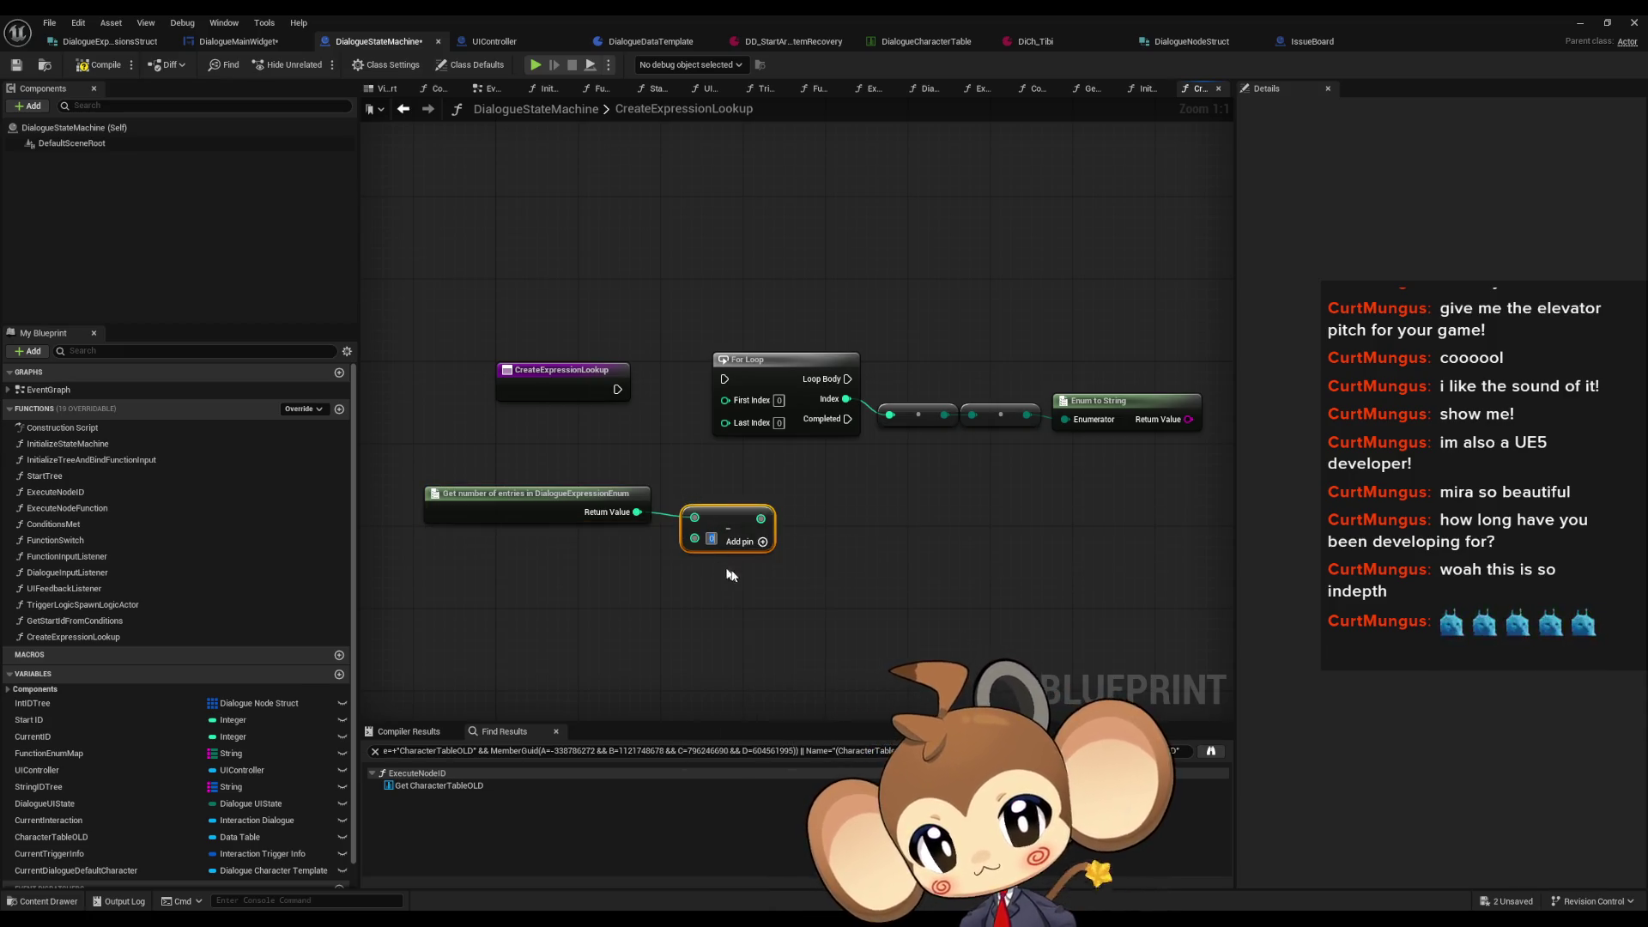
mouse_move(767, 520)
left_mouse_down()
mouse_move(730, 434)
mouse_move(746, 519)
mouse_move(734, 429)
mouse_move(617, 389)
left_mouse_up()
left_click(532, 493, "ctrl")
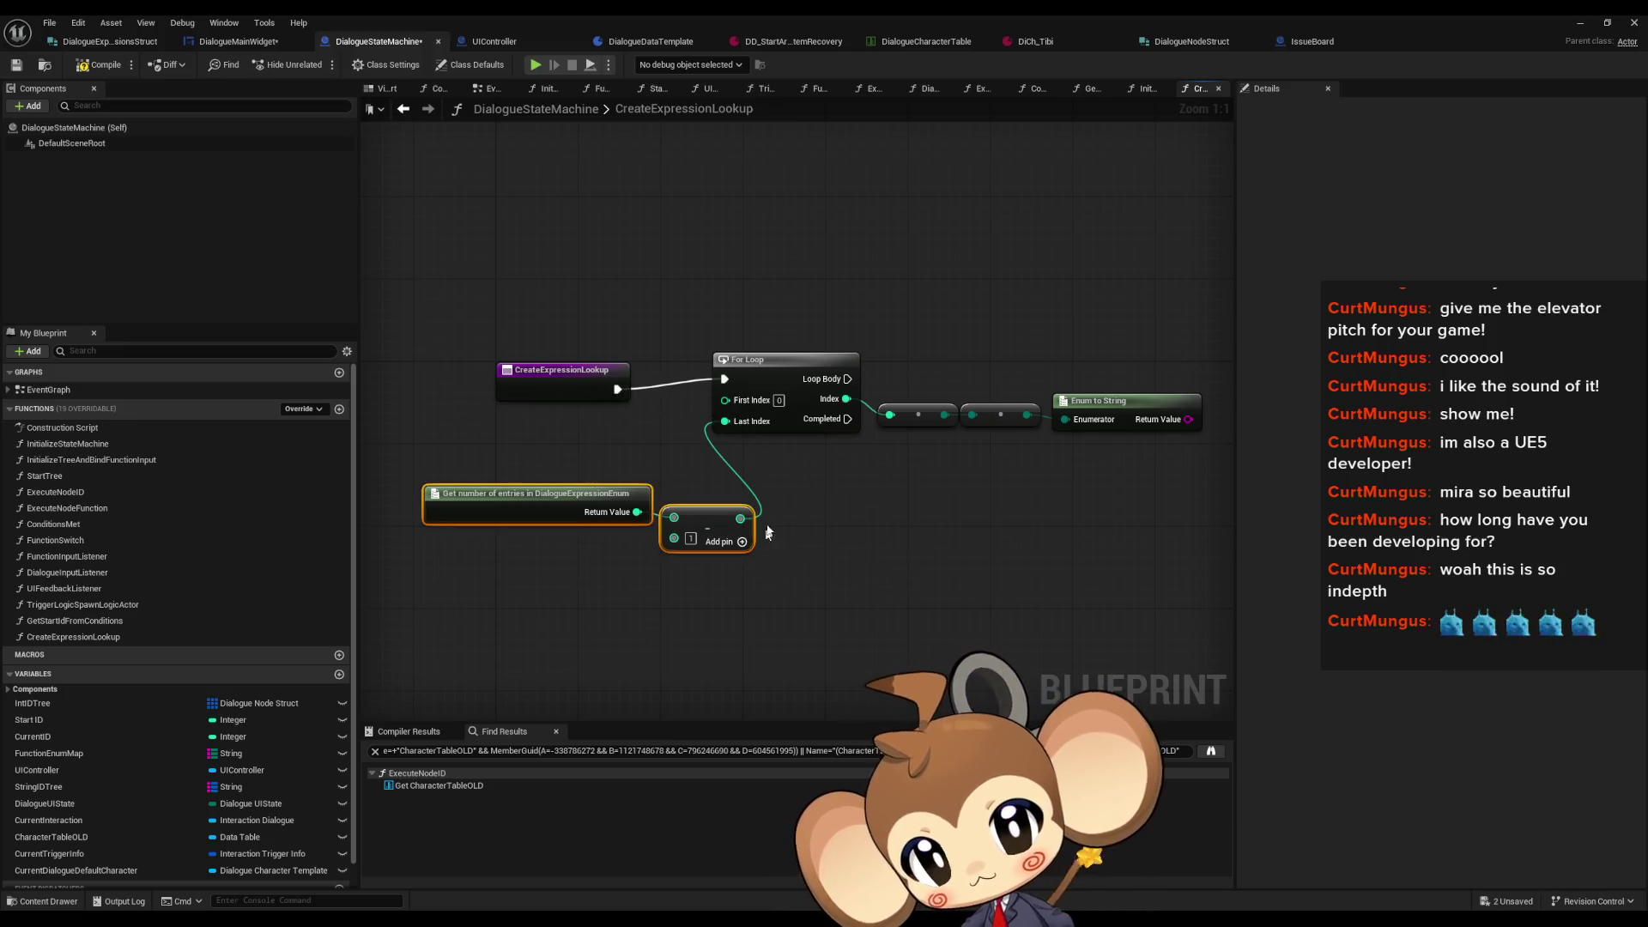
Step: Arrange the count, For Loop and conversion nodes so Enum to String follows the chain
left_click_drag(707, 532, 574, 522)
left_click_drag(746, 360, 685, 370)
mouse_move(886, 379)
left_mouse_down()
mouse_move(927, 405)
mouse_move(1000, 412)
left_mouse_up()
left_click_drag(1000, 413, 962, 423)
left_click_drag(1116, 401, 1063, 411)
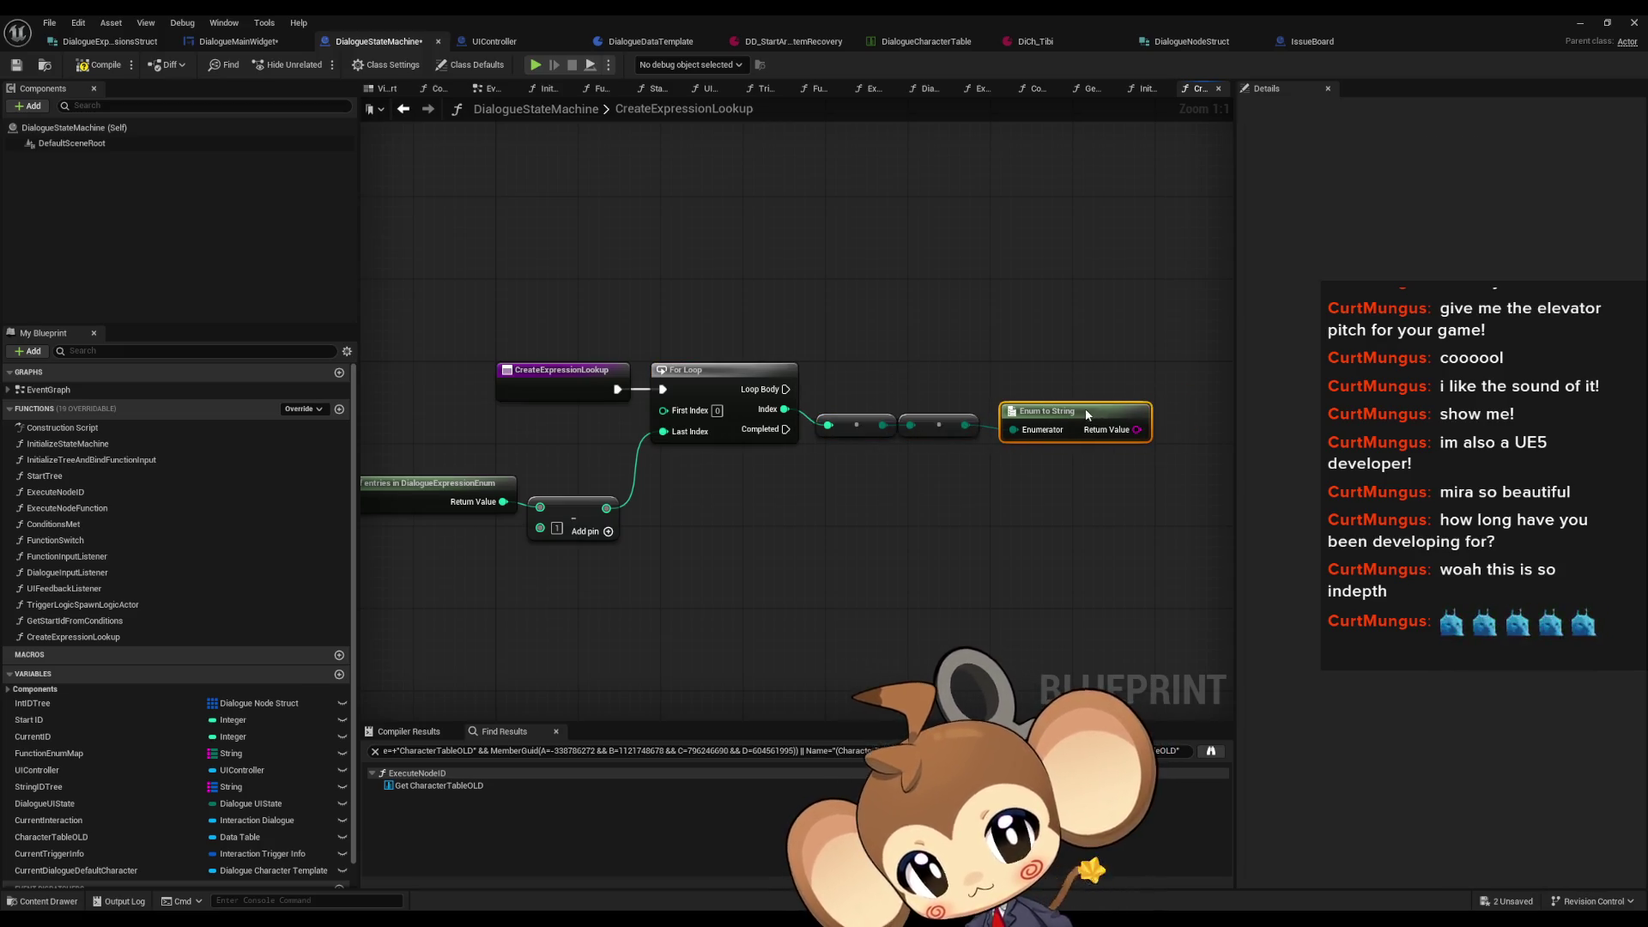
left_click_drag(972, 366, 859, 363)
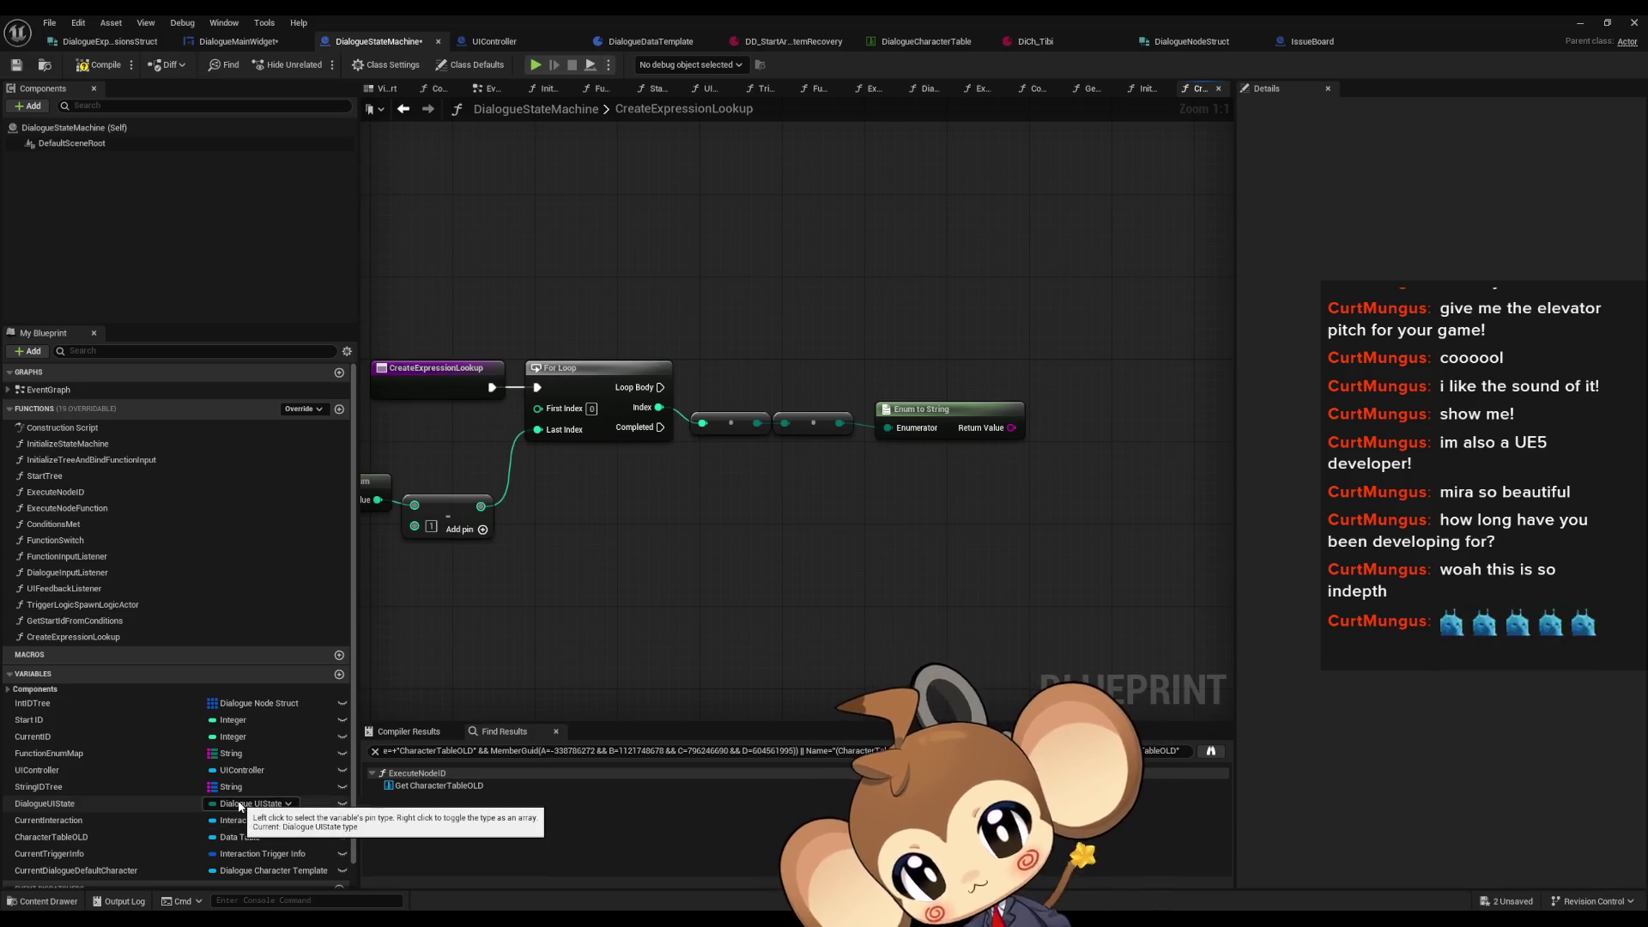
scroll(241, 808, "down", 1)
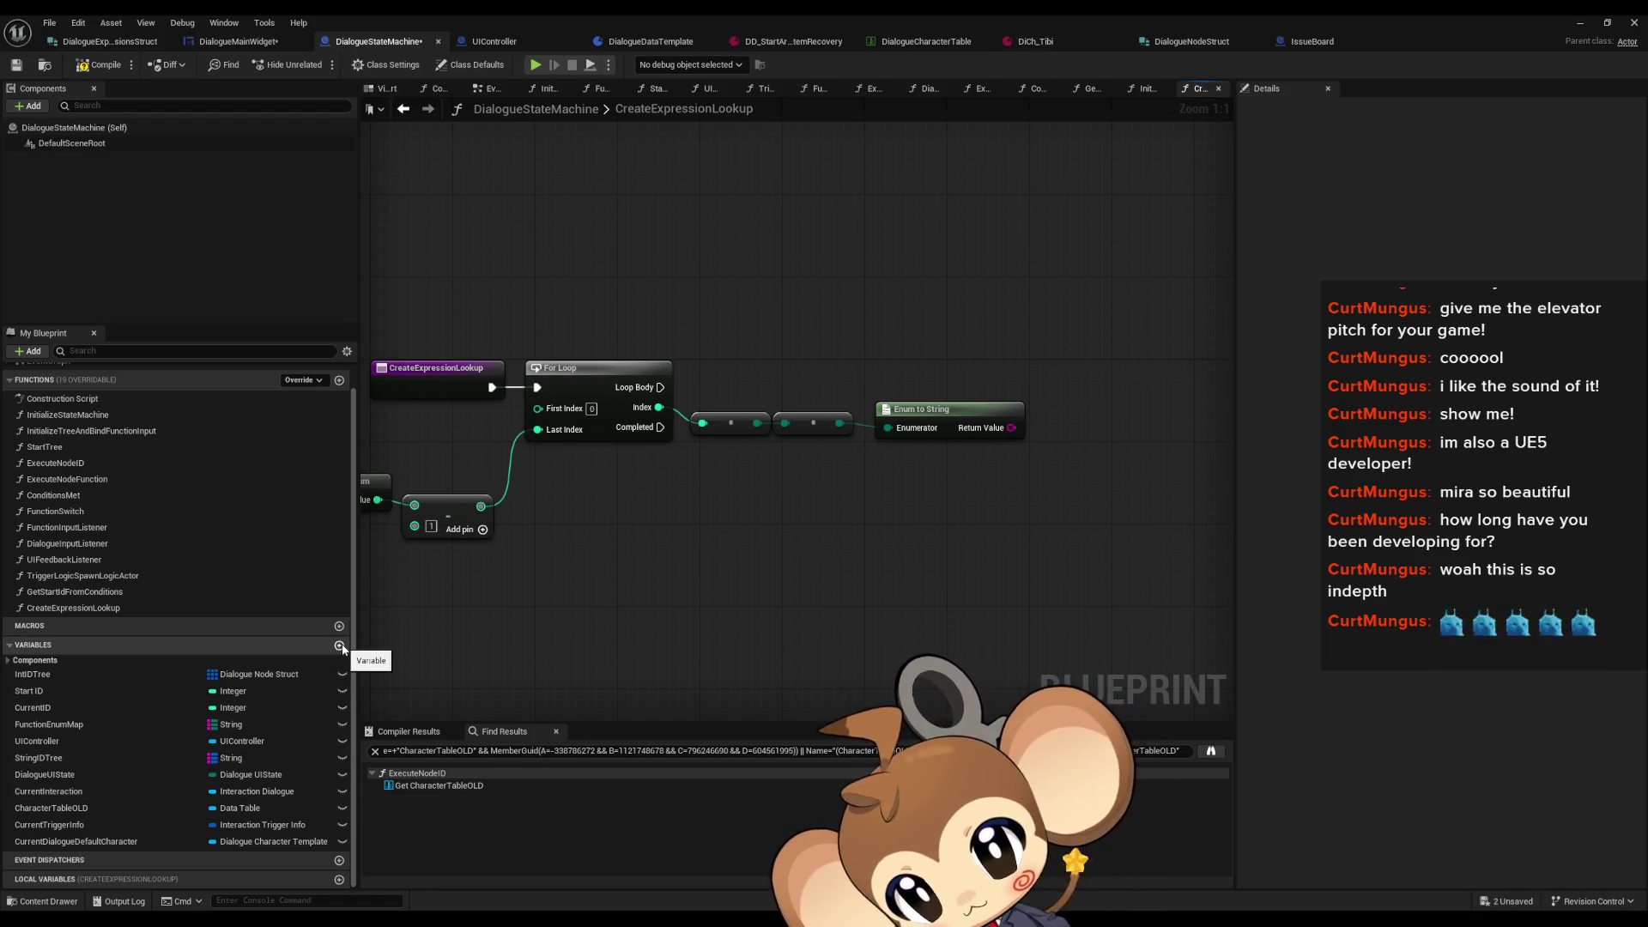
Step: Create an ExpressionMap variable as a Map with String keys
left_click(339, 644)
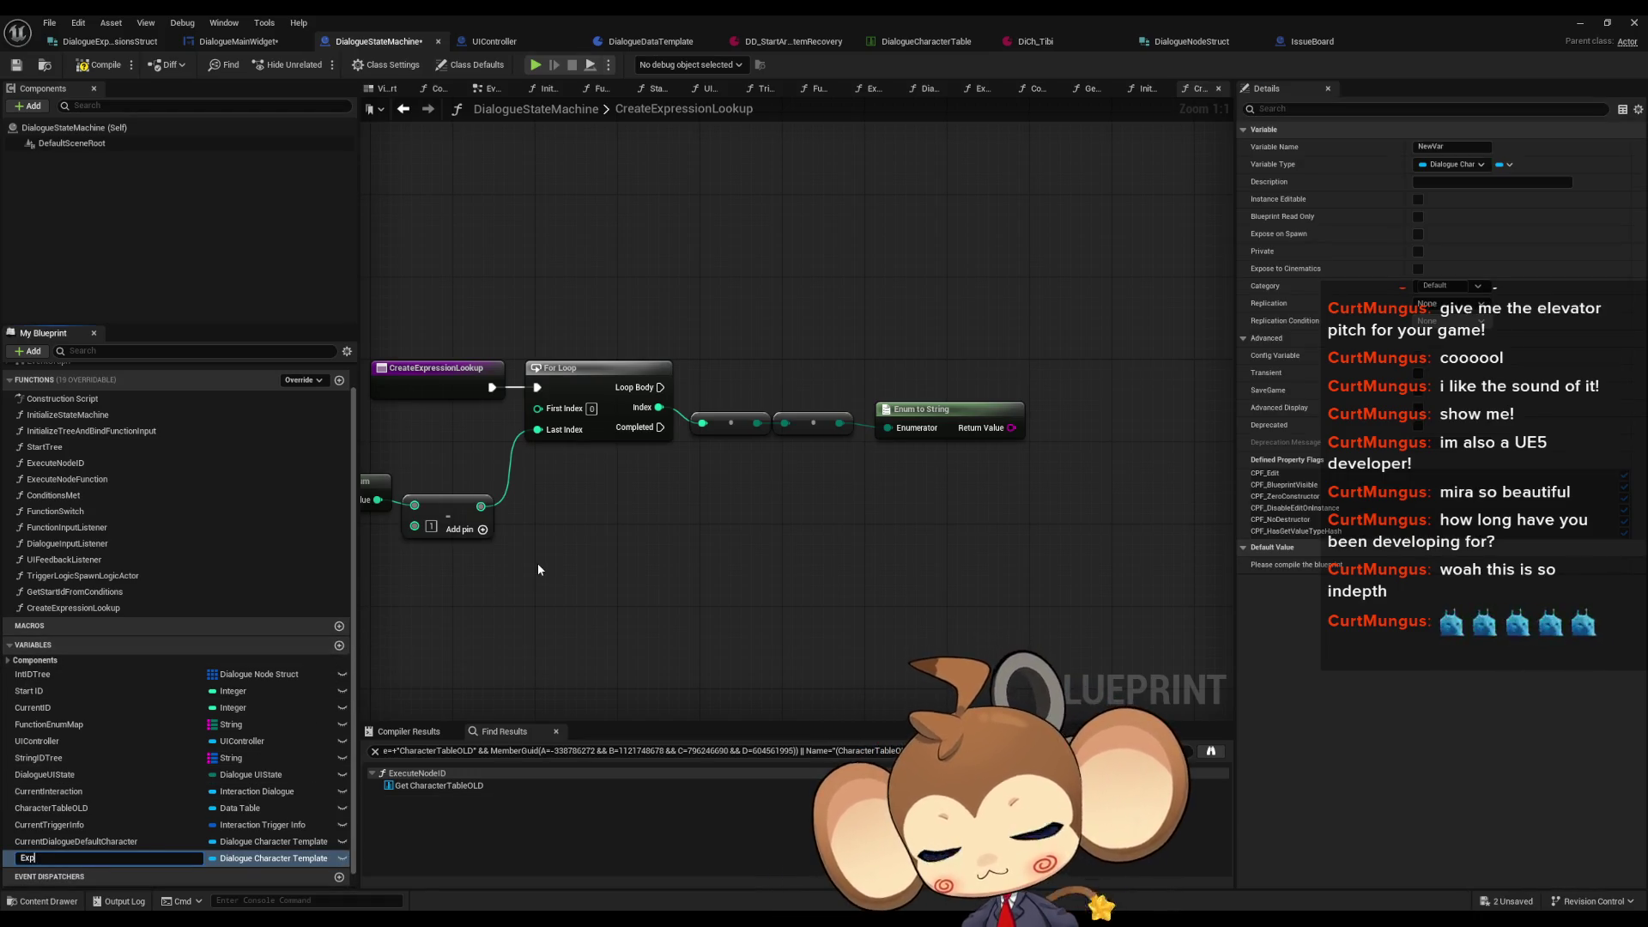
type("ExpressionMap")
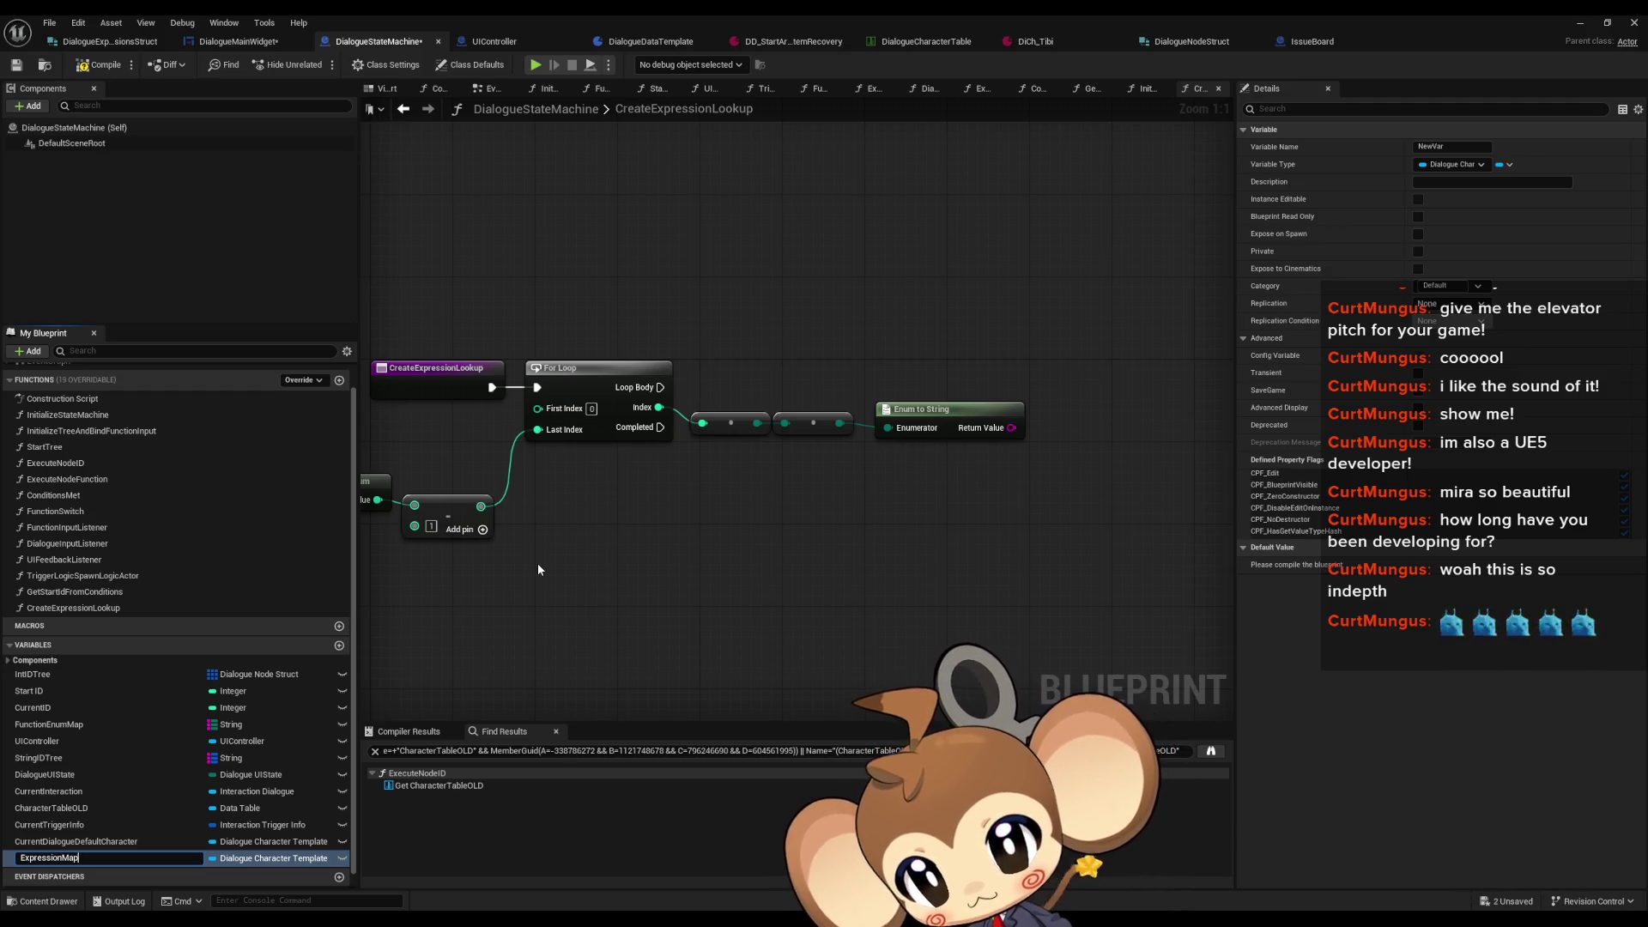
key("Return")
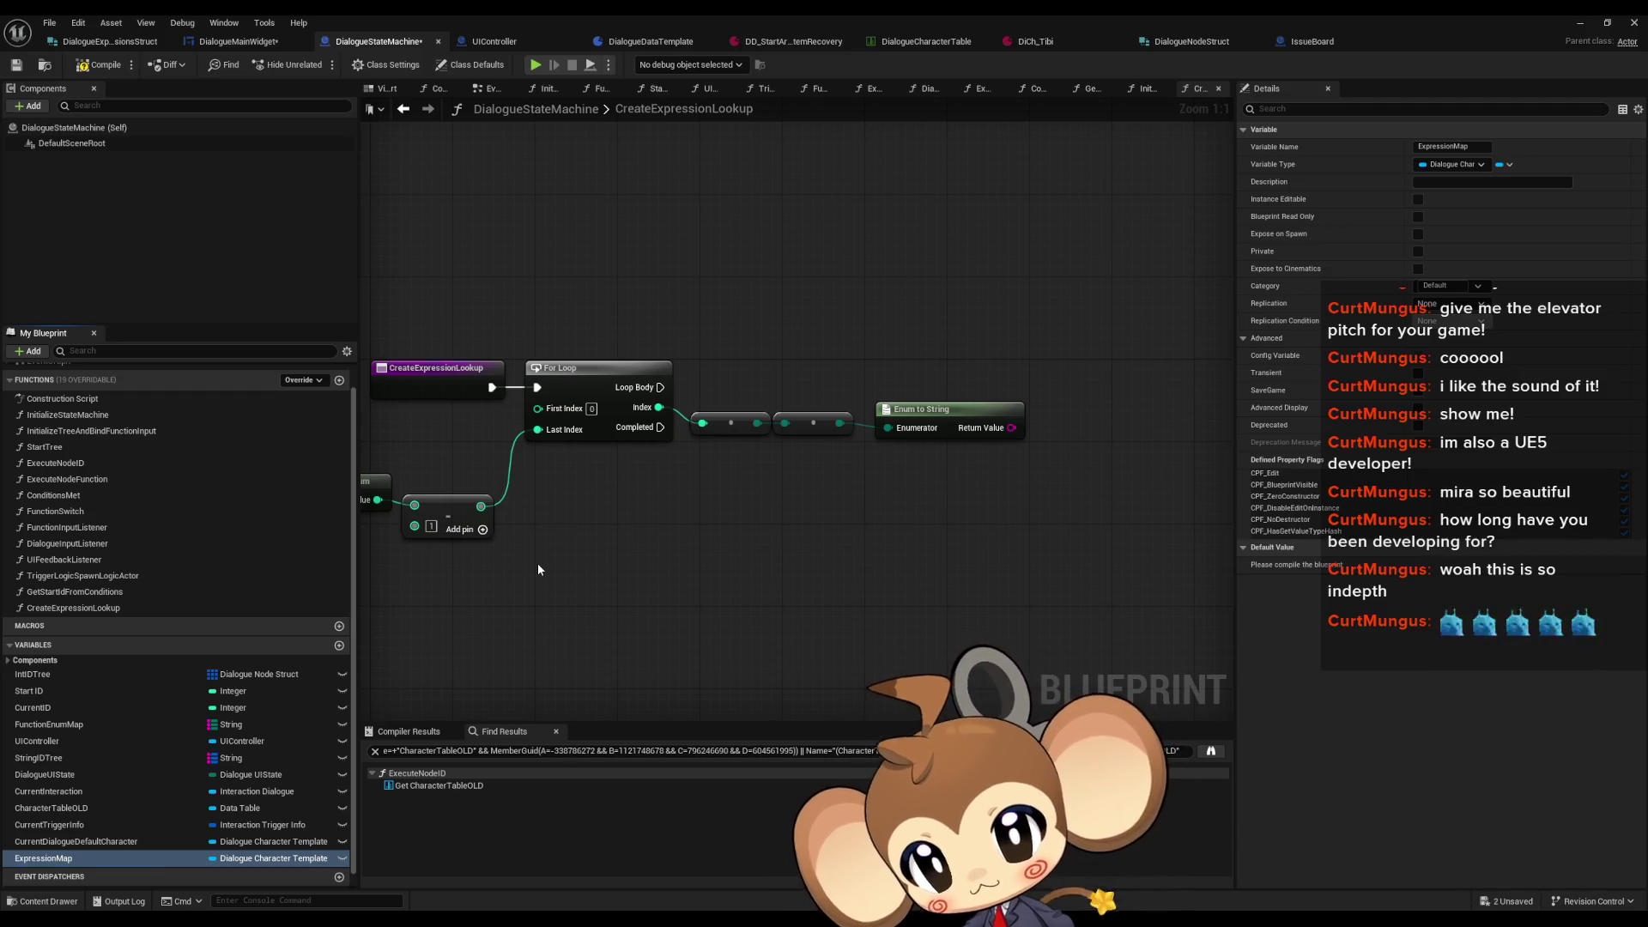
left_click(290, 860)
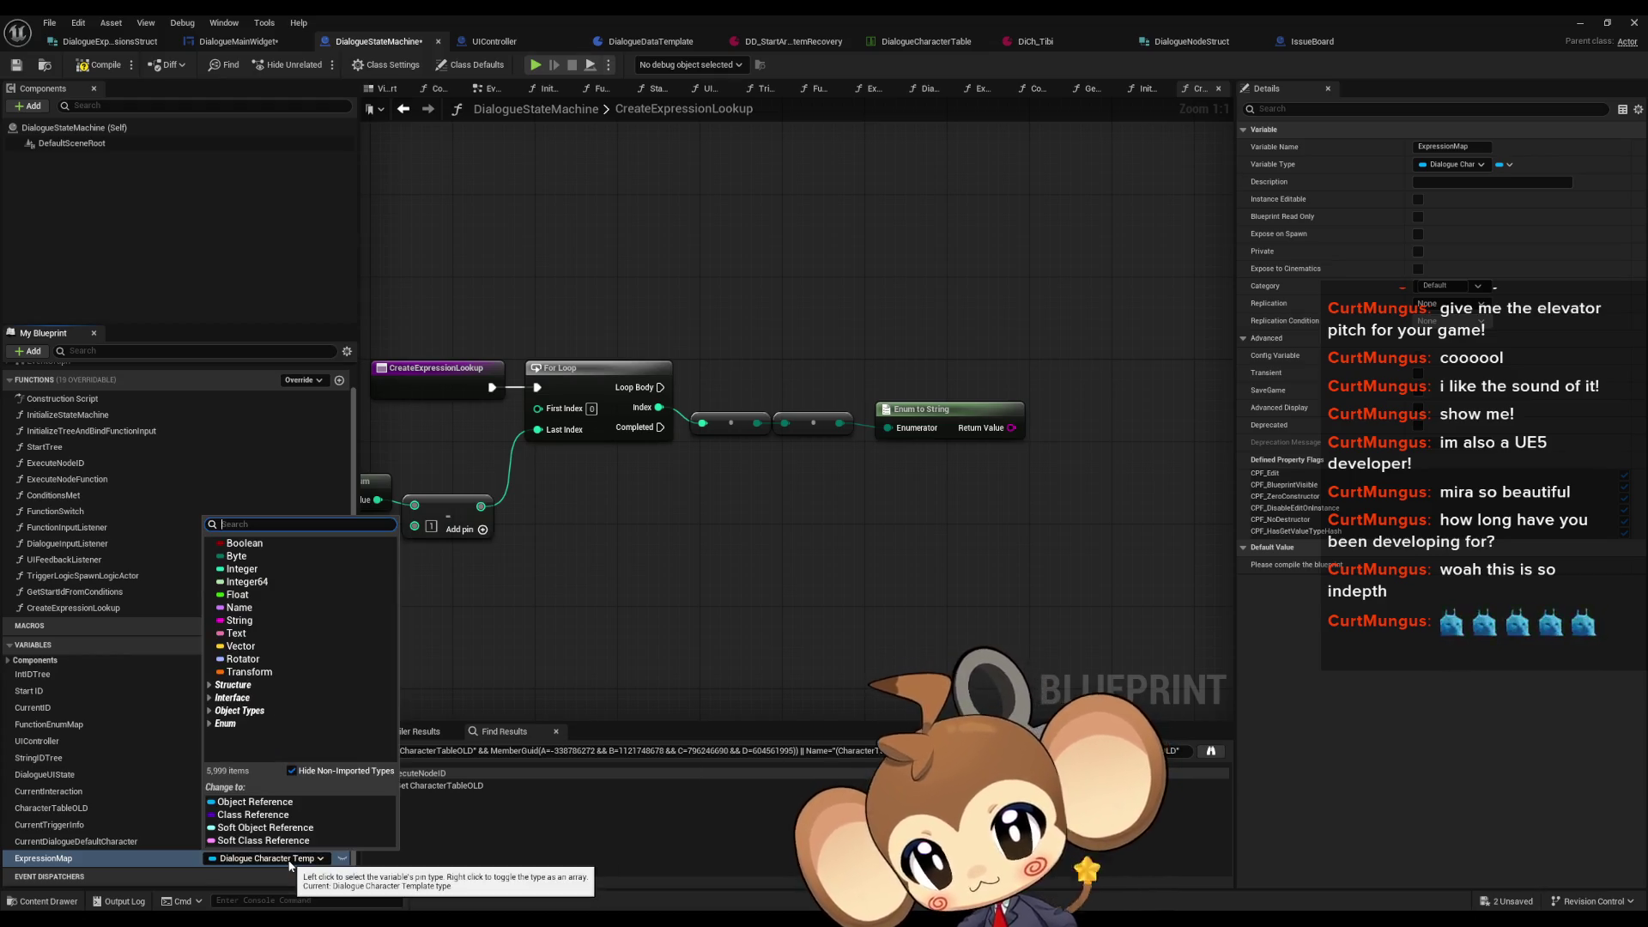
left_click(266, 621)
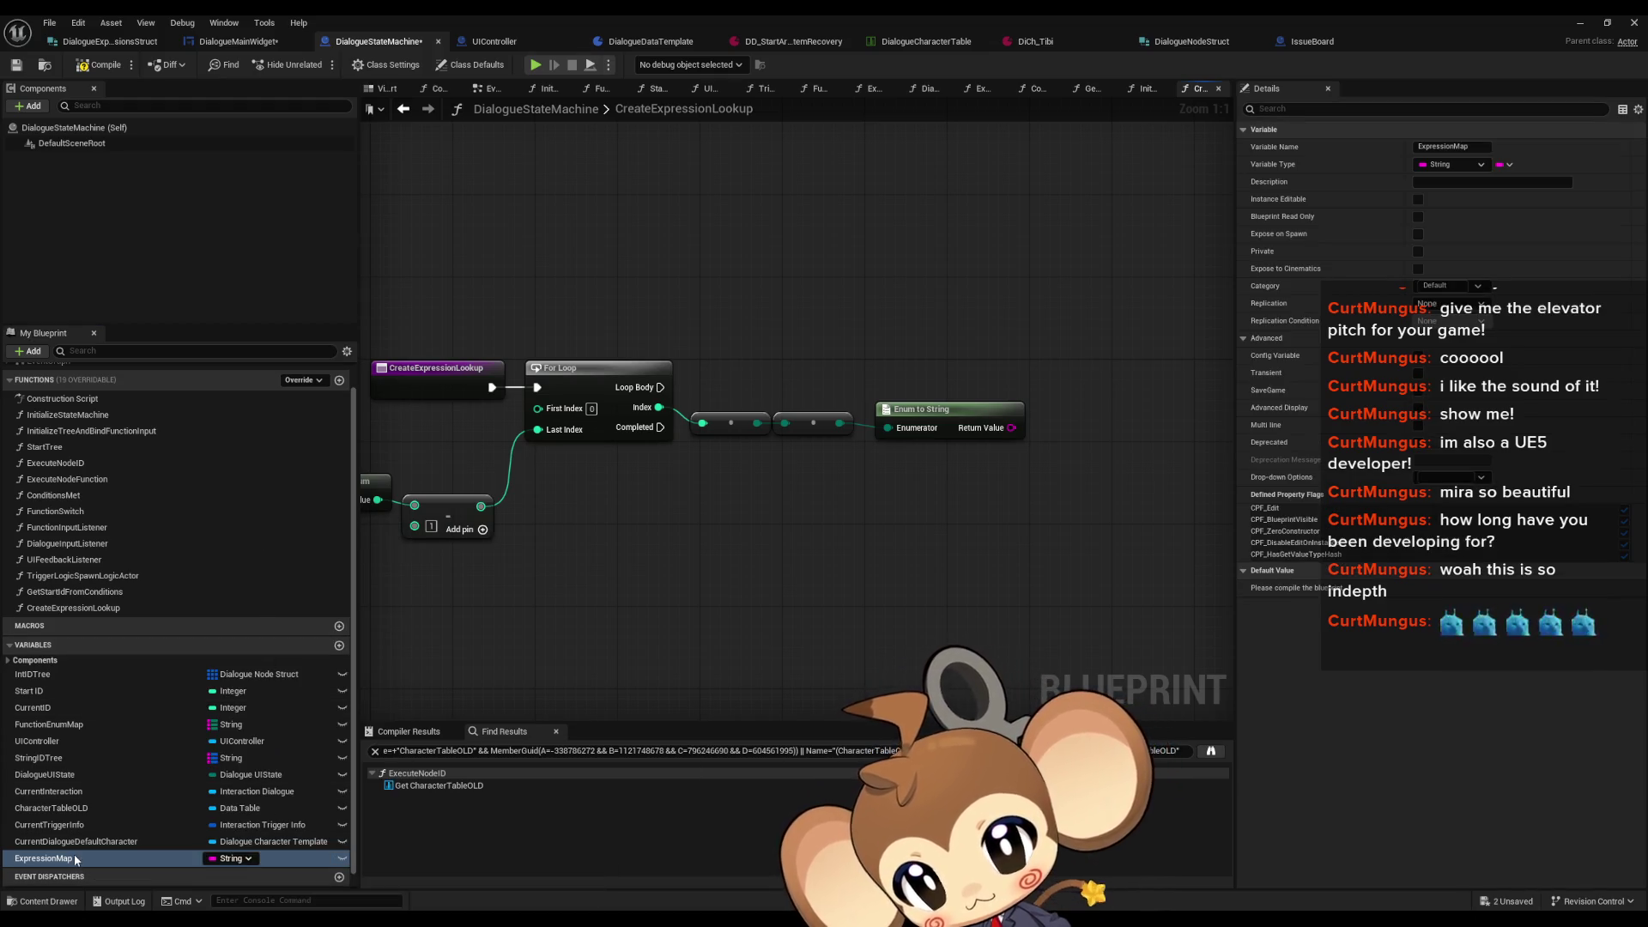
left_click(1502, 166)
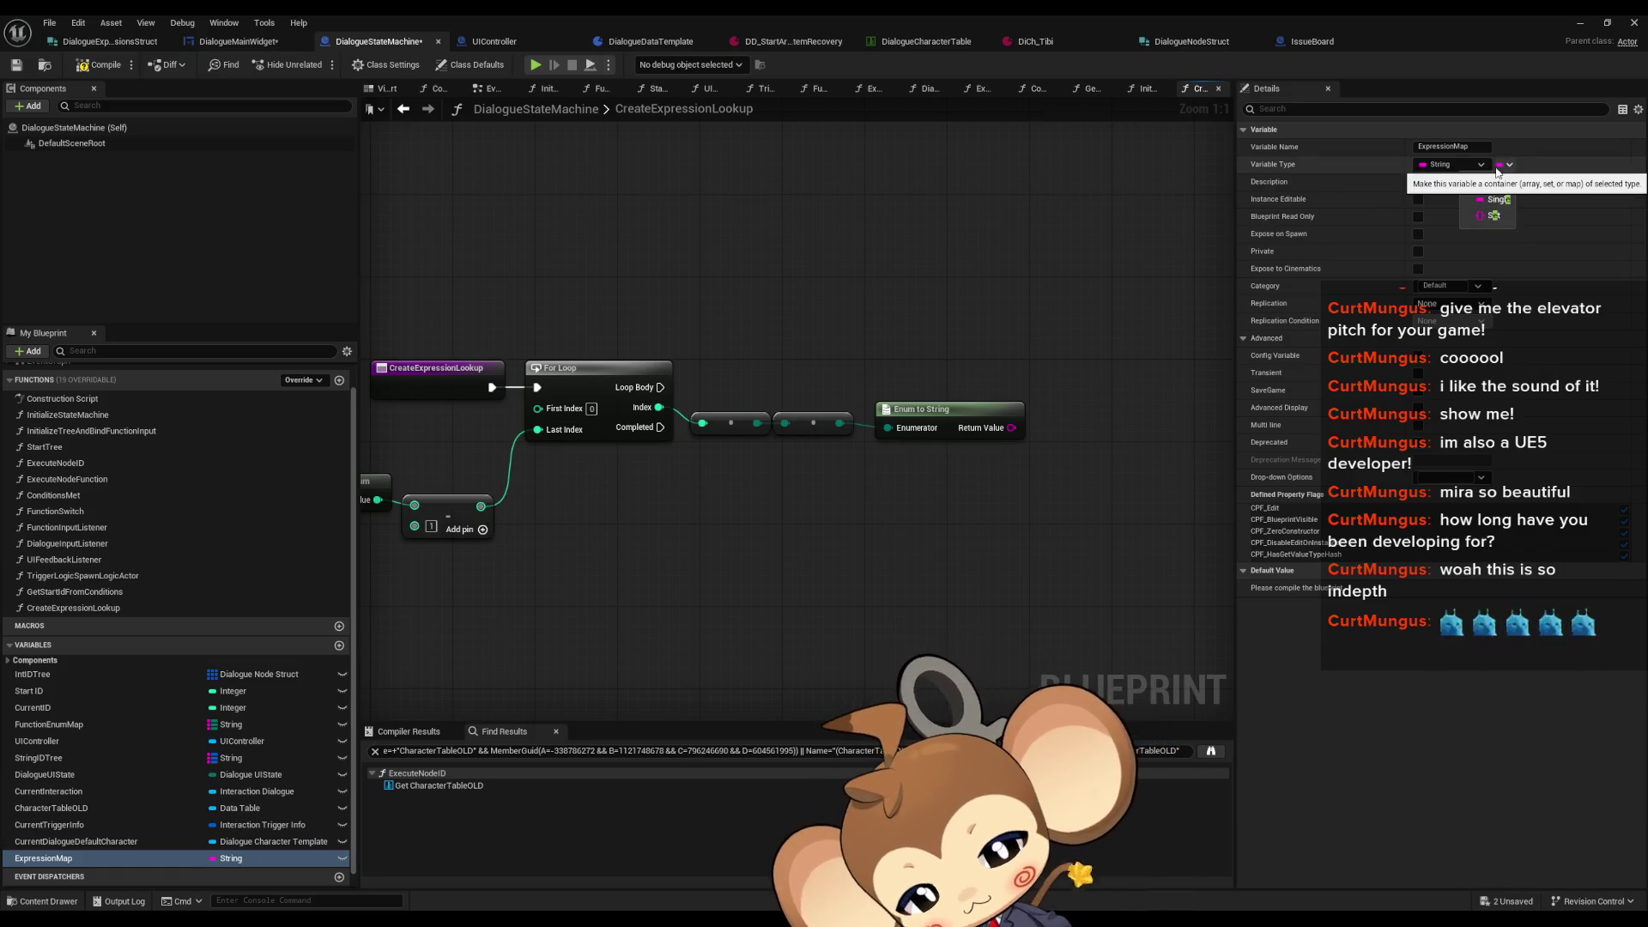
left_click(1501, 166)
left_click(1502, 164)
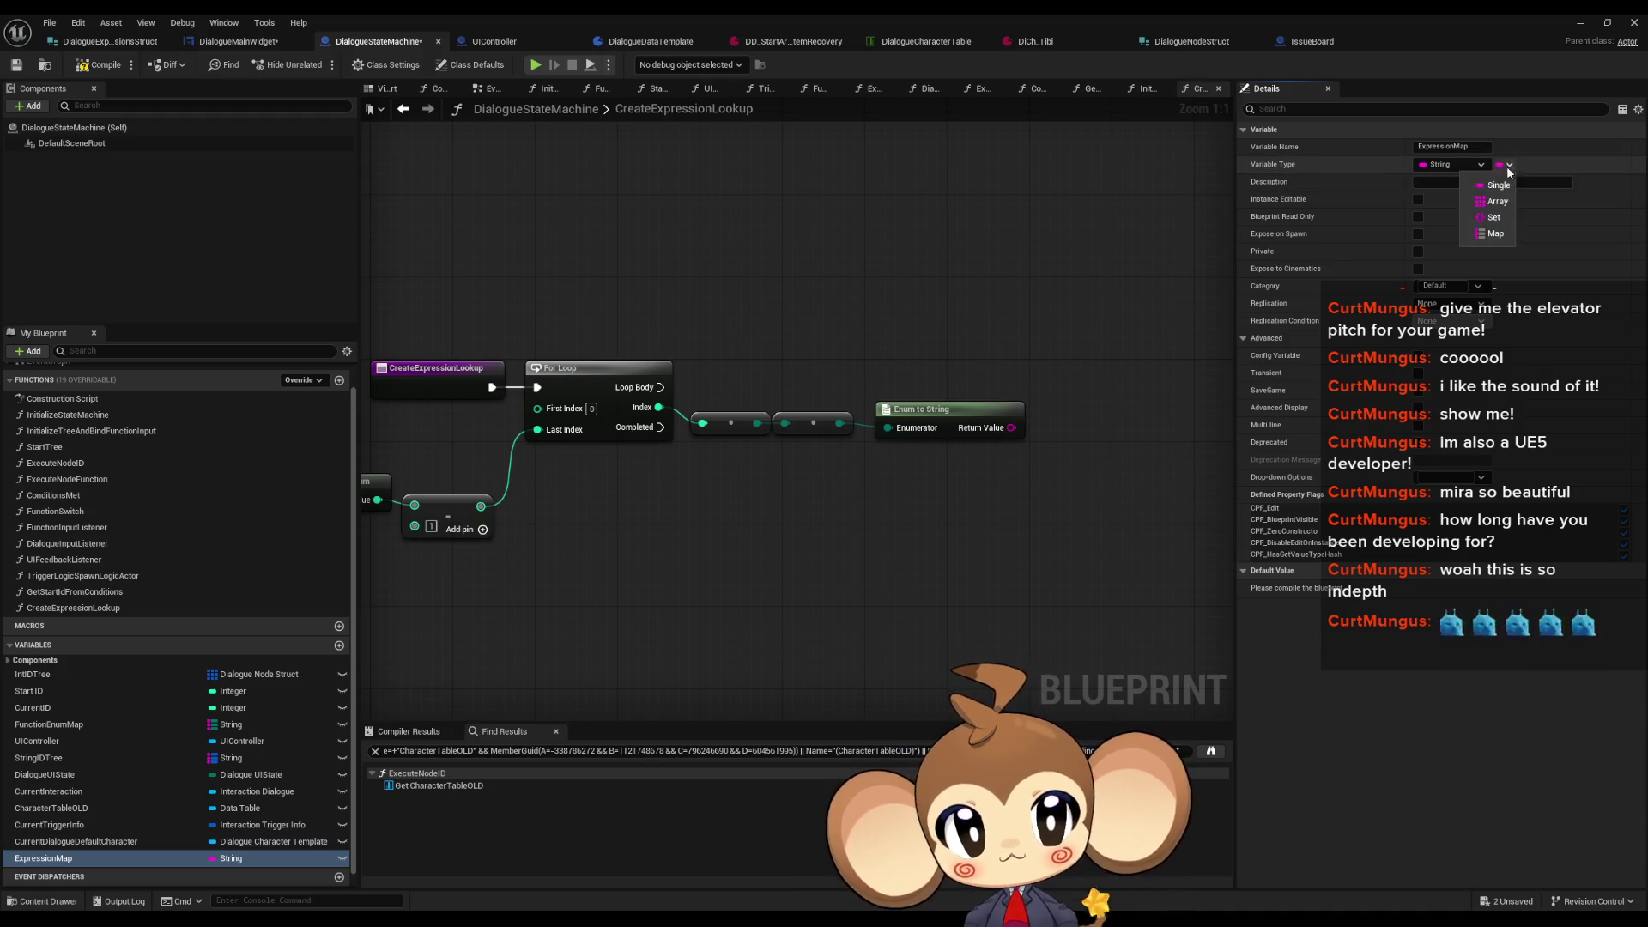
left_click(1487, 234)
Step: Set ExpressionMap's value type to Dialogue Expression Enum
left_click(1532, 168)
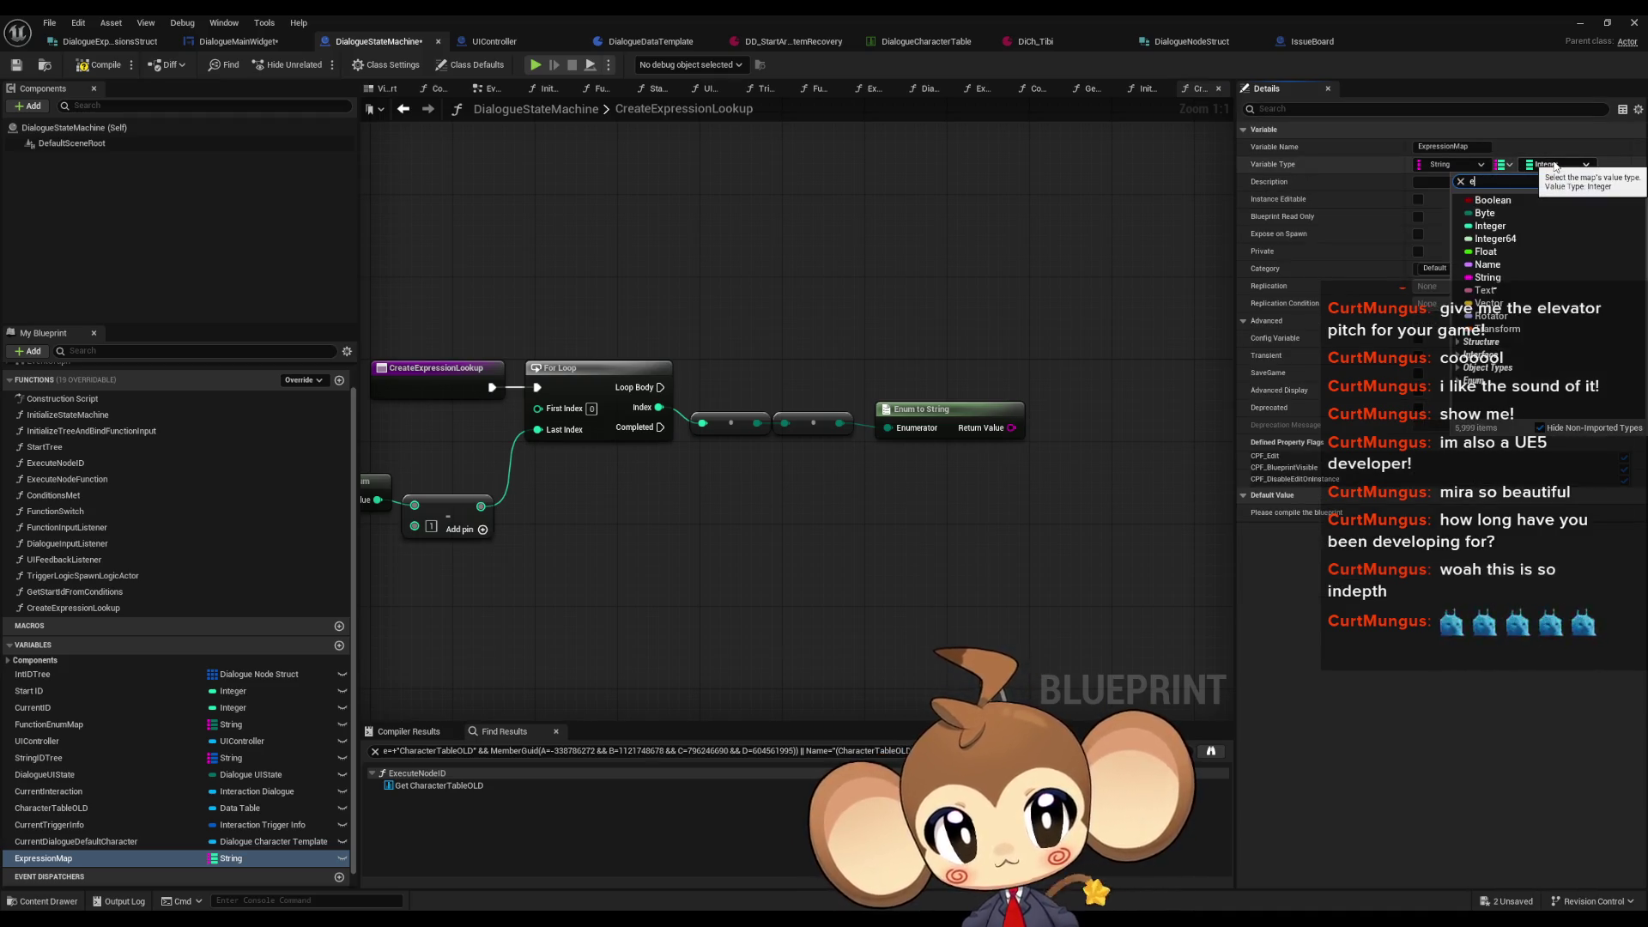
type("express")
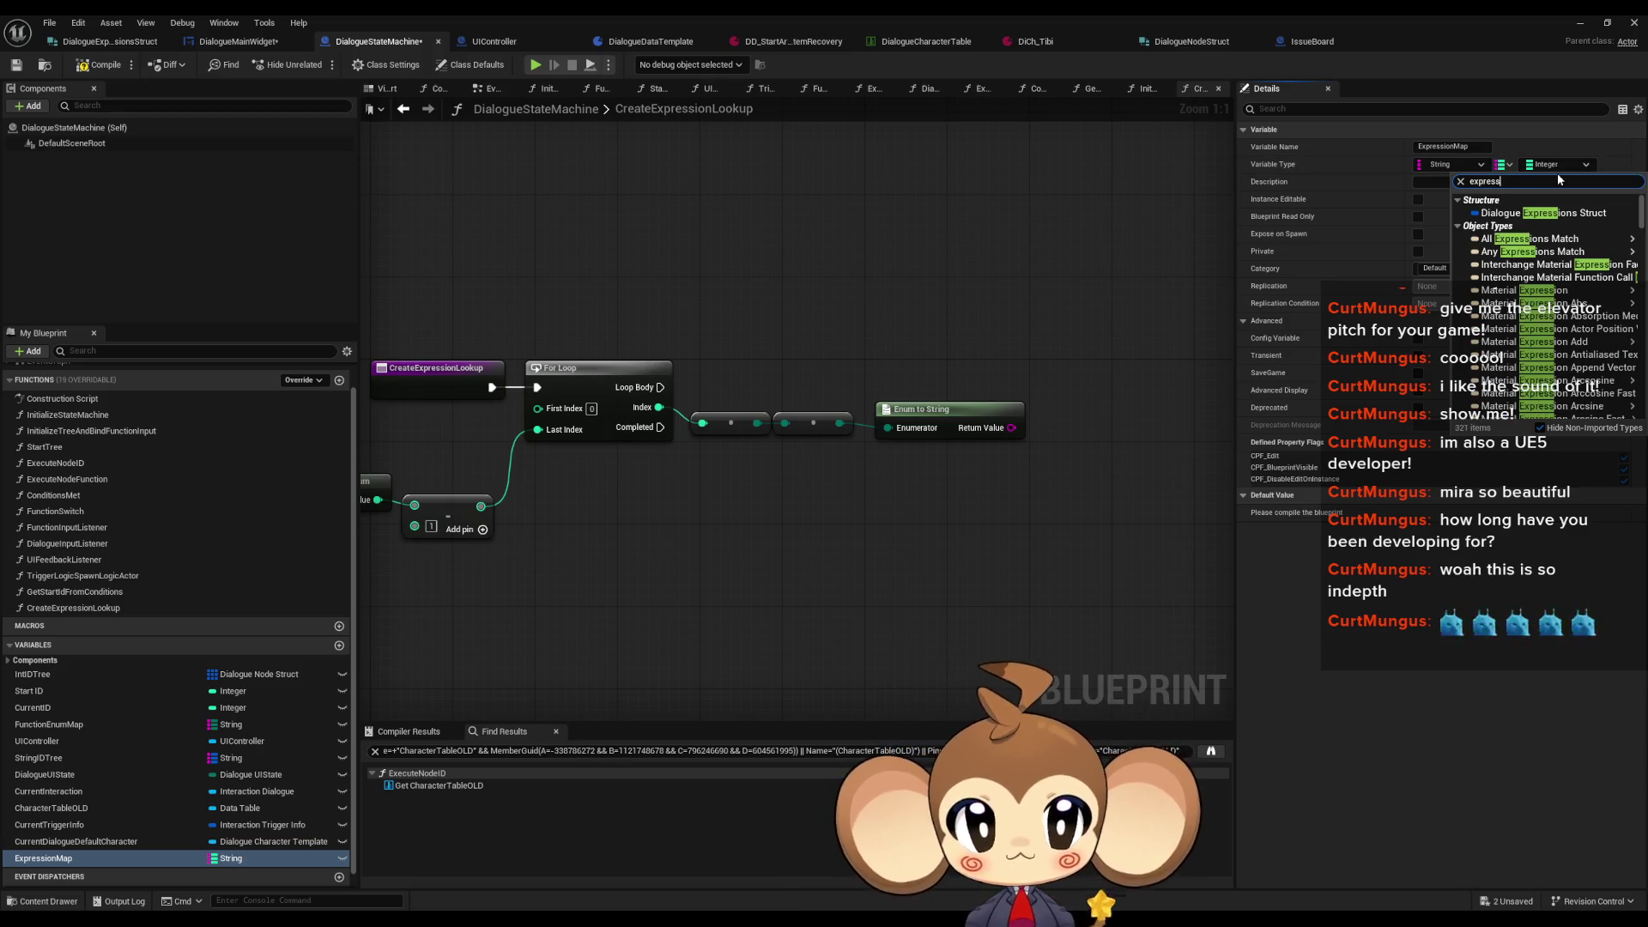
type(" enzu")
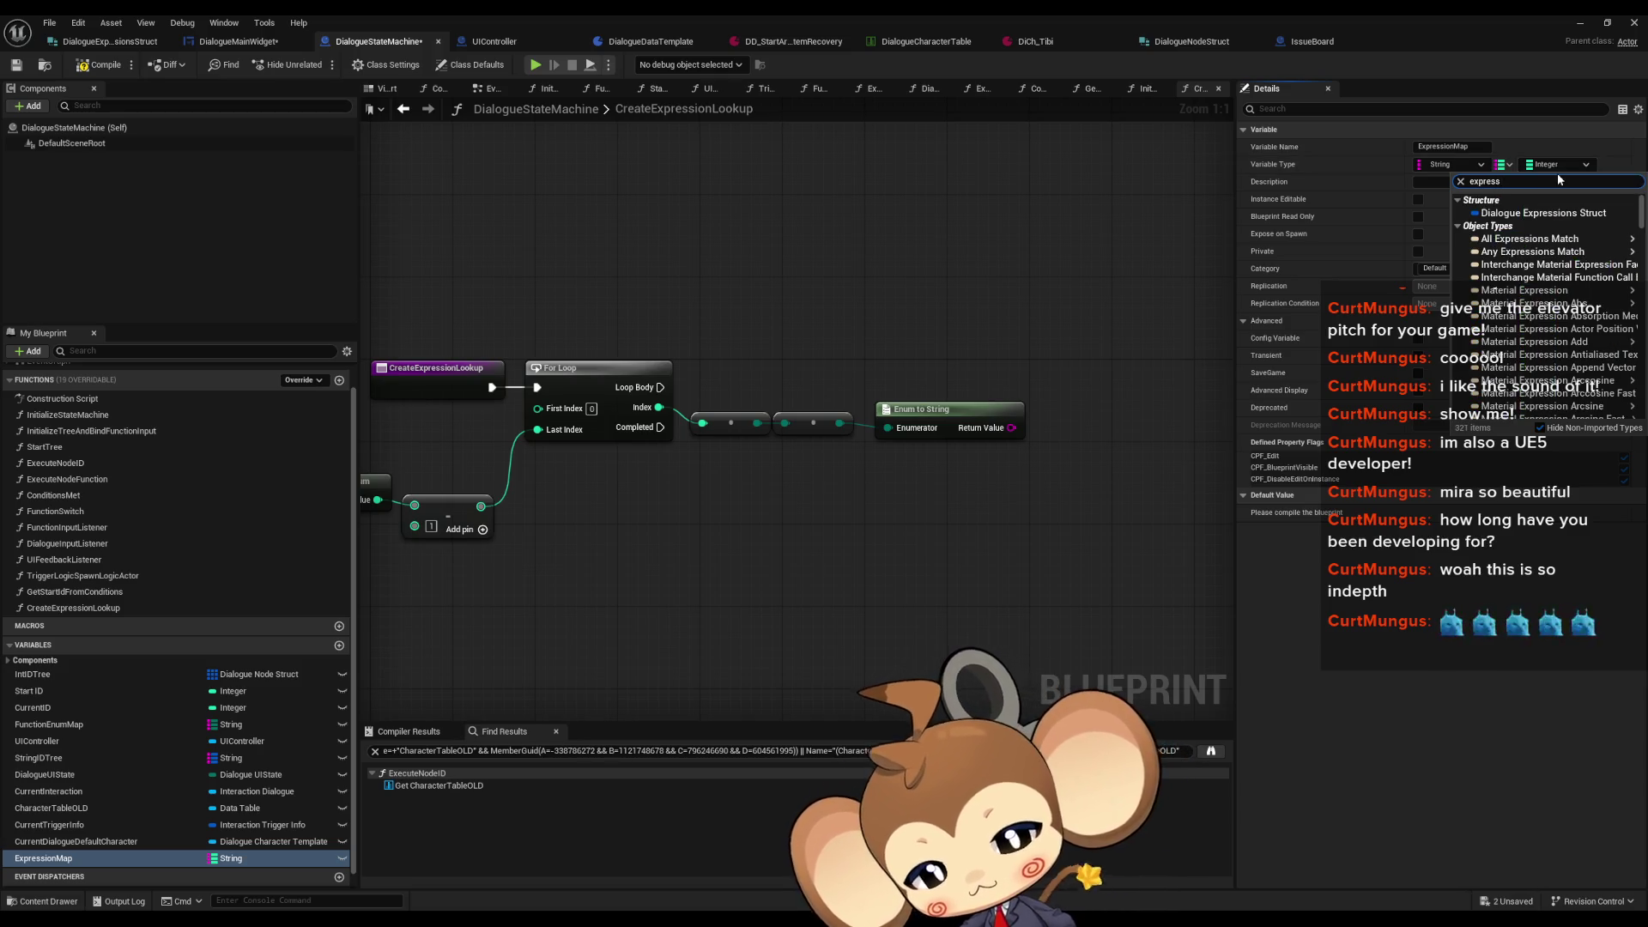
key("BackSpace")
key("BackSpace")
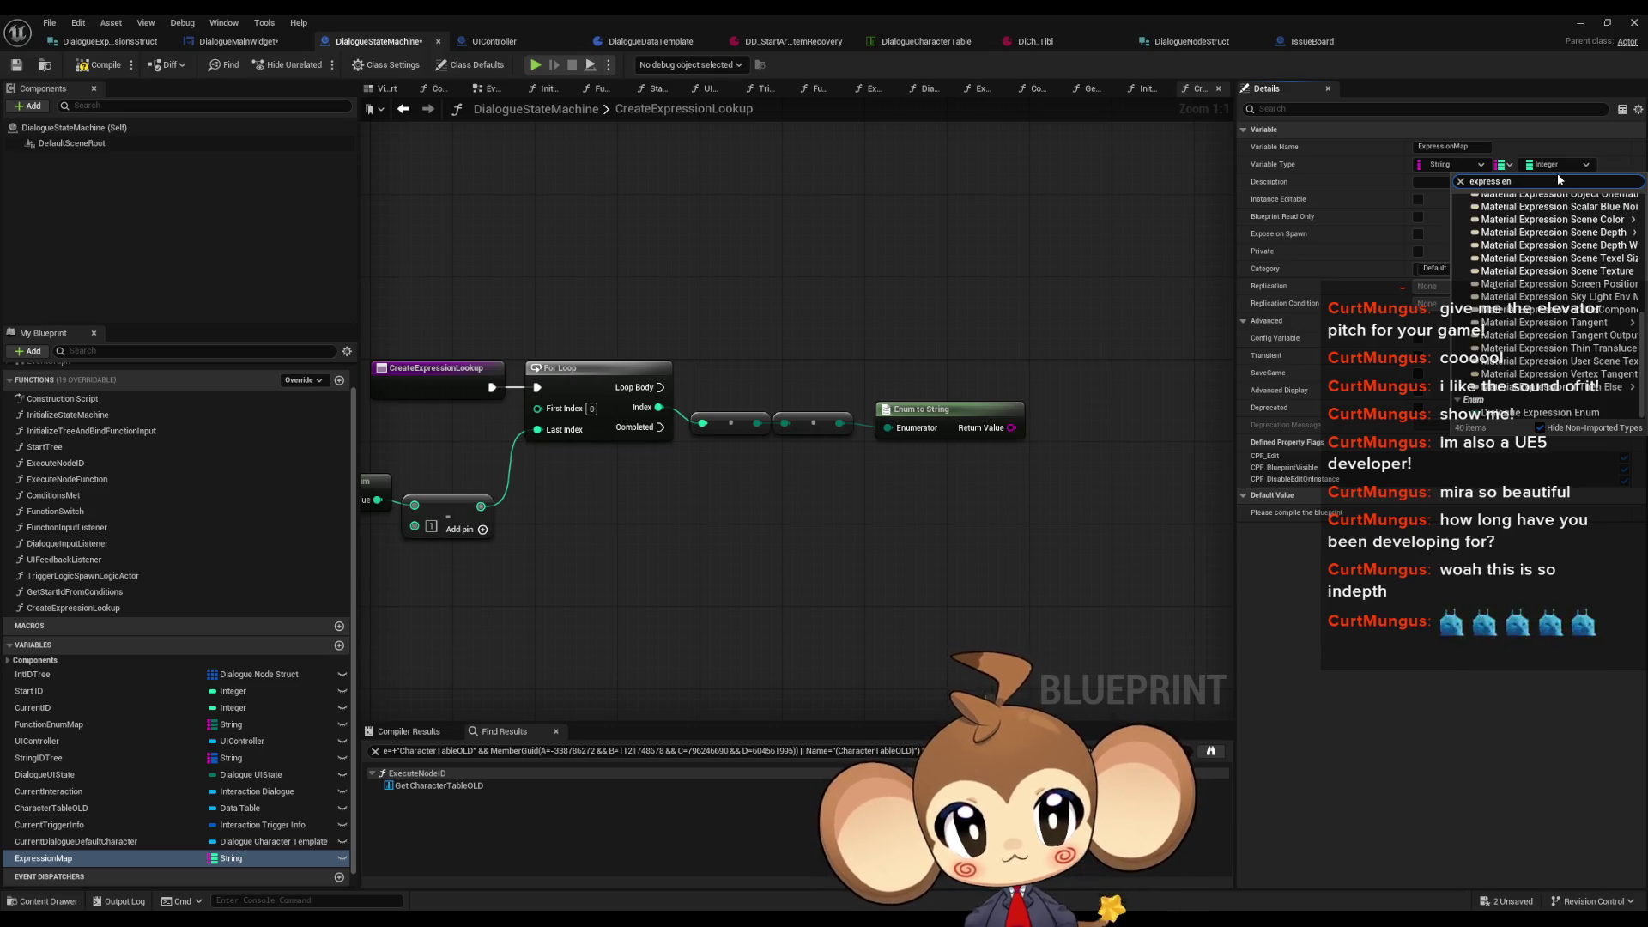
type("num")
left_click(1536, 214)
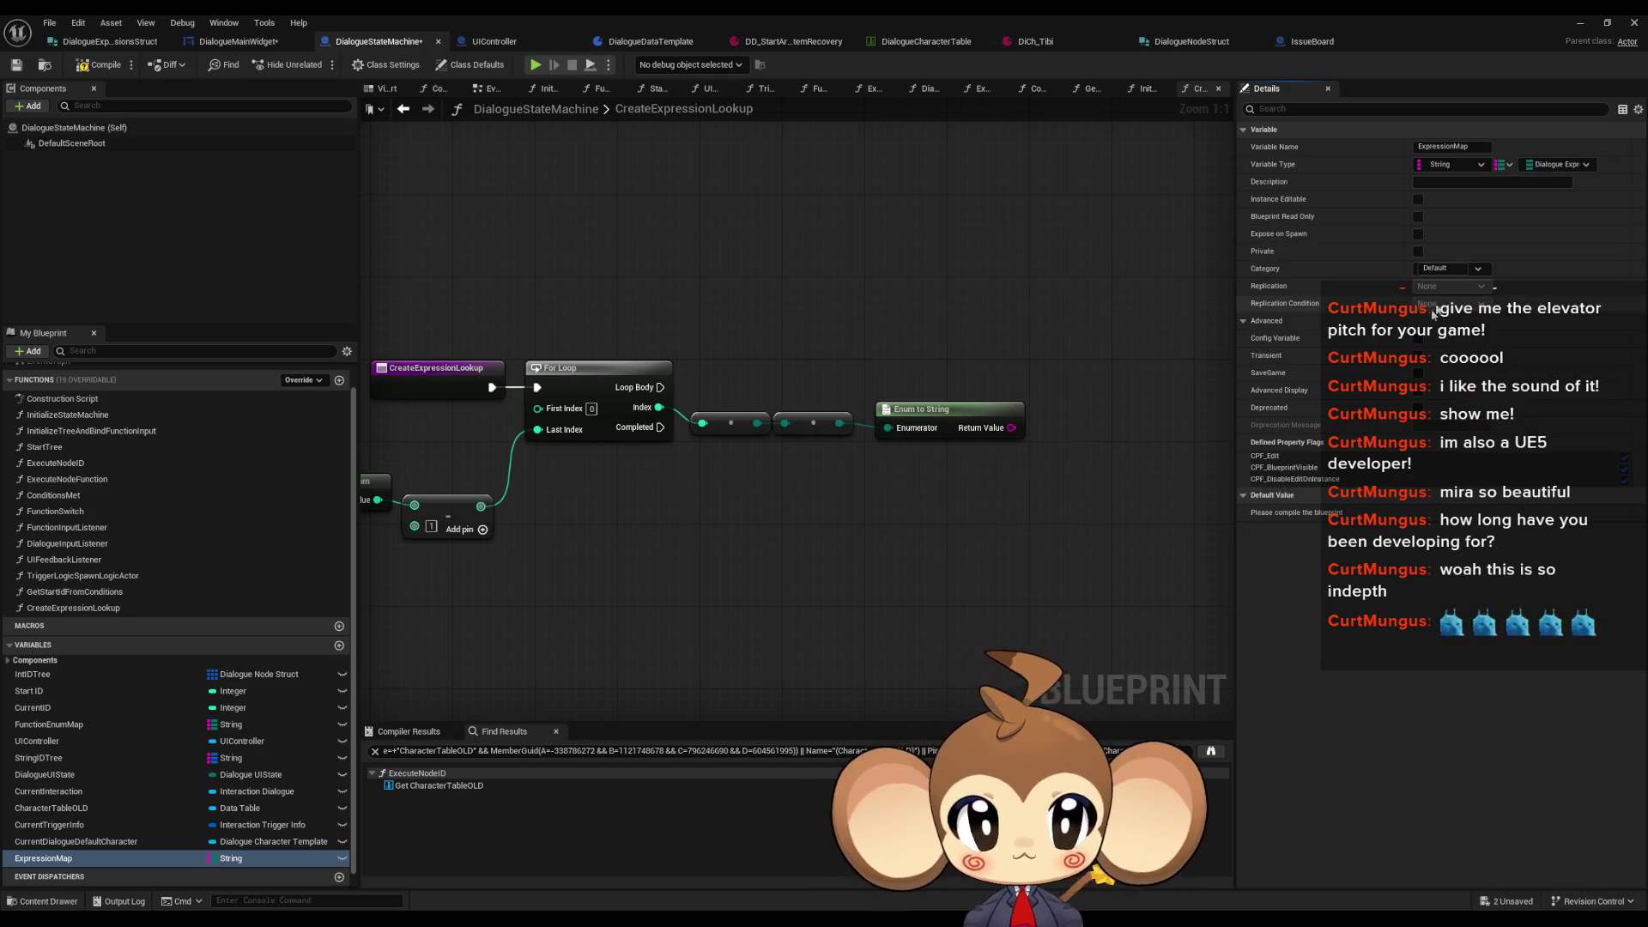
Step: Place an ExpressionMap getter in the CreateExpressionLookup graph and begin a Map Add node from it
left_click(46, 859)
left_click_drag(936, 489, 940, 470)
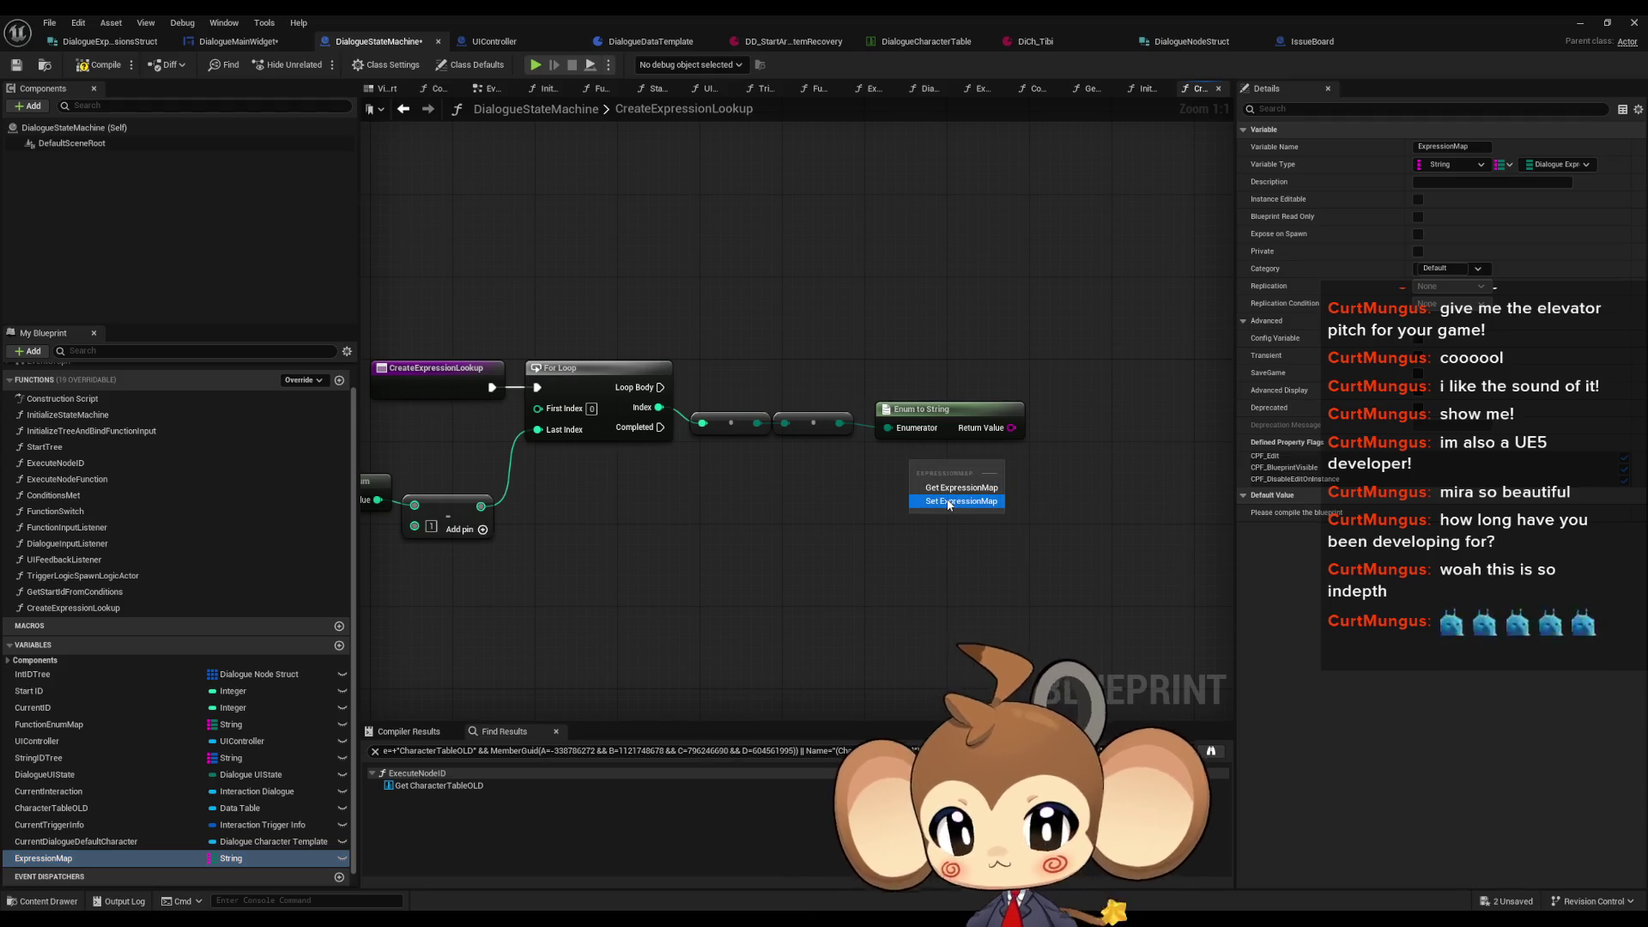
left_click_drag(1042, 467, 1044, 468)
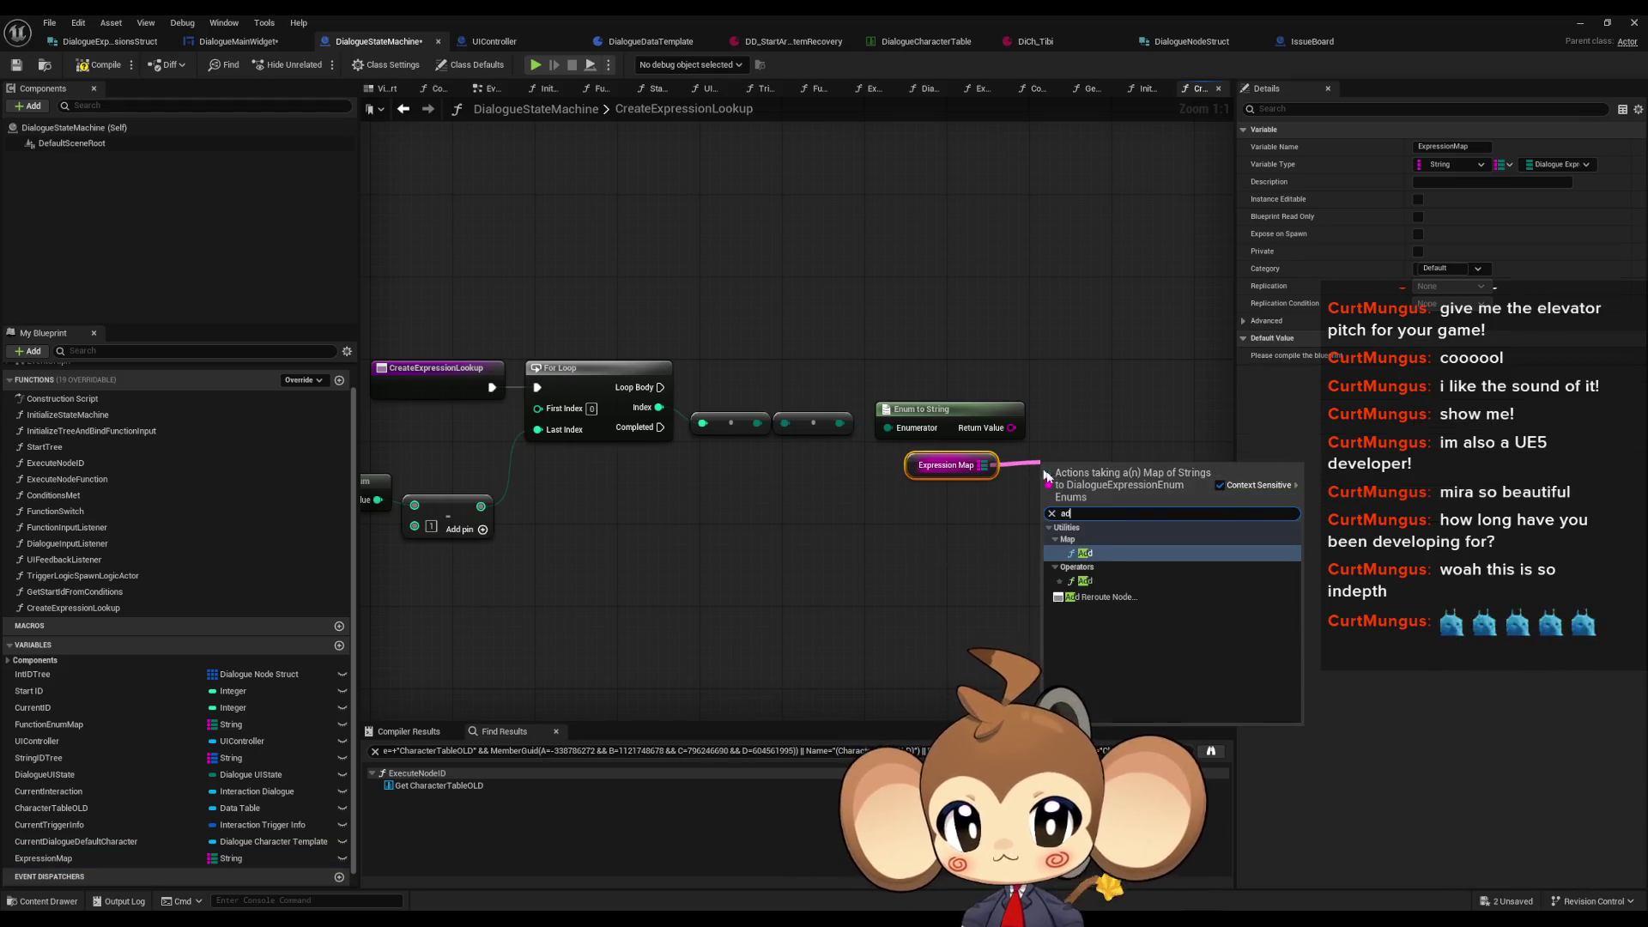
left_click(1093, 542)
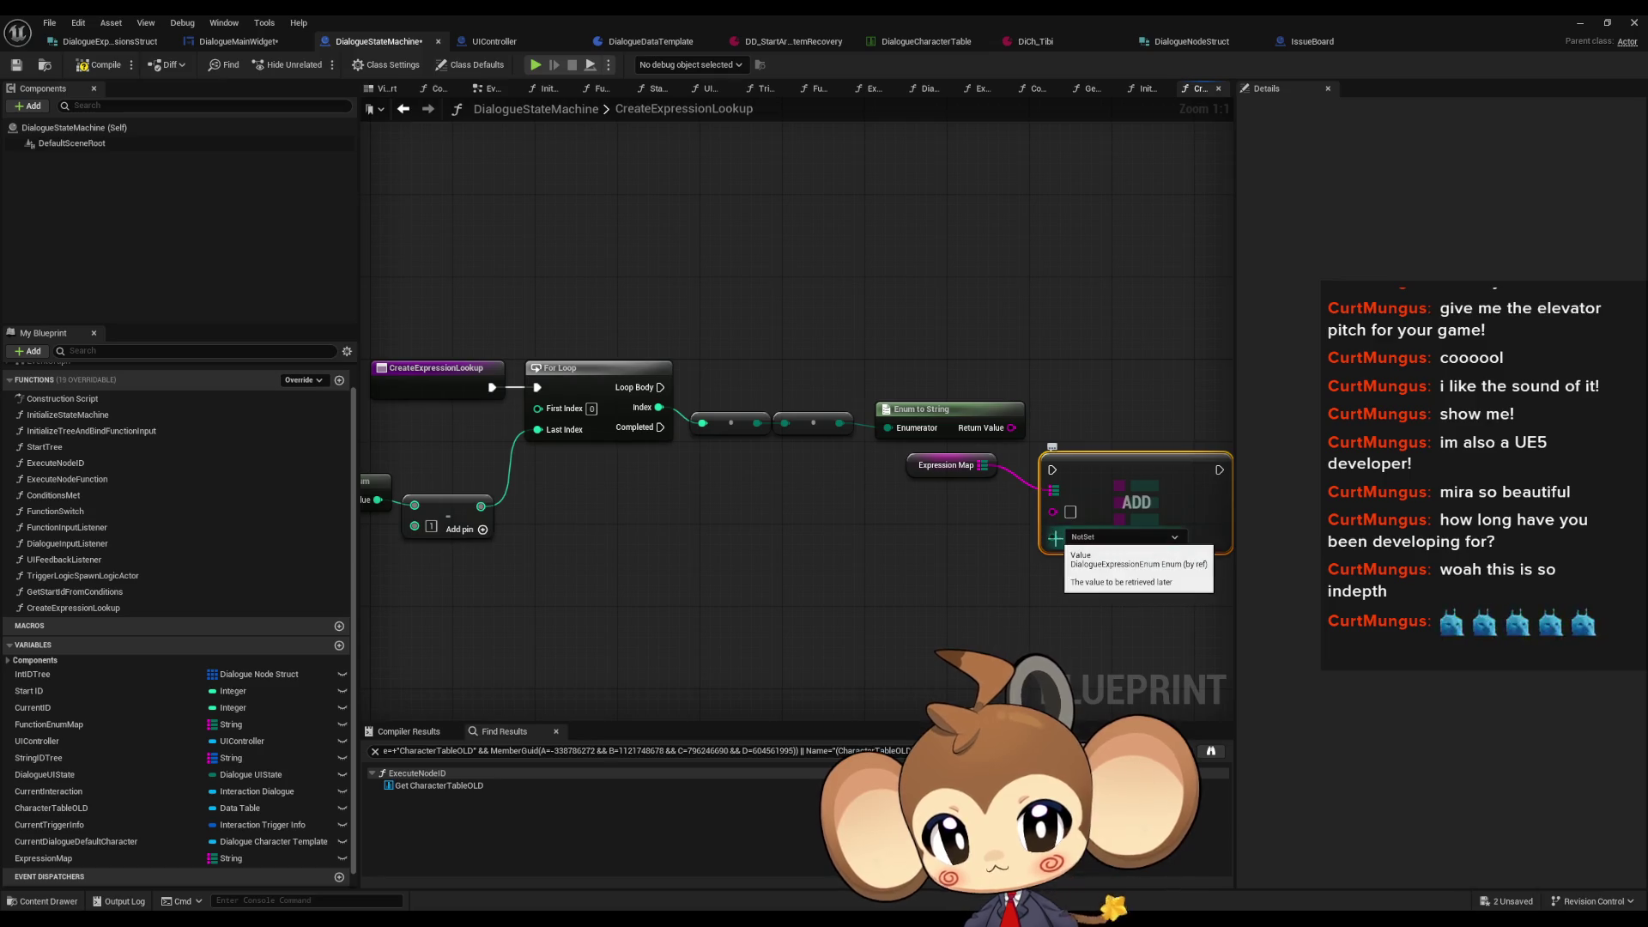
left_click_drag(1014, 430, 1014, 429)
left_click_drag(1120, 478, 1141, 343)
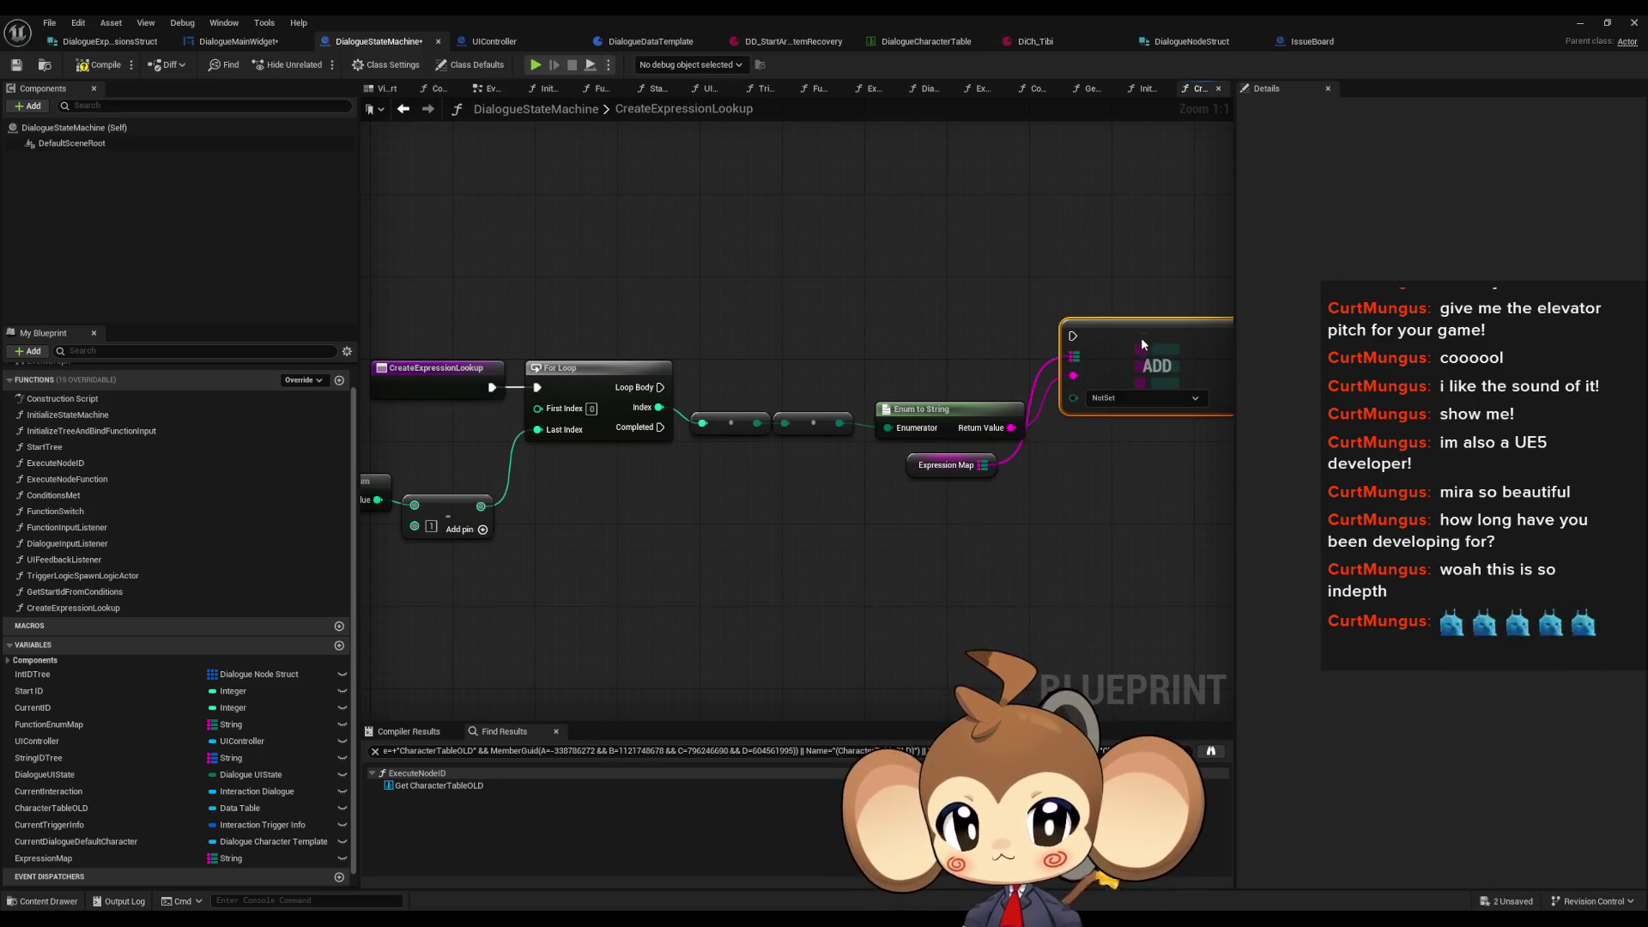
mouse_move(932, 465)
left_mouse_down()
mouse_move(922, 342)
mouse_move(932, 387)
mouse_move(963, 265)
mouse_move(985, 254)
left_mouse_up()
Step: Create the Map Add node with Enum to String's result as key and Loop Body driving it
type("add")
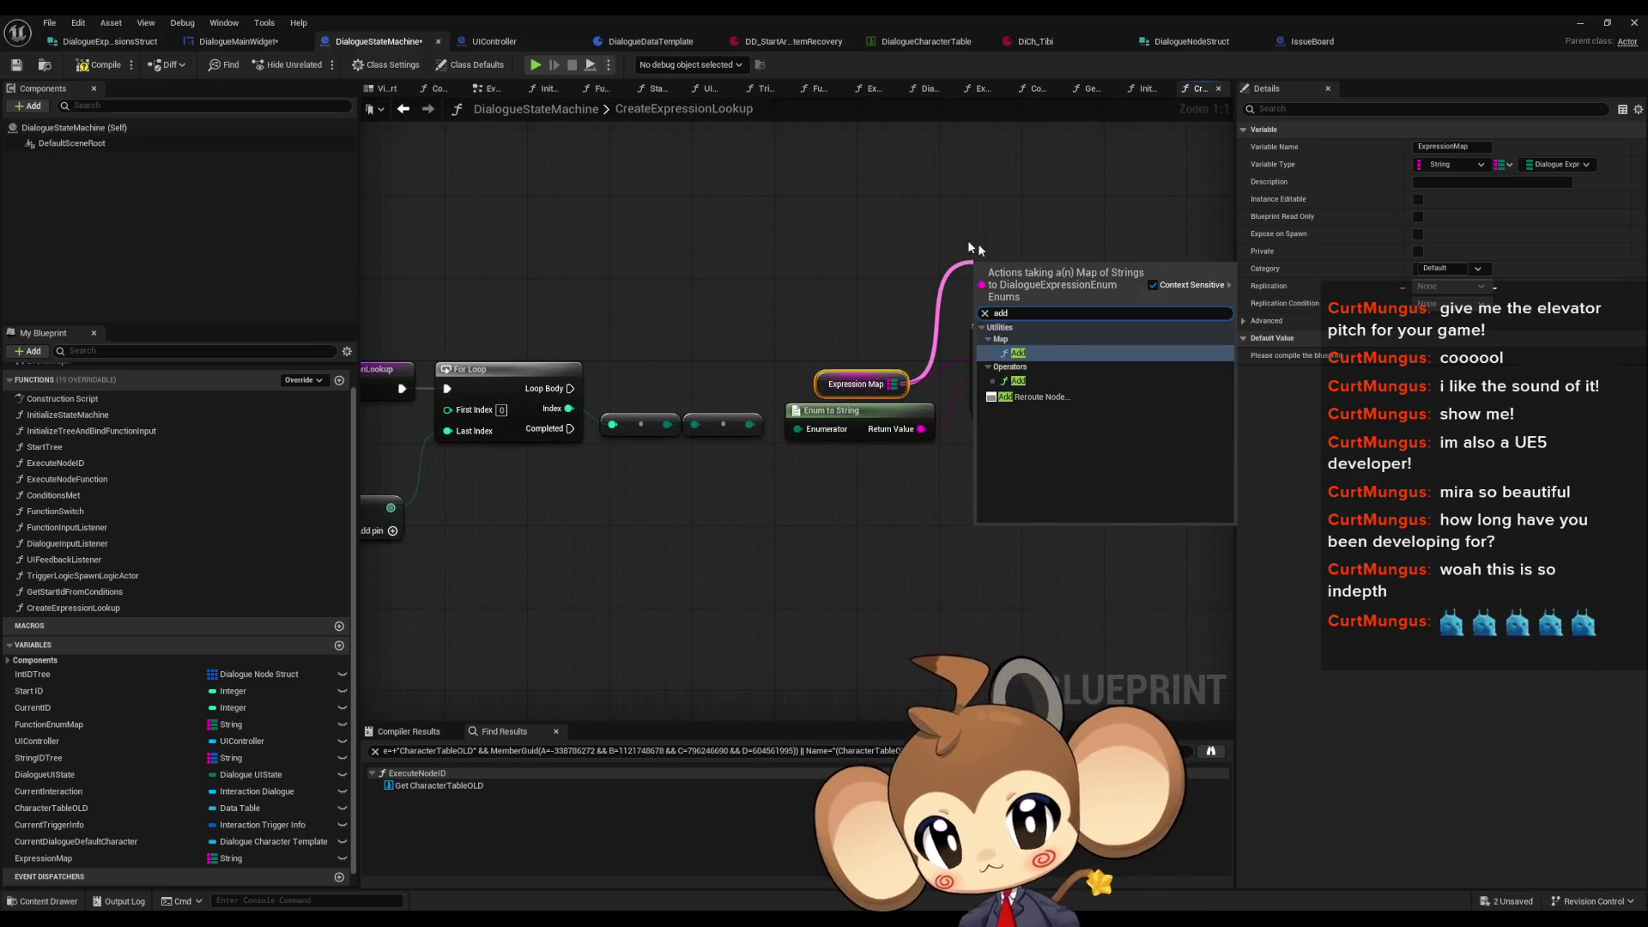
key("Return")
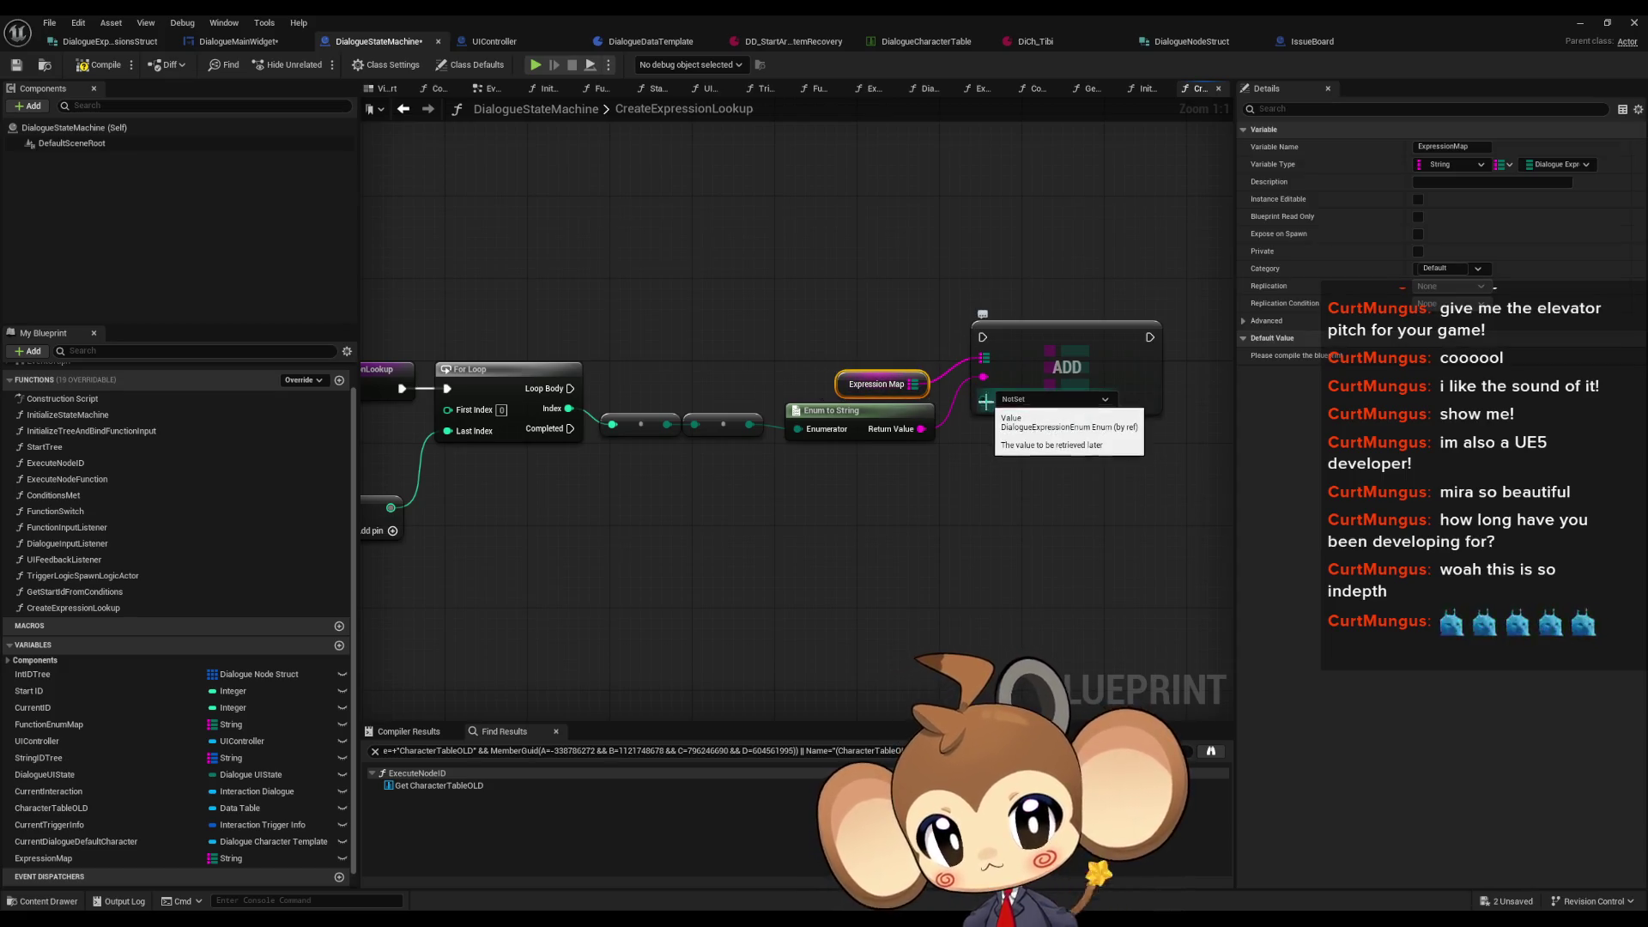
mouse_move(984, 400)
left_mouse_down()
mouse_move(768, 327)
mouse_move(682, 427)
left_mouse_up()
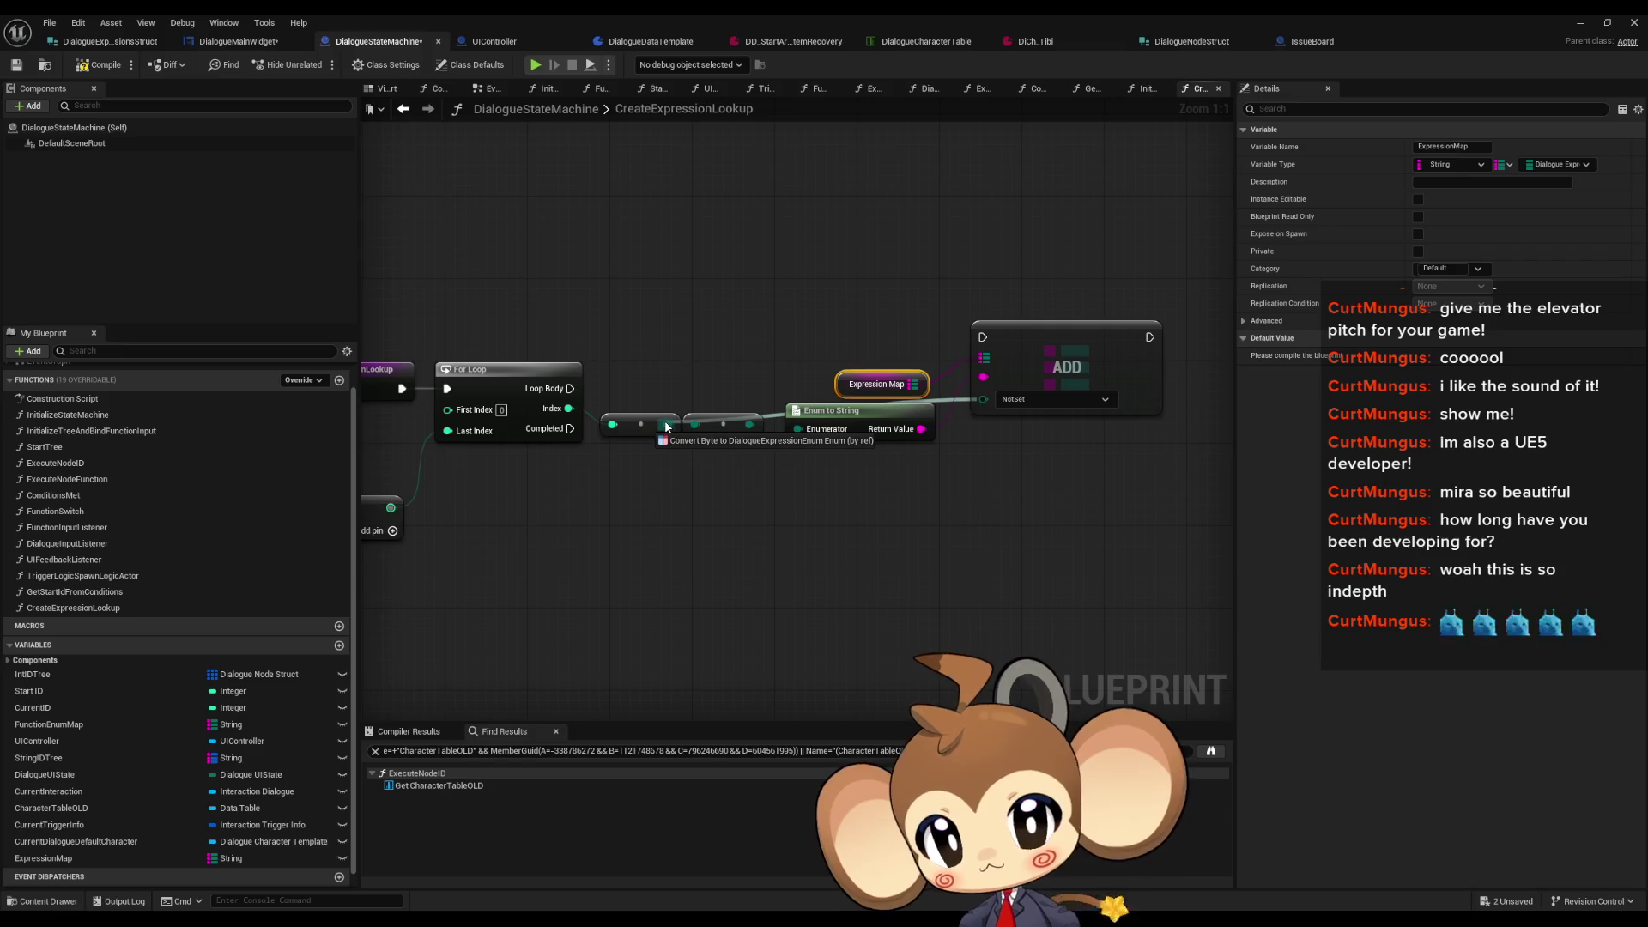
mouse_move(668, 427)
left_mouse_down()
mouse_move(730, 343)
mouse_move(711, 325)
left_mouse_up()
left_click(639, 424)
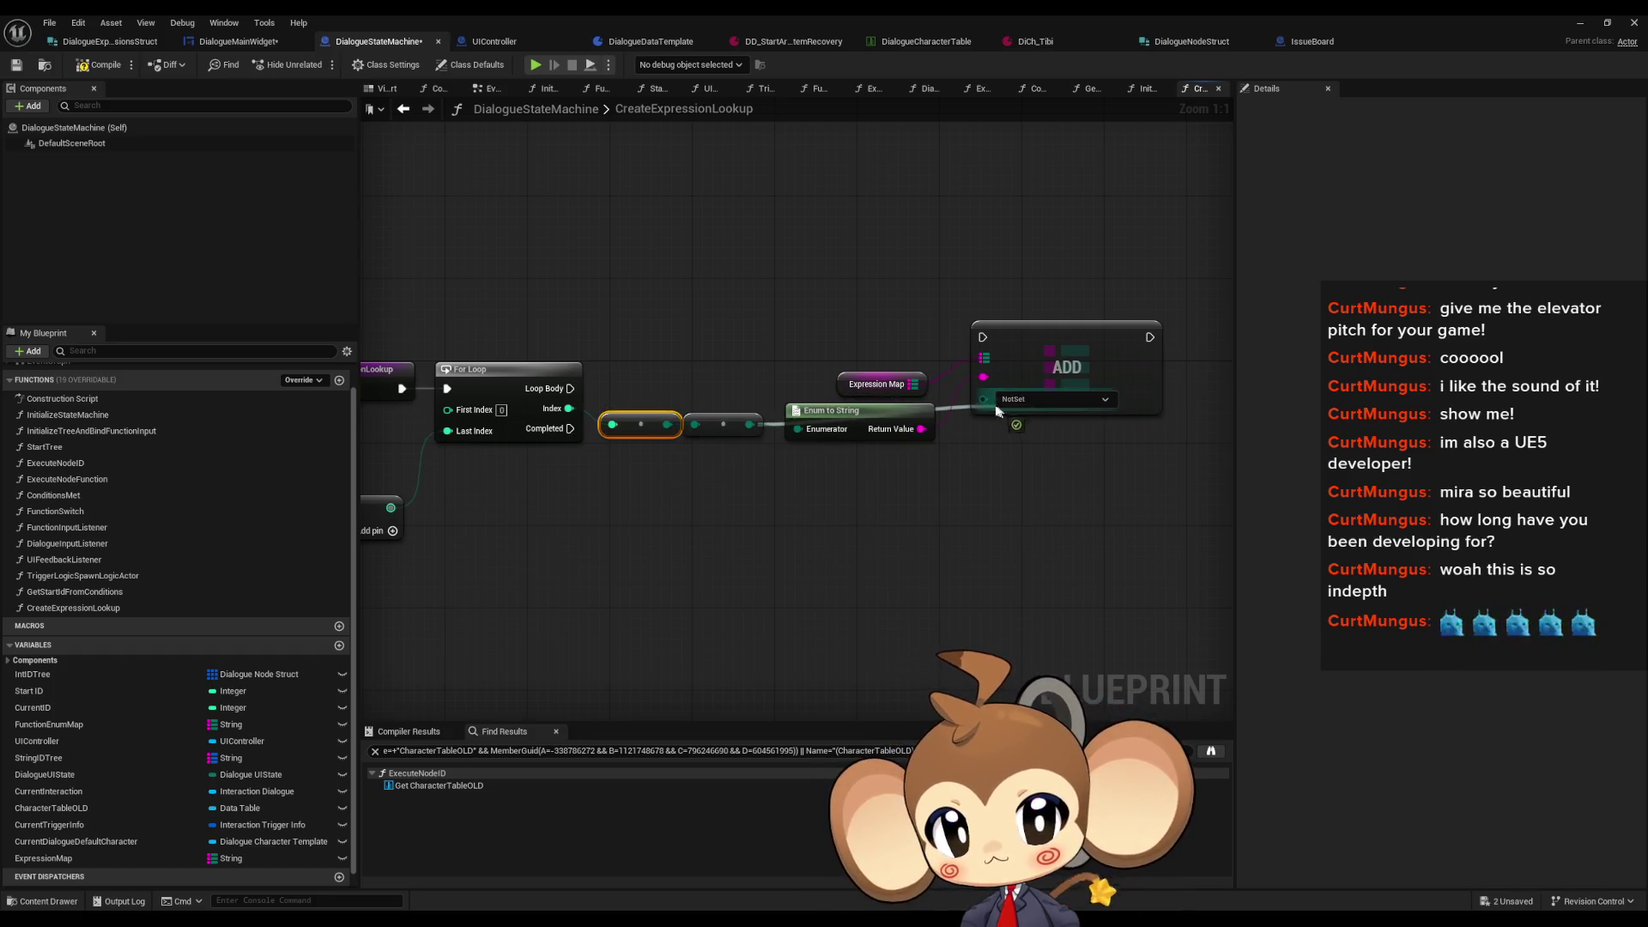
left_click_drag(999, 412, 998, 414)
mouse_move(985, 345)
left_mouse_down()
mouse_move(562, 386)
mouse_move(983, 337)
left_mouse_up()
key("Escape")
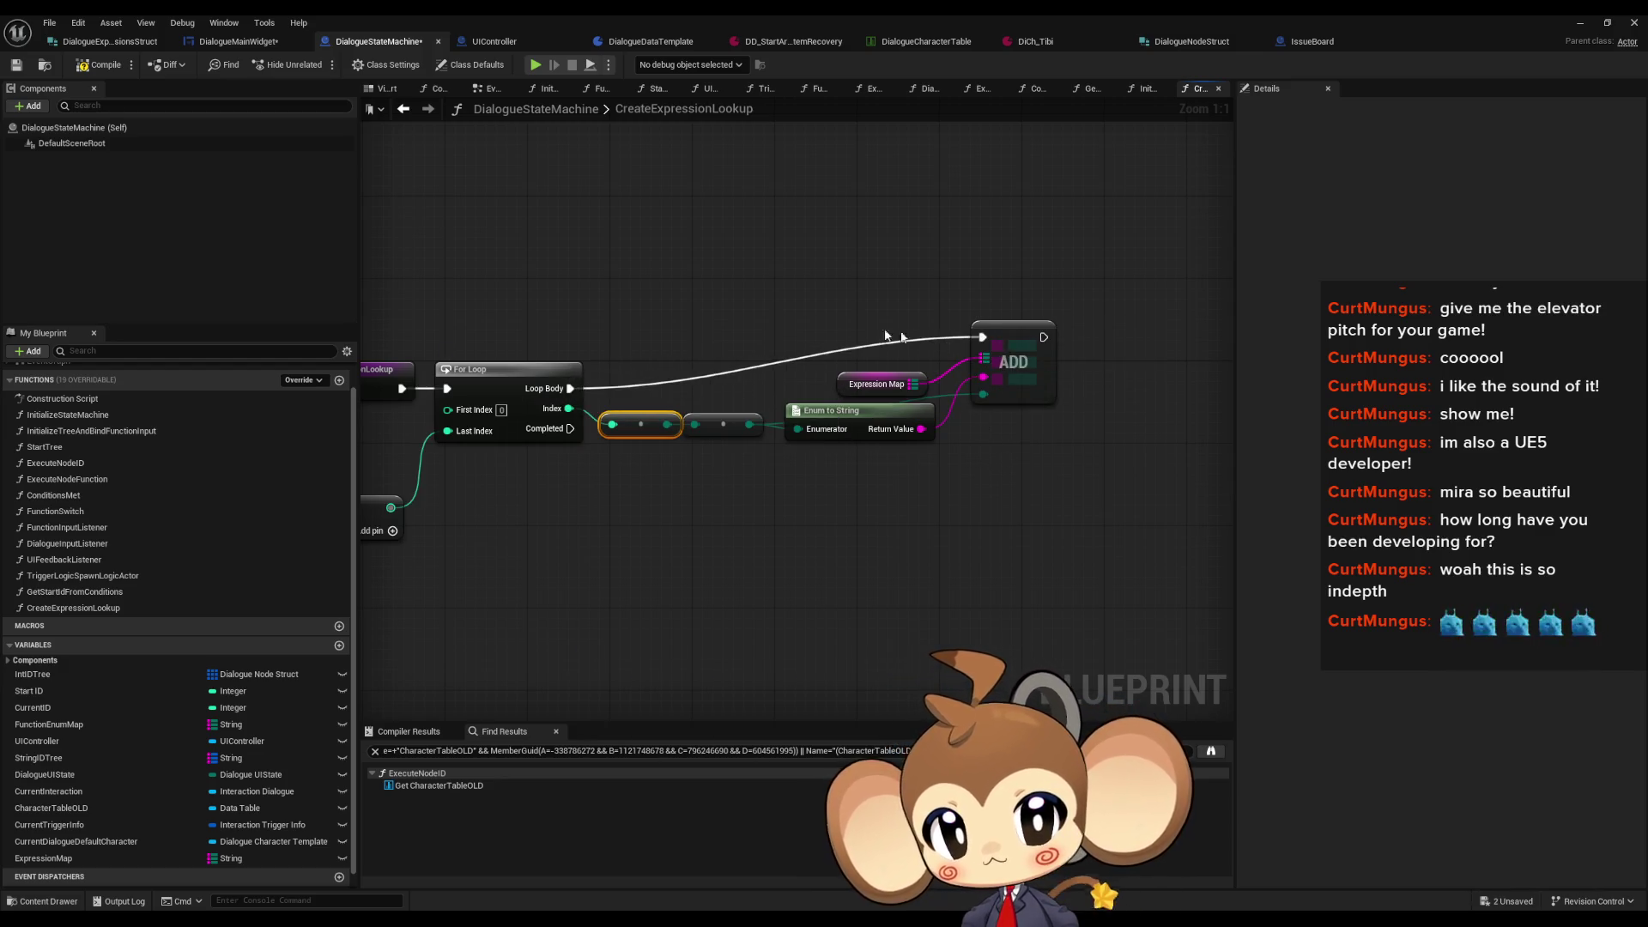
Step: Straighten the Add chain and move the entries-count and subtract nodes up
mouse_move(757, 324)
left_mouse_down()
mouse_move(940, 438)
mouse_move(858, 432)
mouse_move(859, 462)
left_mouse_up()
left_click(710, 459)
left_click(851, 437)
left_click(754, 294)
left_click_drag(607, 457, 910, 464)
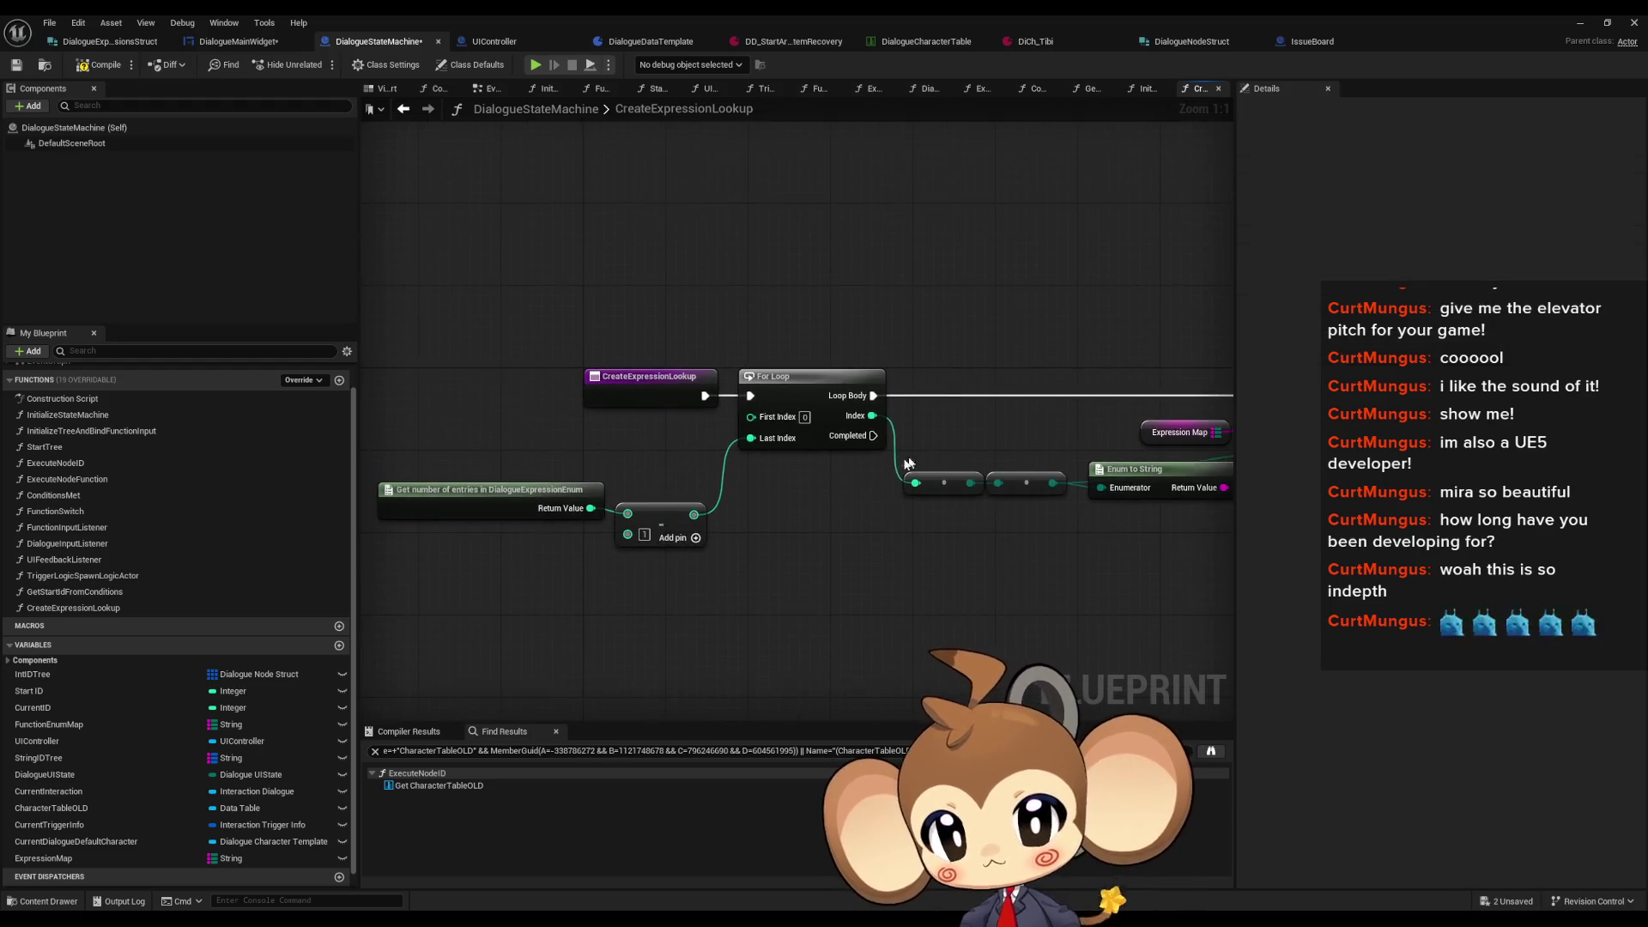
left_click(527, 490, "ctrl")
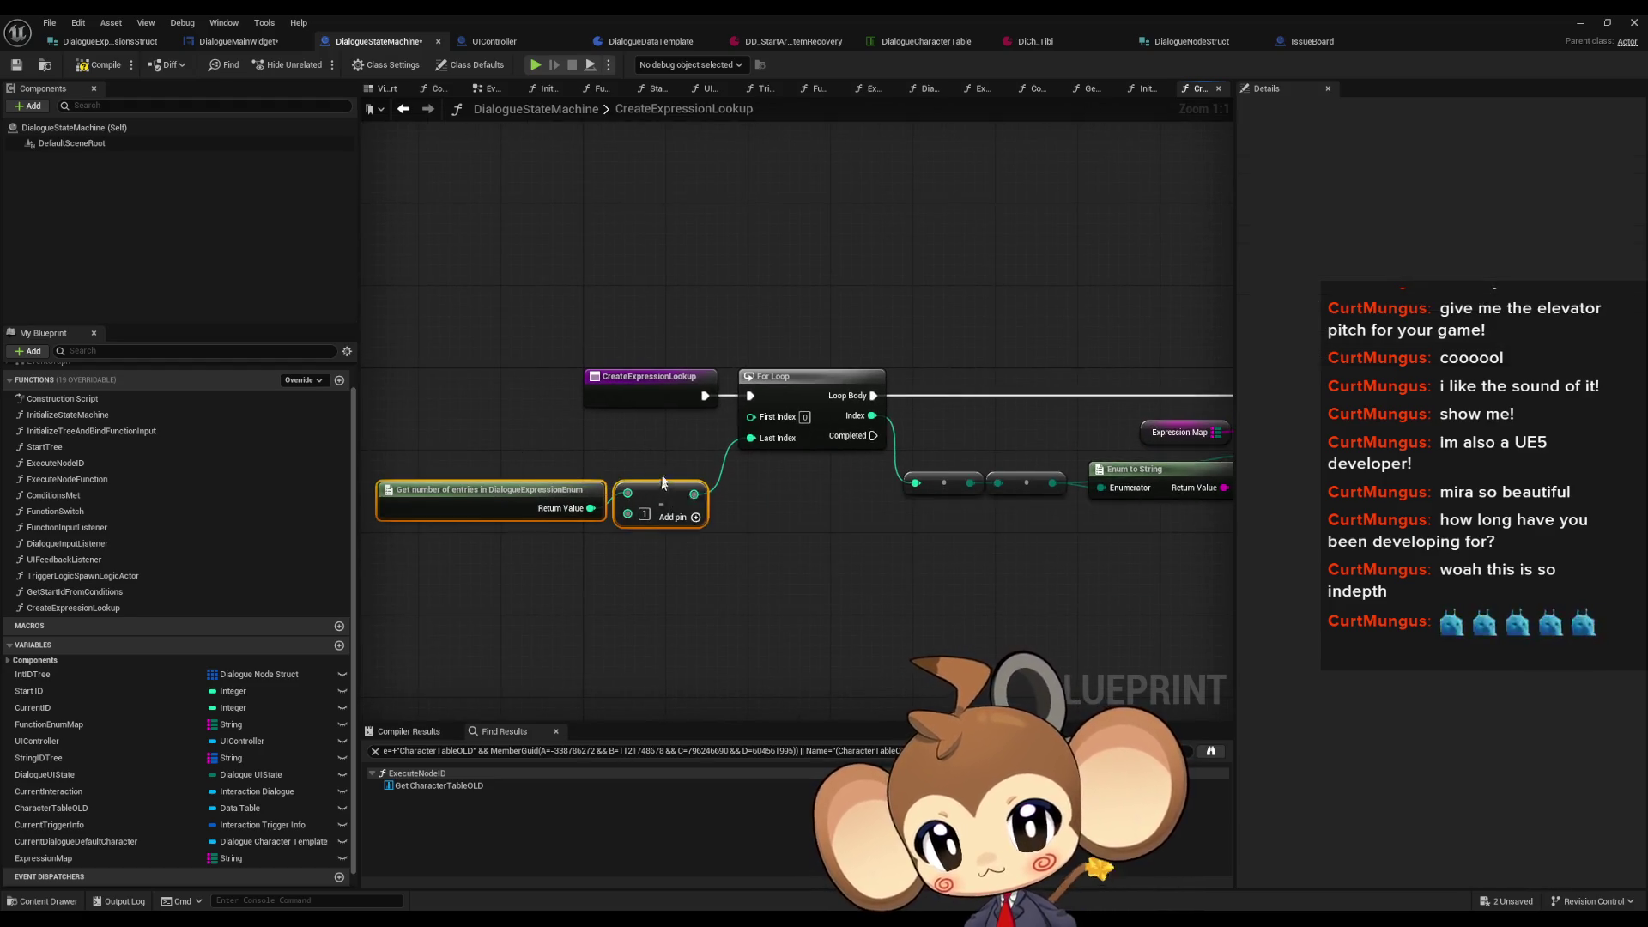
left_click_drag(652, 484, 661, 443)
left_click(852, 531)
Step: Open the InitializeStateMachine function graph
scroll(722, 517, "up", 1)
scroll(467, 465, "down", 1)
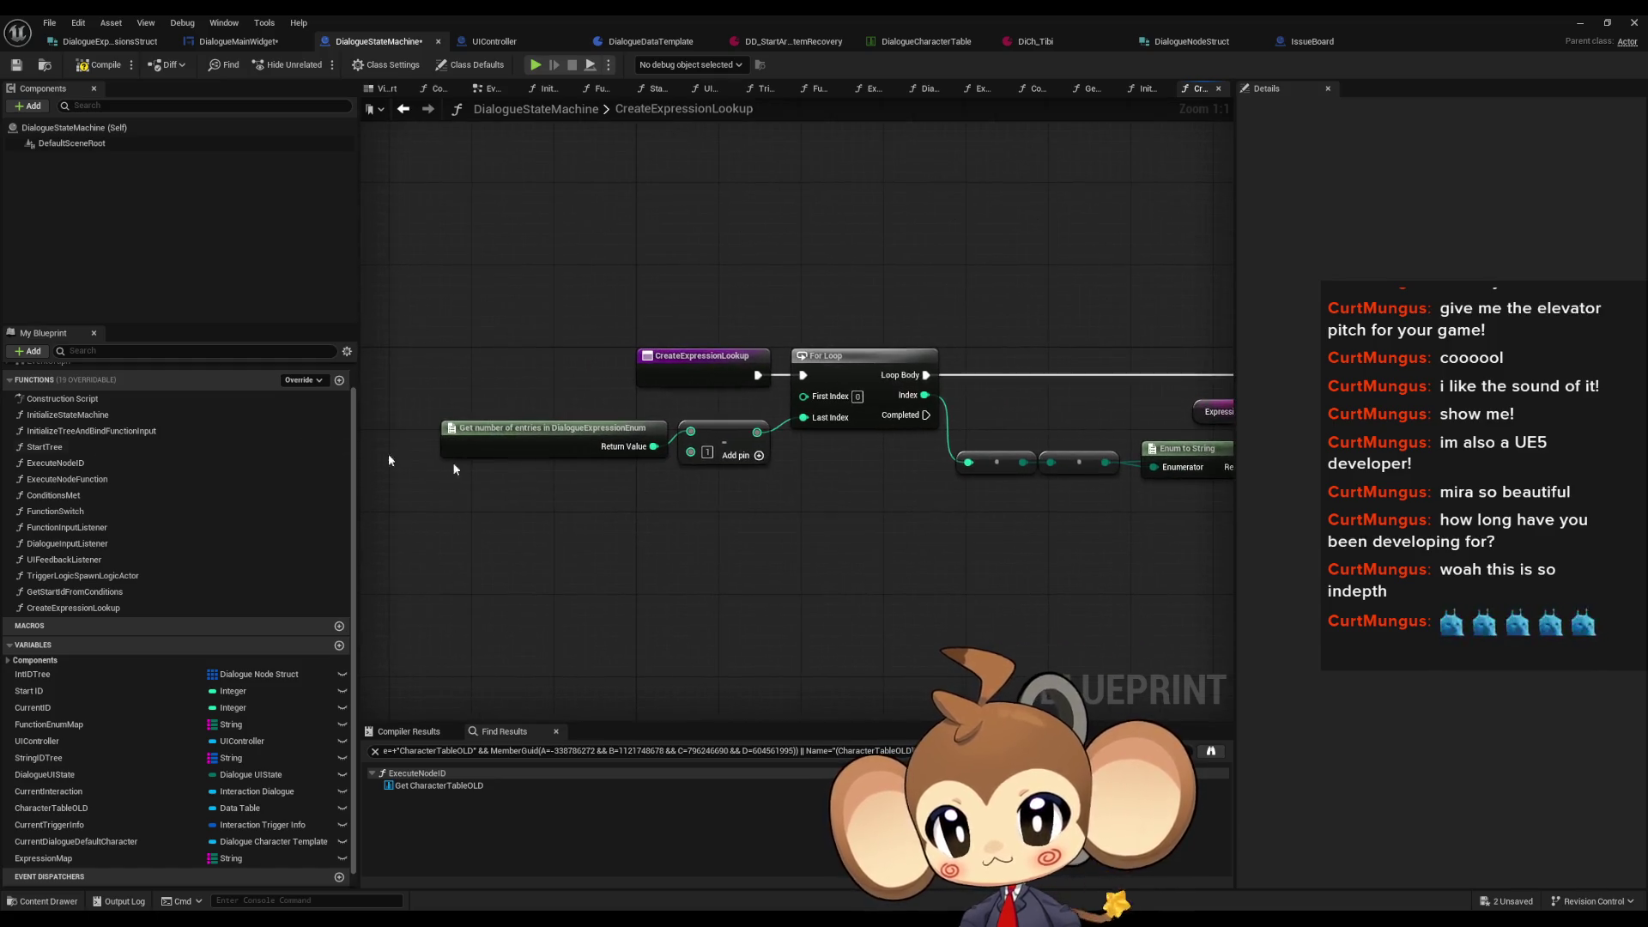
scroll(129, 438, "up", 1)
double_click(151, 445)
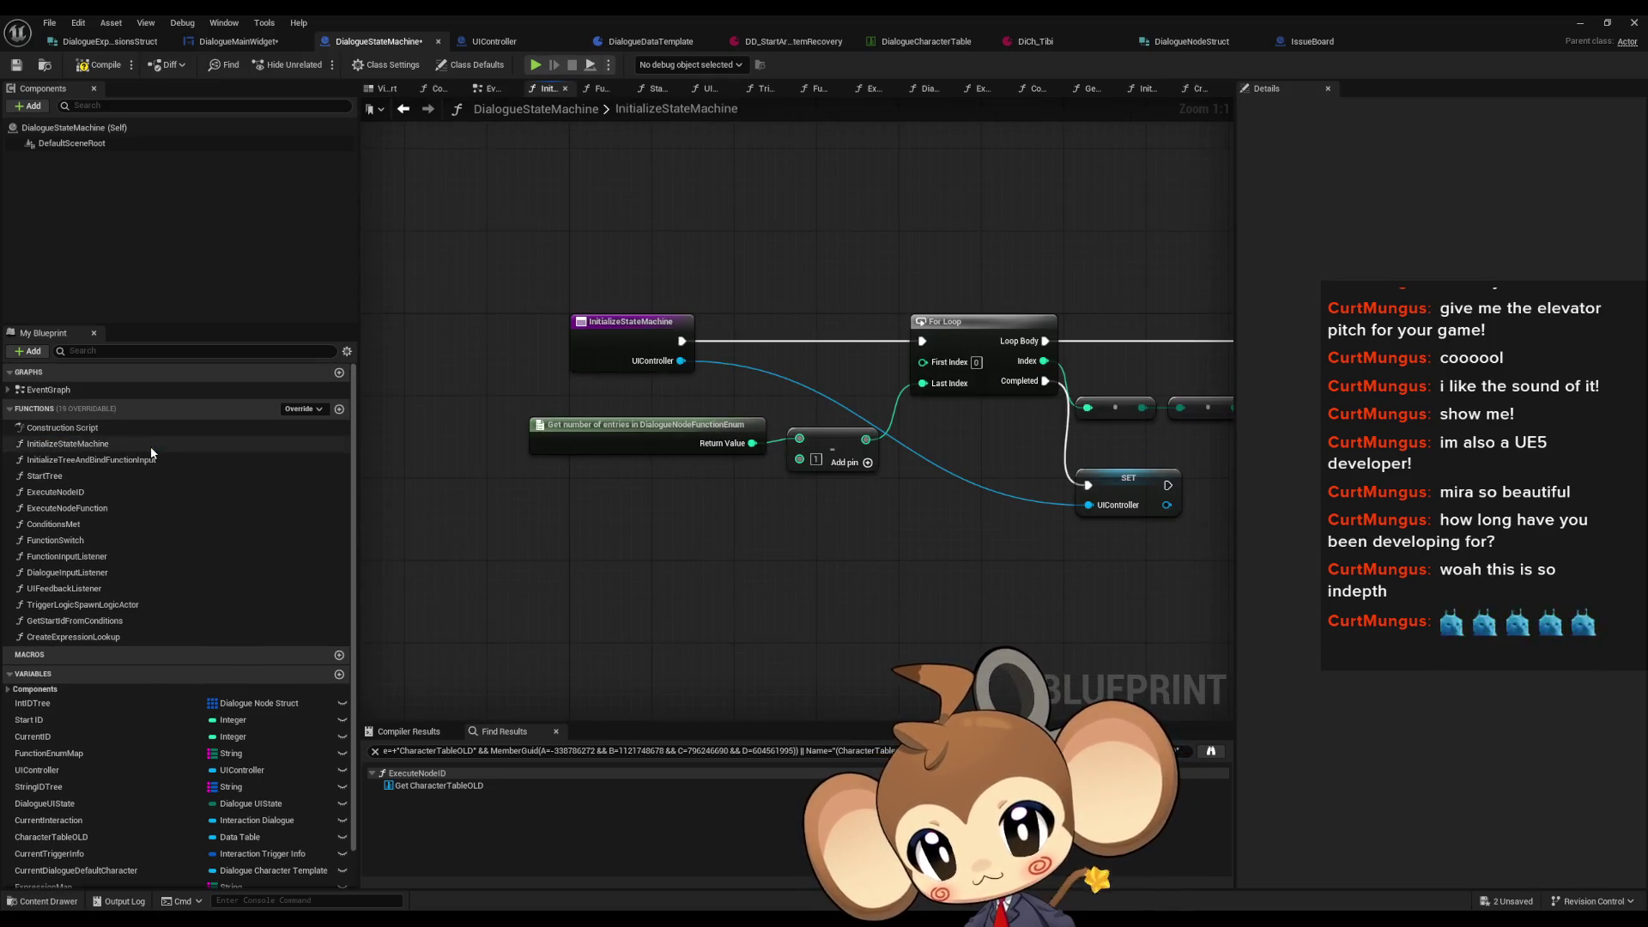
Step: Call CreateExpressionLookup right after the SET node, then compile and save all blueprints
left_click(98, 637)
left_click_drag(101, 643, 807, 584)
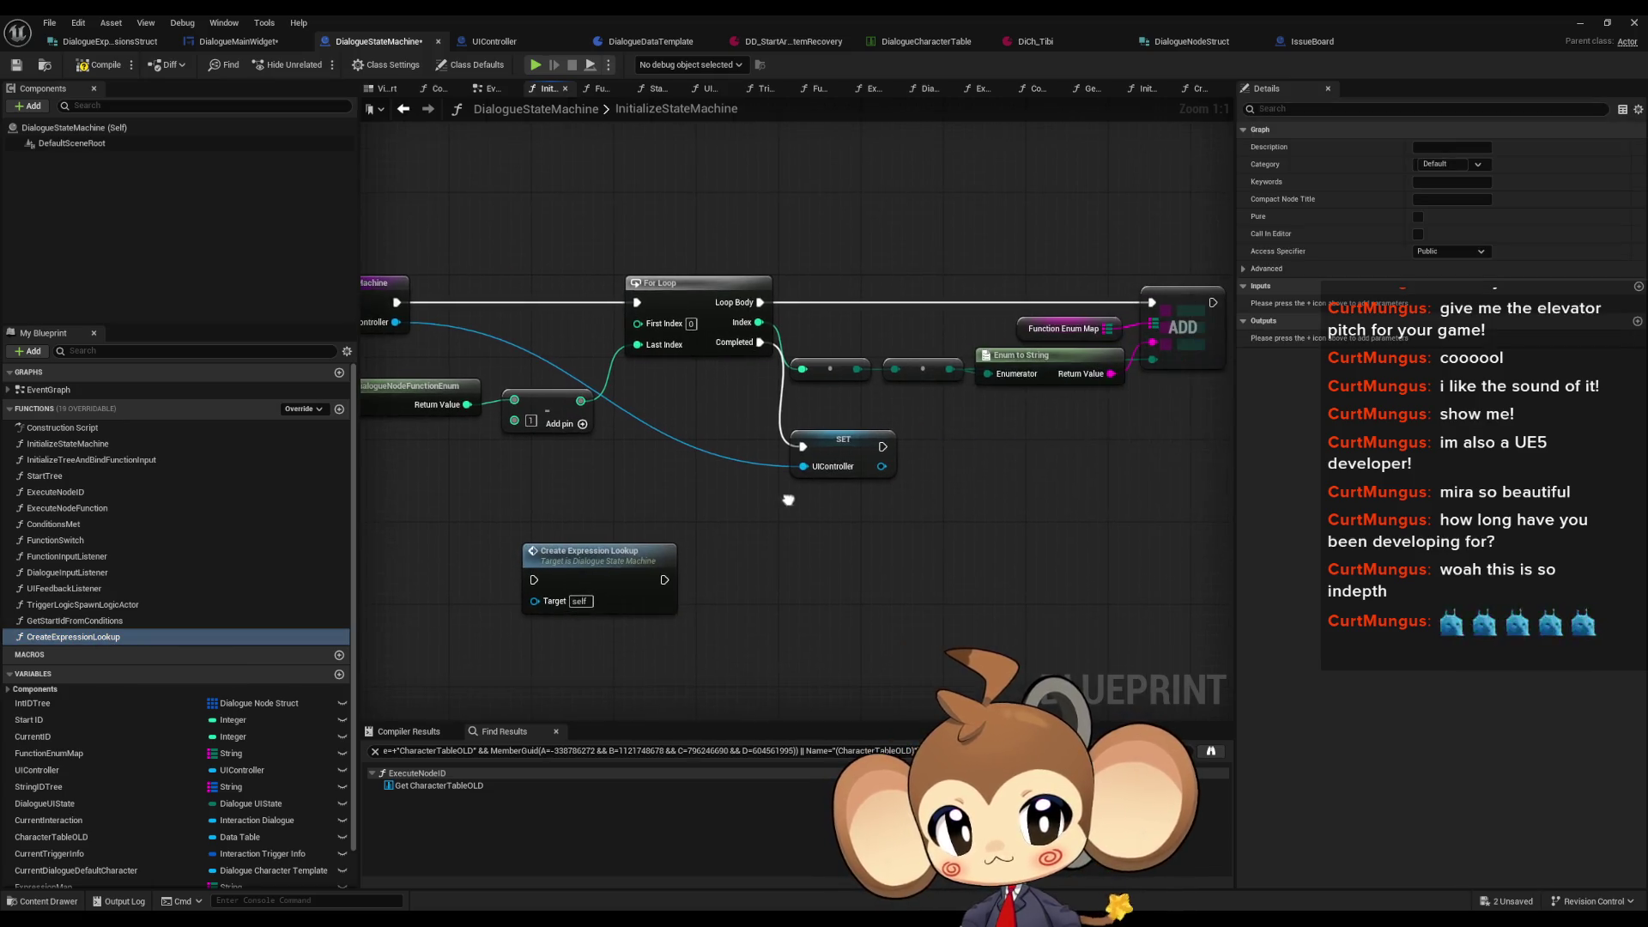
mouse_move(628, 588)
left_mouse_down()
mouse_move(1036, 485)
mouse_move(1017, 454)
mouse_move(884, 447)
left_mouse_up()
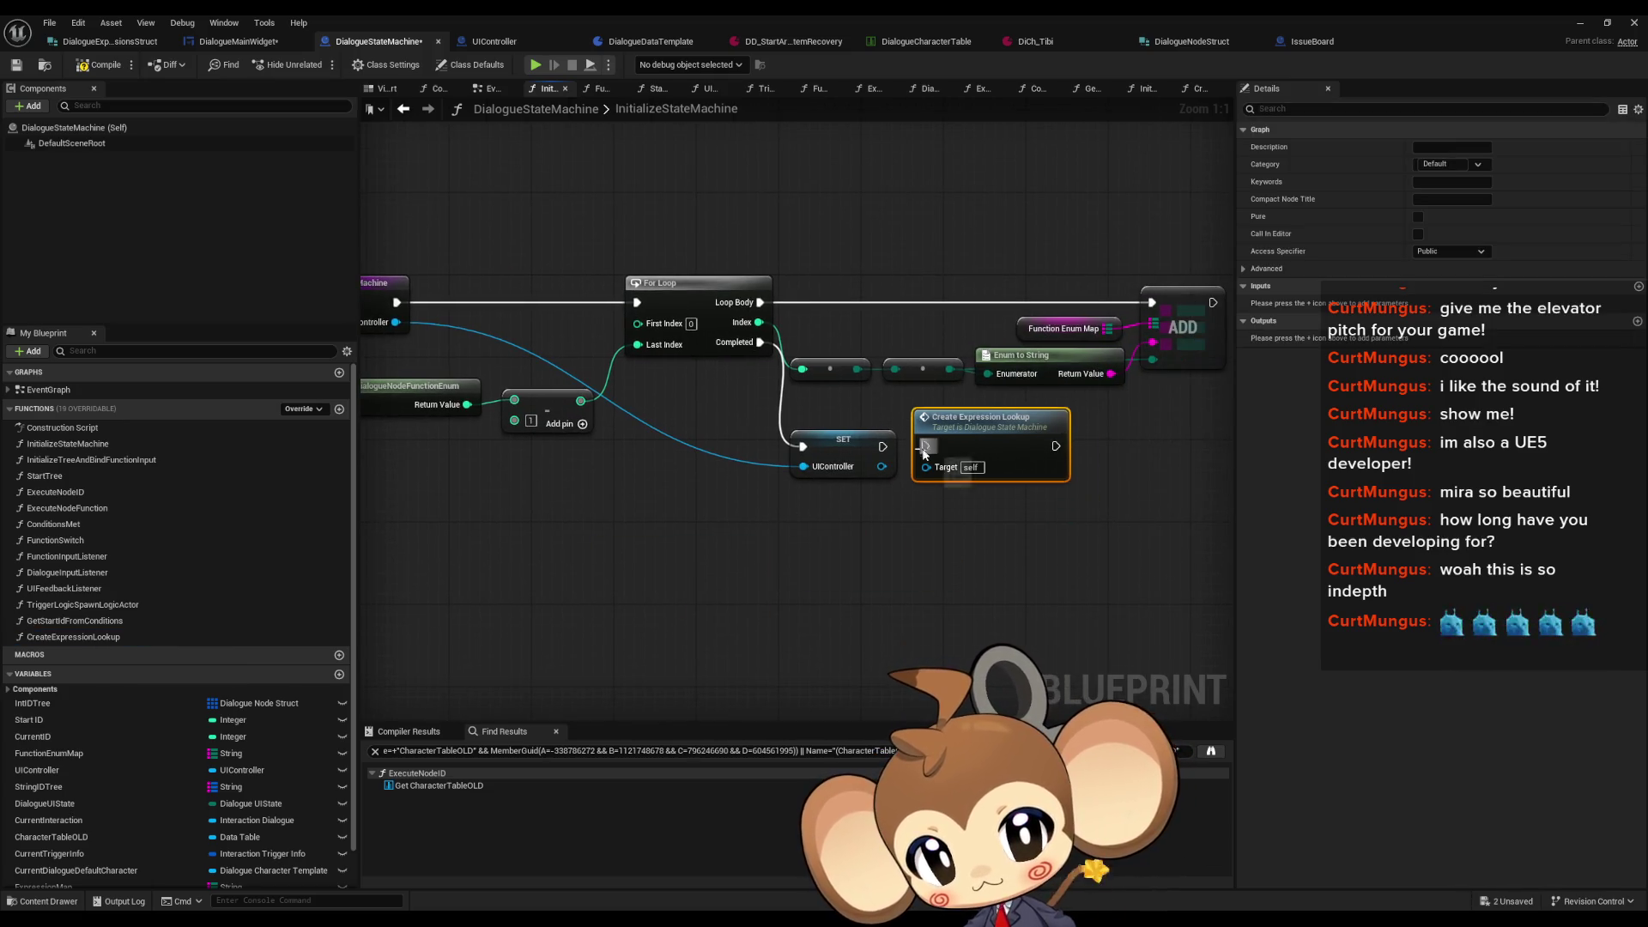
left_click(899, 574)
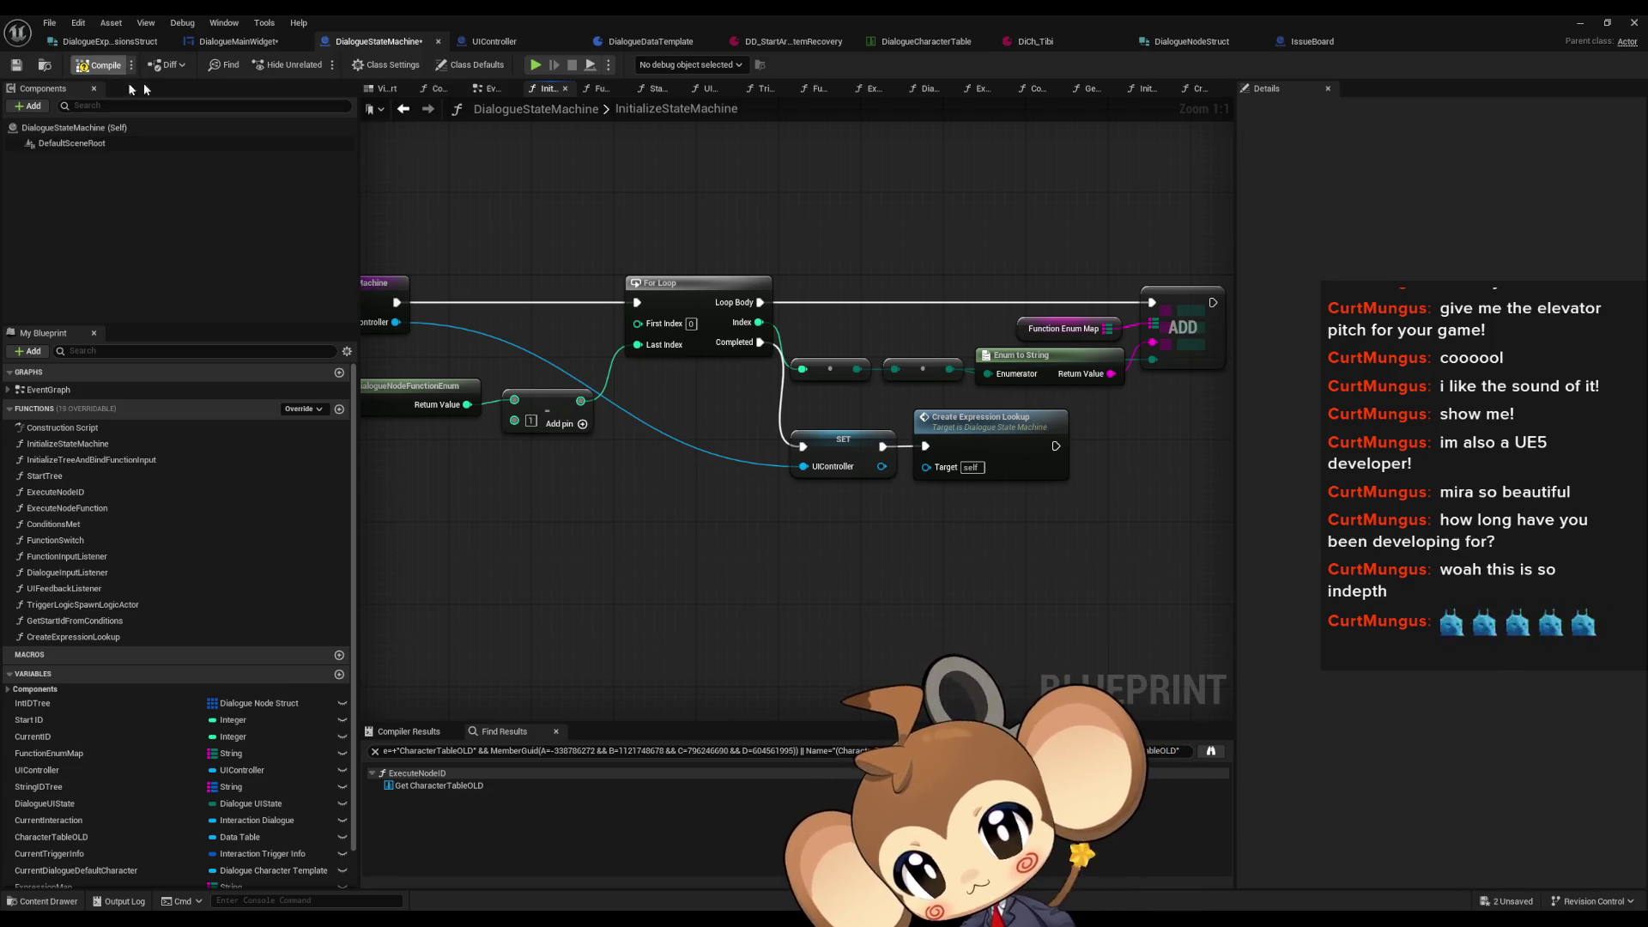
key("ctrl+shift+s")
left_click(222, 45)
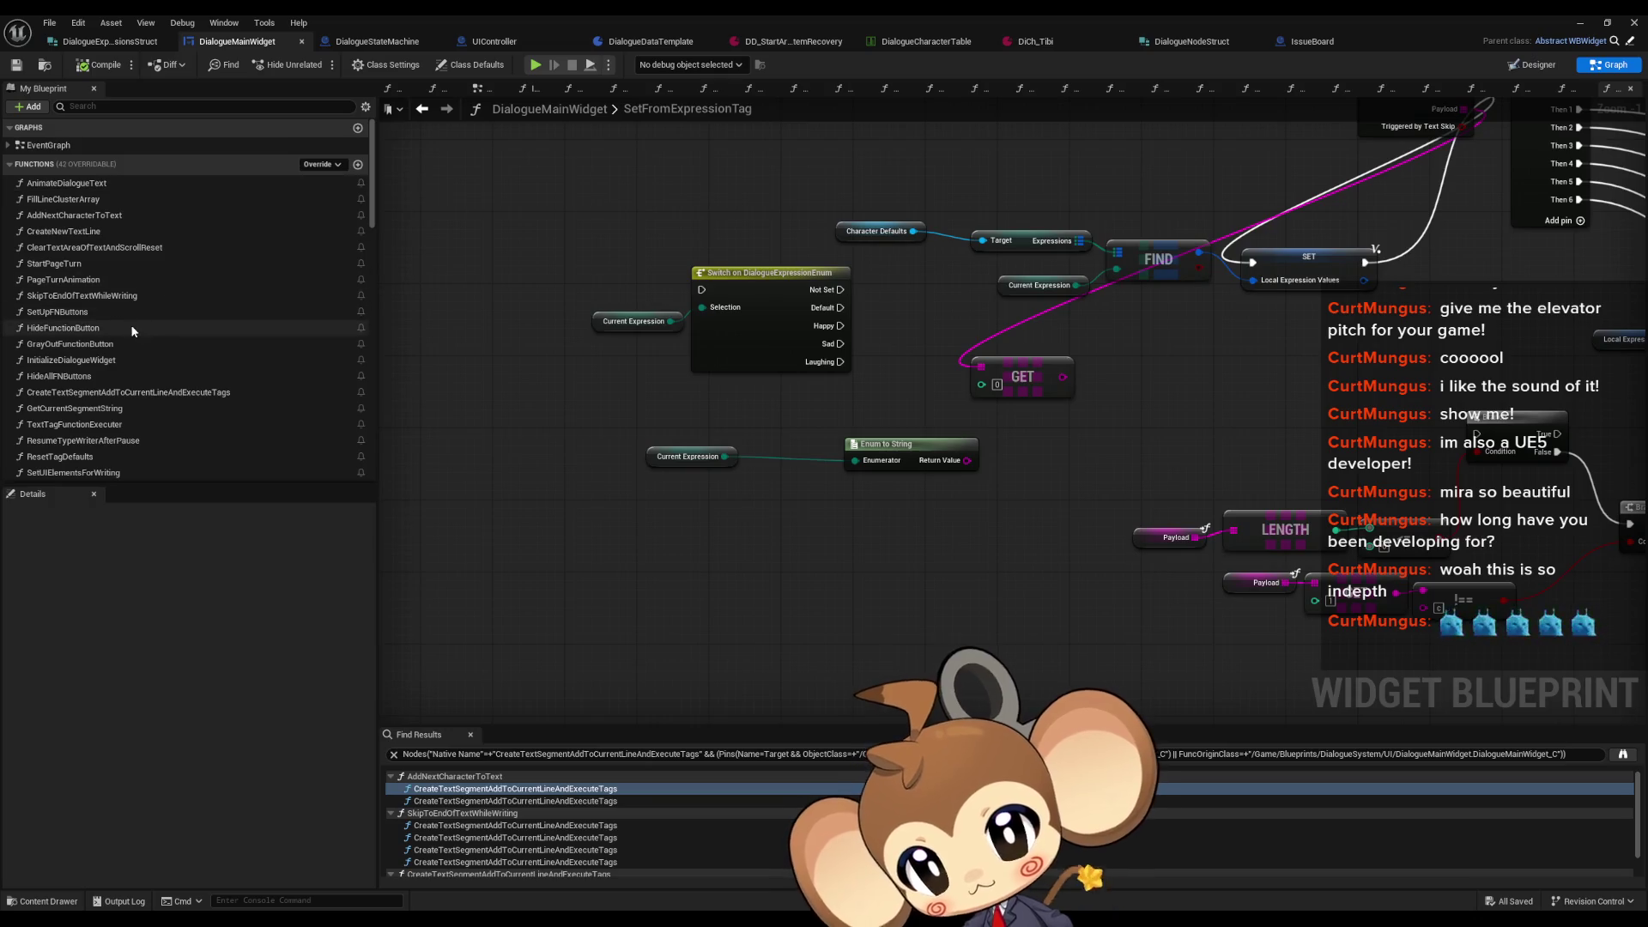
Step: Add a new input parameter named ExpressionMap to the AnimateDialogueText entry node
double_click(80, 189)
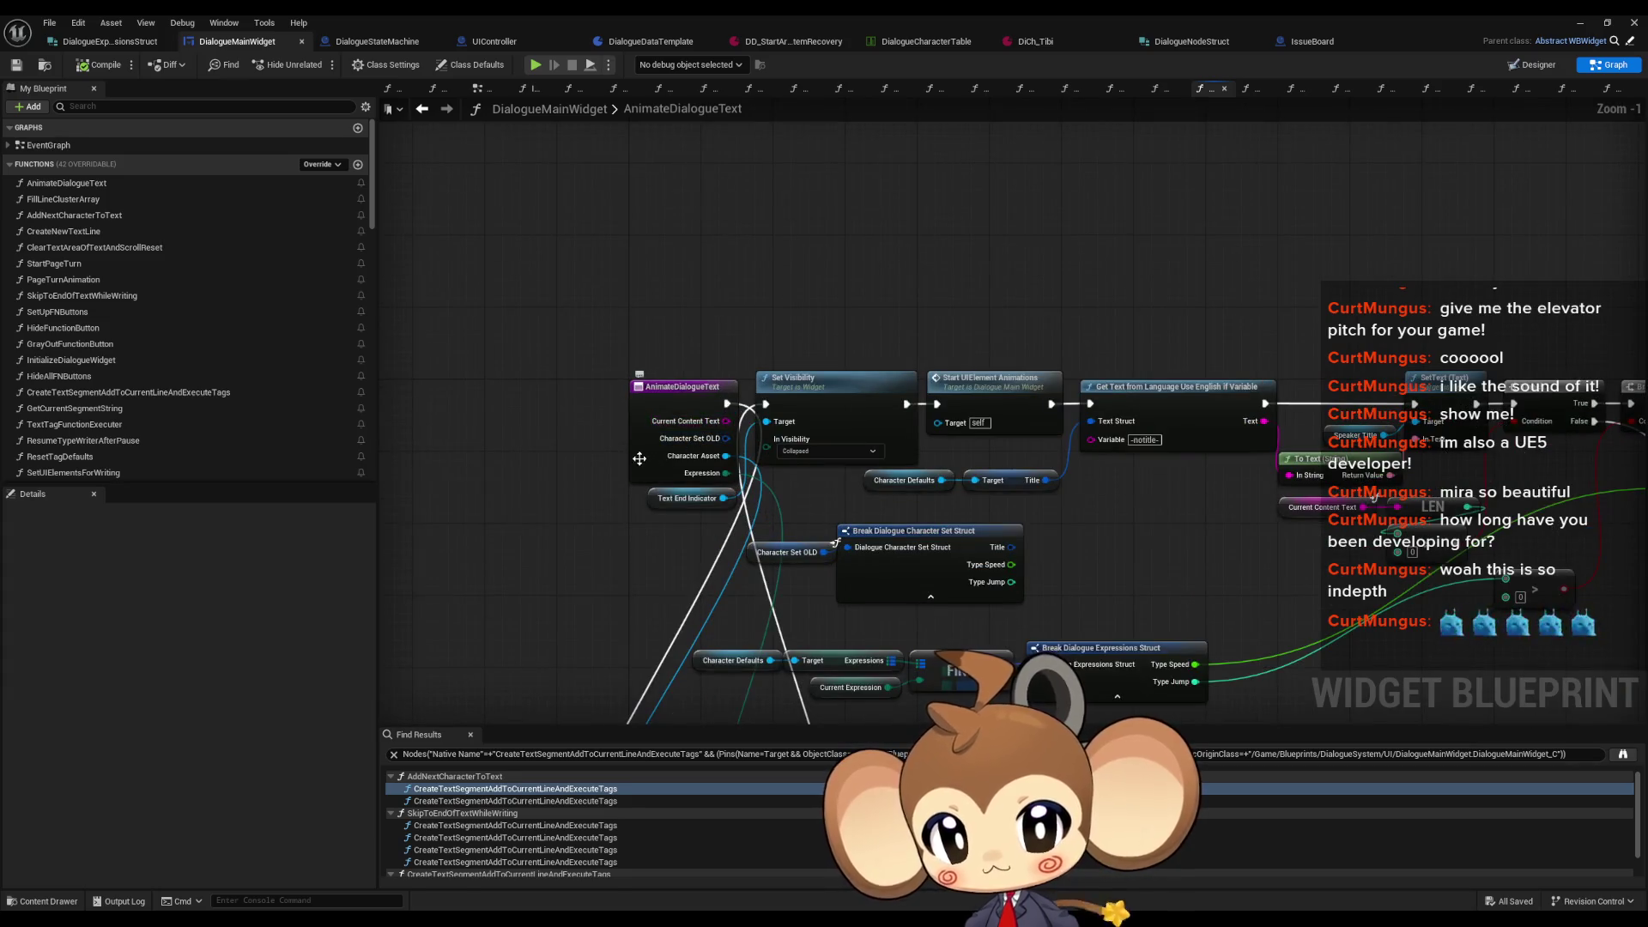
left_click(657, 473)
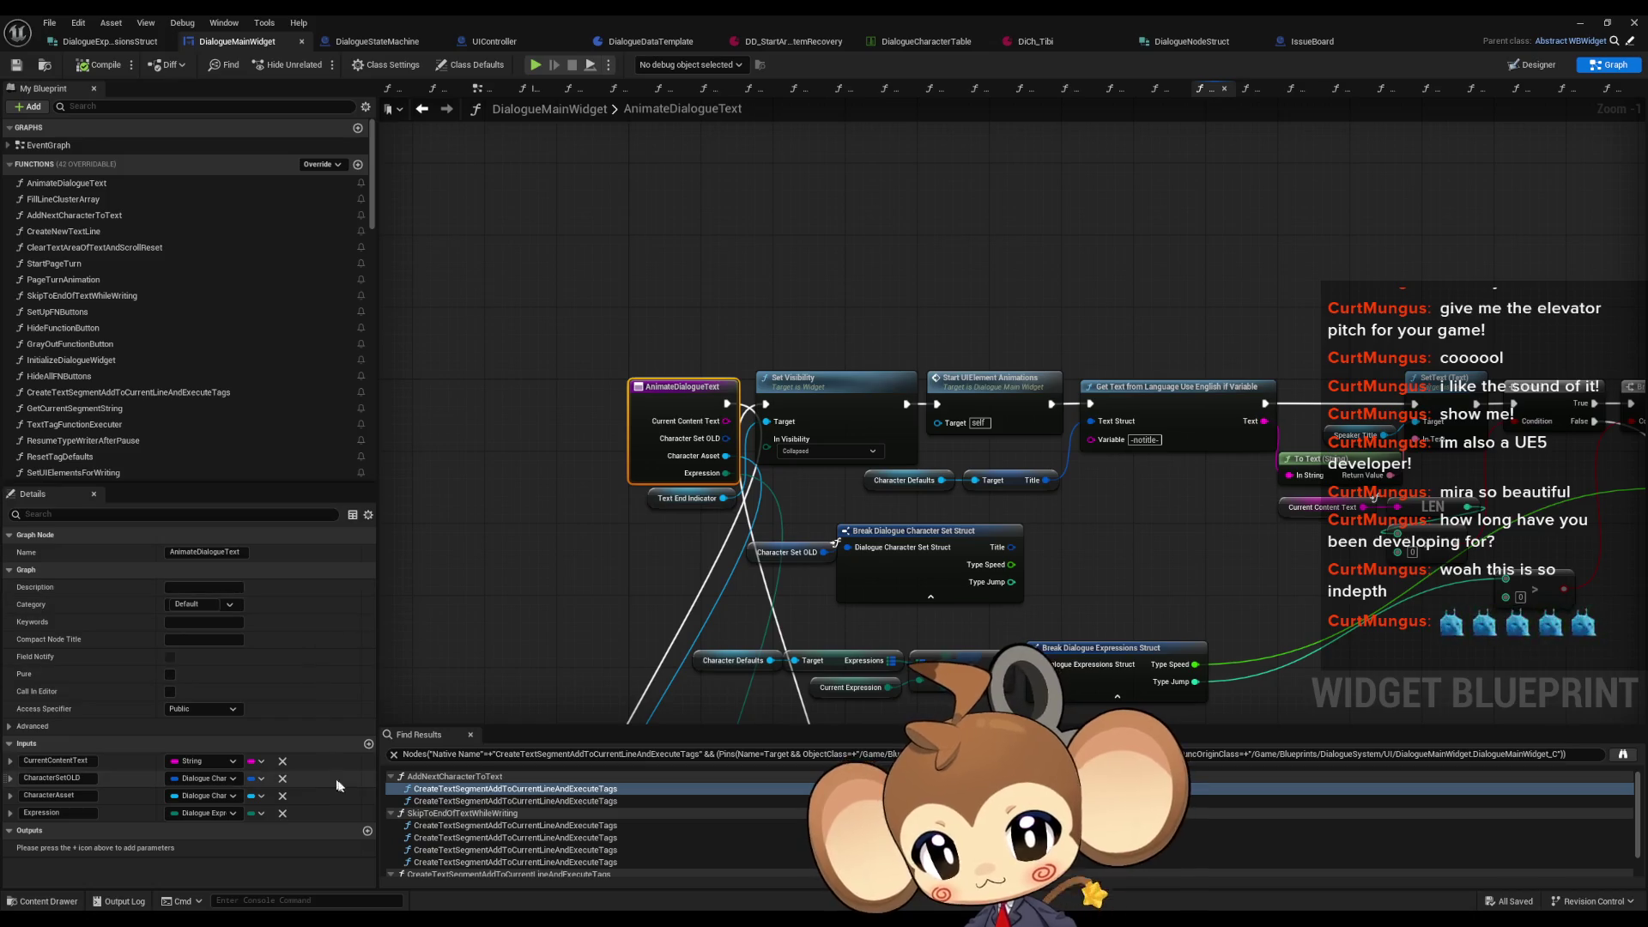
left_click(368, 744)
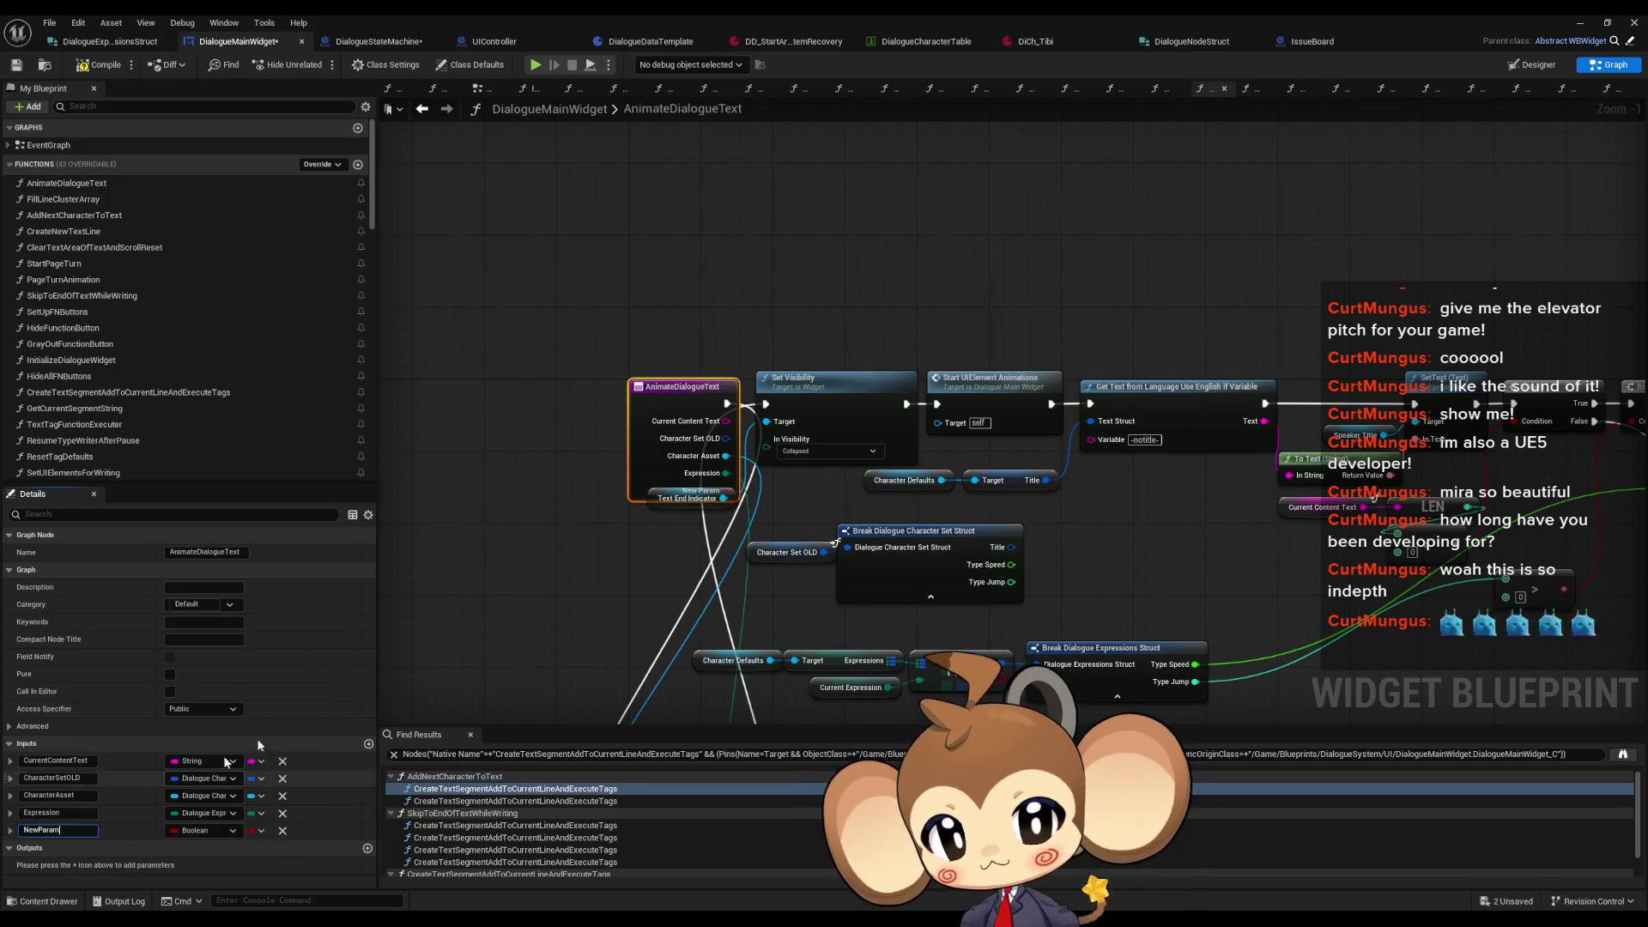
type("ExpressionMap")
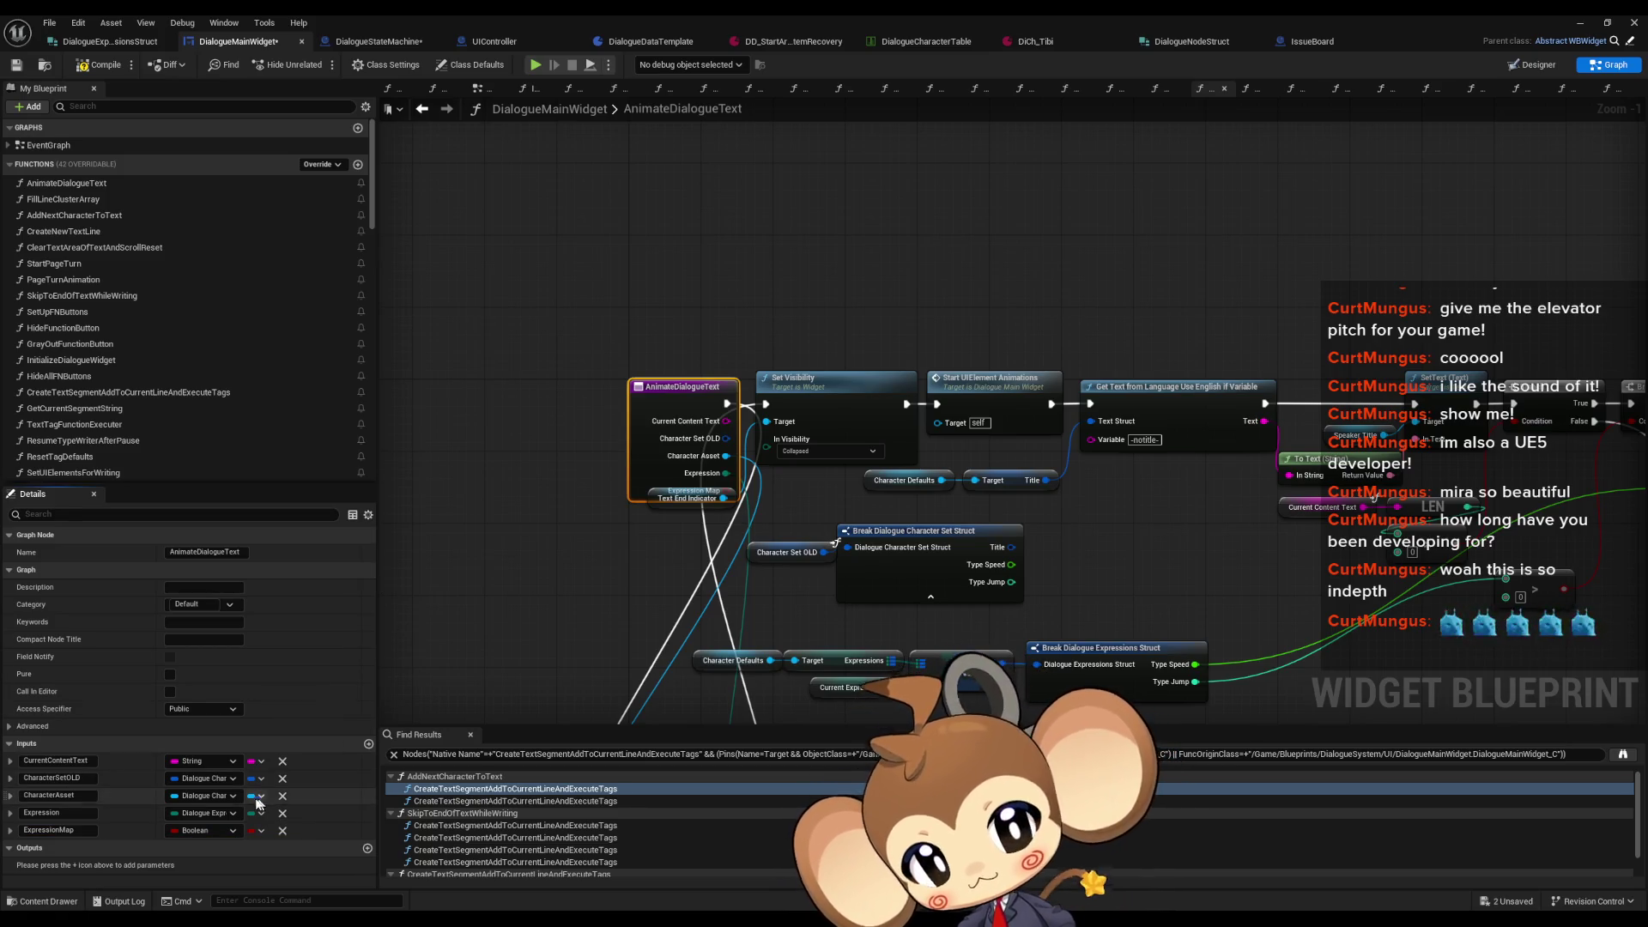
Step: Make ExpressionMap a map from String keys to Dialogue Expressions enum values
left_click(203, 831)
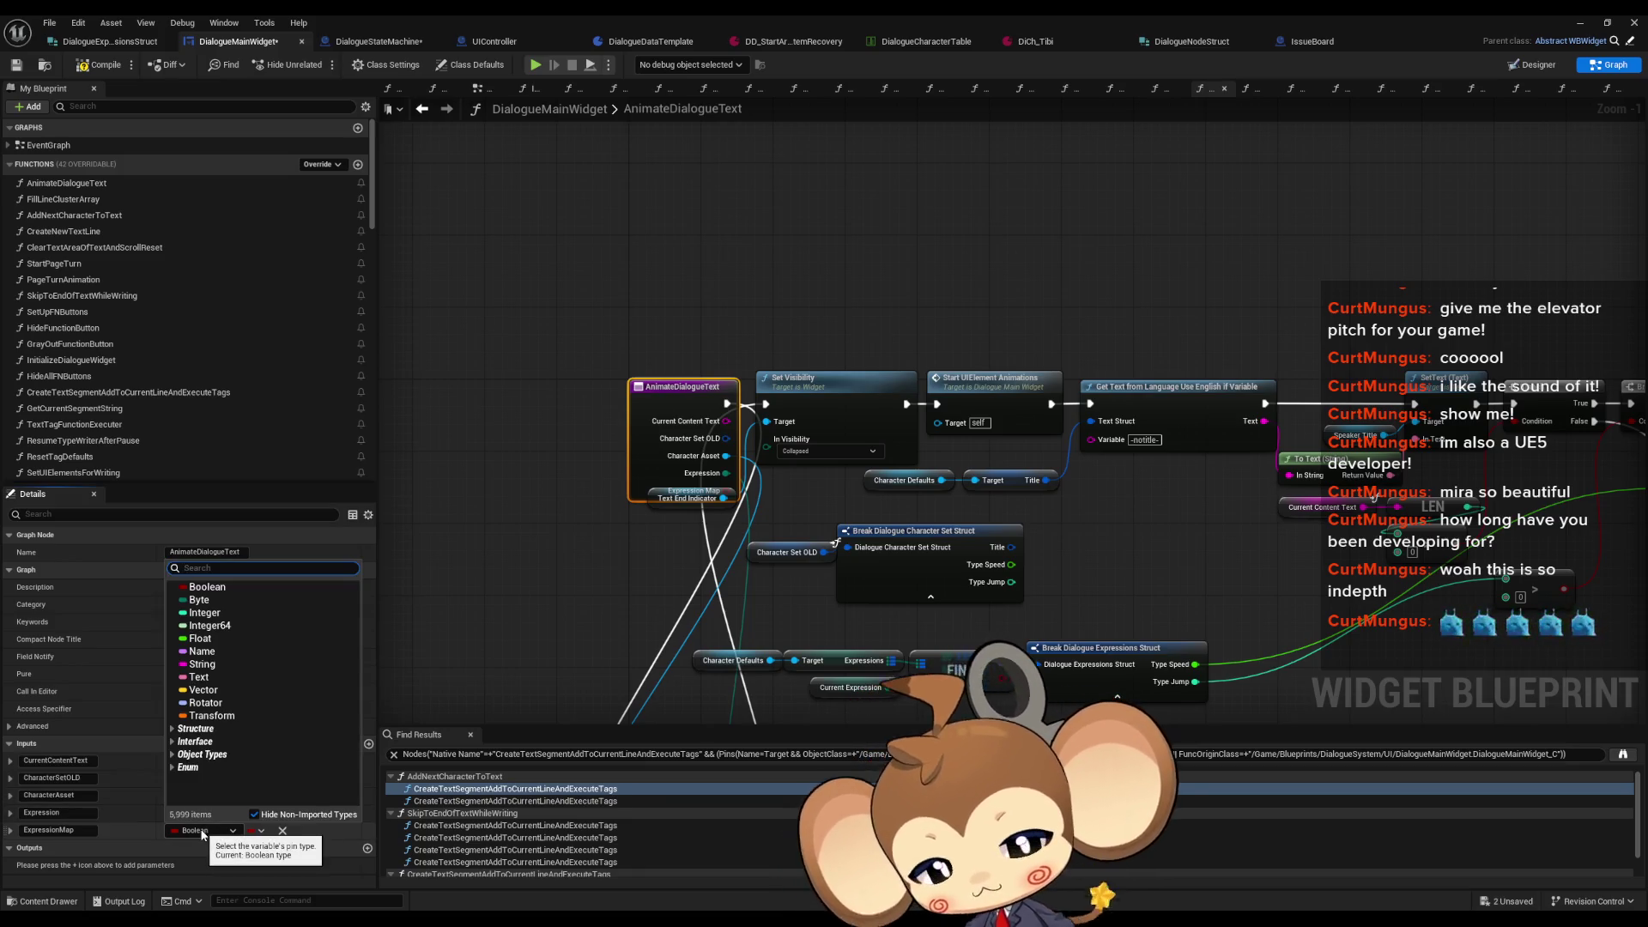
type("string")
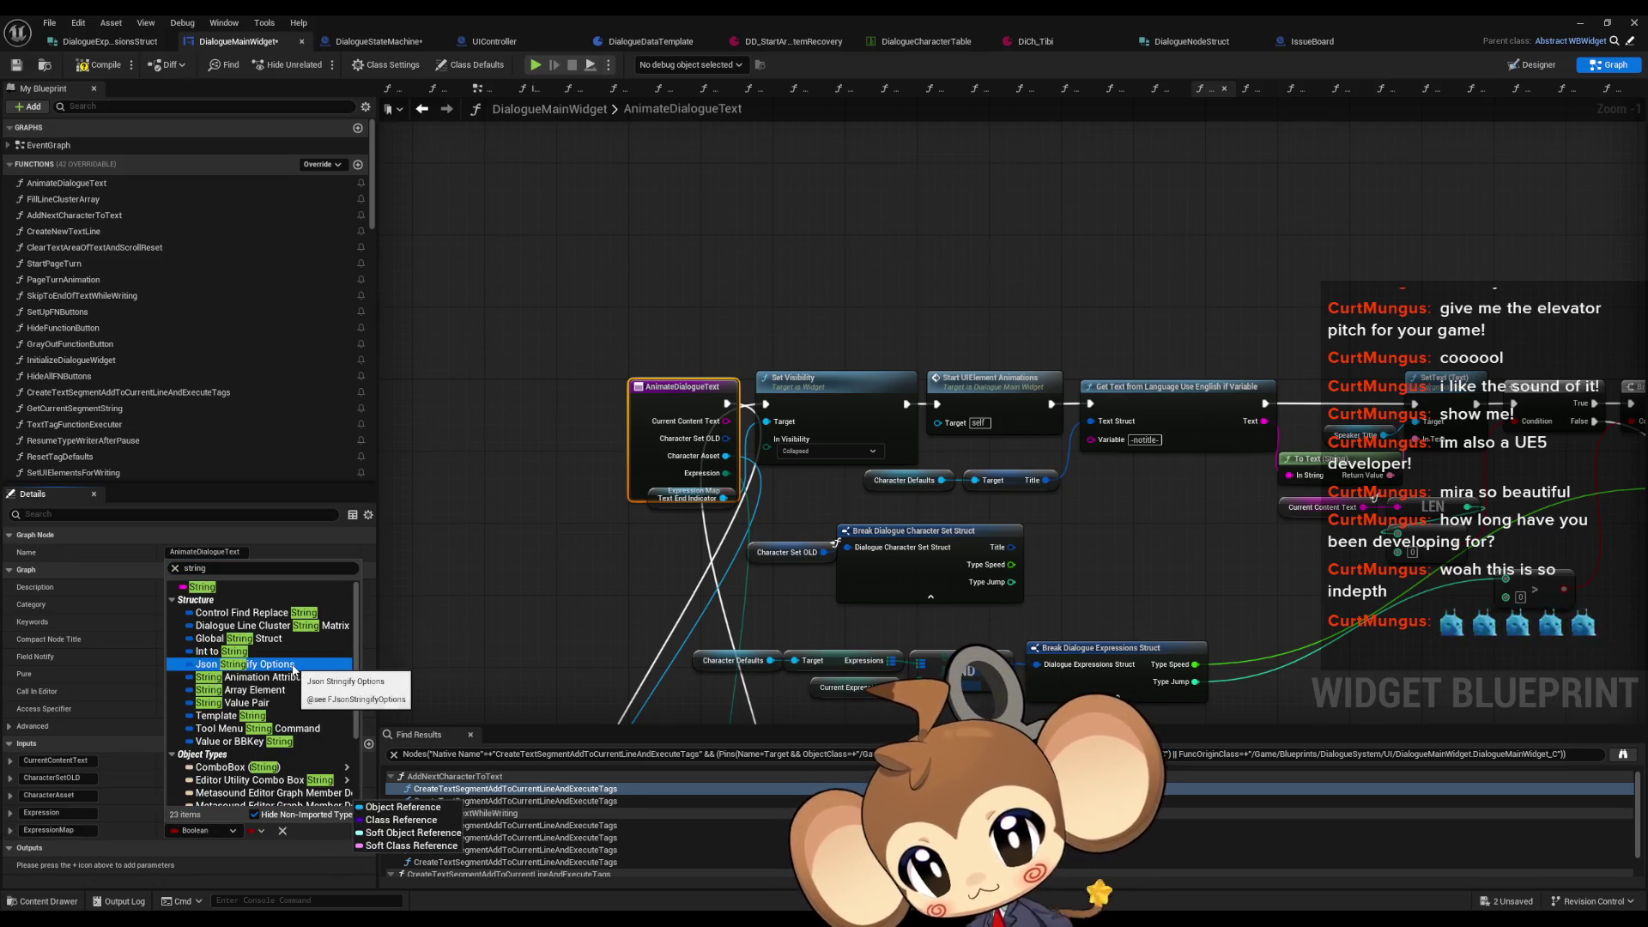
scroll(302, 675, "down", 3)
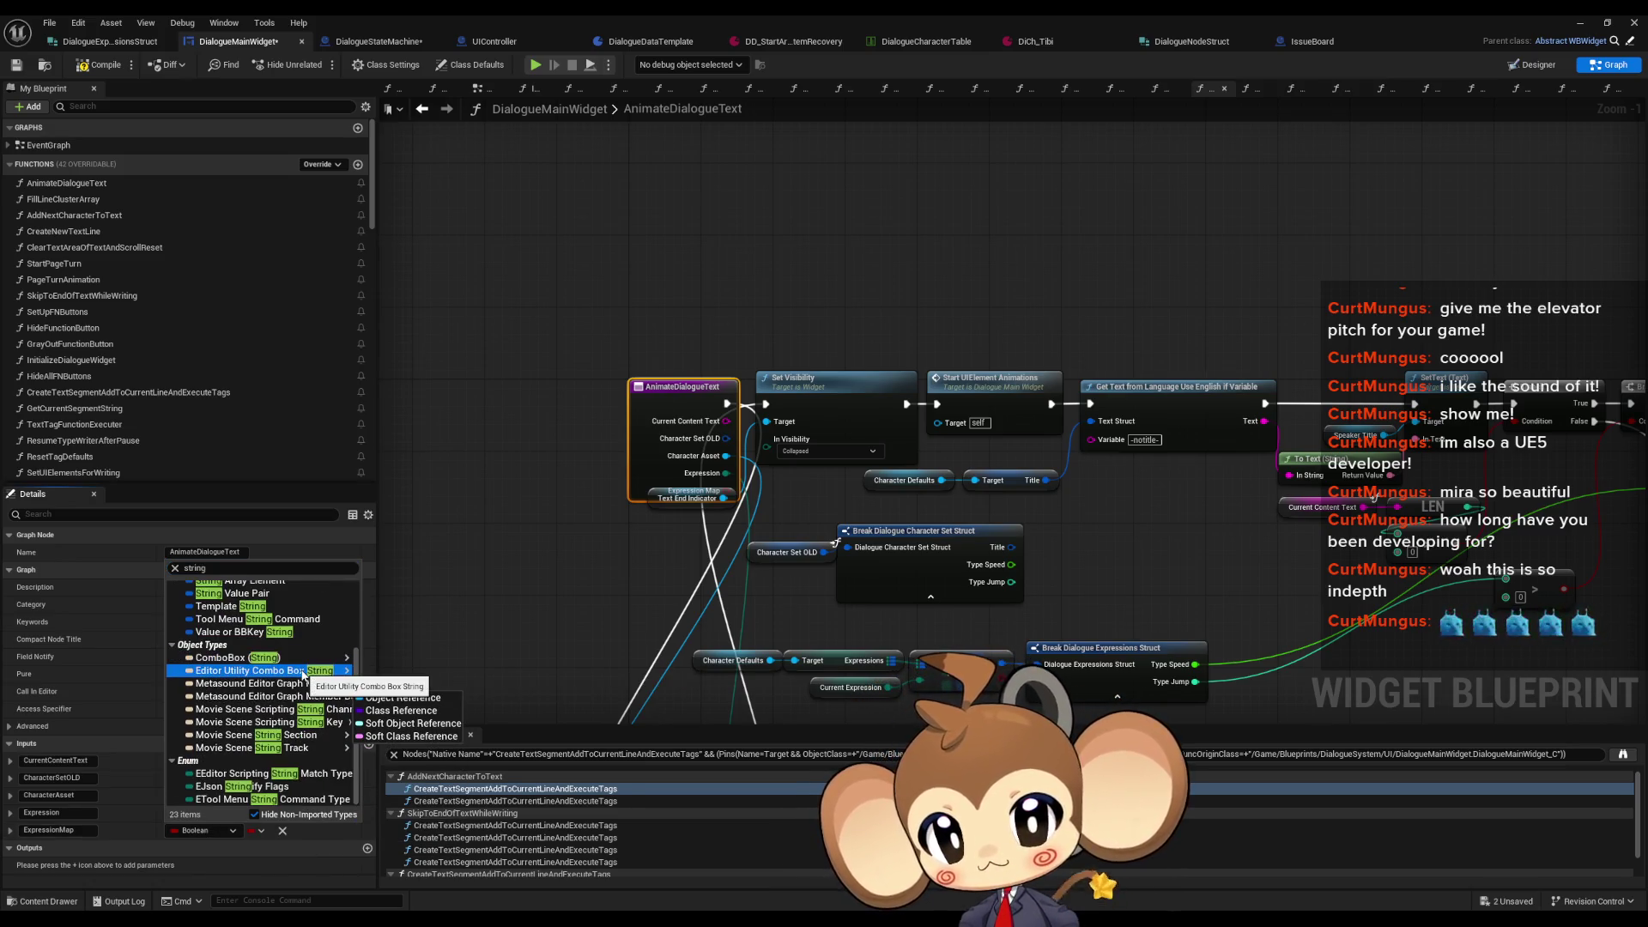
scroll(294, 670, "up", 3)
left_click(203, 588)
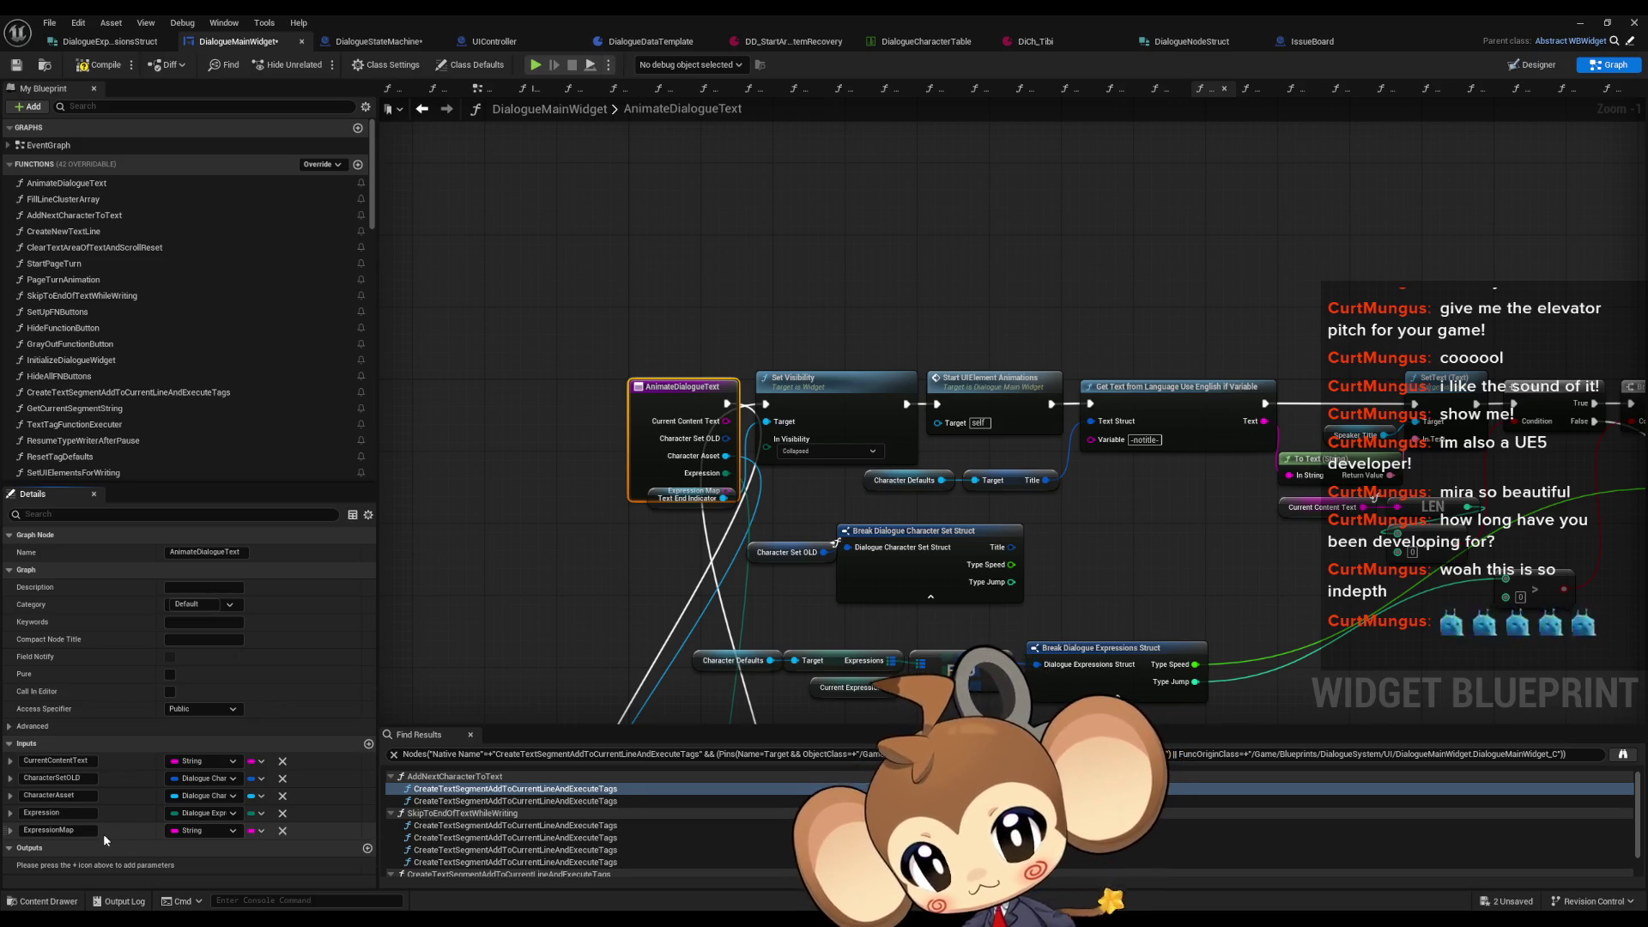
left_click(256, 831)
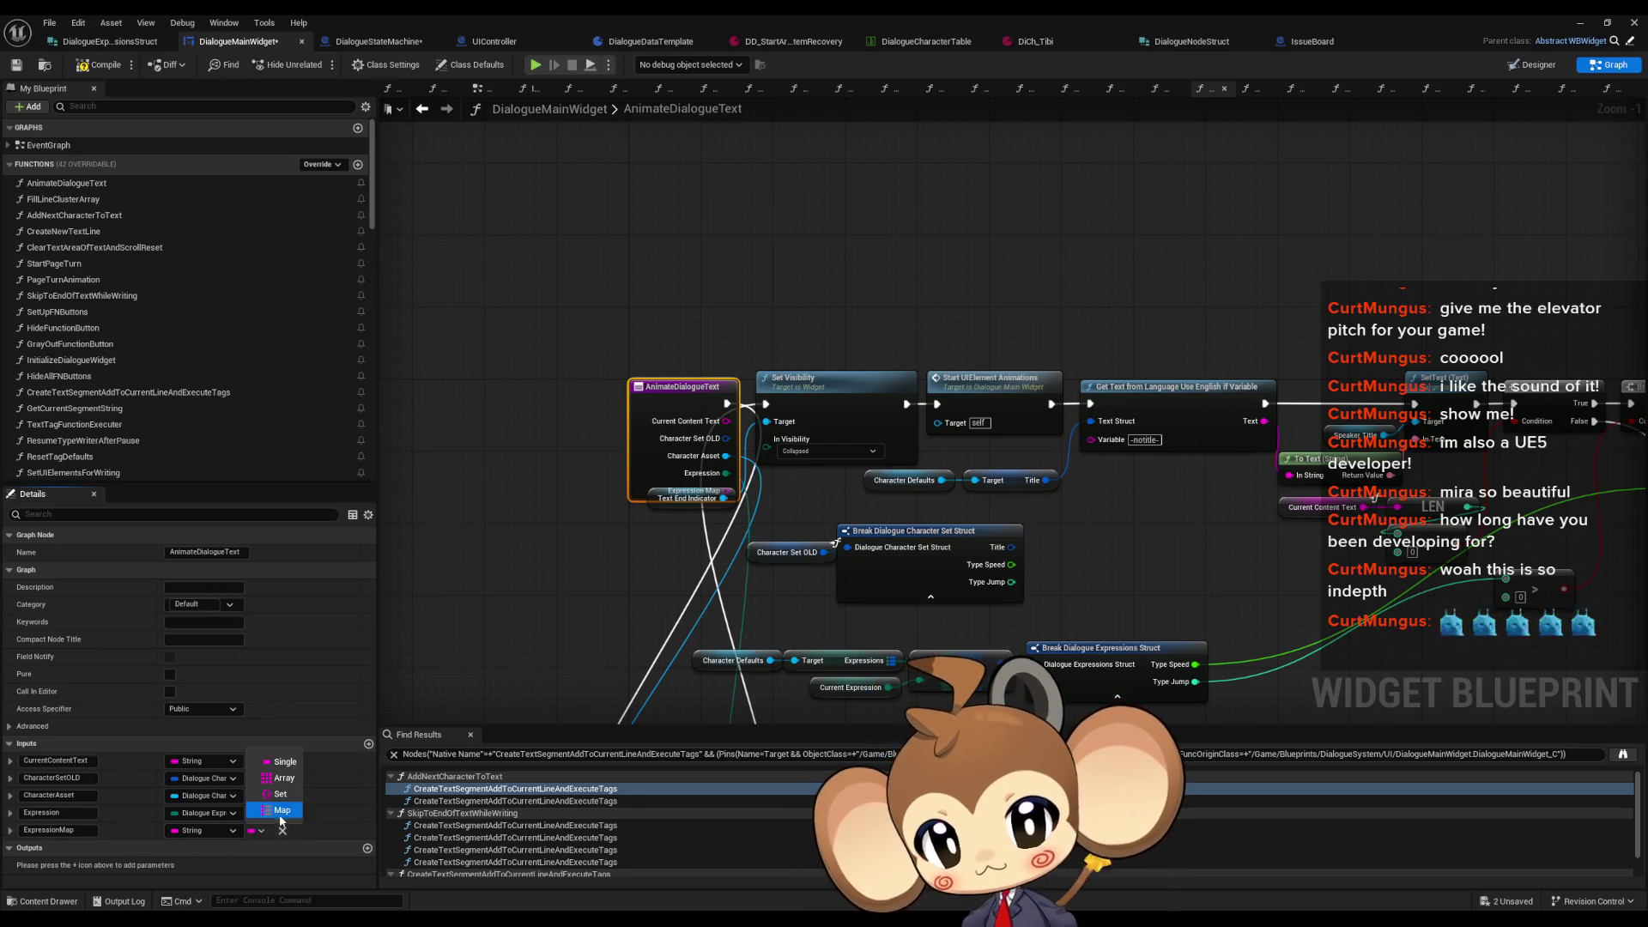
left_click(271, 816)
left_click(292, 831)
type("exp enum")
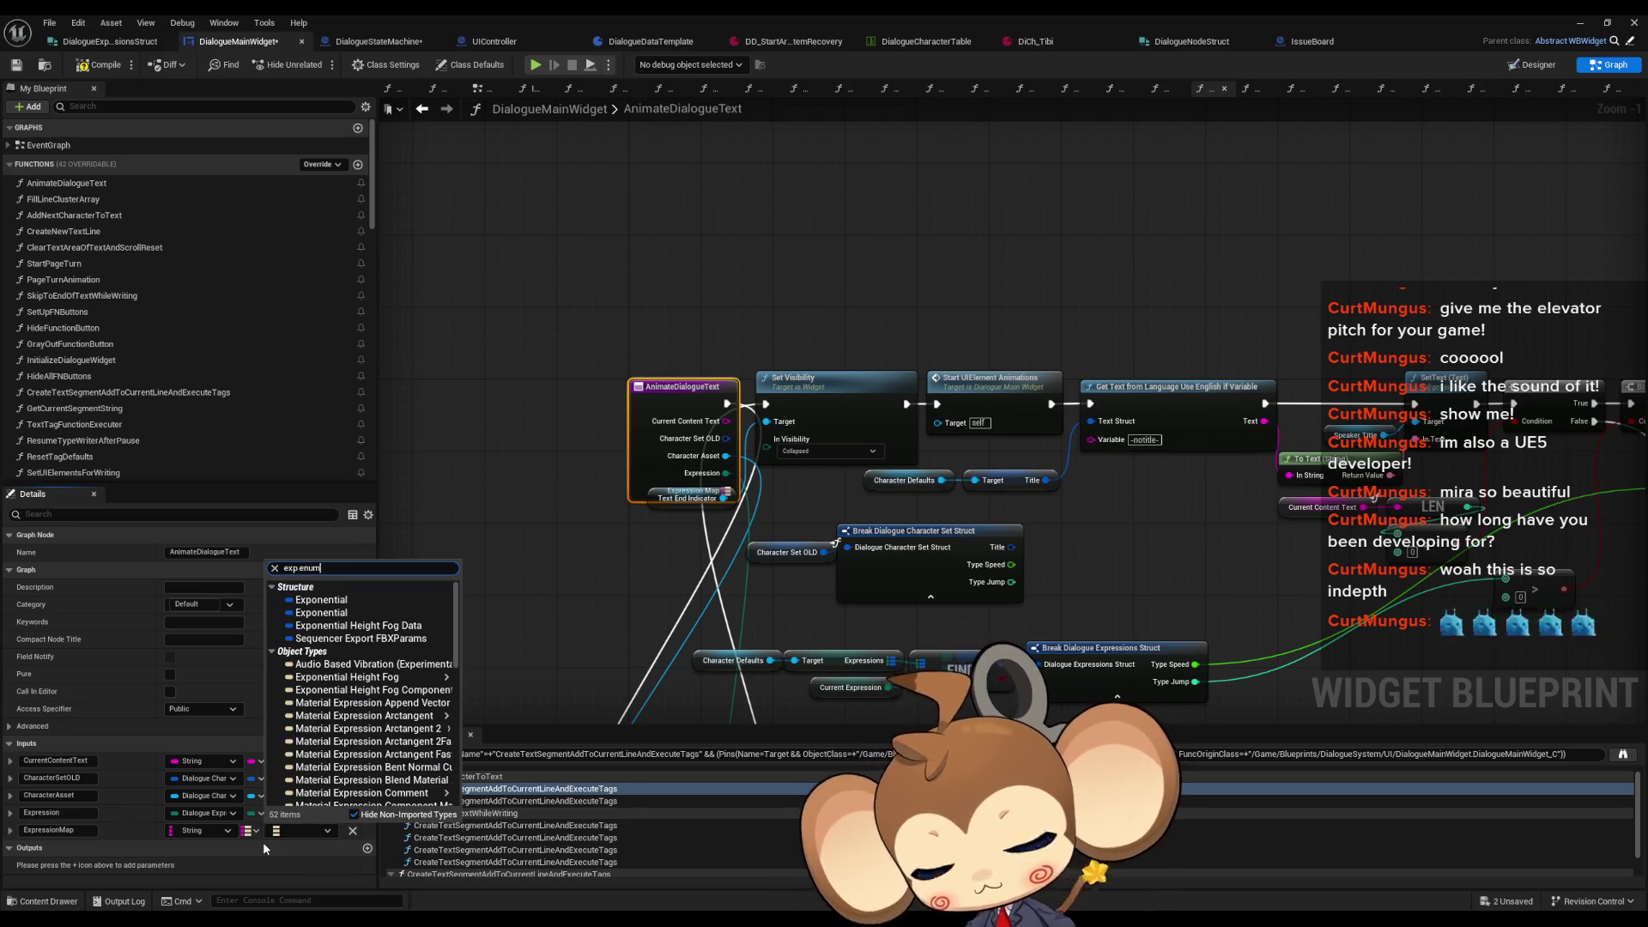
left_click(348, 601)
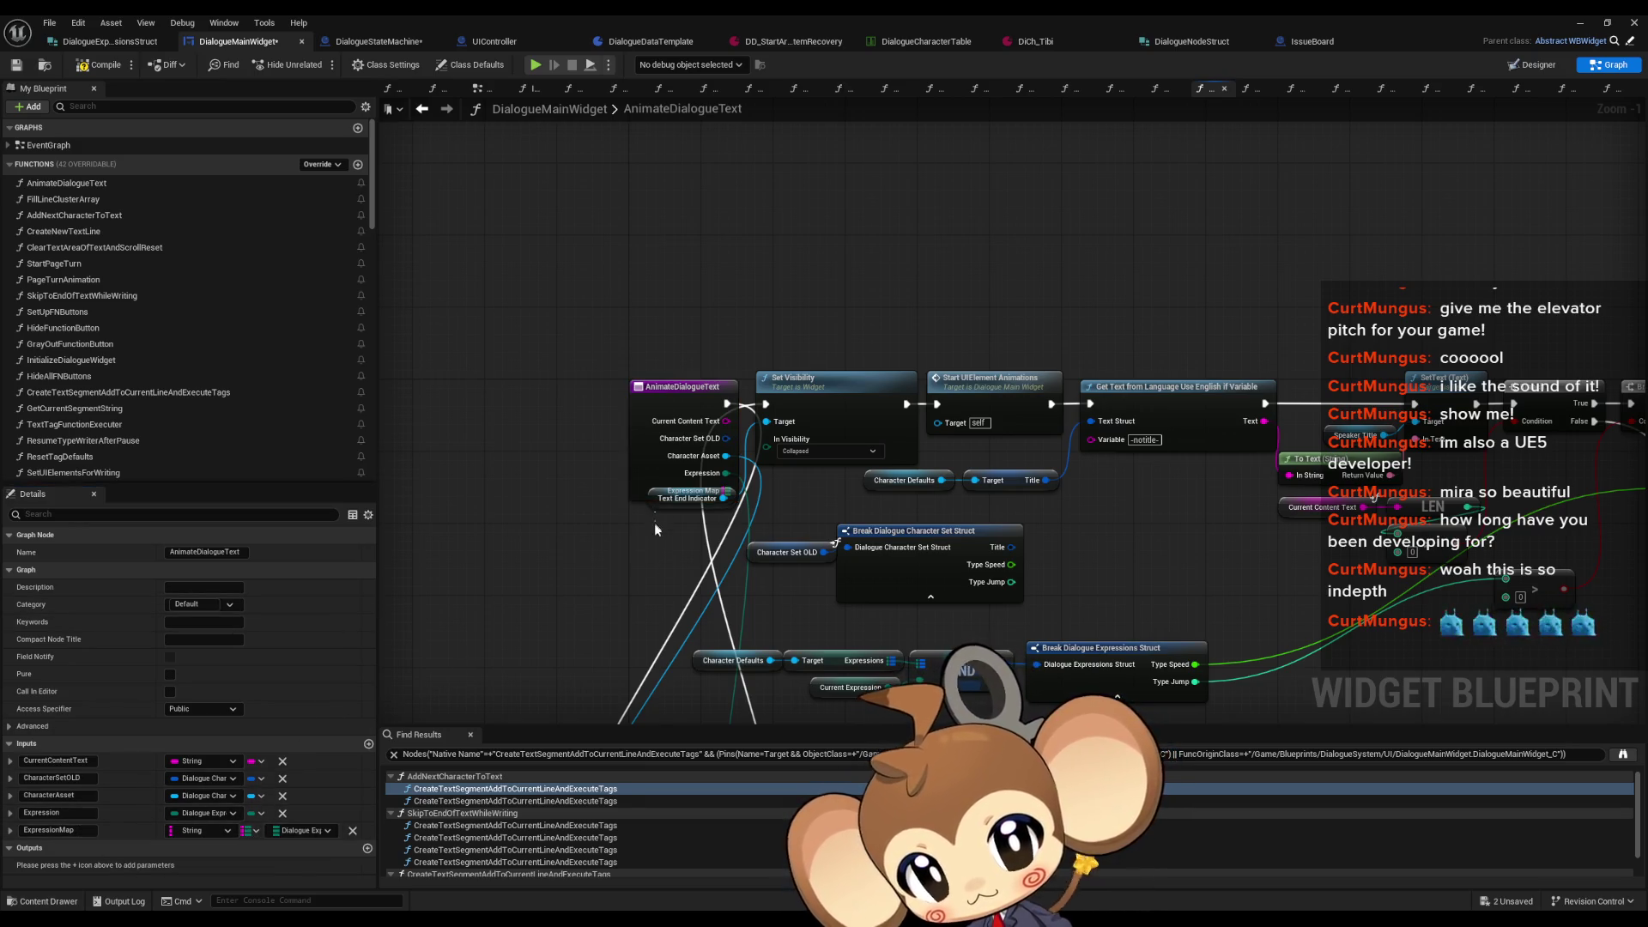
left_click(657, 499)
left_click_drag(657, 500, 656, 539)
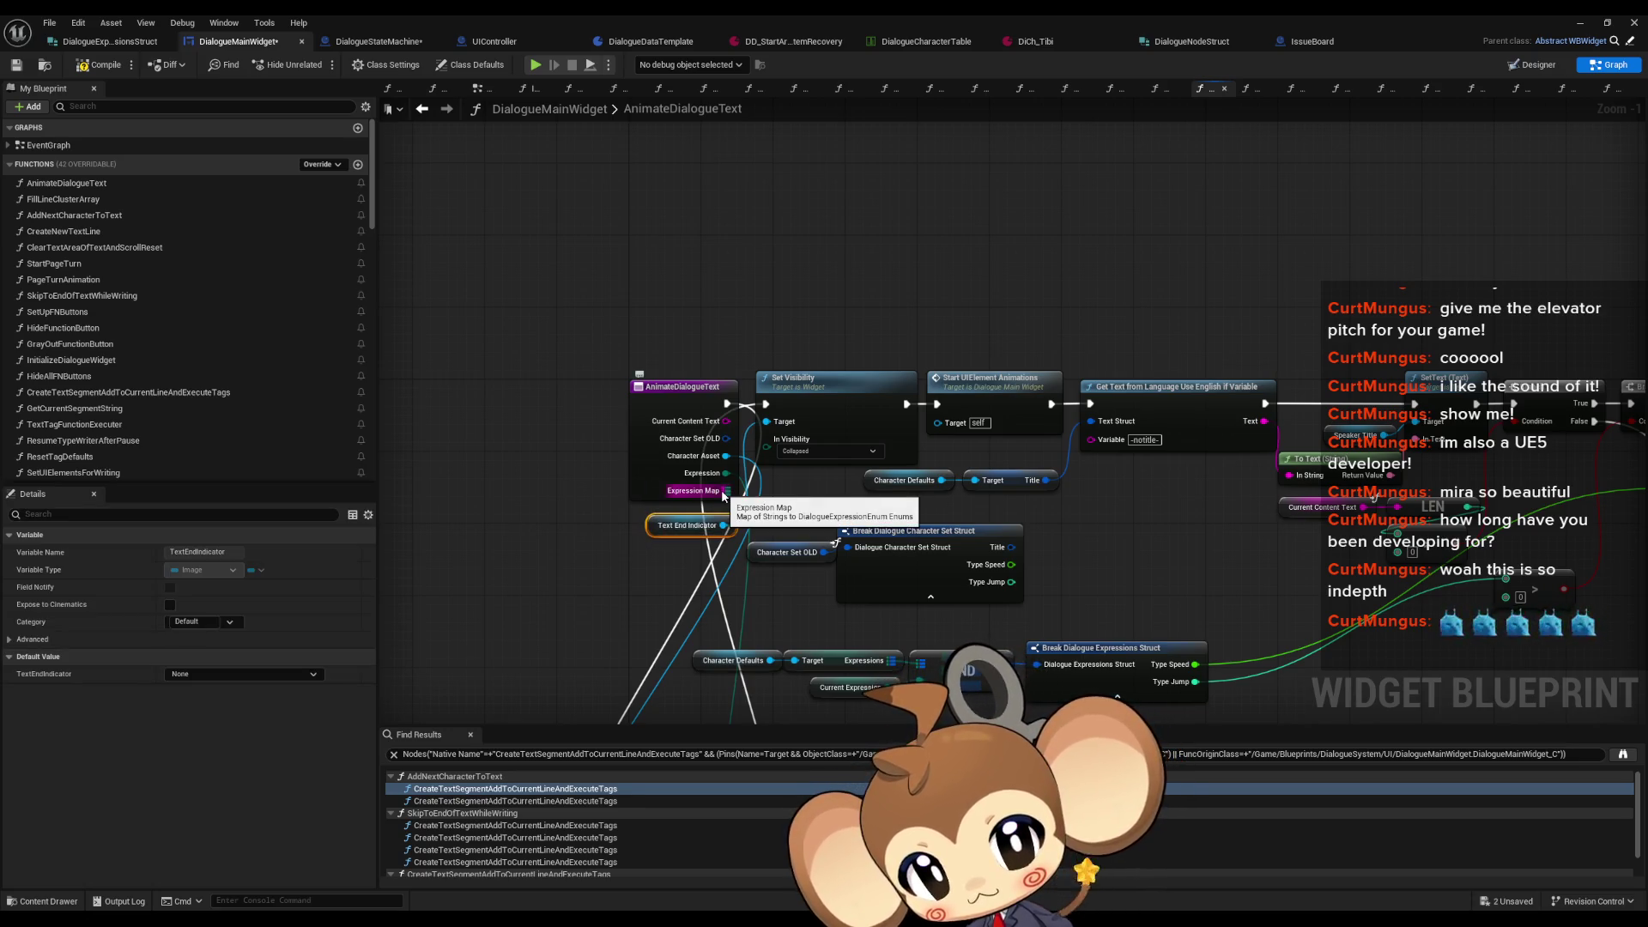
Step: Promote the Expression Map pin to a new variable and place its SET node beside SET Current Expression
mouse_move(724, 493)
left_mouse_down()
mouse_move(770, 341)
mouse_move(748, 263)
left_mouse_up()
type("set")
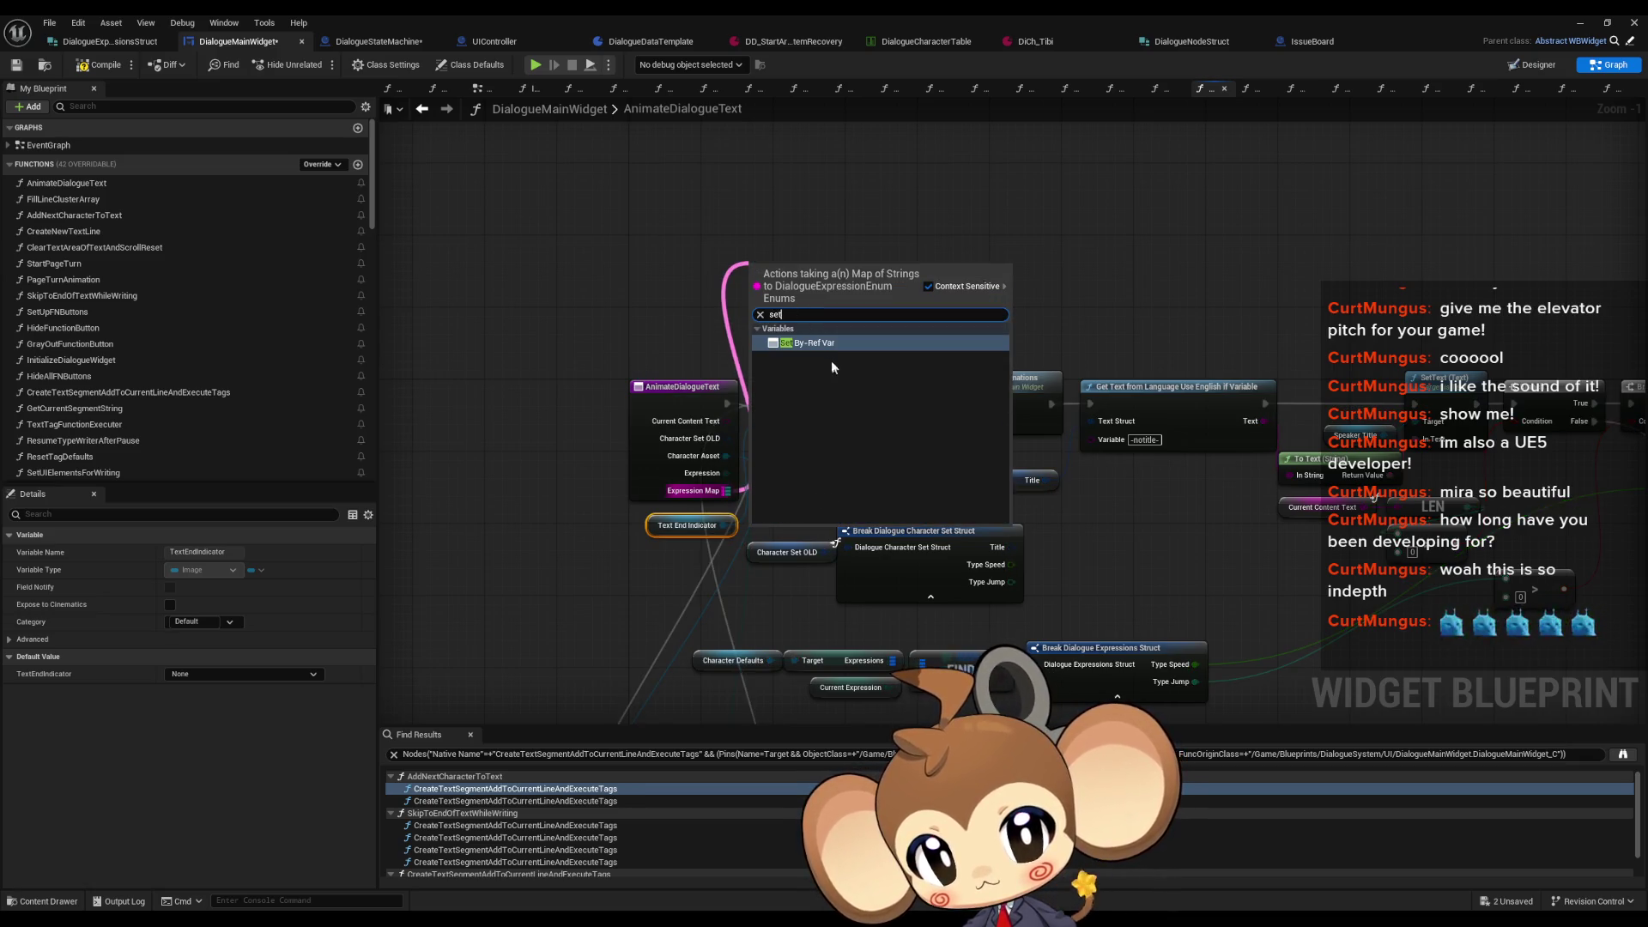
key("Escape")
left_click_drag(726, 490, 778, 311)
type("pro")
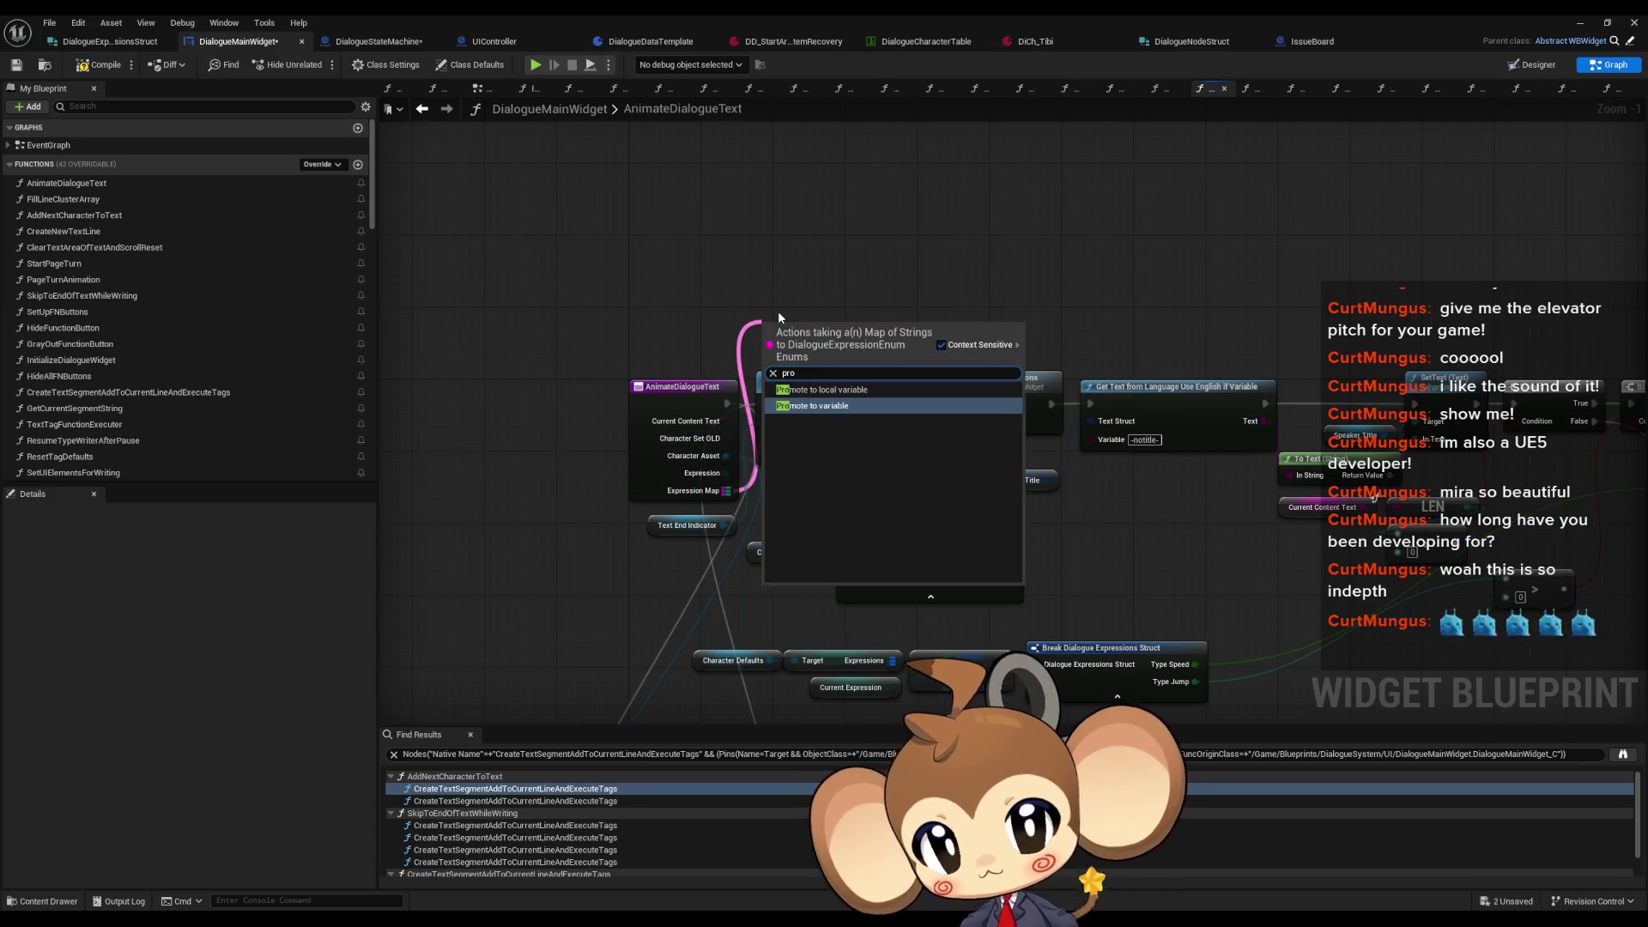
key("Return")
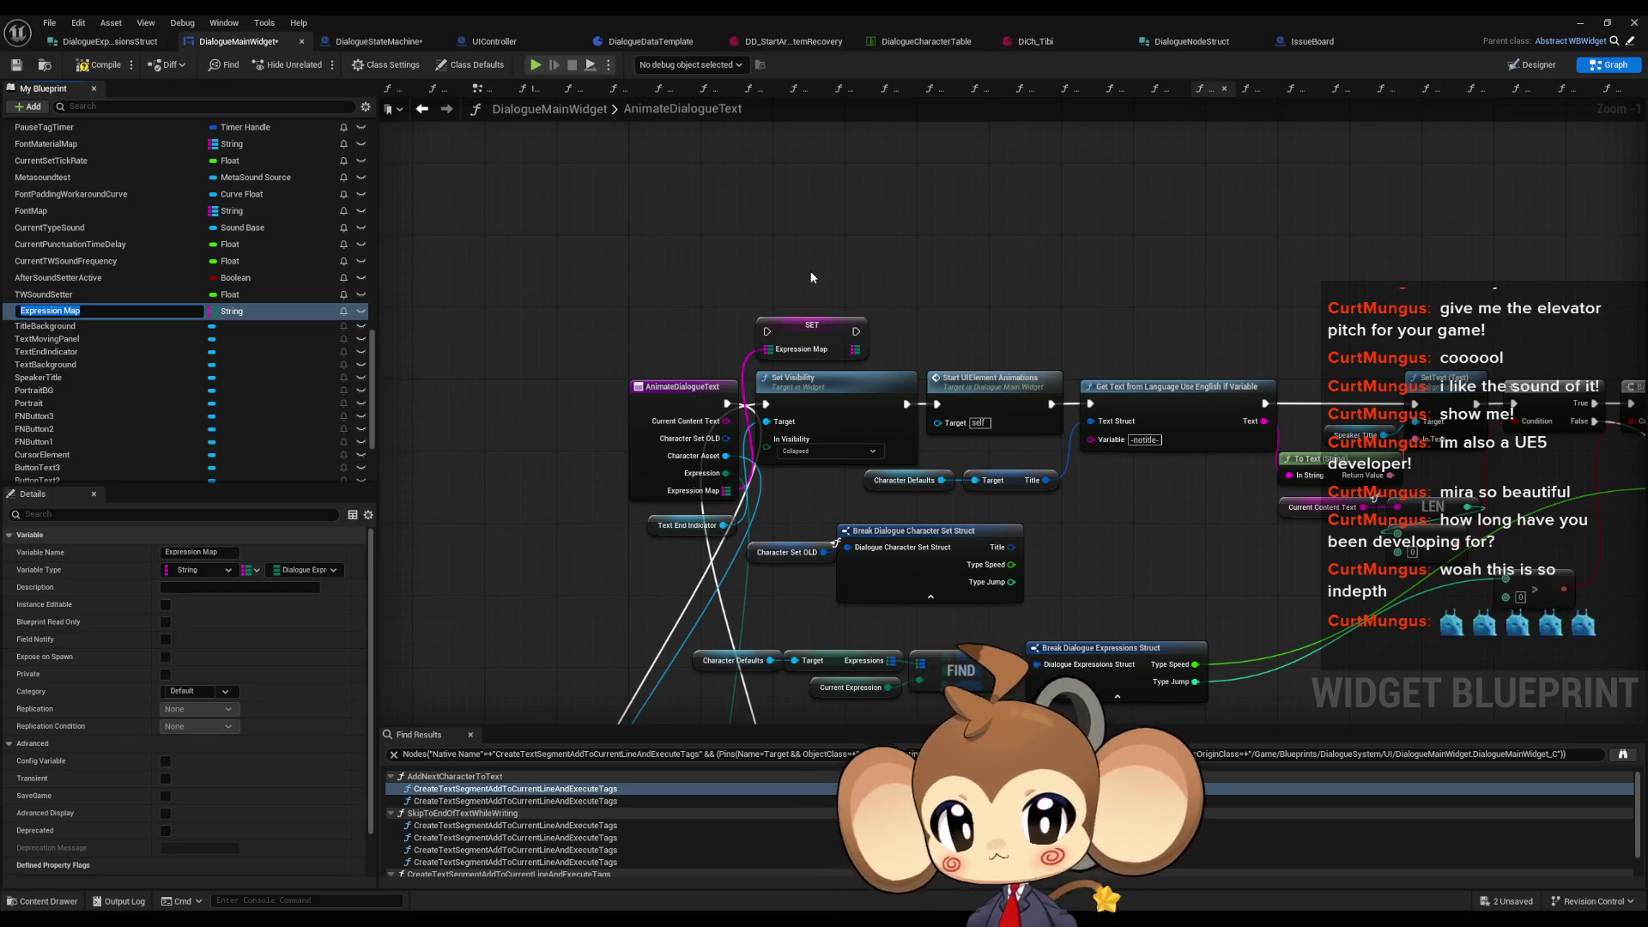
scroll(830, 293, "down", 3)
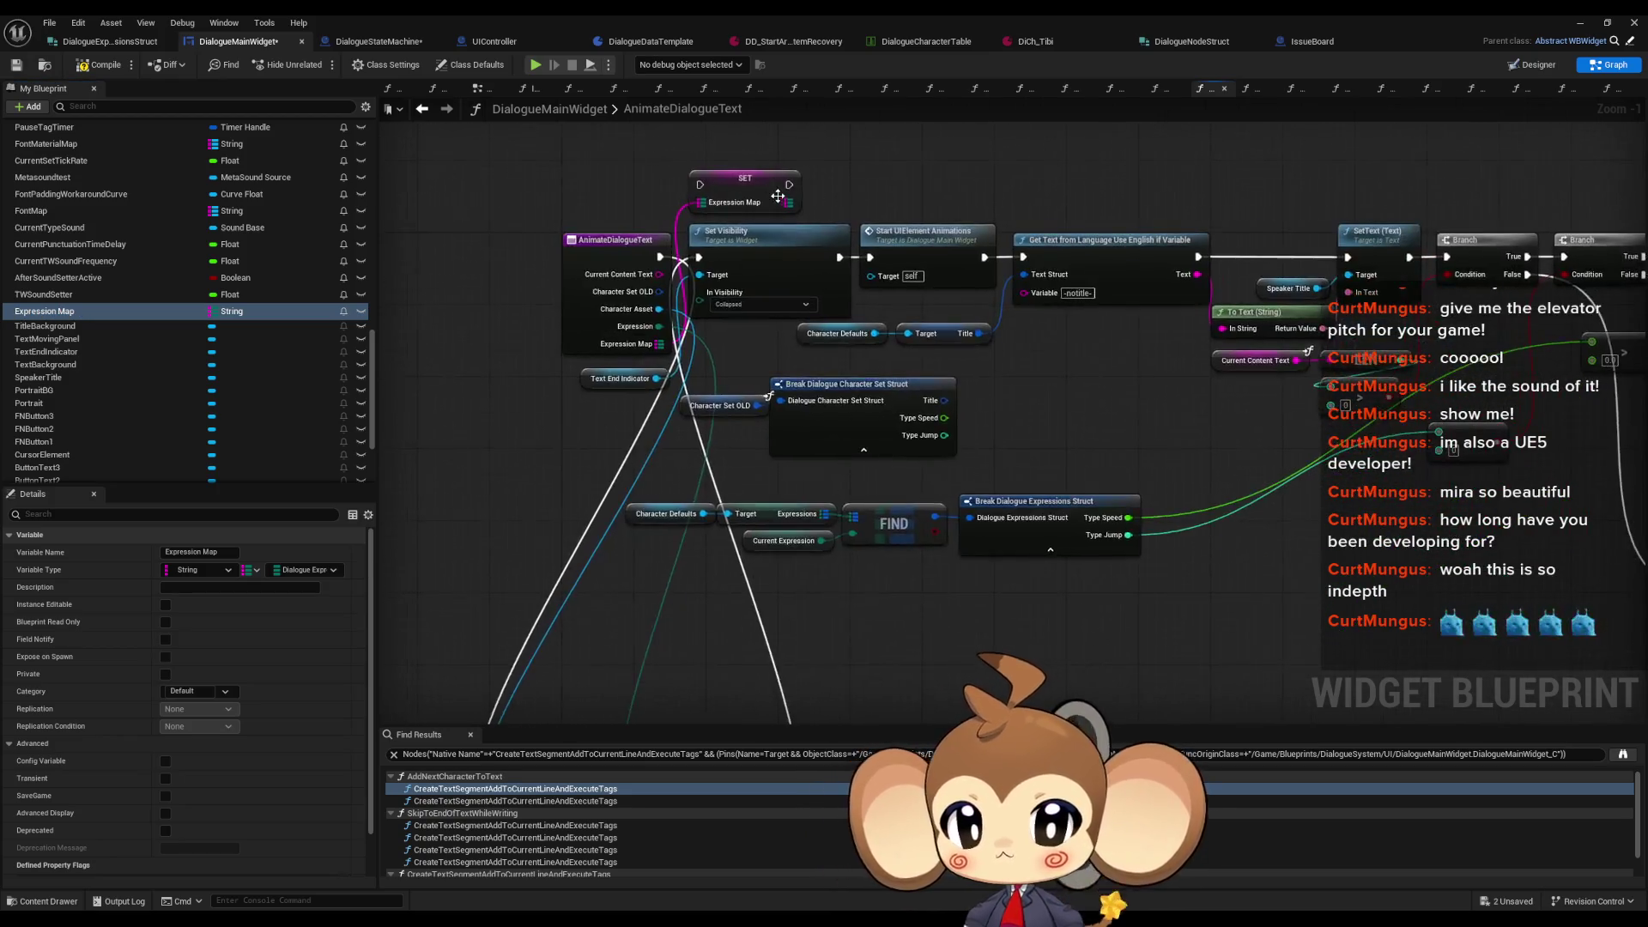
left_click_drag(757, 189, 802, 525)
scroll(800, 546, "up", 4)
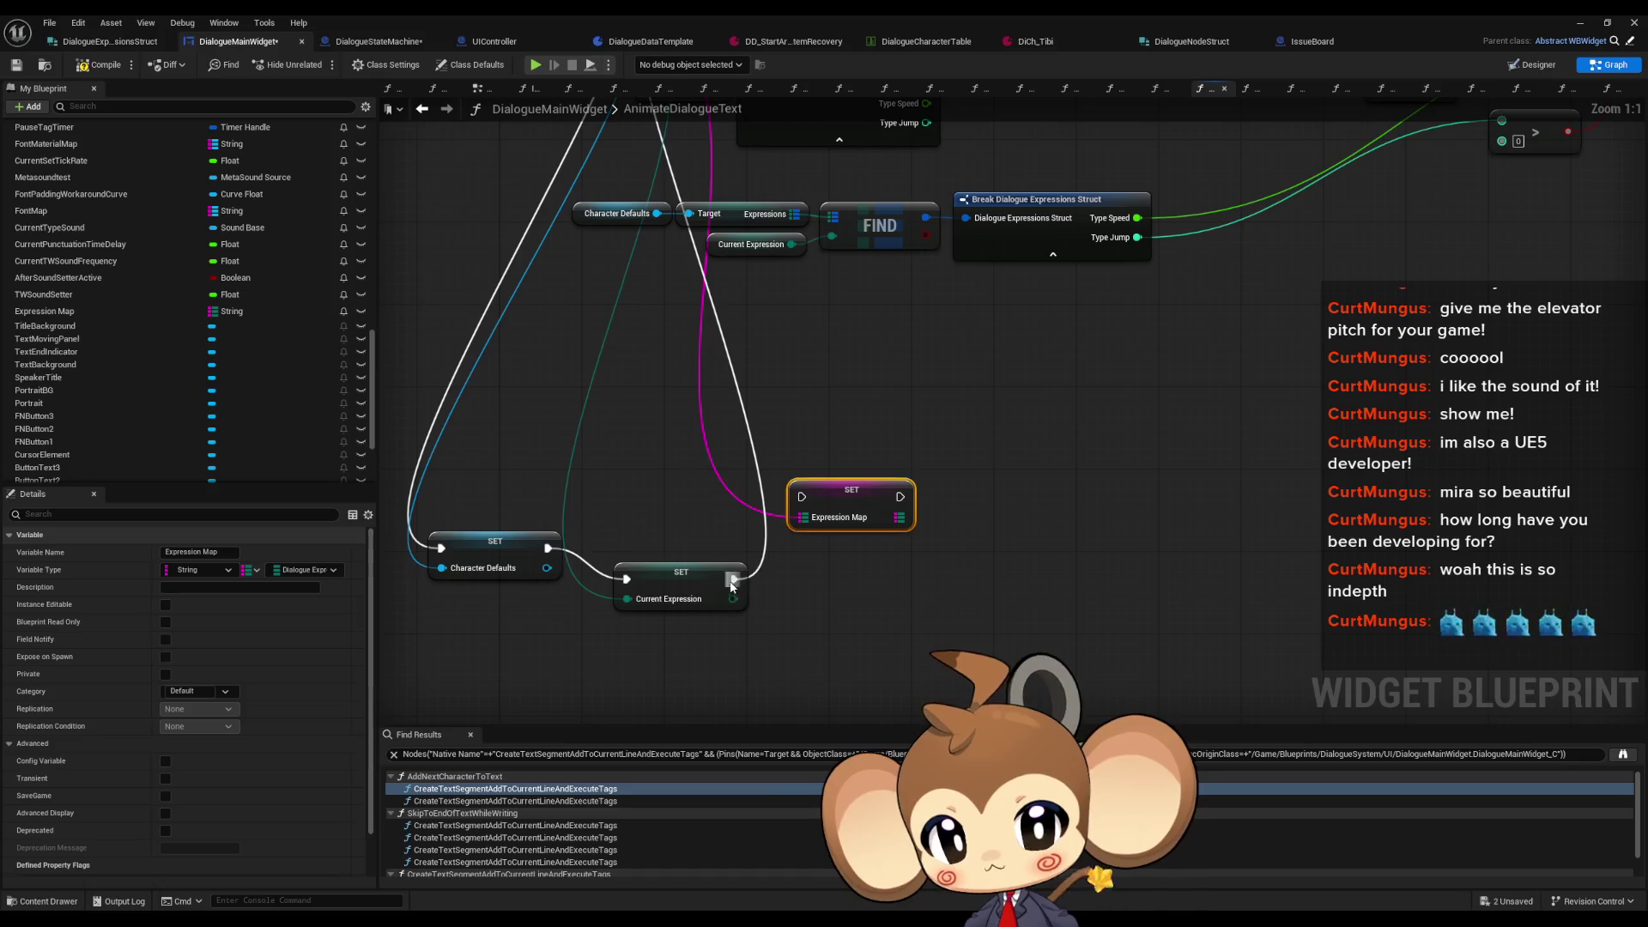
left_click_drag(734, 579, 796, 502)
Step: Chain SET Expression Map into the execution flow and compile DialogueMainWidget
mouse_move(882, 464)
left_mouse_down()
mouse_move(887, 649)
mouse_move(704, 214)
mouse_move(657, 202)
left_mouse_up()
left_click_drag(1030, 615, 1024, 316)
left_click(717, 356)
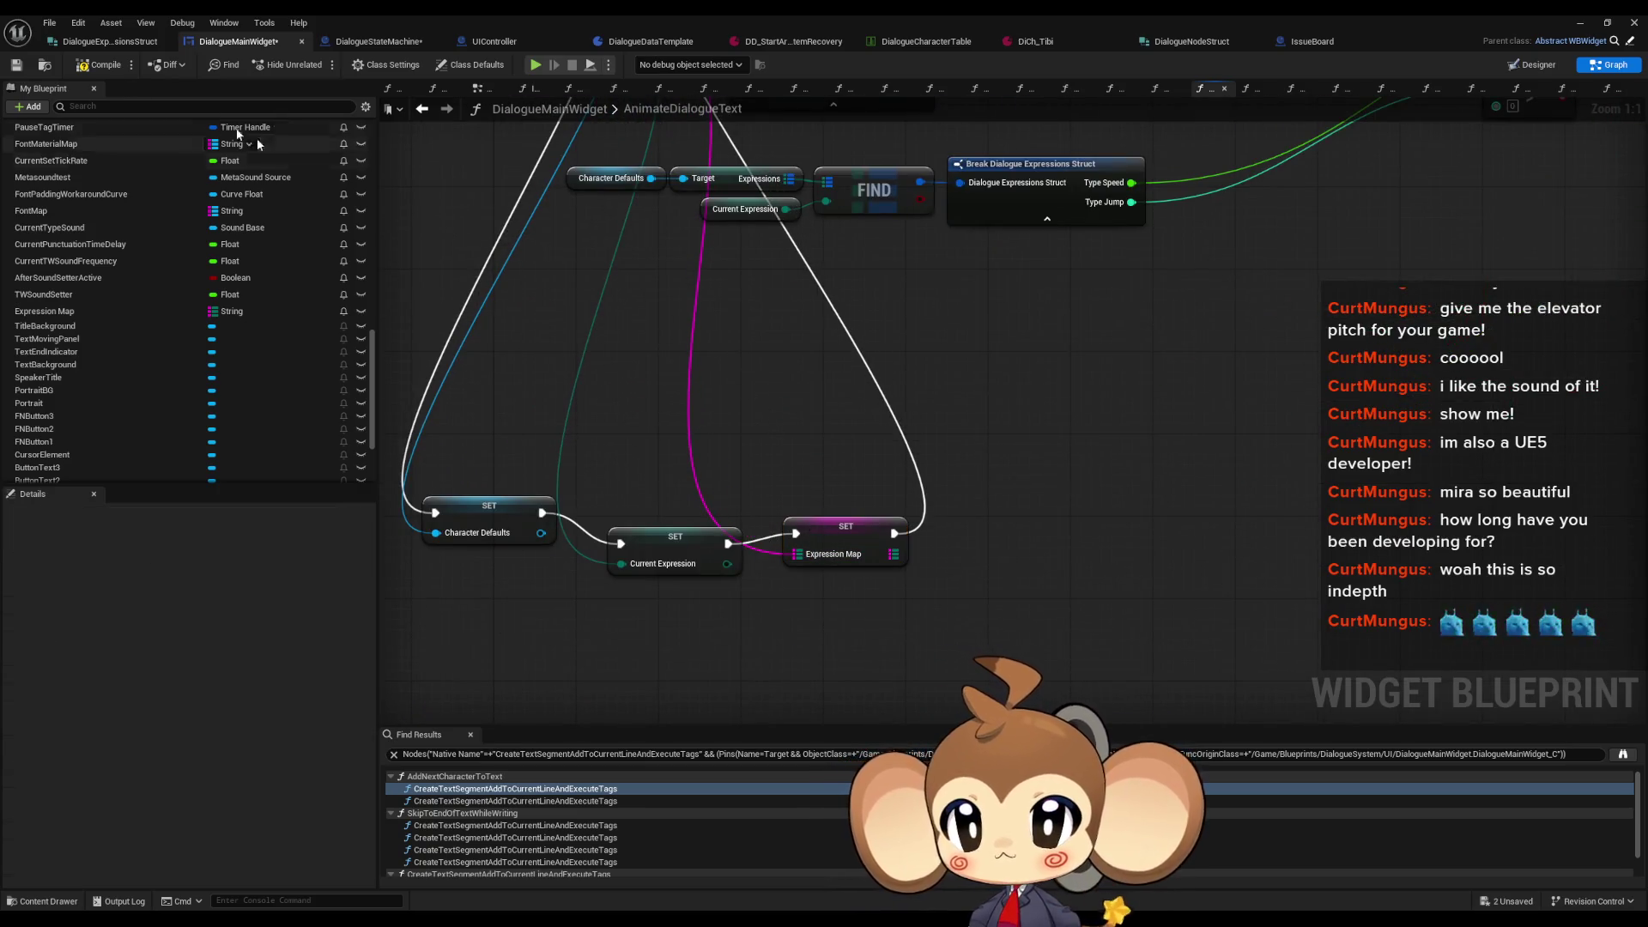
left_click(86, 68)
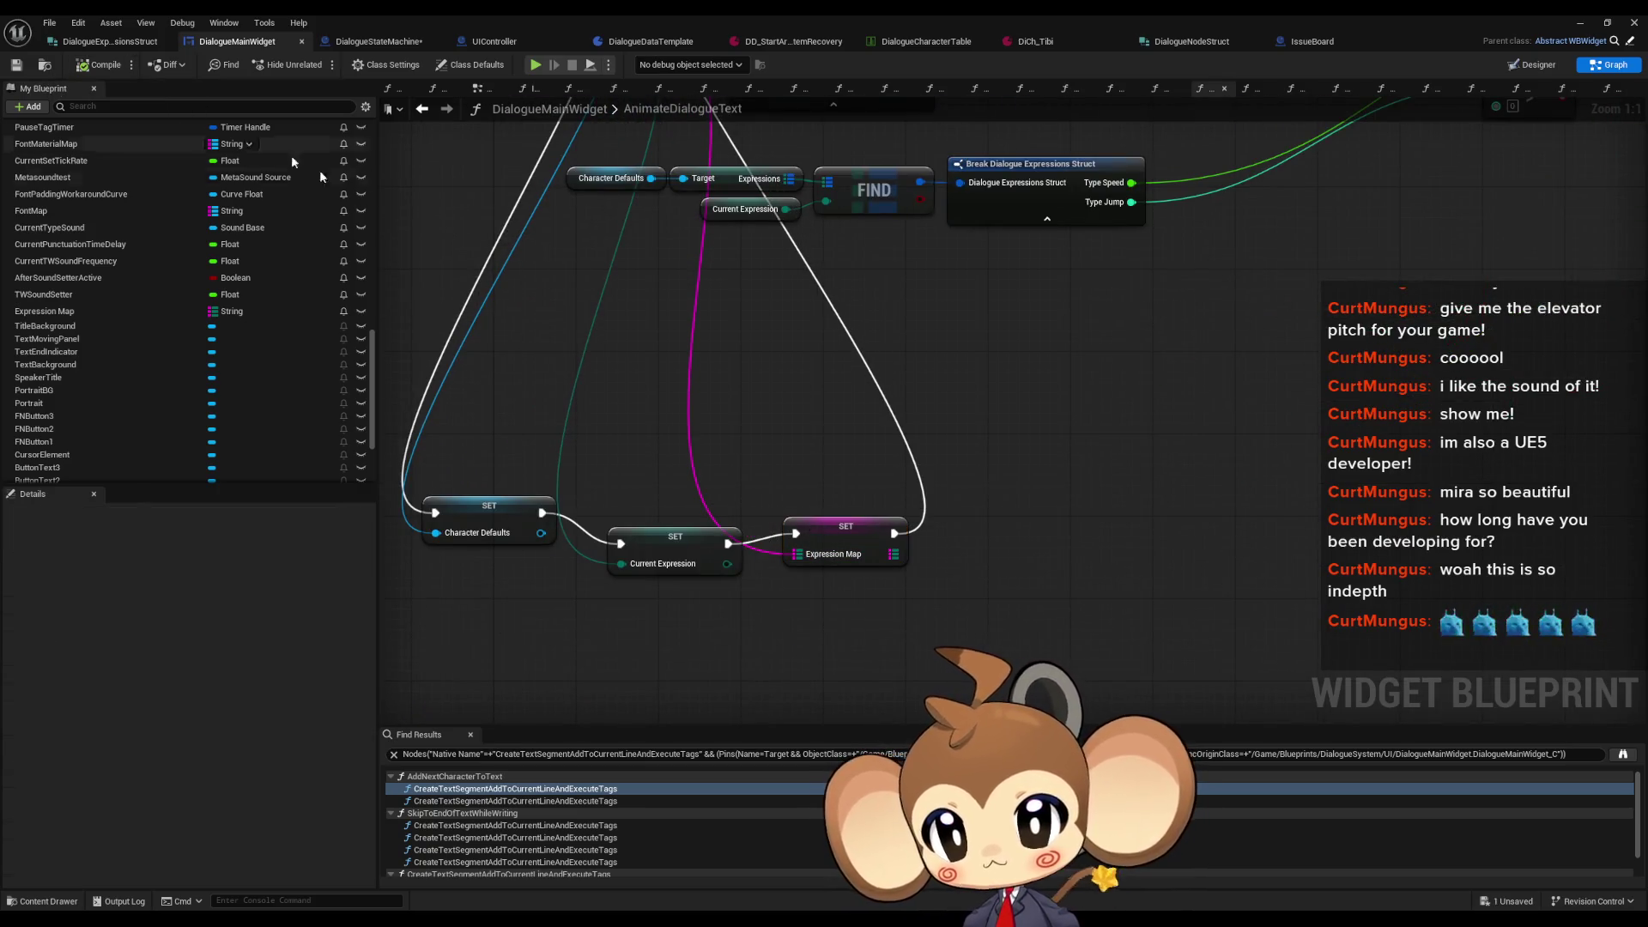
left_click(389, 43)
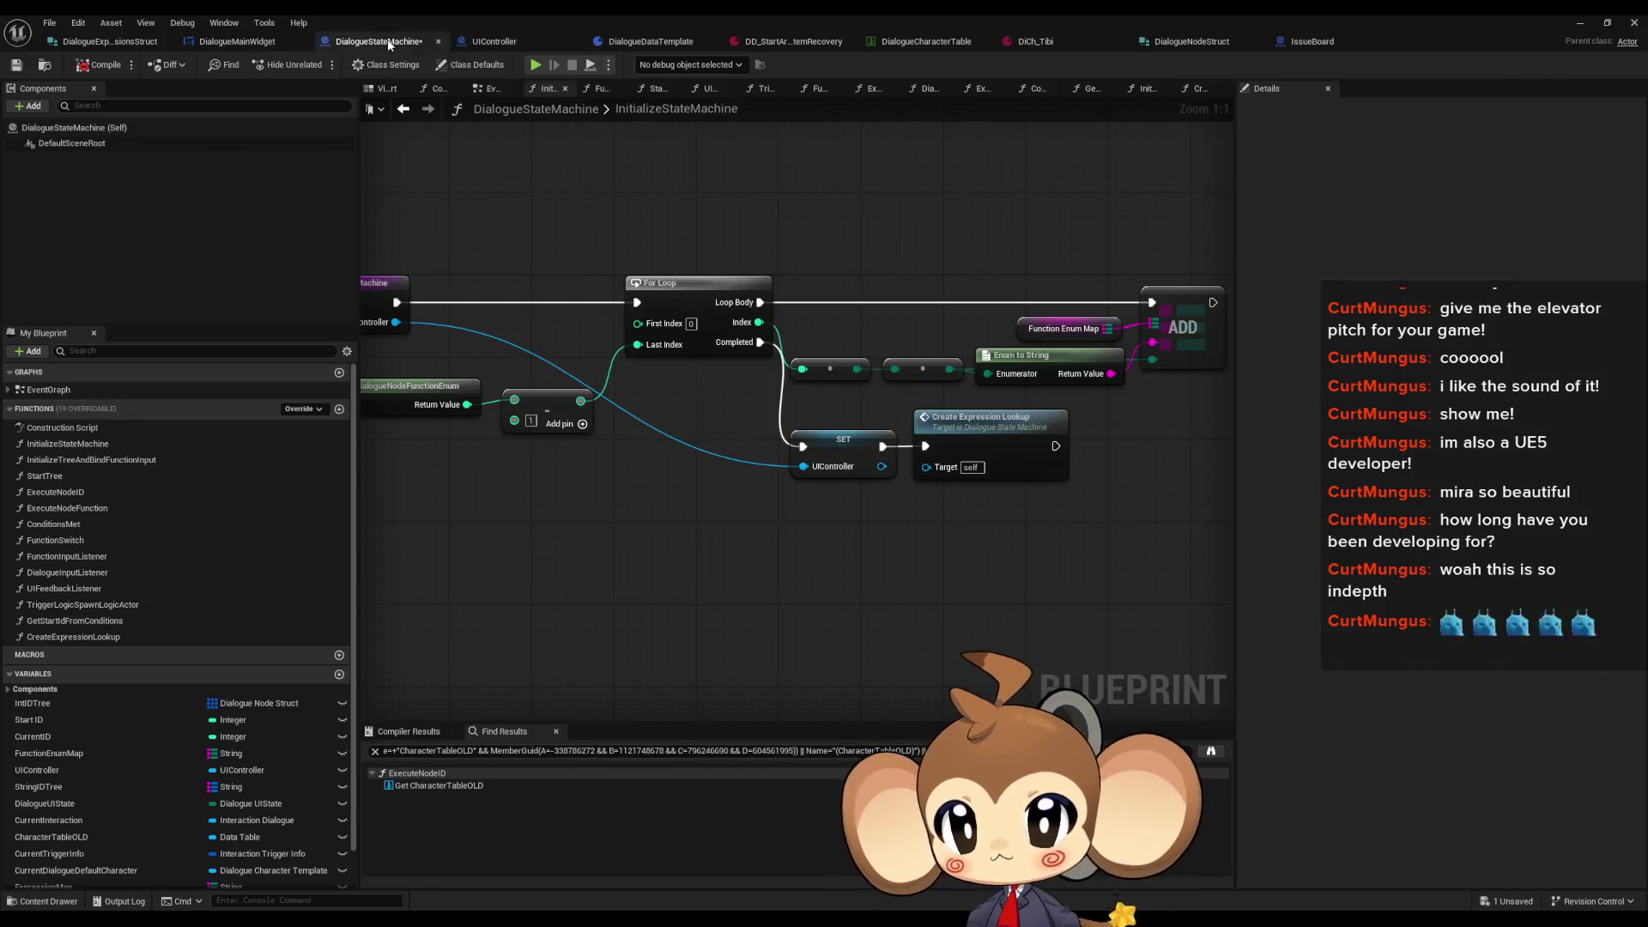
Step: Compile DialogueStateMachine and jump to the empty Expression Map pin error
left_click_drag(869, 456, 805, 462)
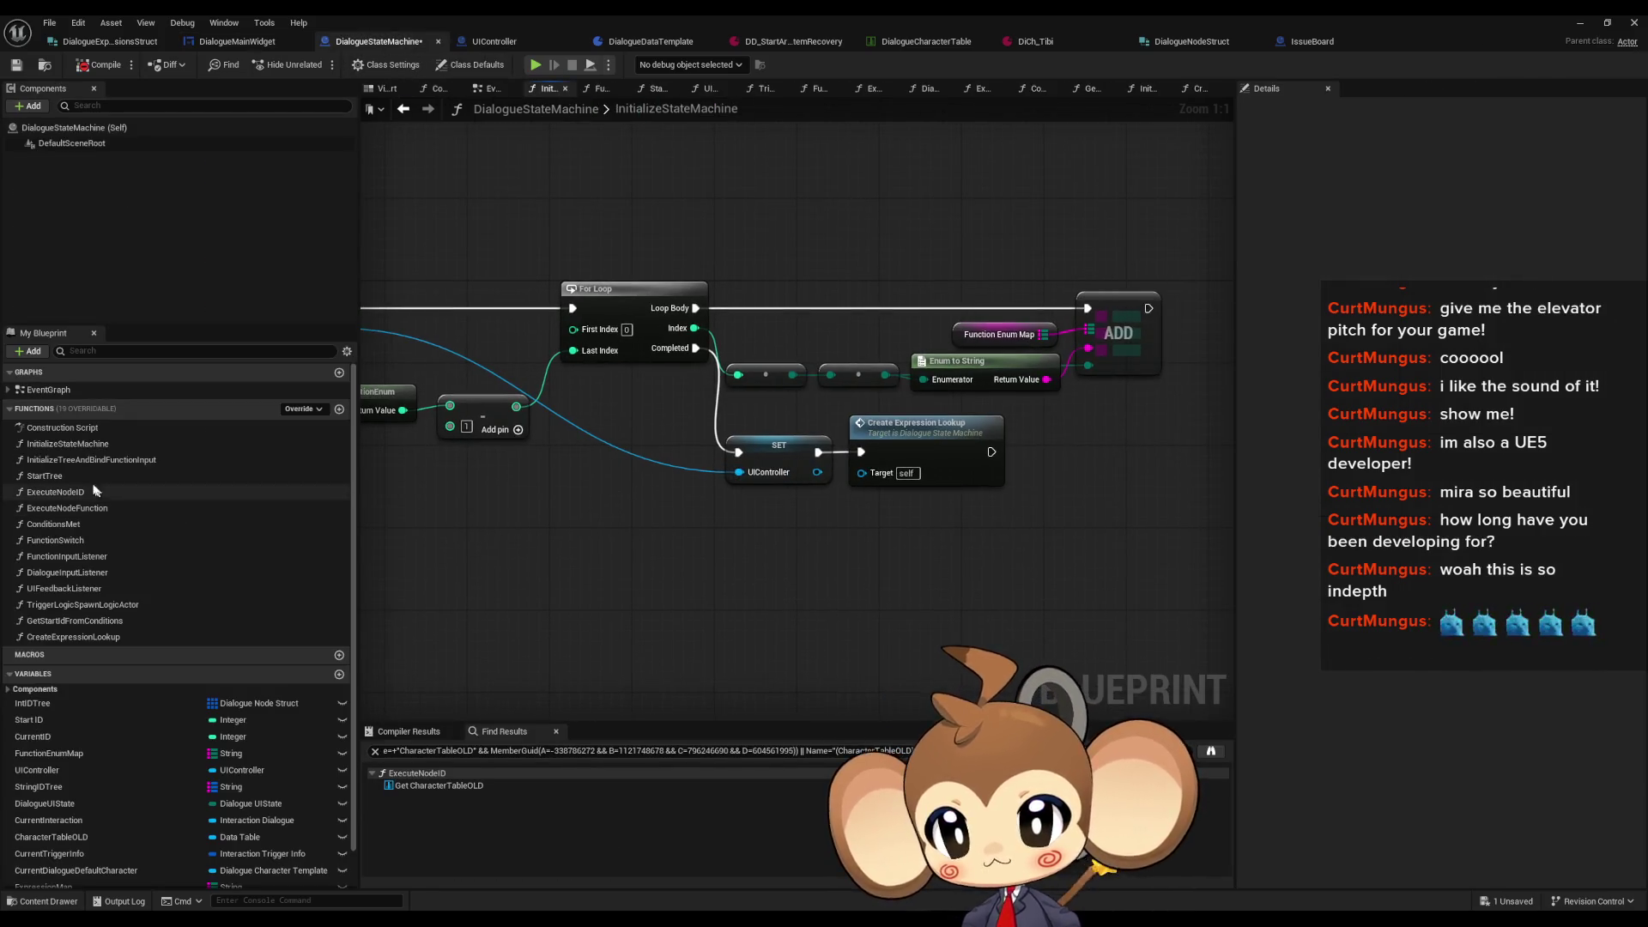
double_click(73, 636)
left_click(97, 73)
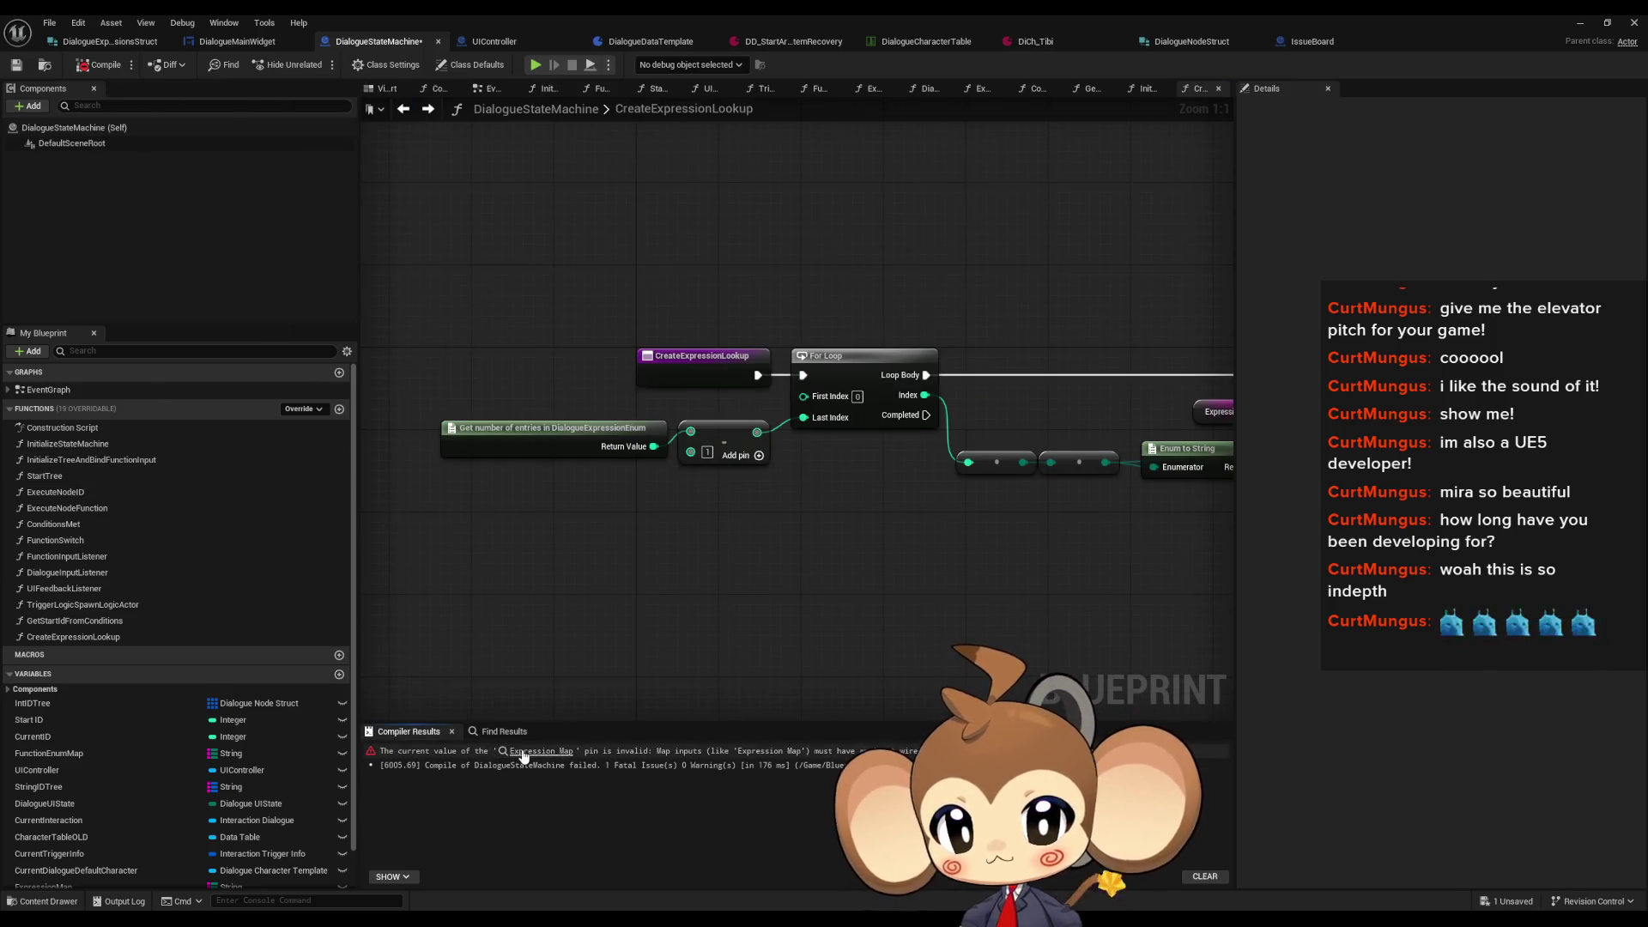
left_click(519, 752)
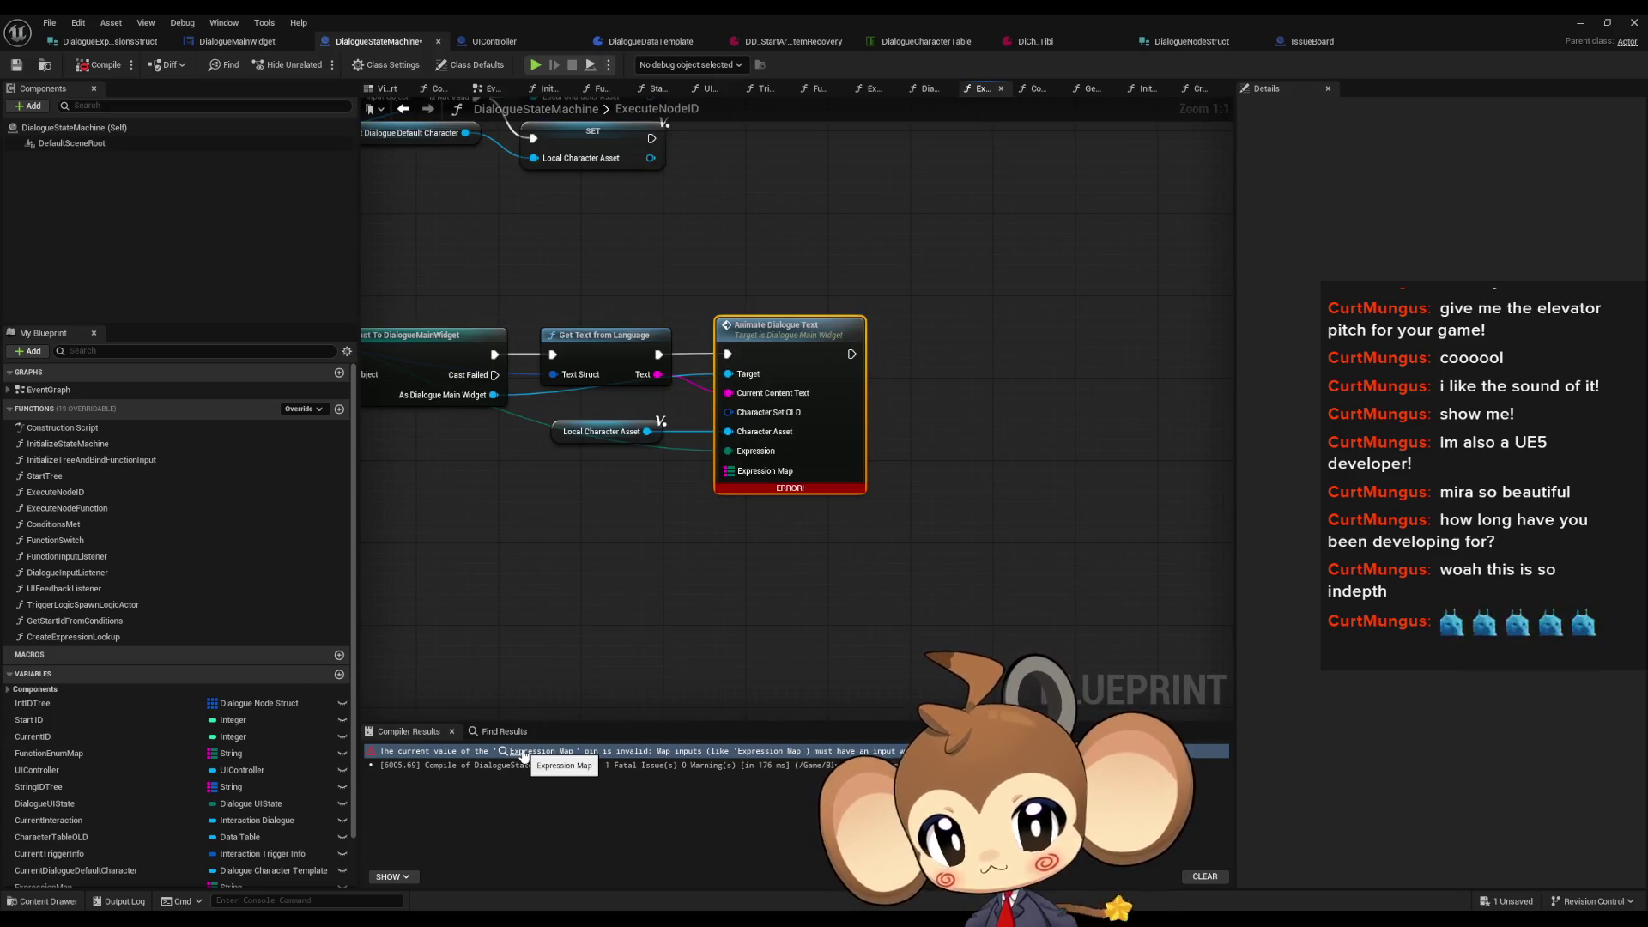
left_click(522, 752)
Step: Wire a Get ExpressionMap node into Animate Dialogue Text's Expression Map pin
scroll(316, 693, "down", 3)
mouse_move(72, 823)
left_mouse_down()
mouse_move(653, 602)
mouse_move(640, 481)
left_mouse_up()
left_click(674, 489)
left_click_drag(803, 469, 697, 470)
double_click(845, 325)
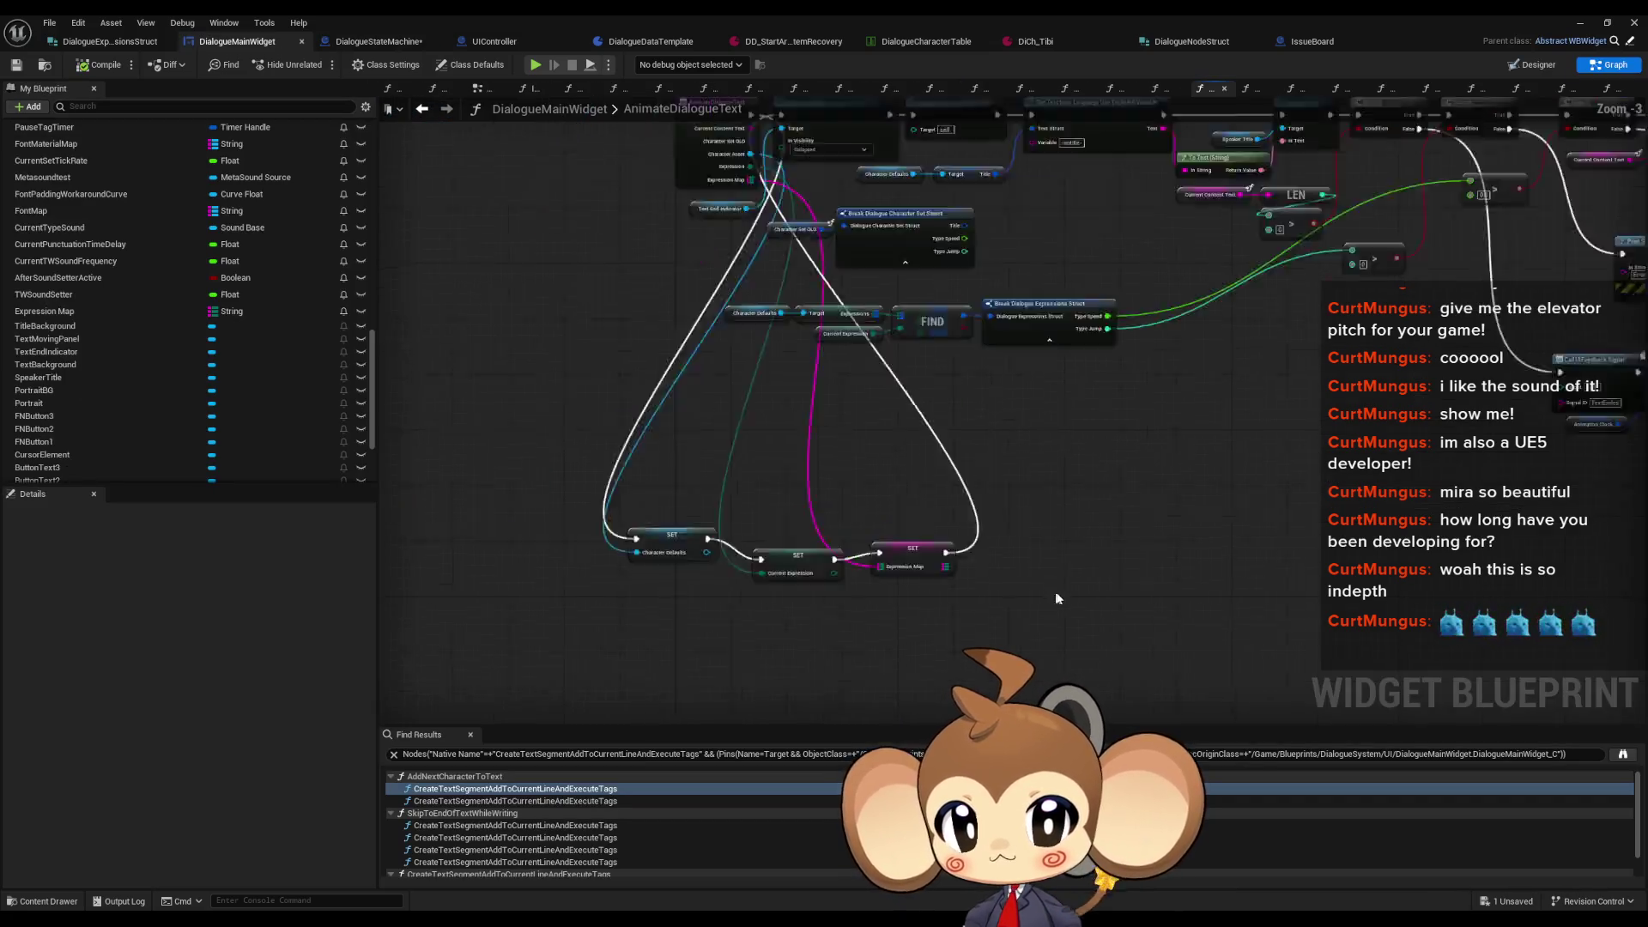